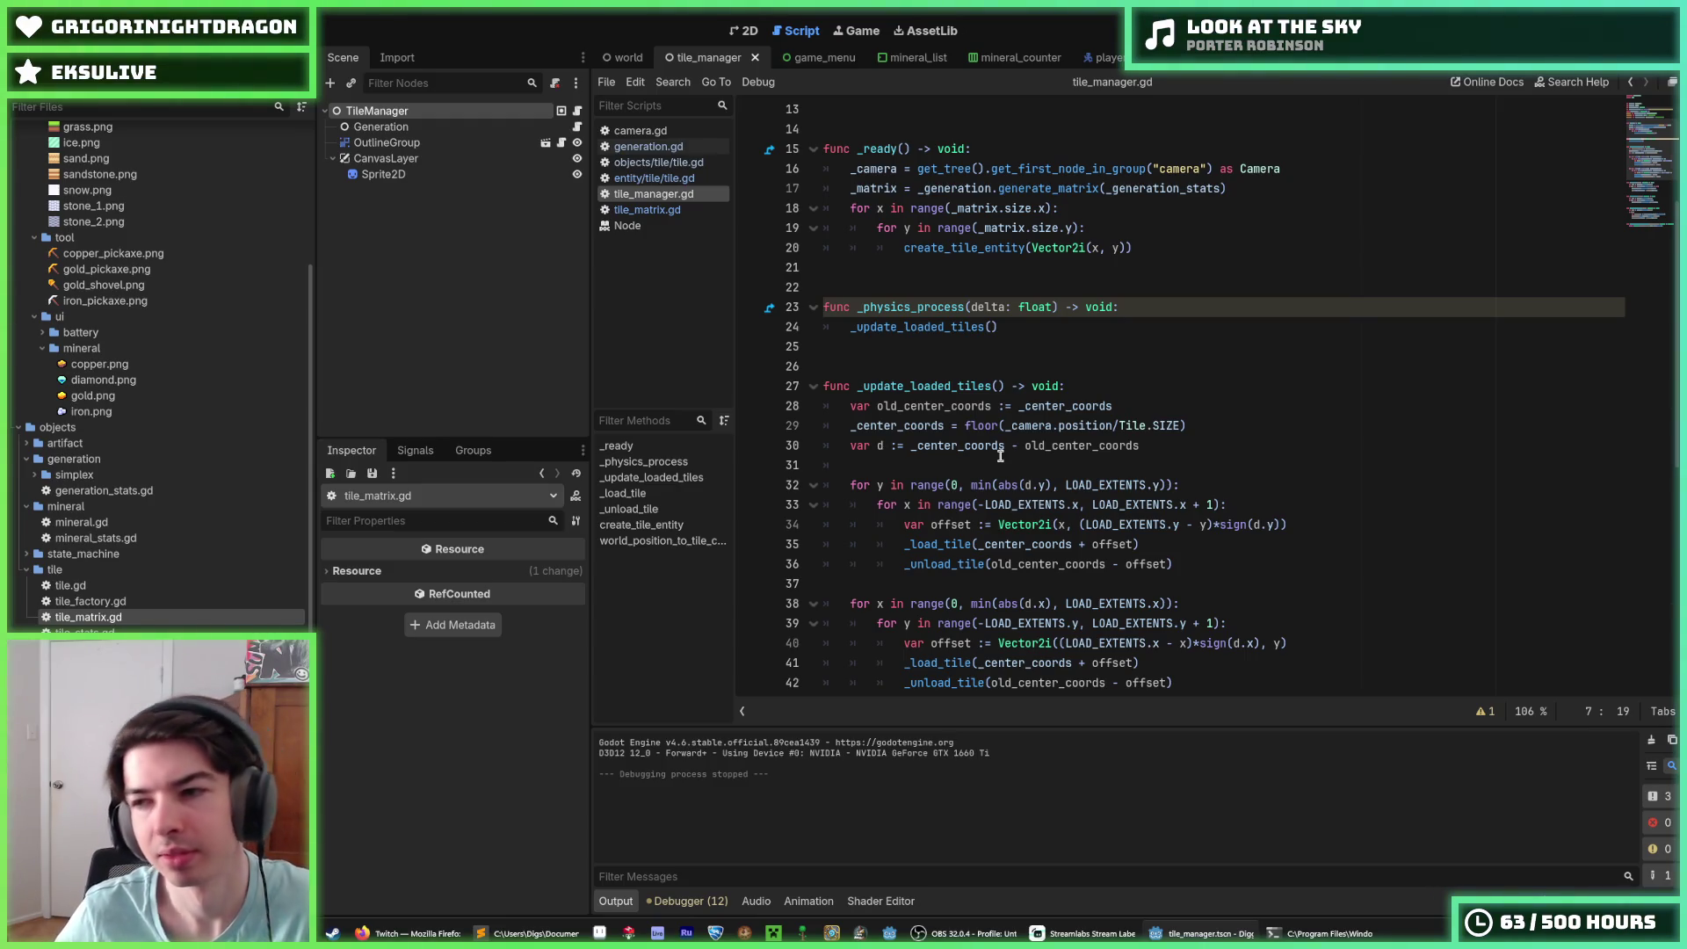
Step: Work through lines 29–30 of the first tile-loading loop in _update_loaded_tiles
{"action": "left_click", "coordinate": [1169, 446]}
{"action": "left_click", "coordinate": [1210, 425]}
{"action": "left_click", "coordinate": [1205, 448]}
{"action": "left_click", "coordinate": [1205, 427]}
{"action": "left_click", "coordinate": [1199, 445]}
{"action": "left_click", "coordinate": [1197, 429]}
{"action": "left_click", "coordinate": [1194, 442]}
{"action": "left_click", "coordinate": [1224, 421]}
{"action": "left_click", "coordinate": [1222, 436]}
{"action": "left_click", "coordinate": [1217, 427]}
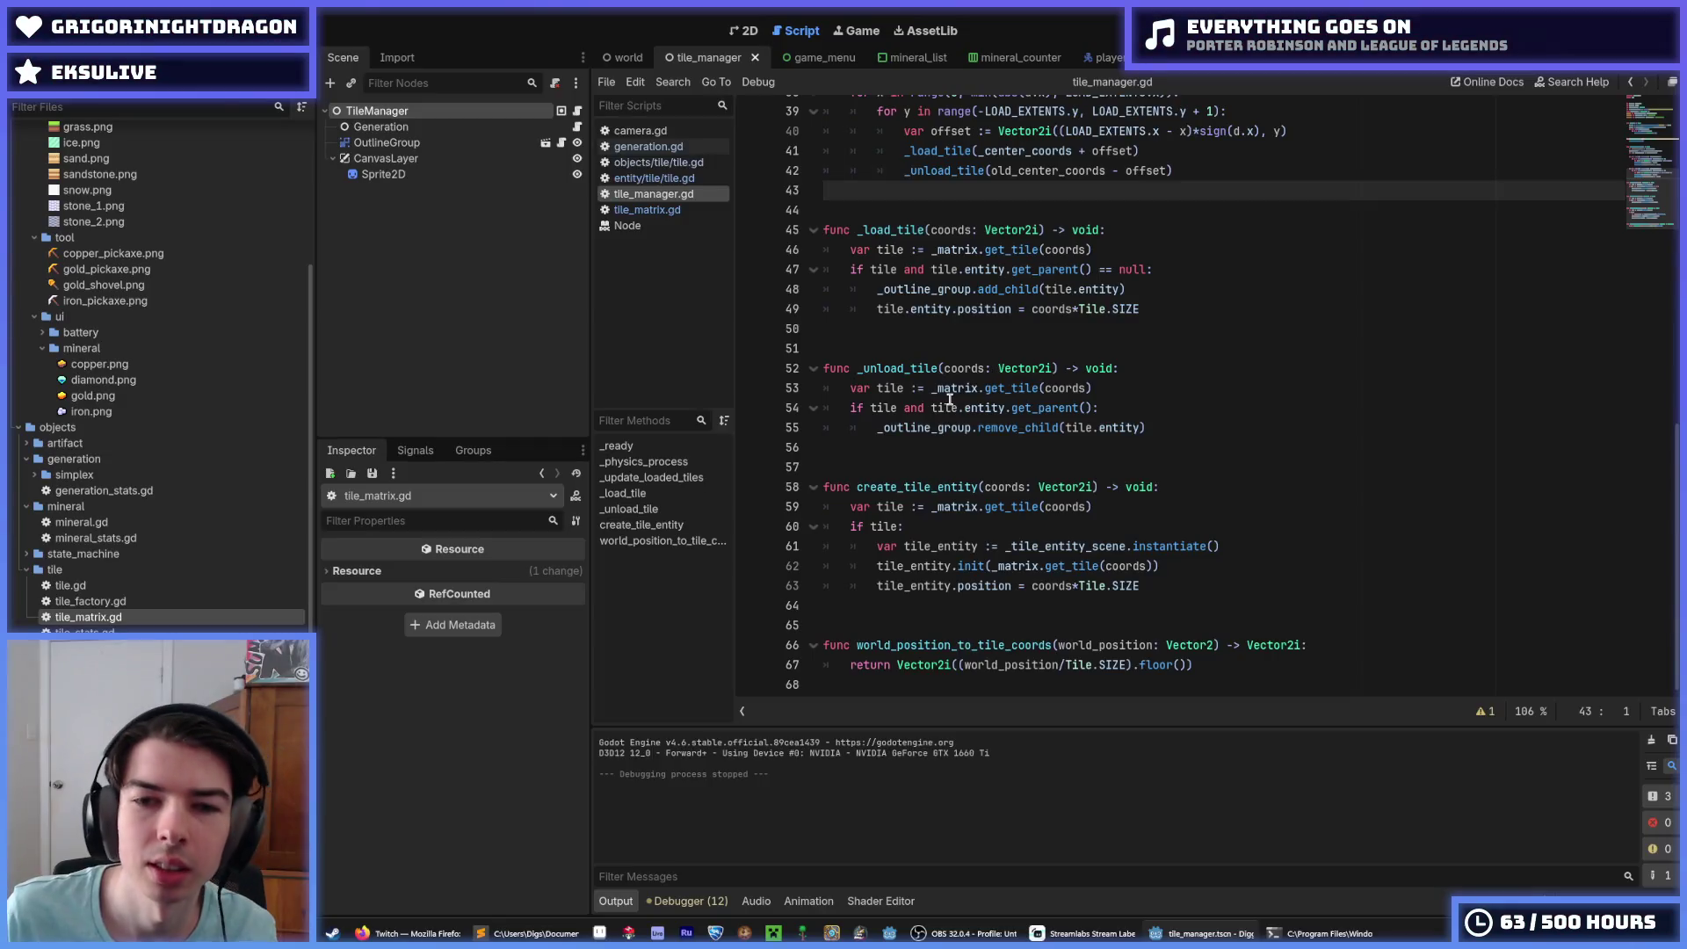
Step: Review the LOAD_EXTENTS constant, the line 7 declaration and the _physics_process function
{"action": "scroll", "coordinate": [865, 247], "scroll_direction": "up", "scroll_amount": 10}
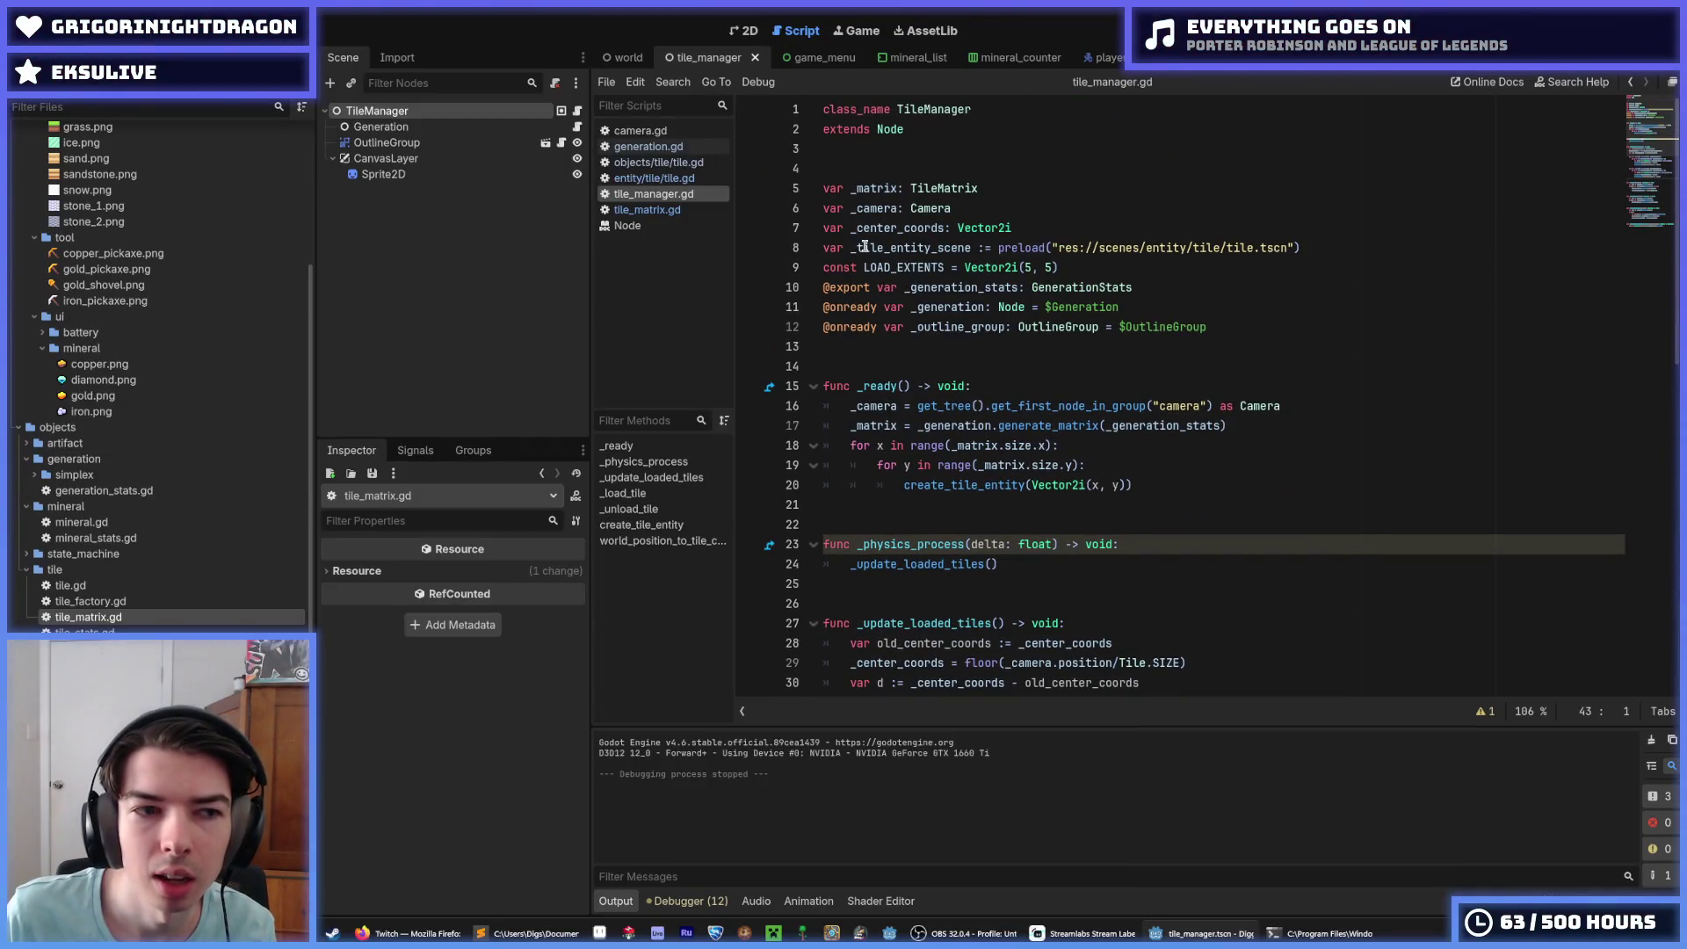
{"action": "left_click", "coordinate": [1118, 269]}
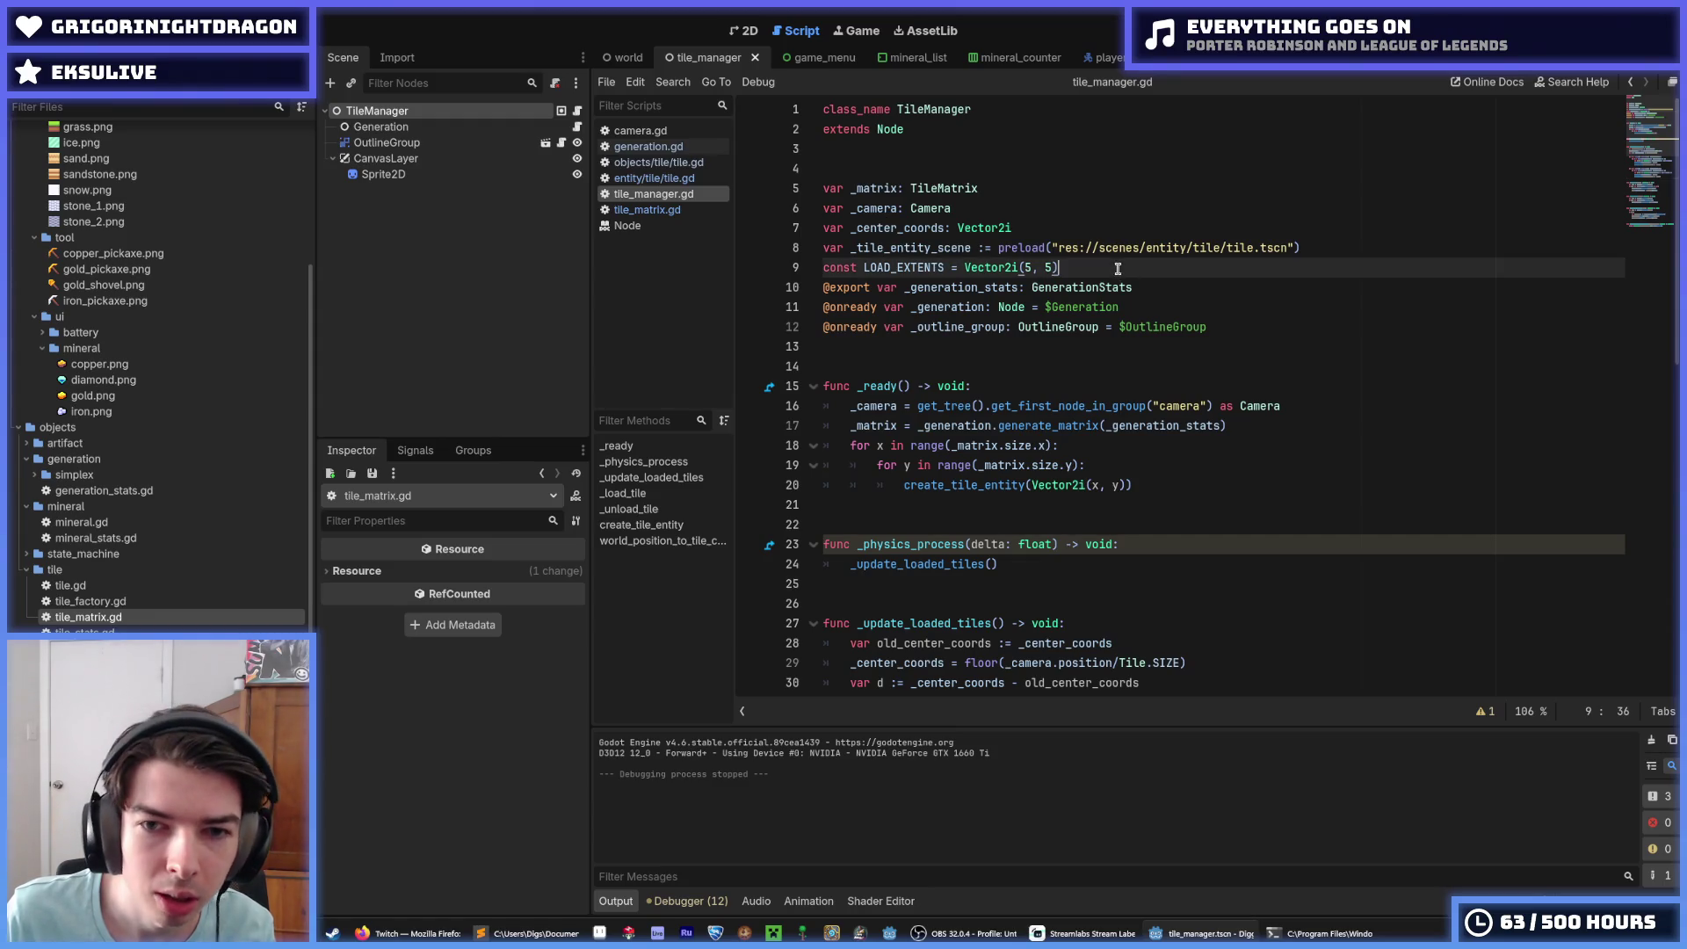
{"action": "double_click", "coordinate": [917, 263]}
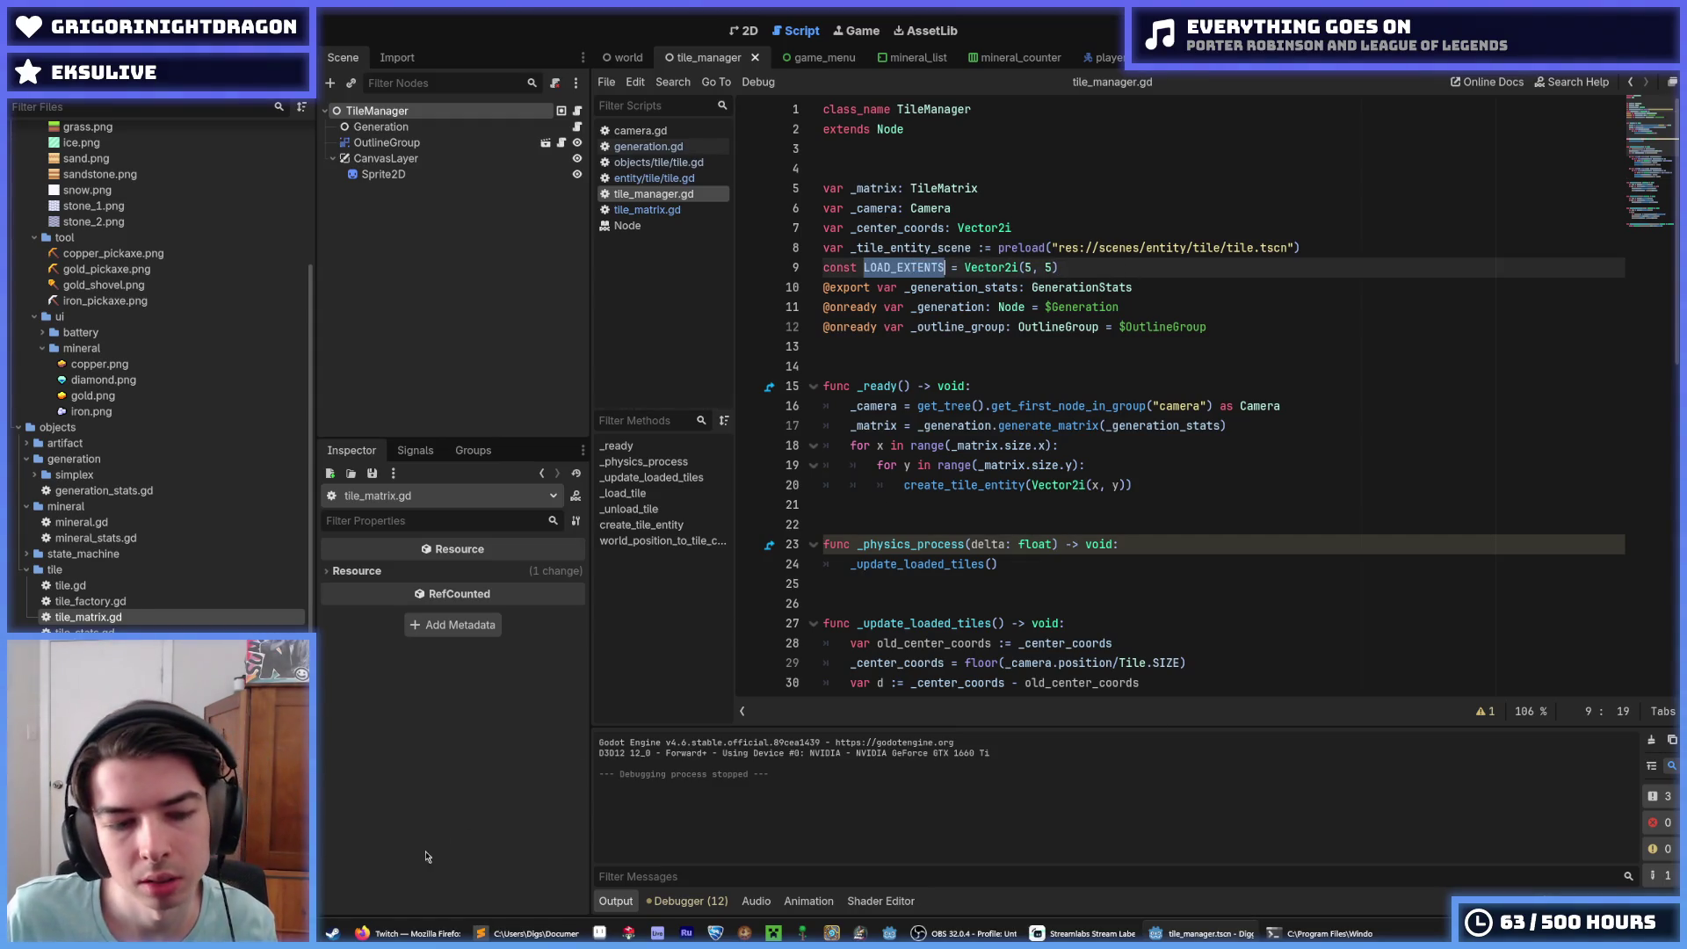
{"action": "mouse_move", "coordinate": [462, 936]}
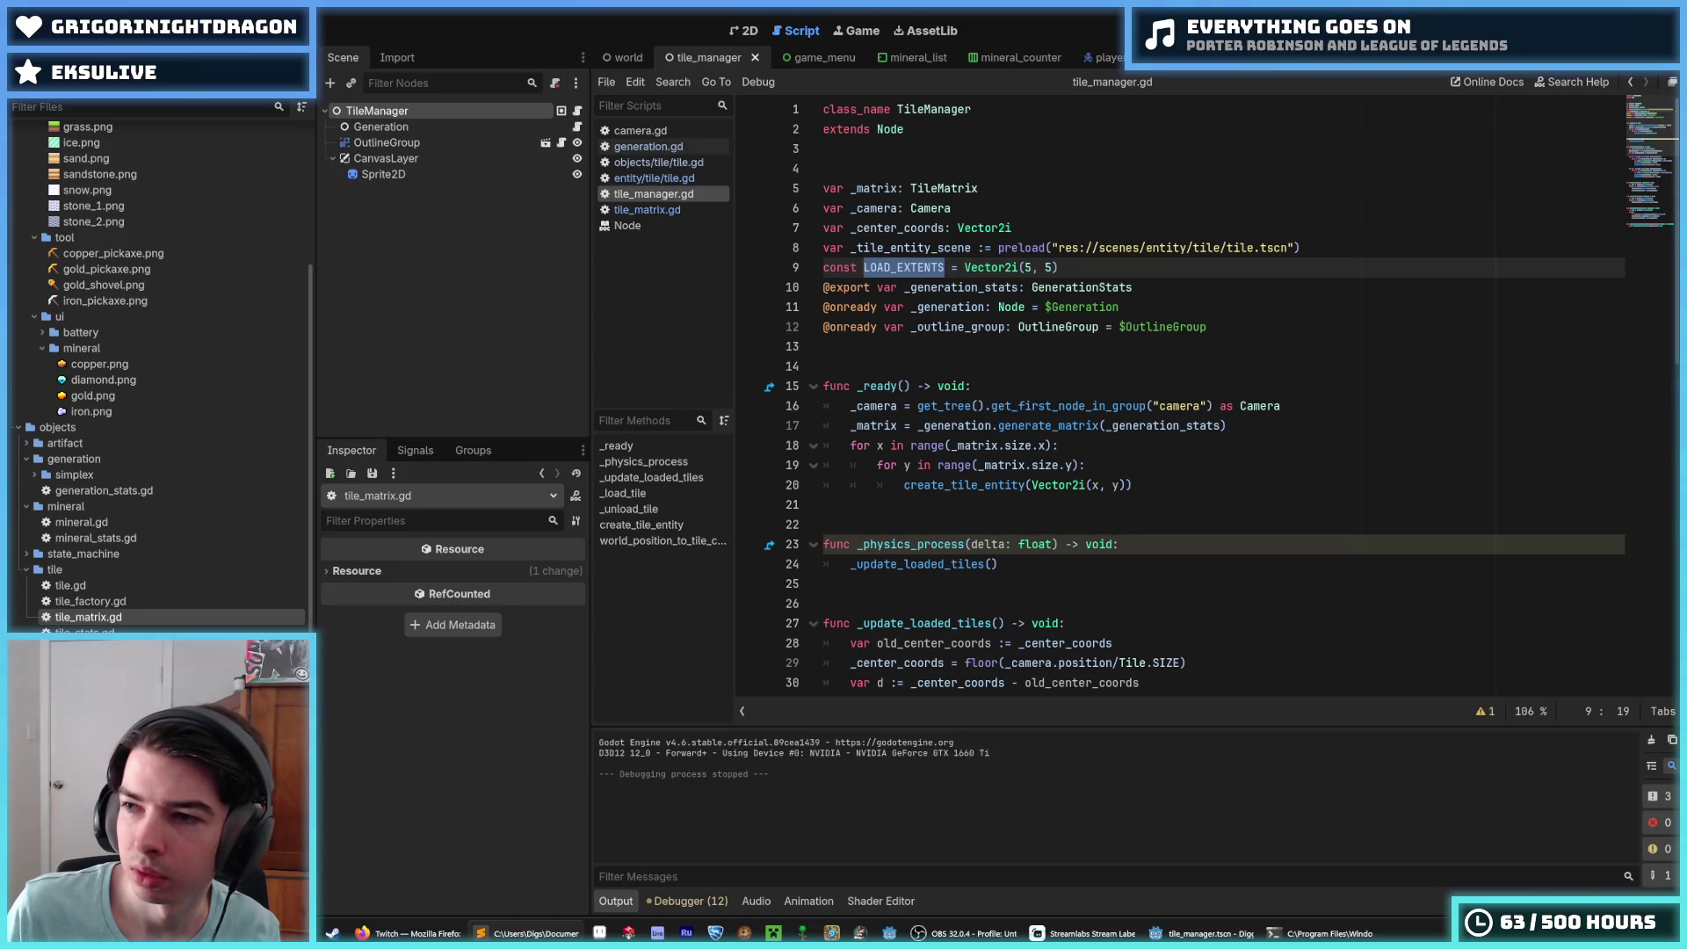
{"action": "left_click", "coordinate": [1068, 232]}
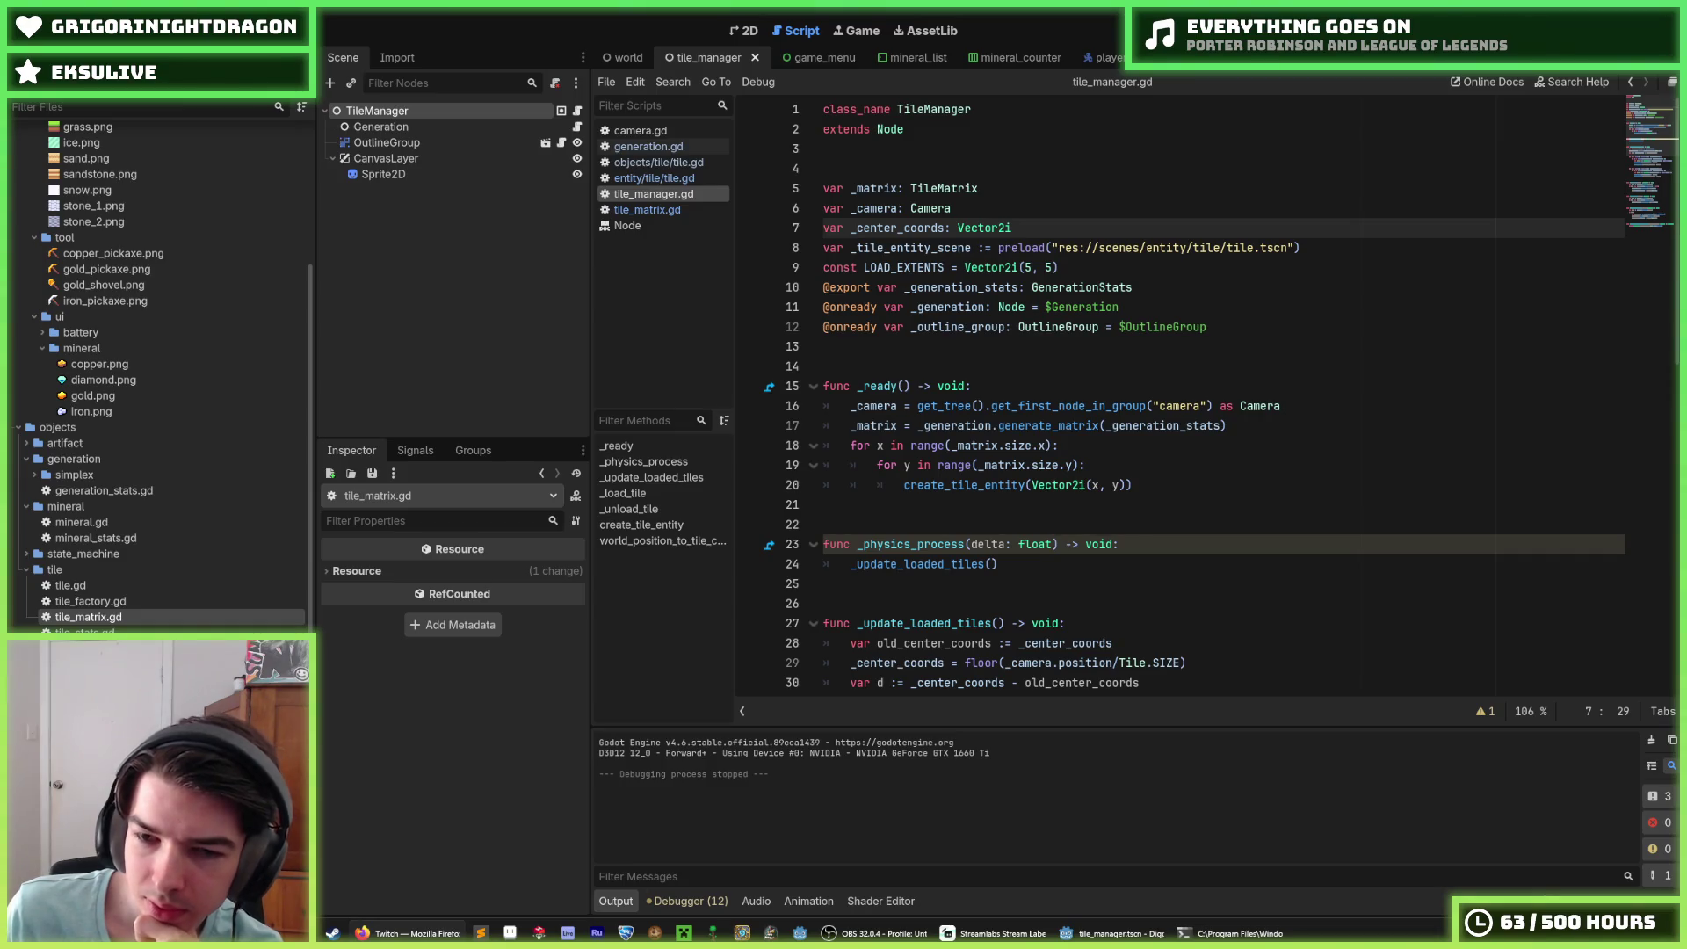
{"action": "left_click", "coordinate": [1140, 546]}
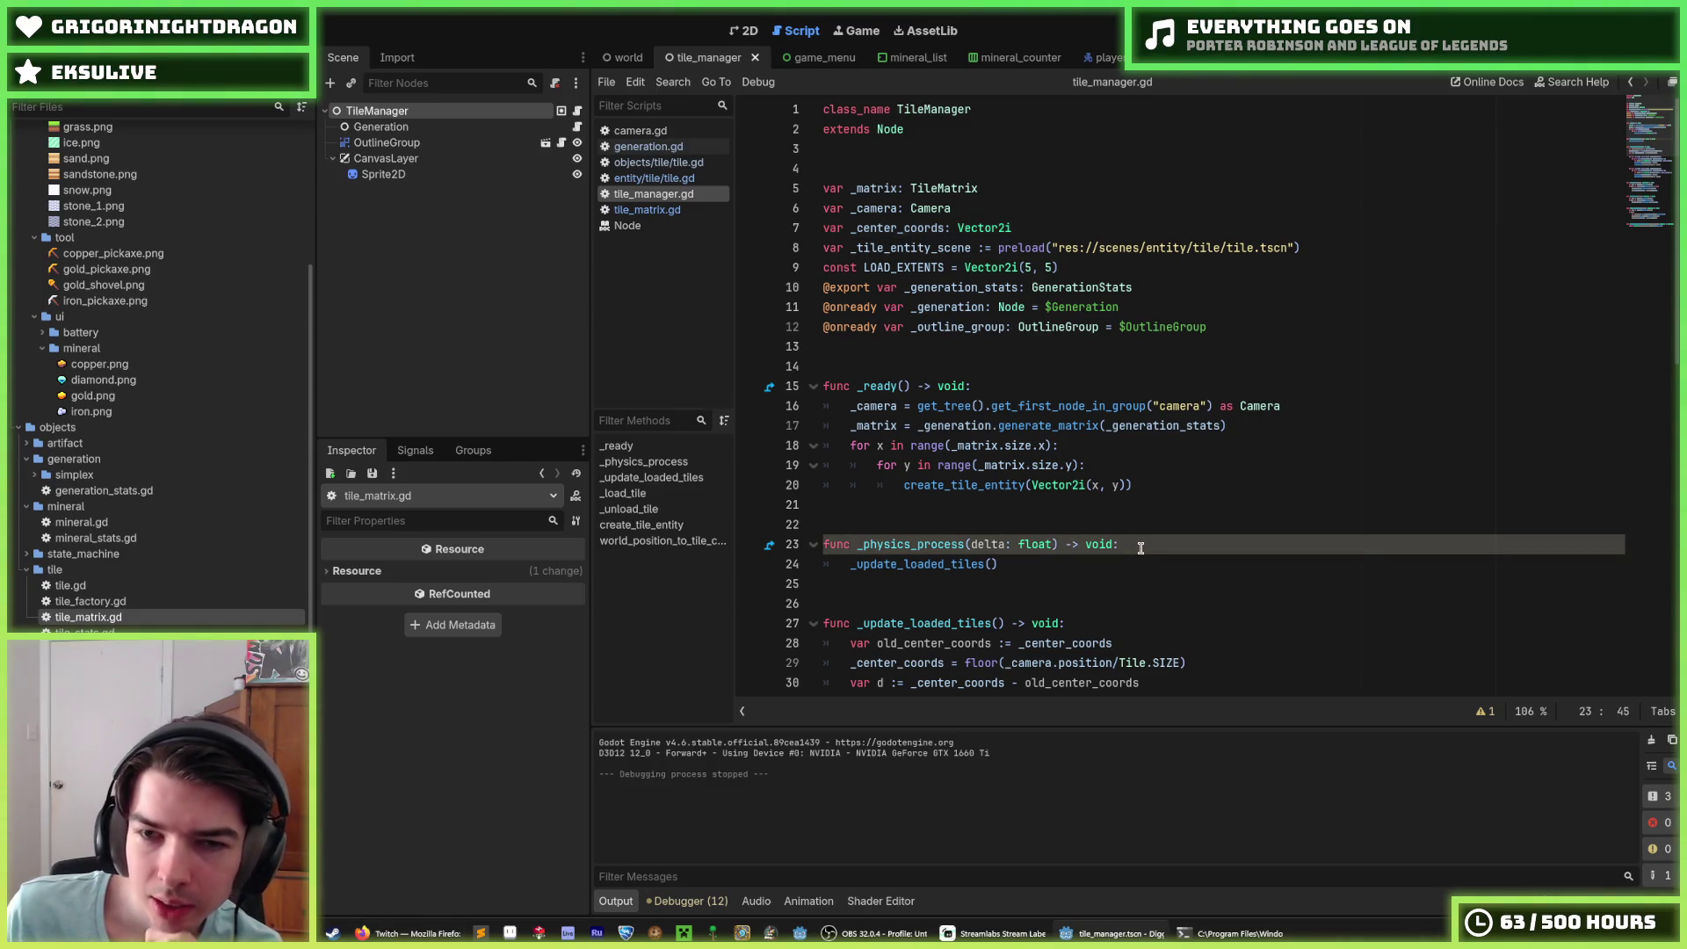
{"action": "left_click", "coordinate": [1074, 268]}
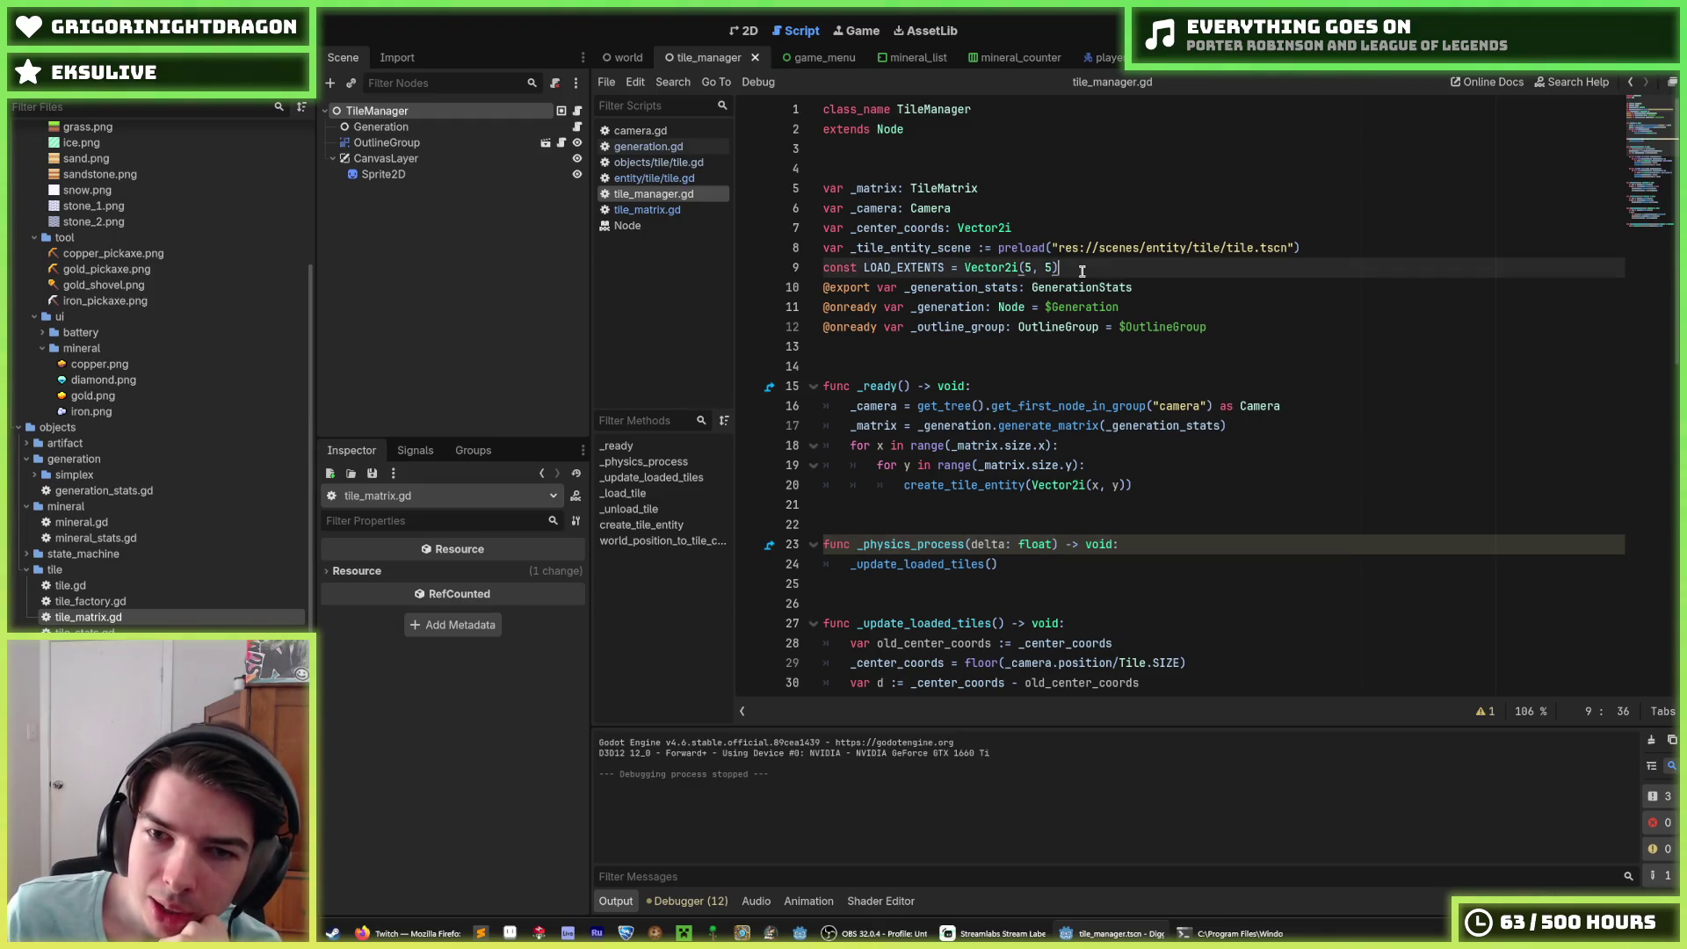
{"action": "left_click", "coordinate": [1032, 230]}
Step: Revisit lines 41–42 of the second loop that unloads tiles left behind
{"action": "scroll", "coordinate": [1031, 291], "scroll_direction": "down", "scroll_amount": 4}
{"action": "scroll", "coordinate": [1031, 291], "scroll_direction": "down", "scroll_amount": 3}
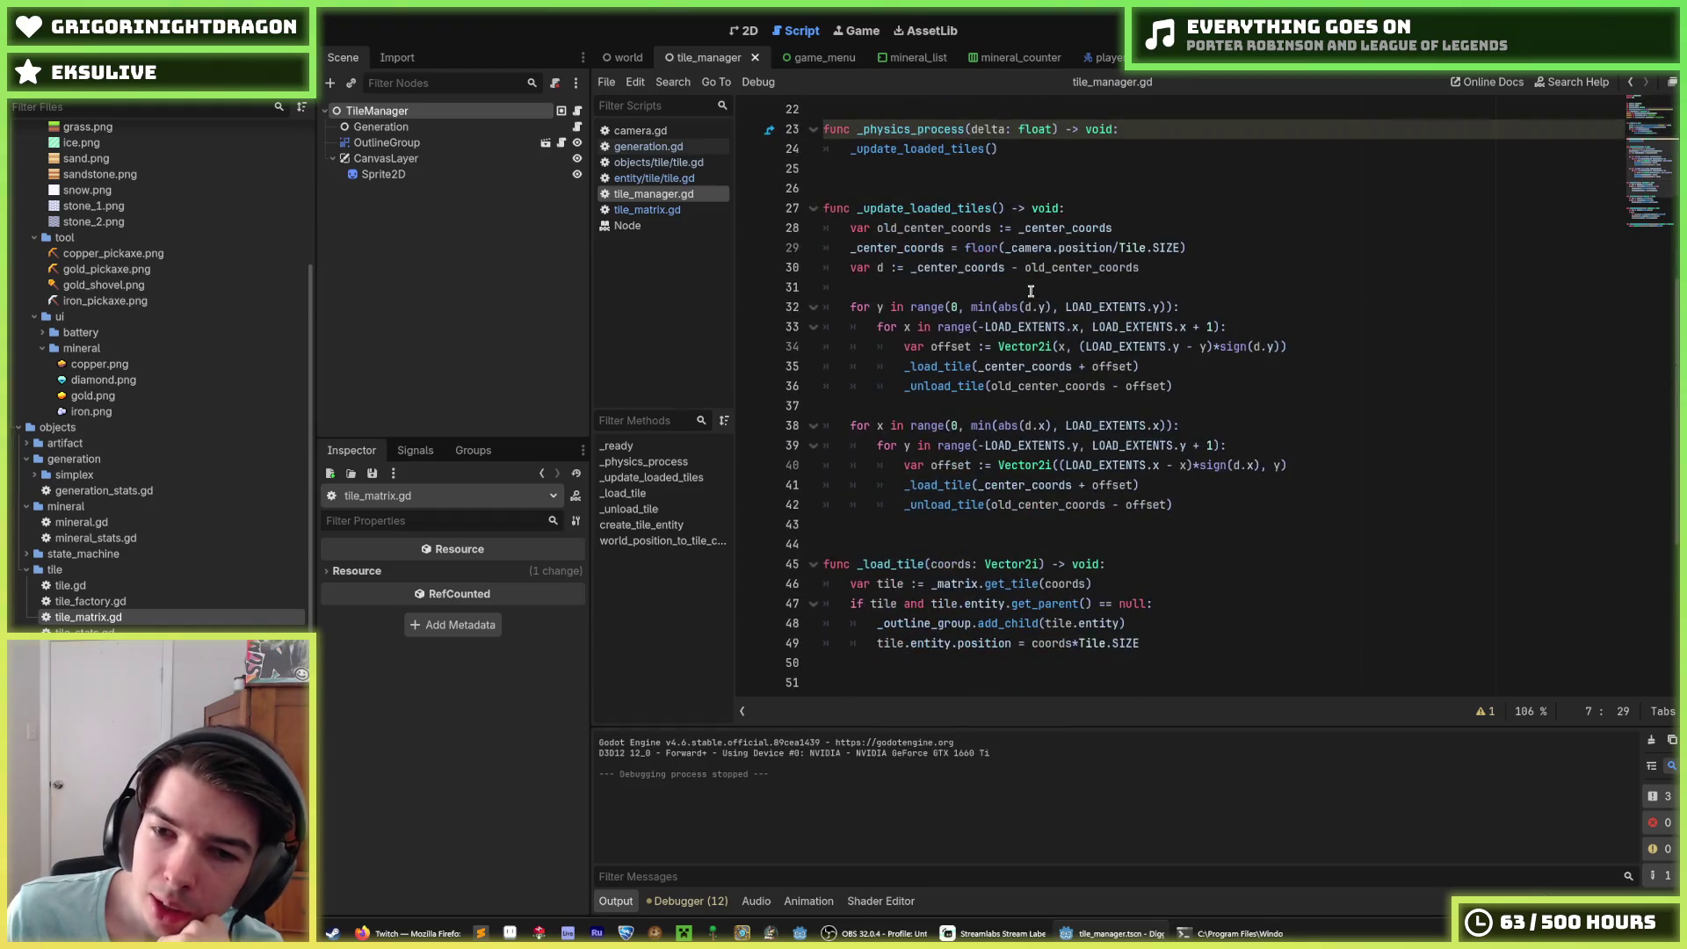
{"action": "left_click", "coordinate": [1180, 504]}
{"action": "left_click", "coordinate": [1190, 486]}
{"action": "left_click", "coordinate": [1191, 503]}
{"action": "left_click", "coordinate": [1190, 487]}
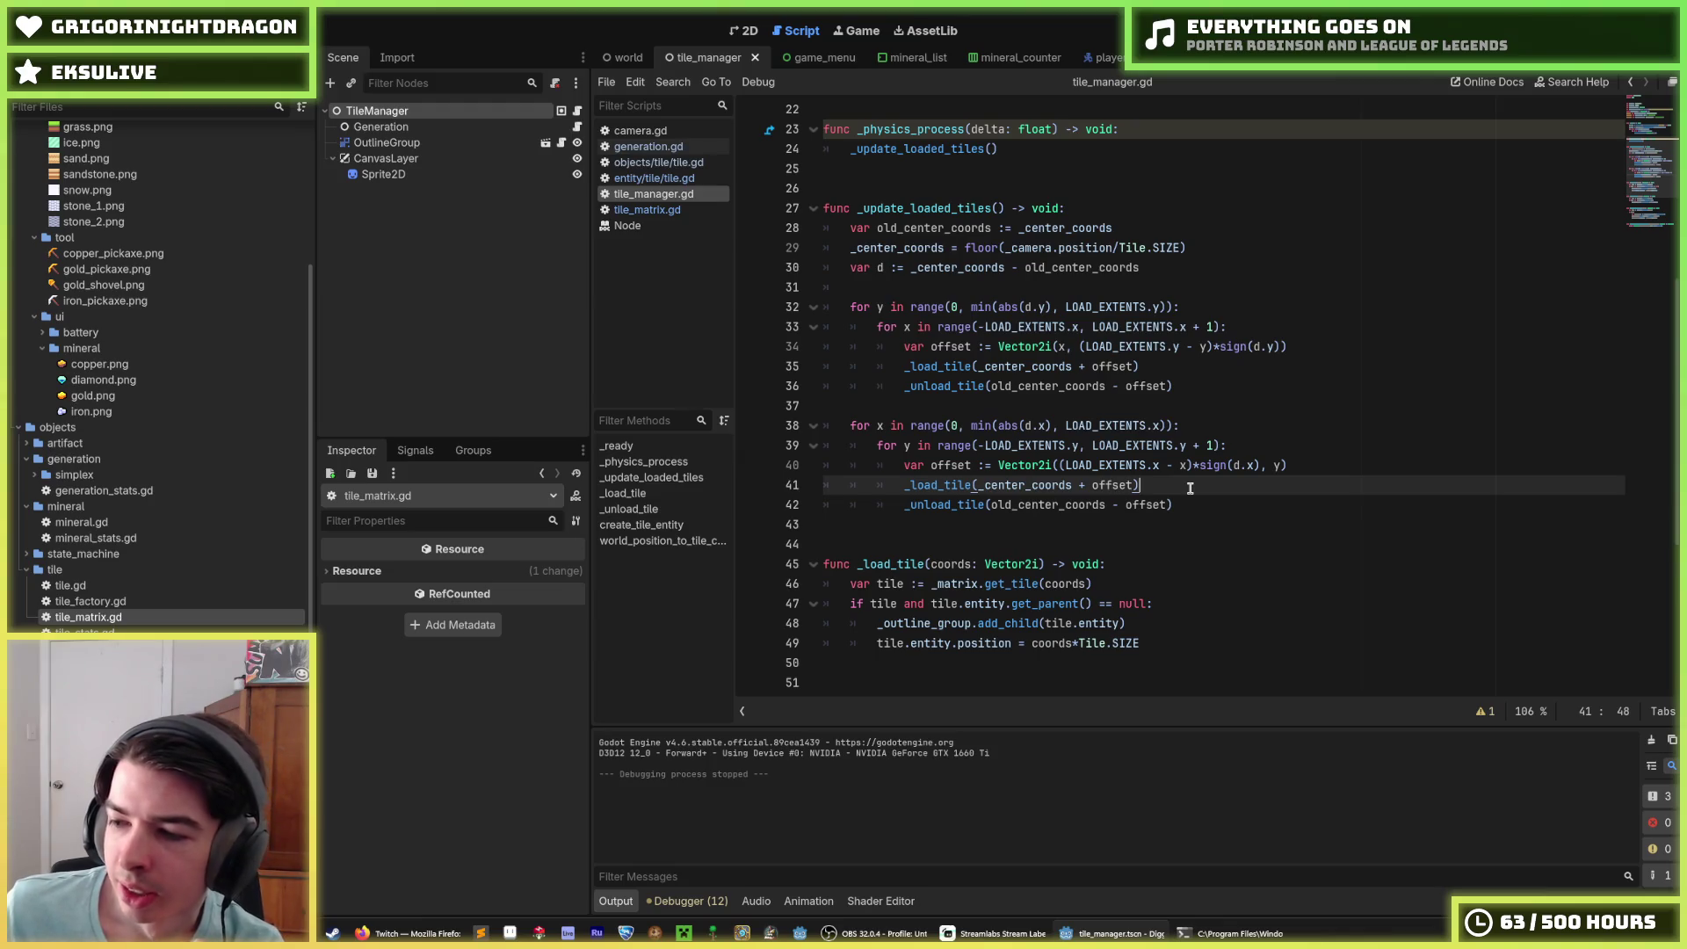
{"action": "scroll", "coordinate": [1189, 487], "scroll_direction": "up", "scroll_amount": 7}
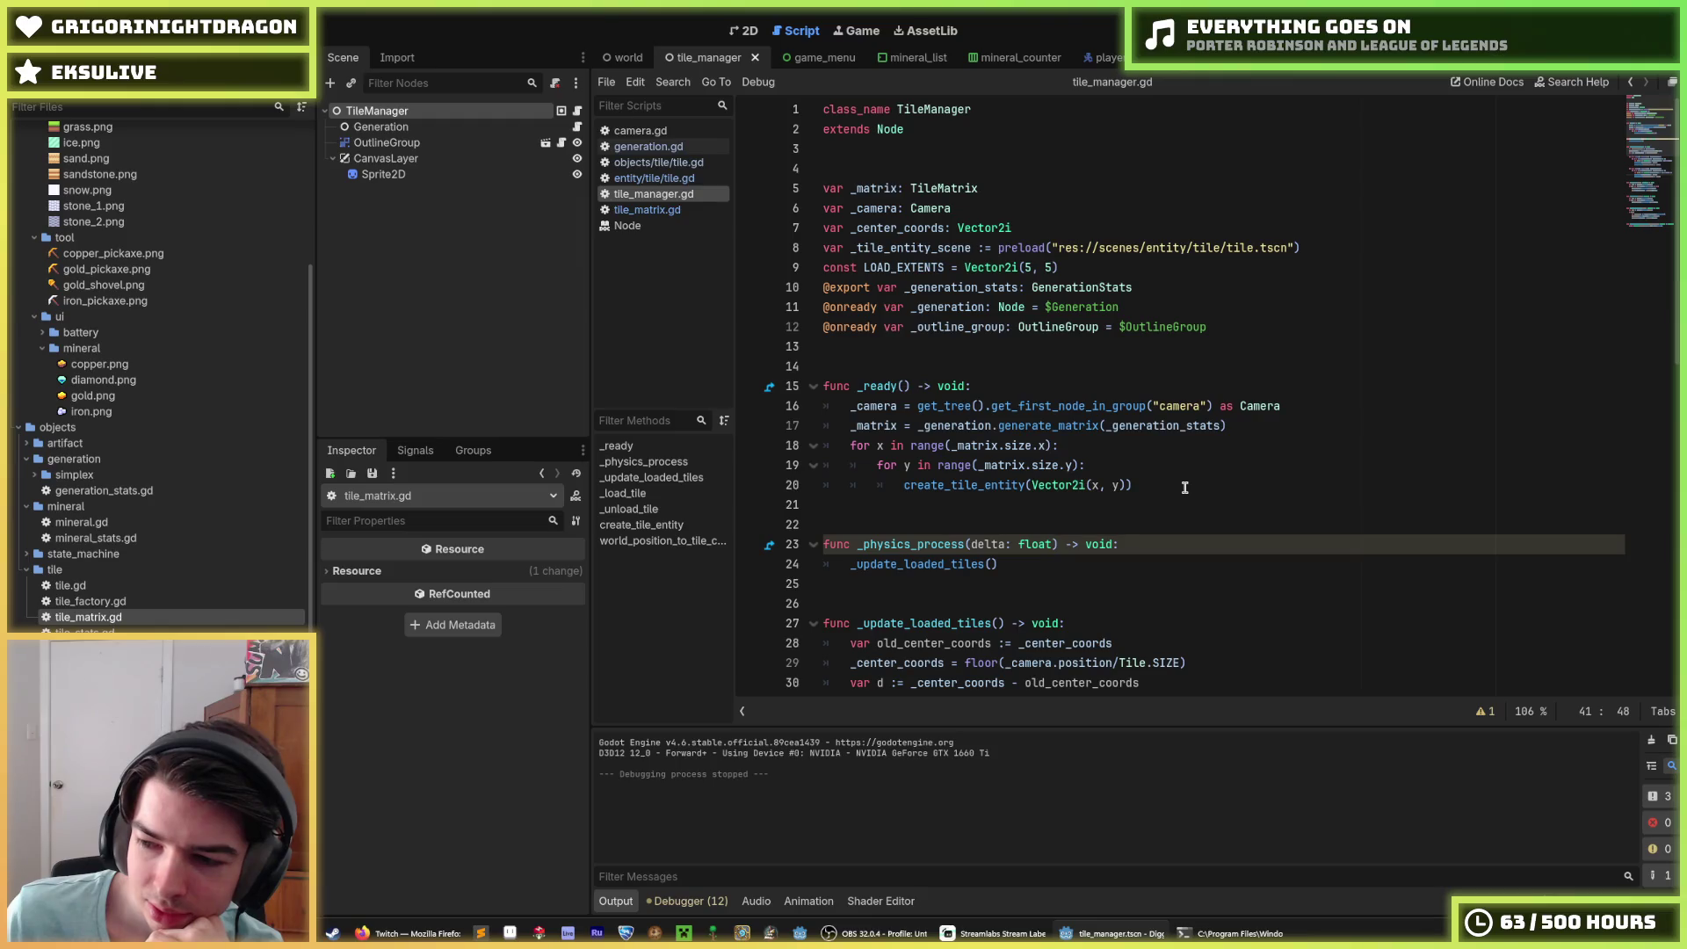
{"action": "scroll", "coordinate": [1185, 488], "scroll_direction": "down", "scroll_amount": 1}
{"action": "scroll", "coordinate": [1185, 488], "scroll_direction": "down", "scroll_amount": 1}
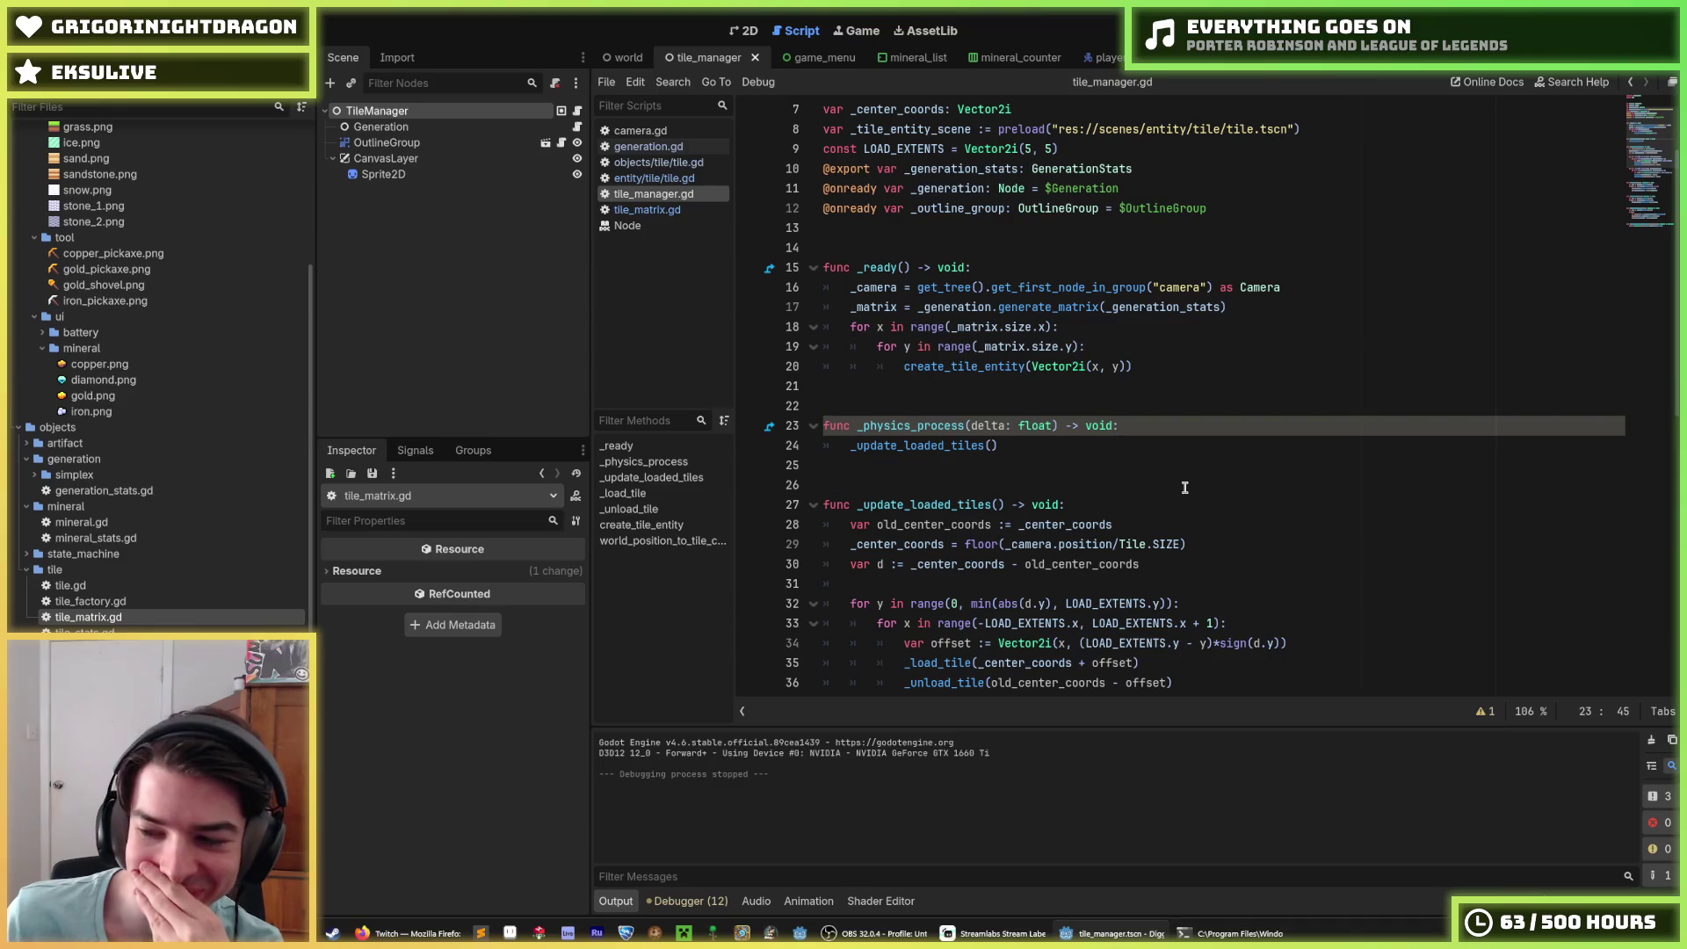
{"action": "scroll", "coordinate": [1185, 488], "scroll_direction": "up", "scroll_amount": 2}
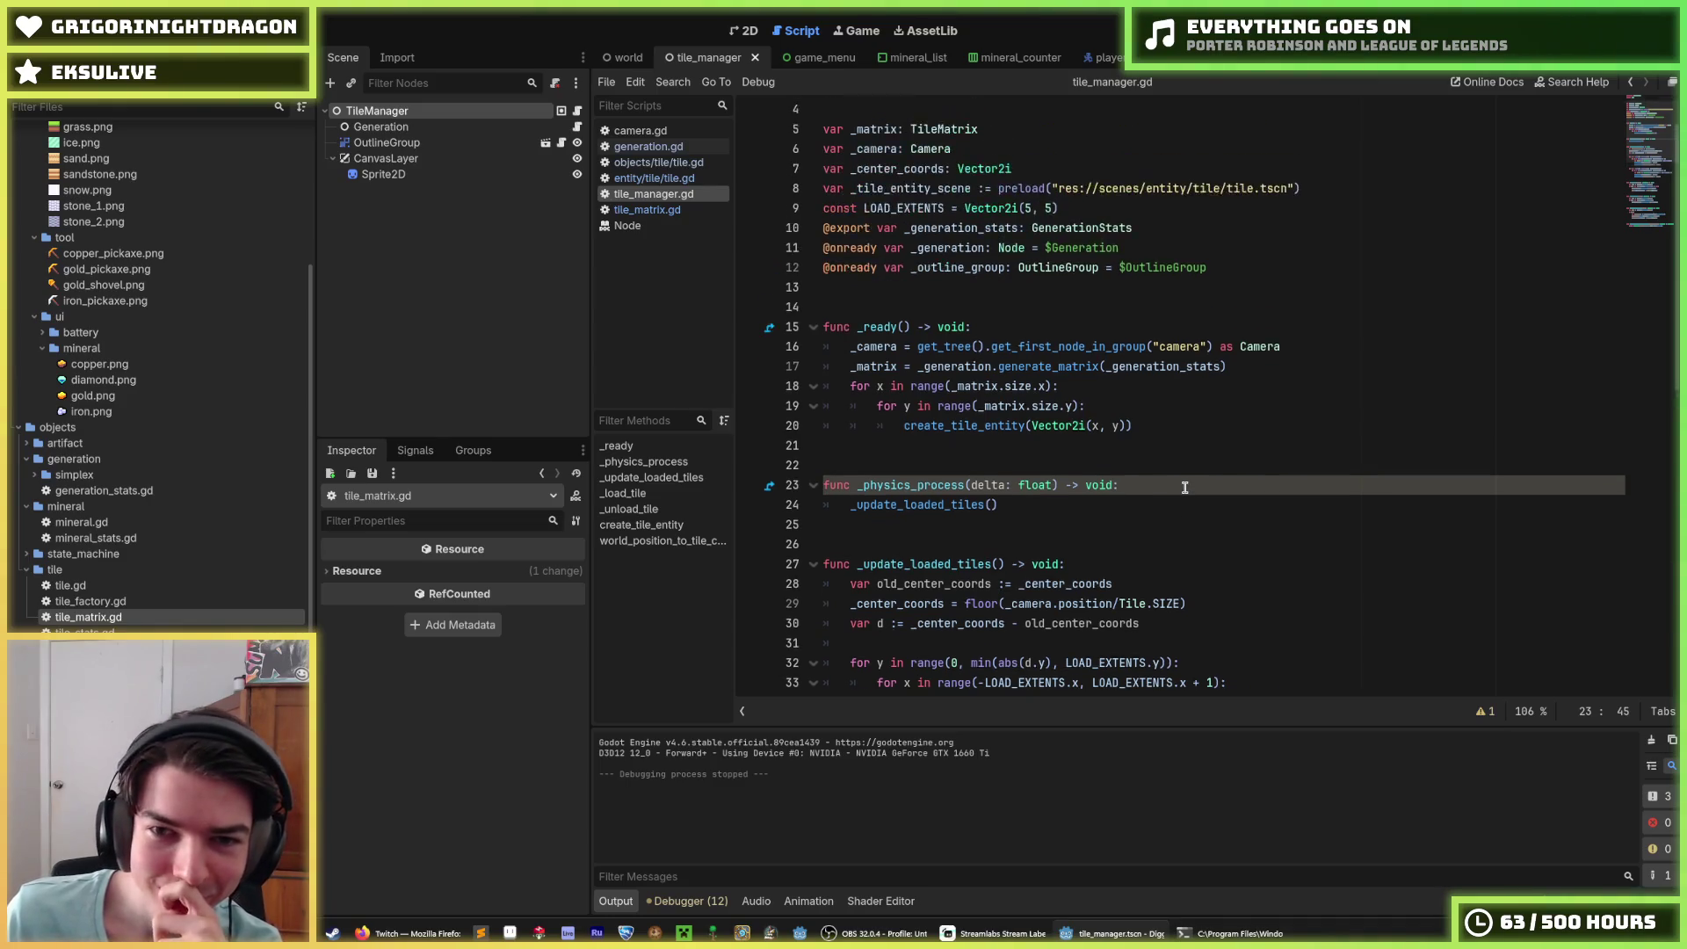
Step: Select the _update_loaded_tiles() name on line 27 and apply a context-menu action to it
{"action": "left_click", "coordinate": [1039, 227]}
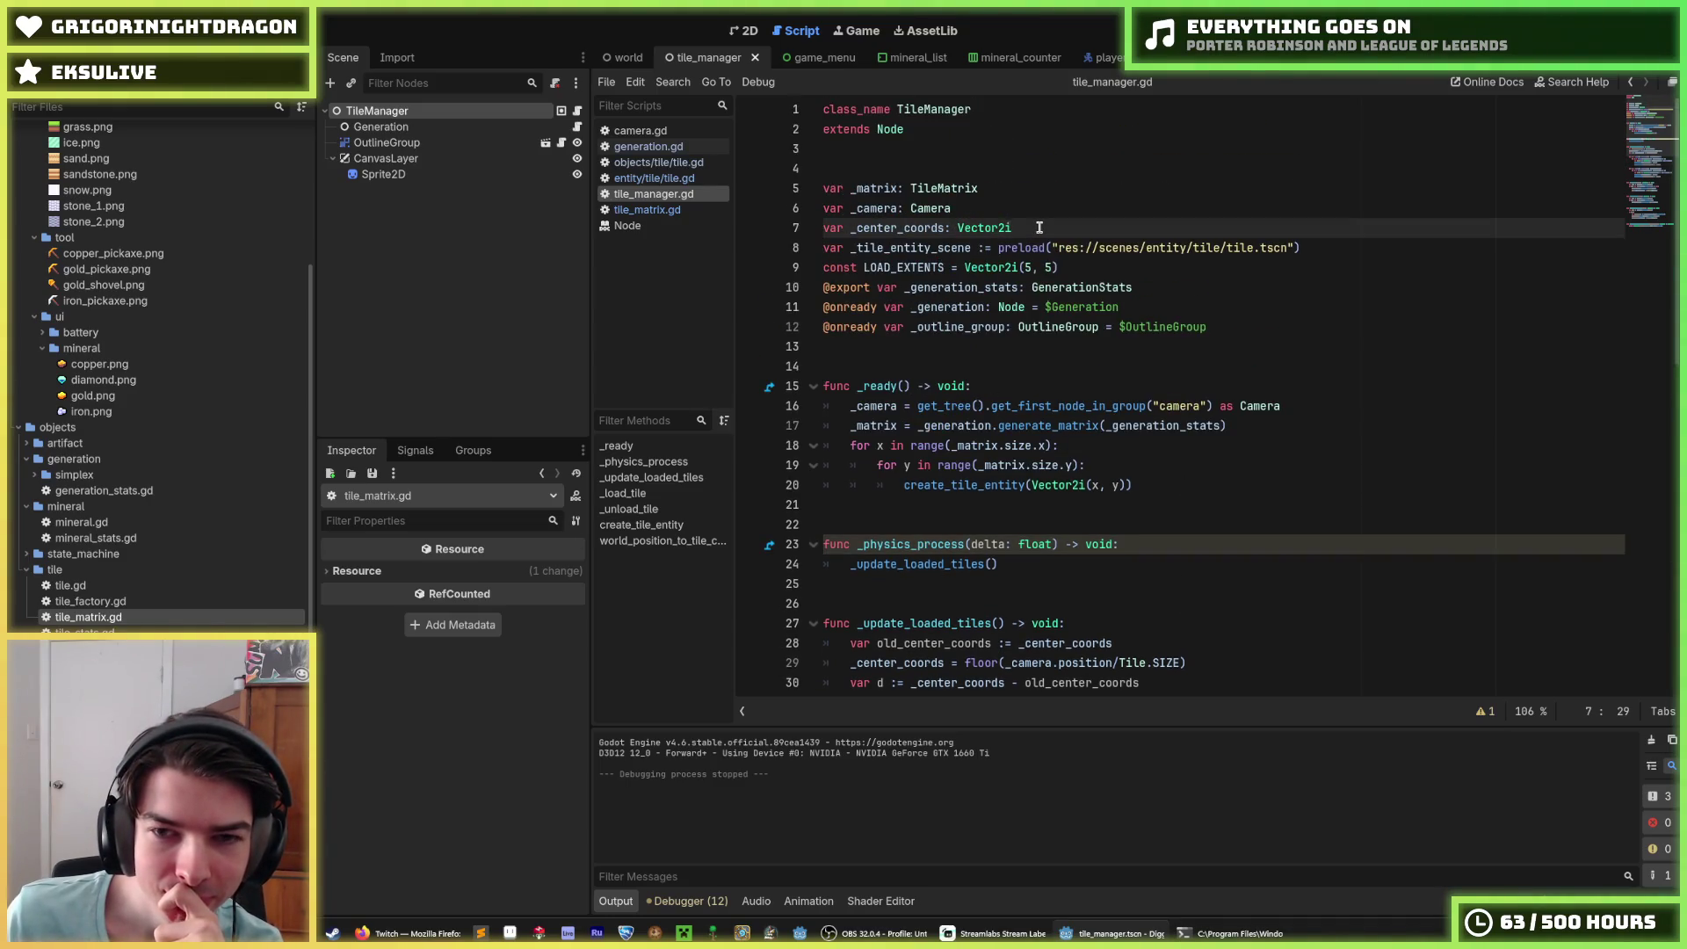
{"action": "scroll", "coordinate": [1011, 290], "scroll_direction": "down", "scroll_amount": 5}
{"action": "scroll", "coordinate": [1015, 299], "scroll_direction": "down", "scroll_amount": 1}
{"action": "scroll", "coordinate": [1015, 299], "scroll_direction": "up", "scroll_amount": 1}
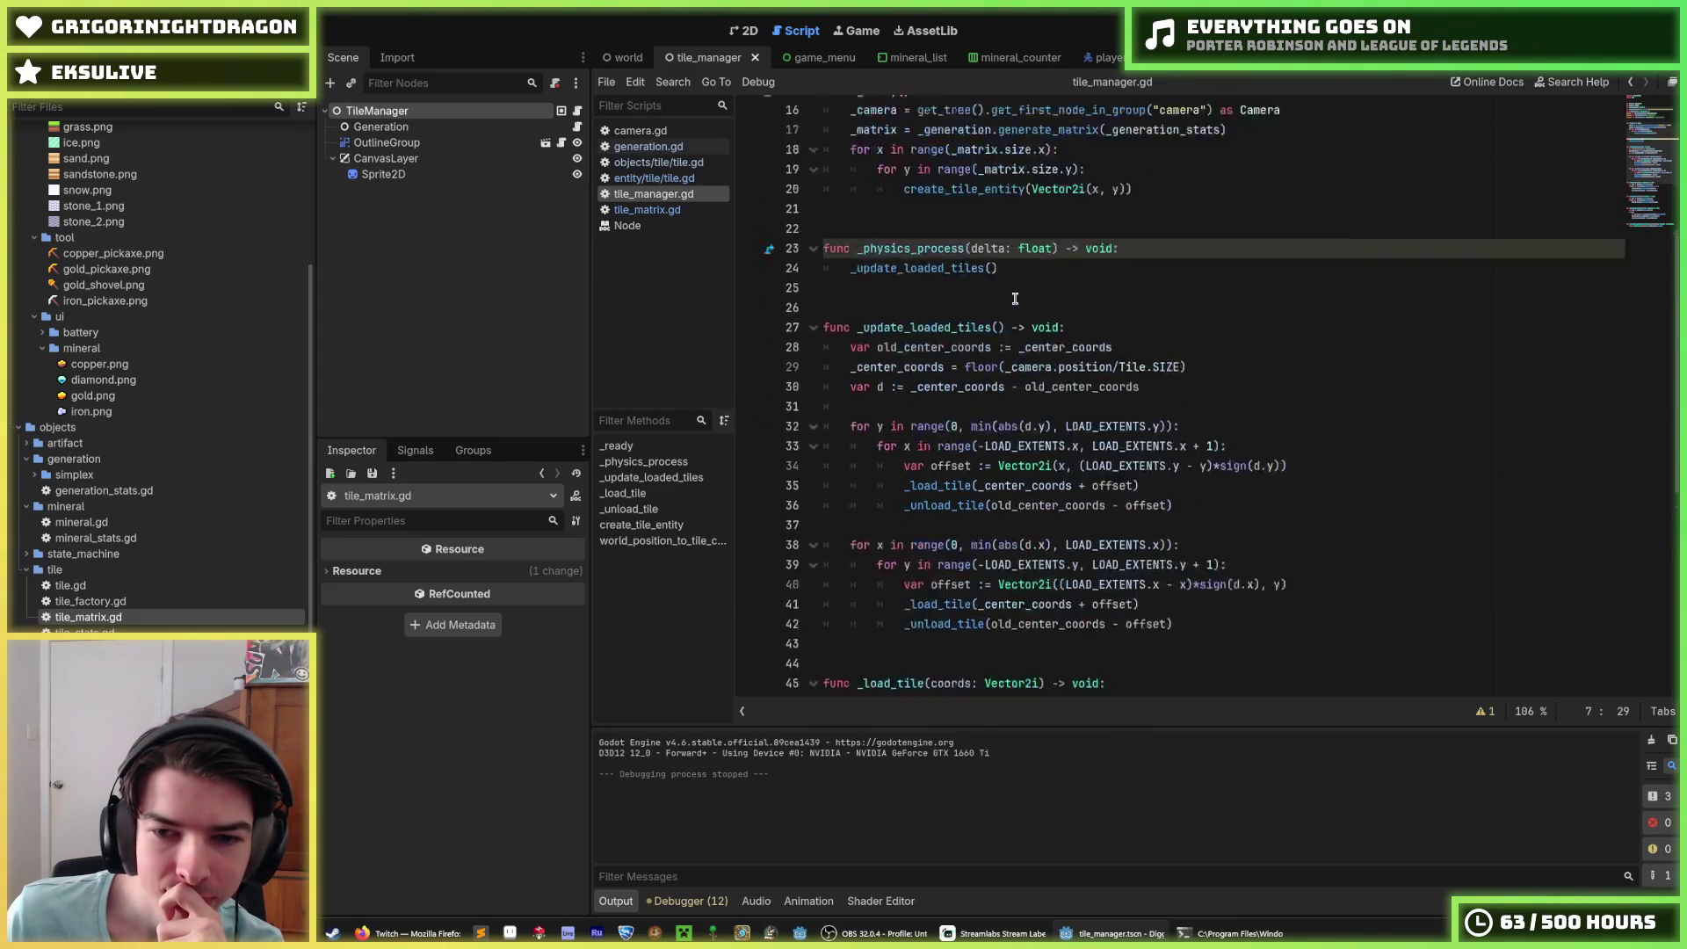
{"action": "scroll", "coordinate": [1015, 299], "scroll_direction": "up", "scroll_amount": 1}
{"action": "scroll", "coordinate": [1015, 299], "scroll_direction": "down", "scroll_amount": 3}
{"action": "scroll", "coordinate": [1012, 297], "scroll_direction": "up", "scroll_amount": 2}
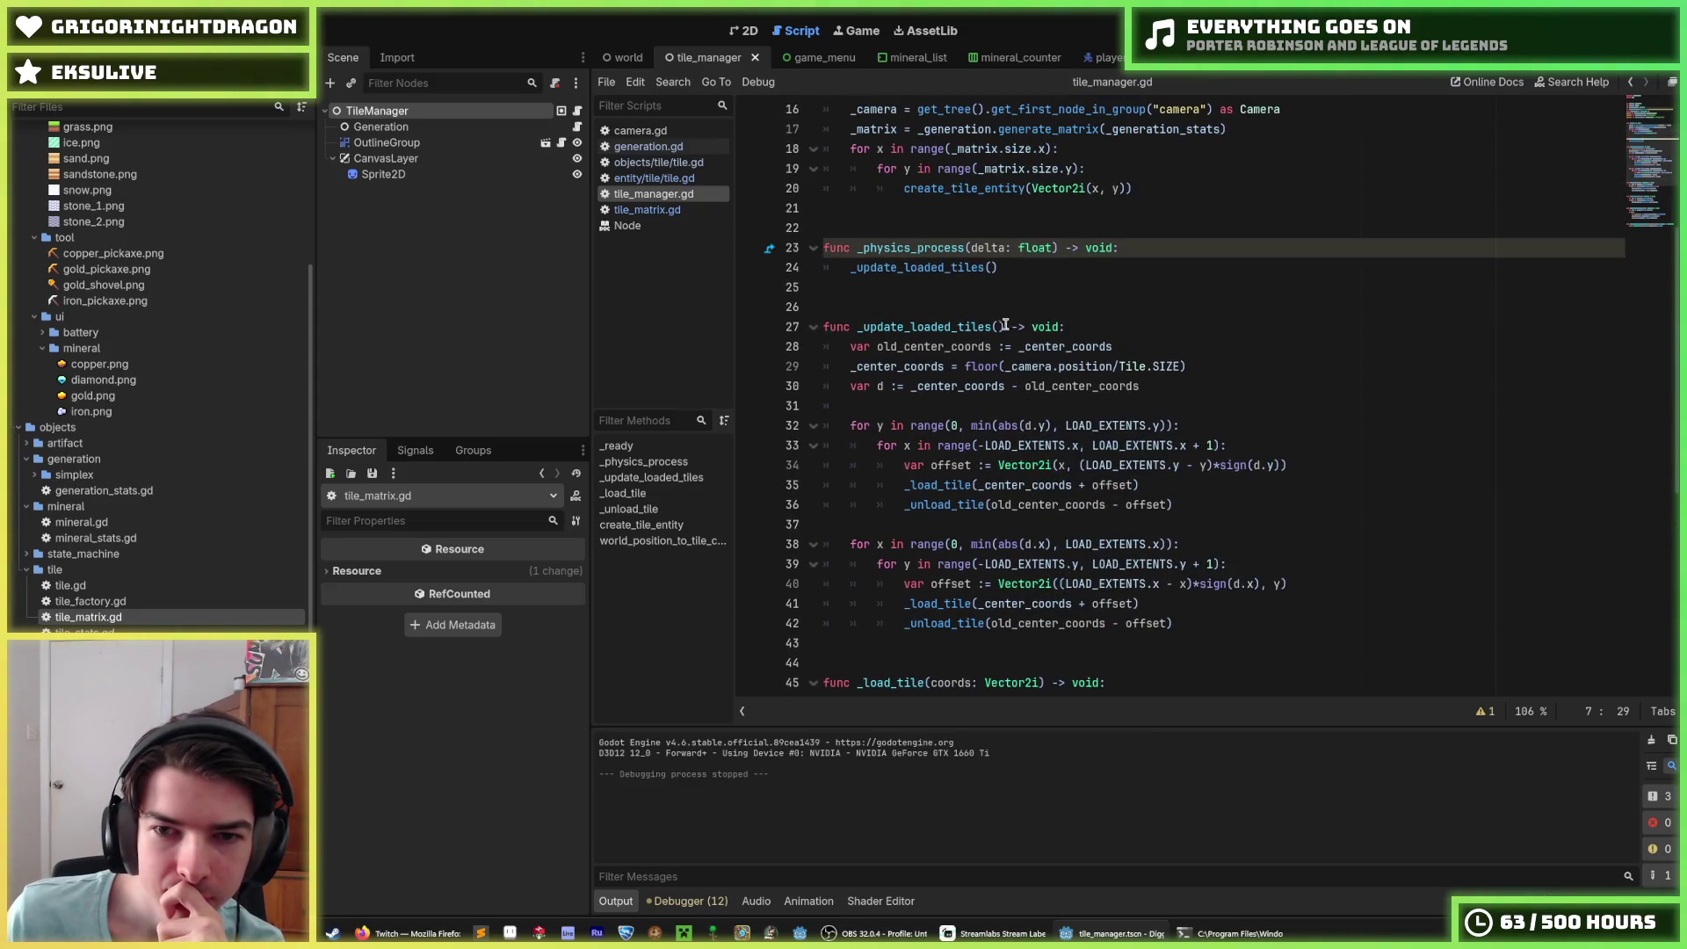
{"action": "left_click_drag", "start_coordinate": [1005, 325], "coordinate": [857, 335]}
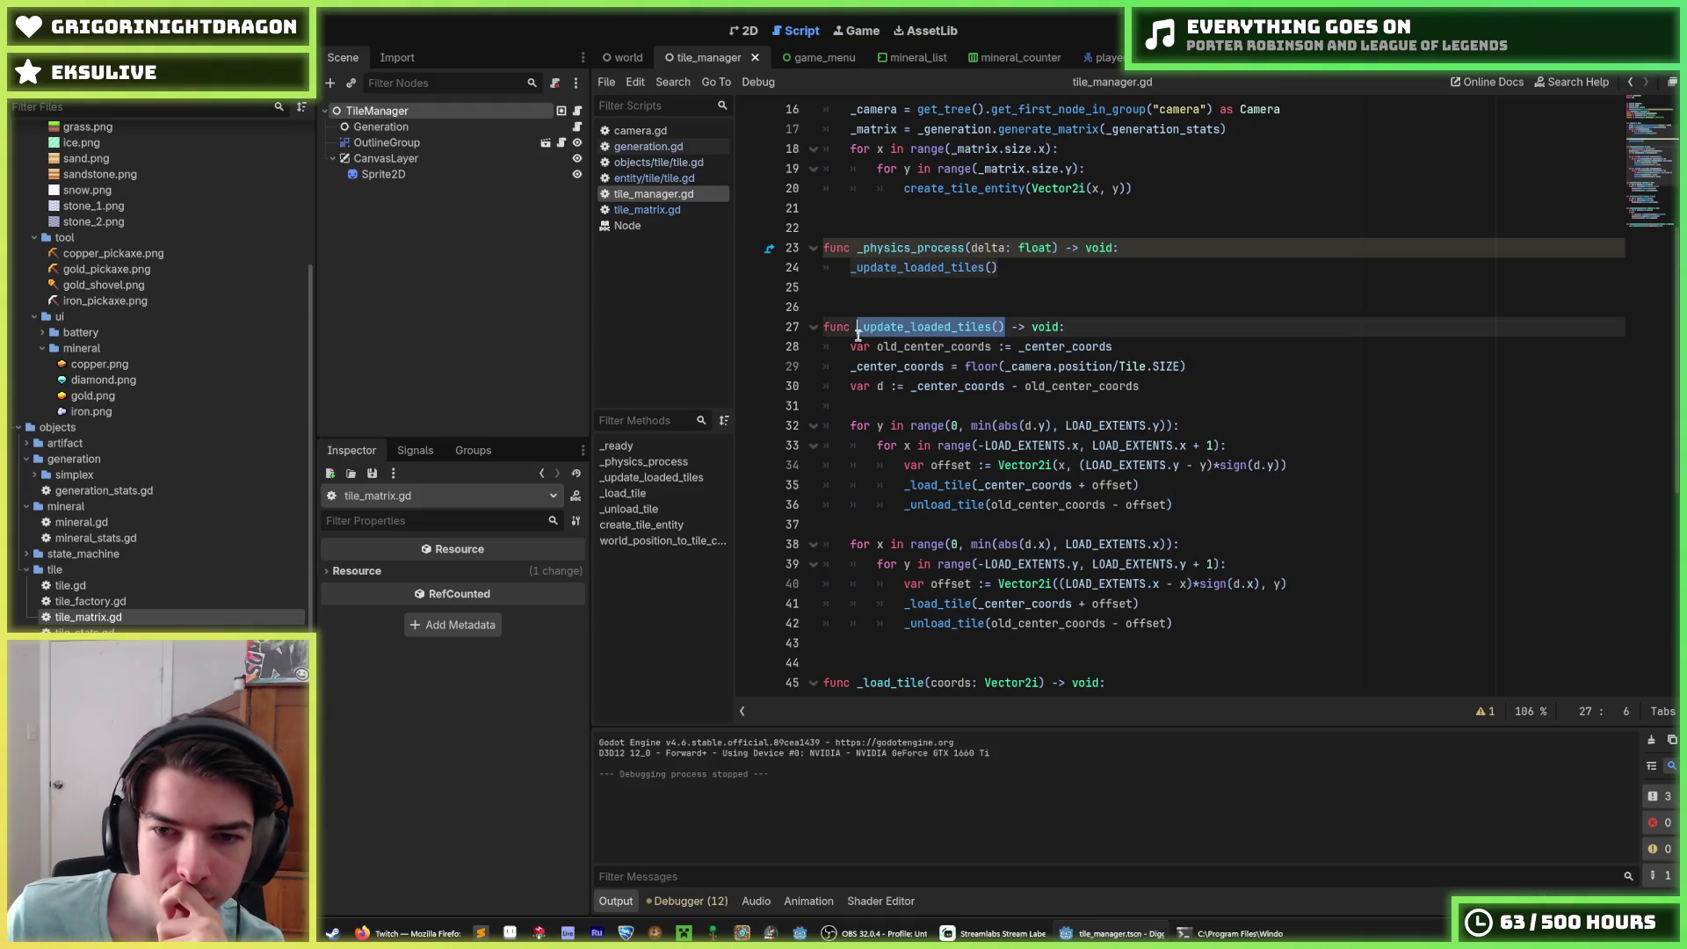
{"action": "right_click", "coordinate": [858, 335]}
{"action": "left_click", "coordinate": [928, 426]}
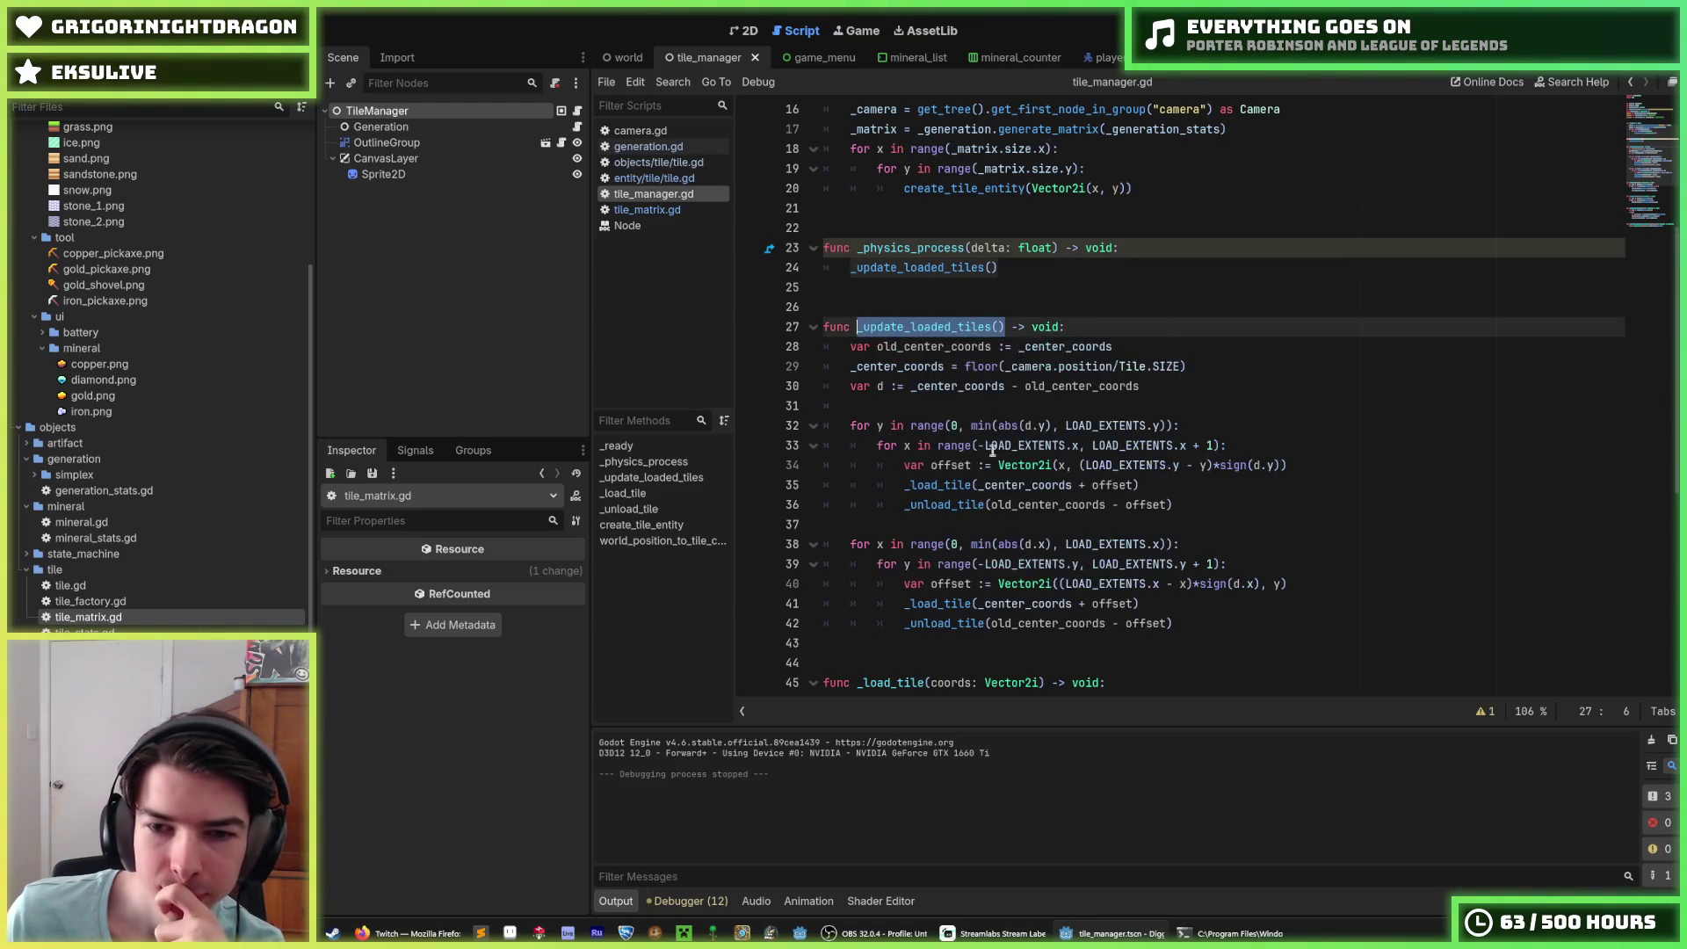
{"action": "left_click", "coordinate": [1208, 505]}
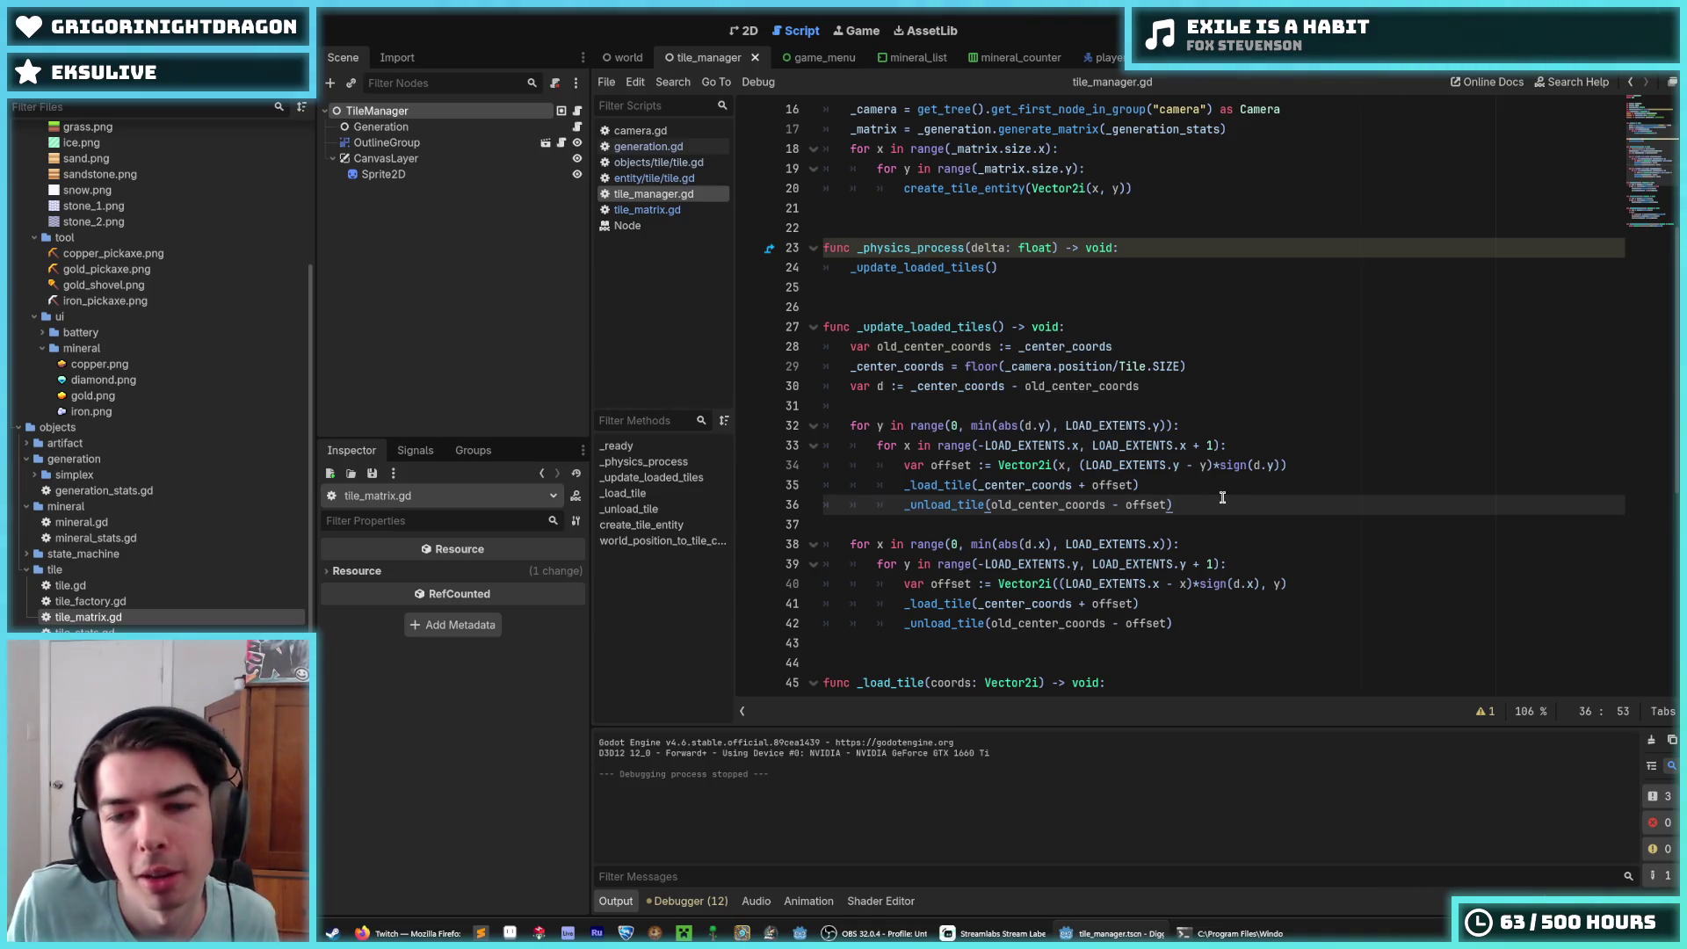
Step: Adjust lines 23–24 of the first loop and lines 41–42 of the second
{"action": "scroll", "coordinate": [1228, 499], "scroll_direction": "up", "scroll_amount": 2}
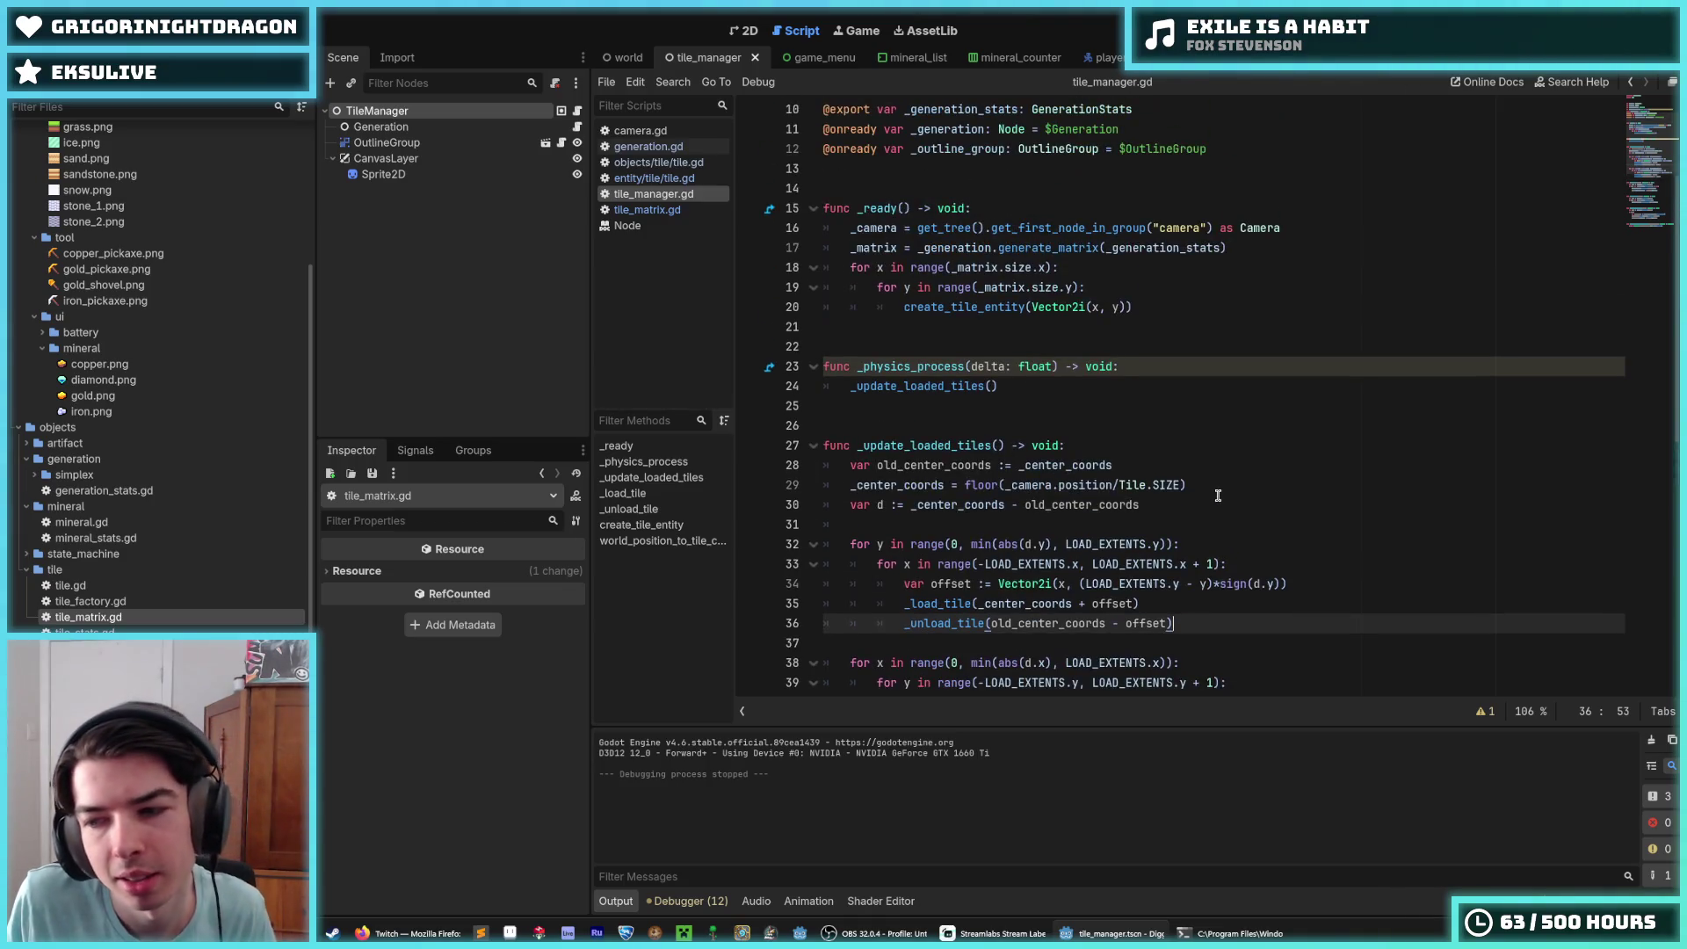
{"action": "left_click", "coordinate": [1139, 366]}
{"action": "key", "text": "Down"}
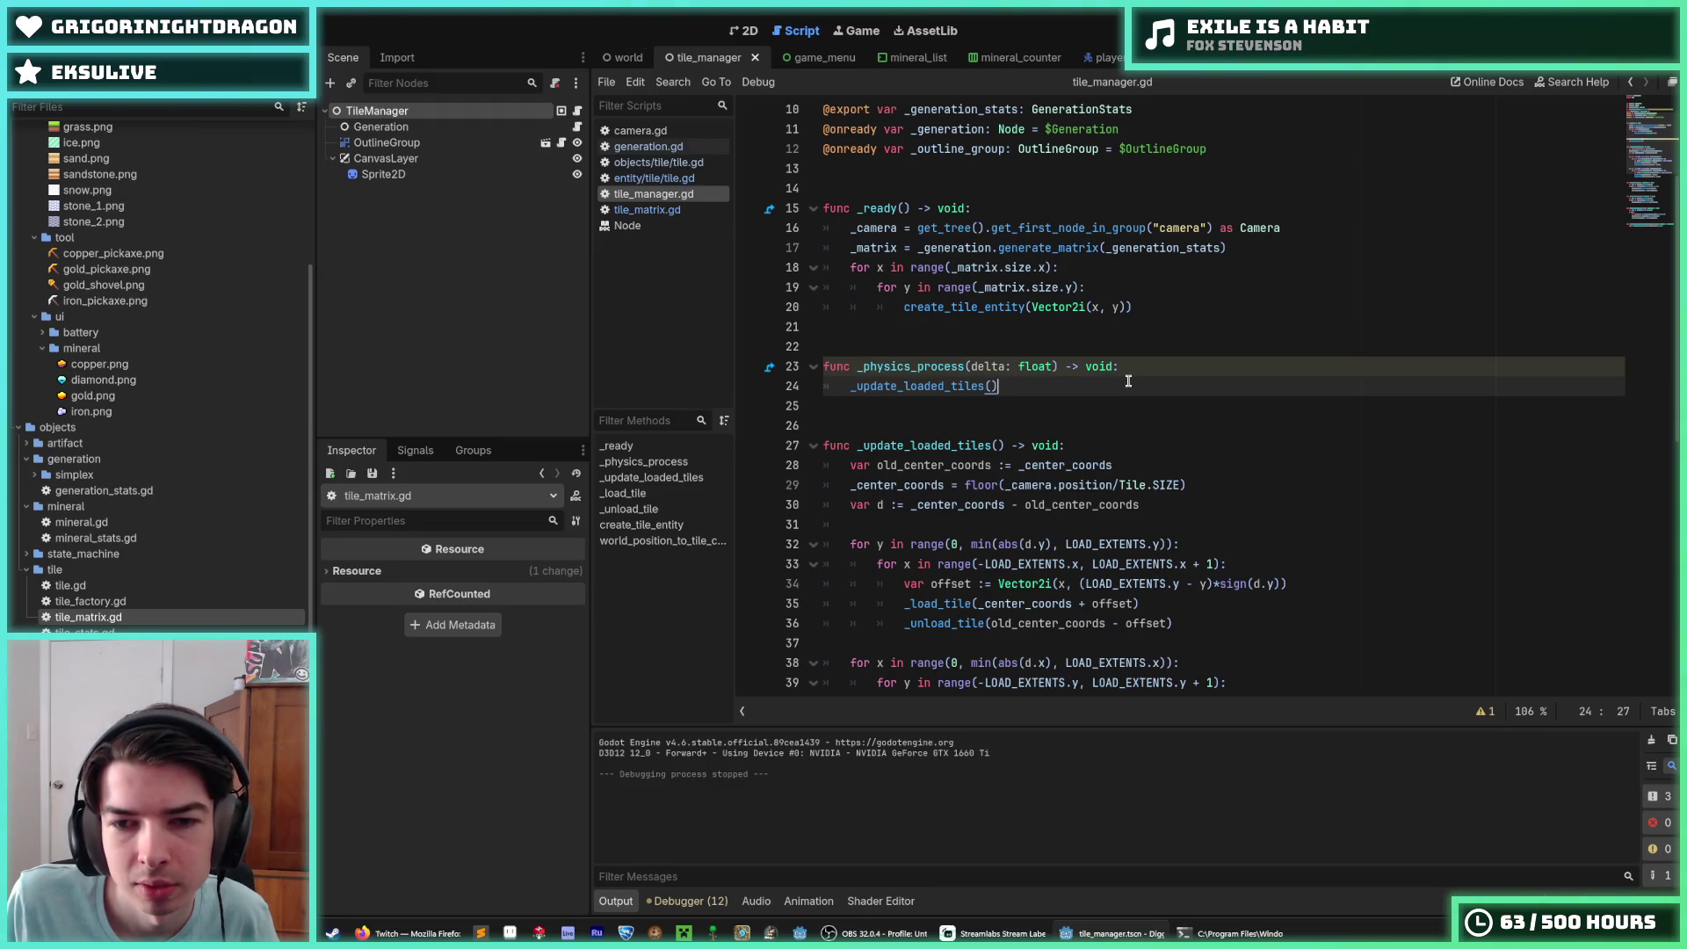
{"action": "scroll", "coordinate": [1129, 380], "scroll_direction": "down", "scroll_amount": 5}
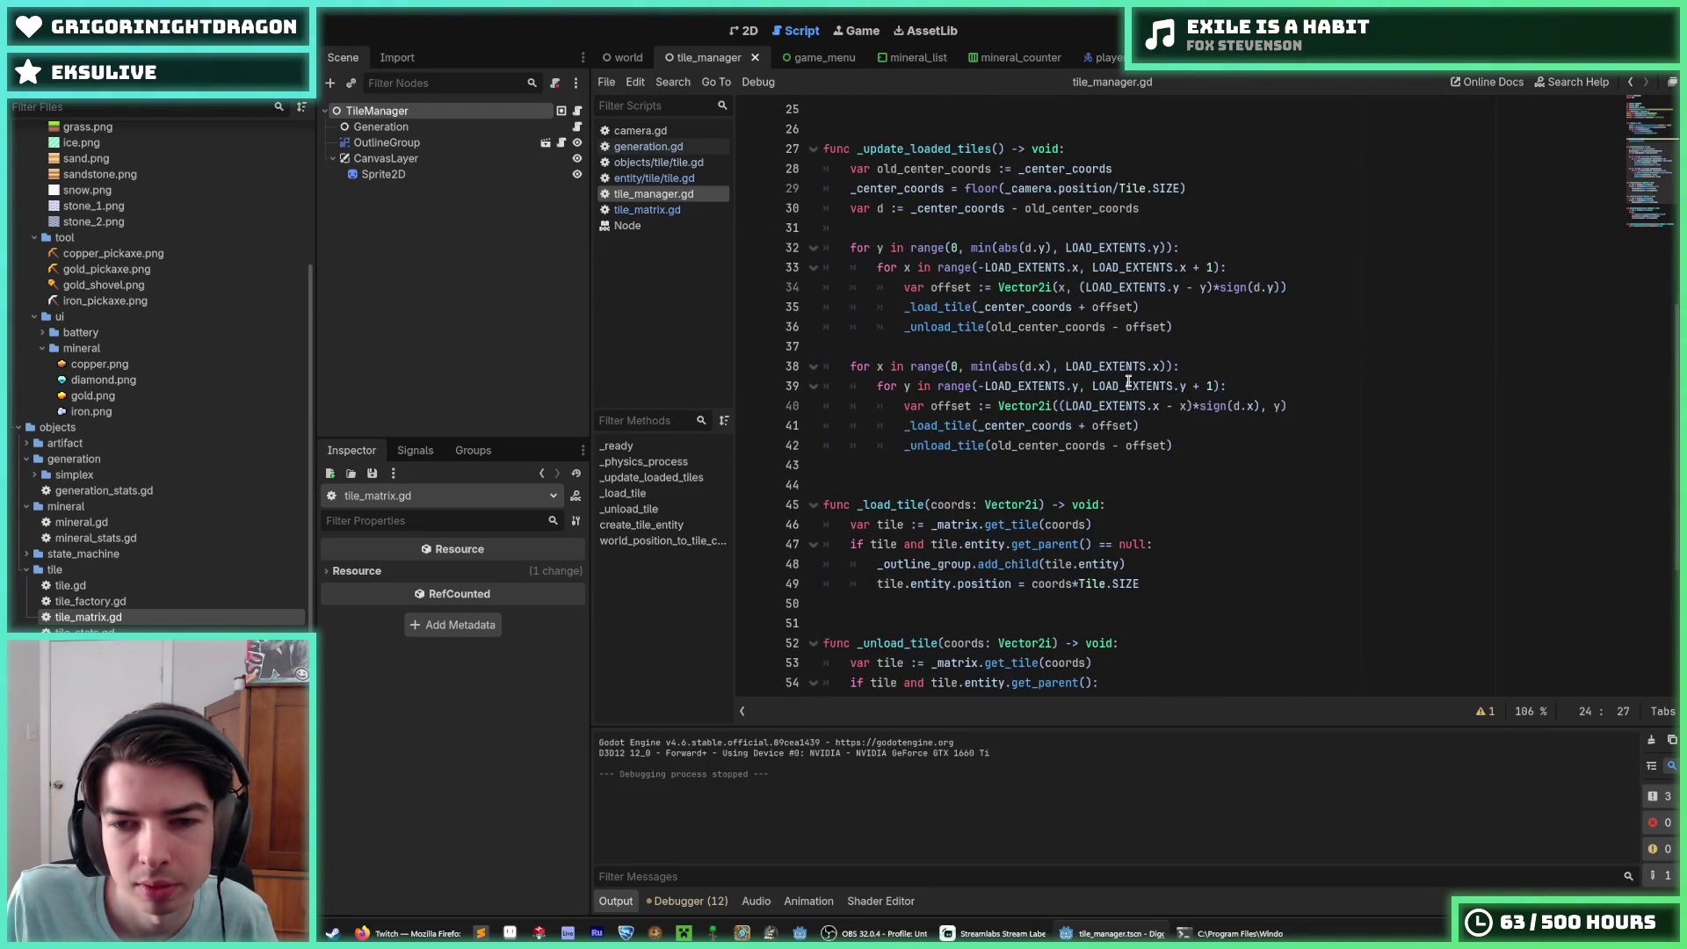
{"action": "scroll", "coordinate": [1128, 380], "scroll_direction": "up", "scroll_amount": 1}
{"action": "left_click", "coordinate": [1155, 486]}
{"action": "key", "text": "Down"}
{"action": "left_click", "coordinate": [1209, 484]}
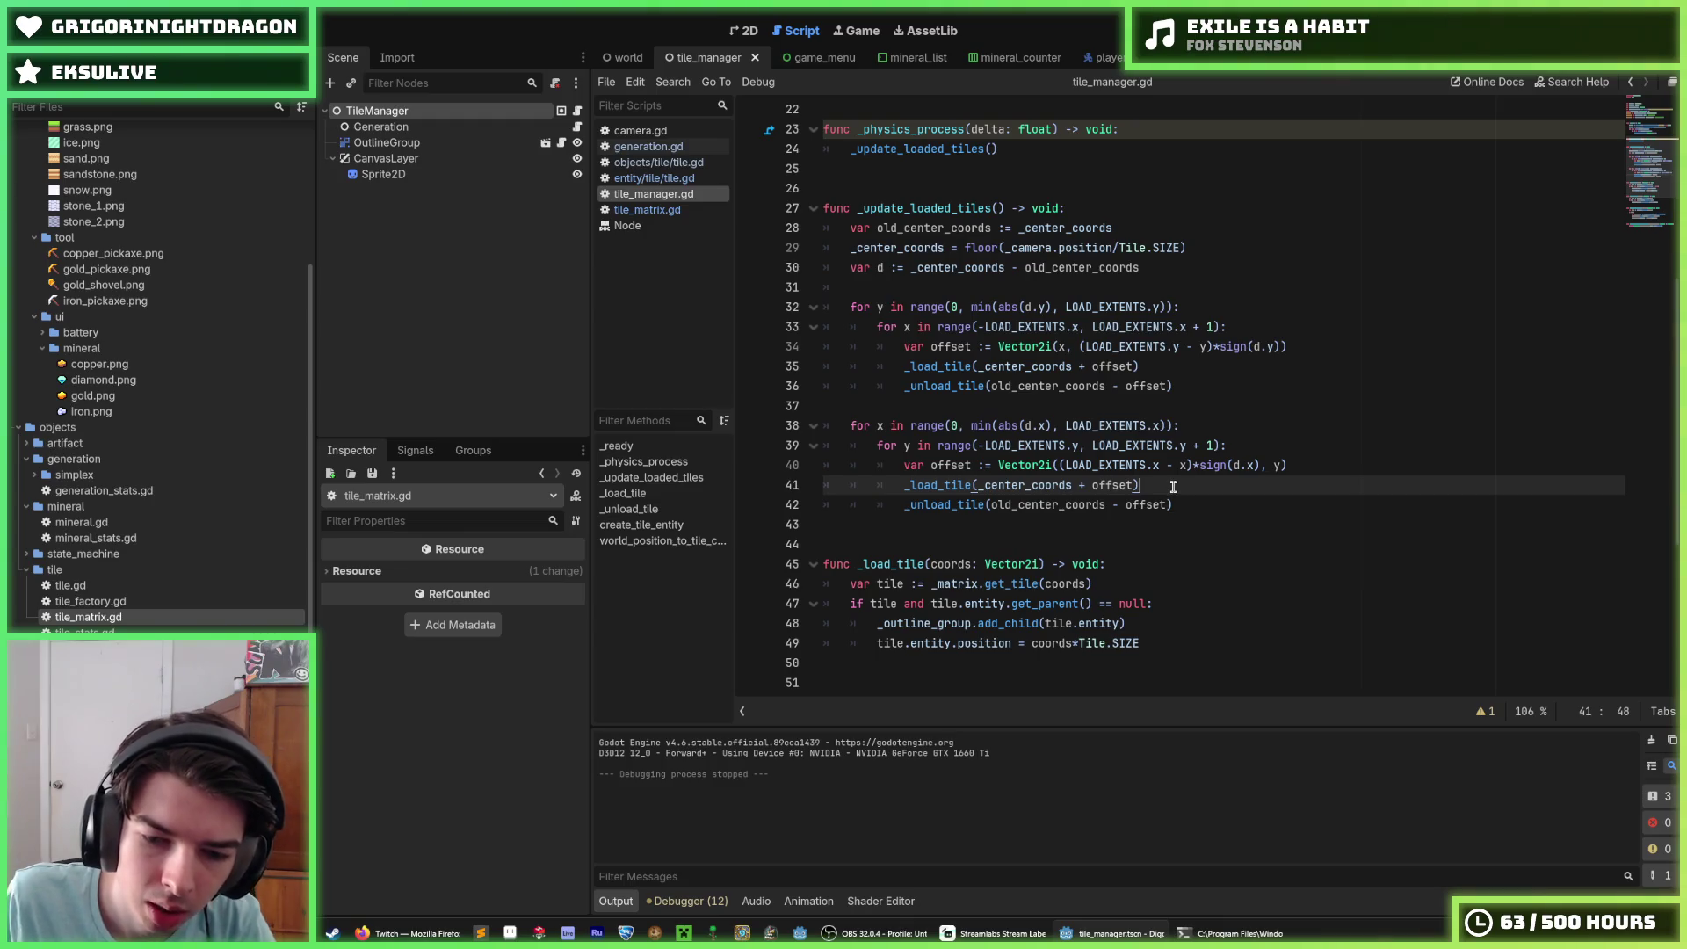
Step: Recheck lines 23–24, the line 7 declaration, and the ends of lines 41–42
{"action": "scroll", "coordinate": [1055, 463], "scroll_direction": "up", "scroll_amount": 5}
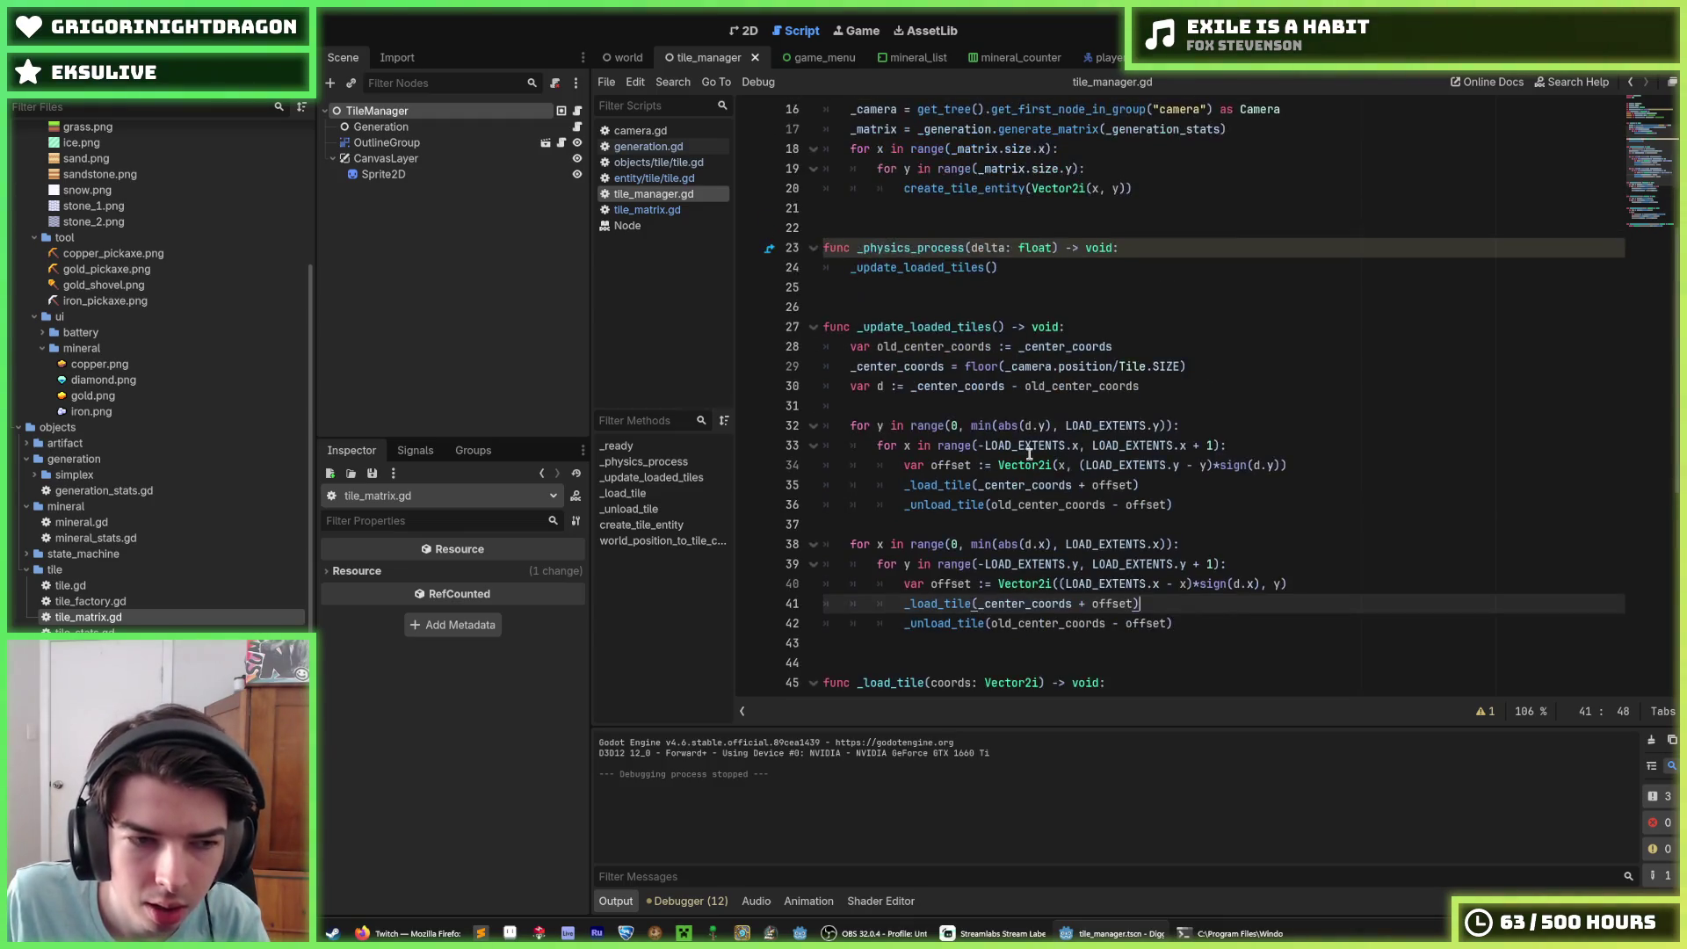
{"action": "left_click", "coordinate": [1113, 436]}
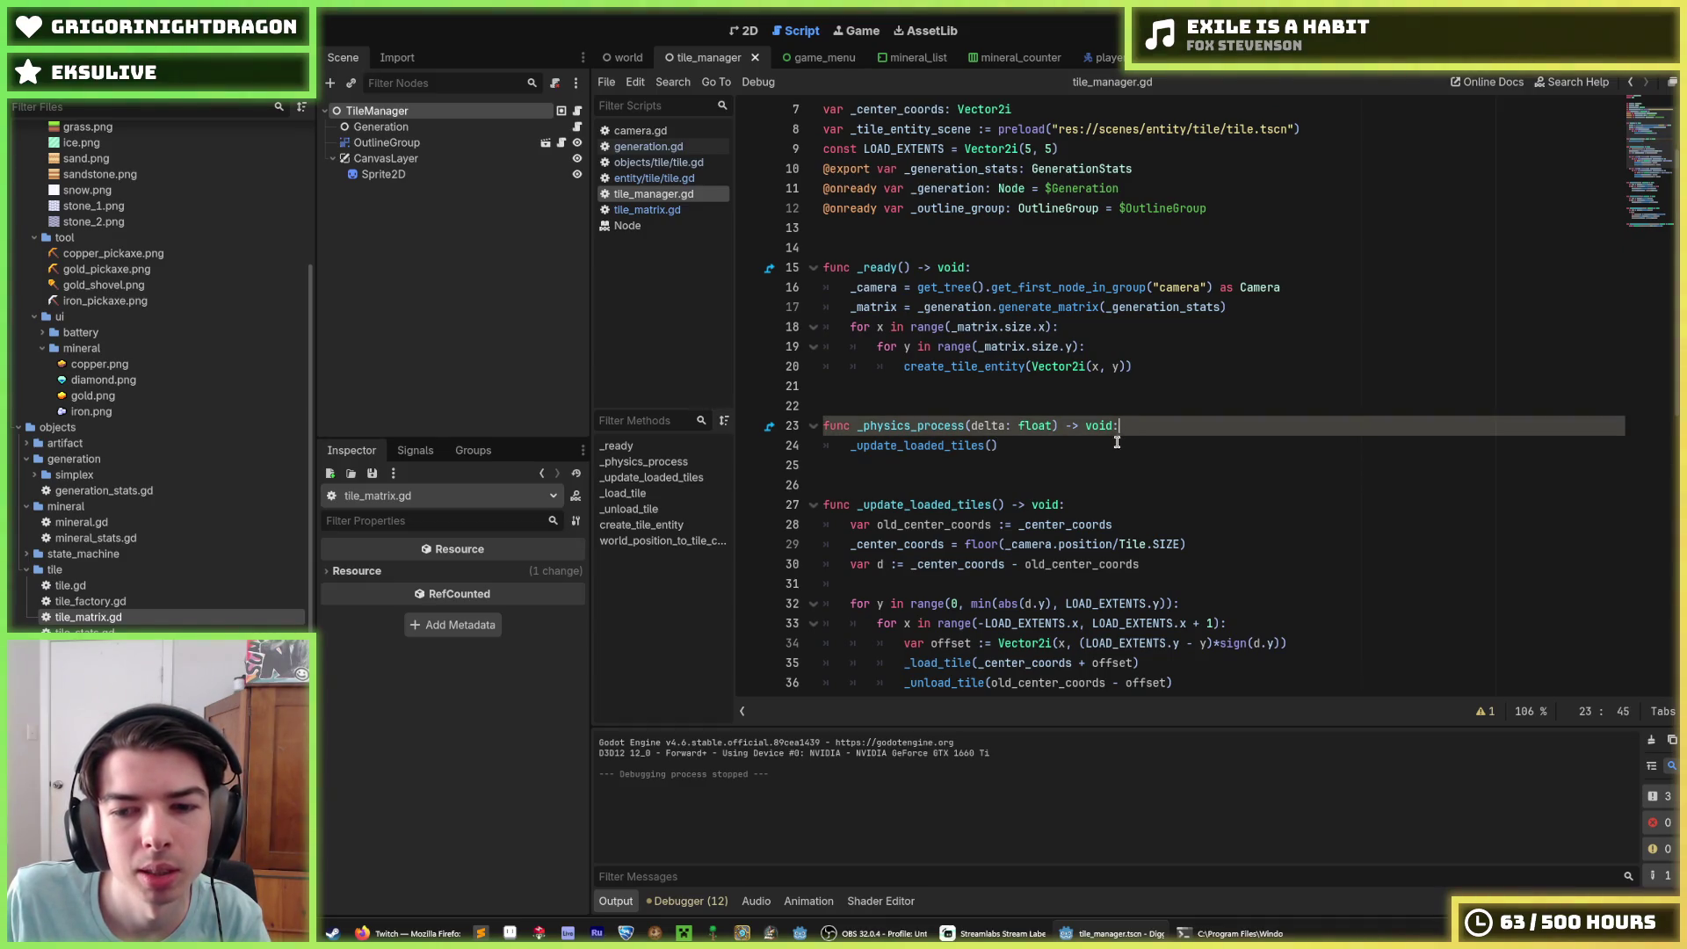
{"action": "left_click", "coordinate": [1128, 435]}
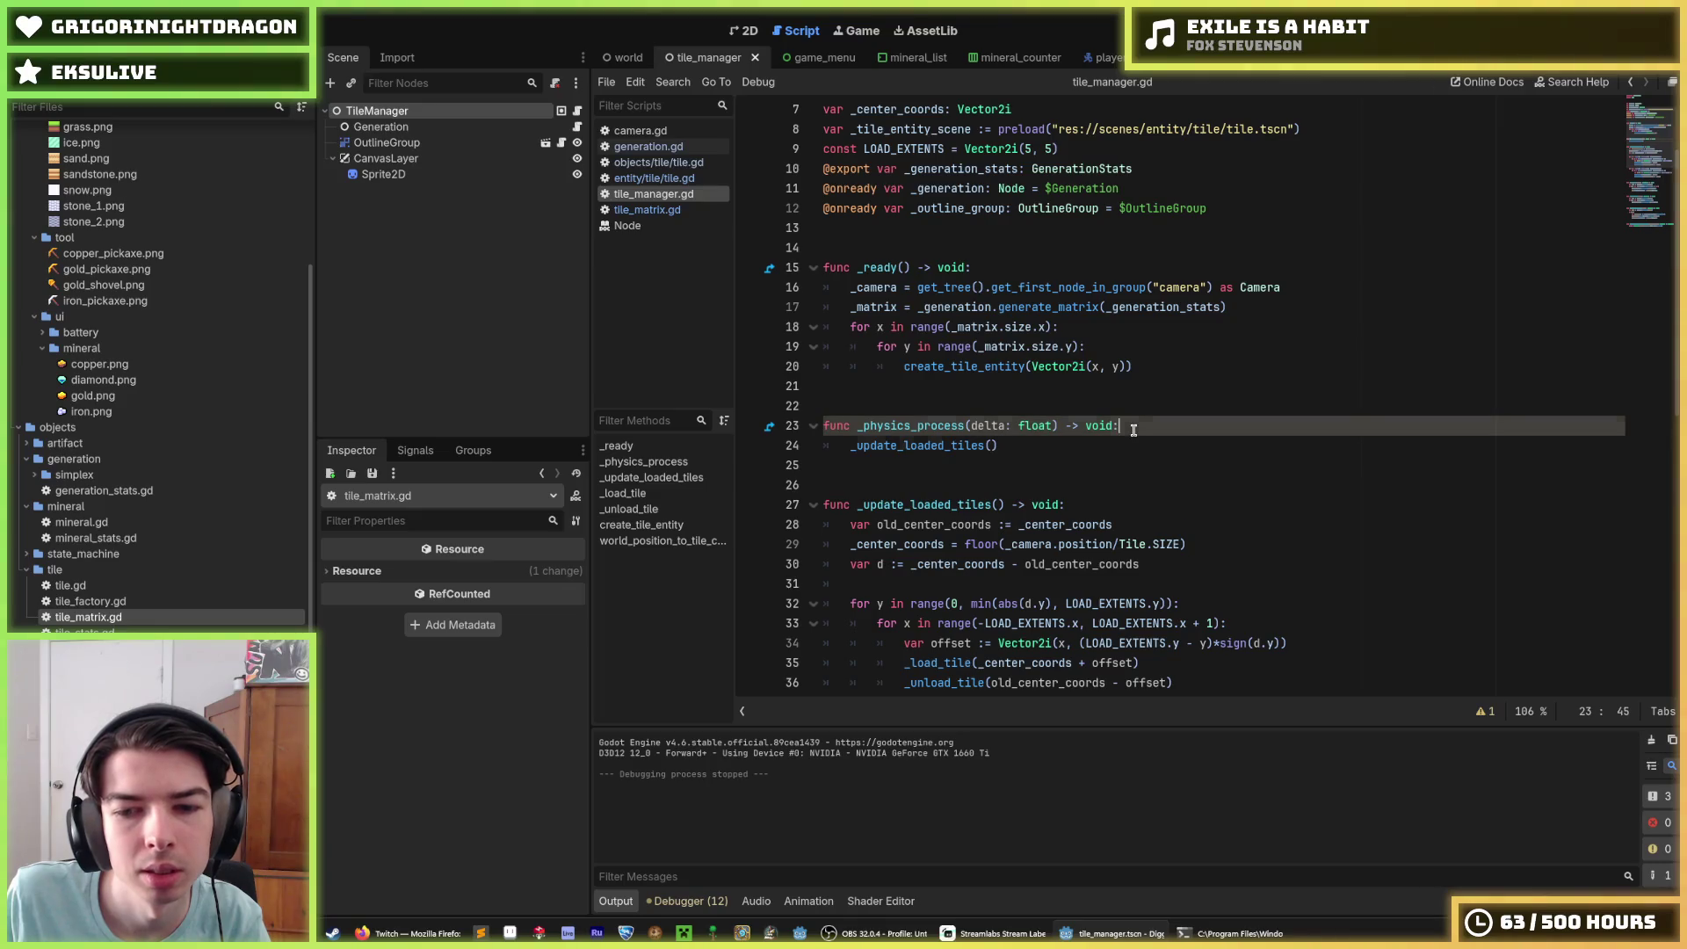
{"action": "scroll", "coordinate": [1073, 369], "scroll_direction": "up", "scroll_amount": 2}
{"action": "key", "text": "Down"}
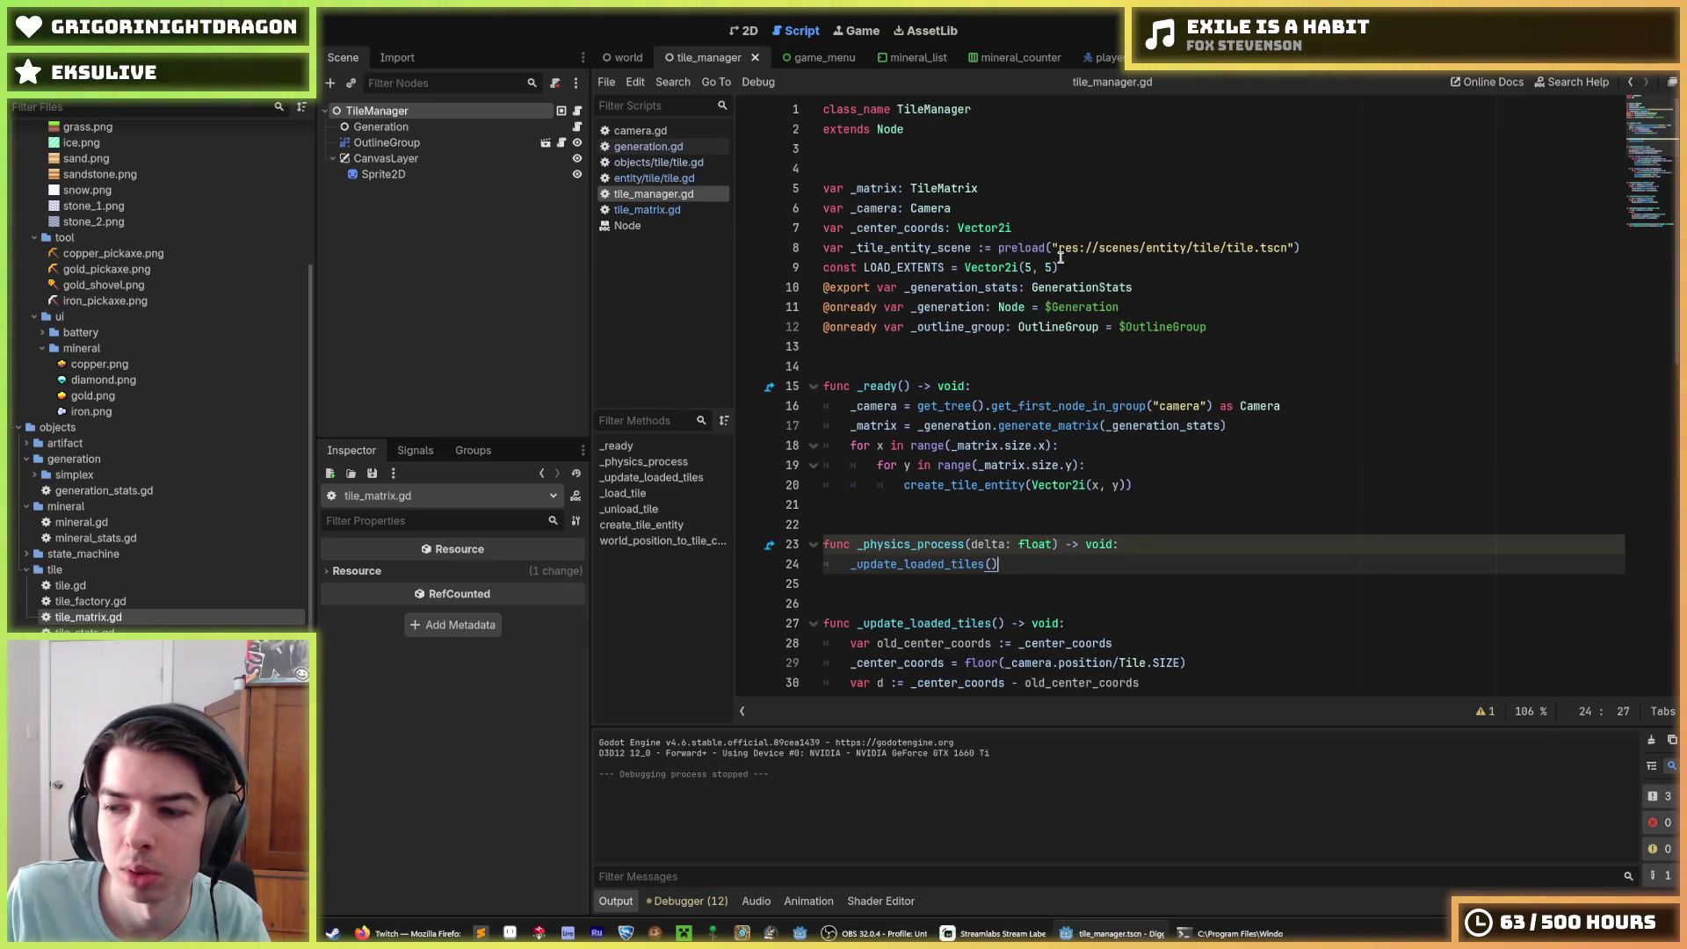
{"action": "left_click", "coordinate": [1071, 226]}
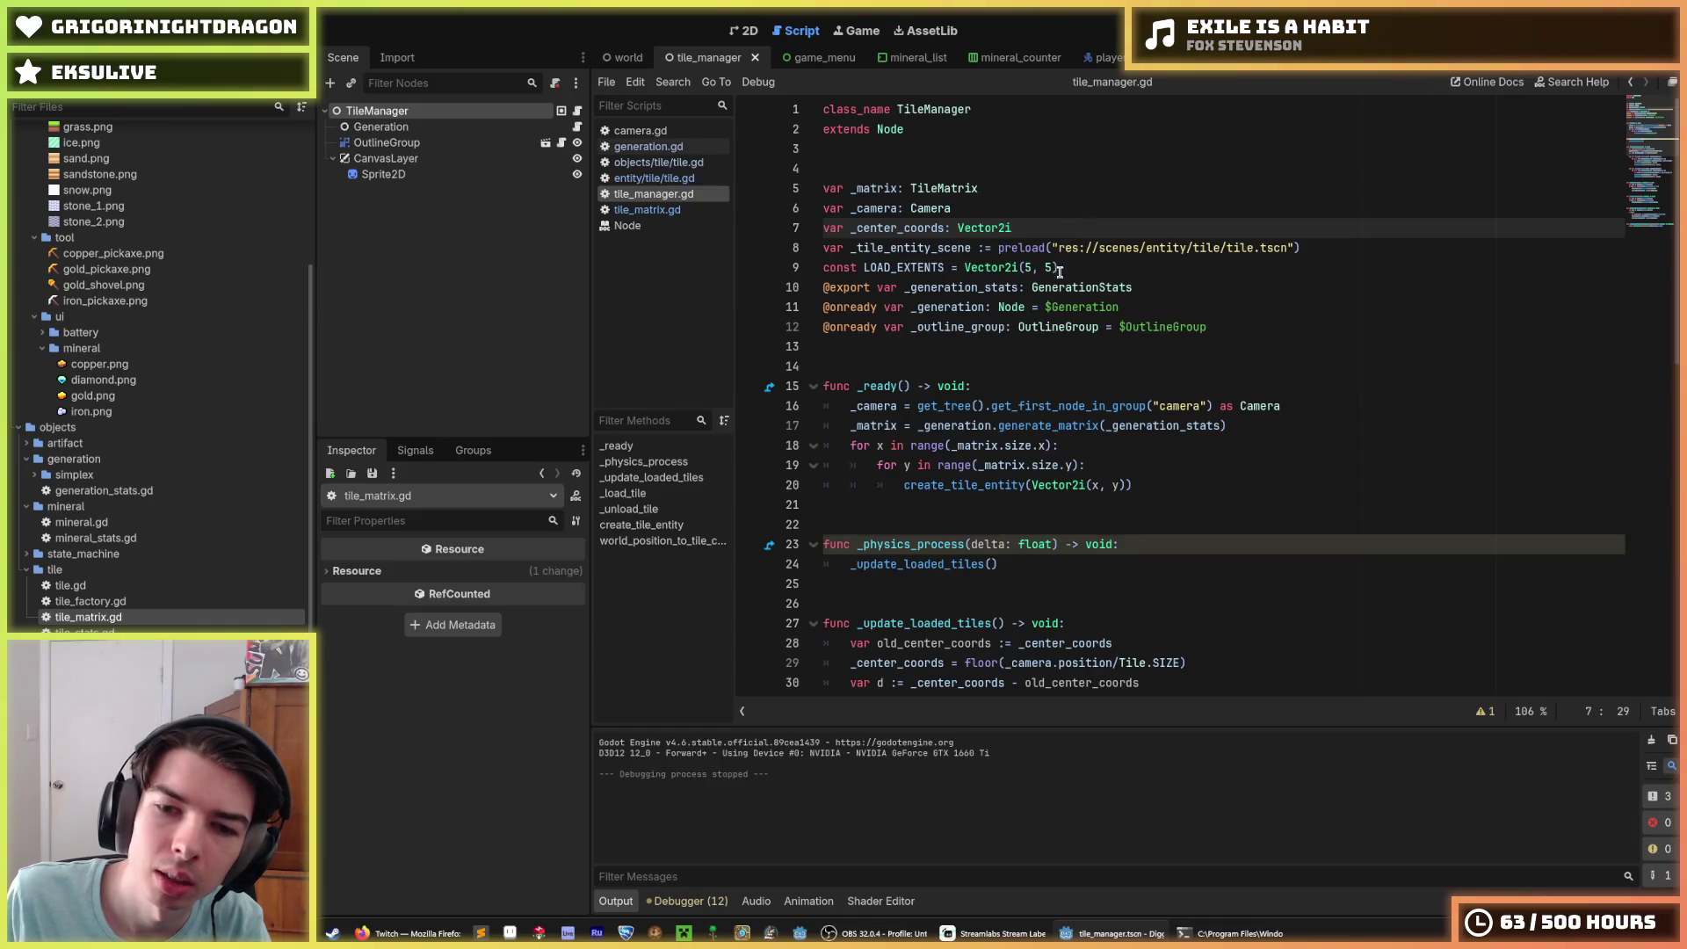
{"action": "scroll", "coordinate": [1059, 281], "scroll_direction": "down", "scroll_amount": 9}
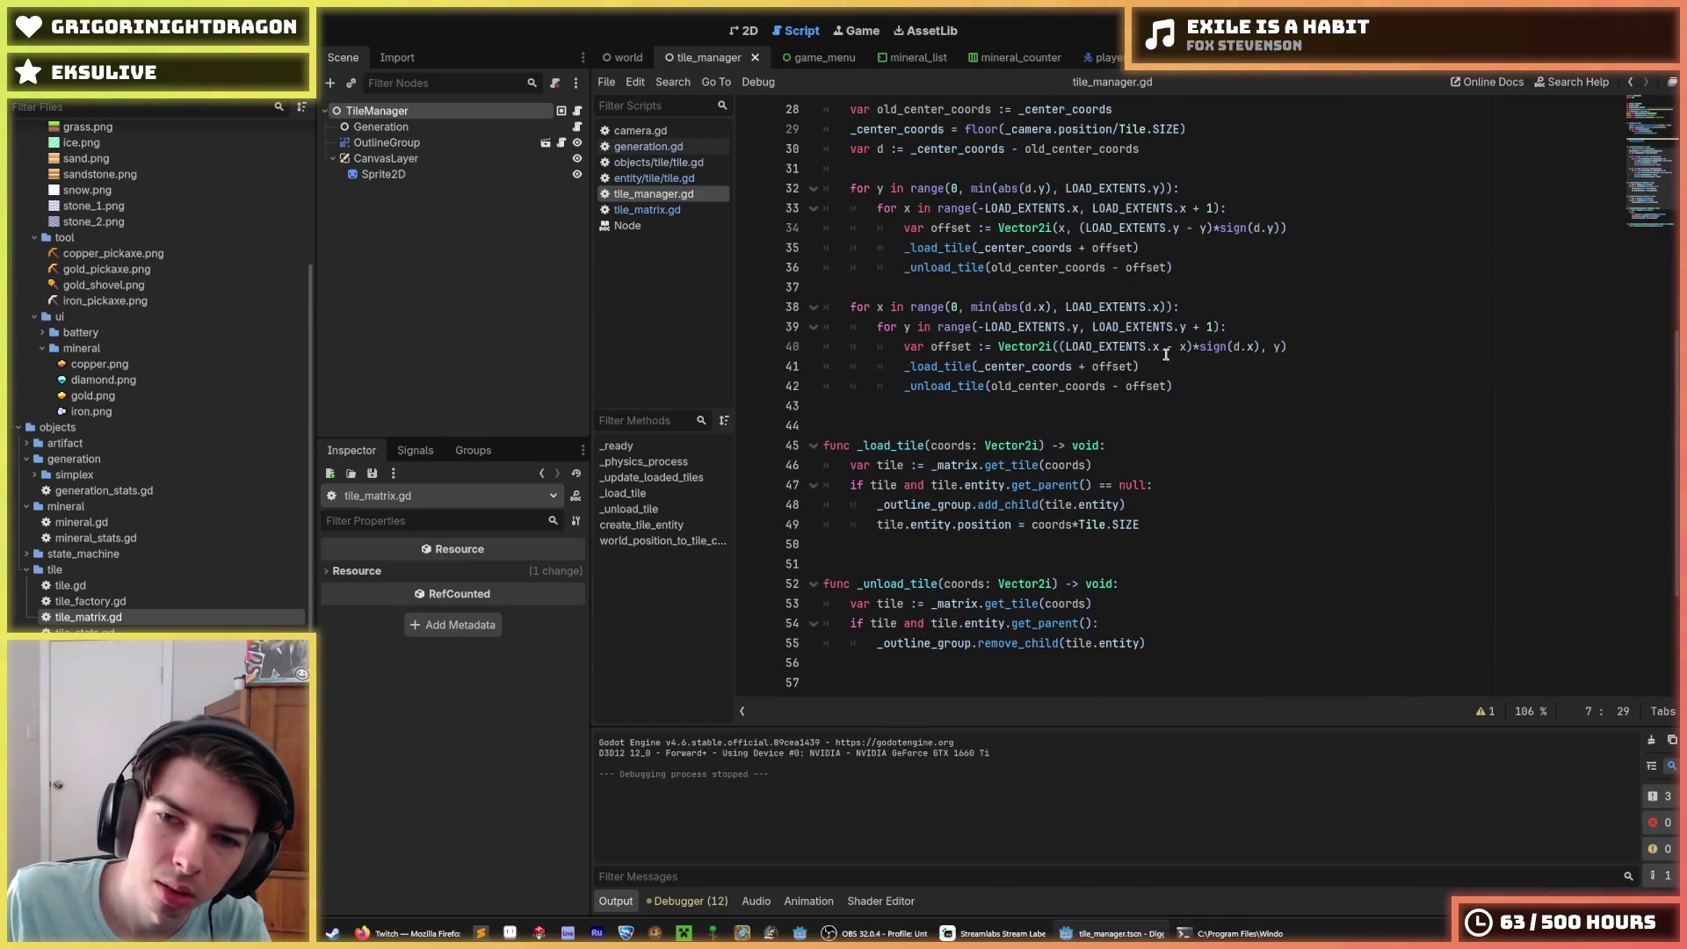
{"action": "left_click", "coordinate": [1210, 384]}
{"action": "left_click", "coordinate": [1206, 369]}
{"action": "left_click", "coordinate": [1207, 384]}
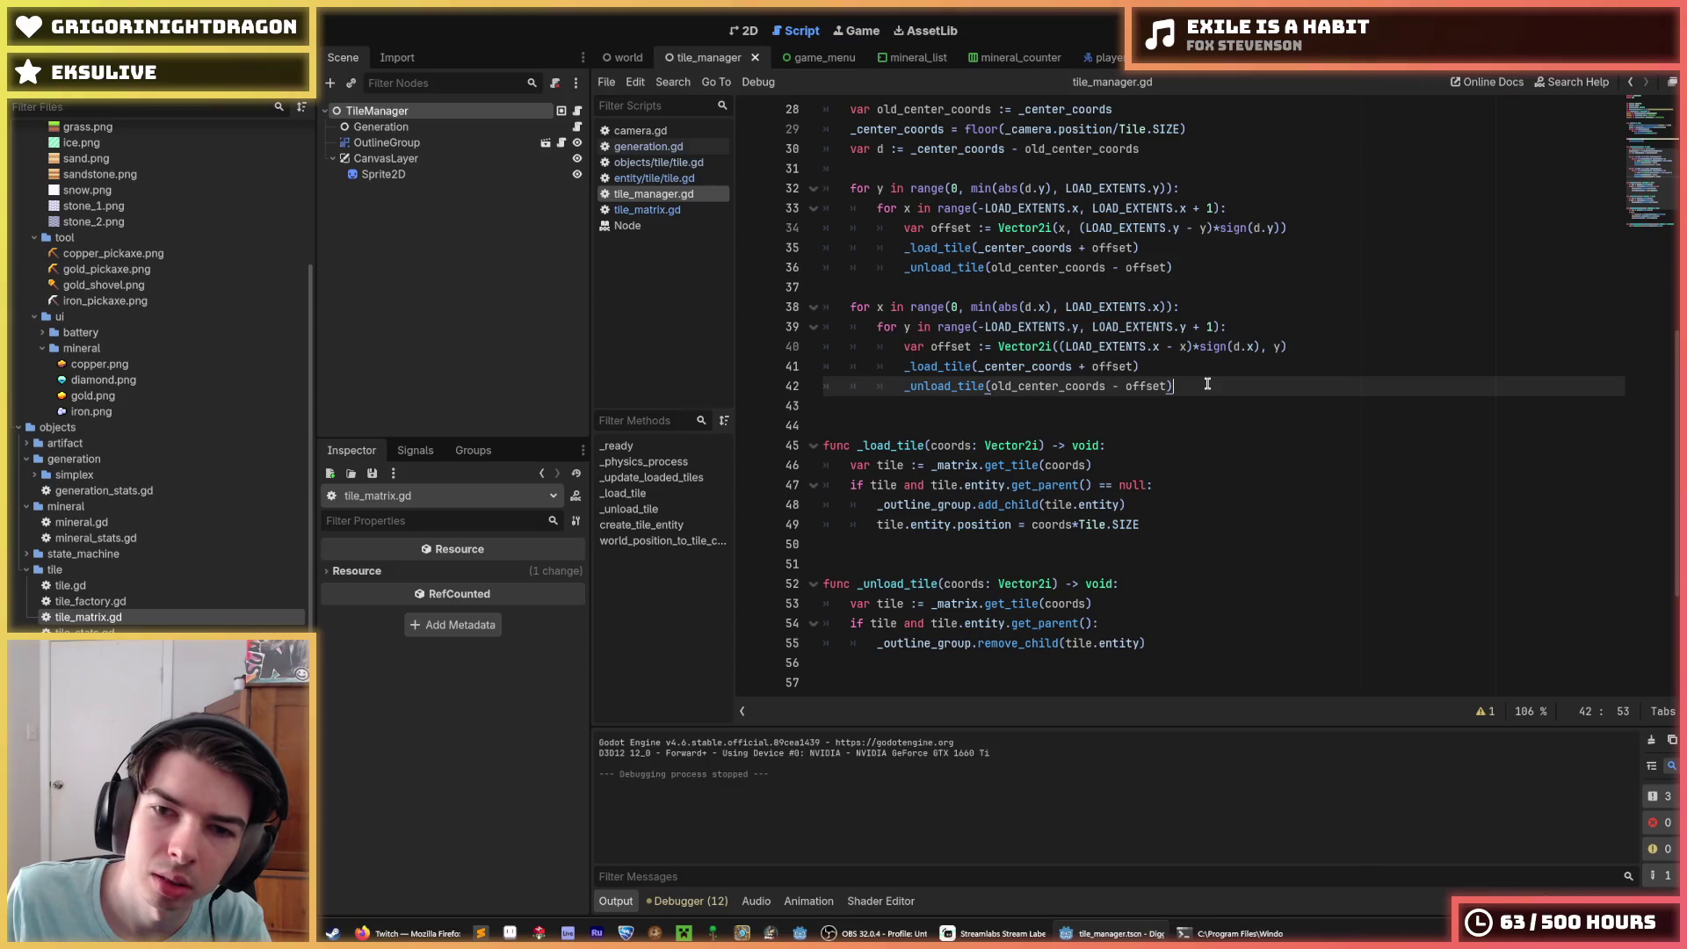
Step: Select lines 38–42 of the second tile loop for review and return to the top
{"action": "mouse_move", "coordinate": [1208, 384]}
{"action": "left_mouse_down"}
{"action": "mouse_move", "coordinate": [879, 346]}
{"action": "mouse_move", "coordinate": [879, 308]}
{"action": "mouse_move", "coordinate": [785, 314]}
{"action": "mouse_move", "coordinate": [826, 251]}
{"action": "mouse_move", "coordinate": [818, 188]}
{"action": "left_mouse_up"}
{"action": "scroll", "coordinate": [879, 263], "scroll_direction": "up", "scroll_amount": 2}
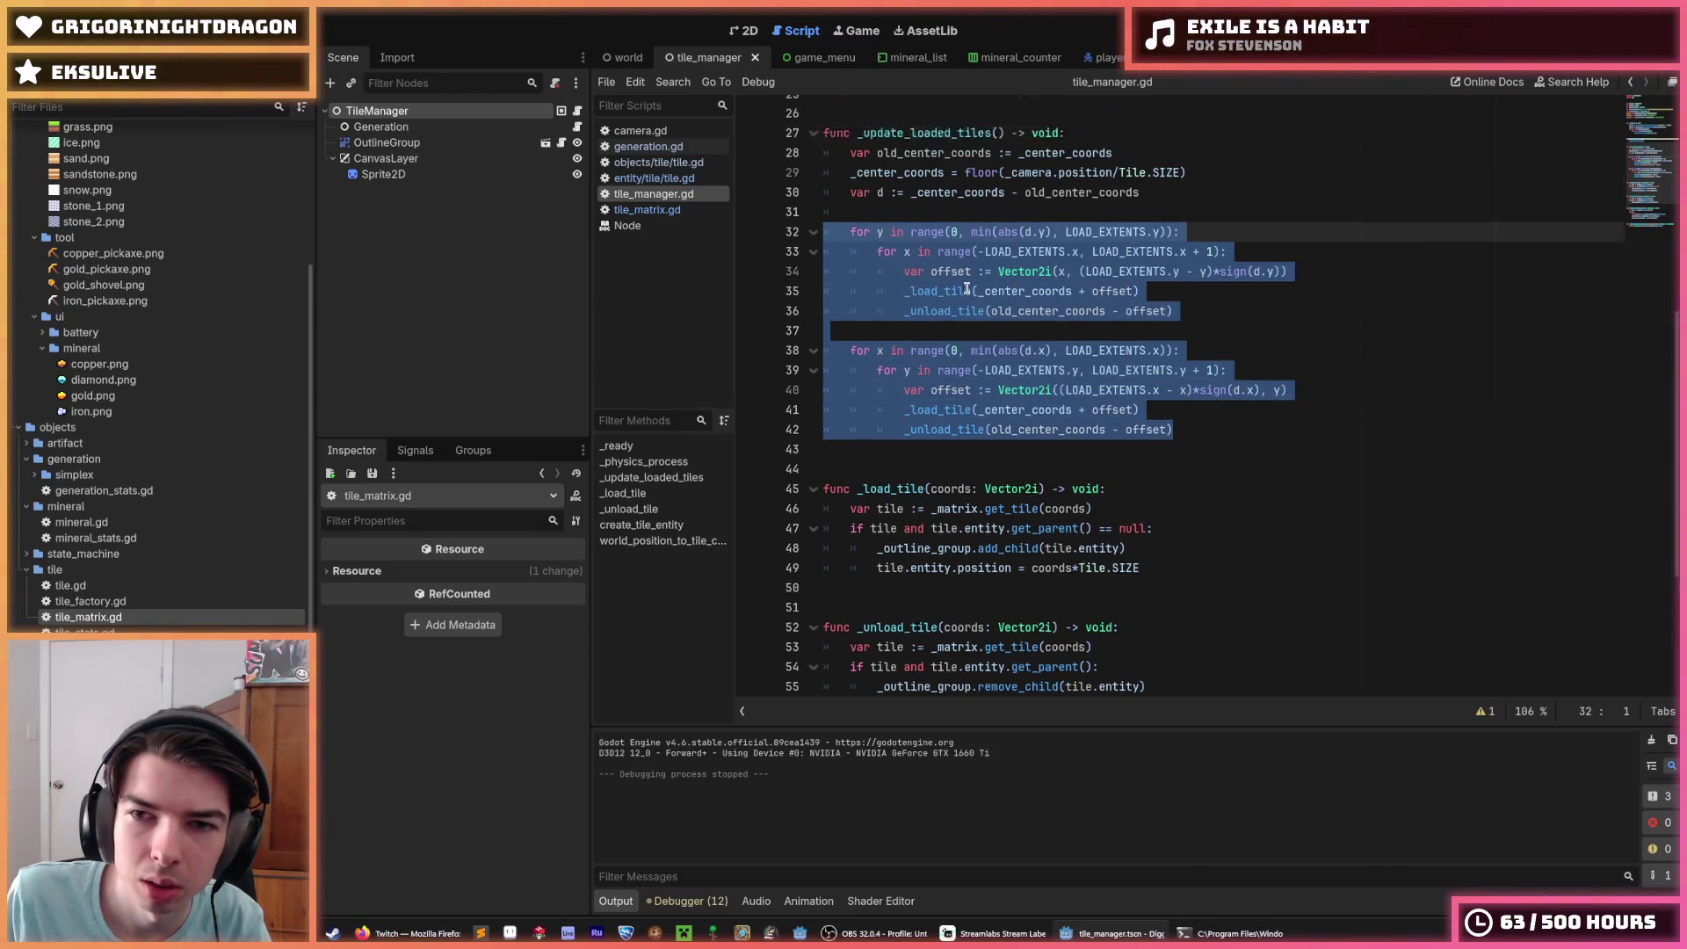
{"action": "scroll", "coordinate": [967, 289], "scroll_direction": "up", "scroll_amount": 7}
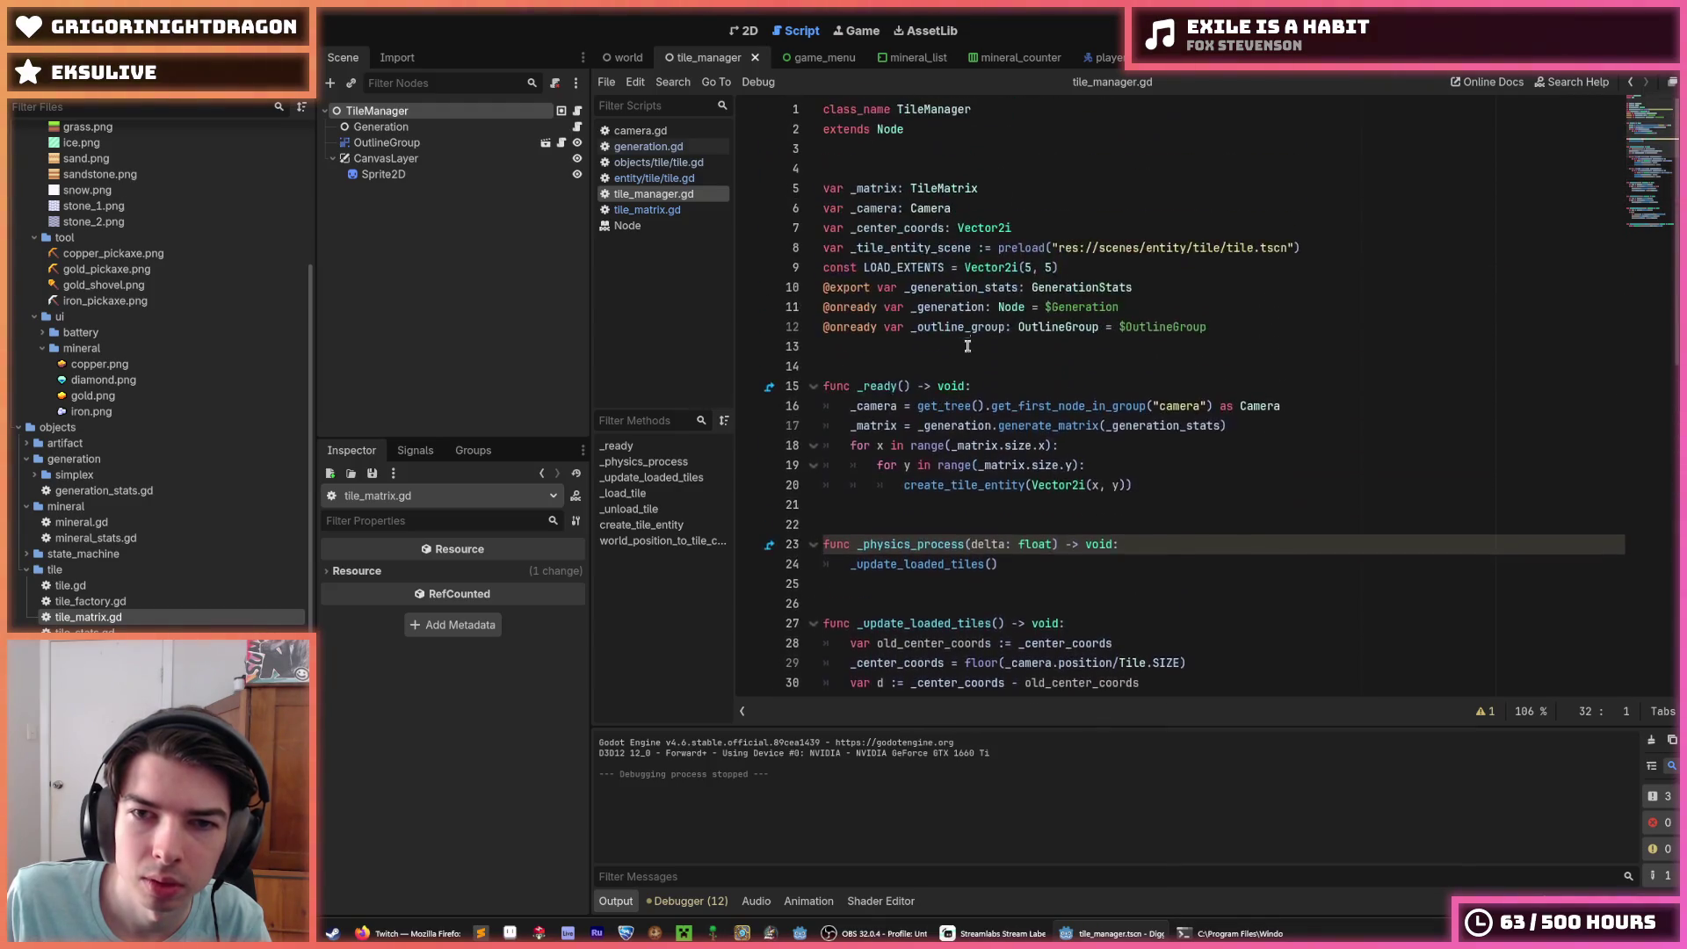
{"action": "left_click", "coordinate": [1007, 230]}
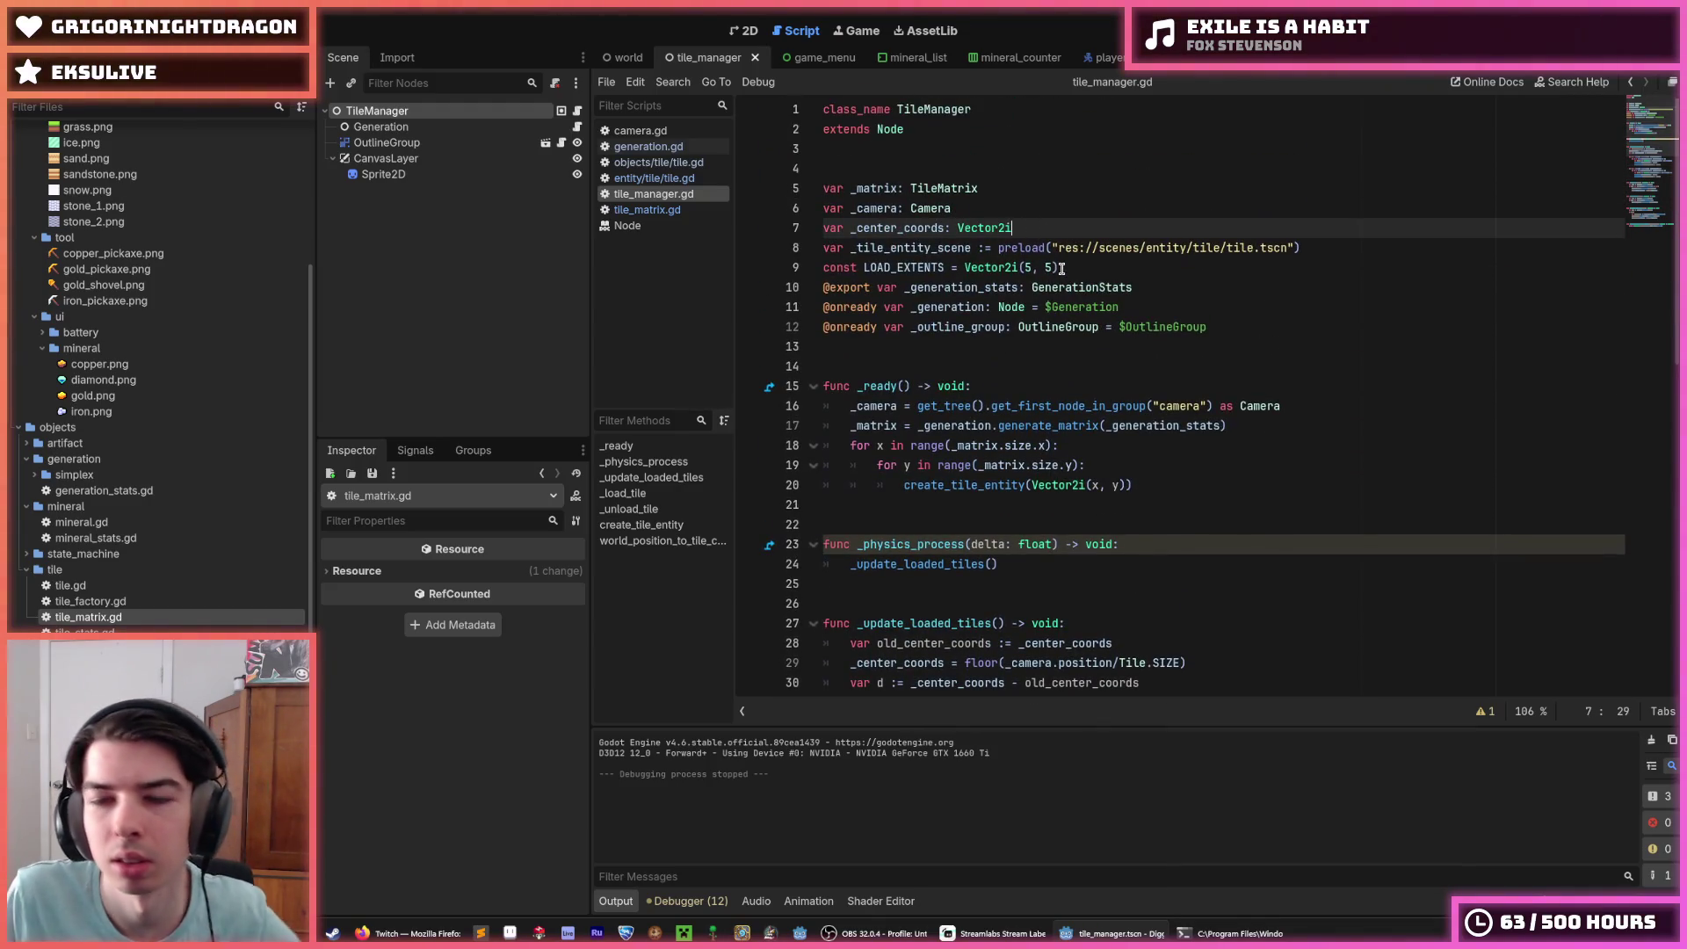
Step: Give _center_coords the initial value Vector2i(INF, -INF) on line 7
{"action": "type", "text": "("}
{"action": "type", "text": "-mat"}
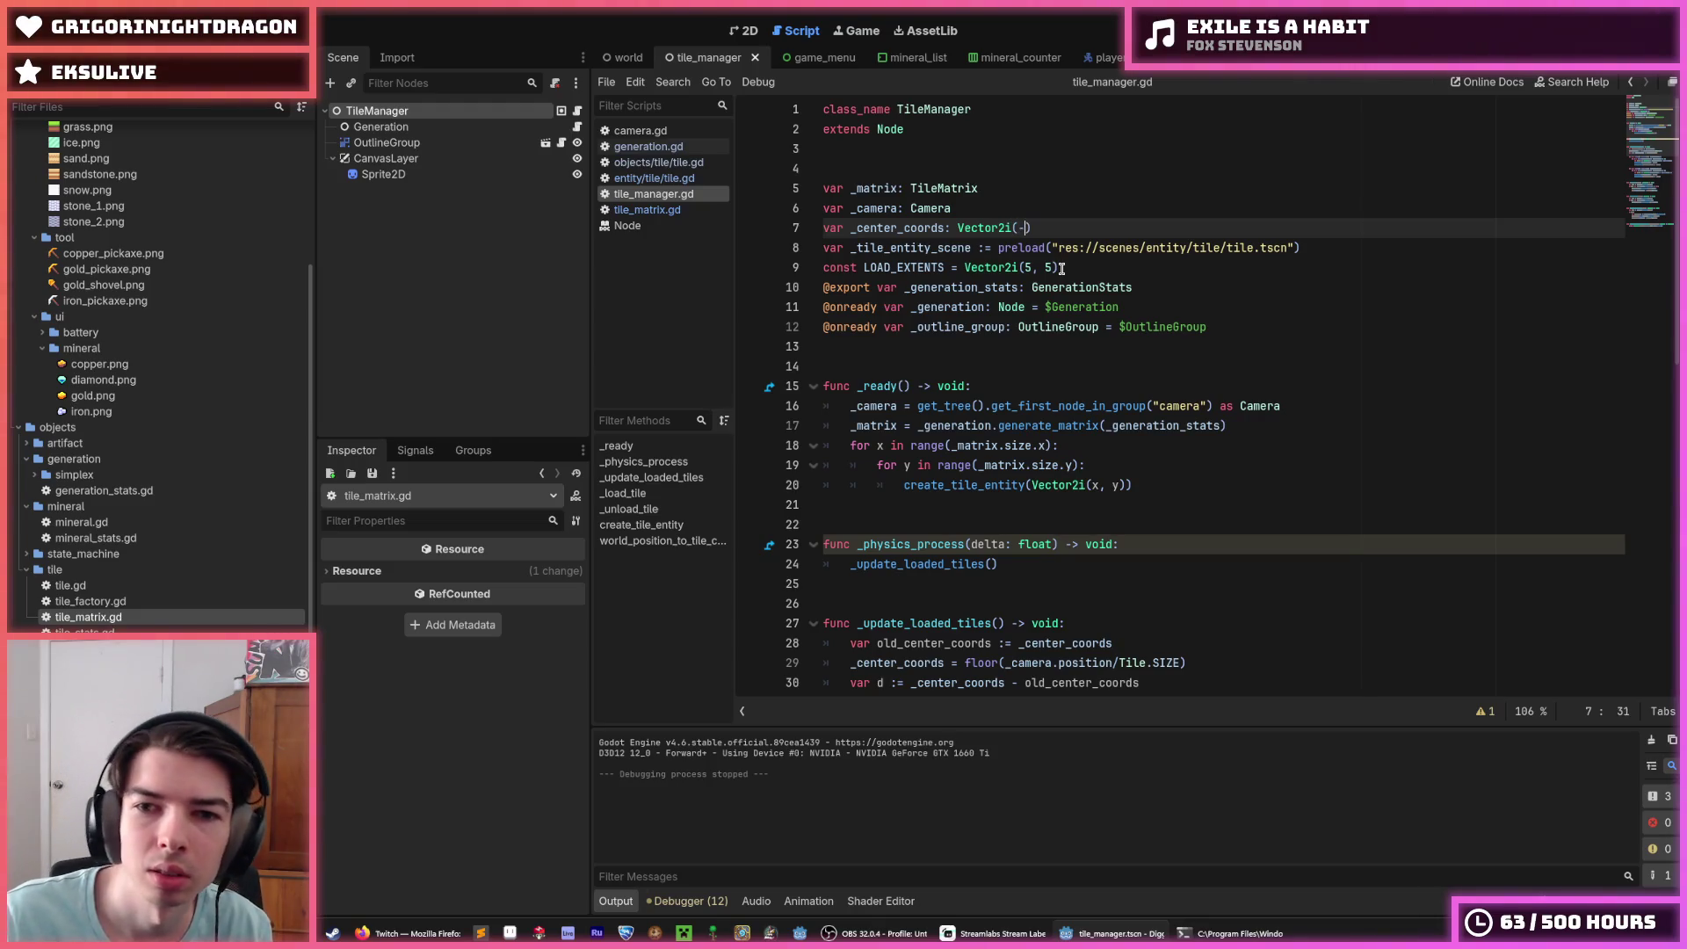
{"action": "key", "text": "BackSpace"}
{"action": "key", "text": "BackSpace"}
{"action": "key", "text": "BackSpace"}
{"action": "type", "text": "1"}
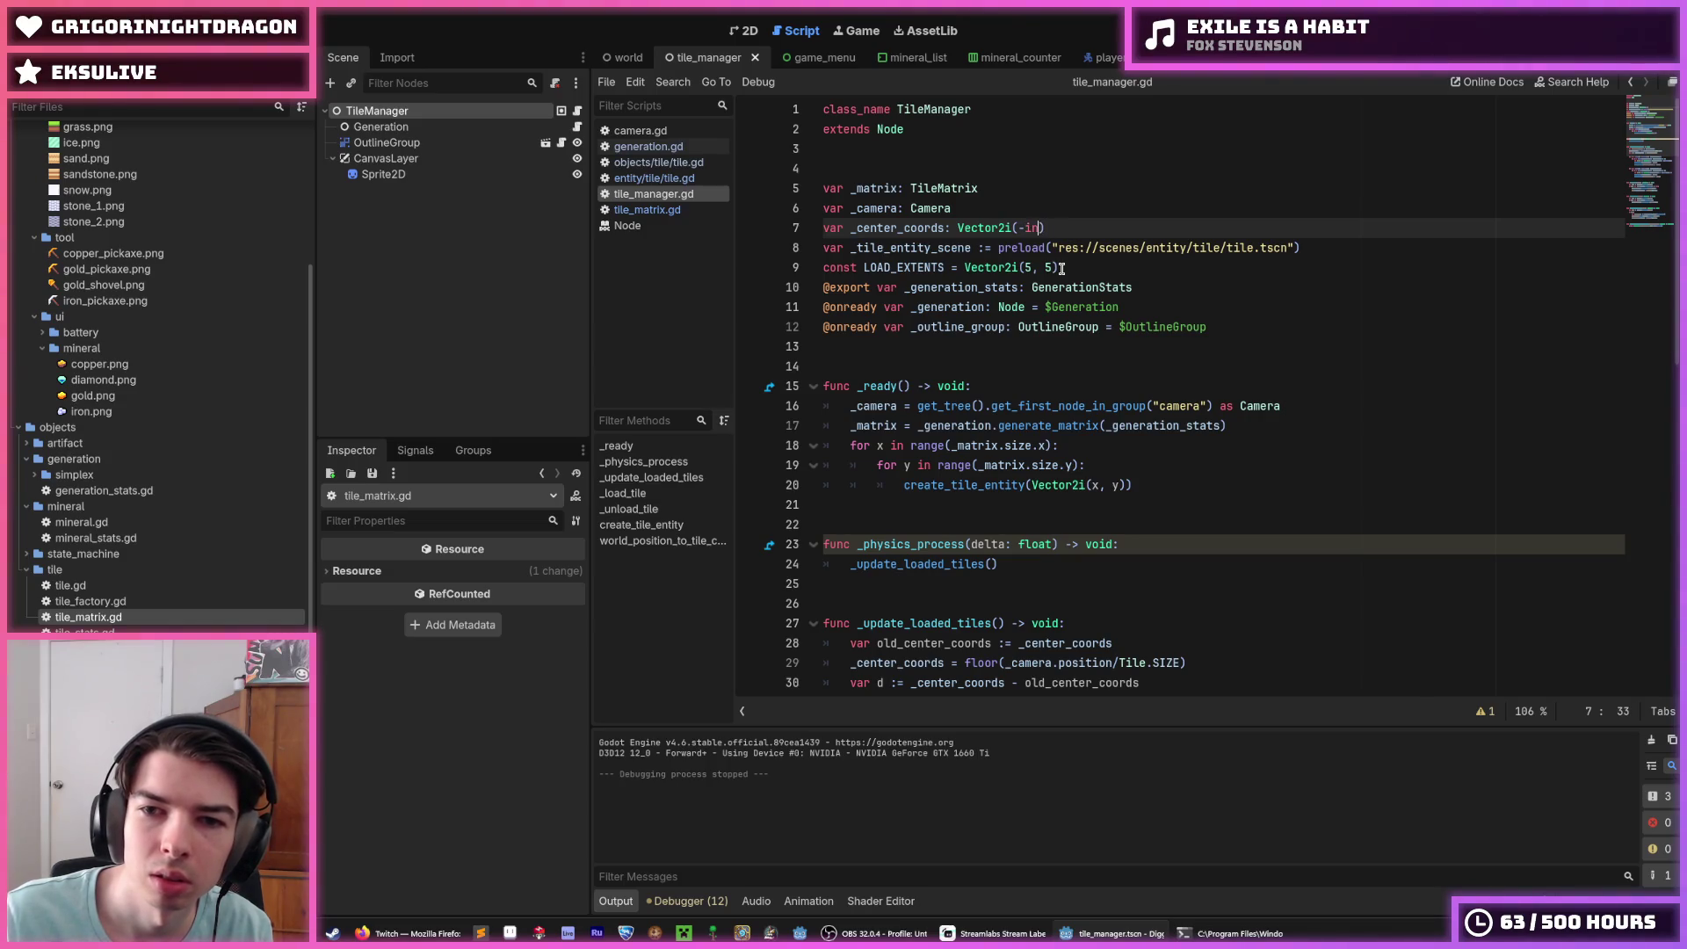
{"action": "type", "text": "NF, -IN"}
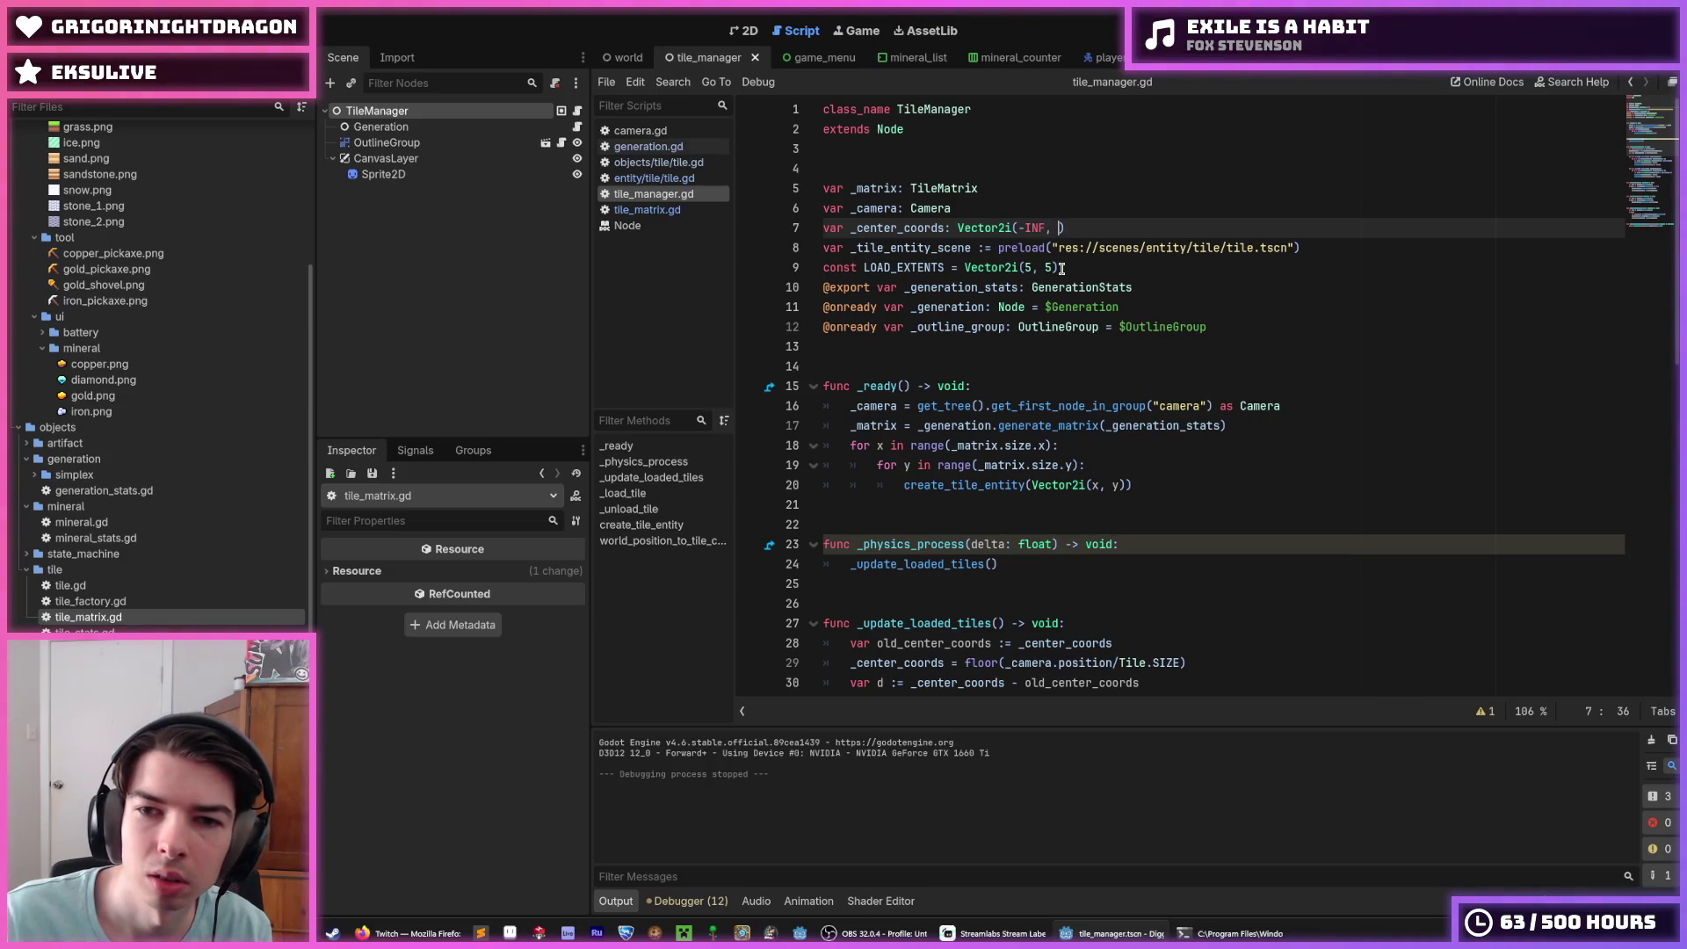
{"action": "type", "text": "F"}
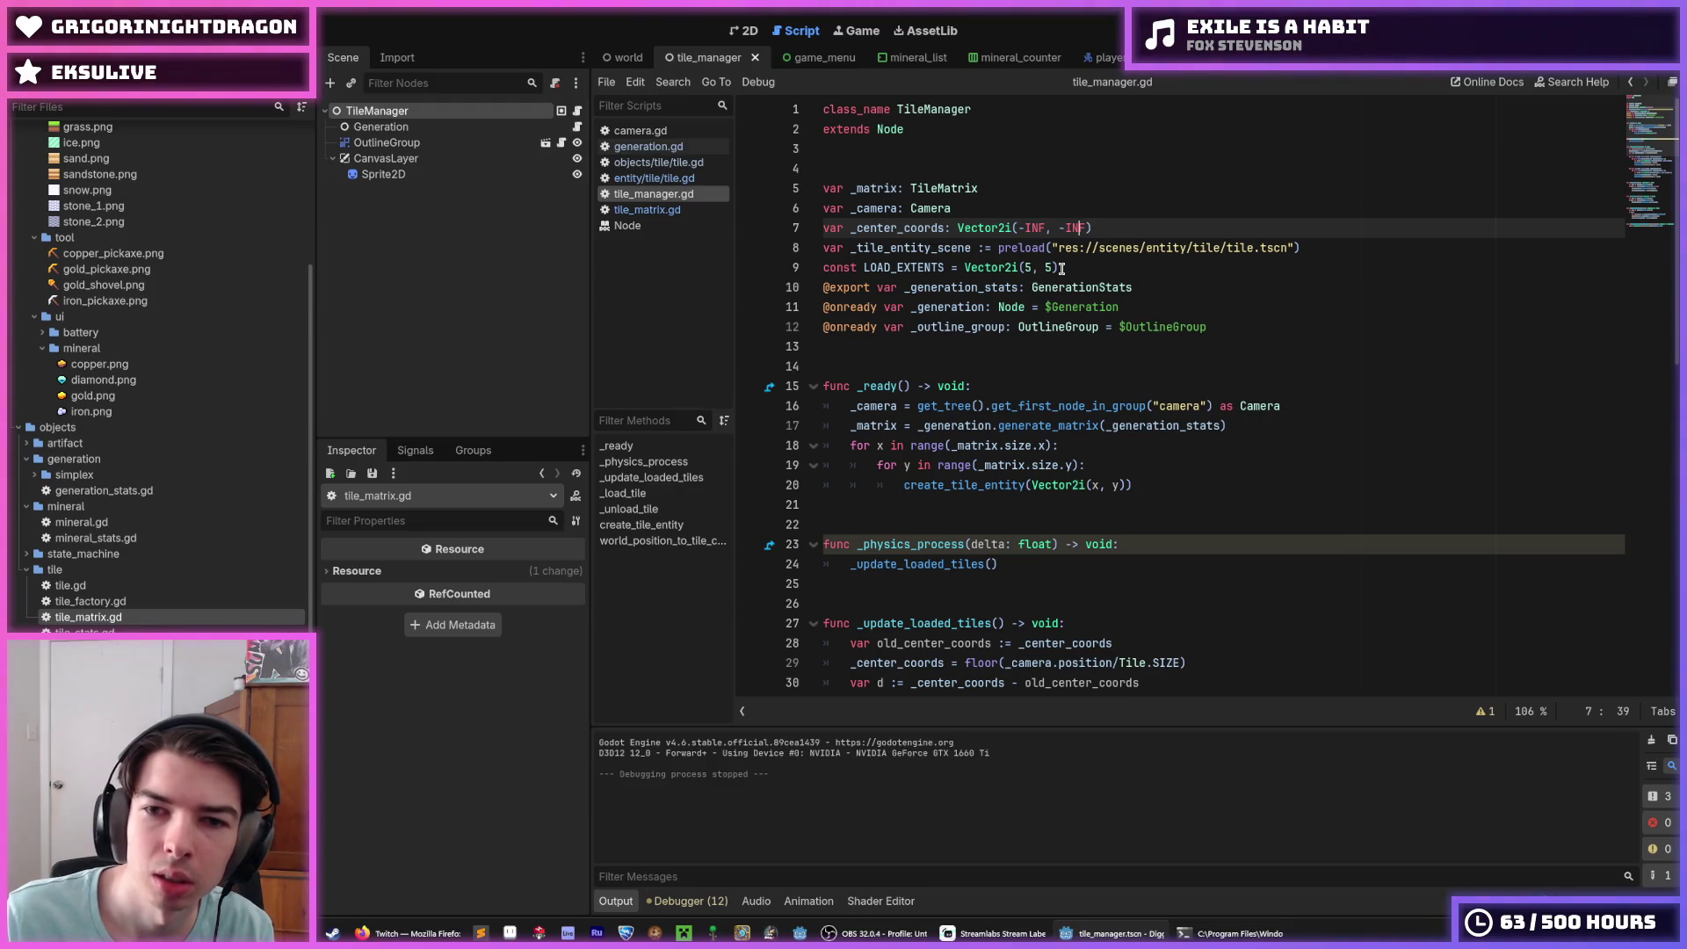
{"action": "key", "text": "Left"}
{"action": "key", "text": "BackSpace"}
Step: Change the _center_coords declaration to use :=, save tile_manager.gd and run the game
{"action": "left_click", "coordinate": [1226, 208]}
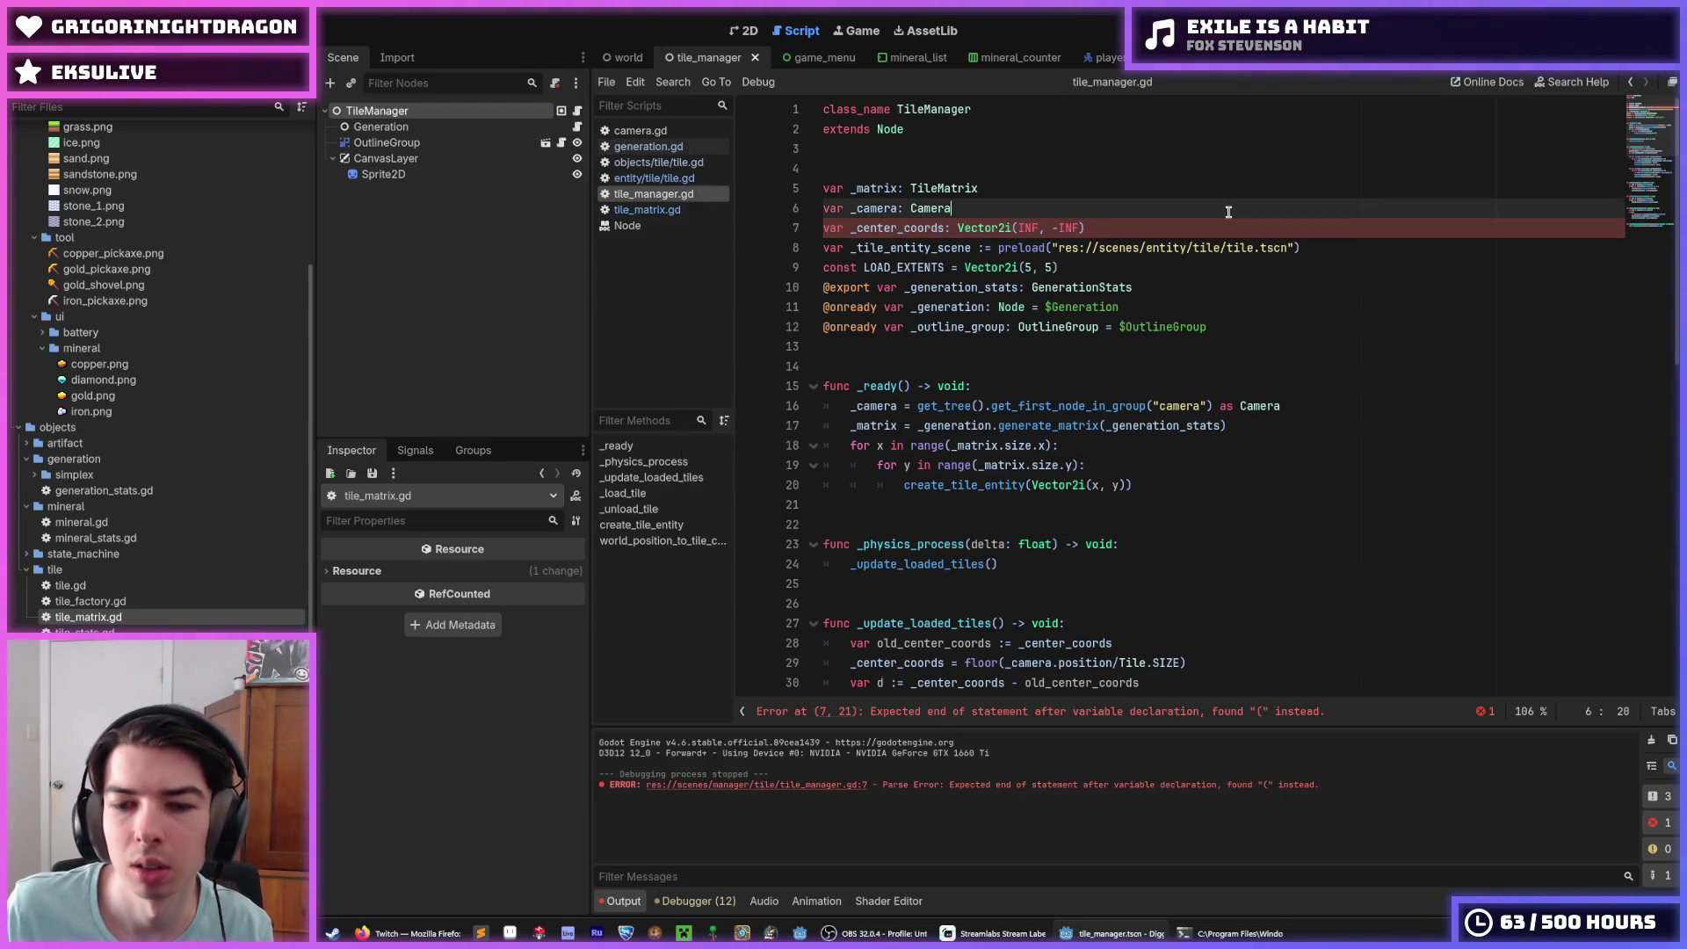
{"action": "left_click", "coordinate": [1212, 231]}
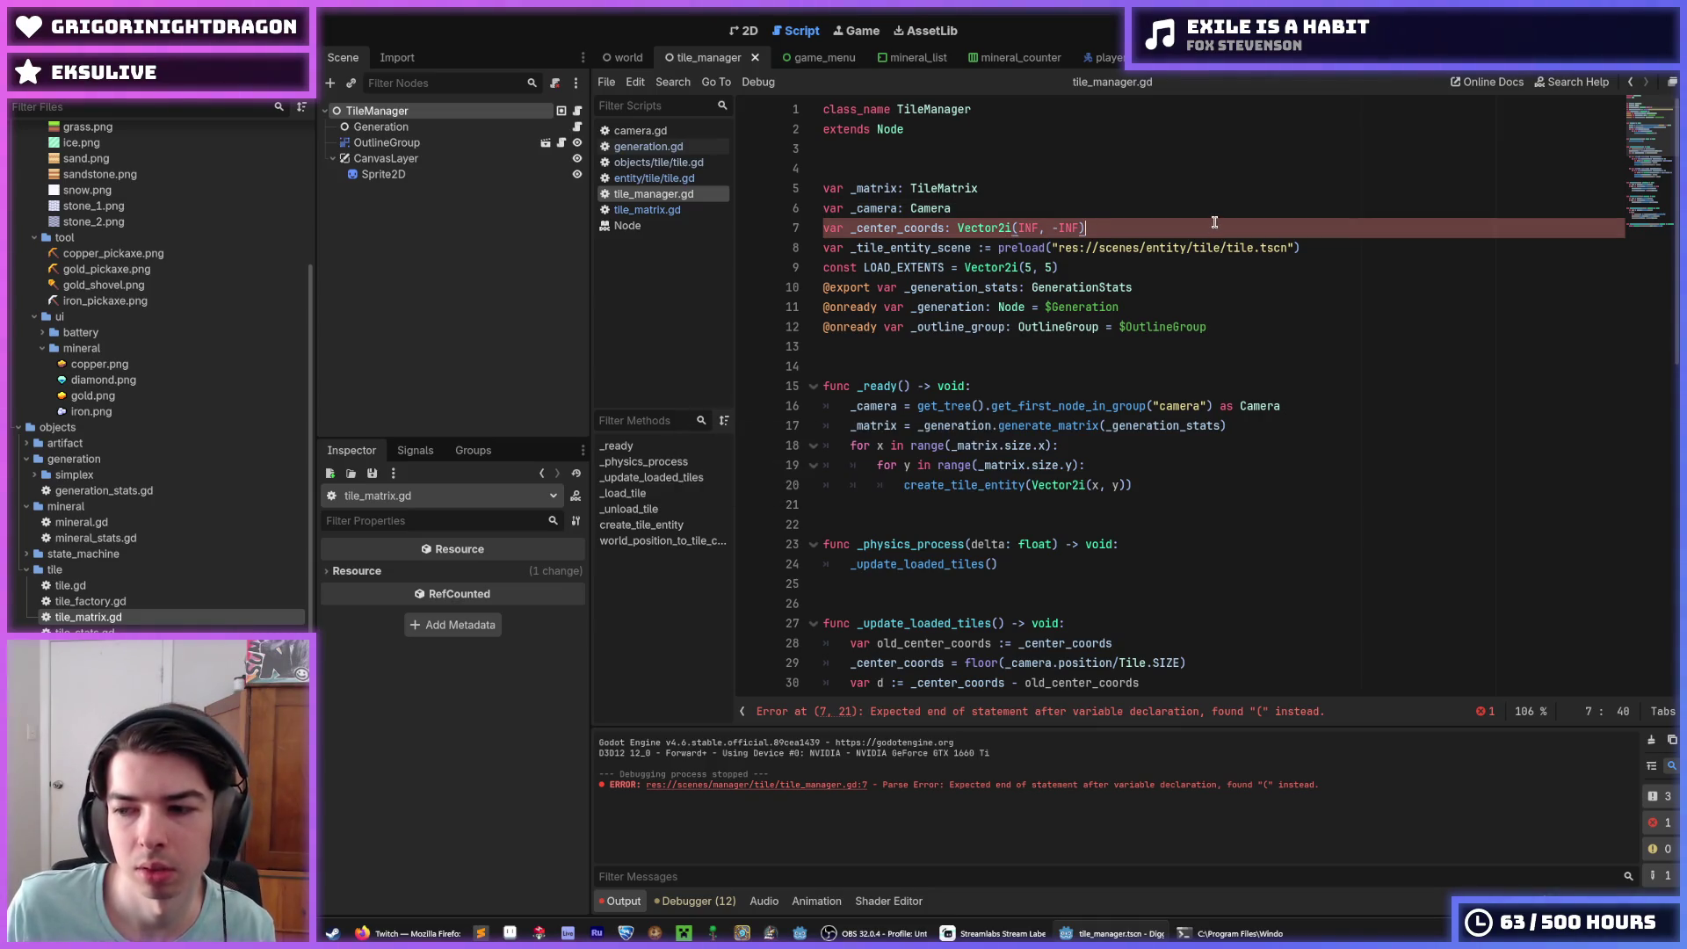
{"action": "left_click", "coordinate": [1134, 212]}
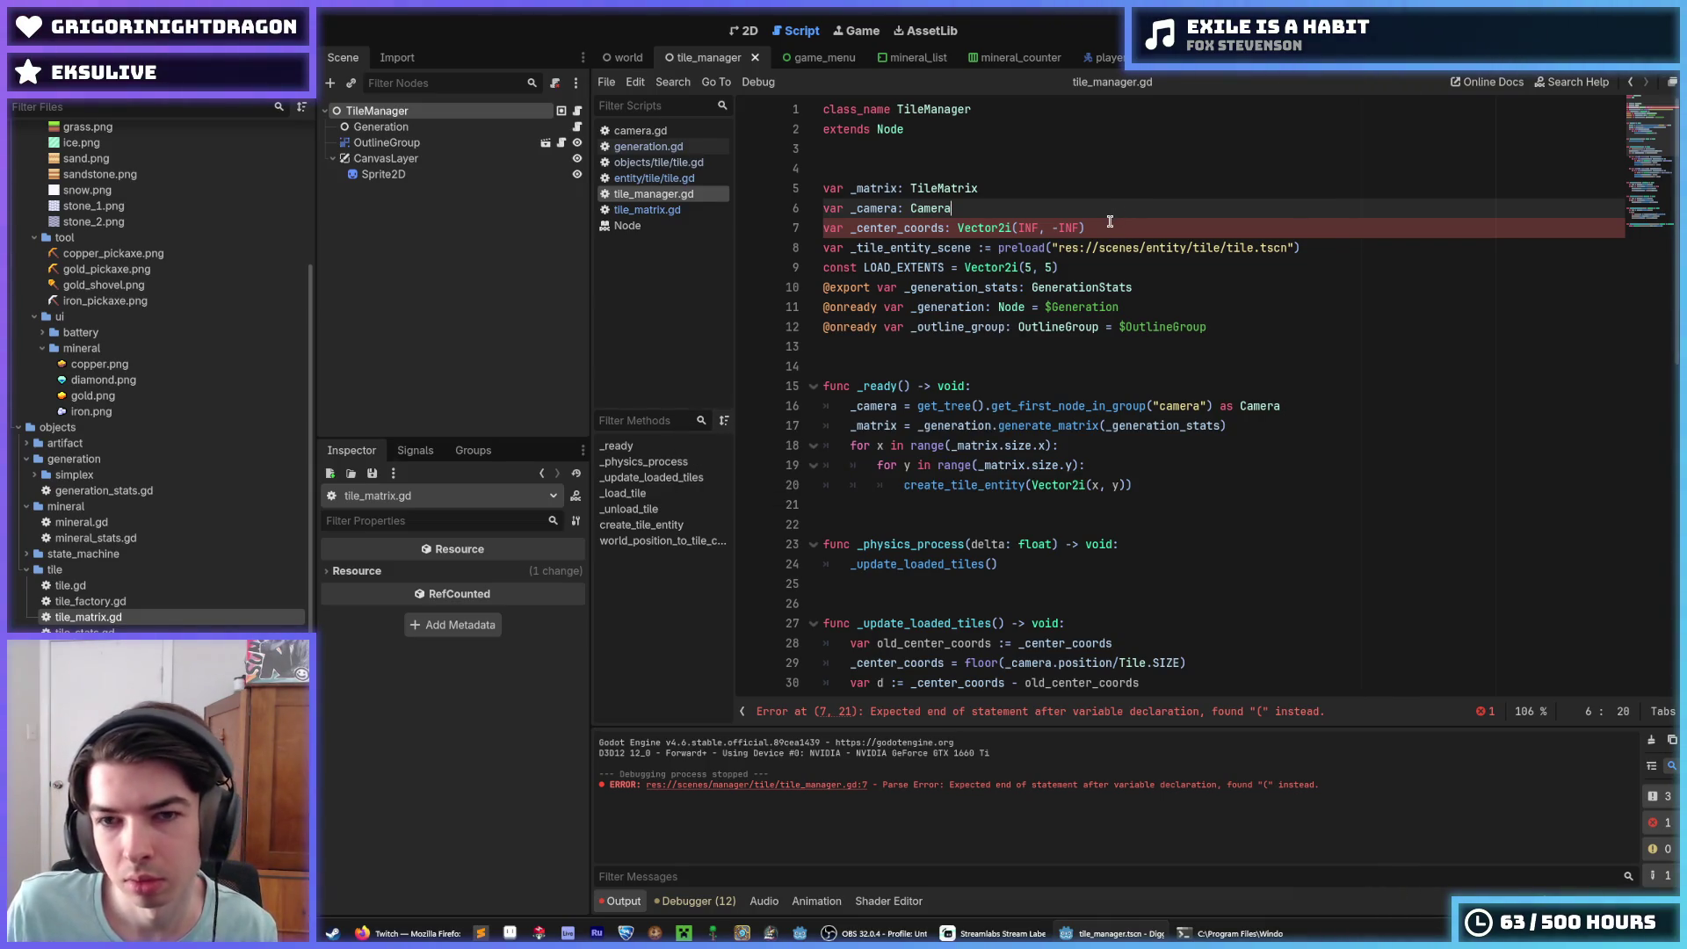
{"action": "key", "text": "Down"}
{"action": "key", "text": "BackSpace"}
{"action": "type", "text": ":="}
{"action": "key", "text": "End"}
{"action": "key", "text": "ctrl+s"}
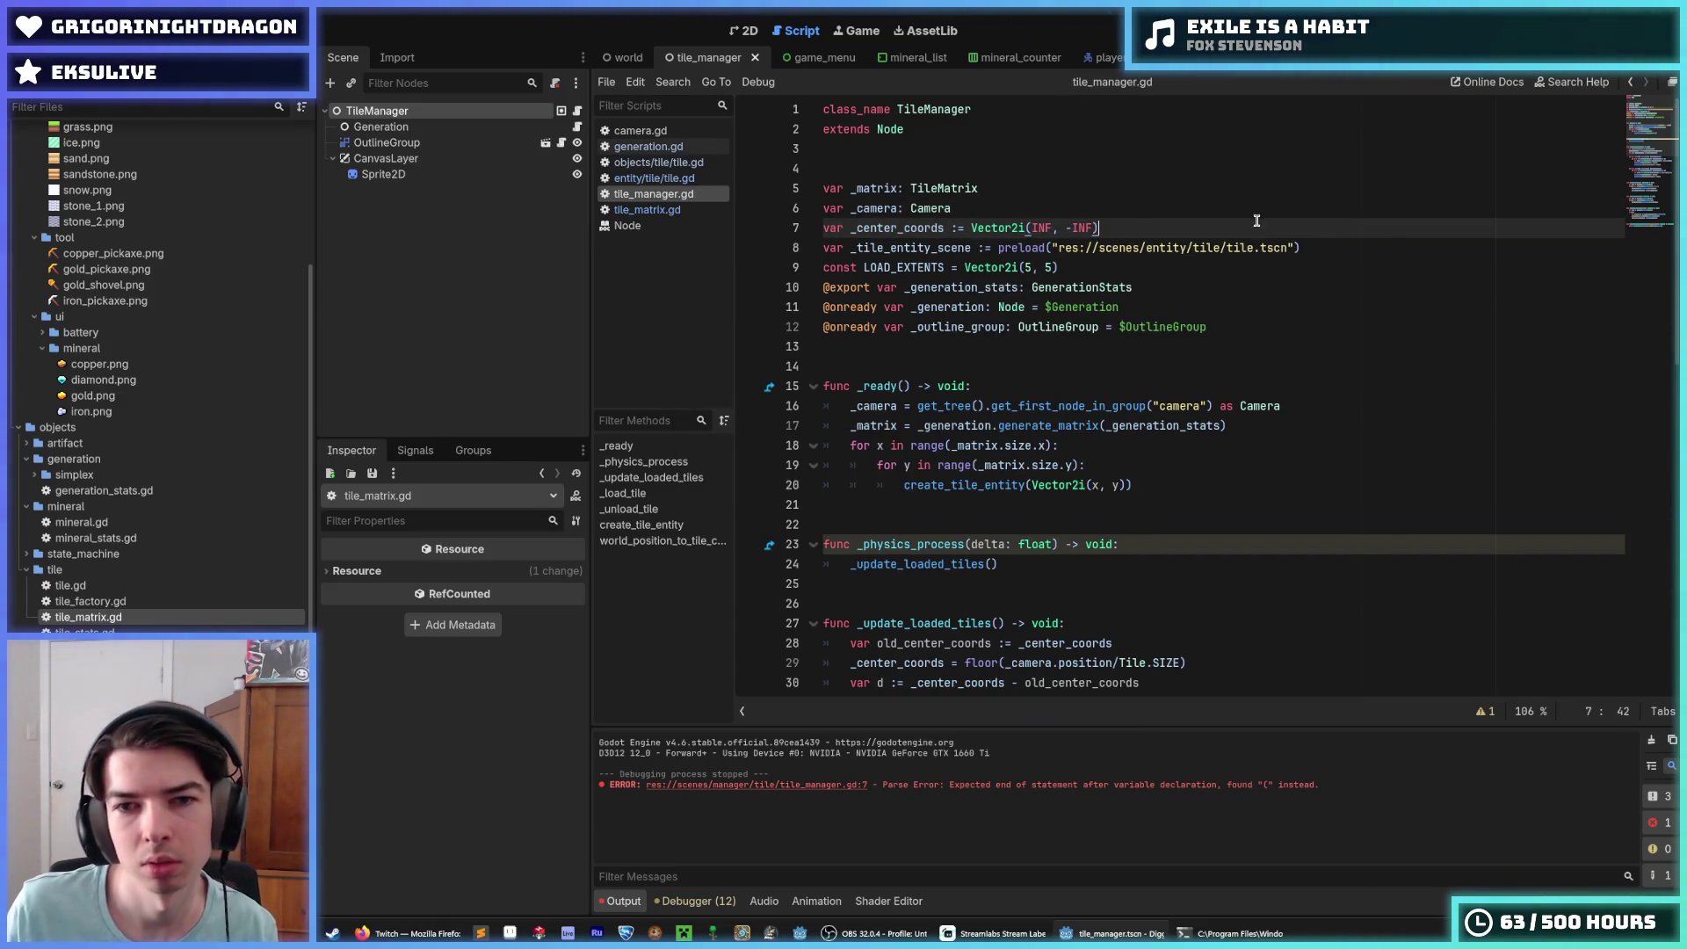
{"action": "key", "text": "F5"}
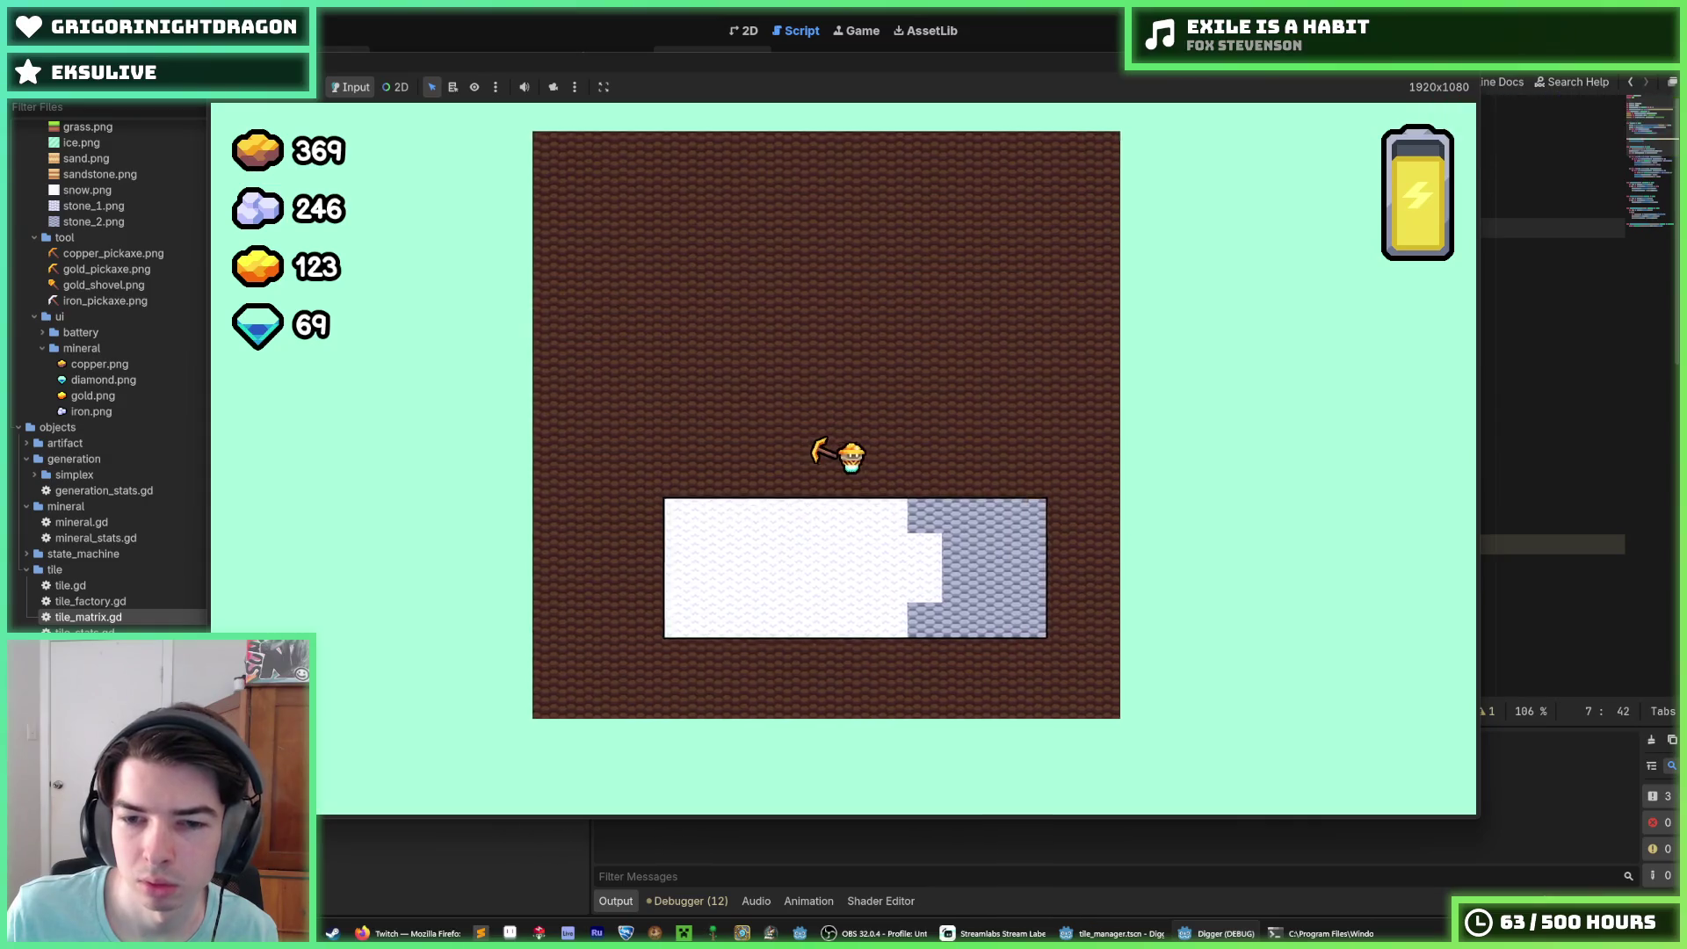
Step: Close the running Digger game window and return to the tile_manager.gd code
{"action": "key", "text": "alt+F4"}
{"action": "left_click", "coordinate": [1266, 343]}
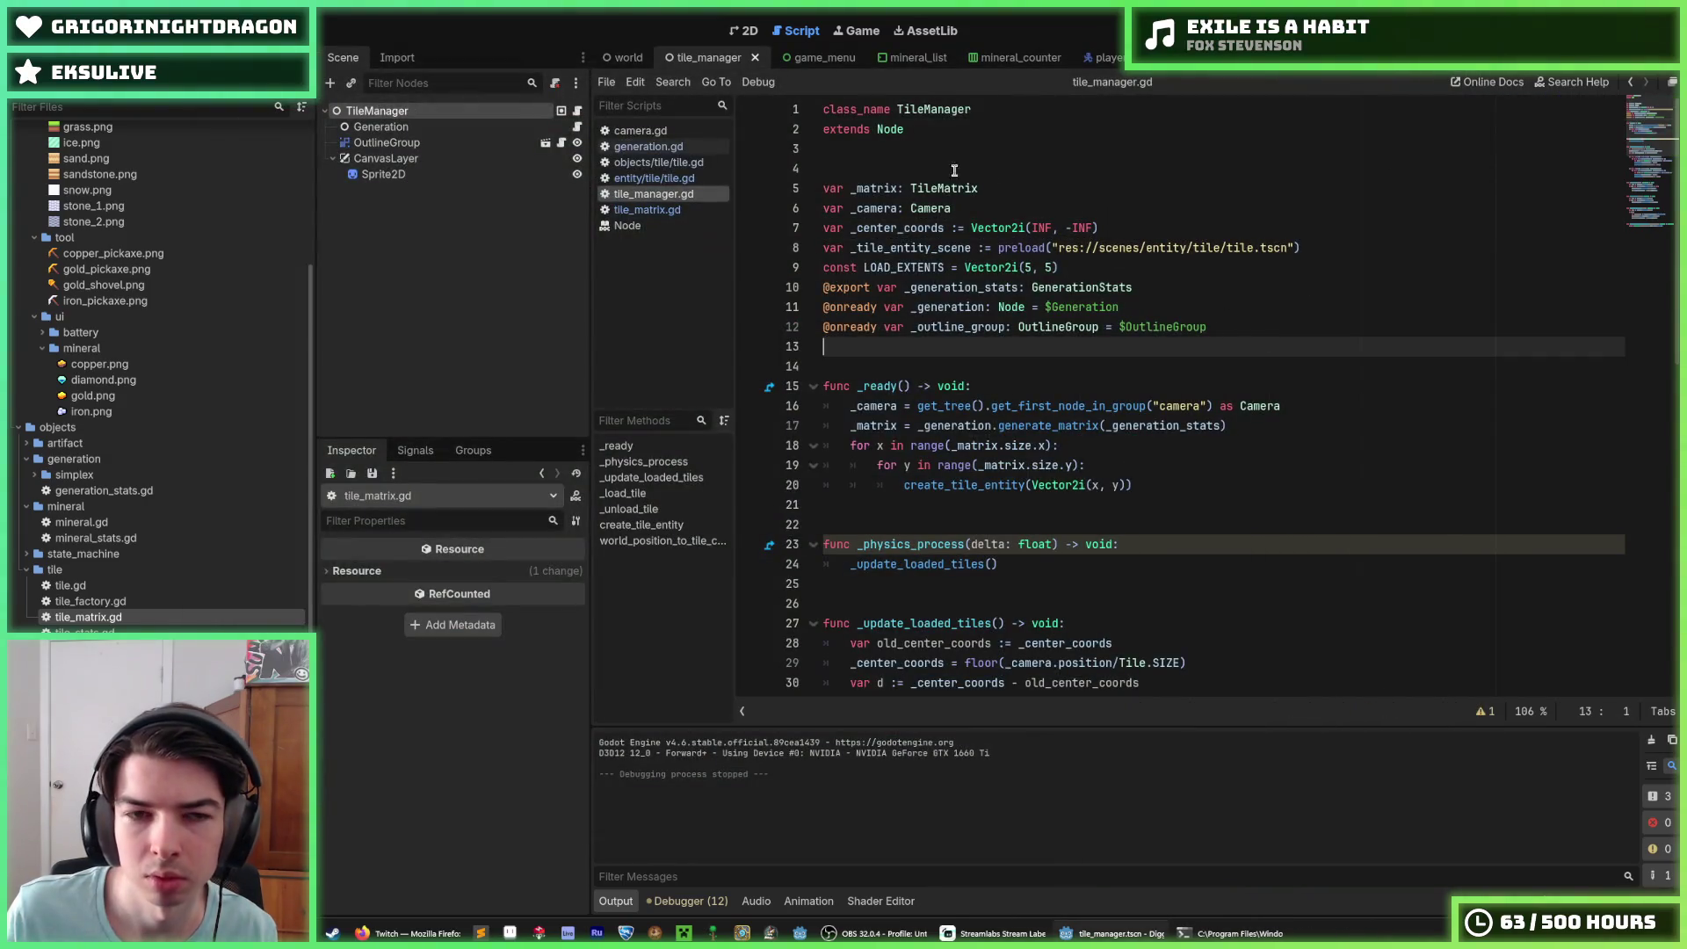
Step: Open tile.gd, glance at tile_matrix.gd, then go back to tile.gd
{"action": "left_click", "coordinate": [663, 179]}
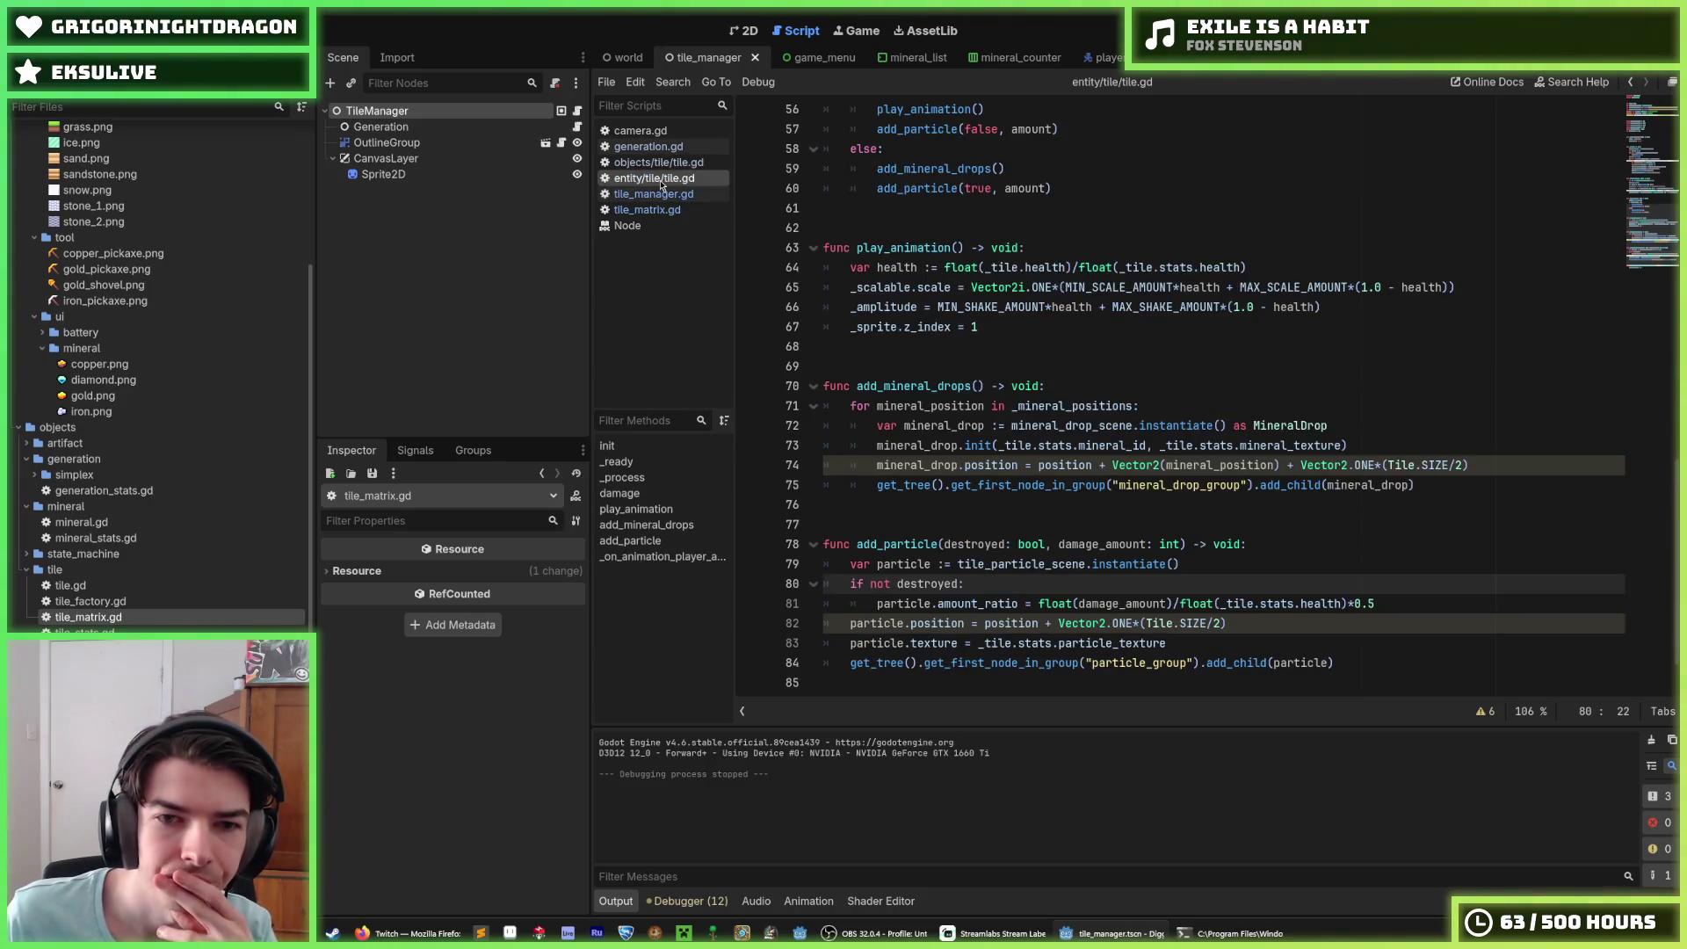
{"action": "left_click", "coordinate": [660, 211]}
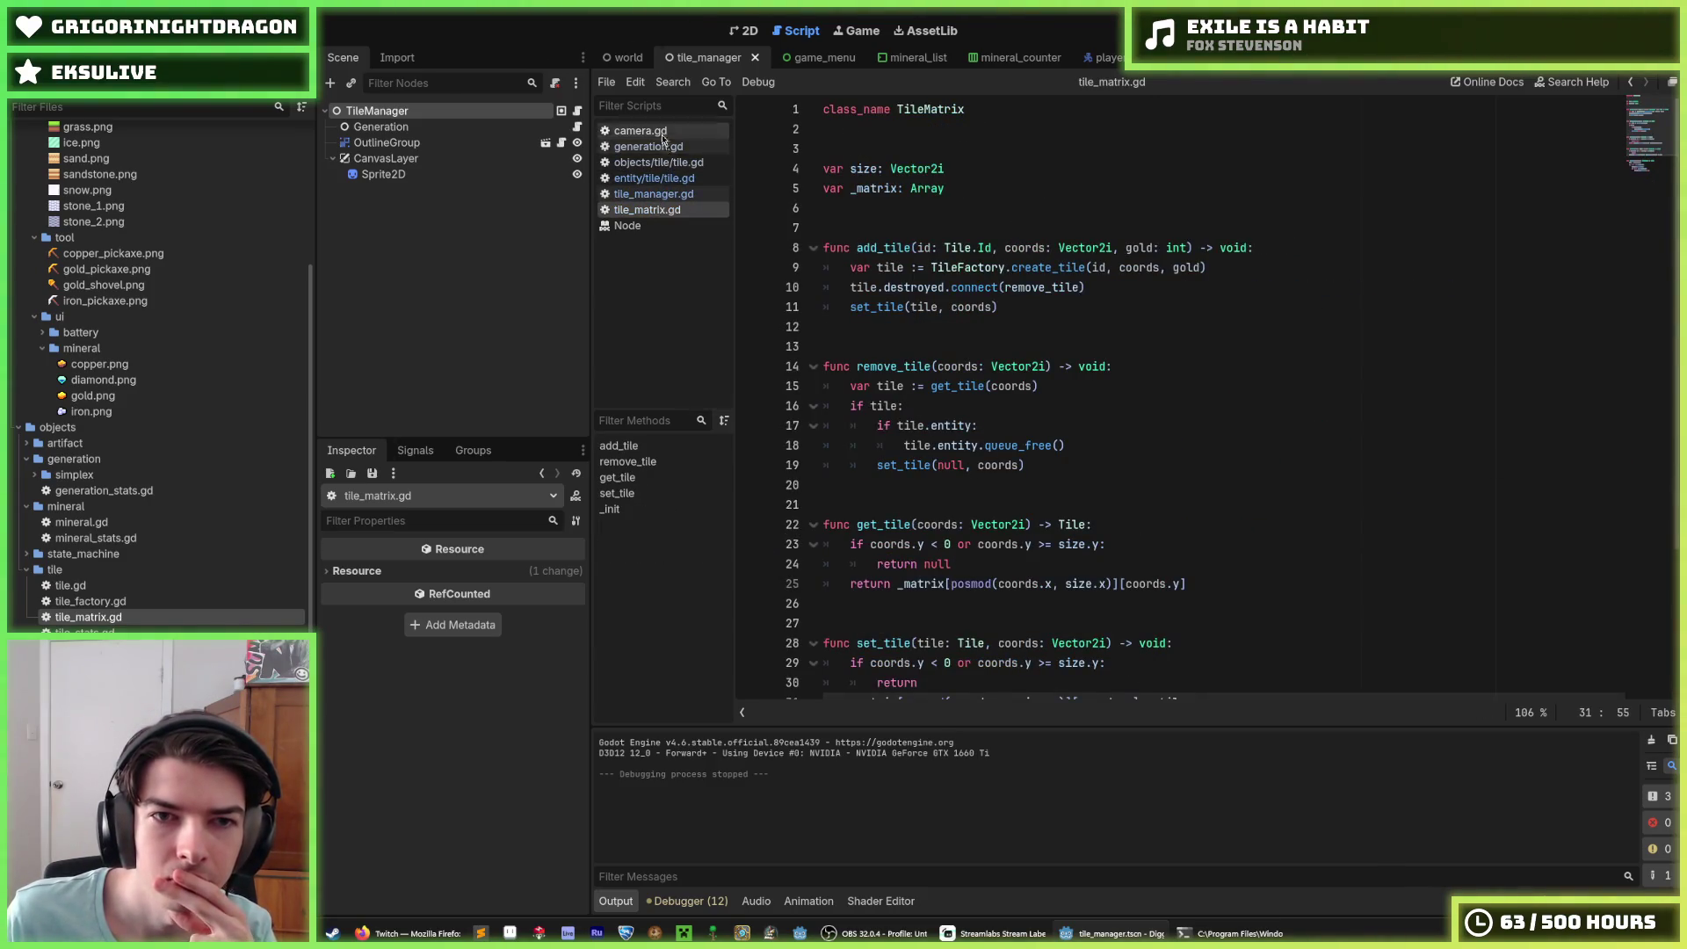
{"action": "left_click", "coordinate": [654, 179]}
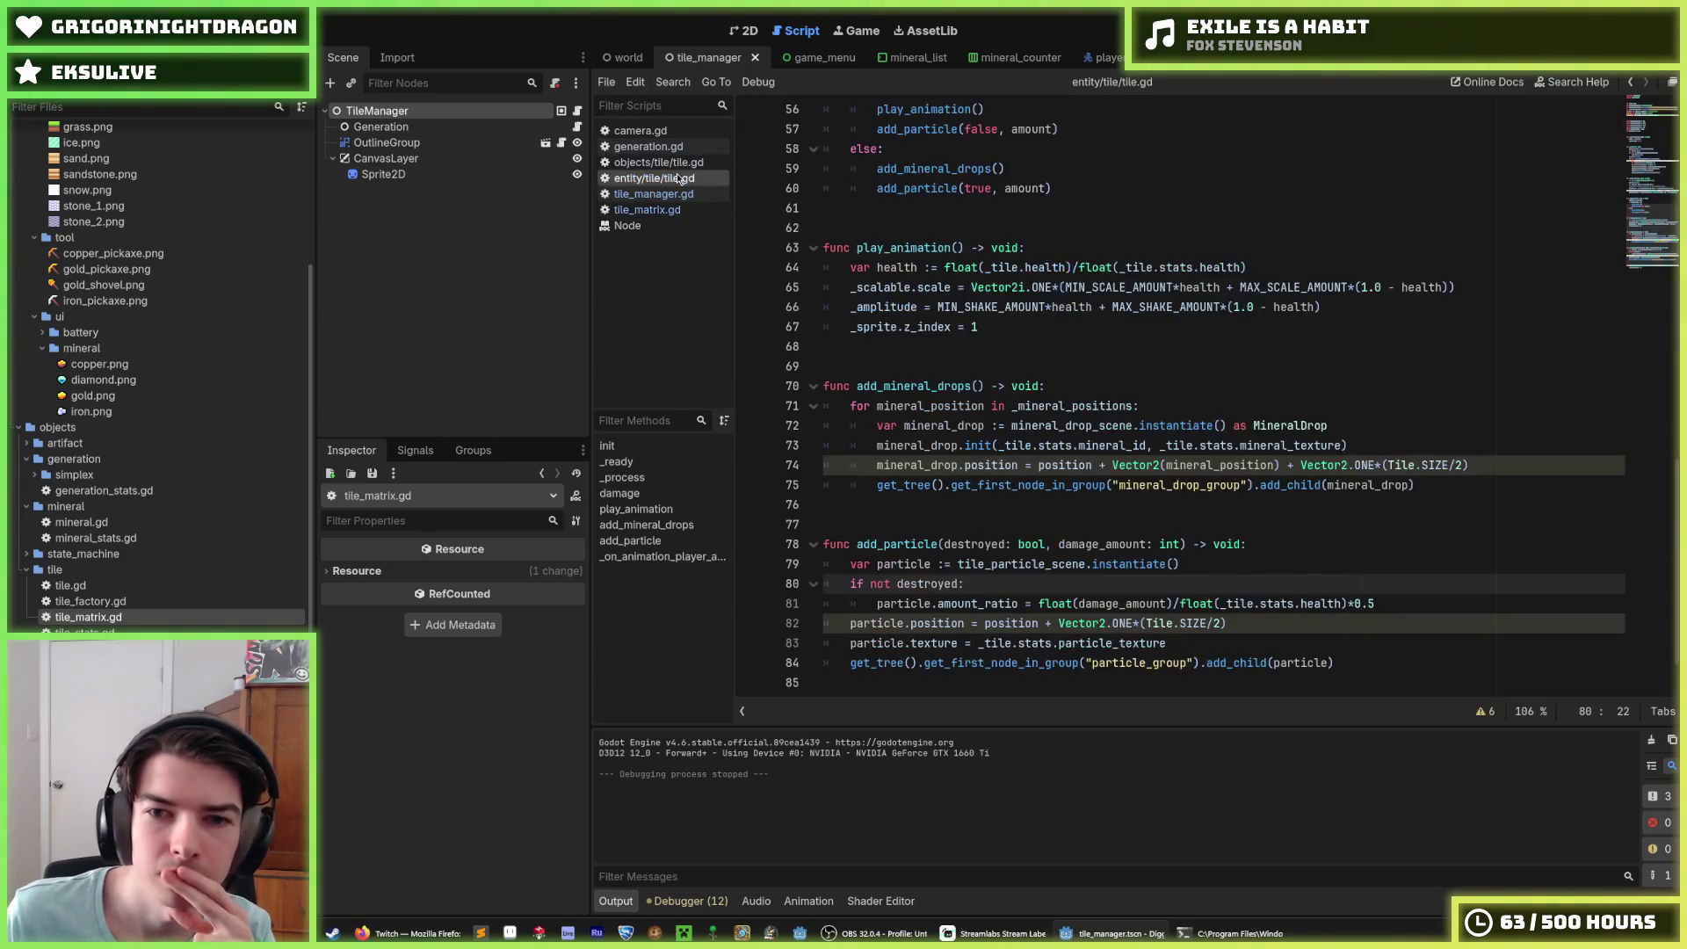
{"action": "scroll", "coordinate": [1045, 350], "scroll_direction": "up", "scroll_amount": 6}
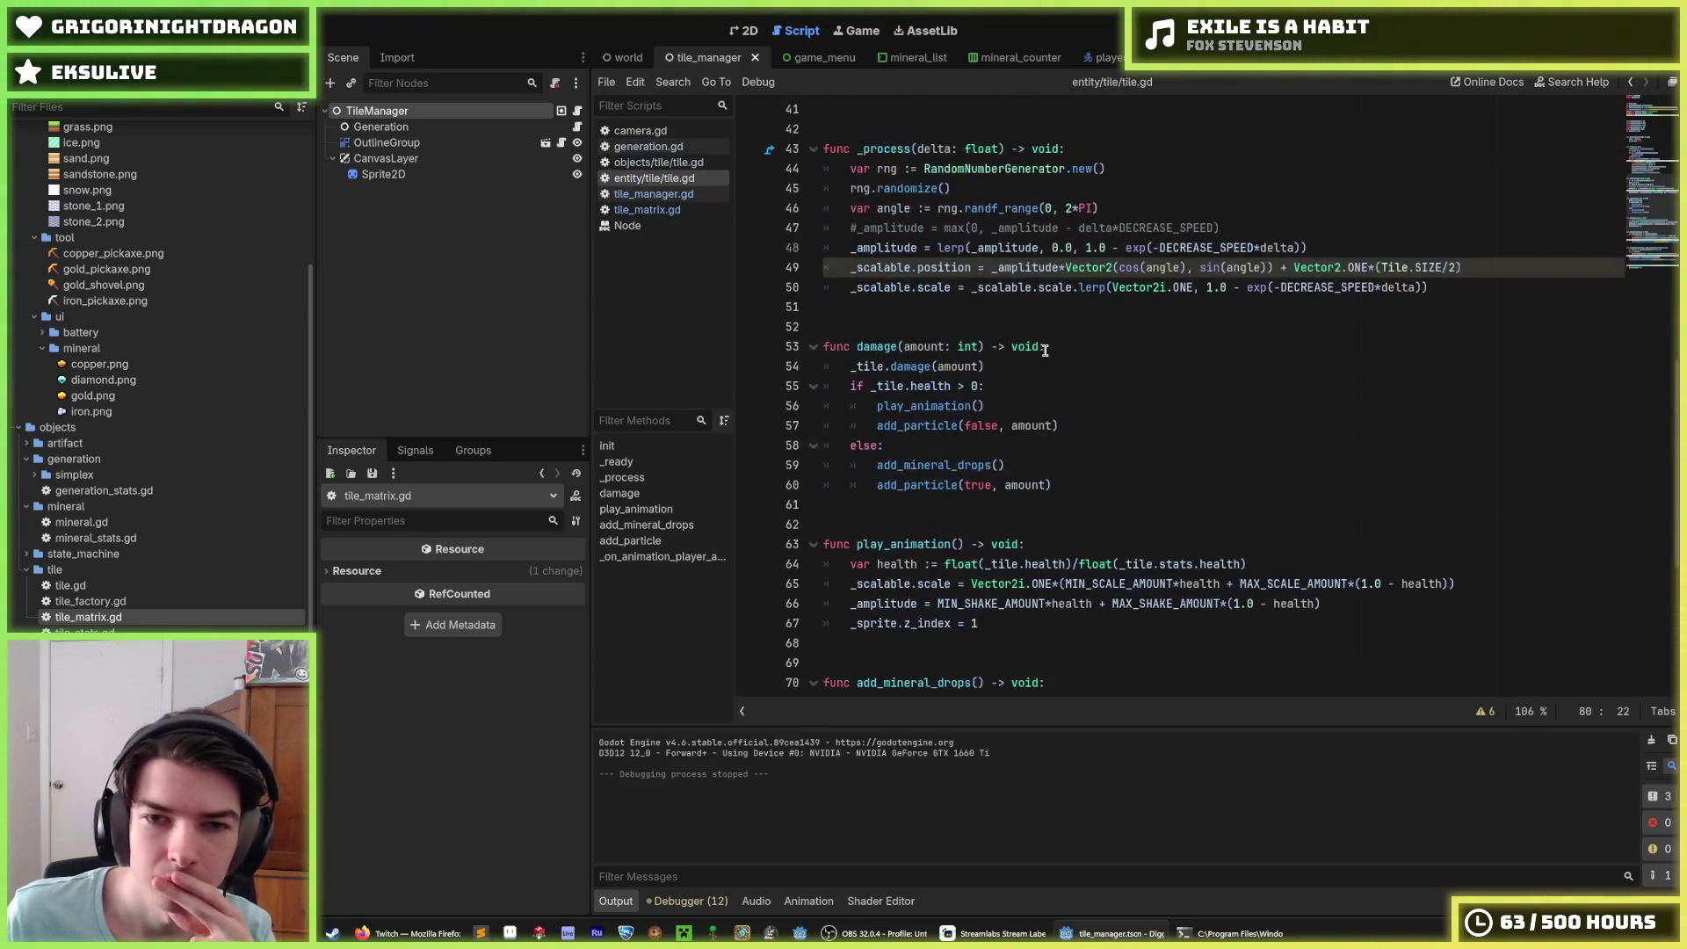
{"action": "scroll", "coordinate": [1045, 350], "scroll_direction": "up", "scroll_amount": 1}
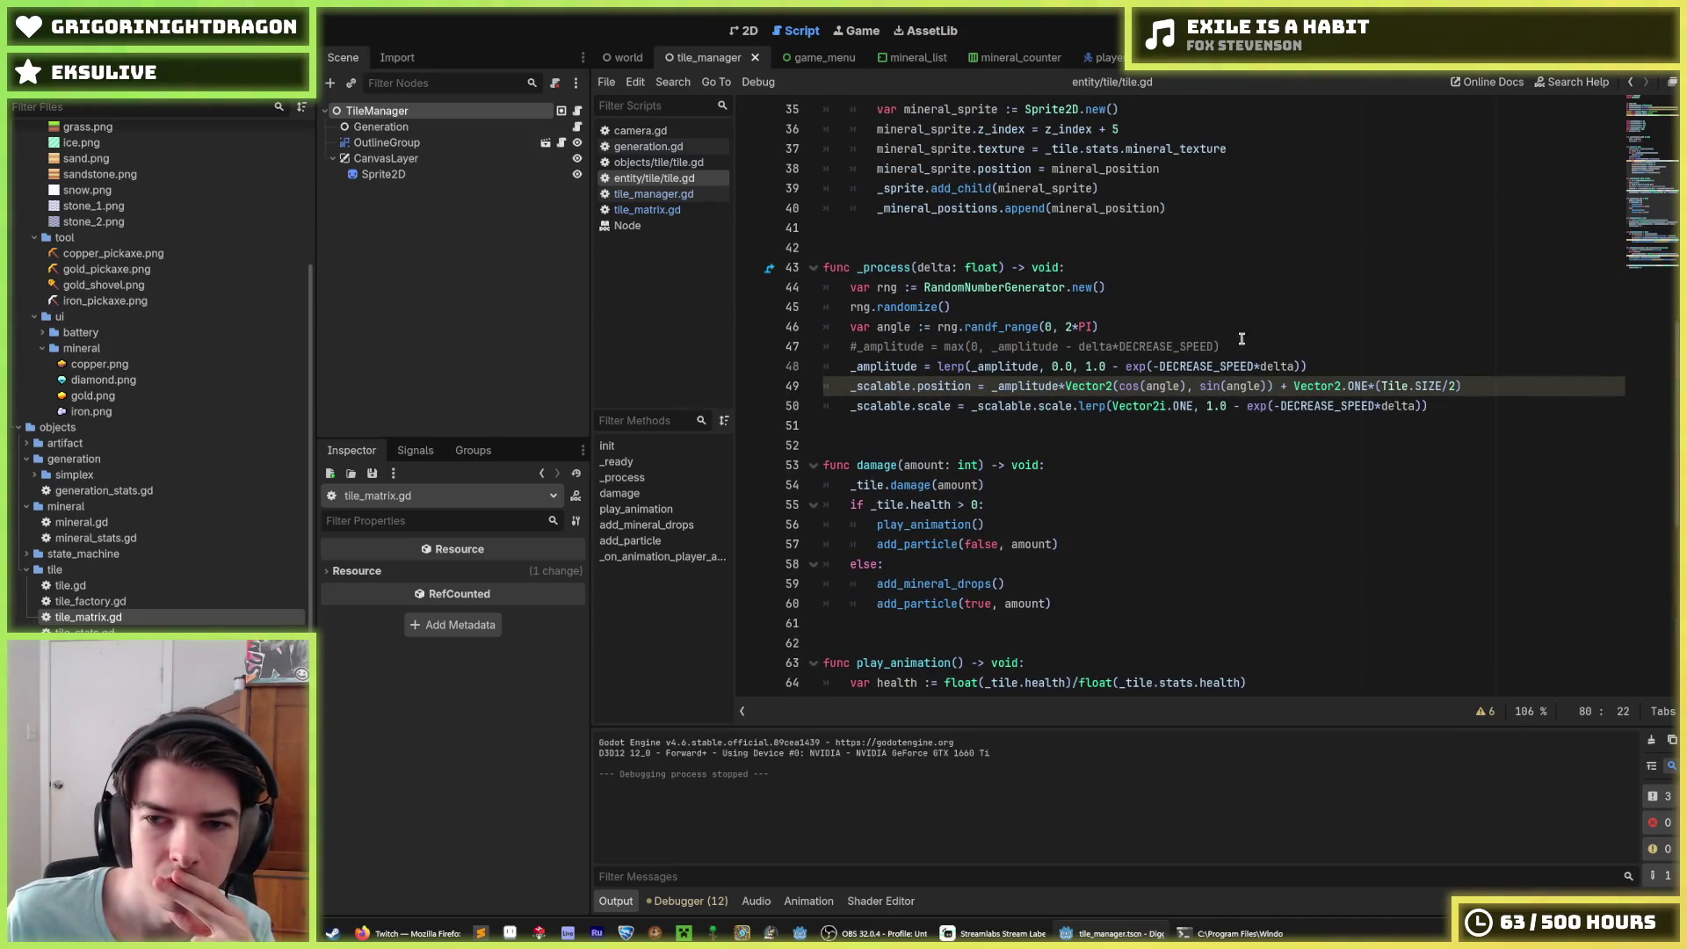
Step: Inspect tile.gd's commented amplitude line, _ready function, DECREASE_SPEED constant and _amplitude declaration
{"action": "left_click", "coordinate": [1271, 347]}
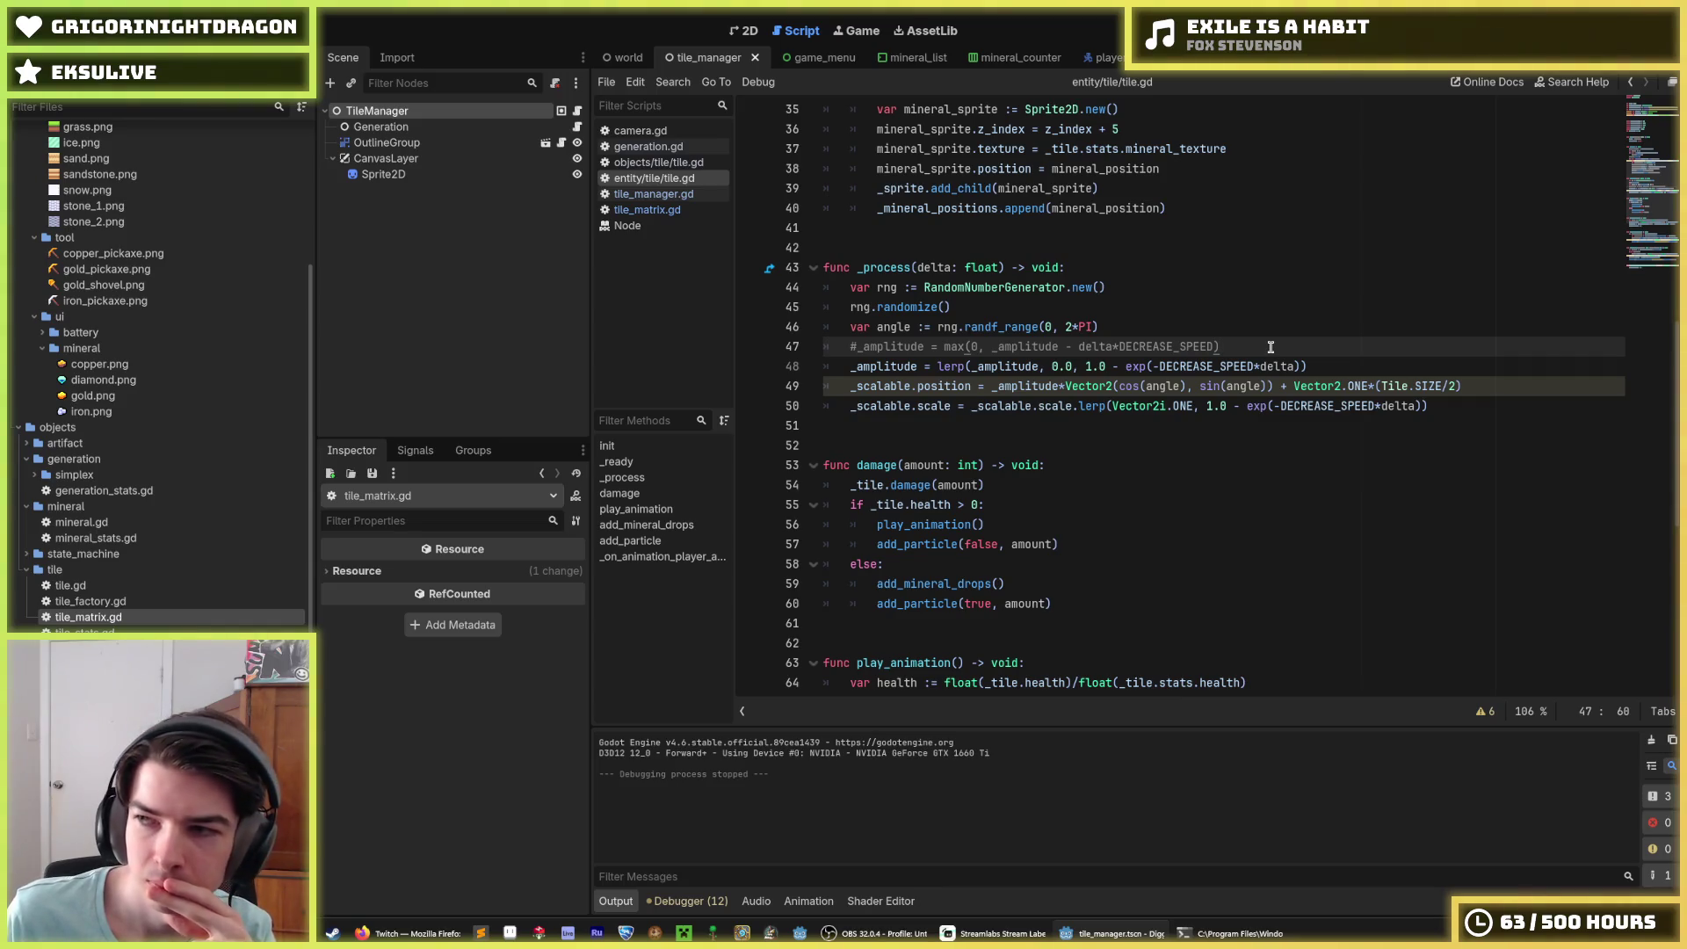
{"action": "scroll", "coordinate": [1272, 347], "scroll_direction": "up", "scroll_amount": 8}
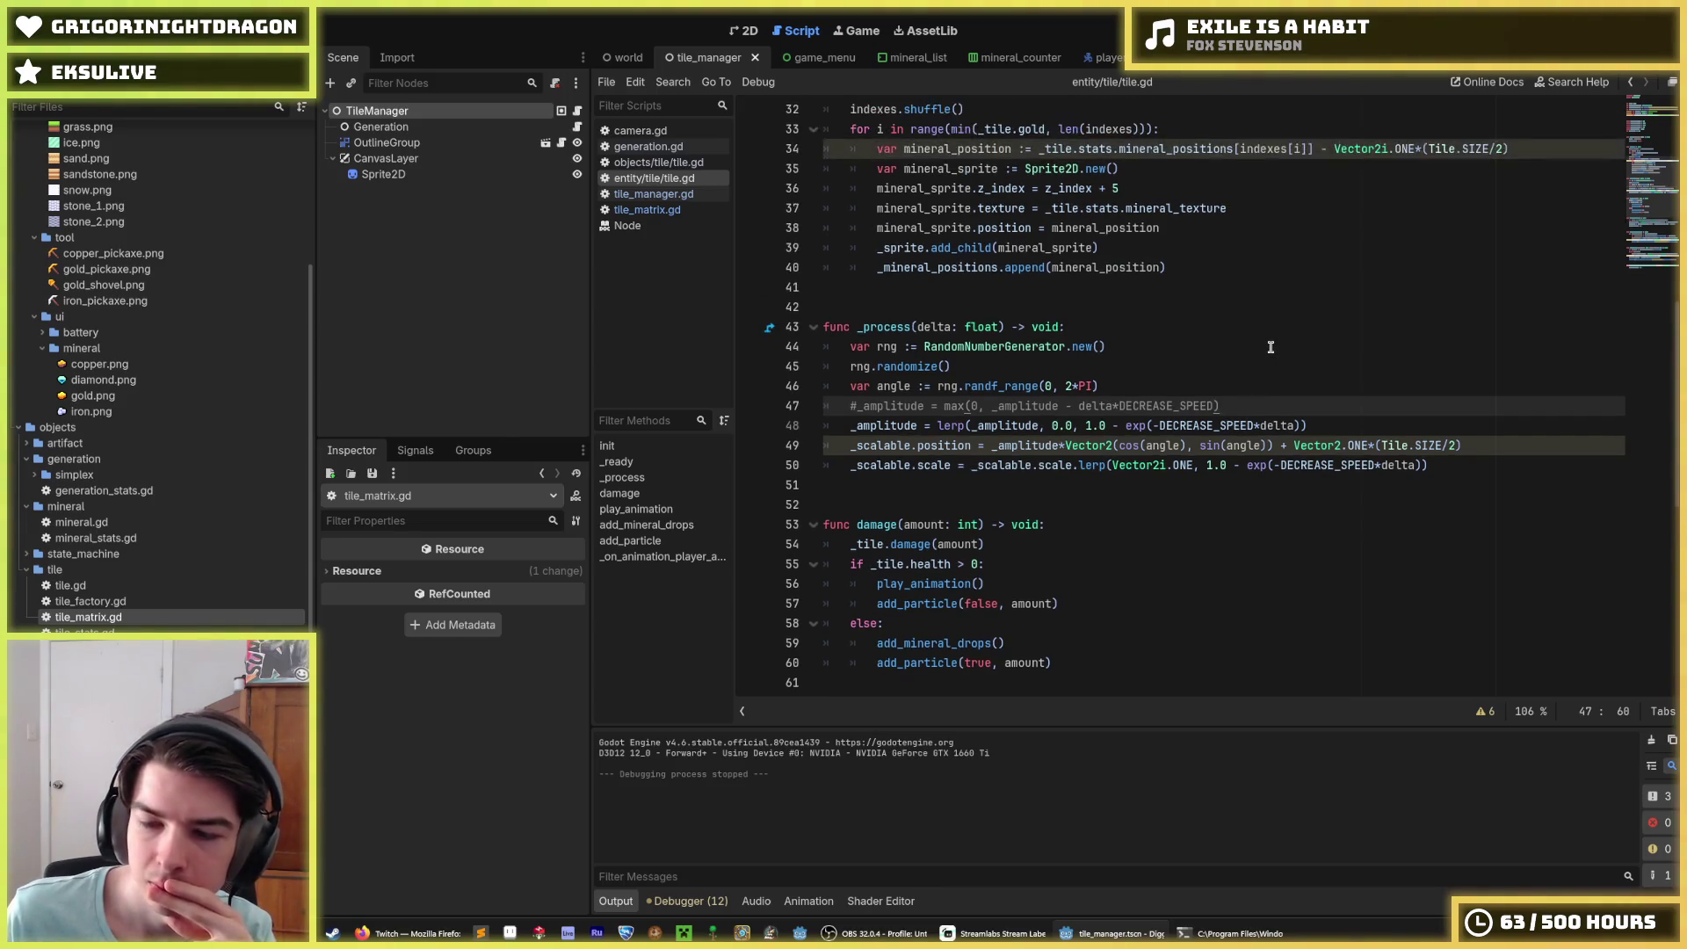
{"action": "scroll", "coordinate": [1238, 342], "scroll_direction": "up", "scroll_amount": 3}
{"action": "scroll", "coordinate": [1237, 342], "scroll_direction": "down", "scroll_amount": 4}
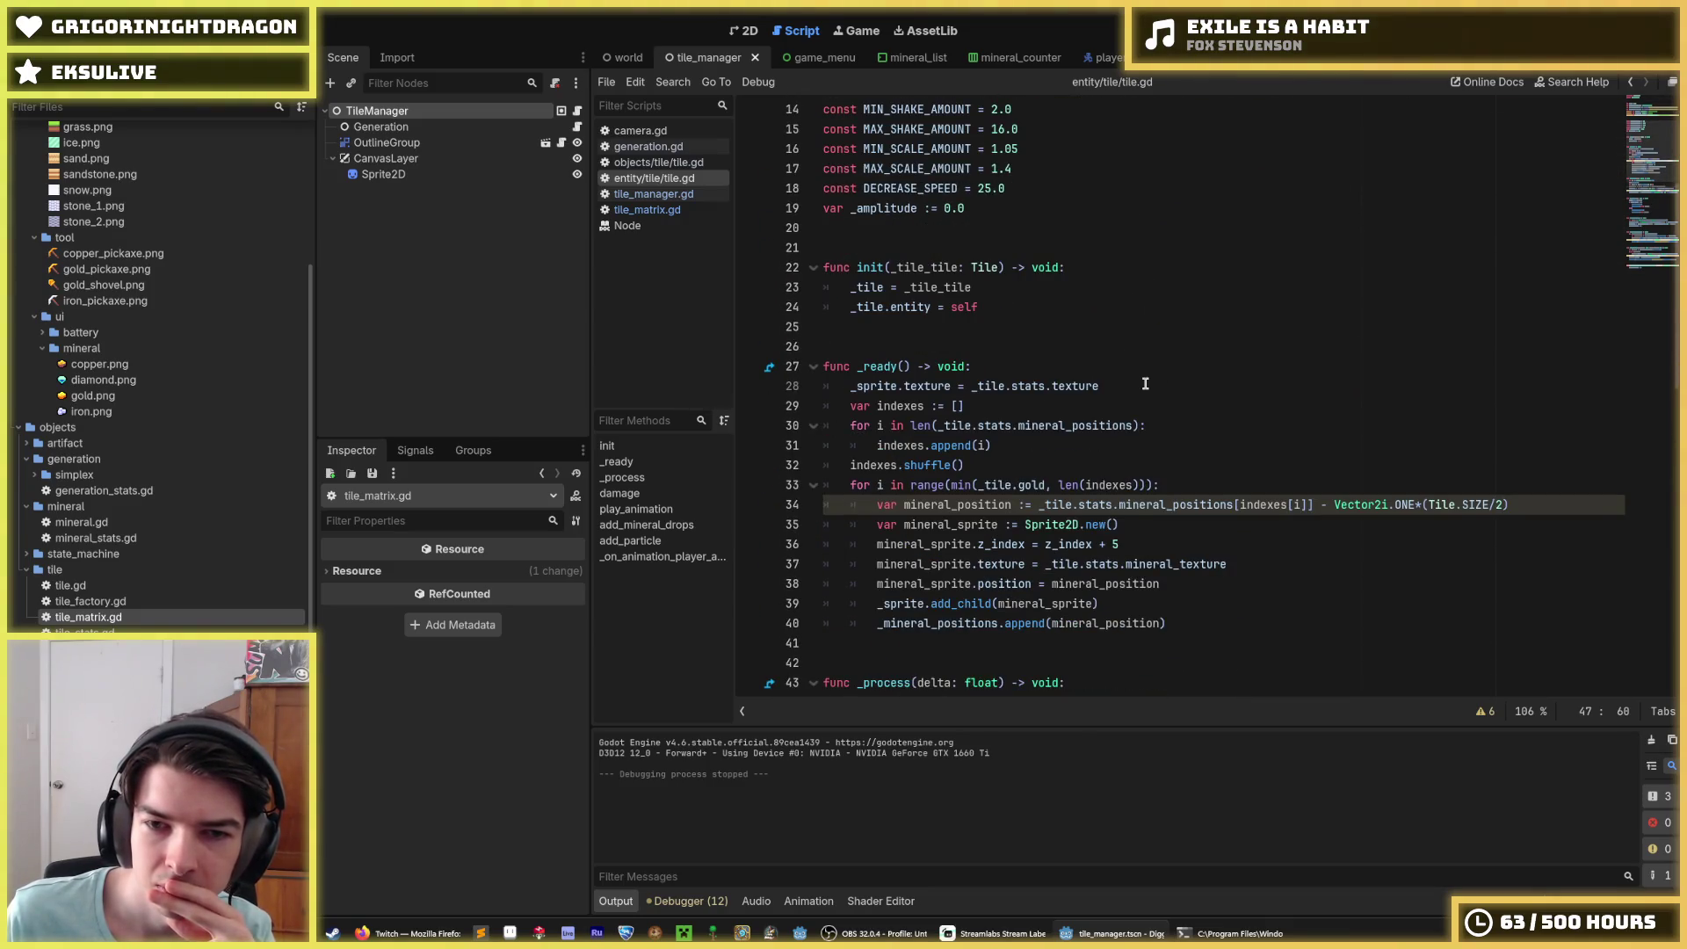
{"action": "left_click", "coordinate": [1142, 385]}
{"action": "scroll", "coordinate": [1142, 385], "scroll_direction": "up", "scroll_amount": 2}
{"action": "left_click", "coordinate": [1048, 307]}
{"action": "key", "text": "Down"}
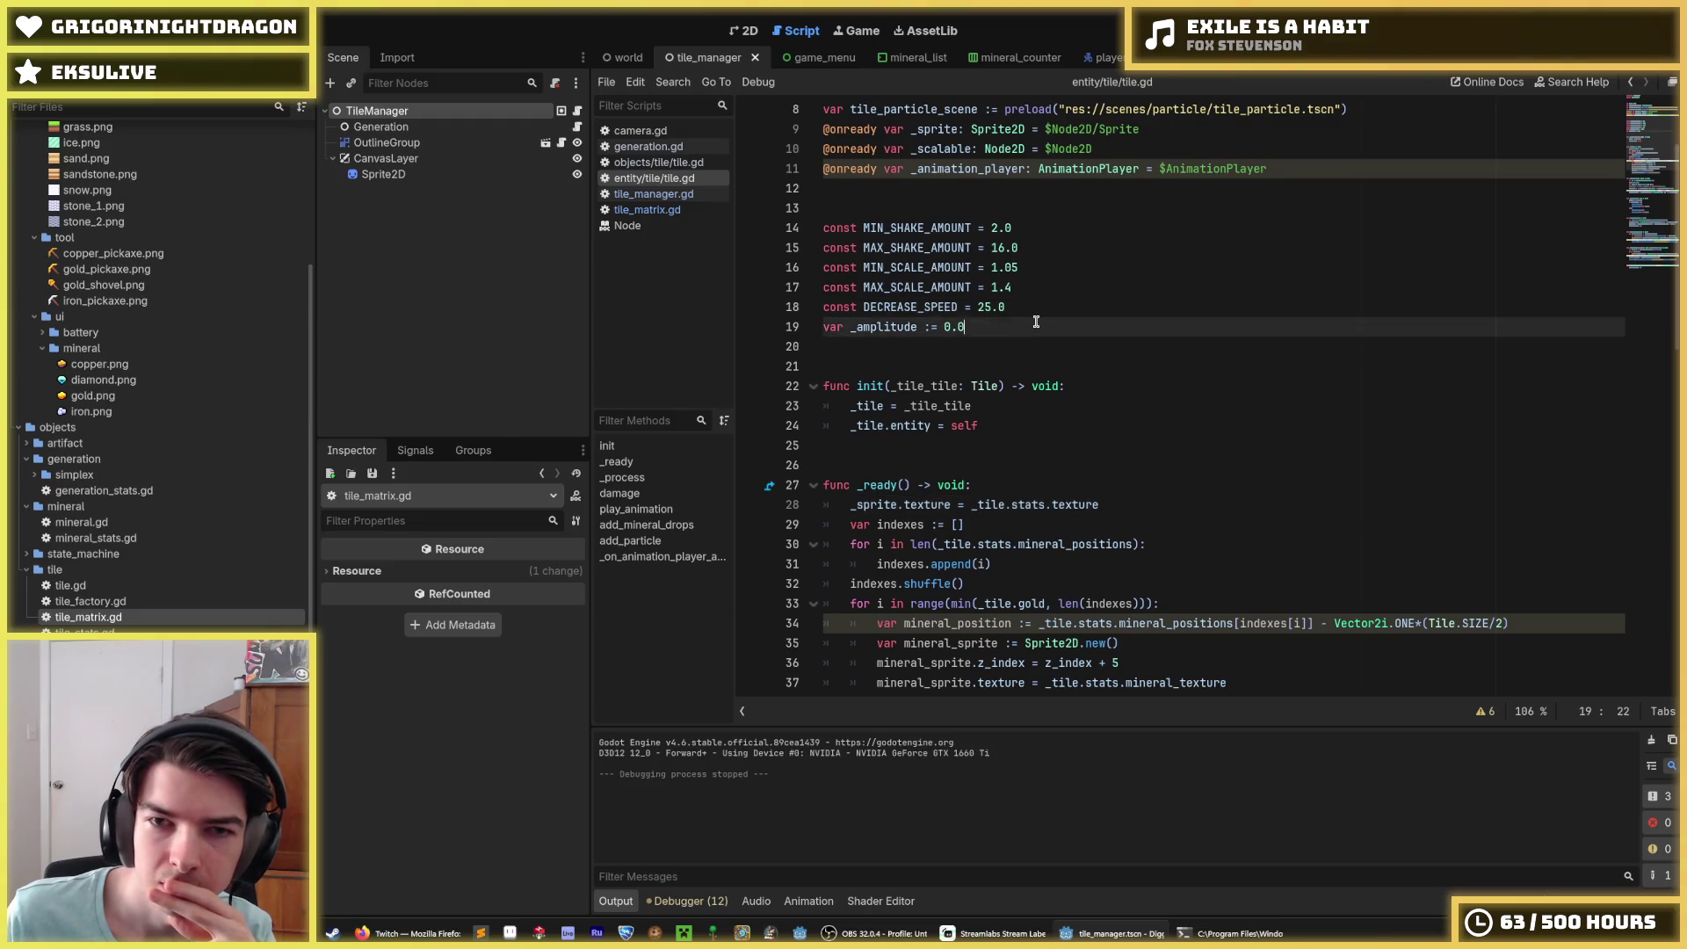
{"action": "scroll", "coordinate": [1037, 322], "scroll_direction": "up", "scroll_amount": 2}
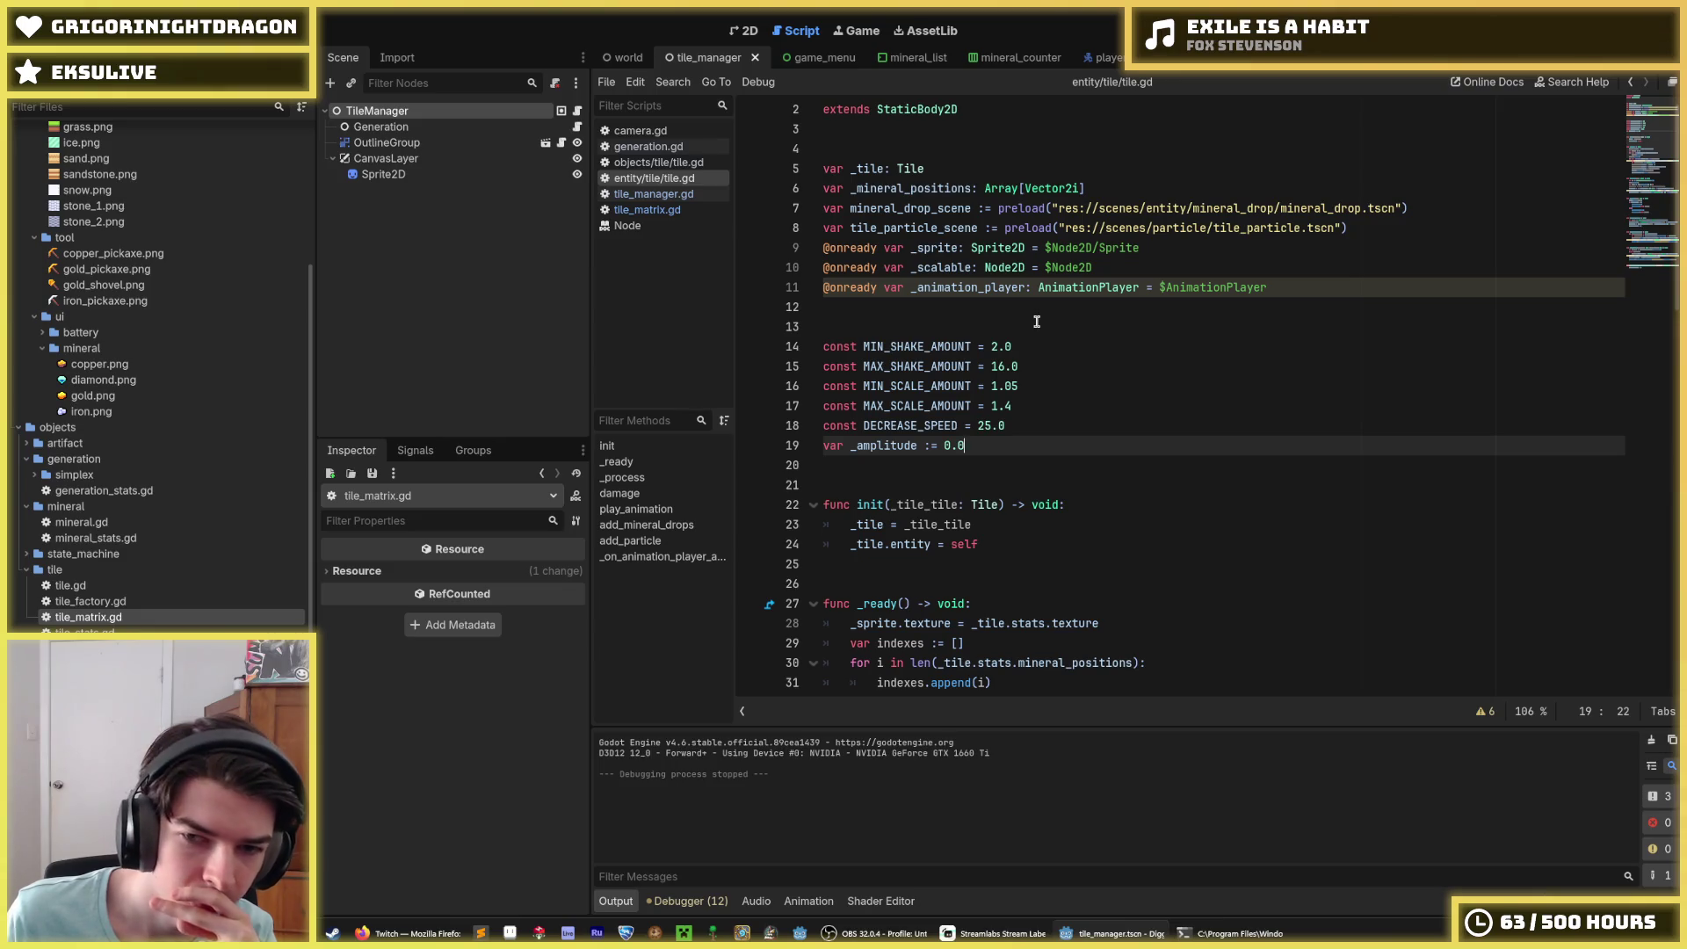
{"action": "scroll", "coordinate": [1037, 321], "scroll_direction": "down", "scroll_amount": 13}
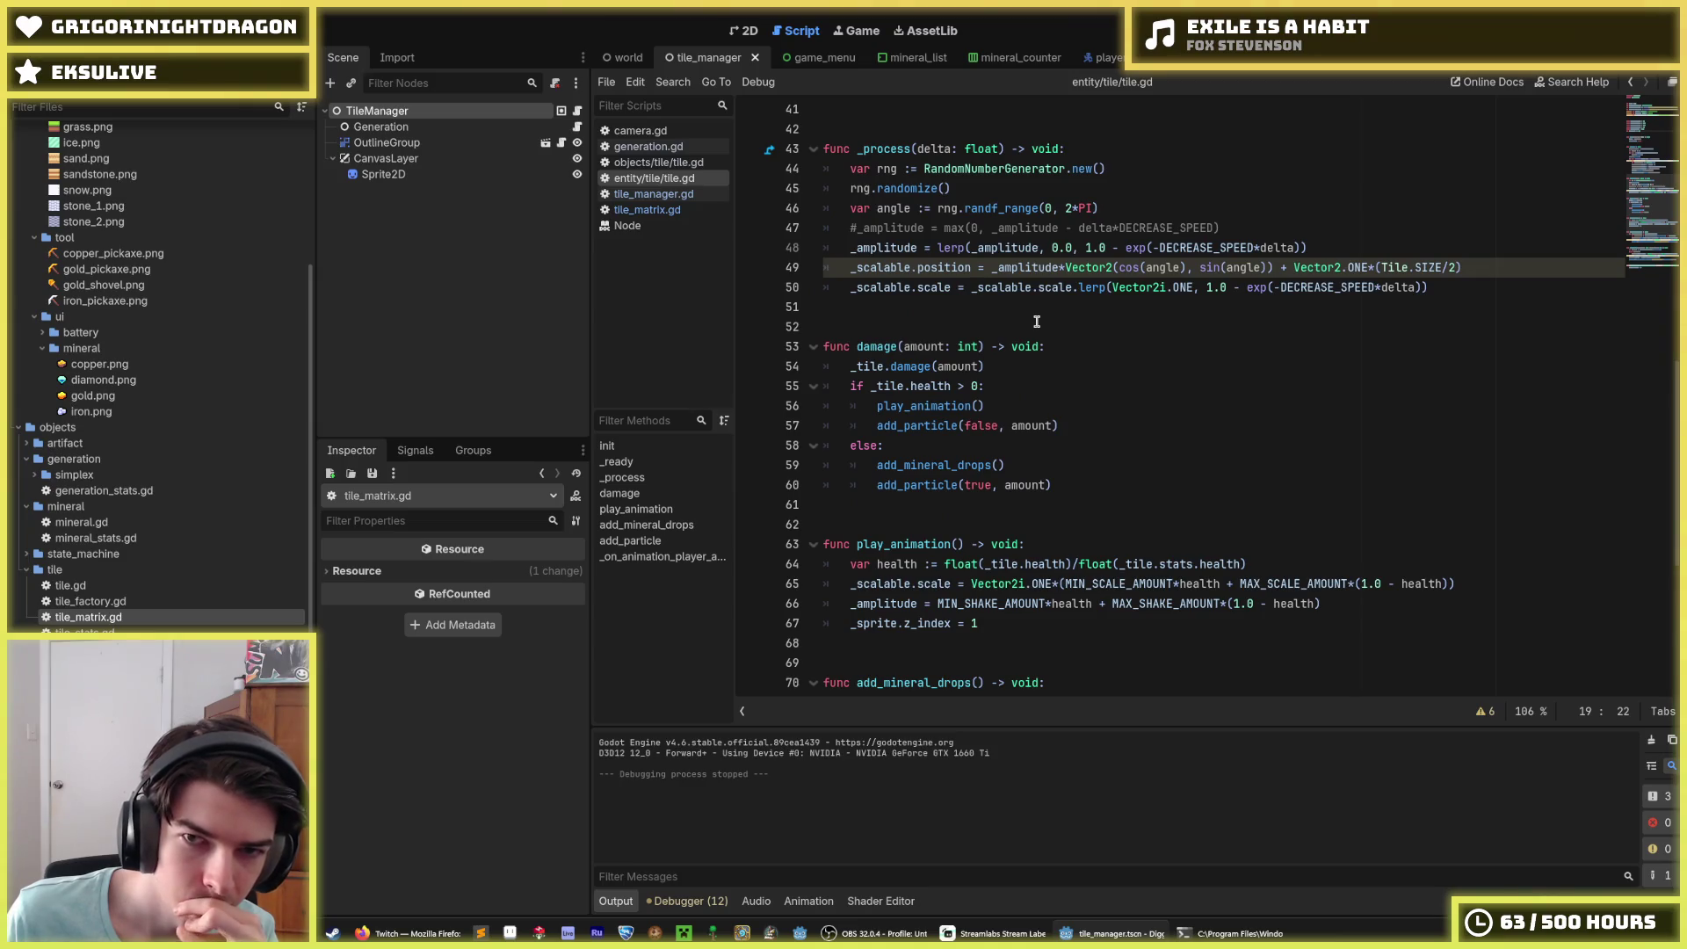
{"action": "scroll", "coordinate": [1037, 322], "scroll_direction": "up", "scroll_amount": 1}
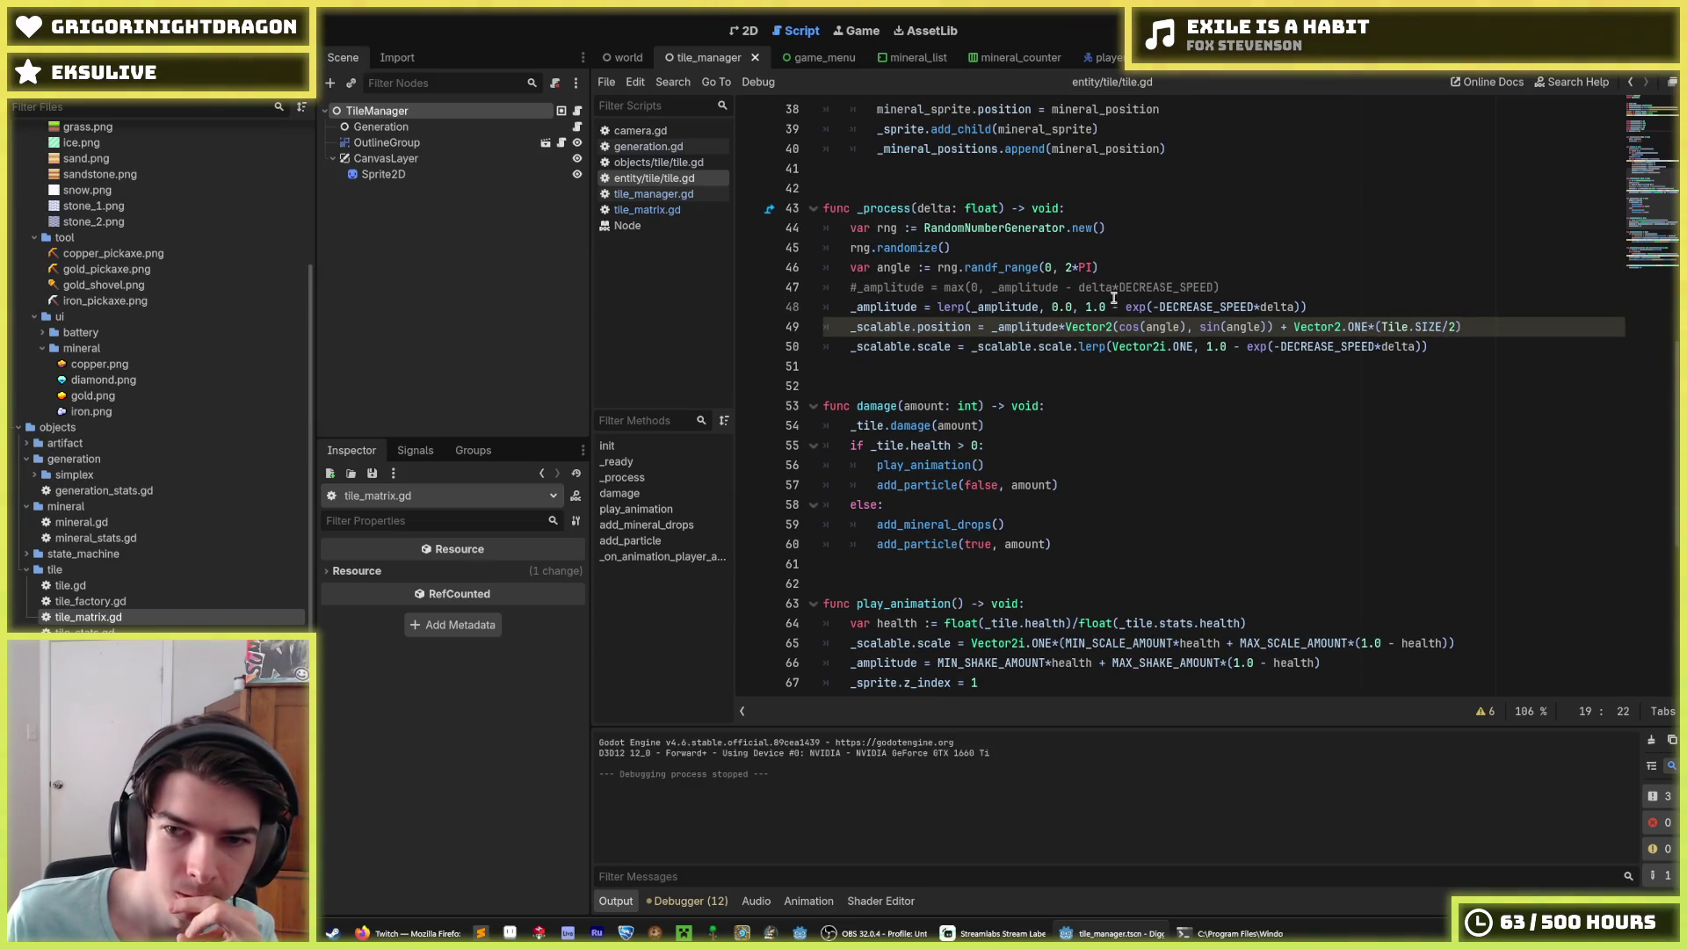
{"action": "left_click", "coordinate": [1264, 283]}
{"action": "left_click_drag", "start_coordinate": [1264, 284], "coordinate": [1243, 273]}
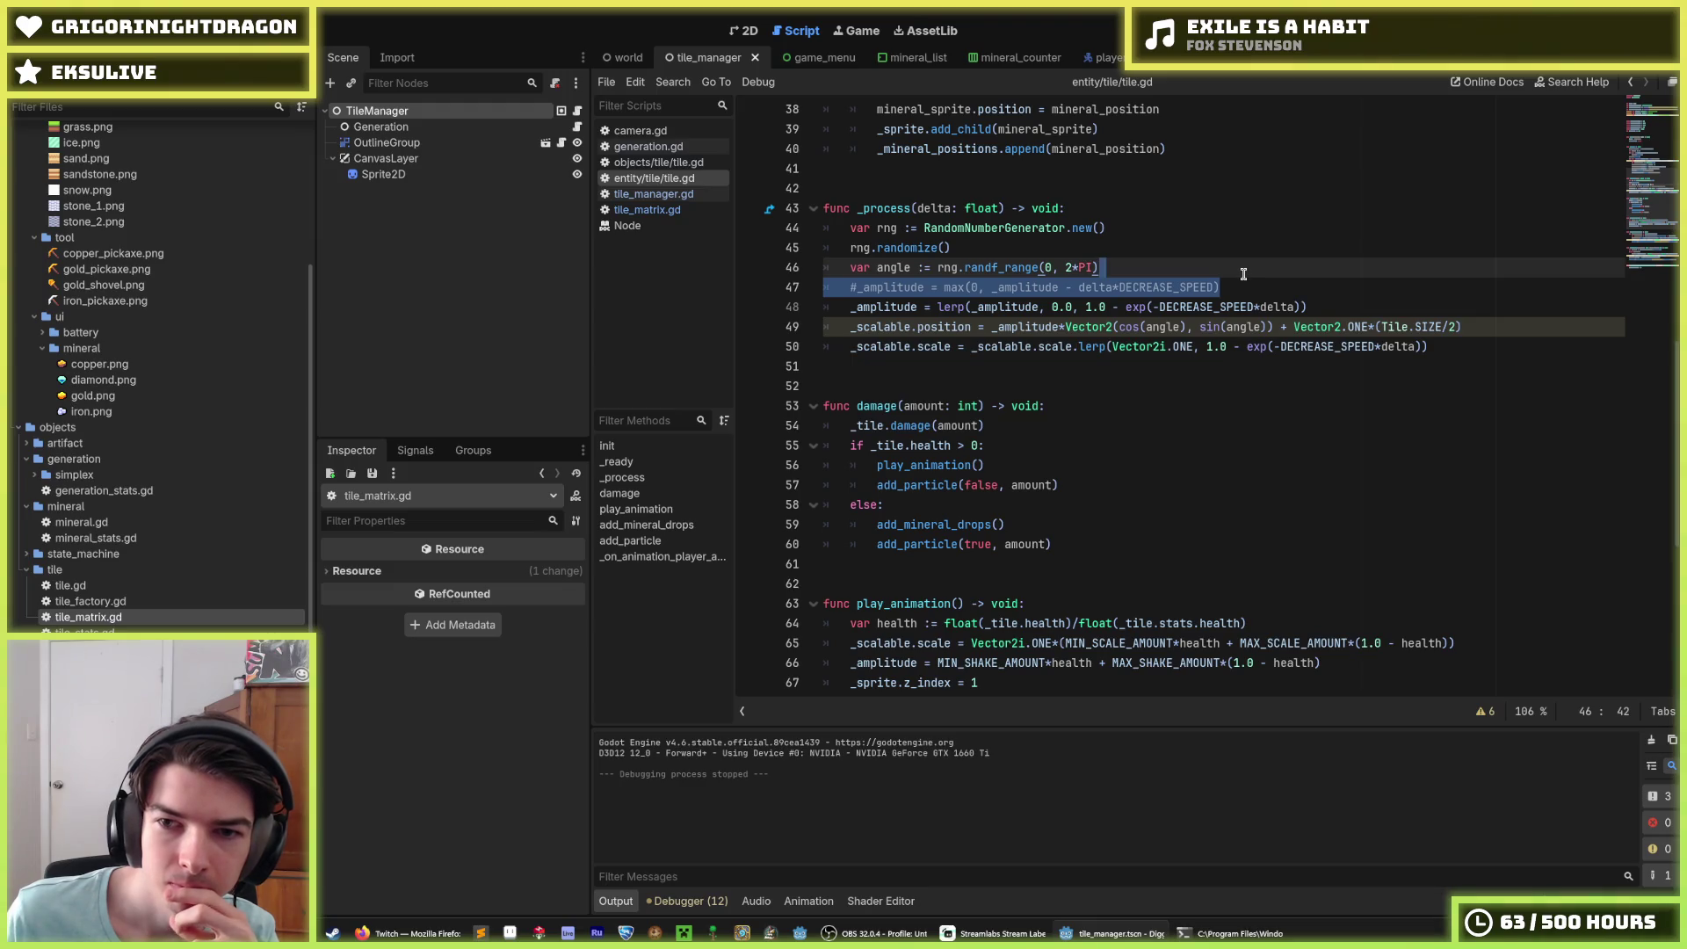
{"action": "key", "text": "BackSpace"}
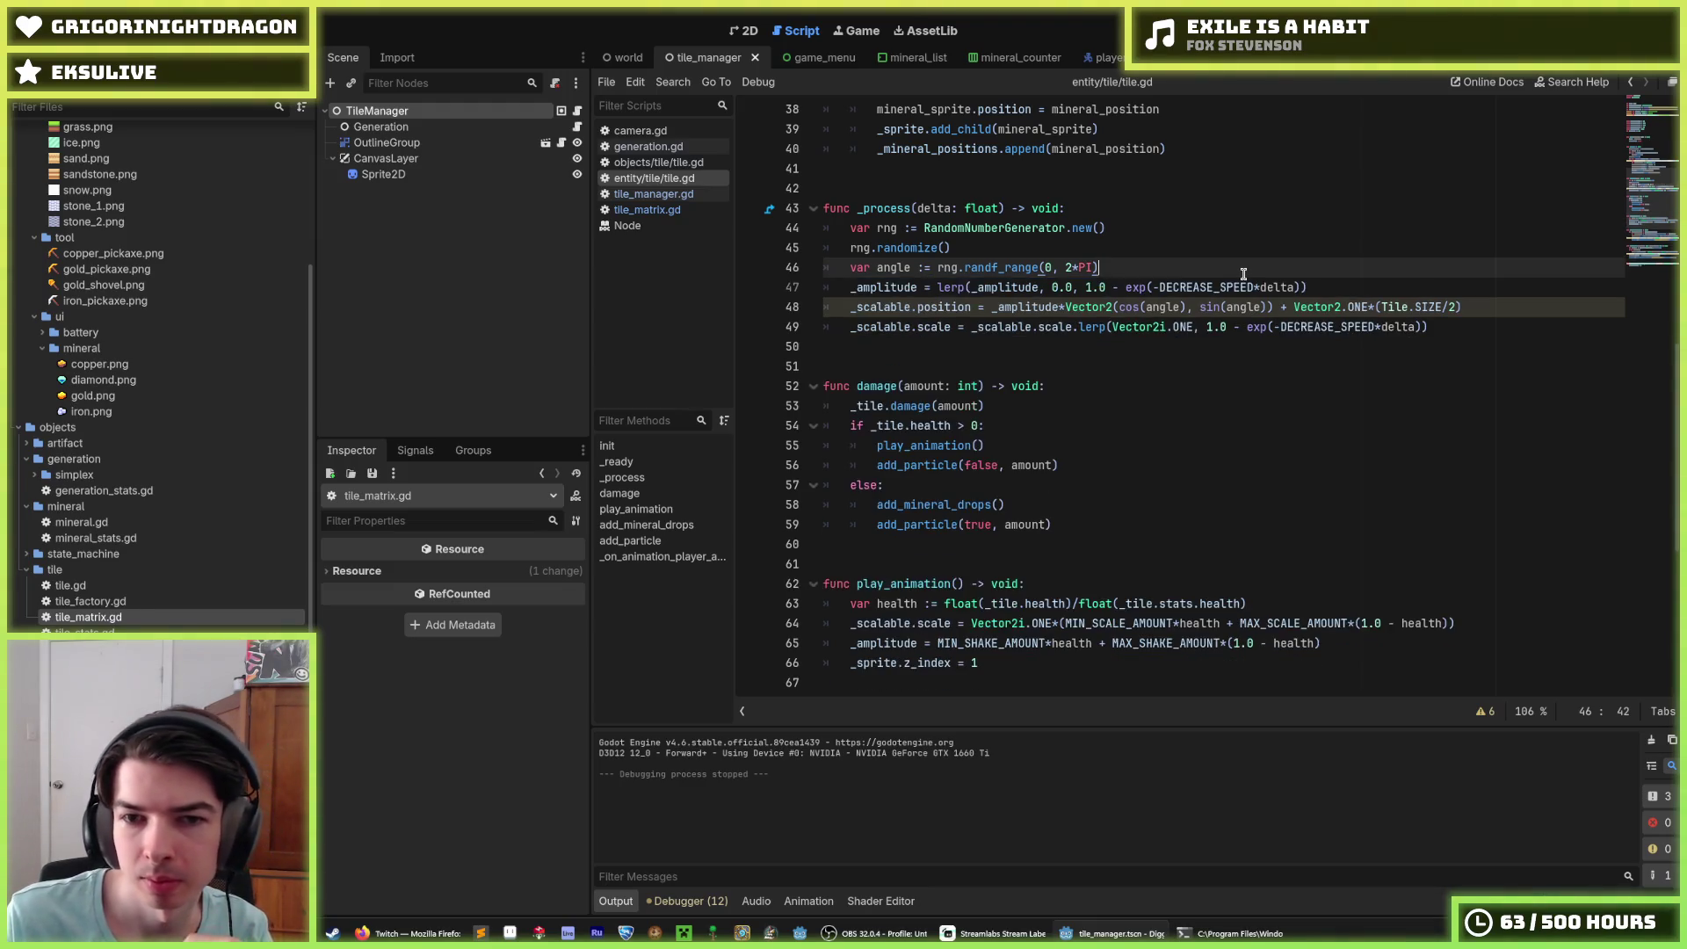
{"action": "key", "text": "Down"}
{"action": "key", "text": "End"}
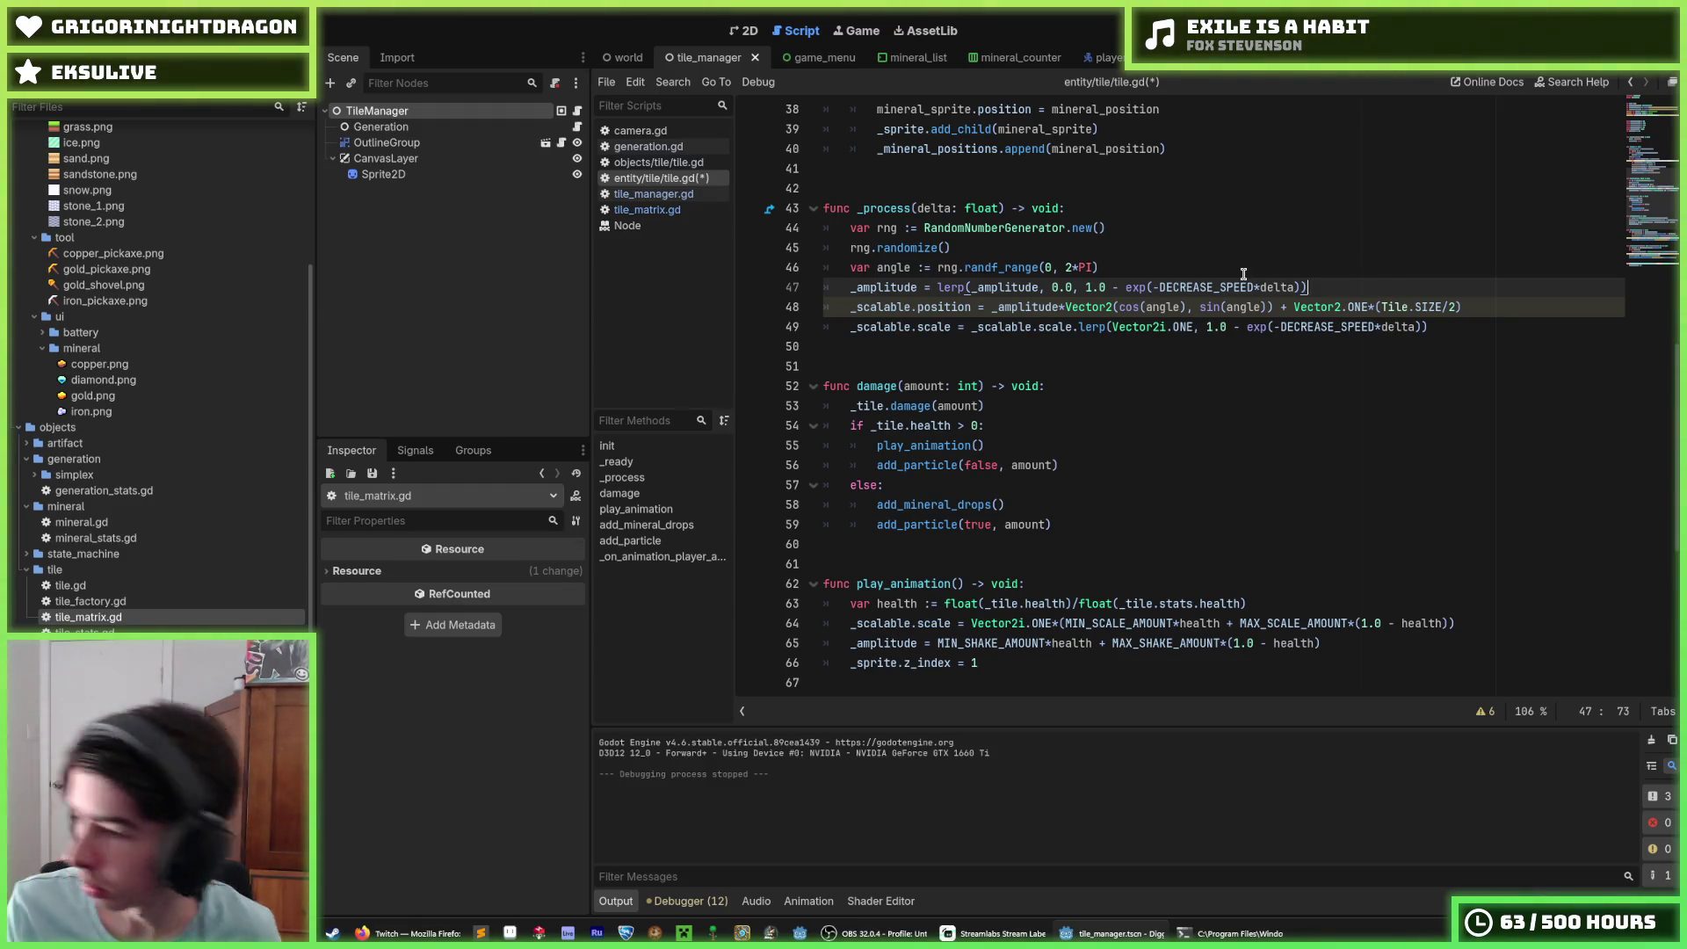
{"action": "key", "text": "Down"}
{"action": "key", "text": "Up"}
{"action": "key", "text": "Up"}
{"action": "key", "text": "Down"}
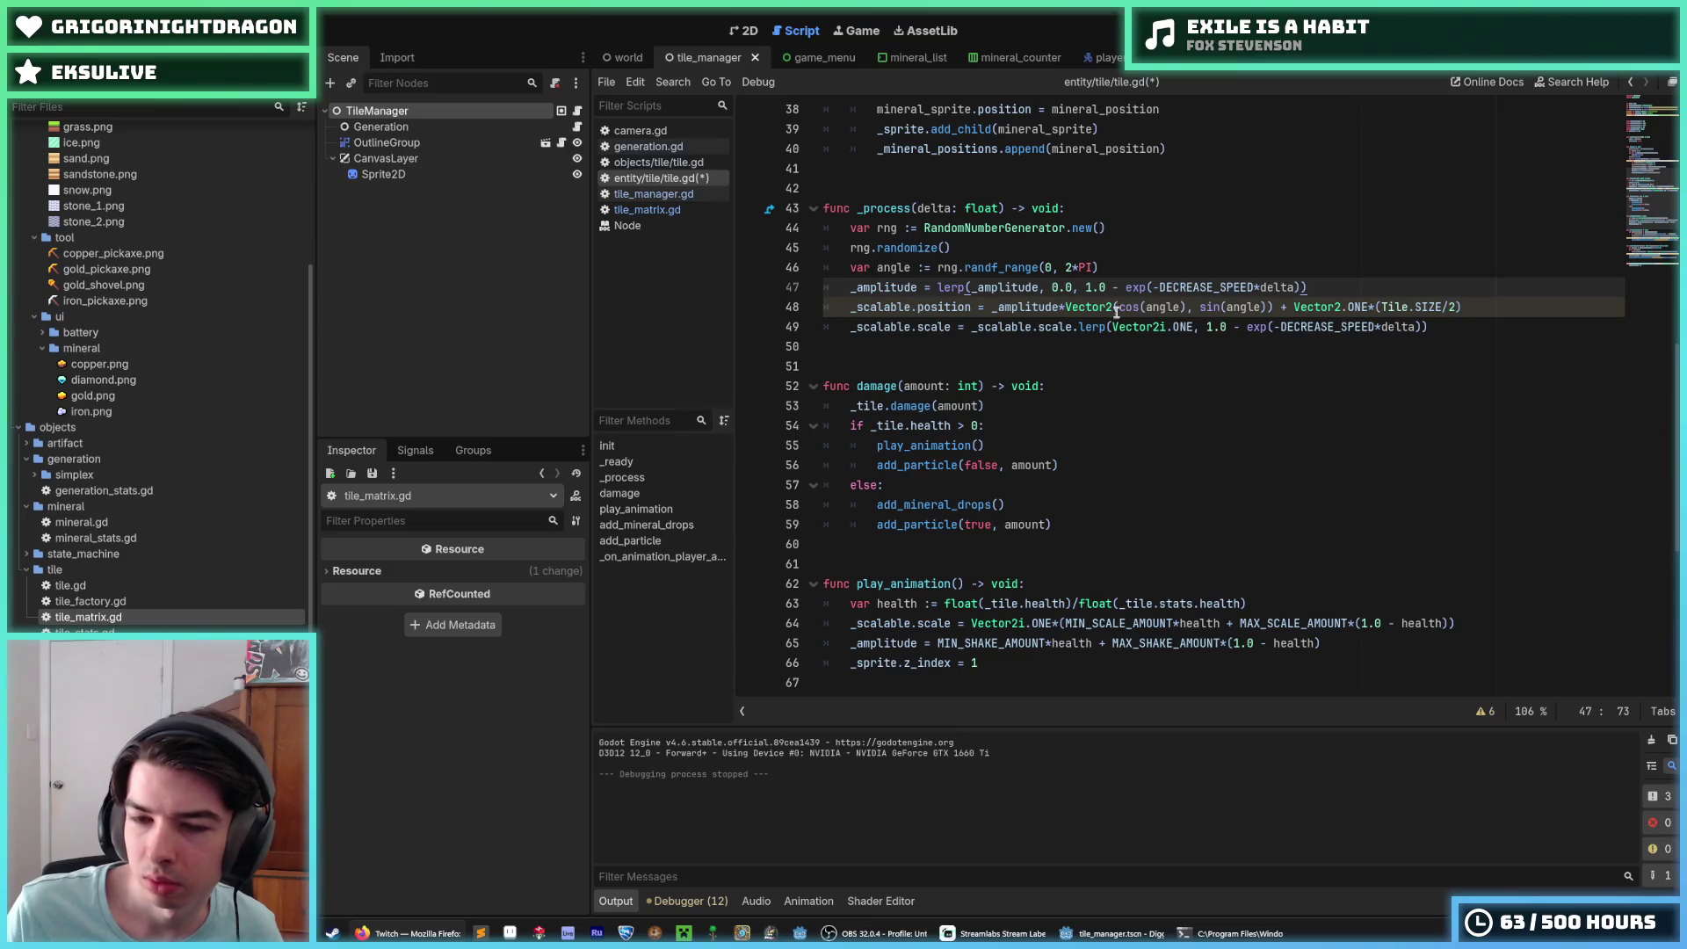
{"action": "left_click", "coordinate": [1024, 346]}
{"action": "left_click", "coordinate": [971, 369]}
{"action": "left_click", "coordinate": [961, 349]}
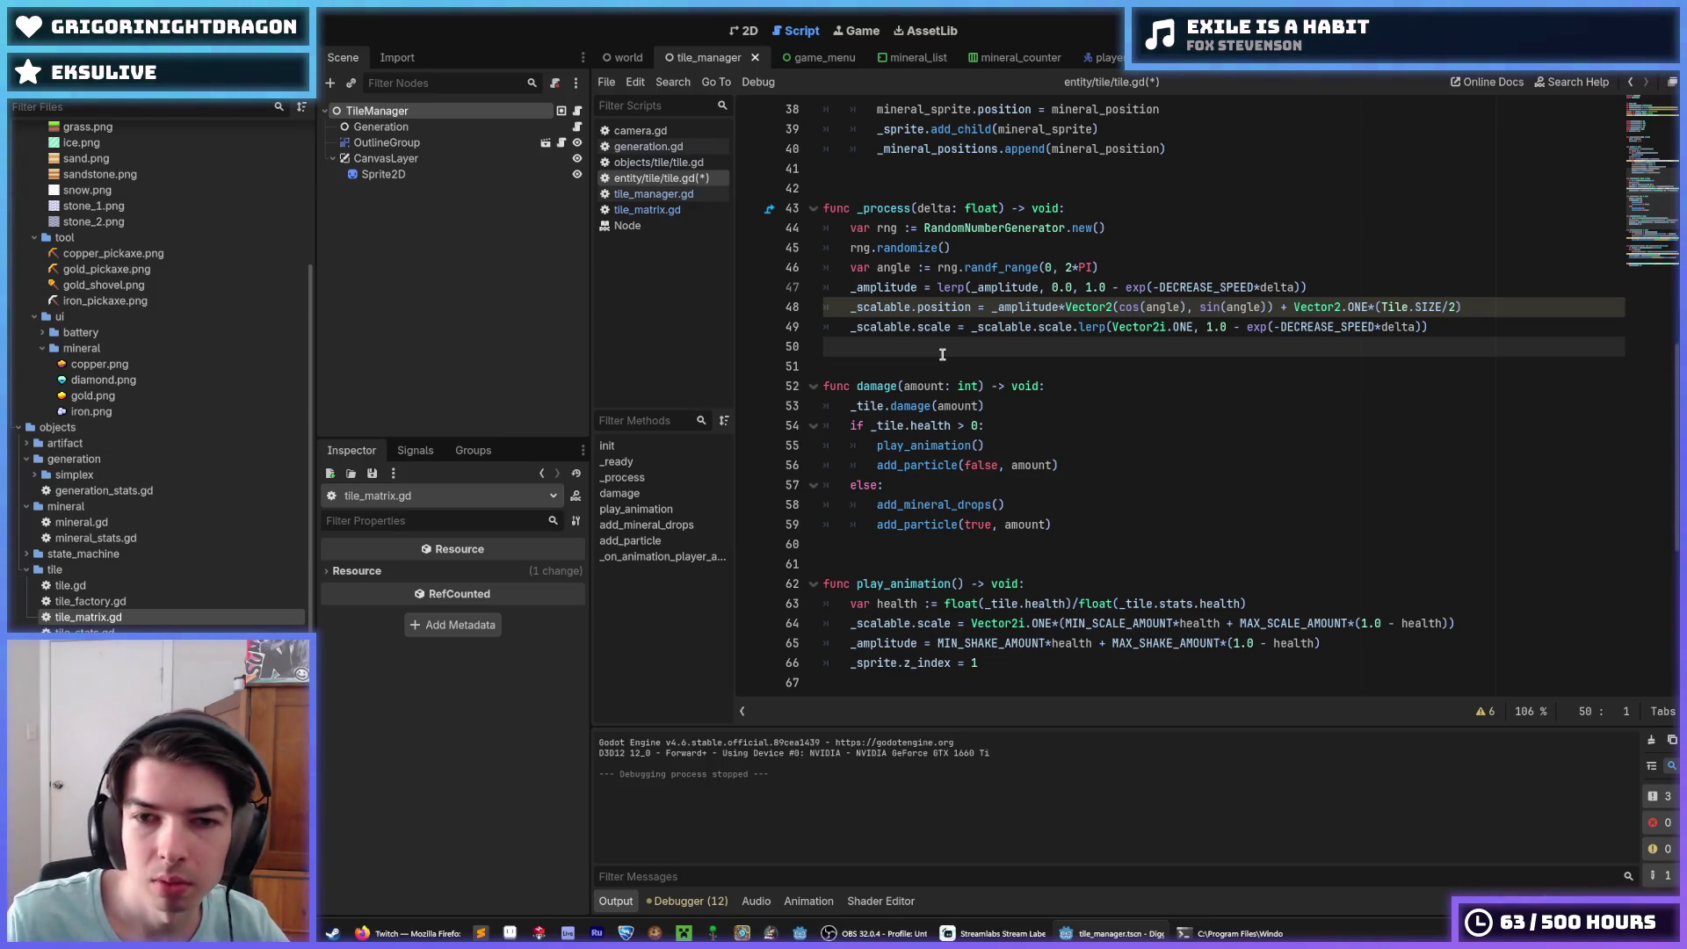
{"action": "key", "text": "Up"}
{"action": "key", "text": "Up"}
{"action": "key", "text": "Up"}
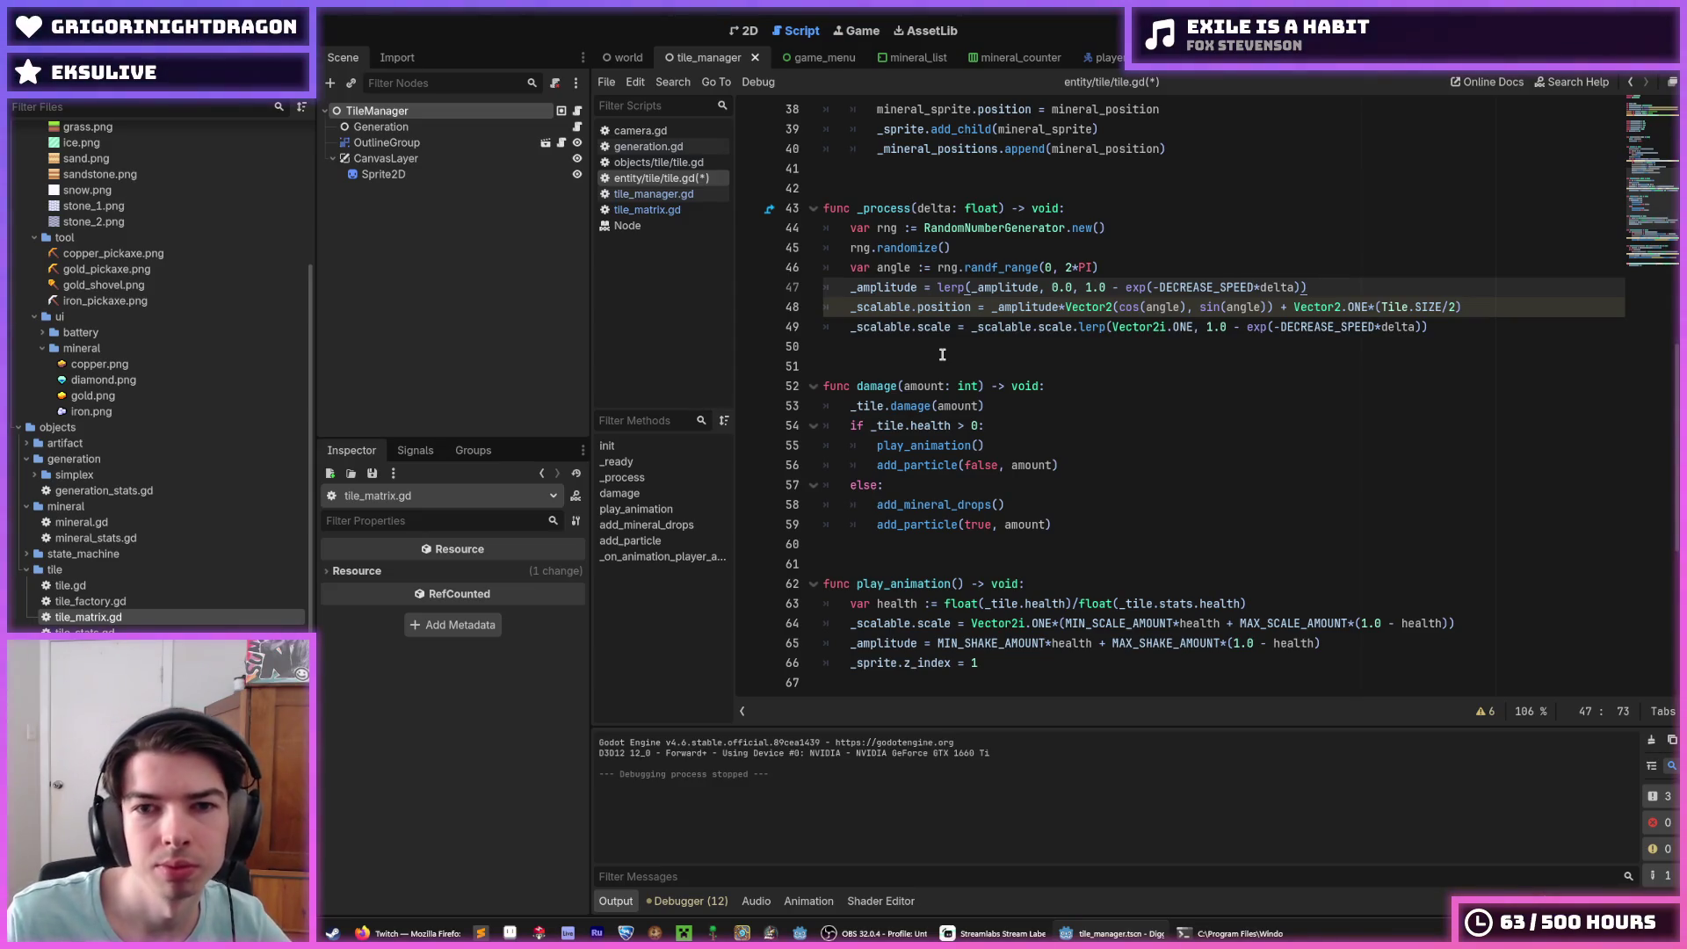
{"action": "scroll", "coordinate": [942, 354], "scroll_direction": "up", "scroll_amount": 2}
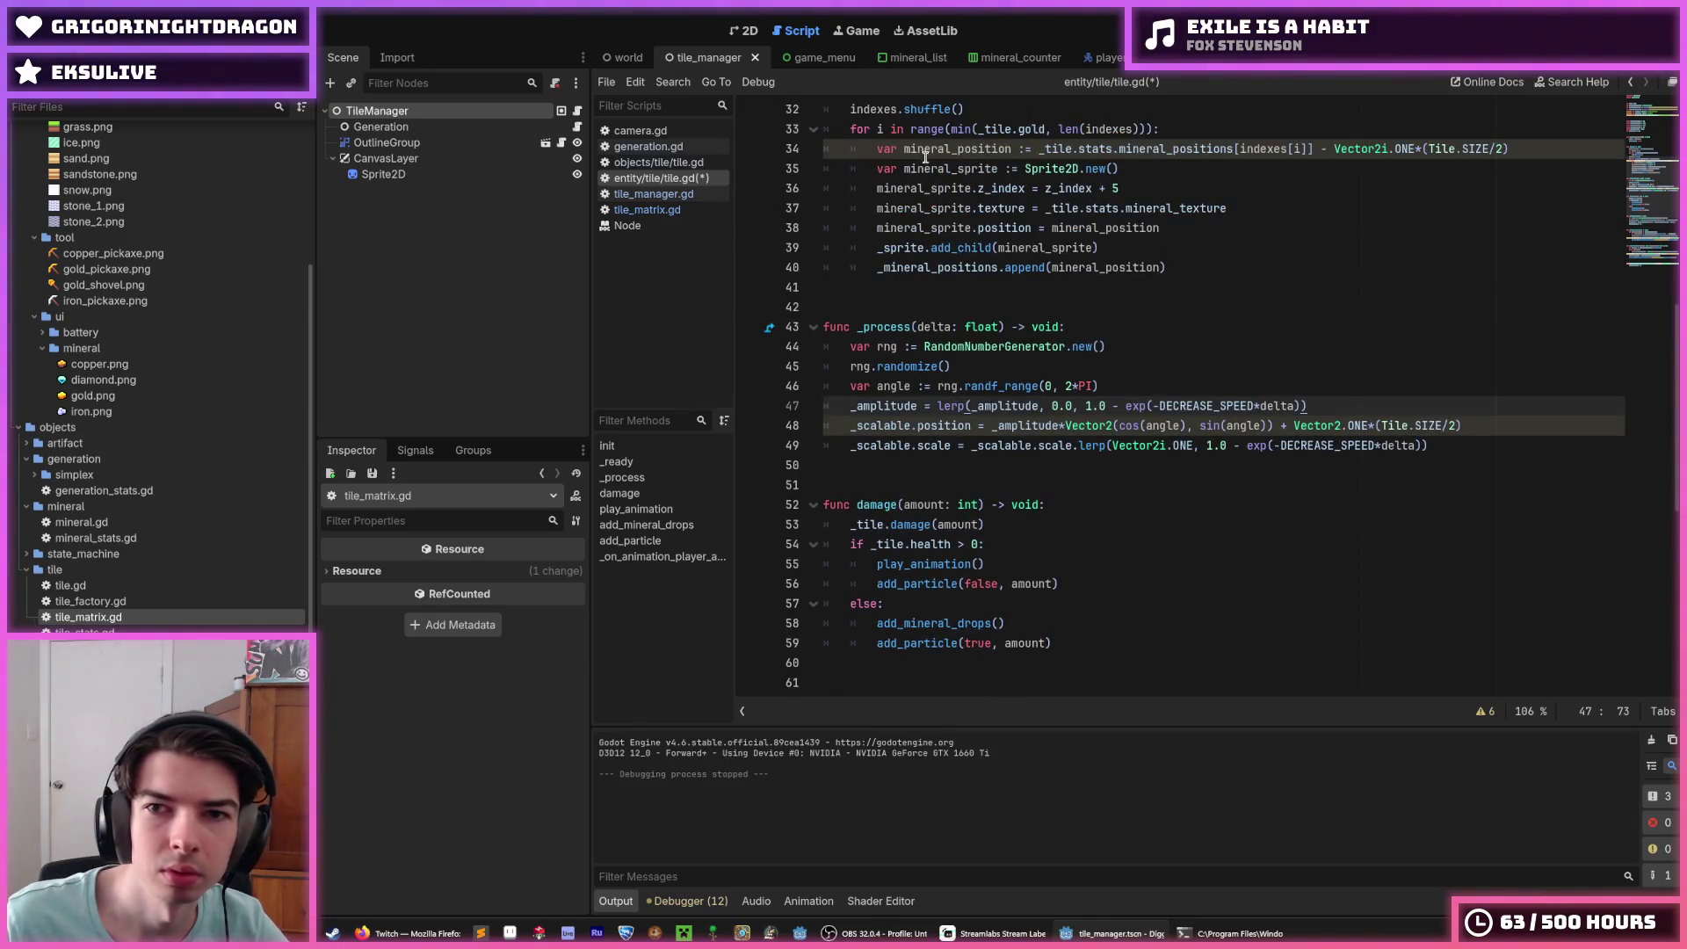
{"action": "scroll", "coordinate": [989, 370], "scroll_direction": "up", "scroll_amount": 10}
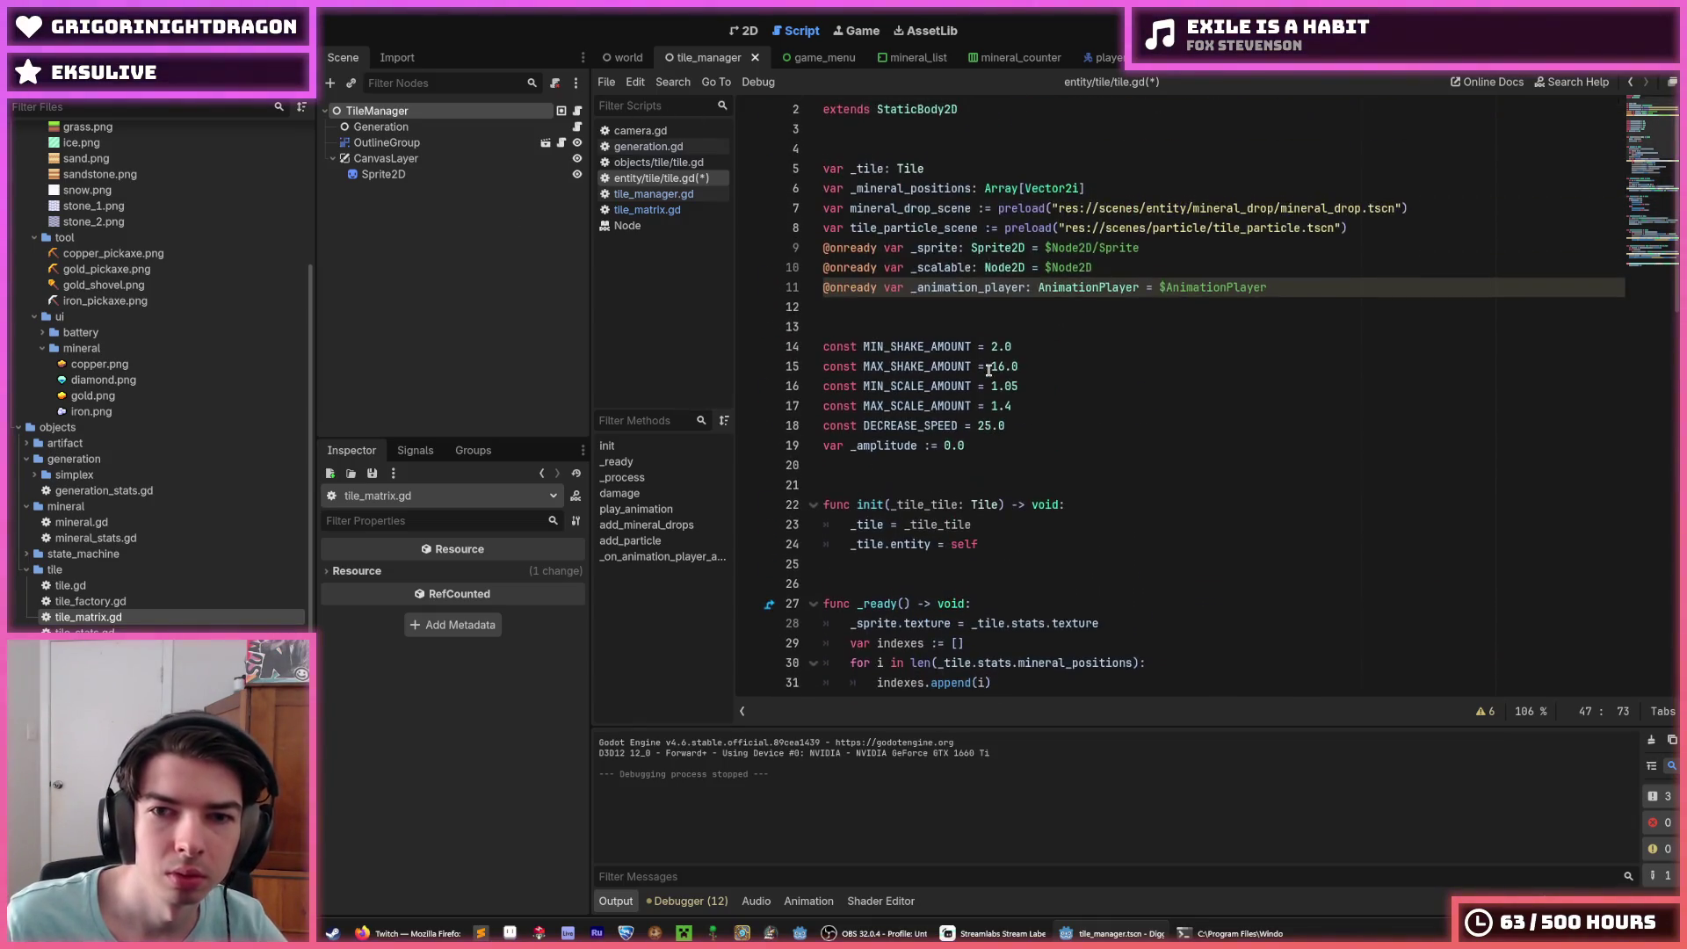
{"action": "left_click", "coordinate": [1025, 425]}
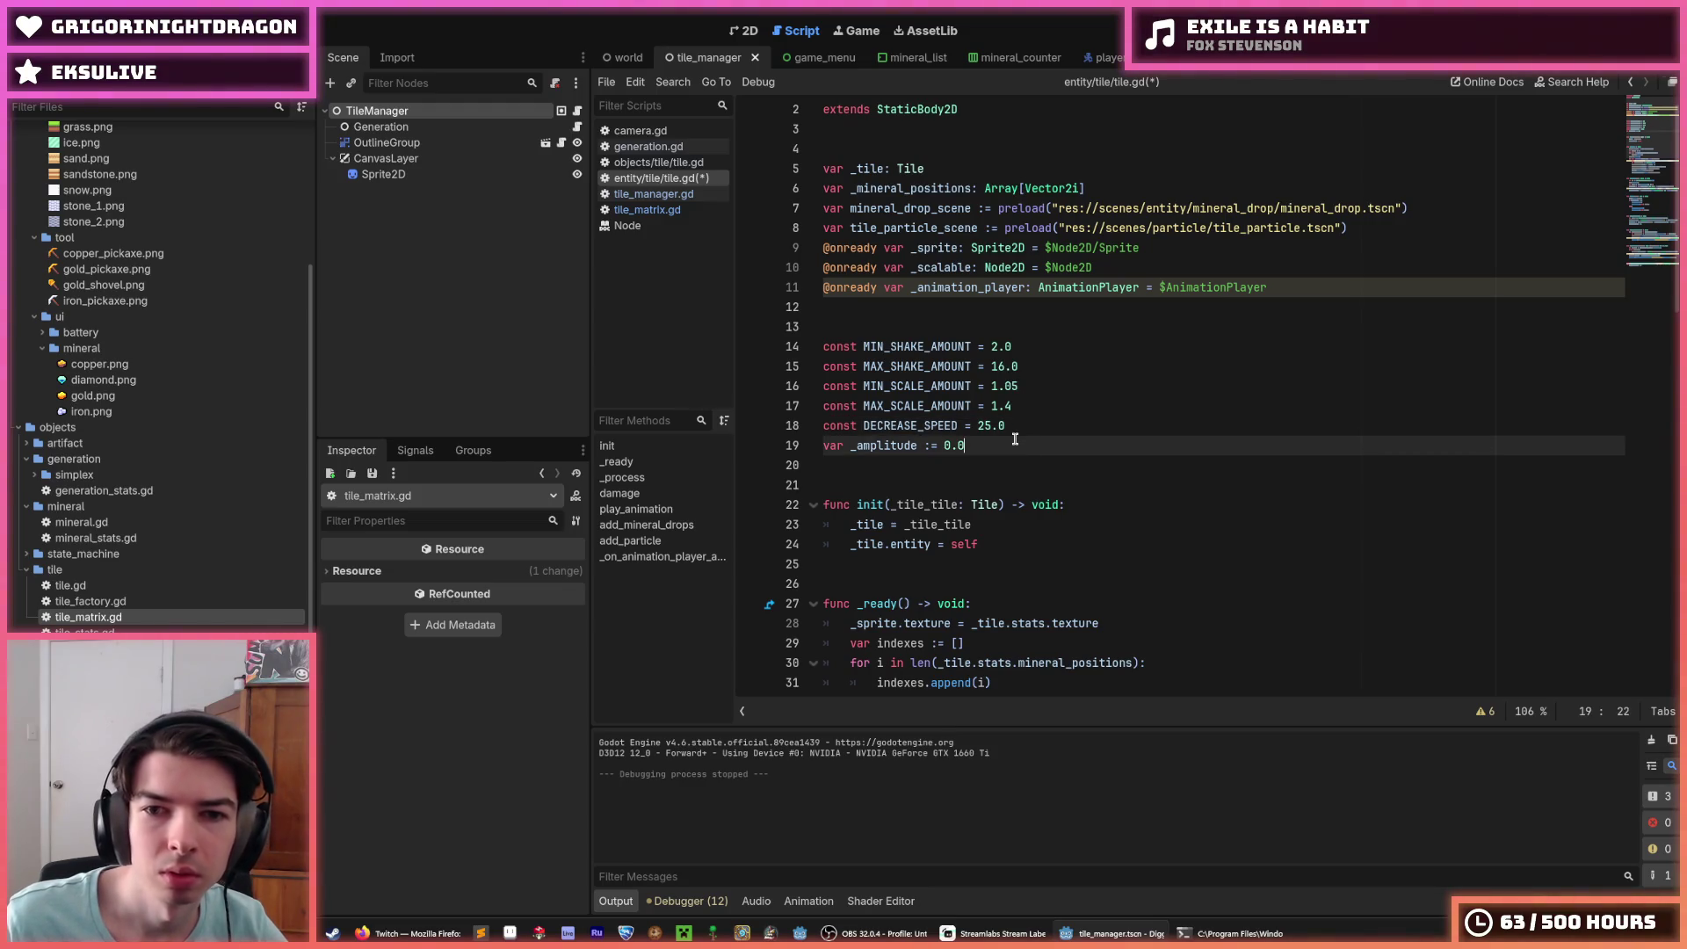
{"action": "scroll", "coordinate": [1020, 437], "scroll_direction": "down", "scroll_amount": 1}
{"action": "scroll", "coordinate": [1019, 437], "scroll_direction": "down", "scroll_amount": 3}
{"action": "scroll", "coordinate": [1020, 438], "scroll_direction": "up", "scroll_amount": 4}
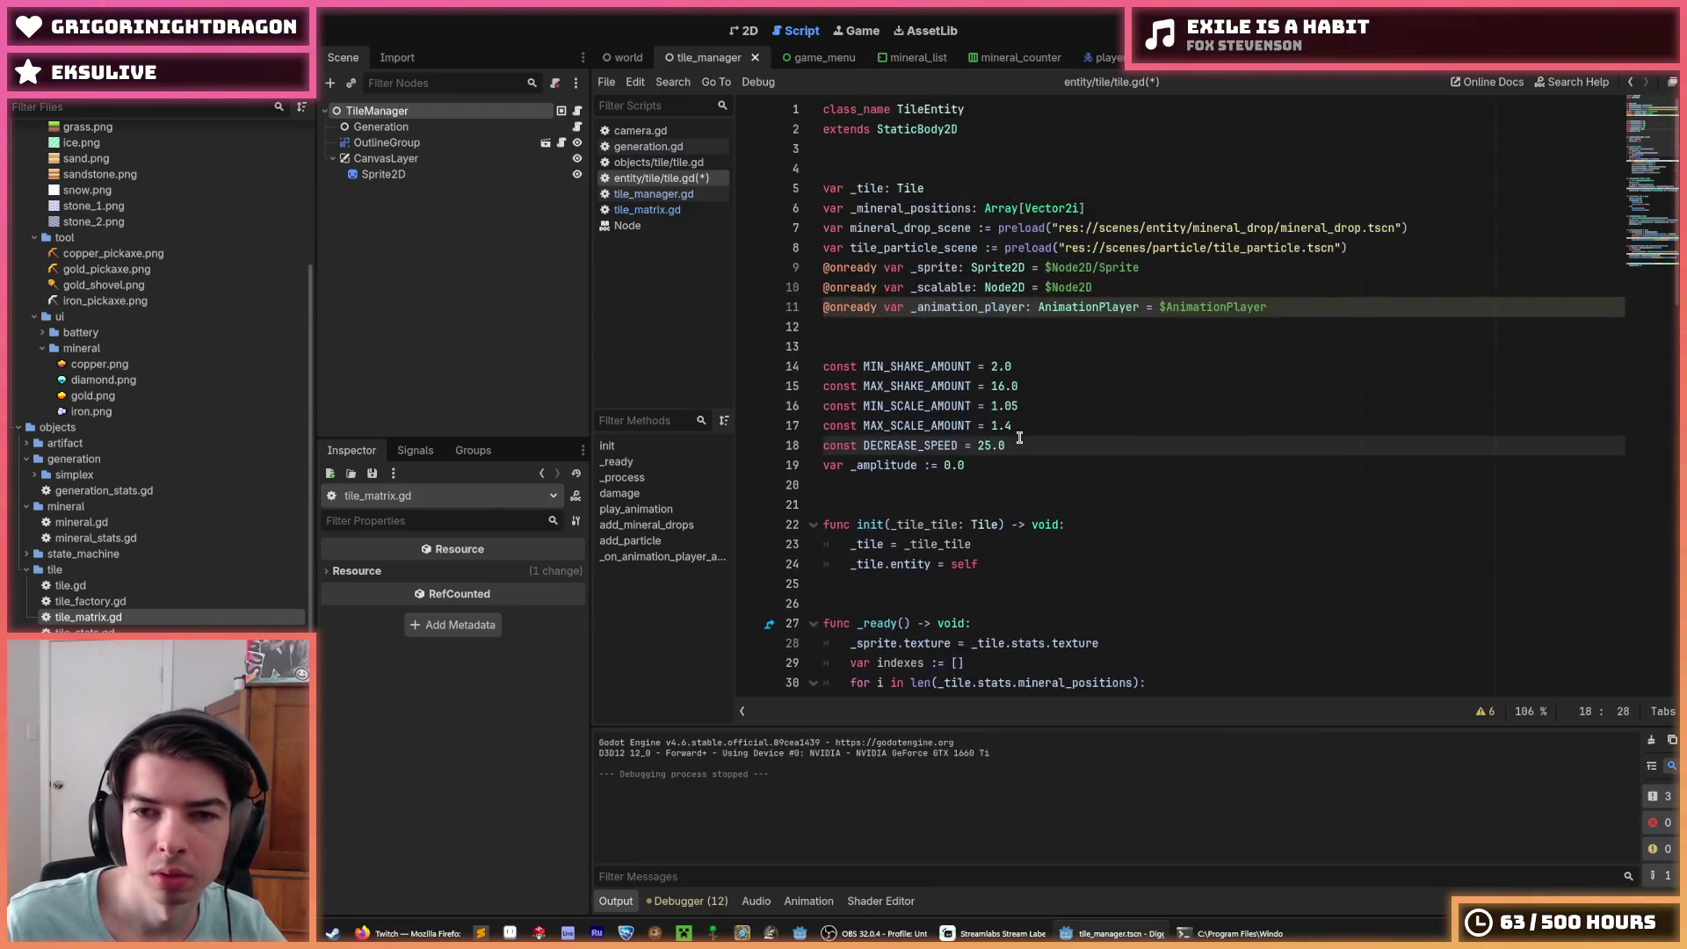
{"action": "scroll", "coordinate": [896, 426], "scroll_direction": "down", "scroll_amount": 12}
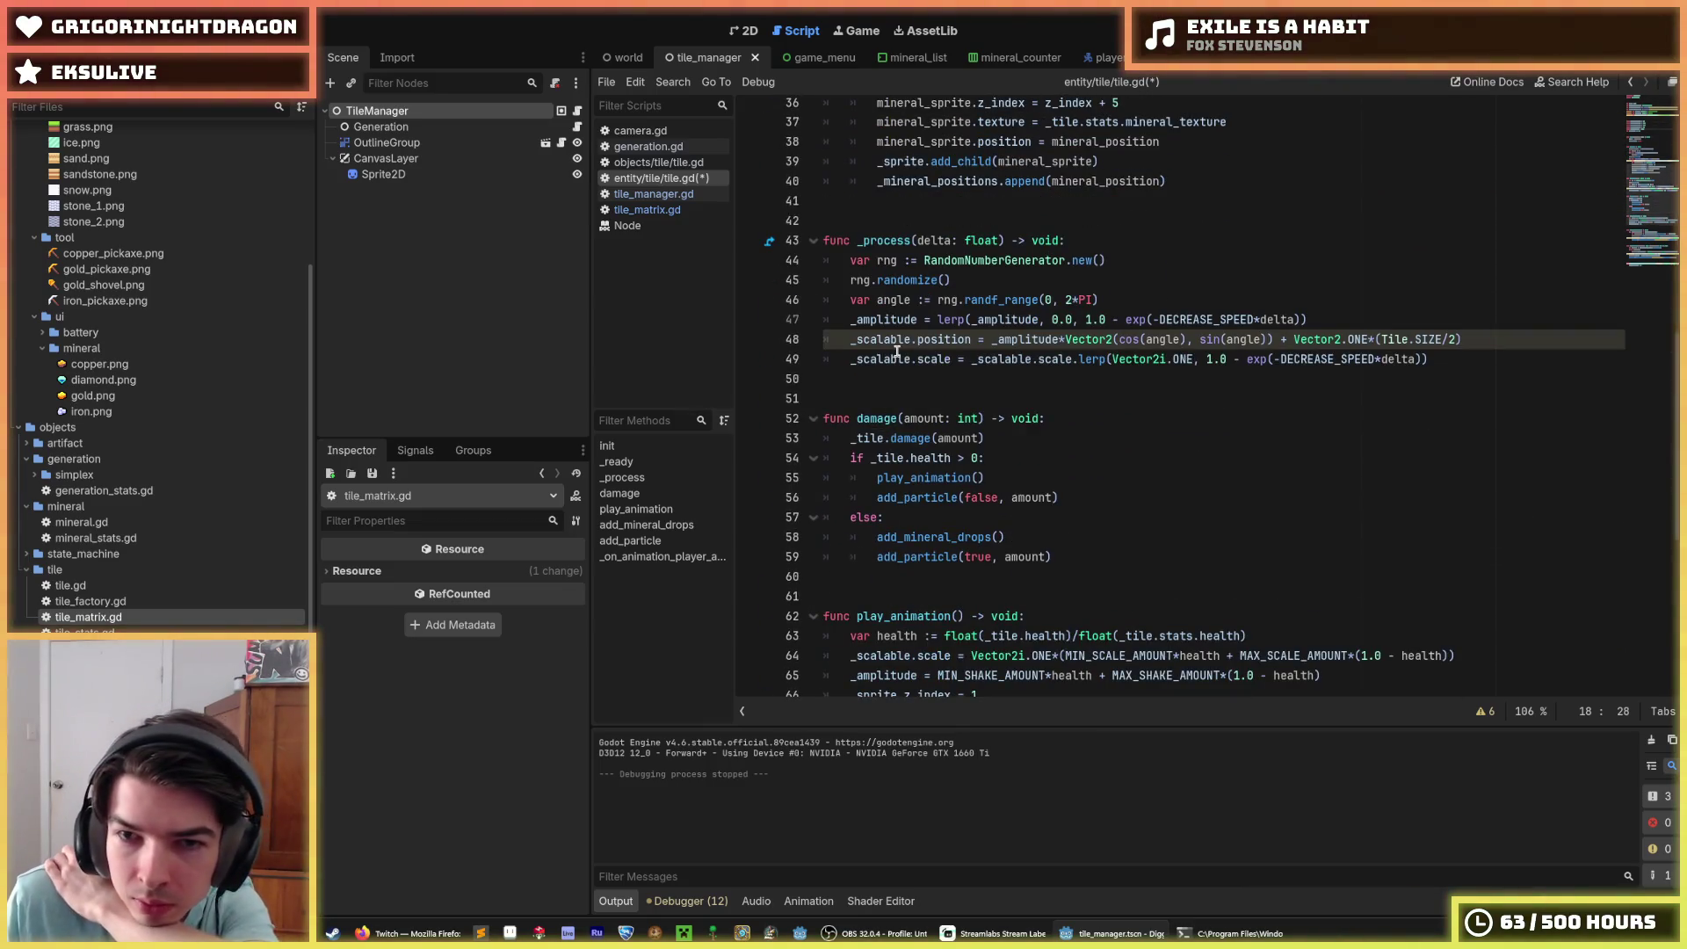
{"action": "scroll", "coordinate": [984, 348], "scroll_direction": "down", "scroll_amount": 4}
{"action": "left_click", "coordinate": [1073, 342]}
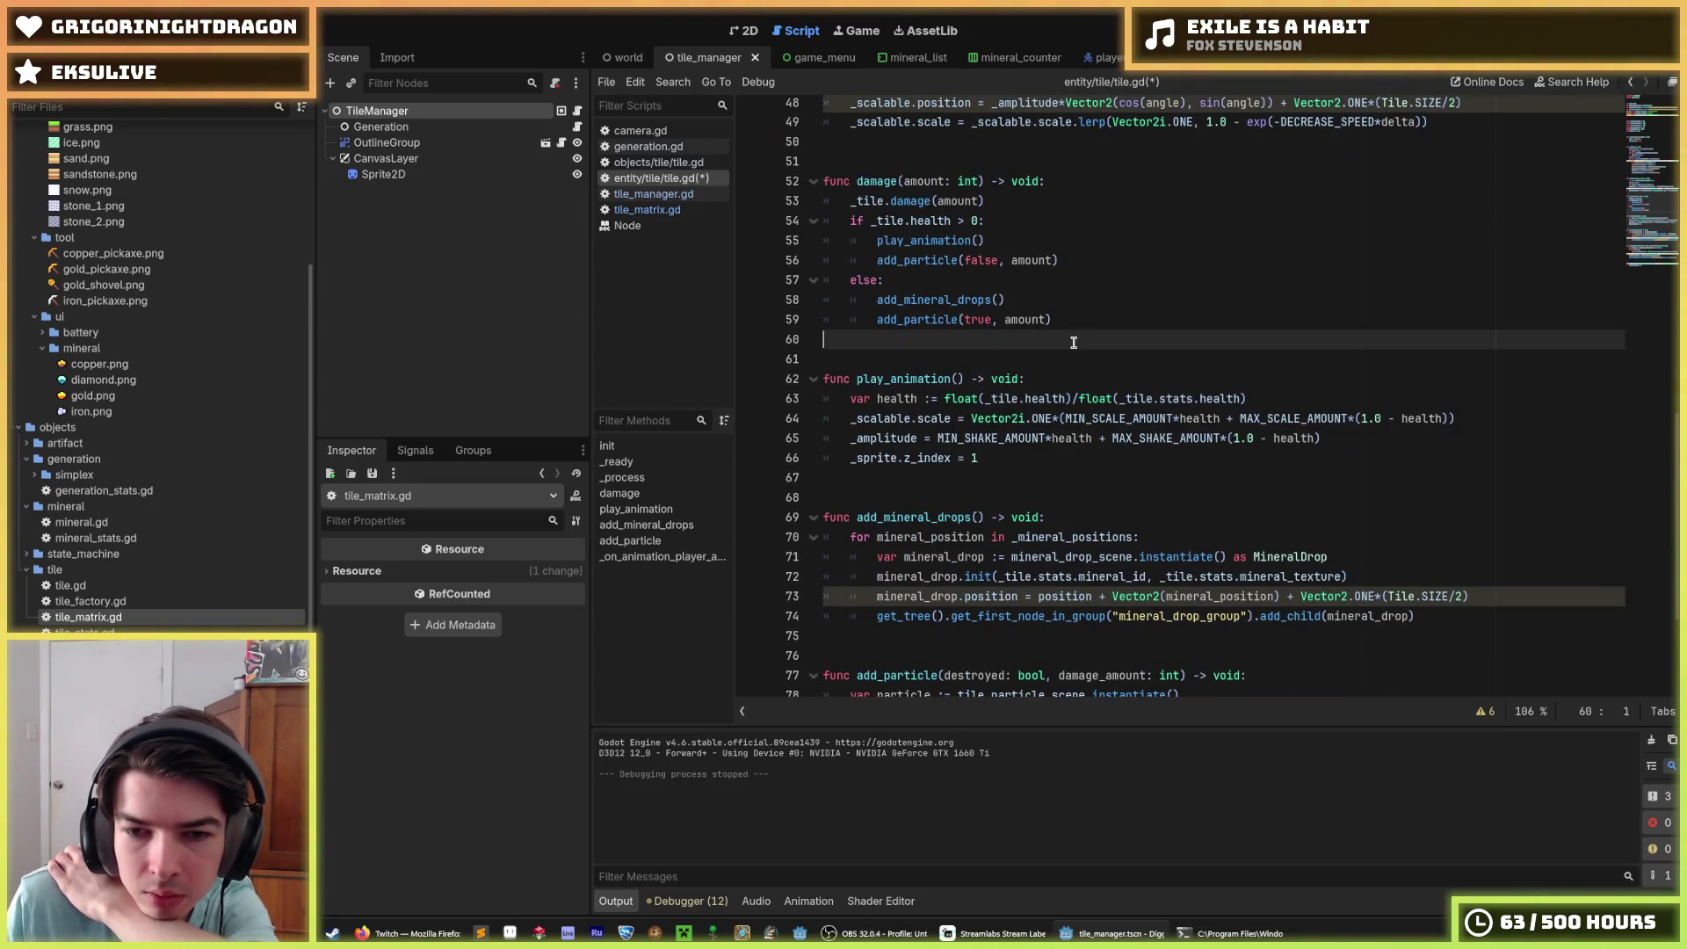
{"action": "left_click", "coordinate": [1050, 322]}
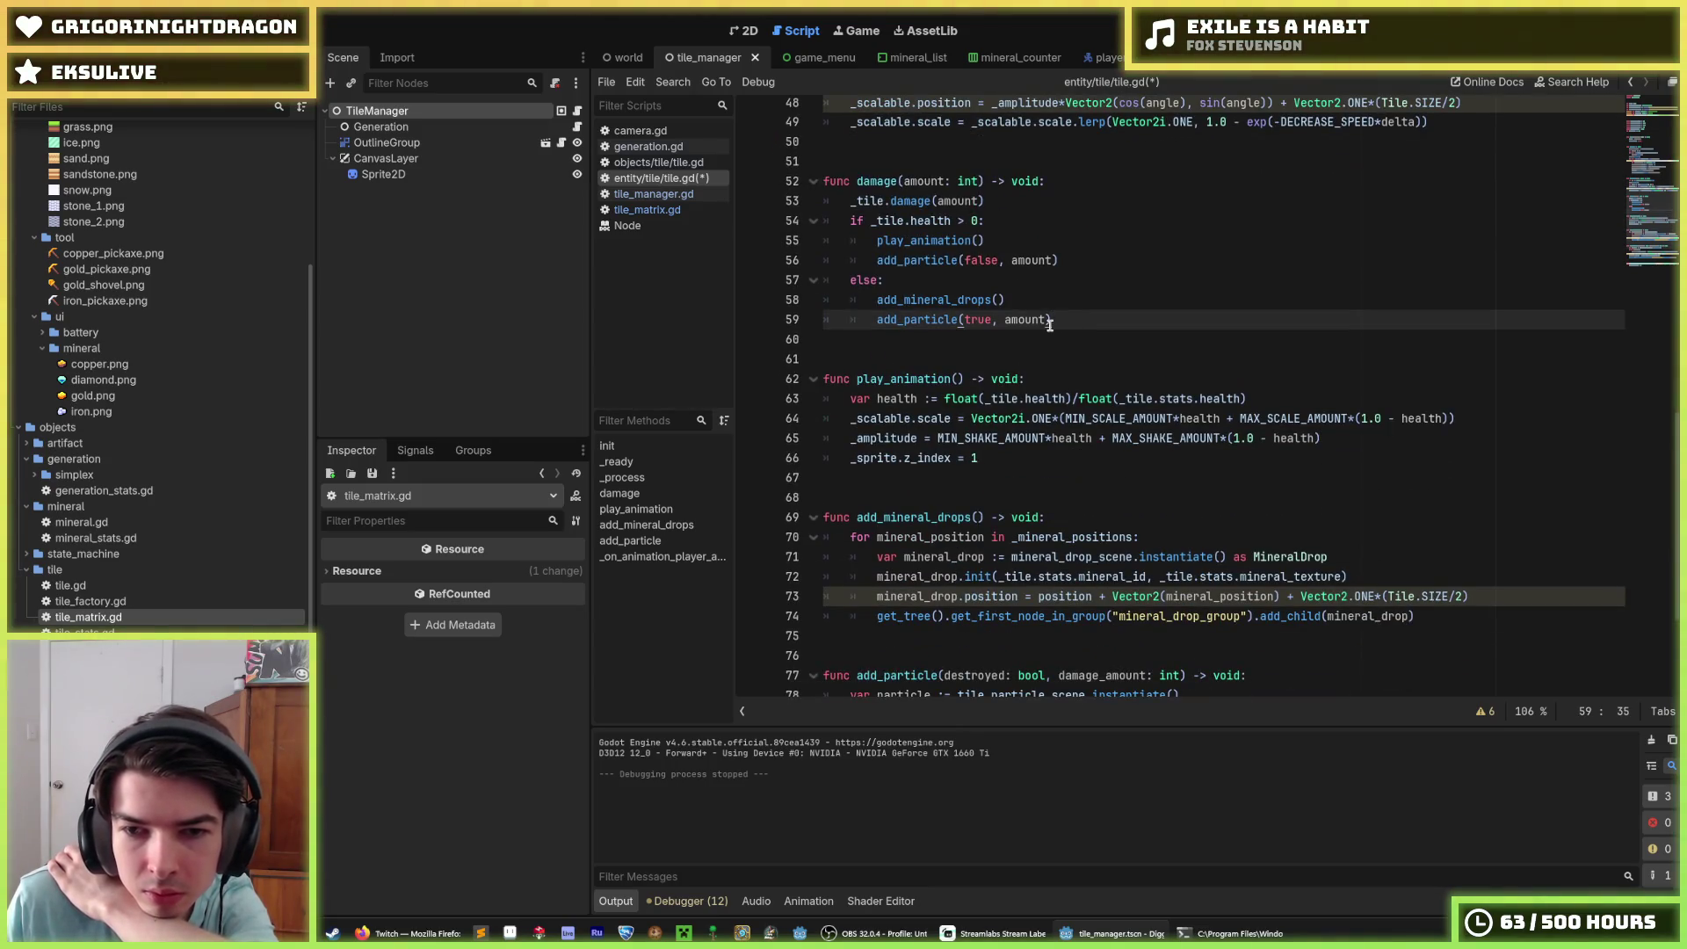
{"action": "double_click", "coordinate": [939, 387]}
{"action": "scroll", "coordinate": [953, 411], "scroll_direction": "up", "scroll_amount": 2}
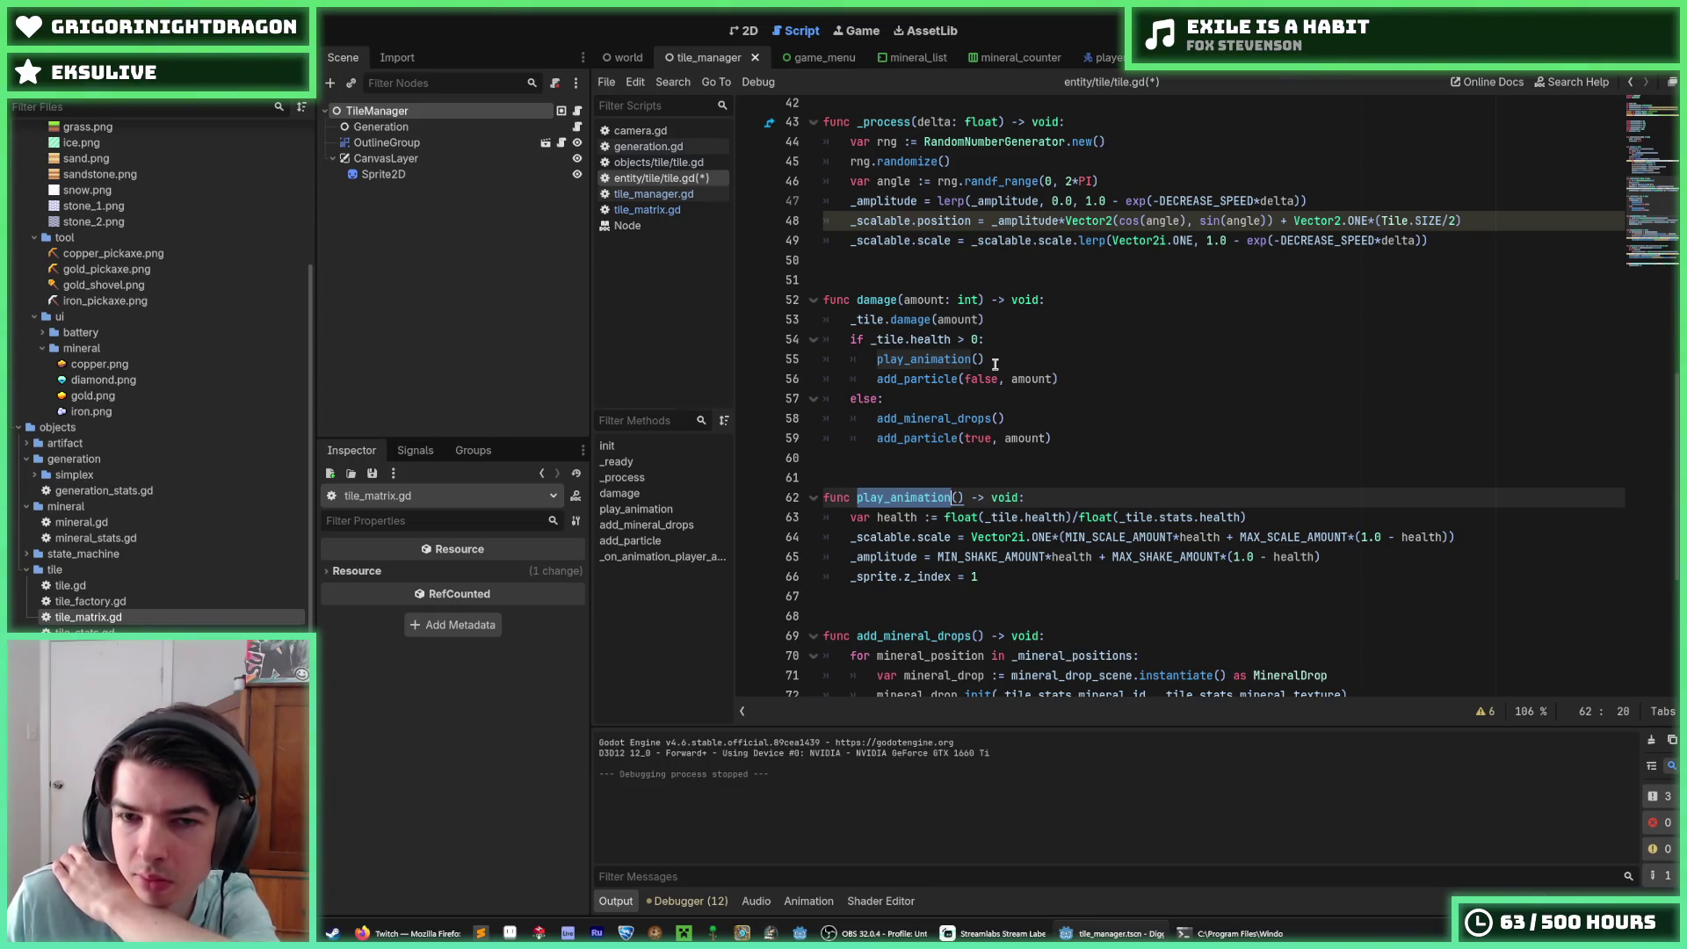
{"action": "left_click", "coordinate": [996, 364]}
{"action": "scroll", "coordinate": [996, 364], "scroll_direction": "up", "scroll_amount": 2}
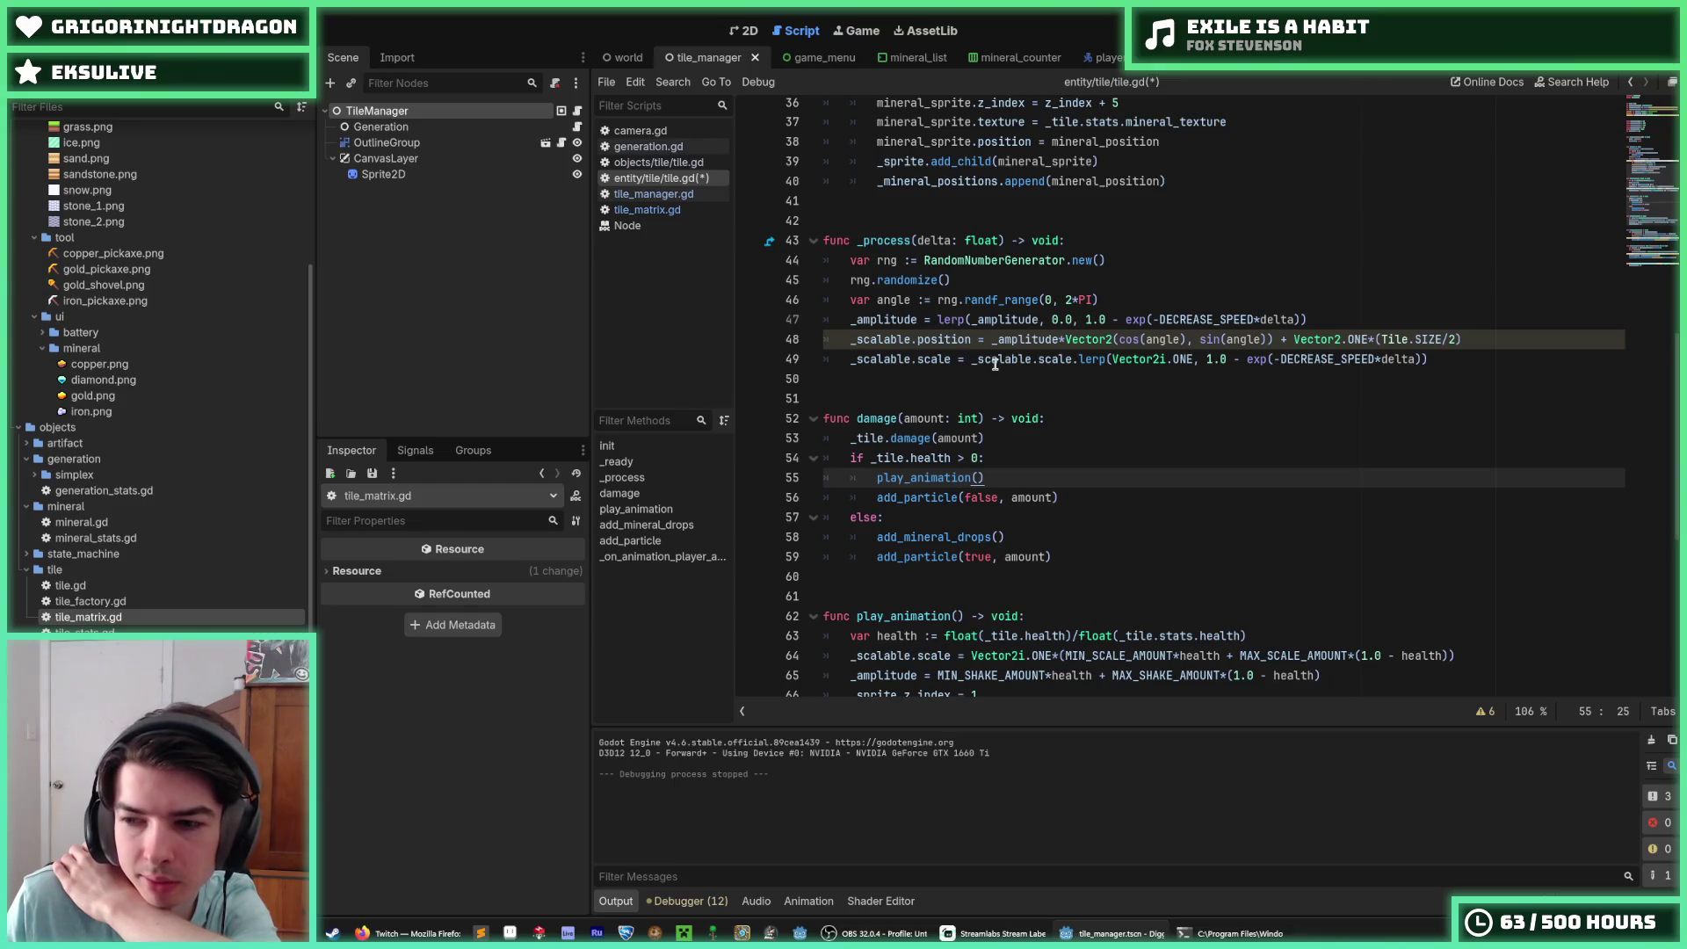
{"action": "scroll", "coordinate": [995, 364], "scroll_direction": "up", "scroll_amount": 3}
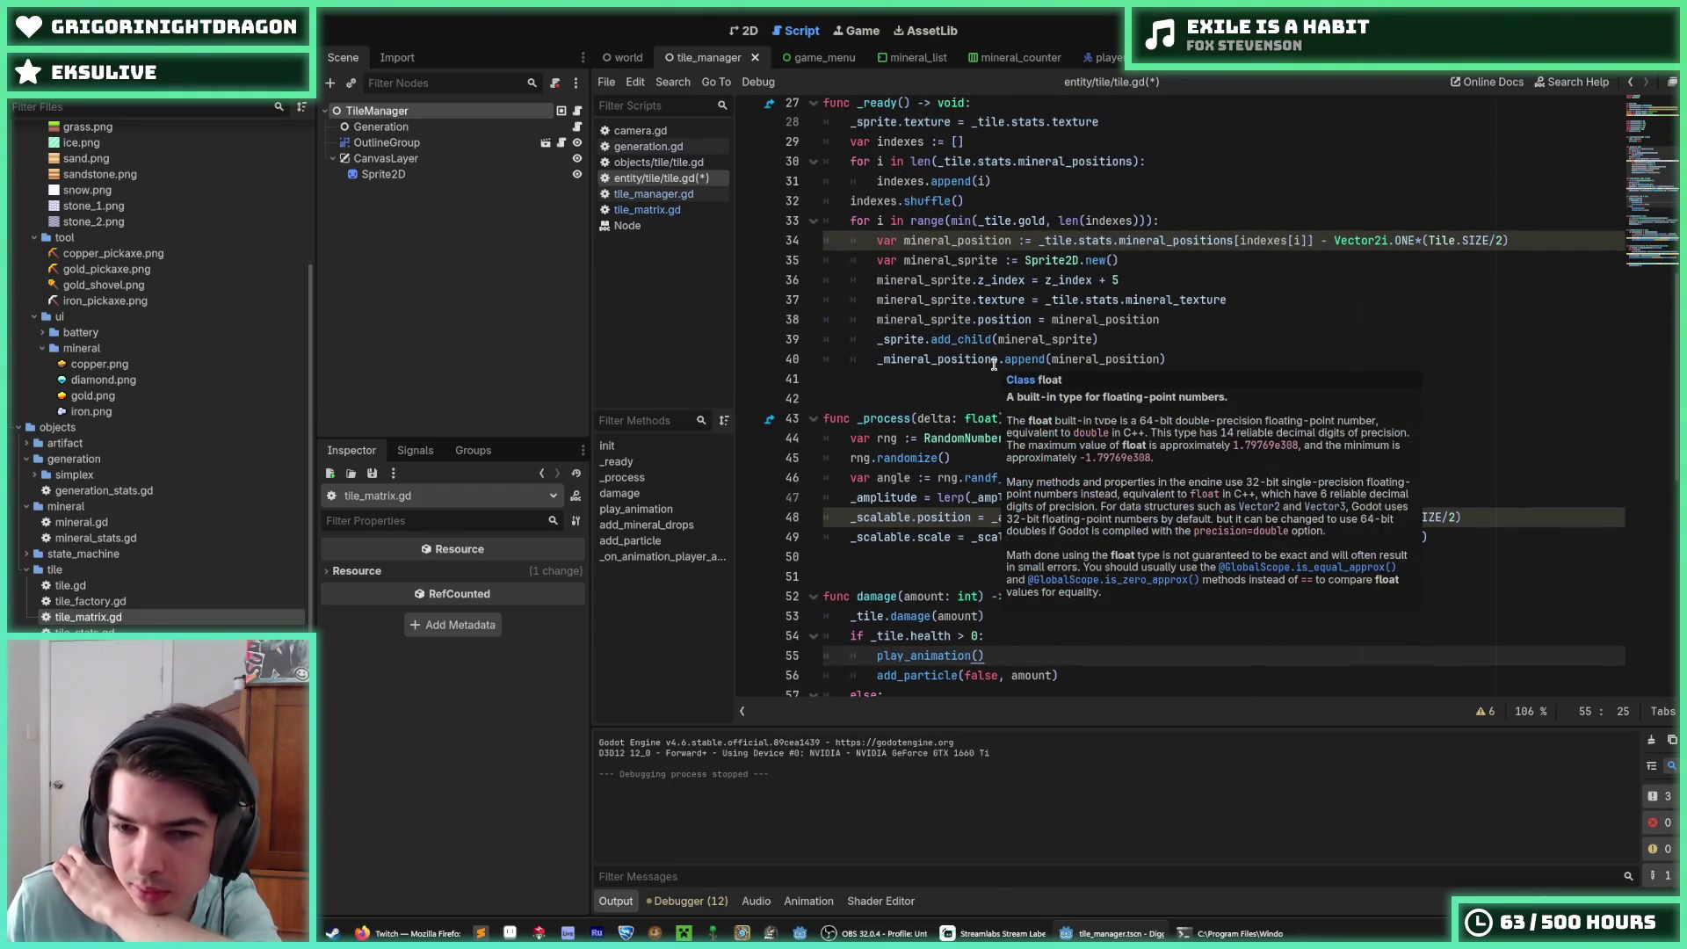
{"action": "left_click", "coordinate": [987, 464]}
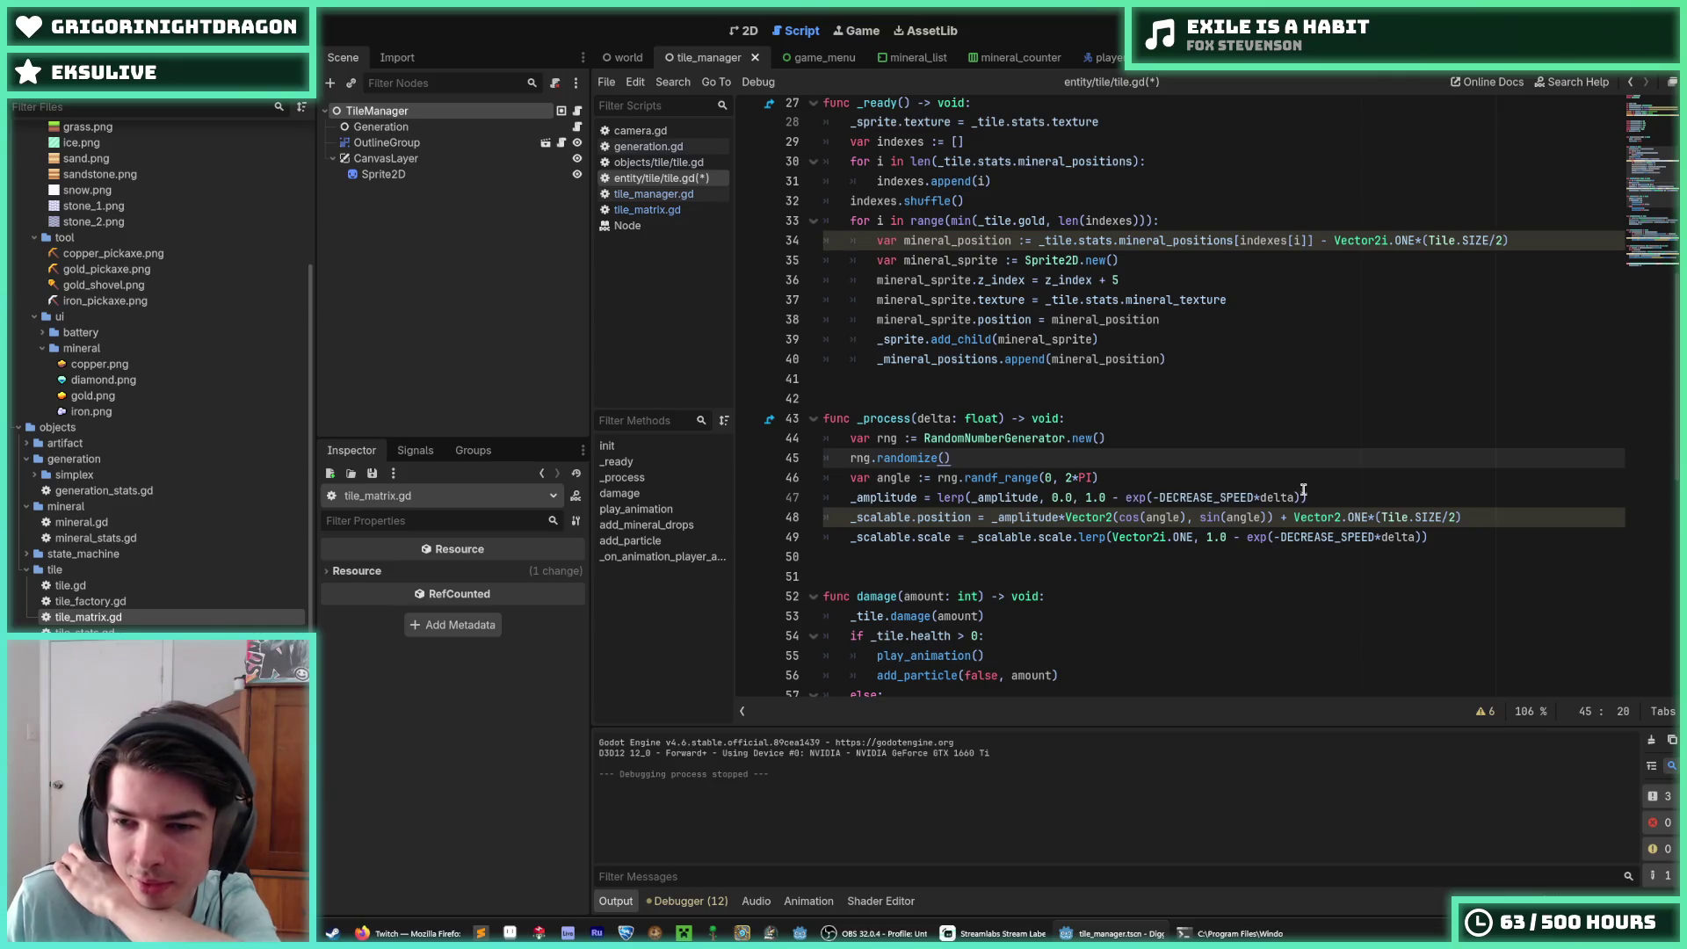
{"action": "left_click", "coordinate": [1348, 494]}
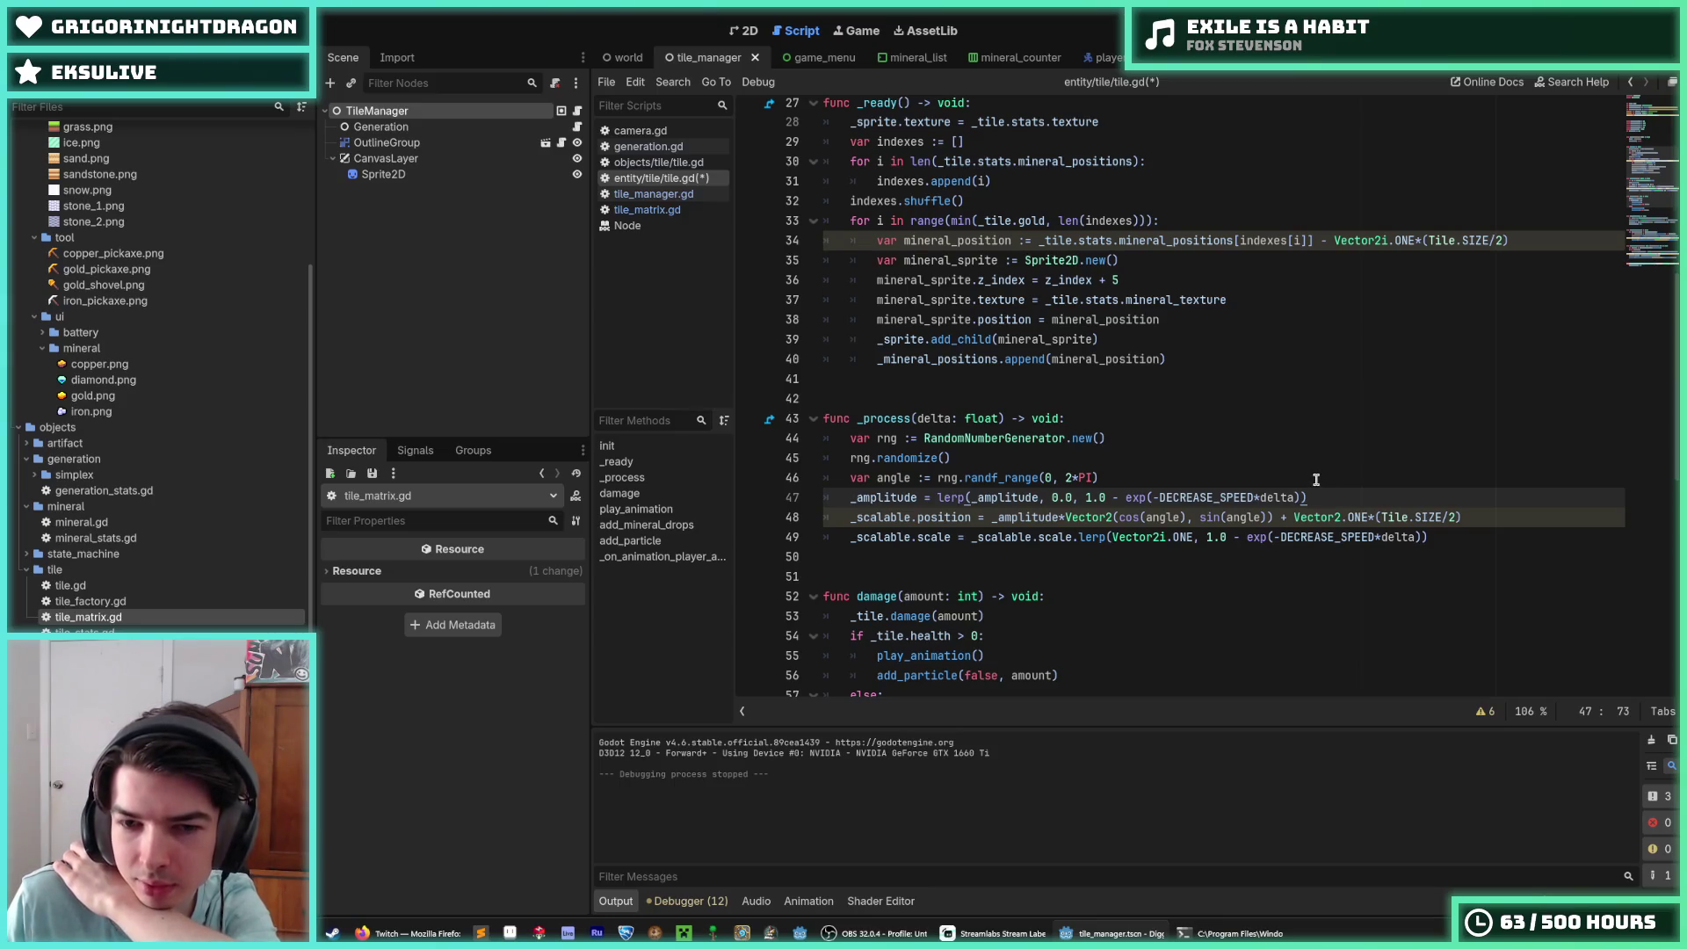
{"action": "left_click", "coordinate": [1315, 479]}
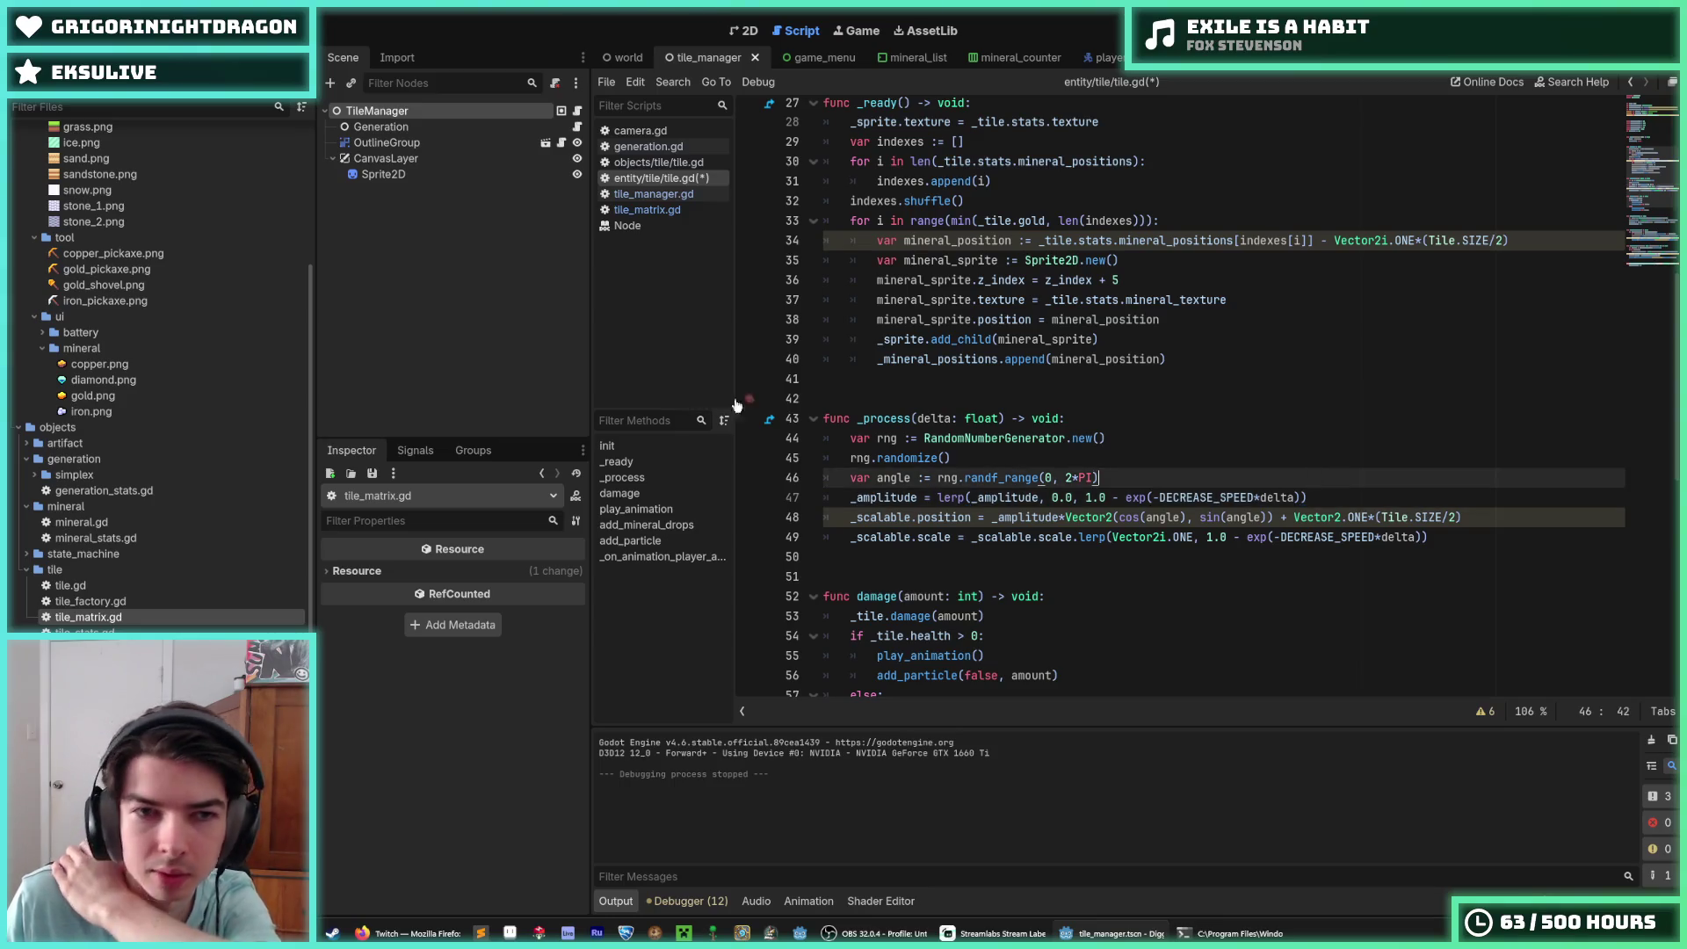
{"action": "scroll", "coordinate": [255, 424], "scroll_direction": "down", "scroll_amount": 10}
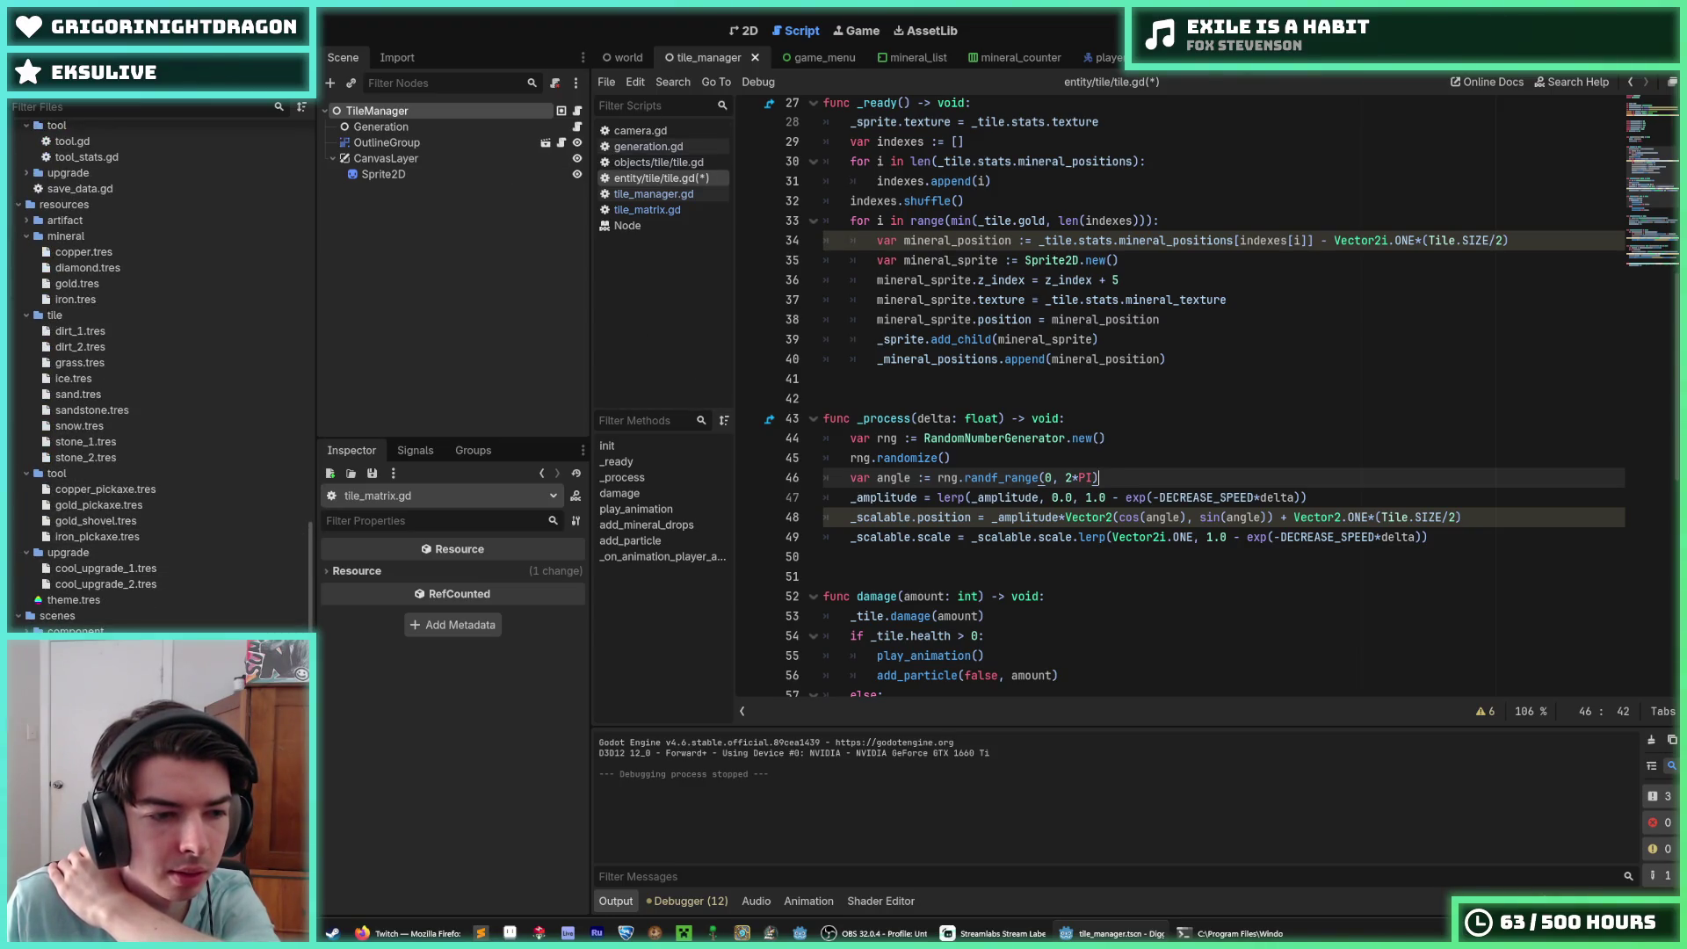
Step: Preview the tile's 0.2-second 'jiggle' scale animation from its AnimationPlayer in the 2D view
{"action": "left_click", "coordinate": [420, 192]}
{"action": "left_click", "coordinate": [848, 626]}
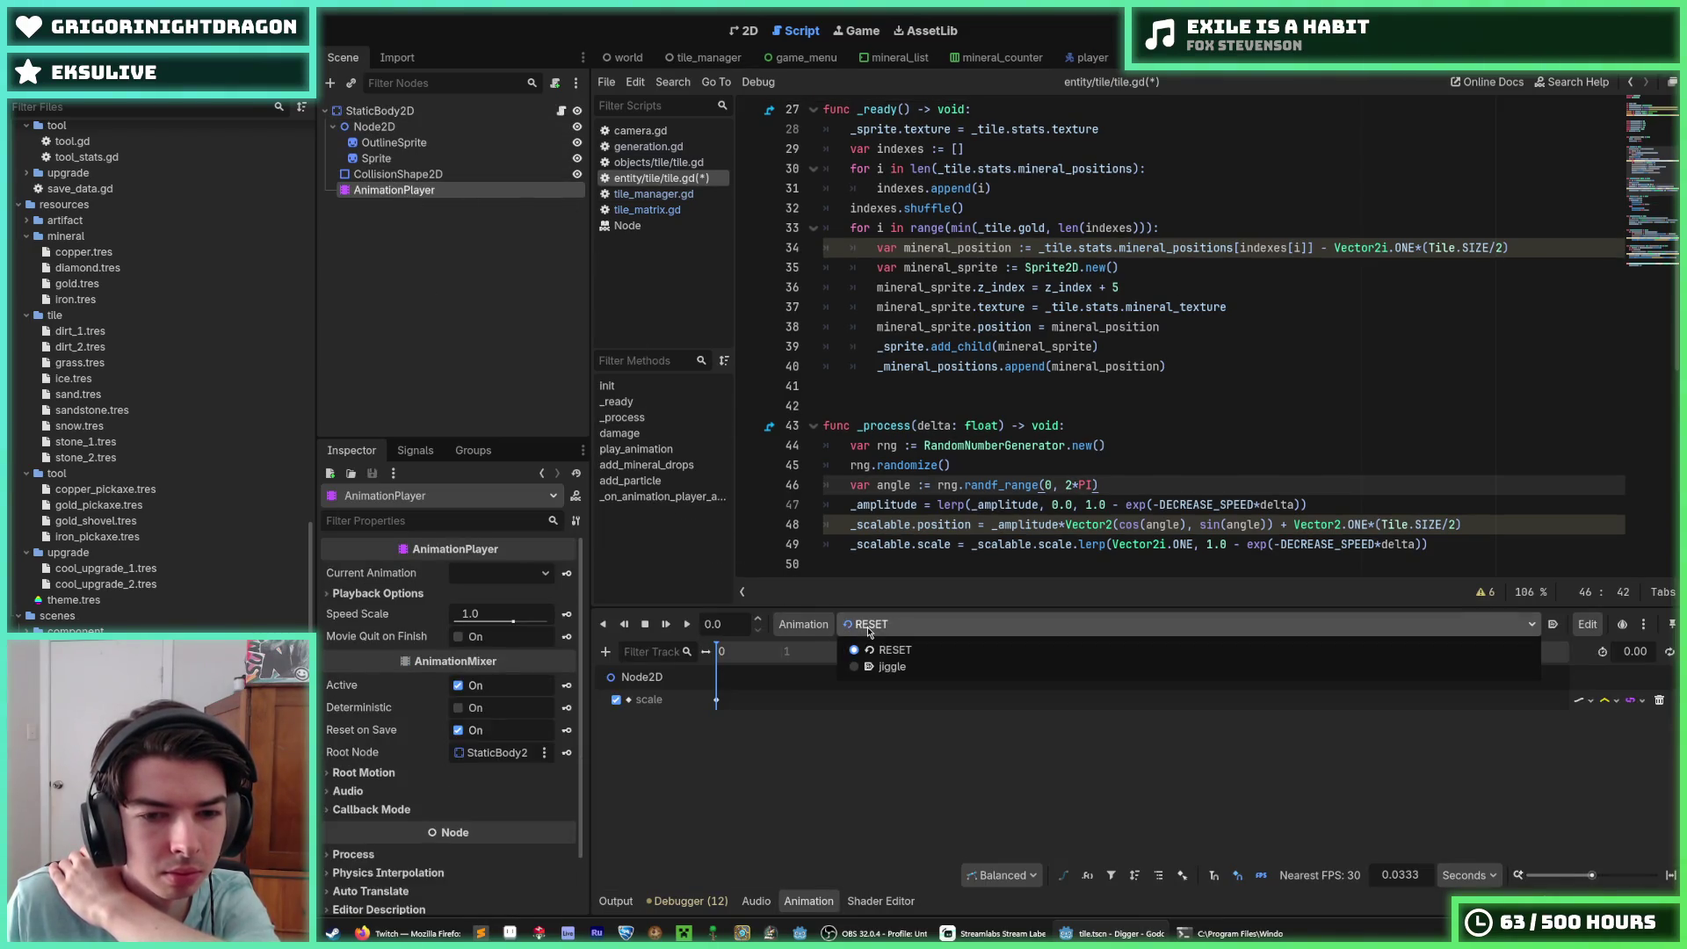
{"action": "left_click", "coordinate": [879, 666]}
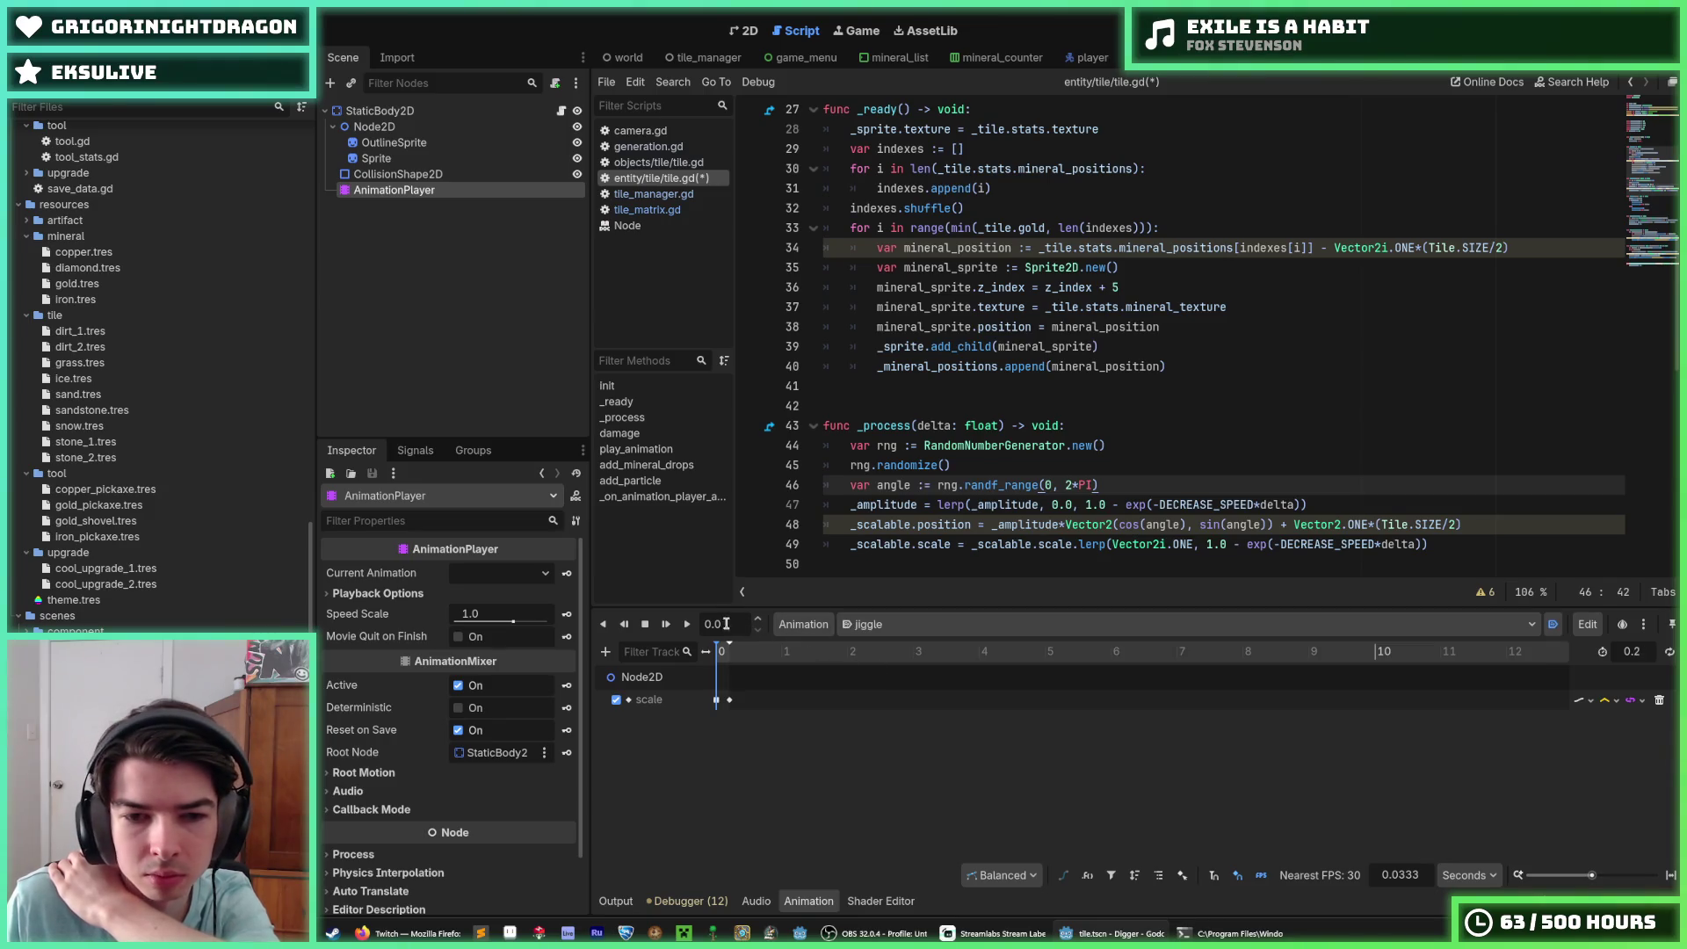
{"action": "left_click", "coordinate": [687, 624]}
{"action": "left_click", "coordinate": [751, 35]}
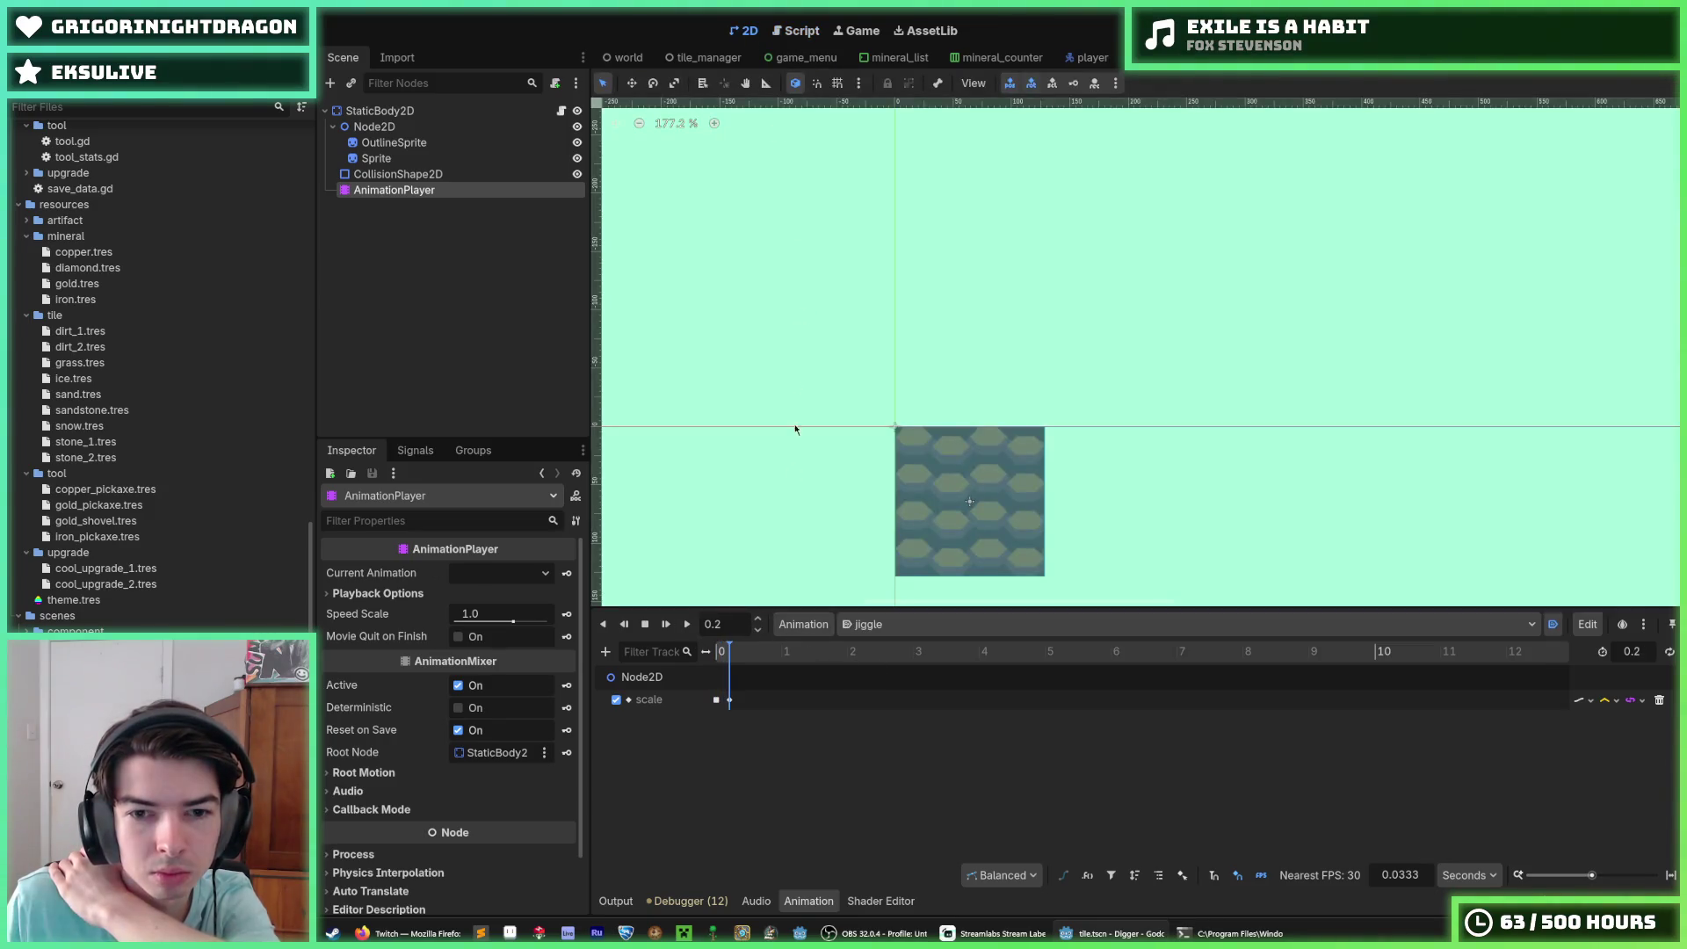
{"action": "left_click", "coordinate": [687, 624]}
{"action": "left_click", "coordinate": [687, 624]}
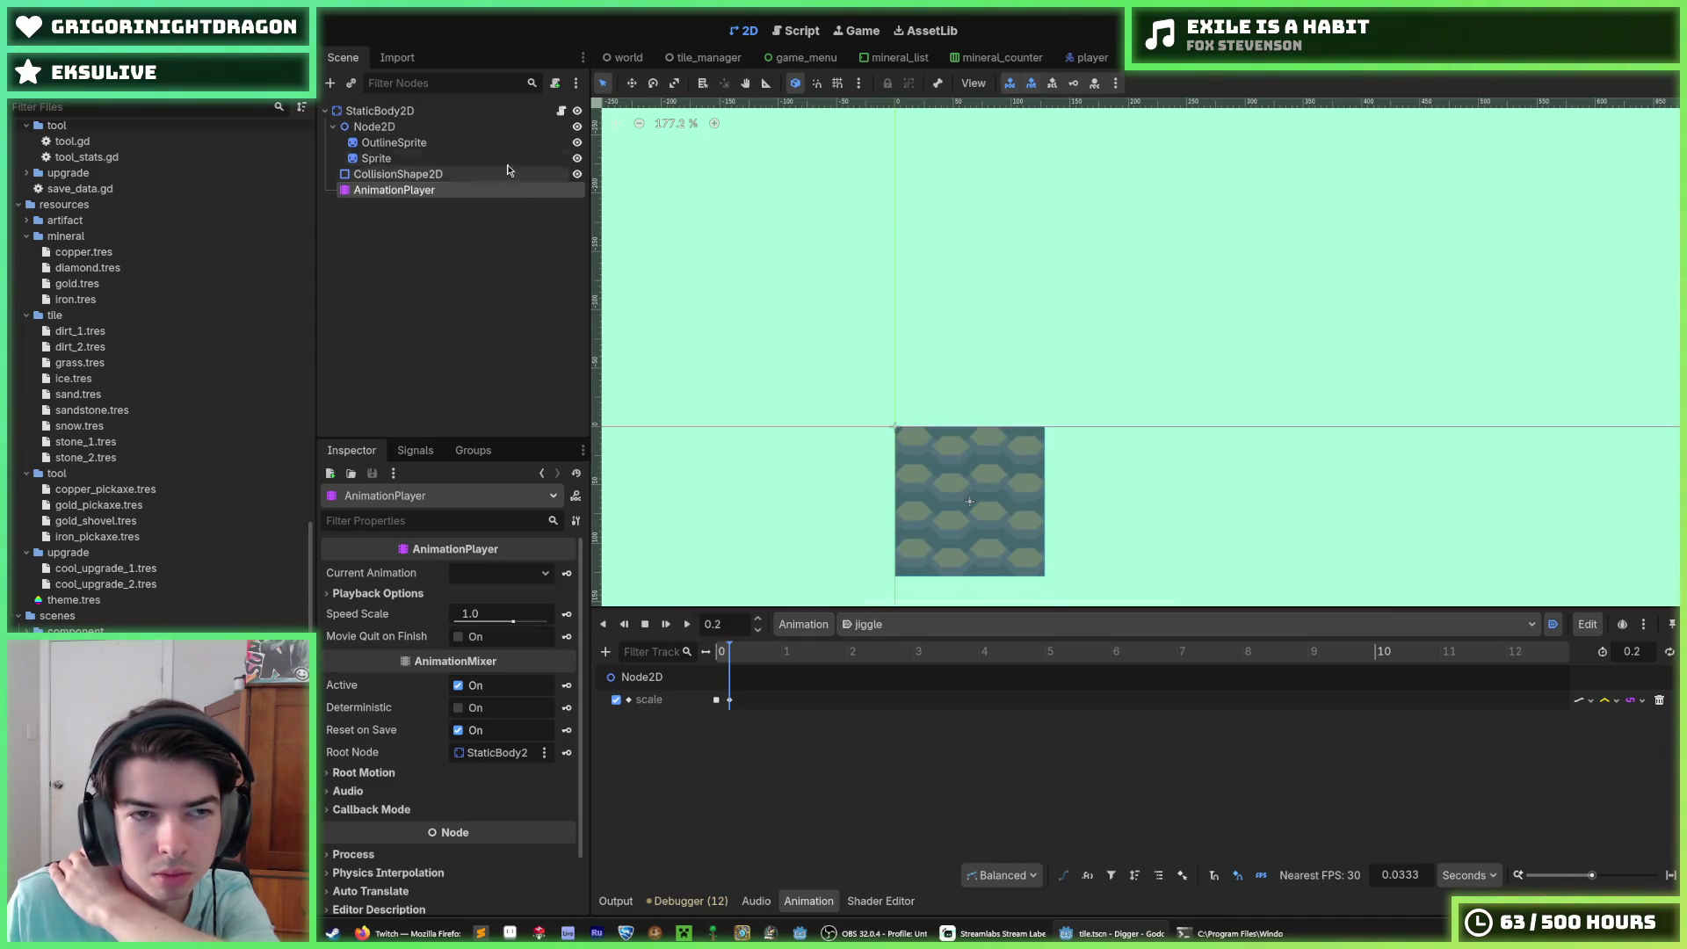
{"action": "left_click", "coordinate": [560, 111]}
{"action": "scroll", "coordinate": [1140, 471], "scroll_direction": "down", "scroll_amount": 8}
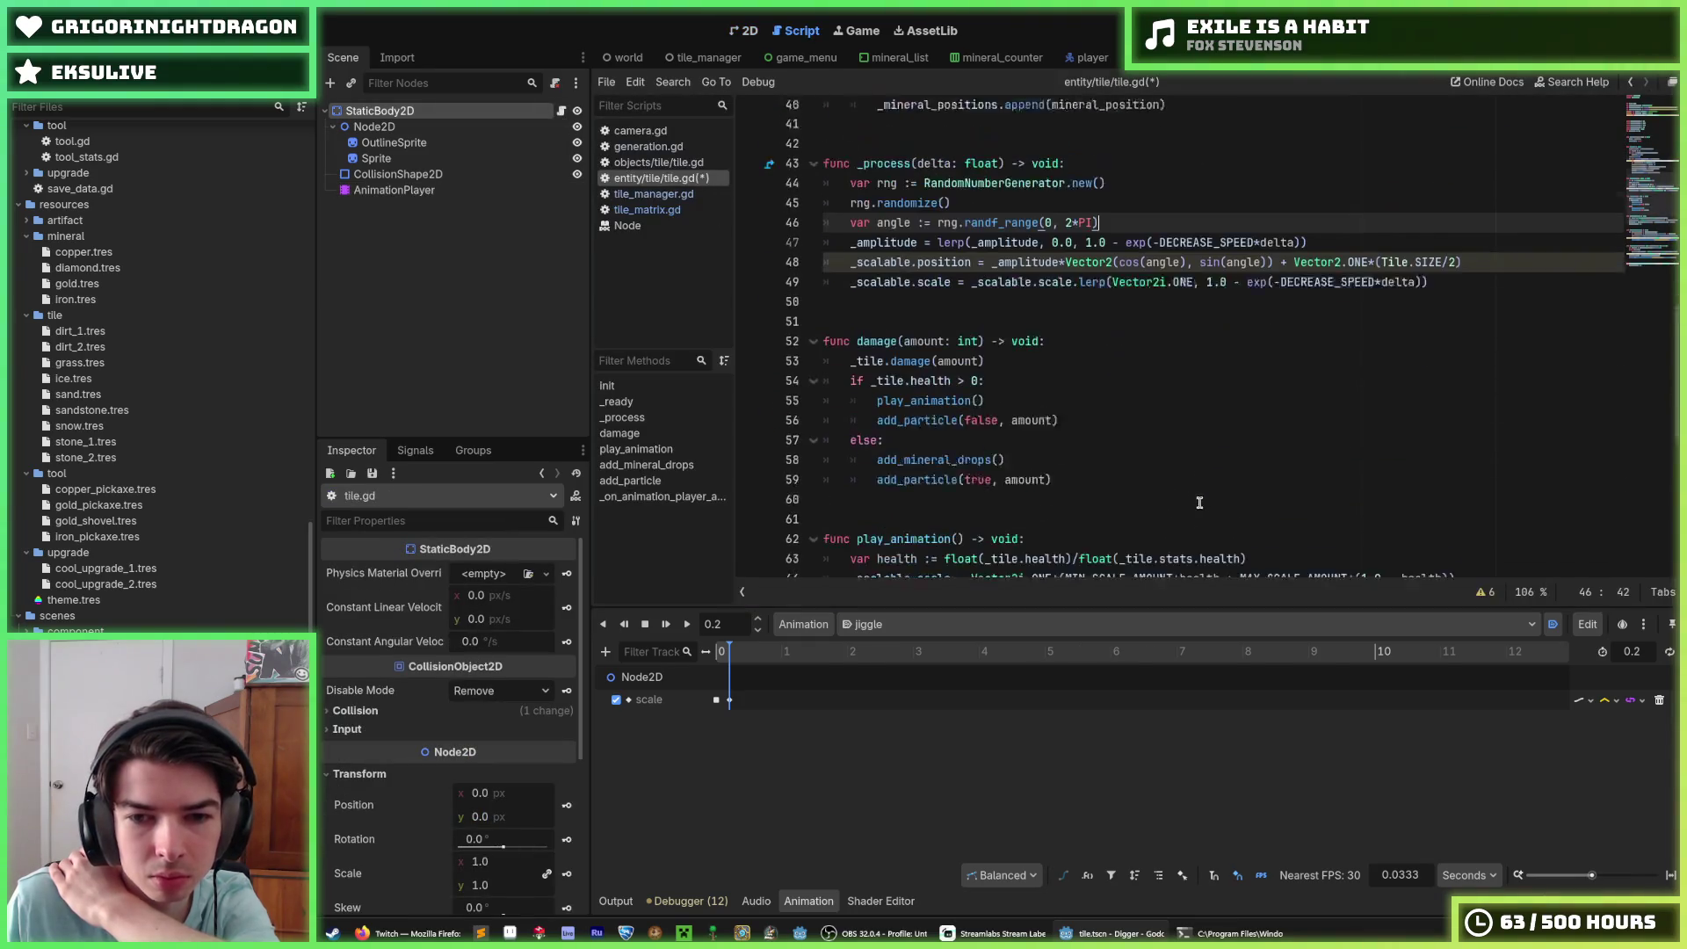
{"action": "type", "text": "_sprite.z_index = 1"}
Step: Turn off Autoplay on Load for the 'jiggle' animation and save tile.gd
{"action": "left_click", "coordinate": [1054, 410]}
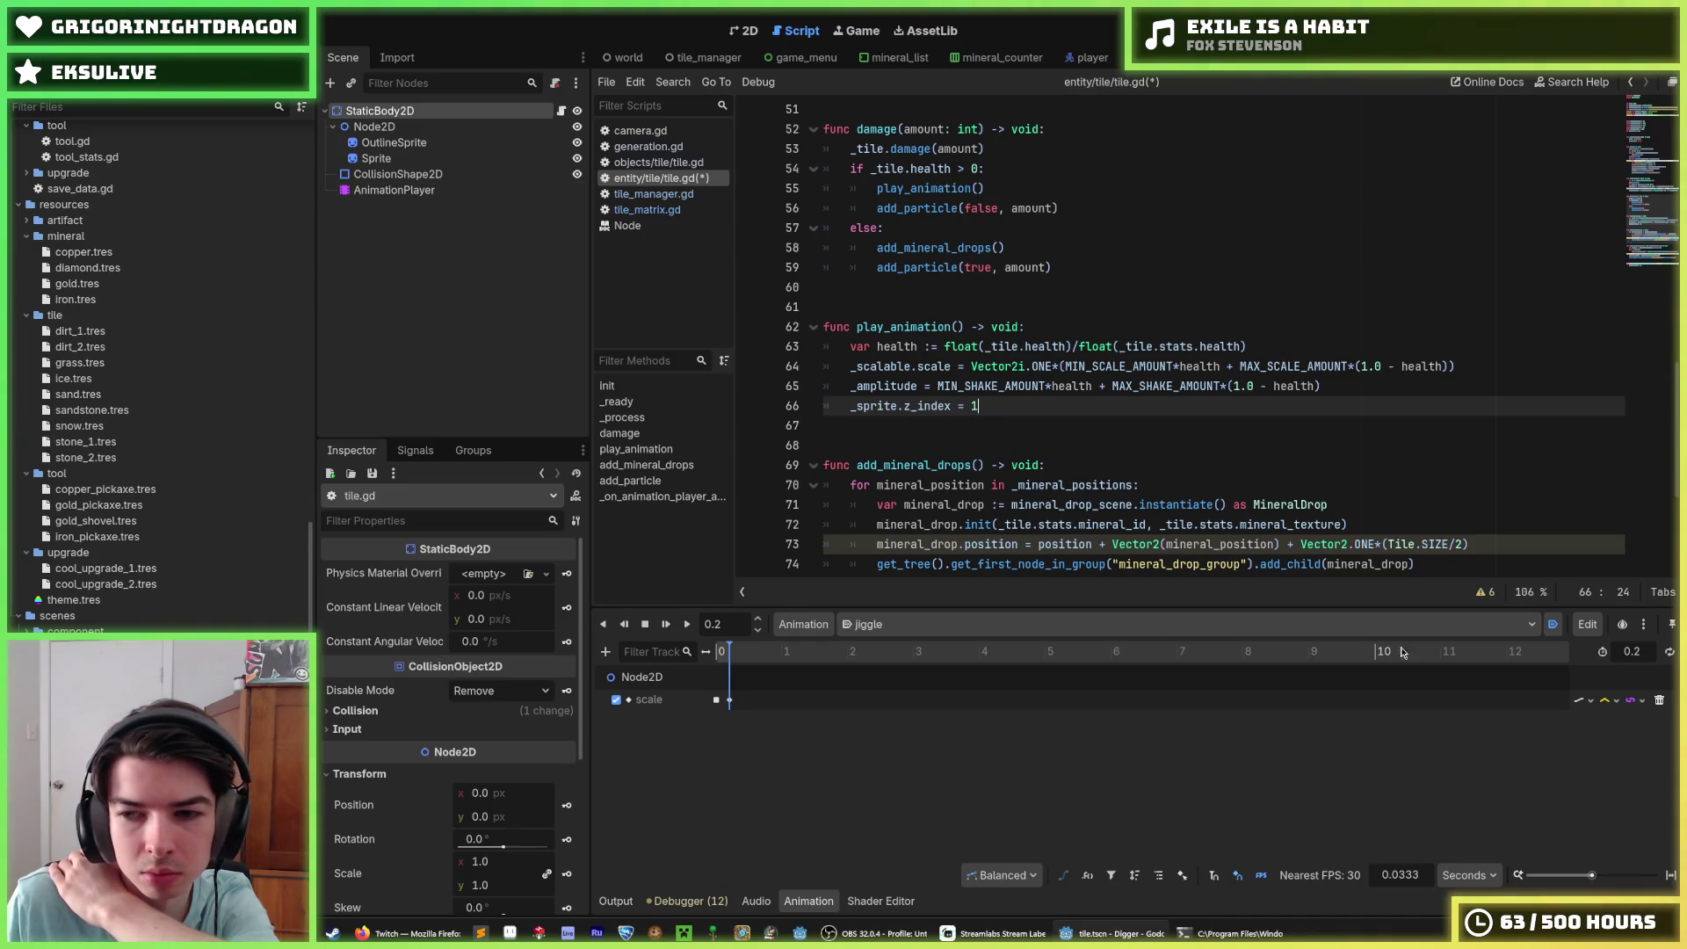
{"action": "left_click", "coordinate": [1553, 625]}
{"action": "key", "text": "ctrl+s"}
{"action": "scroll", "coordinate": [1256, 255], "scroll_direction": "down", "scroll_amount": 2}
{"action": "scroll", "coordinate": [1230, 299], "scroll_direction": "up", "scroll_amount": 10}
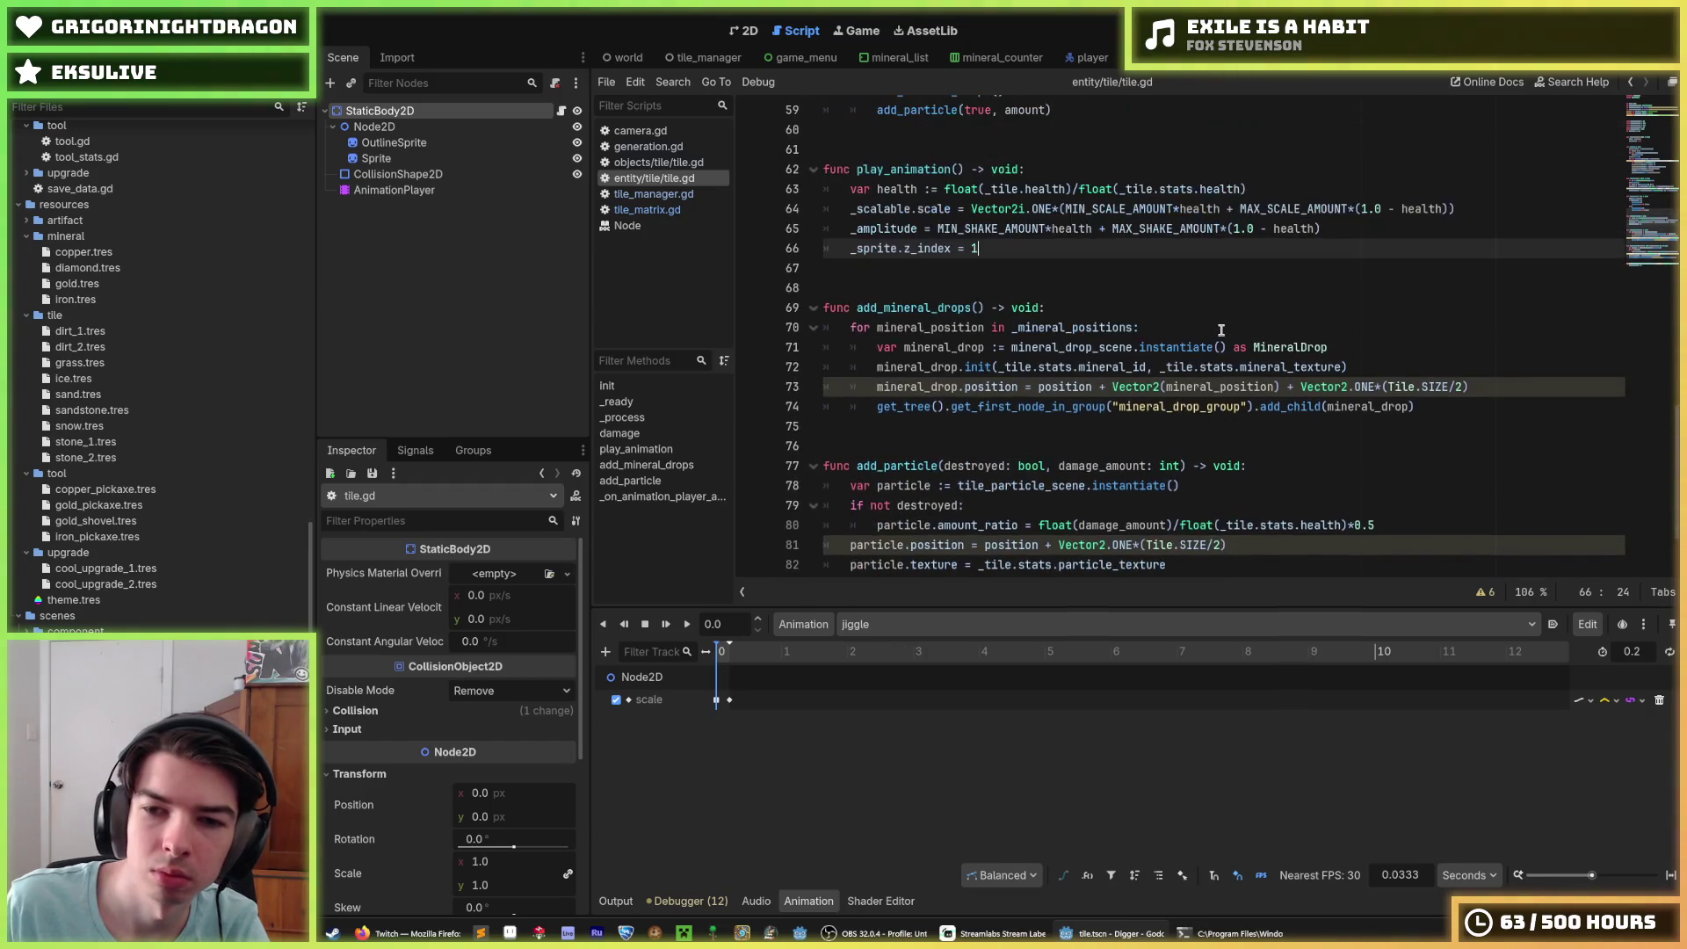
{"action": "scroll", "coordinate": [1222, 331], "scroll_direction": "down", "scroll_amount": 6}
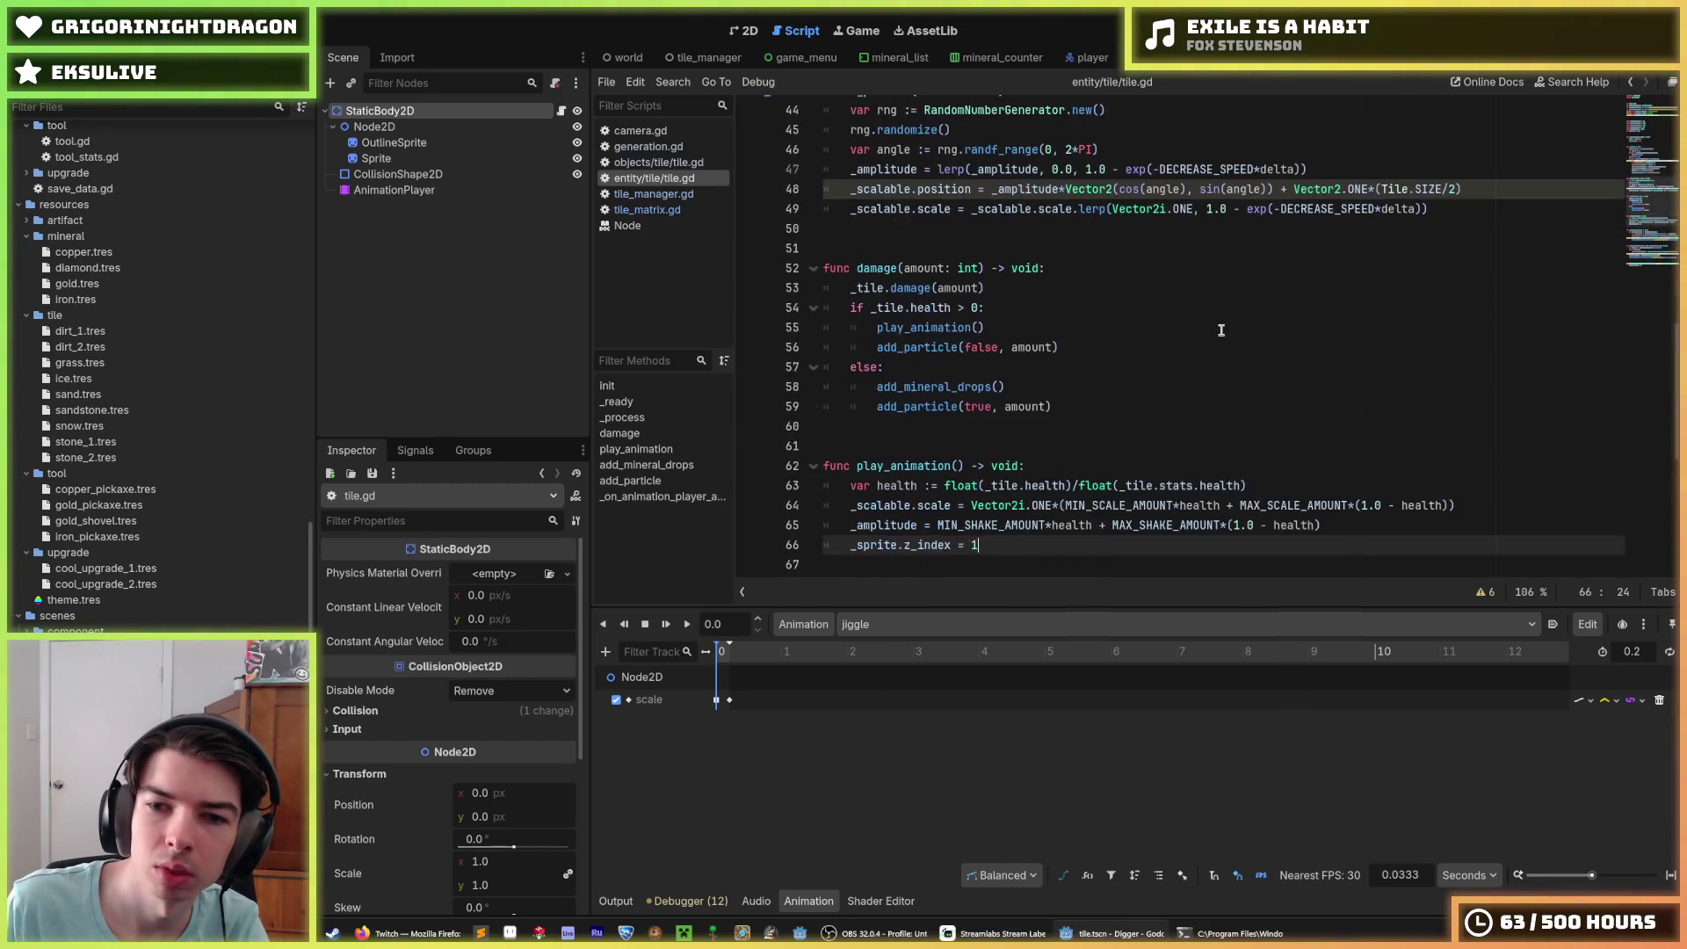
{"action": "left_click", "coordinate": [1213, 327]}
{"action": "left_click", "coordinate": [732, 37]}
{"action": "left_click", "coordinate": [442, 190]}
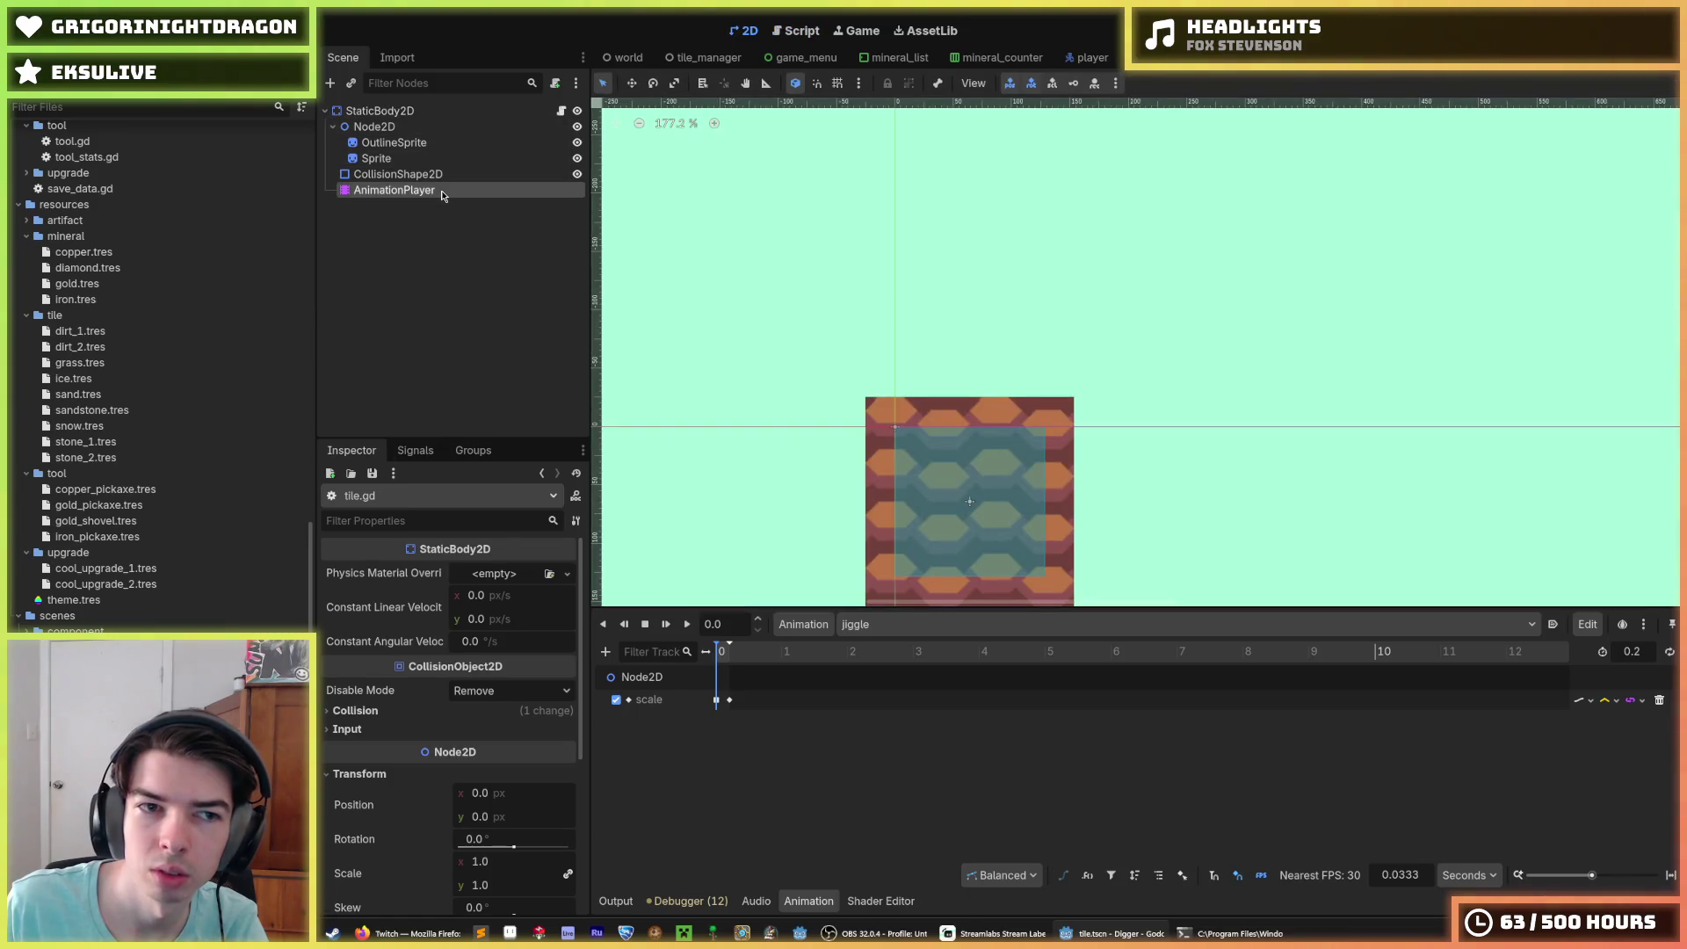
Step: Delete the AnimationPlayer node from the tile scene and start a test run
{"action": "key", "text": "Delete"}
{"action": "key", "text": "Return"}
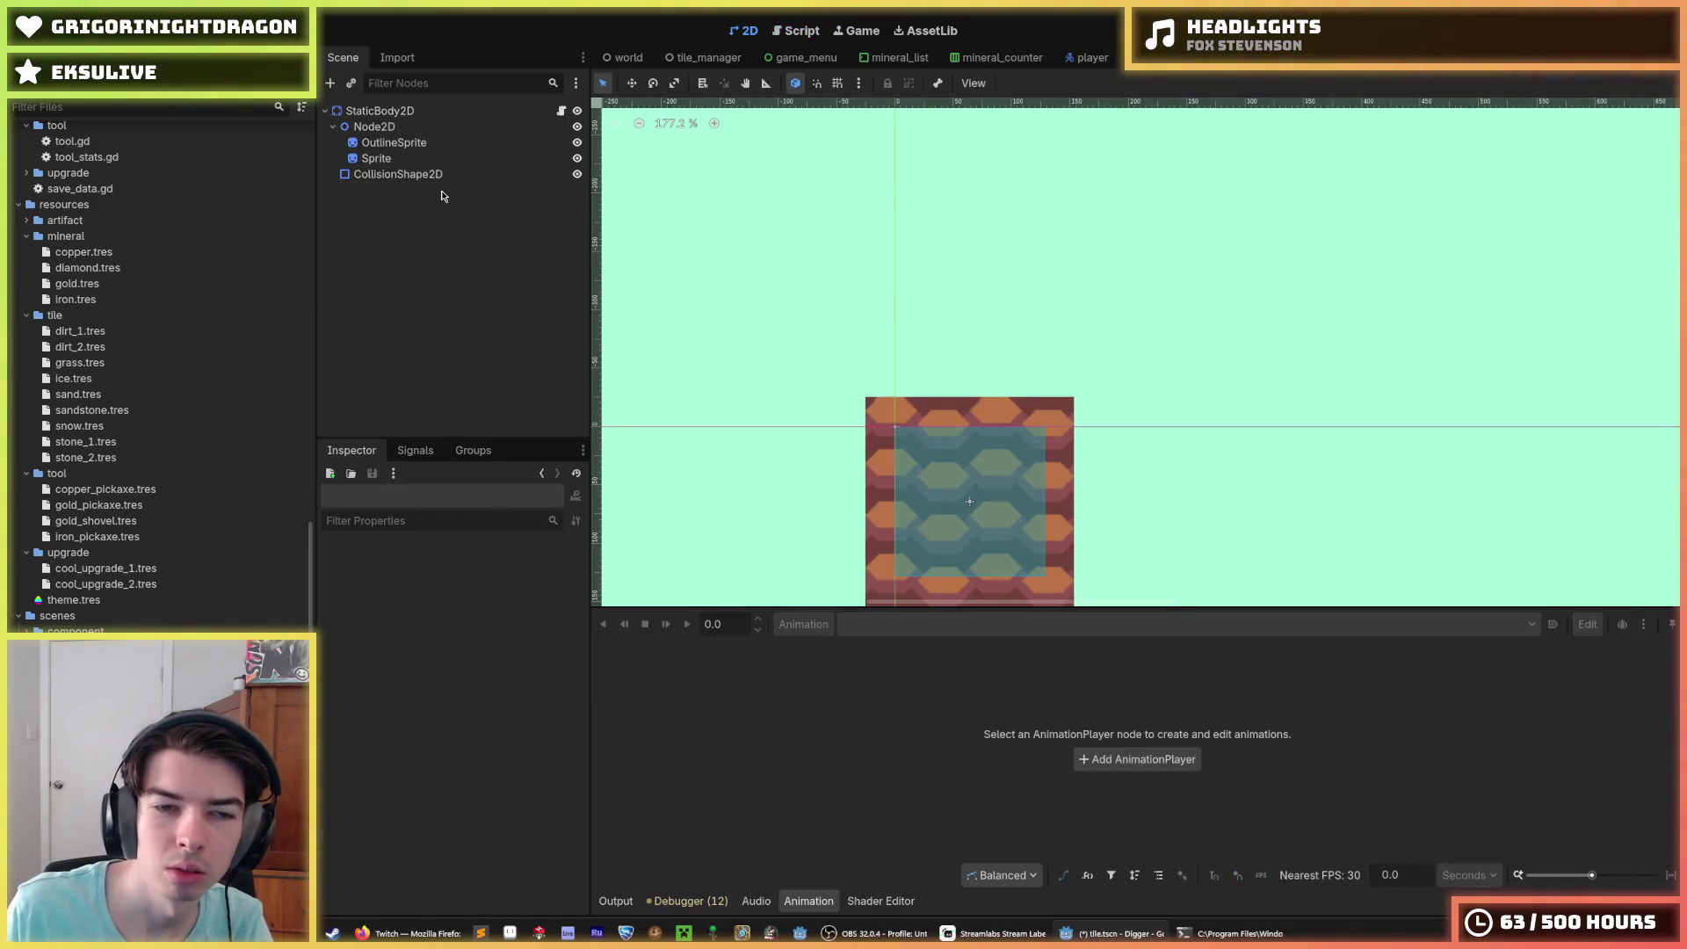
{"action": "left_click", "coordinate": [437, 175]}
{"action": "key", "text": "ctrl+s"}
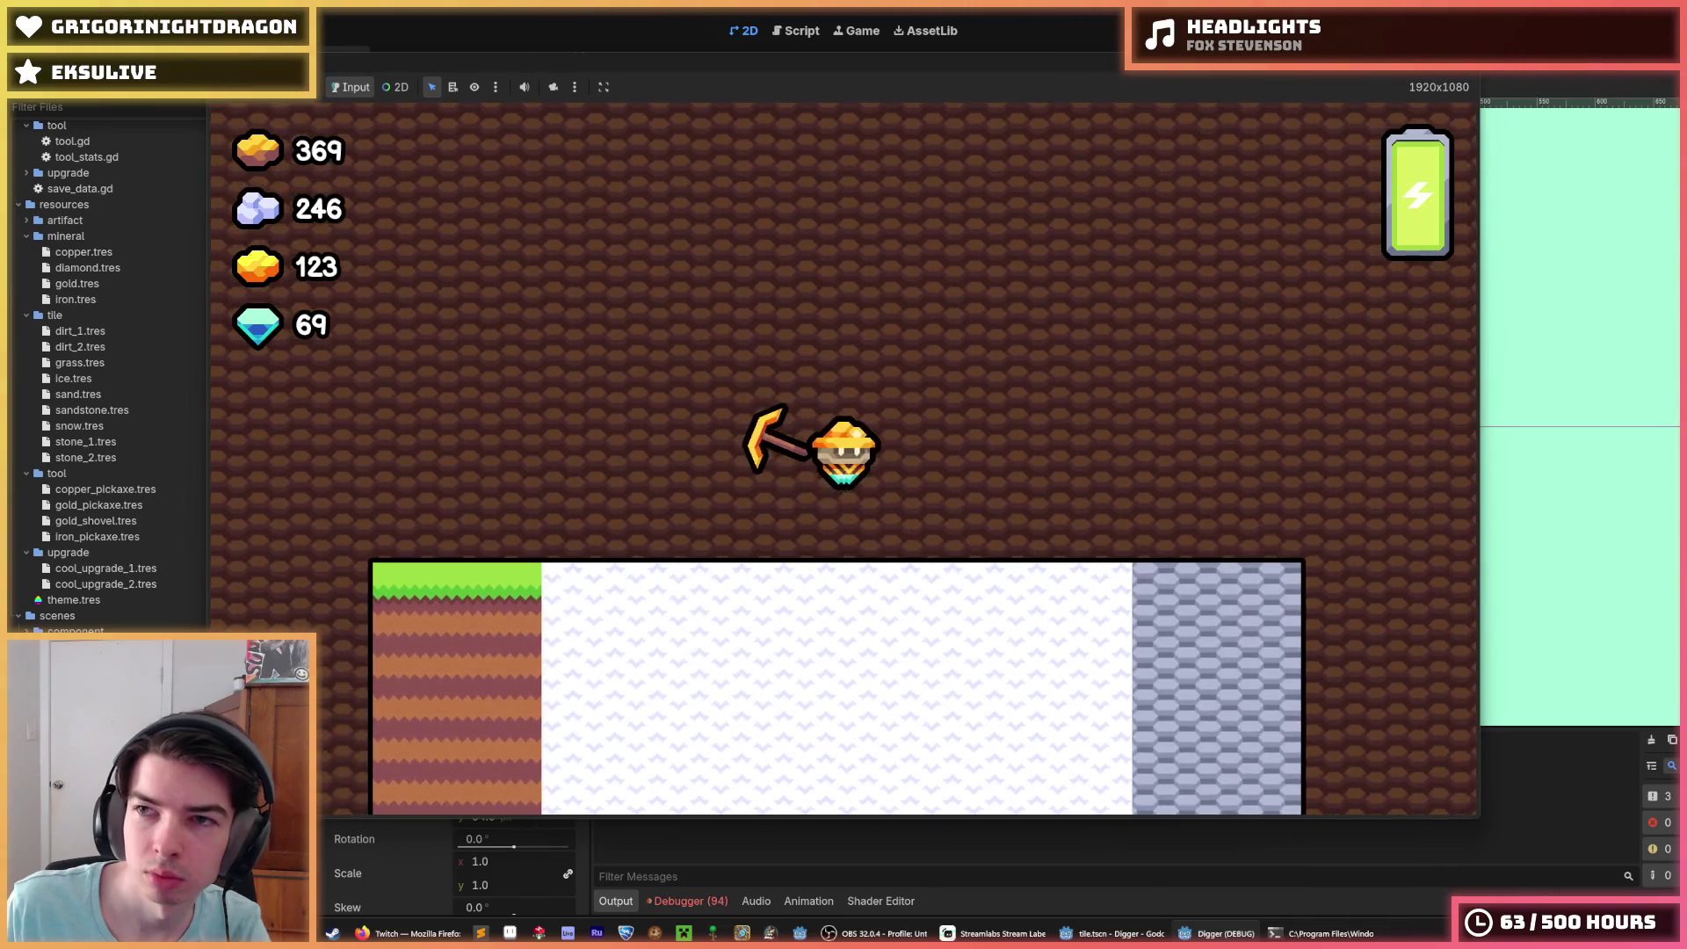
Step: Dig down and sideways with the miner, then stop the game and view the debugger's 167 errors
{"action": "key", "text": "Down"}
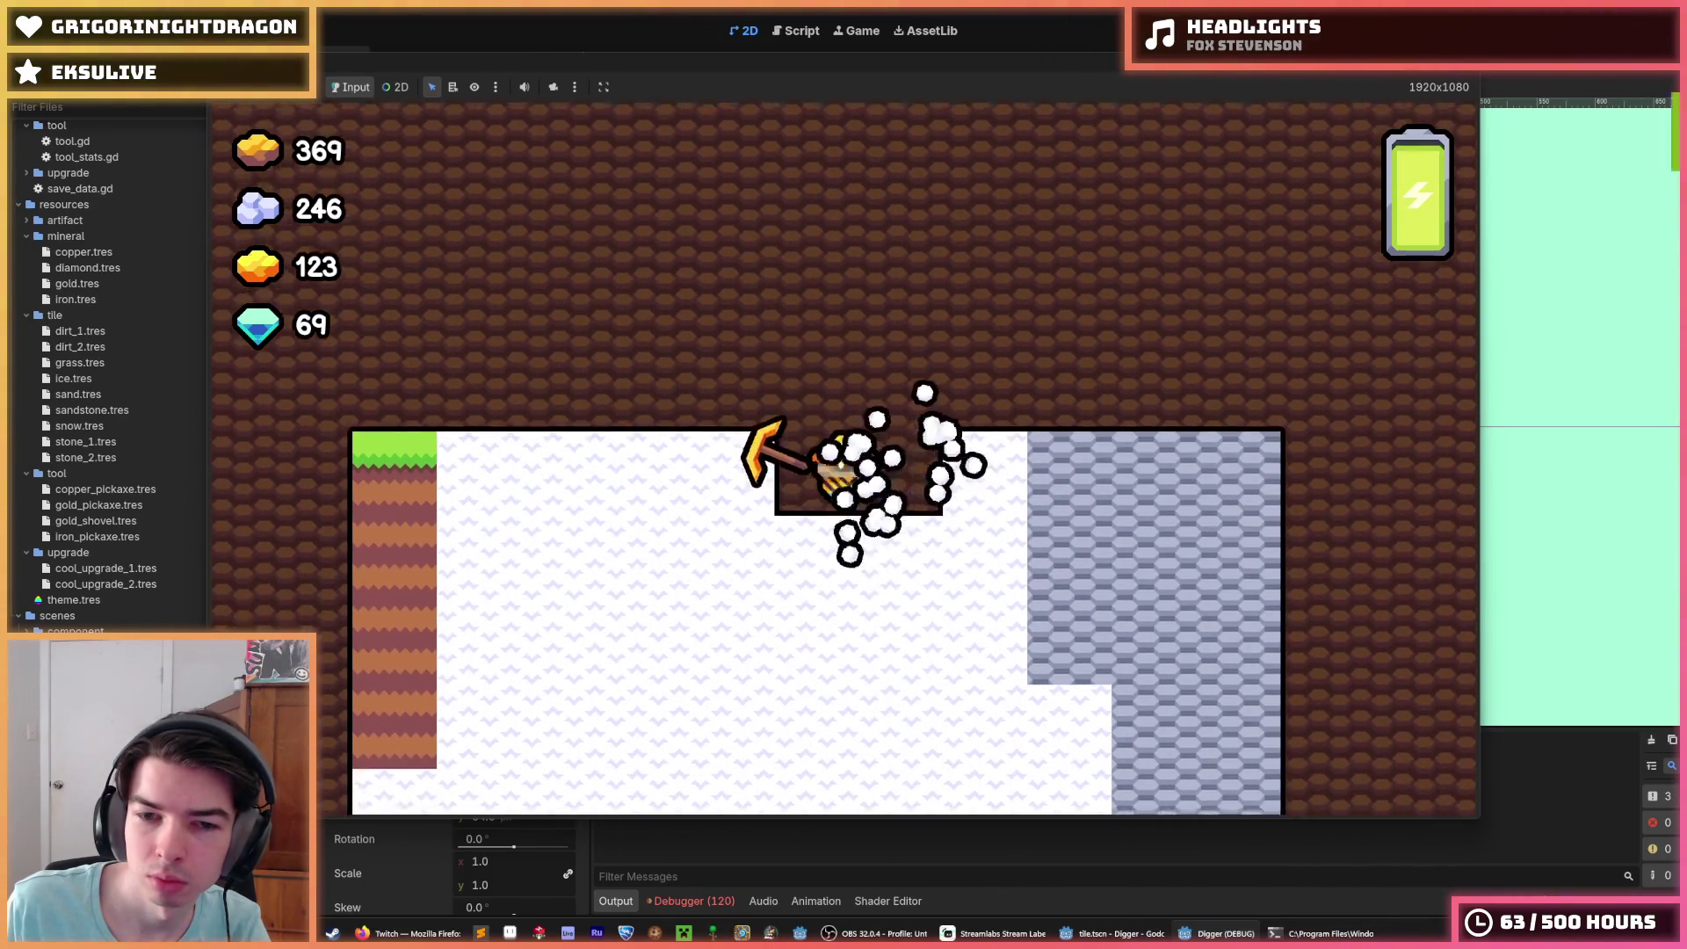
{"action": "key", "text": "Right"}
{"action": "key", "text": "Down"}
{"action": "key", "text": "Left"}
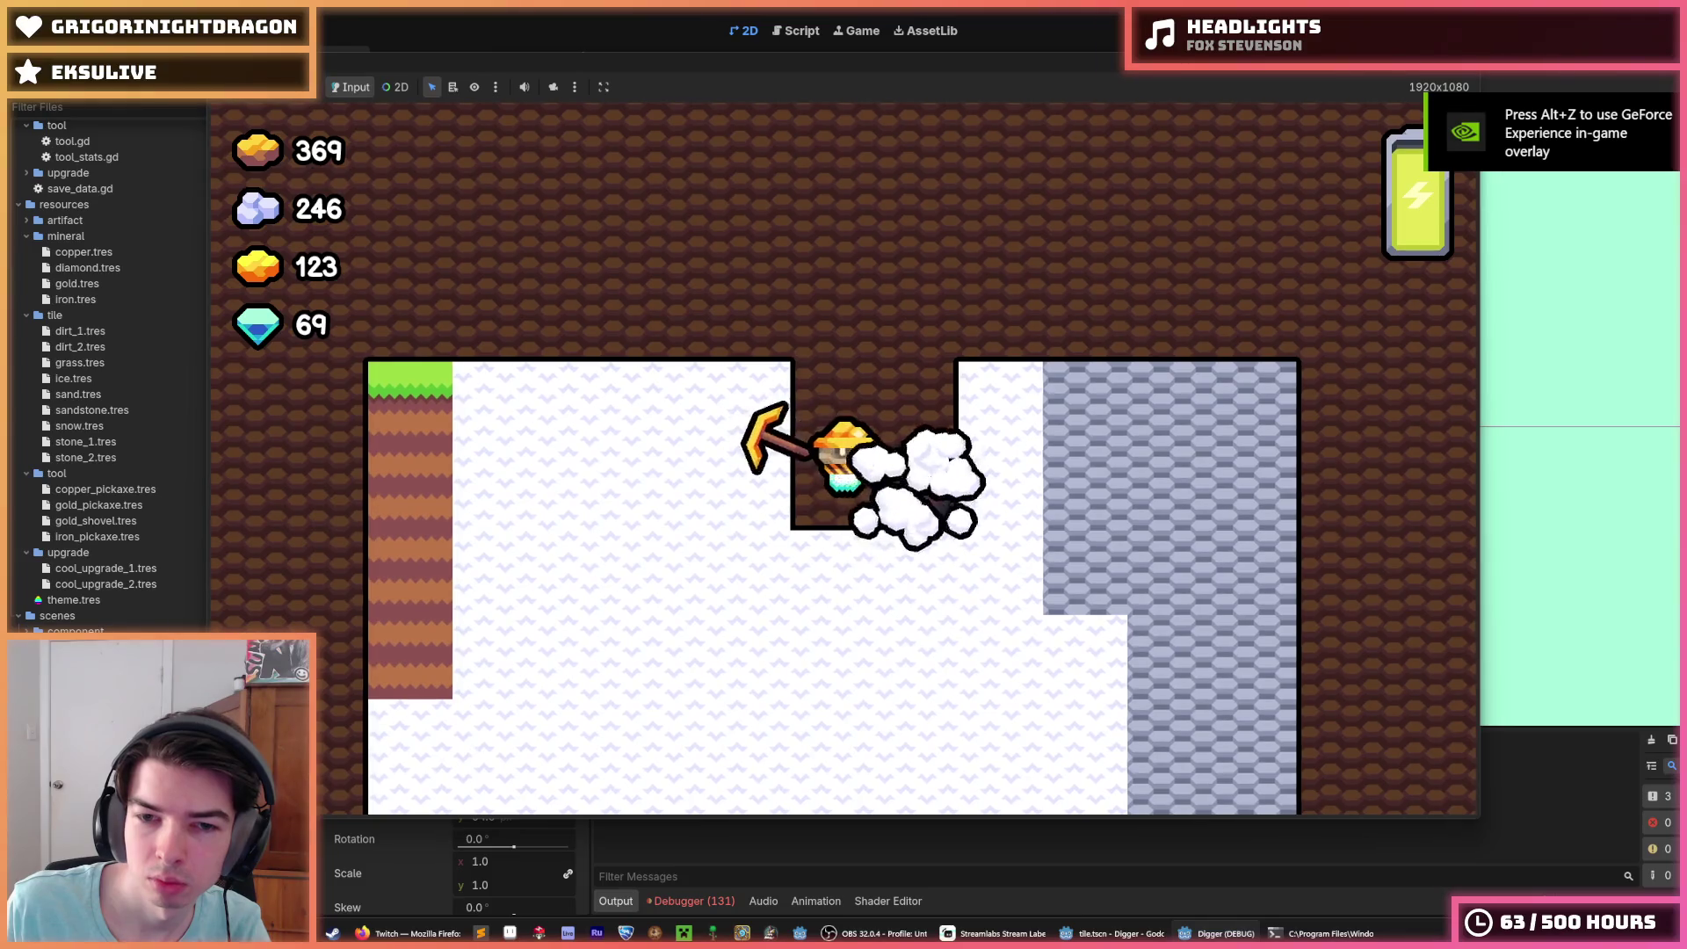
{"action": "key", "text": "Right"}
{"action": "key", "text": "Down"}
{"action": "key", "text": "Left"}
{"action": "key", "text": "F8"}
{"action": "left_click", "coordinate": [693, 901]}
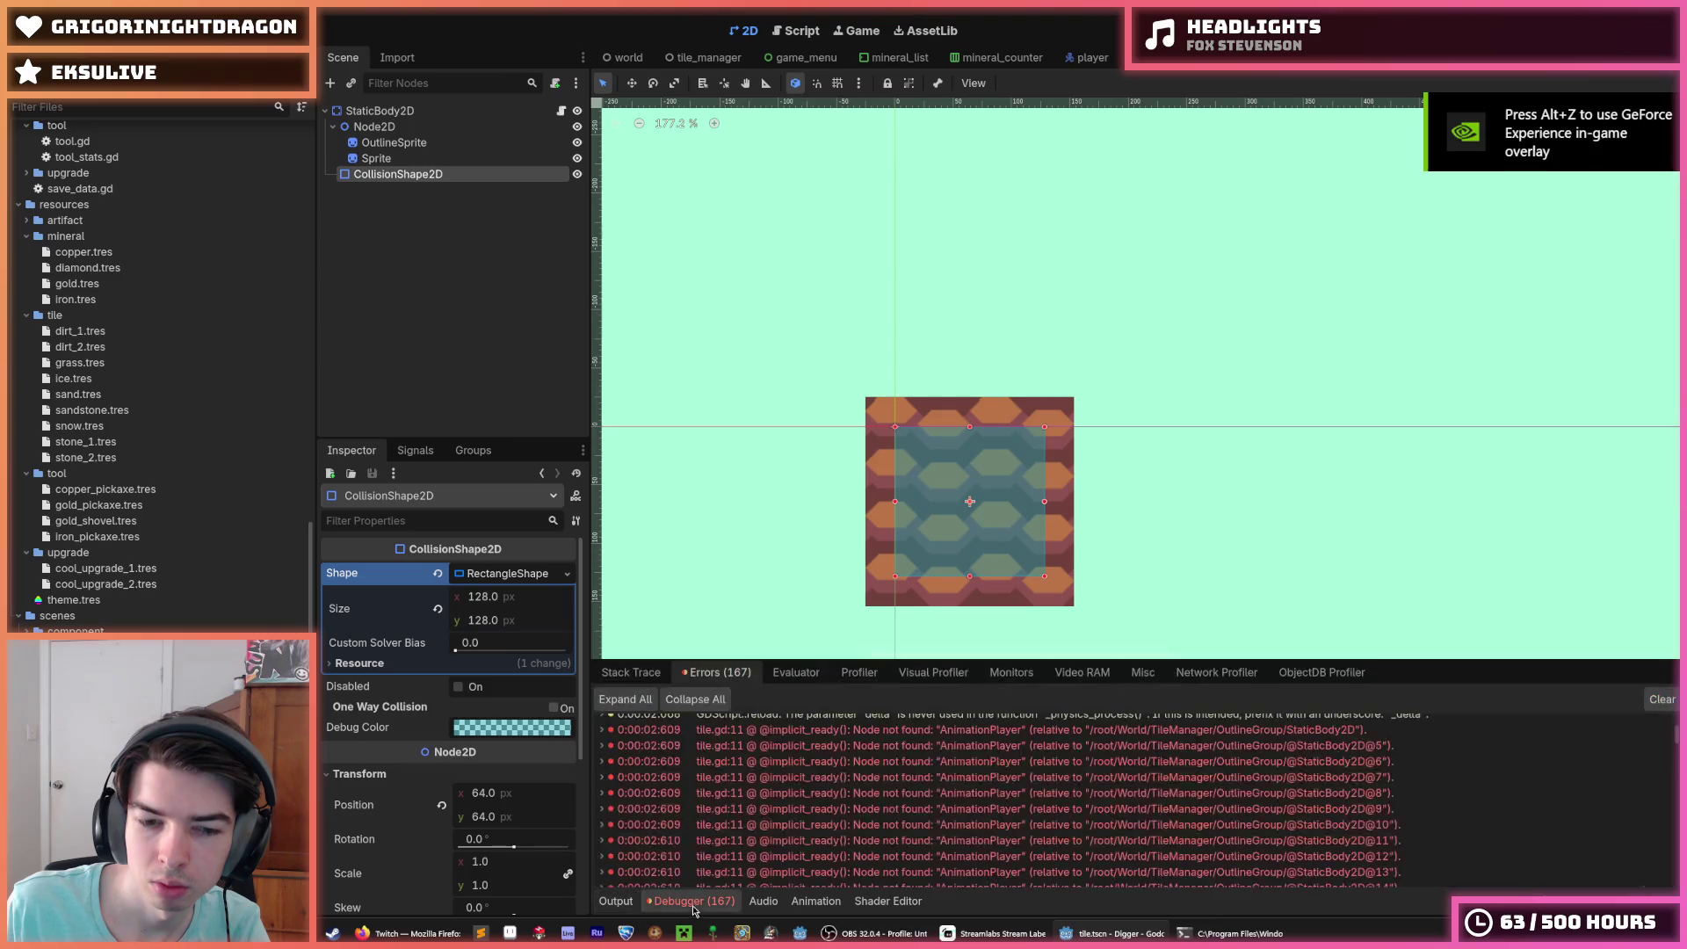
{"action": "left_click", "coordinate": [754, 731]}
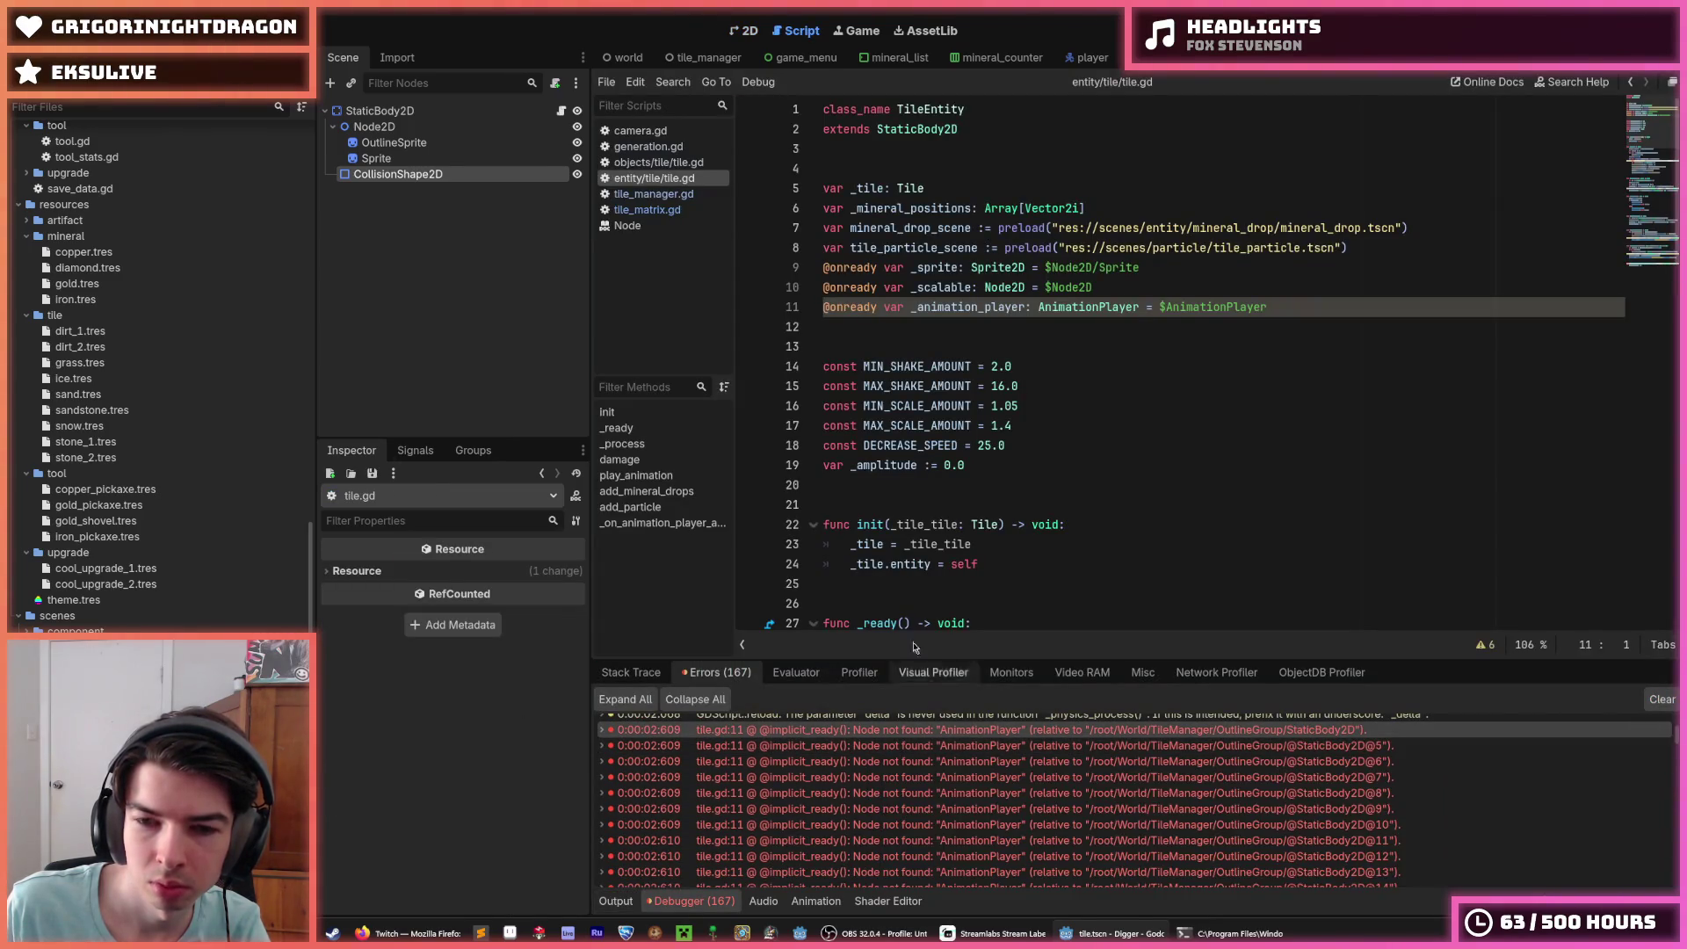
{"action": "left_click_drag", "start_coordinate": [1276, 307], "coordinate": [1273, 279]}
{"action": "key", "text": "BackSpace"}
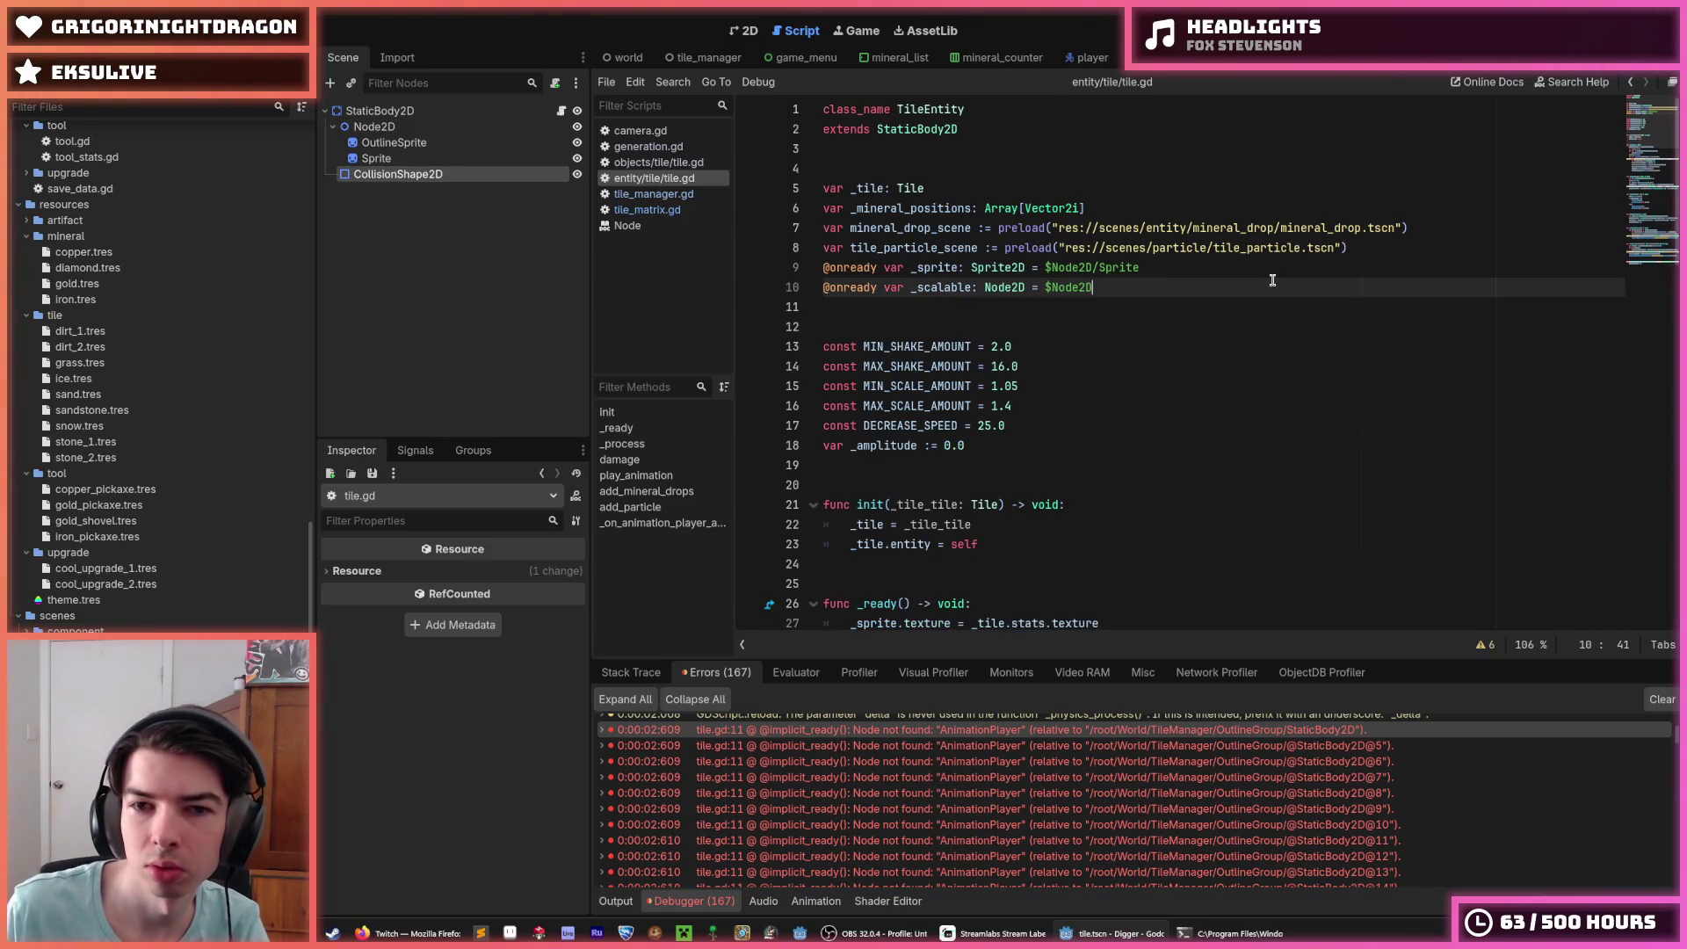
{"action": "key", "text": "F5"}
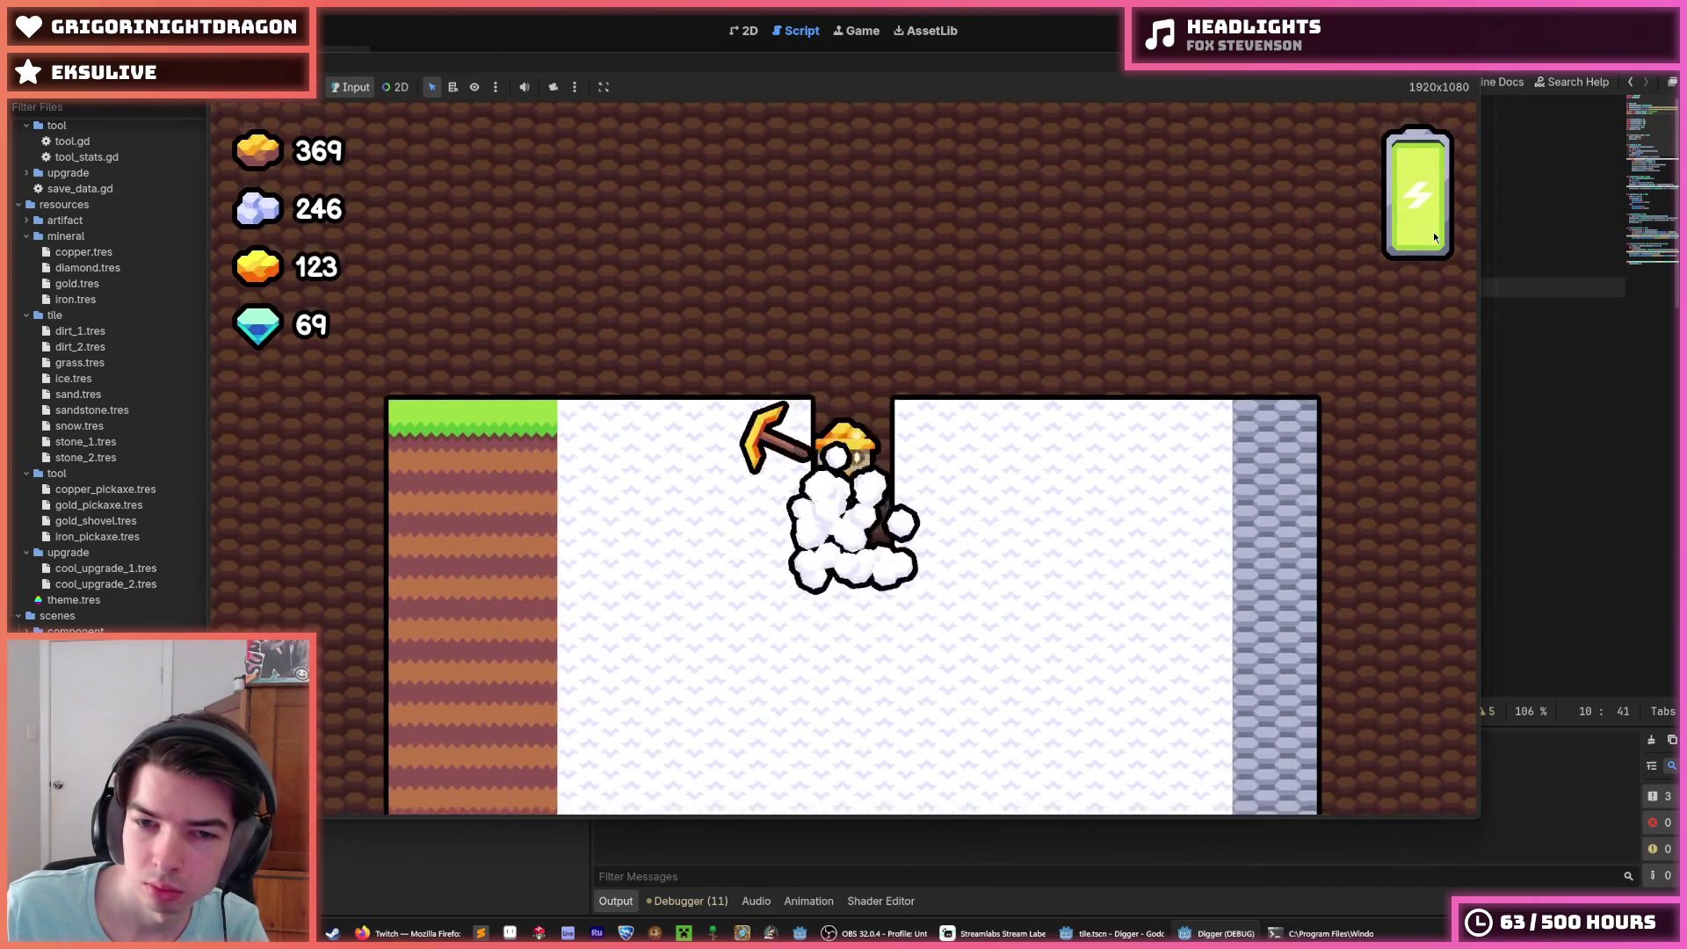
Step: Dig left, right and upward through the stone, then walk the miner across the surface
{"action": "key", "text": "Left"}
{"action": "key", "text": "Right"}
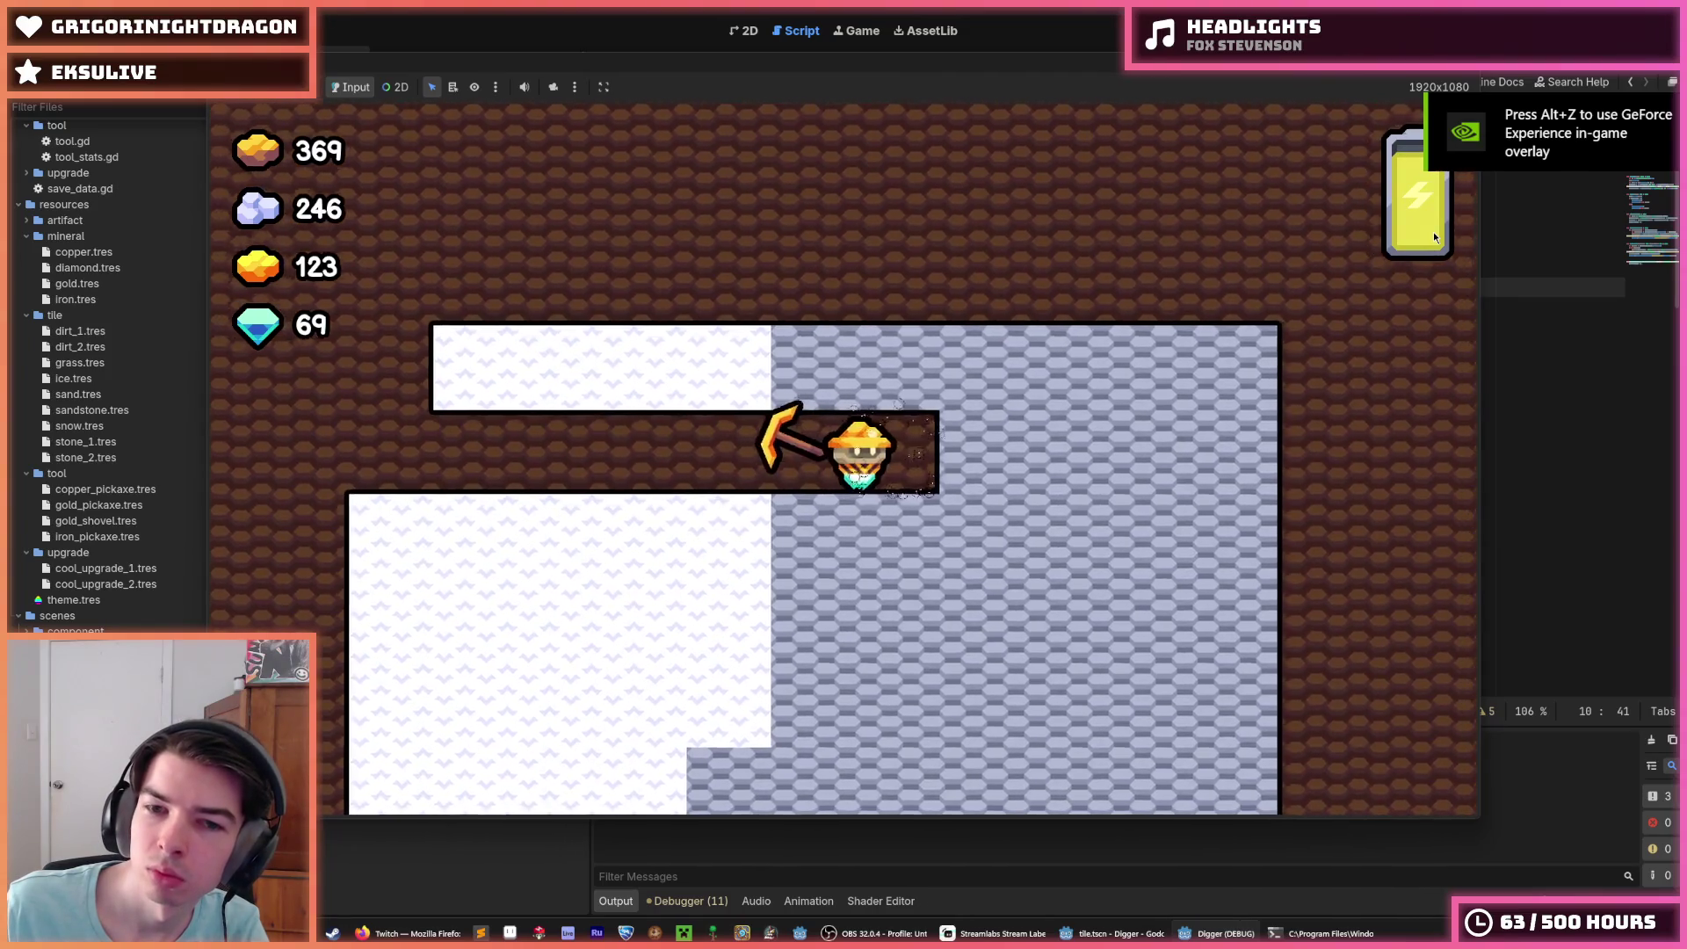
{"action": "key", "text": "Right"}
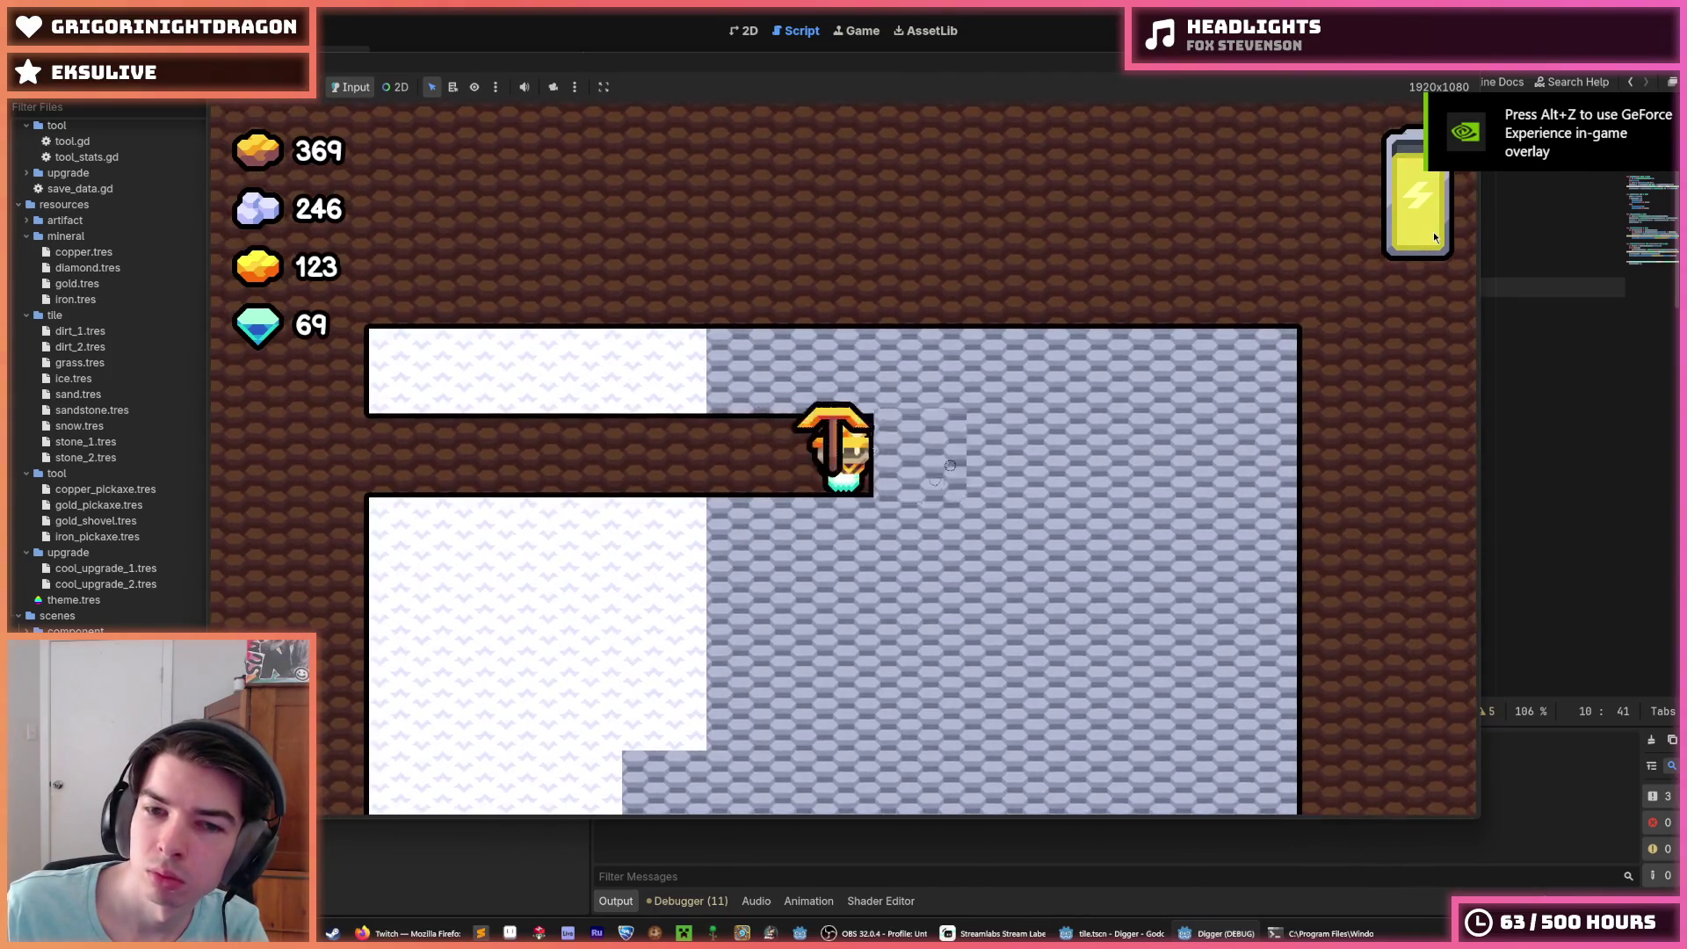
{"action": "key", "text": "Up"}
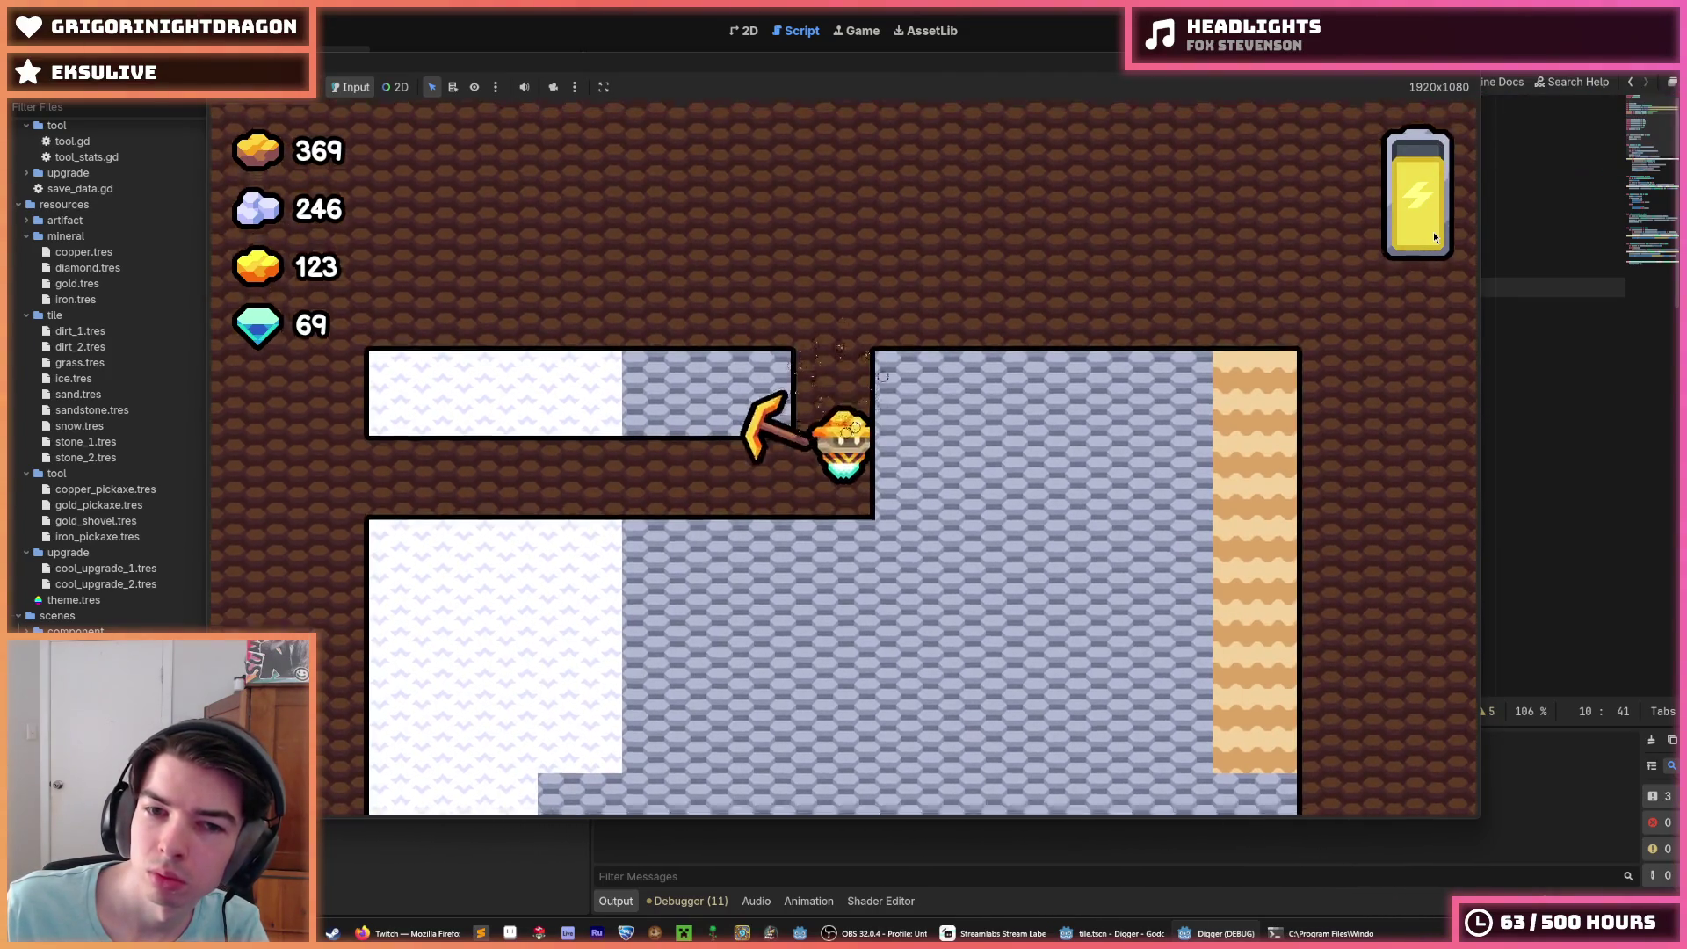
{"action": "key", "text": "Left"}
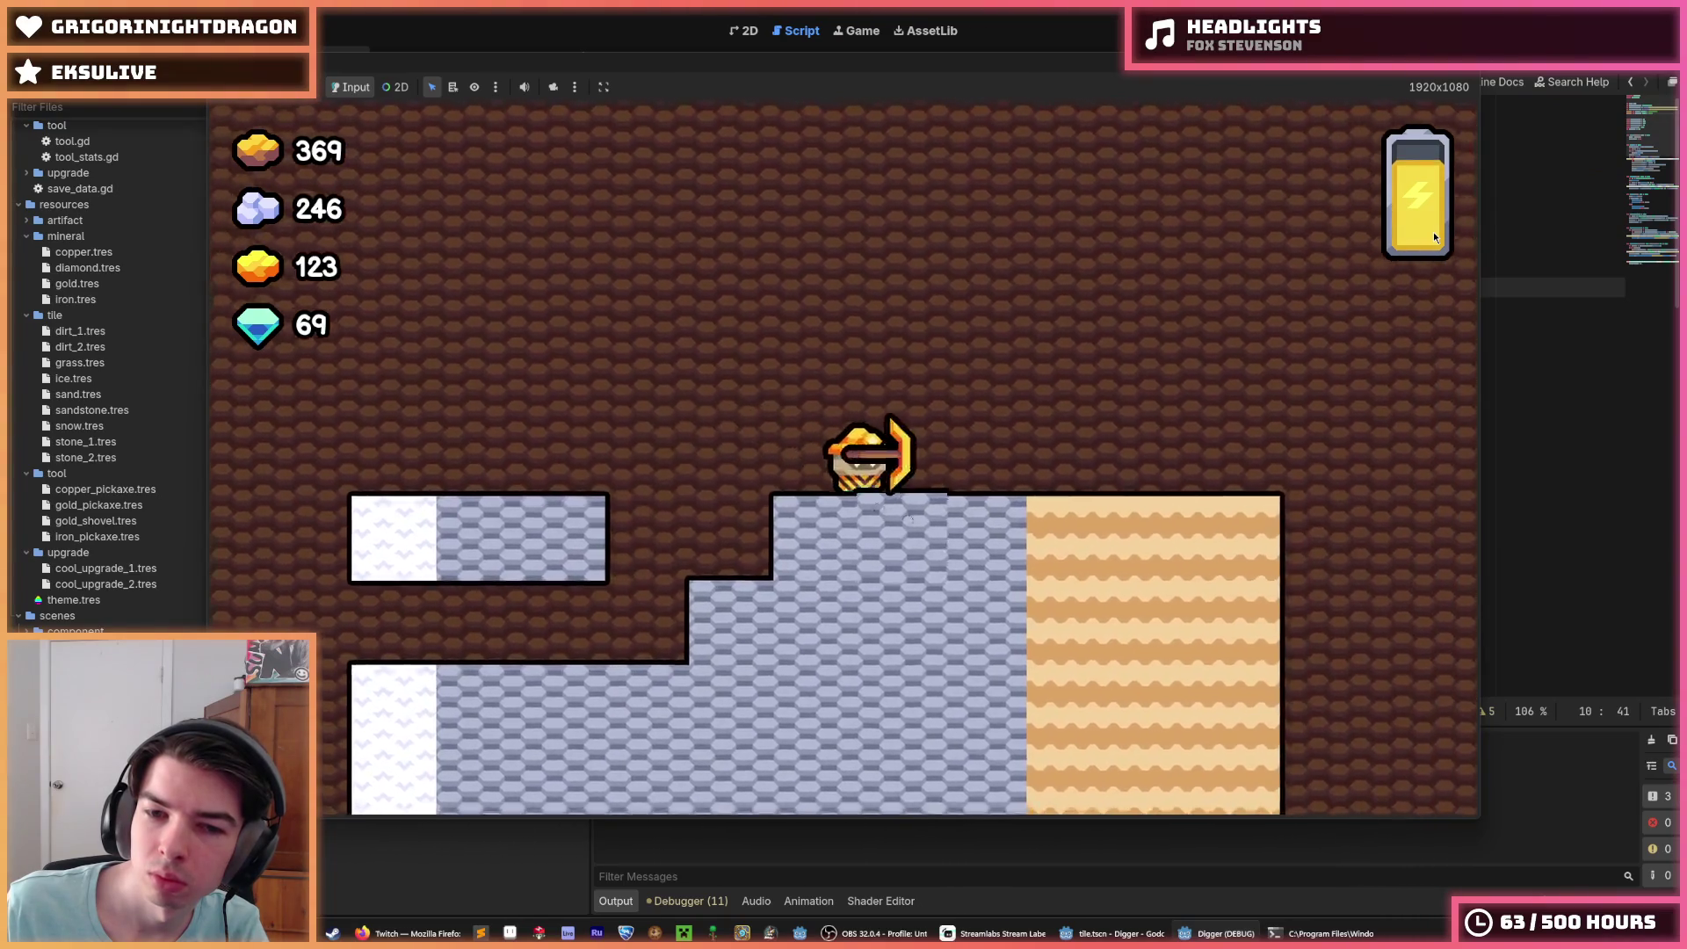
{"action": "key", "text": "Right"}
{"action": "key", "text": "Left"}
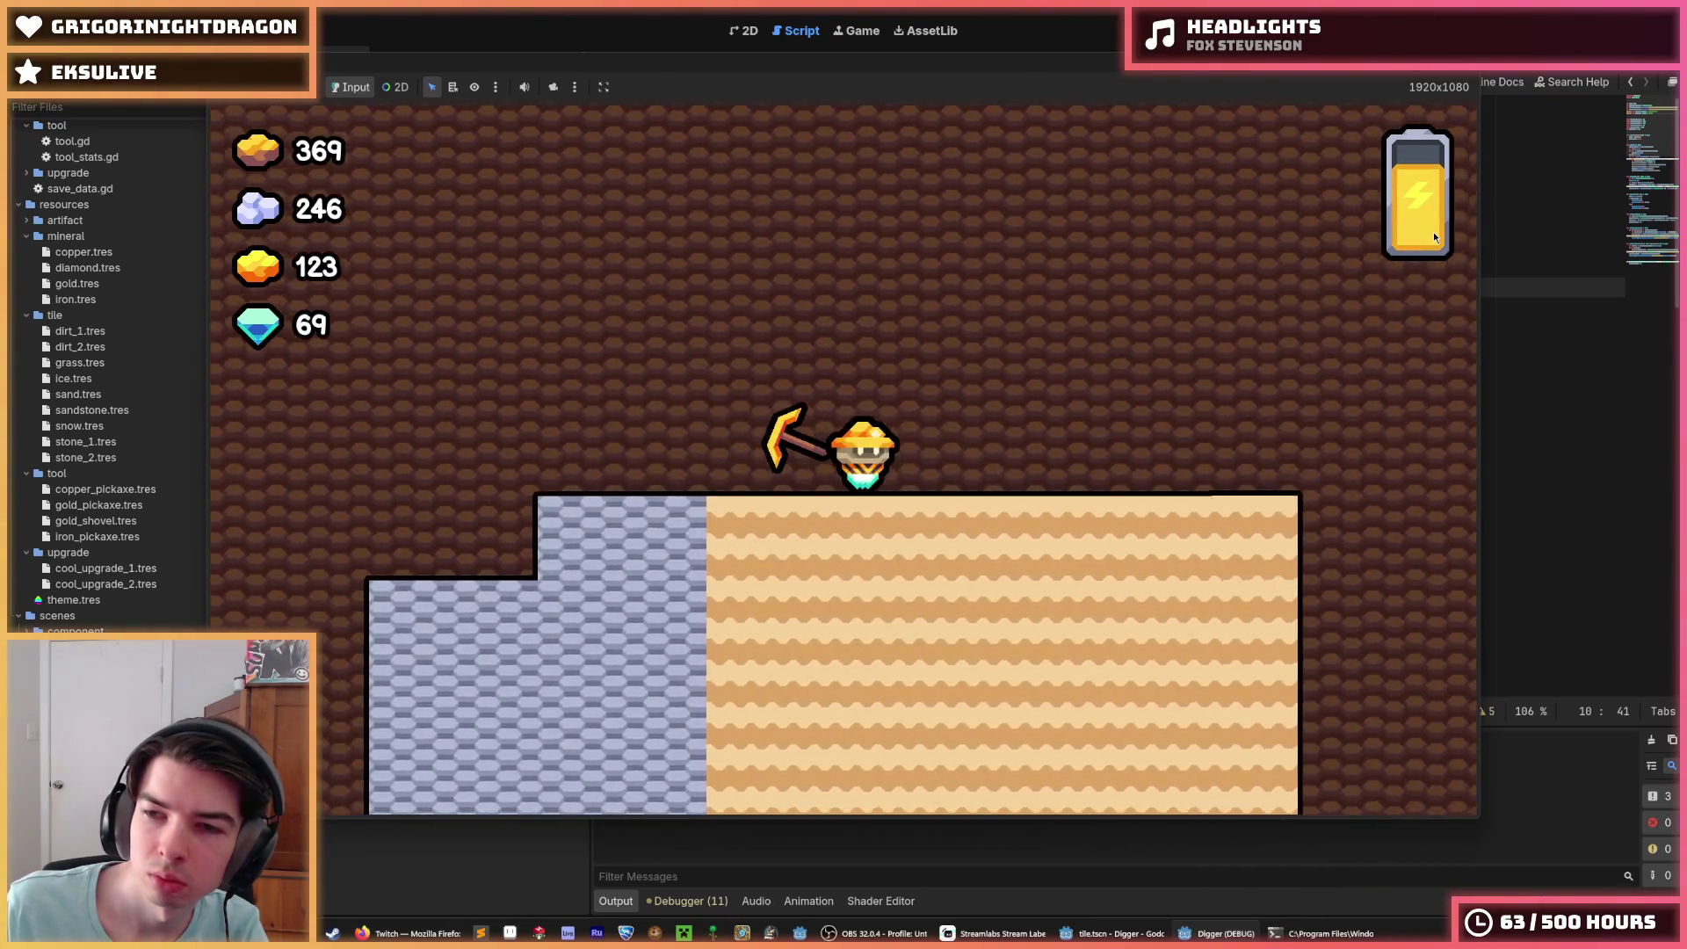
{"action": "key", "text": "Right"}
{"action": "scroll", "coordinate": [1432, 231], "scroll_direction": "down", "scroll_amount": 5}
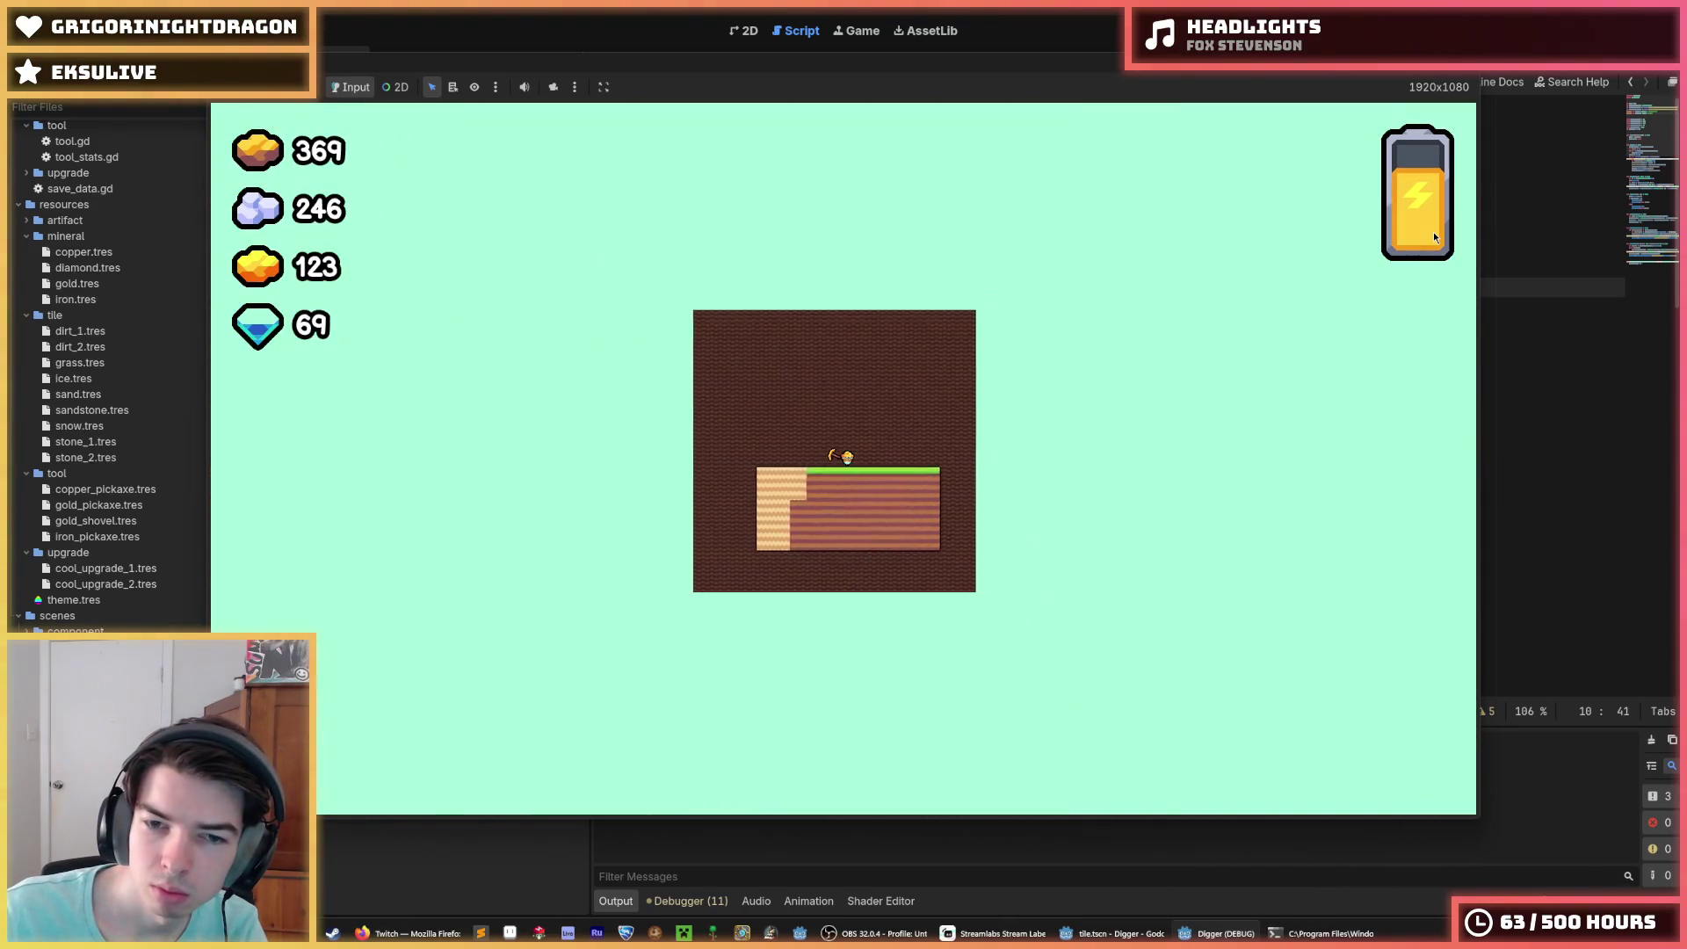
{"action": "scroll", "coordinate": [1432, 230], "scroll_direction": "up", "scroll_amount": 5}
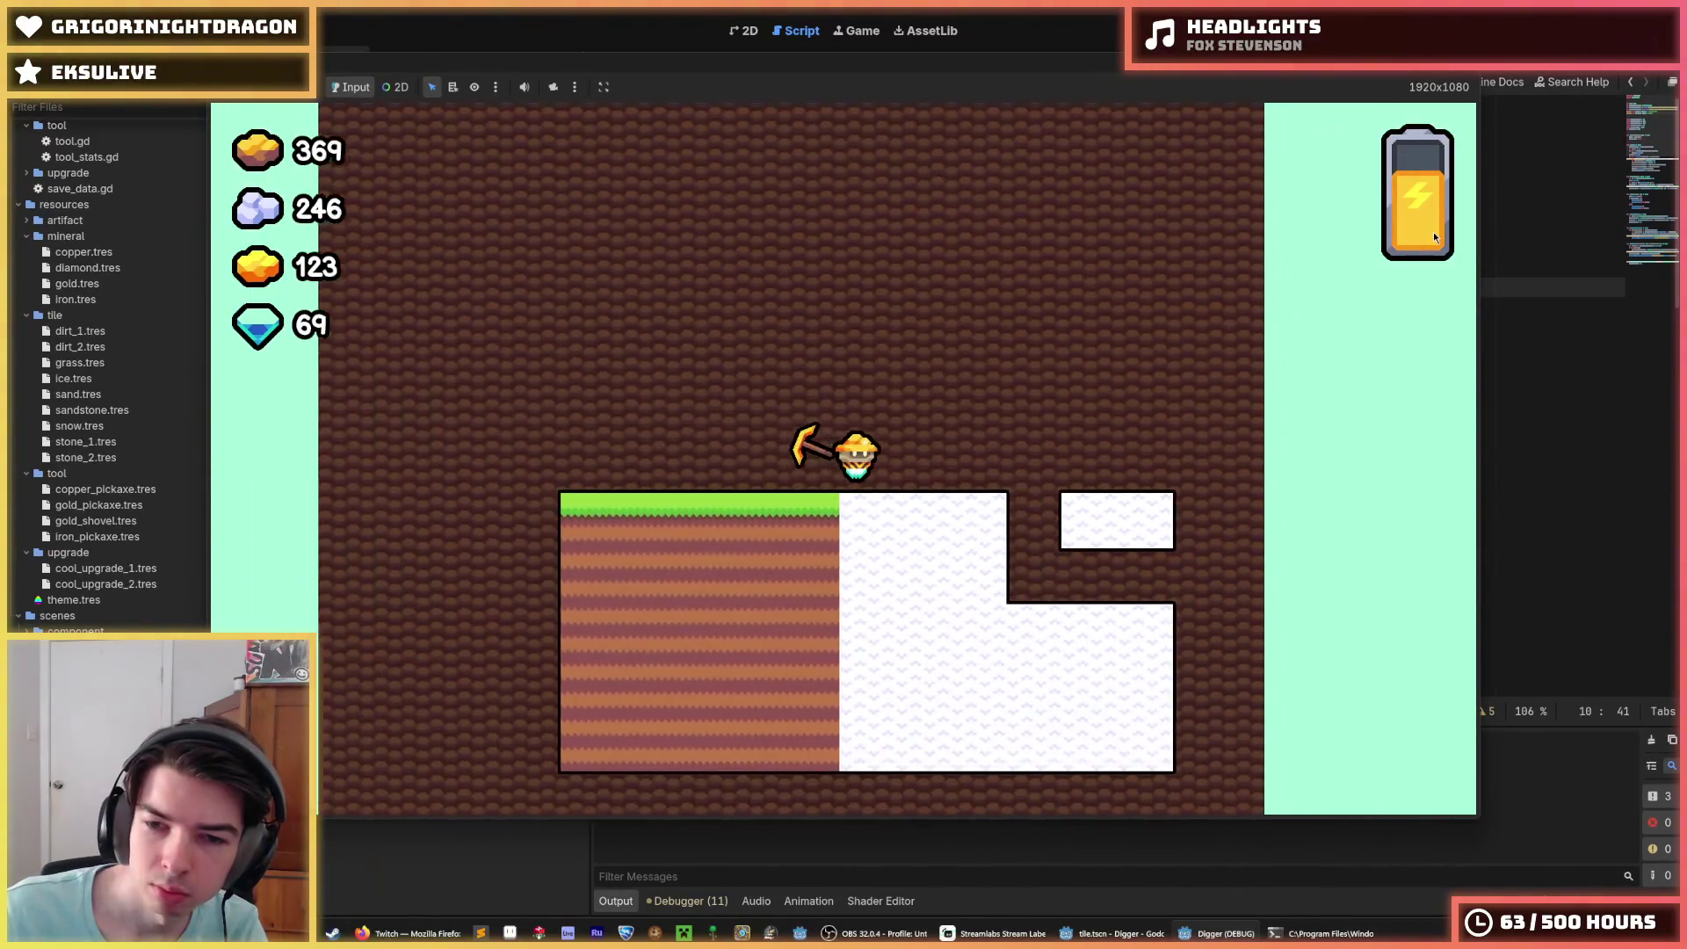
Step: Walk the miner far right, digging a shaft and climbing out, to watch new tiles load
{"action": "key", "text": "Right"}
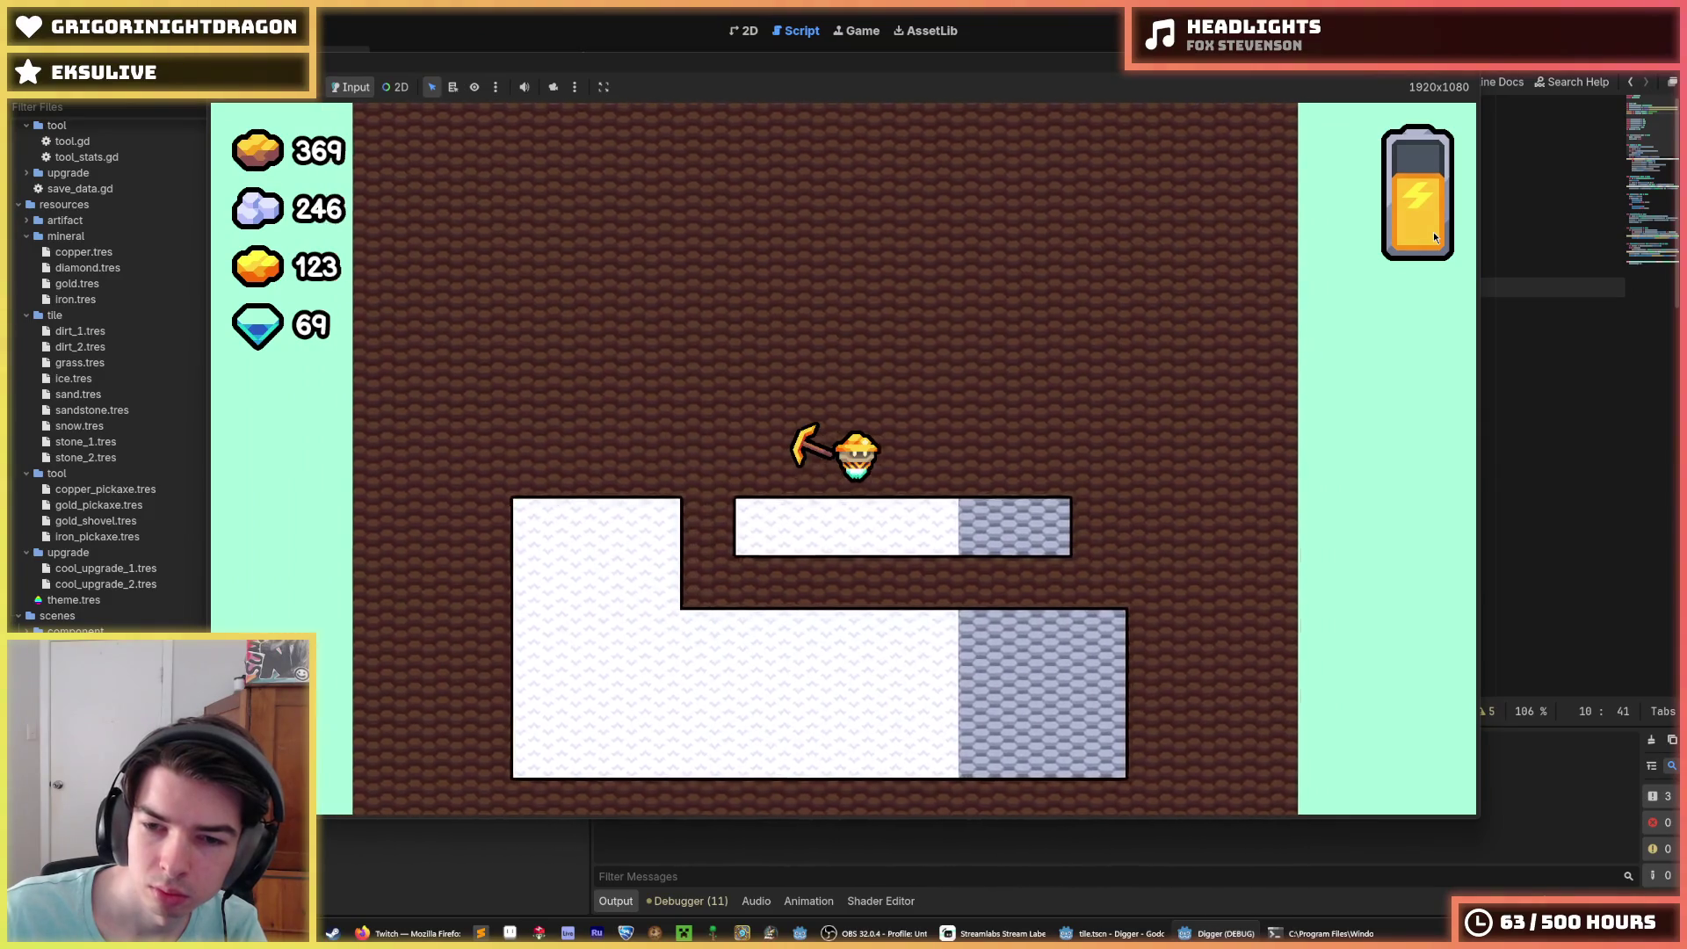
{"action": "key", "text": "Right"}
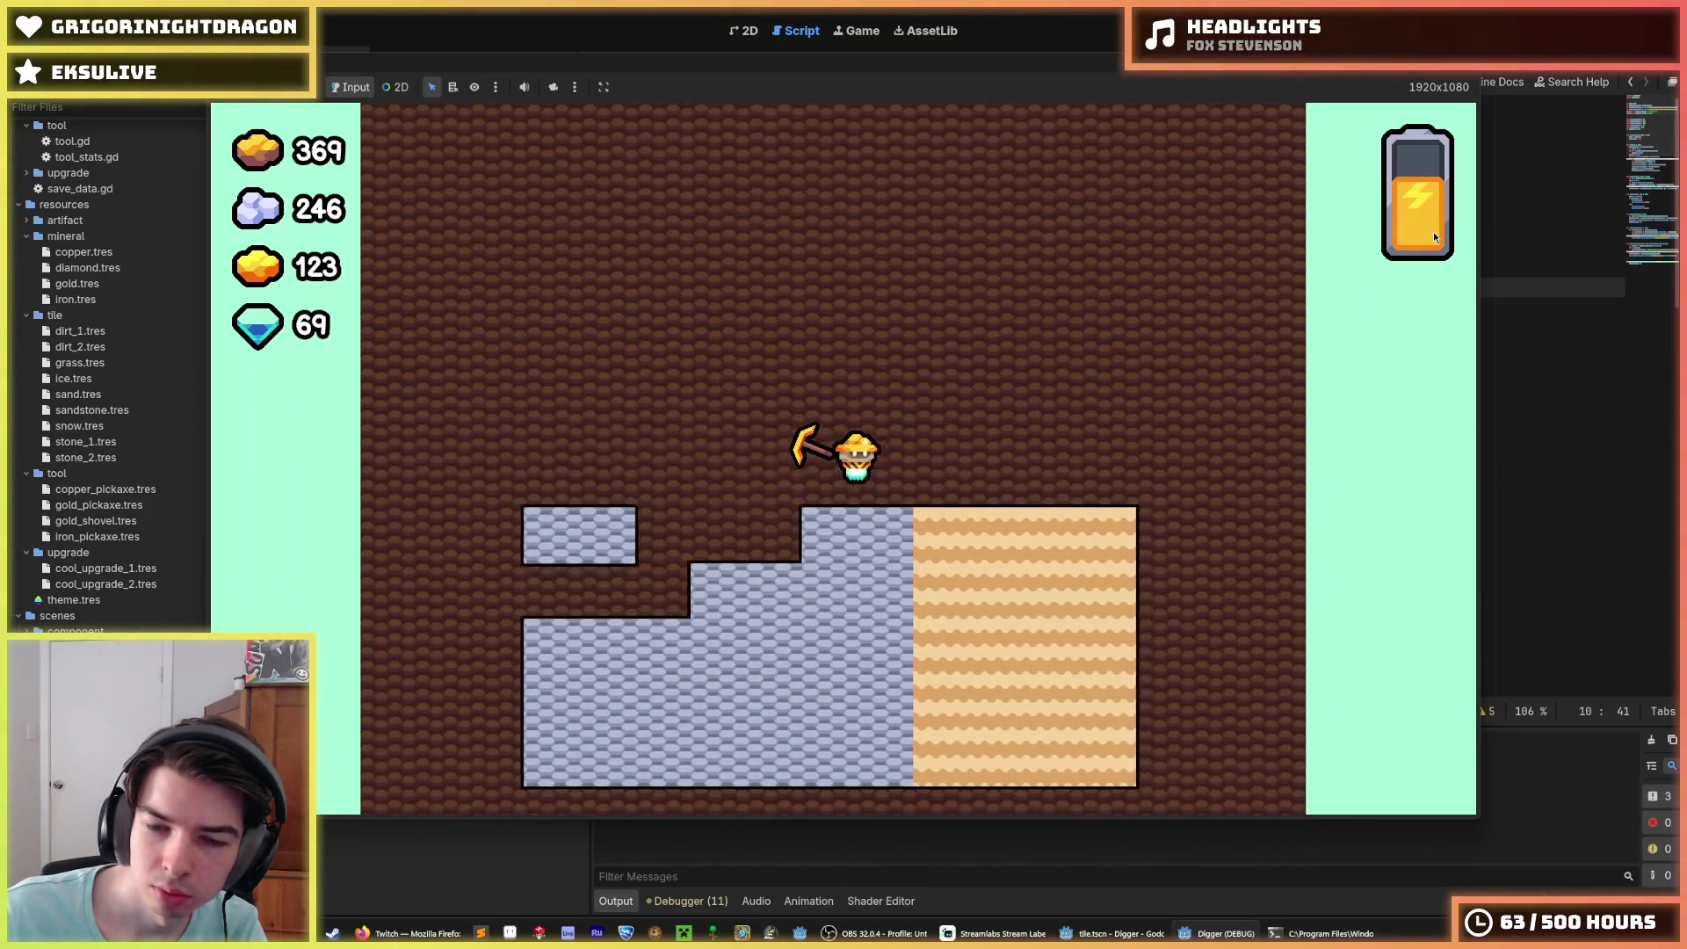
{"action": "key", "text": "Right"}
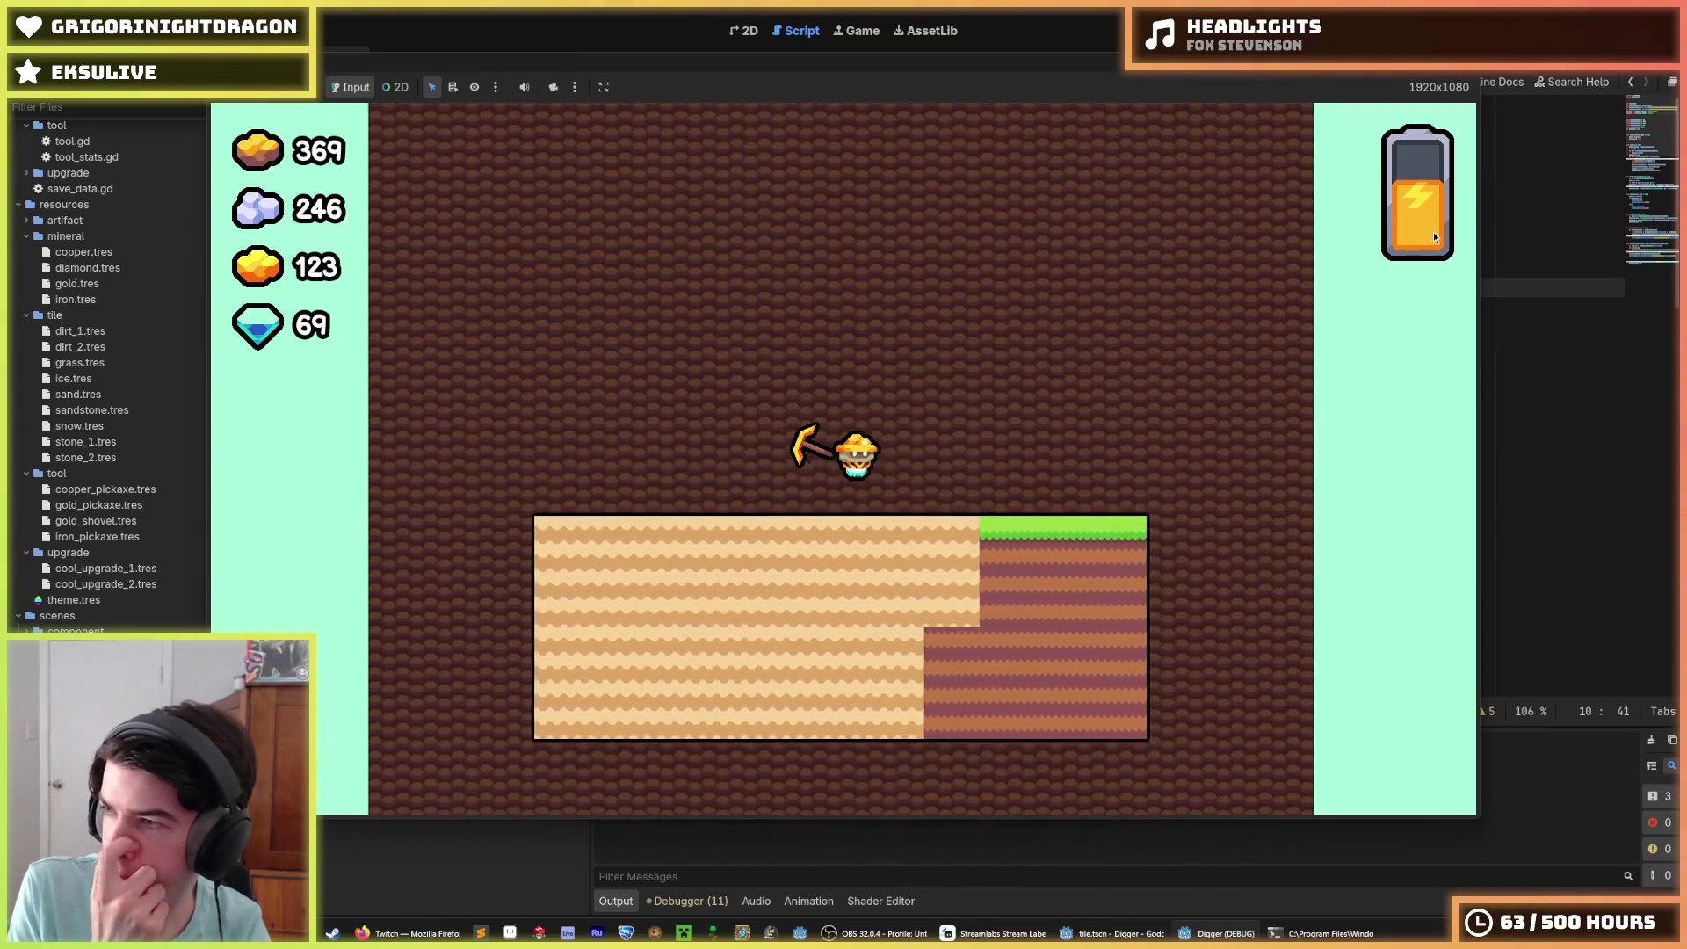
{"action": "key", "text": "Right"}
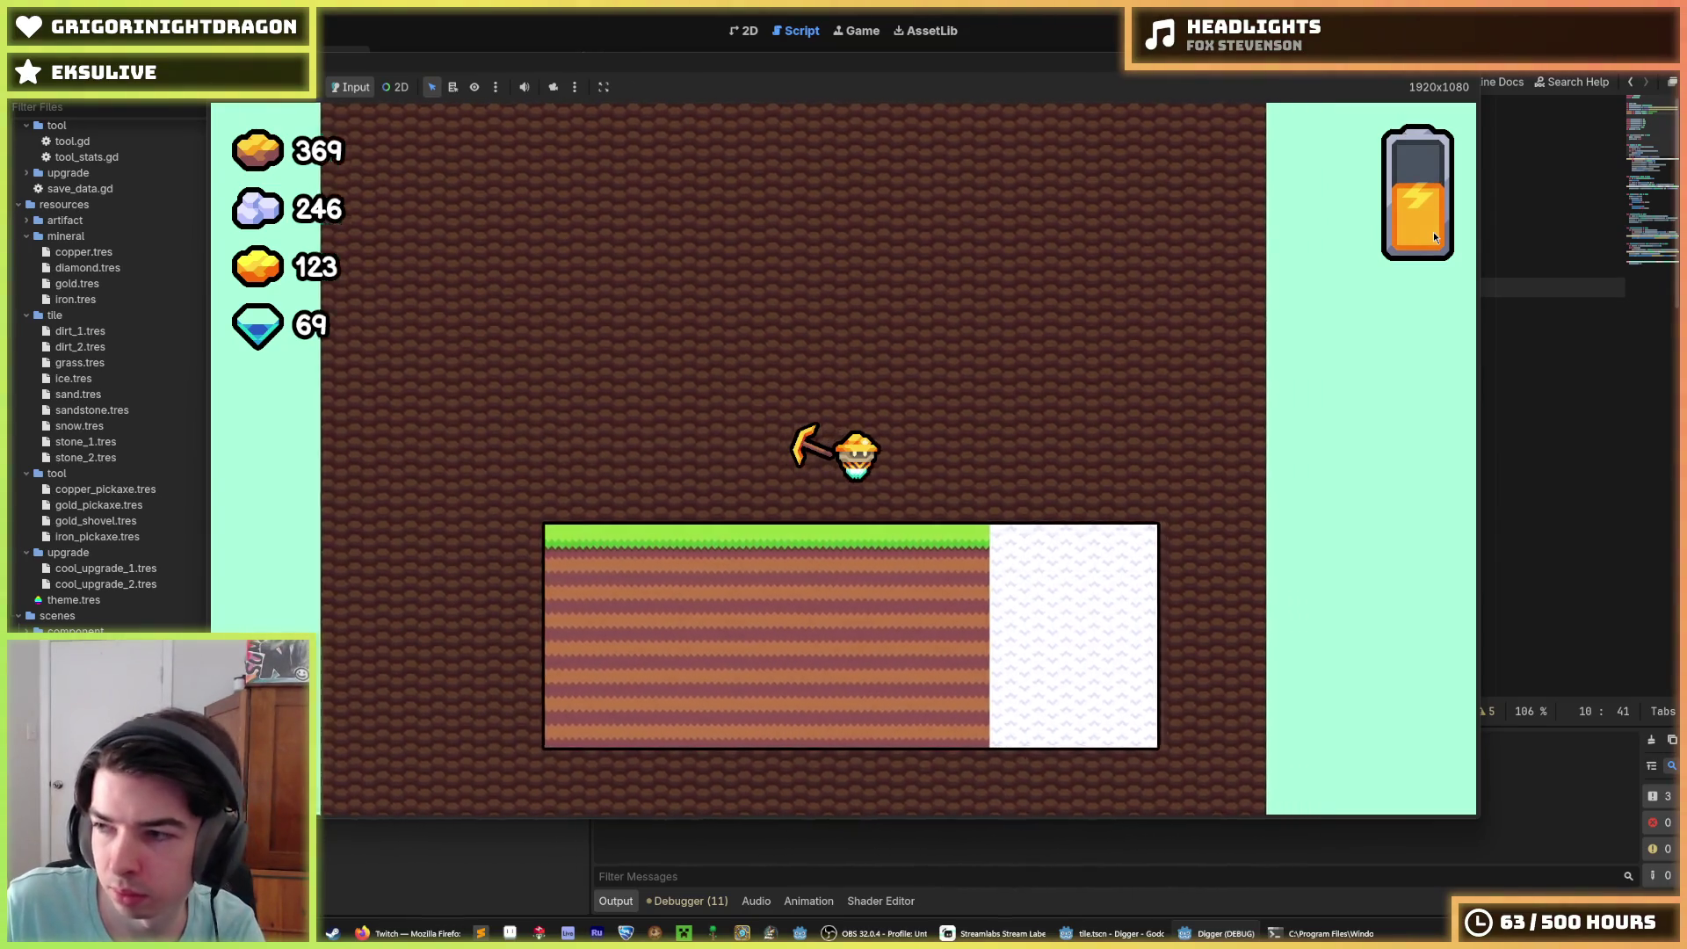
{"action": "key", "text": "Right"}
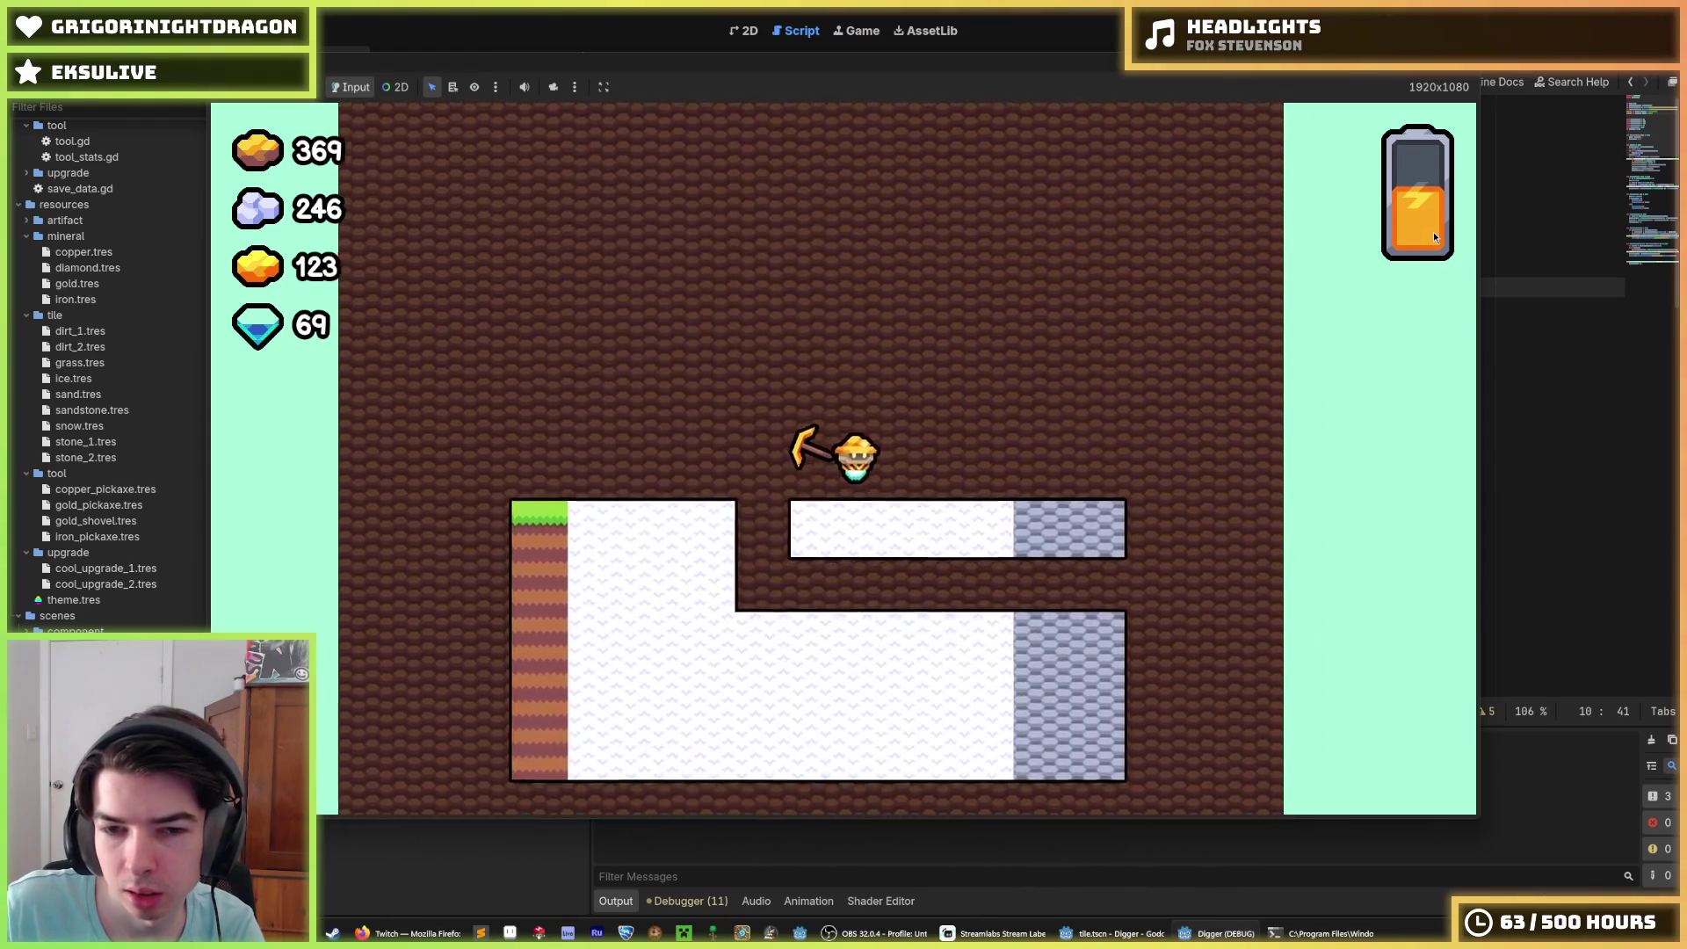
{"action": "key", "text": "Right"}
{"action": "key", "text": "Down"}
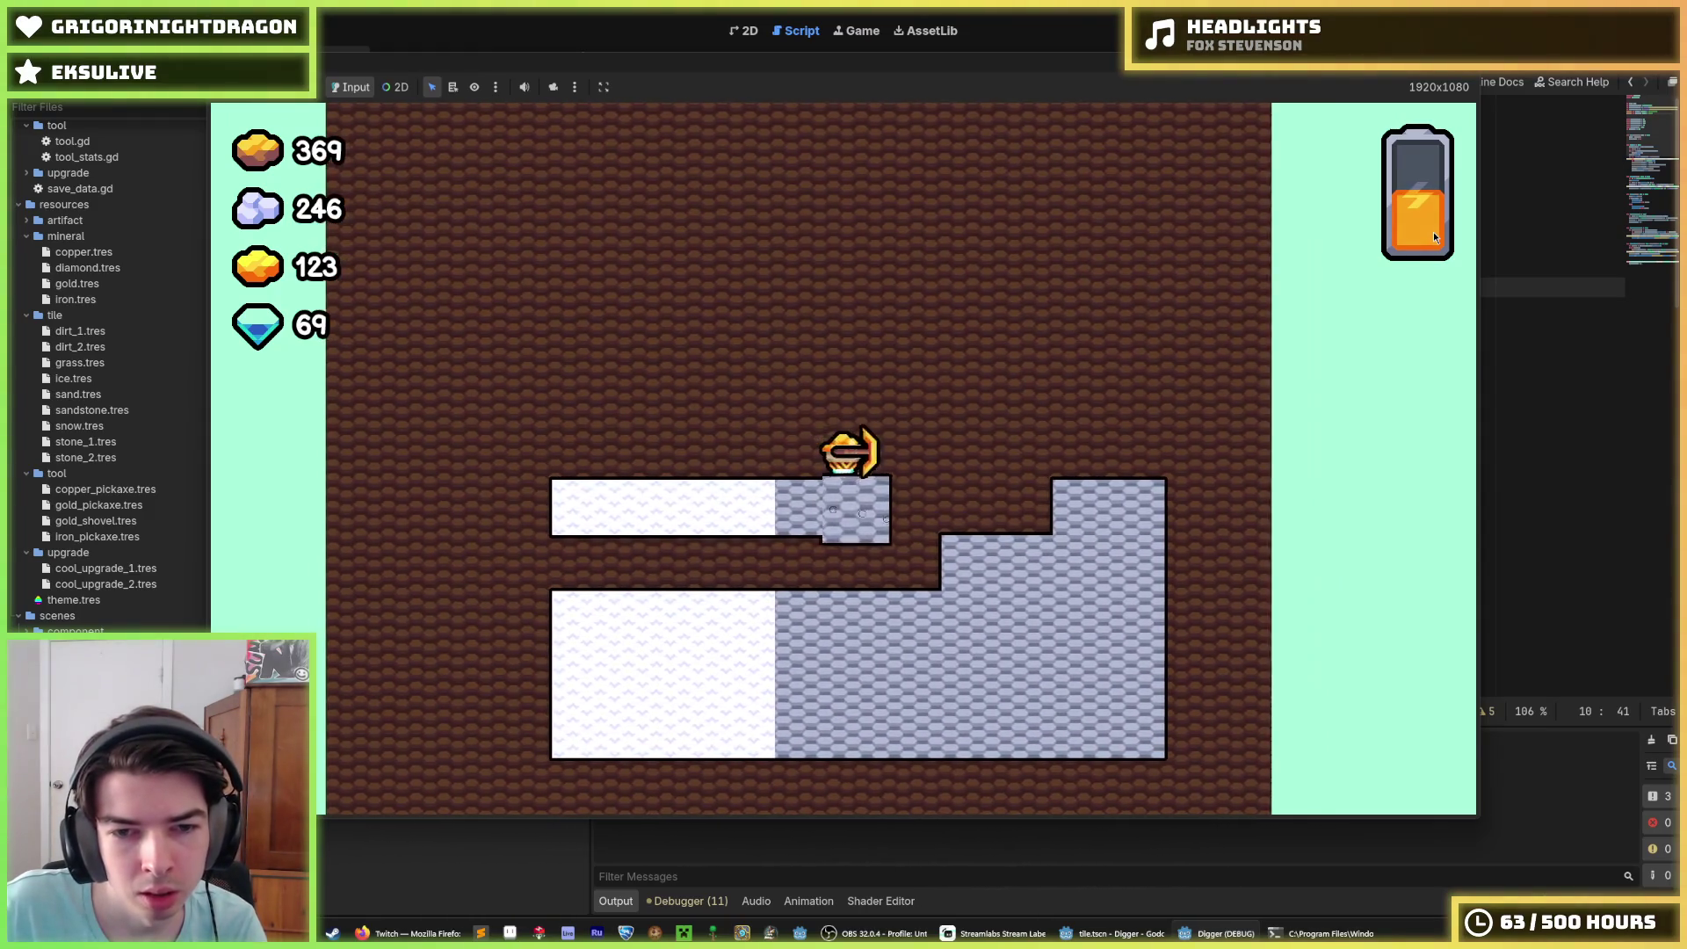
{"action": "key", "text": "Left"}
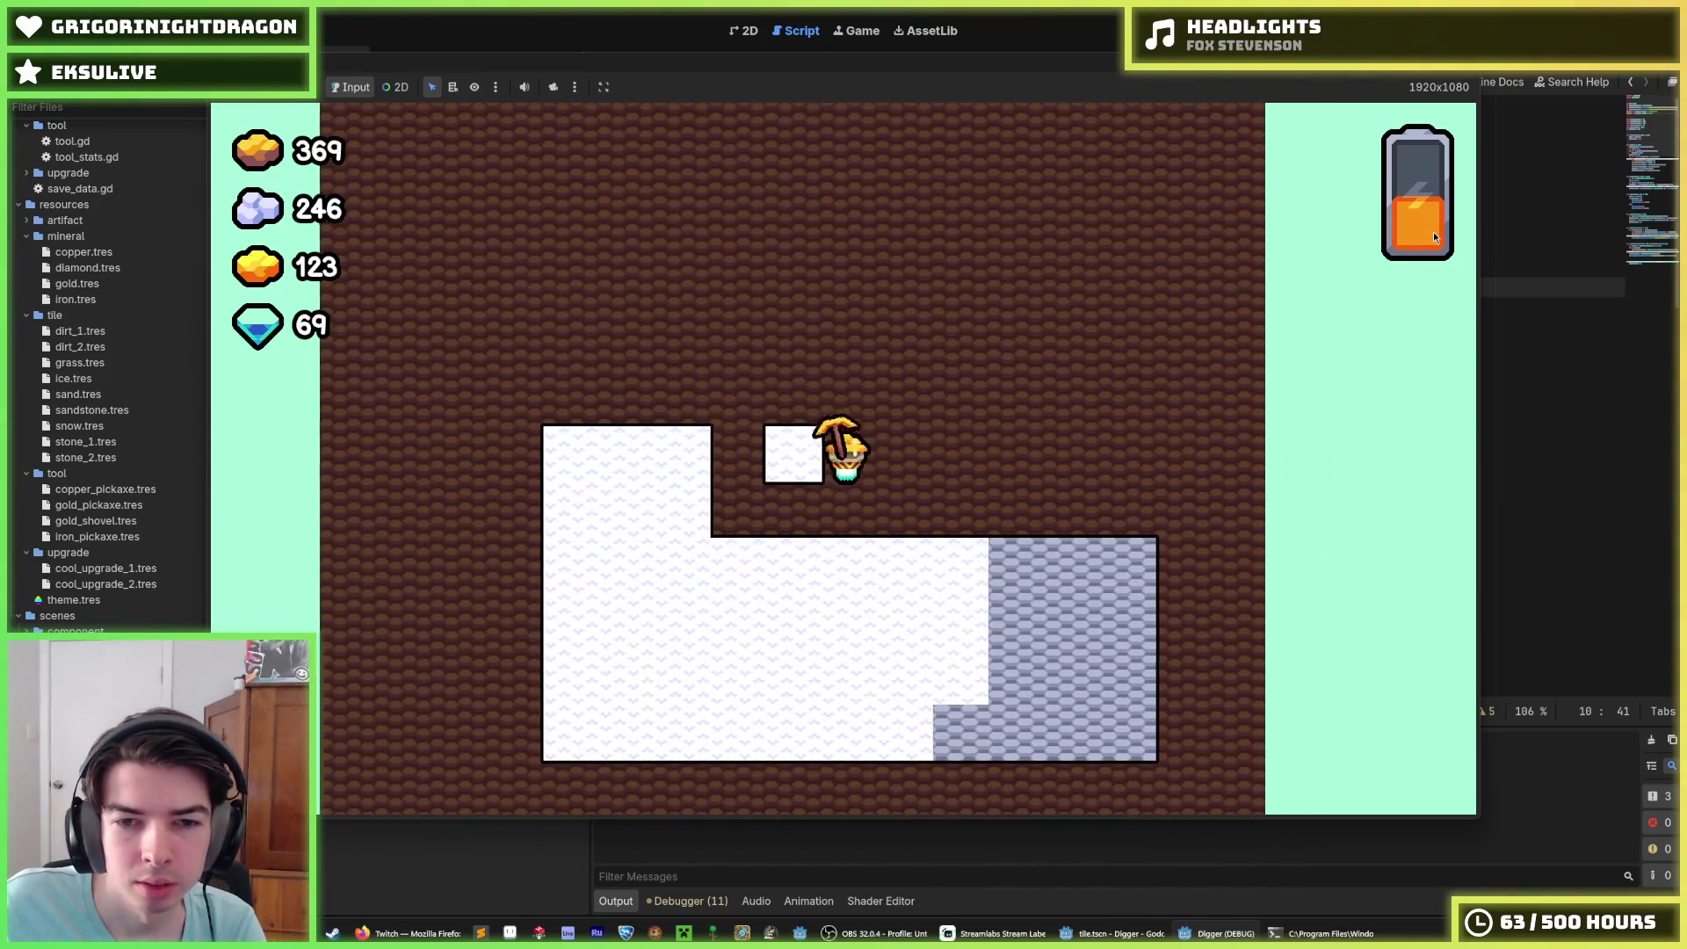
{"action": "key", "text": "Right"}
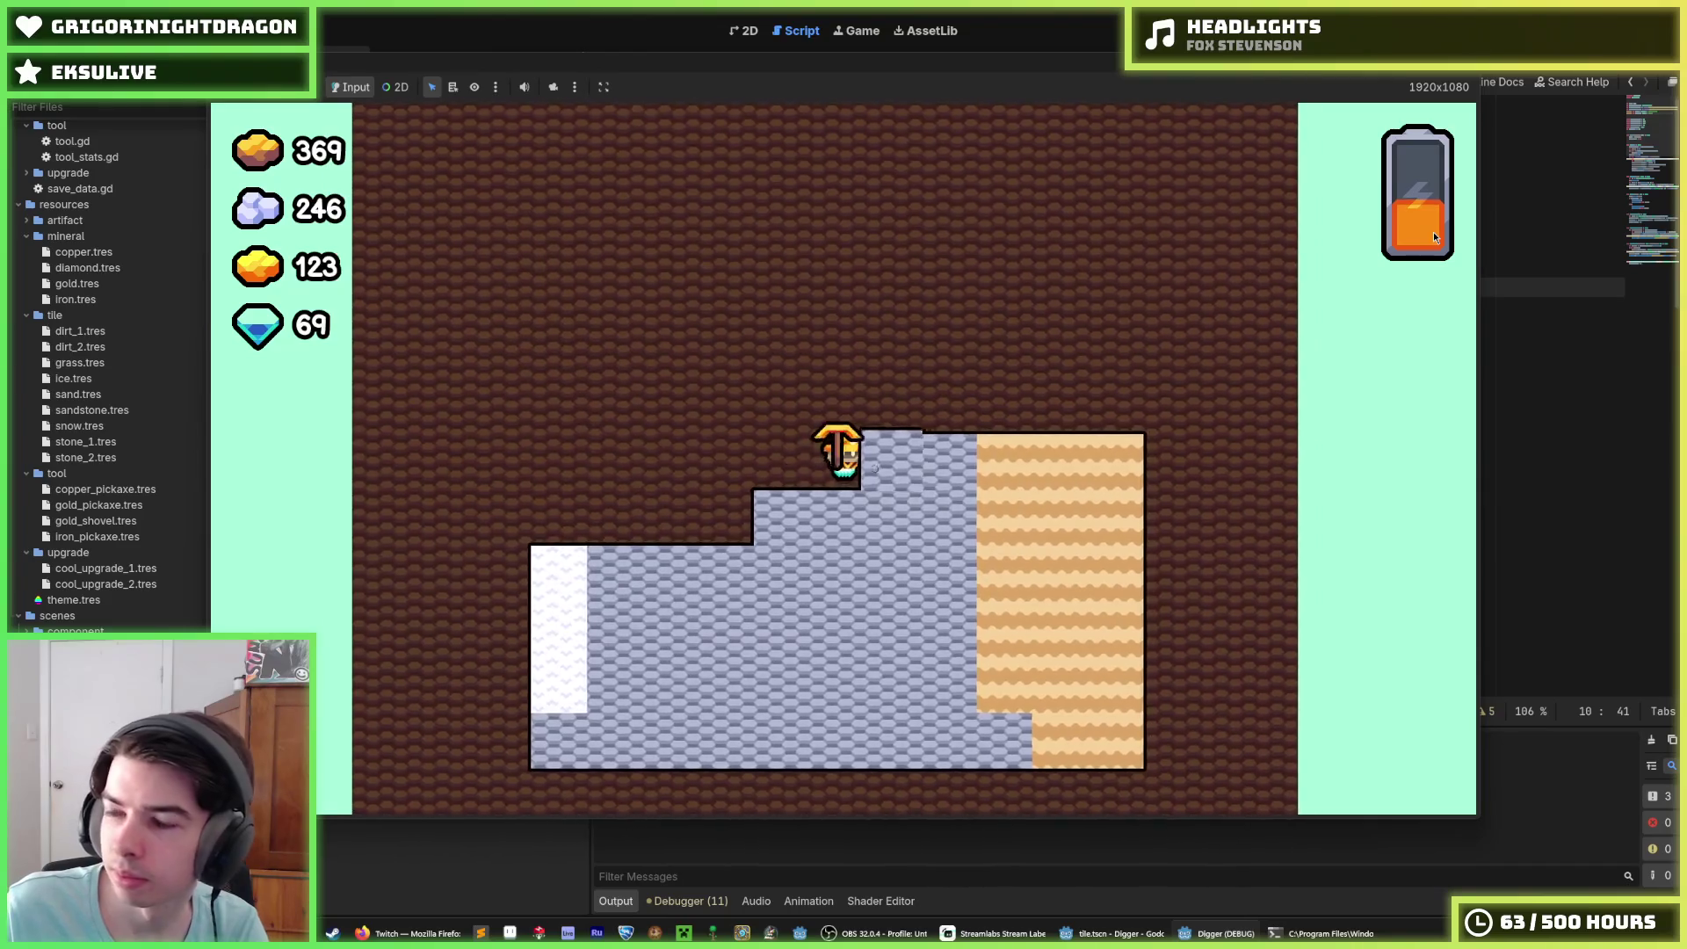
{"action": "key", "text": "Right"}
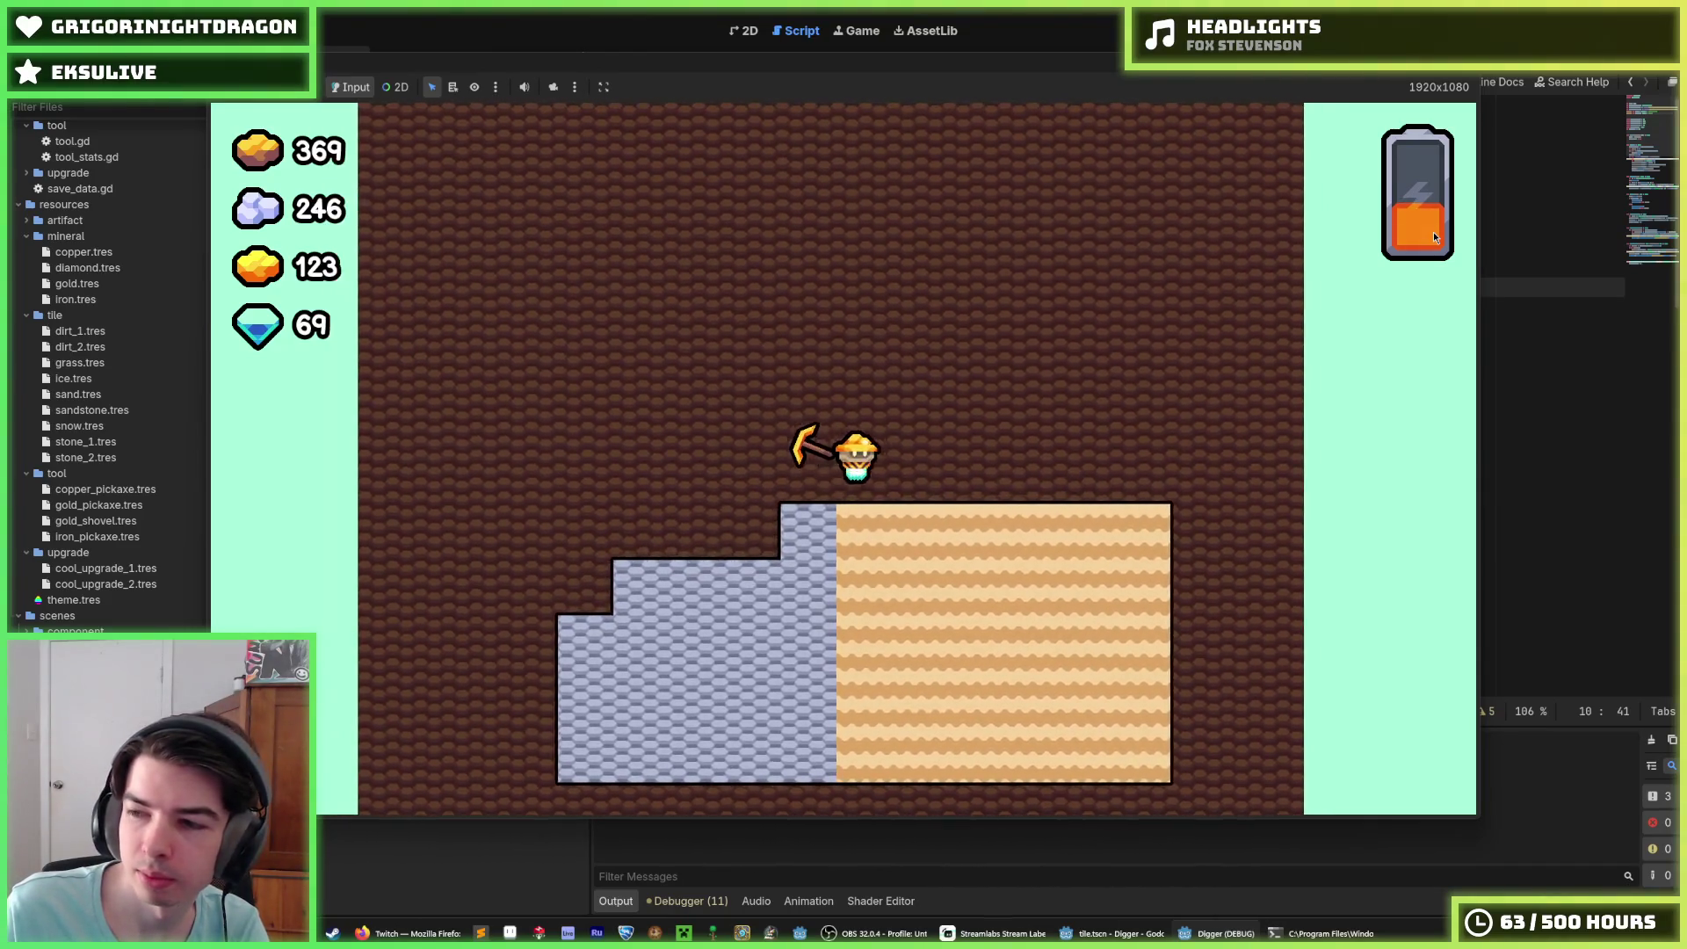
{"action": "key", "text": "Right"}
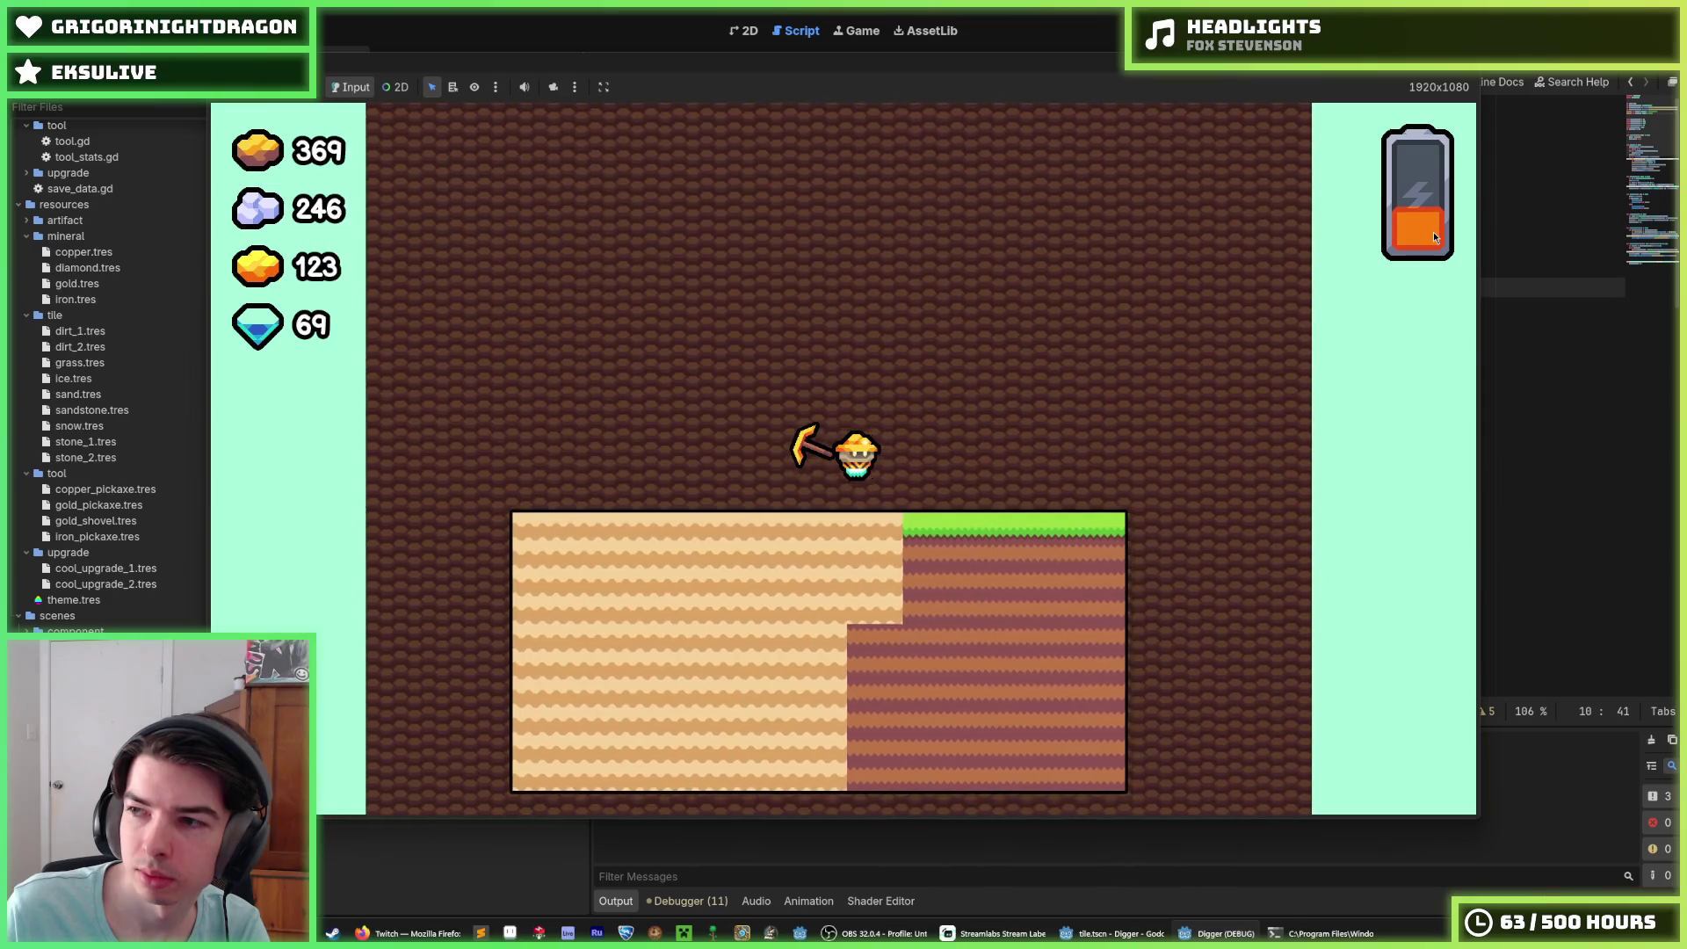
{"action": "key", "text": "Right"}
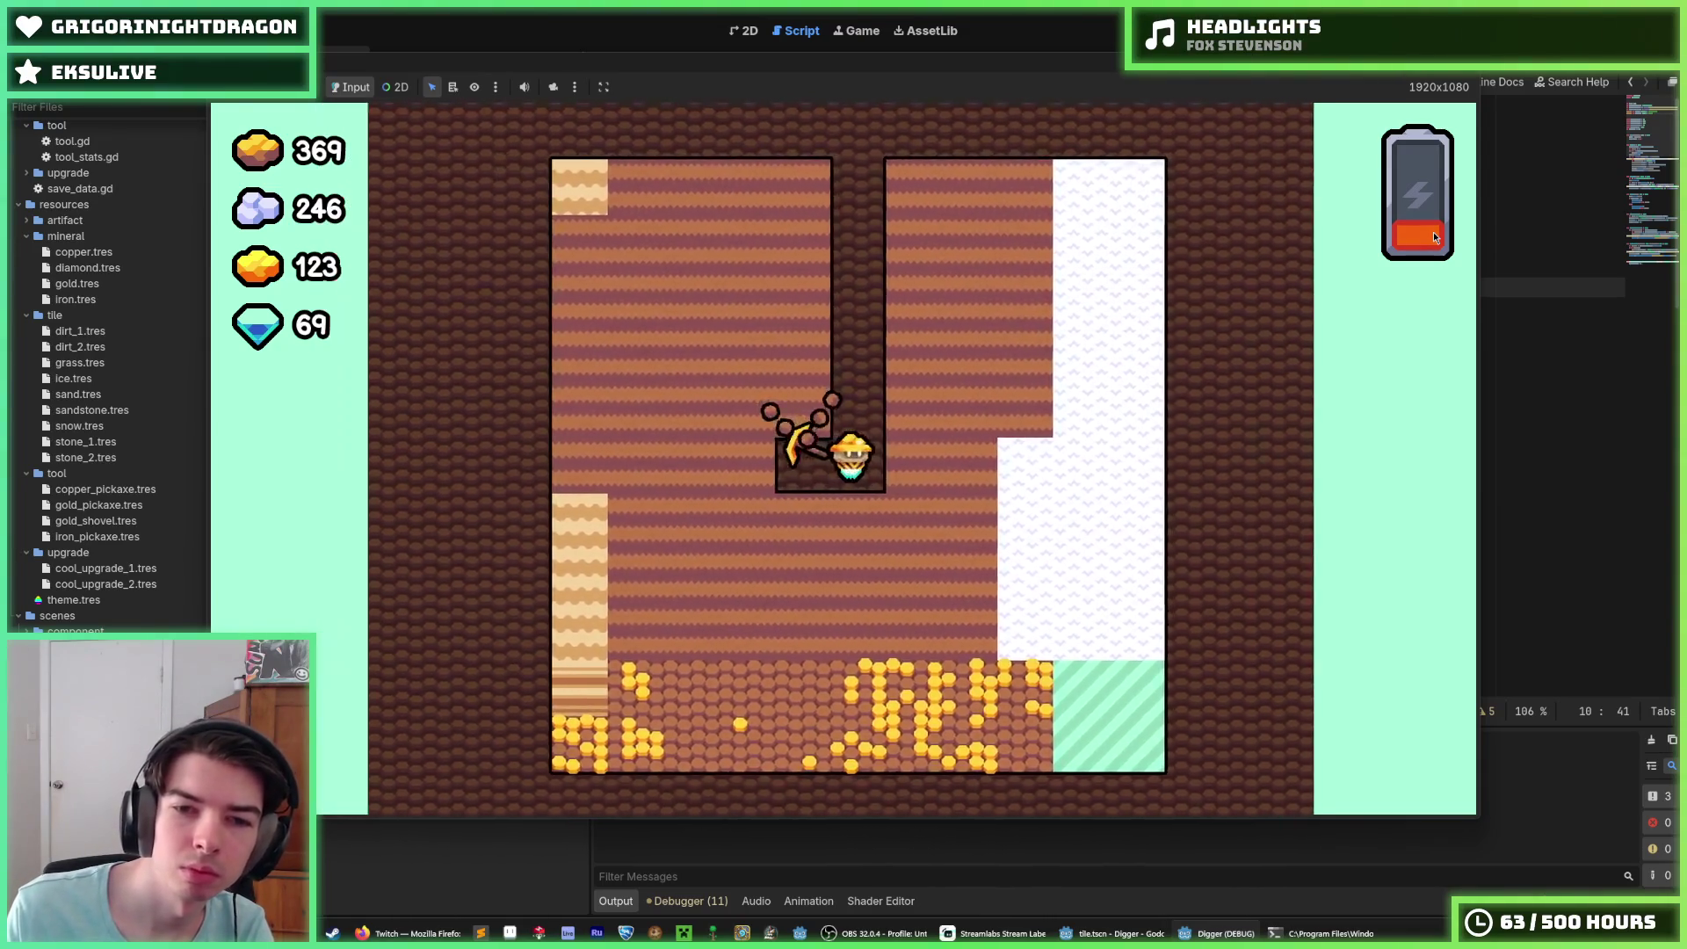
{"action": "key", "text": "Up"}
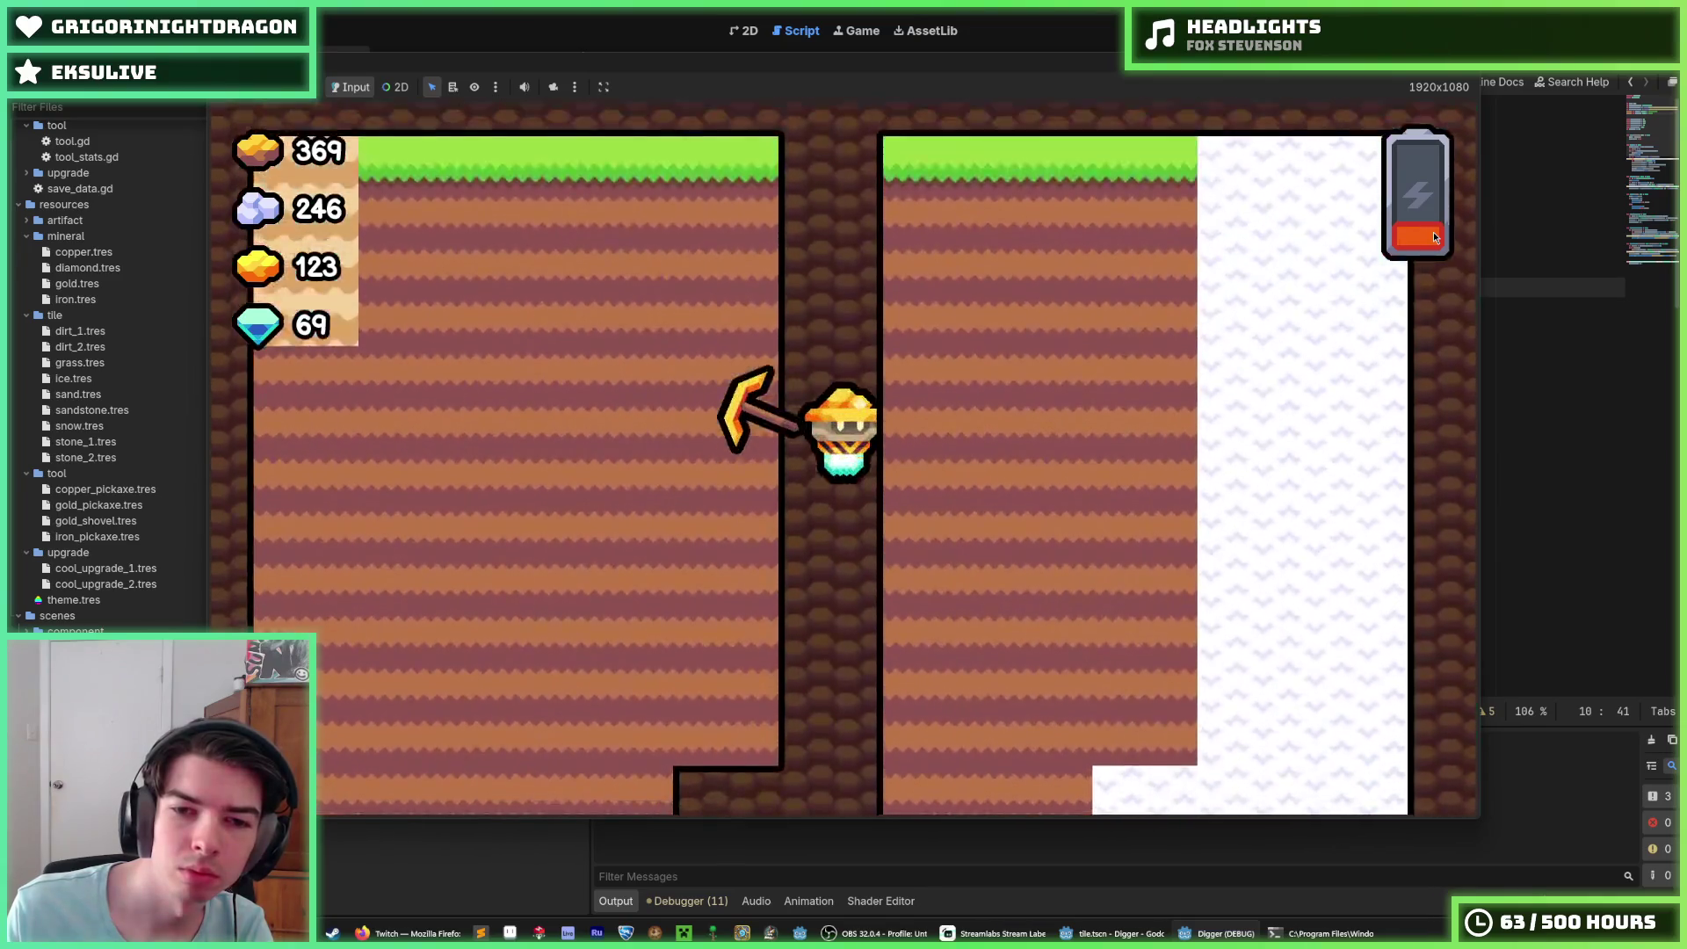
{"action": "key", "text": "Up"}
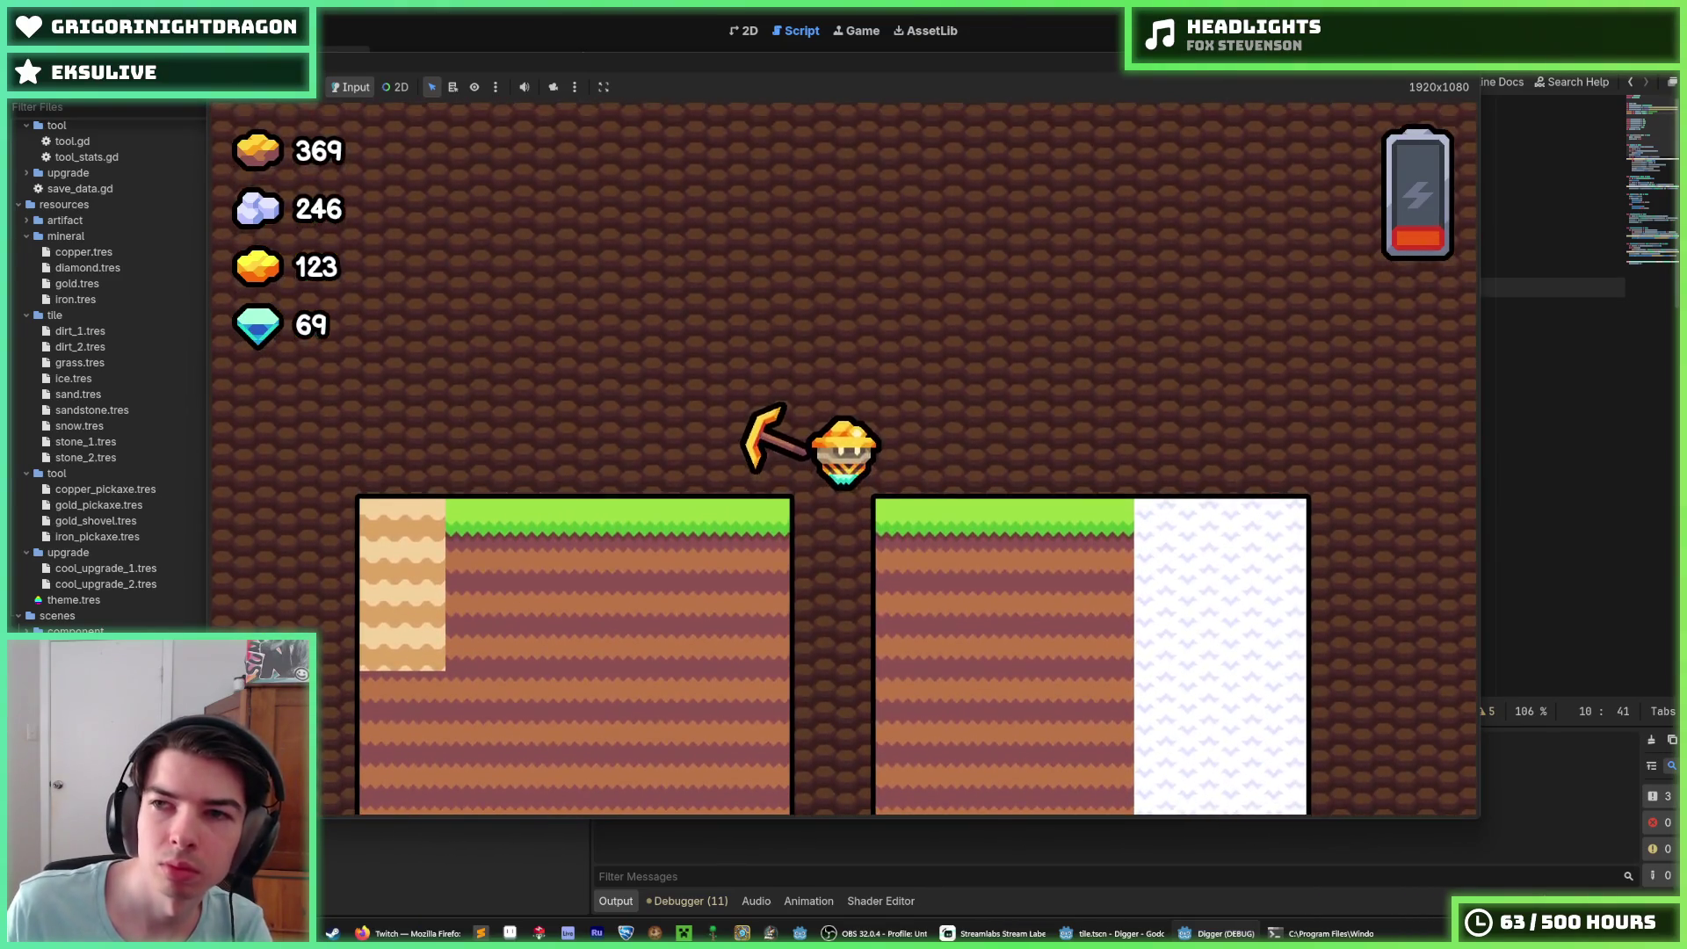
Step: Stop the game, relaunch it with F5, stop it again and return to tile.gd line 4
{"action": "key", "text": "F8"}
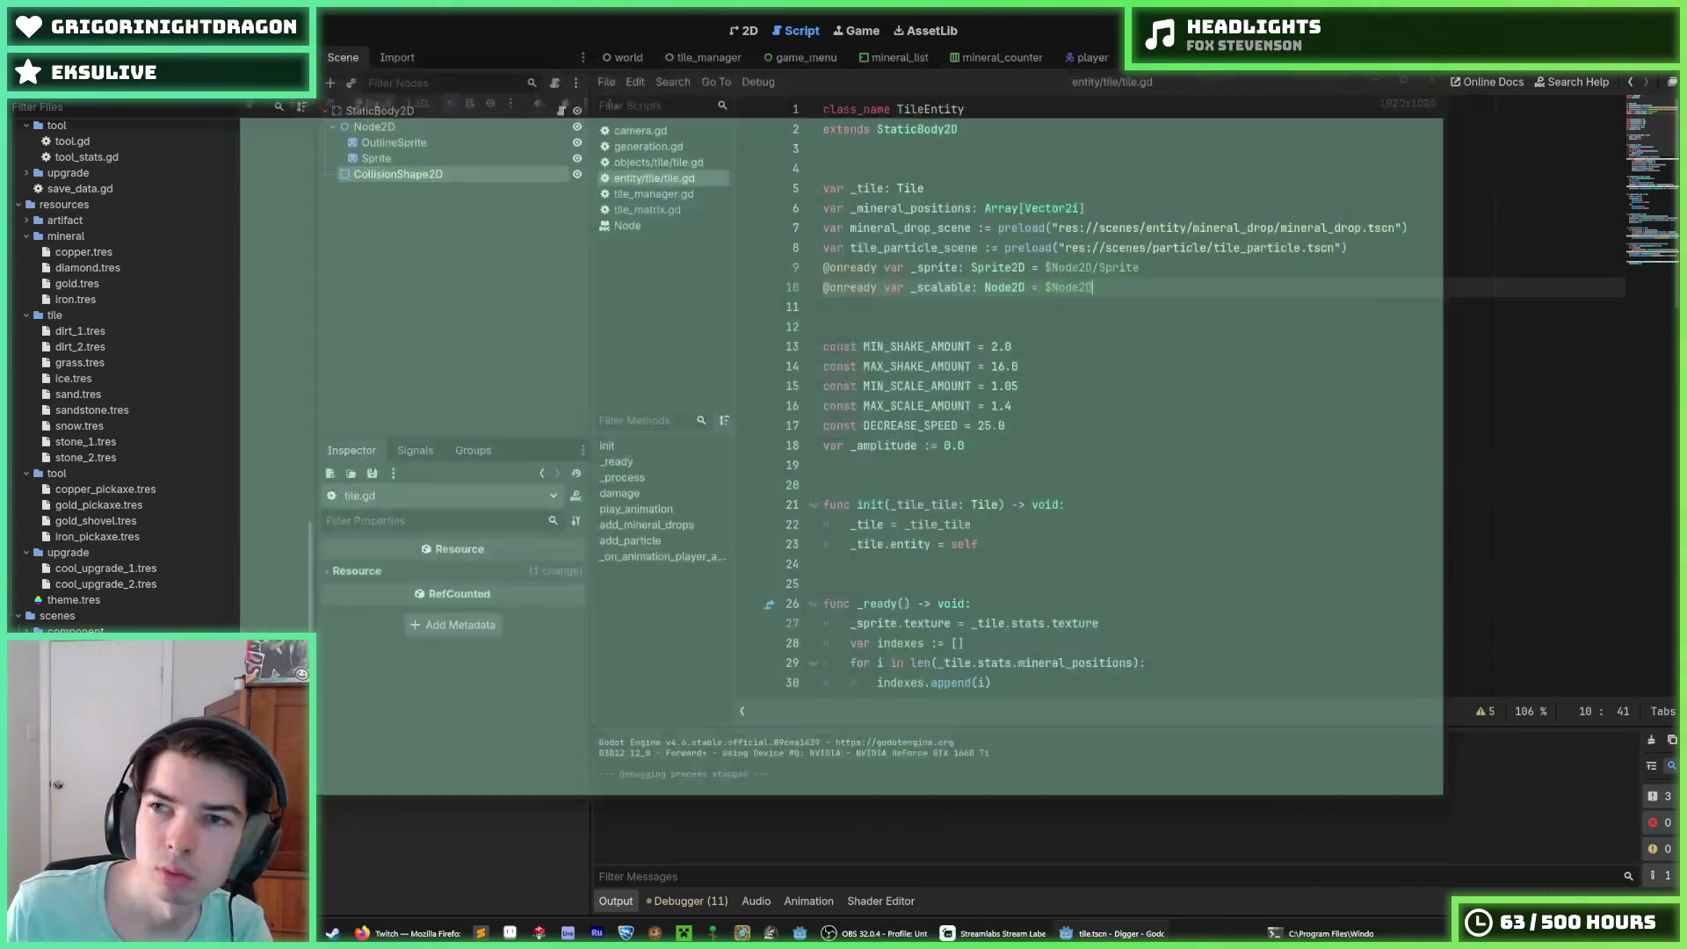
{"action": "key", "text": "F5"}
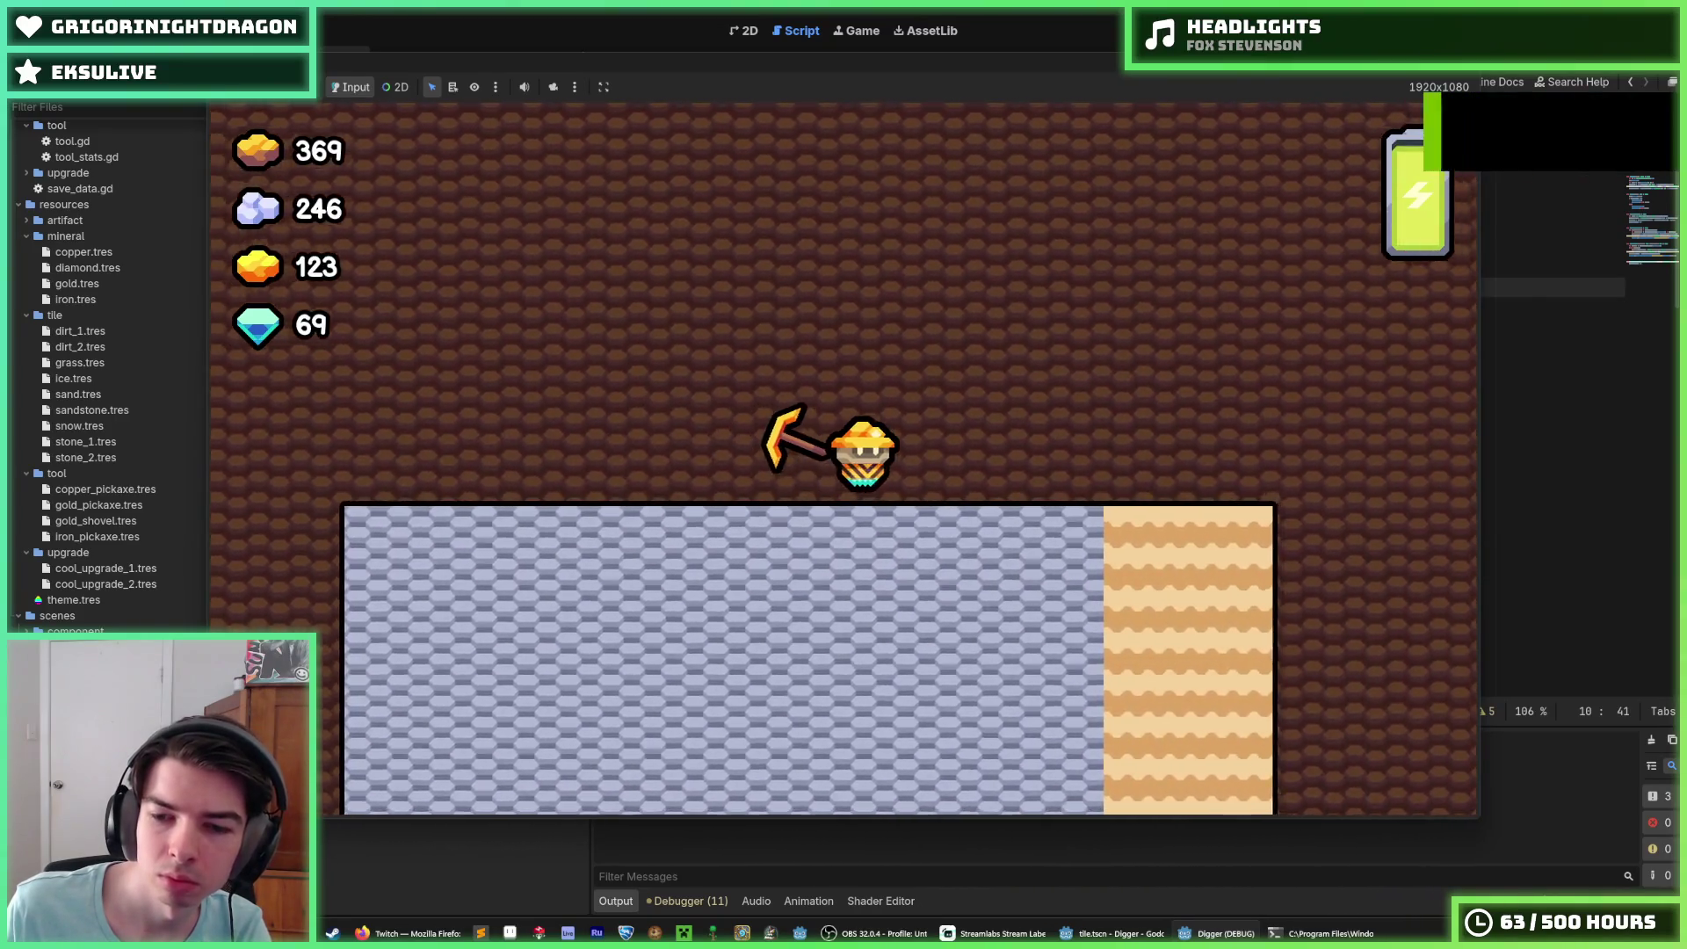
{"action": "key", "text": "F8"}
{"action": "left_click", "coordinate": [1228, 166]}
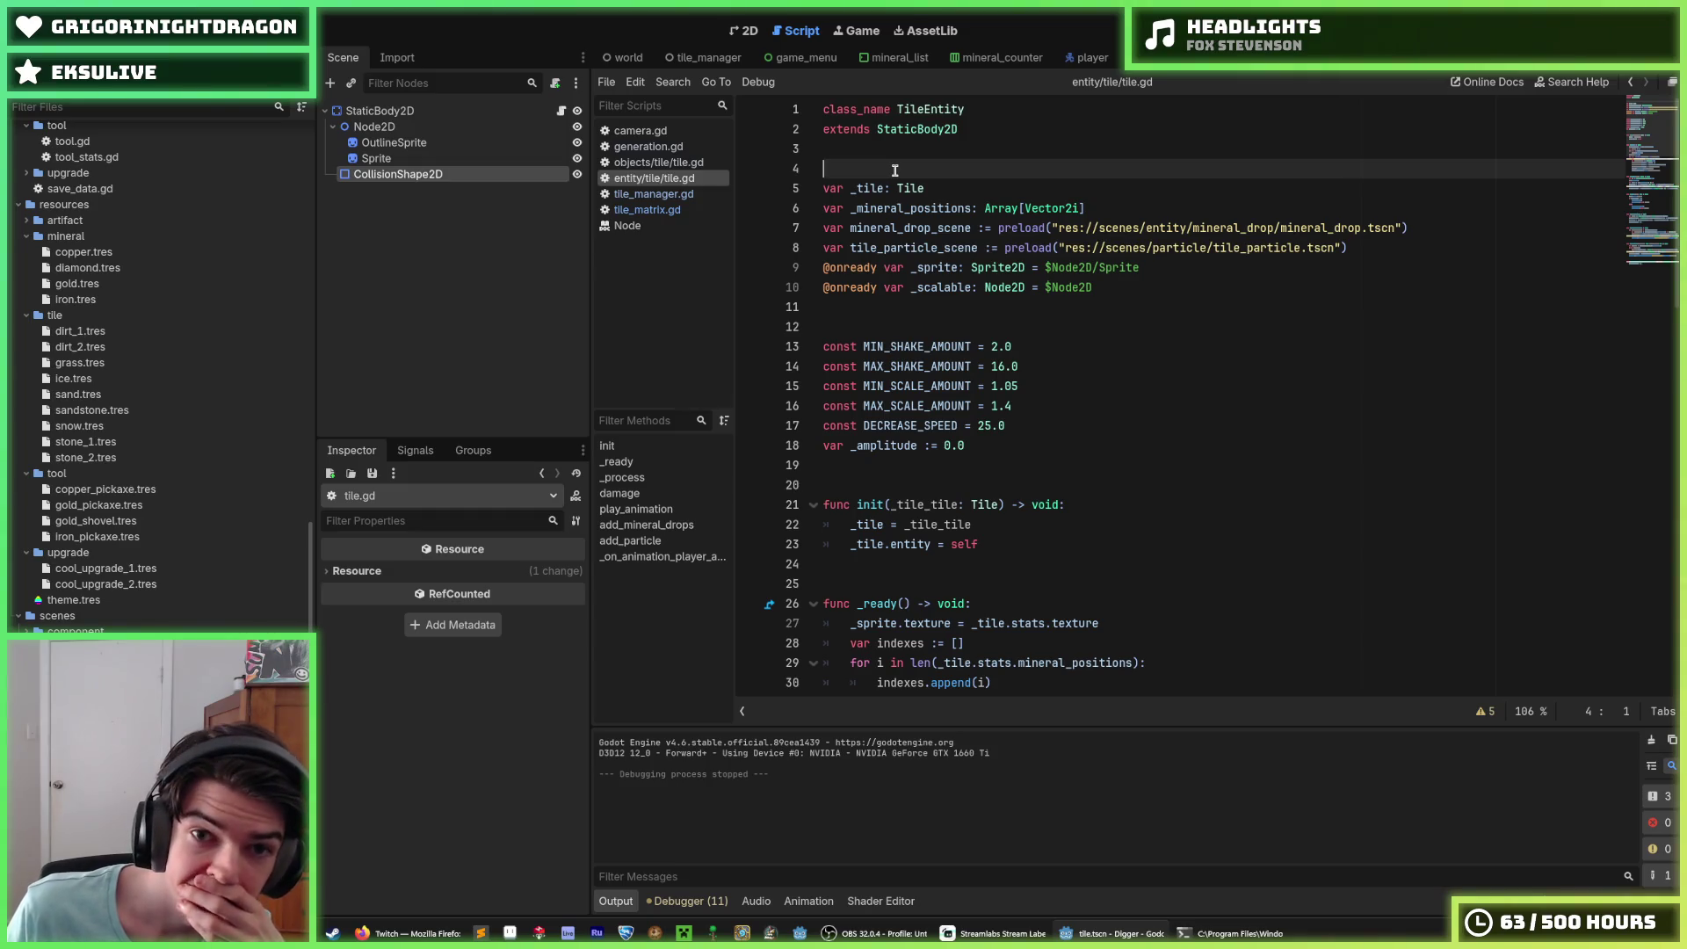
Step: Browse tile.gd and the other open scripts, then open the tile_manager scene and tile_manager.gd
{"action": "left_click", "coordinate": [880, 151]}
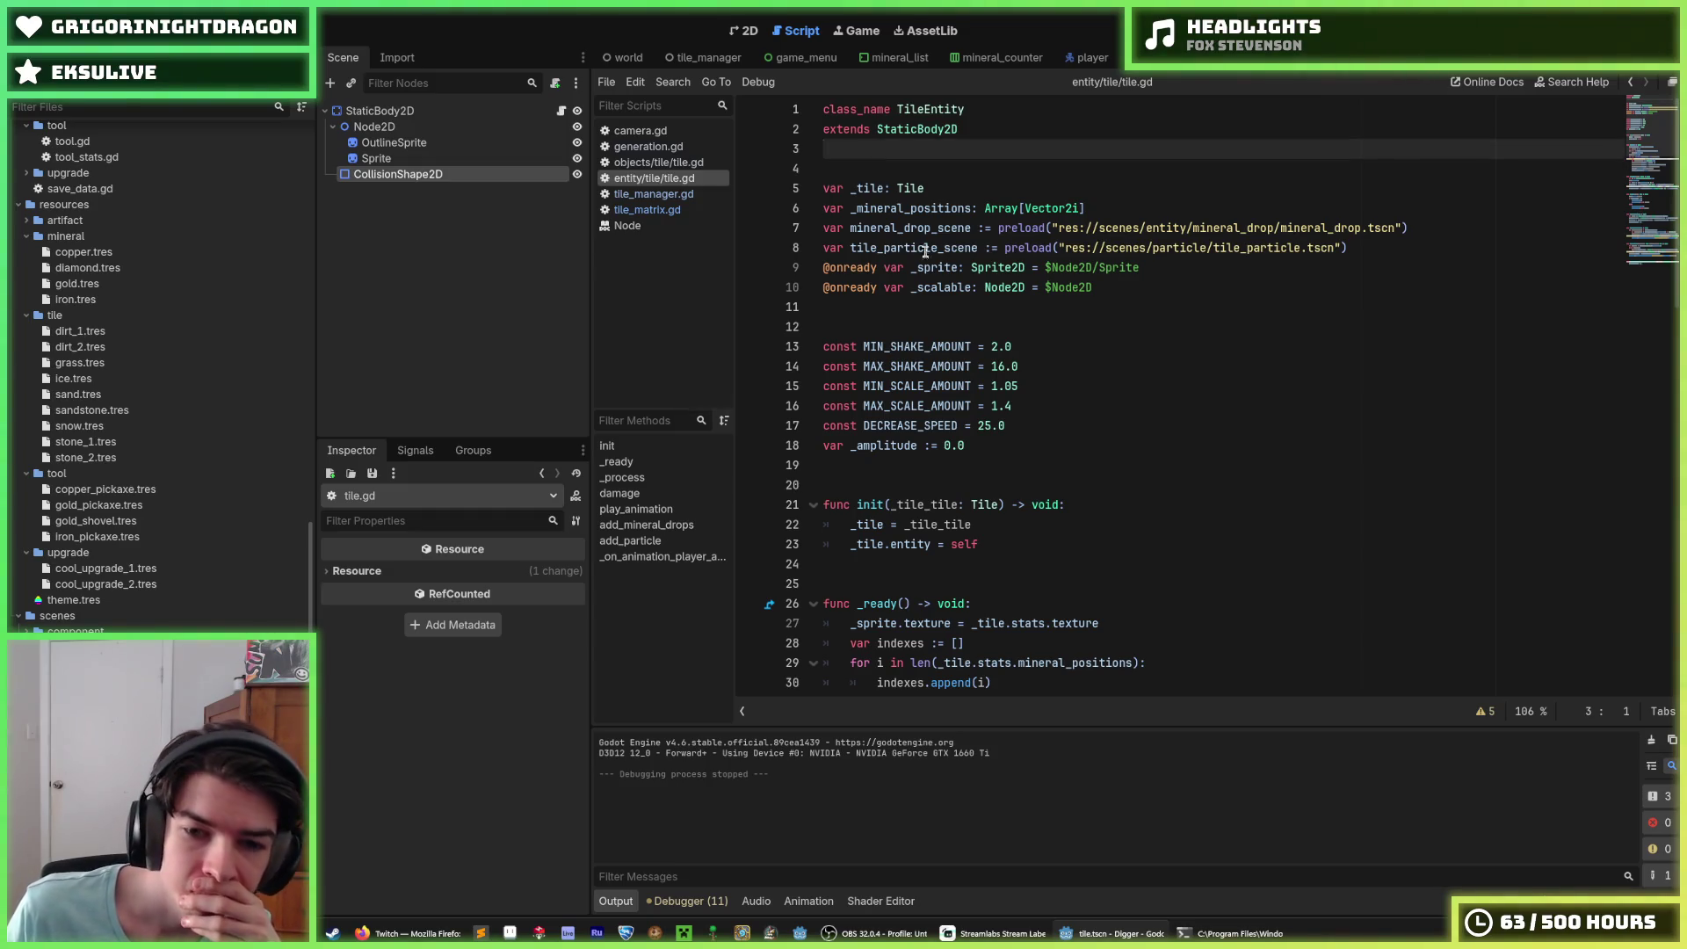
{"action": "scroll", "coordinate": [925, 252], "scroll_direction": "down", "scroll_amount": 12}
{"action": "scroll", "coordinate": [945, 257], "scroll_direction": "up", "scroll_amount": 8}
{"action": "left_click", "coordinate": [870, 234]}
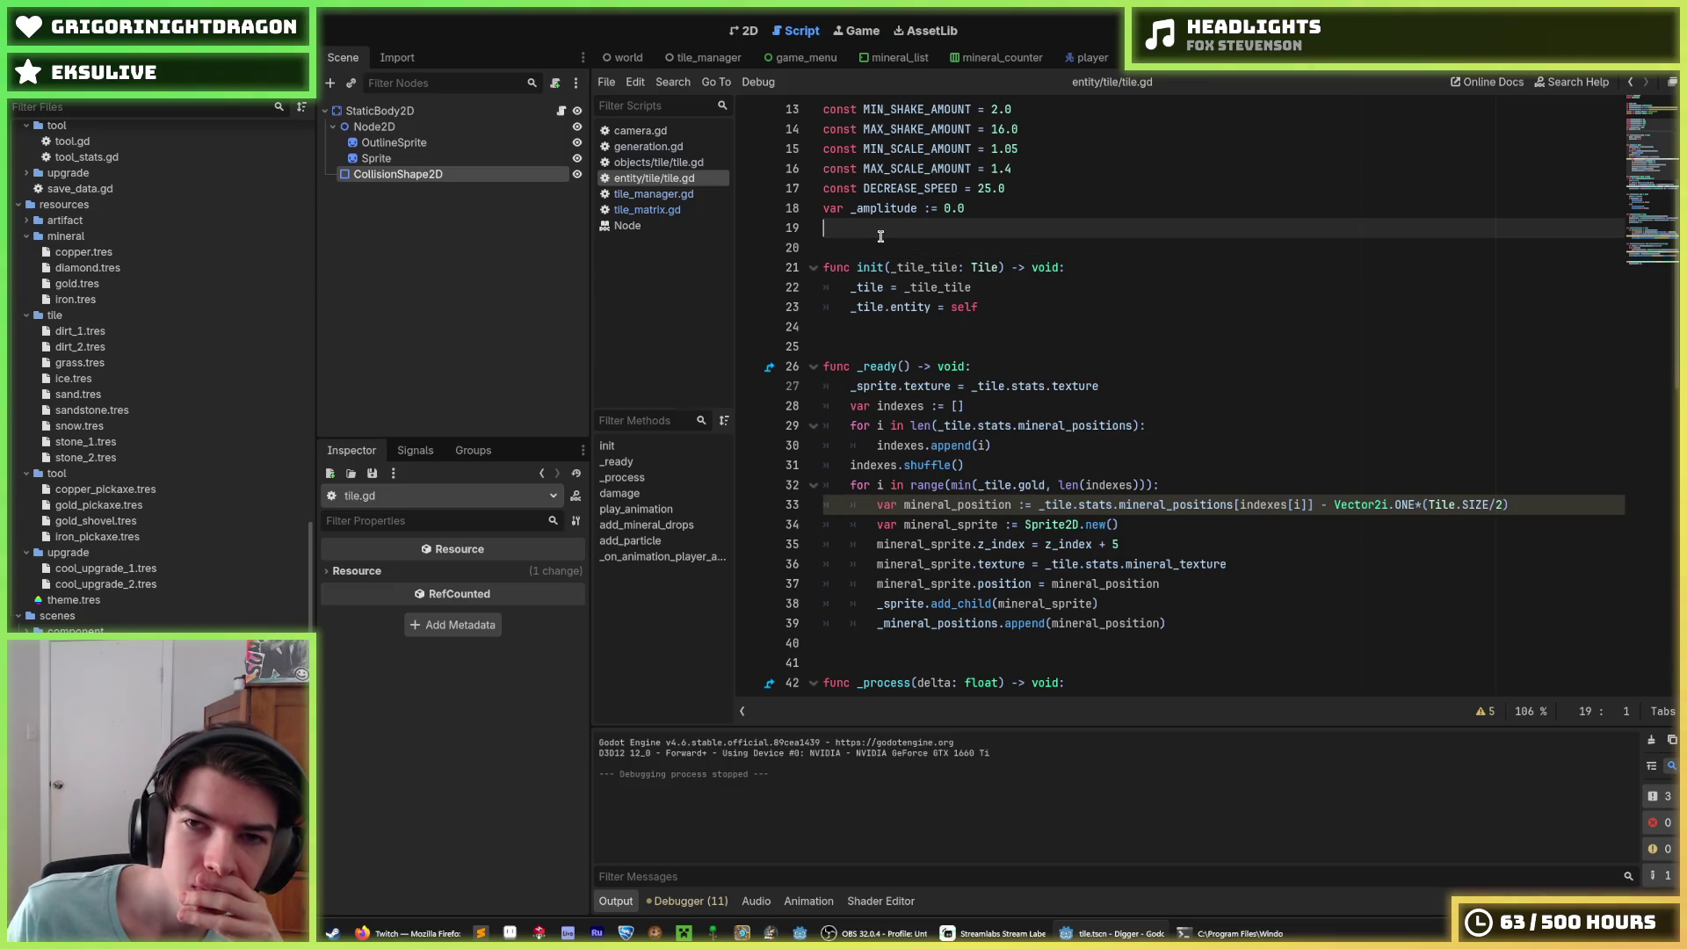
{"action": "key", "text": "ctrl+Tab"}
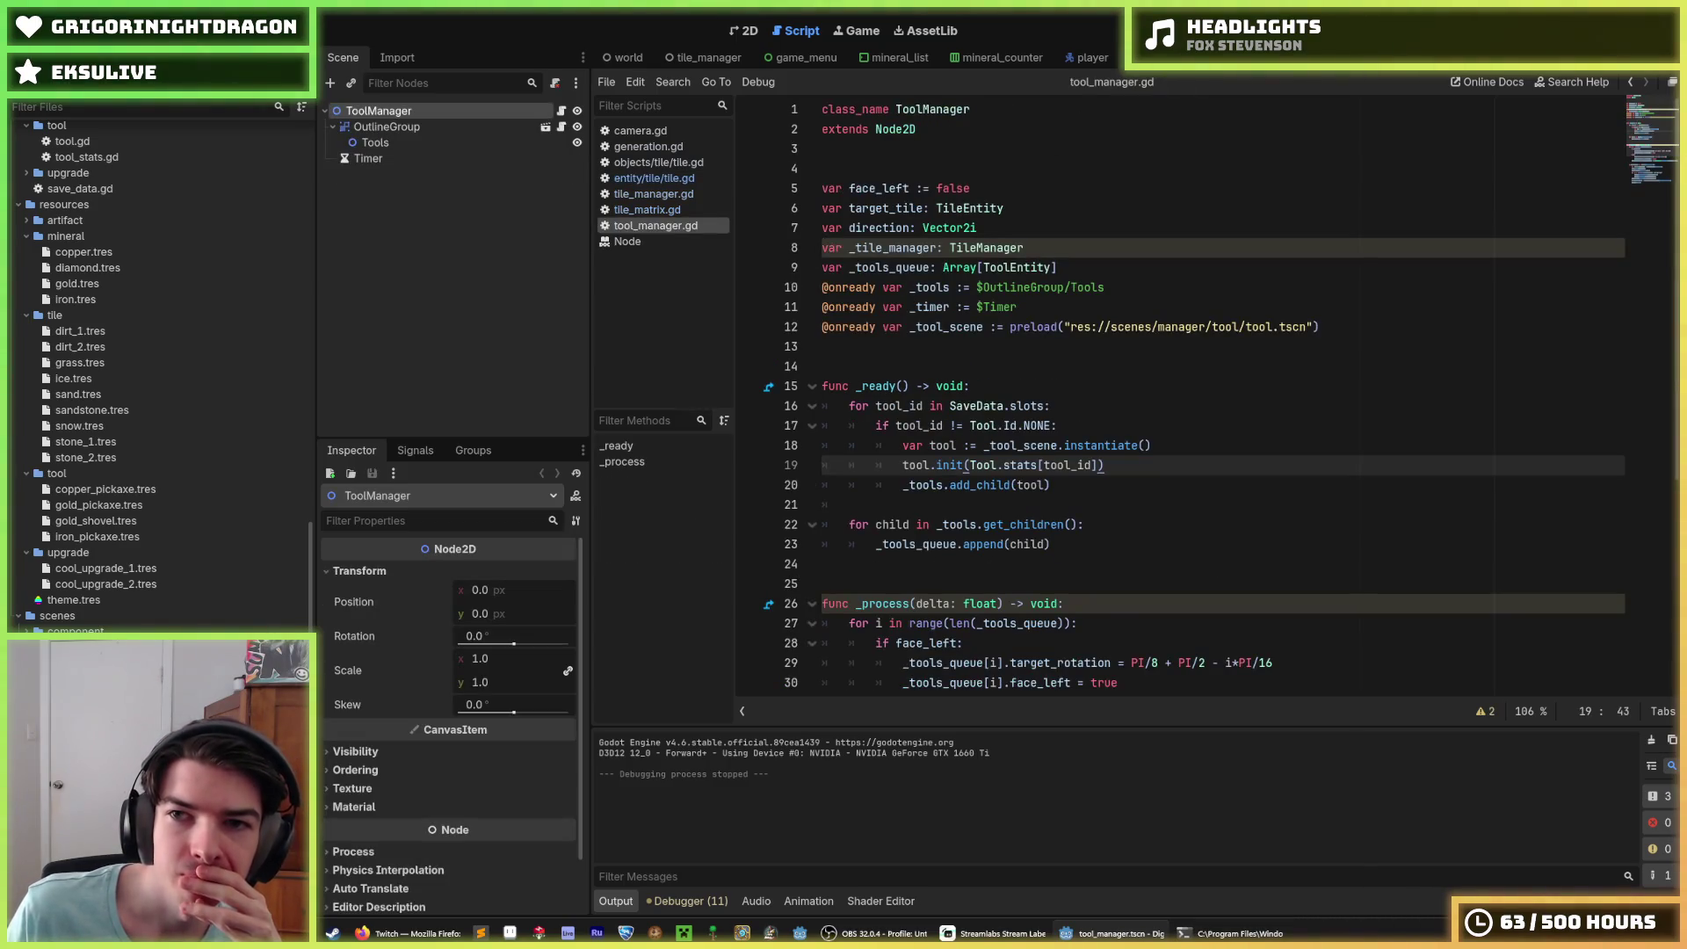
{"action": "key", "text": "ctrl+shift+Tab"}
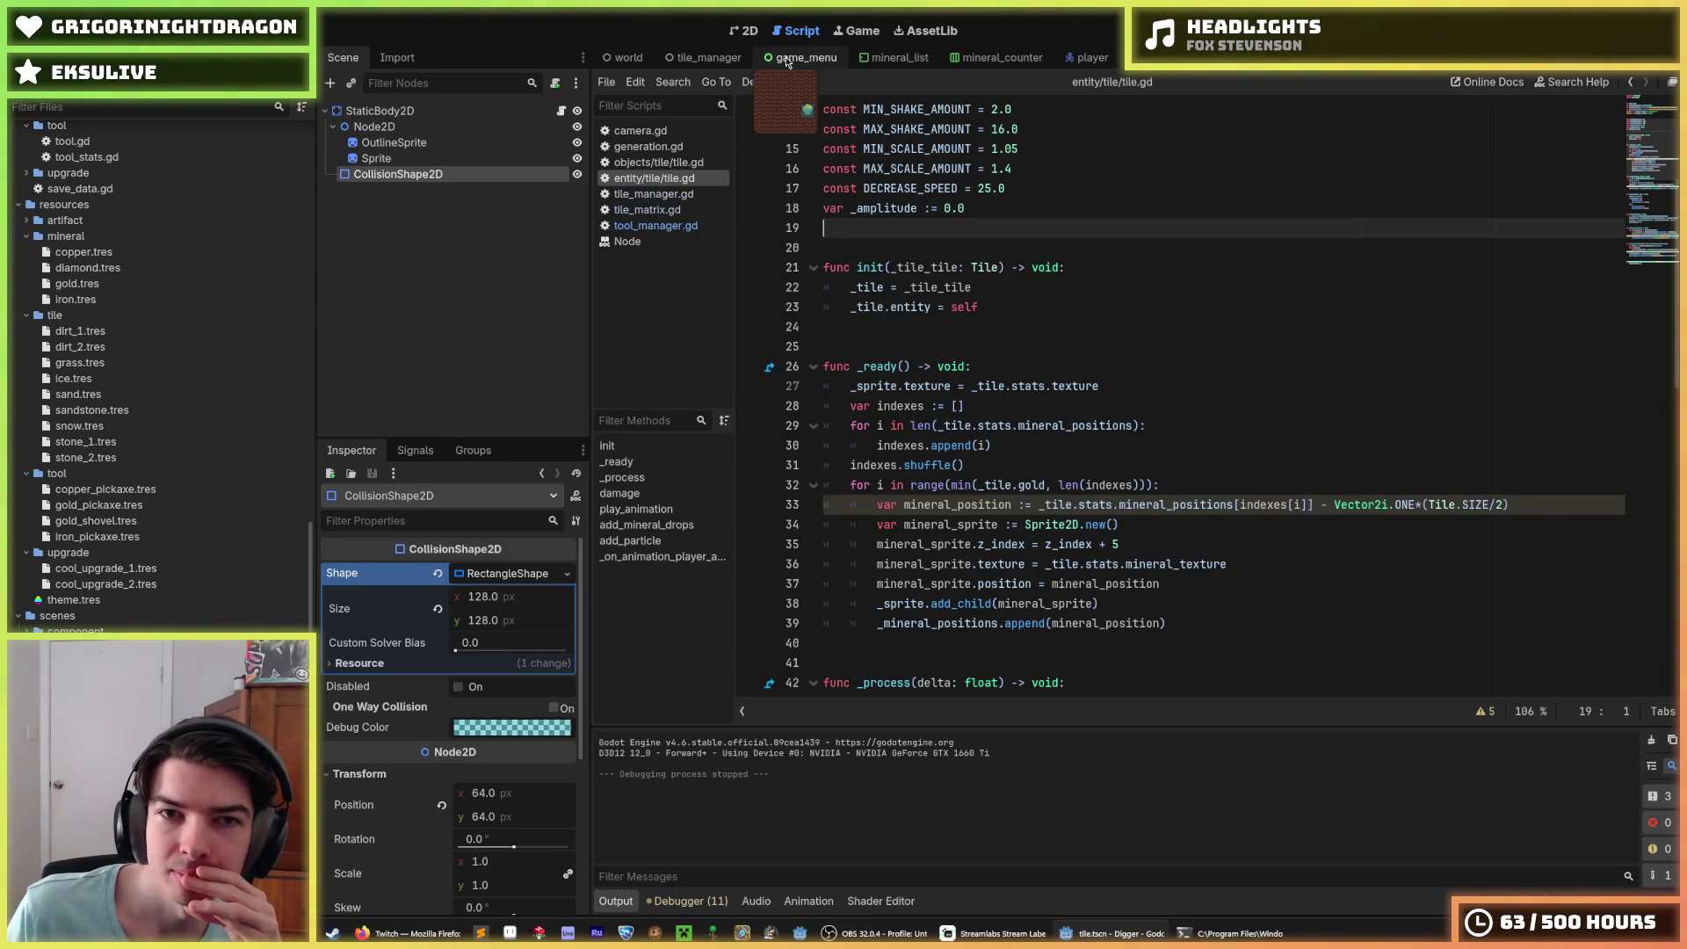
{"action": "left_click", "coordinate": [703, 57]}
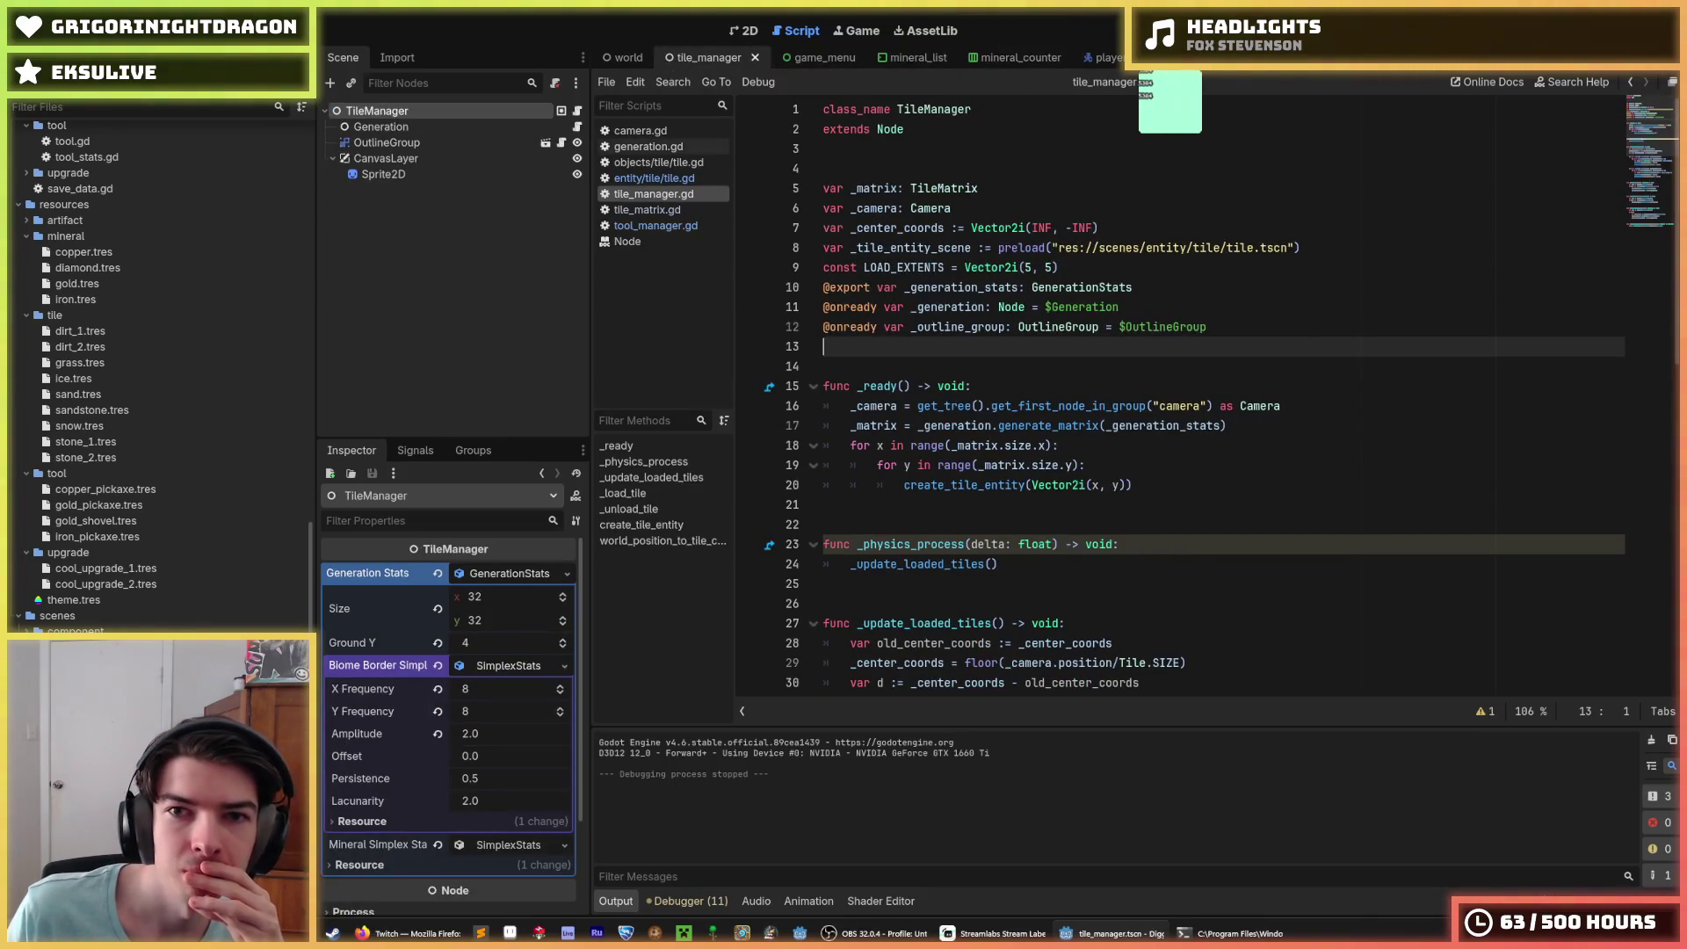
Step: Move LOAD_EXTENTS above the other declarations, change it to Vector2i(16, 9), and run the game
{"action": "left_click", "coordinate": [1022, 267]}
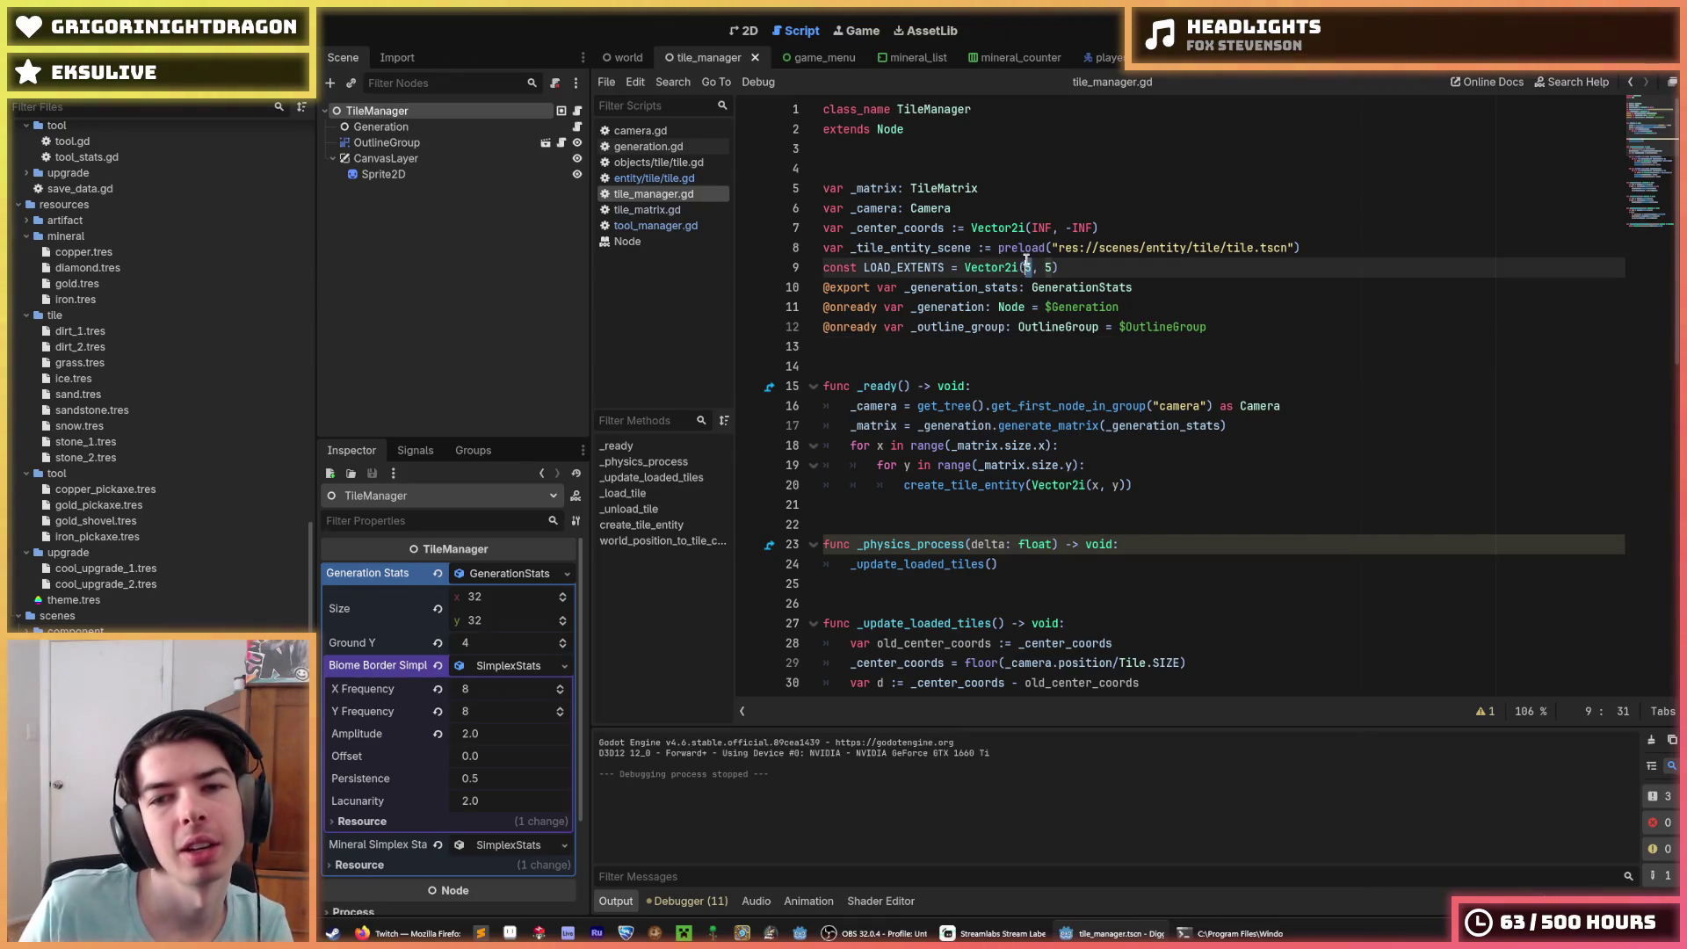
{"action": "key", "text": "alt+Up"}
{"action": "key", "text": "alt+Up"}
{"action": "key", "text": "alt+Up"}
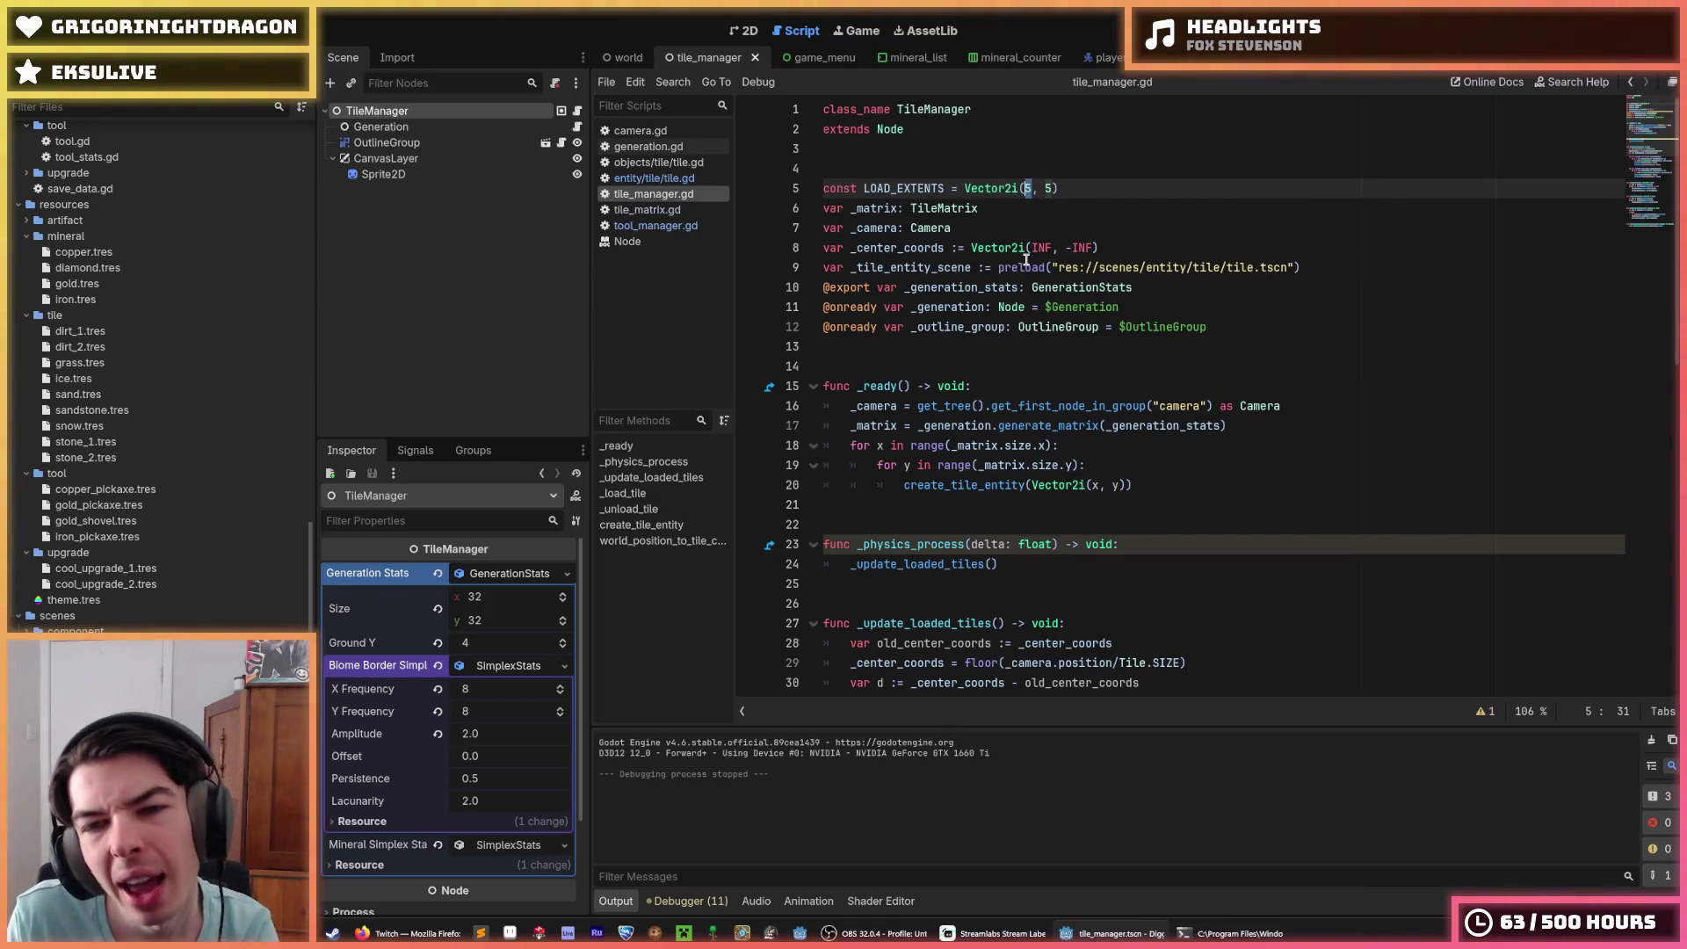
{"action": "key", "text": "Return"}
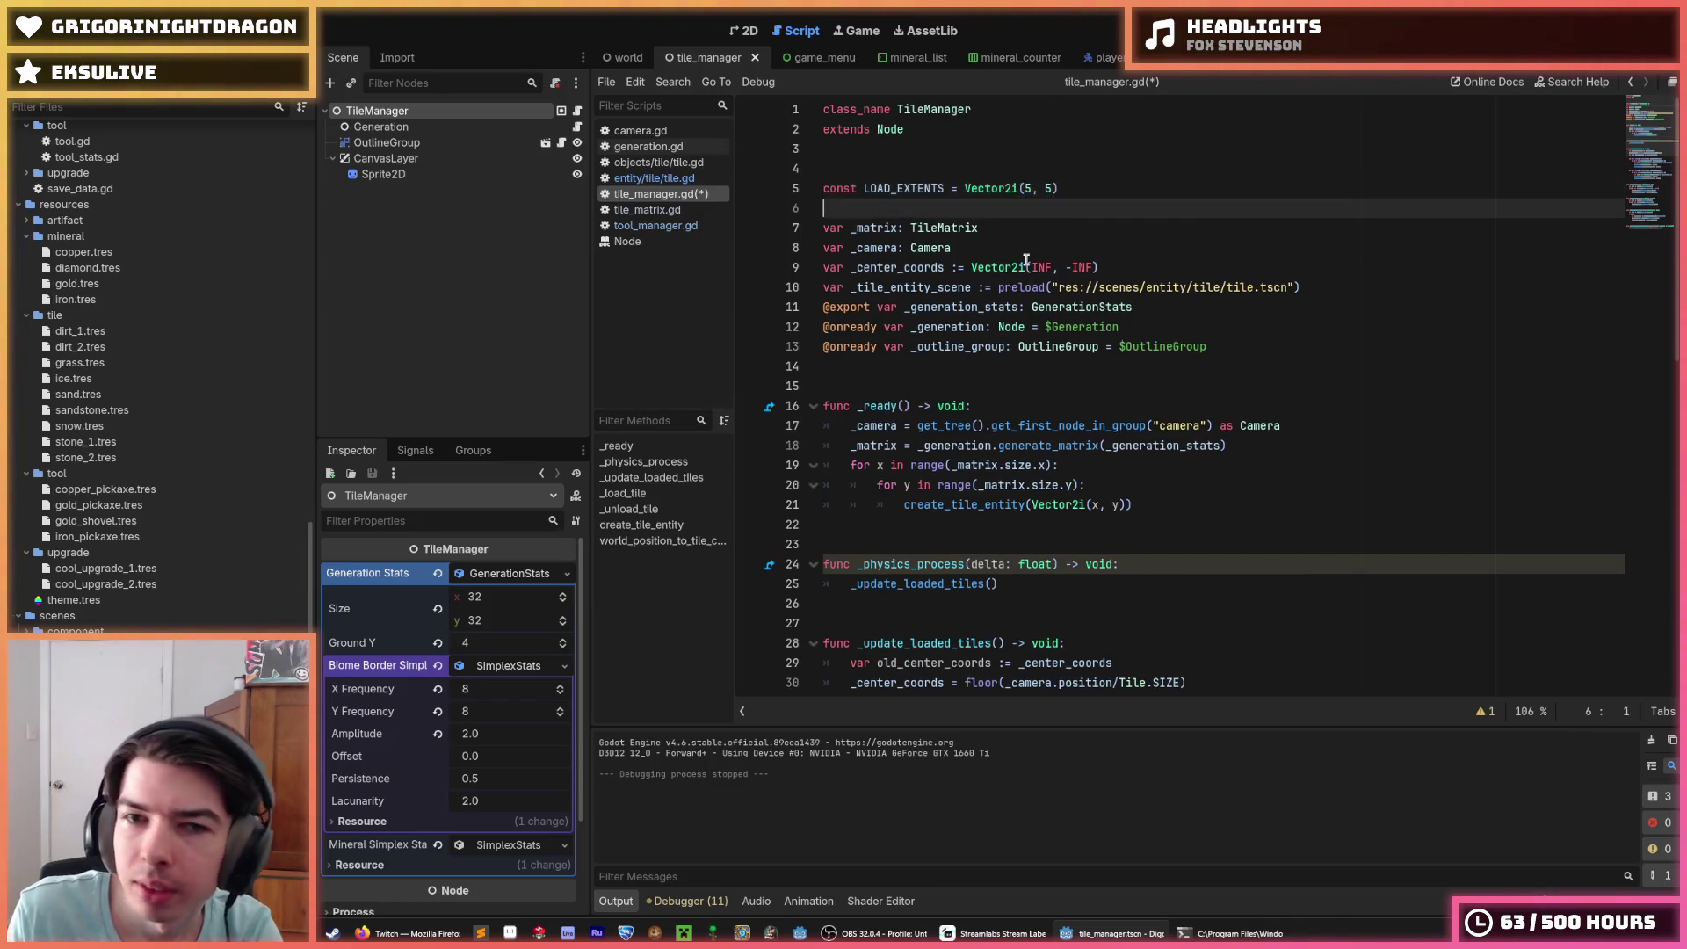
{"action": "key", "text": "BackSpace"}
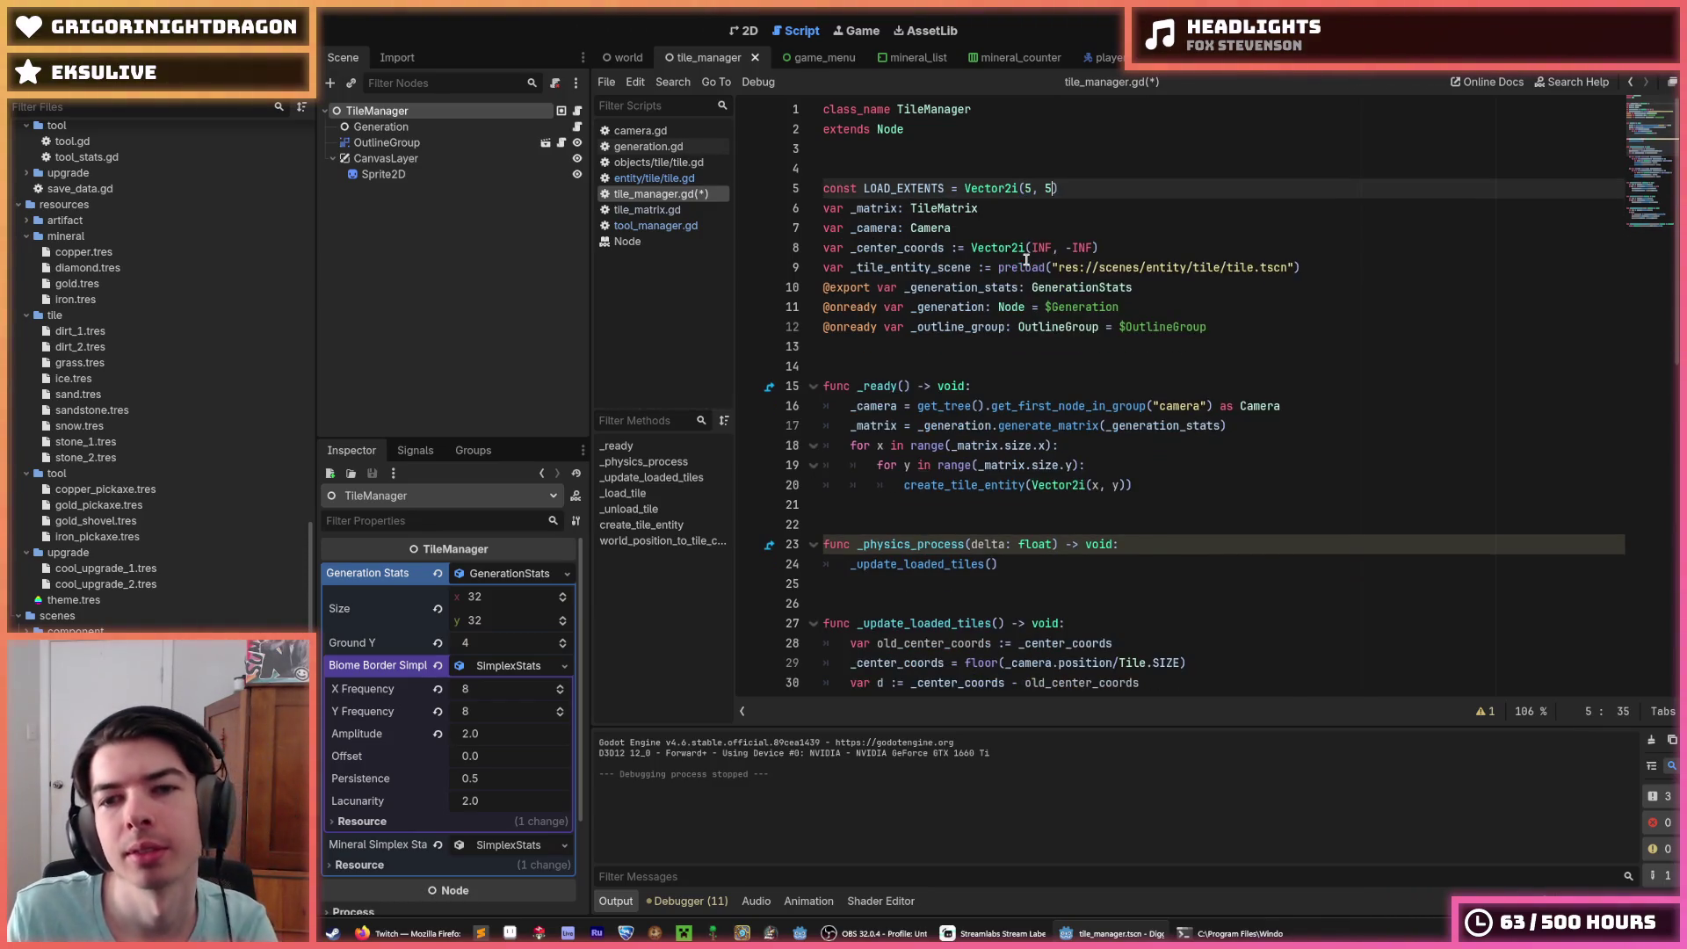
{"action": "key", "text": "BackSpace"}
{"action": "type", "text": "10"}
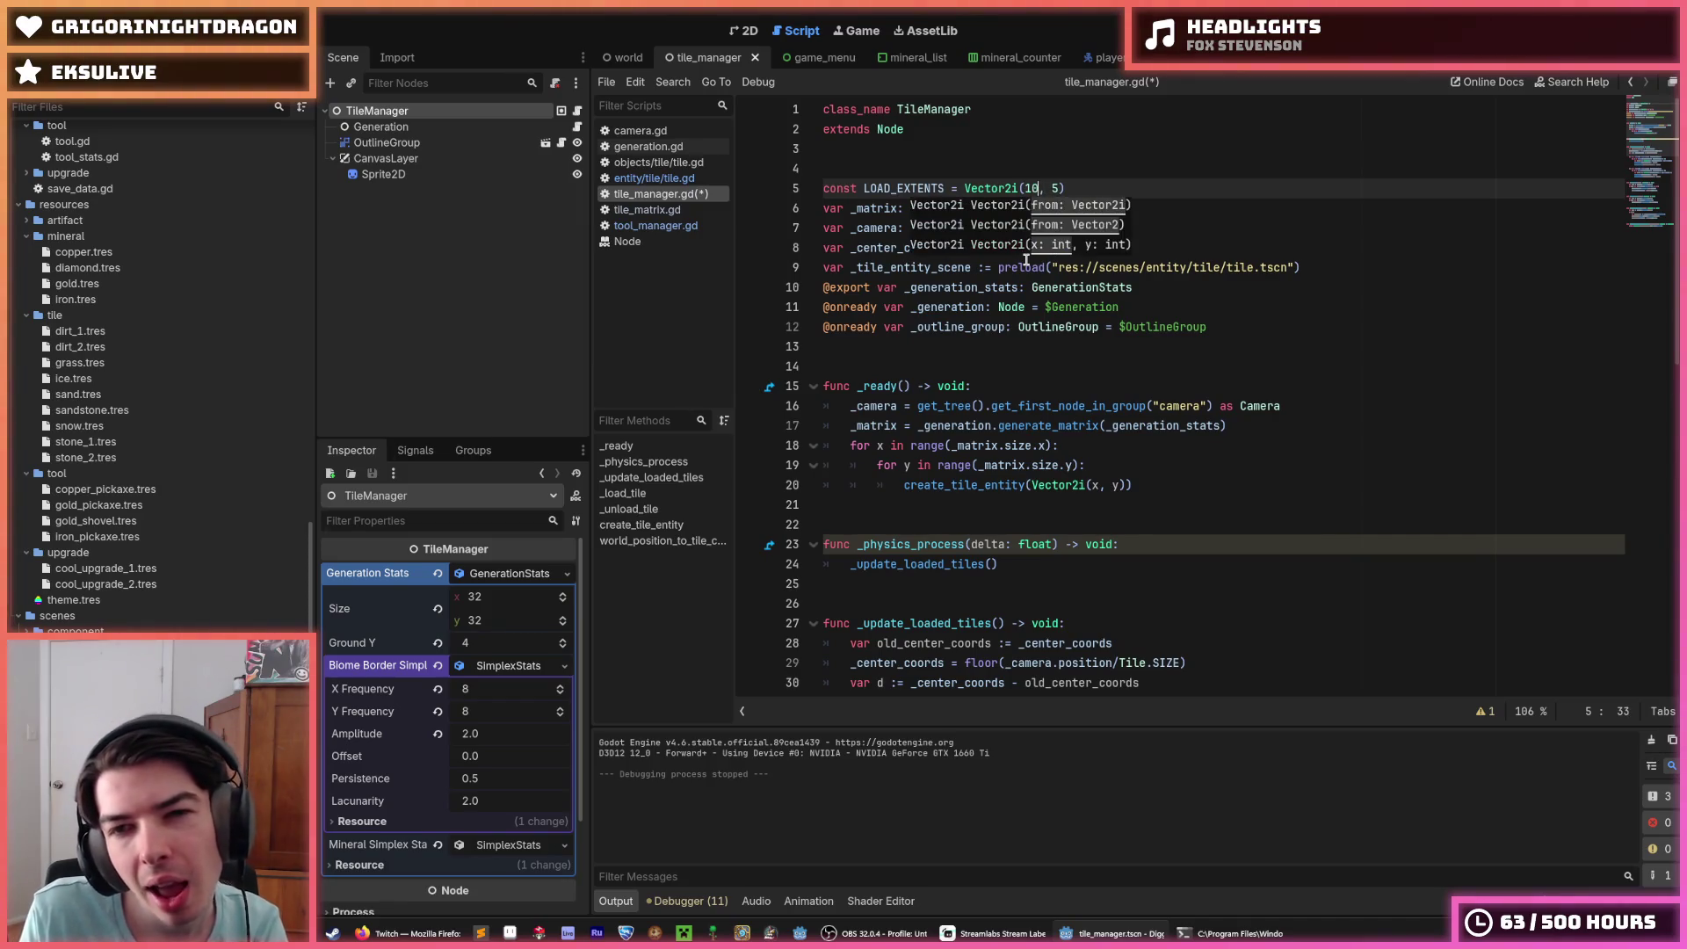
{"action": "key", "text": "BackSpace"}
{"action": "type", "text": "6"}
{"action": "key", "text": "Right"}
{"action": "key", "text": "Right"}
{"action": "key", "text": "Right"}
{"action": "key", "text": "F5"}
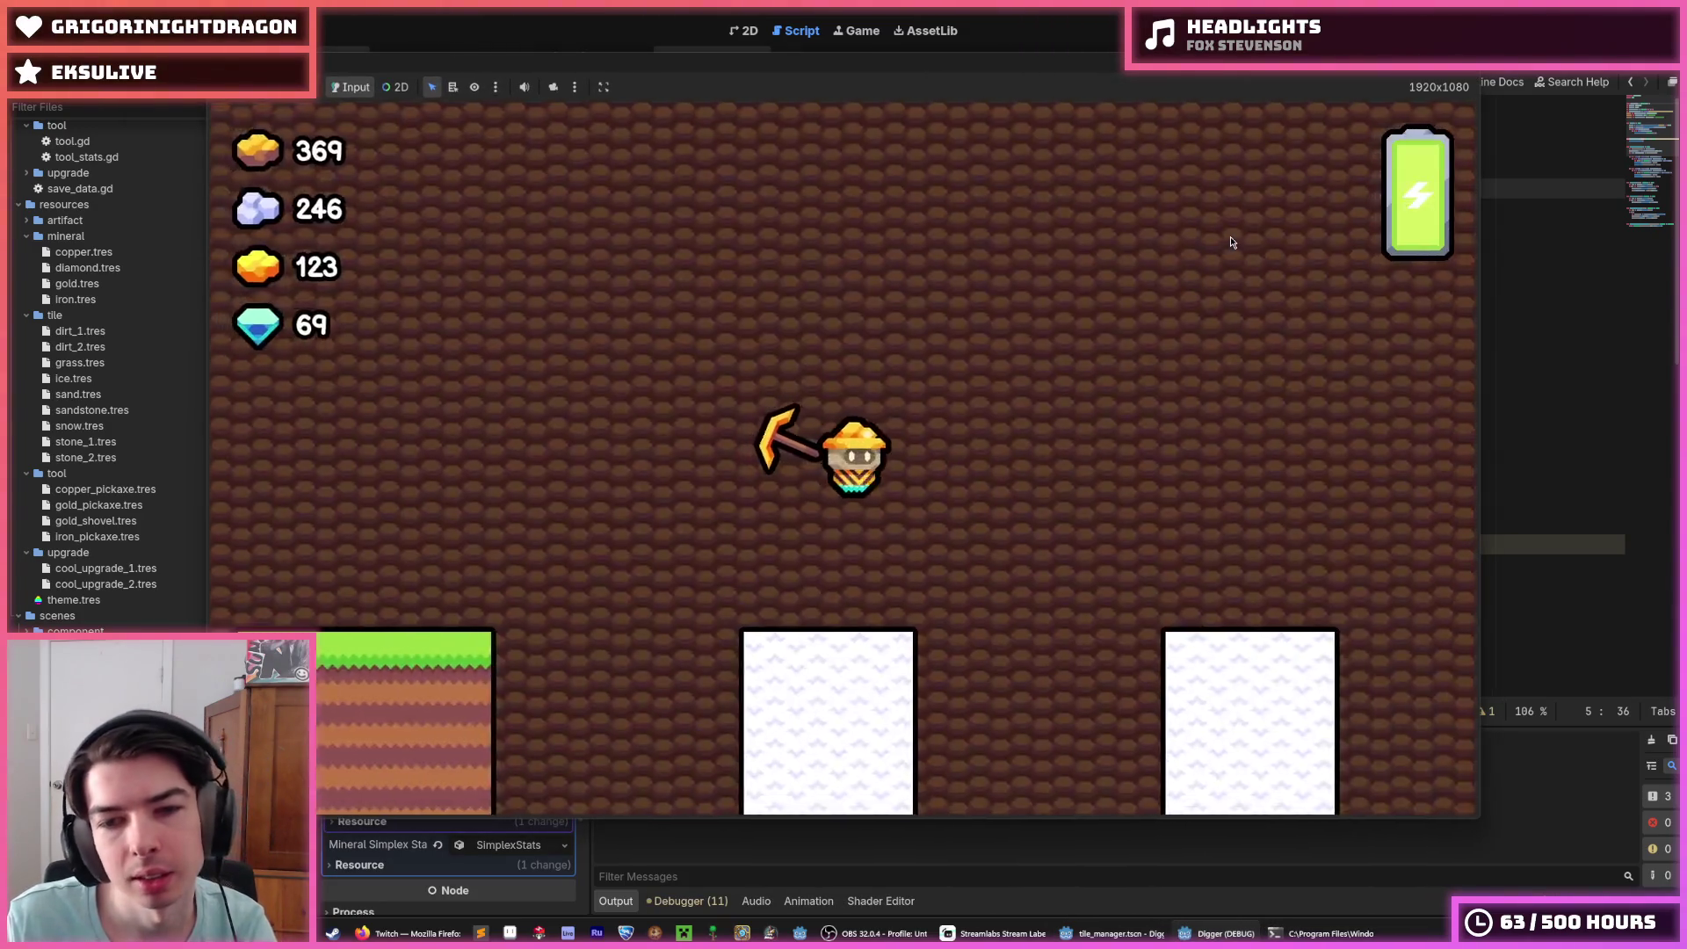
Step: Zoom the game view in and out to watch tiles load around the miner, then stop the game
{"action": "scroll", "coordinate": [1230, 235], "scroll_direction": "down", "scroll_amount": 5}
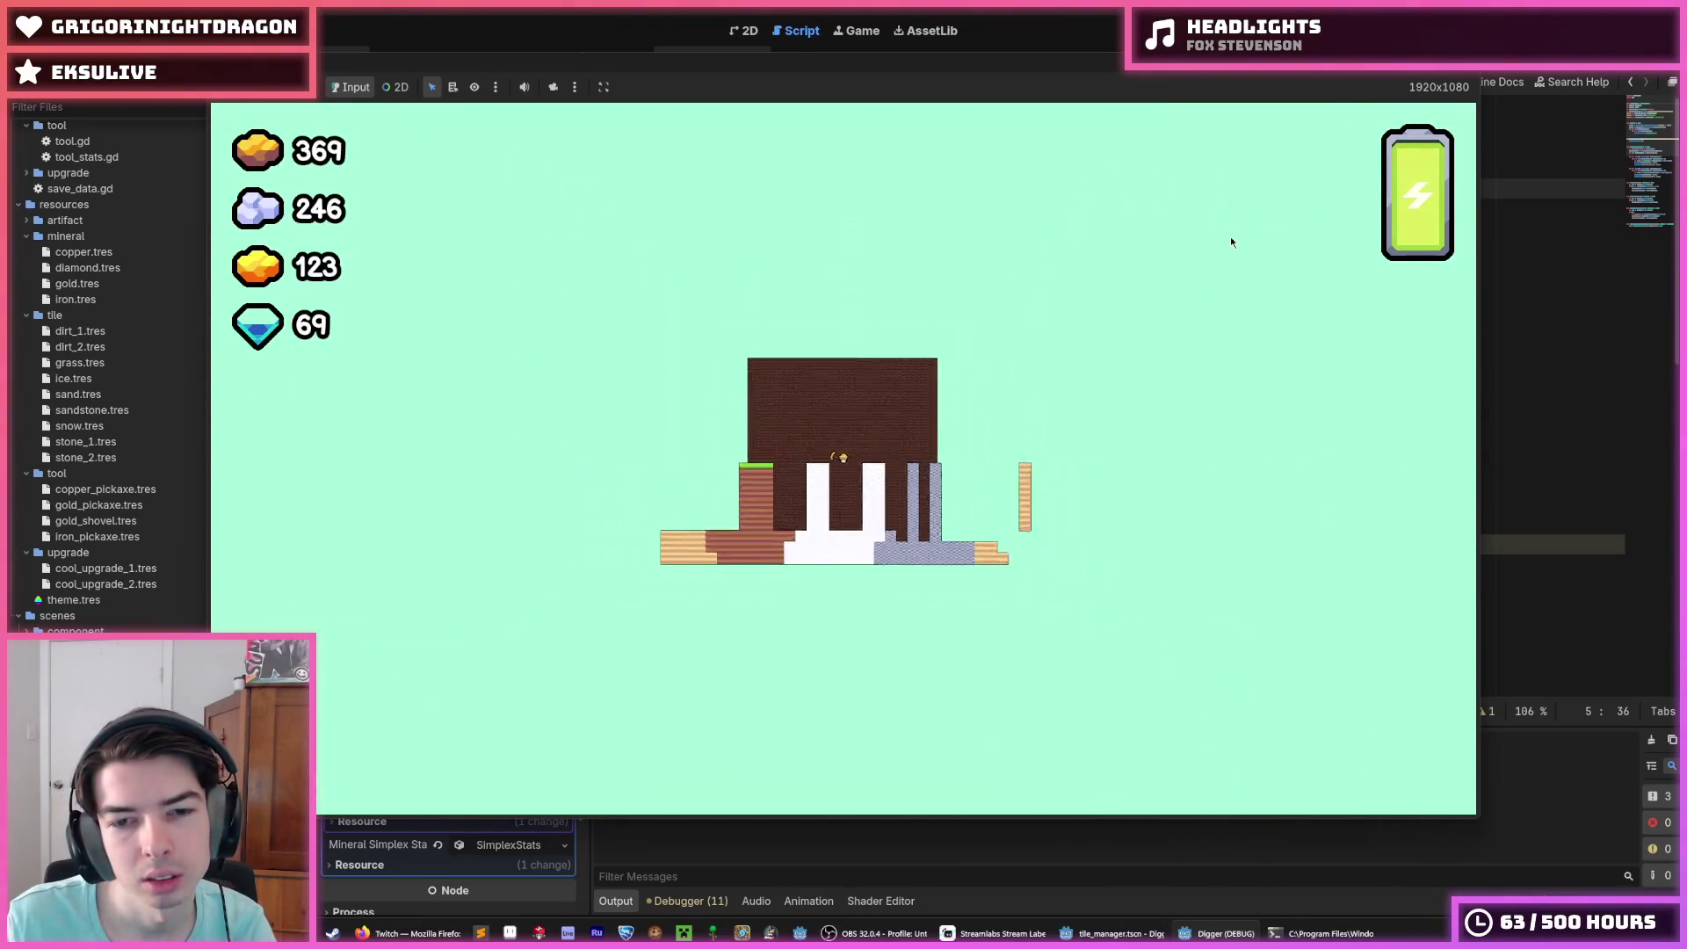
{"action": "scroll", "coordinate": [1231, 241], "scroll_direction": "up", "scroll_amount": 5}
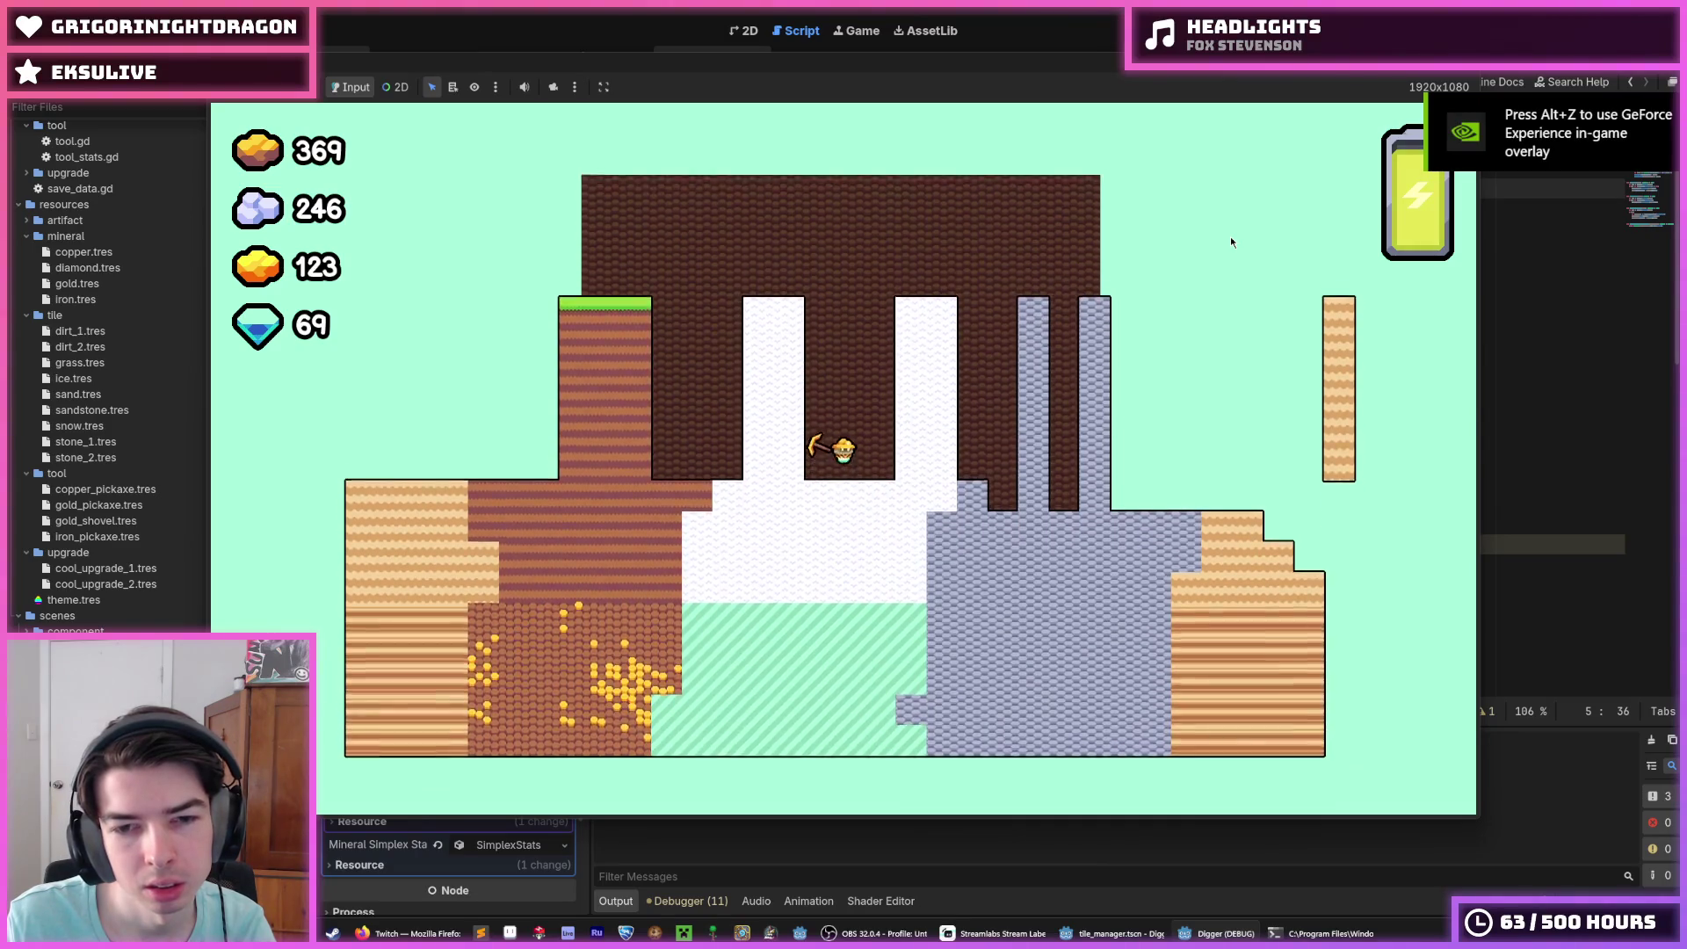
{"action": "scroll", "coordinate": [1230, 236], "scroll_direction": "up", "scroll_amount": 3}
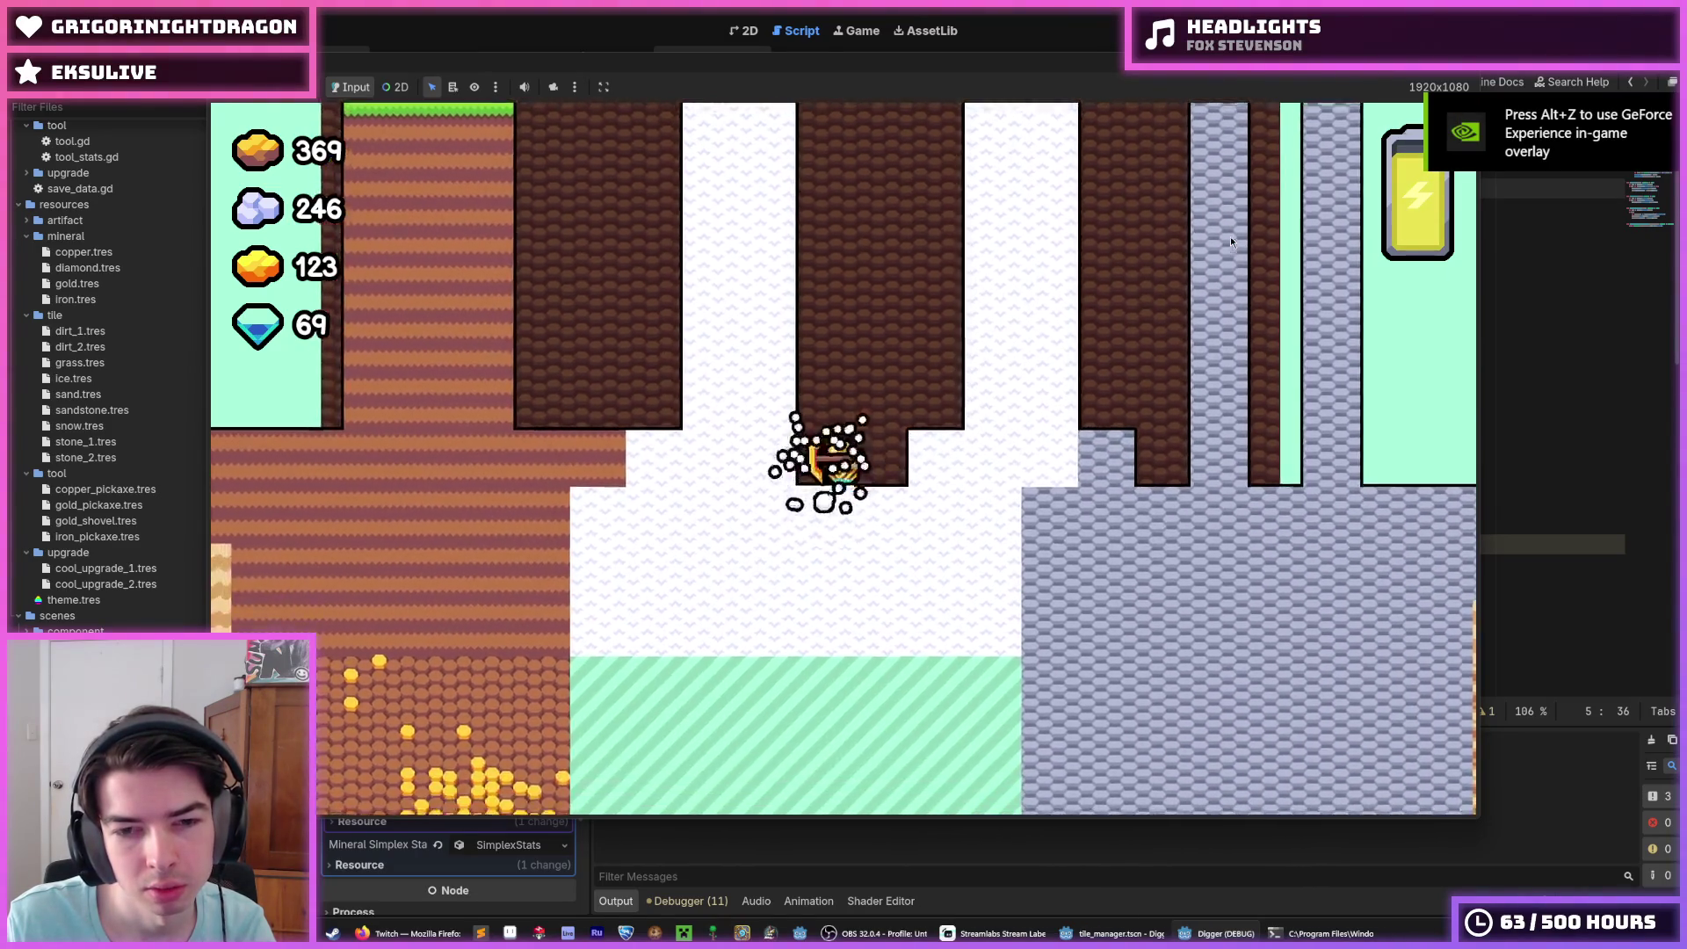
{"action": "scroll", "coordinate": [1231, 235], "scroll_direction": "down", "scroll_amount": 5}
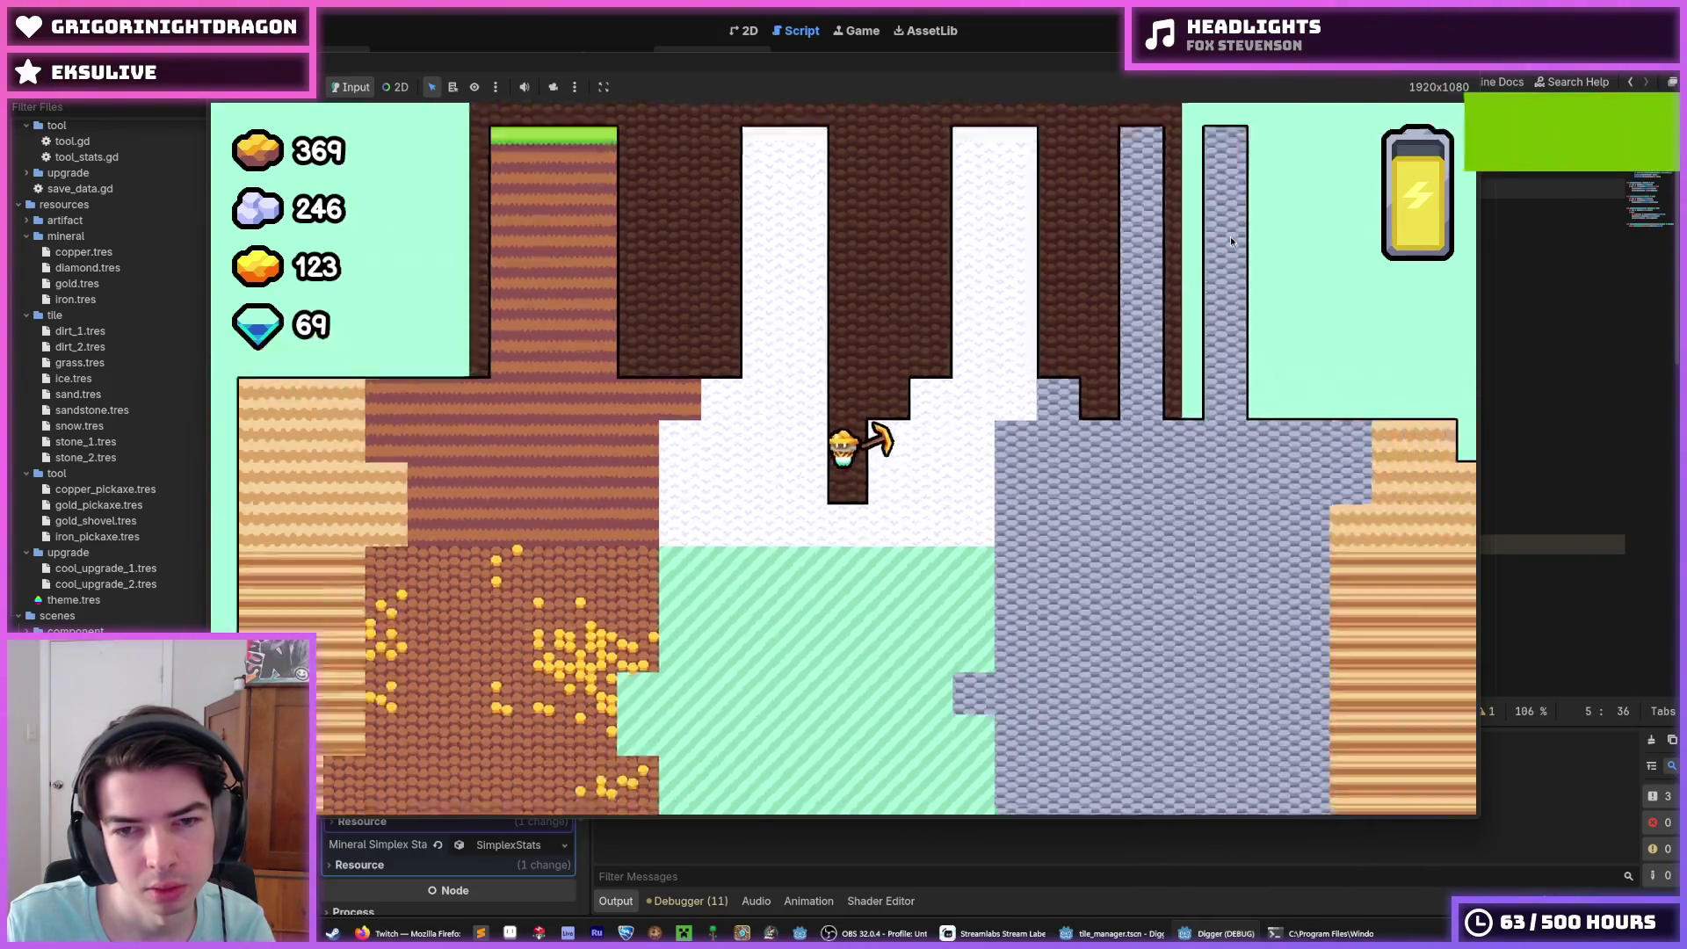
{"action": "scroll", "coordinate": [1231, 236], "scroll_direction": "down", "scroll_amount": 2}
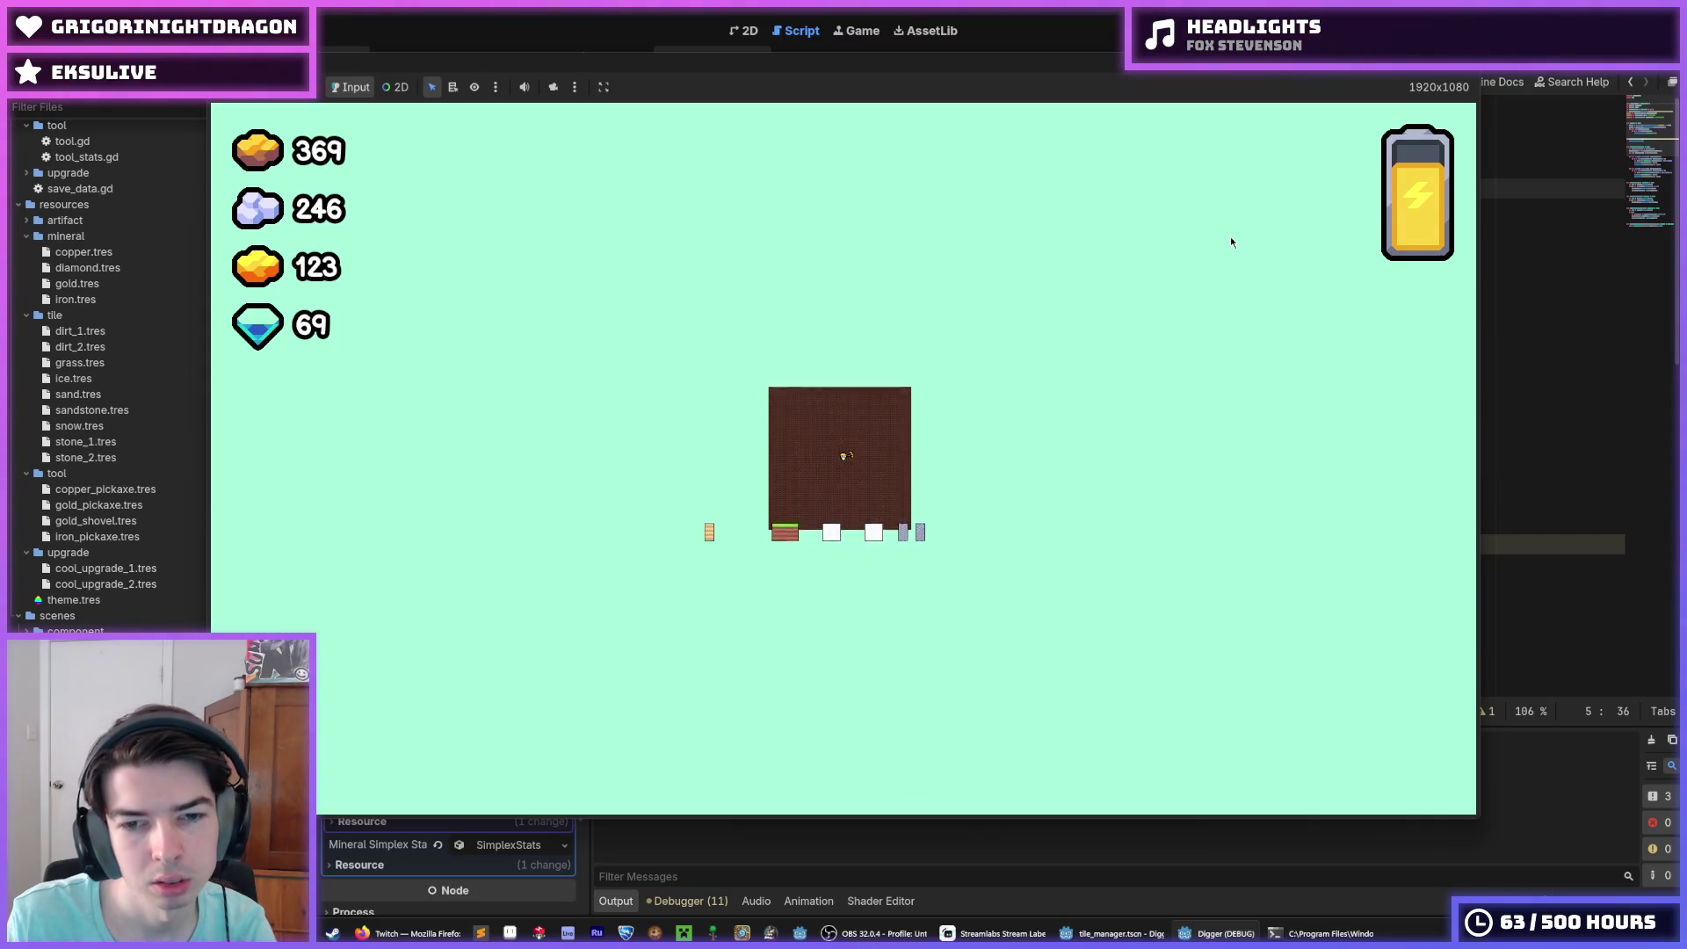
{"action": "key", "text": "F8"}
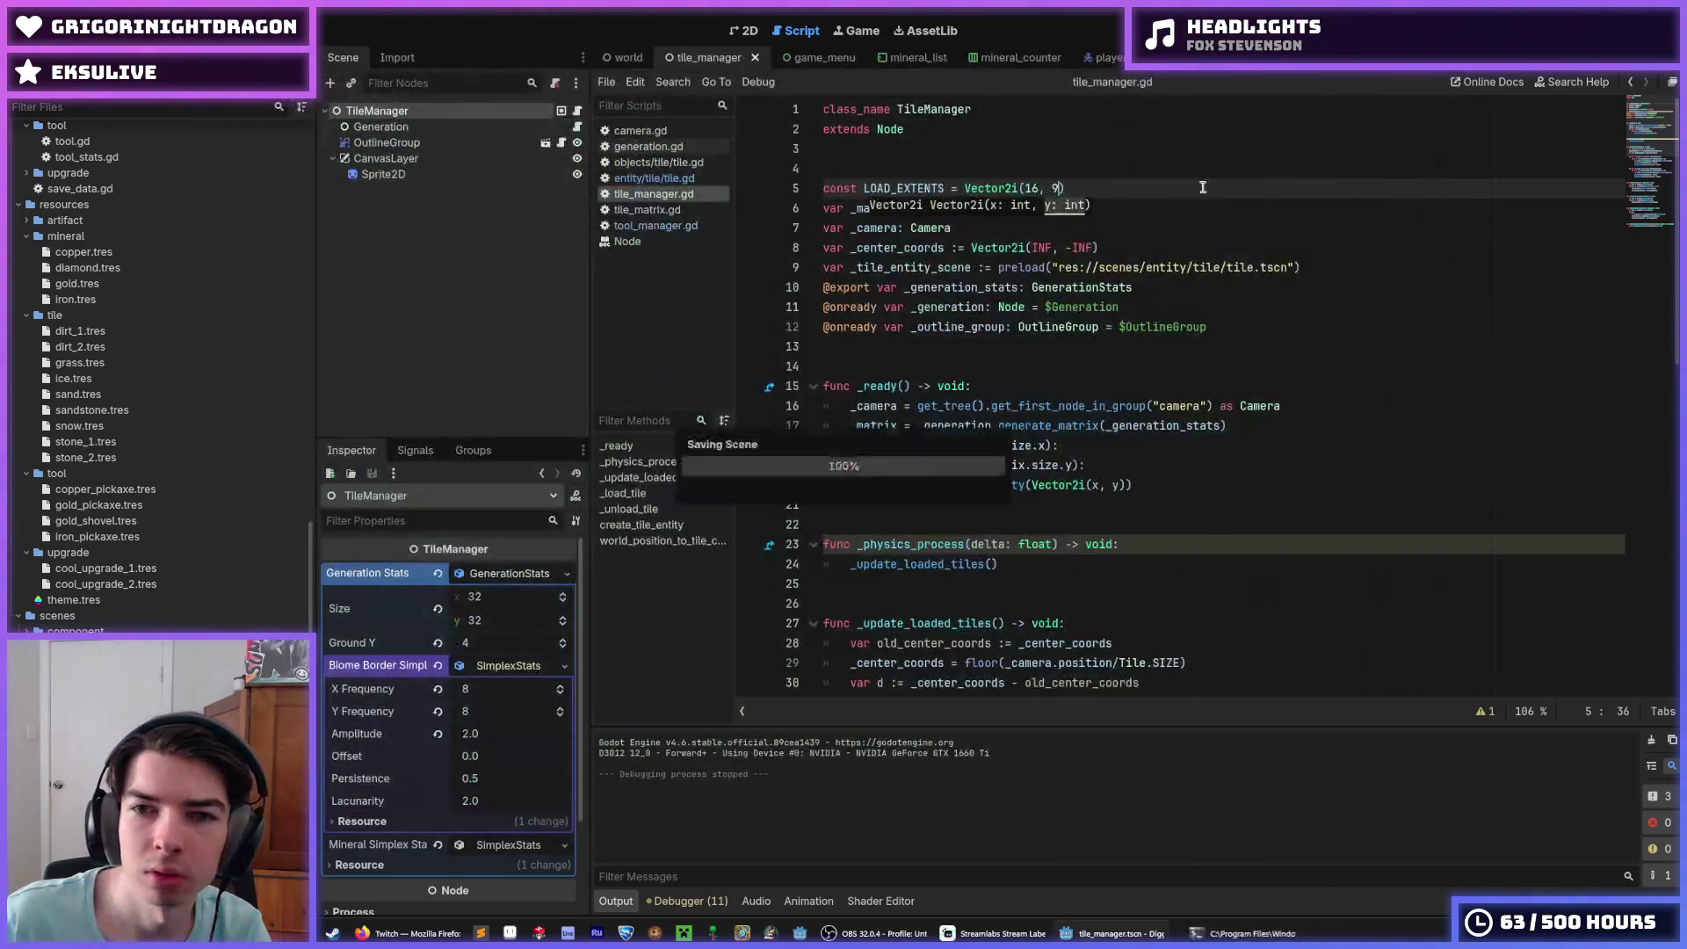
Step: Change _center_coords' starting value from INF, -INF to 300, 300, save, and test-run the game
{"action": "double_click", "coordinate": [1044, 248]}
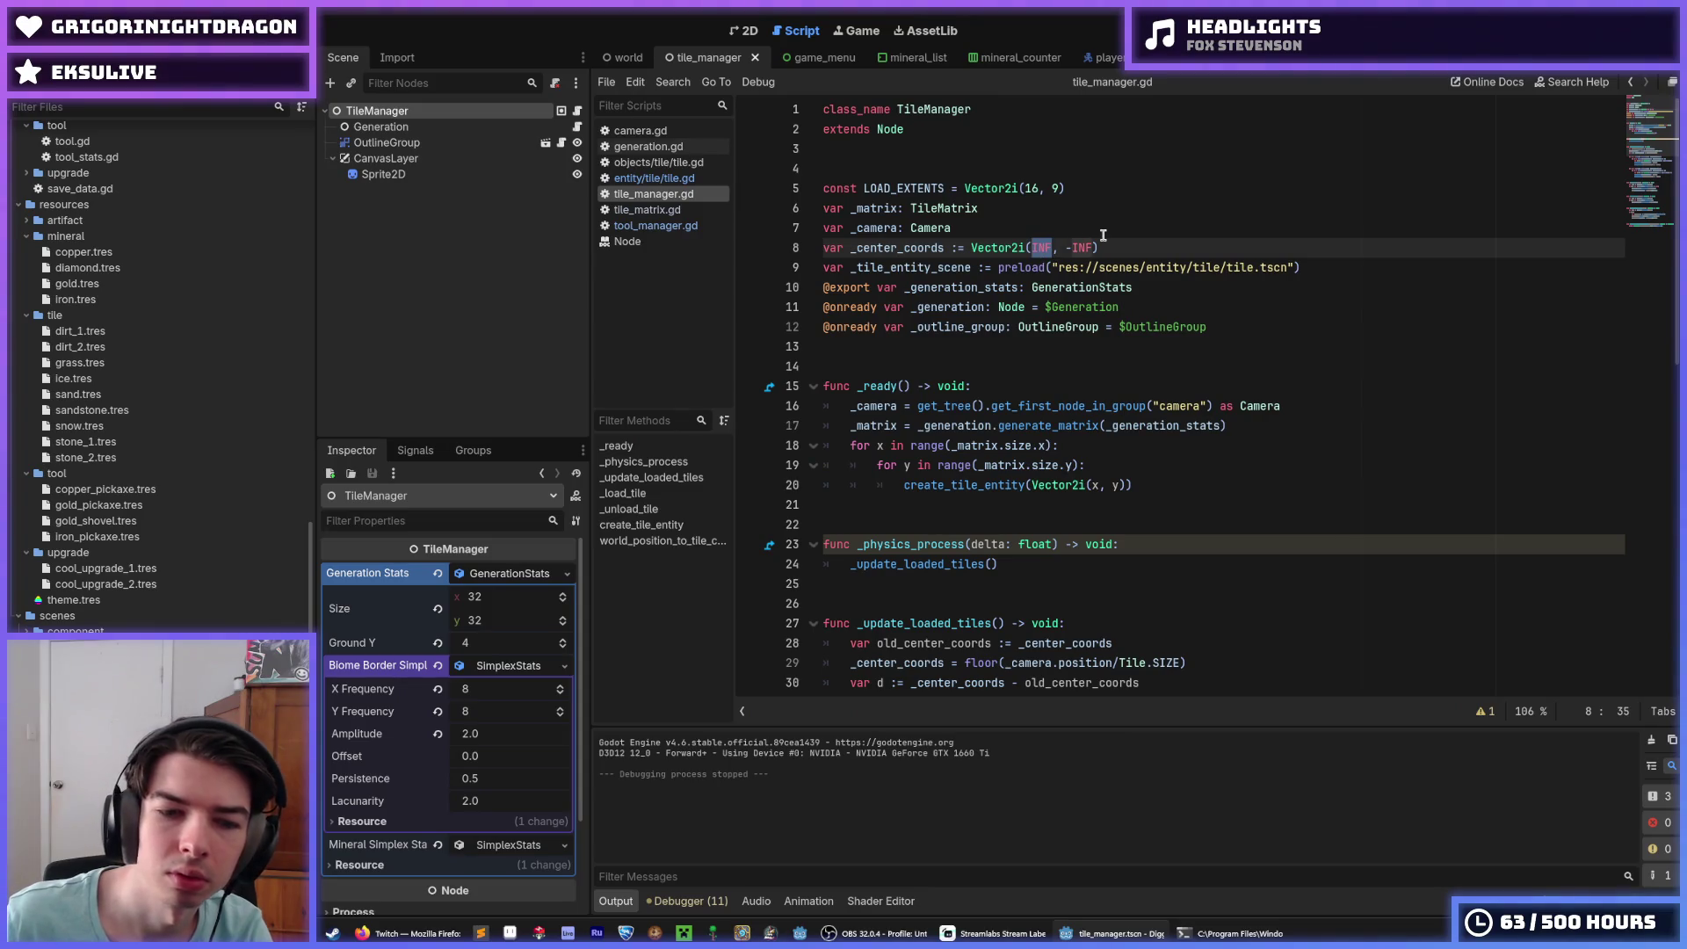
{"action": "type", "text": "00"}
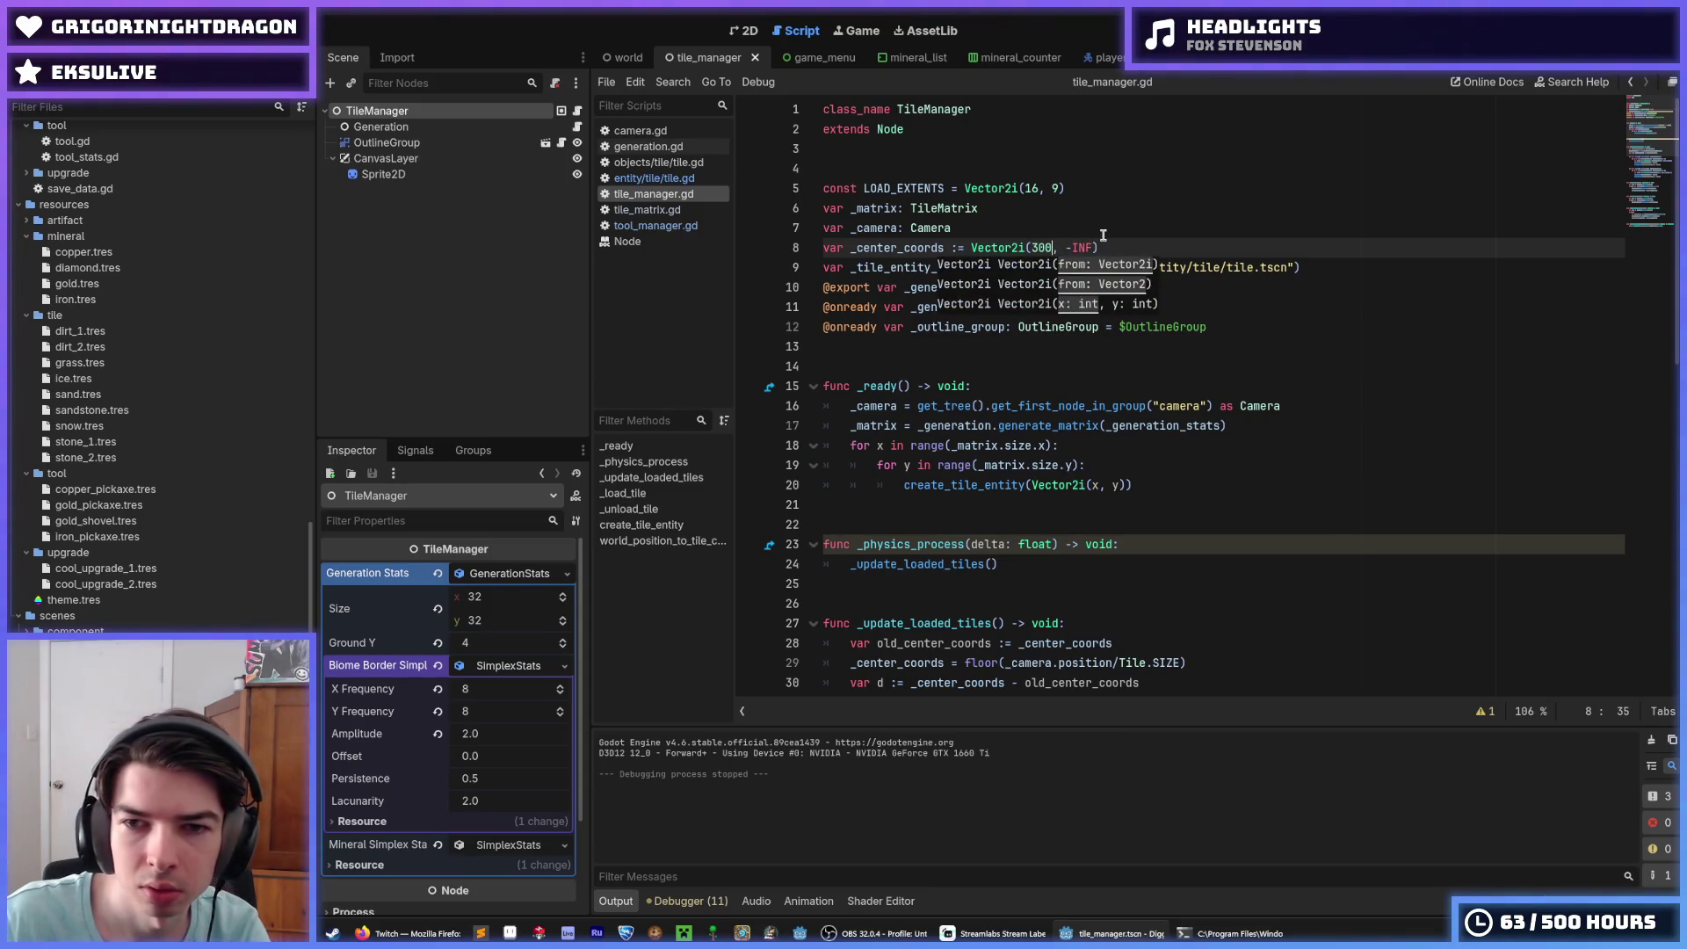
{"action": "key", "text": "shift+Right"}
{"action": "key", "text": "shift+Right"}
{"action": "key", "text": "shift+Right"}
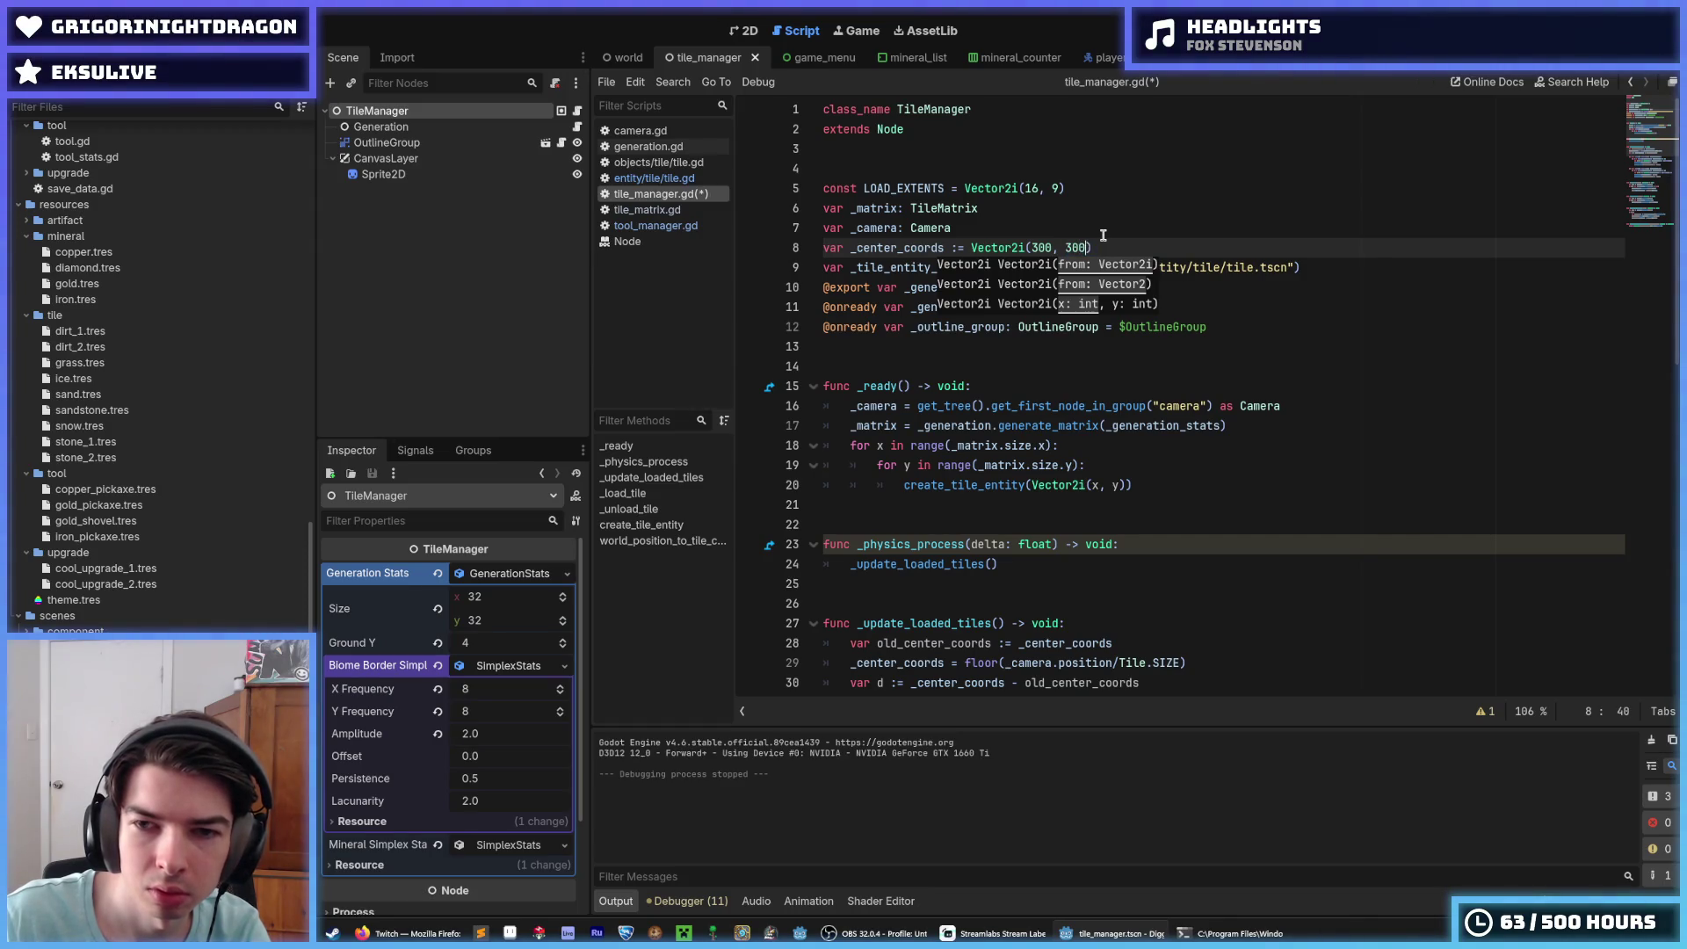
{"action": "key", "text": "ctrl+s"}
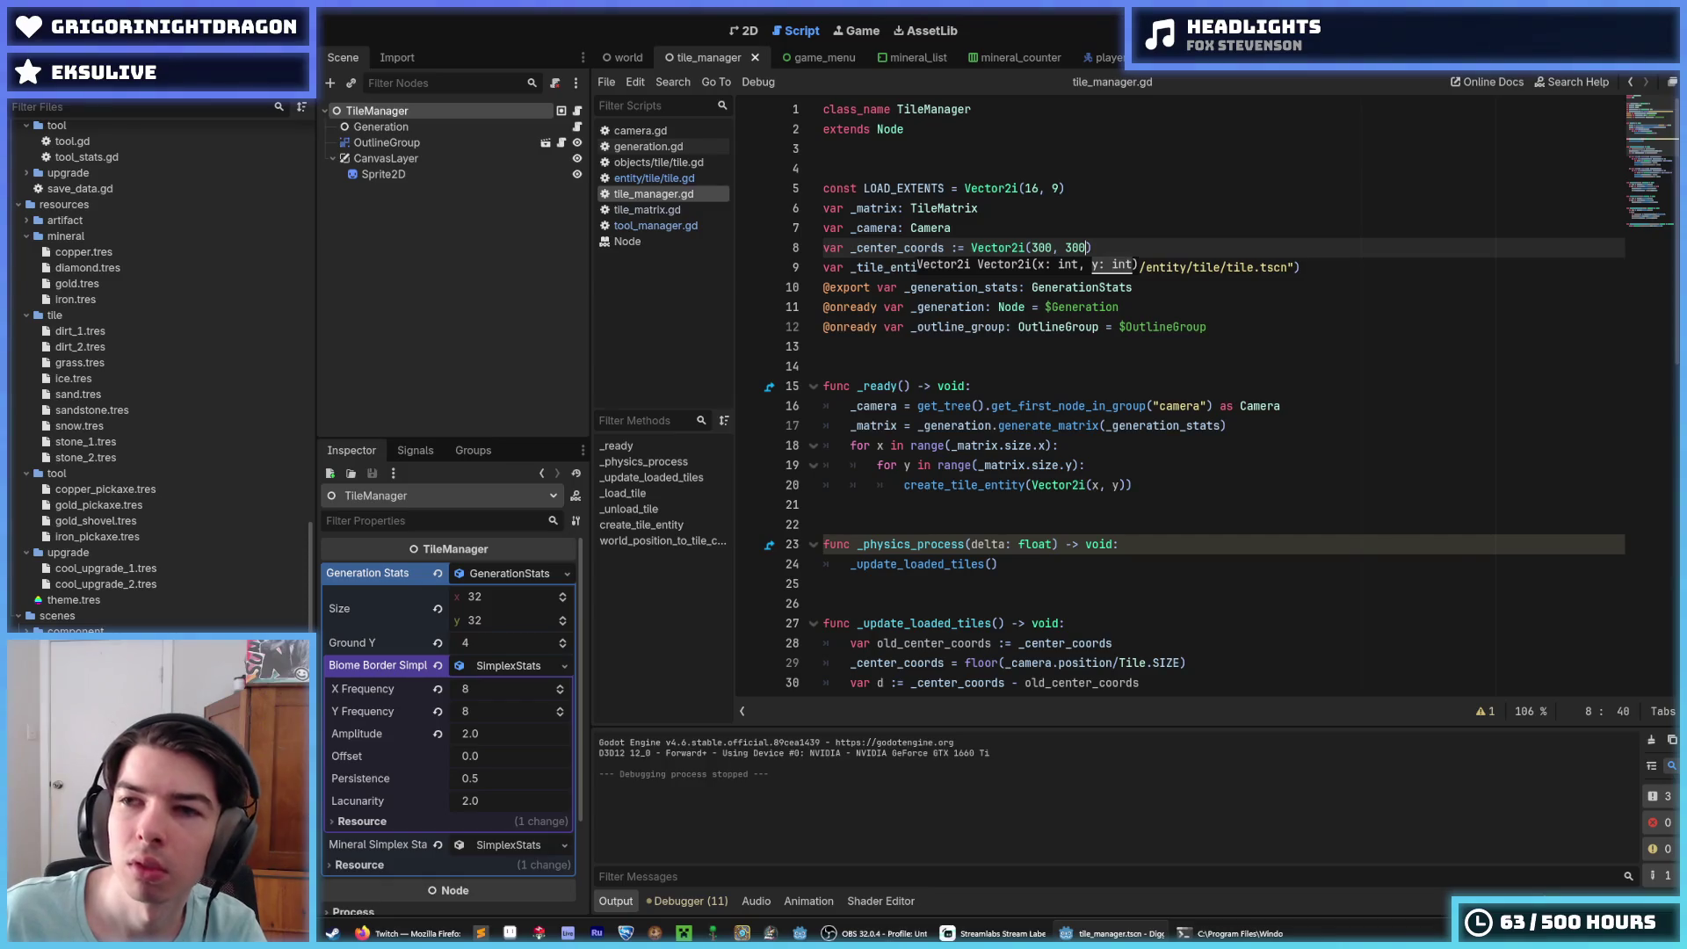
{"action": "key", "text": "F5"}
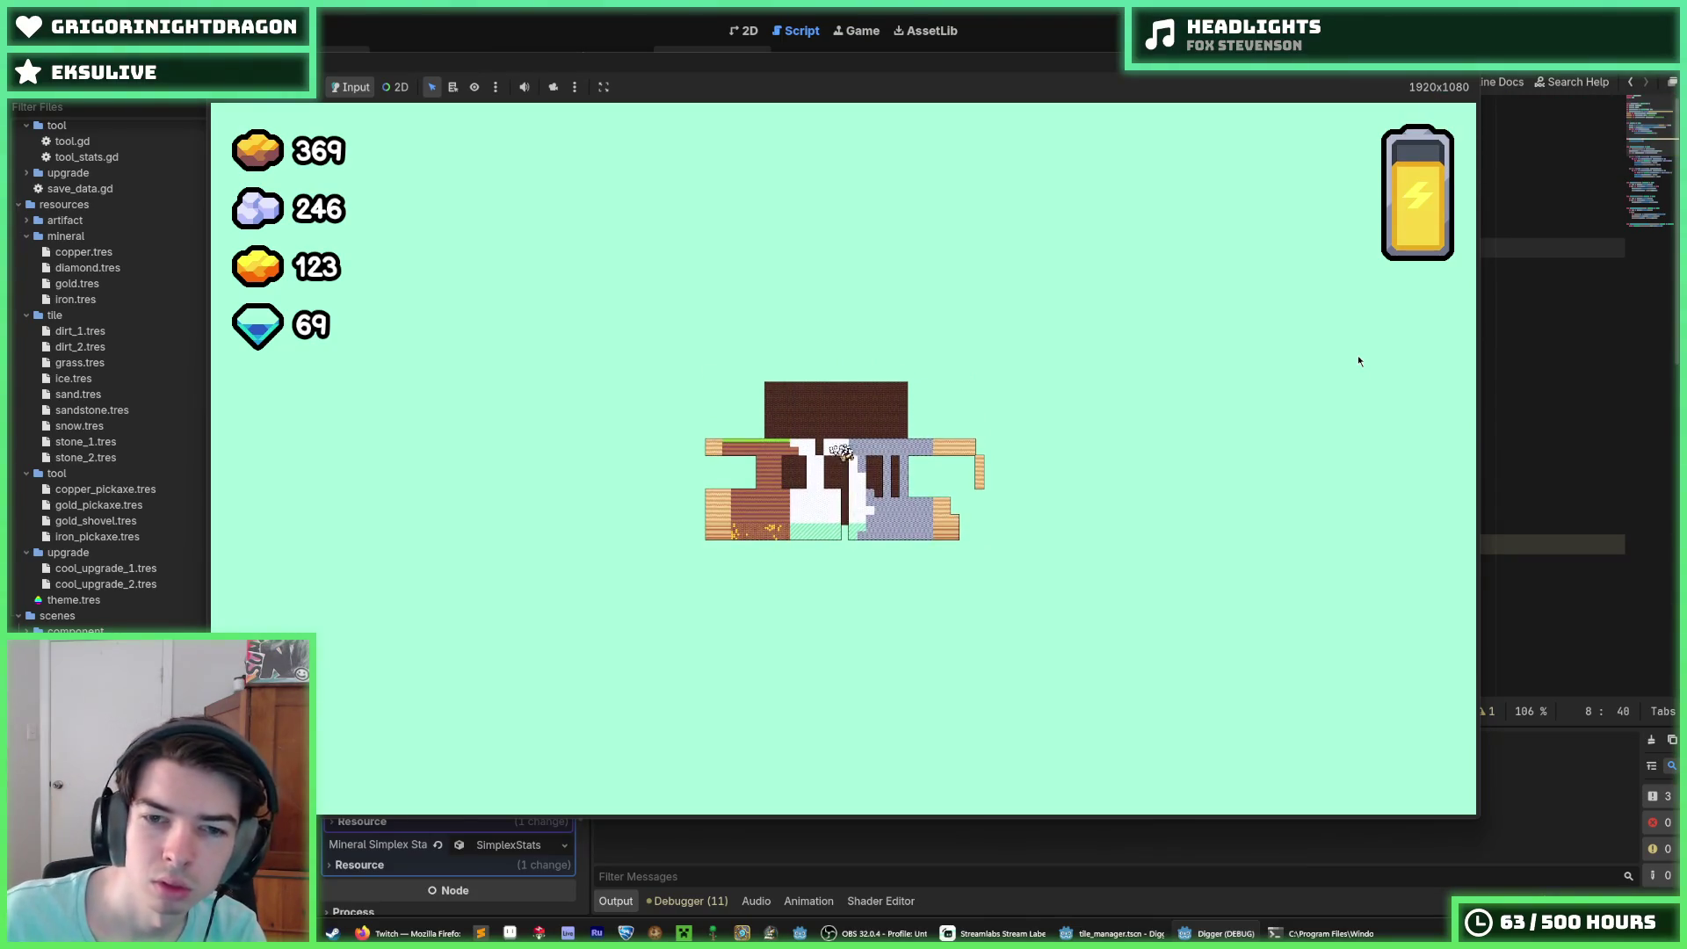
{"action": "key", "text": "F8"}
Step: Try LOAD_EXTENTS of Vector2i(16, 16) and run the game
{"action": "left_click", "coordinate": [1191, 287]}
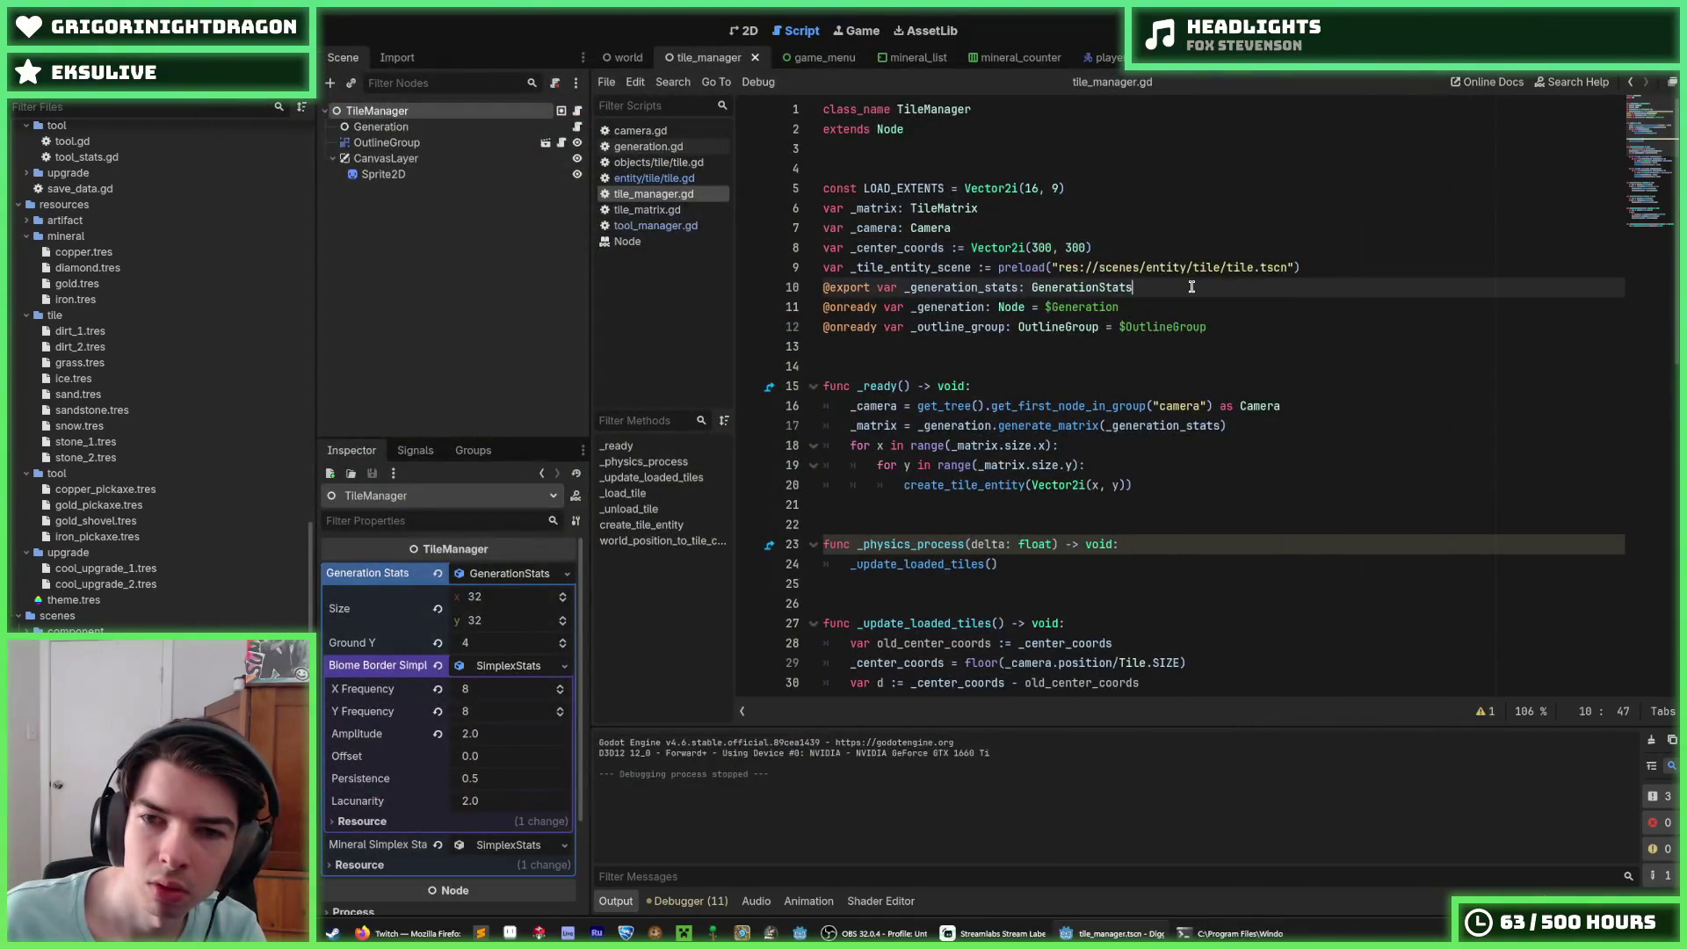
{"action": "left_click", "coordinate": [1145, 247]}
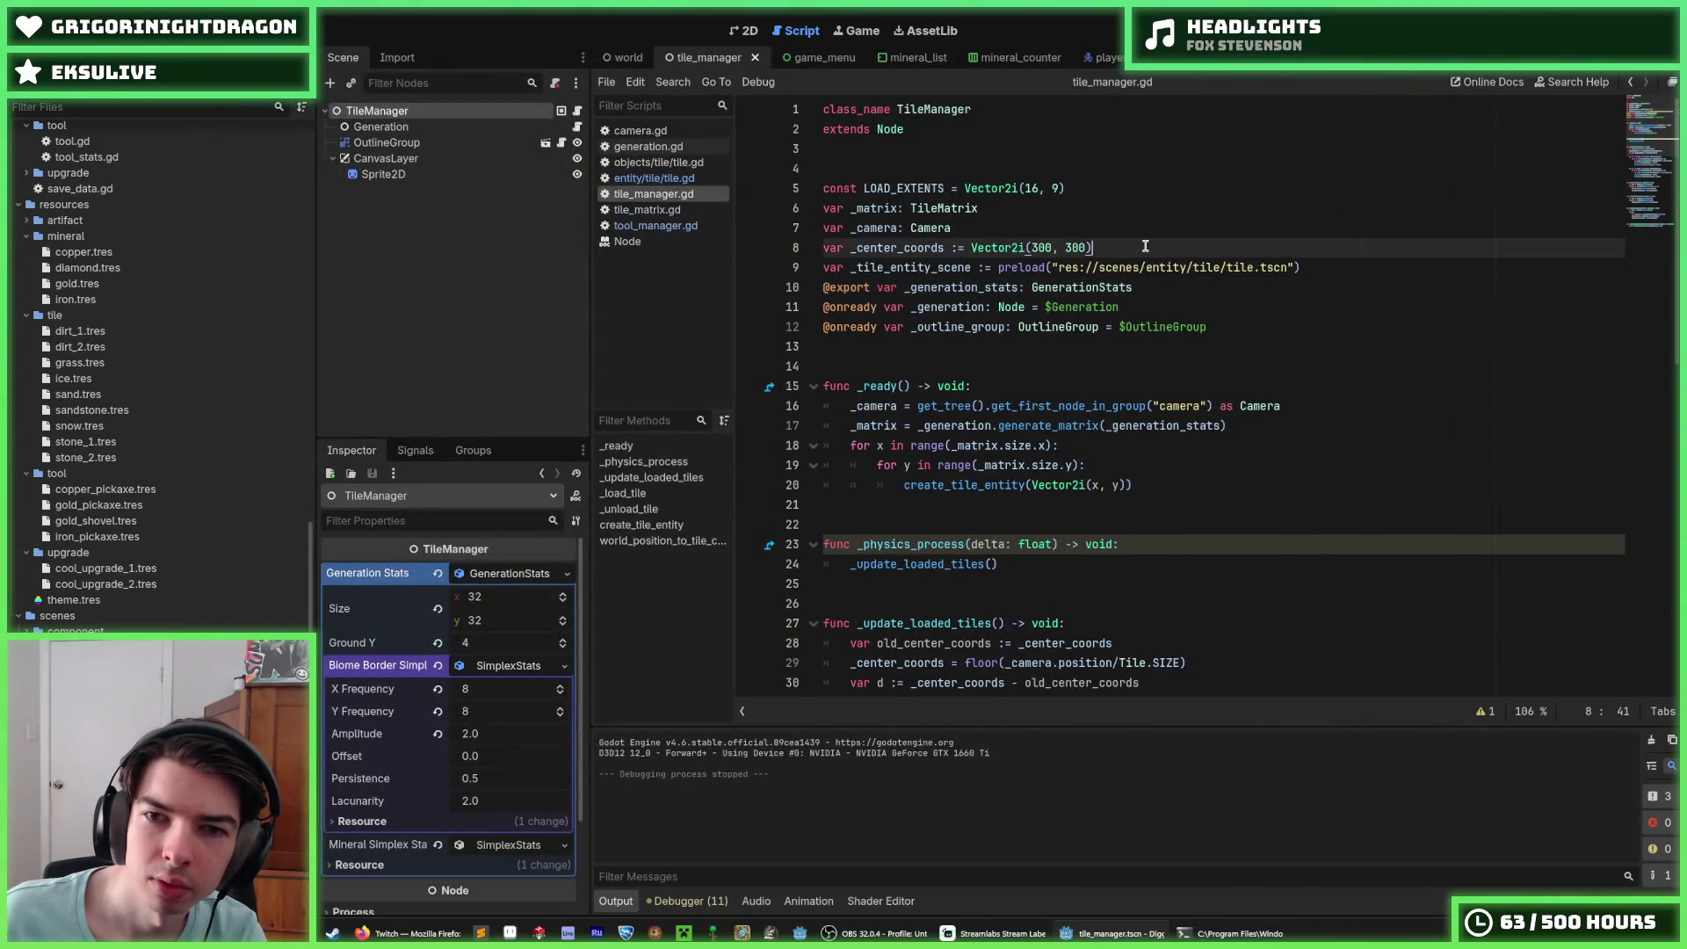
{"action": "left_click_drag", "start_coordinate": [1041, 189], "coordinate": [1027, 188]}
{"action": "double_click", "coordinate": [1055, 188]}
{"action": "type", "text": "16"}
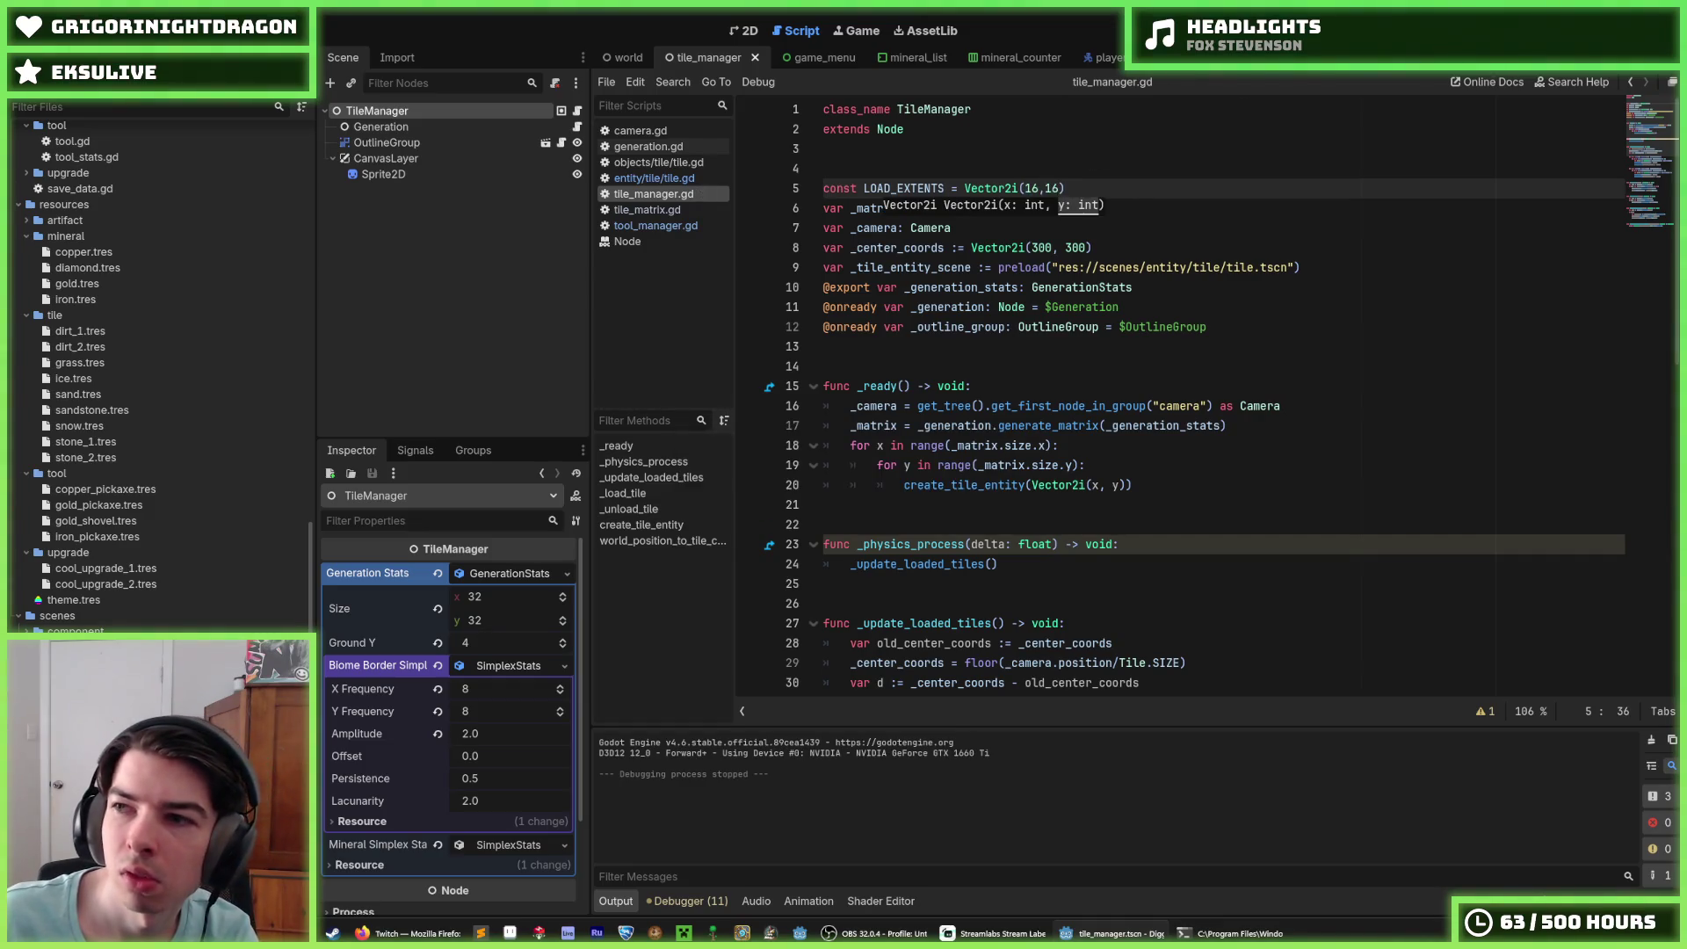
{"action": "key", "text": "F5"}
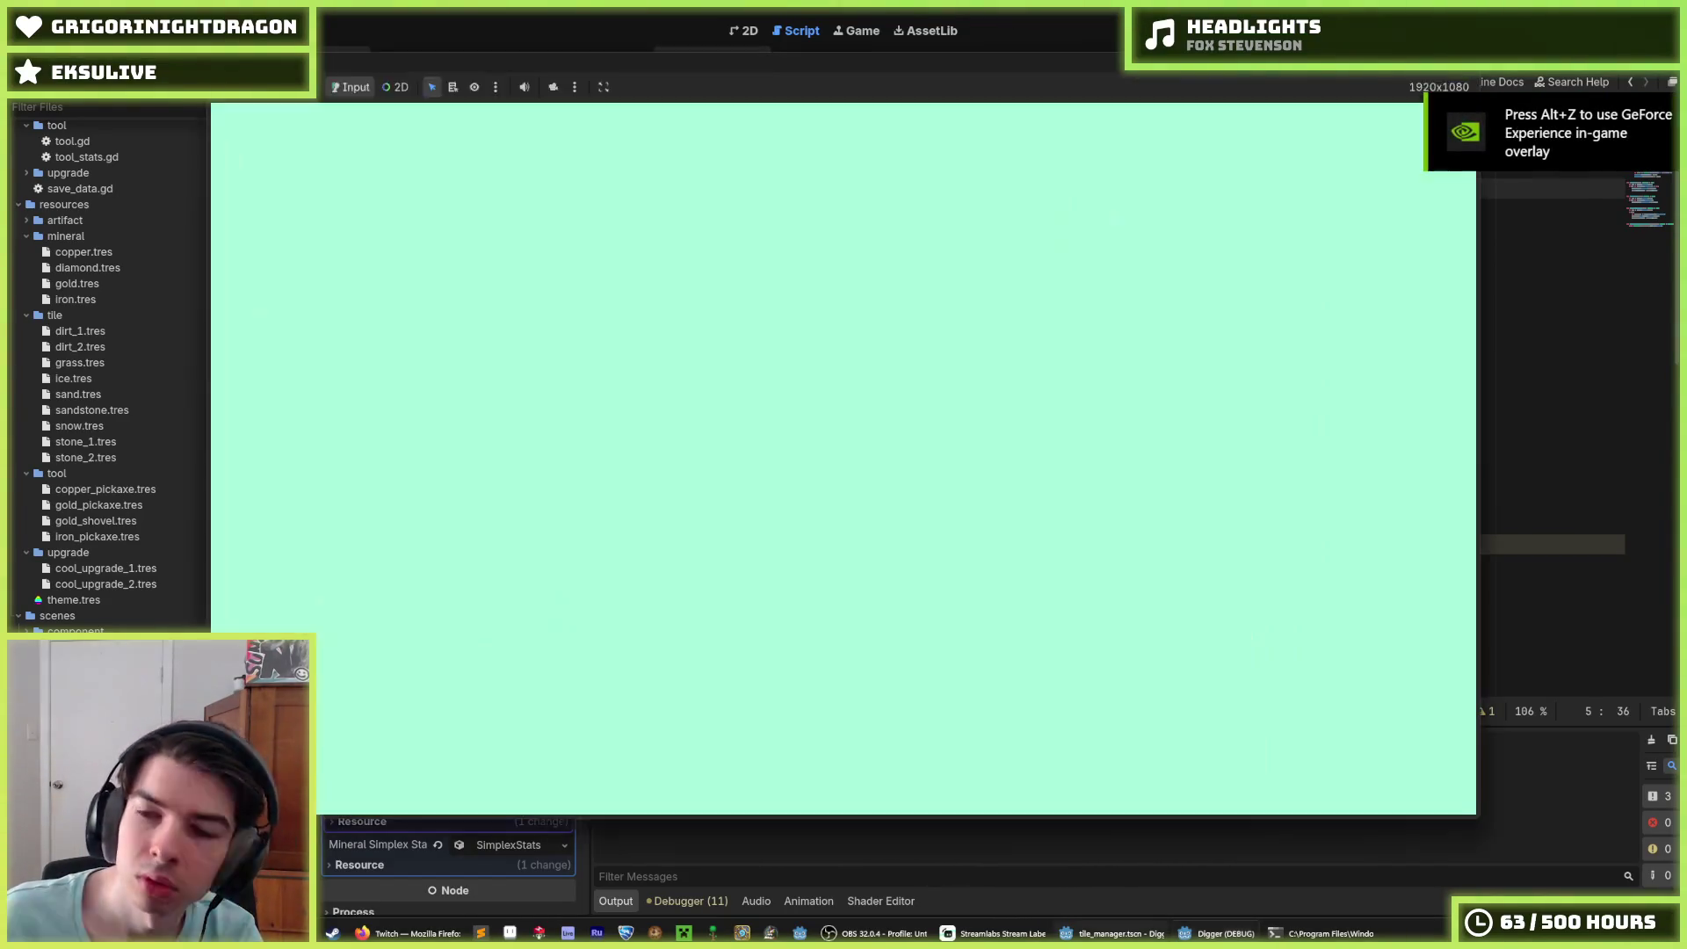
Step: Revert LOAD_EXTENTS to Vector2i(16, 9), then switch to camera.gd
{"action": "key", "text": "BackSpace"}
{"action": "key", "text": "BackSpace"}
{"action": "type", "text": "9"}
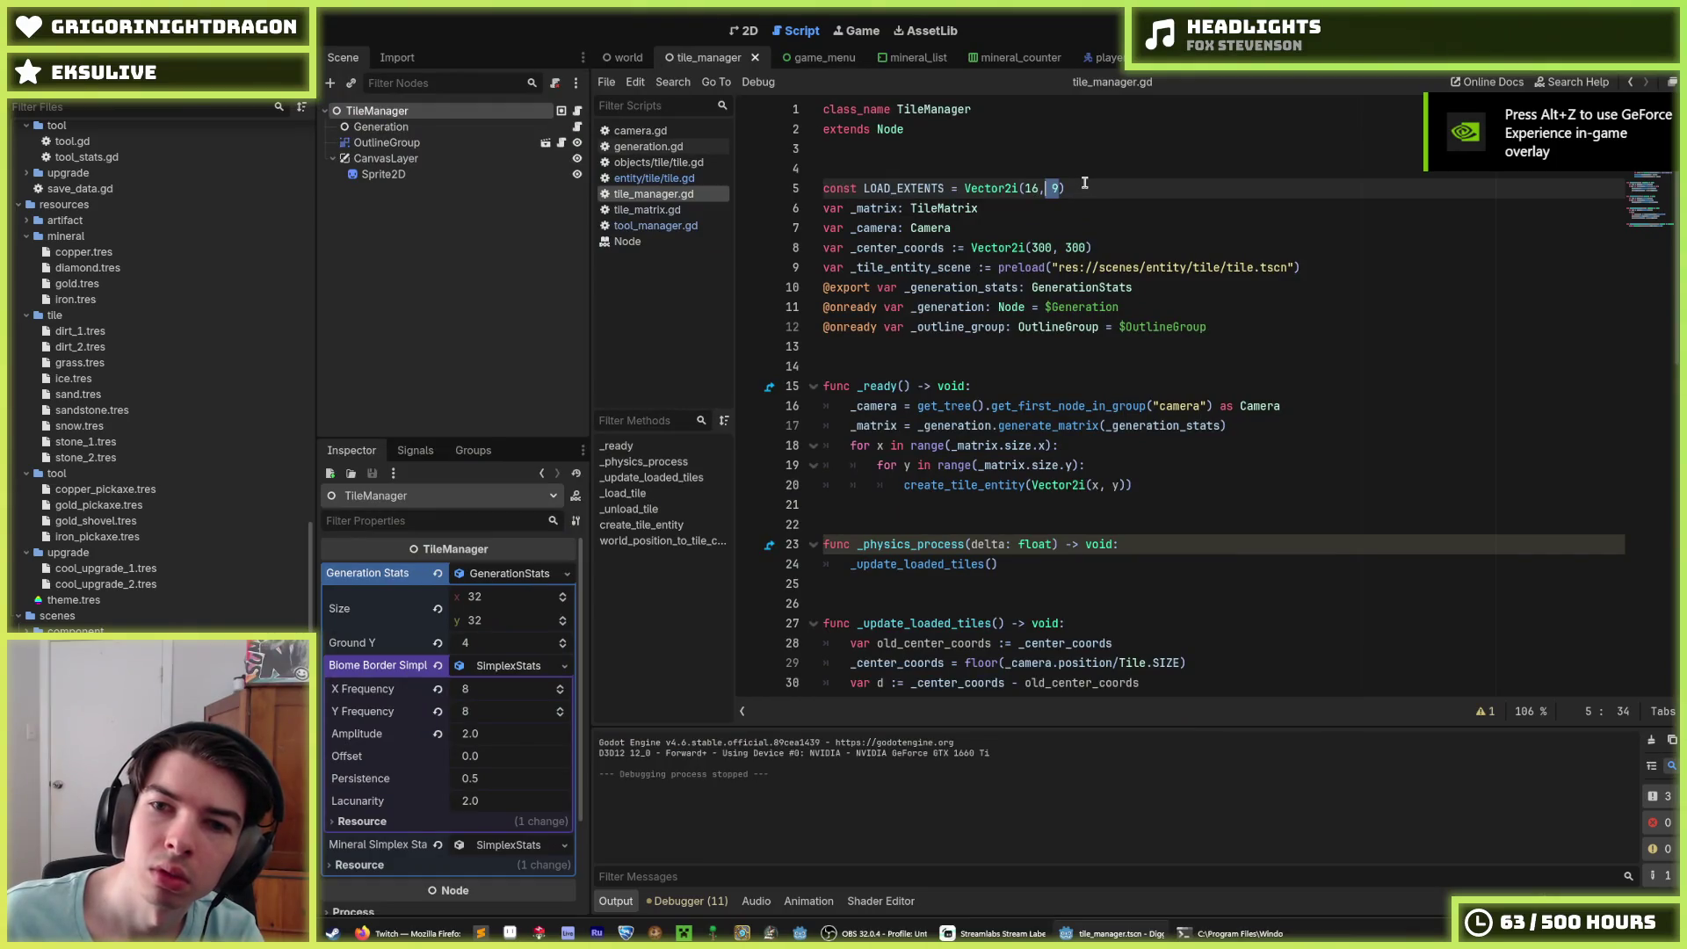
{"action": "key", "text": "Down"}
{"action": "key", "text": "Down"}
{"action": "key", "text": "Down"}
{"action": "key", "text": "End"}
{"action": "key", "text": "Left"}
{"action": "type", "text": "0"}
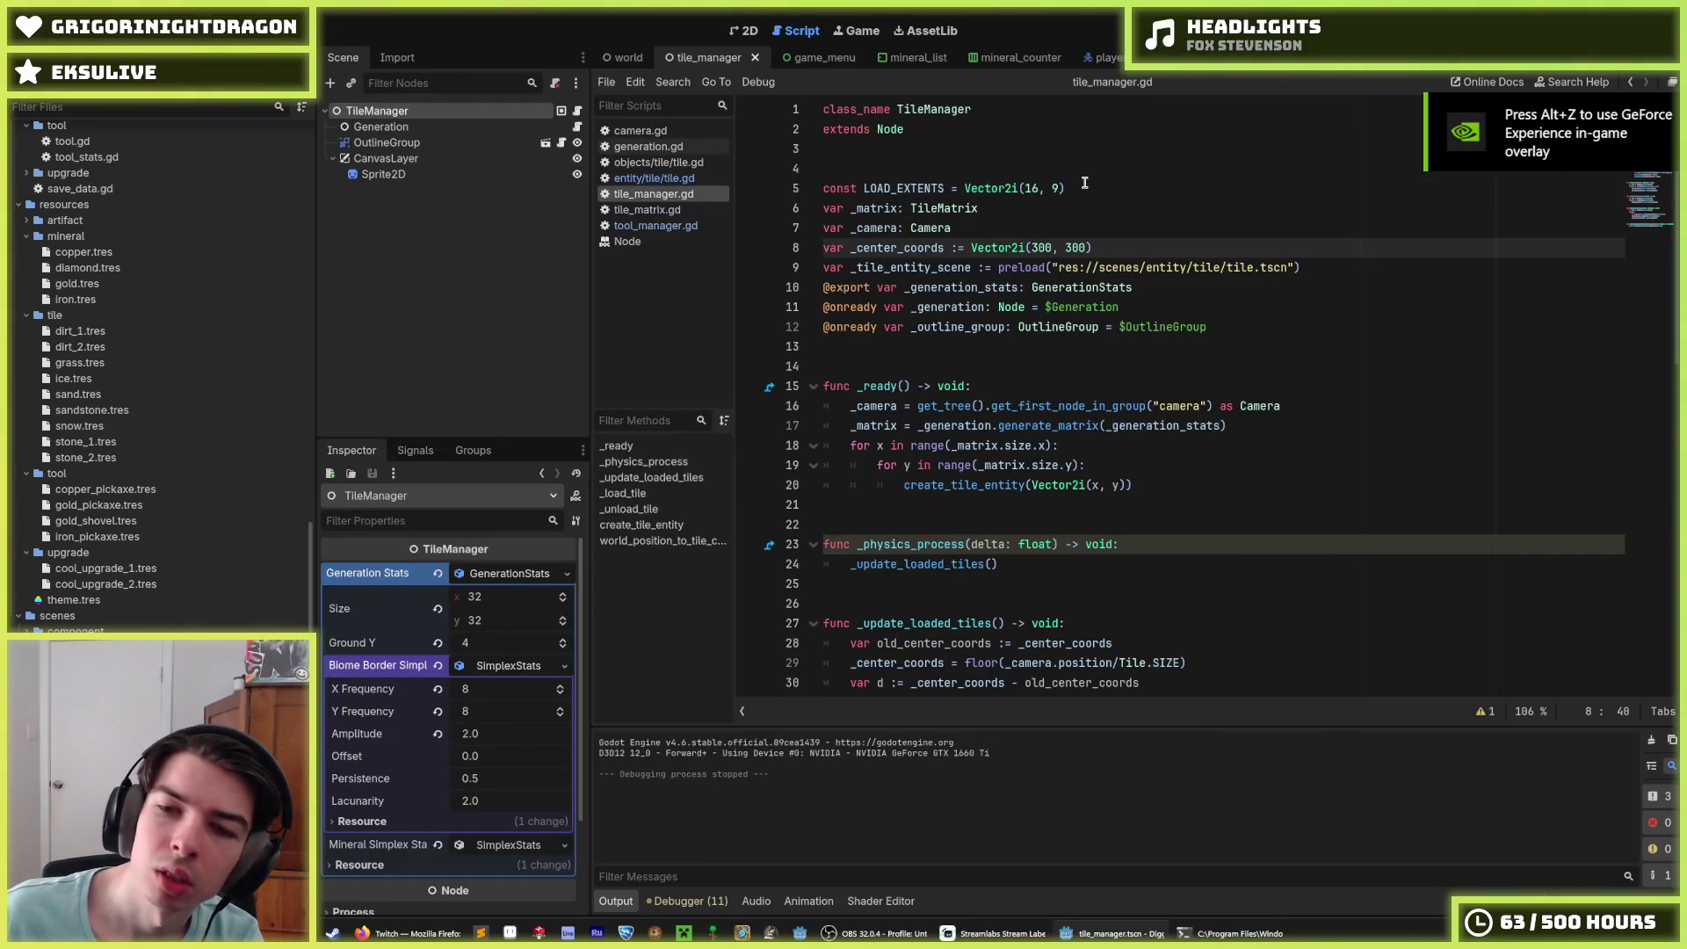
{"action": "scroll", "coordinate": [1054, 202], "scroll_direction": "down", "scroll_amount": 2}
{"action": "scroll", "coordinate": [1050, 209], "scroll_direction": "up", "scroll_amount": 2}
{"action": "left_click", "coordinate": [1050, 208]}
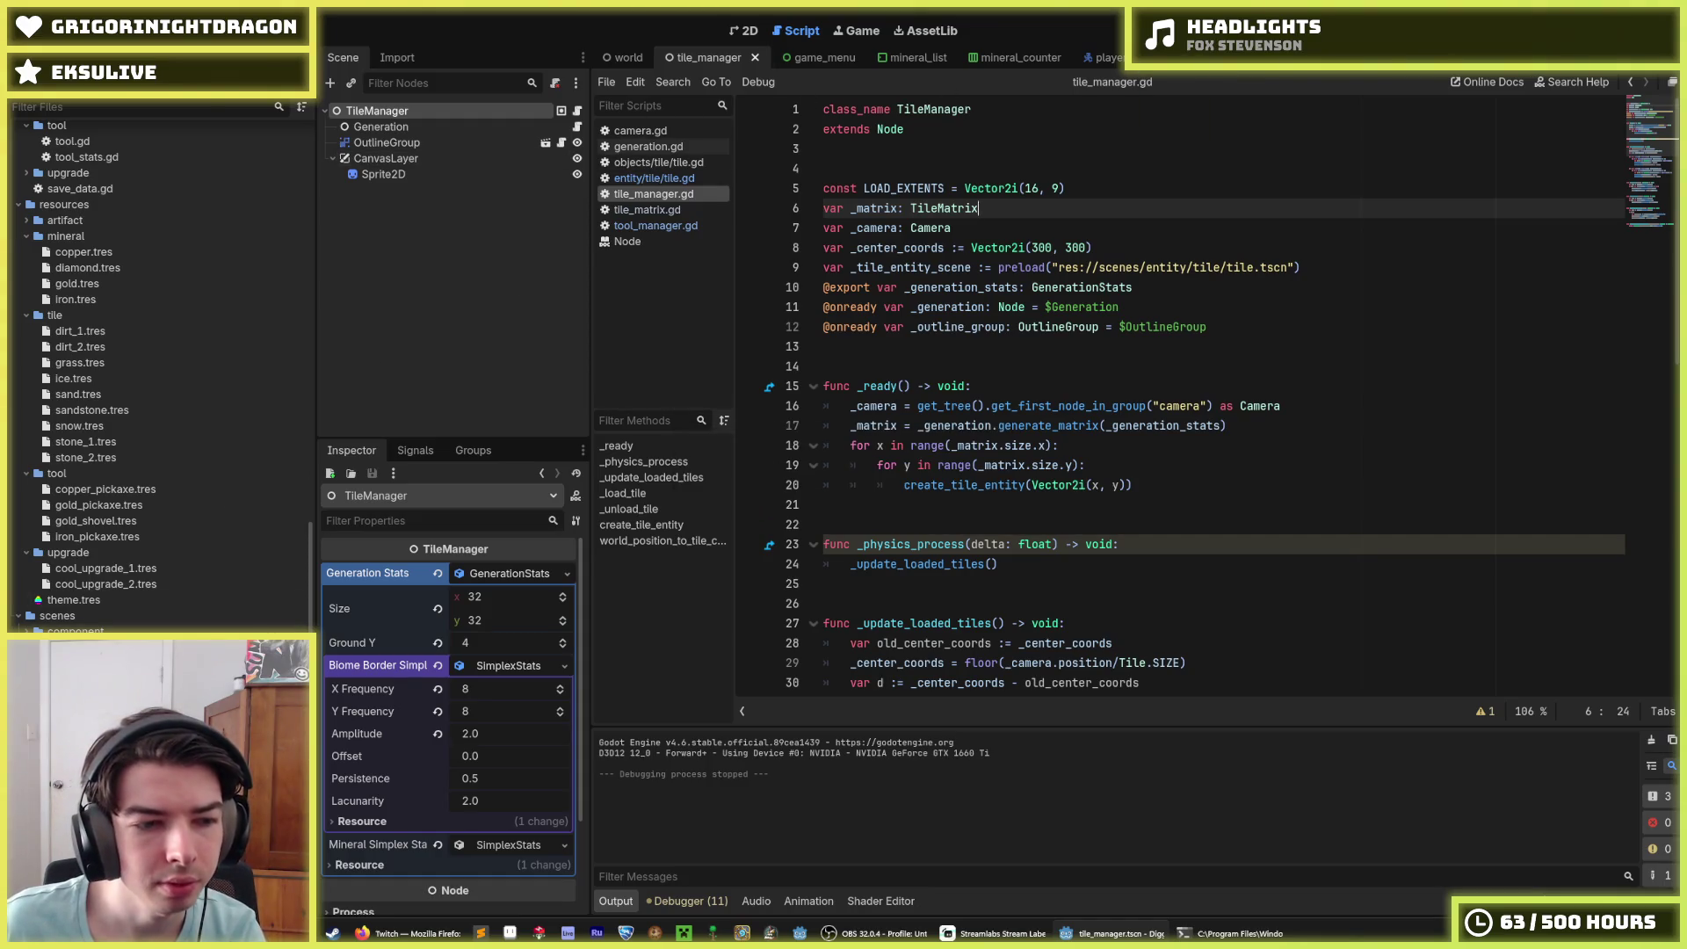
{"action": "left_click", "coordinate": [640, 130]}
{"action": "scroll", "coordinate": [1028, 539], "scroll_direction": "up", "scroll_amount": 3}
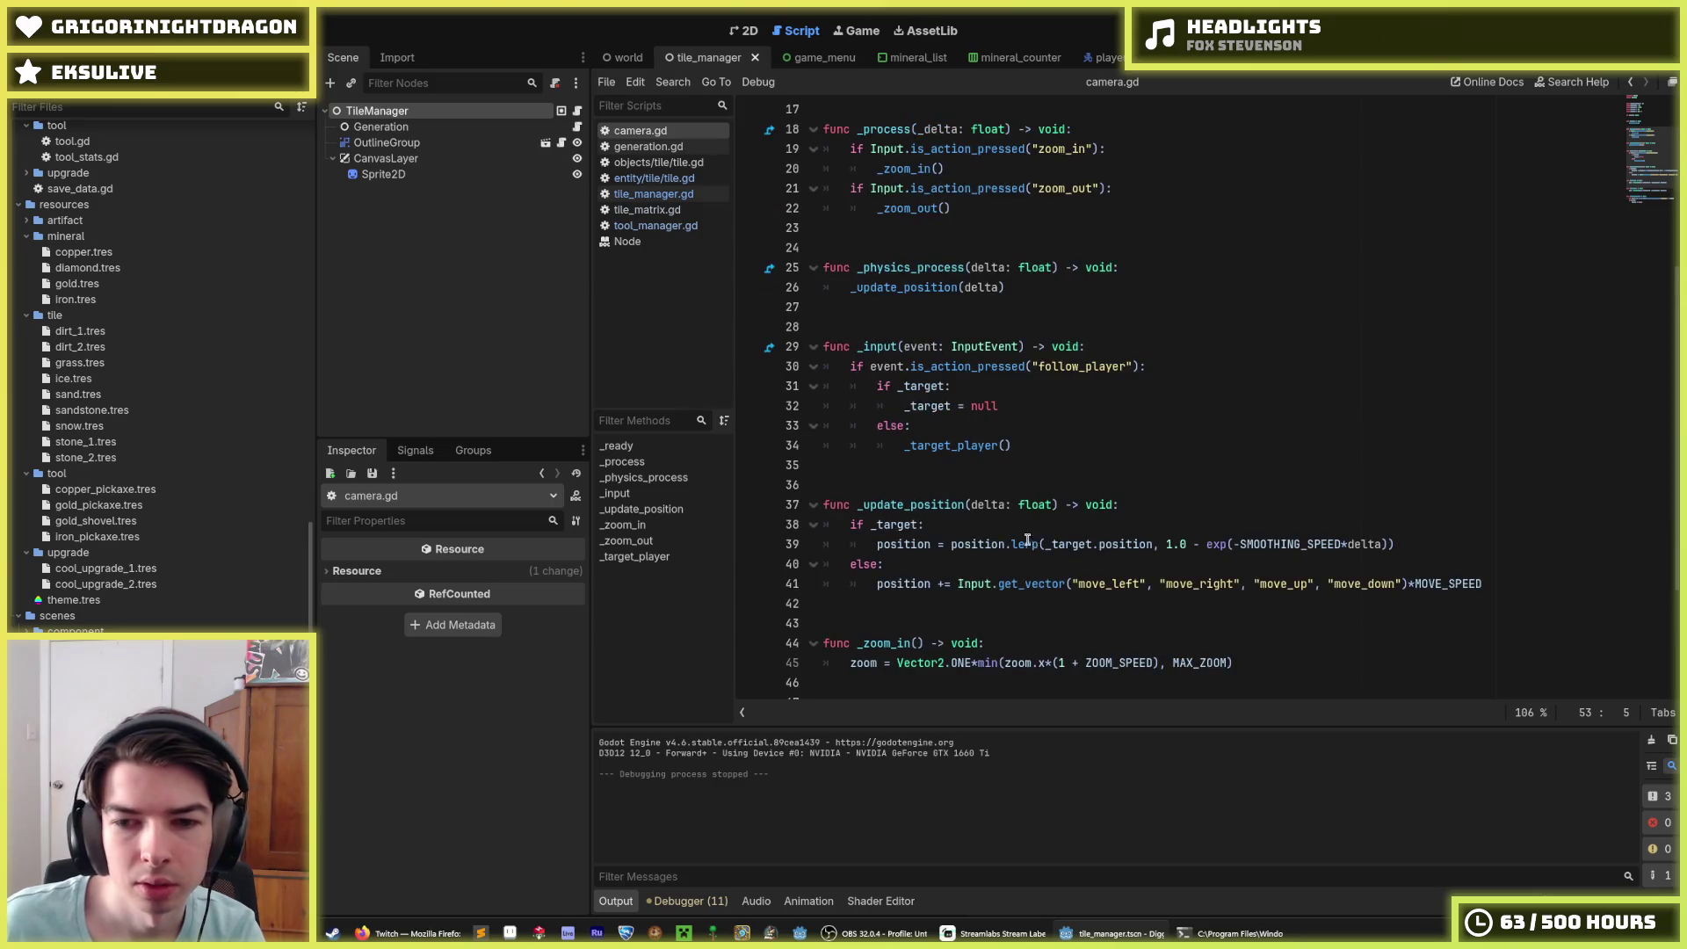
Step: Review camera.gd's free-movement code and where _ready targets the player
{"action": "left_click", "coordinate": [957, 583]}
{"action": "scroll", "coordinate": [957, 583], "scroll_direction": "up", "scroll_amount": 4}
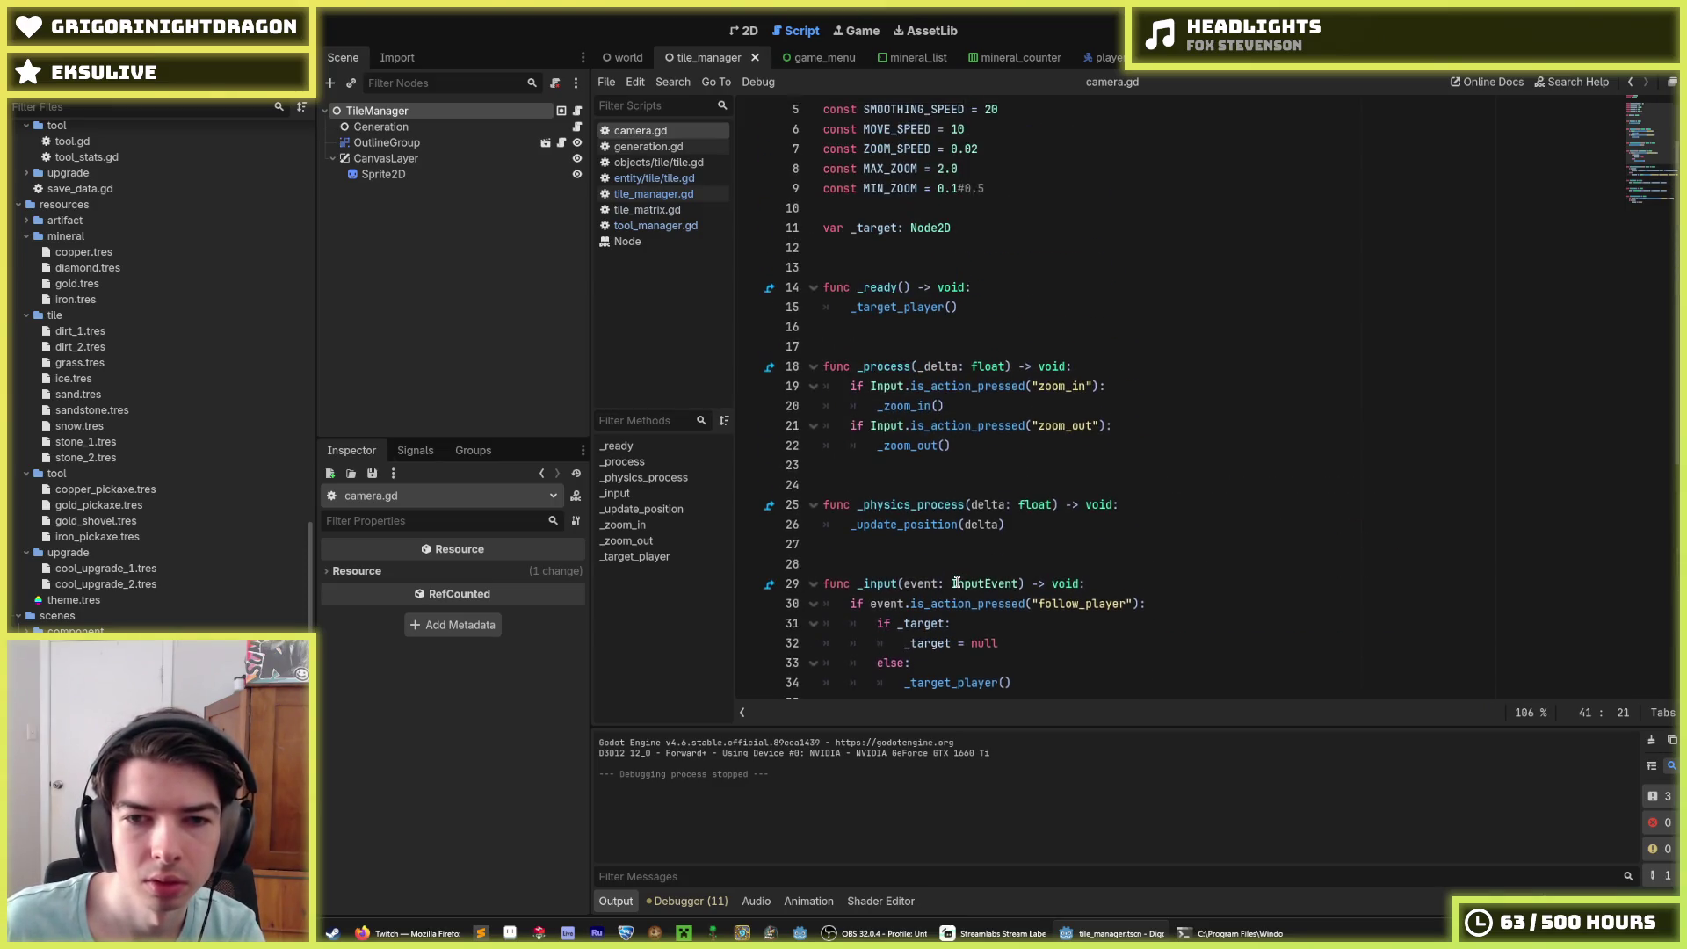
{"action": "left_click", "coordinate": [964, 316]}
{"action": "scroll", "coordinate": [967, 332], "scroll_direction": "down", "scroll_amount": 6}
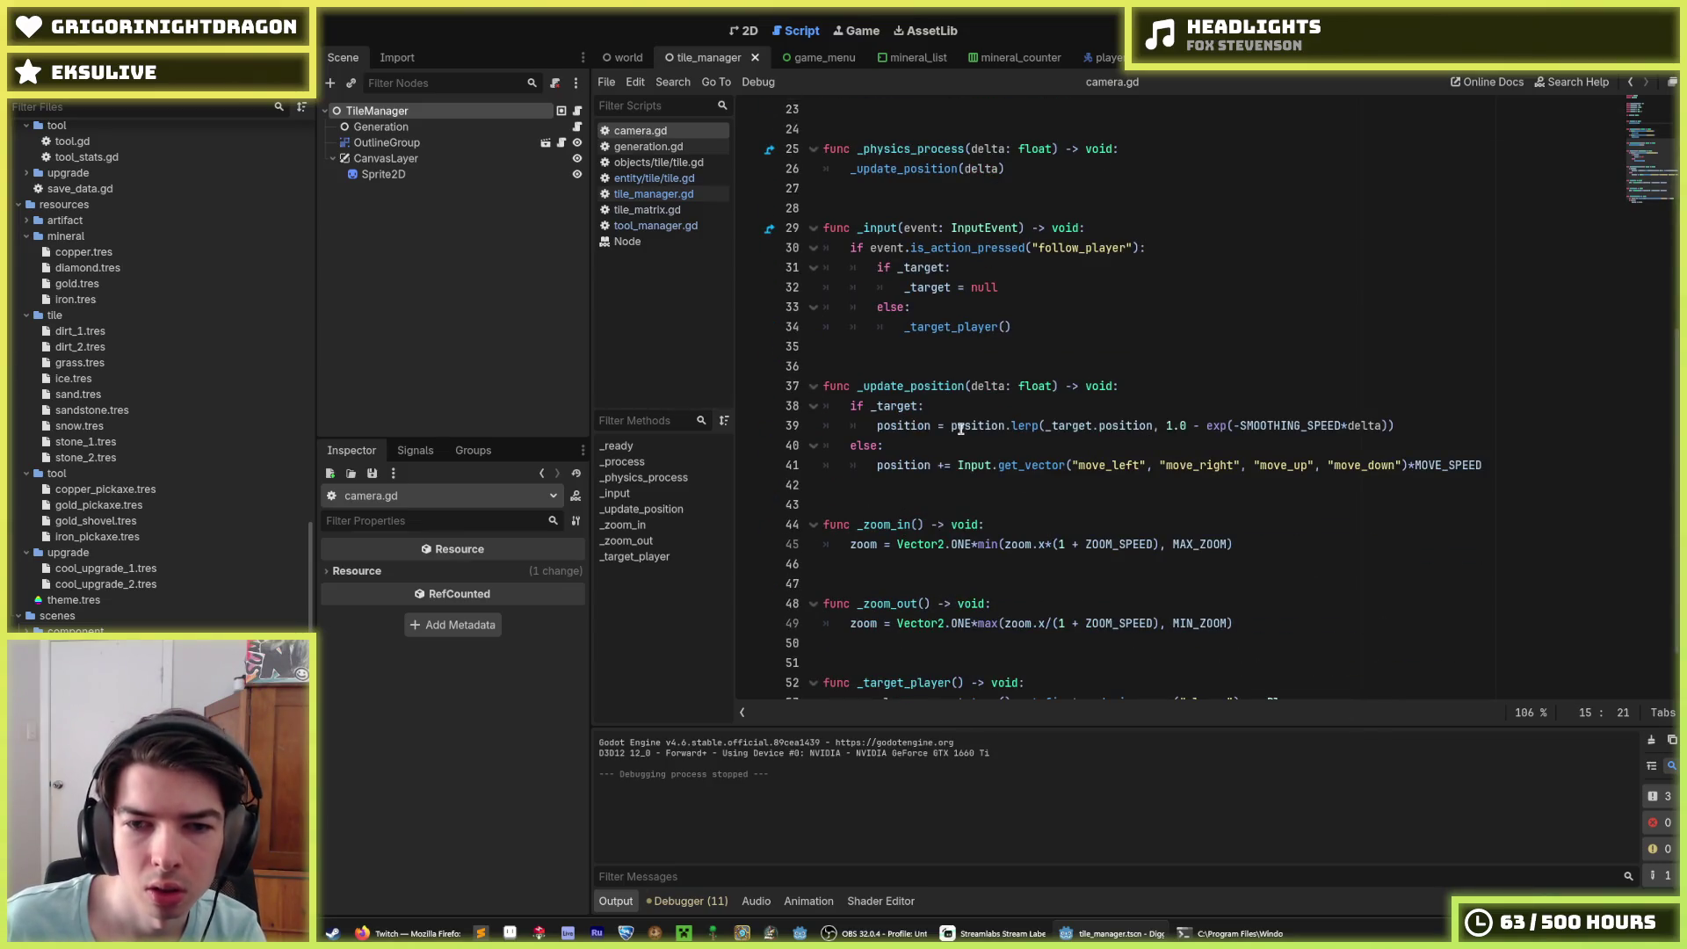
{"action": "scroll", "coordinate": [961, 429], "scroll_direction": "down", "scroll_amount": 1}
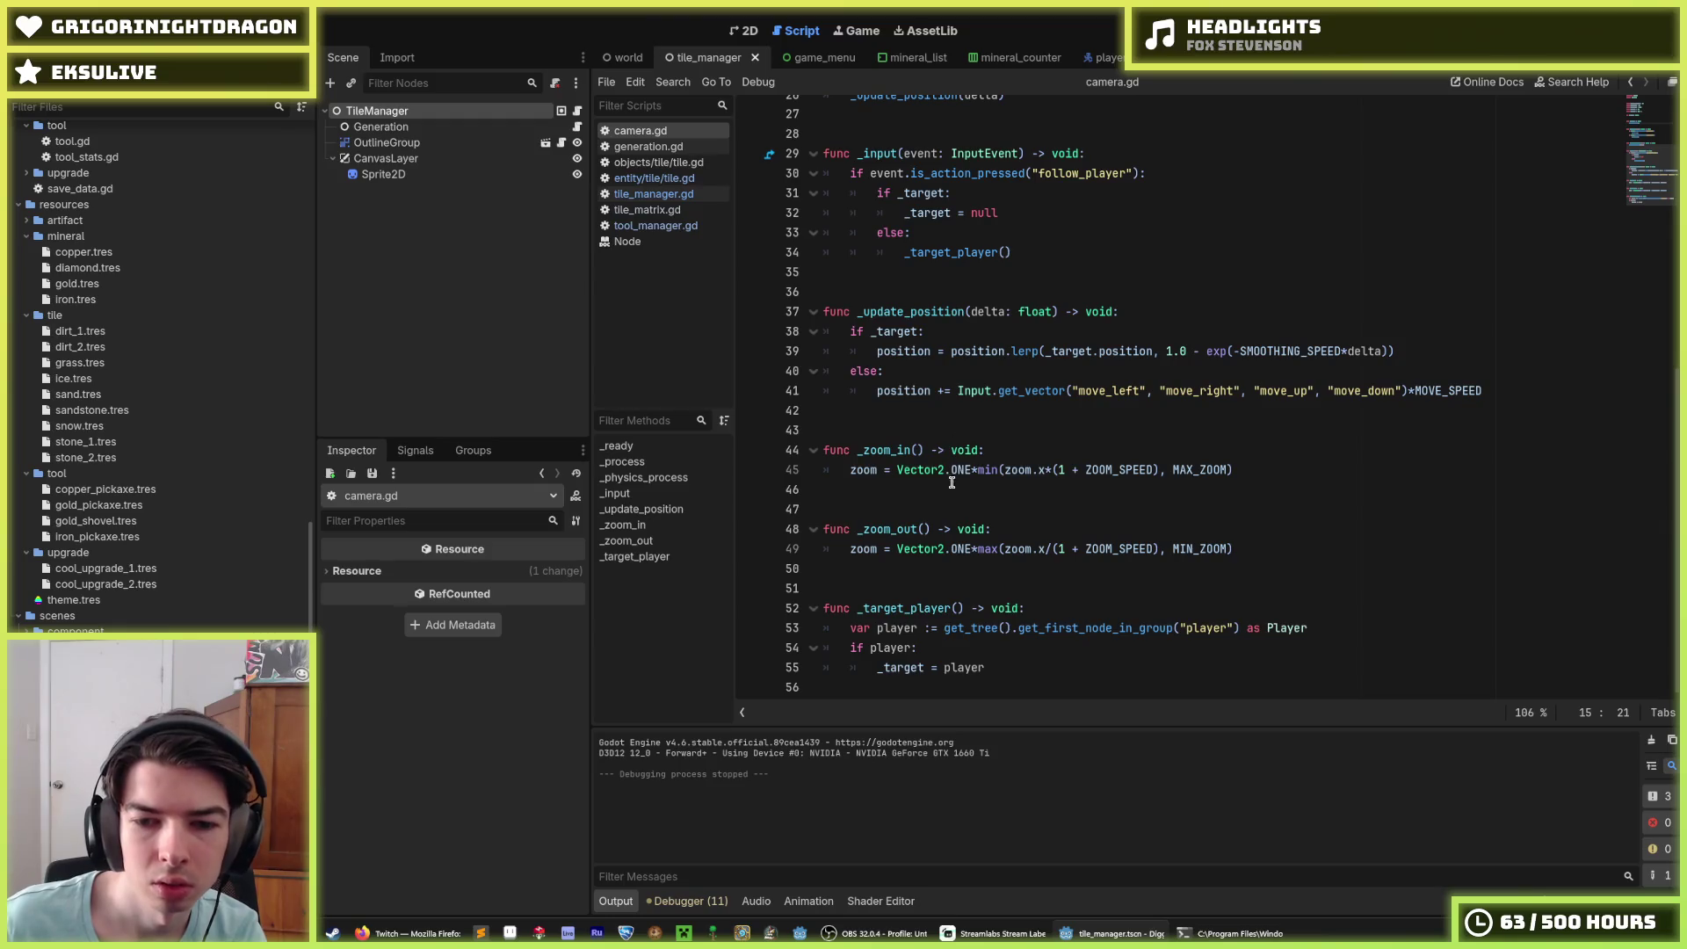
{"action": "left_click", "coordinate": [999, 665]}
{"action": "scroll", "coordinate": [1000, 665], "scroll_direction": "up", "scroll_amount": 8}
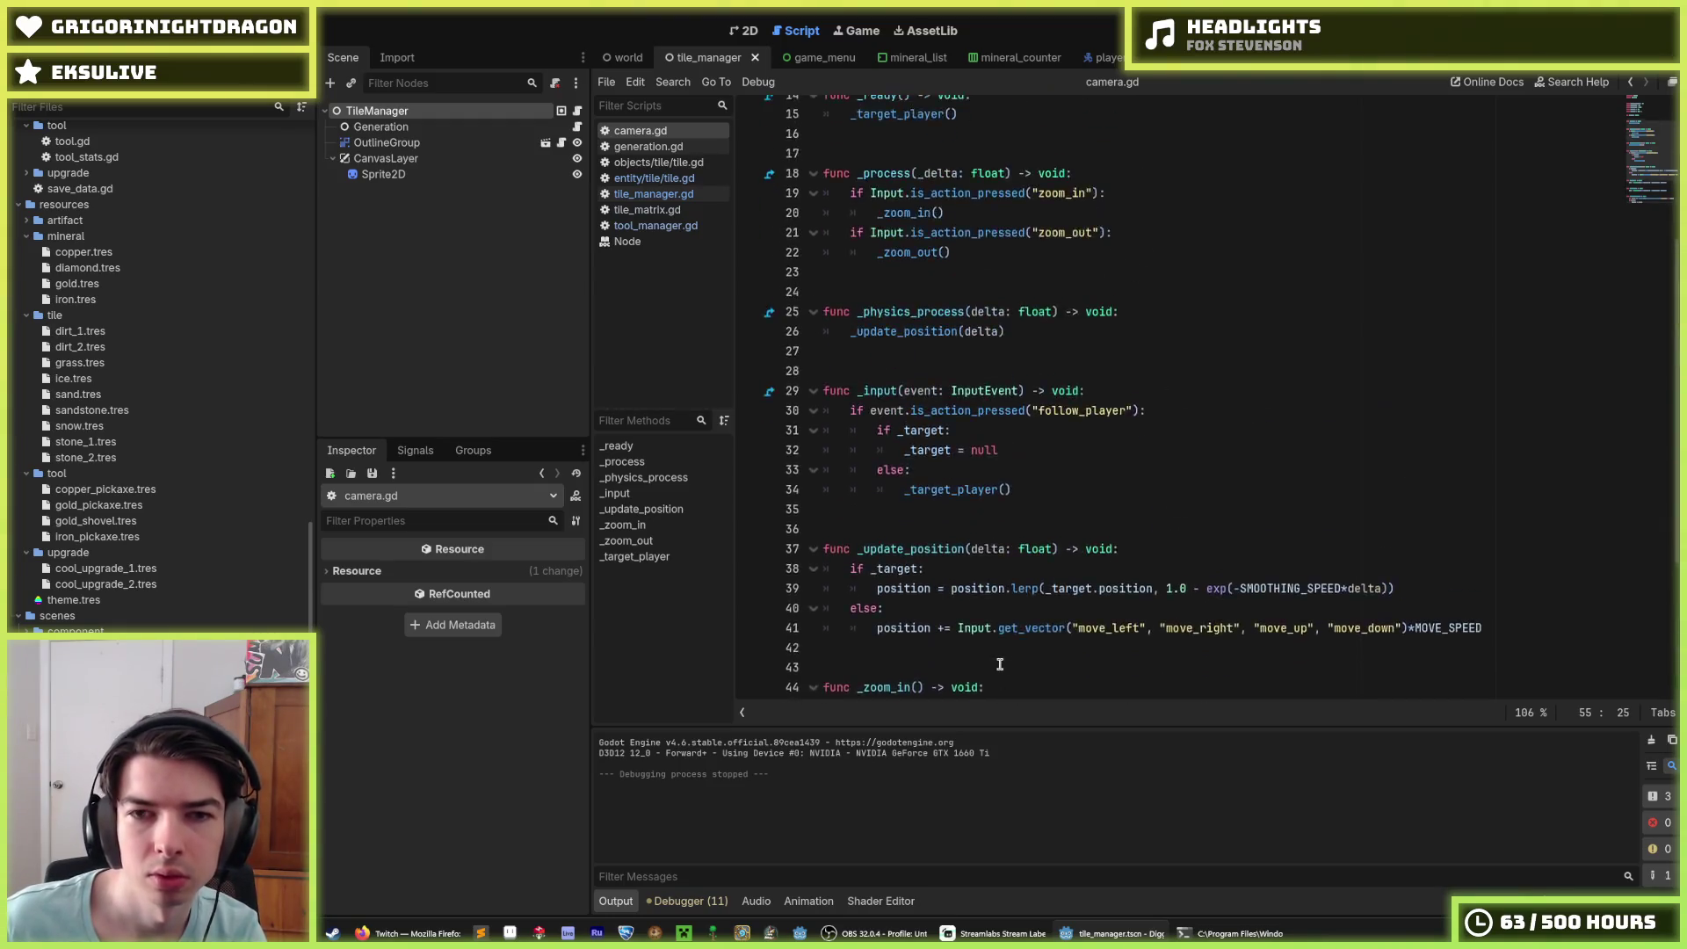
{"action": "scroll", "coordinate": [999, 666], "scroll_direction": "down", "scroll_amount": 8}
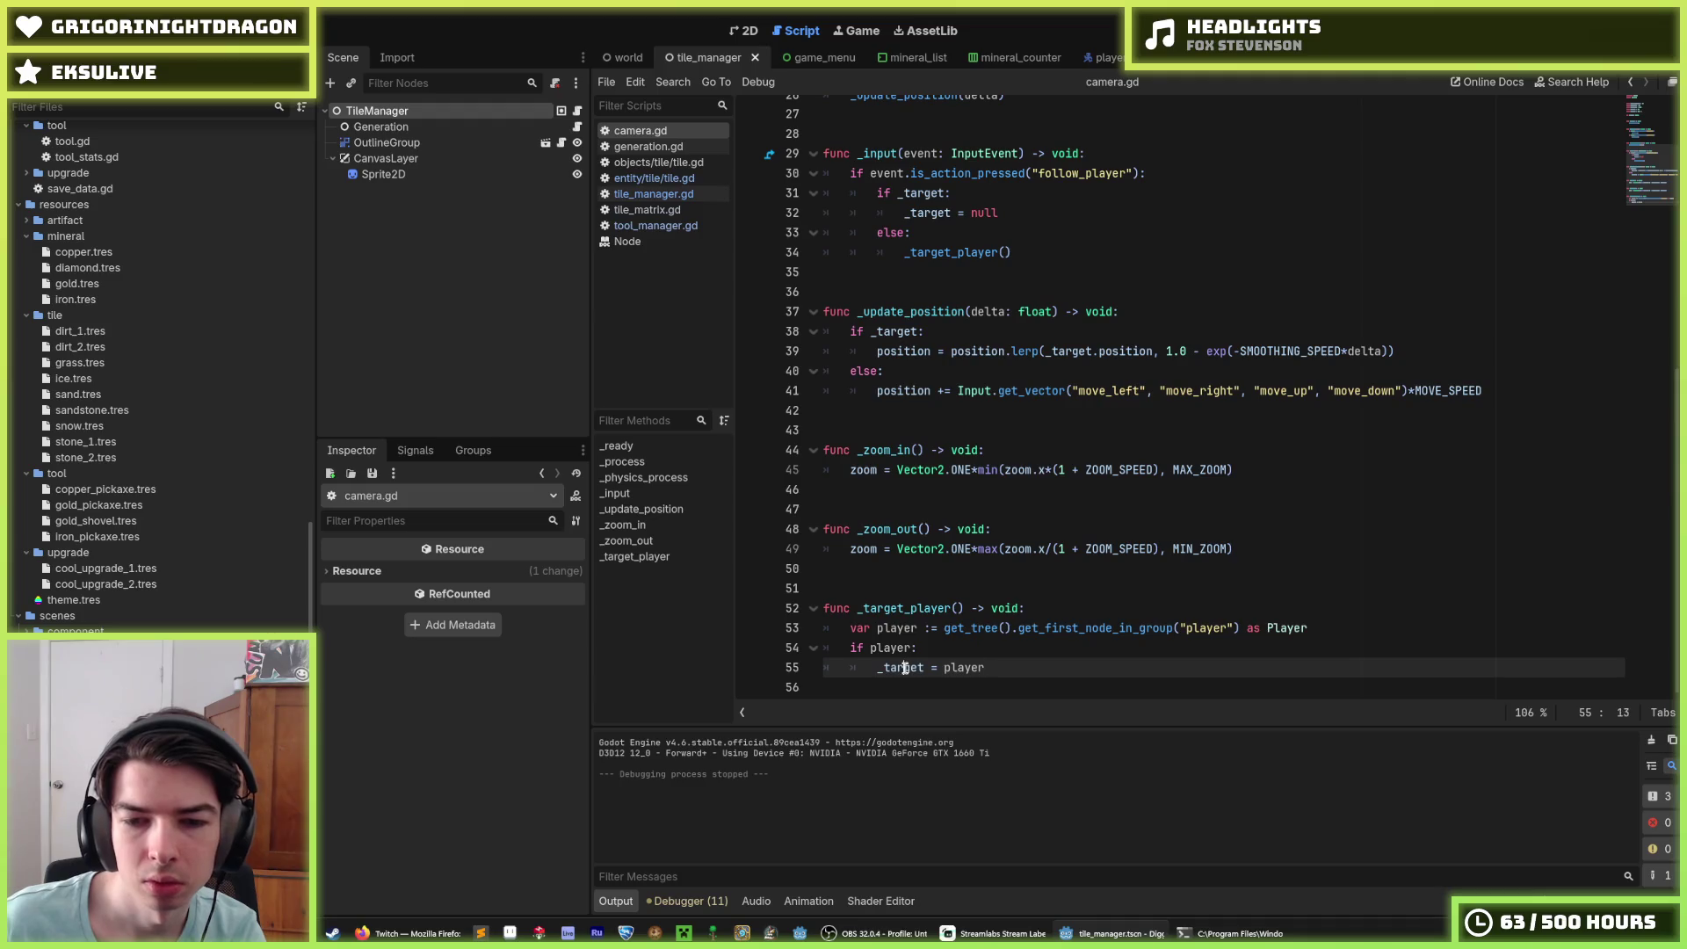
{"action": "scroll", "coordinate": [952, 501], "scroll_direction": "up", "scroll_amount": 6}
Step: Add 'position = _target.position' after _target_player() in _ready, save, and run the game
{"action": "left_click", "coordinate": [981, 387]}
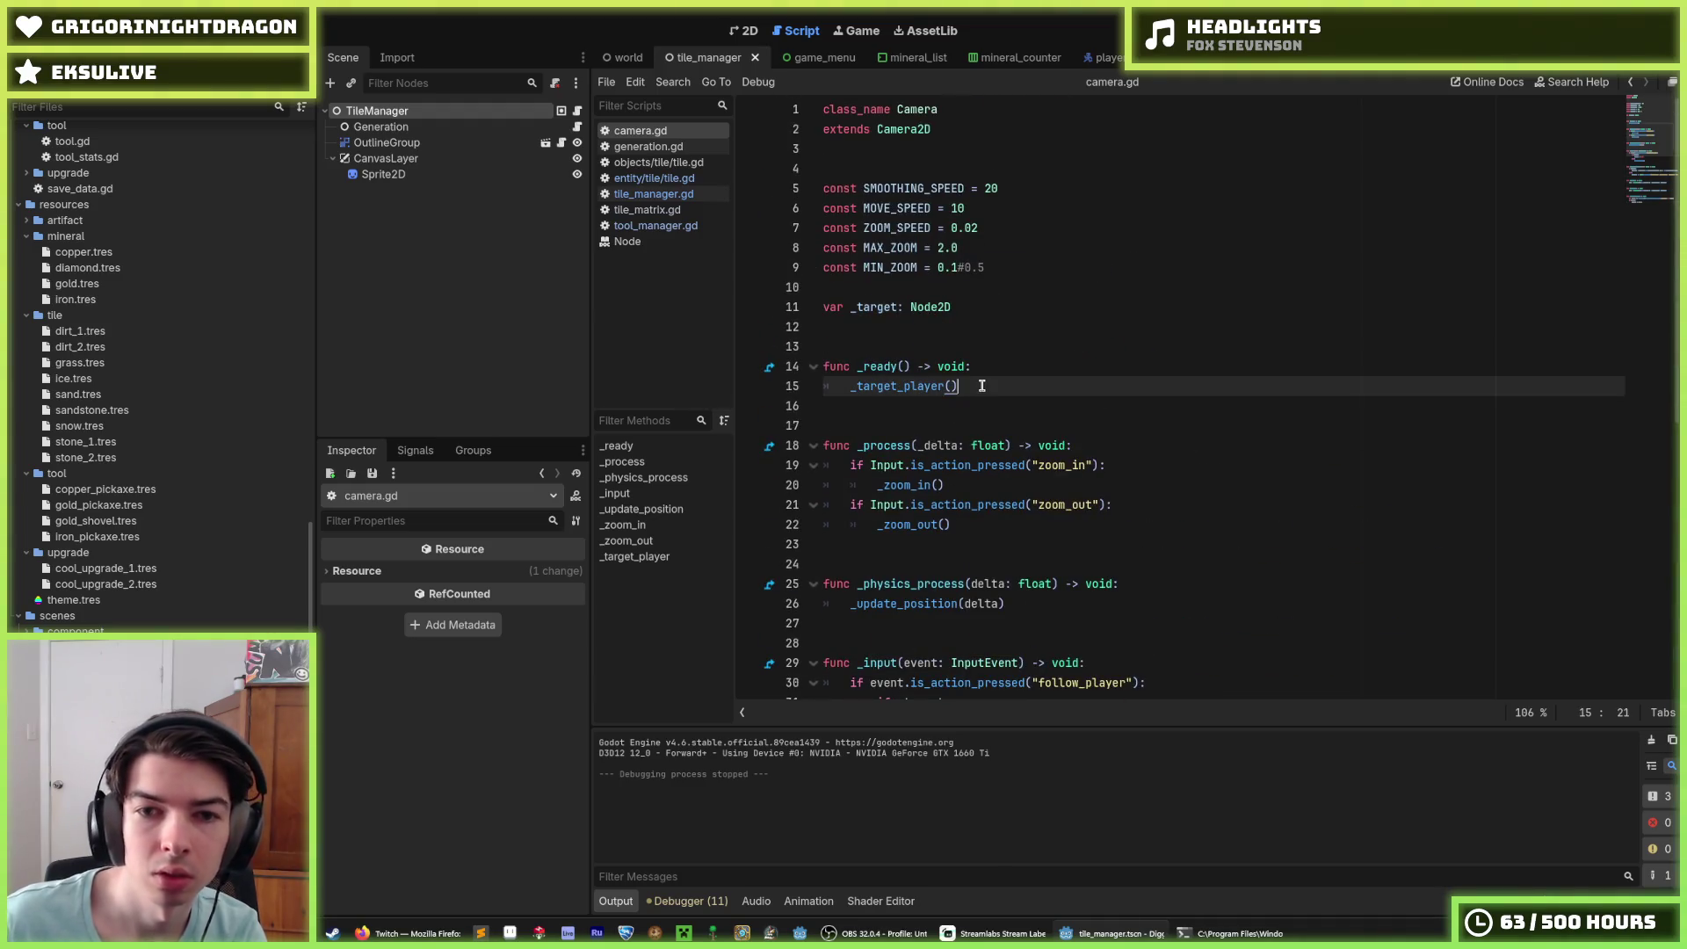
{"action": "key", "text": "Return"}
{"action": "type", "text": "_target.position"}
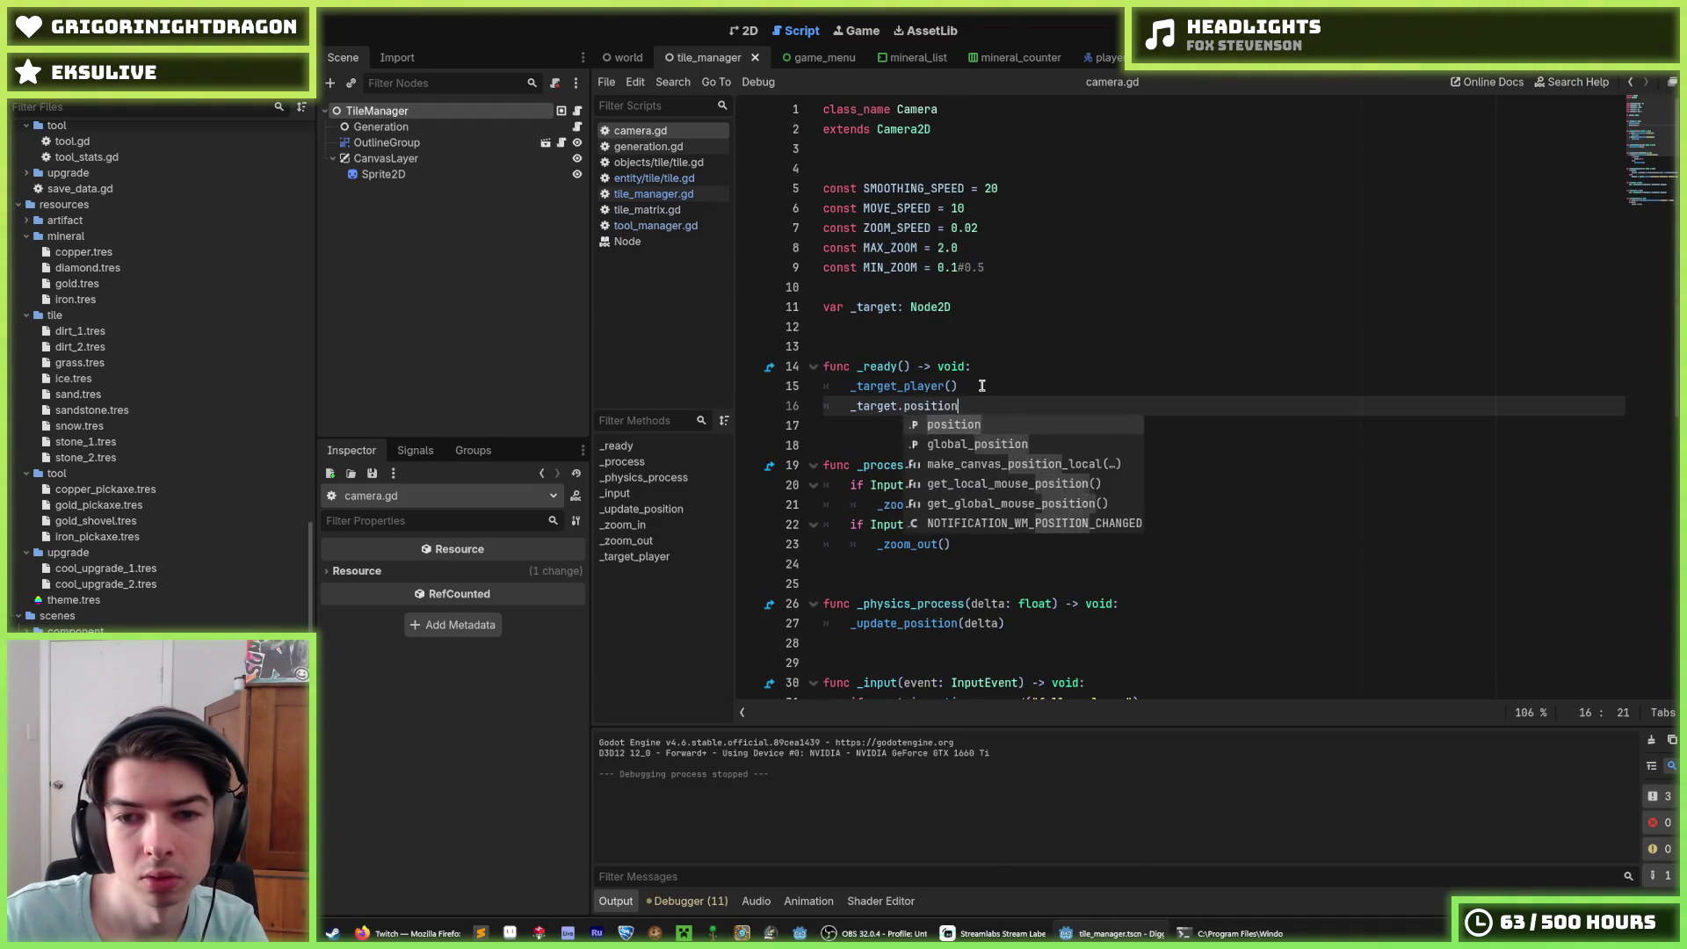
{"action": "key", "text": "Home"}
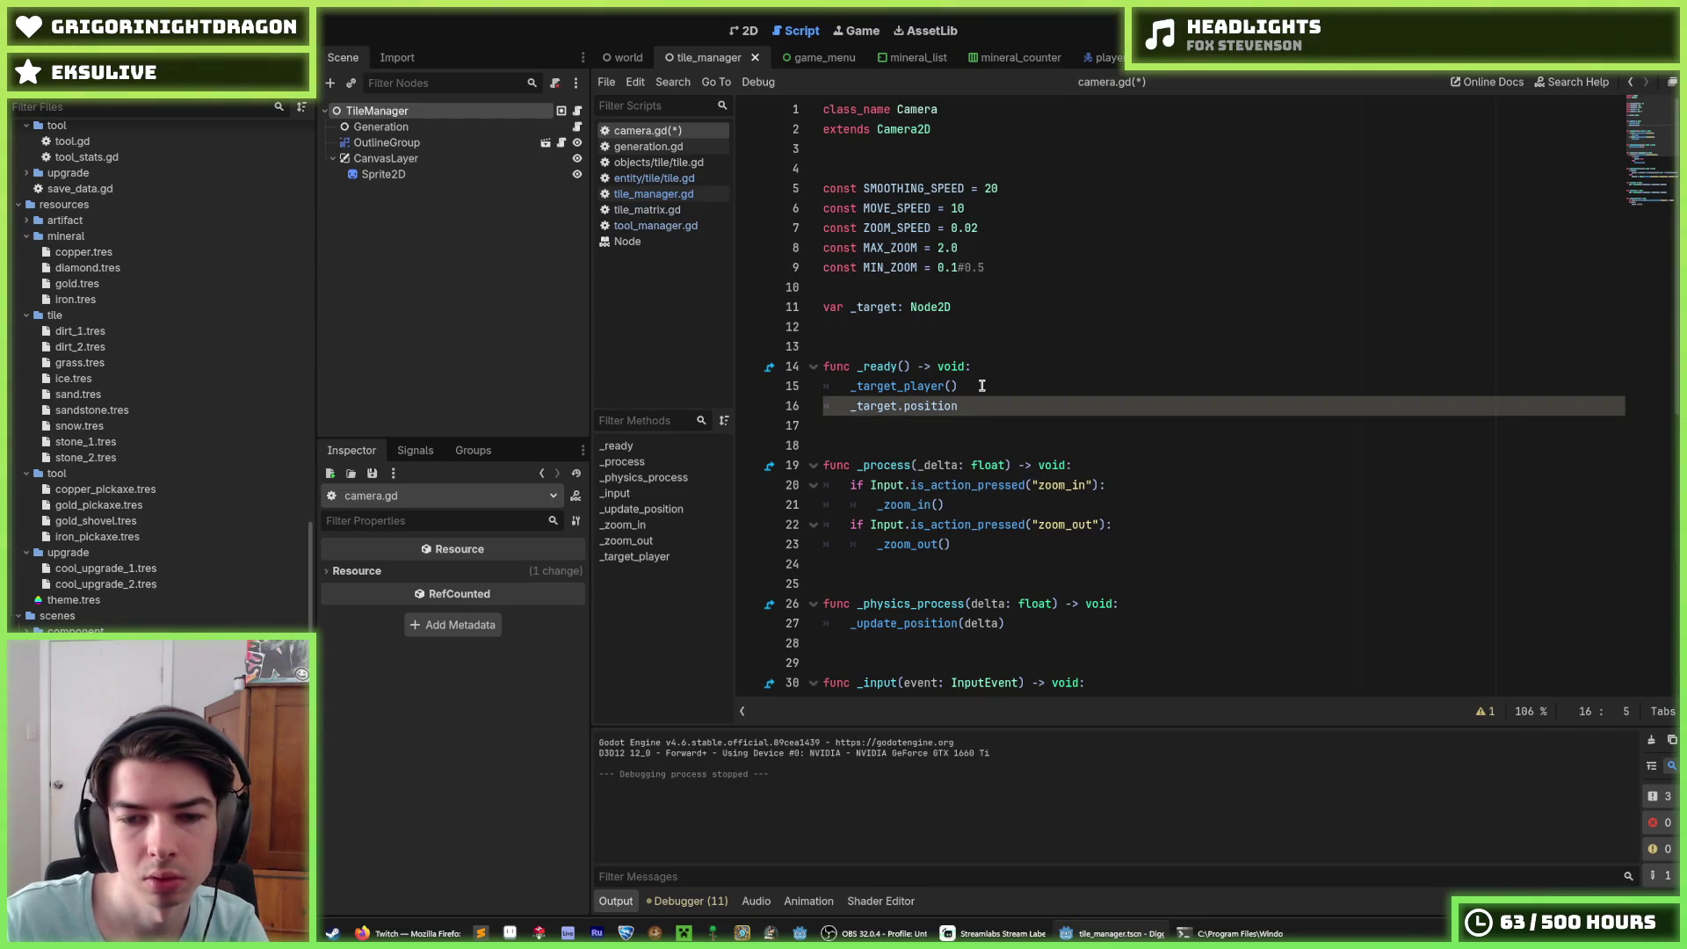
{"action": "scroll", "coordinate": [982, 386], "scroll_direction": "down", "scroll_amount": 7}
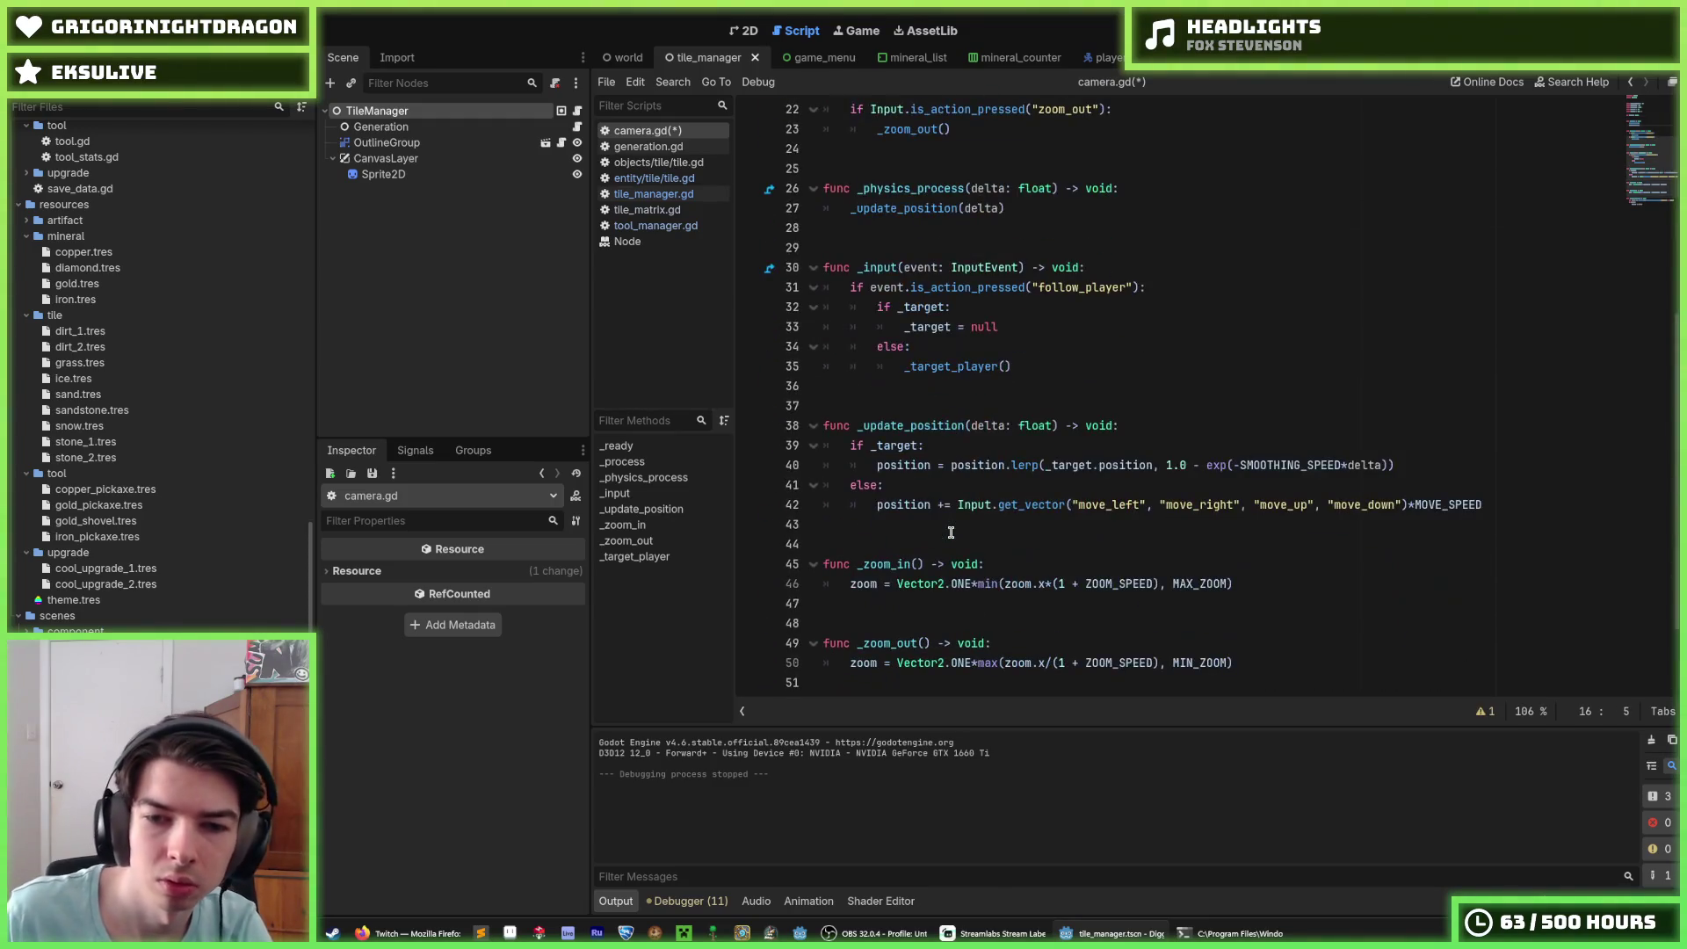
{"action": "type", "text": "position = _target.position"}
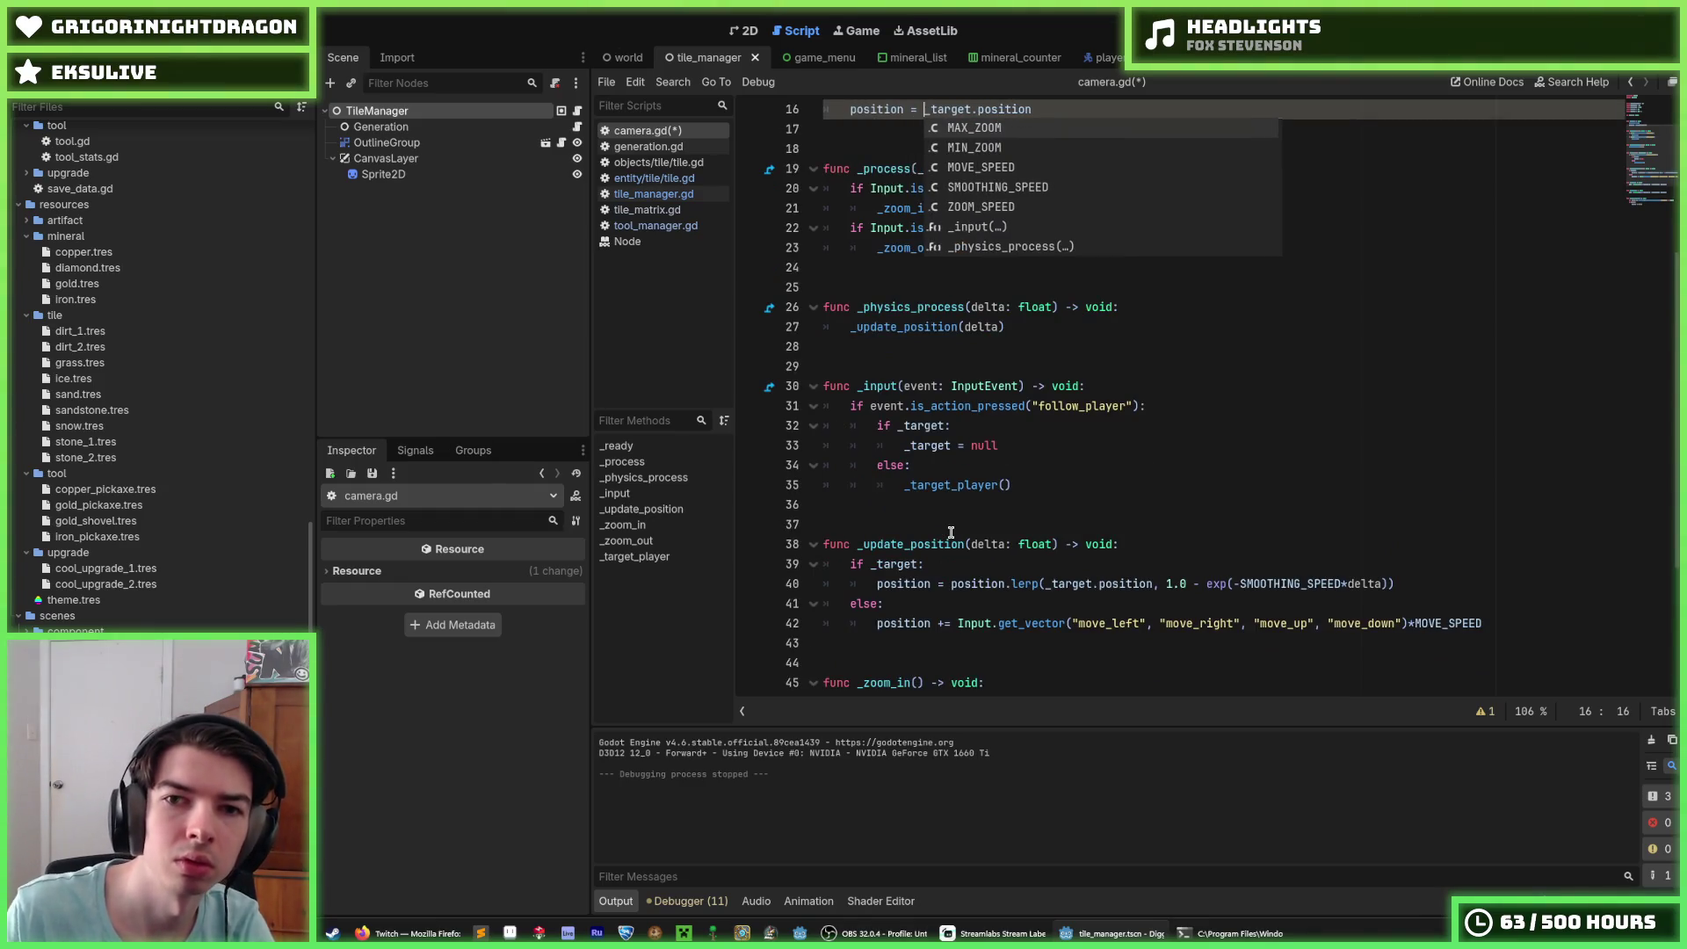
{"action": "key", "text": "ctrl+s"}
{"action": "key", "text": "F5"}
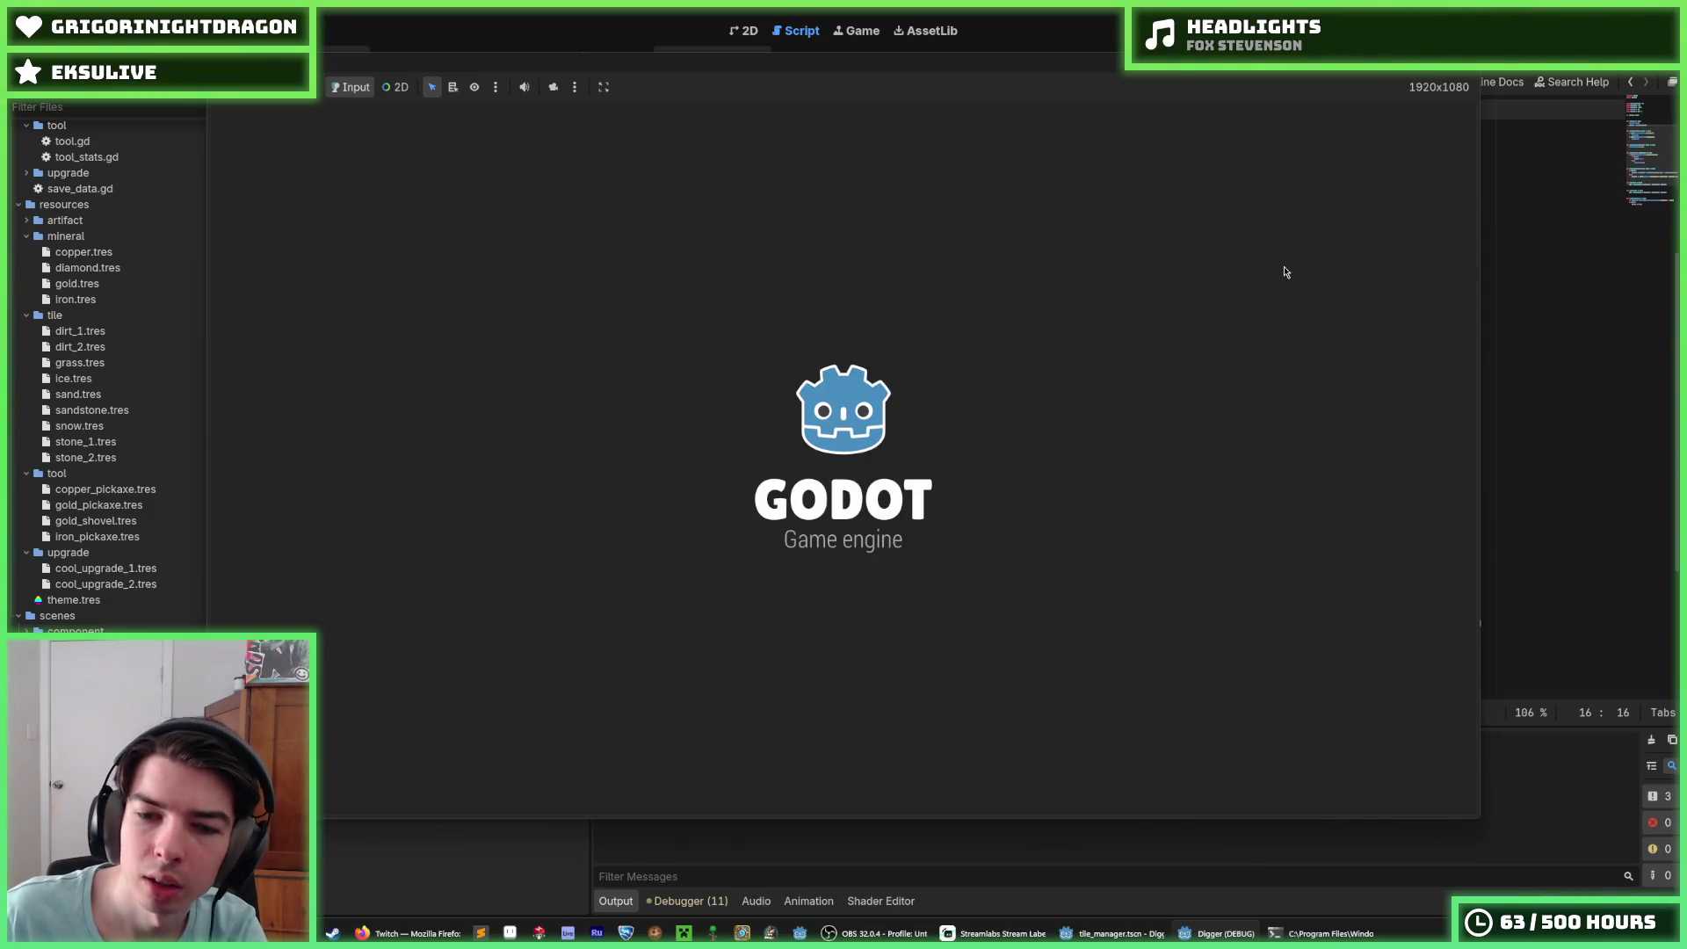
Step: Zoom the Digger camera out and back in to watch tile loading, then stop the game
{"action": "scroll", "coordinate": [1284, 272], "scroll_direction": "down", "scroll_amount": 5}
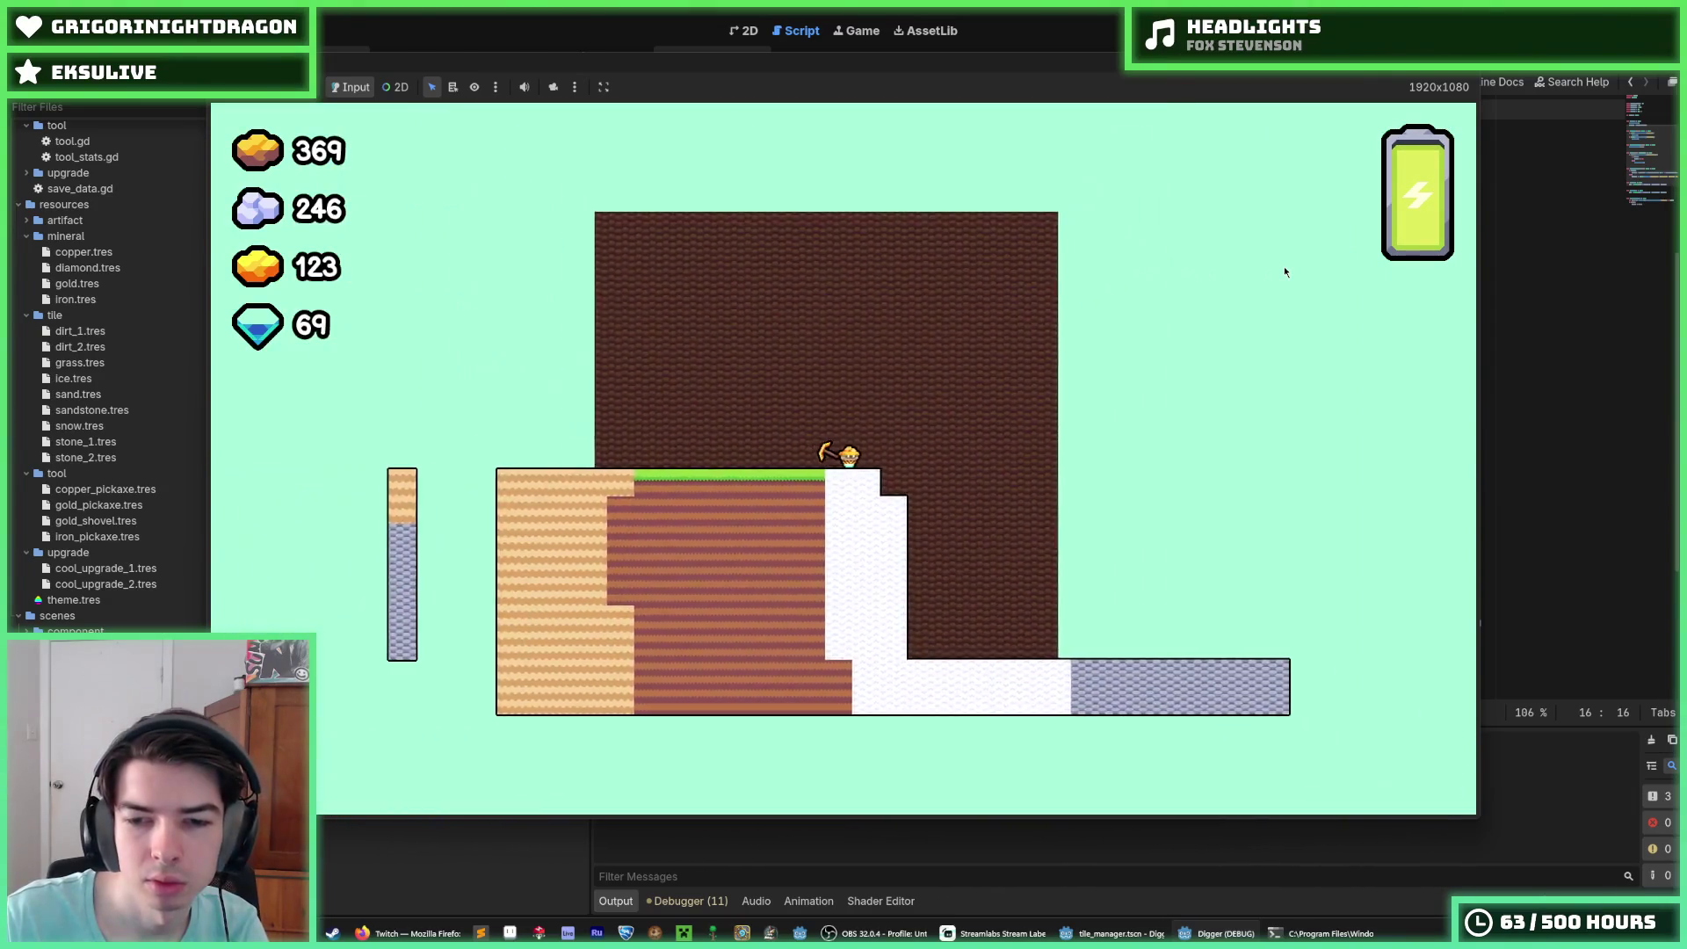
{"action": "scroll", "coordinate": [1284, 271], "scroll_direction": "down", "scroll_amount": 2}
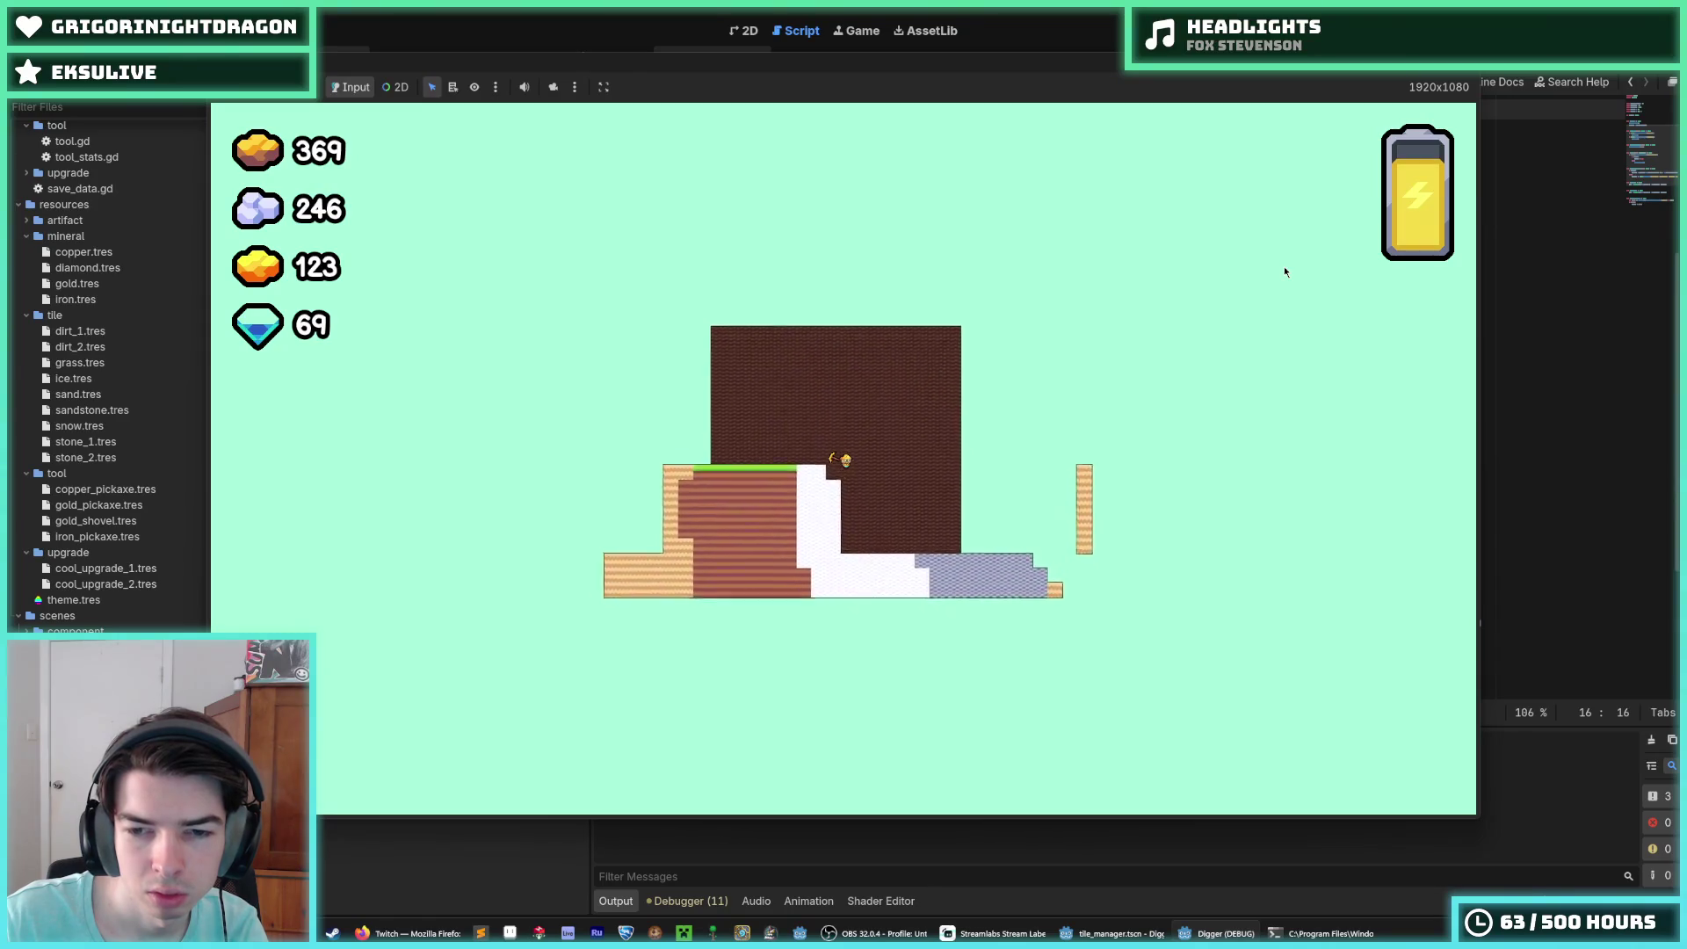
{"action": "scroll", "coordinate": [1284, 271], "scroll_direction": "up", "scroll_amount": 3}
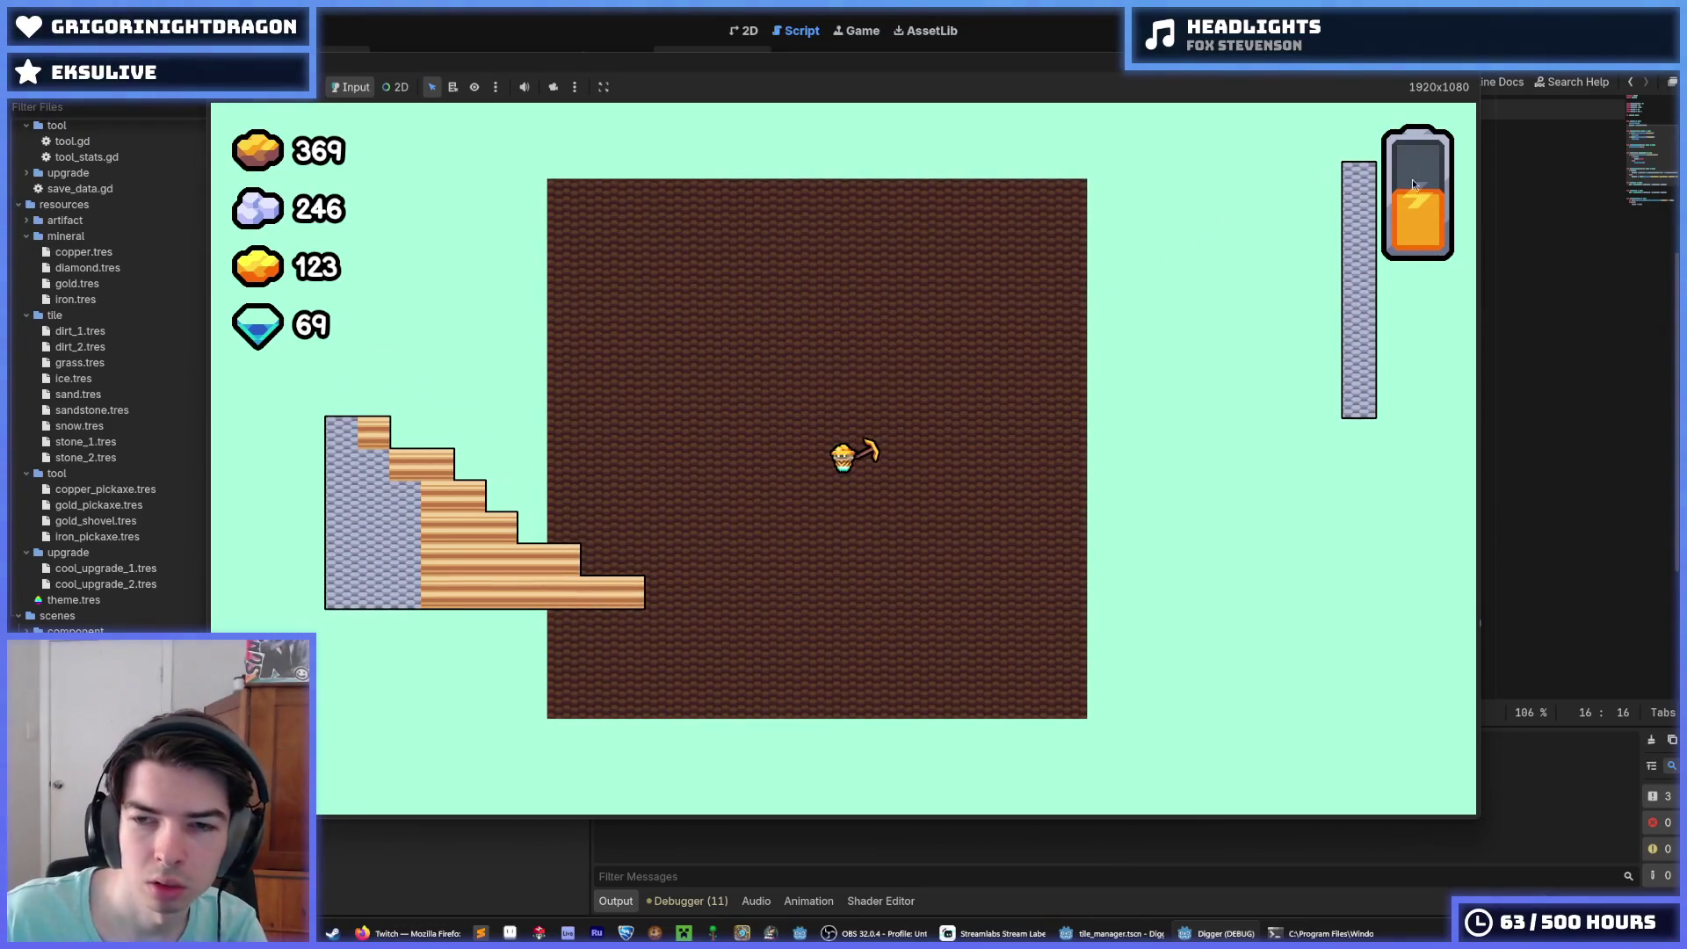
{"action": "key", "text": "F8"}
{"action": "scroll", "coordinate": [1015, 302], "scroll_direction": "up", "scroll_amount": 5}
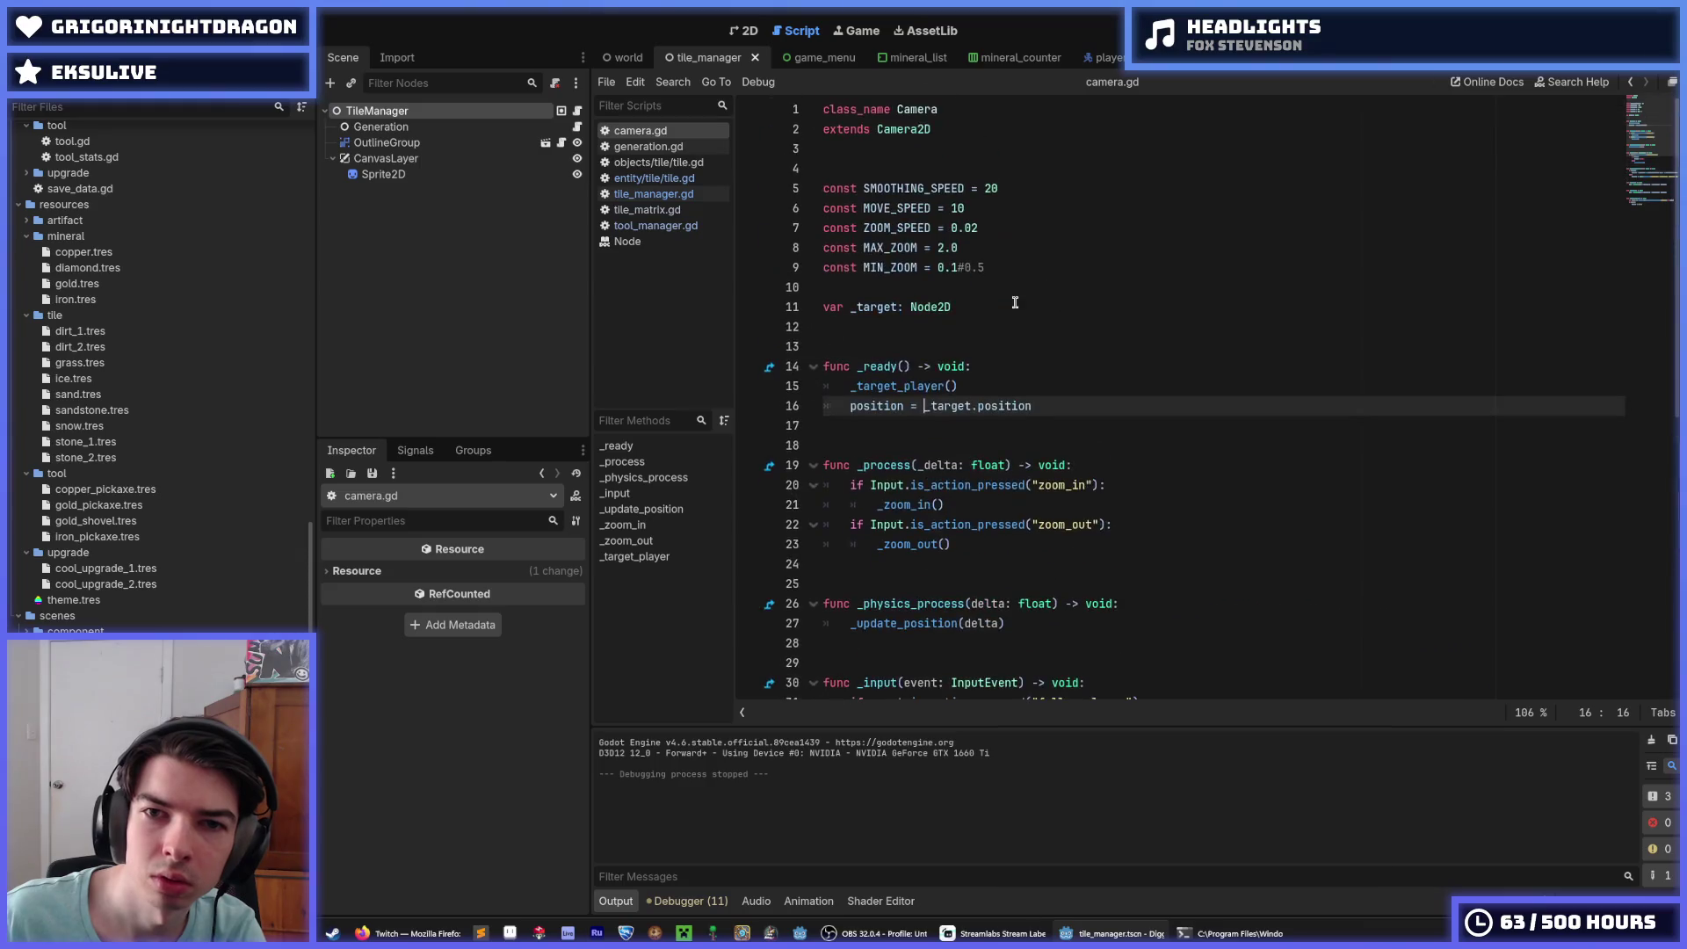
Step: Switch to tile_manager.gd, change LOAD_EXTENTS to Vector2i(10, 10), and test-run the game
{"action": "left_click", "coordinate": [991, 230]}
{"action": "key", "text": "alt+Left"}
{"action": "key", "text": "alt+Left"}
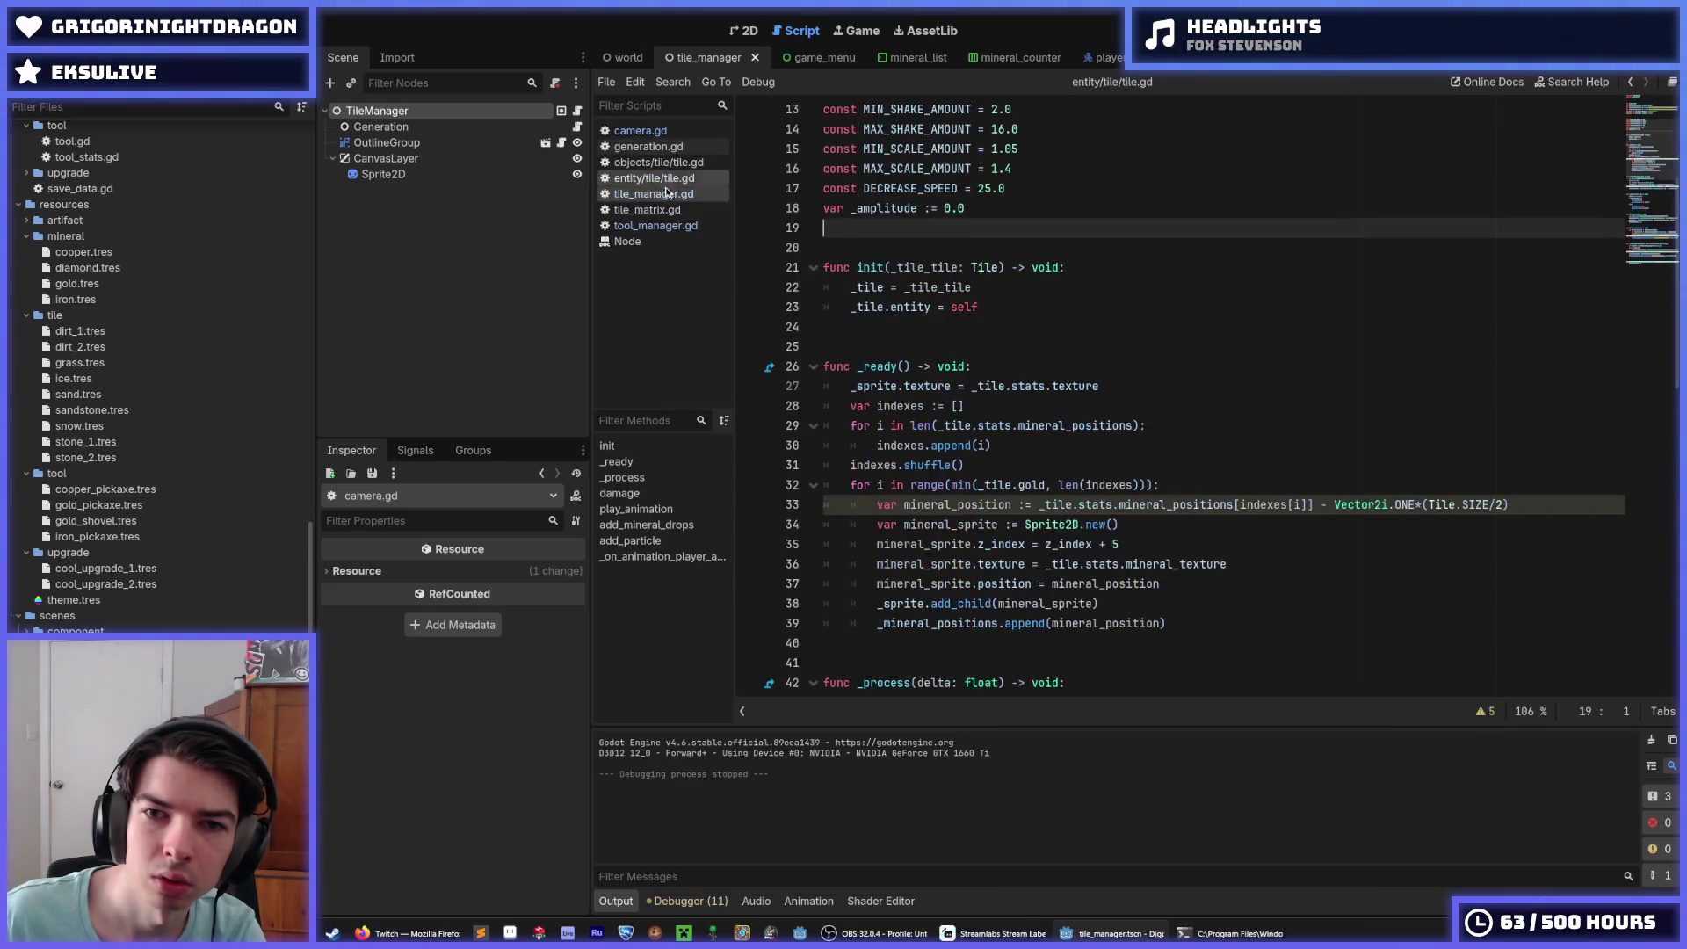
{"action": "key", "text": "alt+Right"}
{"action": "left_click", "coordinate": [1032, 188]}
{"action": "key", "text": "Right"}
{"action": "key", "text": "Right"}
{"action": "key", "text": "Right"}
{"action": "type", "text": "6"}
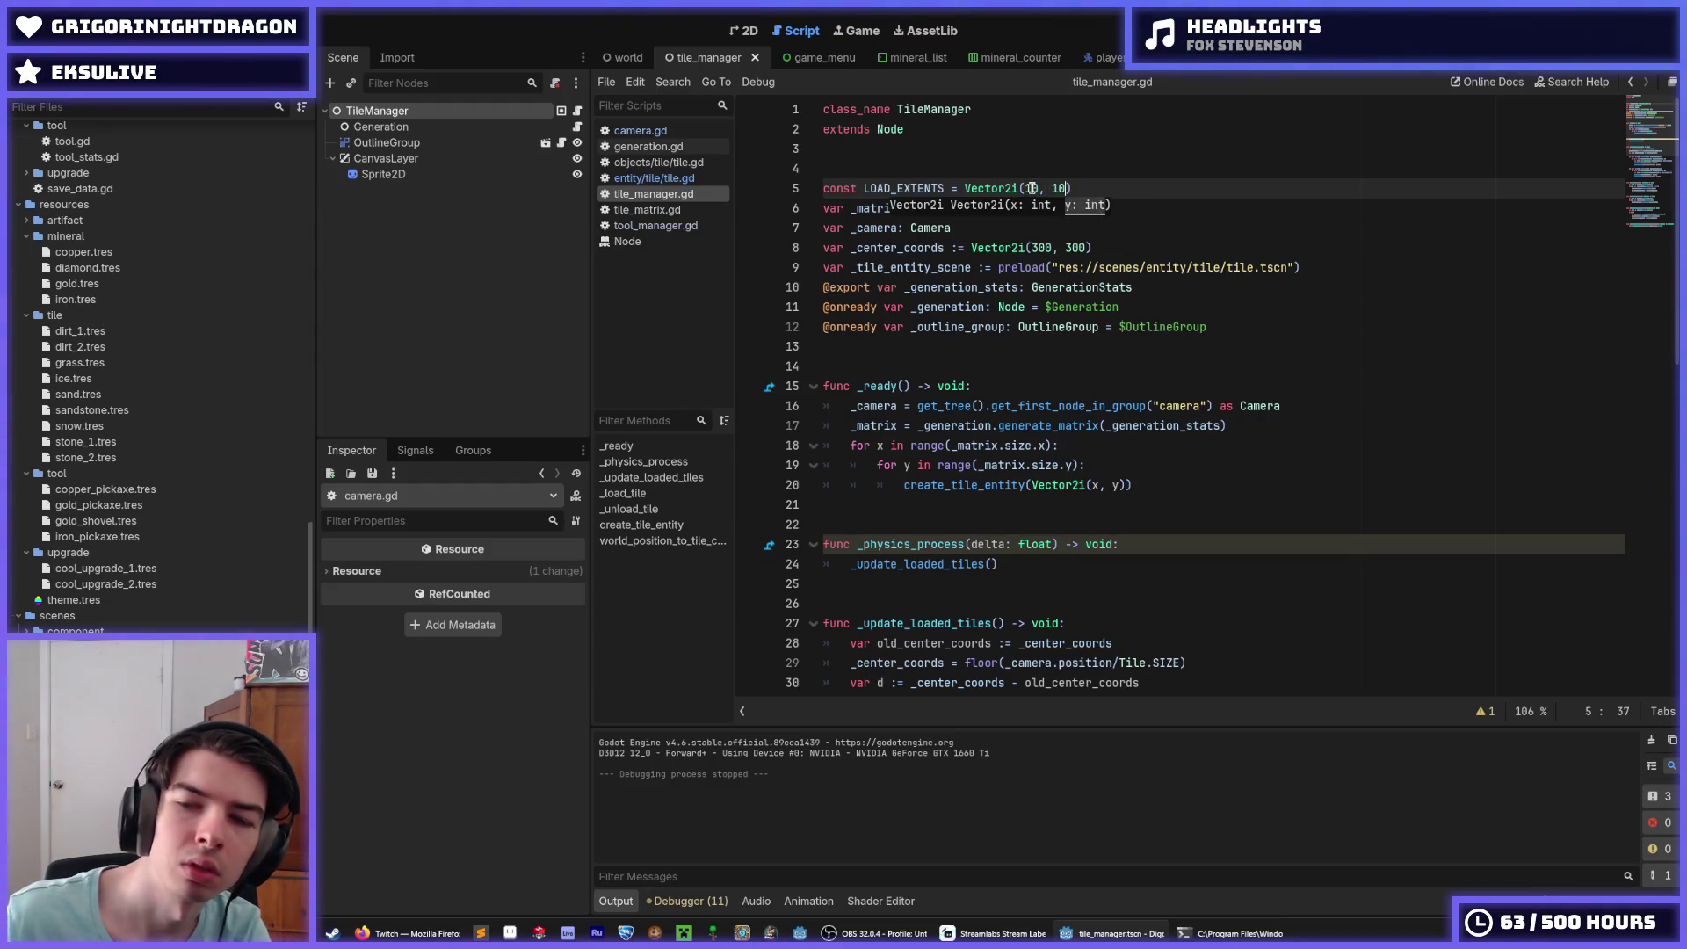
{"action": "key", "text": "F5"}
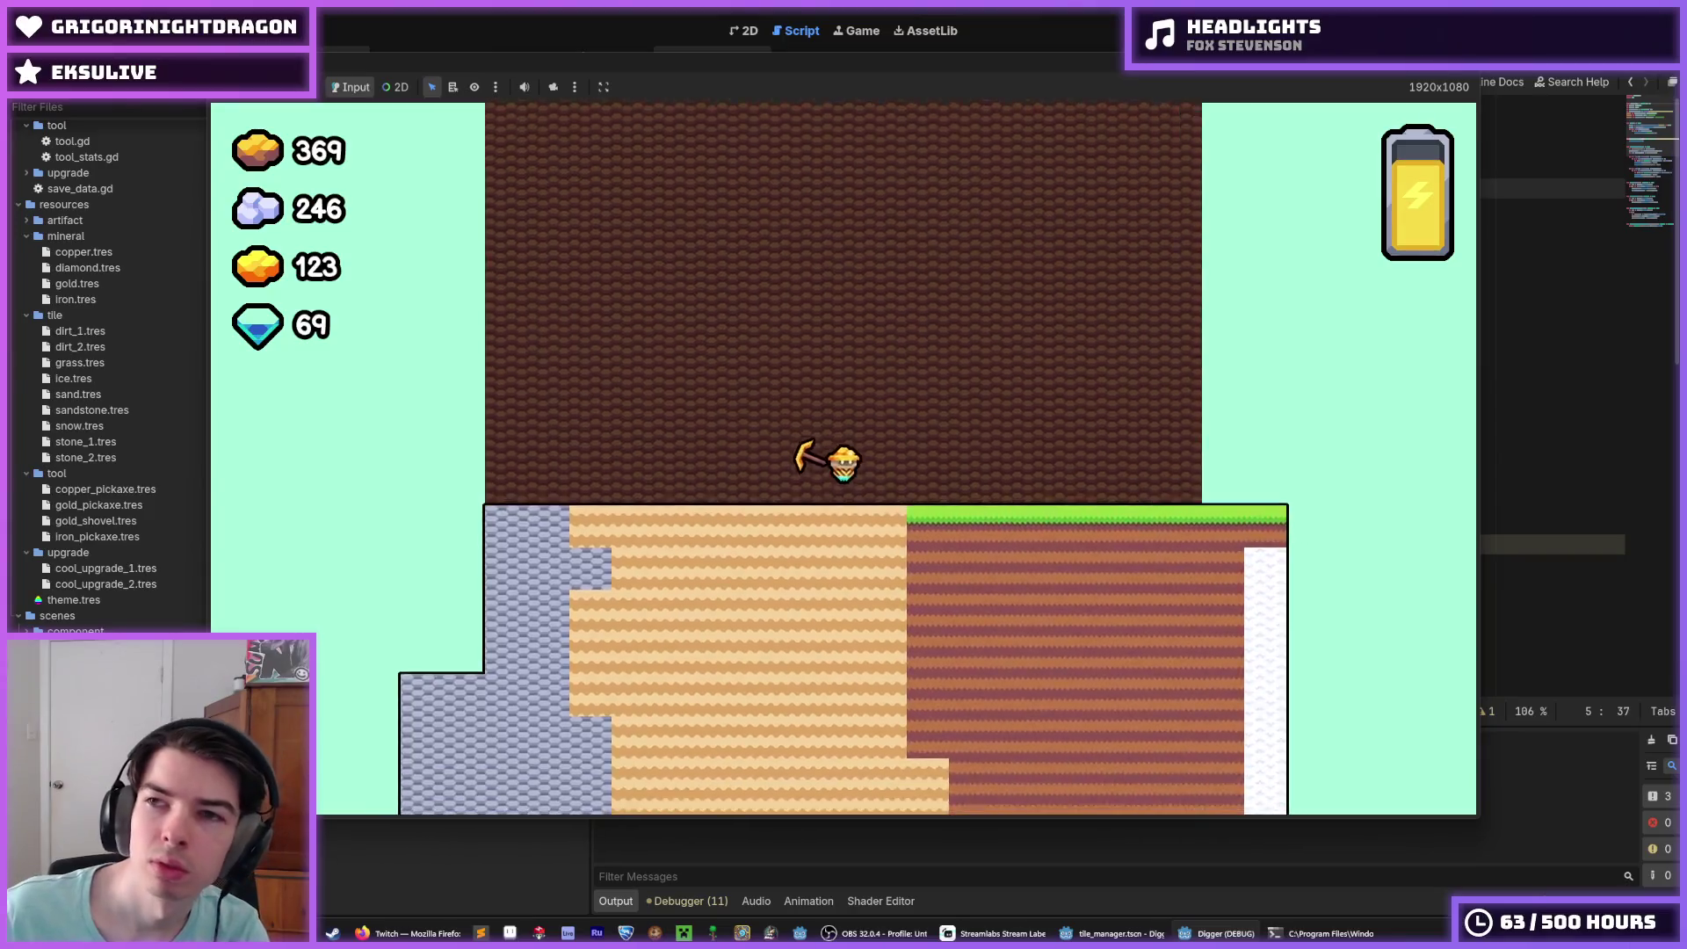
{"action": "key", "text": "F8"}
Step: Go back to camera.gd and review its _ready and _target_player() code, then open tile.gd
{"action": "left_click", "coordinate": [1179, 203]}
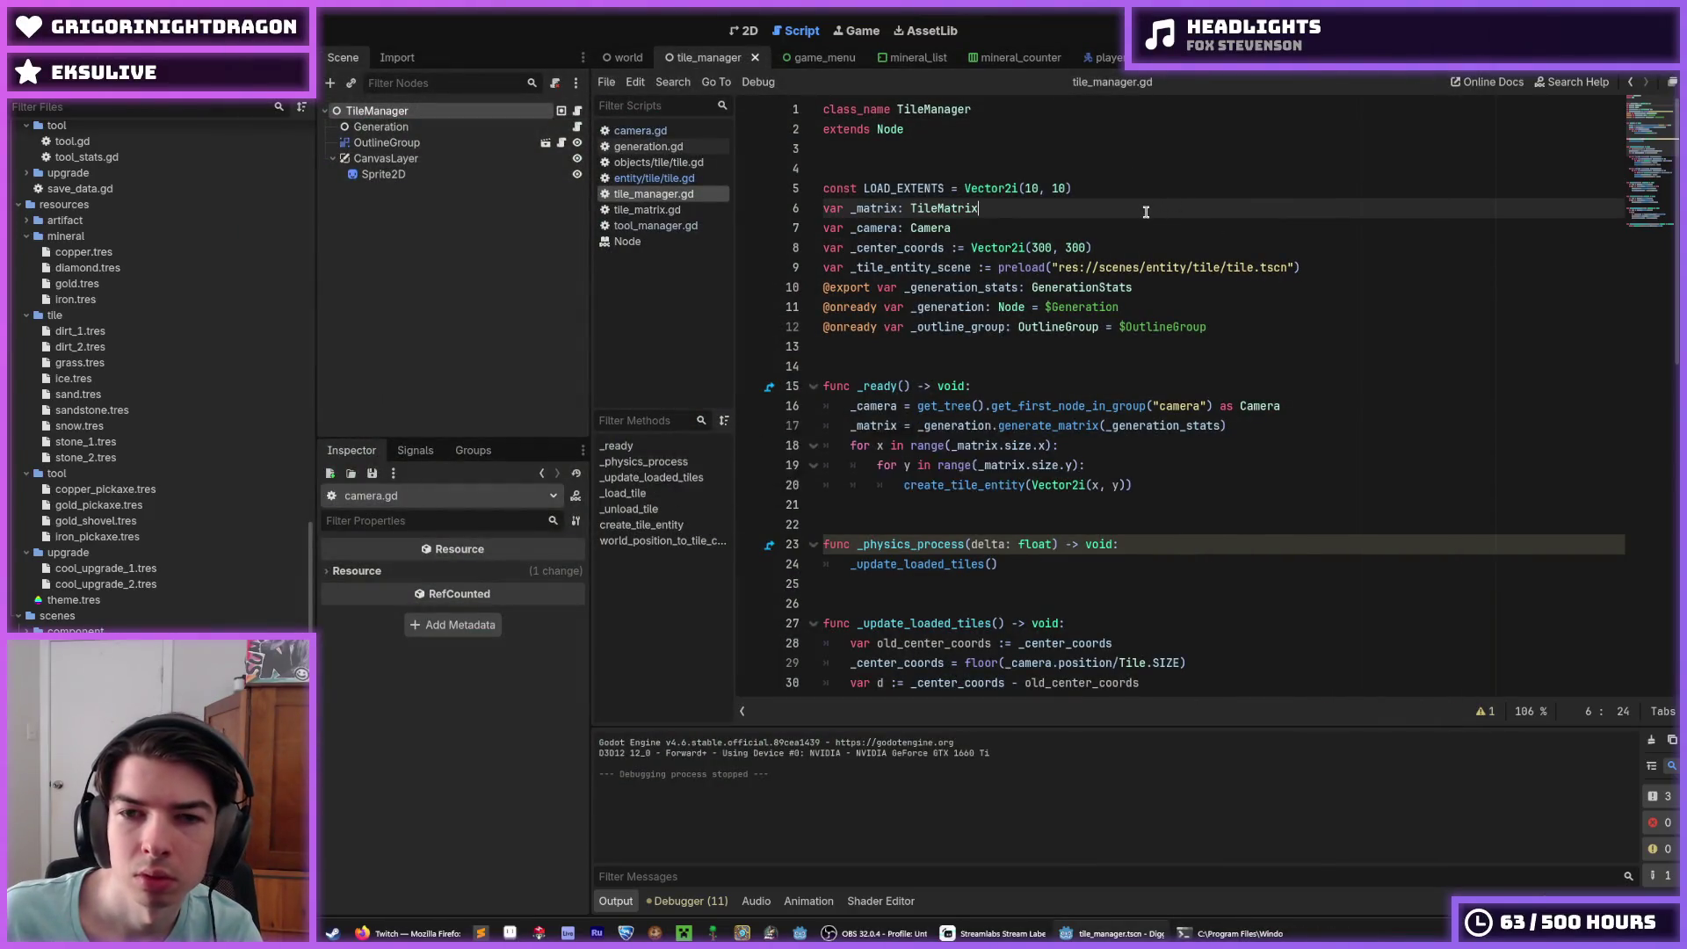
{"action": "left_click", "coordinate": [1092, 224]}
{"action": "left_click", "coordinate": [668, 131]}
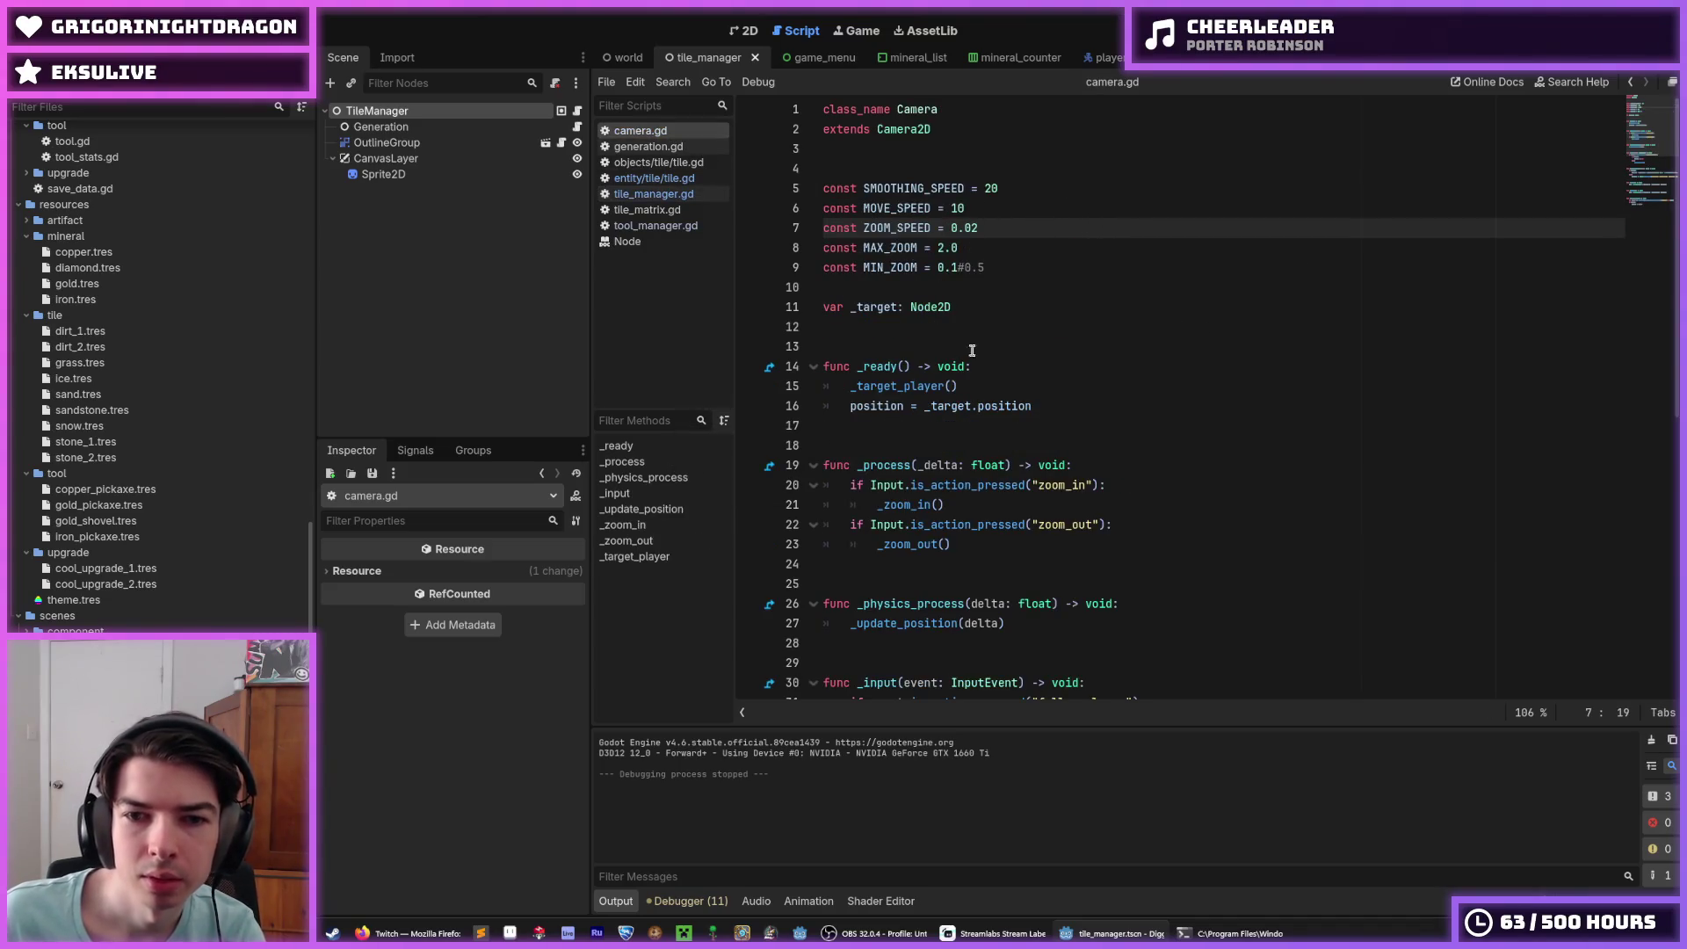
{"action": "left_click", "coordinate": [1015, 383]}
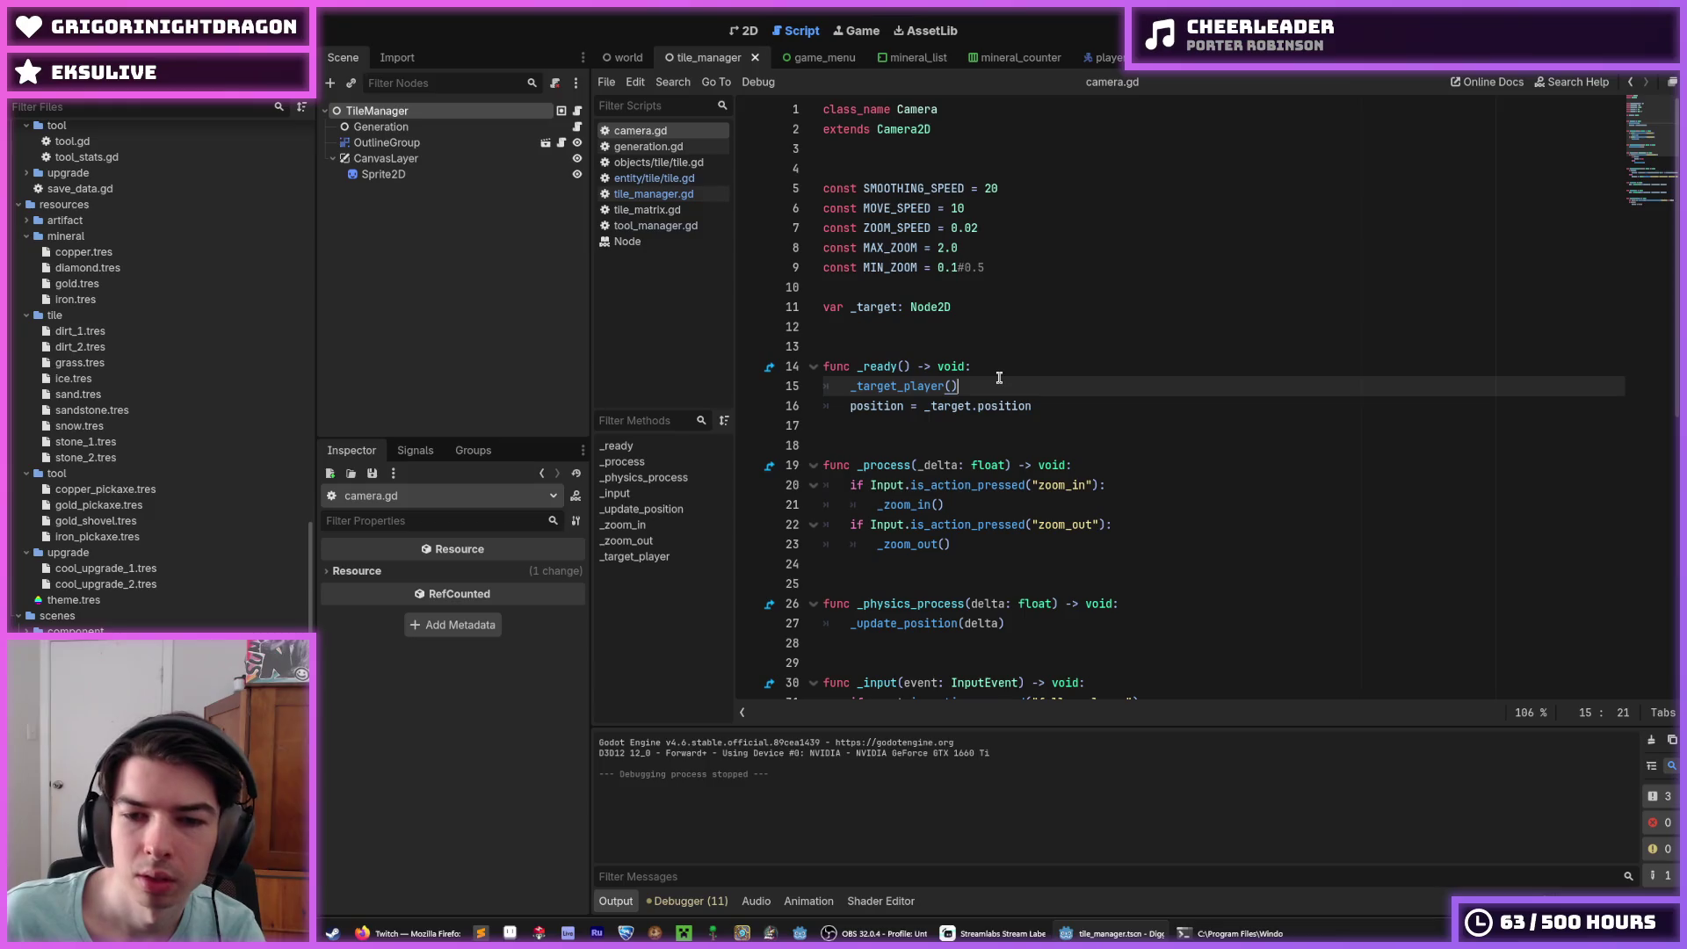
{"action": "scroll", "coordinate": [932, 396], "scroll_direction": "down", "scroll_amount": 4}
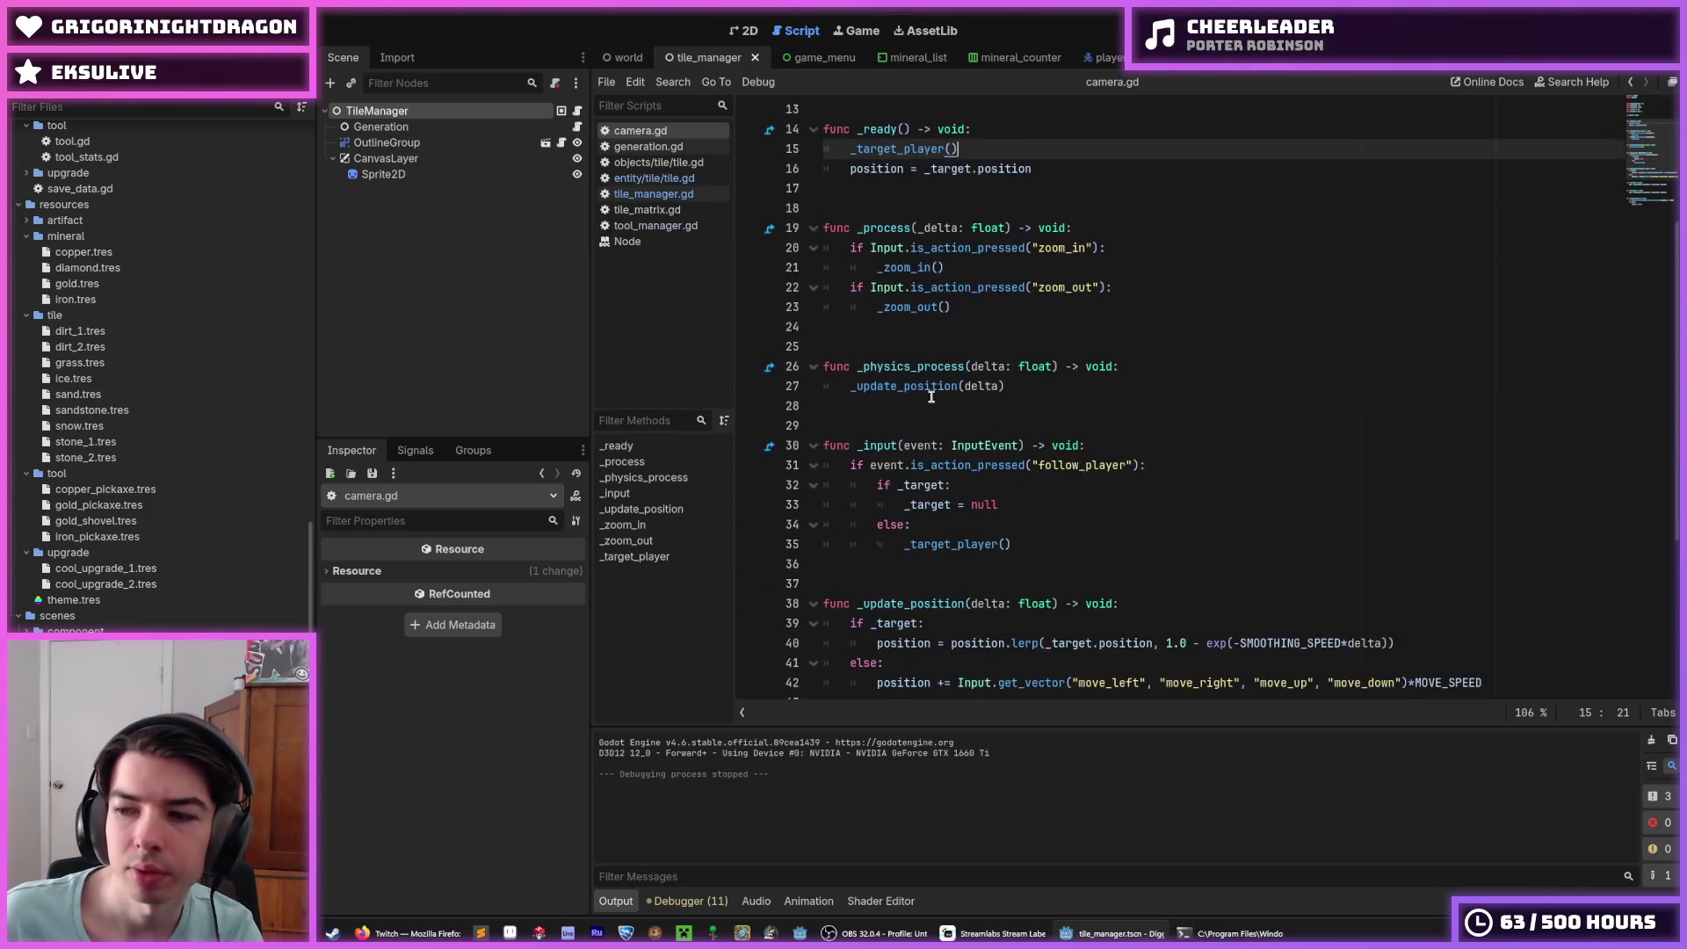
{"action": "scroll", "coordinate": [932, 396], "scroll_direction": "down", "scroll_amount": 2}
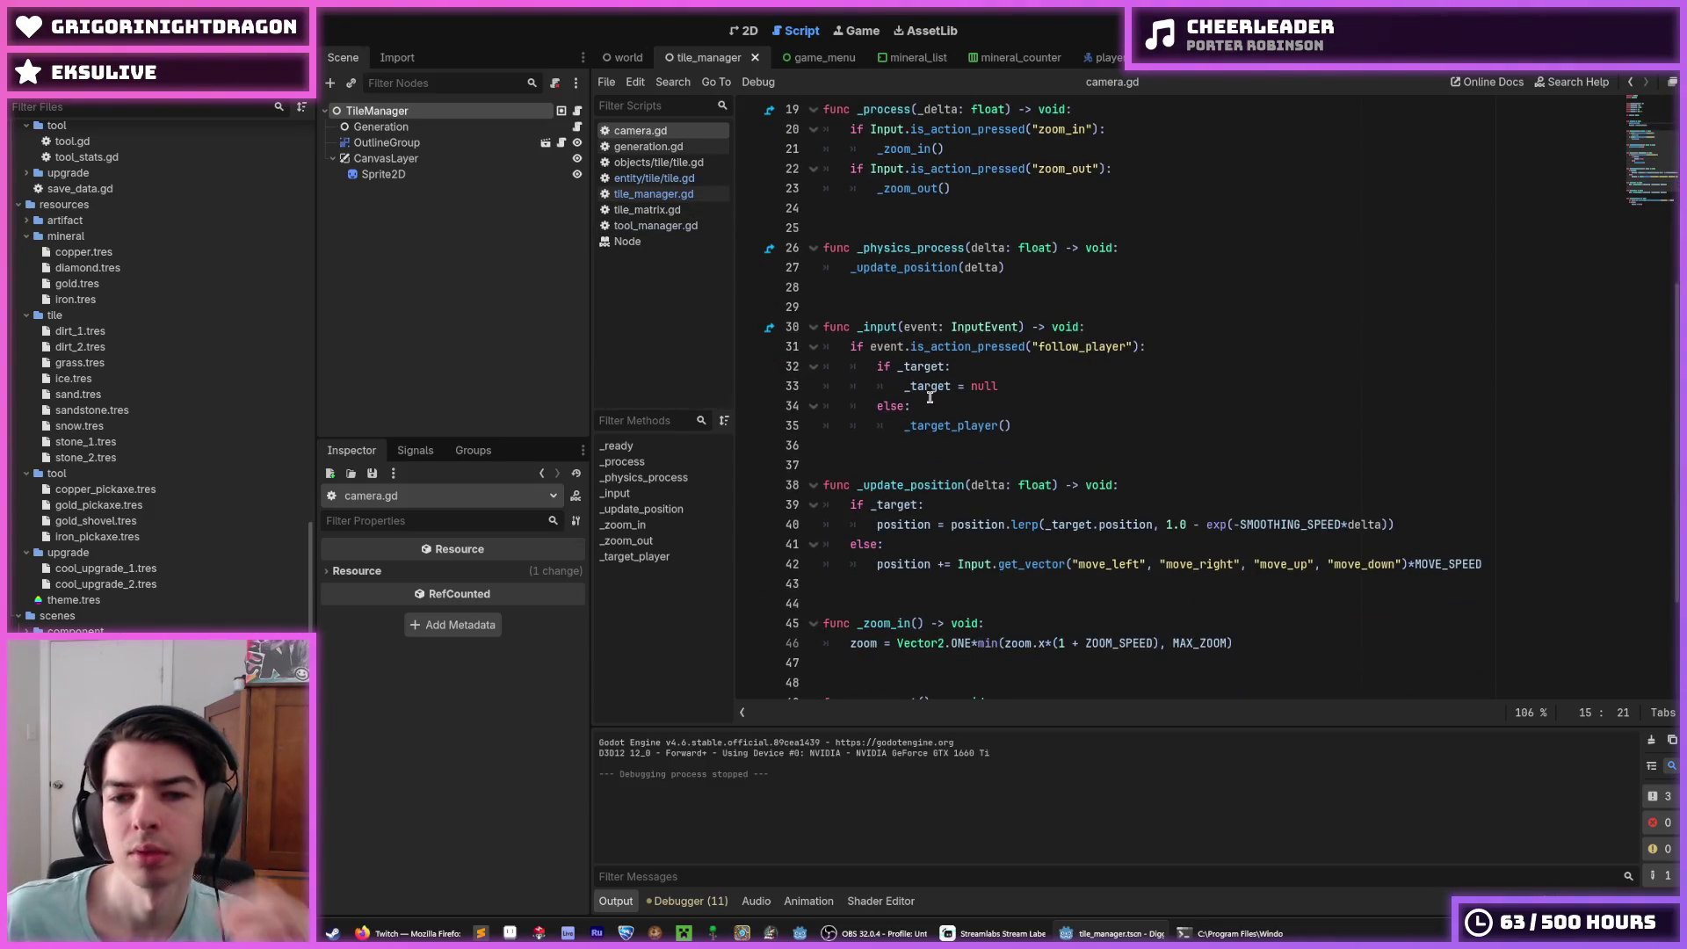
{"action": "scroll", "coordinate": [930, 398], "scroll_direction": "down", "scroll_amount": 1}
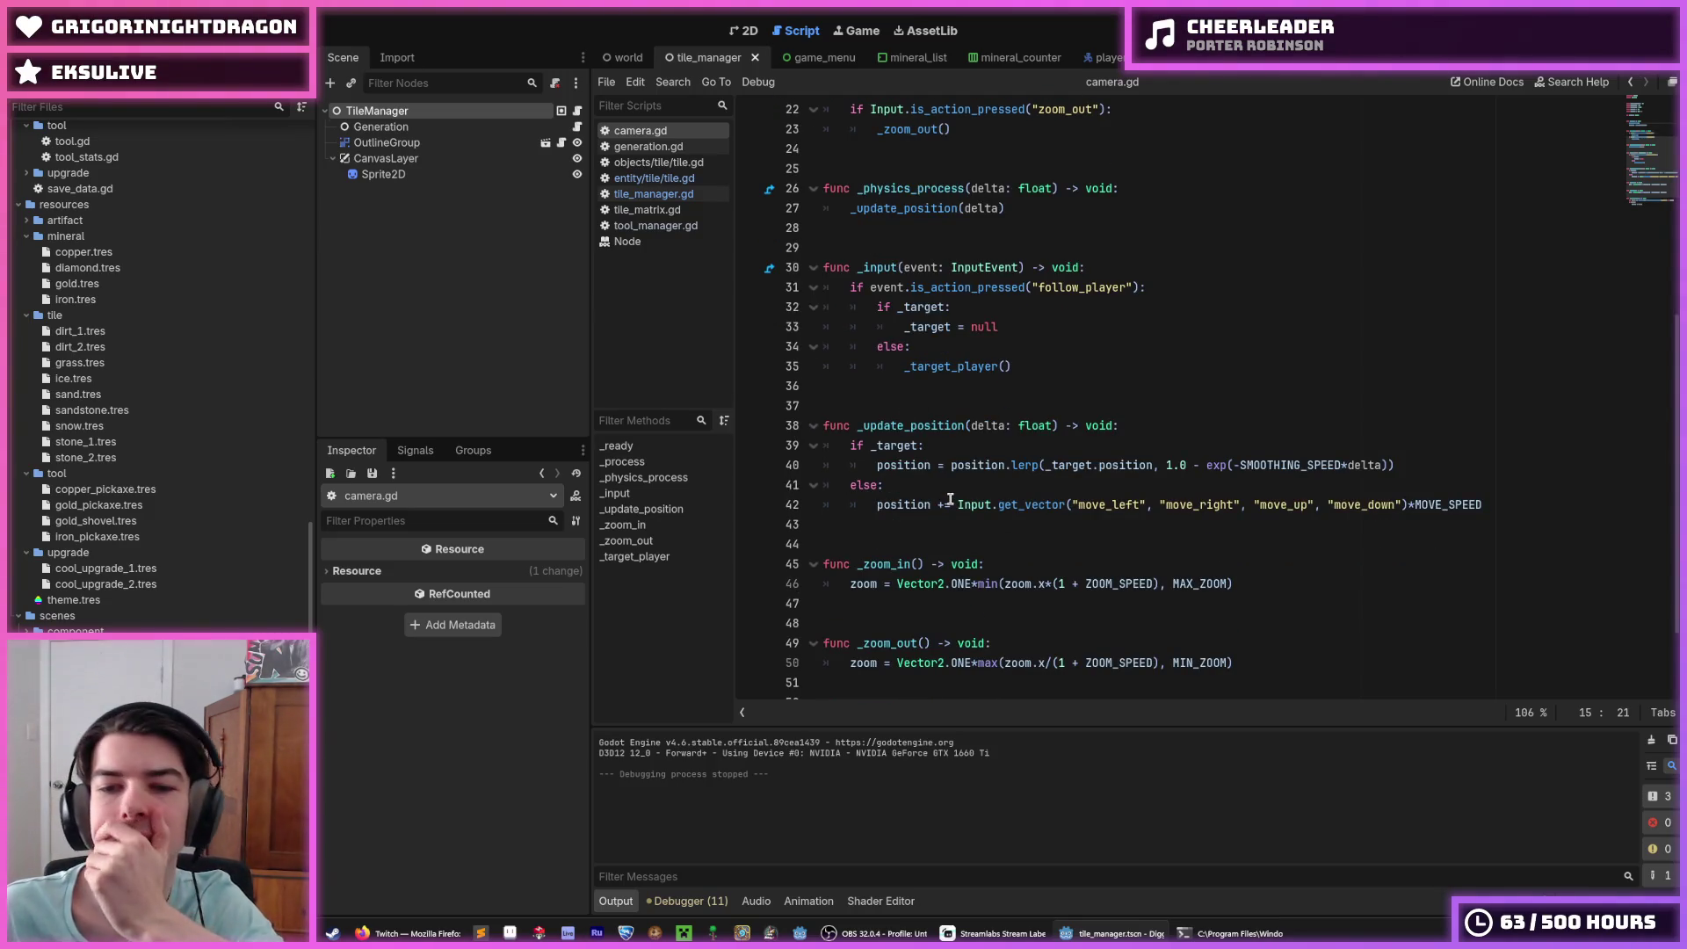
{"action": "scroll", "coordinate": [948, 494], "scroll_direction": "down", "scroll_amount": 2}
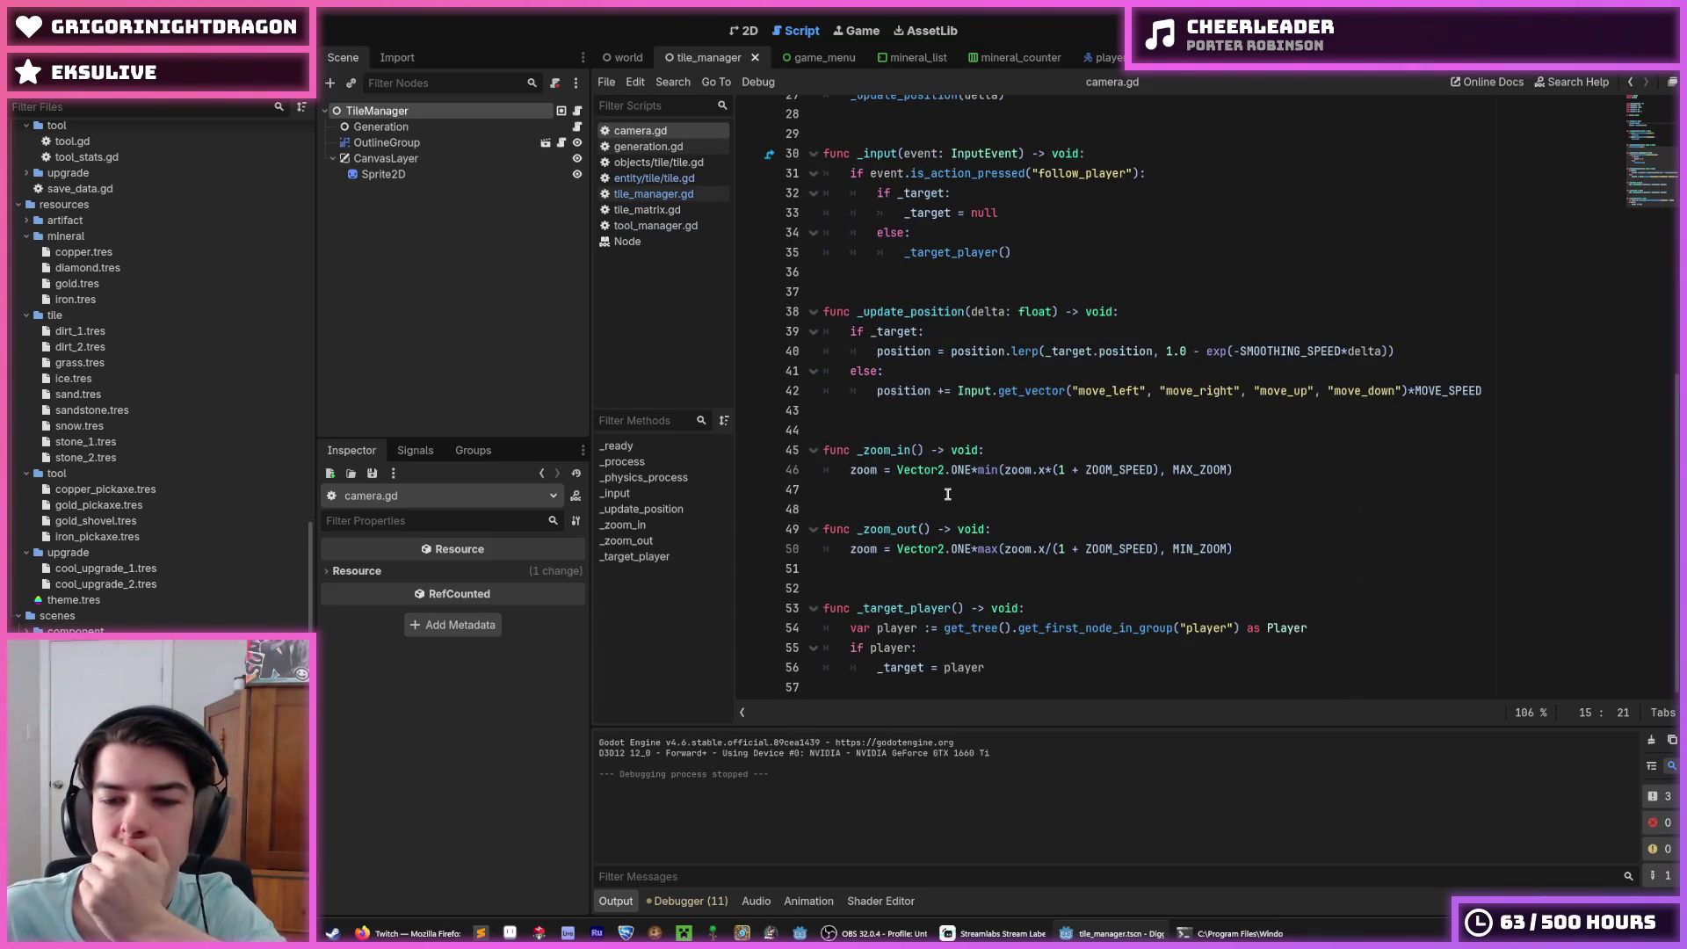
{"action": "scroll", "coordinate": [948, 494], "scroll_direction": "up", "scroll_amount": 8}
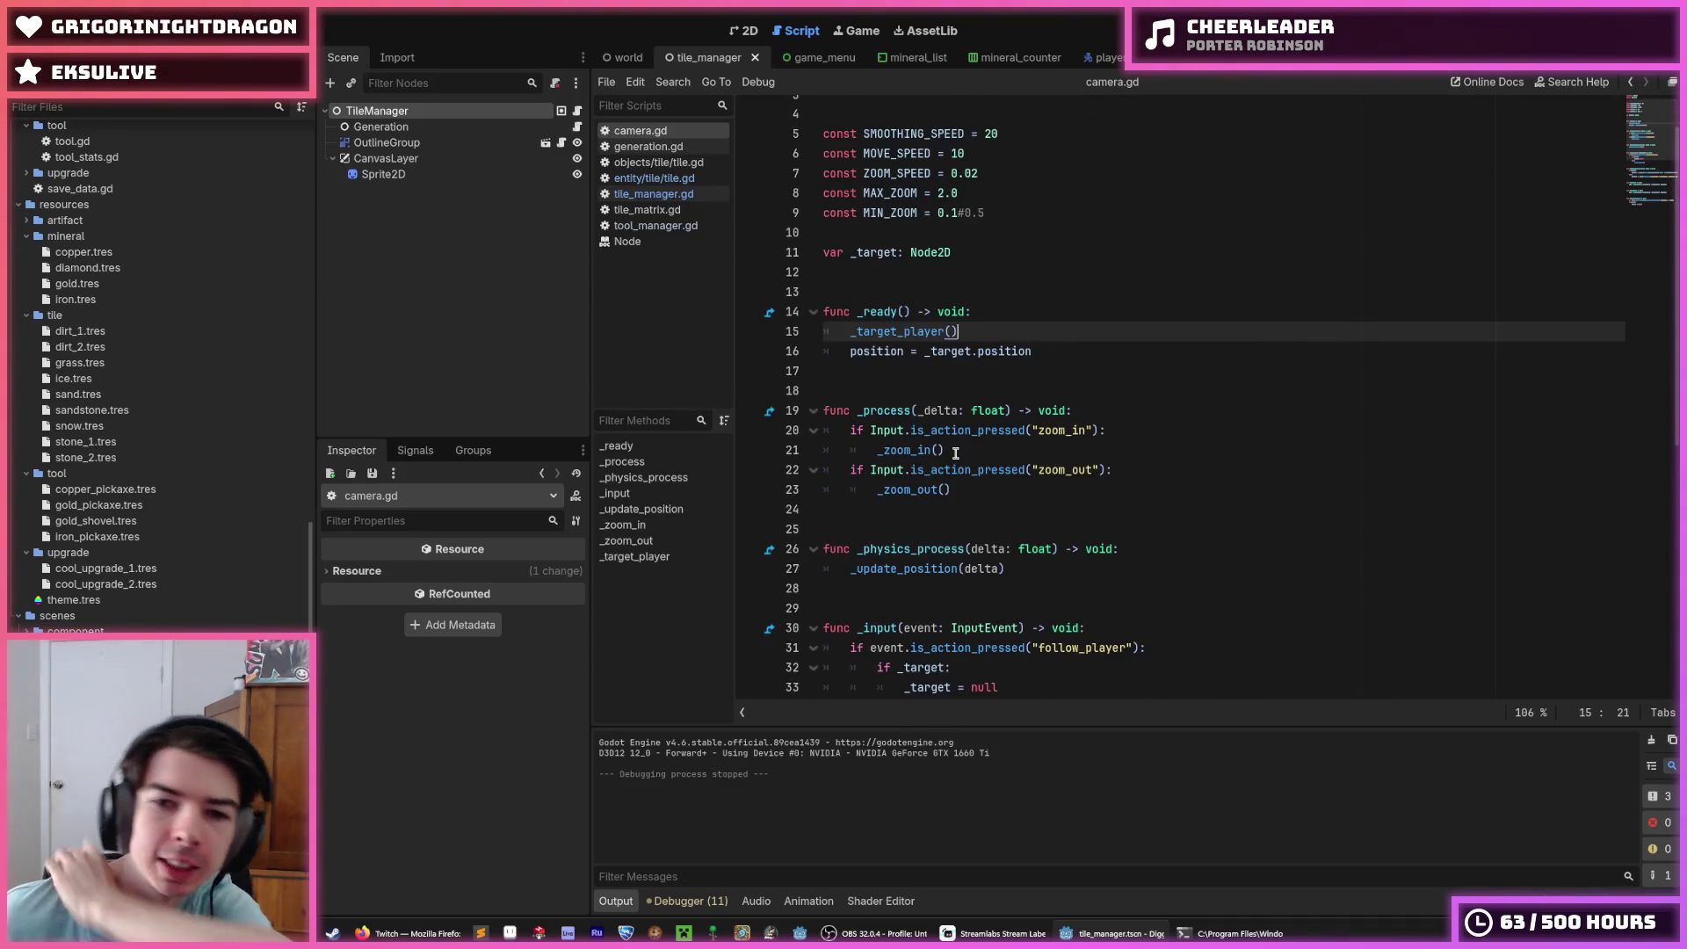
{"action": "scroll", "coordinate": [958, 396], "scroll_direction": "up", "scroll_amount": 1}
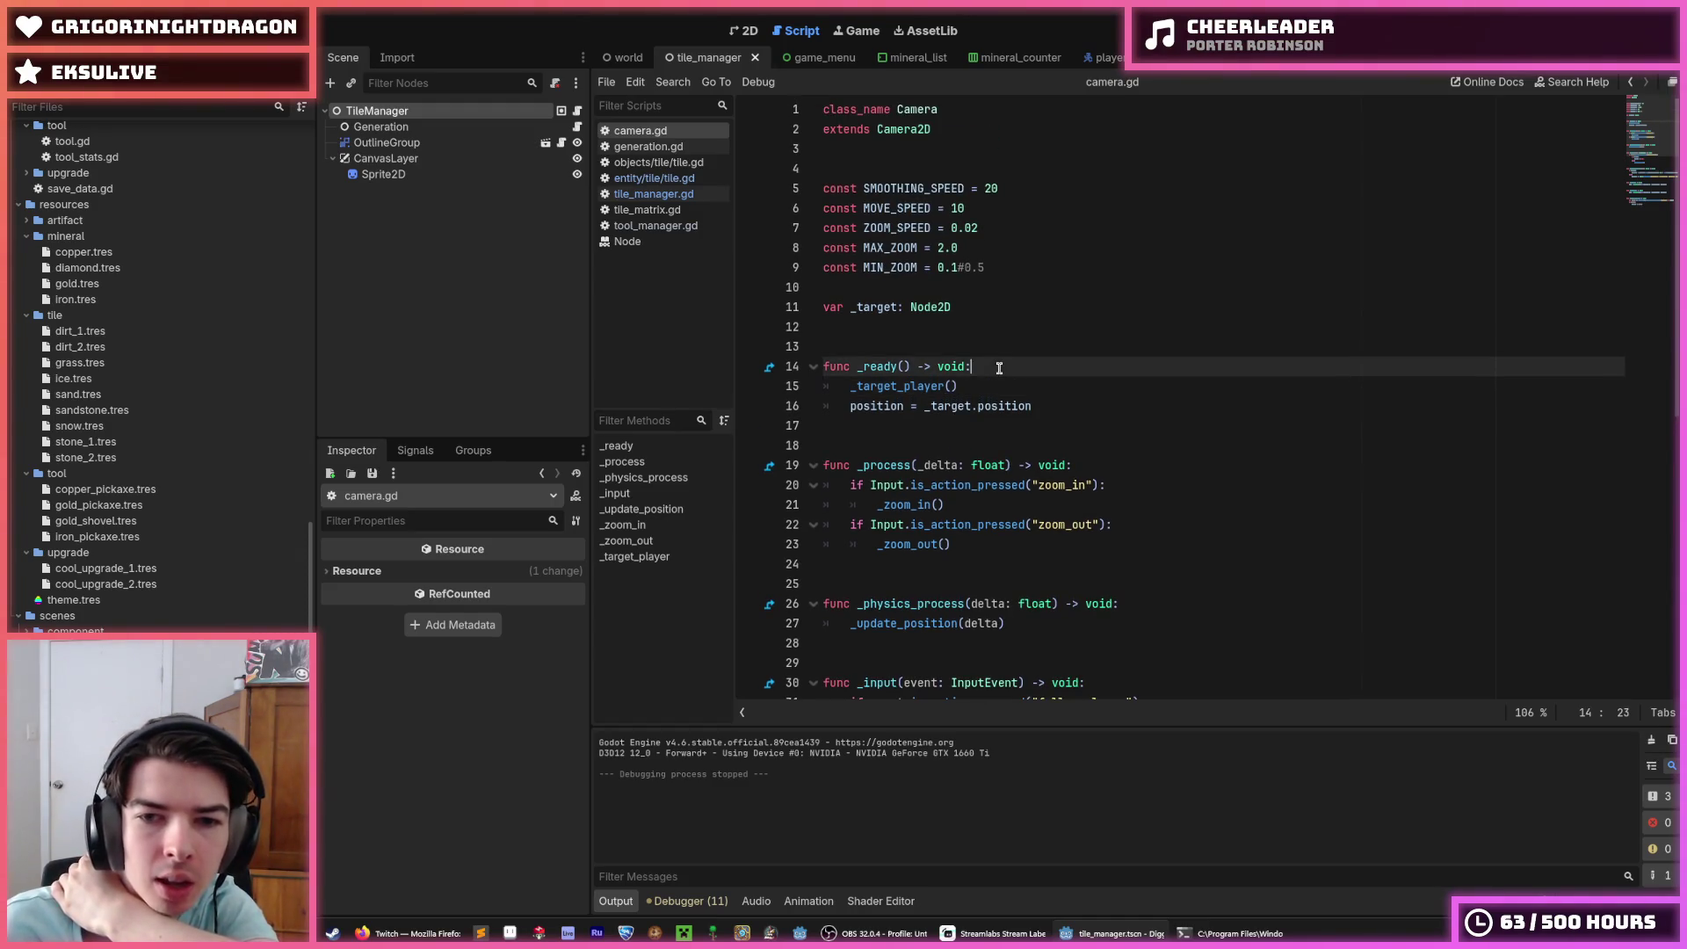
{"action": "left_click", "coordinate": [1008, 373]}
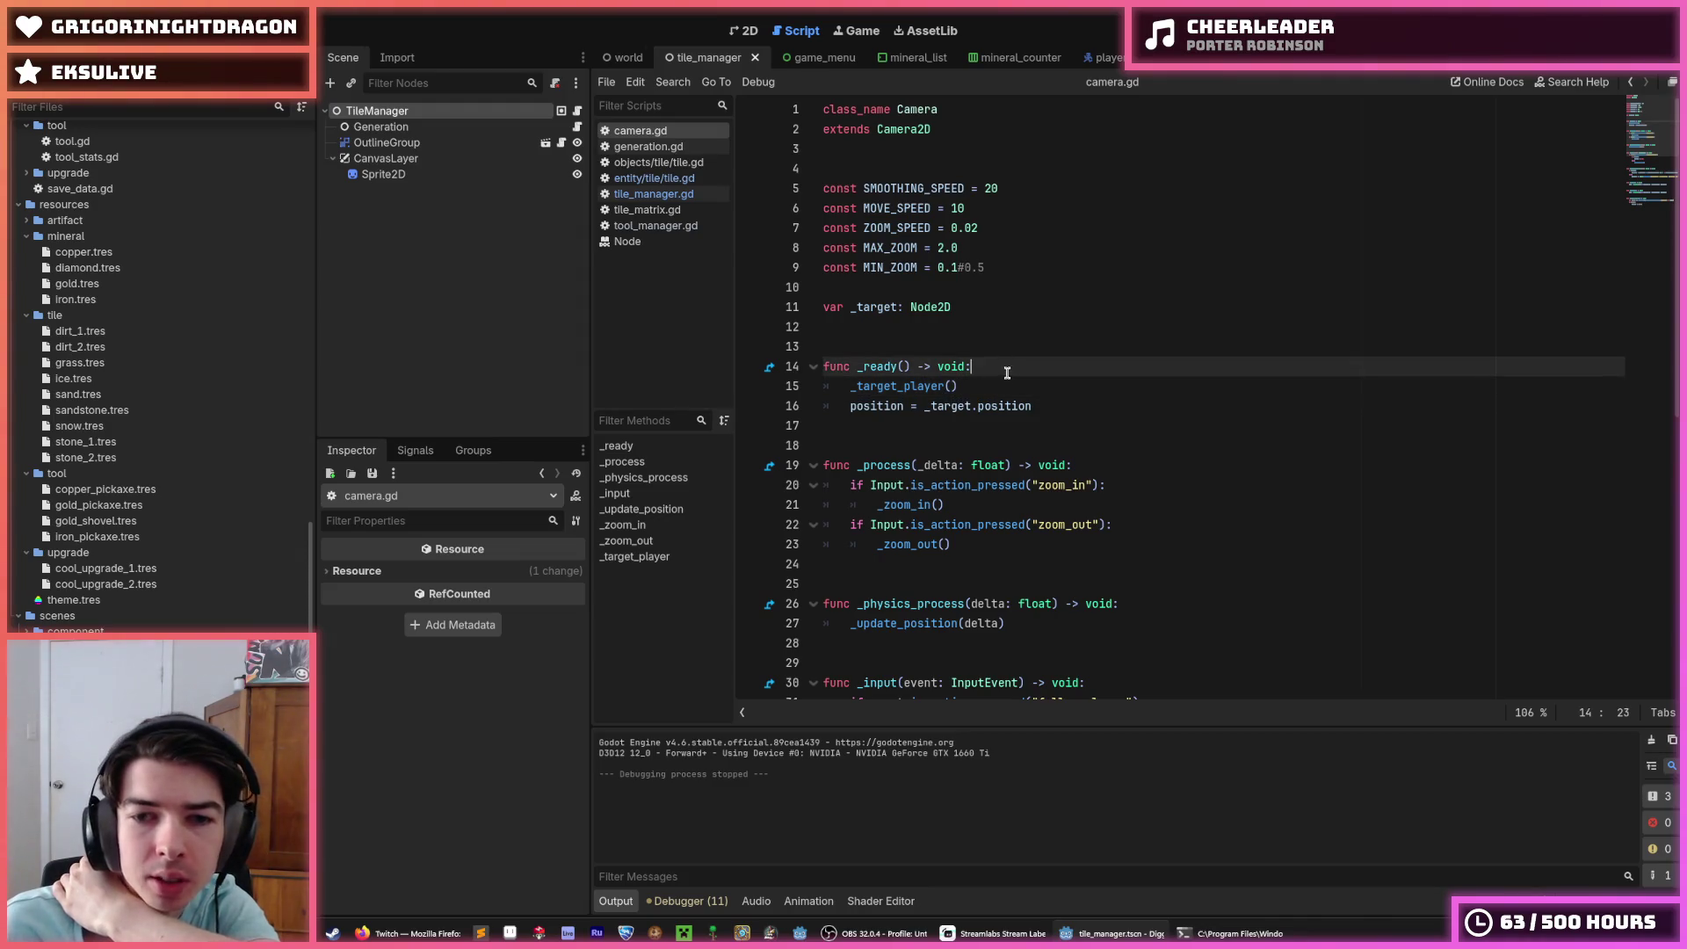
{"action": "scroll", "coordinate": [1006, 379], "scroll_direction": "down", "scroll_amount": 1}
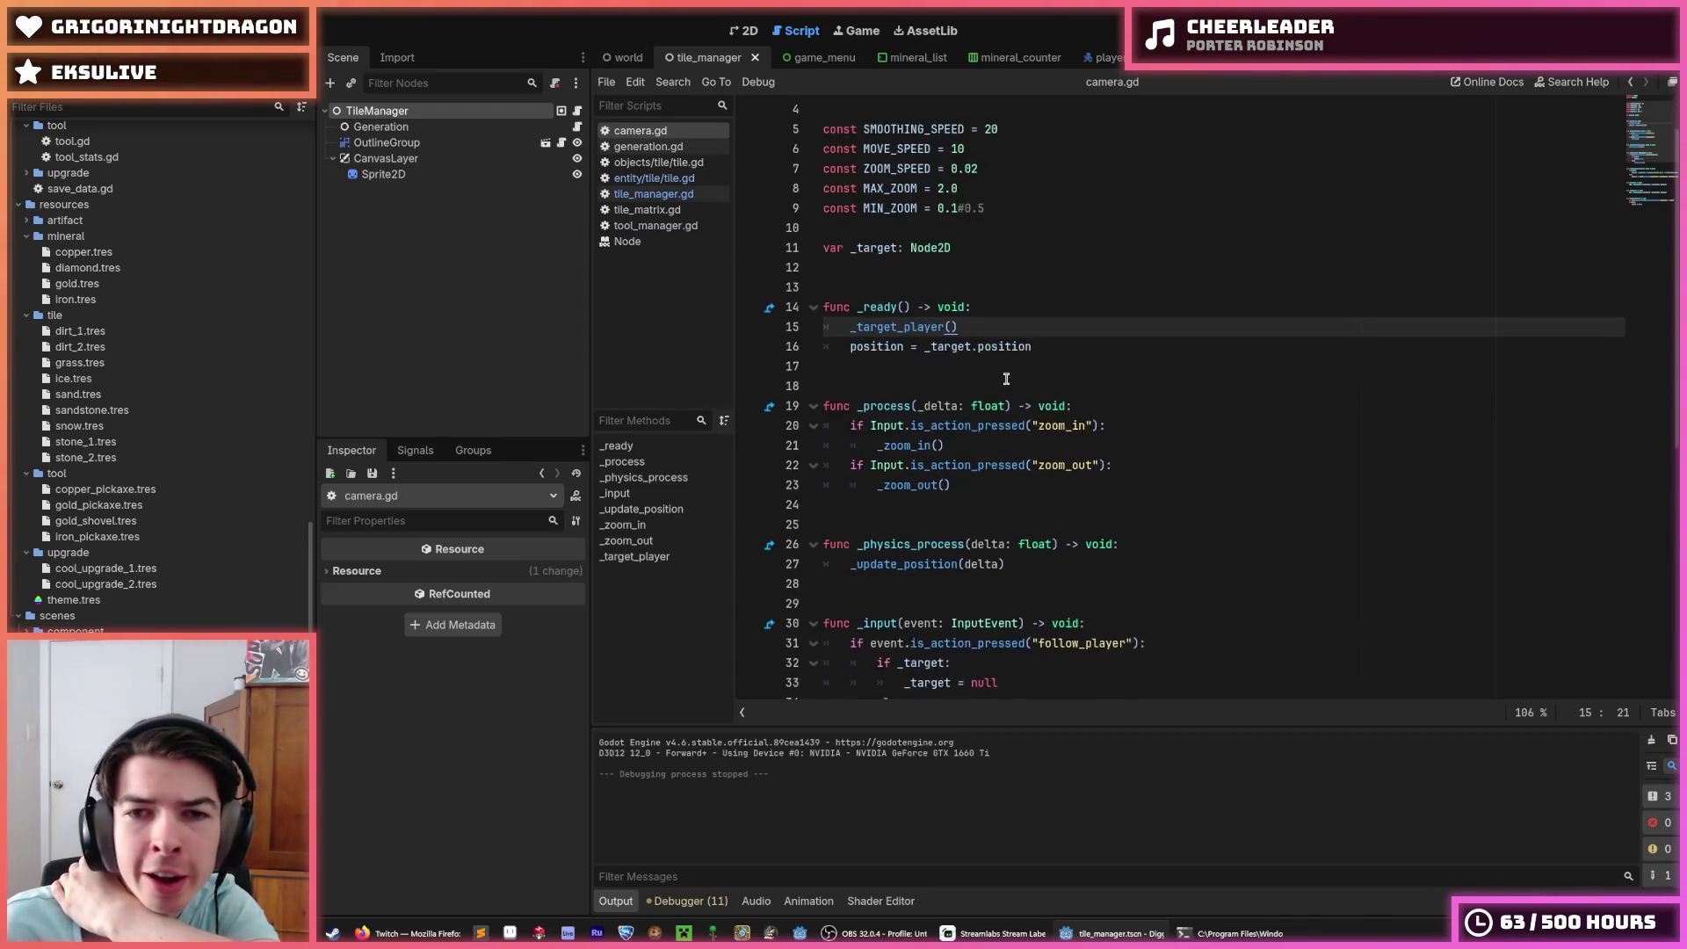
{"action": "scroll", "coordinate": [1006, 378], "scroll_direction": "up", "scroll_amount": 1}
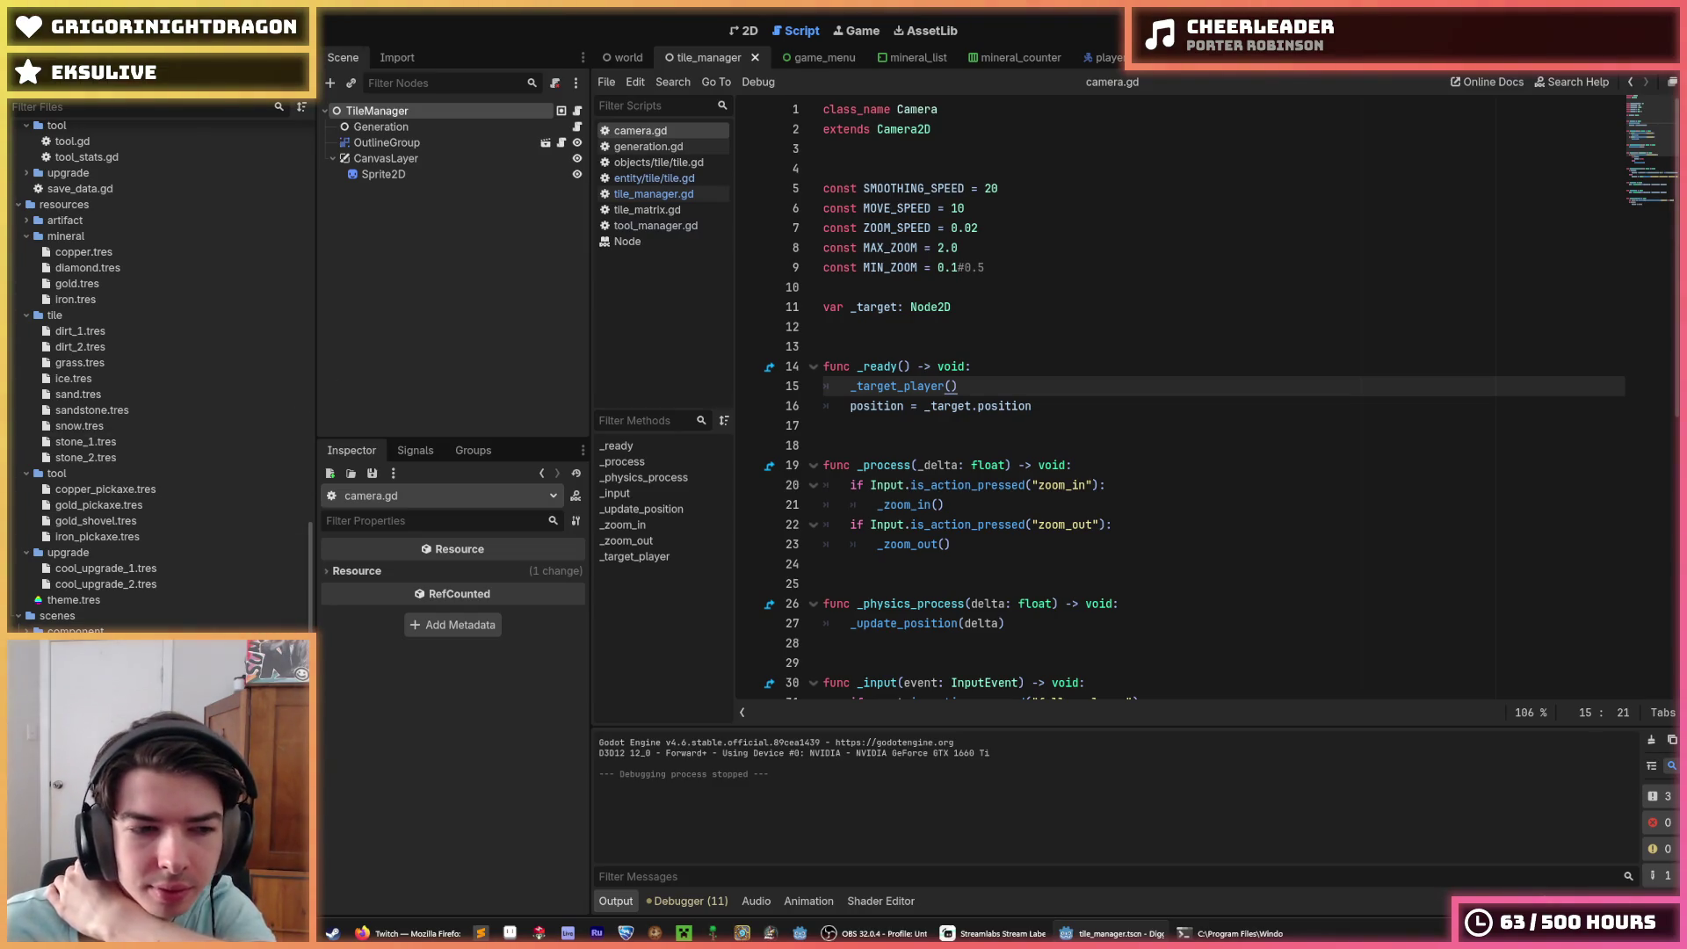
{"action": "left_click", "coordinate": [654, 178]}
Step: Look over tile.gd's code around lines 16–32, including the _amplitude variable
{"action": "left_click", "coordinate": [1170, 494]}
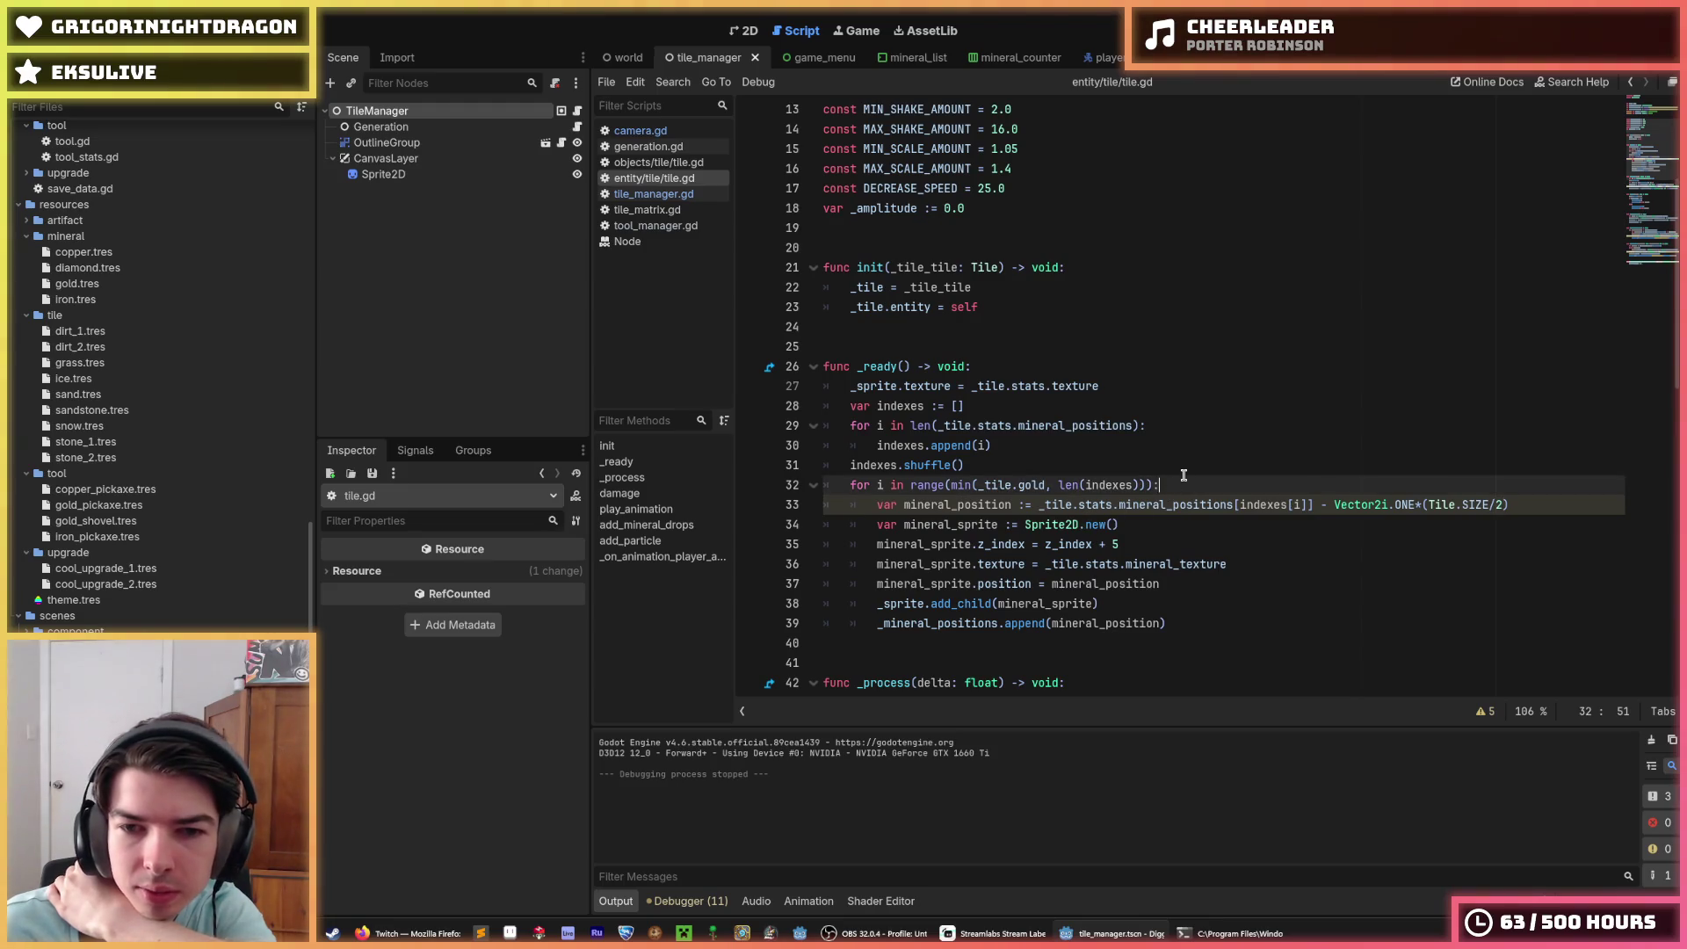
{"action": "left_click", "coordinate": [1188, 463]}
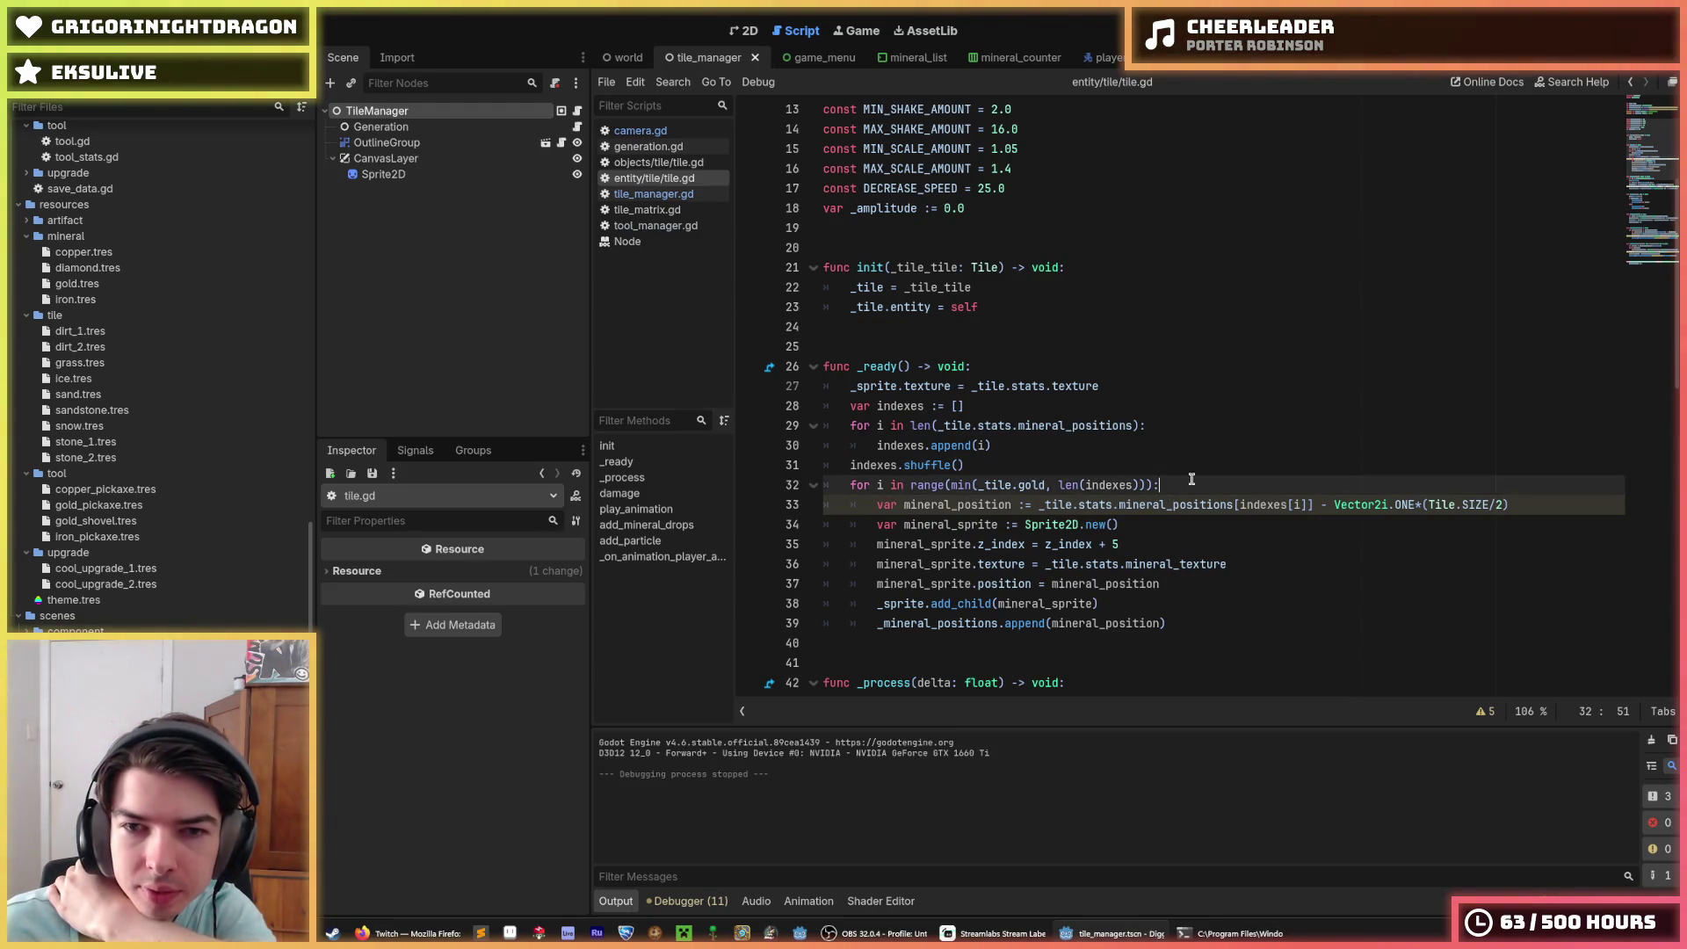
{"action": "left_click", "coordinate": [1188, 483]}
{"action": "scroll", "coordinate": [1190, 479], "scroll_direction": "up", "scroll_amount": 3}
{"action": "left_click", "coordinate": [897, 385]}
{"action": "double_click", "coordinate": [896, 385]}
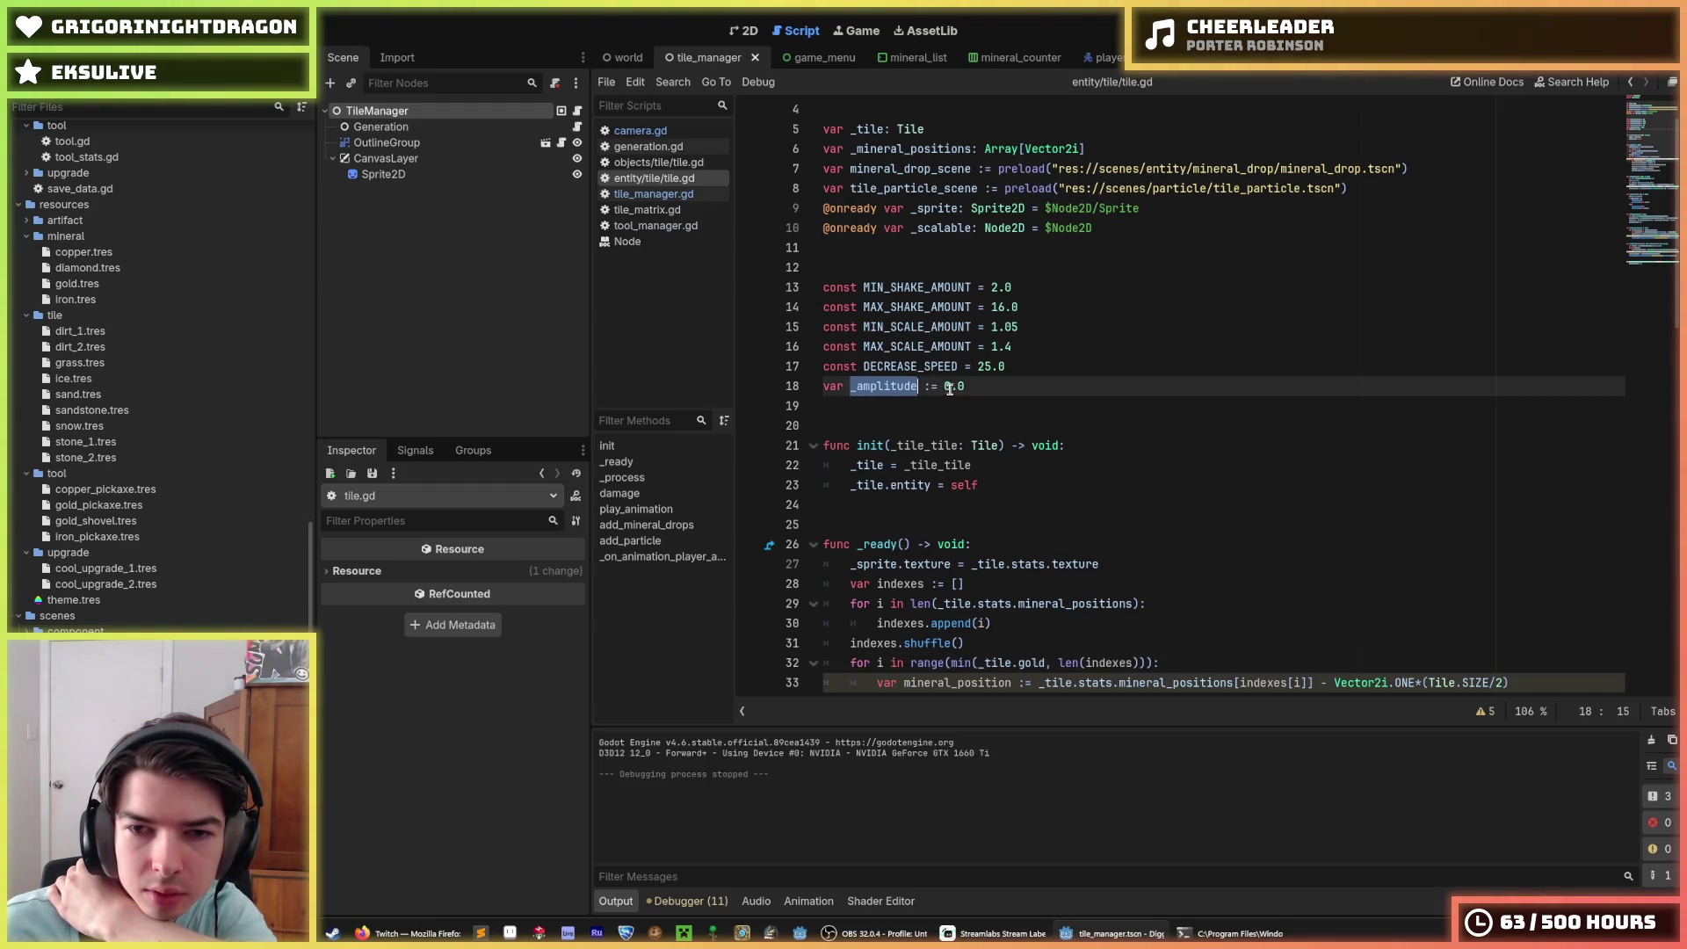
{"action": "left_click", "coordinate": [1021, 348]}
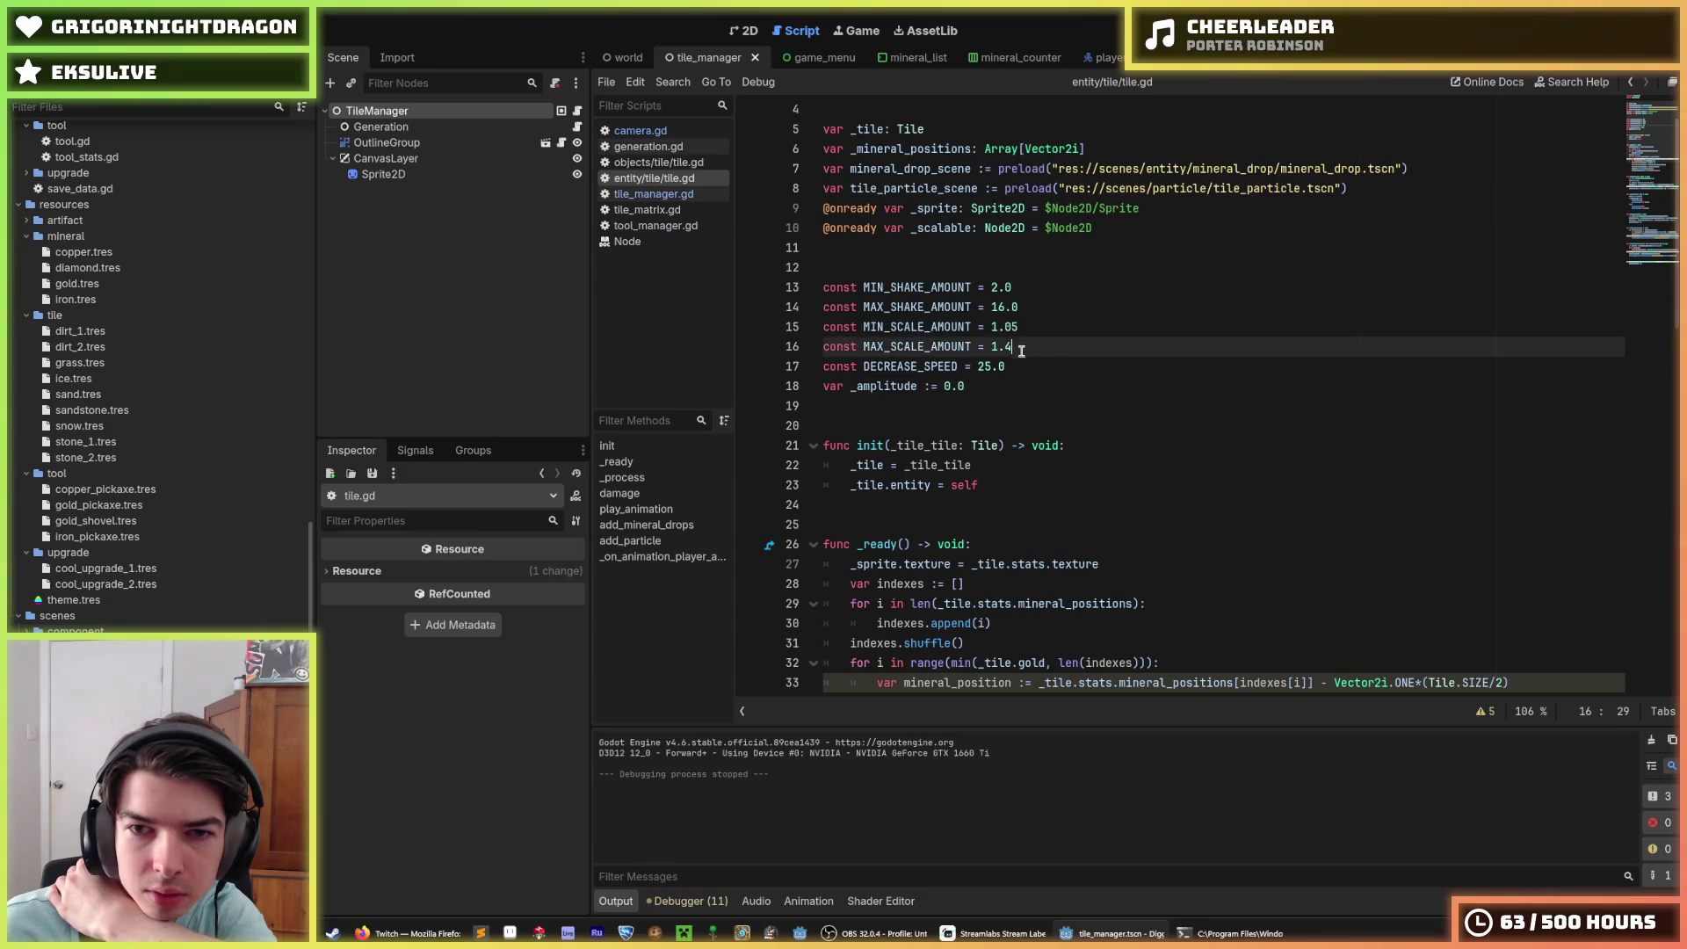
{"action": "scroll", "coordinate": [1020, 368], "scroll_direction": "up", "scroll_amount": 1}
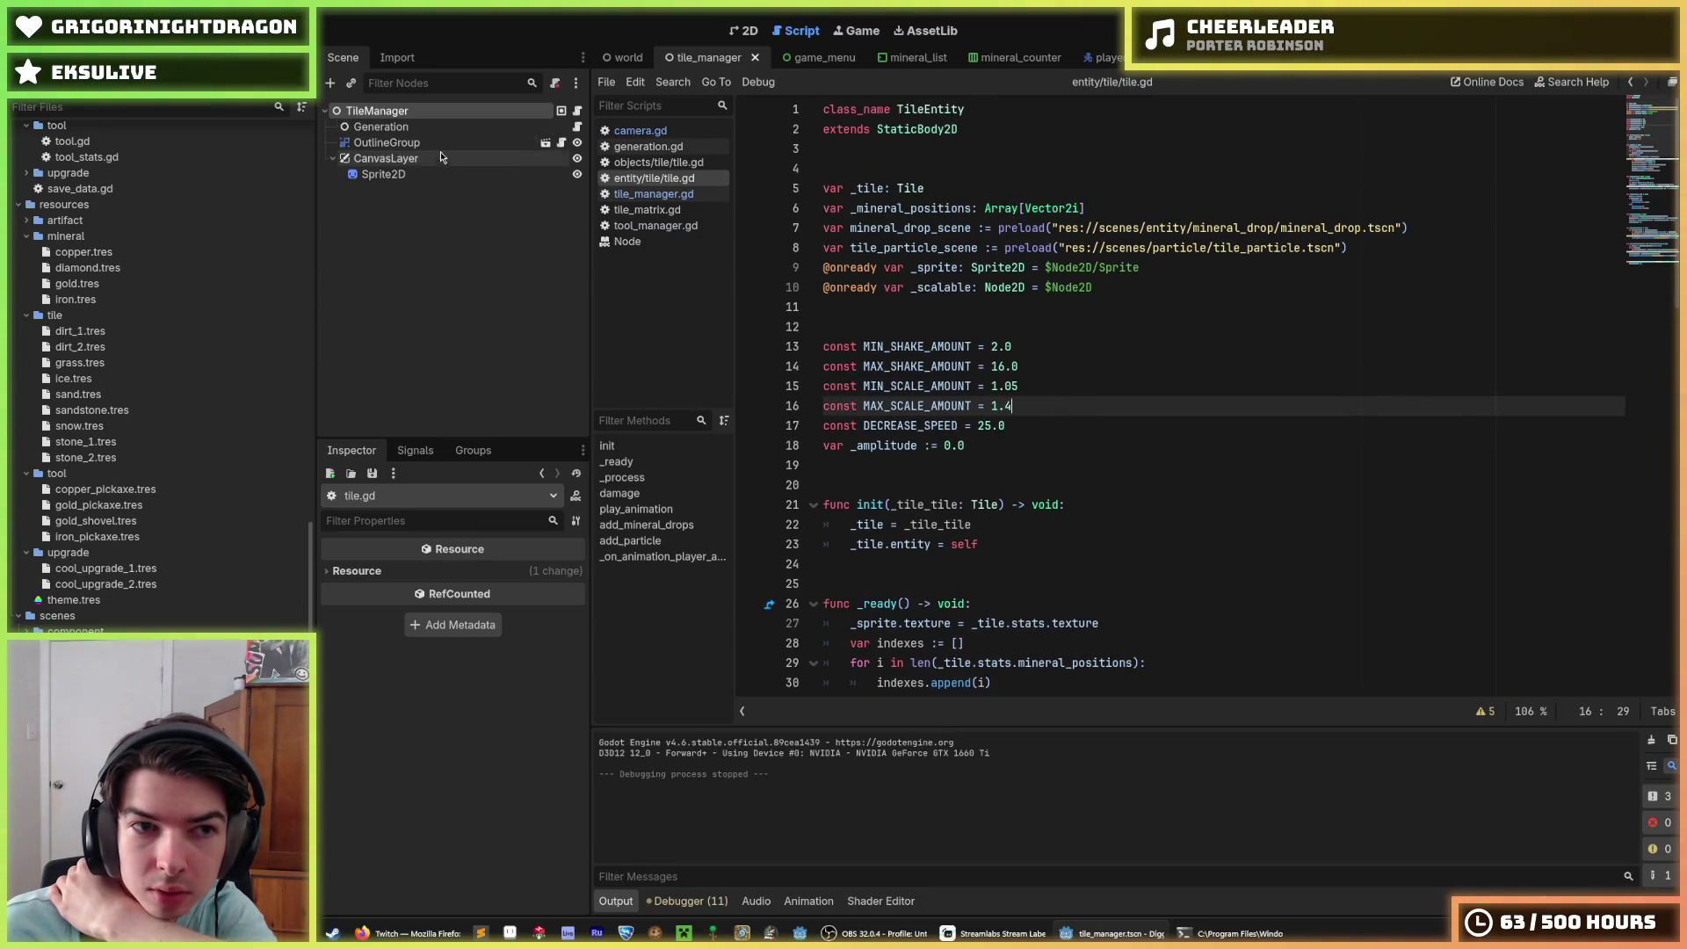
Step: Select the Sprite2D node and bring up the tile scene in the 2D view
{"action": "left_click", "coordinate": [383, 174]}
{"action": "left_click", "coordinate": [744, 30]}
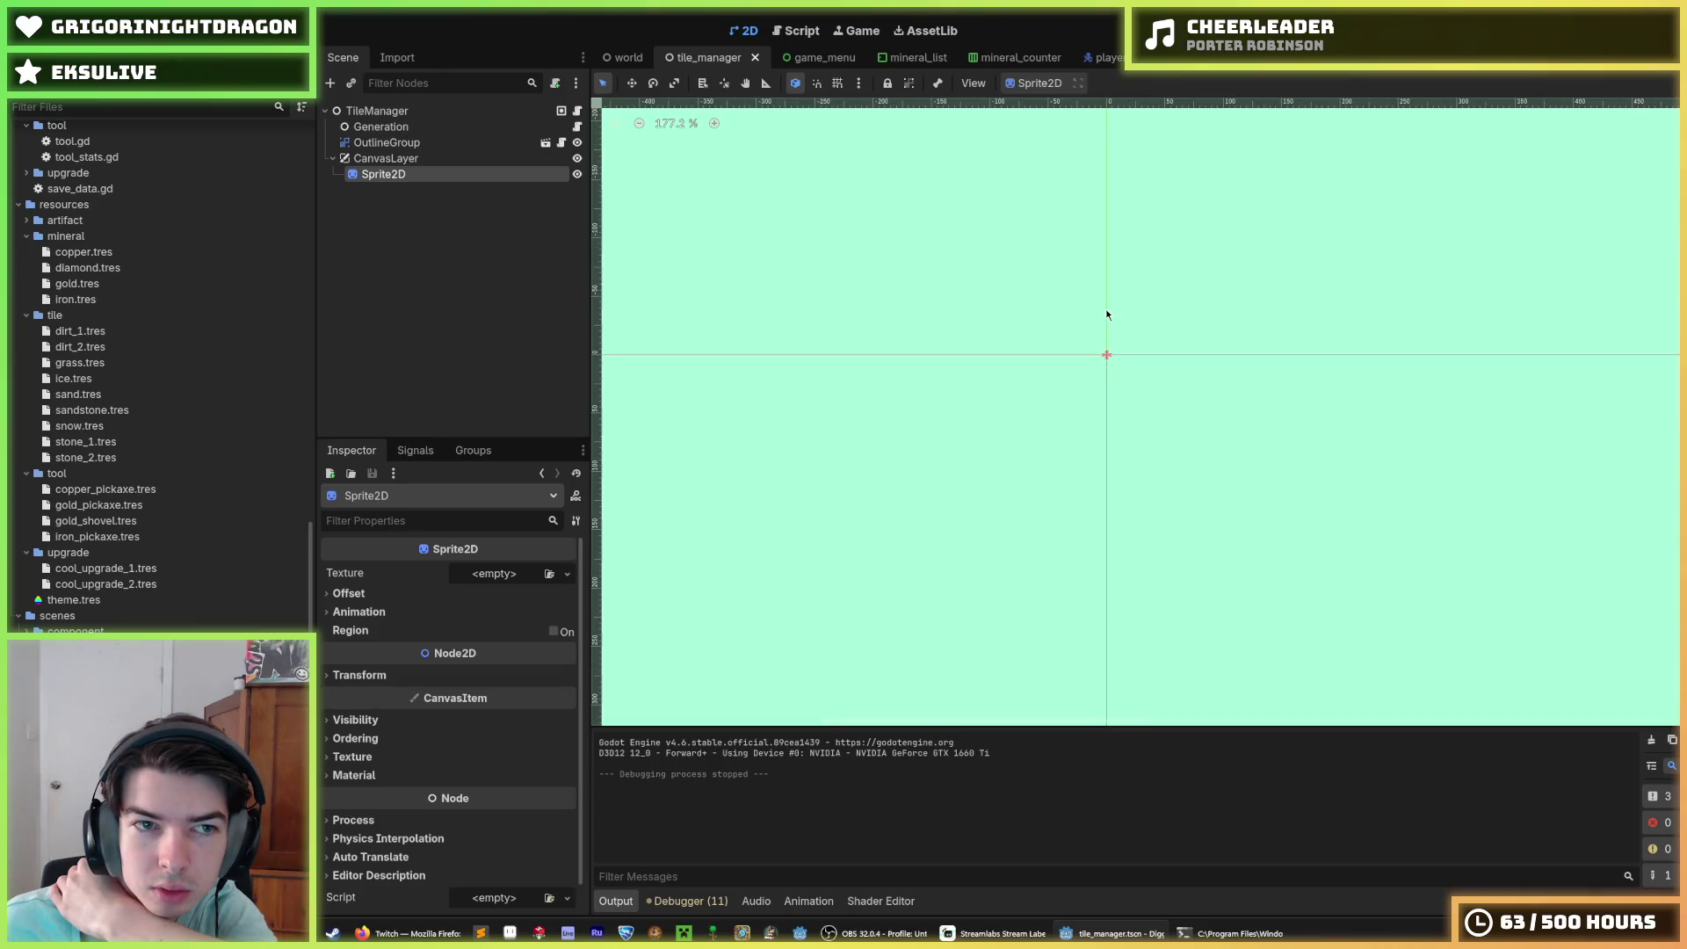
{"action": "scroll", "coordinate": [422, 633], "scroll_direction": "down", "scroll_amount": 1}
{"action": "scroll", "coordinate": [422, 647], "scroll_direction": "up", "scroll_amount": 1}
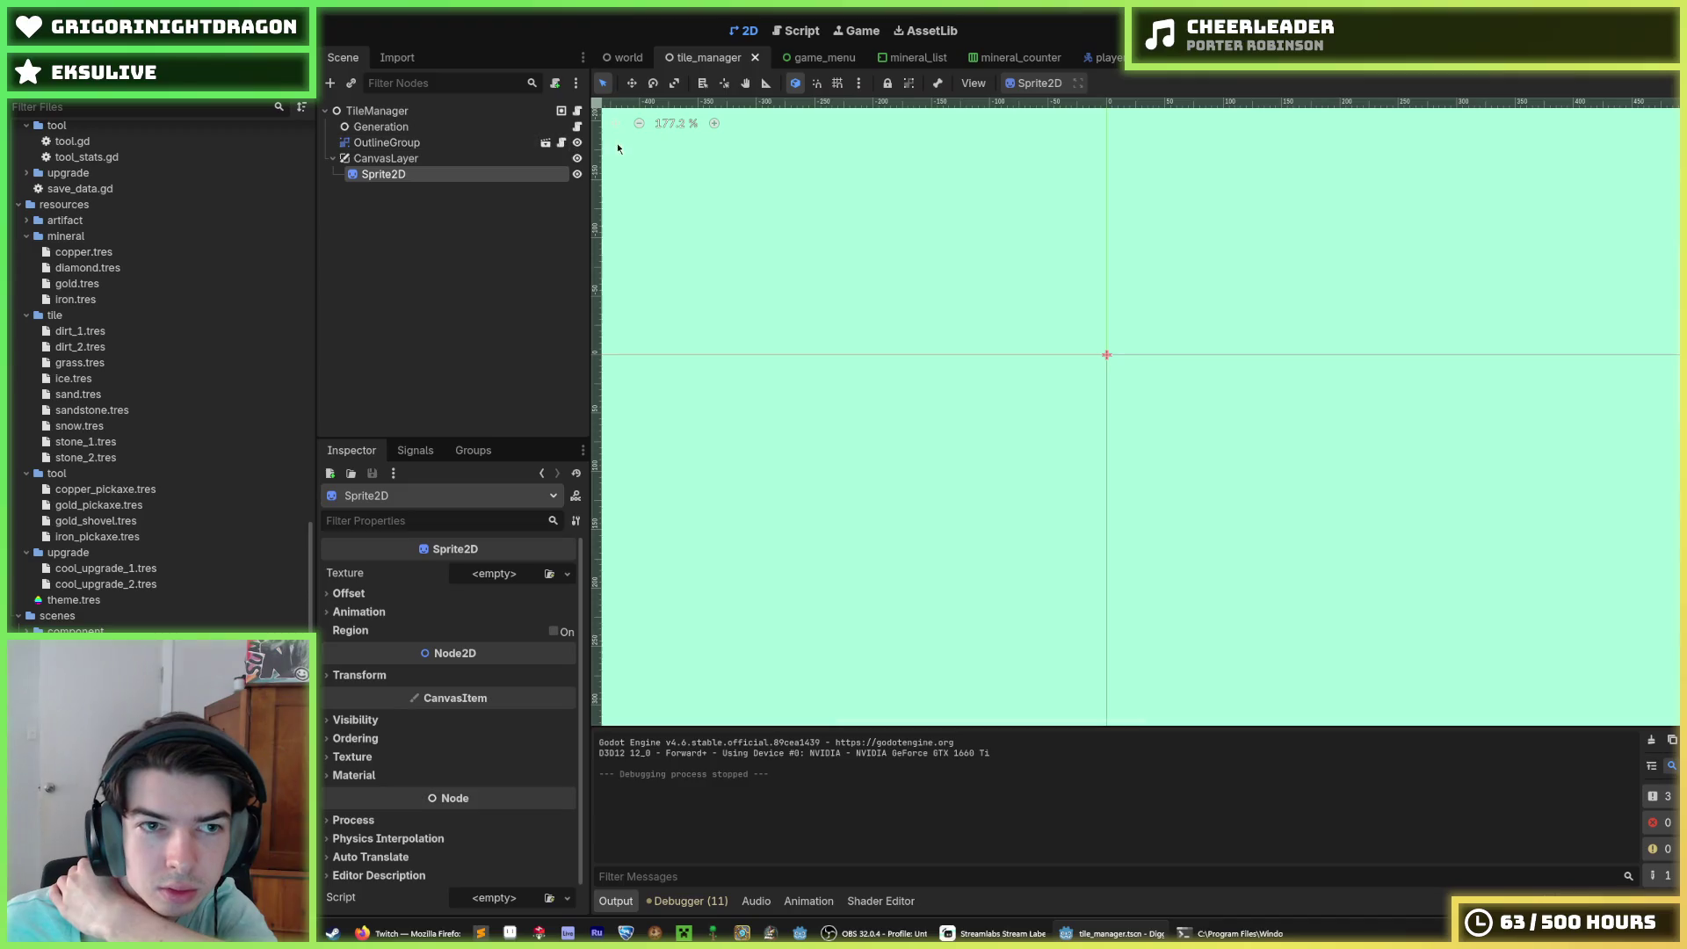
{"action": "left_click", "coordinate": [1270, 58]}
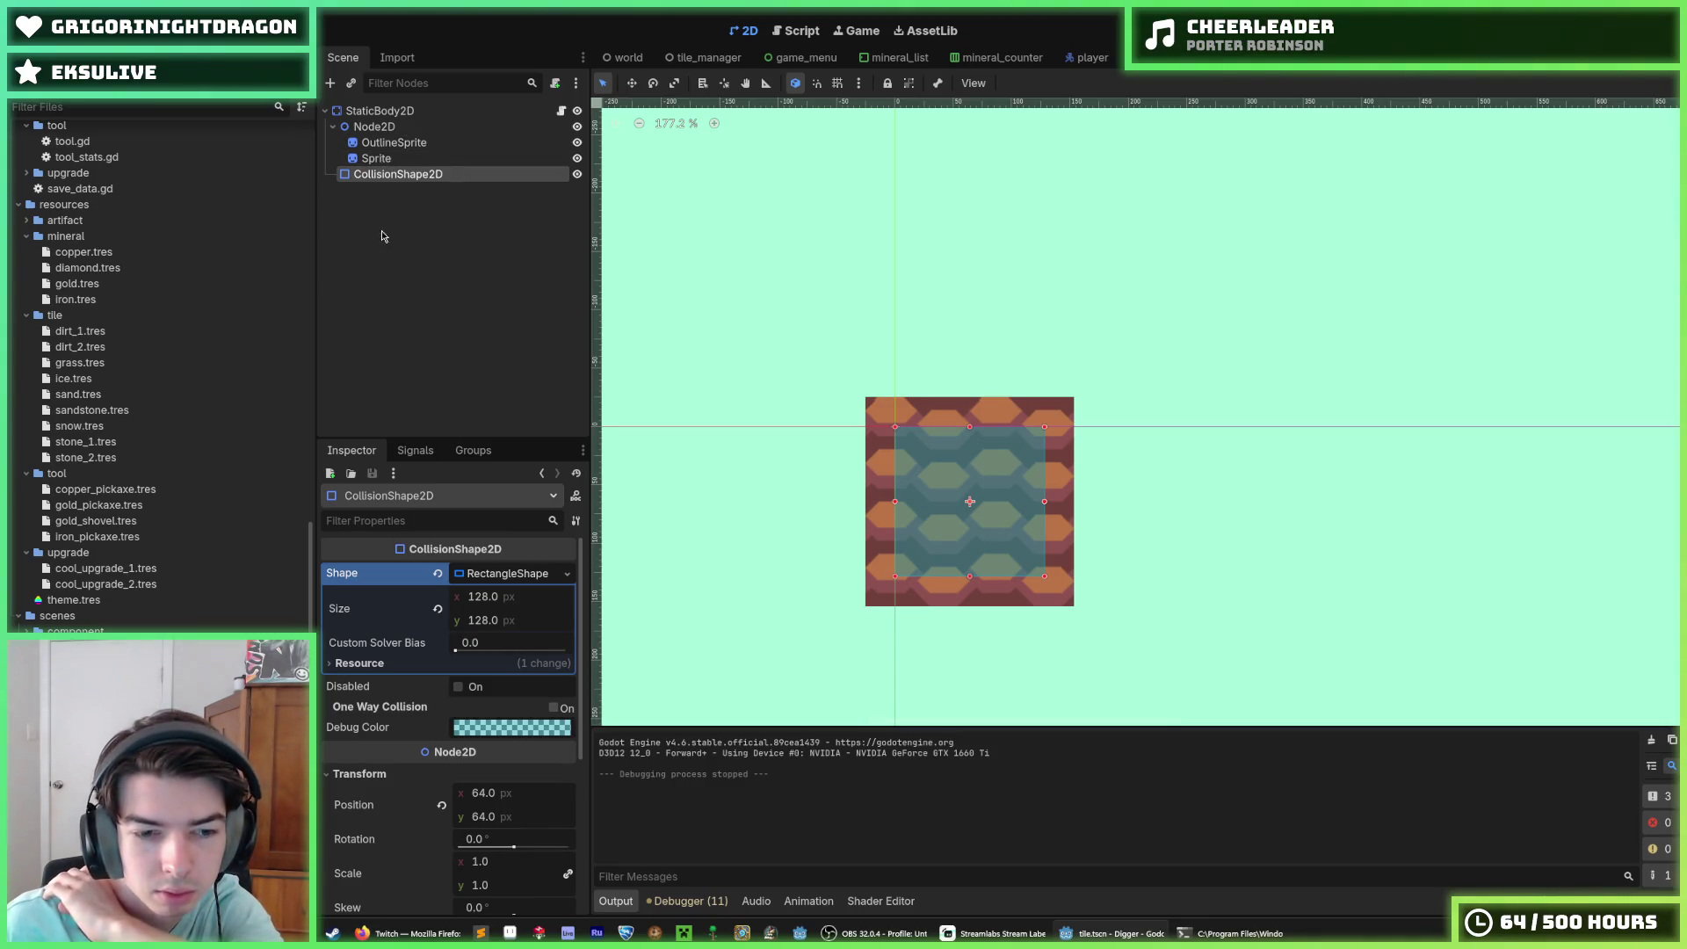
Step: Revert the tile's Node2D scale from 1.4 to 1.0 and launch the game
{"action": "scroll", "coordinate": [406, 562], "scroll_direction": "down", "scroll_amount": 3}
{"action": "scroll", "coordinate": [390, 606], "scroll_direction": "down", "scroll_amount": 3}
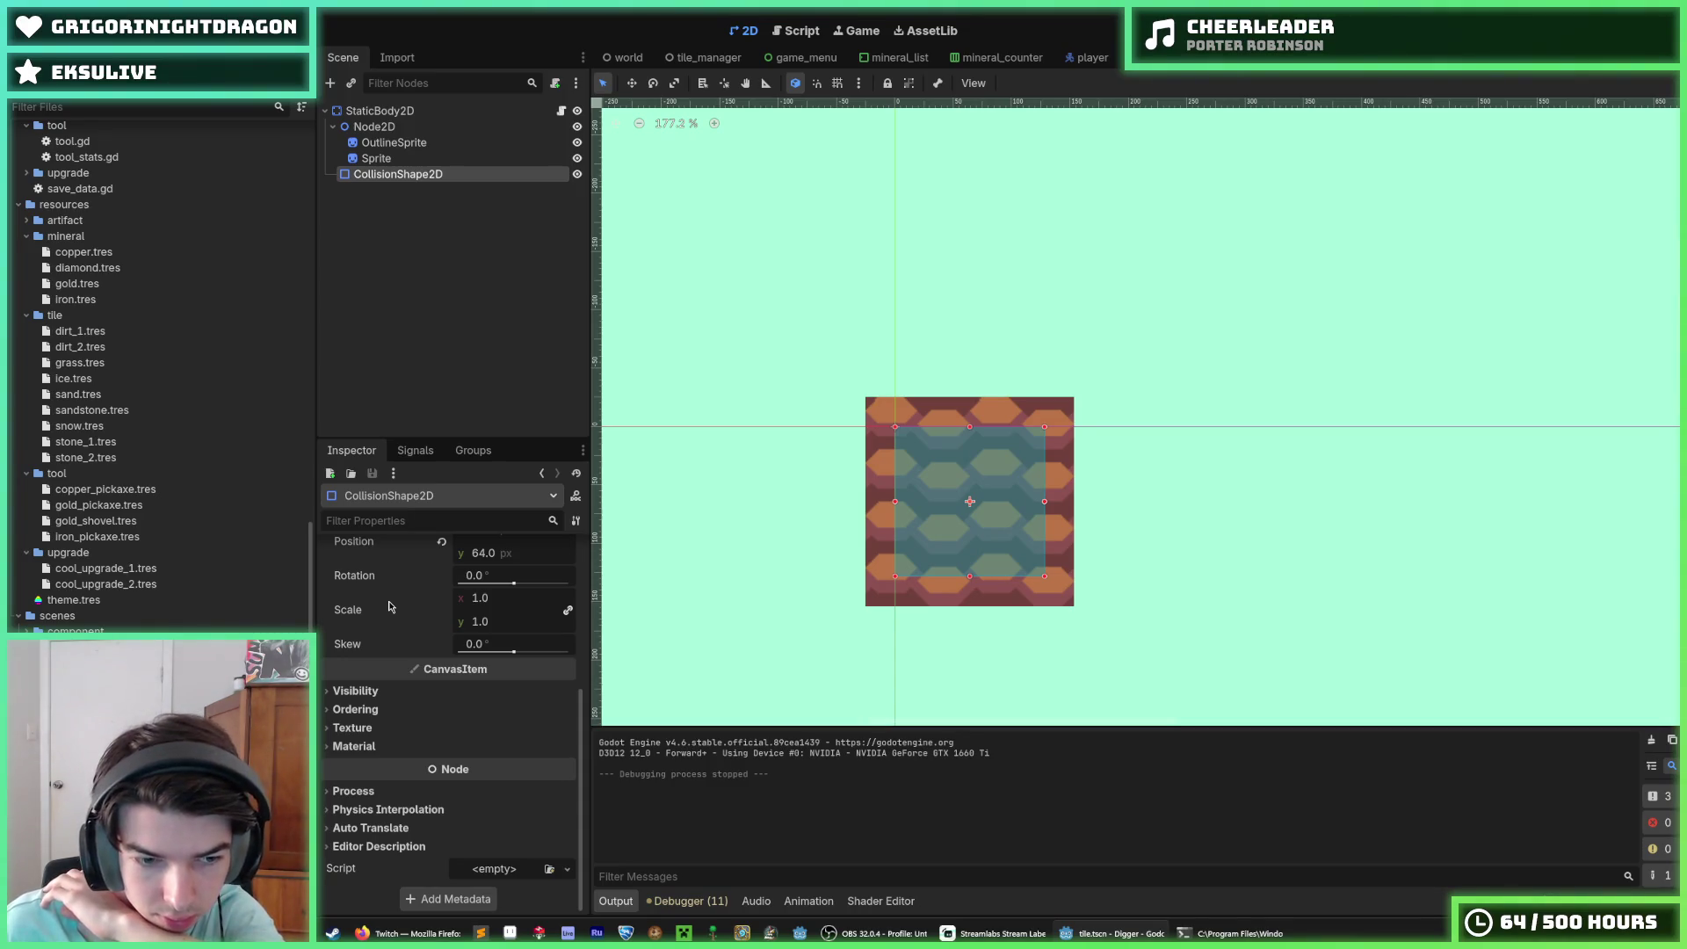
{"action": "scroll", "coordinate": [391, 606], "scroll_direction": "up", "scroll_amount": 5}
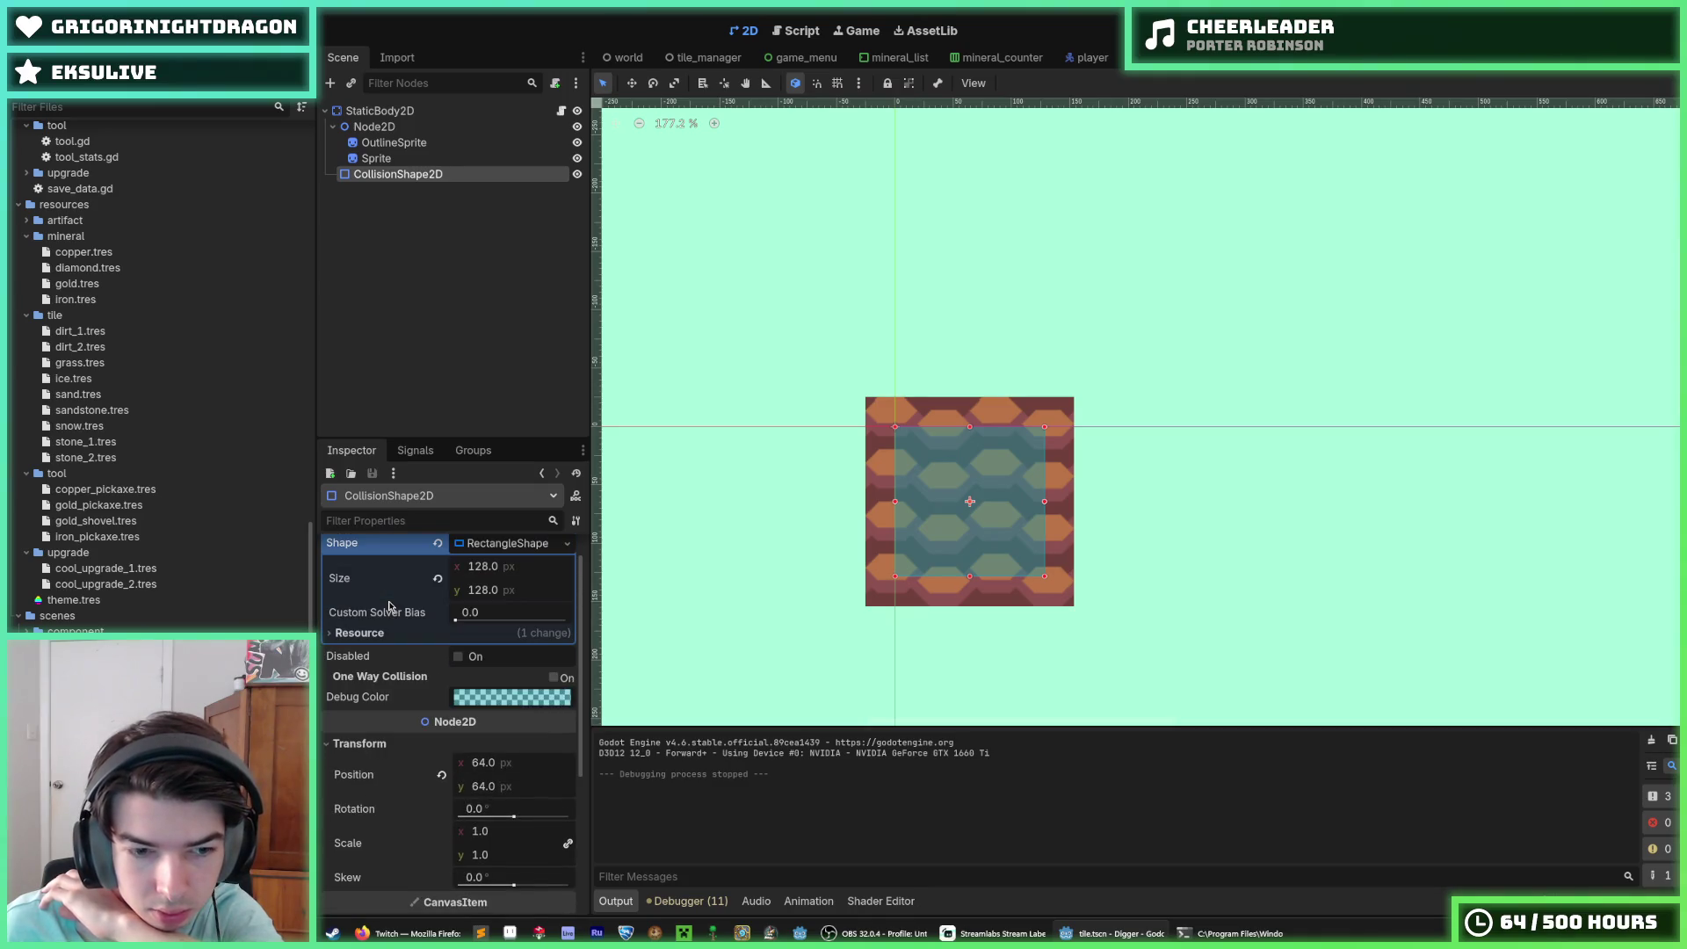
{"action": "scroll", "coordinate": [369, 594], "scroll_direction": "up", "scroll_amount": 1}
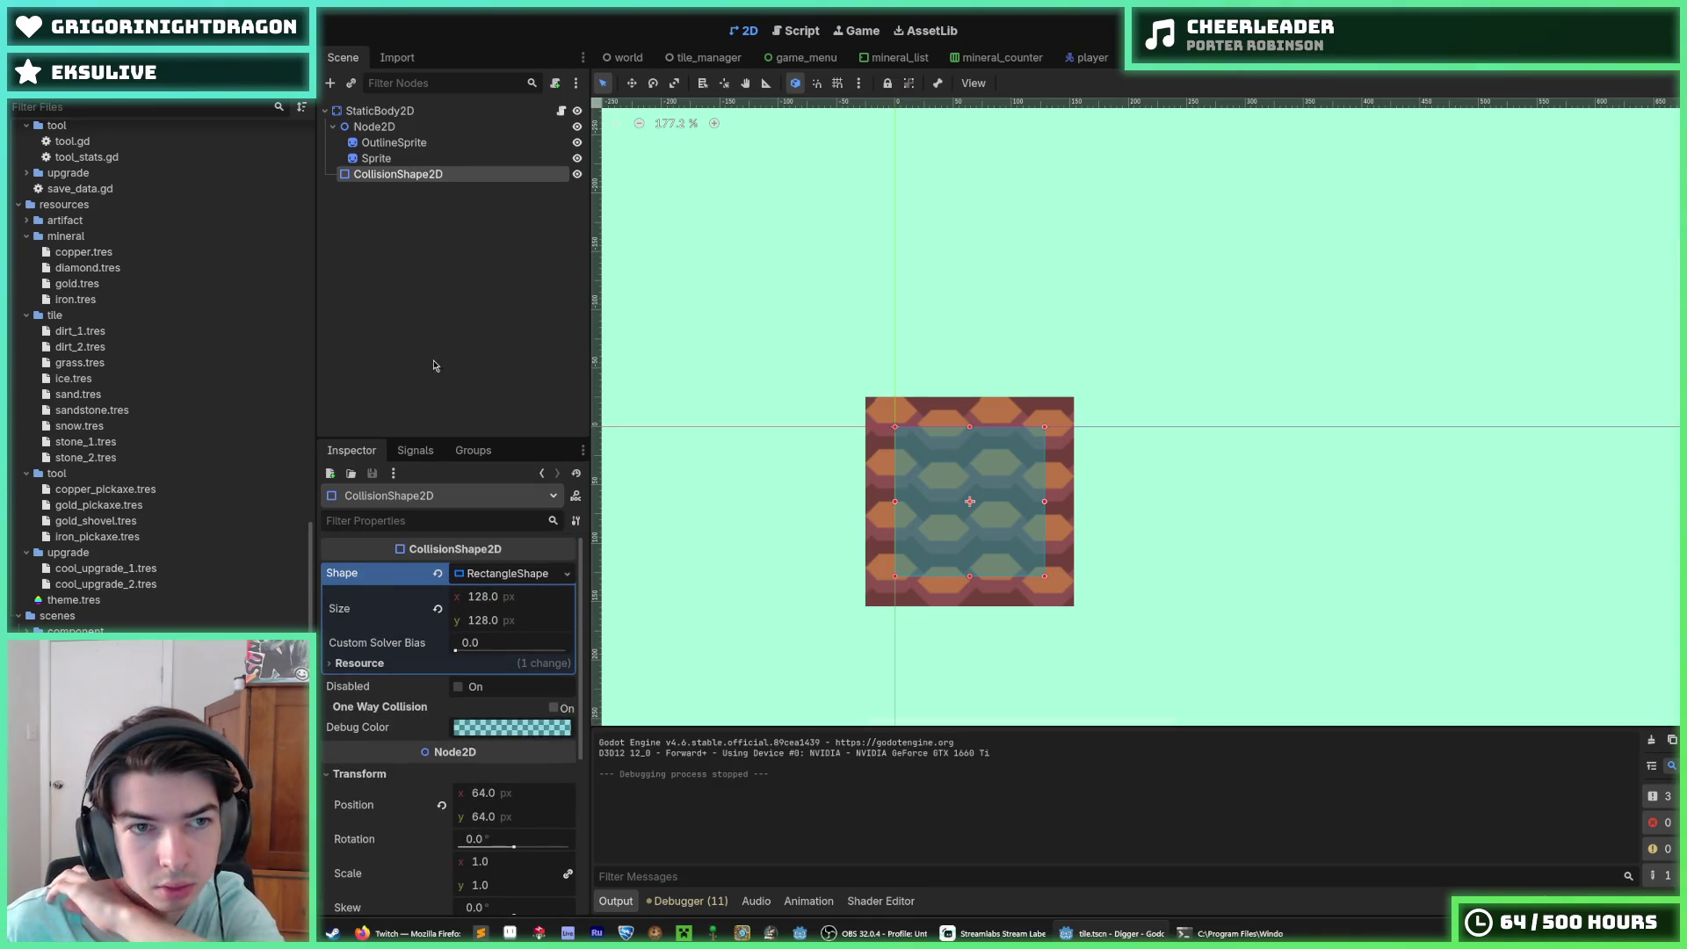
{"action": "left_click", "coordinate": [376, 158]}
{"action": "left_click", "coordinate": [370, 128]}
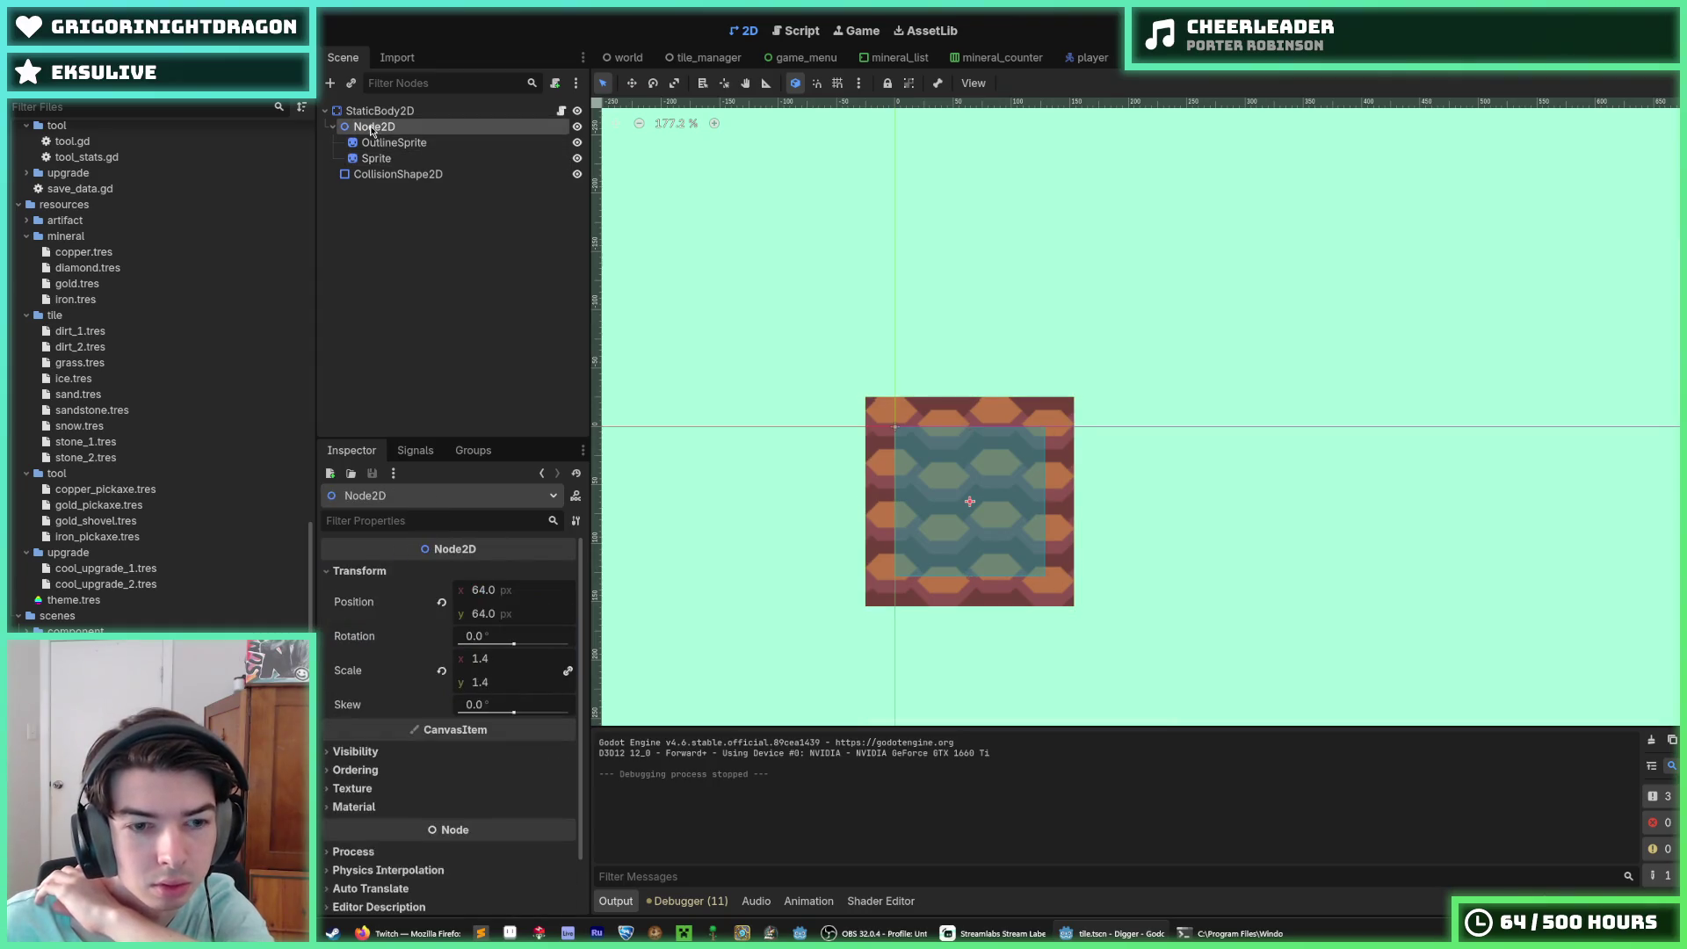
{"action": "left_click", "coordinate": [441, 671]}
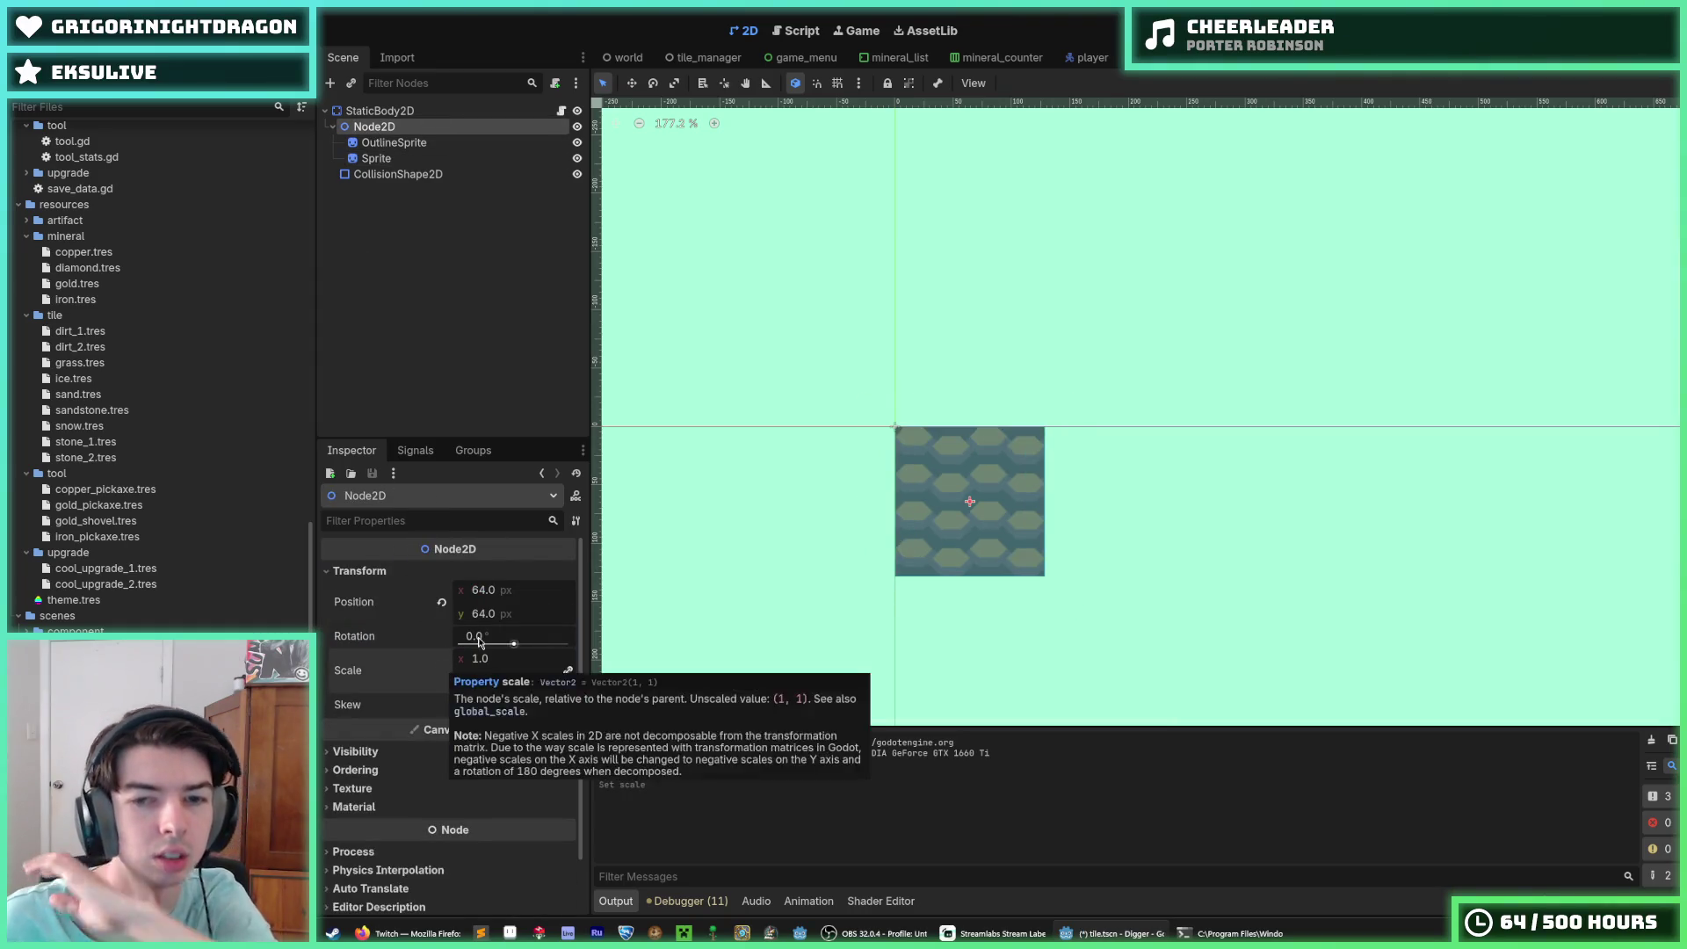
{"action": "key", "text": "F5"}
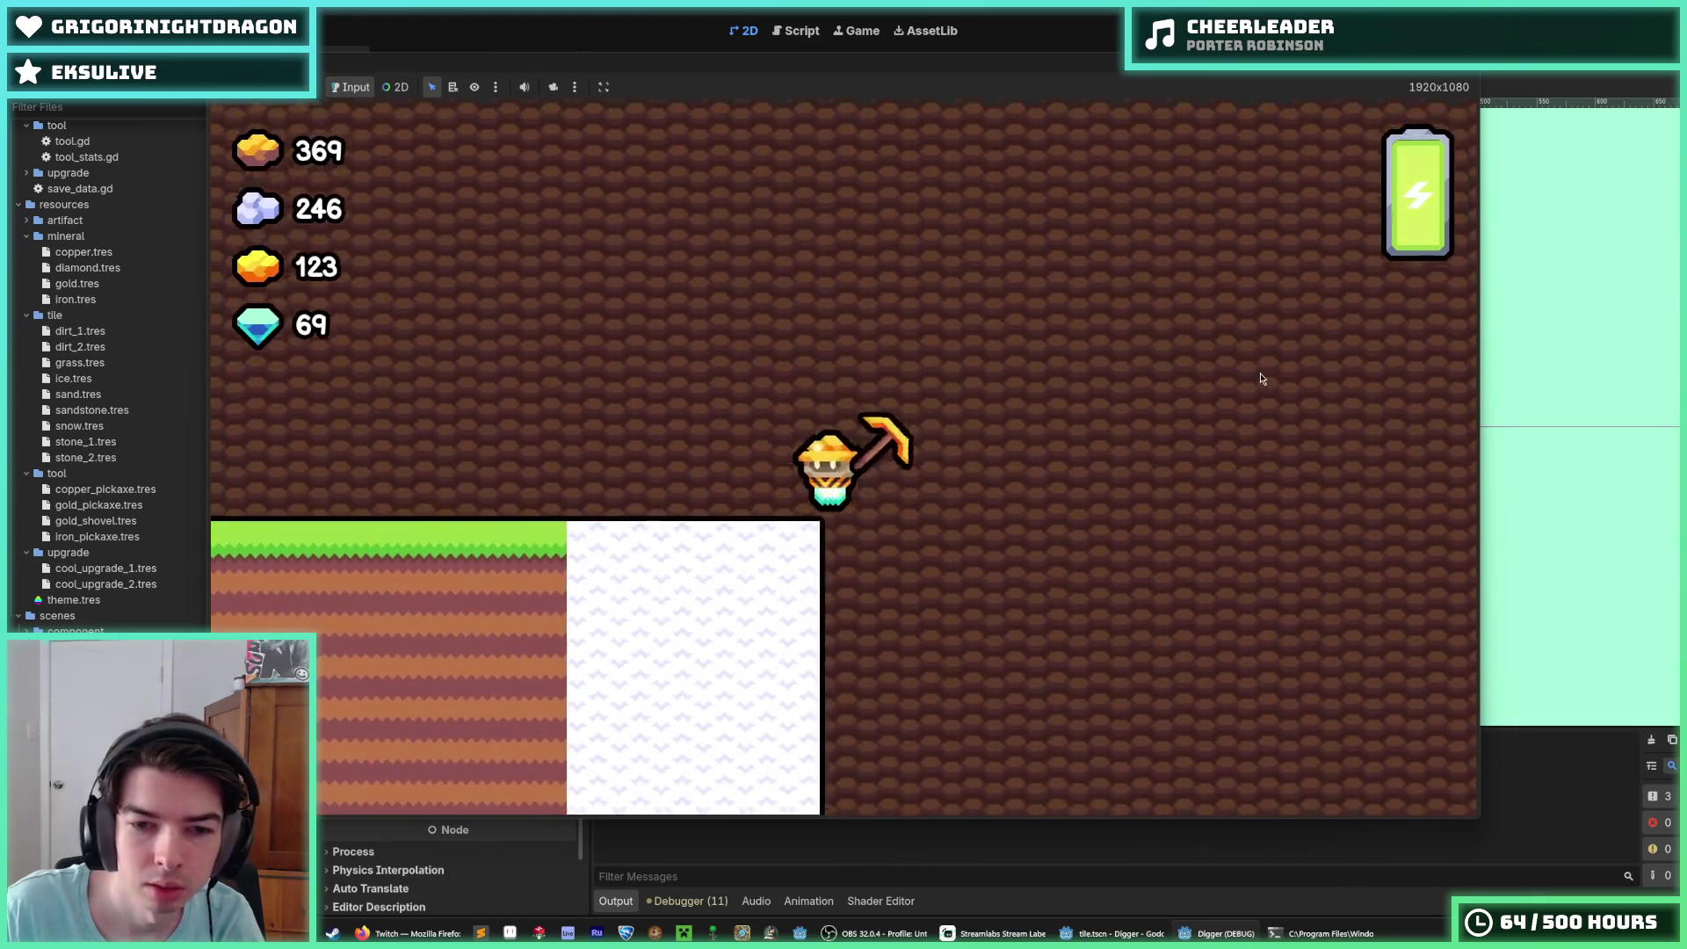
Step: Walk the miner left and right, then fly it up and to the right
{"action": "key", "text": "a"}
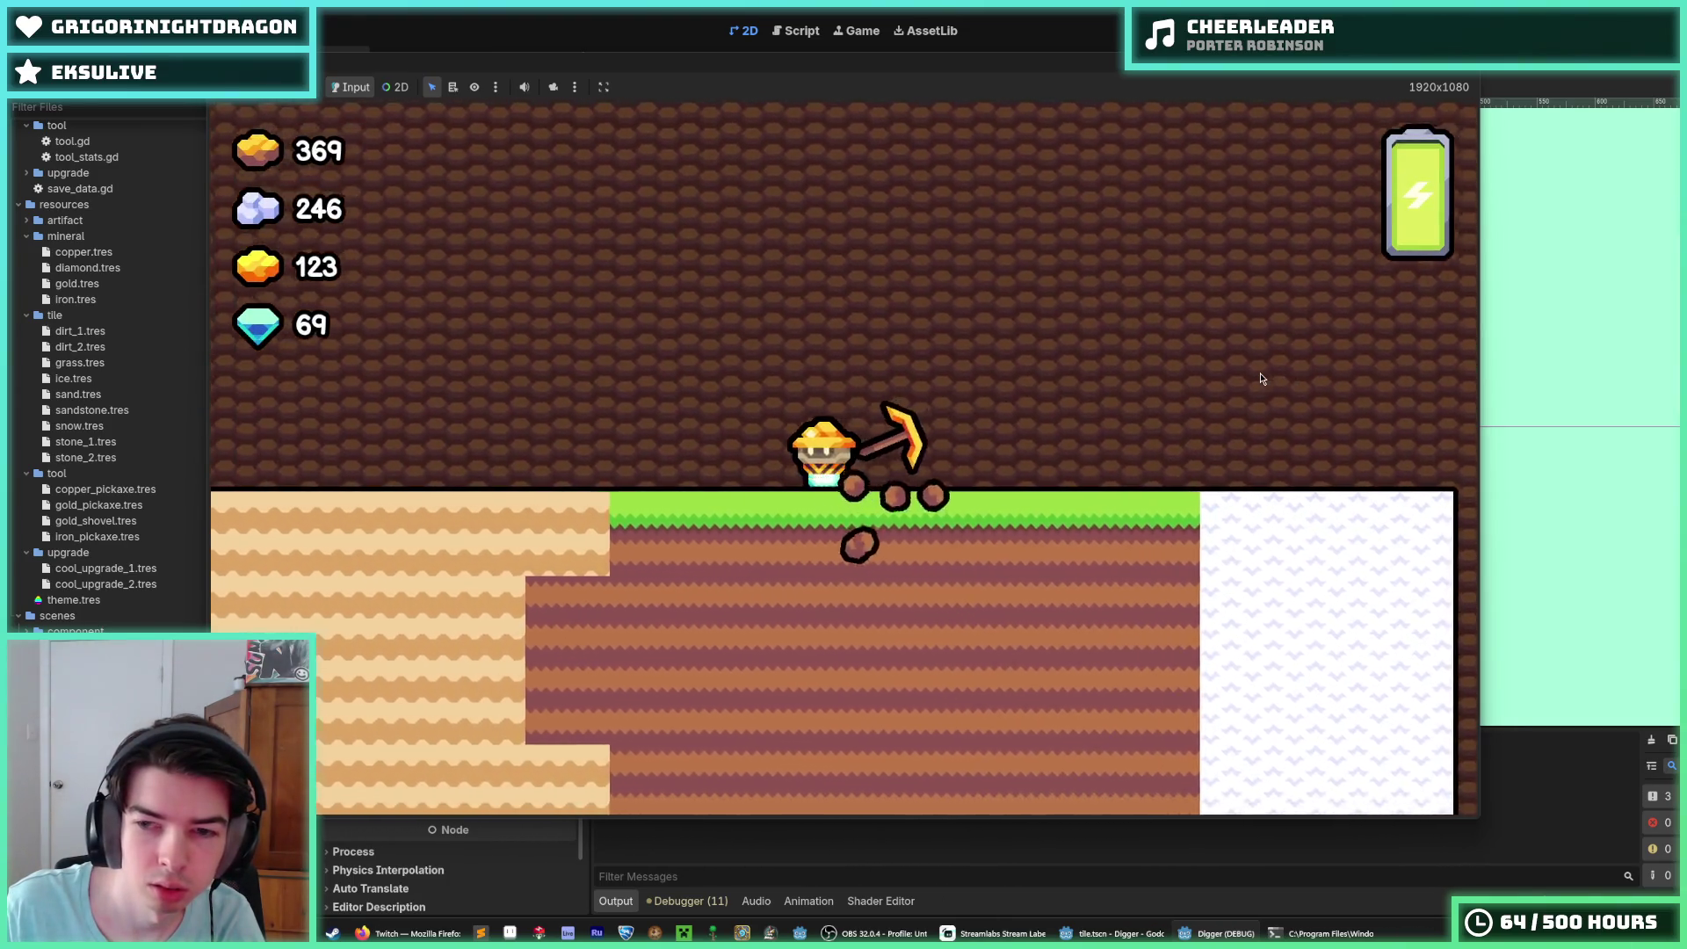
{"action": "scroll", "coordinate": [1260, 379], "scroll_direction": "down", "scroll_amount": 3}
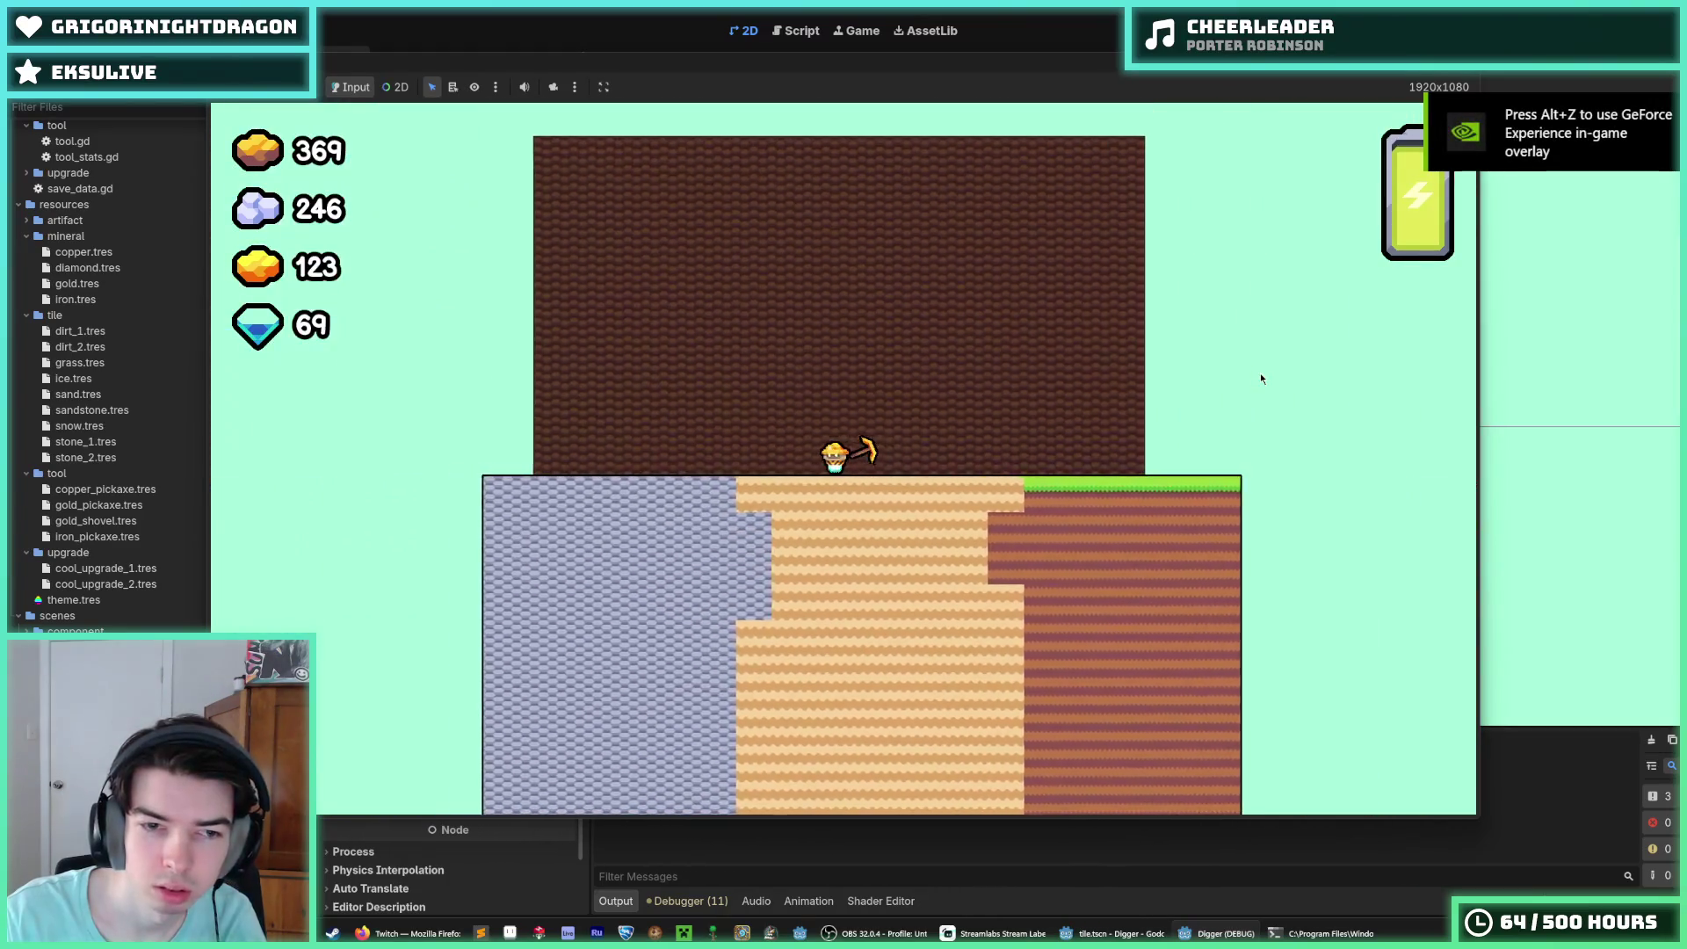
{"action": "key", "text": "d"}
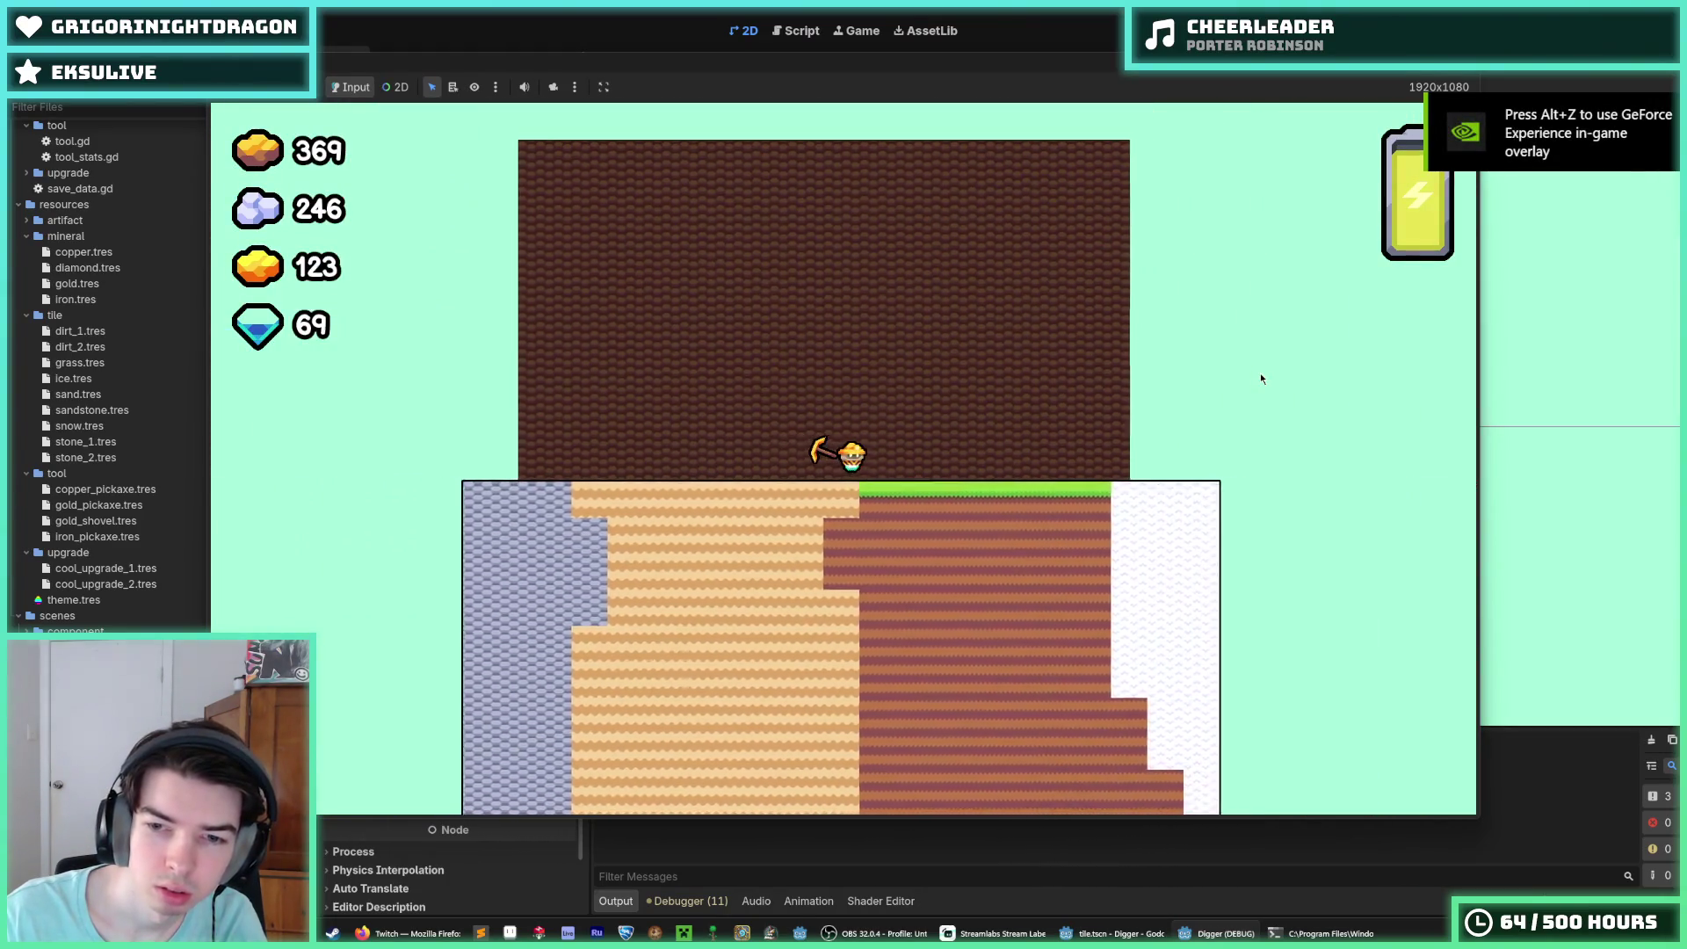
{"action": "key", "text": "d"}
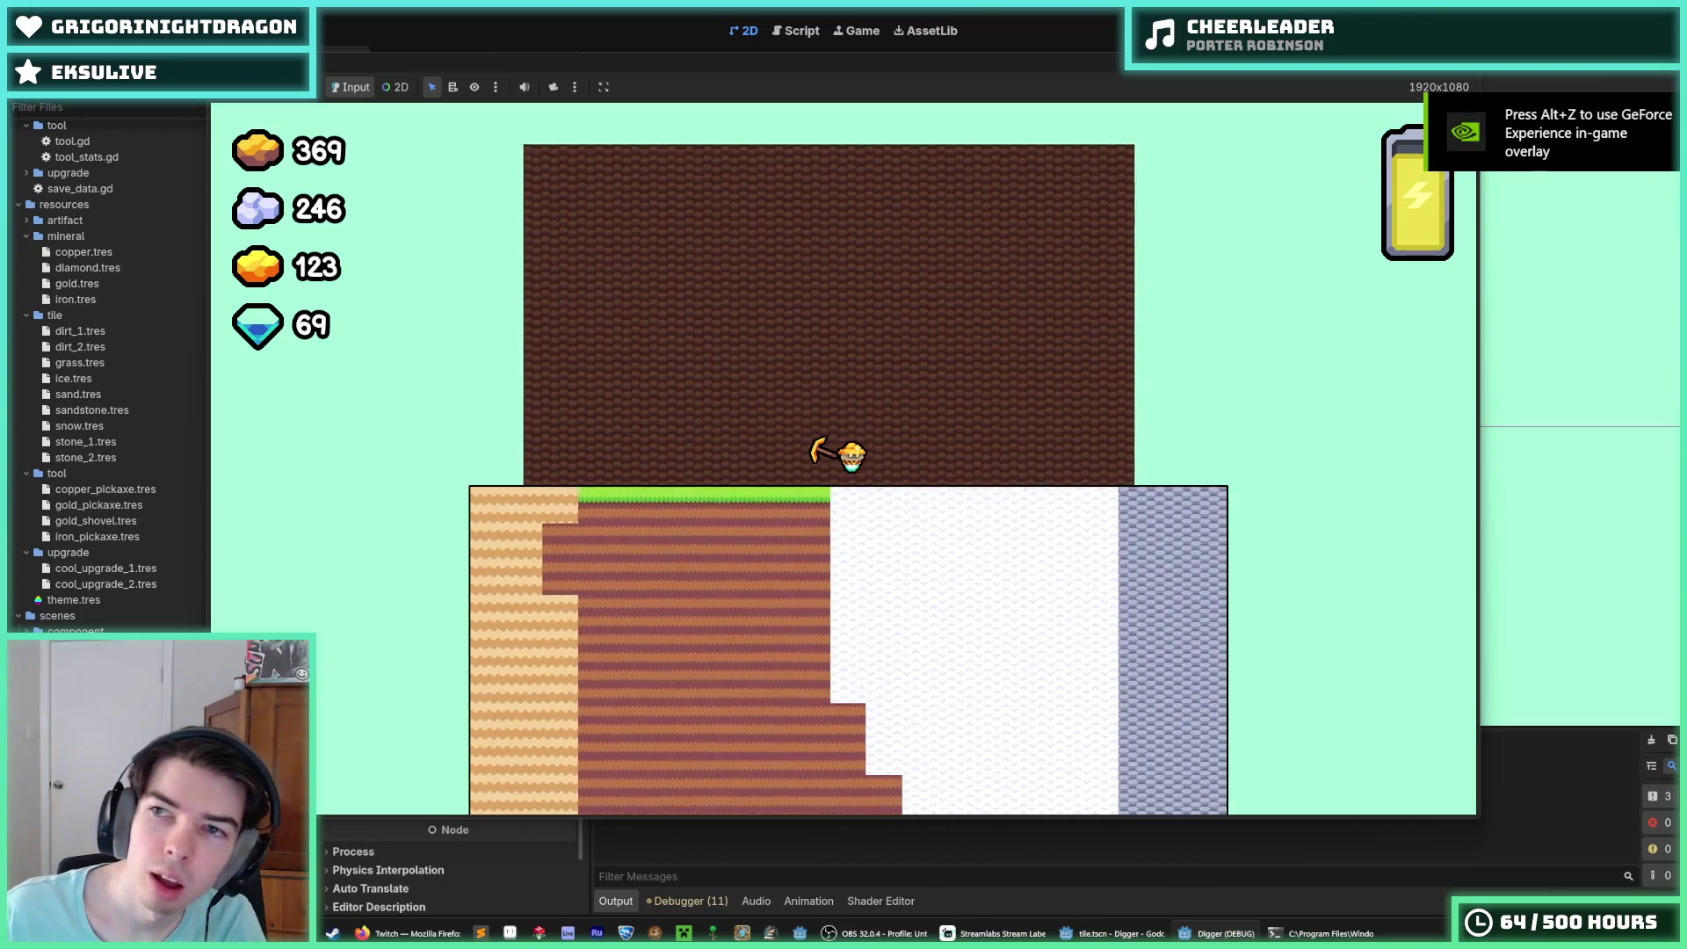
{"action": "key", "text": "d"}
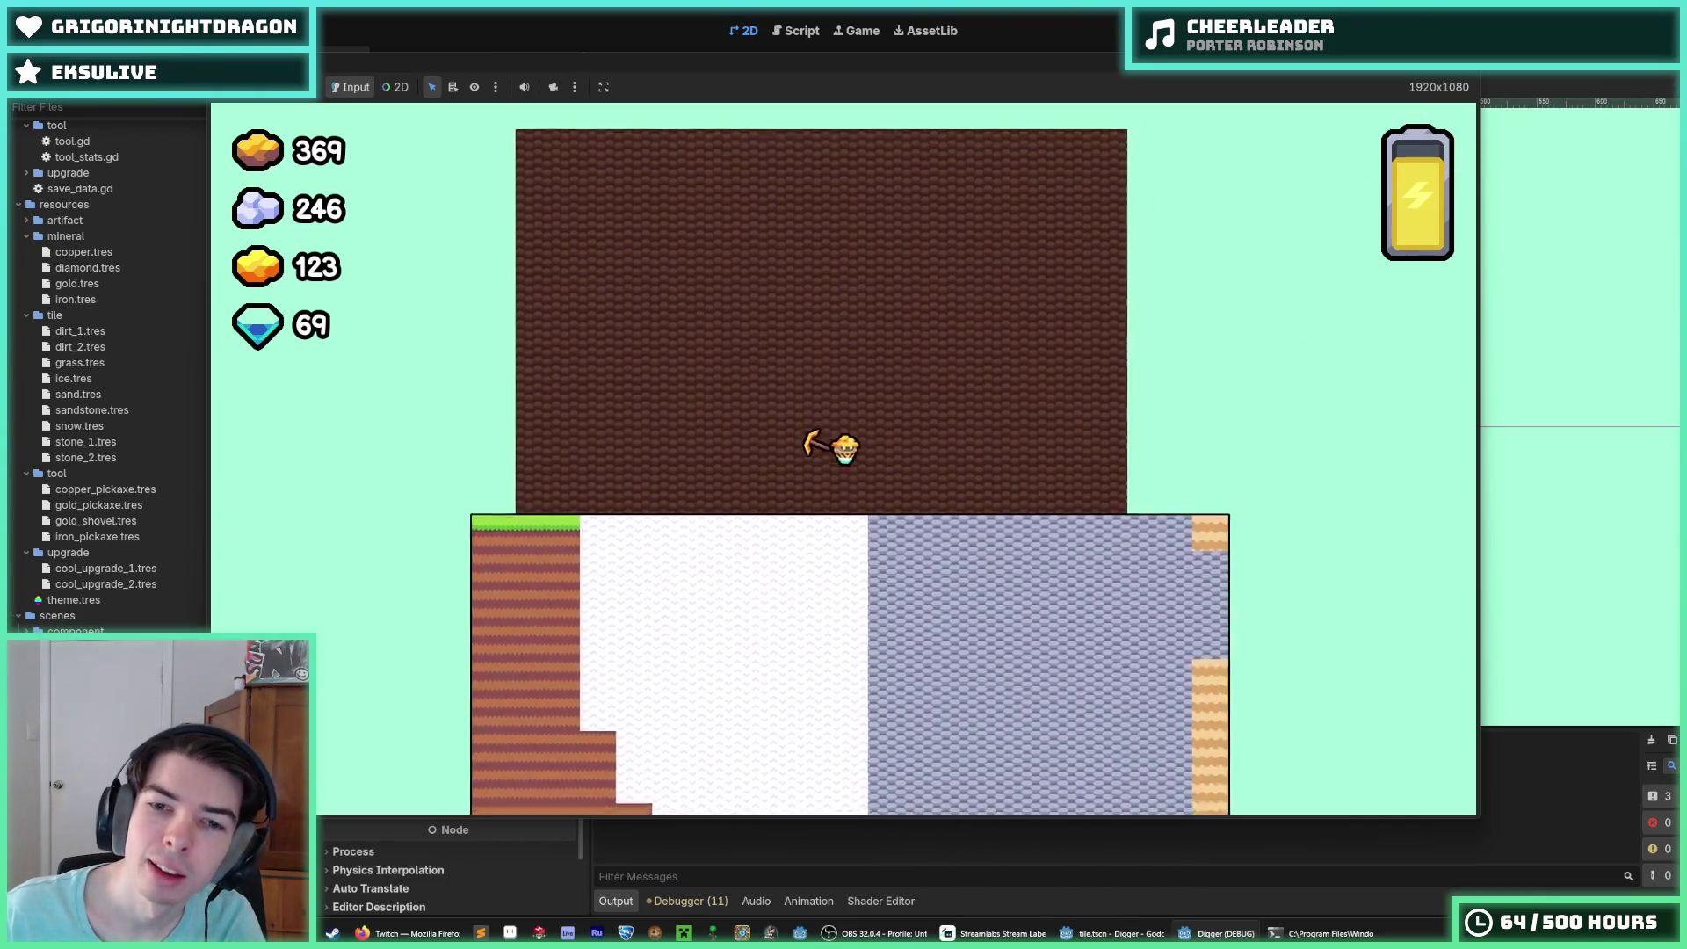
{"action": "key", "text": "w"}
{"action": "key", "text": "d"}
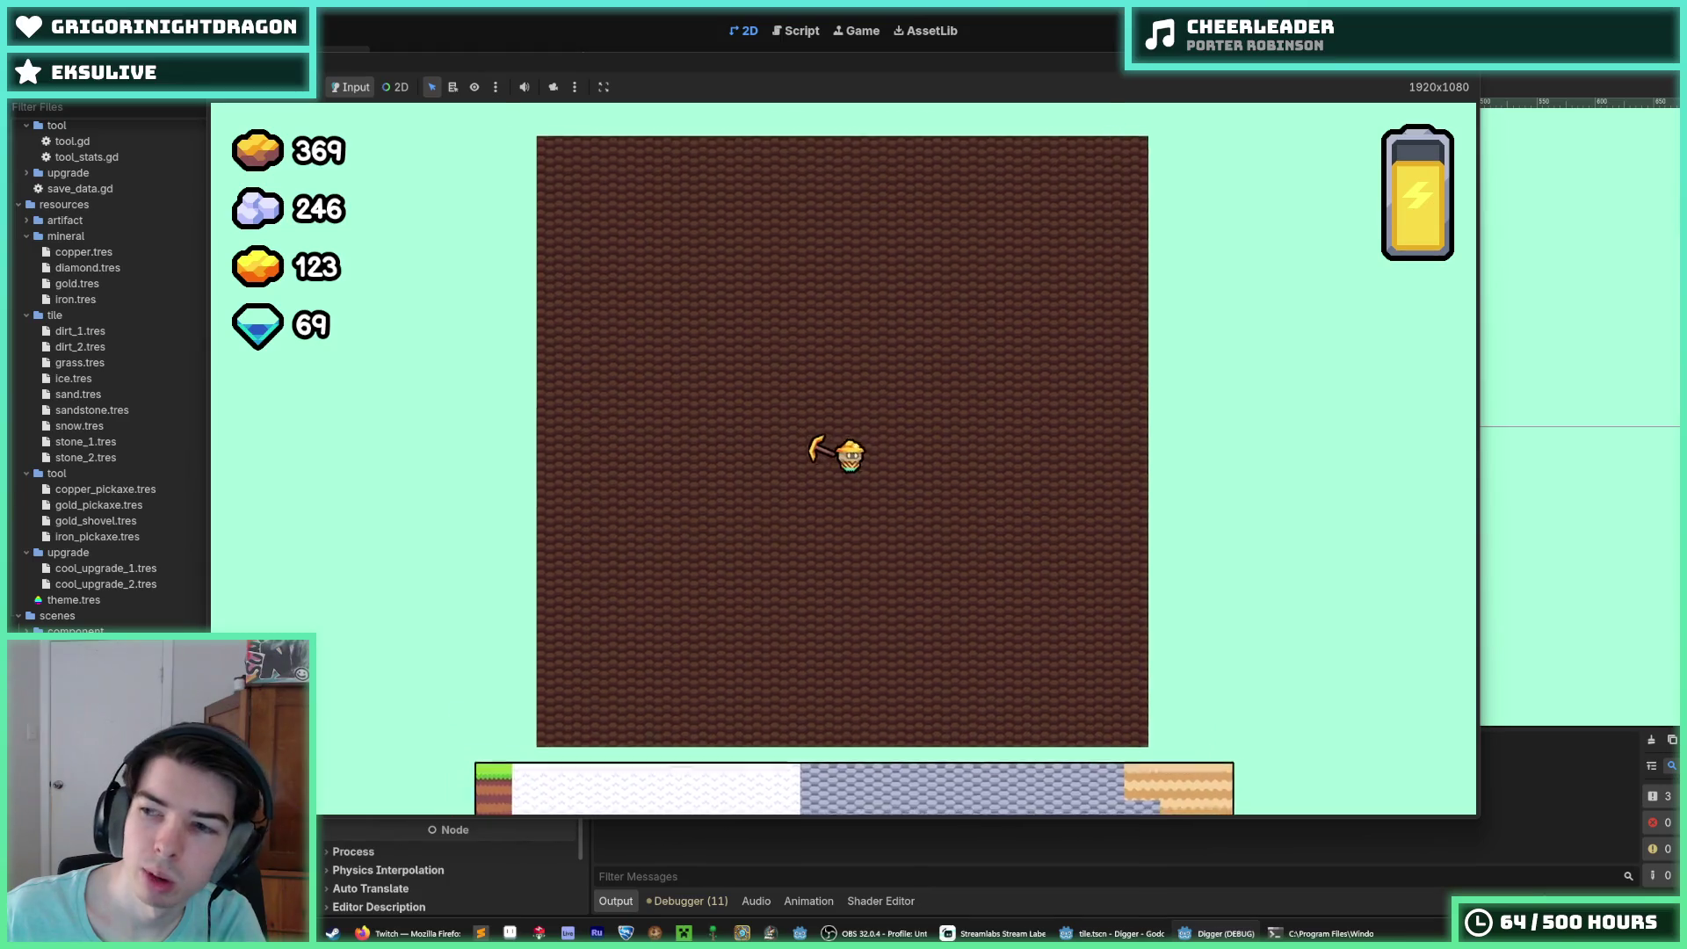
{"action": "key", "text": "w"}
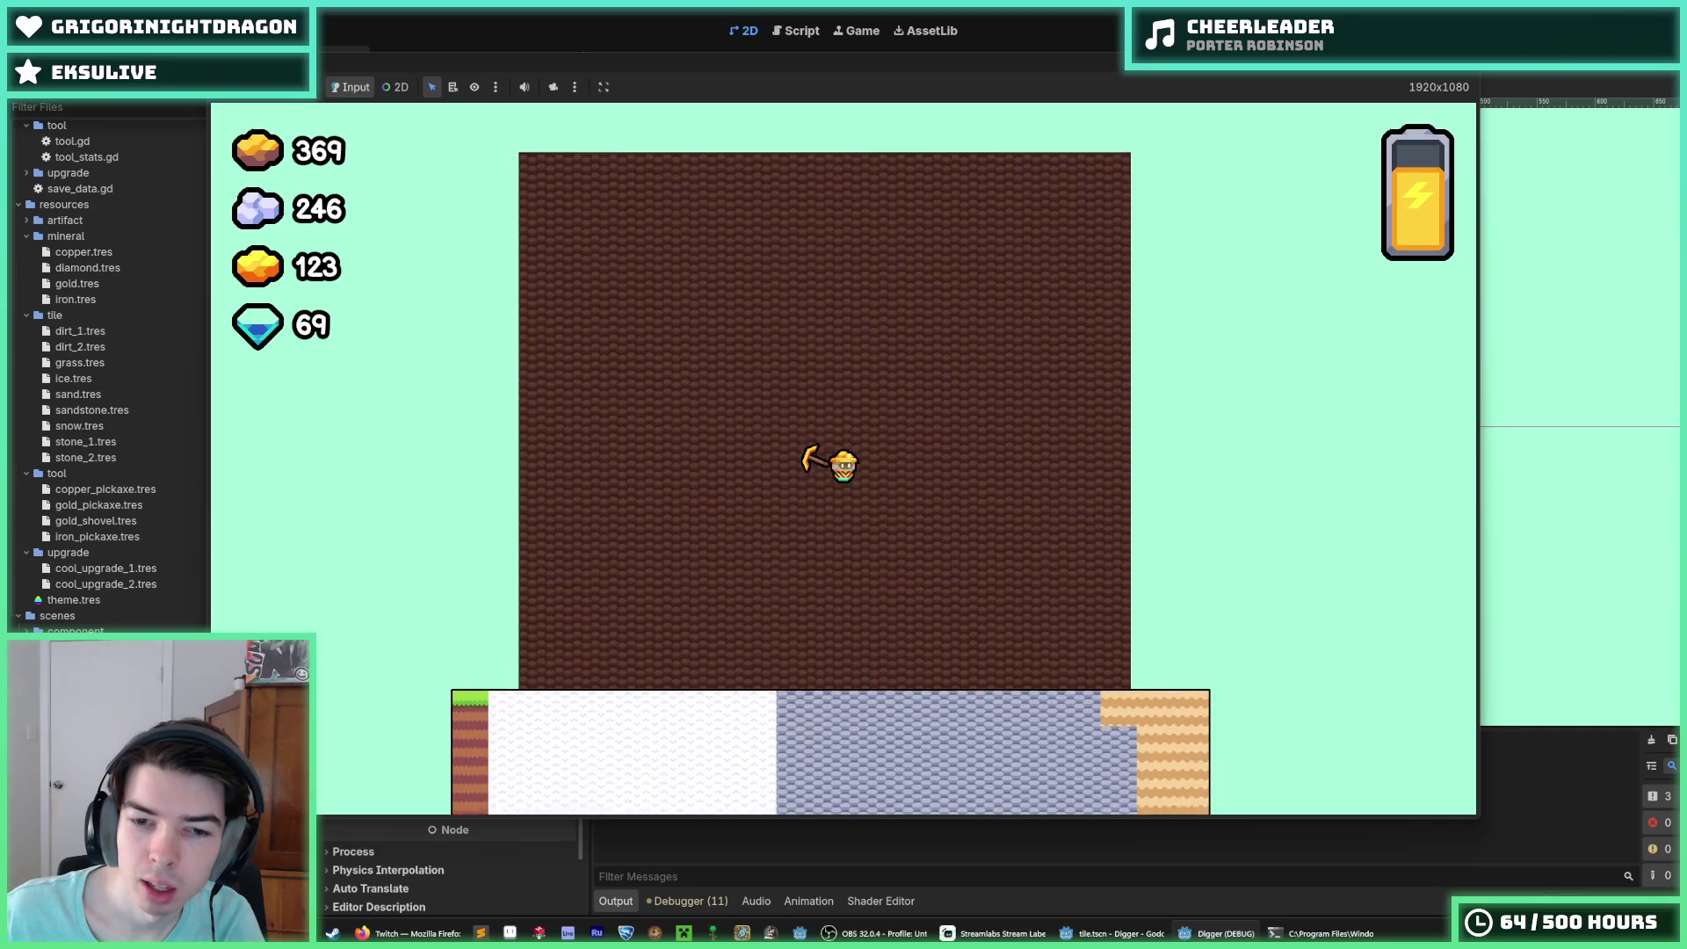
Step: Break the stone tile, dig down through the sand, and tunnel right into the red dirt
{"action": "key", "text": "d"}
{"action": "key", "text": "d"}
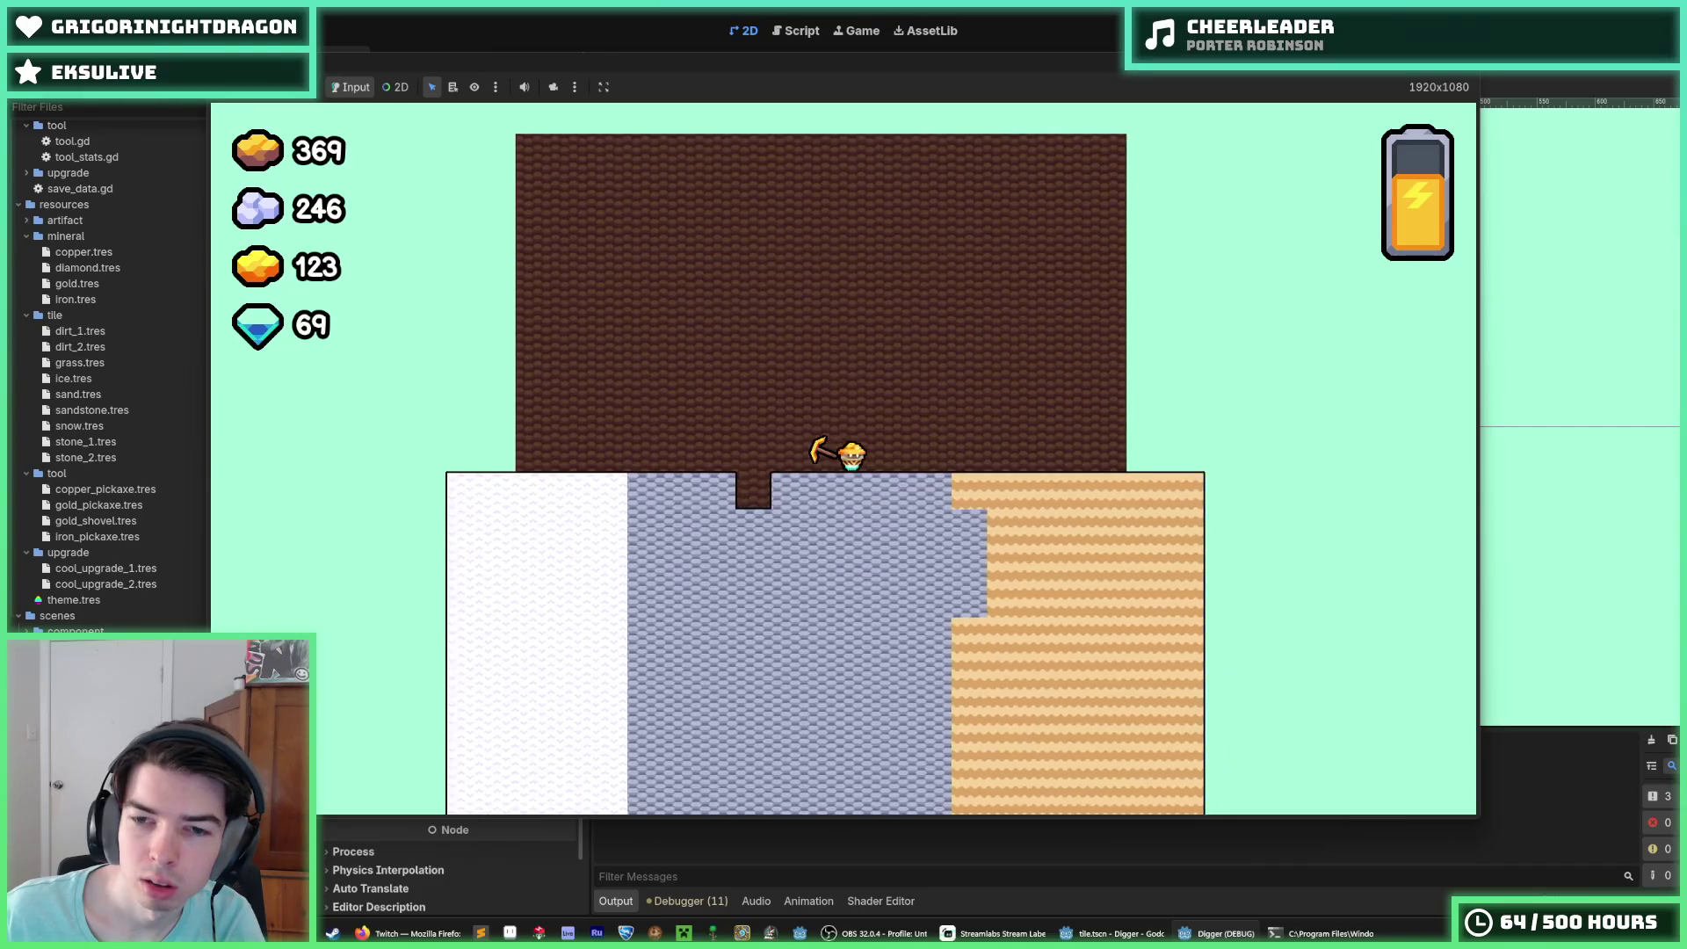
{"action": "key", "text": "d"}
{"action": "key", "text": "s"}
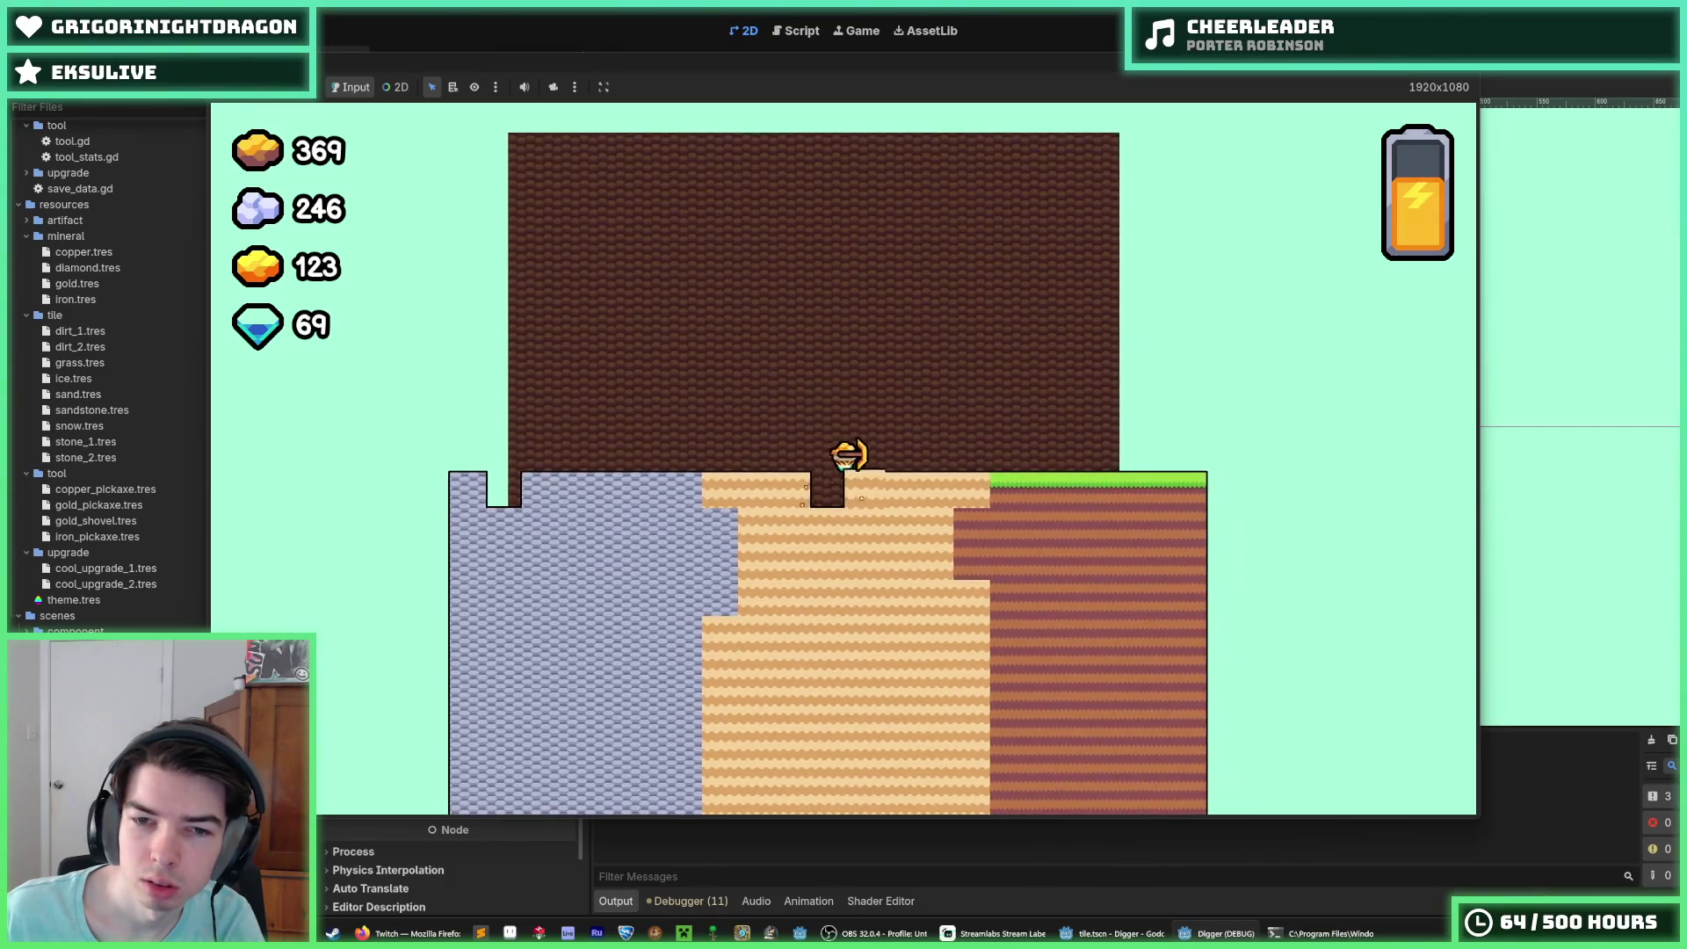
{"action": "key", "text": "s"}
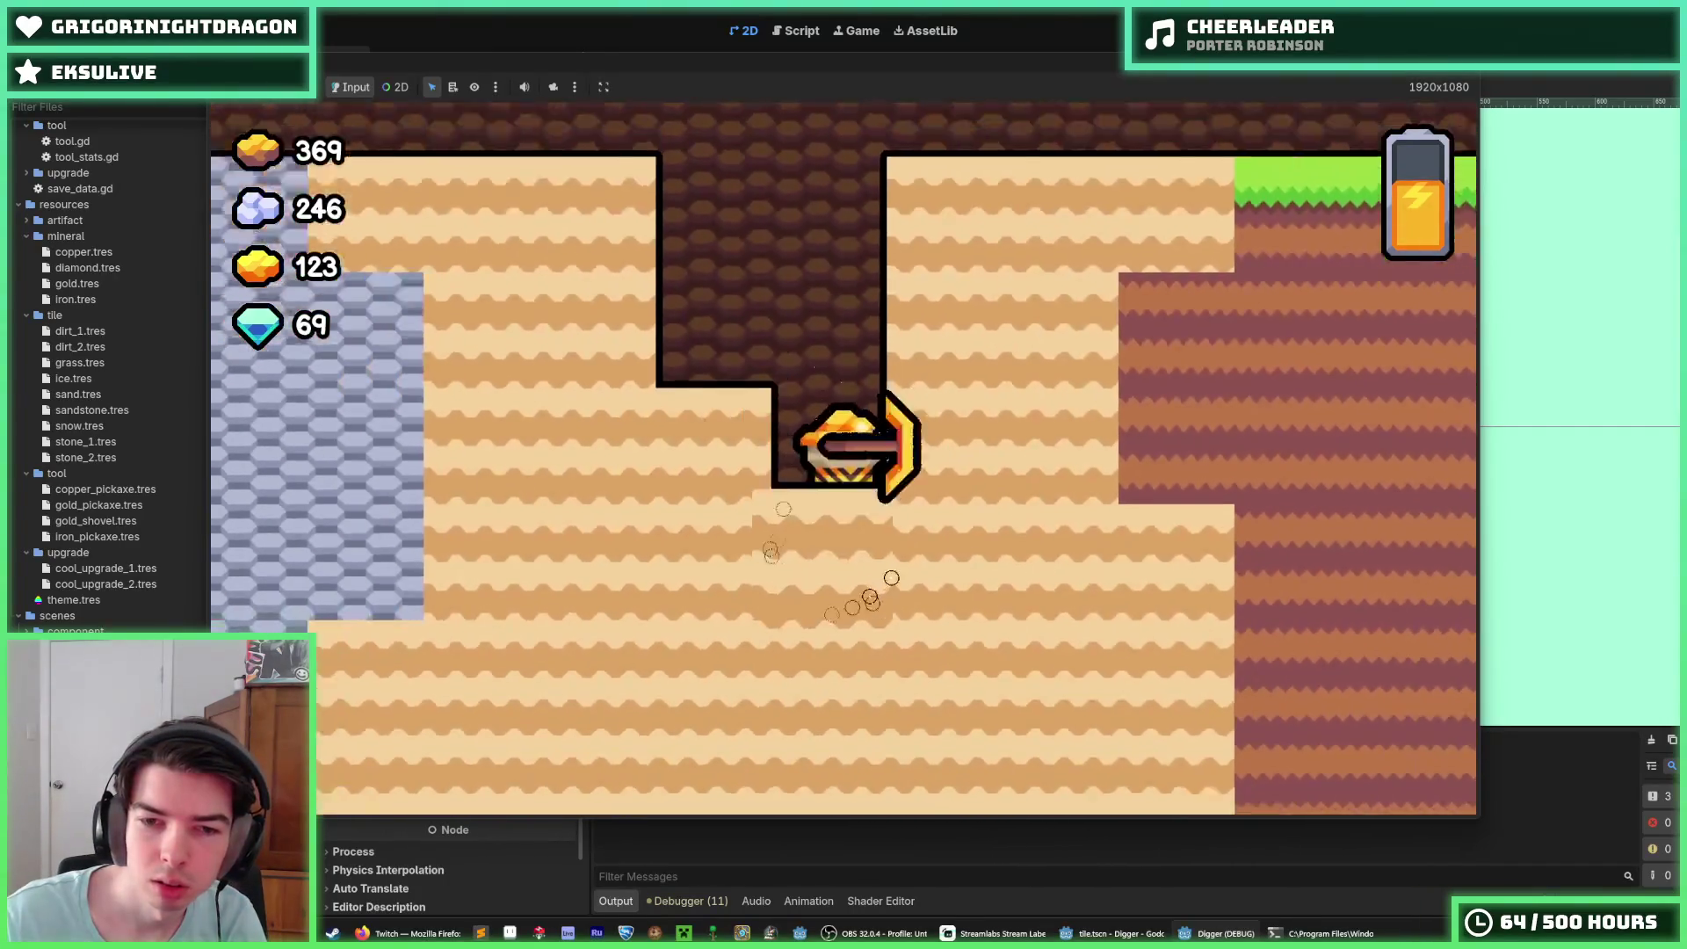
{"action": "key", "text": "a"}
{"action": "key", "text": "s"}
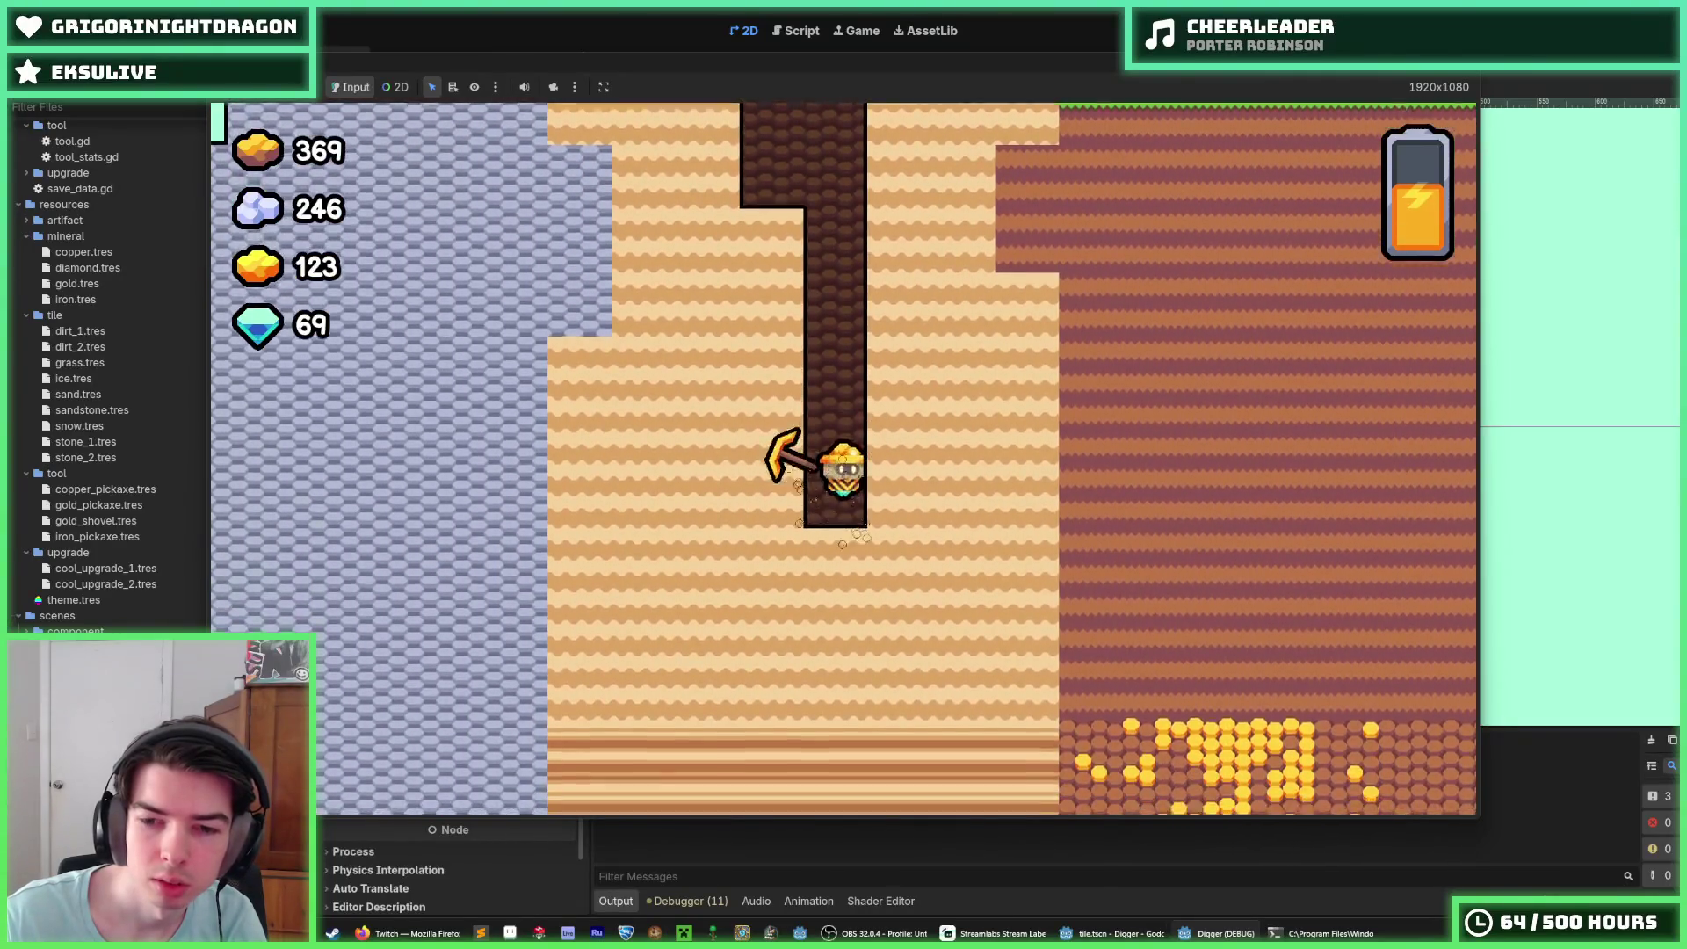
{"action": "key", "text": "d"}
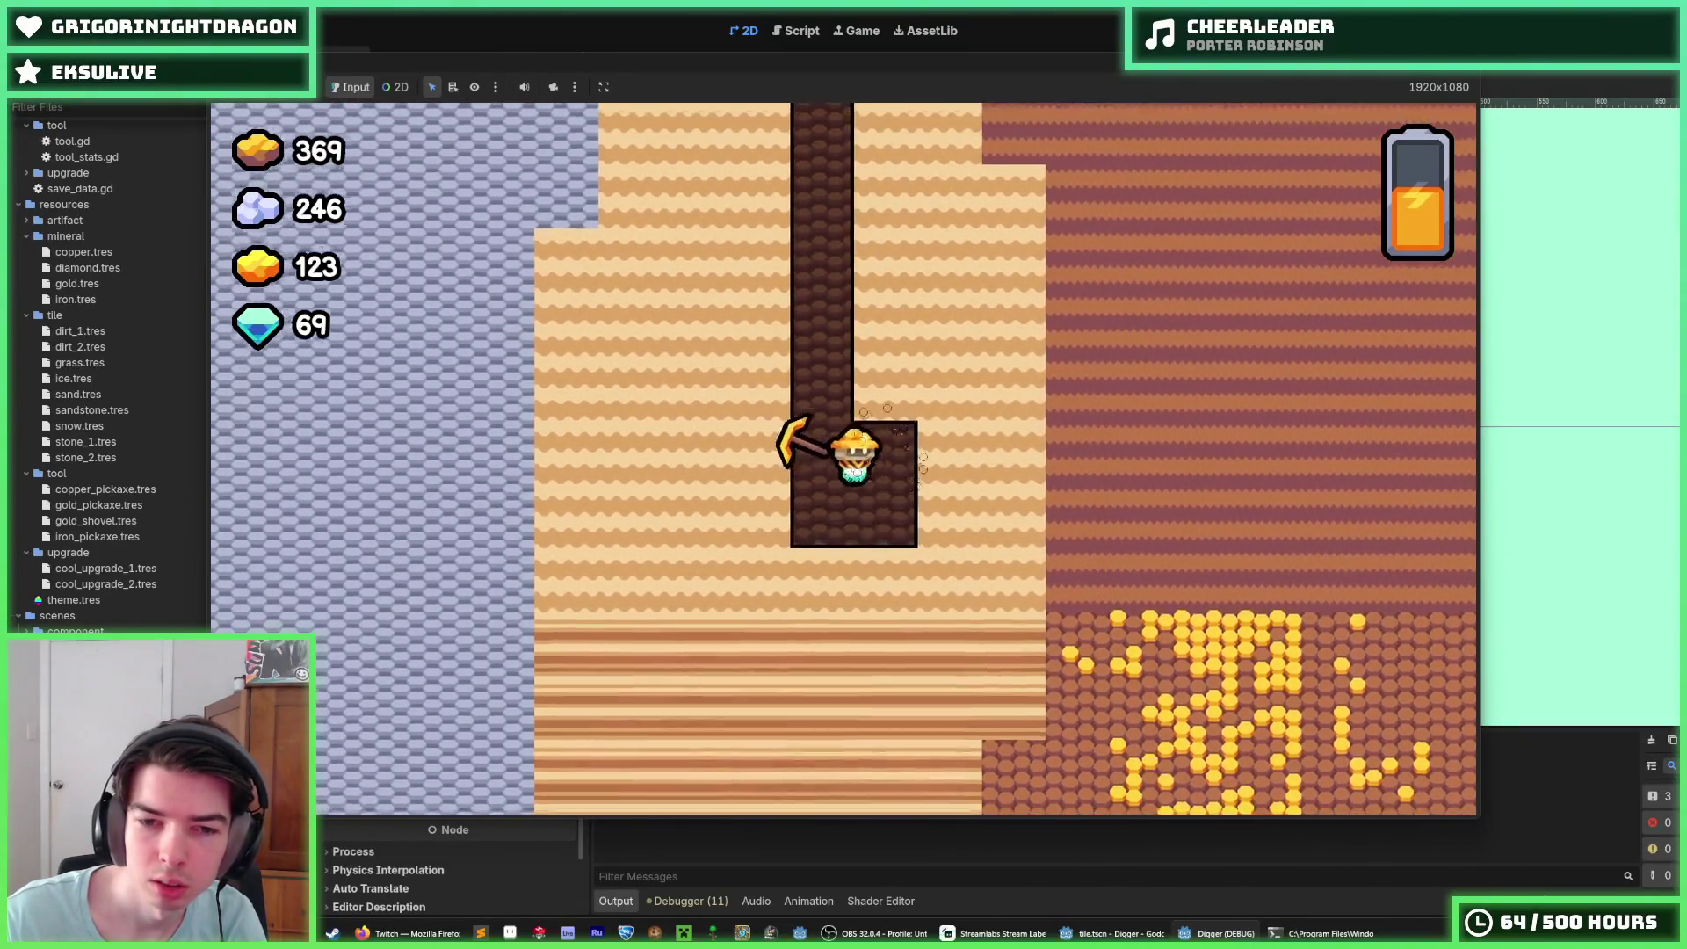
{"action": "key", "text": "d"}
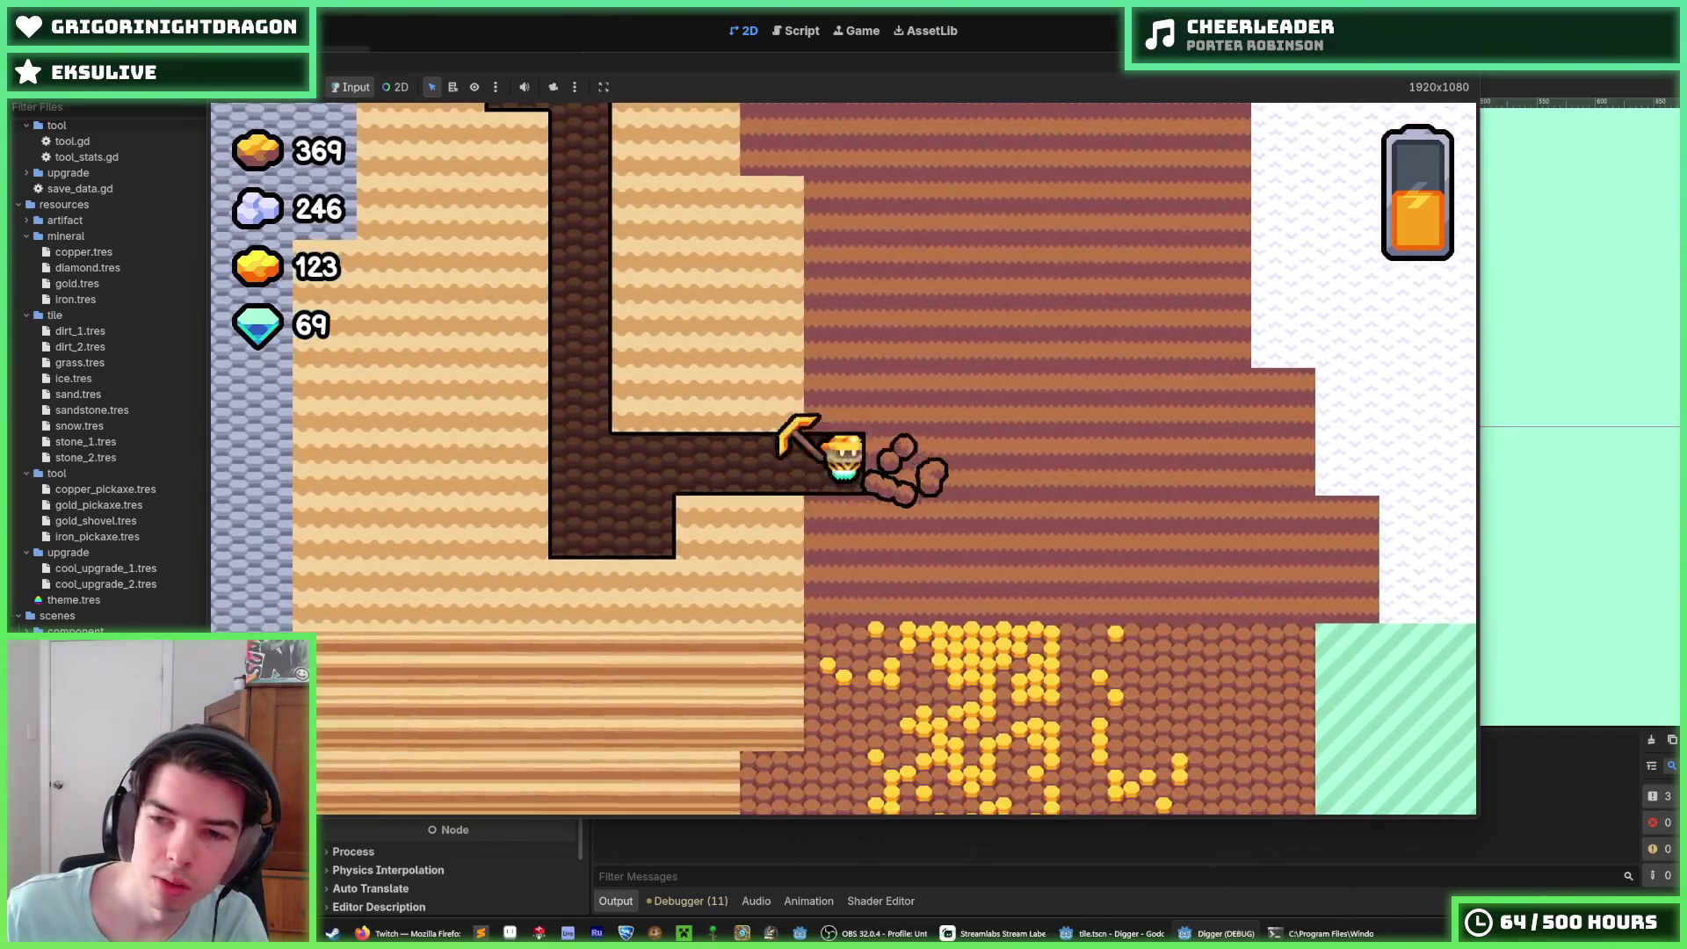
Step: Dig a shaft up past the grass, mine into the dirt block, then stop the game with F8
{"action": "key", "text": "w"}
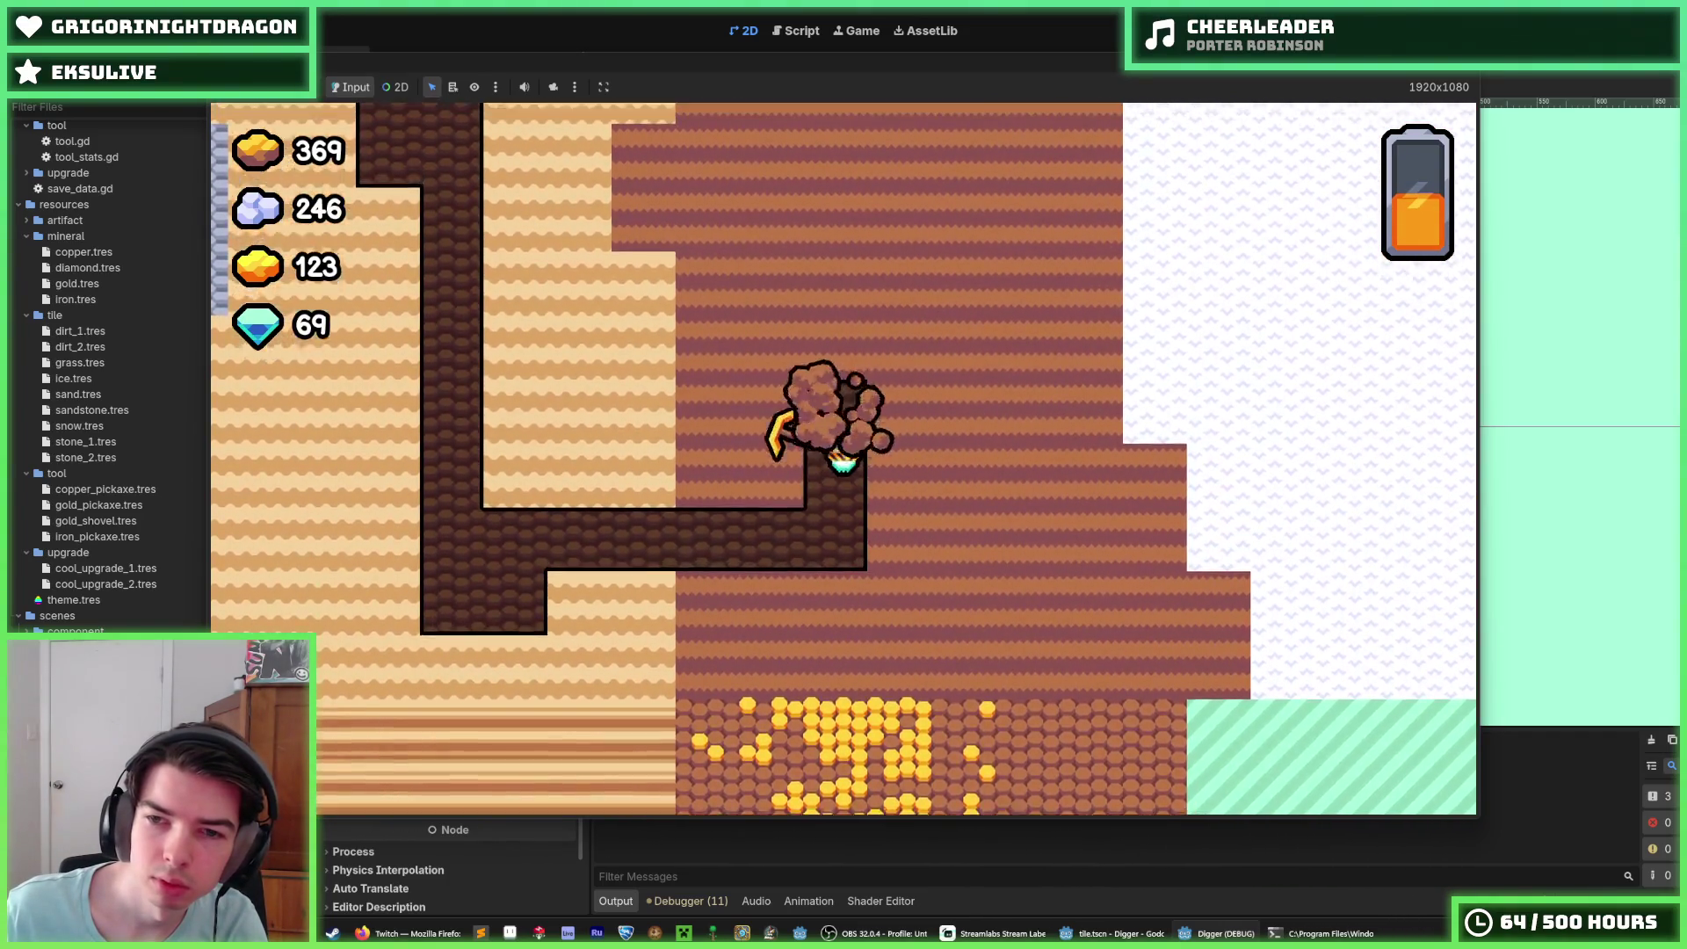
{"action": "key", "text": "w"}
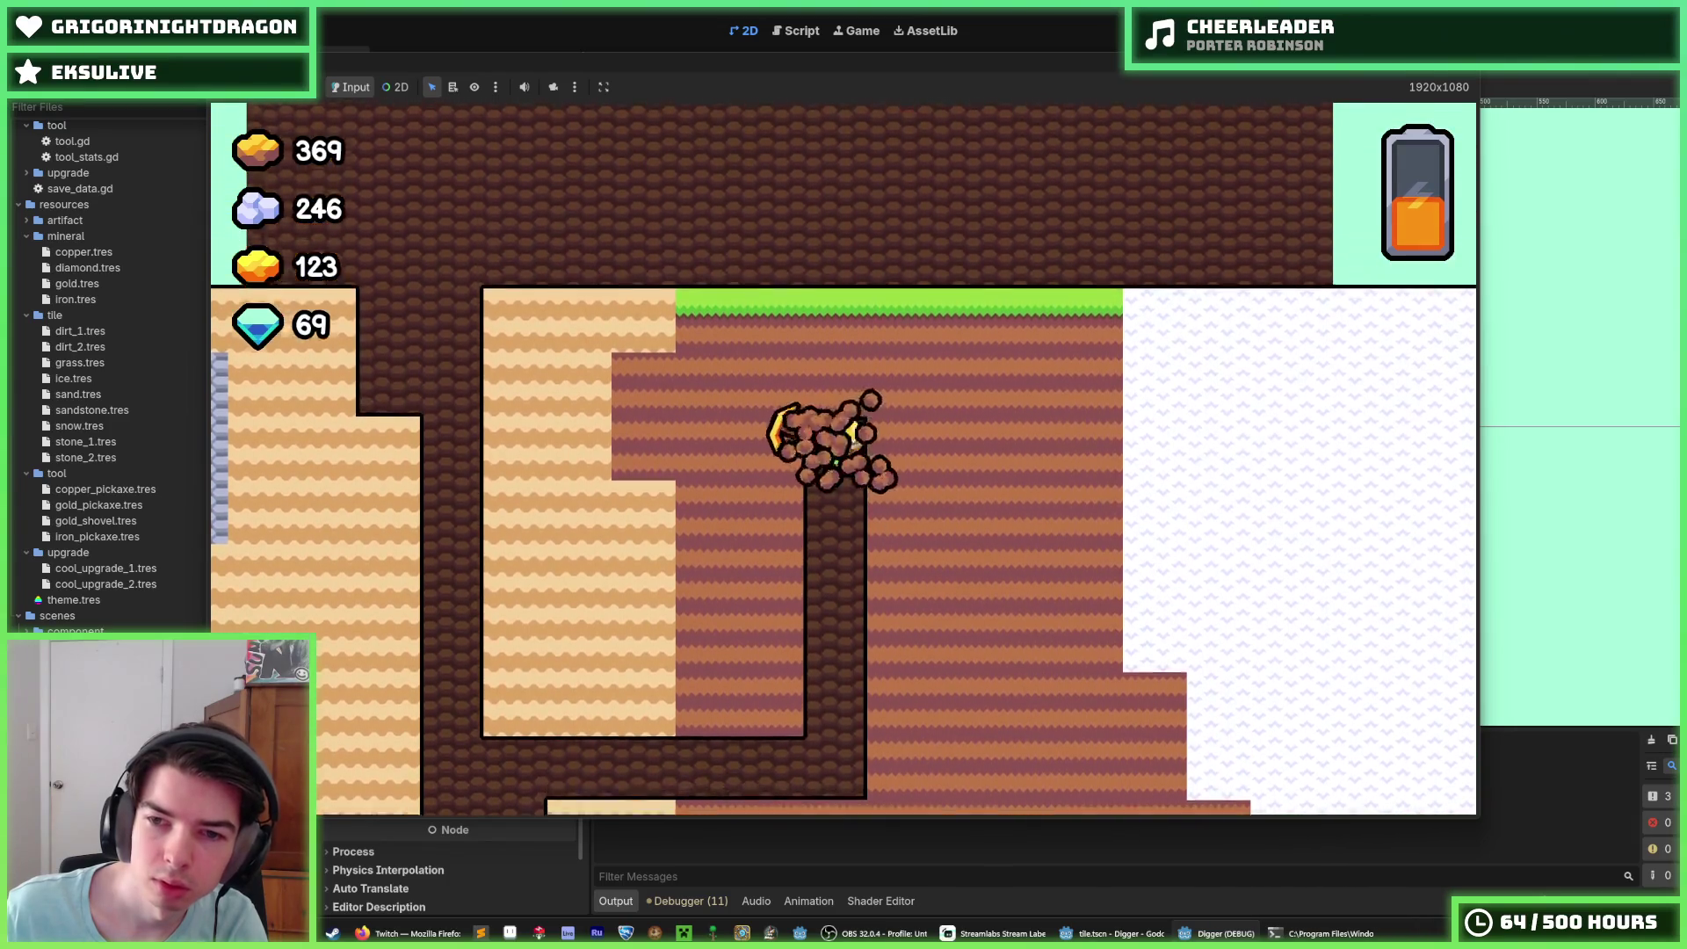
{"action": "key", "text": "d"}
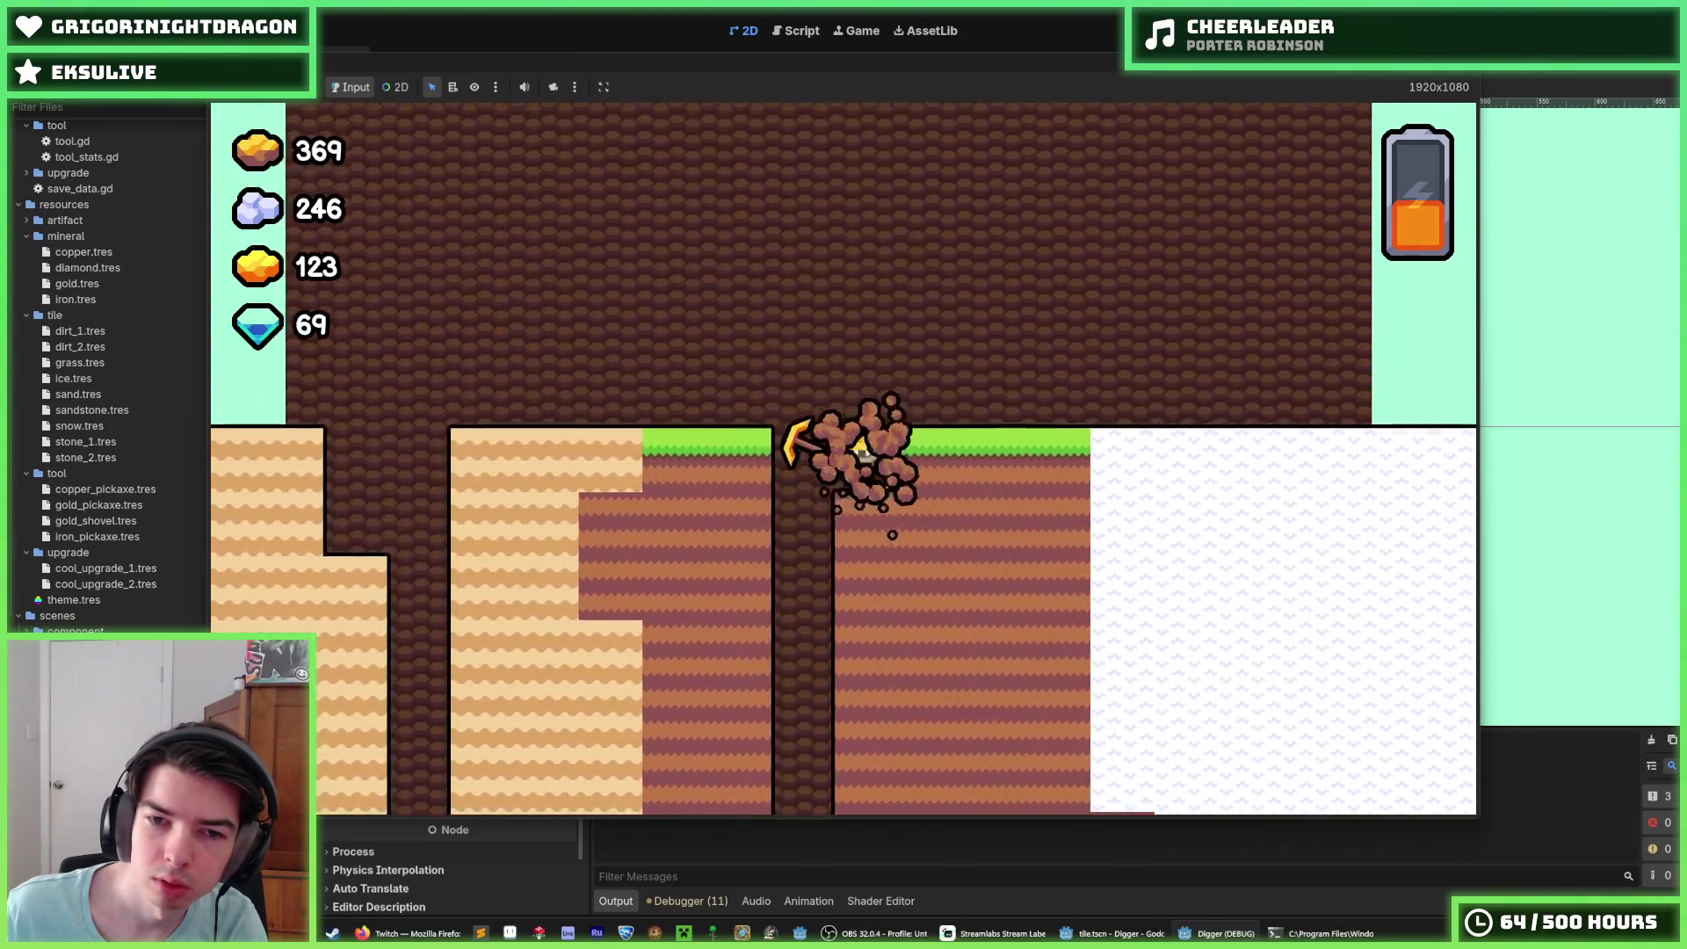
{"action": "key", "text": "s"}
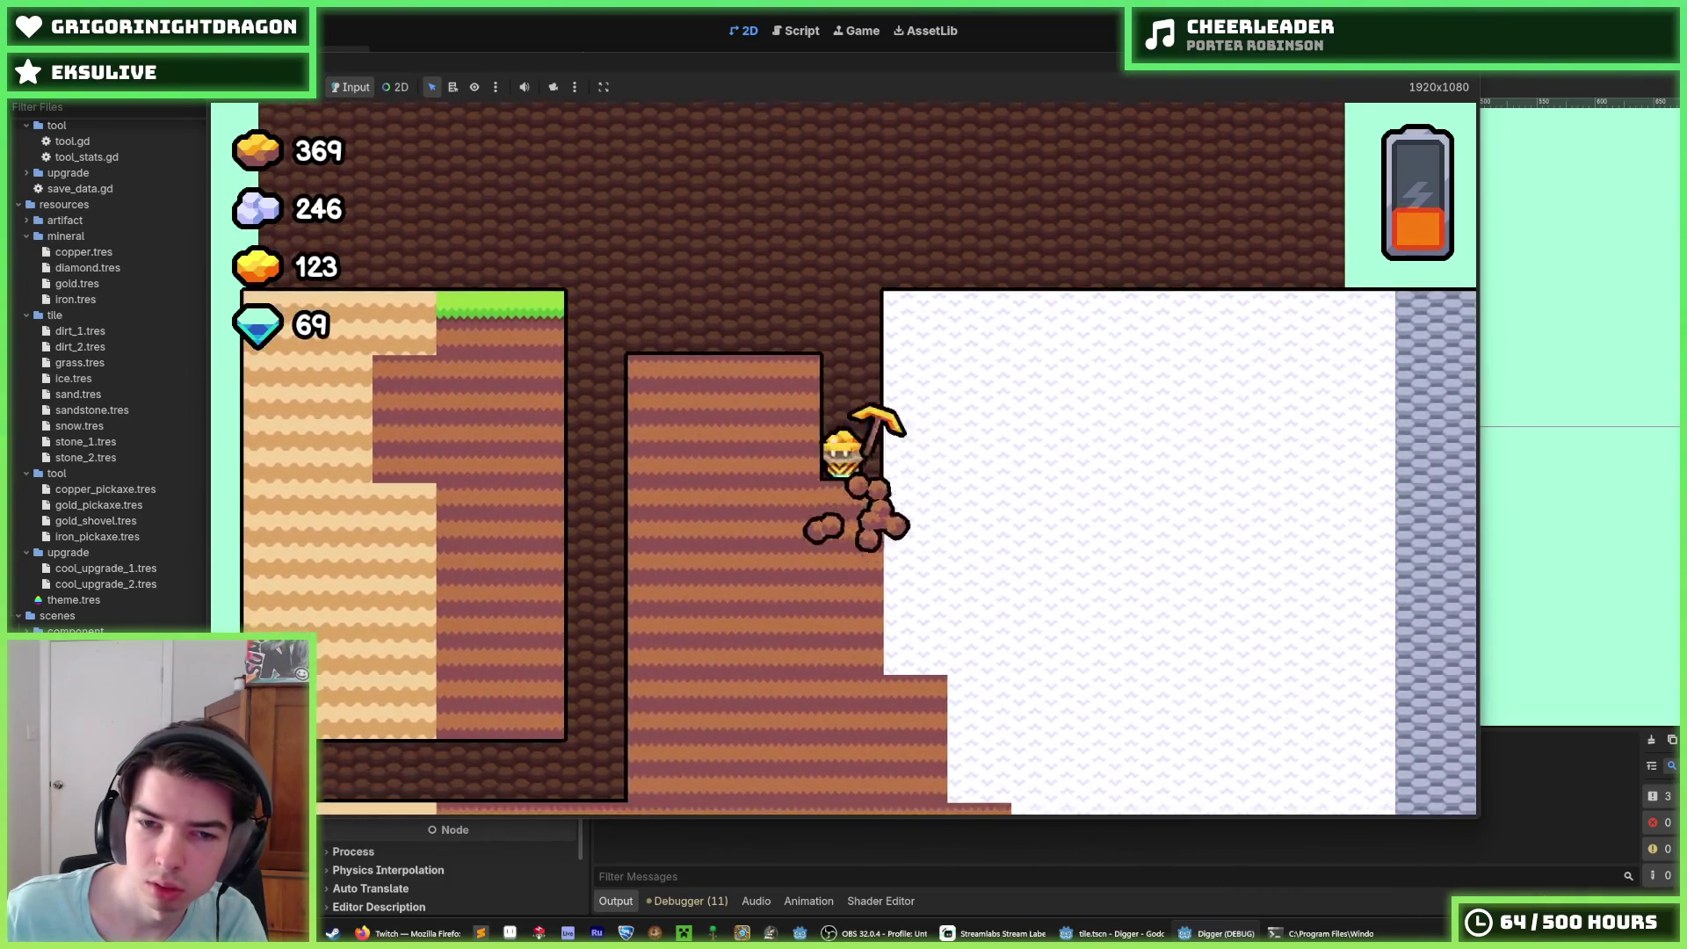
{"action": "key", "text": "a"}
{"action": "key", "text": "w"}
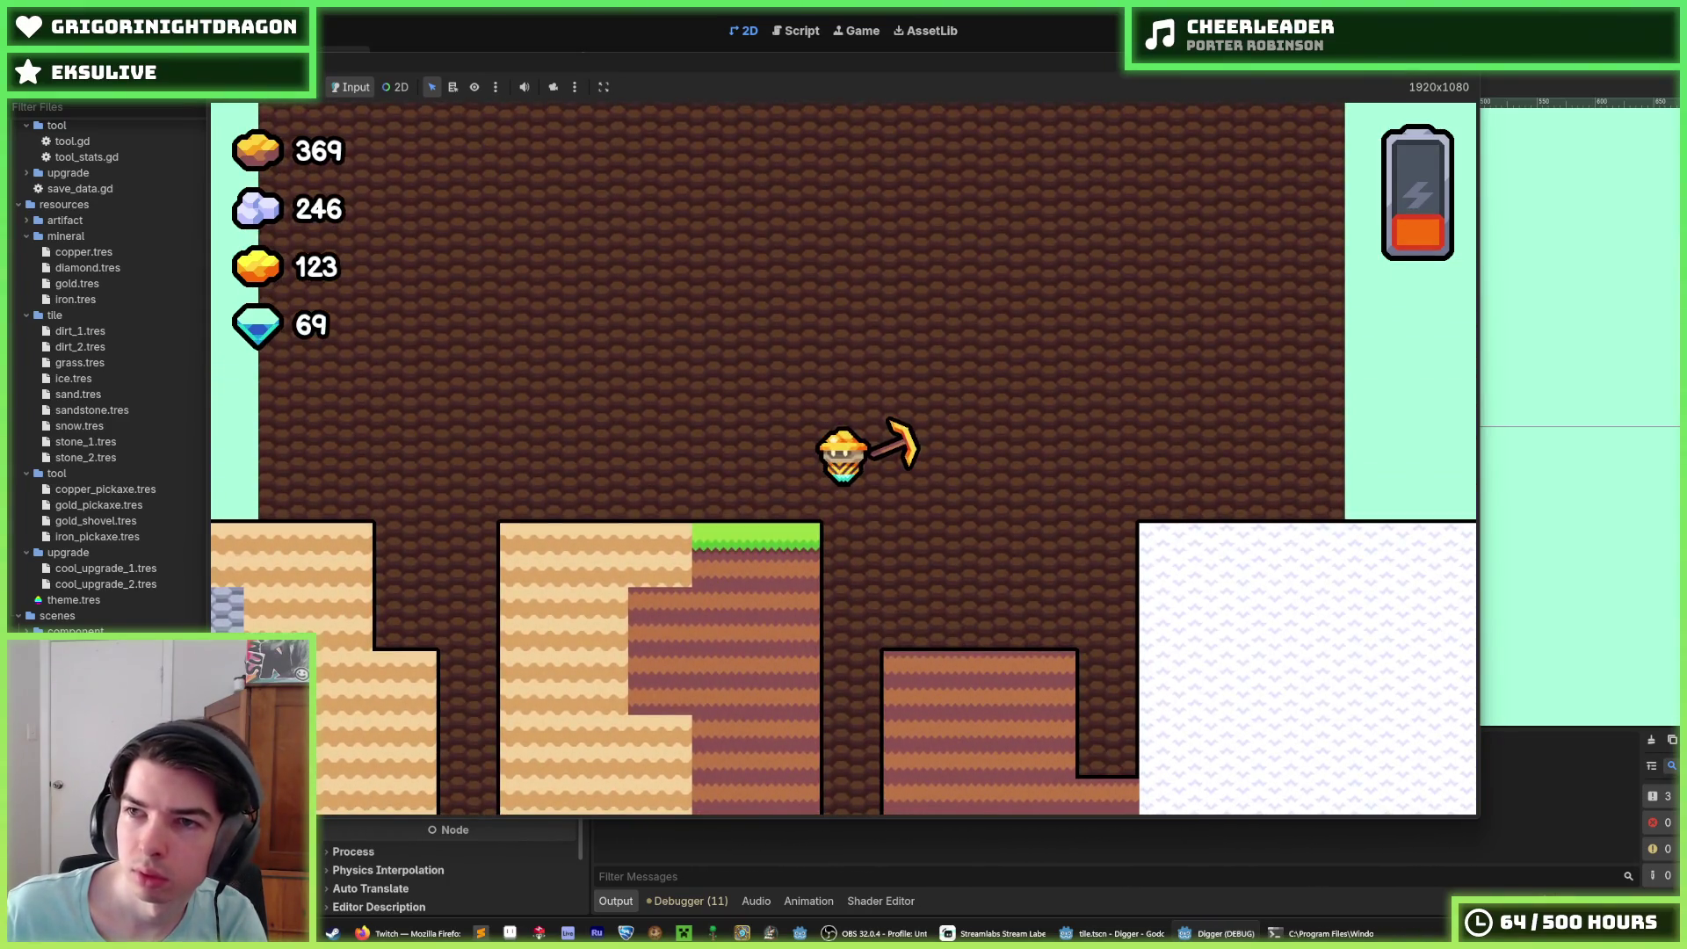
{"action": "key", "text": "F8"}
{"action": "key", "text": "ctrl+s"}
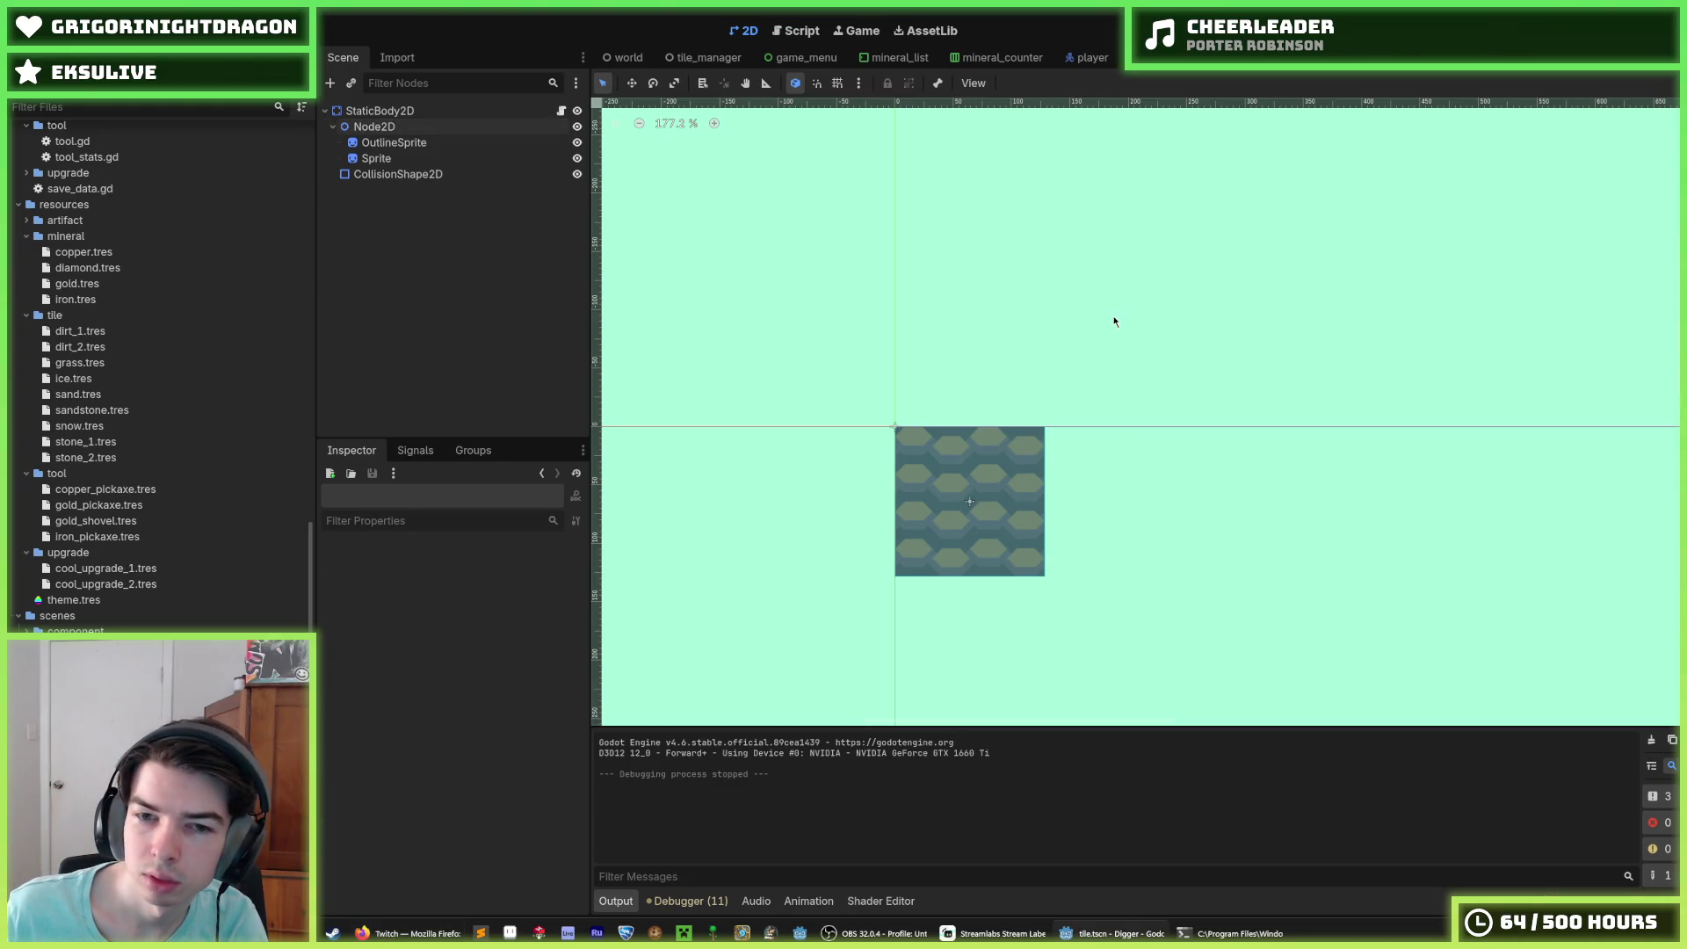
Step: Check MIN_SCALE_AMOUNT in tile.gd, save the tile scene, and view tool_manager.gd's _tools_queue
{"action": "left_click", "coordinate": [555, 113]}
{"action": "left_click", "coordinate": [561, 111]}
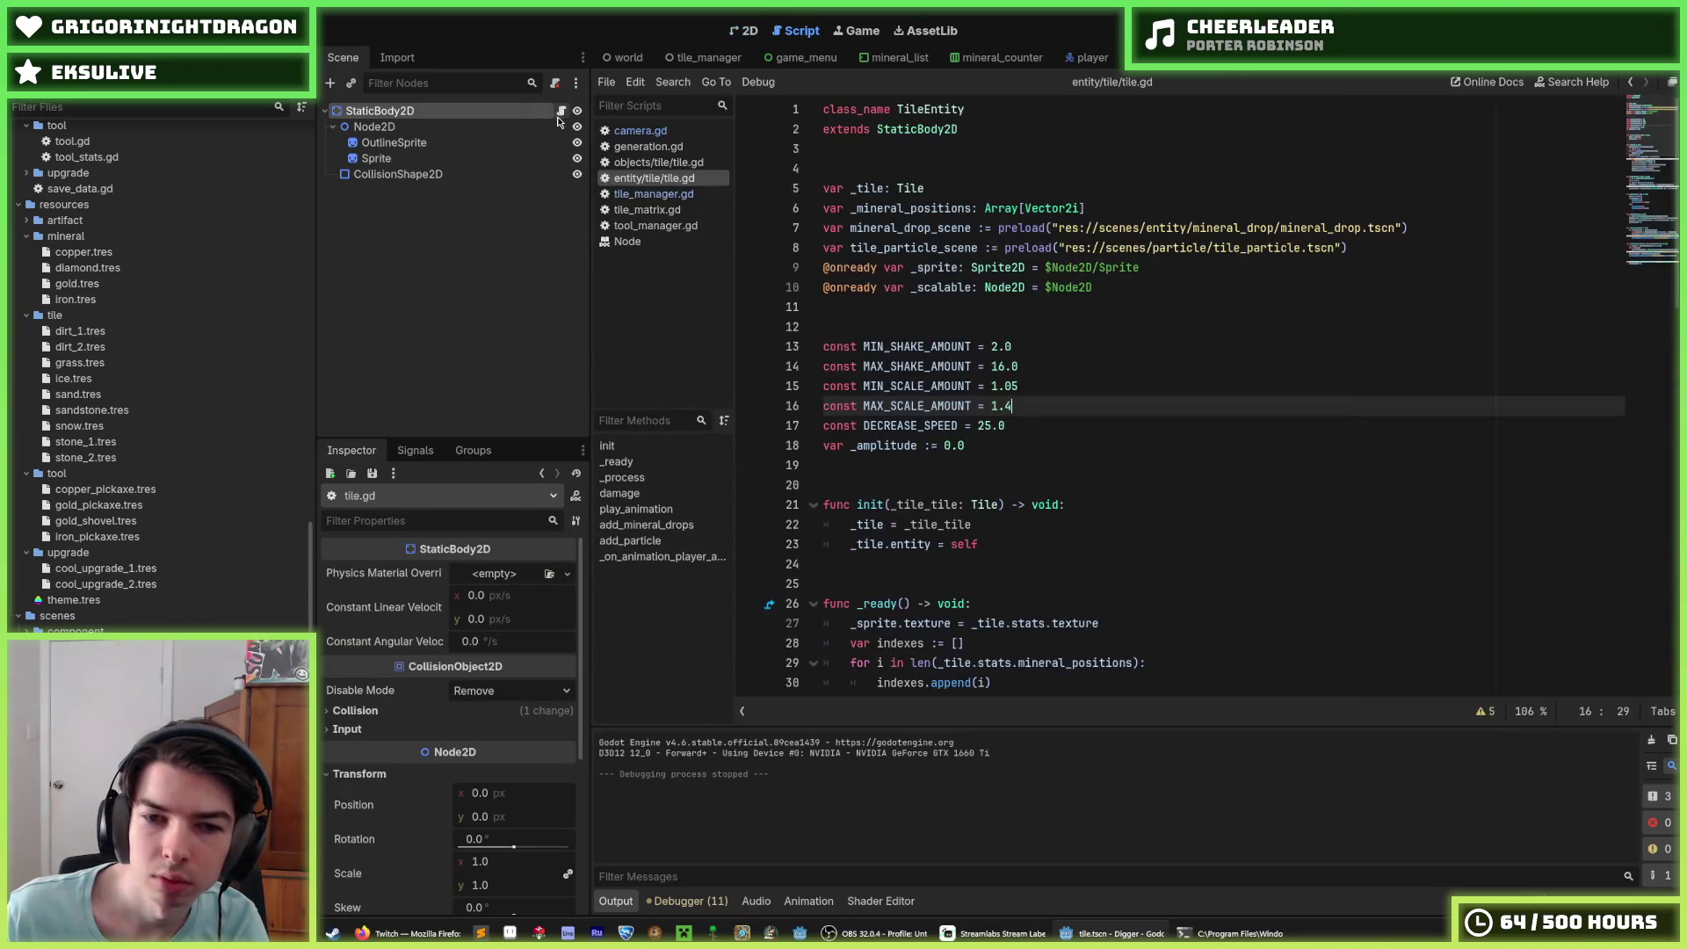
{"action": "left_click", "coordinate": [1104, 386]}
{"action": "key", "text": "ctrl+s"}
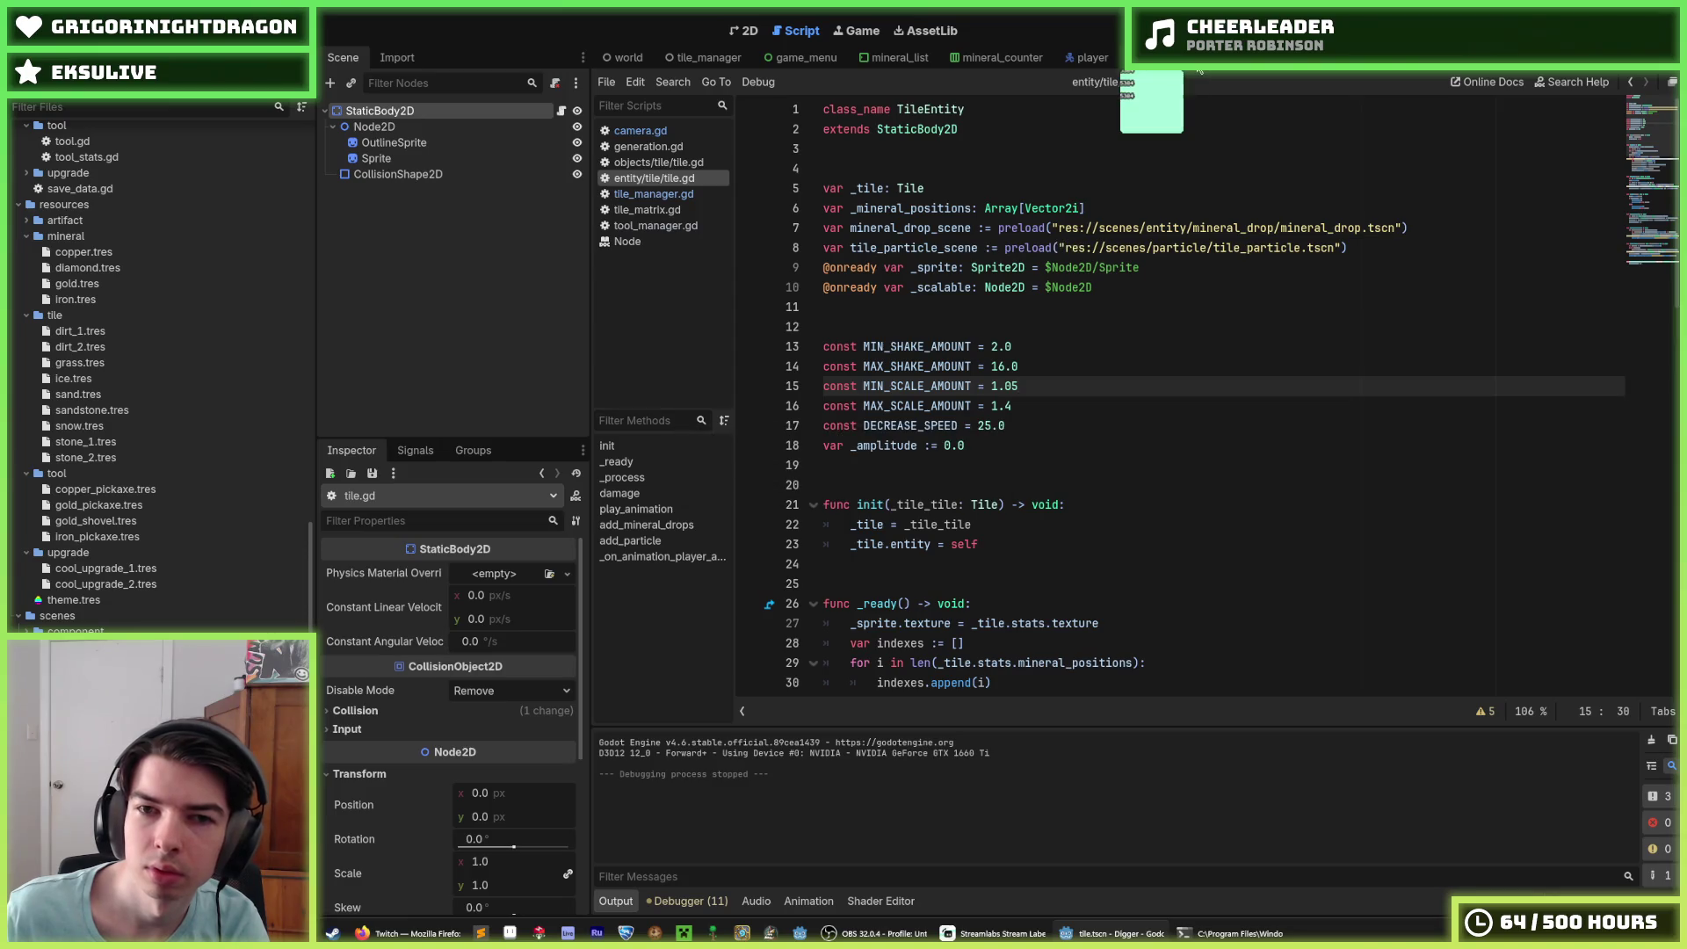
{"action": "left_click", "coordinate": [1151, 57]}
{"action": "left_click", "coordinate": [1140, 269]}
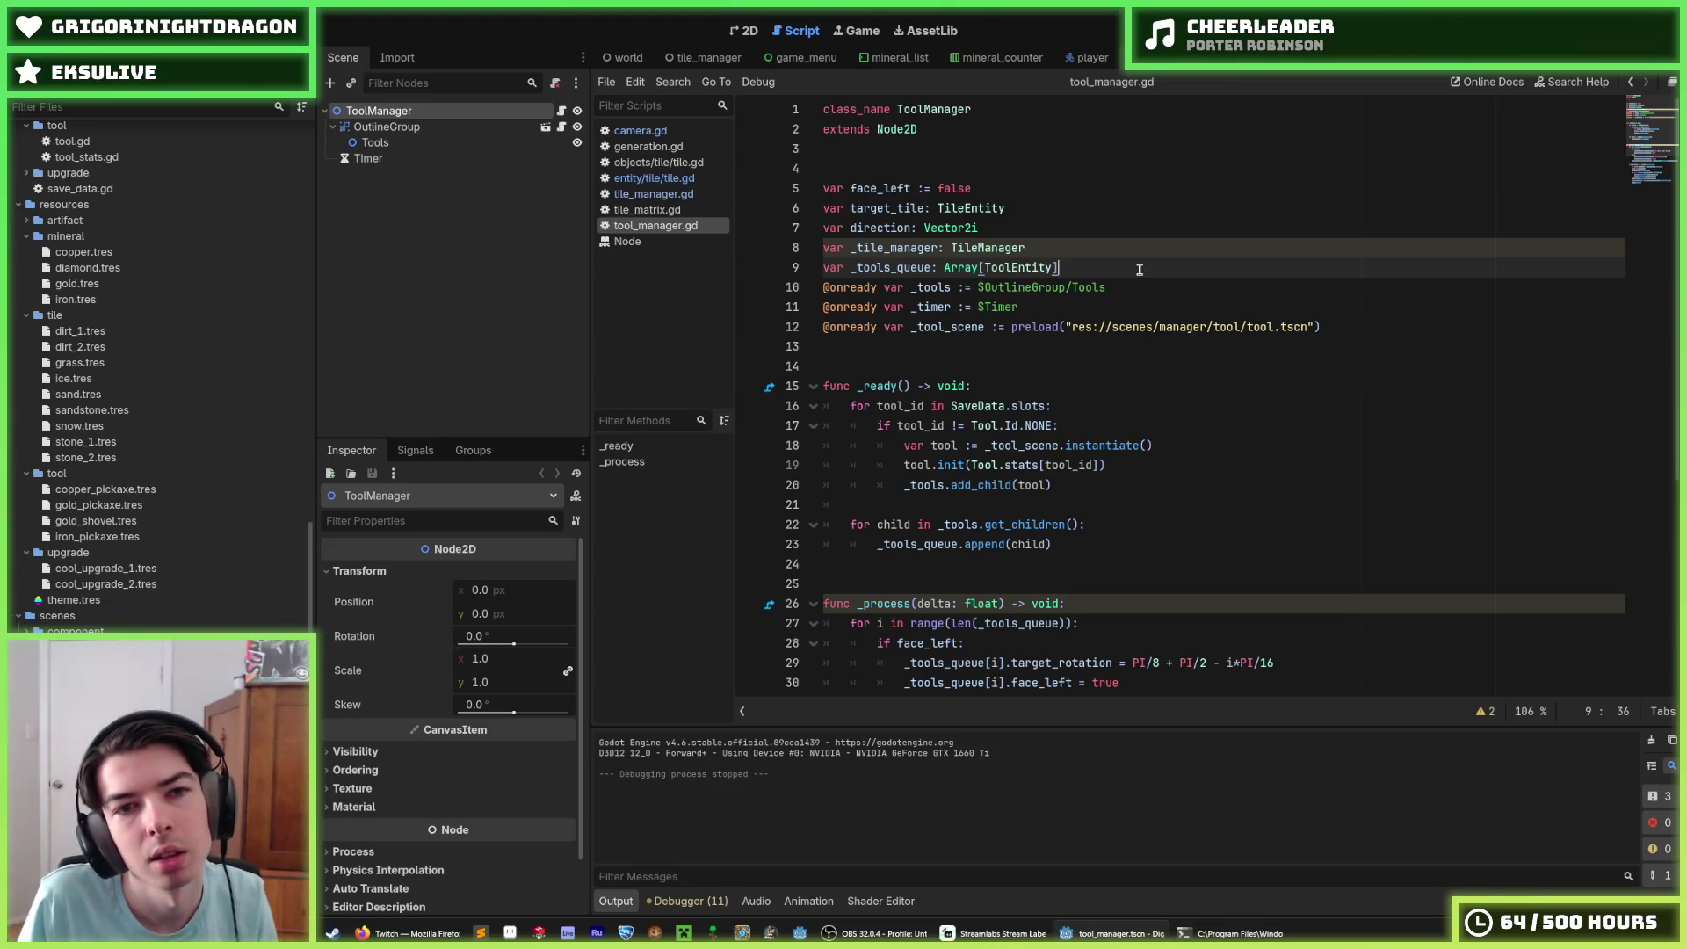
Step: Switch to the player scene to show player.gd's ray-cast variables and _update_tool_manager
{"action": "left_click", "coordinate": [1074, 59]}
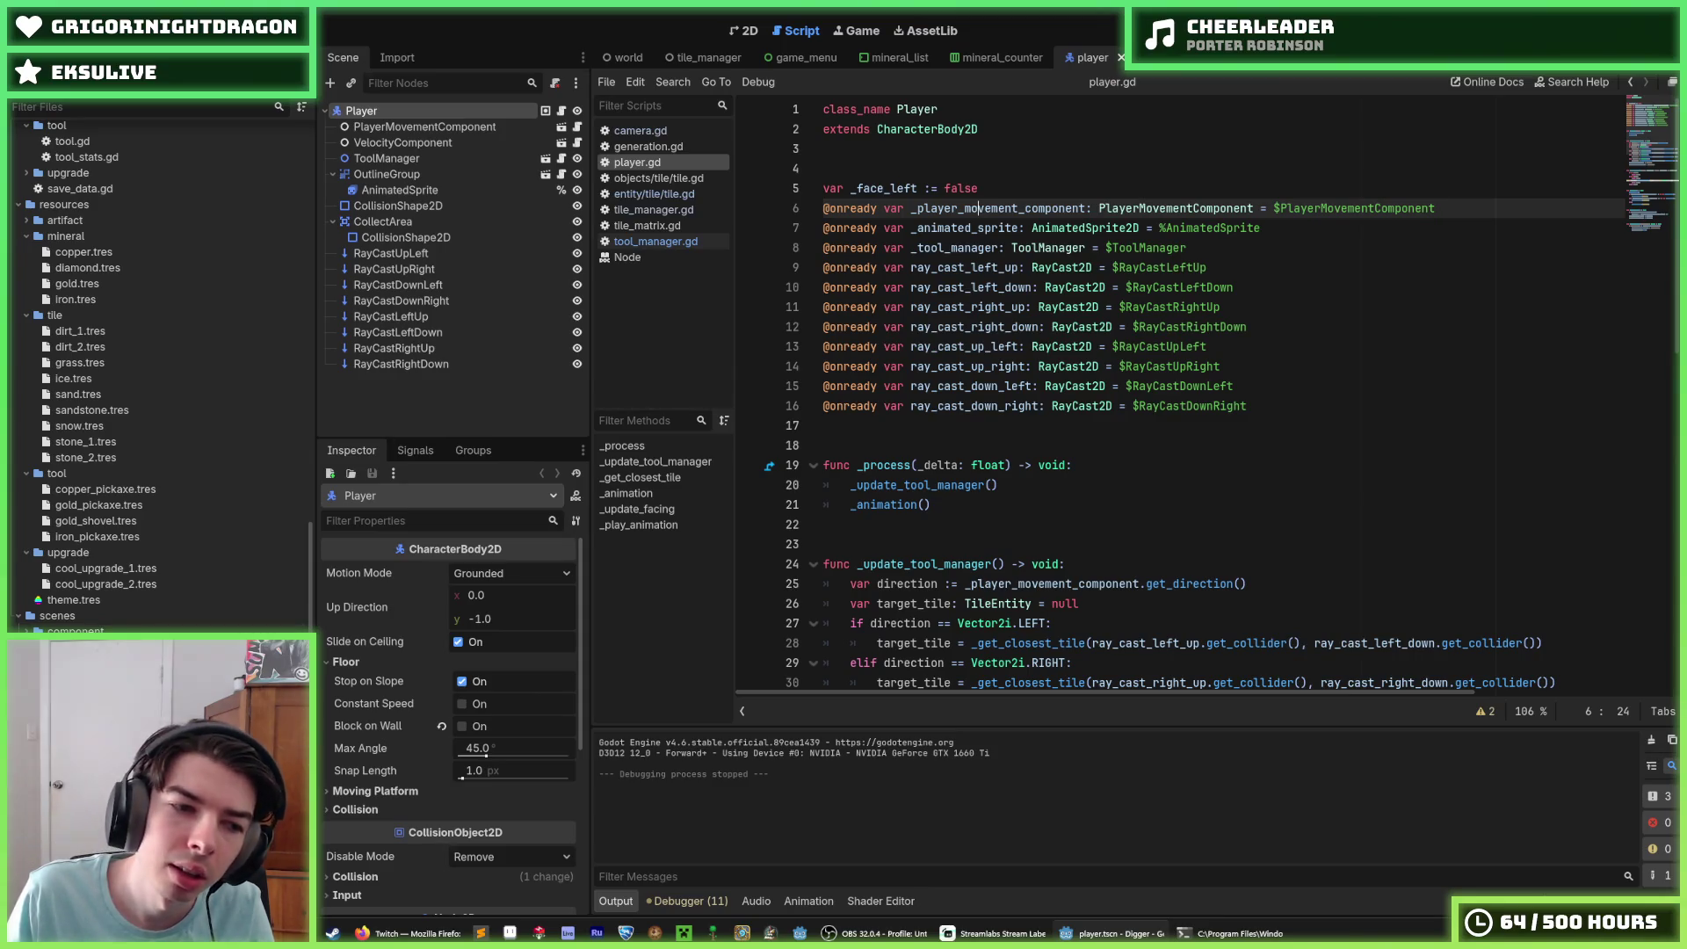
{"action": "scroll", "coordinate": [976, 474], "scroll_direction": "down", "scroll_amount": 3}
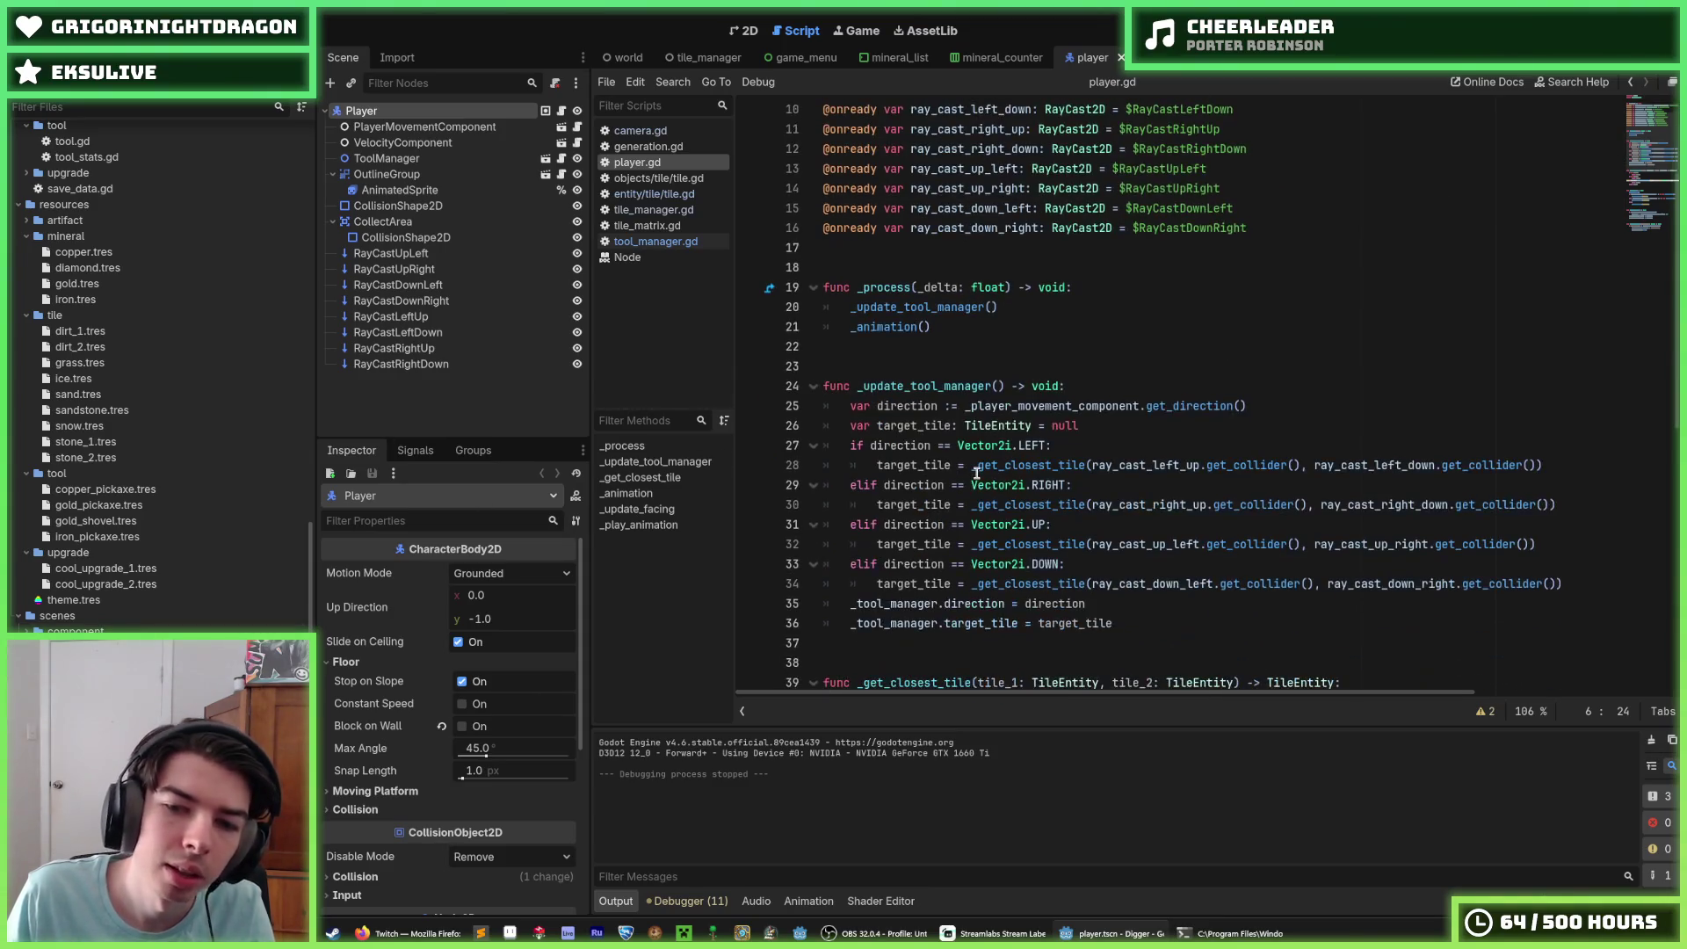
{"action": "mouse_move", "coordinate": [973, 463]}
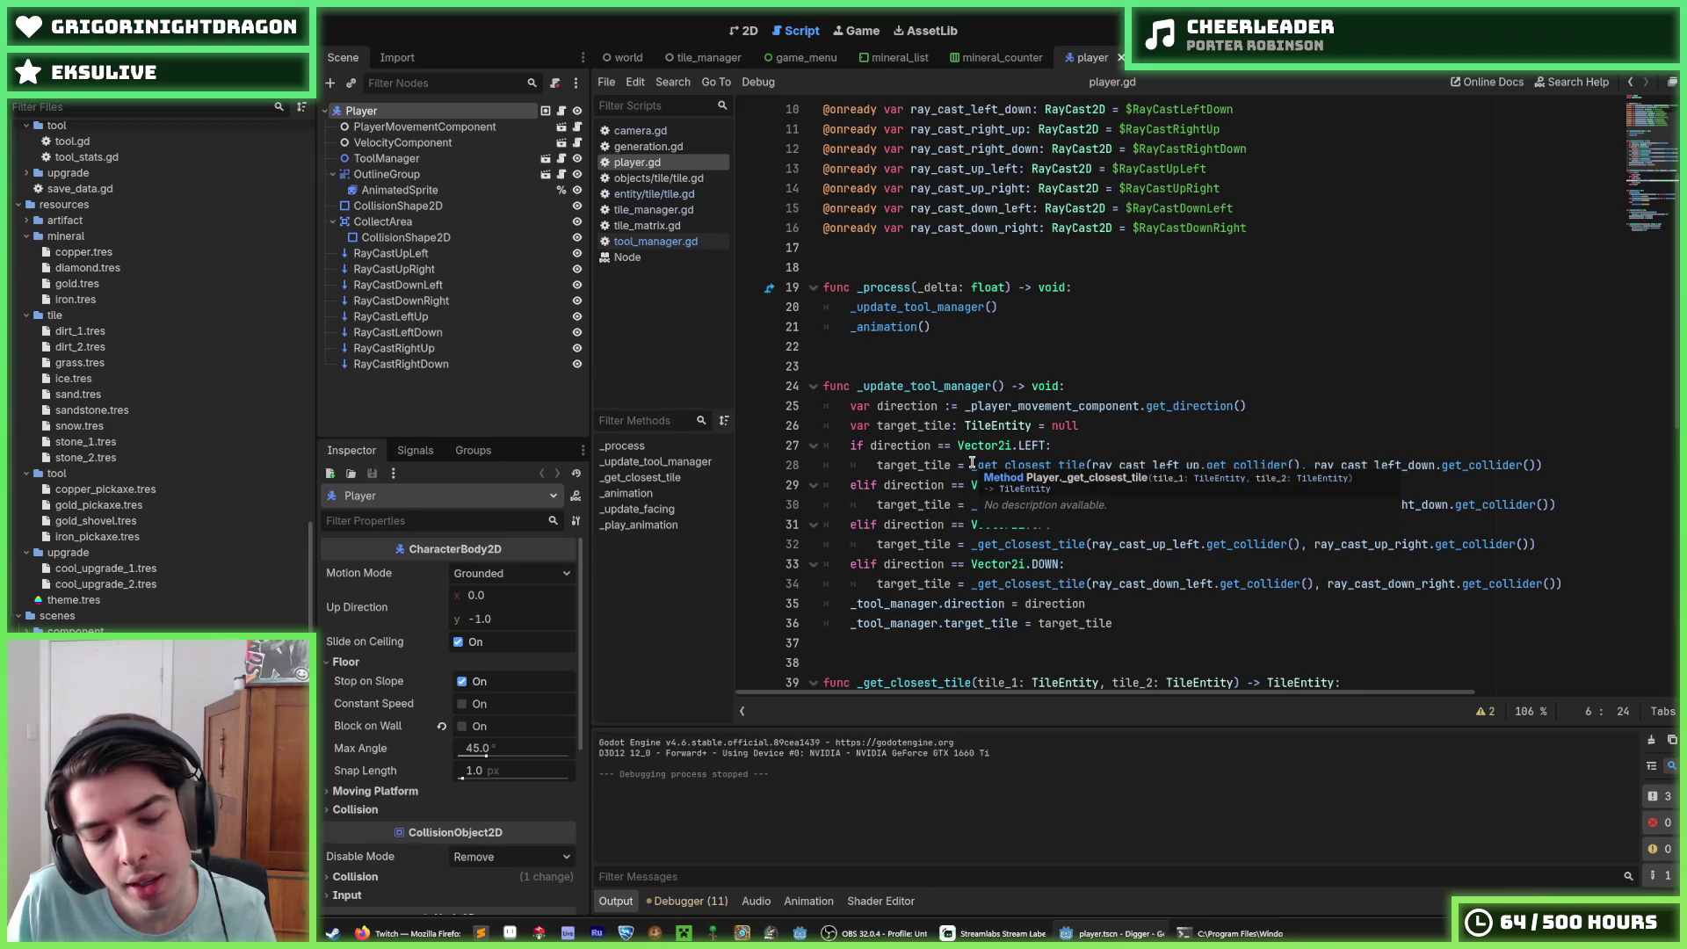
{"action": "left_click", "coordinate": [1115, 379]}
{"action": "left_click", "coordinate": [1033, 361]}
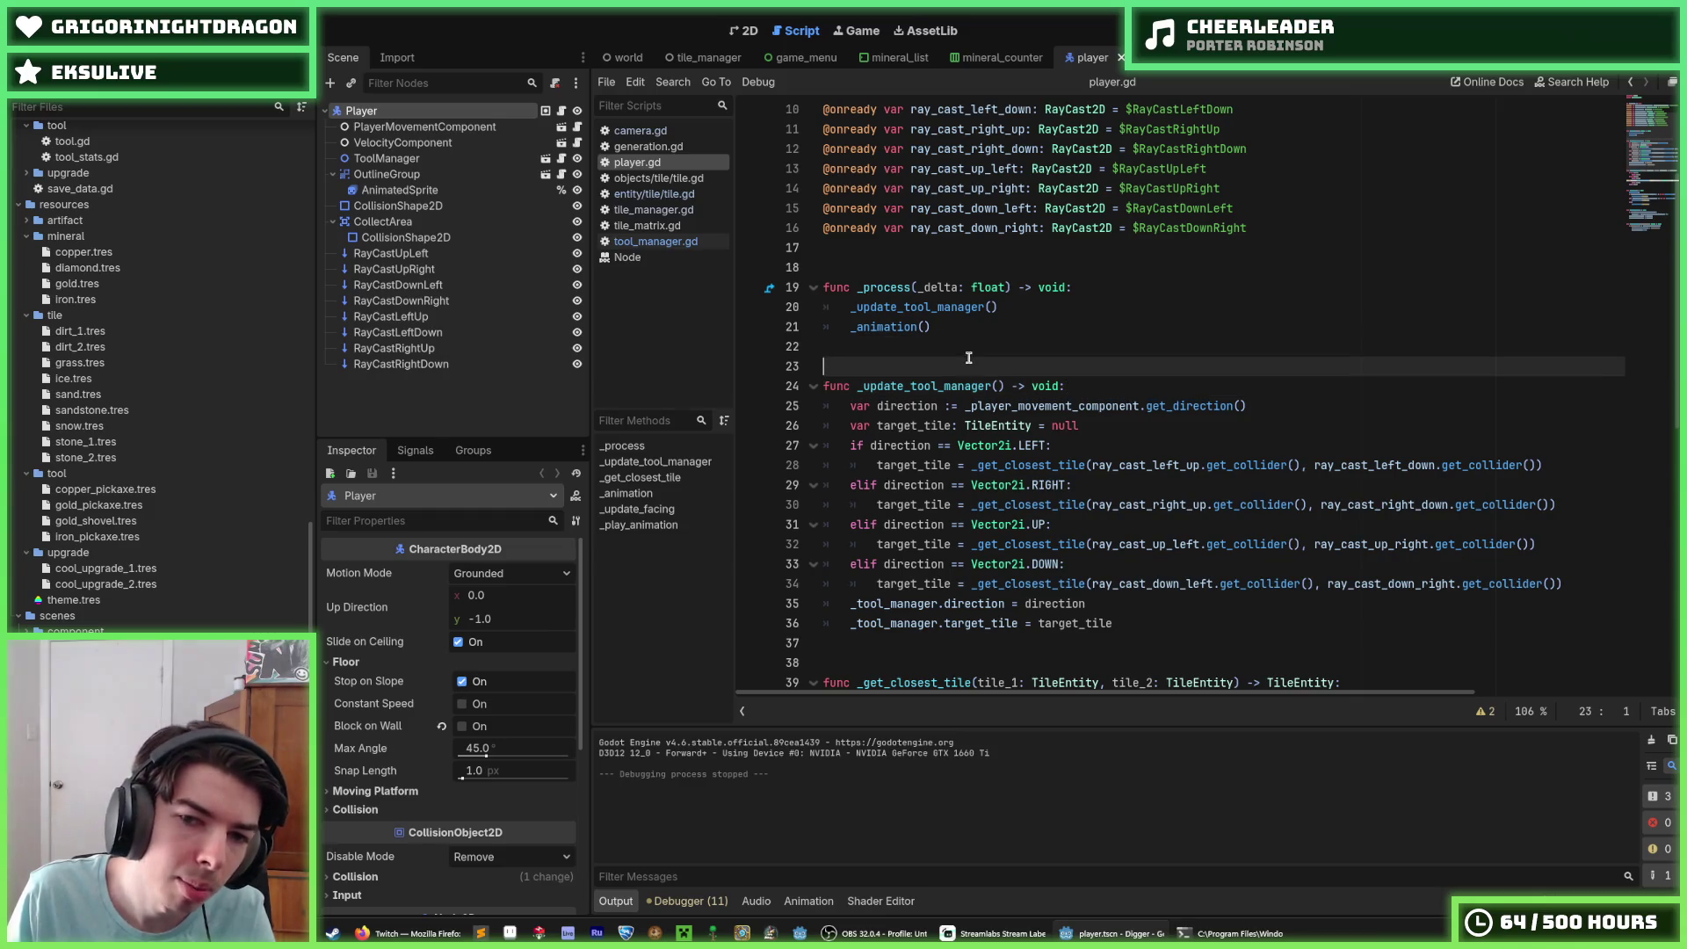
{"action": "scroll", "coordinate": [970, 358], "scroll_direction": "down", "scroll_amount": 5}
{"action": "scroll", "coordinate": [970, 359], "scroll_direction": "down", "scroll_amount": 2}
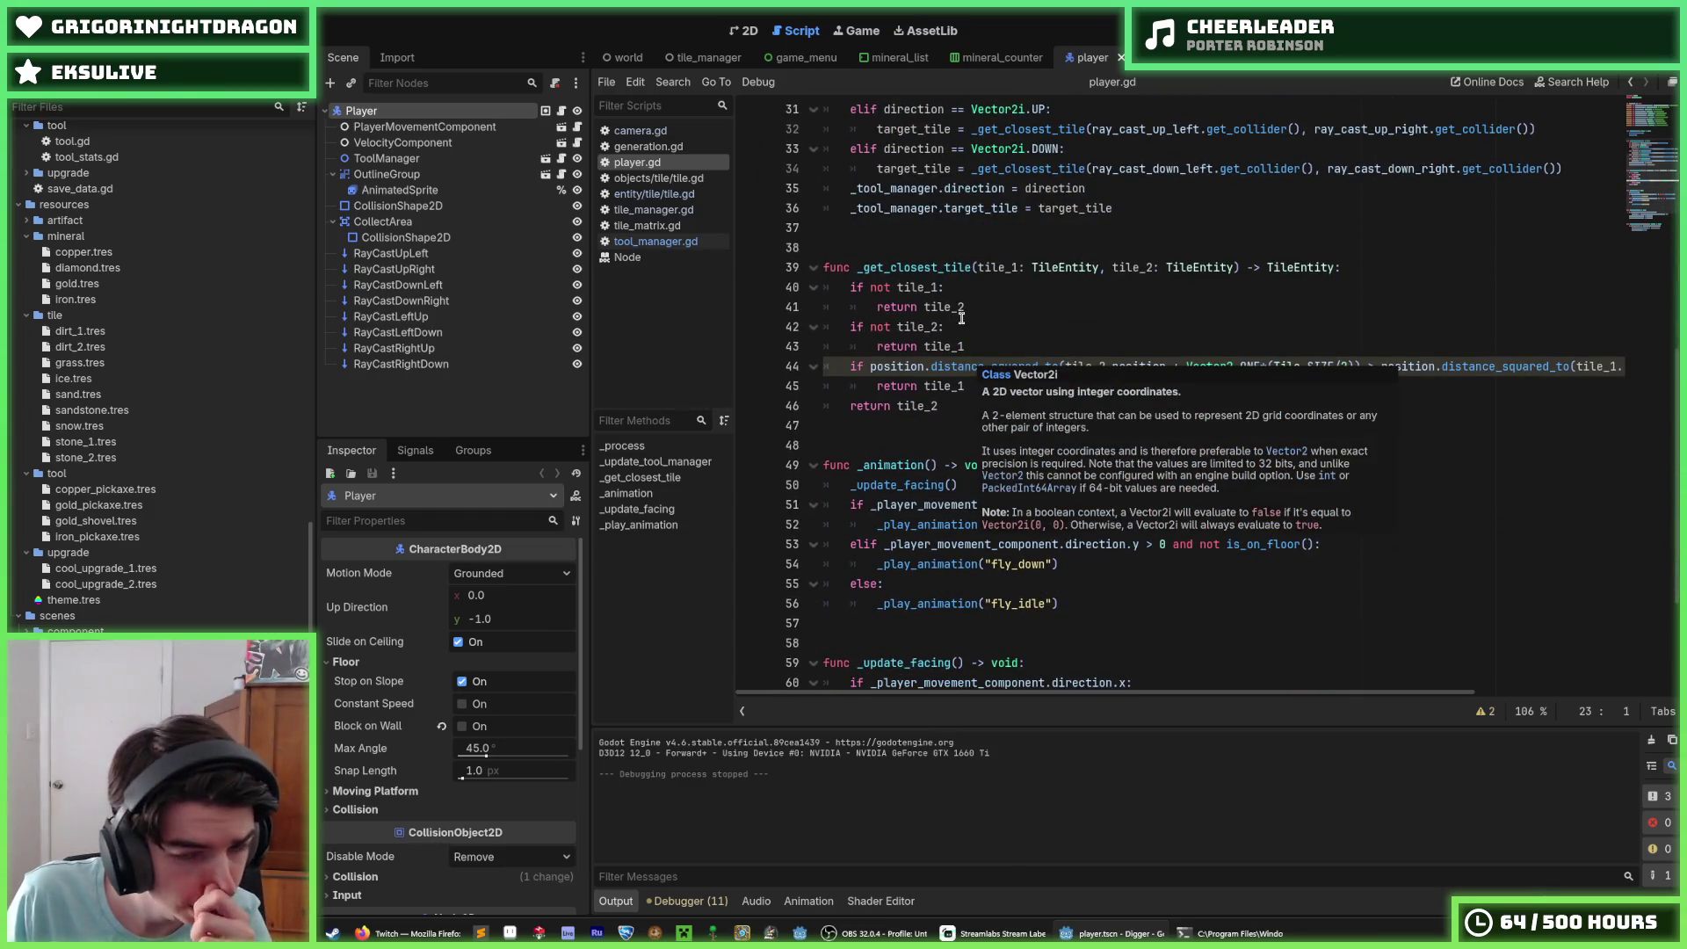
{"action": "scroll", "coordinate": [991, 435], "scroll_direction": "down", "scroll_amount": 1}
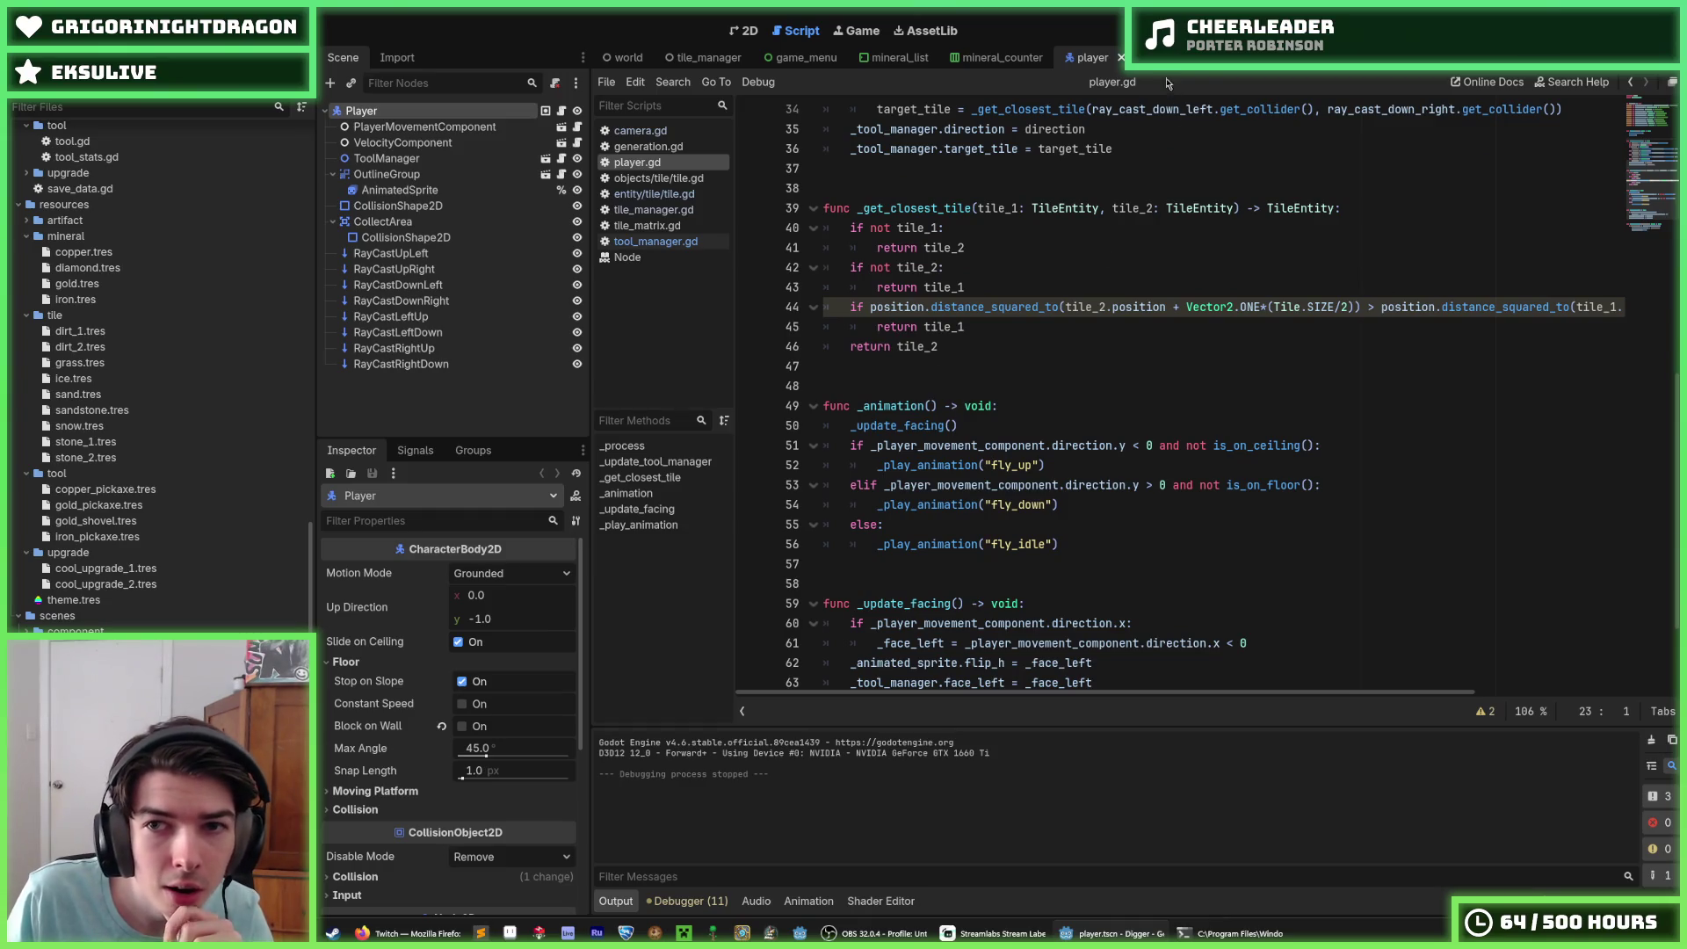
Step: In the tile_manager scene, inspect the CanvasLayer, OutlineGroup and TileManager nodes
{"action": "left_click", "coordinate": [710, 58]}
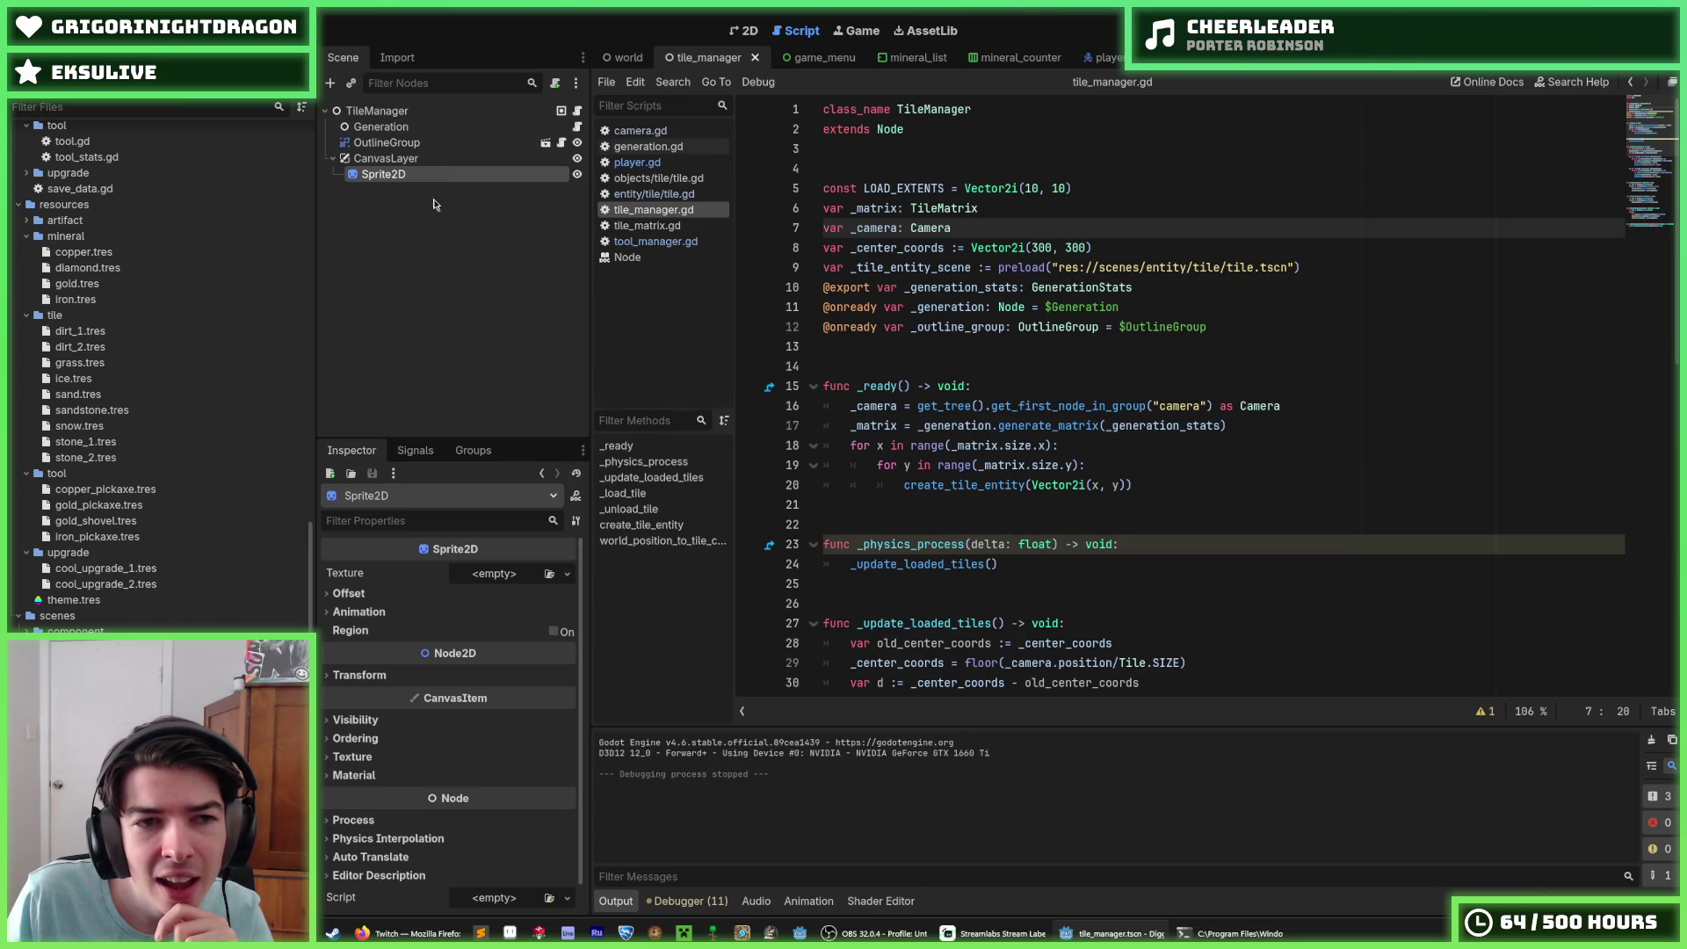
{"action": "left_click", "coordinate": [413, 159]}
{"action": "left_click", "coordinate": [416, 146]}
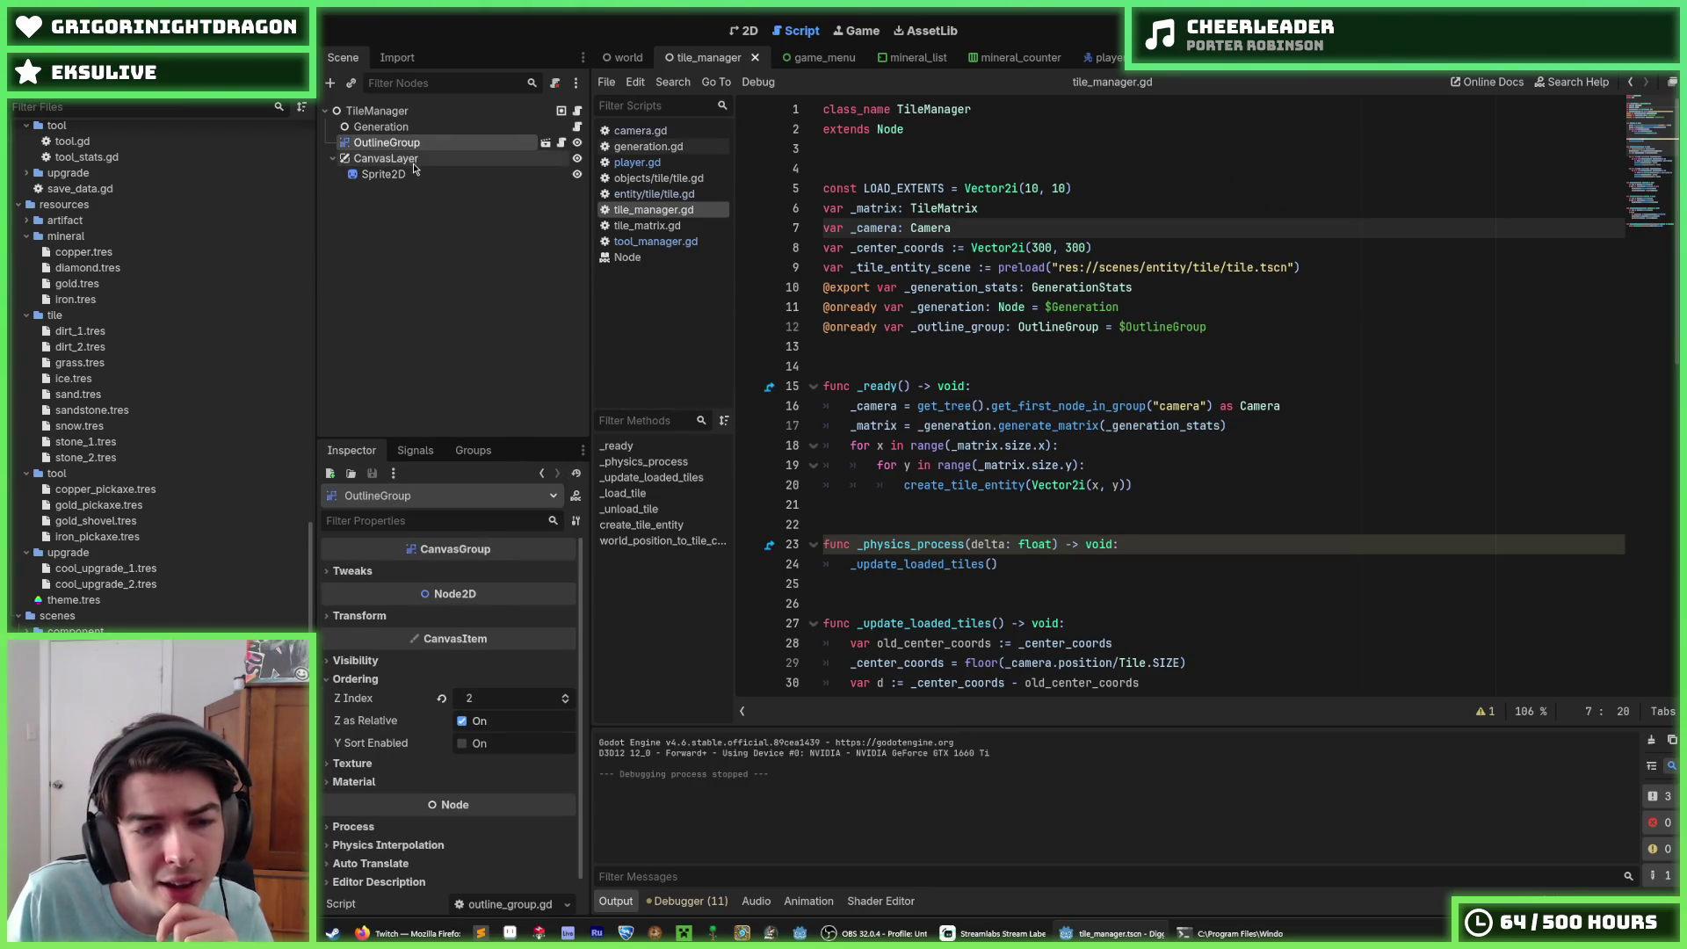
{"action": "left_click", "coordinate": [402, 113]}
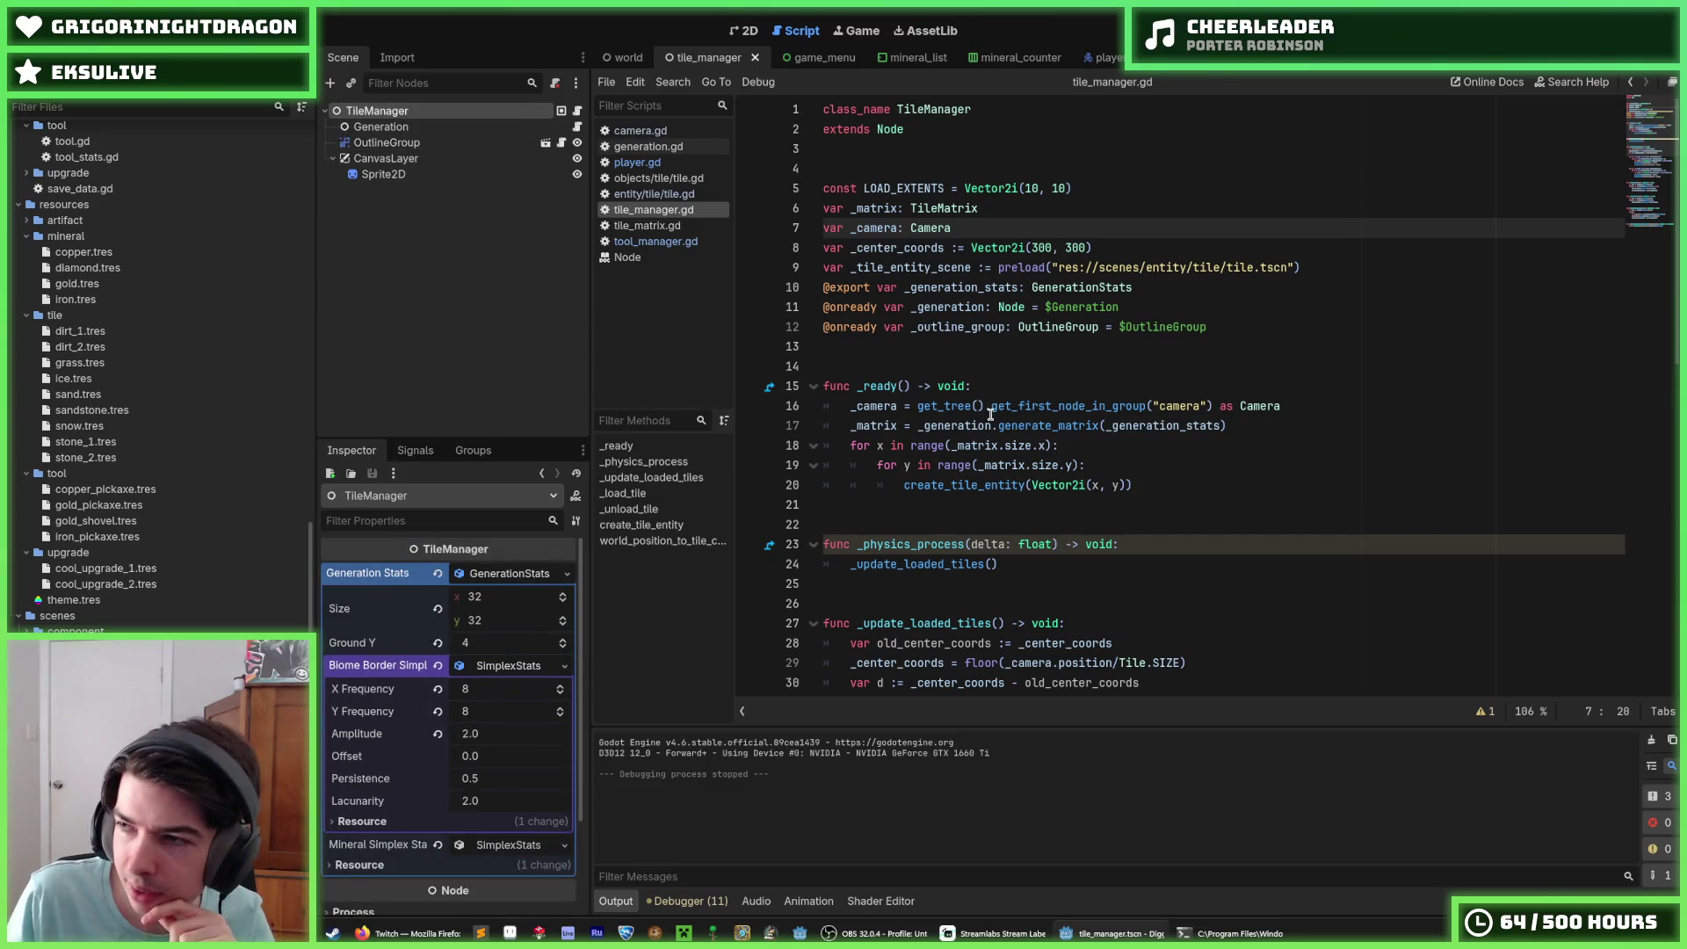
Step: Review the x-range loop, offset calculation and _load_tile call on lines 33-41
{"action": "scroll", "coordinate": [991, 414], "scroll_direction": "down", "scroll_amount": 6}
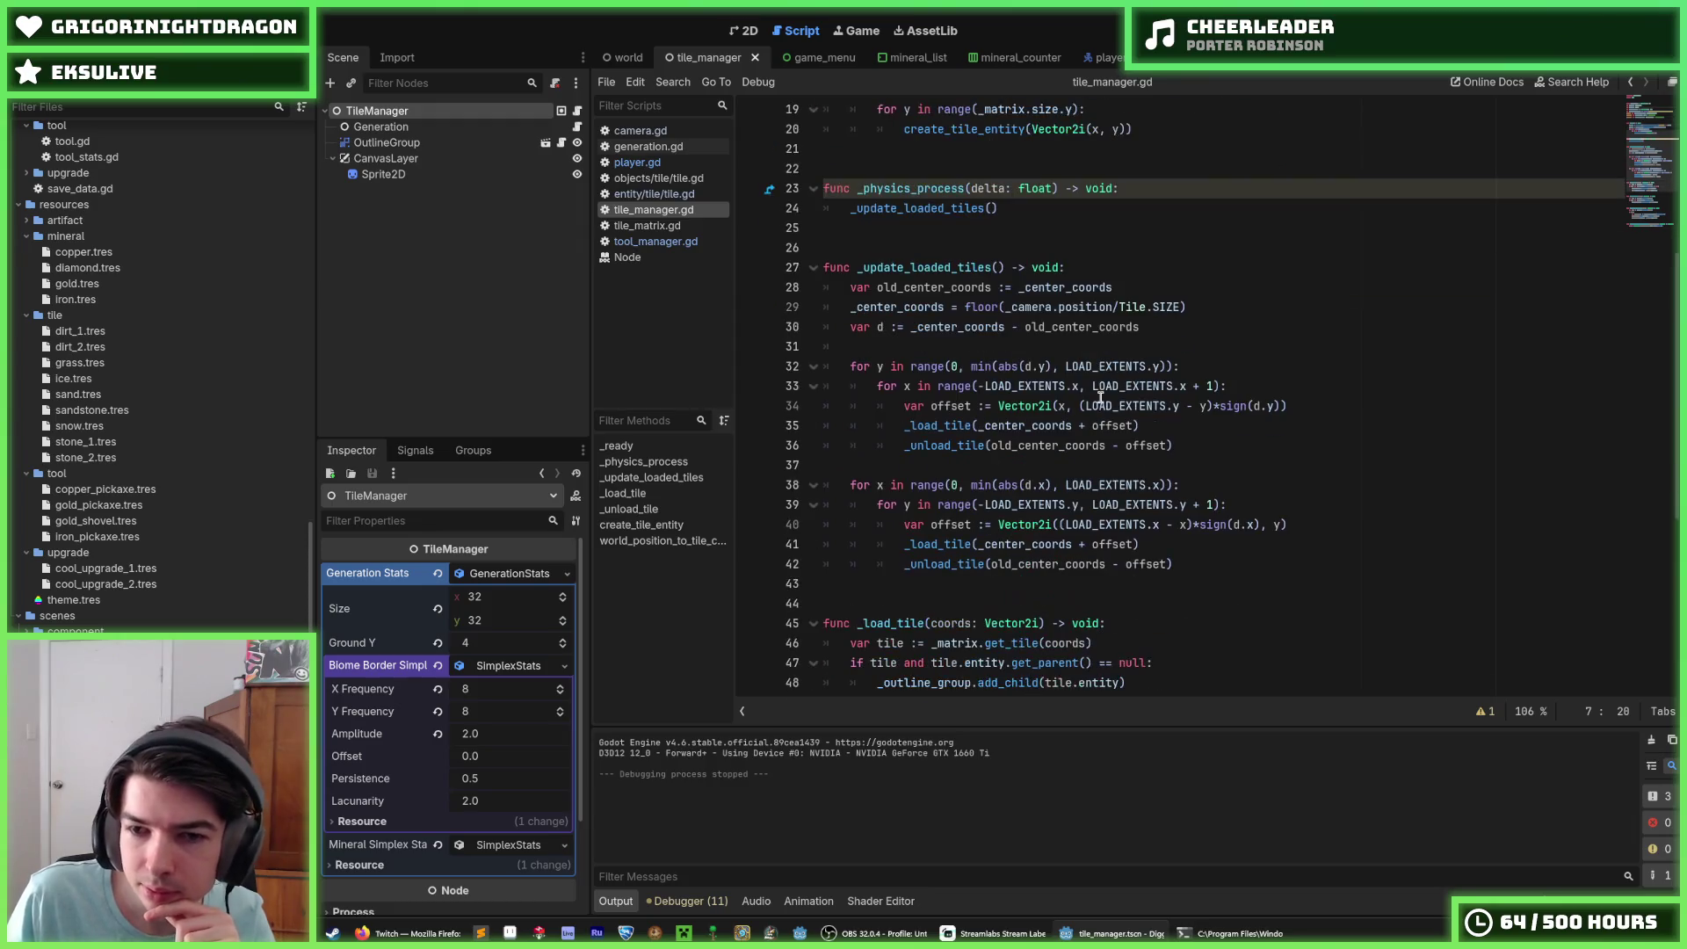
{"action": "left_click", "coordinate": [1194, 420]}
{"action": "left_click", "coordinate": [1283, 406]}
{"action": "left_click", "coordinate": [1310, 391]}
{"action": "left_click", "coordinate": [1309, 410]}
{"action": "left_click", "coordinate": [1302, 394]}
{"action": "left_click", "coordinate": [1304, 398]}
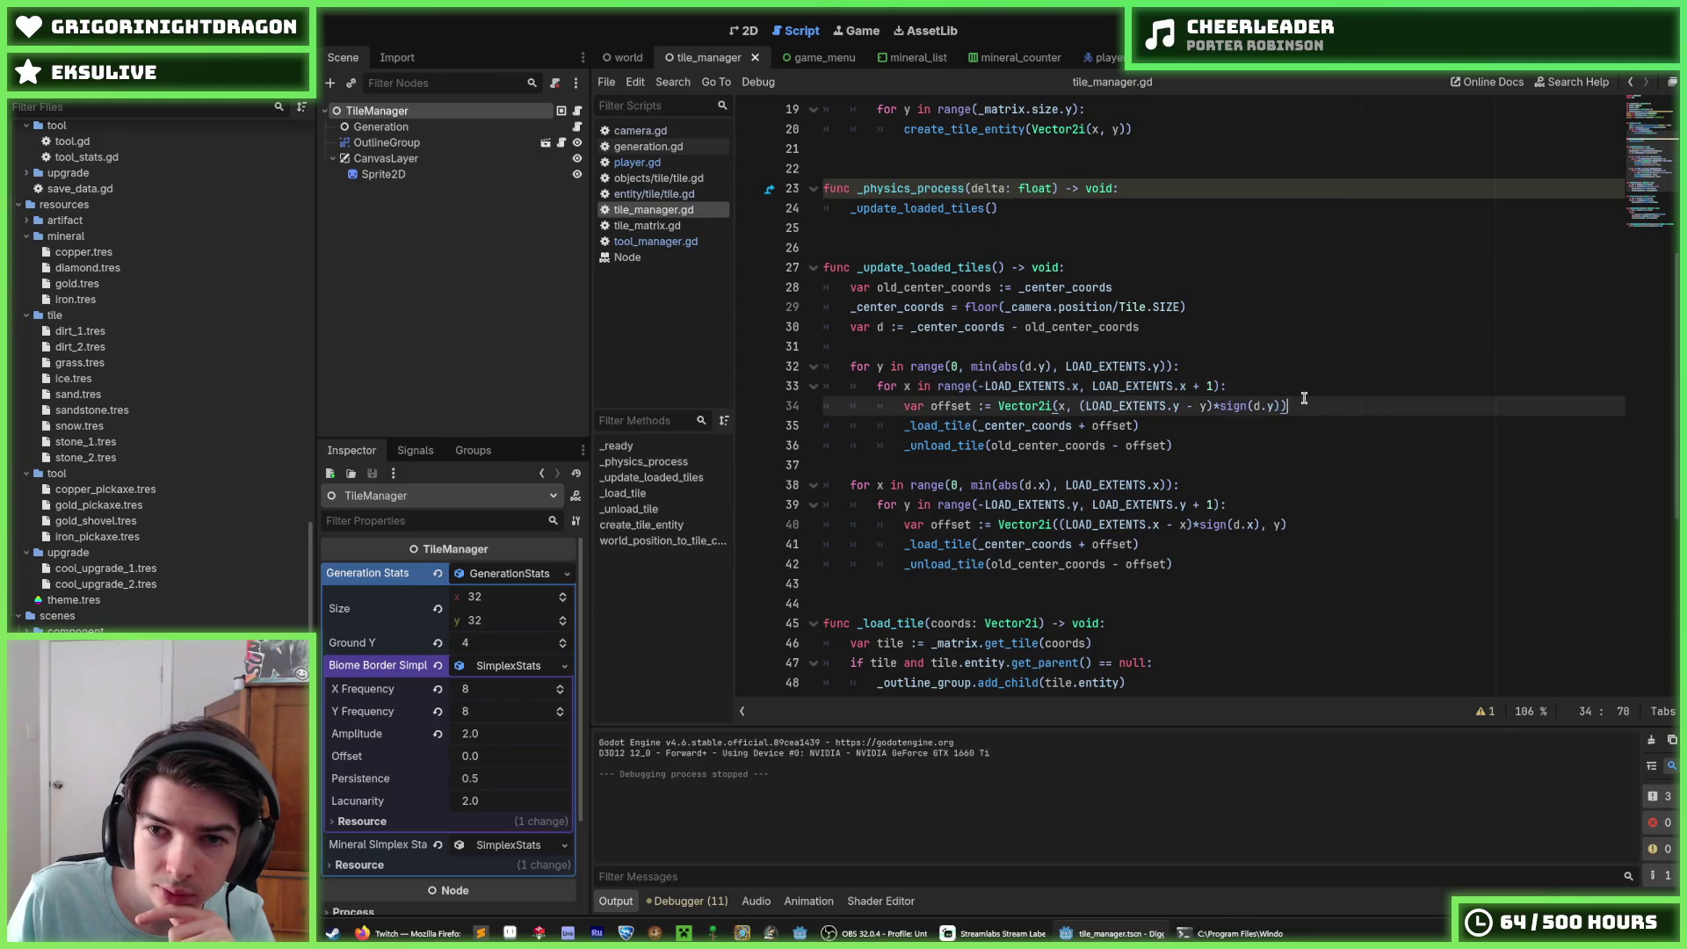
{"action": "left_click", "coordinate": [1303, 391]}
{"action": "left_click", "coordinate": [1306, 403]}
{"action": "left_click", "coordinate": [1306, 391]}
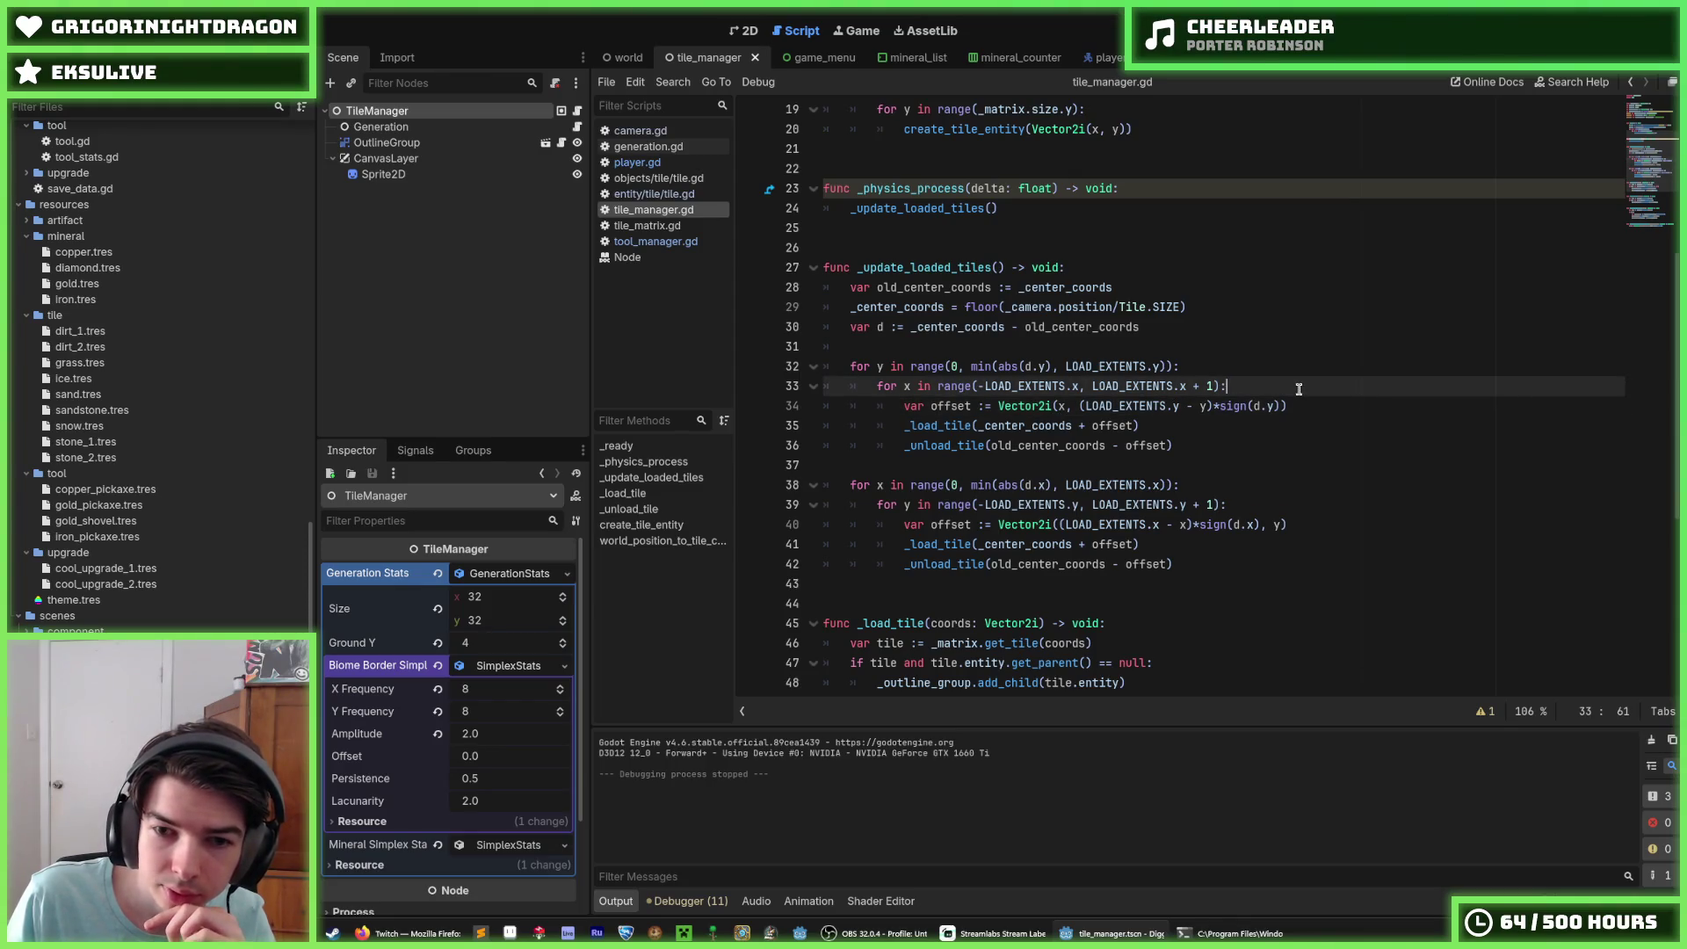
{"action": "scroll", "coordinate": [1213, 473], "scroll_direction": "down", "scroll_amount": 1}
{"action": "left_click", "coordinate": [1175, 483]}
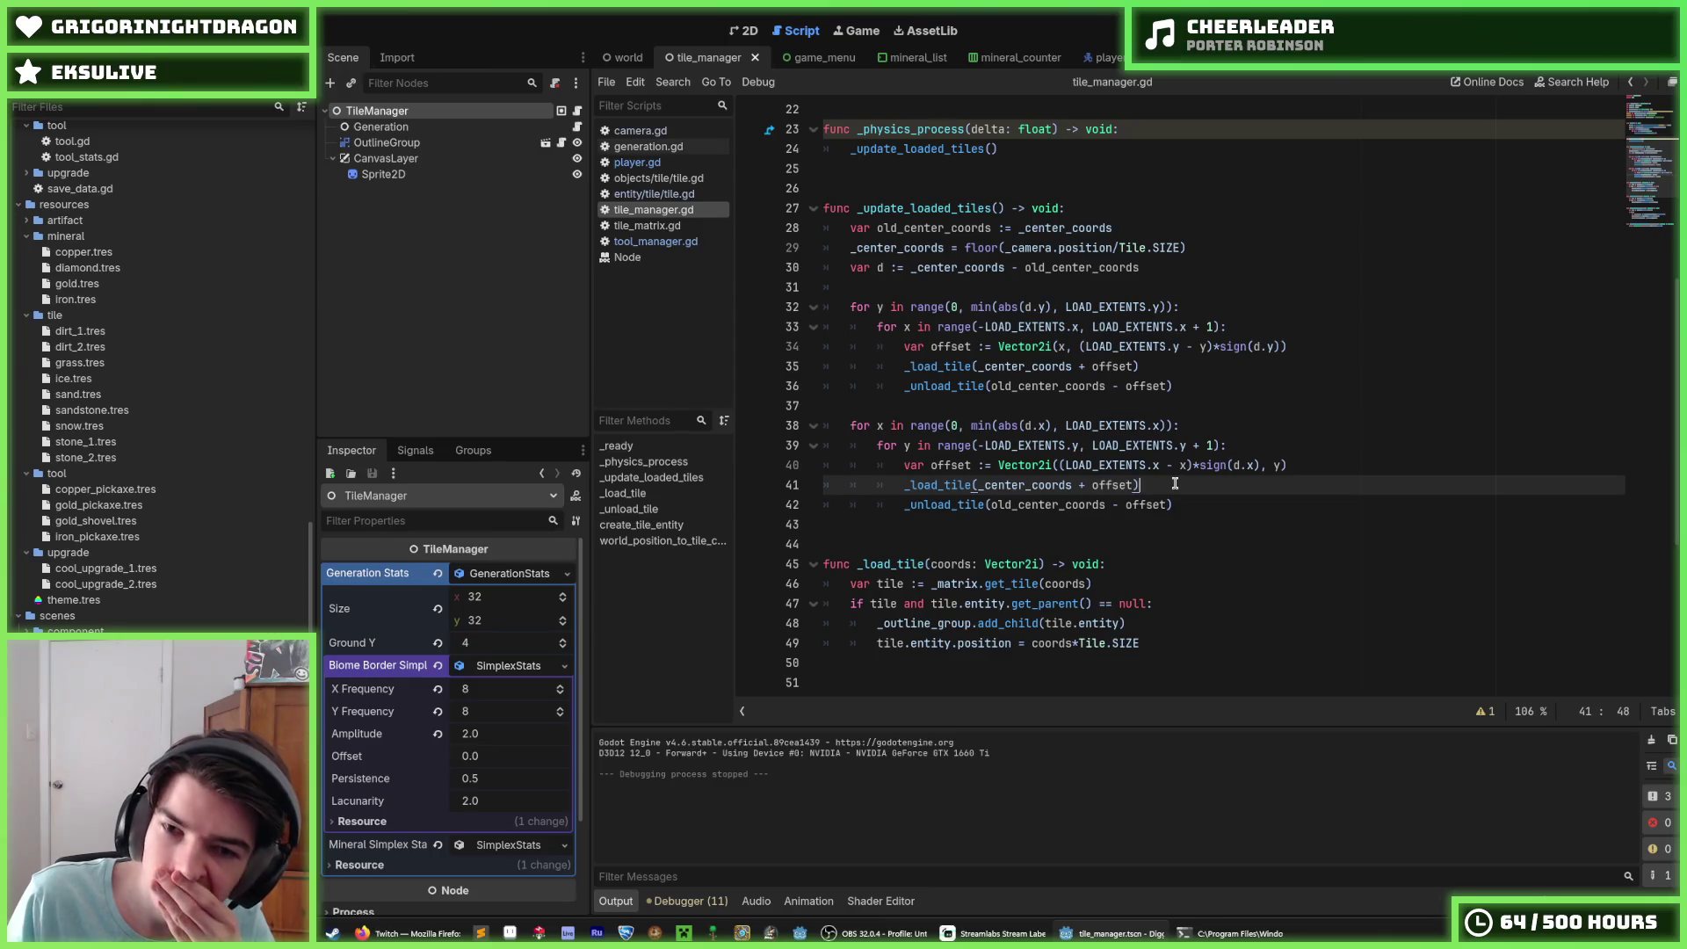
Step: Trace the _update_loaded_tiles call on line 24 to its function, then open camera.gd
{"action": "scroll", "coordinate": [1175, 484], "scroll_direction": "up", "scroll_amount": 2}
{"action": "scroll", "coordinate": [1175, 483], "scroll_direction": "down", "scroll_amount": 1}
{"action": "scroll", "coordinate": [1175, 483], "scroll_direction": "up", "scroll_amount": 1}
{"action": "scroll", "coordinate": [1175, 483], "scroll_direction": "down", "scroll_amount": 1}
{"action": "scroll", "coordinate": [1175, 483], "scroll_direction": "down", "scroll_amount": 1}
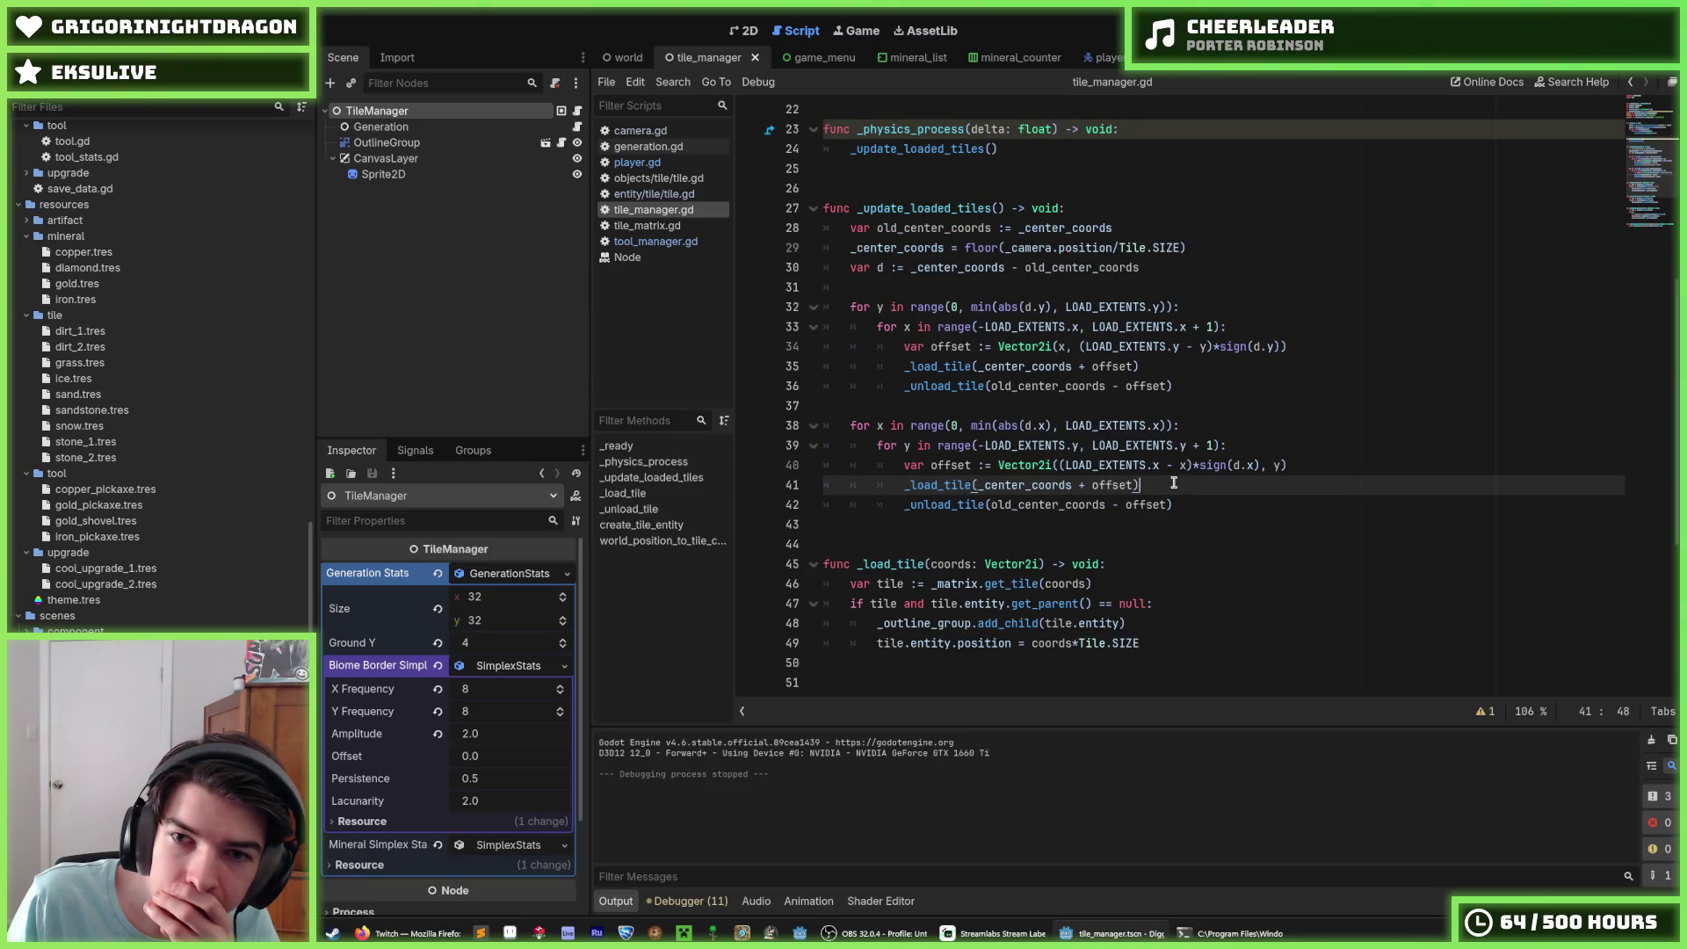
{"action": "scroll", "coordinate": [1174, 483], "scroll_direction": "up", "scroll_amount": 6}
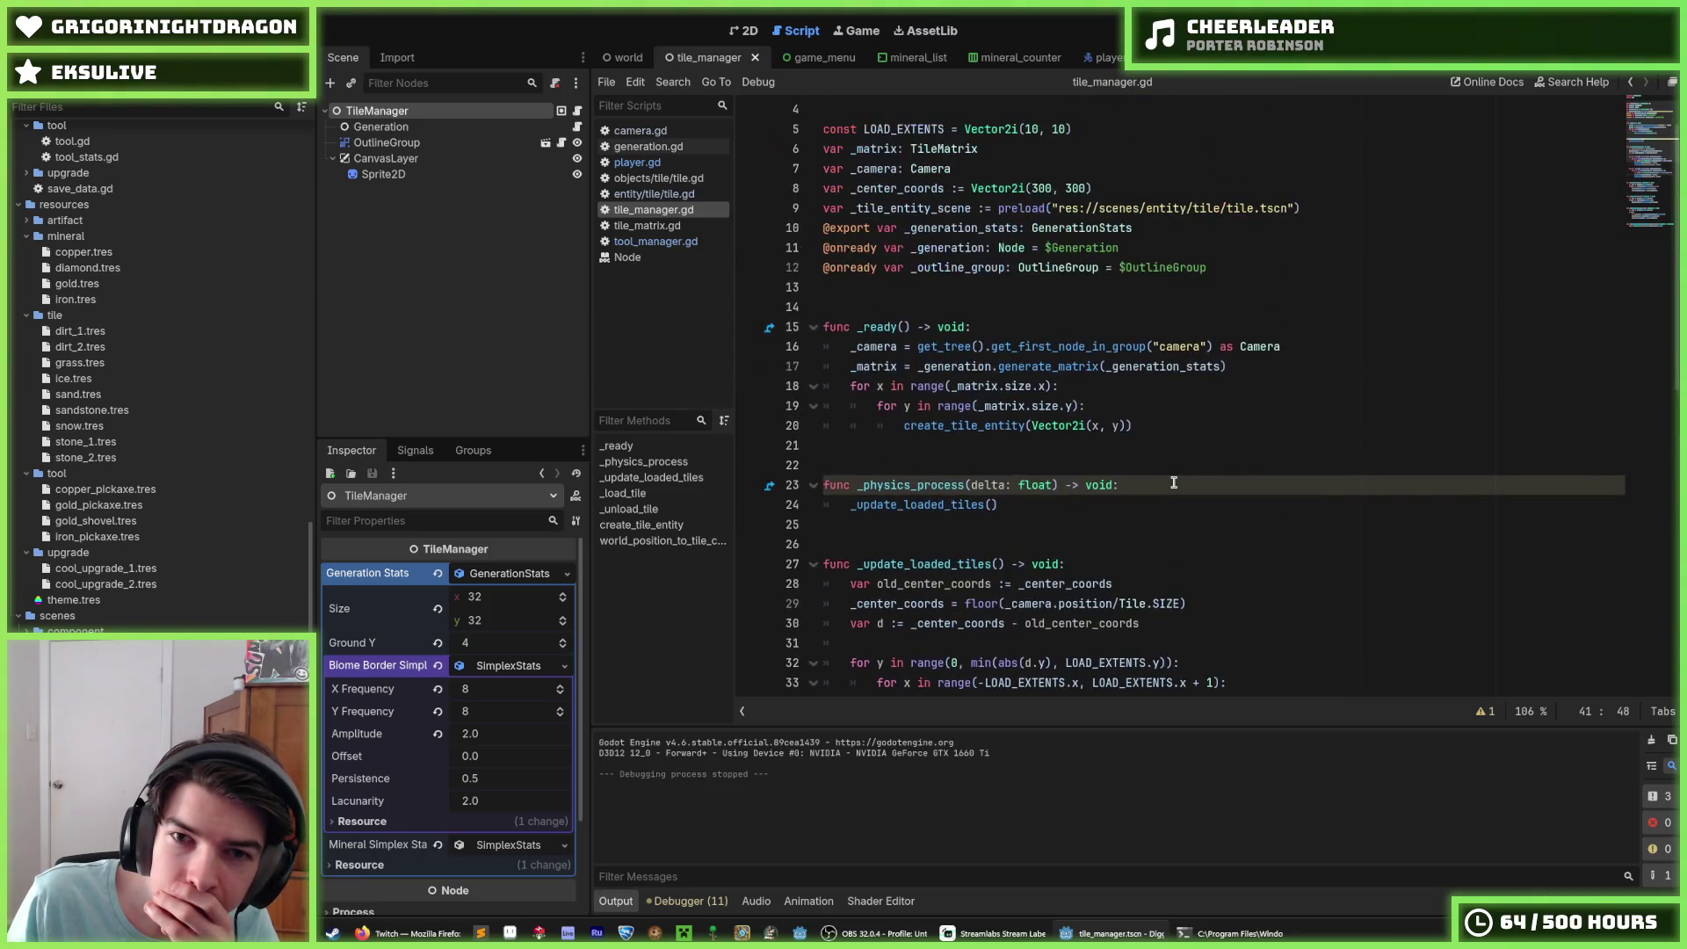
{"action": "left_click", "coordinate": [1082, 502]}
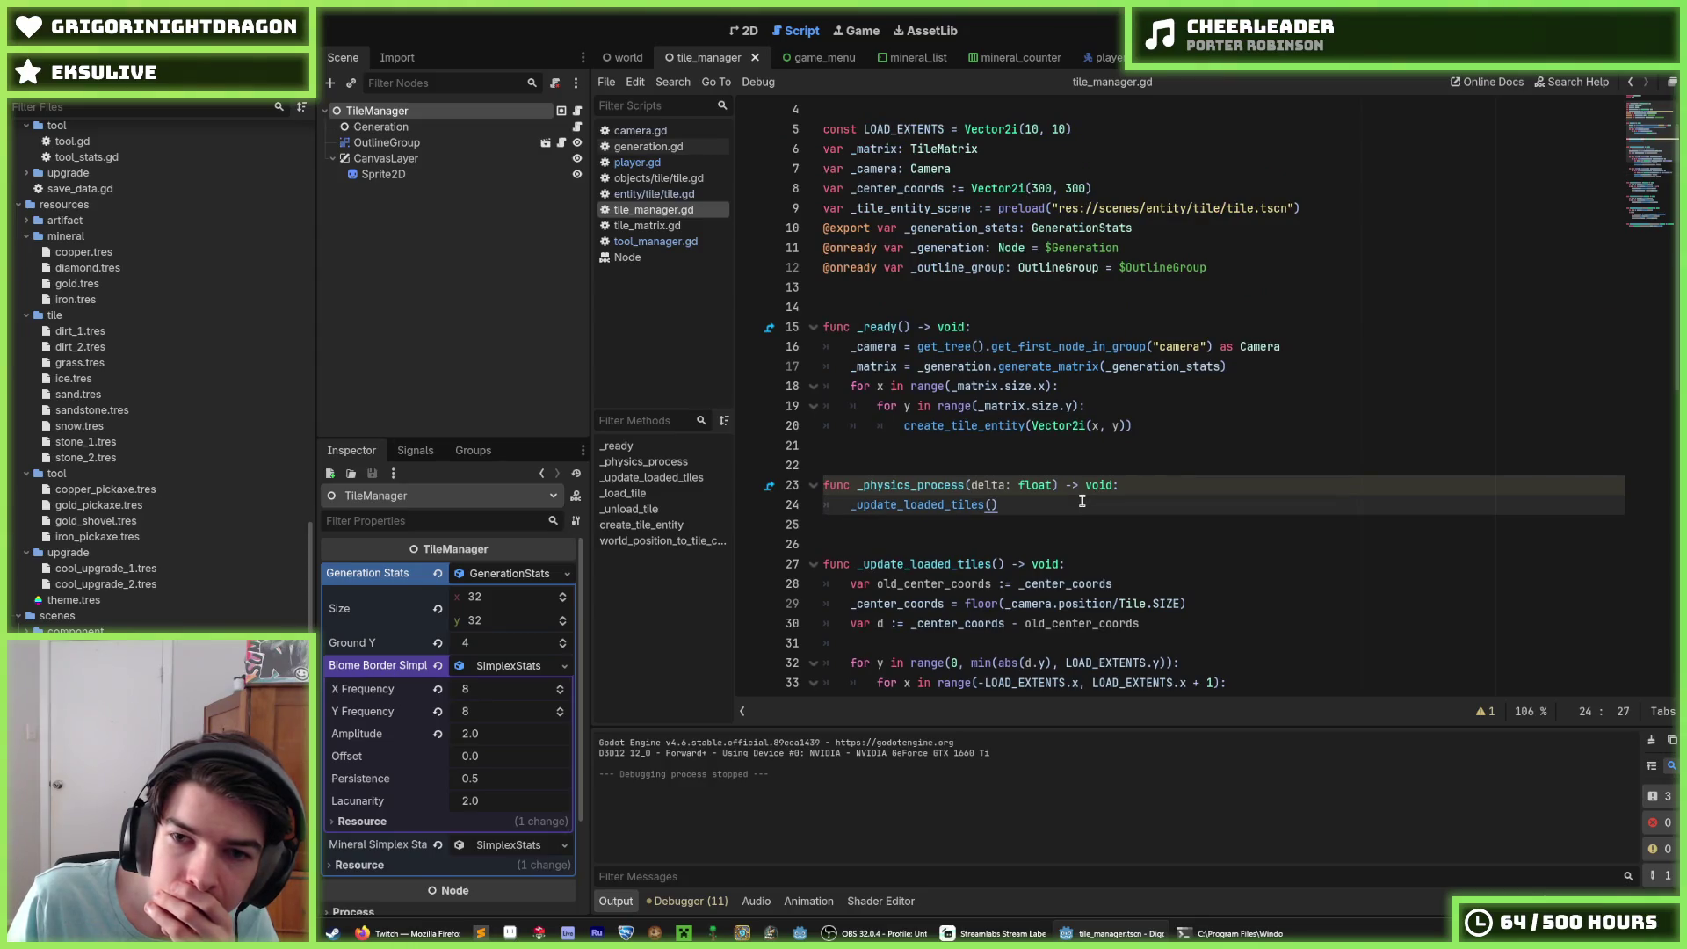
{"action": "scroll", "coordinate": [1082, 500], "scroll_direction": "down", "scroll_amount": 2}
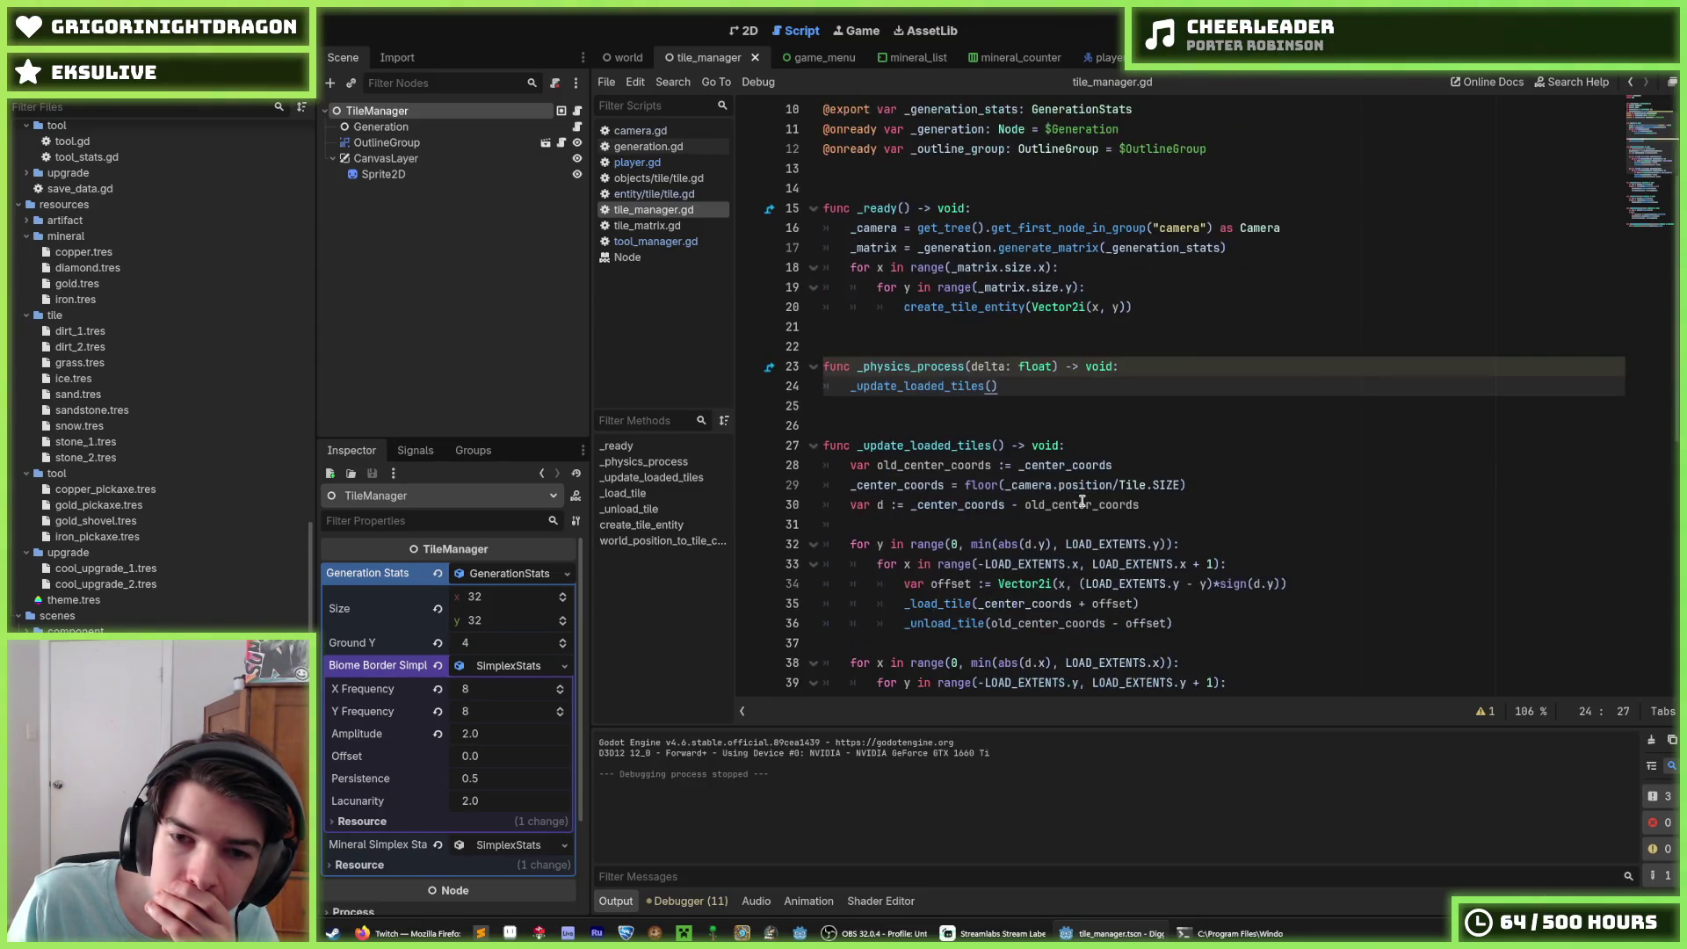
{"action": "left_click", "coordinate": [1069, 446]}
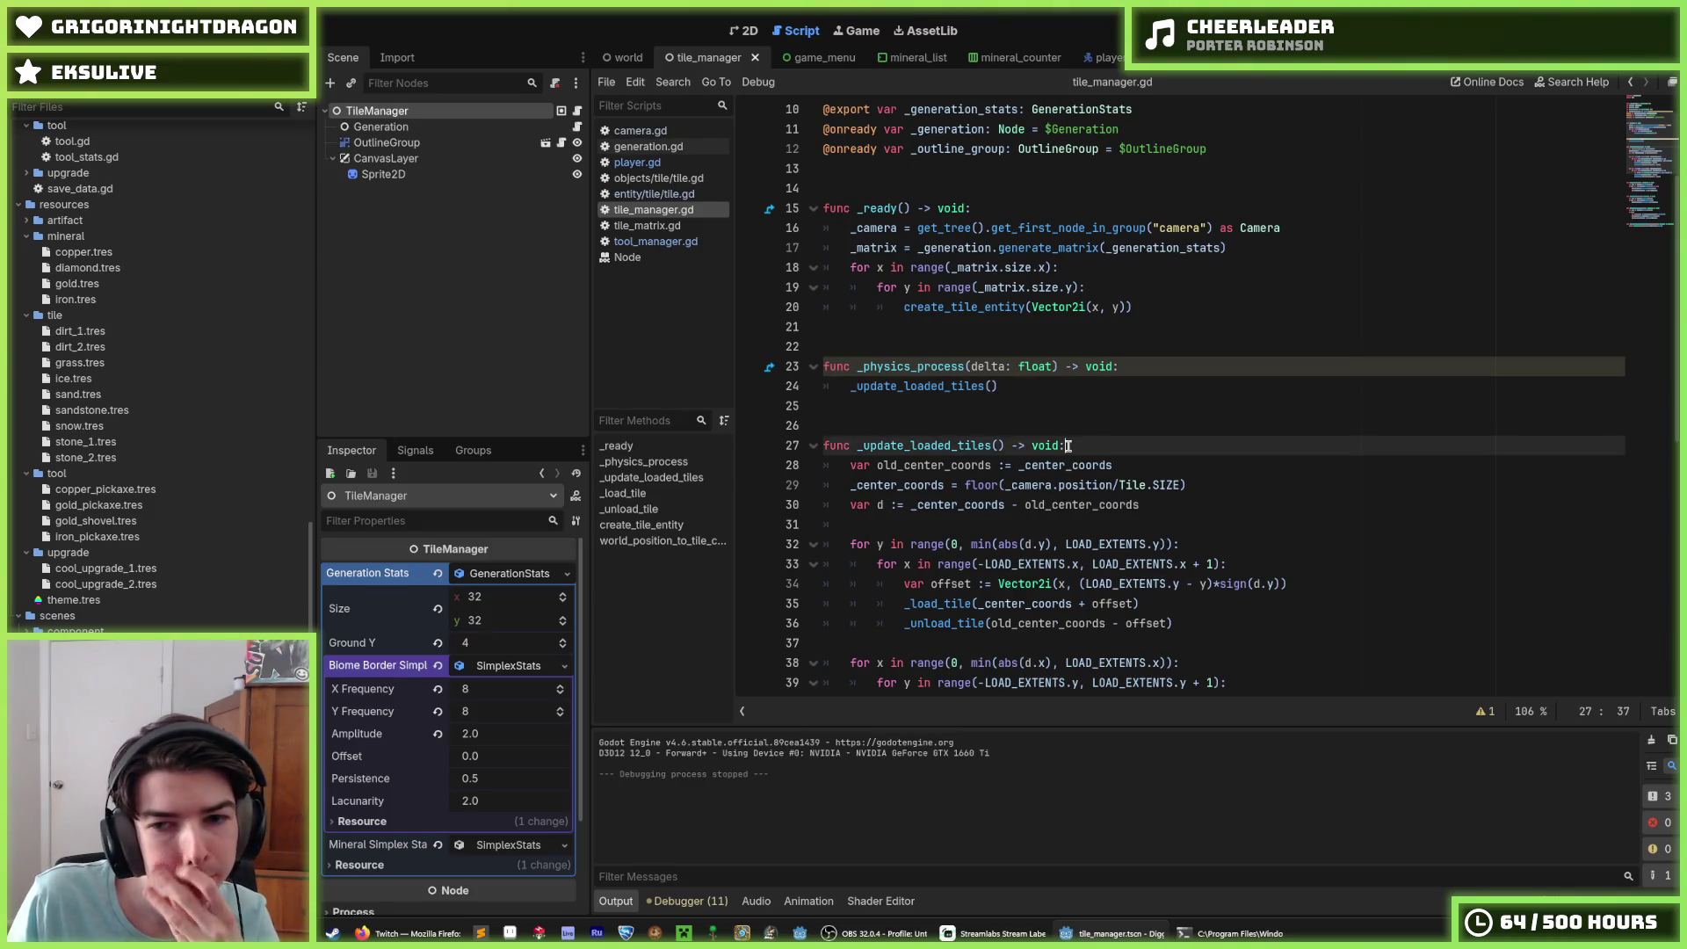
{"action": "left_click", "coordinate": [646, 130]}
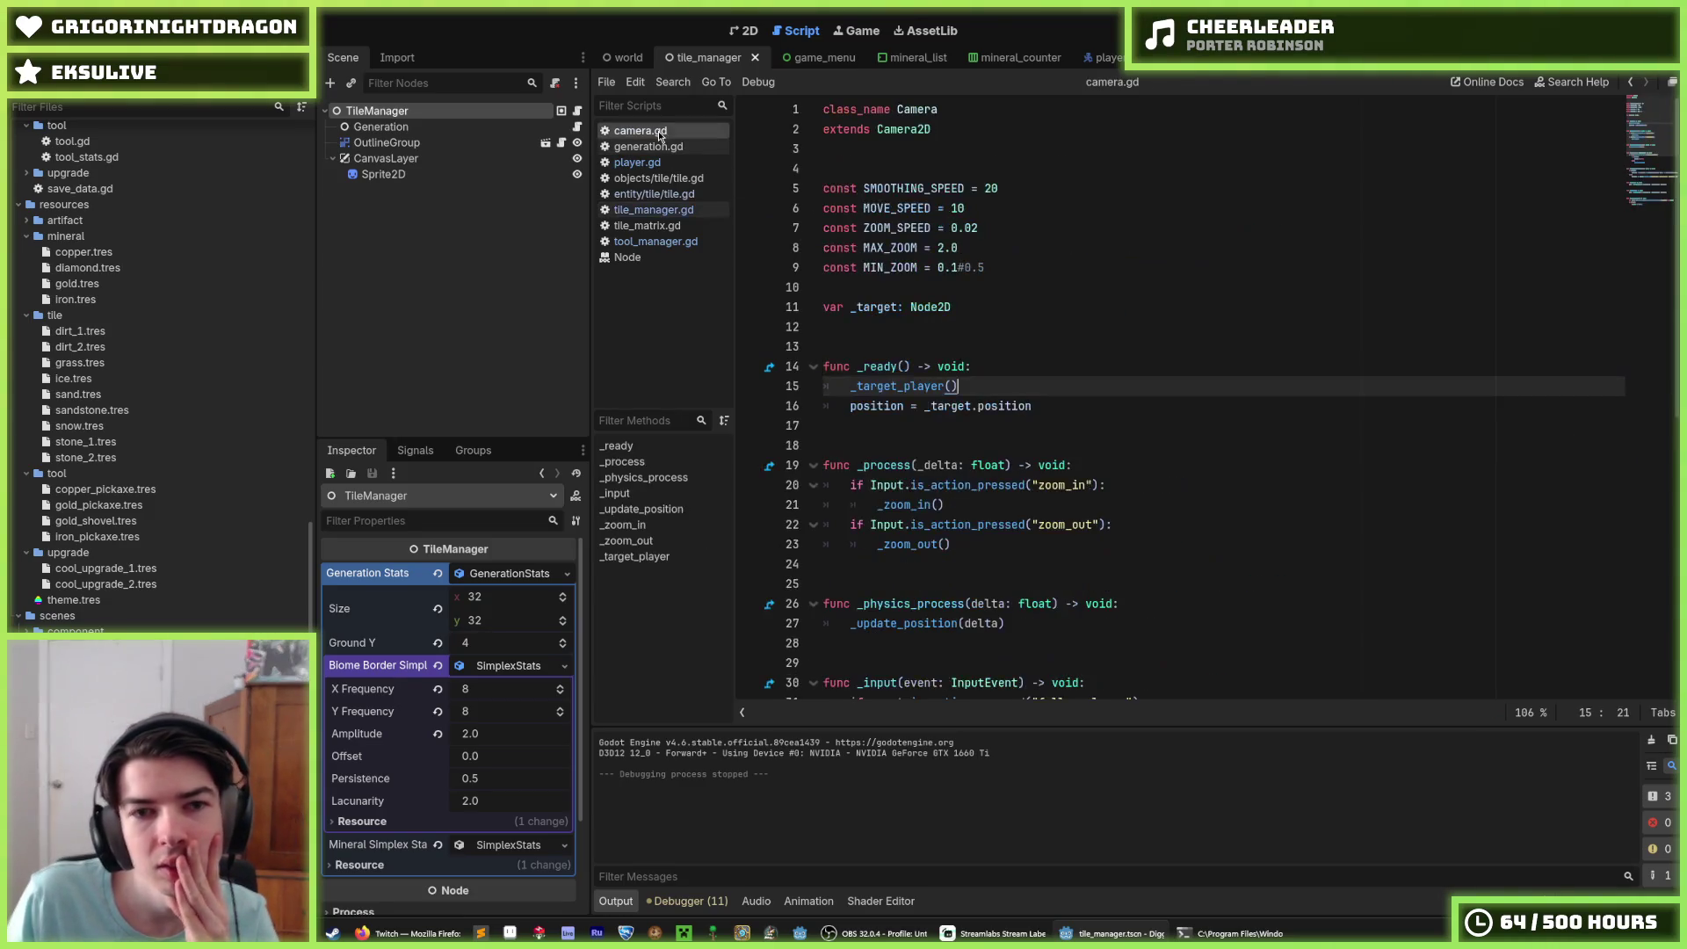
Step: In the world scene, try moving the Camera node up the tree, then put it back
{"action": "left_click", "coordinate": [655, 209]}
{"action": "left_click", "coordinate": [624, 57]}
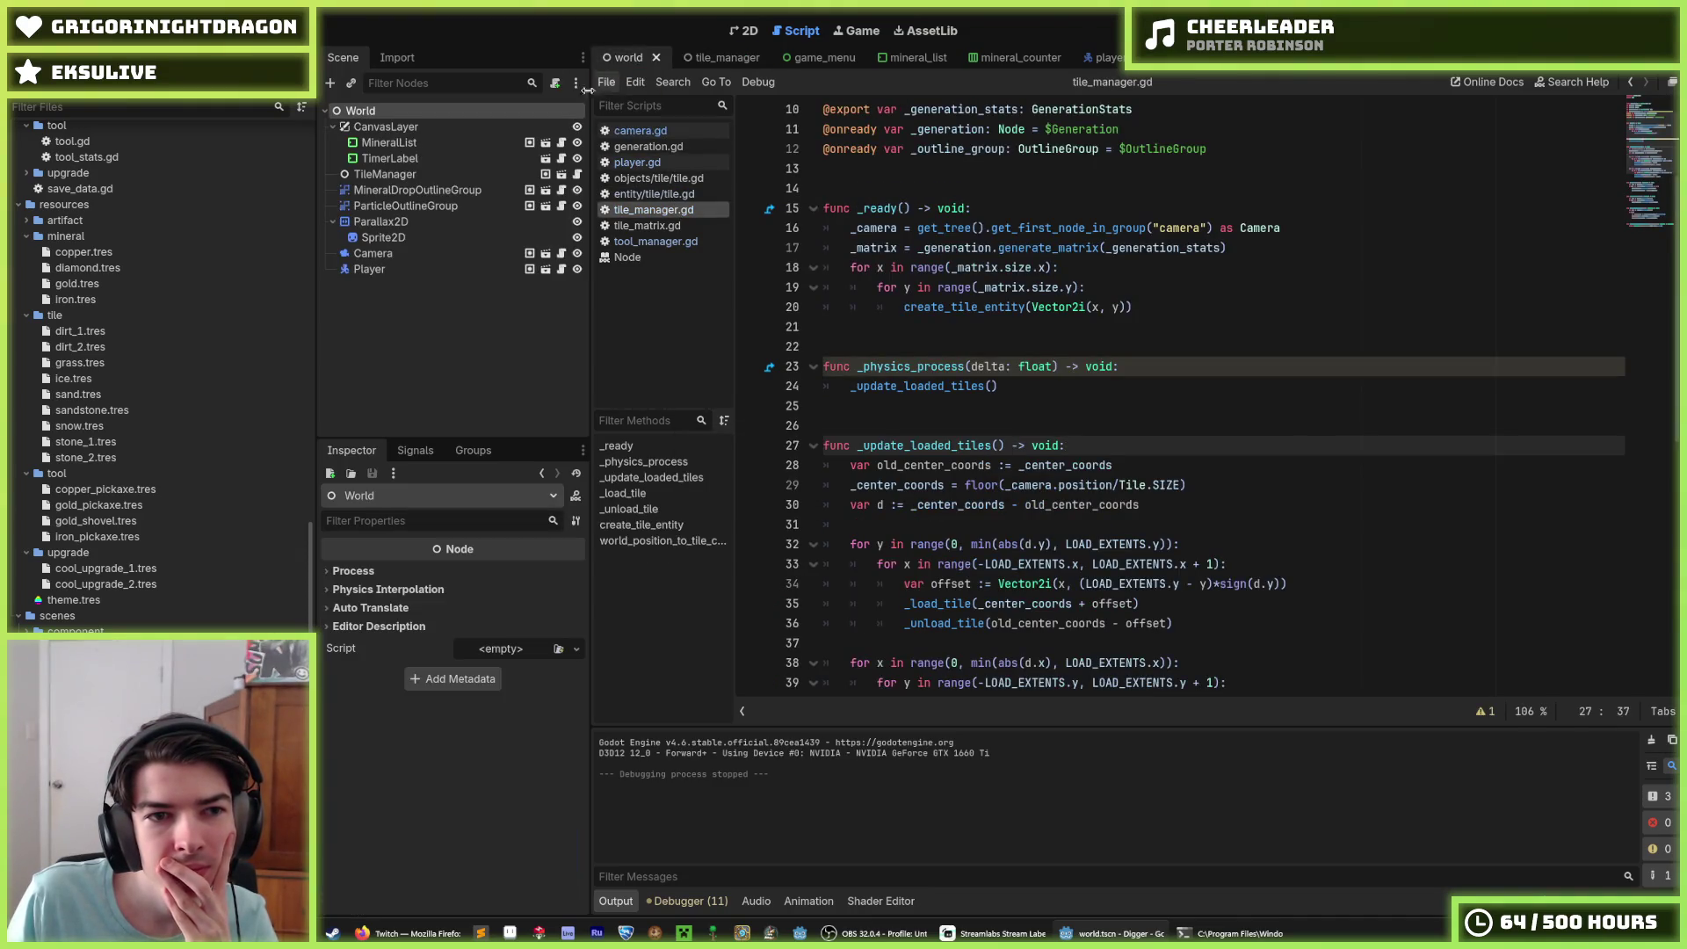
{"action": "left_click", "coordinate": [397, 253]}
{"action": "mouse_move", "coordinate": [399, 253]}
{"action": "left_mouse_down"}
{"action": "mouse_move", "coordinate": [439, 204]}
{"action": "mouse_move", "coordinate": [442, 122]}
{"action": "left_mouse_up"}
{"action": "left_click_drag", "start_coordinate": [452, 127], "coordinate": [450, 126]}
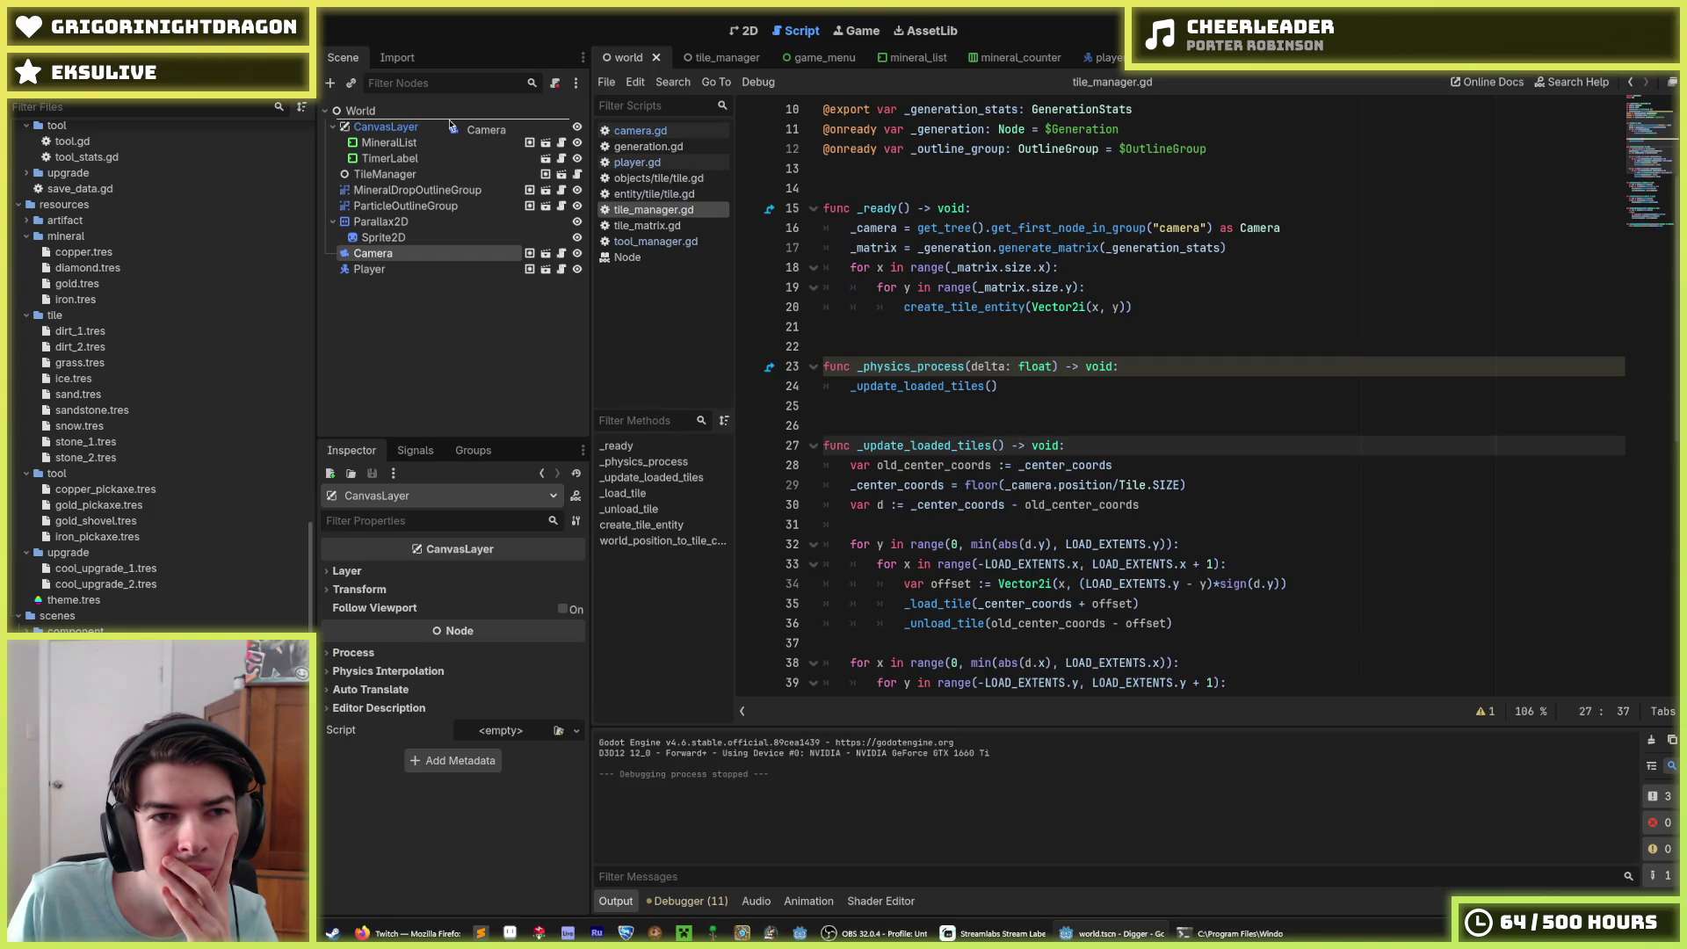
{"action": "left_click_drag", "start_coordinate": [450, 125], "coordinate": [436, 252]}
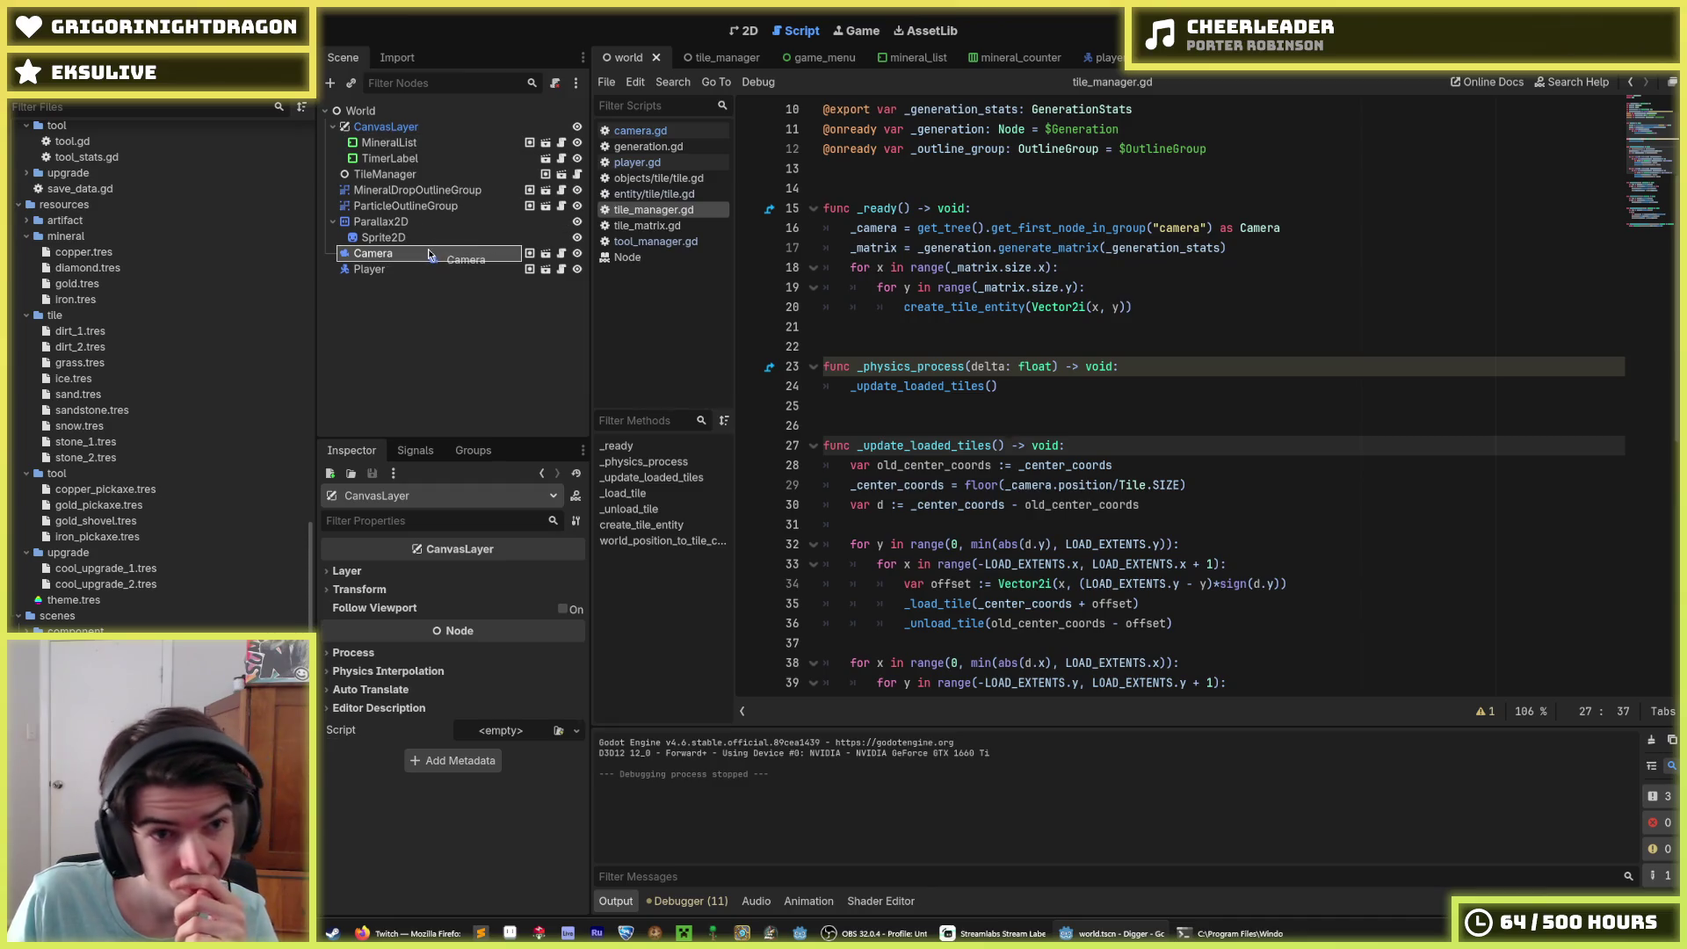
Step: Look at camera.gd, then go back to tile_manager.gd's _ready camera lookup
{"action": "left_click", "coordinate": [629, 132]}
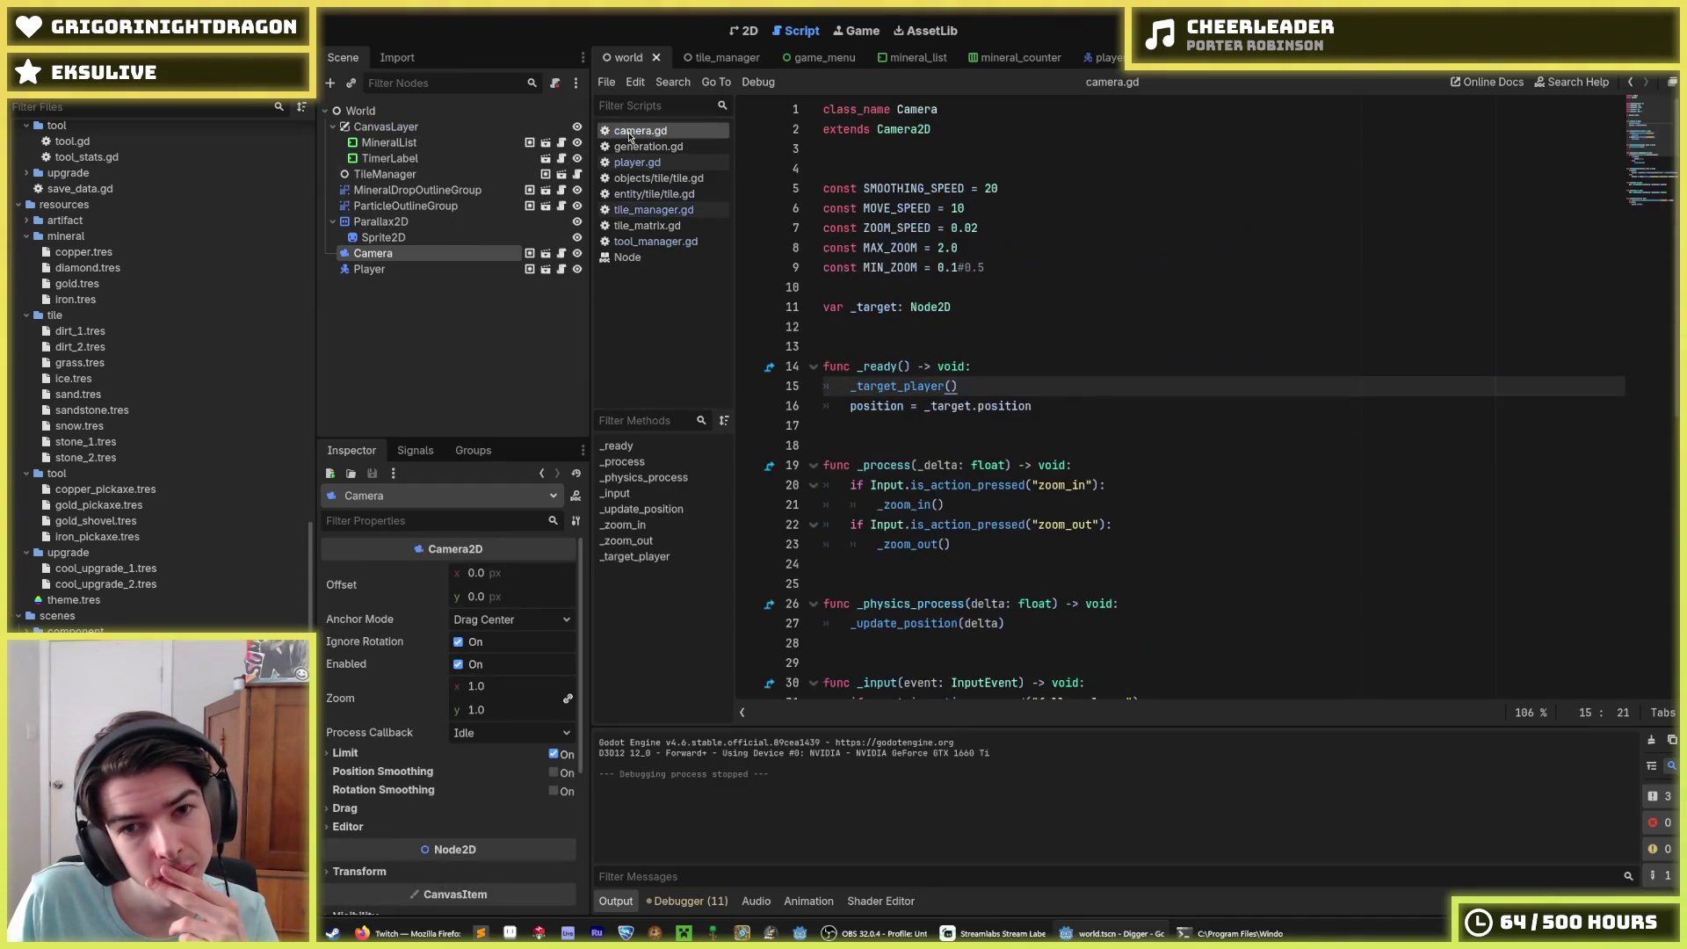
{"action": "left_click", "coordinate": [908, 271]}
{"action": "left_click", "coordinate": [677, 211]}
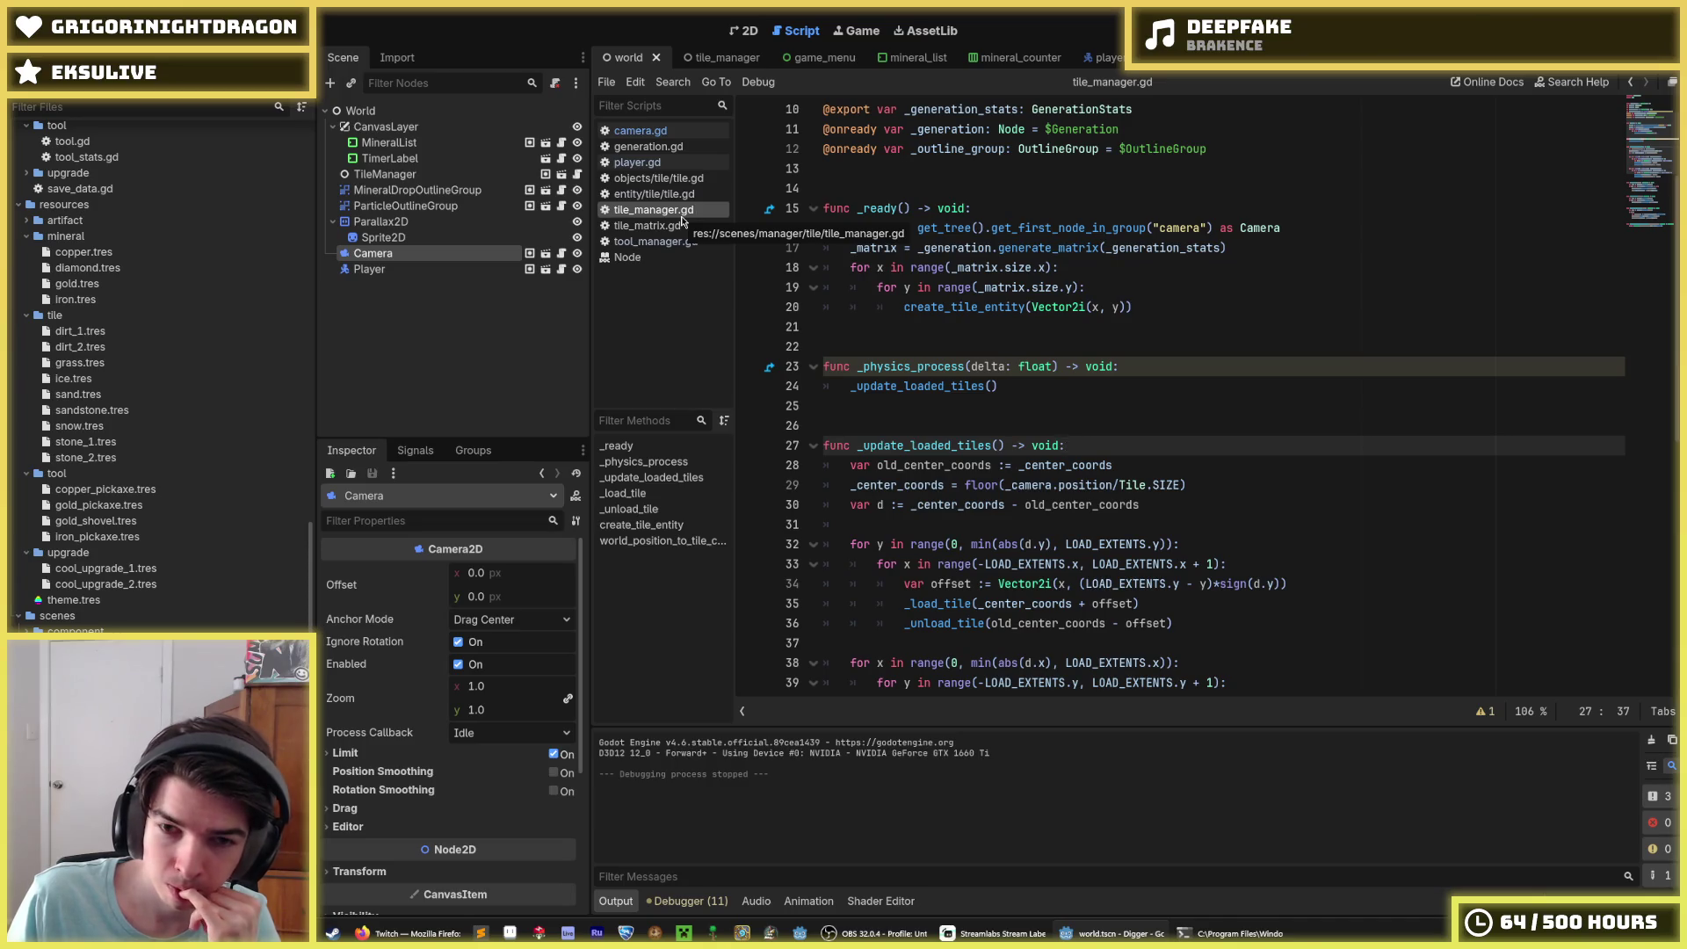
{"action": "scroll", "coordinate": [1177, 396], "scroll_direction": "down", "scroll_amount": 1}
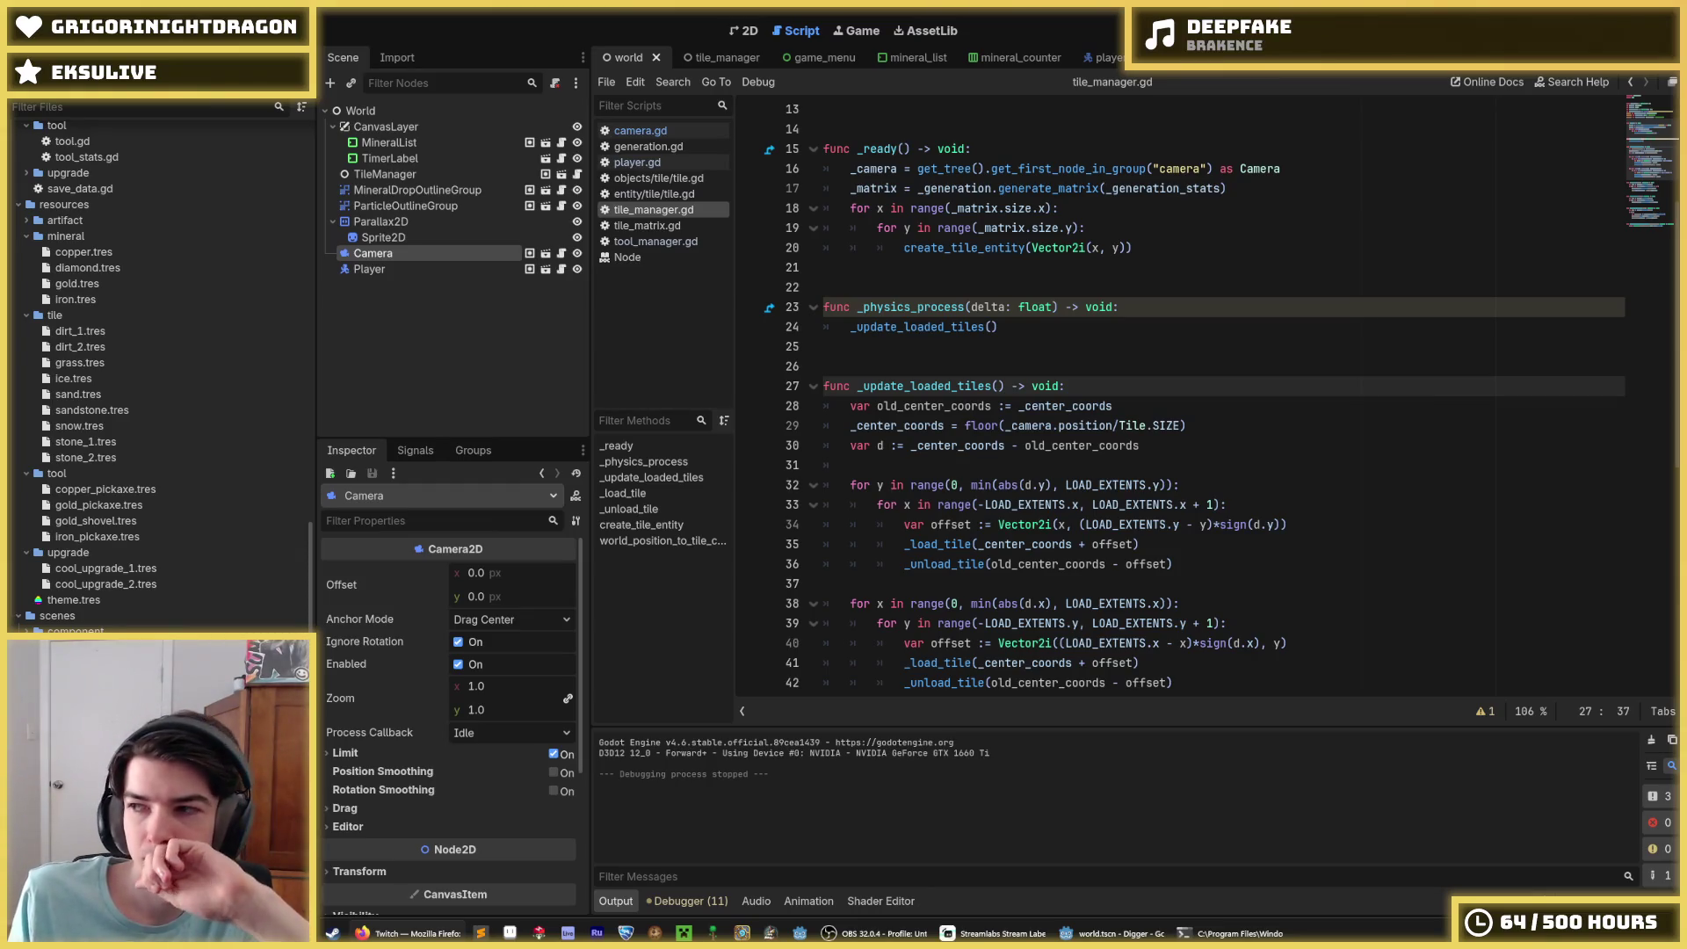
Step: Review the _physics_process header and its _update_loaded_tiles call on lines 23-24
{"action": "scroll", "coordinate": [1045, 439], "scroll_direction": "up", "scroll_amount": 2}
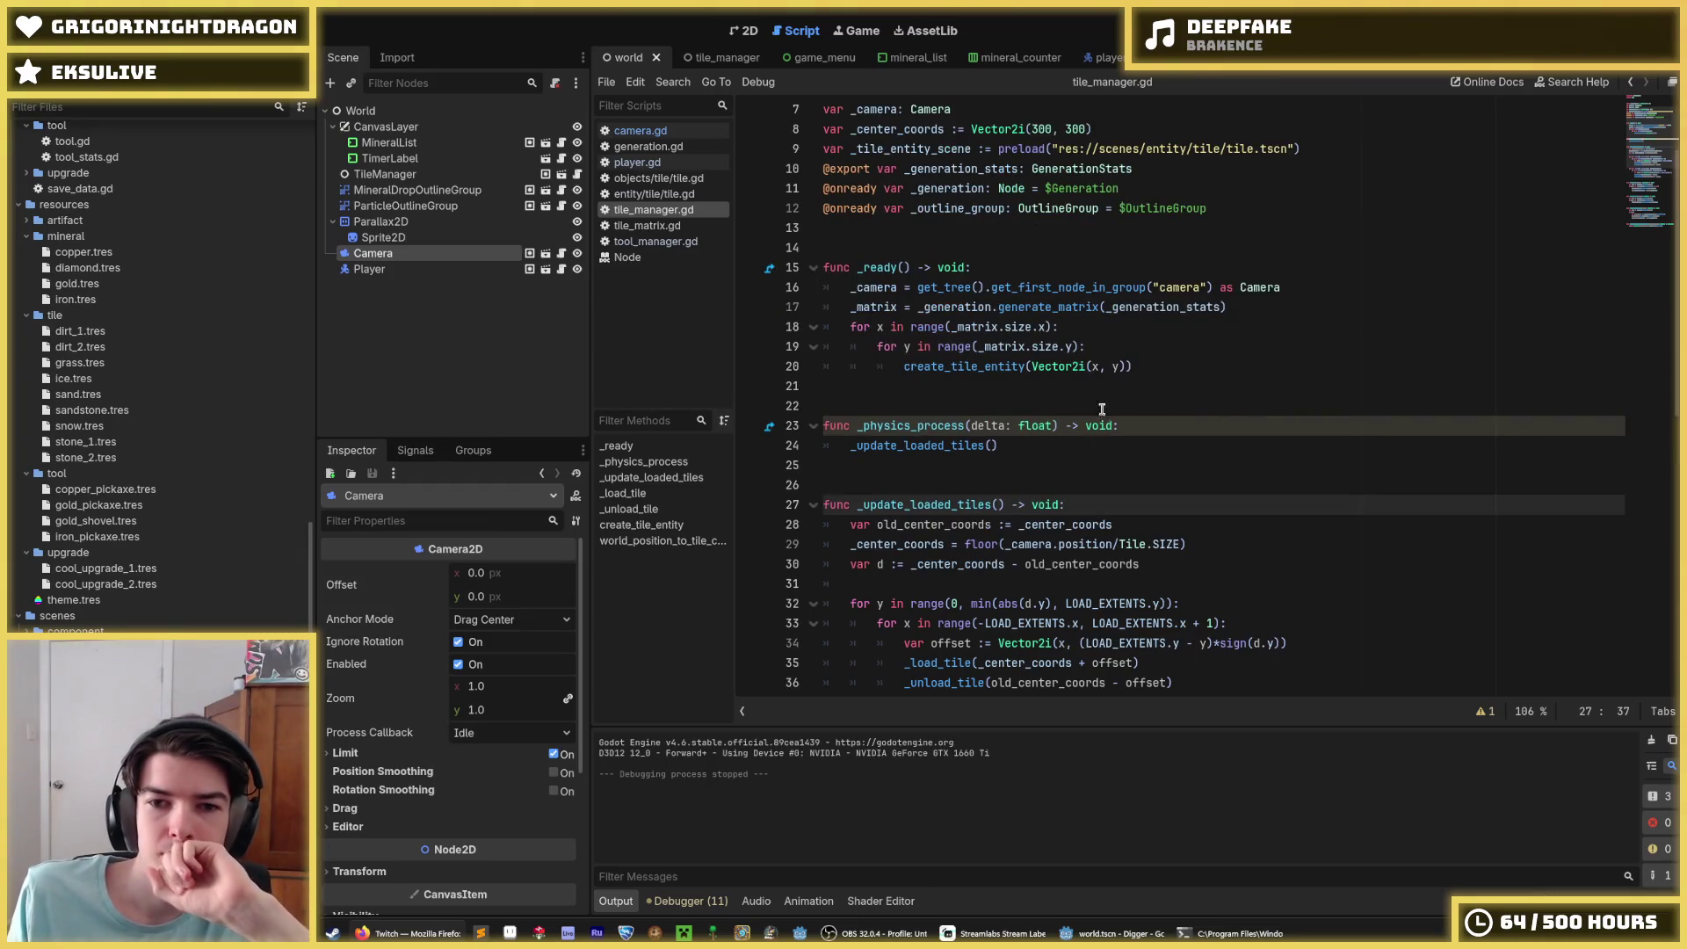
{"action": "left_click", "coordinate": [1045, 440]}
{"action": "left_click", "coordinate": [1162, 424]}
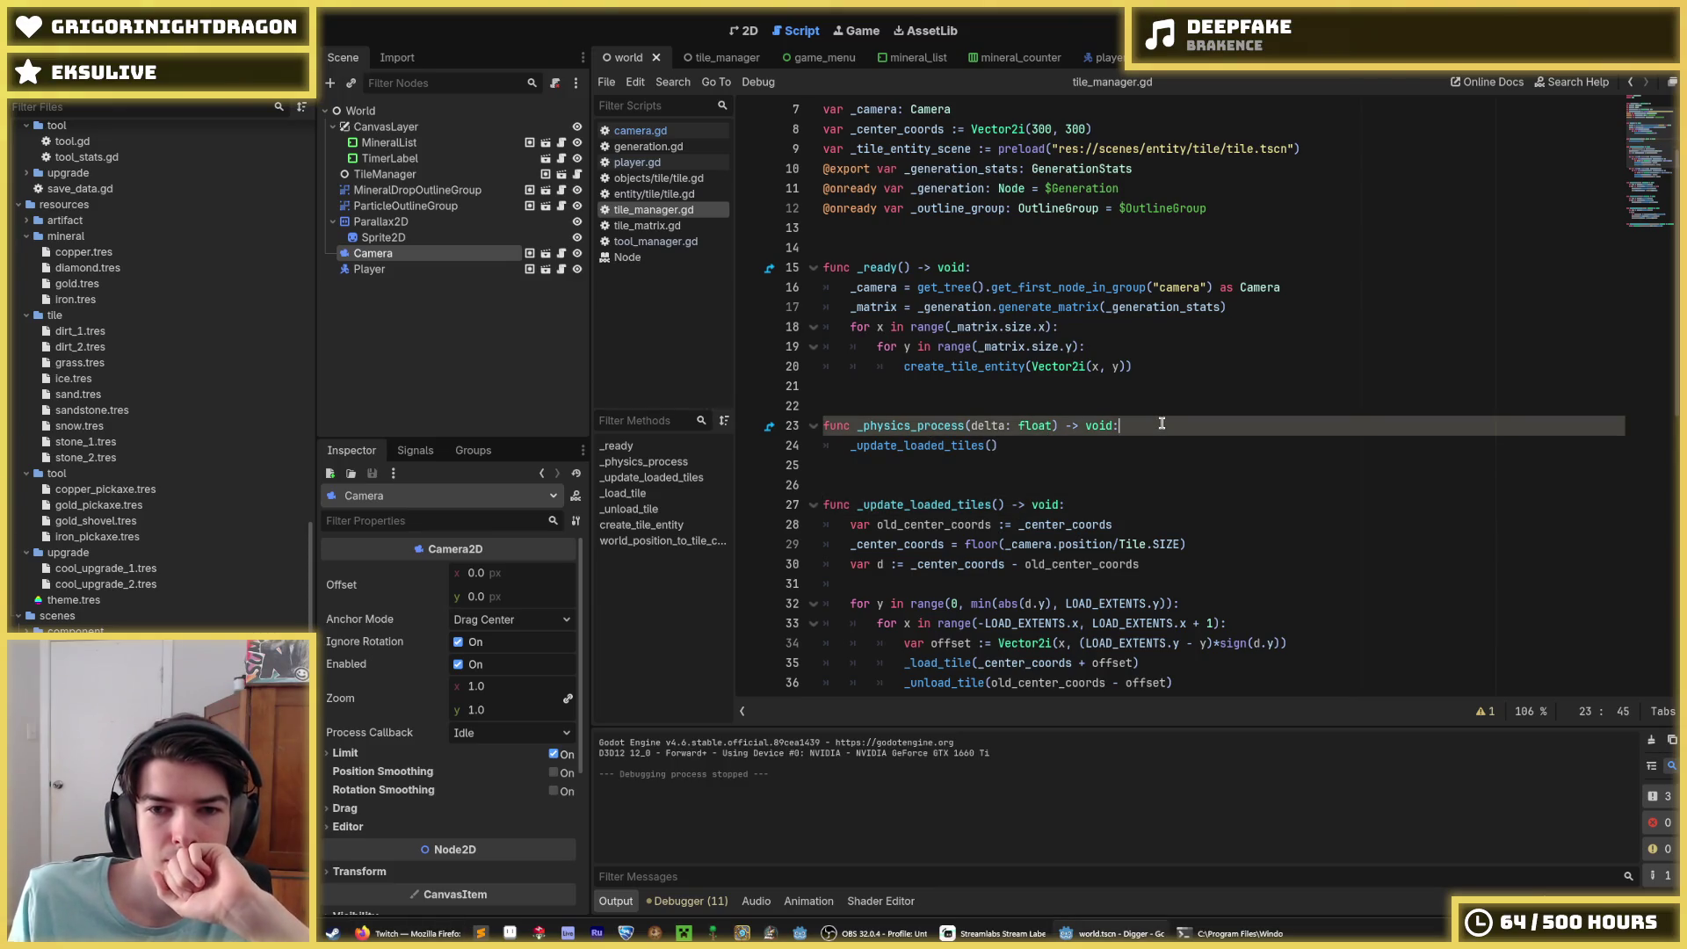
{"action": "left_click", "coordinate": [1085, 451]}
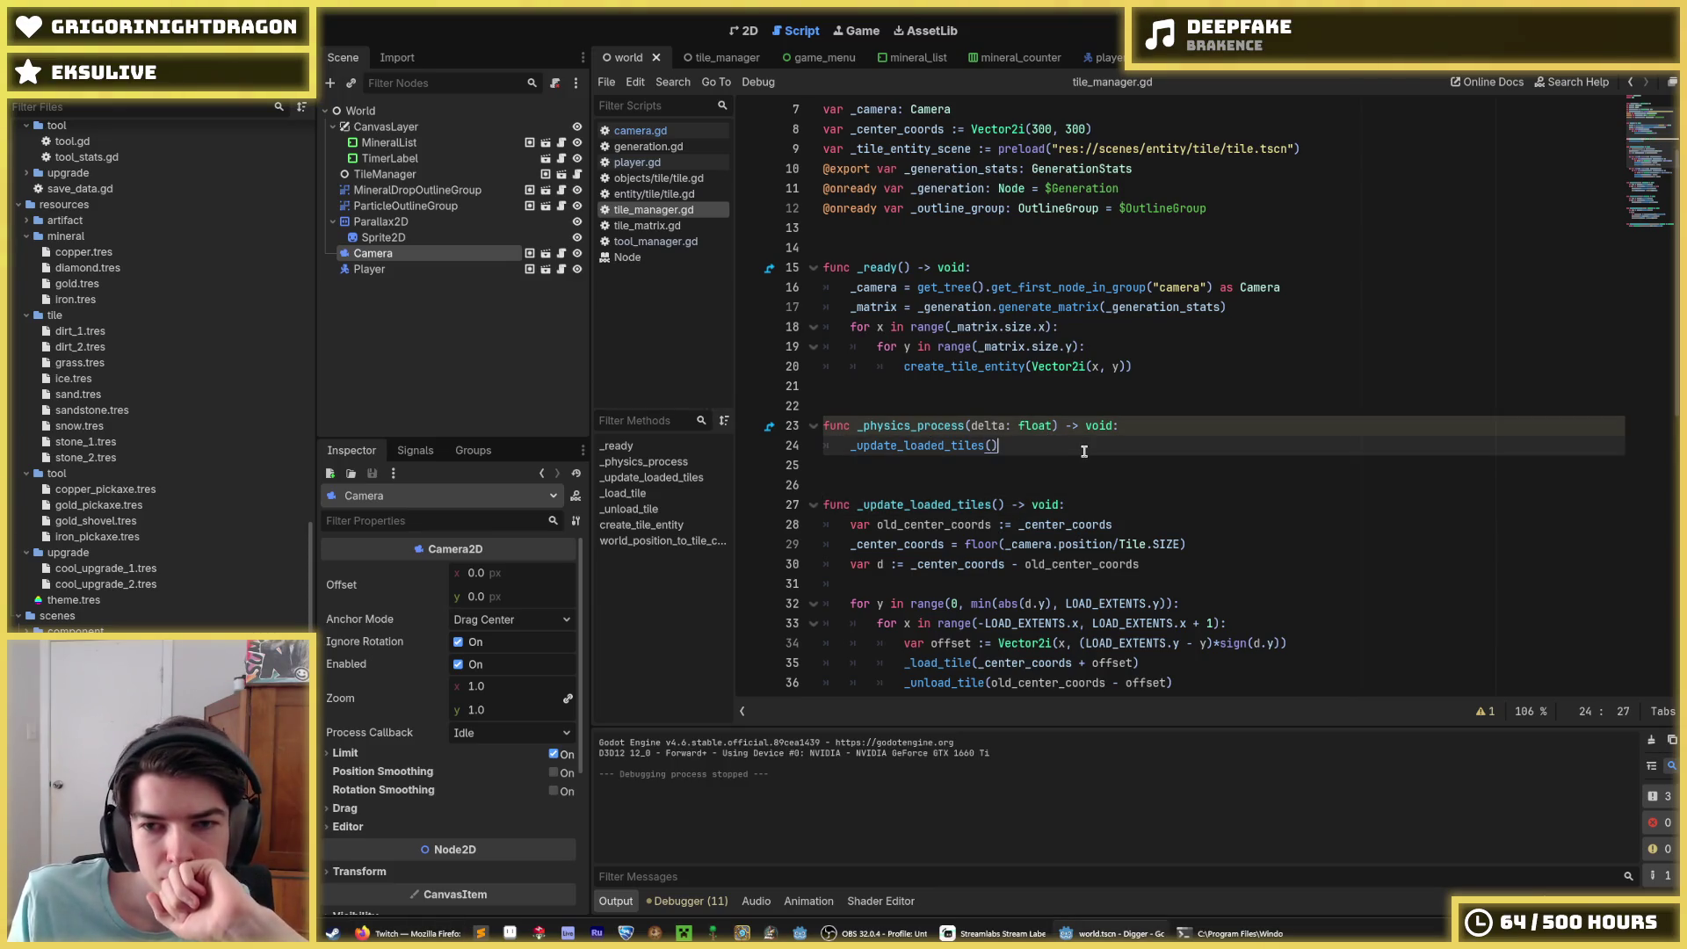
{"action": "left_click", "coordinate": [1124, 430]}
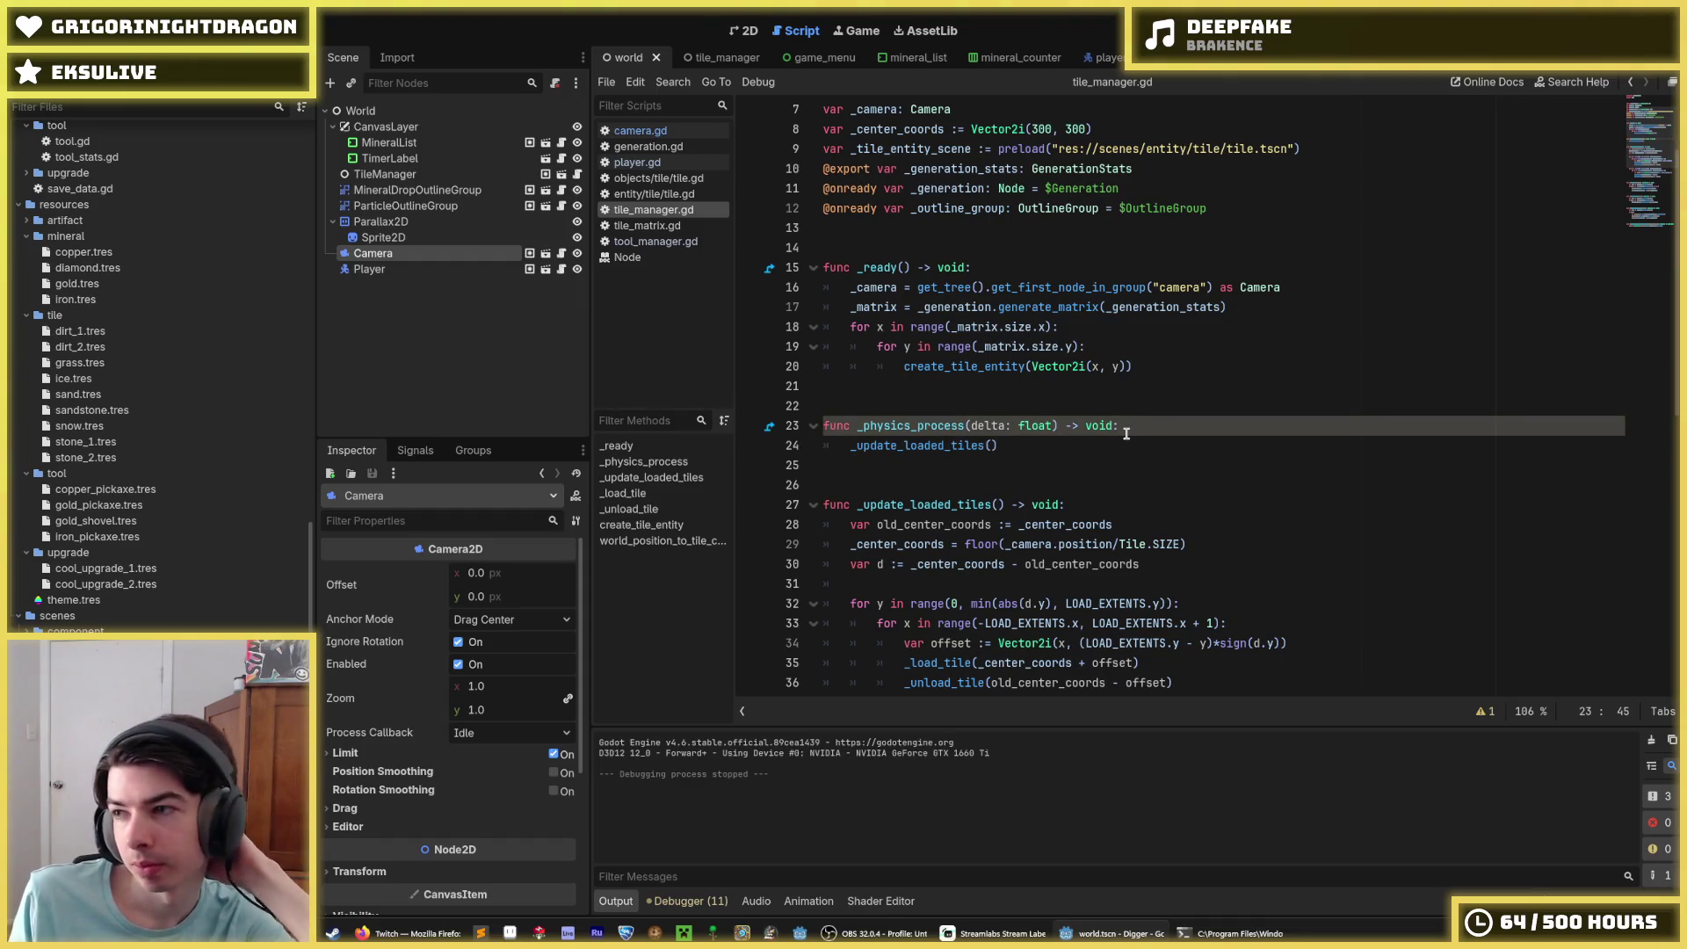
{"action": "left_click", "coordinate": [1124, 445]}
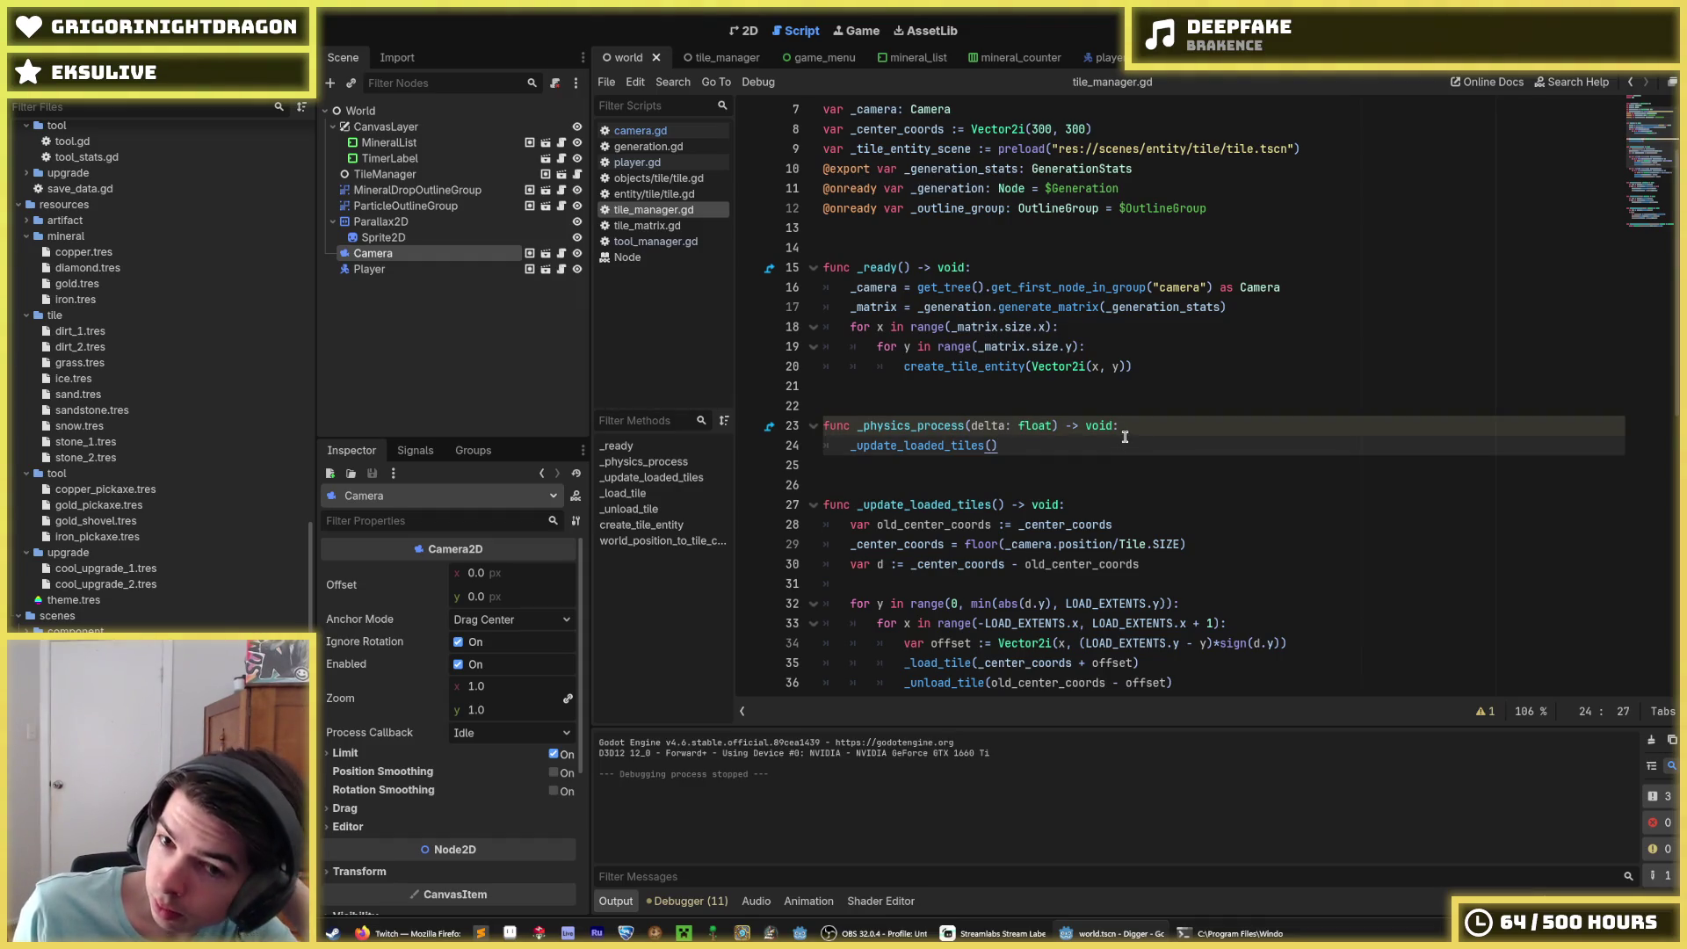
{"action": "left_click", "coordinate": [1131, 429]}
{"action": "scroll", "coordinate": [1125, 433], "scroll_direction": "down", "scroll_amount": 1}
{"action": "scroll", "coordinate": [1118, 421], "scroll_direction": "down", "scroll_amount": 2}
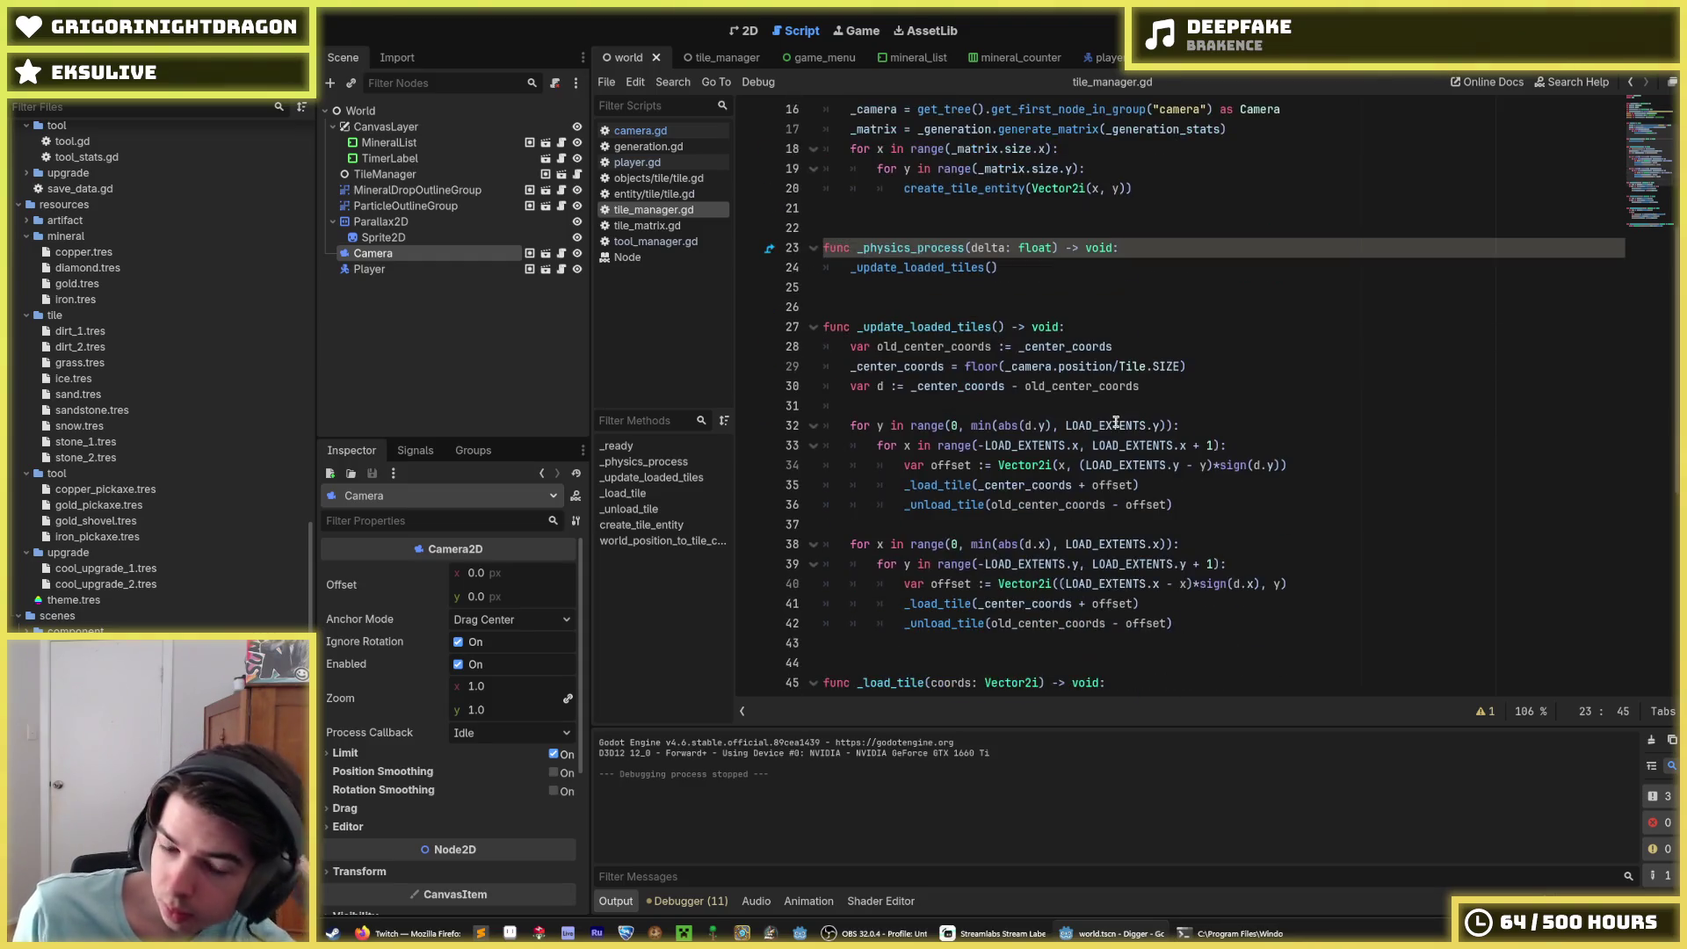
{"action": "scroll", "coordinate": [1116, 424], "scroll_direction": "down", "scroll_amount": 8}
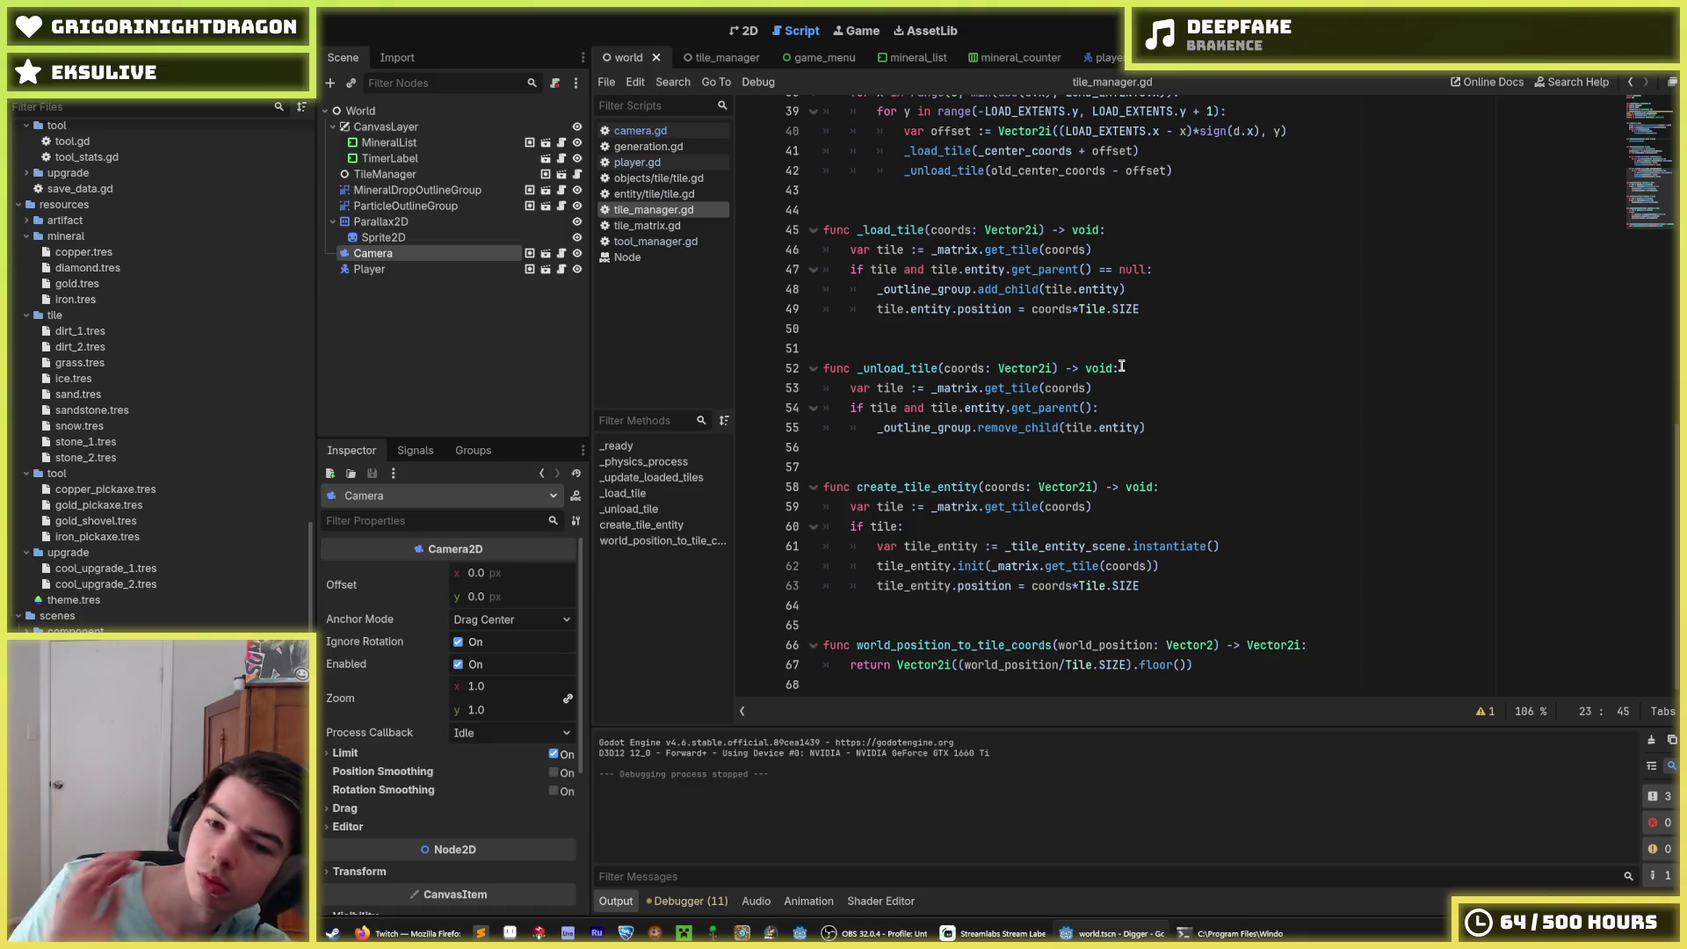
Step: Inspect the _tile_entity_scene instantiate line 61 in create_tile_entity and close its documentation popup
{"action": "double_click", "coordinate": [1110, 543]}
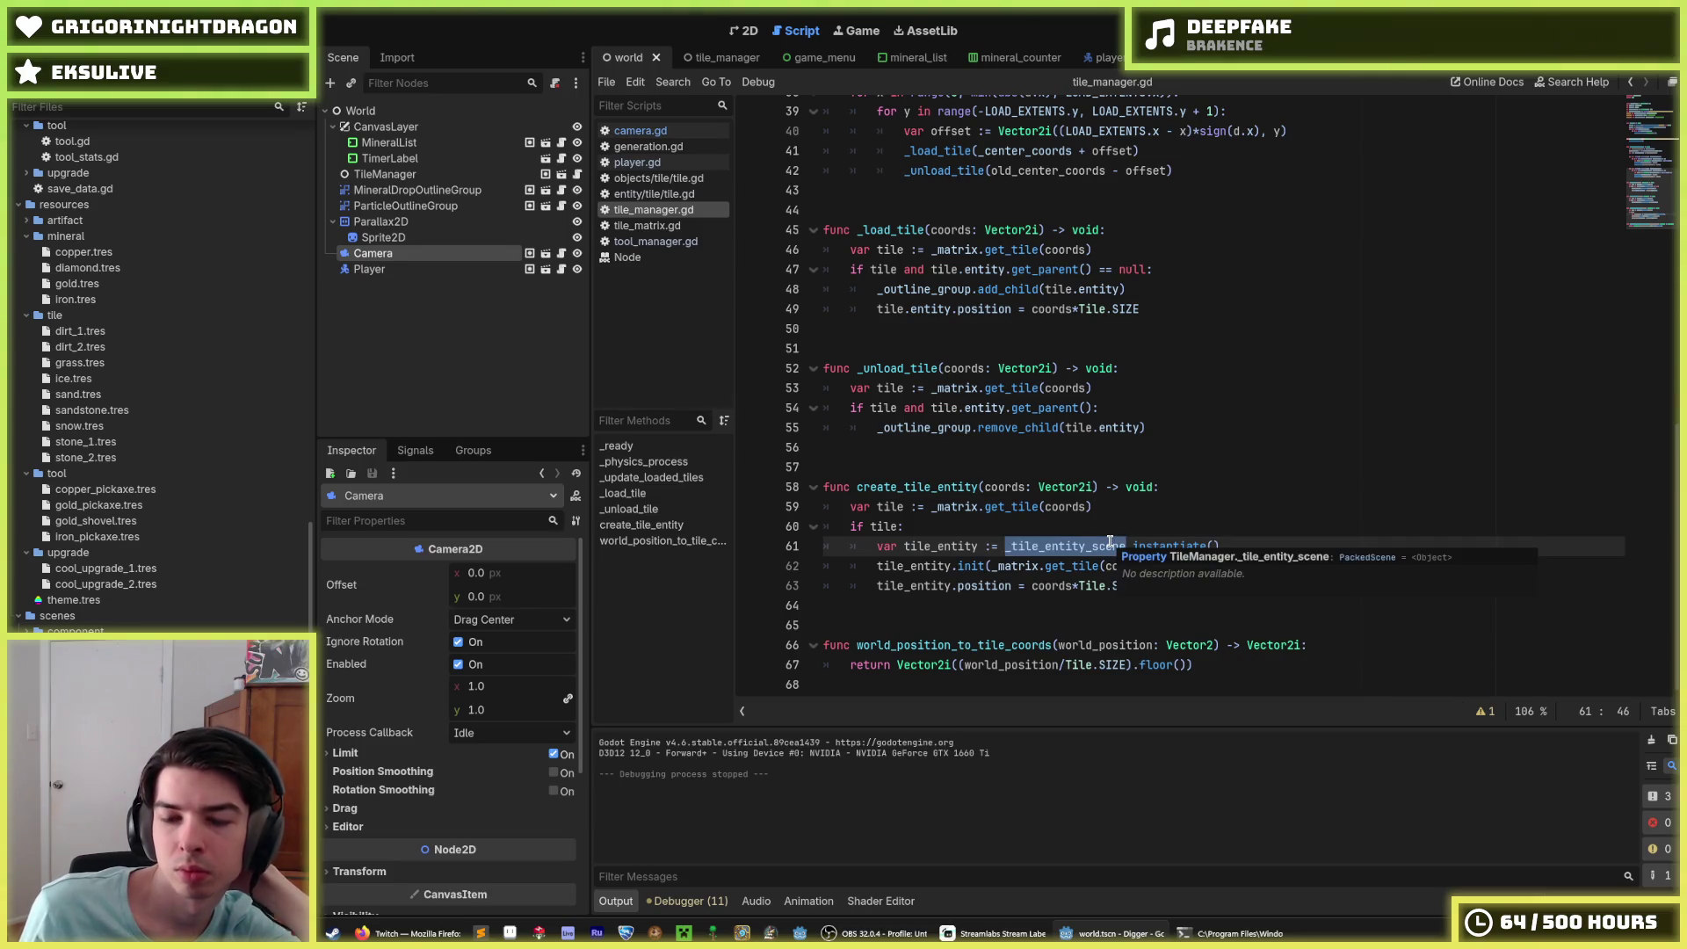
{"action": "triple_click", "coordinate": [1110, 542]}
{"action": "left_click", "coordinate": [1110, 542]}
{"action": "double_click", "coordinate": [1110, 542]}
{"action": "left_click", "coordinate": [1110, 542]}
{"action": "triple_click", "coordinate": [1110, 542]}
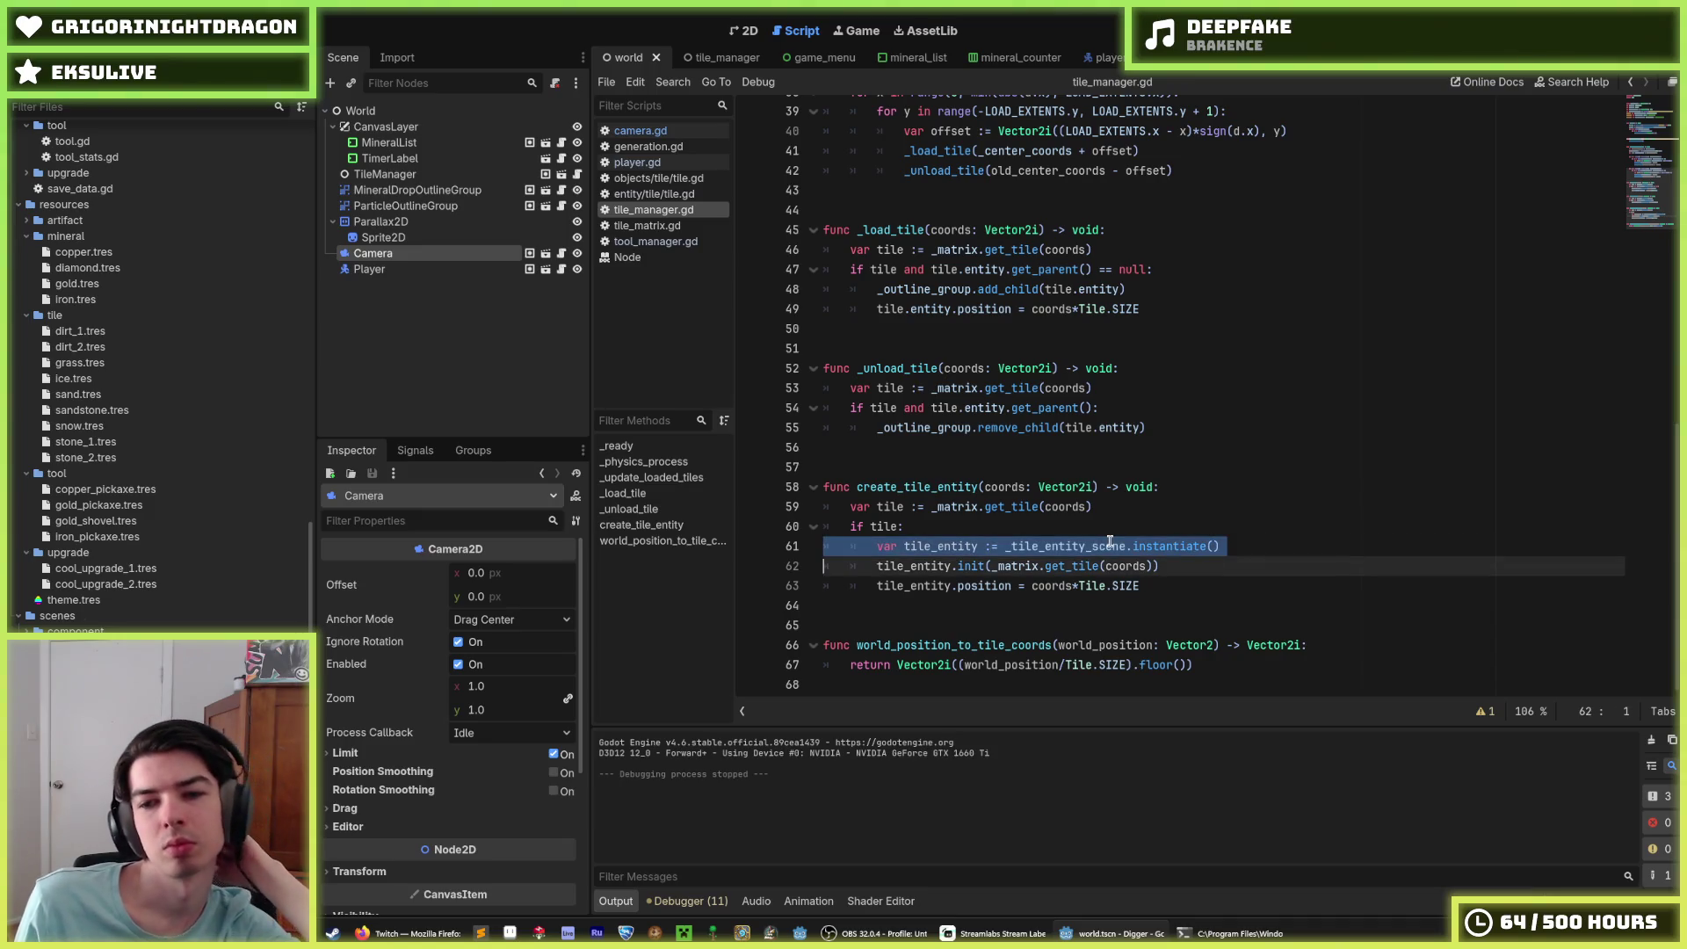
{"action": "double_click", "coordinate": [1110, 543]}
{"action": "left_click", "coordinate": [1110, 542]}
{"action": "double_click", "coordinate": [1110, 542]}
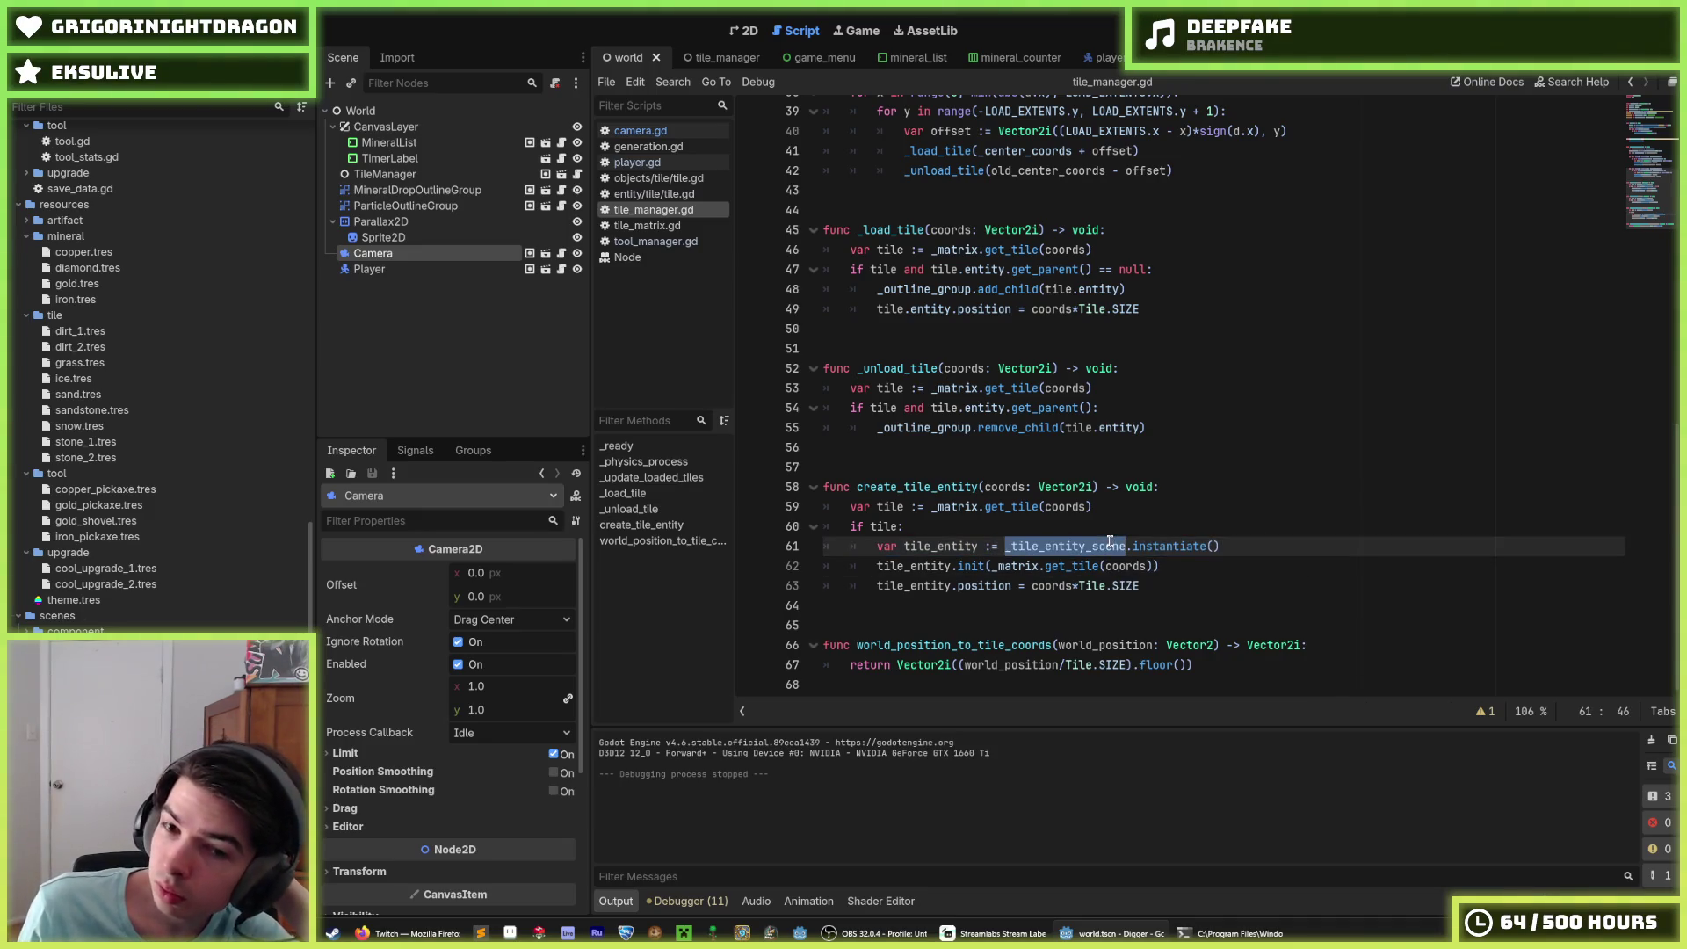
{"action": "double_click", "coordinate": [1110, 542]}
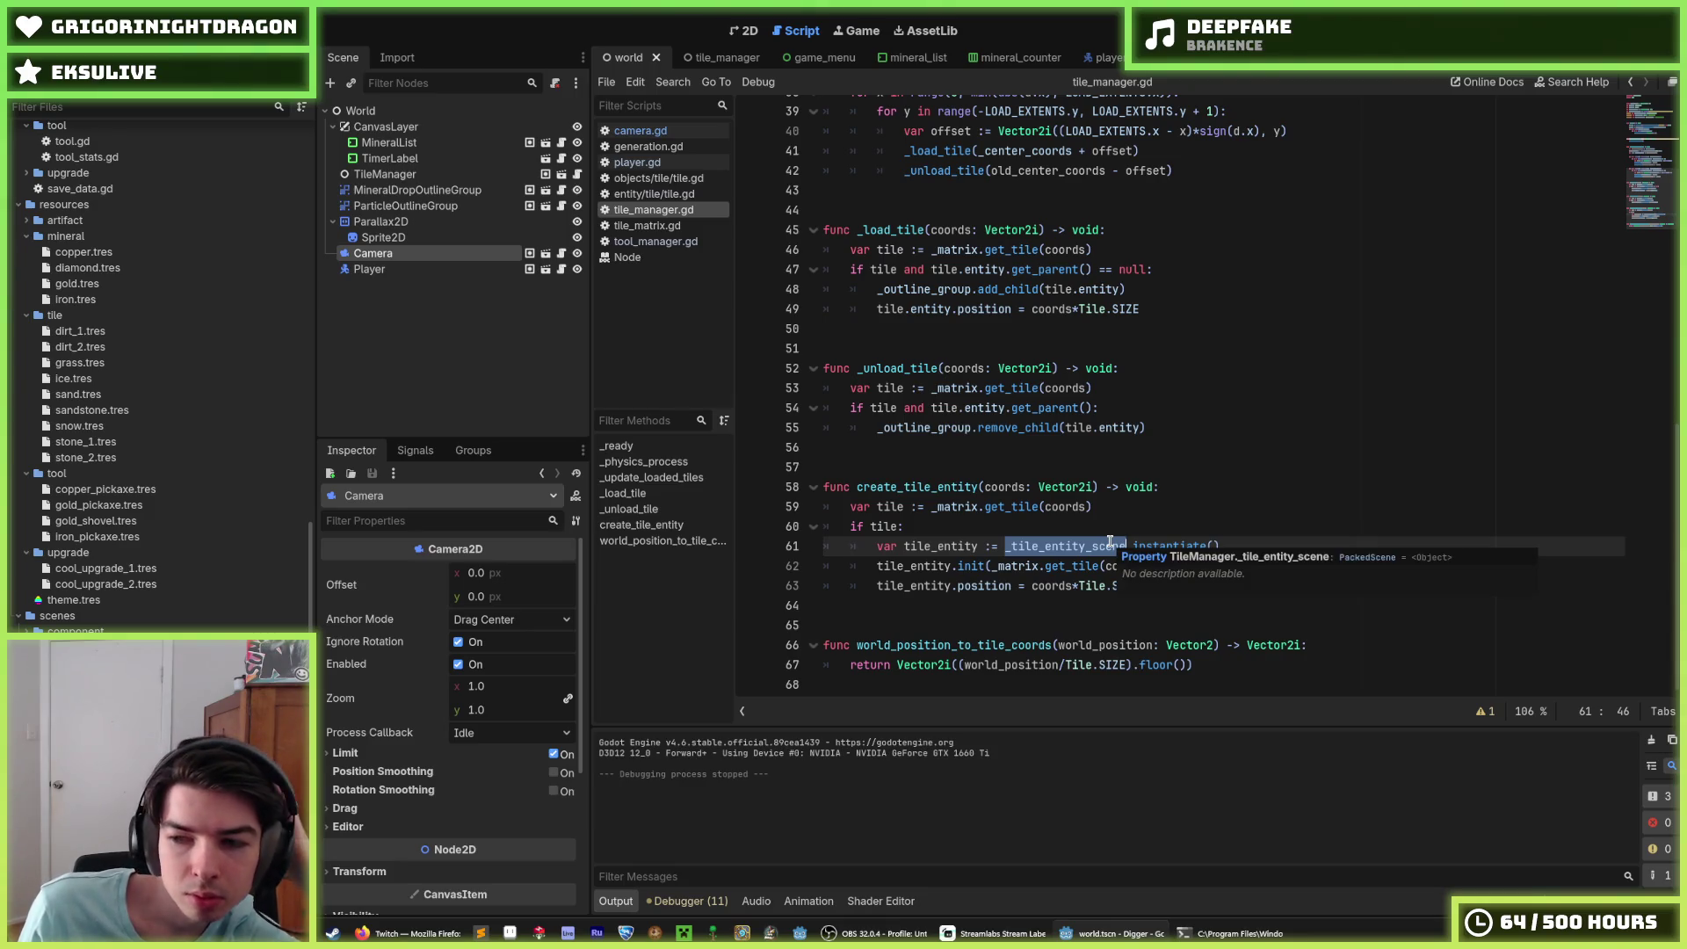
{"action": "double_click", "coordinate": [1110, 542]}
{"action": "left_click", "coordinate": [1101, 546]}
{"action": "scroll", "coordinate": [1100, 544], "scroll_direction": "up", "scroll_amount": 2}
{"action": "scroll", "coordinate": [1100, 544], "scroll_direction": "down", "scroll_amount": 2}
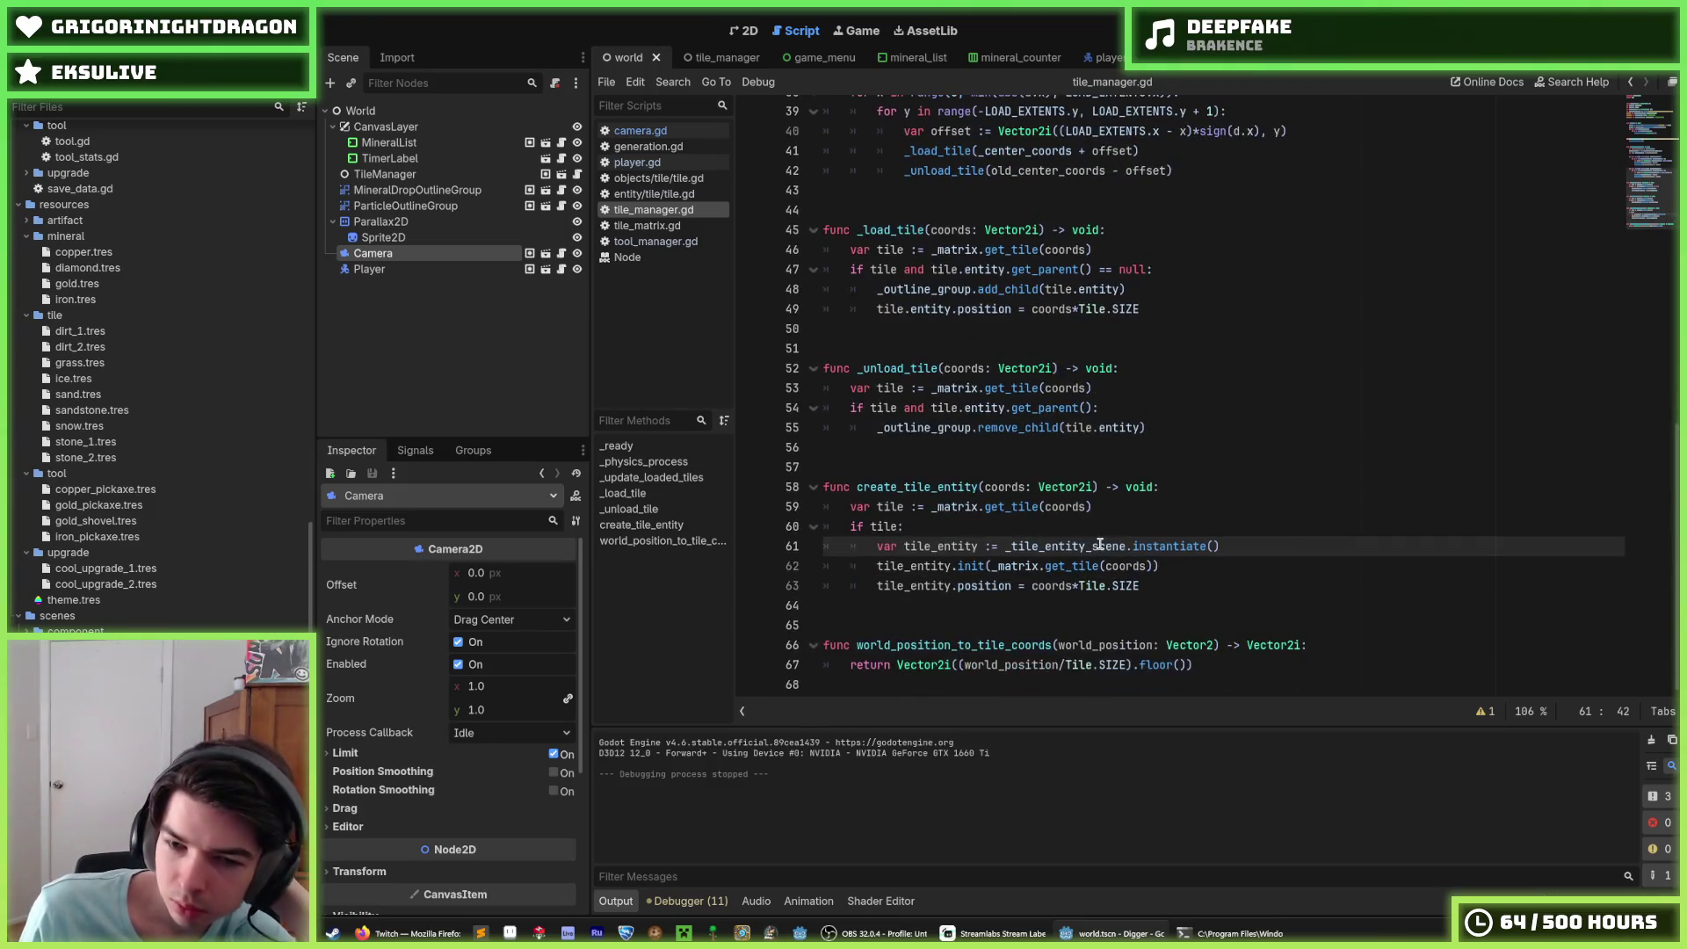
{"action": "scroll", "coordinate": [1093, 543], "scroll_direction": "up", "scroll_amount": 12}
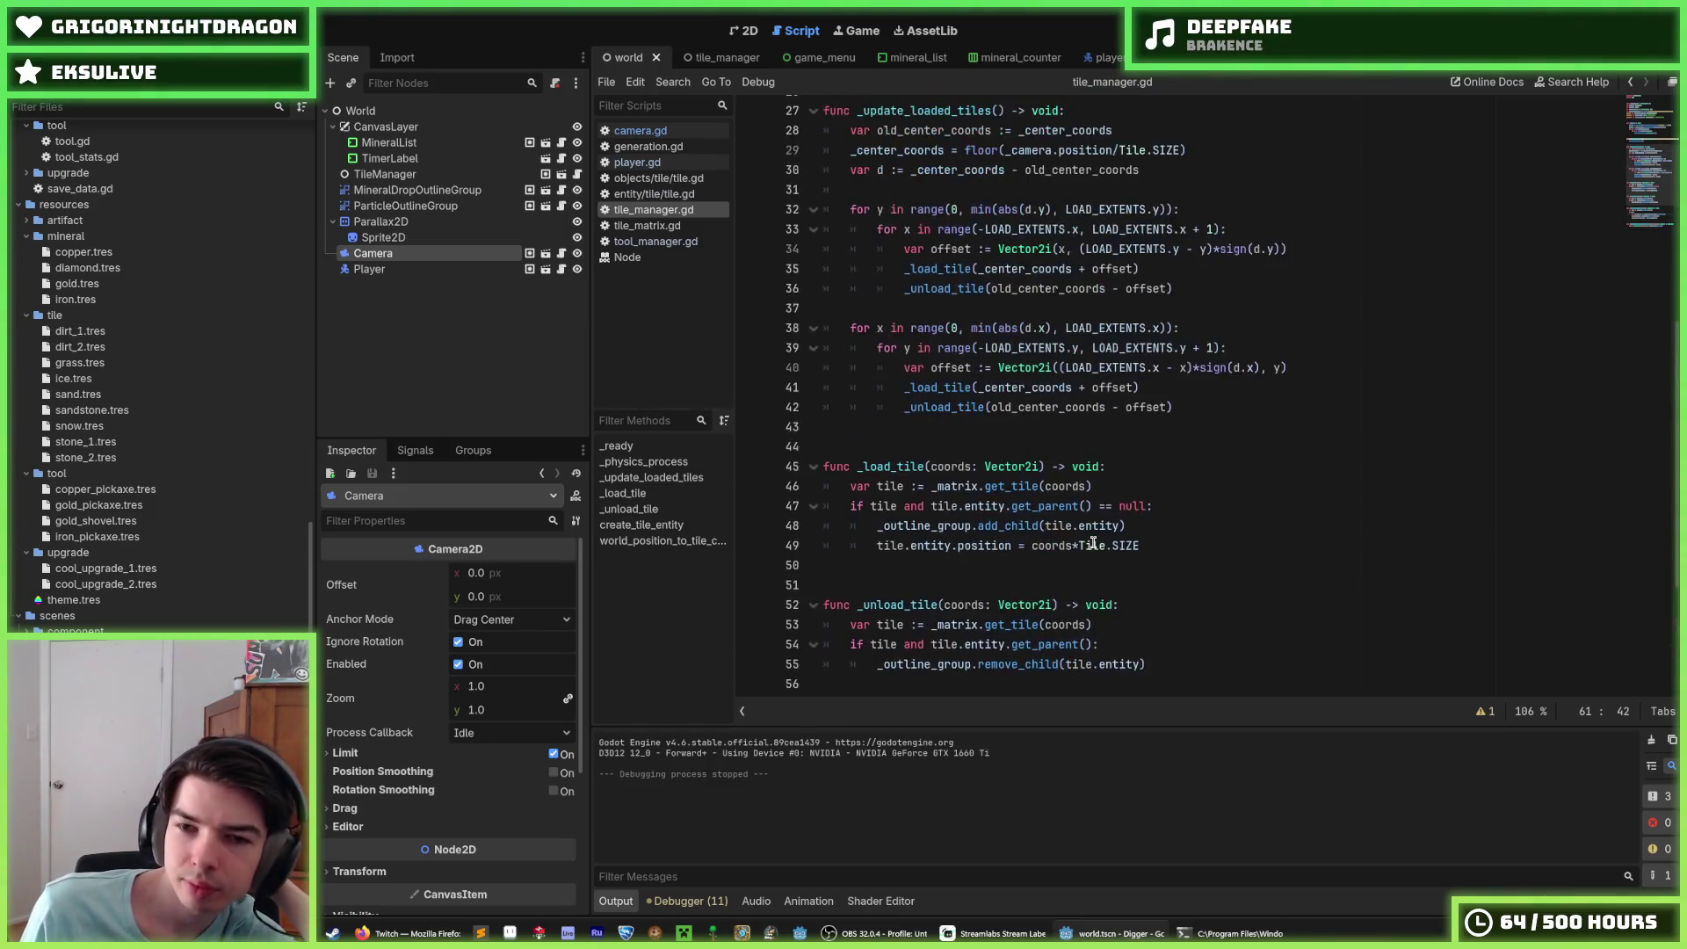
{"action": "scroll", "coordinate": [1093, 542], "scroll_direction": "up", "scroll_amount": 1}
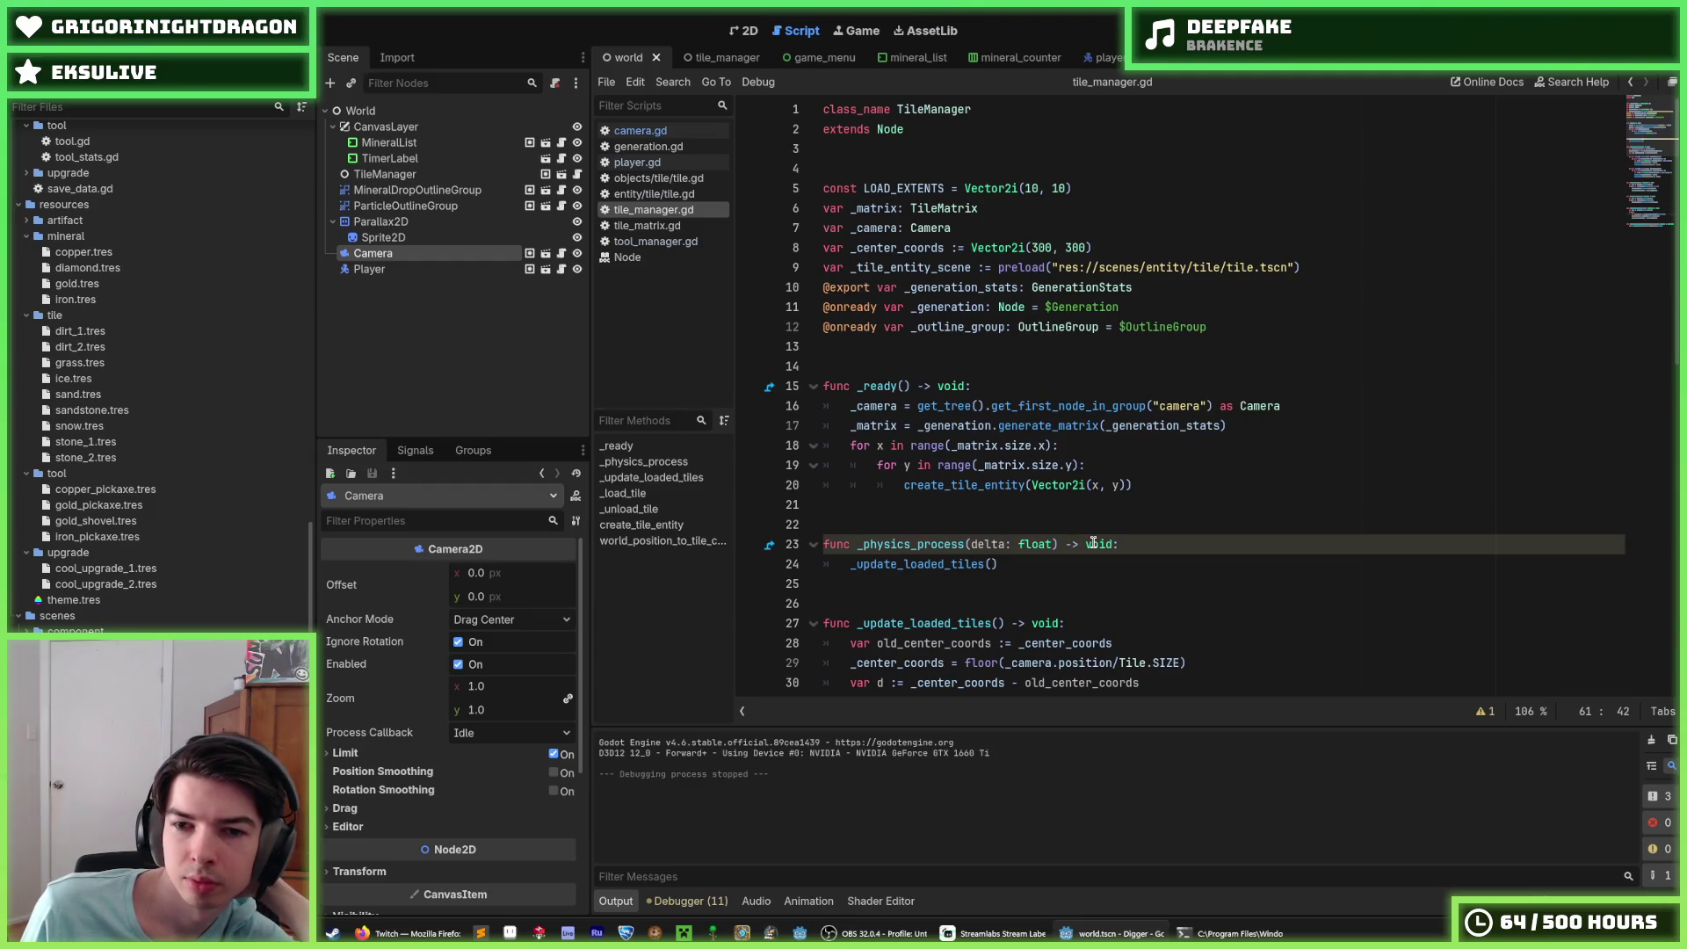
Step: Add a new line after the camera lookup and begin typing print(camera.position)
{"action": "left_click", "coordinate": [1127, 546]}
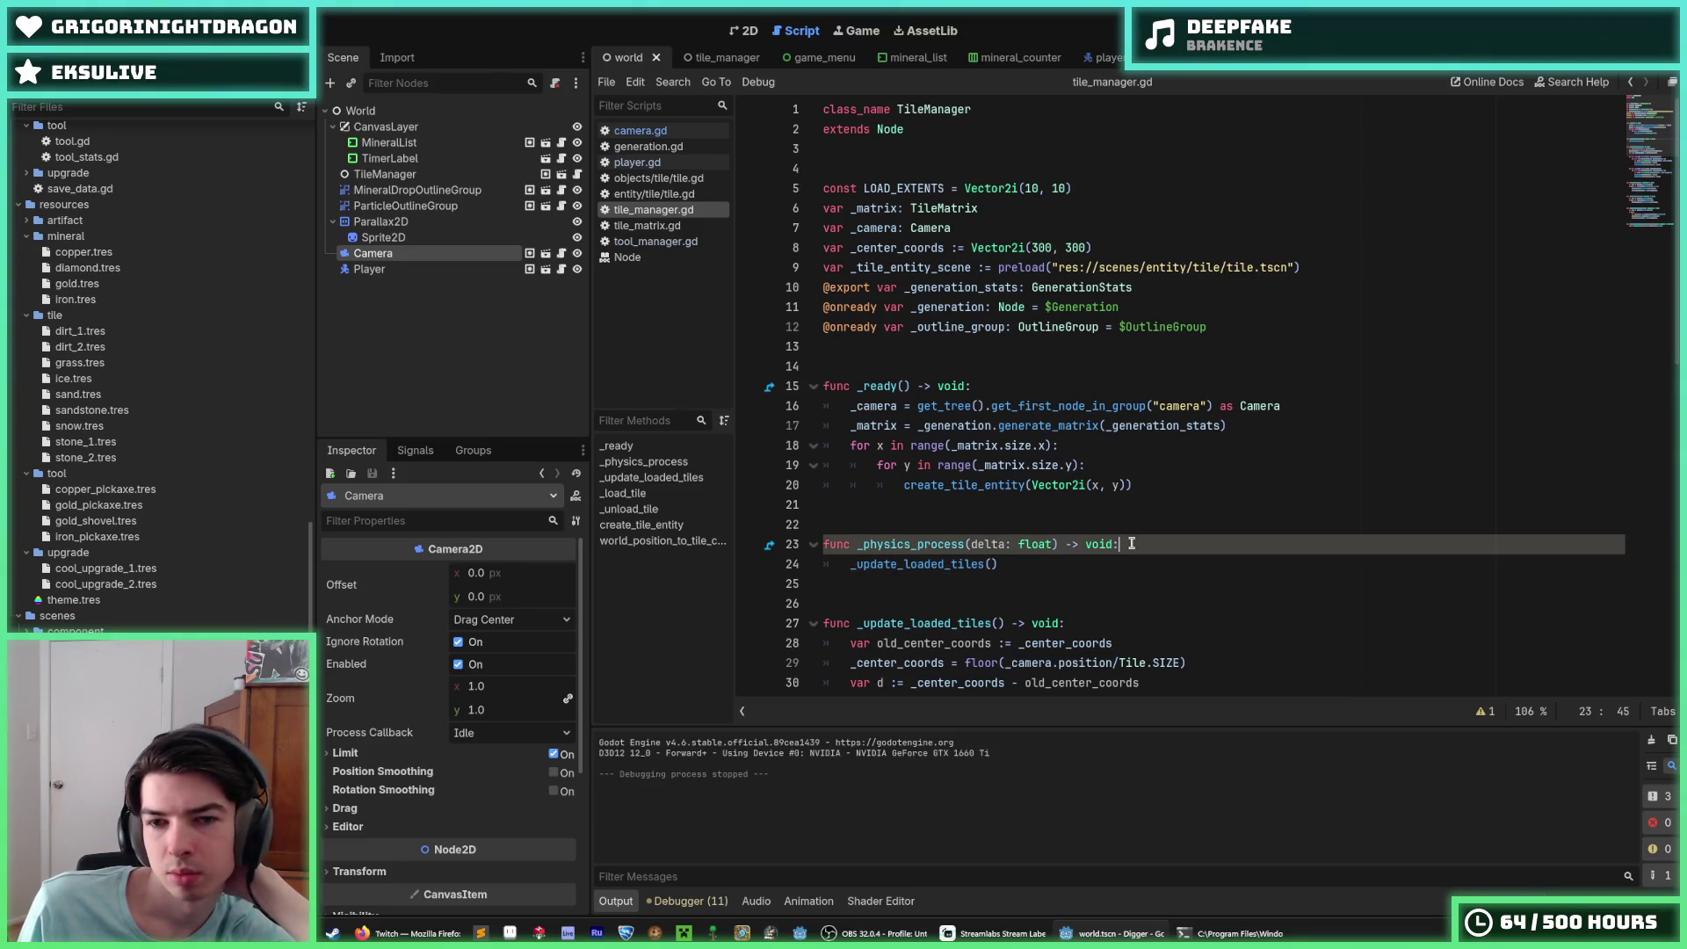
{"action": "left_click", "coordinate": [1343, 409]}
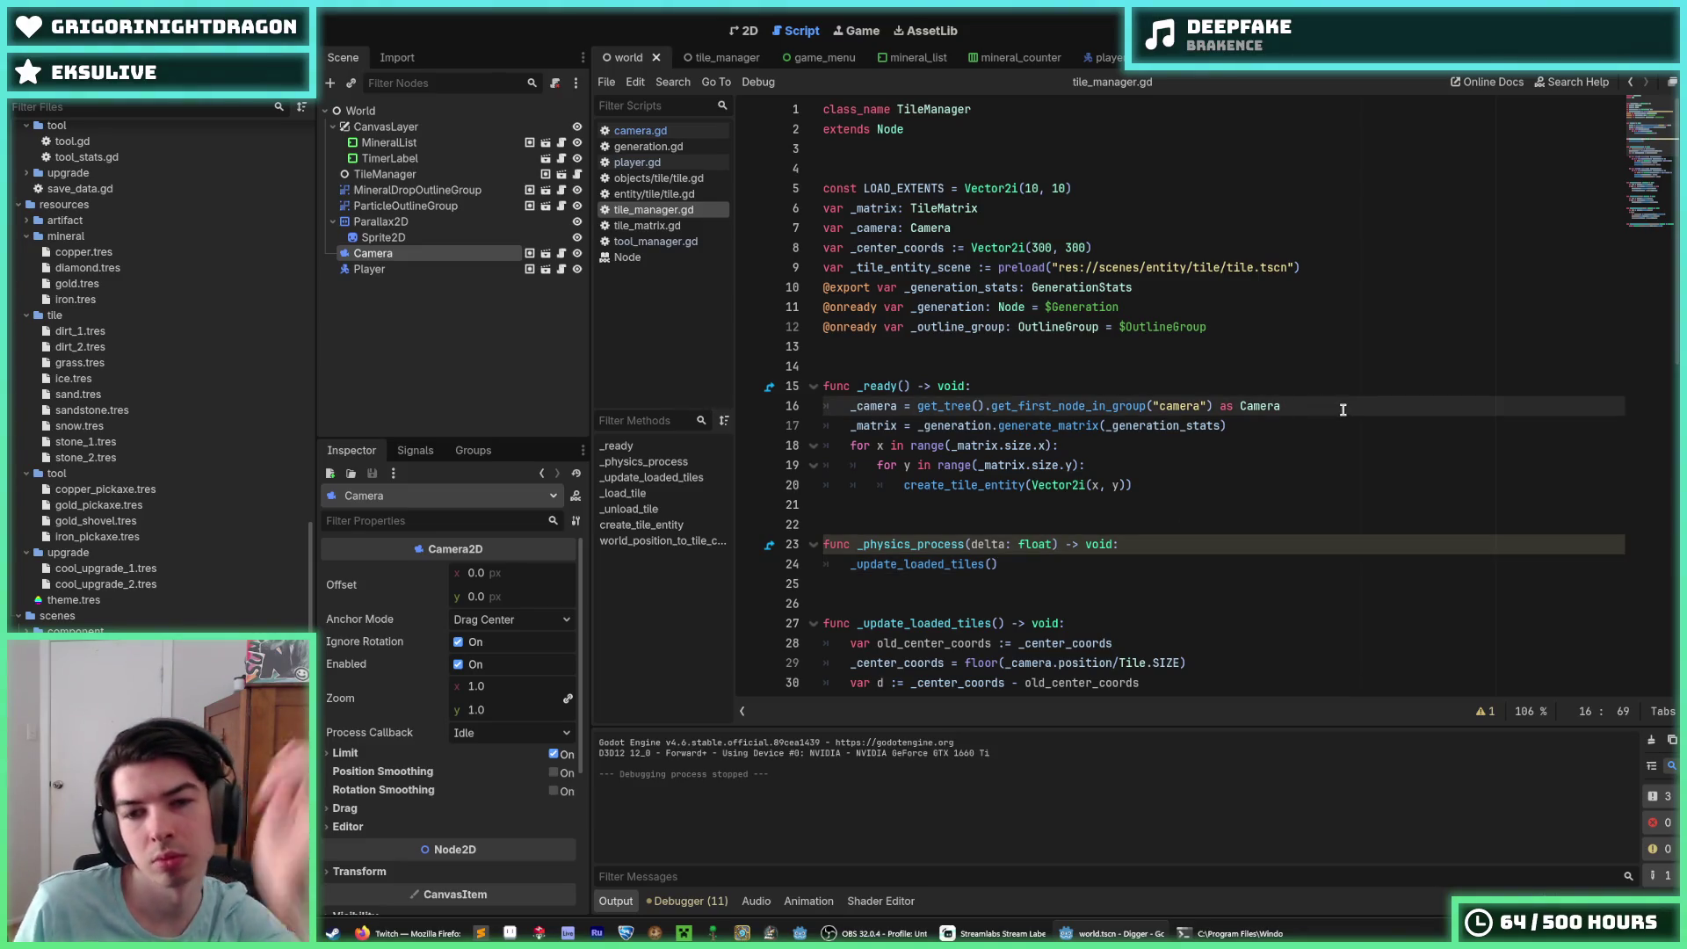
{"action": "key", "text": "Return"}
{"action": "type", "text": "print(camera"}
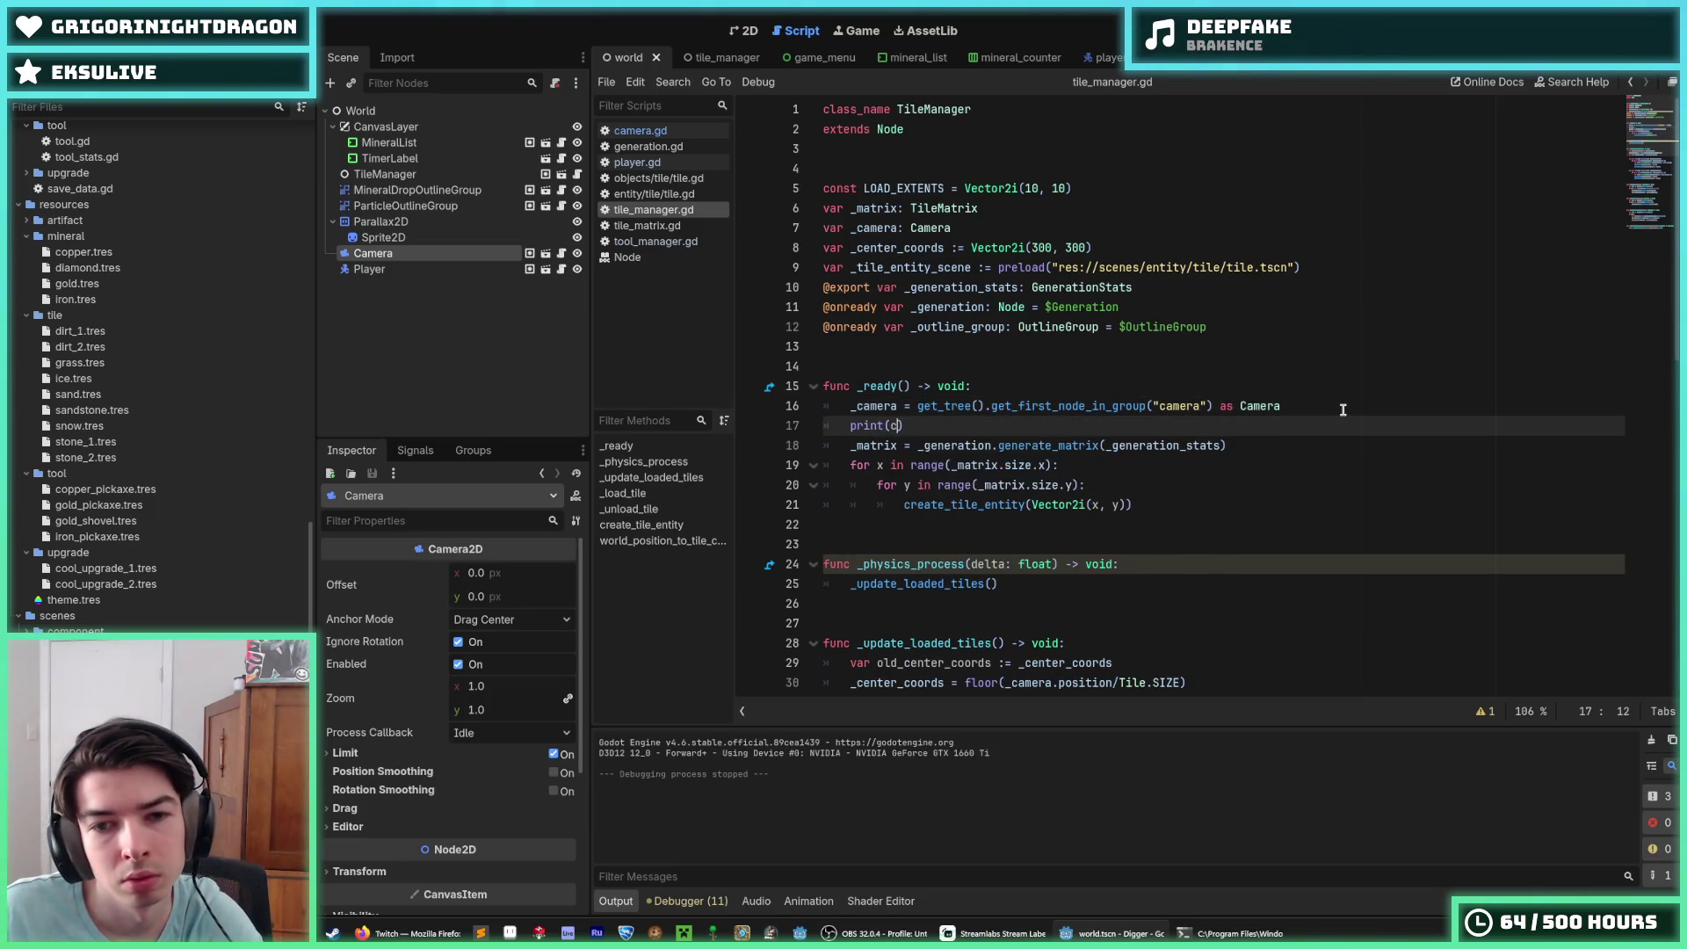
{"action": "type", "text": ".position"}
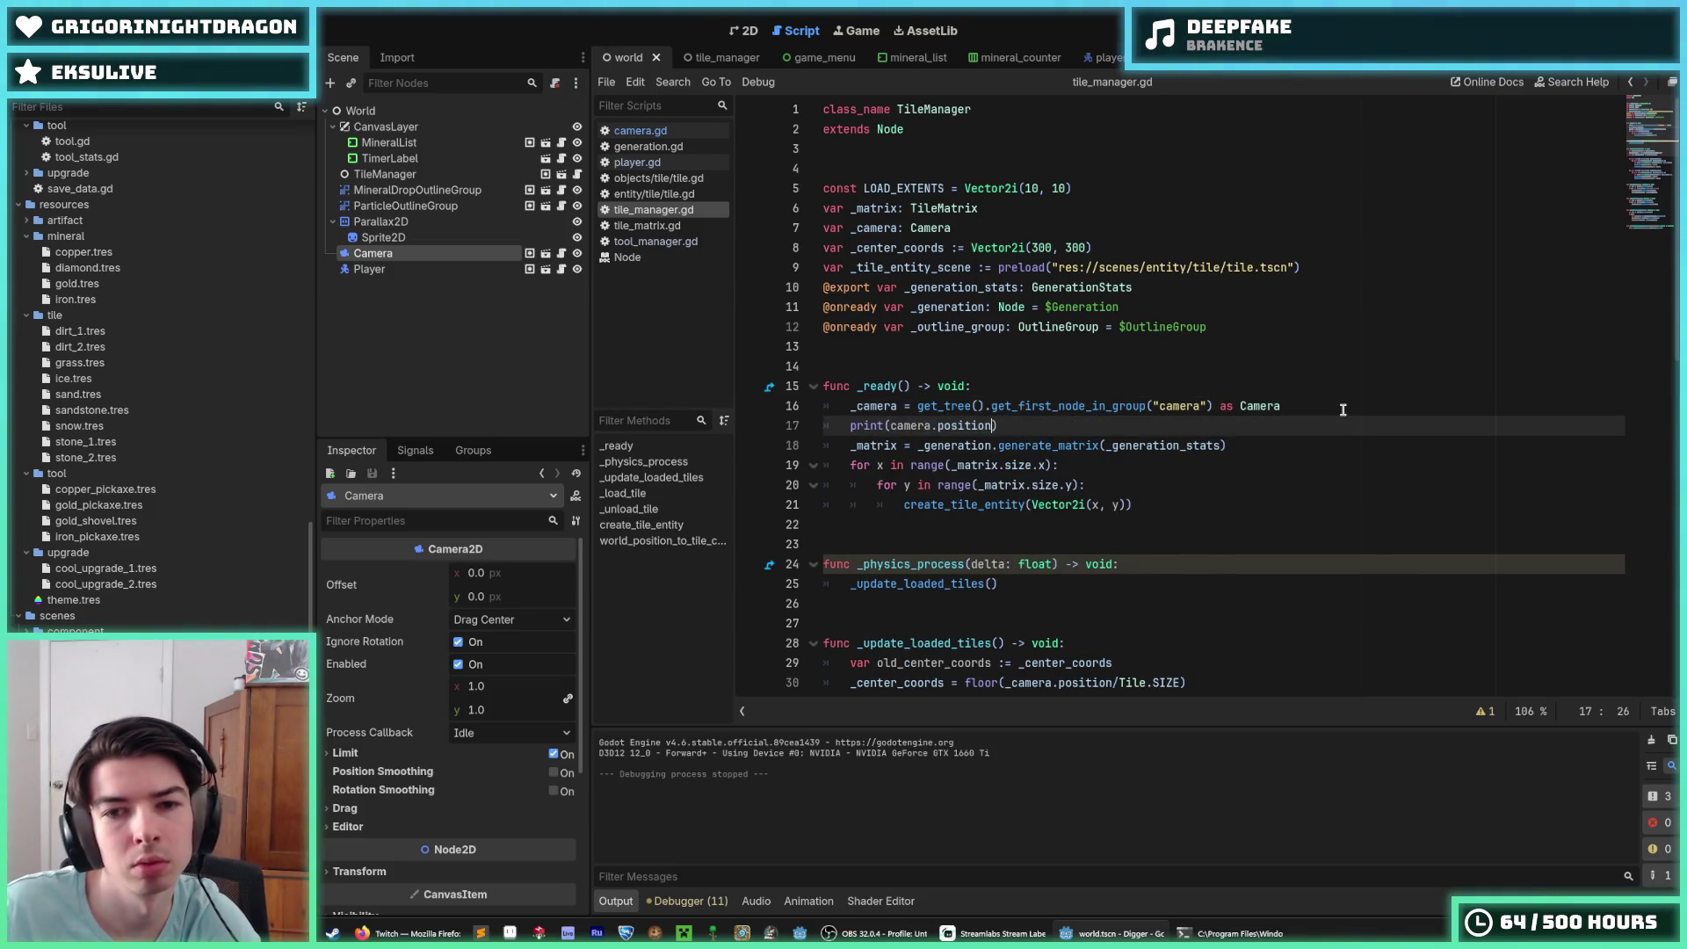
Step: Compare the Player and Camera nodes' position values in the Inspector
{"action": "left_click", "coordinate": [1315, 309]}
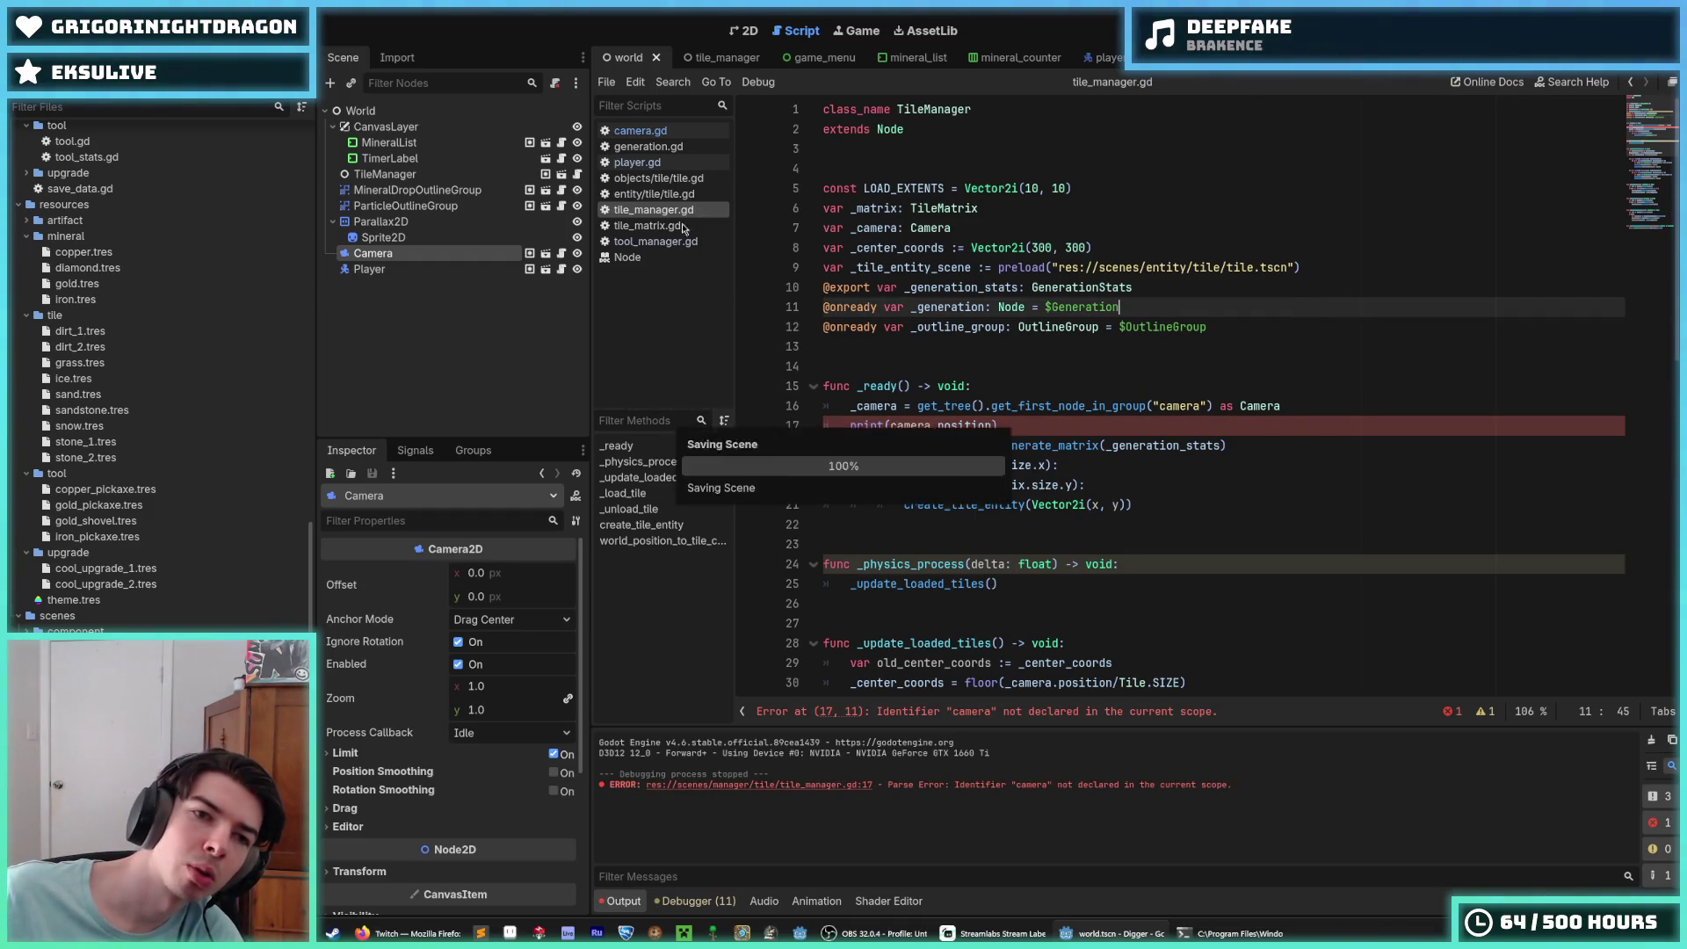
{"action": "left_click", "coordinate": [441, 236]}
{"action": "left_click", "coordinate": [440, 268]}
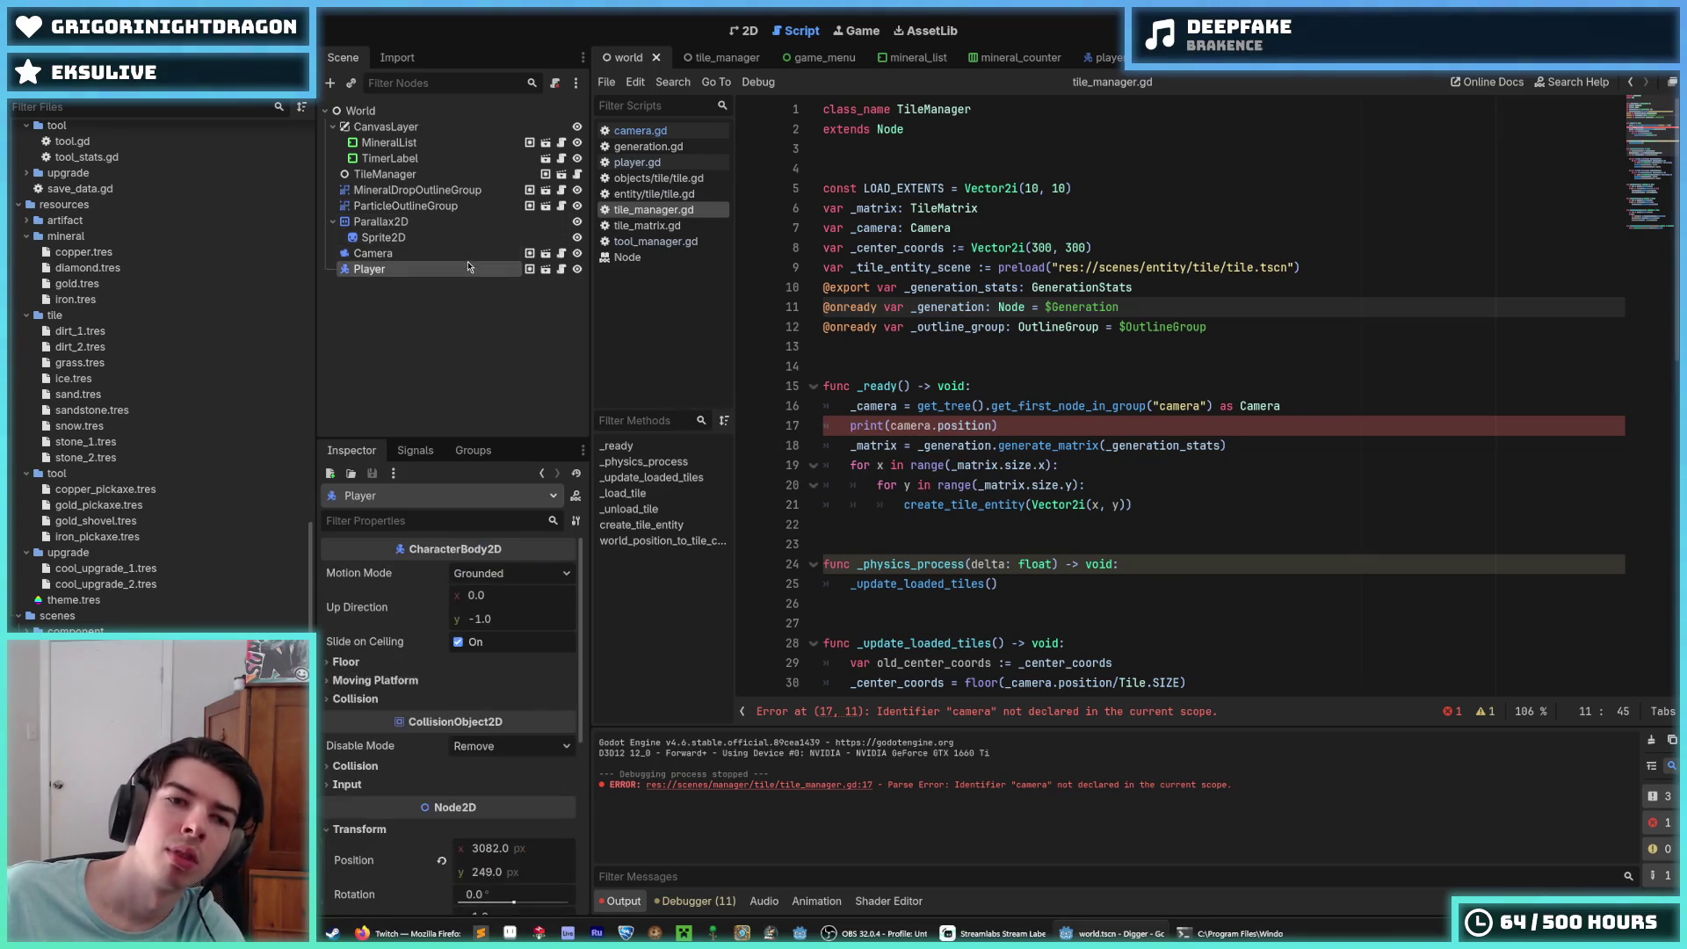
{"action": "left_click", "coordinate": [492, 253]}
{"action": "left_click", "coordinate": [524, 271]}
{"action": "left_click", "coordinate": [447, 255]}
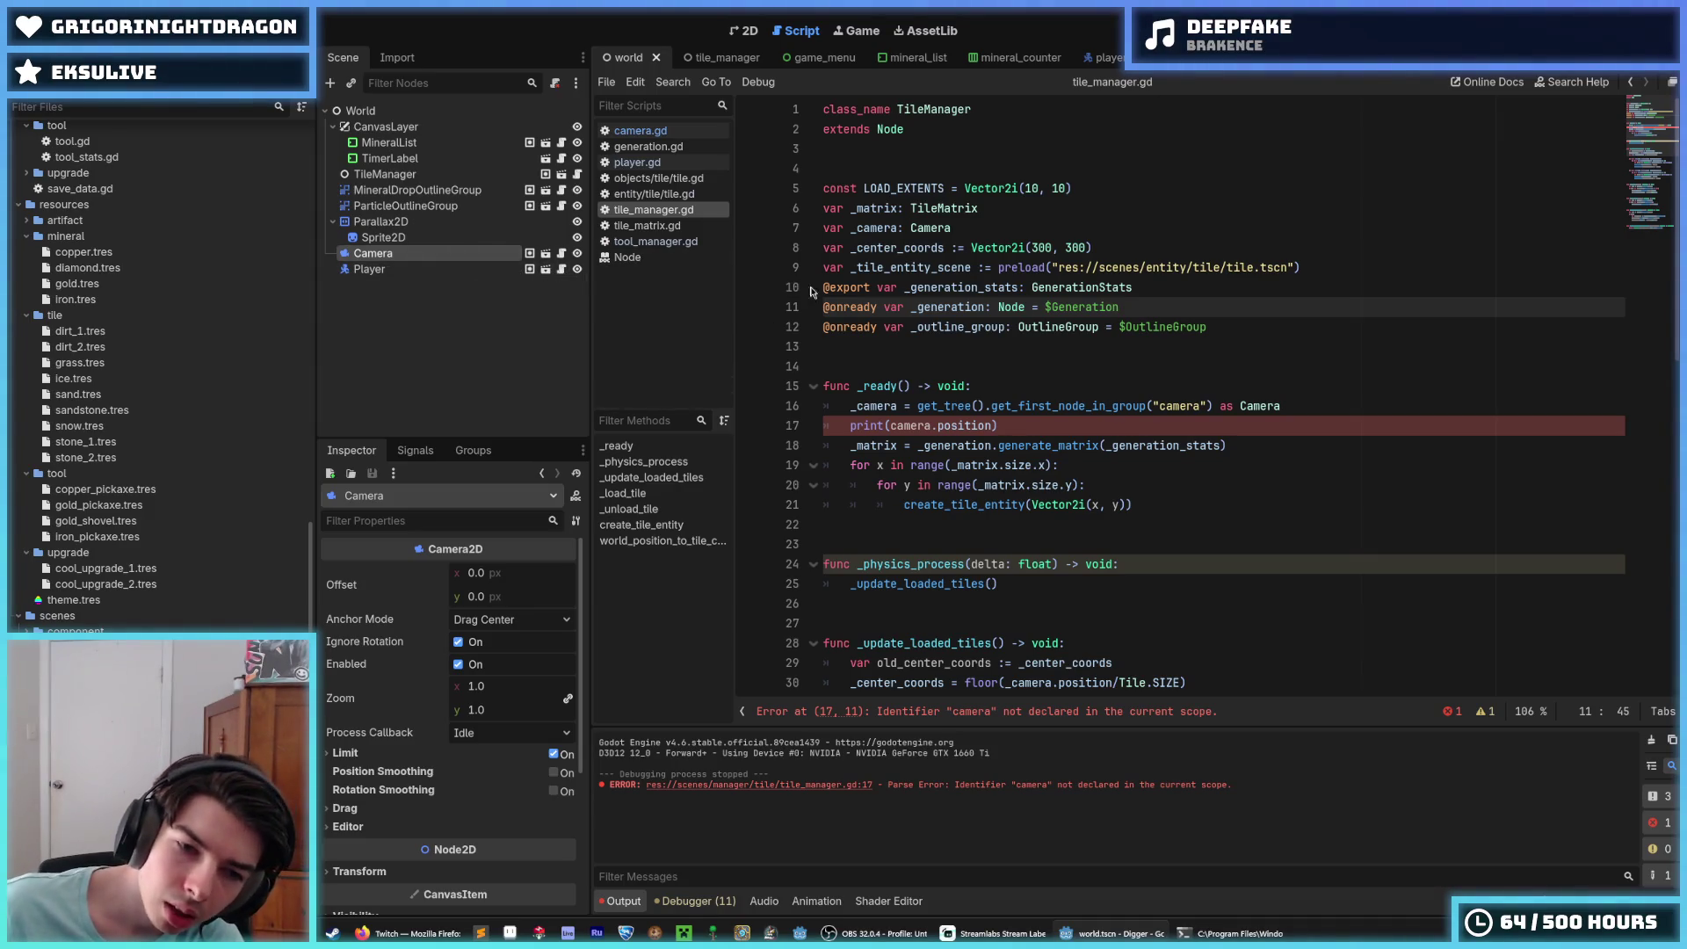
Step: Change camera to _camera in the line 17 print call, then run the game with F5
{"action": "left_click", "coordinate": [1039, 427]}
{"action": "left_click", "coordinate": [889, 425]}
{"action": "type", "text": "_"}
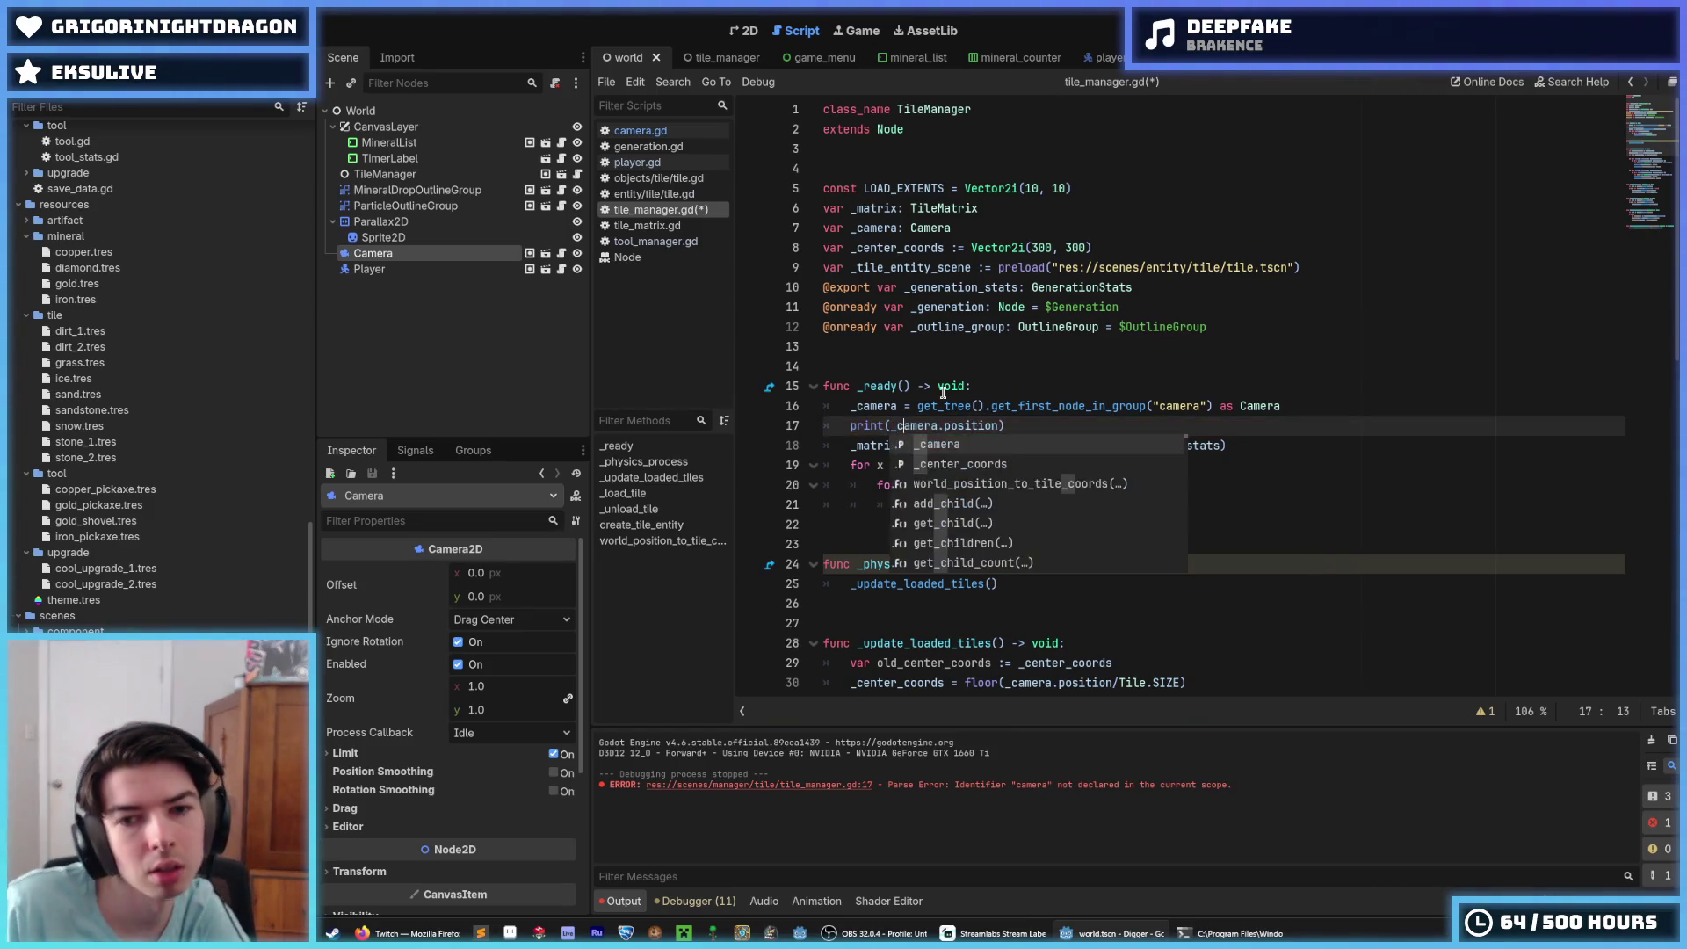
{"action": "left_click", "coordinate": [1371, 338]}
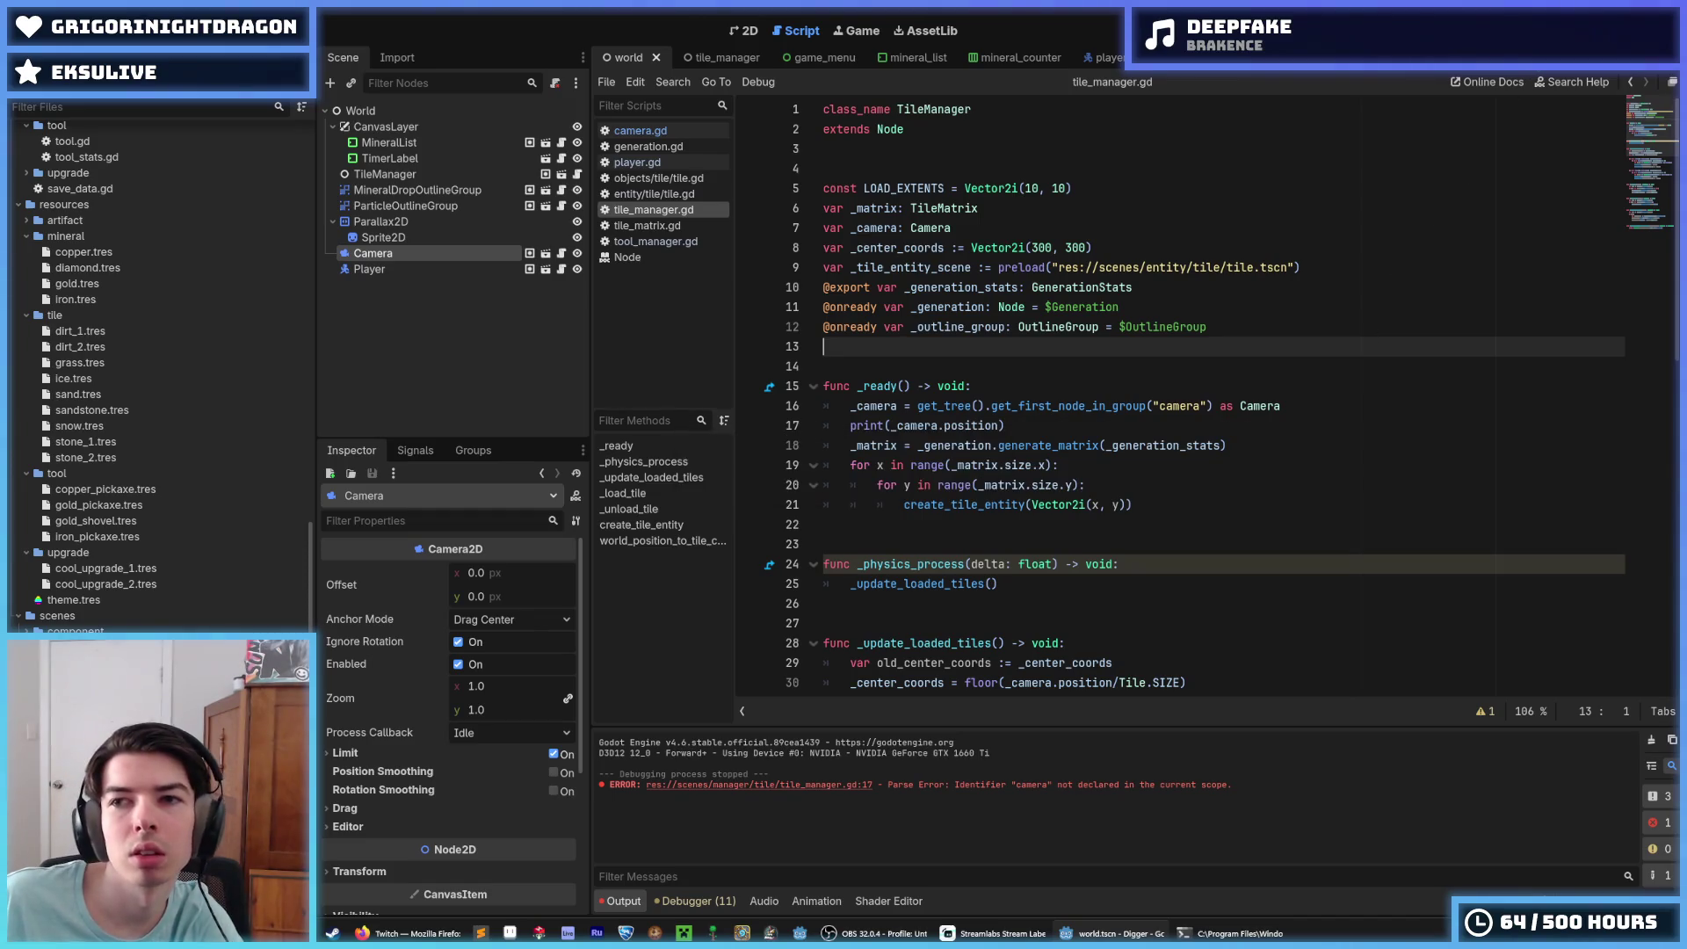
{"action": "key", "text": "F5"}
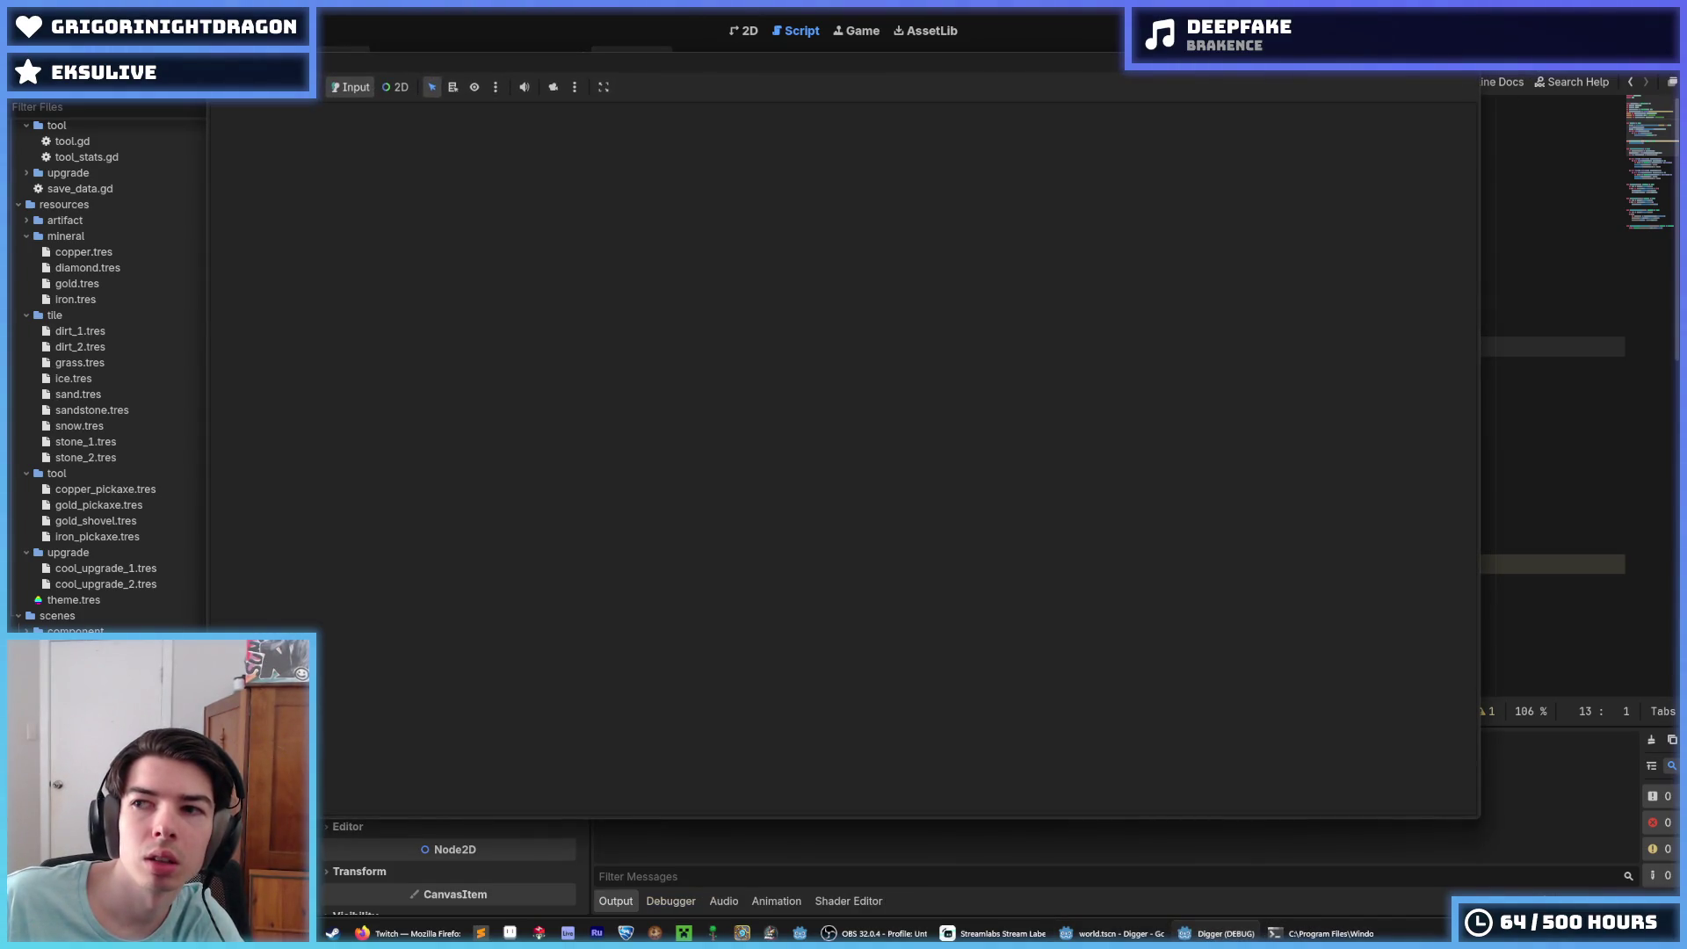
Step: Move print(_camera.position) from _ready into _physics_process, above _update_loaded_tiles()
{"action": "key", "text": "F8"}
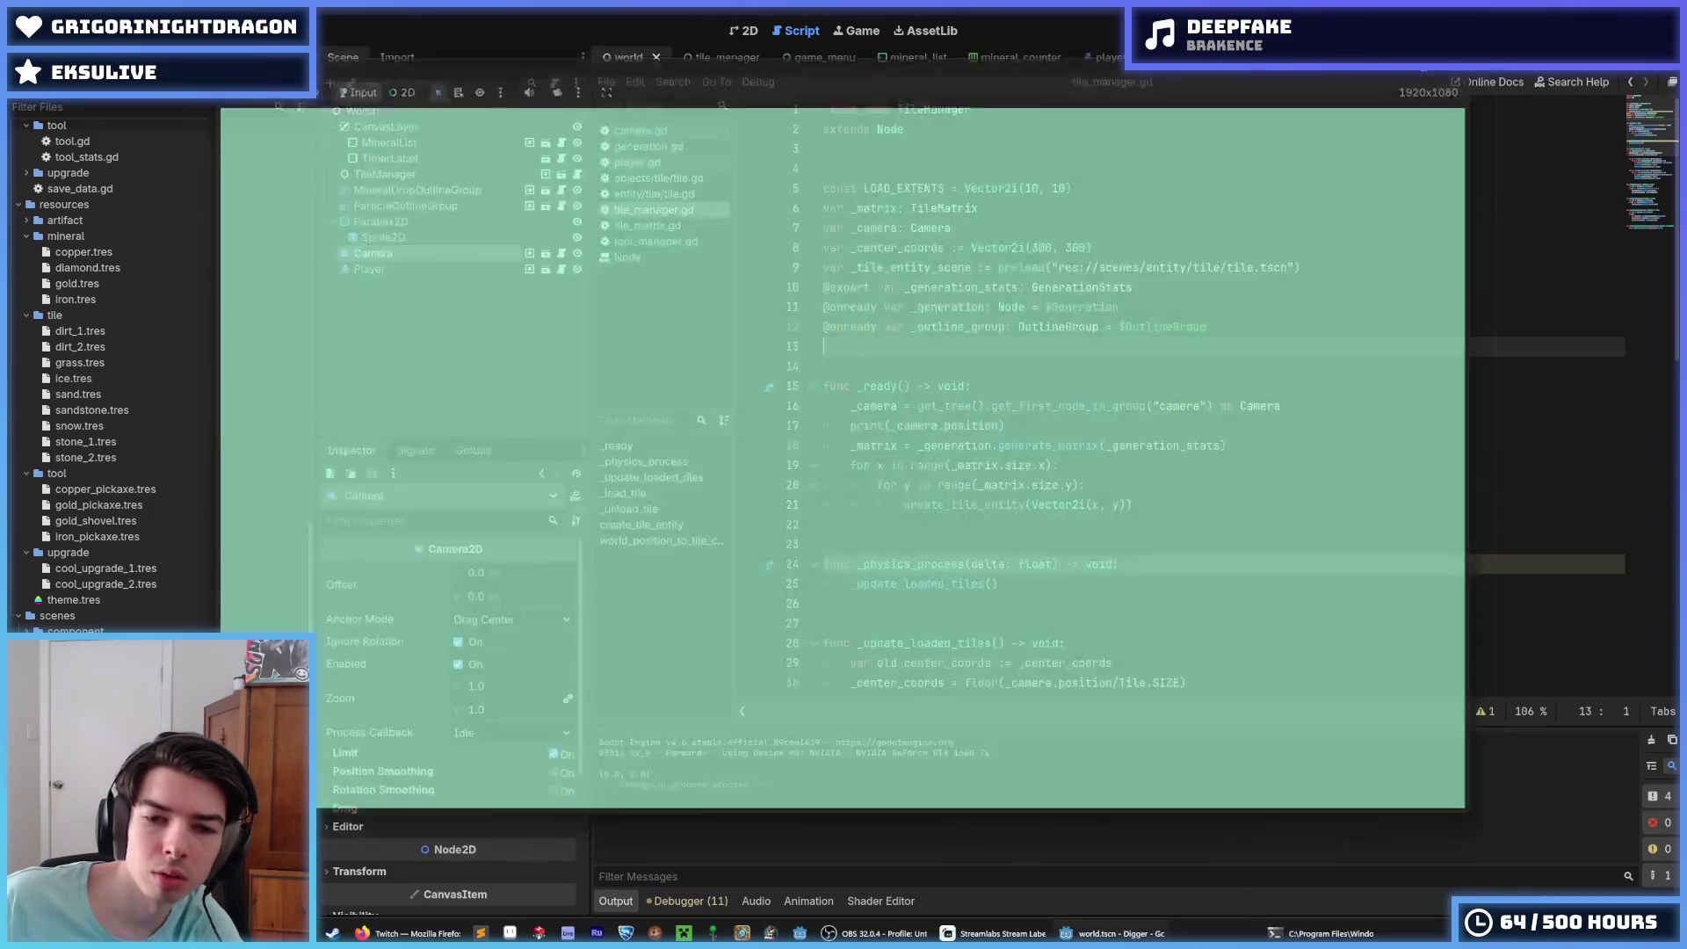
{"action": "left_click_drag", "start_coordinate": [1006, 425], "coordinate": [1303, 398]}
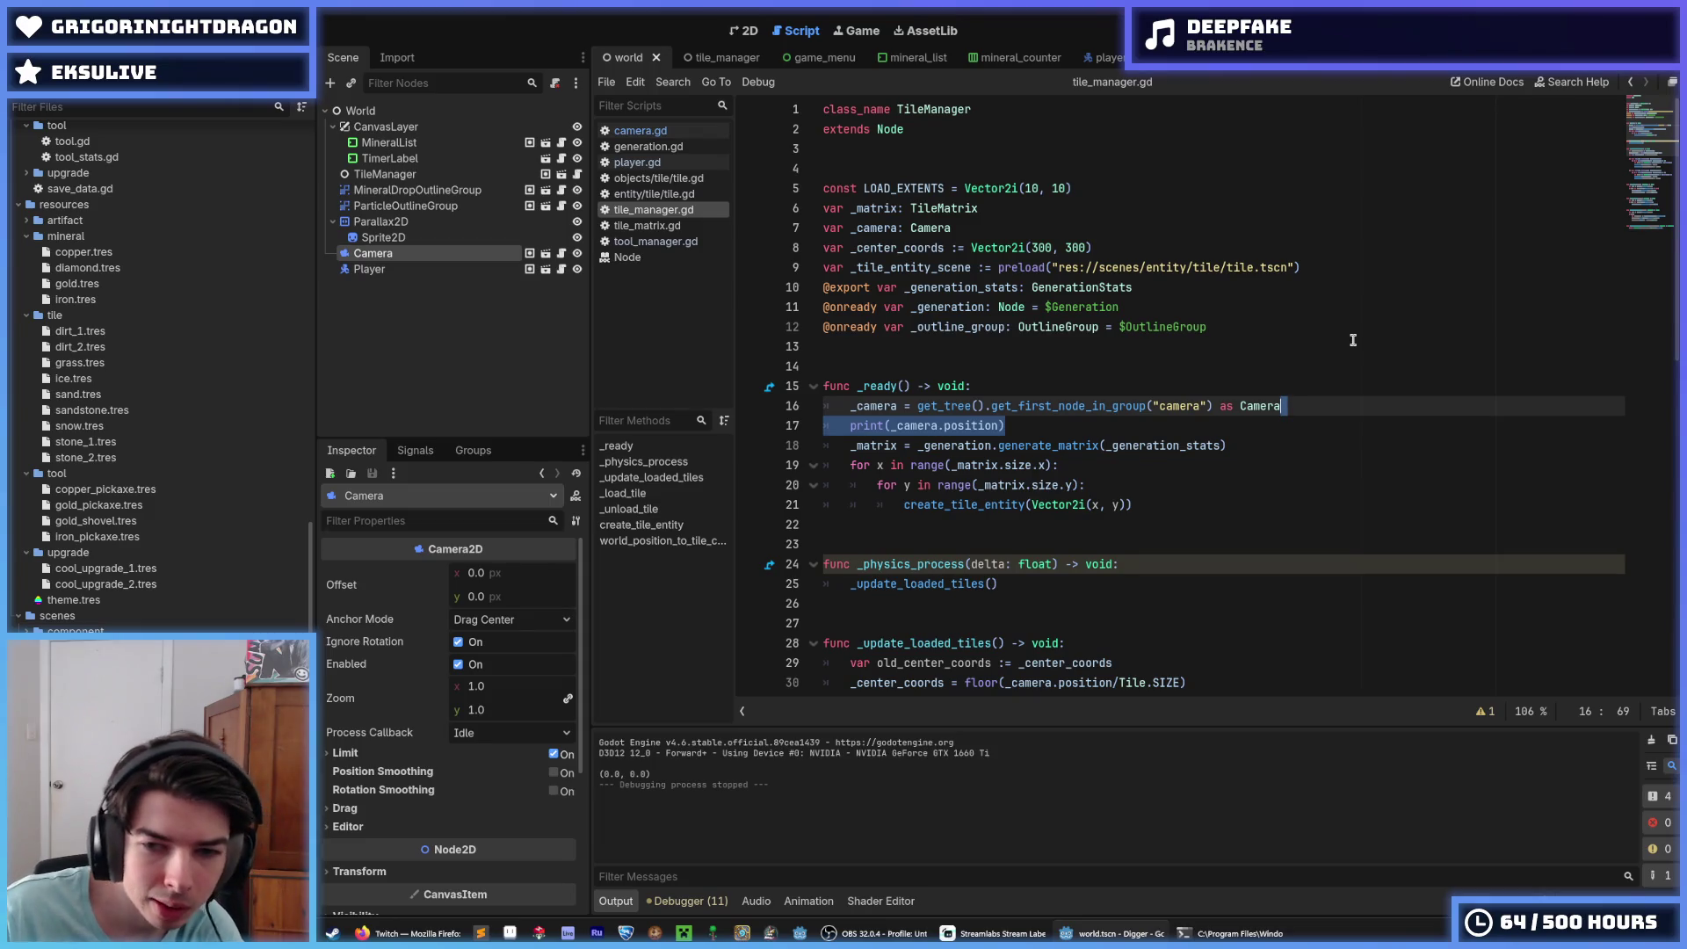
{"action": "key", "text": "BackSpace"}
{"action": "key", "text": "Down"}
{"action": "key", "text": "Down"}
{"action": "key", "text": "Down"}
{"action": "key", "text": "Return"}
{"action": "type", "text": "print(_camera.position)"}
{"action": "key", "text": "Return"}
{"action": "type", "text": "_update_loaded_tiles()"}
Step: Run the game, move the miner left to log camera positions, then stop it
{"action": "left_click", "coordinate": [1398, 285]}
{"action": "key", "text": "F5"}
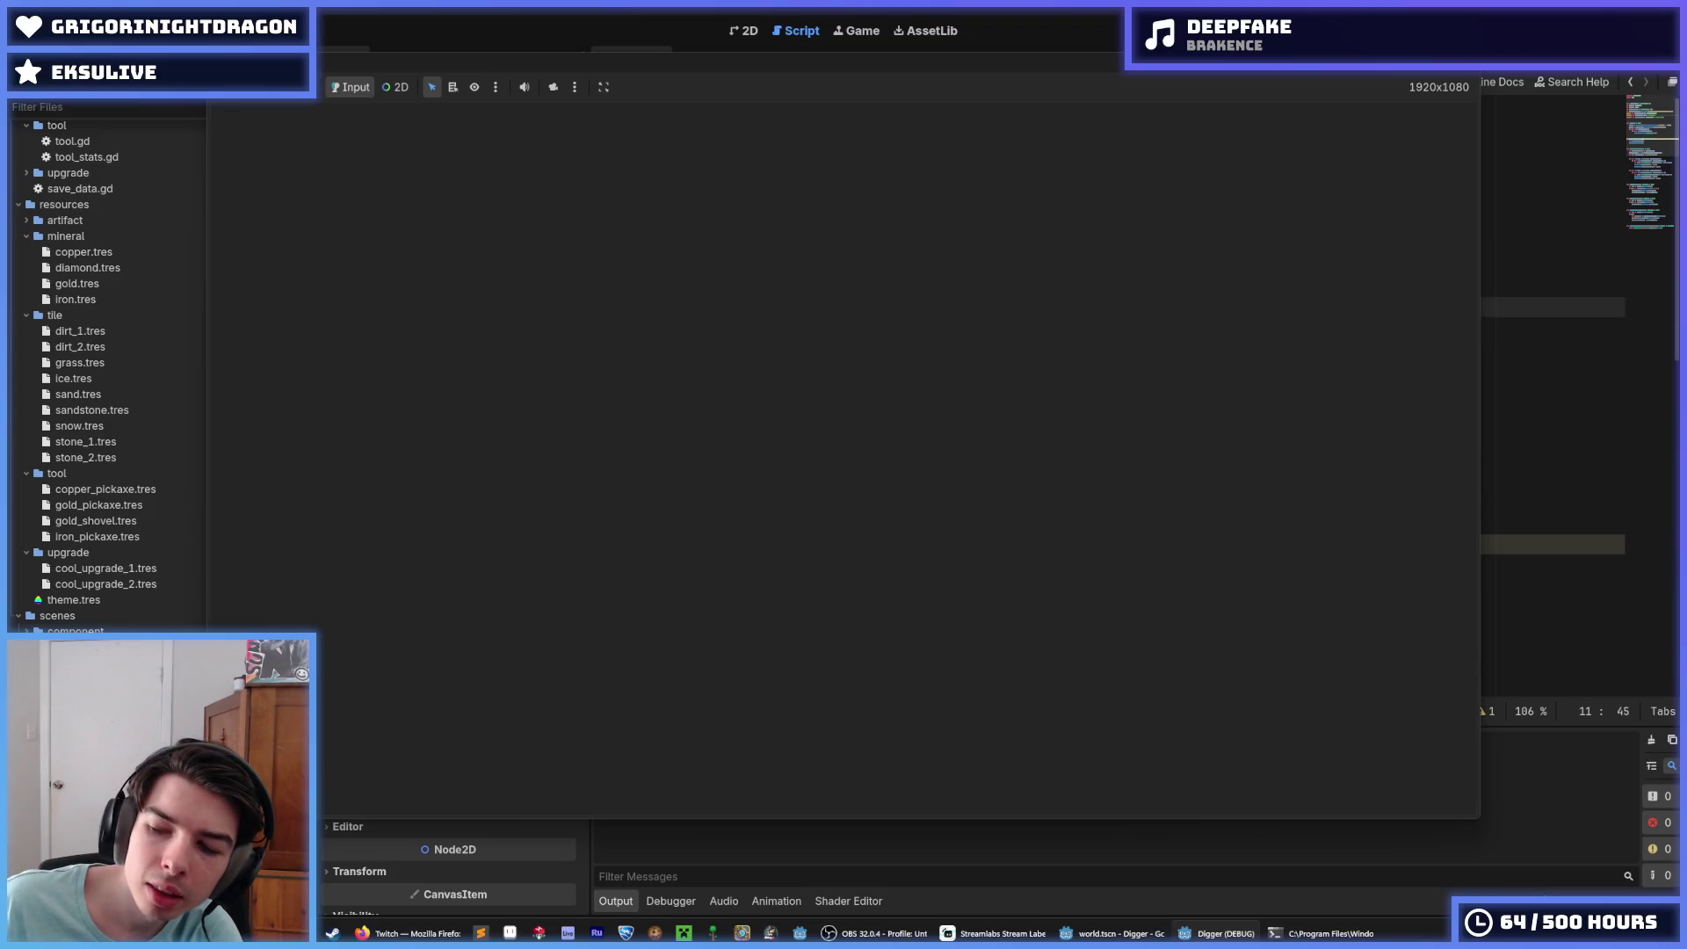
{"action": "key", "text": "a"}
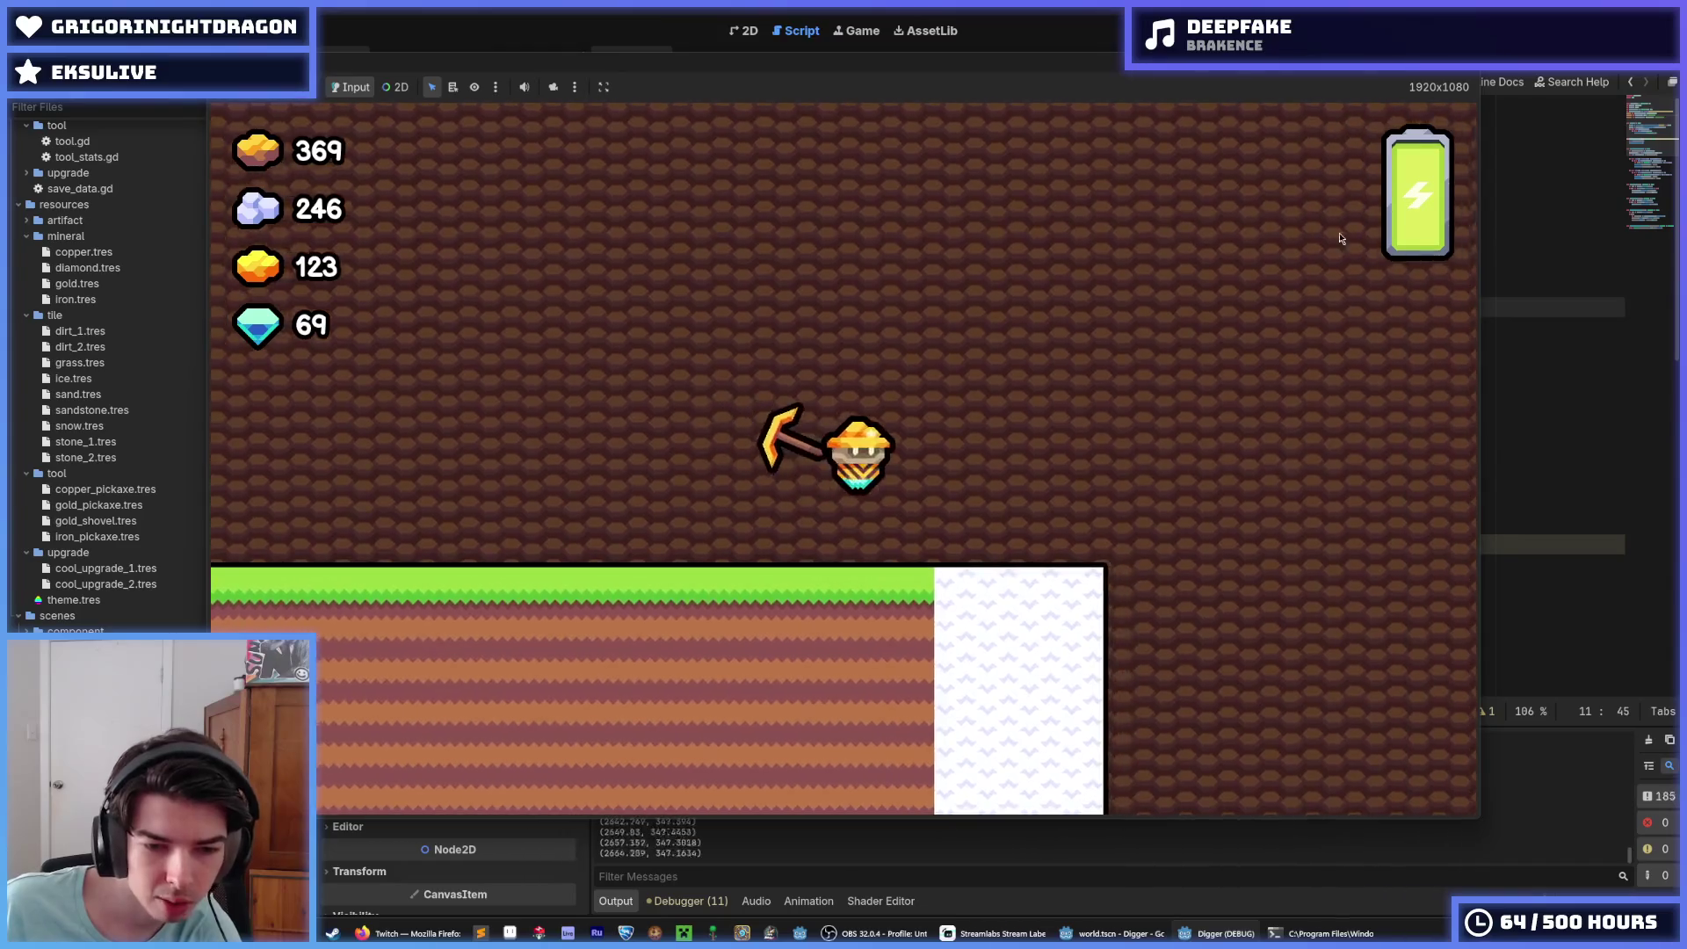
{"action": "key", "text": "F8"}
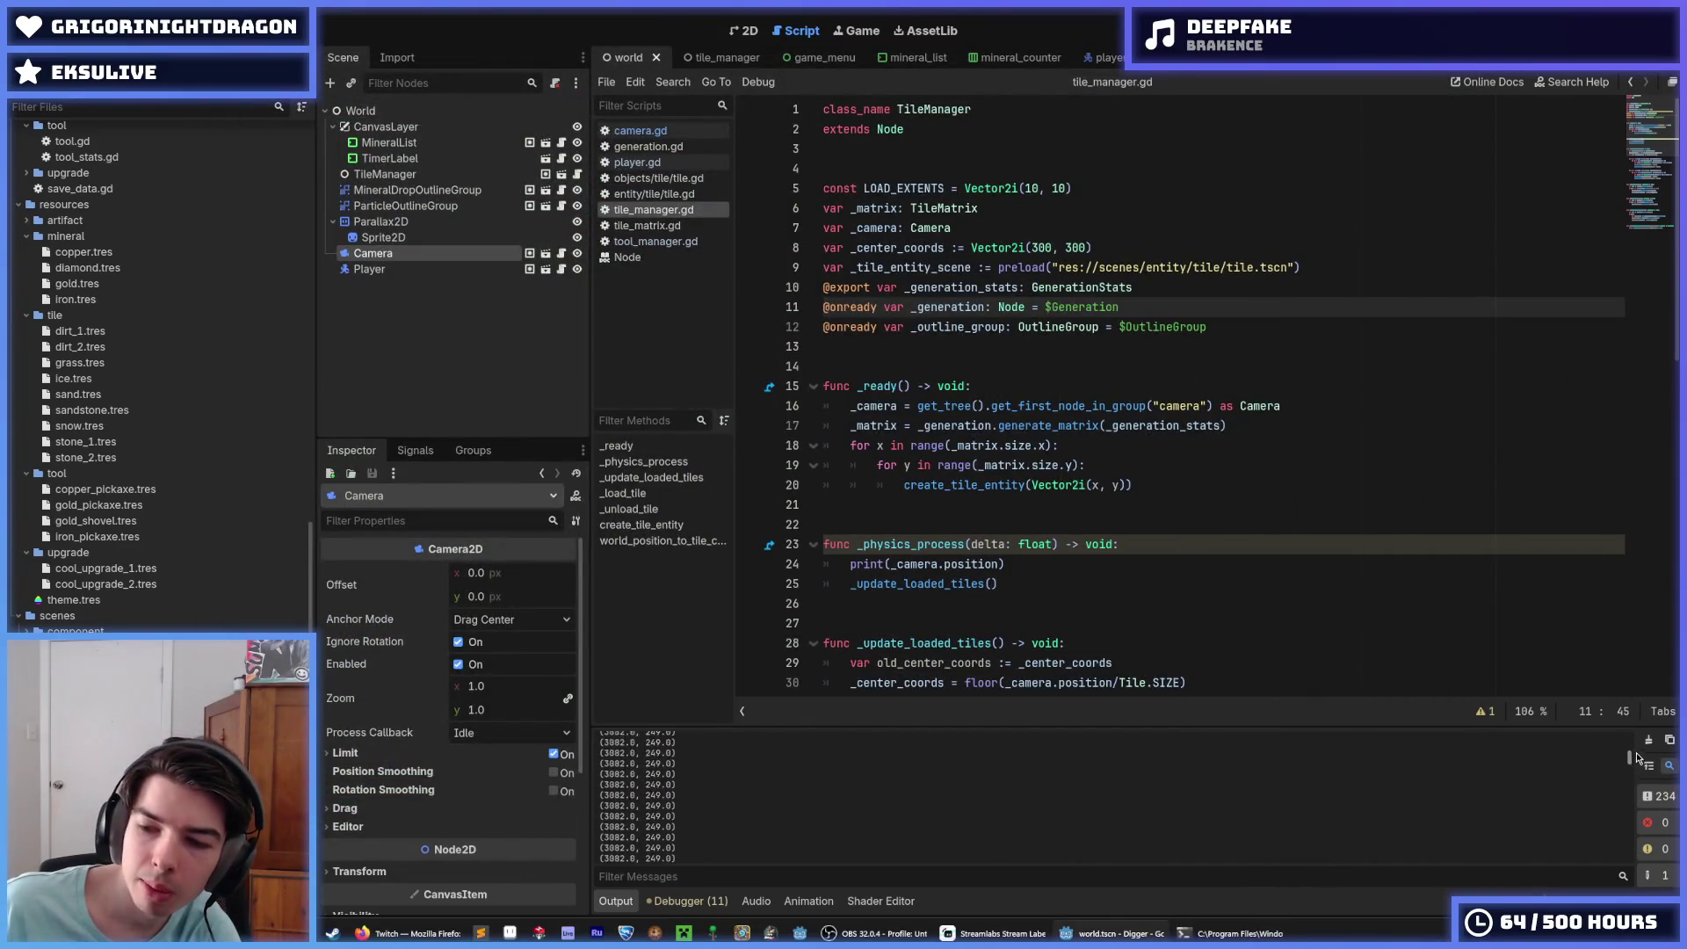
Step: Close the get_first_node_in_group popup and check the outer and inner loop lines in _ready
{"action": "scroll", "coordinate": [1636, 756], "scroll_direction": "up", "scroll_amount": 15}
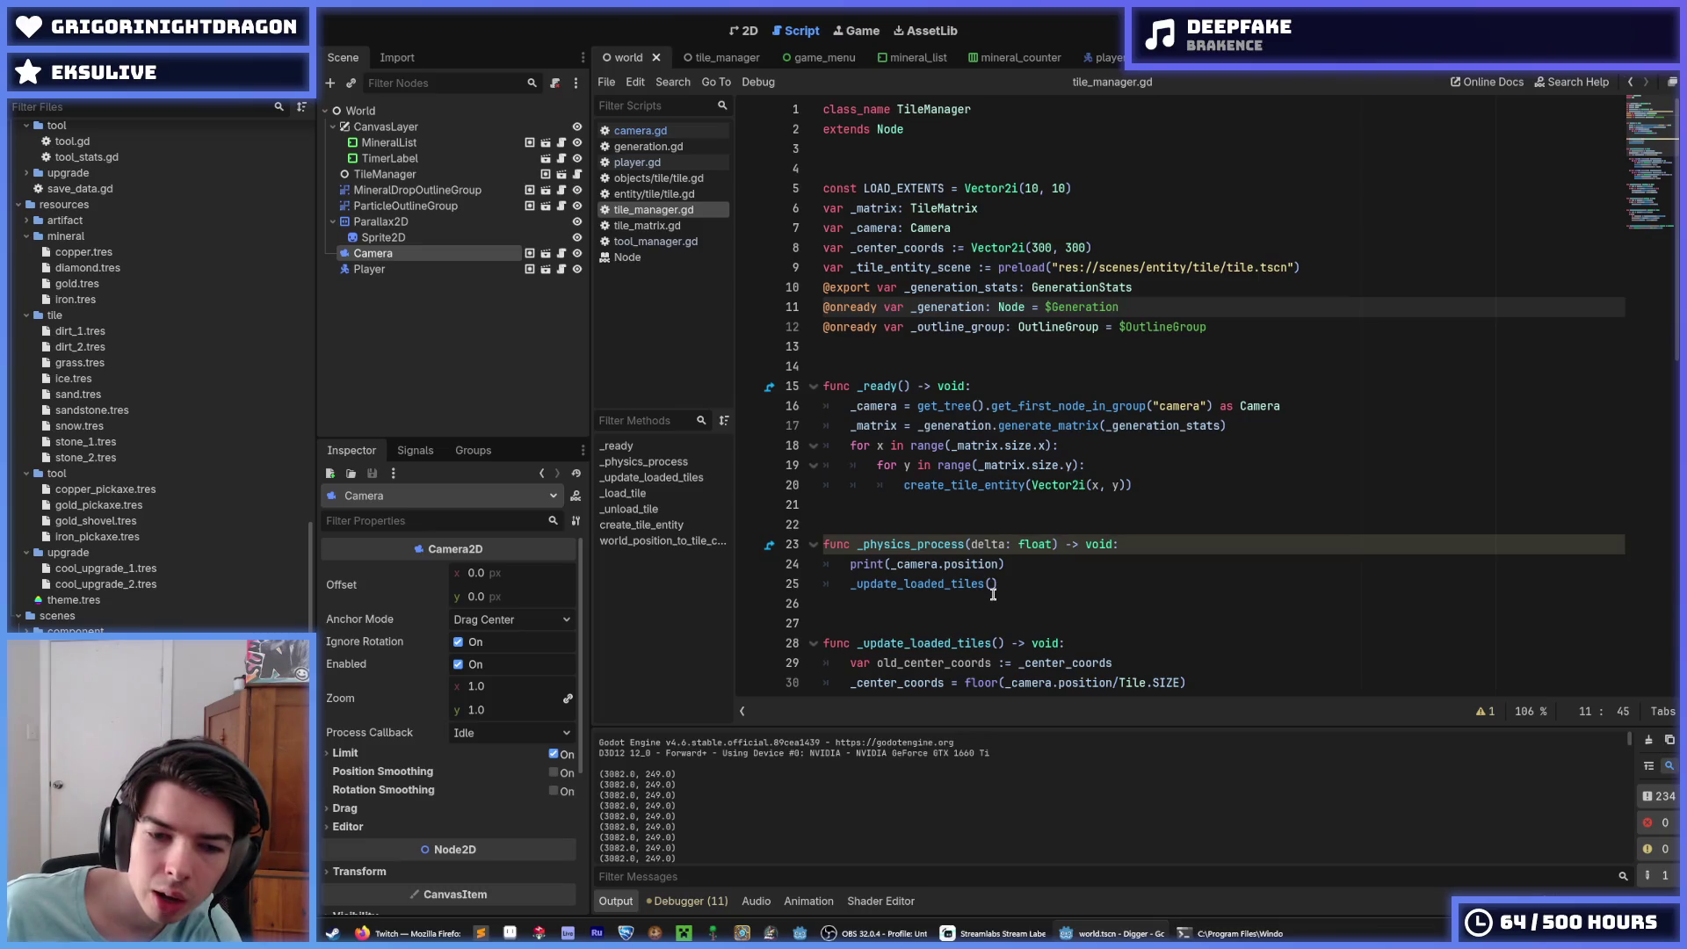
{"action": "mouse_move", "coordinate": [1089, 412]}
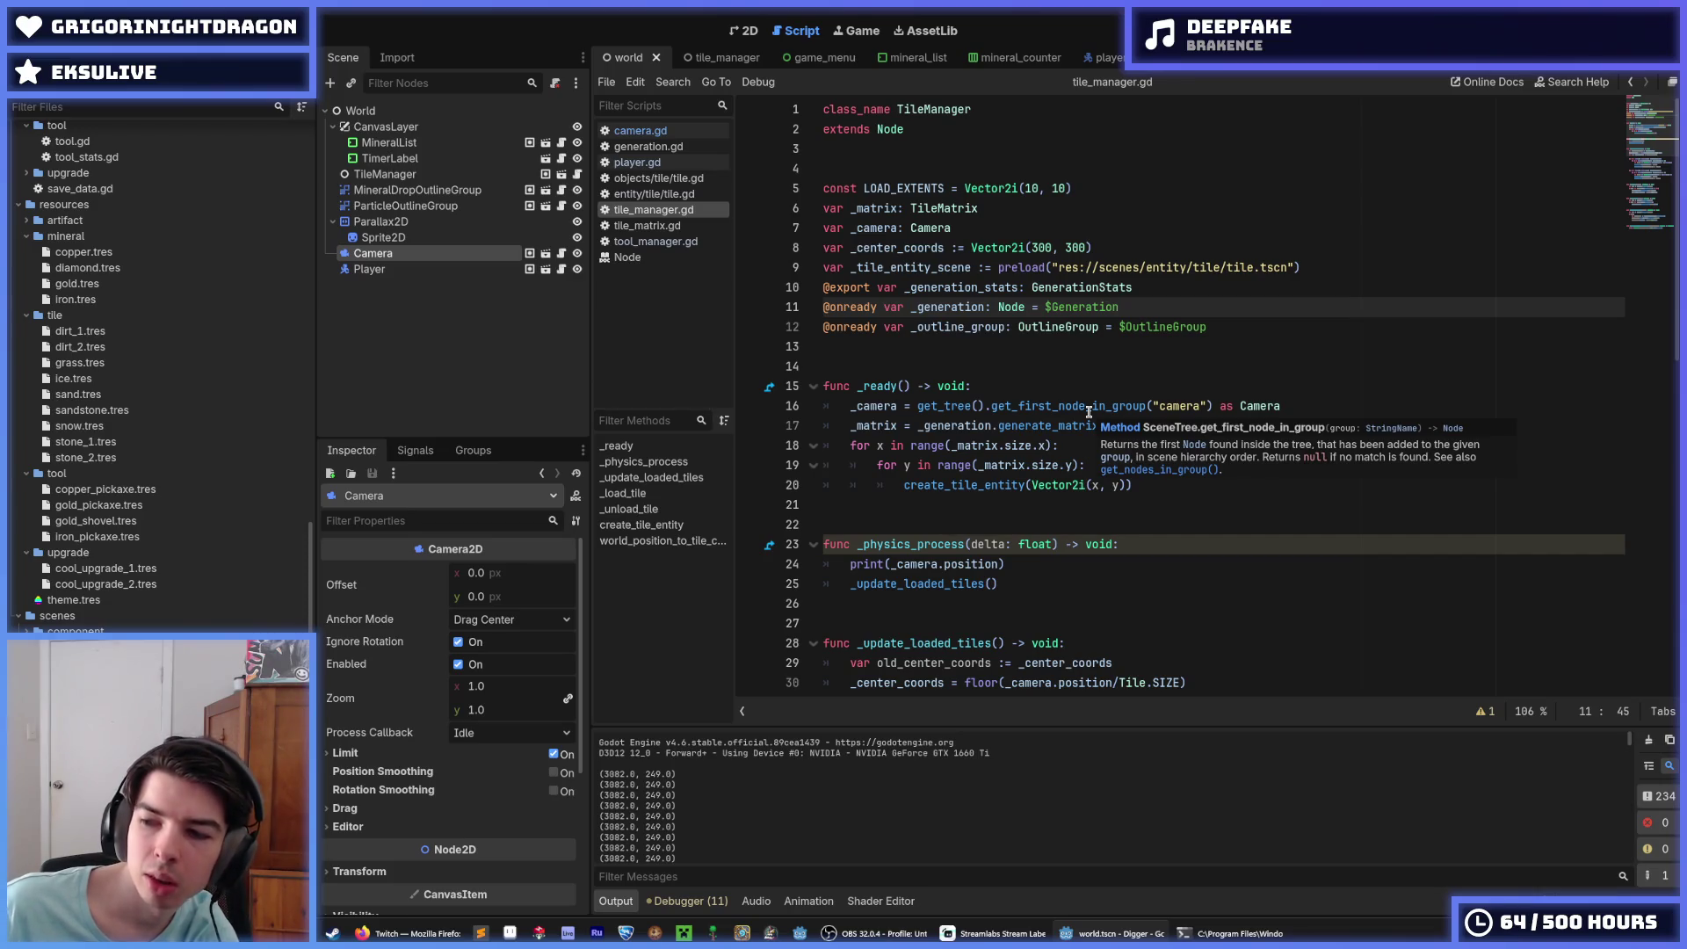
{"action": "left_click", "coordinate": [1142, 543]}
{"action": "left_click", "coordinate": [1156, 464]}
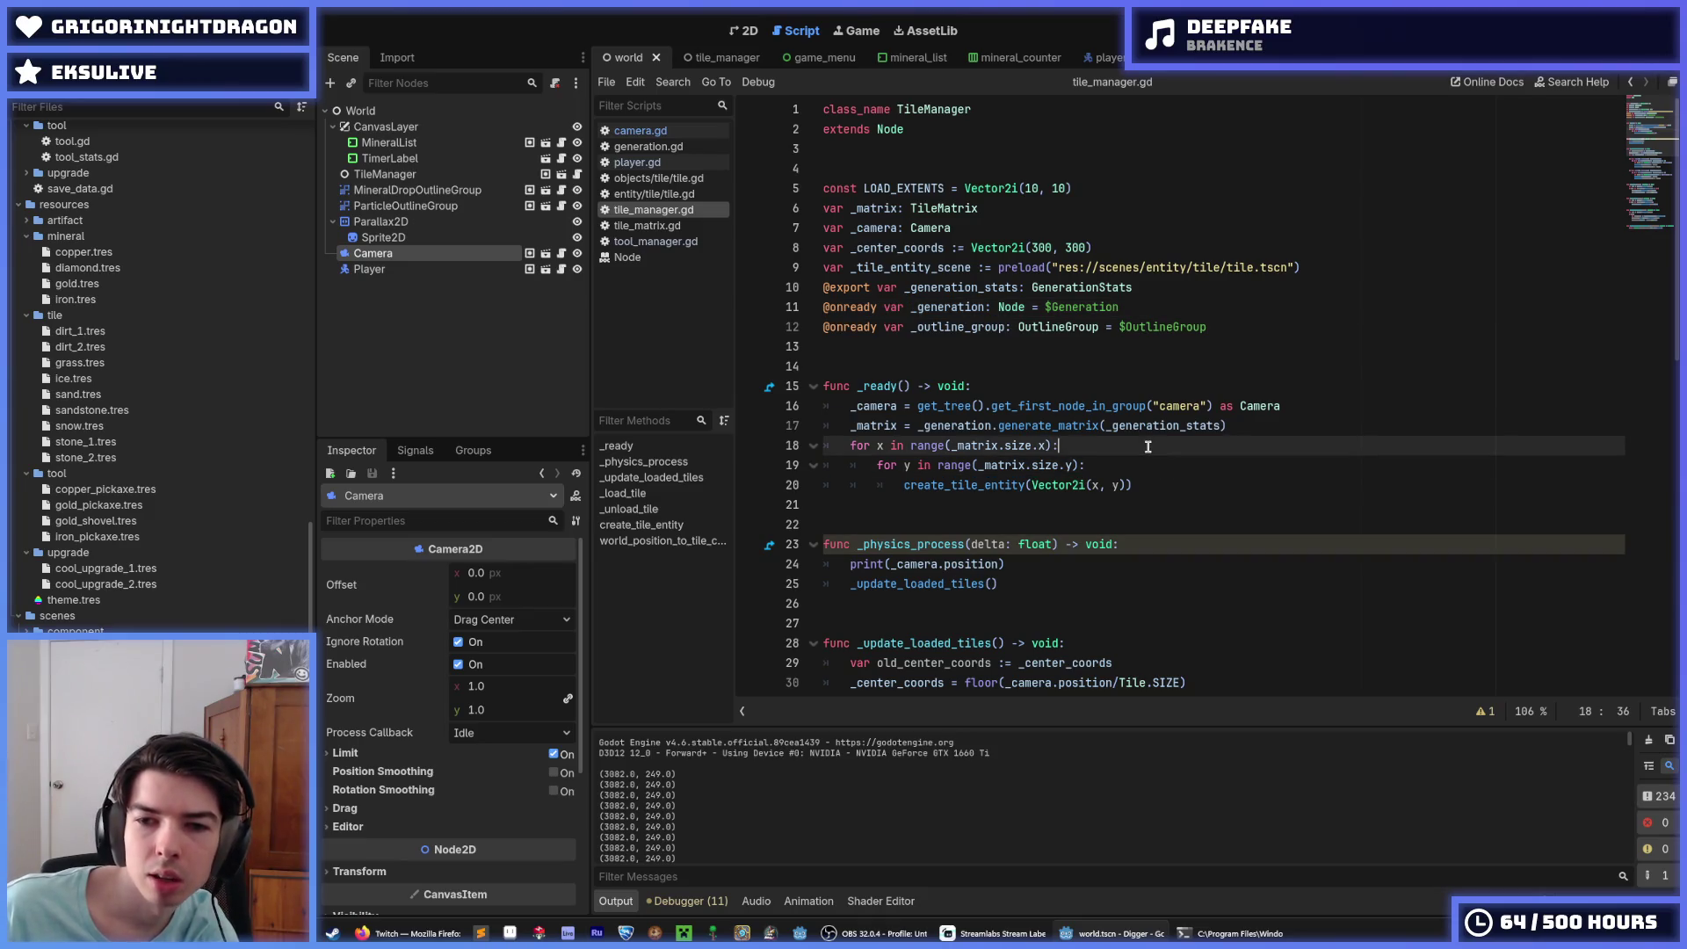
{"action": "left_click", "coordinate": [1116, 448]}
{"action": "left_click", "coordinate": [1116, 456]}
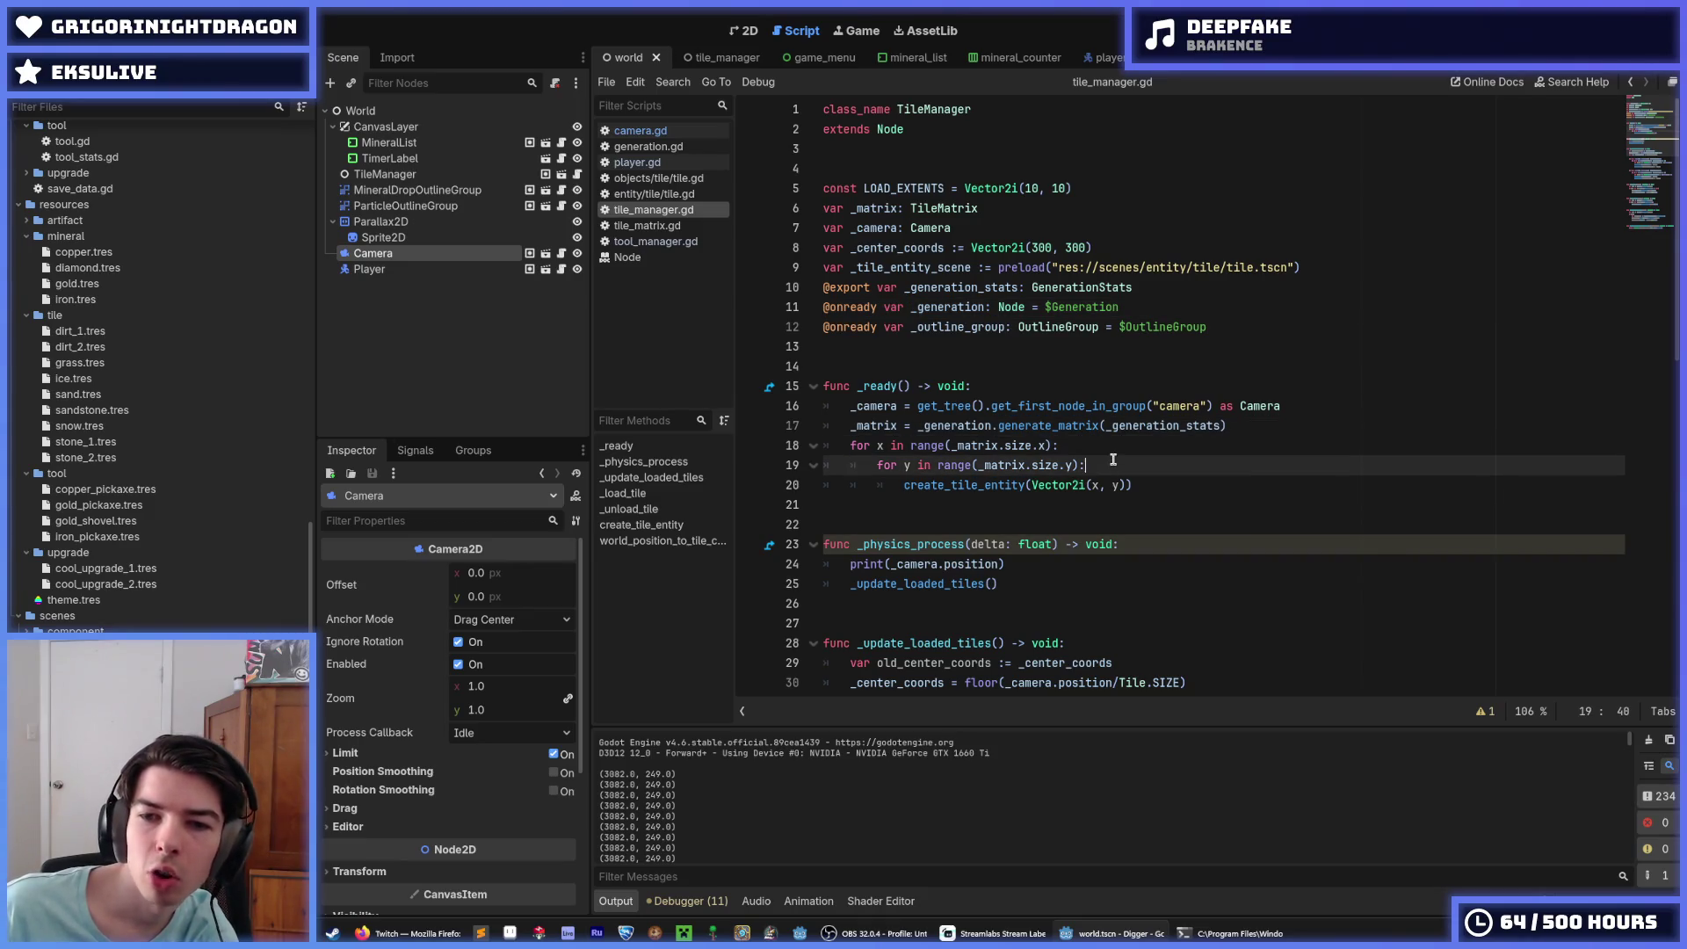
{"action": "left_click", "coordinate": [1077, 445]}
Step: Compare the x and y loops in _ready, then select the print(_camera.position) line
{"action": "left_click", "coordinate": [1087, 461]}
{"action": "left_click", "coordinate": [1084, 450]}
{"action": "left_click", "coordinate": [1087, 463]}
{"action": "left_click", "coordinate": [1079, 446]}
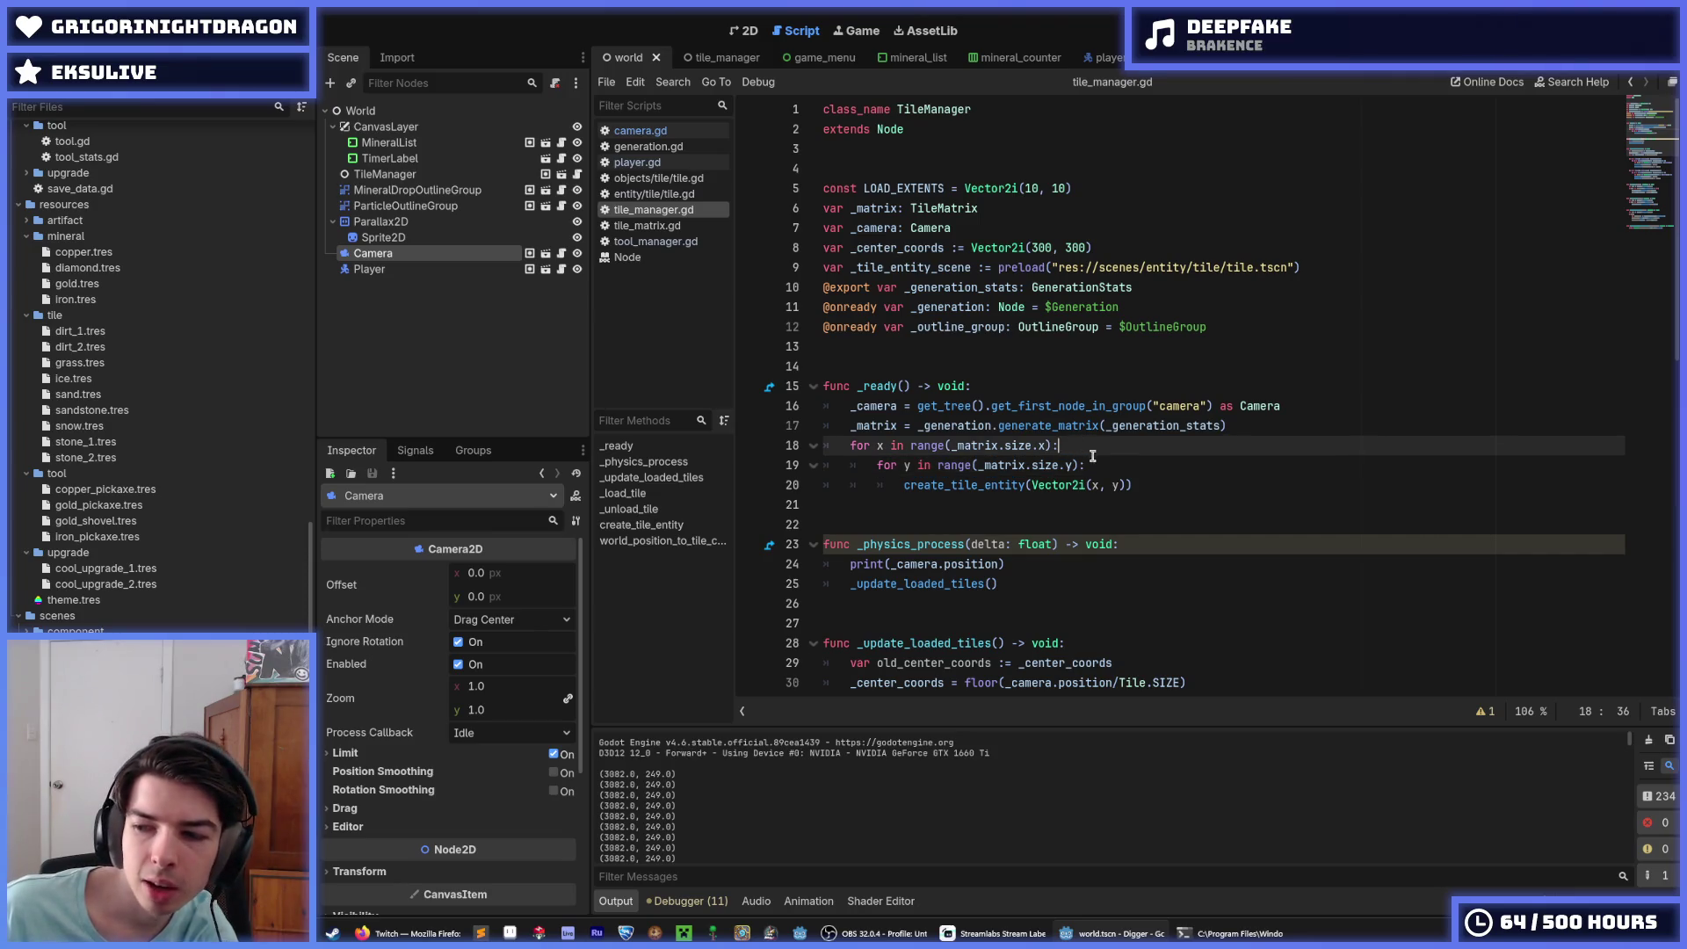
{"action": "left_click", "coordinate": [1092, 464]}
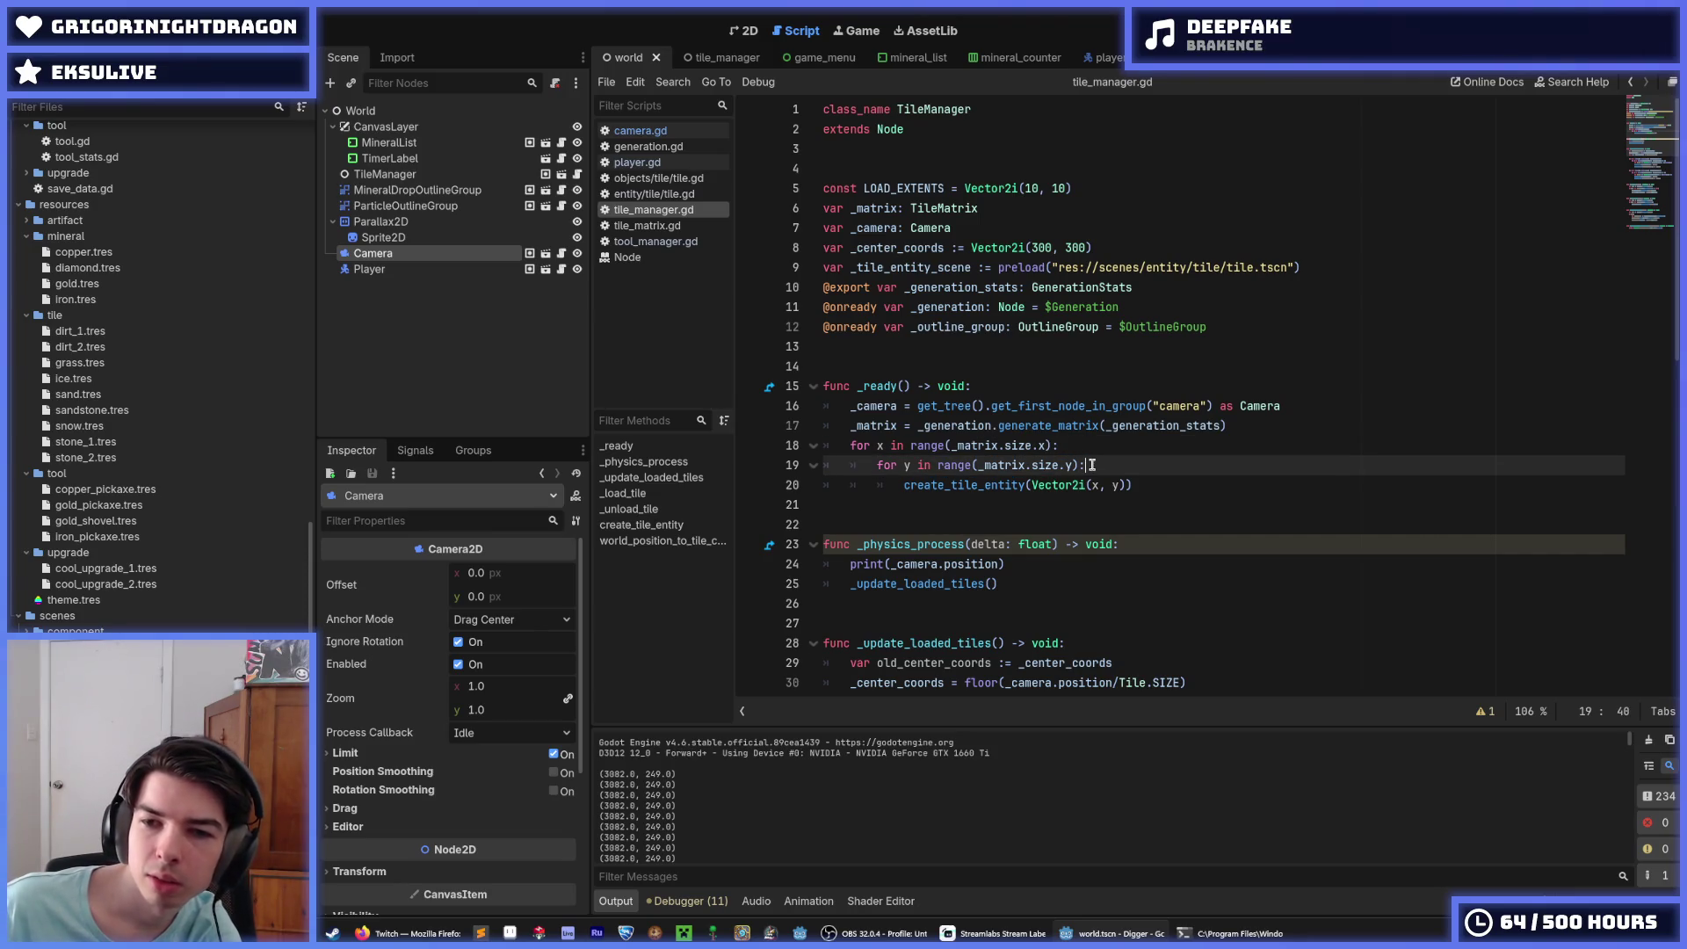
{"action": "left_click", "coordinate": [1080, 443]}
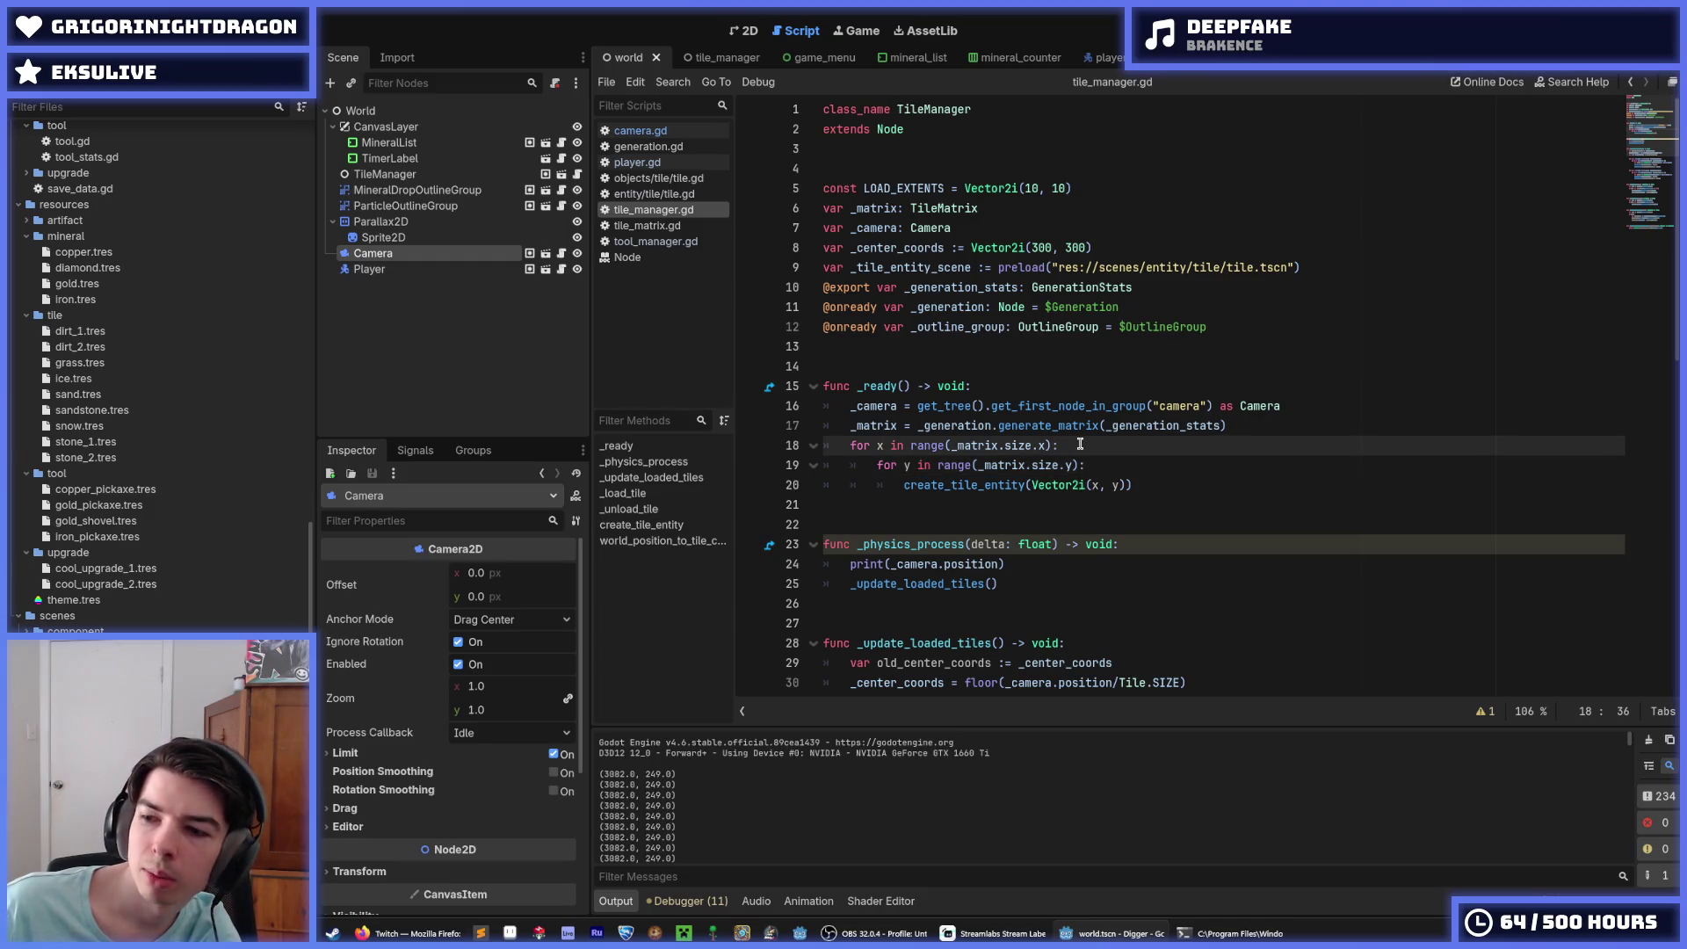
{"action": "scroll", "coordinate": [1080, 444], "scroll_direction": "down", "scroll_amount": 3}
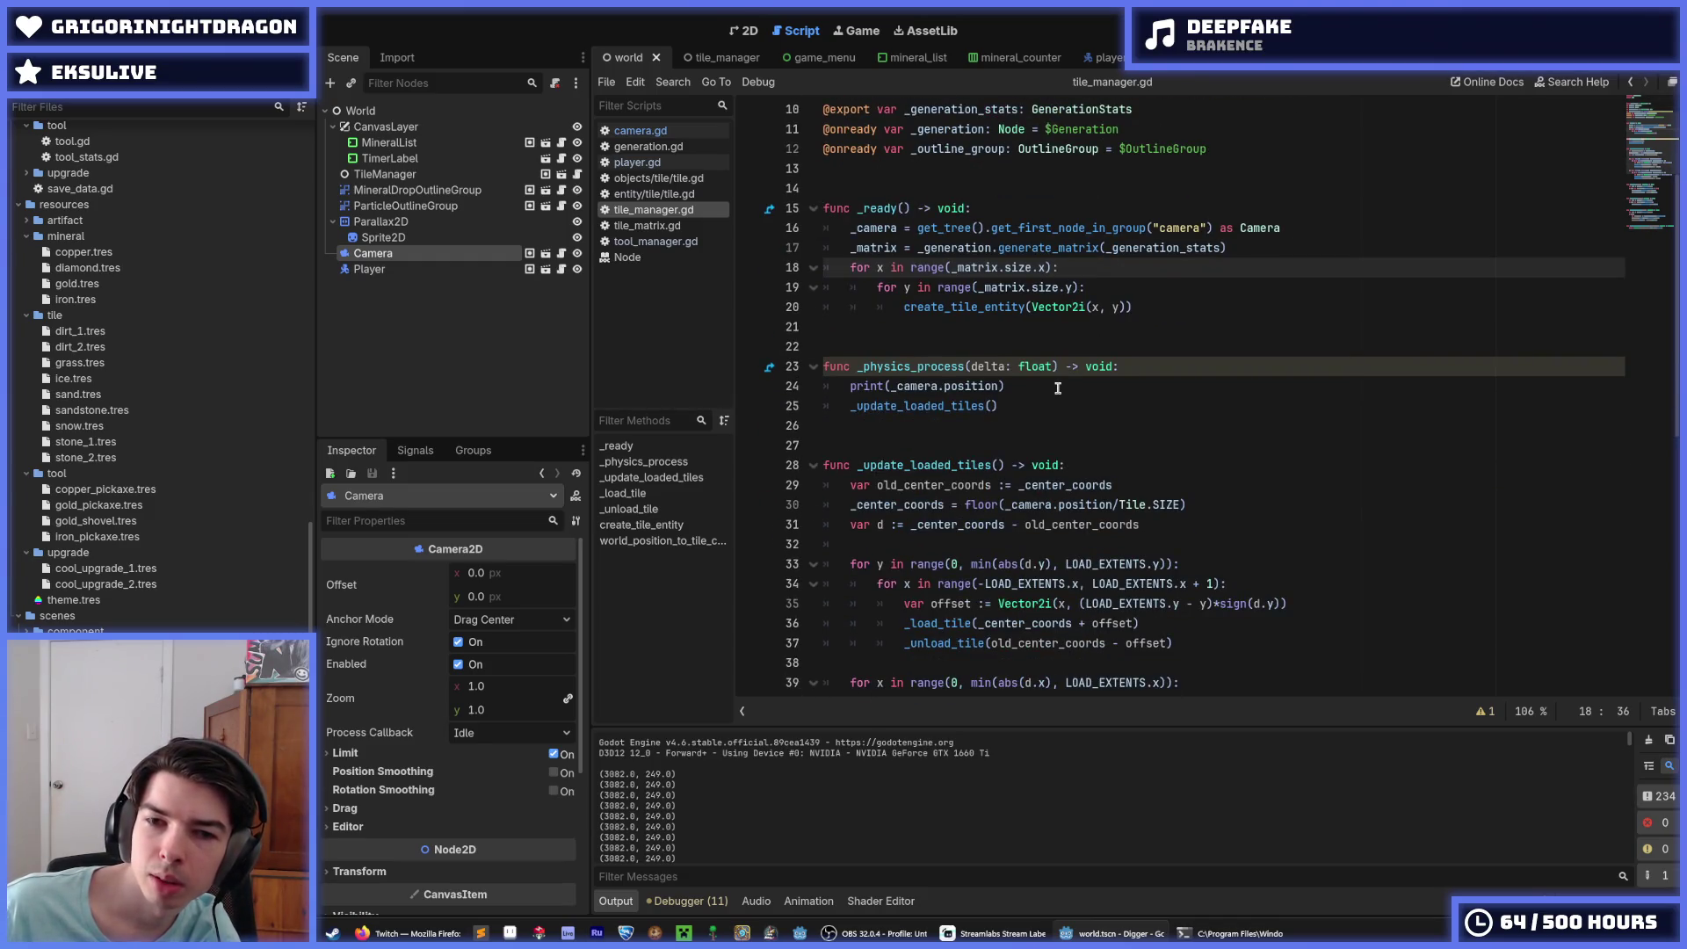
{"action": "left_click_drag", "start_coordinate": [1047, 387], "coordinate": [825, 387]}
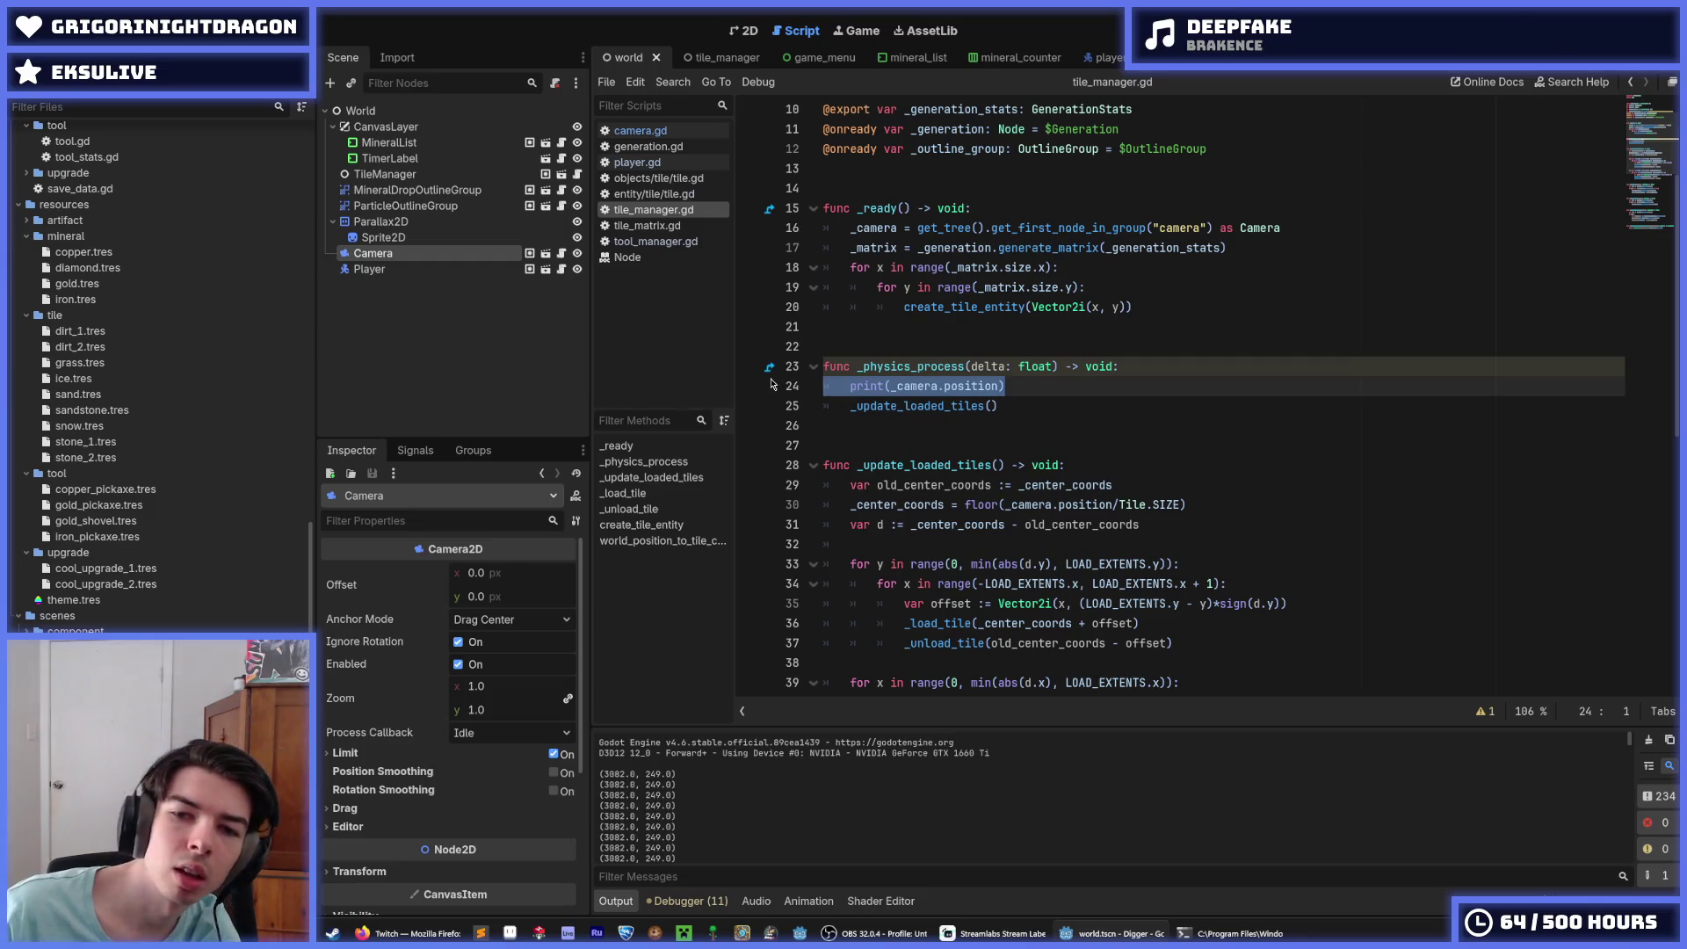
Step: Delete the print(_camera.position) line, then review the _center_coords update and d computation lines
{"action": "key", "text": "BackSpace"}
{"action": "key", "text": "BackSpace"}
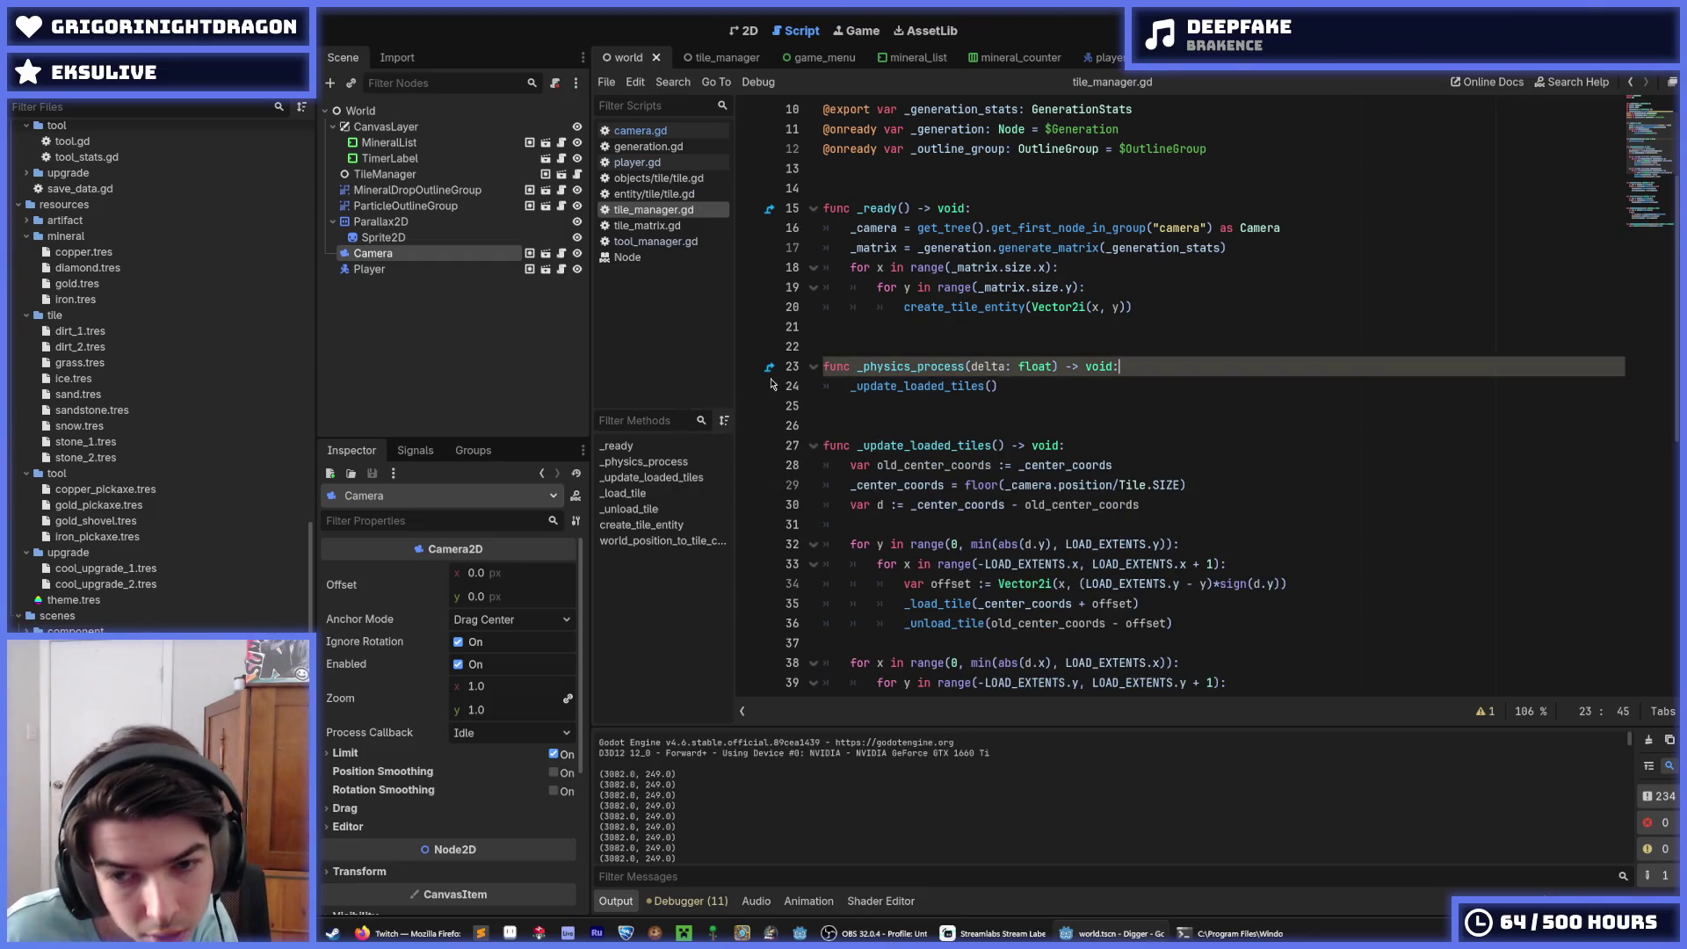
{"action": "key", "text": "Down"}
{"action": "key", "text": "Down"}
{"action": "key", "text": "Down"}
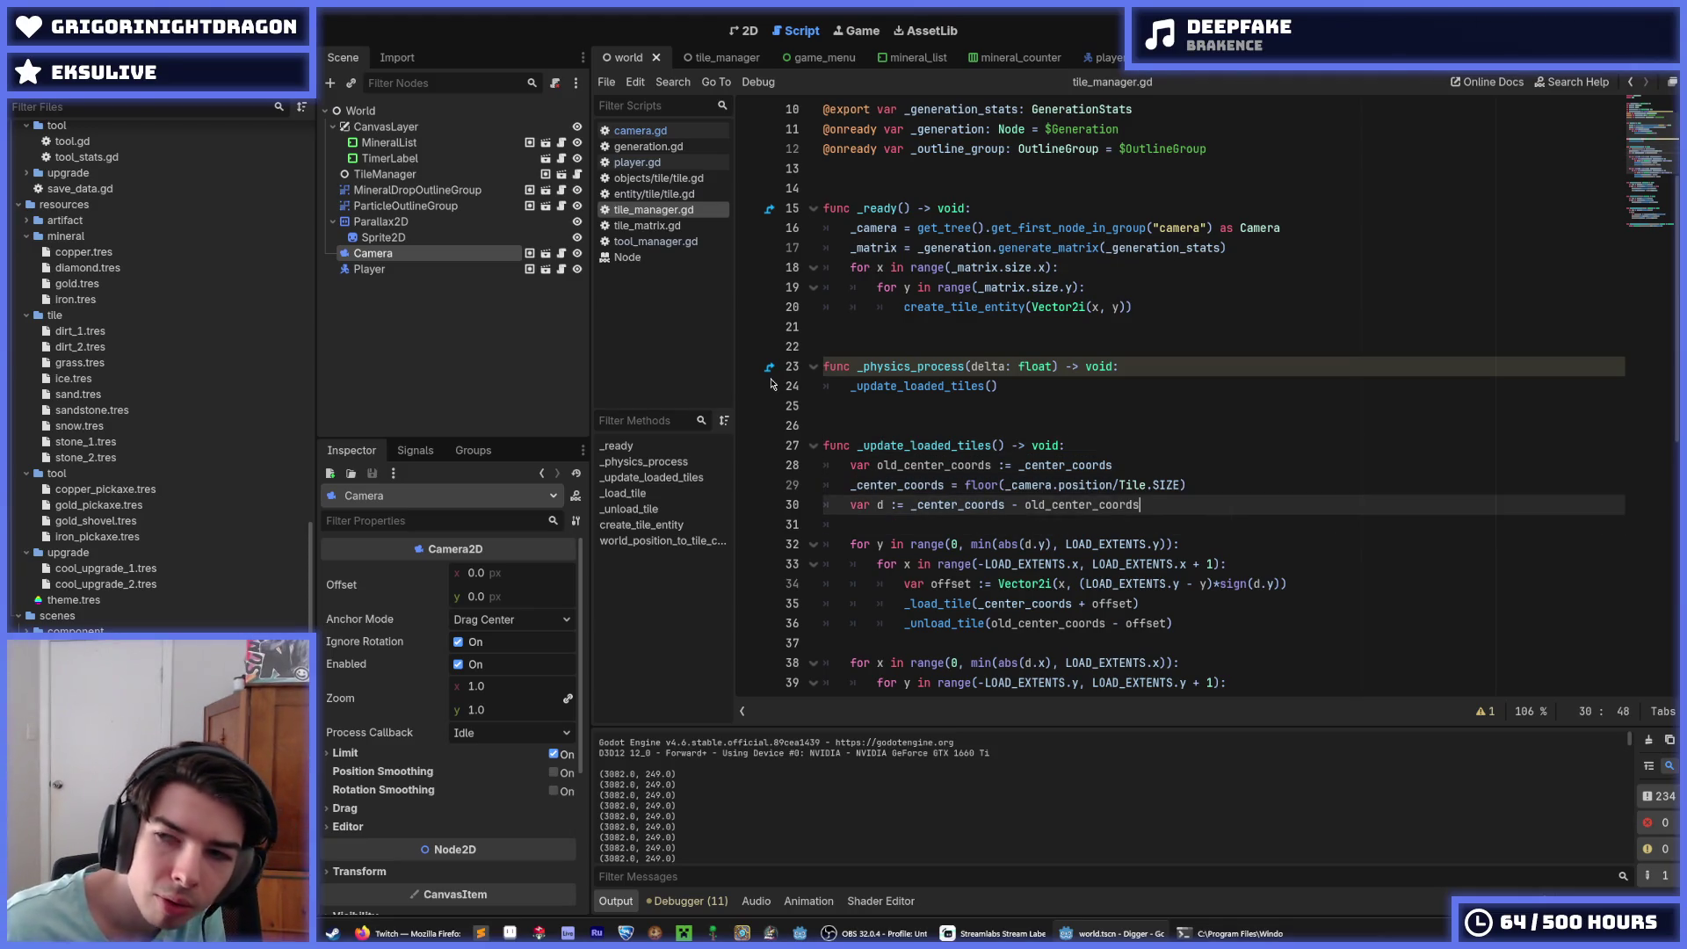
{"action": "key", "text": "Up"}
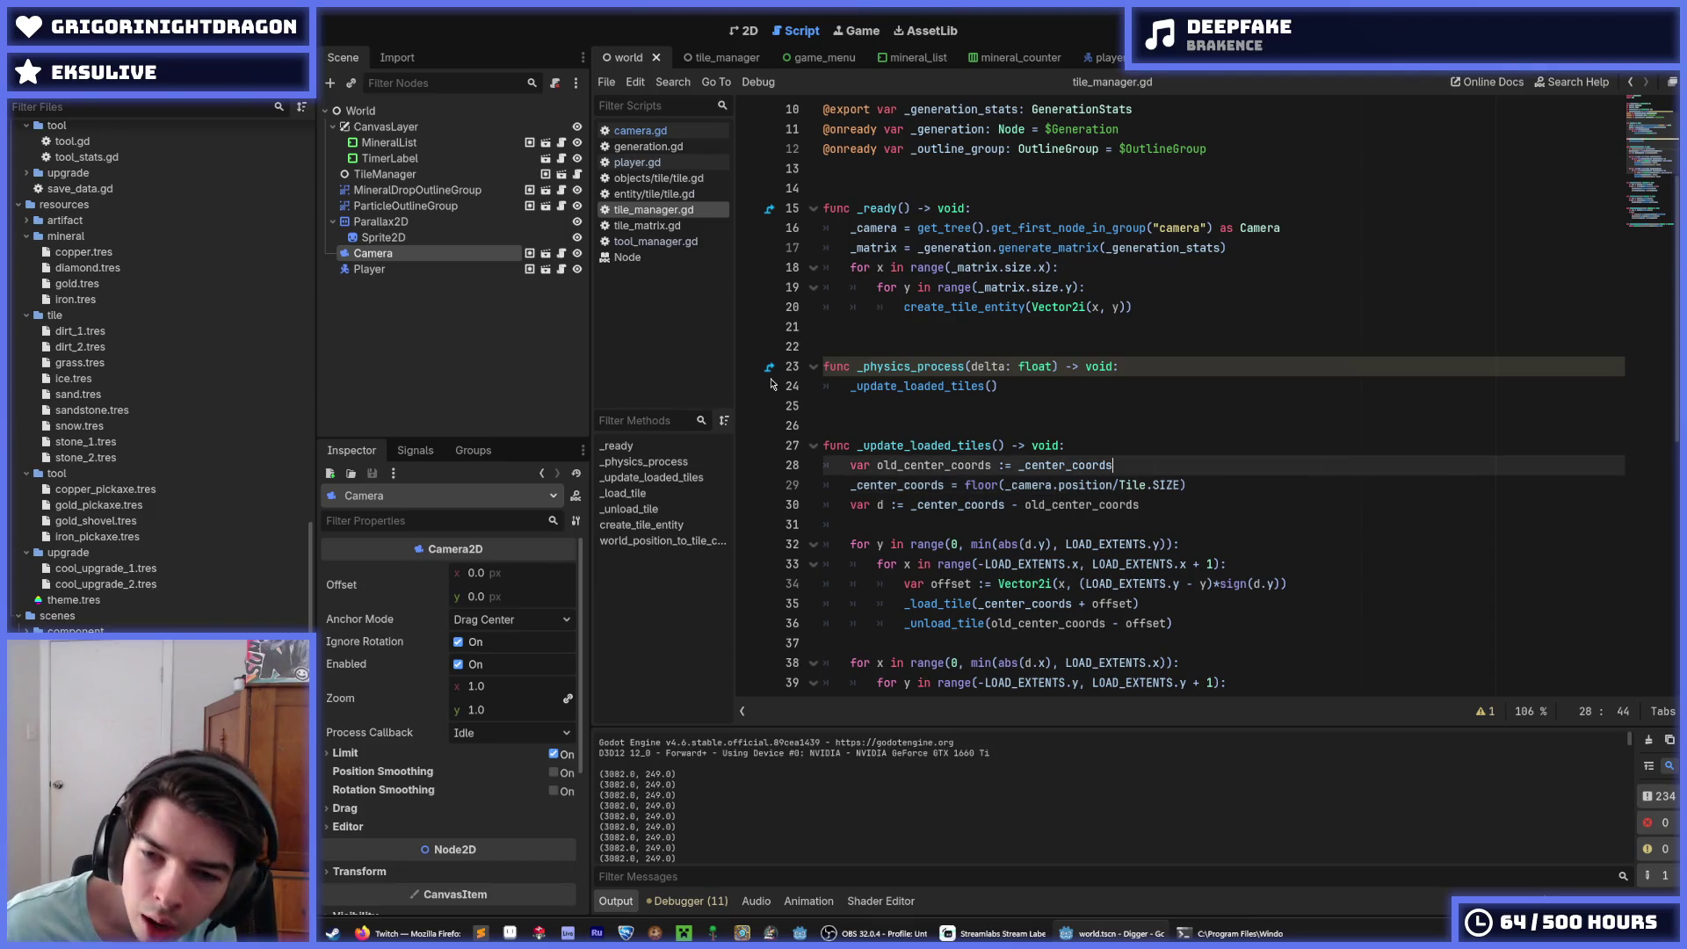
{"action": "key", "text": "Down"}
{"action": "key", "text": "Down"}
{"action": "key", "text": "Up"}
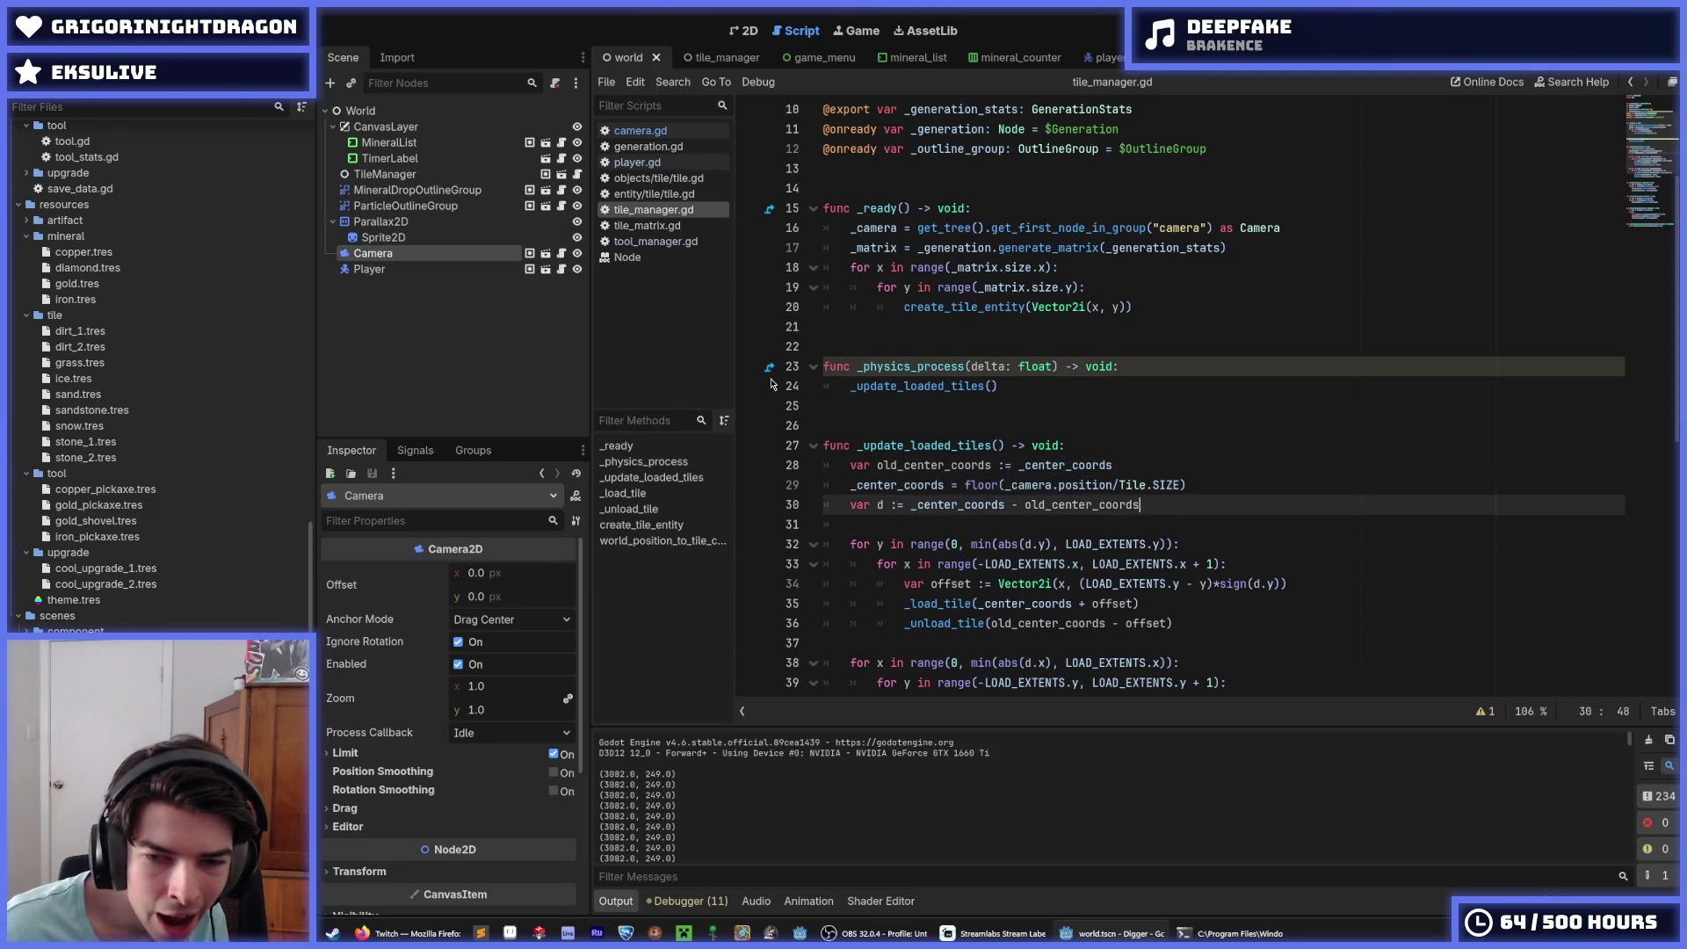
{"action": "key", "text": "Up"}
{"action": "key", "text": "Up"}
{"action": "key", "text": "Down"}
{"action": "key", "text": "Down"}
{"action": "key", "text": "Down"}
{"action": "key", "text": "Up"}
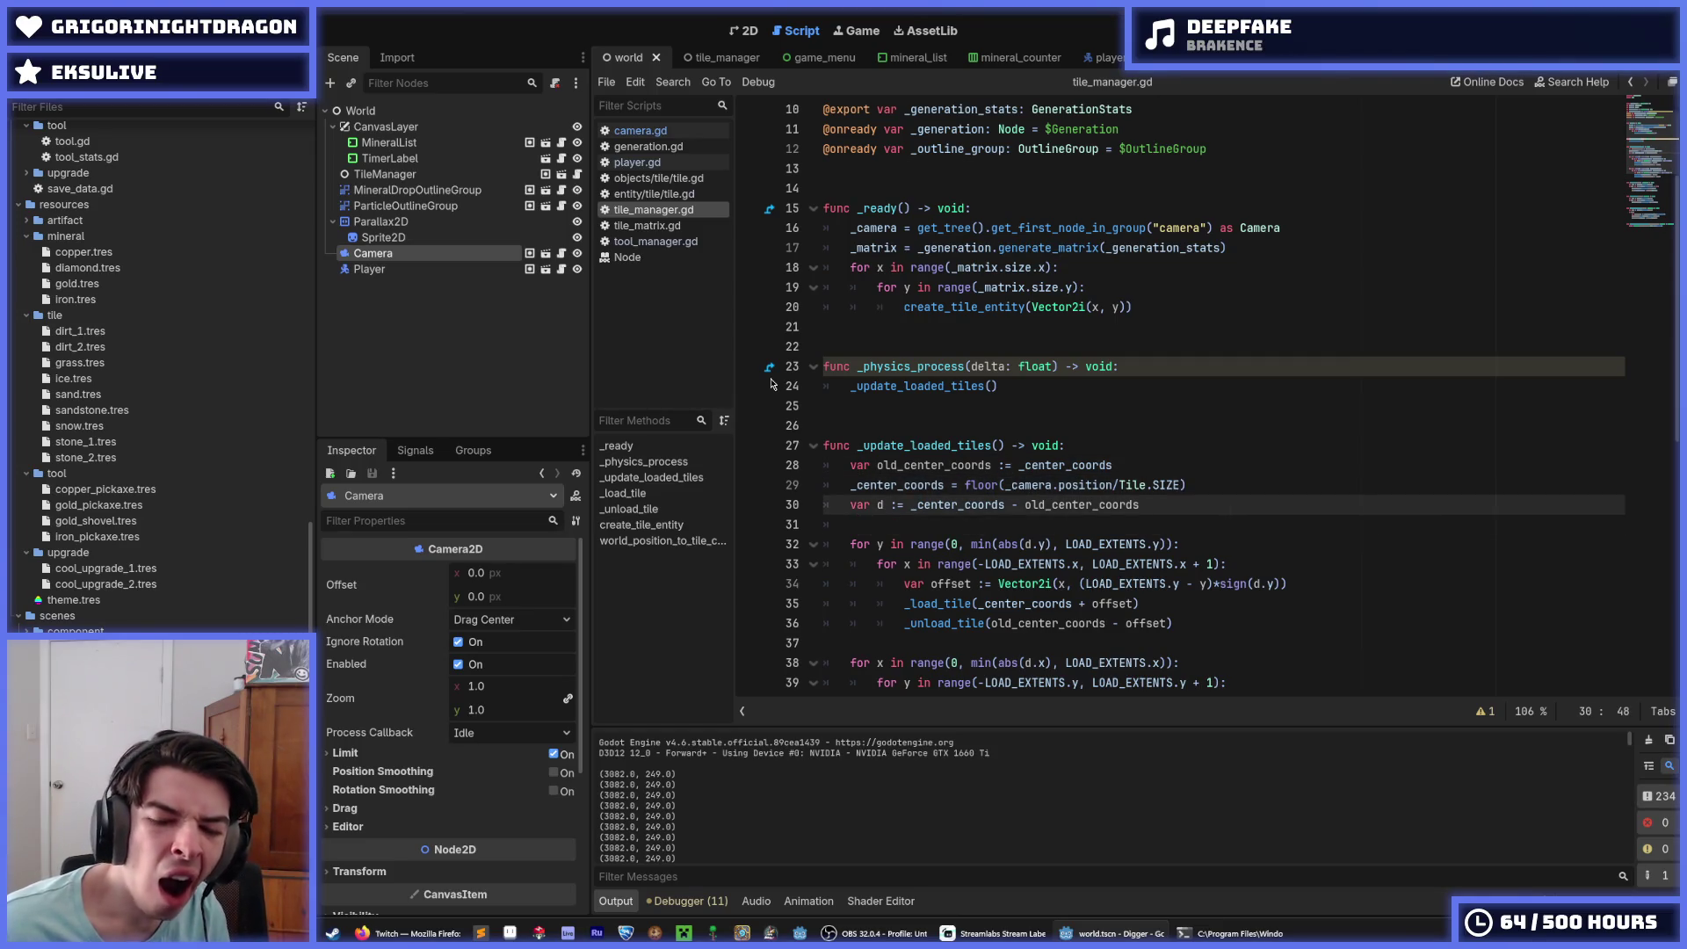
Step: Compare the _load_tile and _unload_tile calls in the y loop of _update_loaded_tiles
{"action": "scroll", "coordinate": [841, 299], "scroll_direction": "down", "scroll_amount": 3}
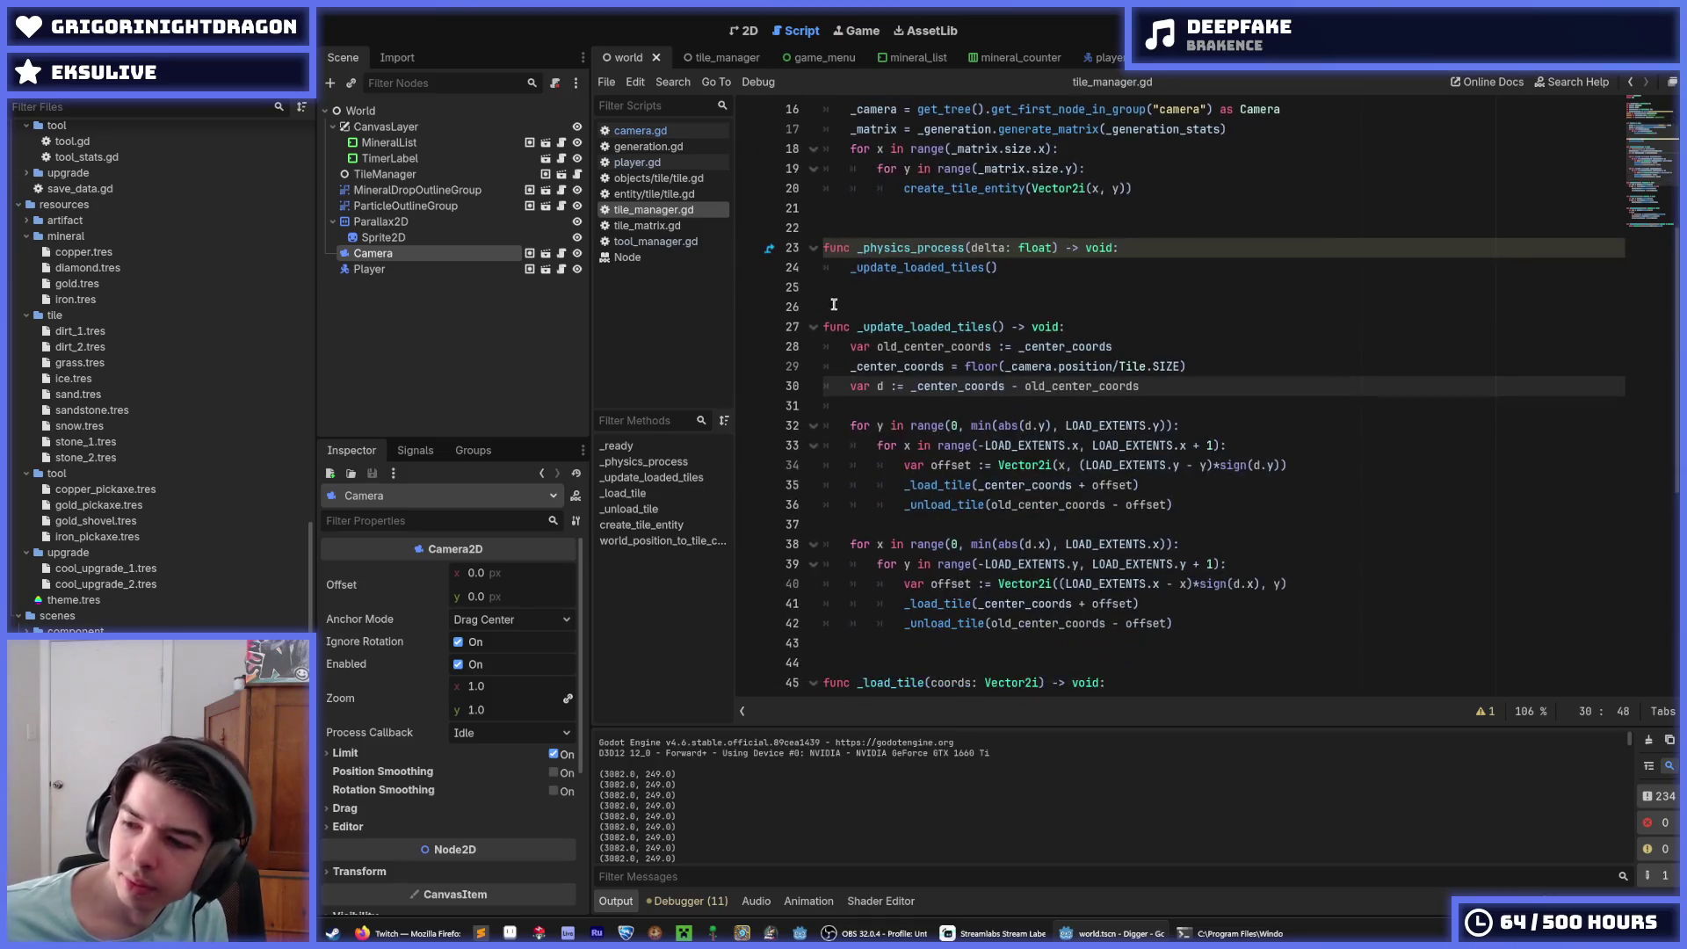
{"action": "scroll", "coordinate": [841, 299], "scroll_direction": "down", "scroll_amount": 1}
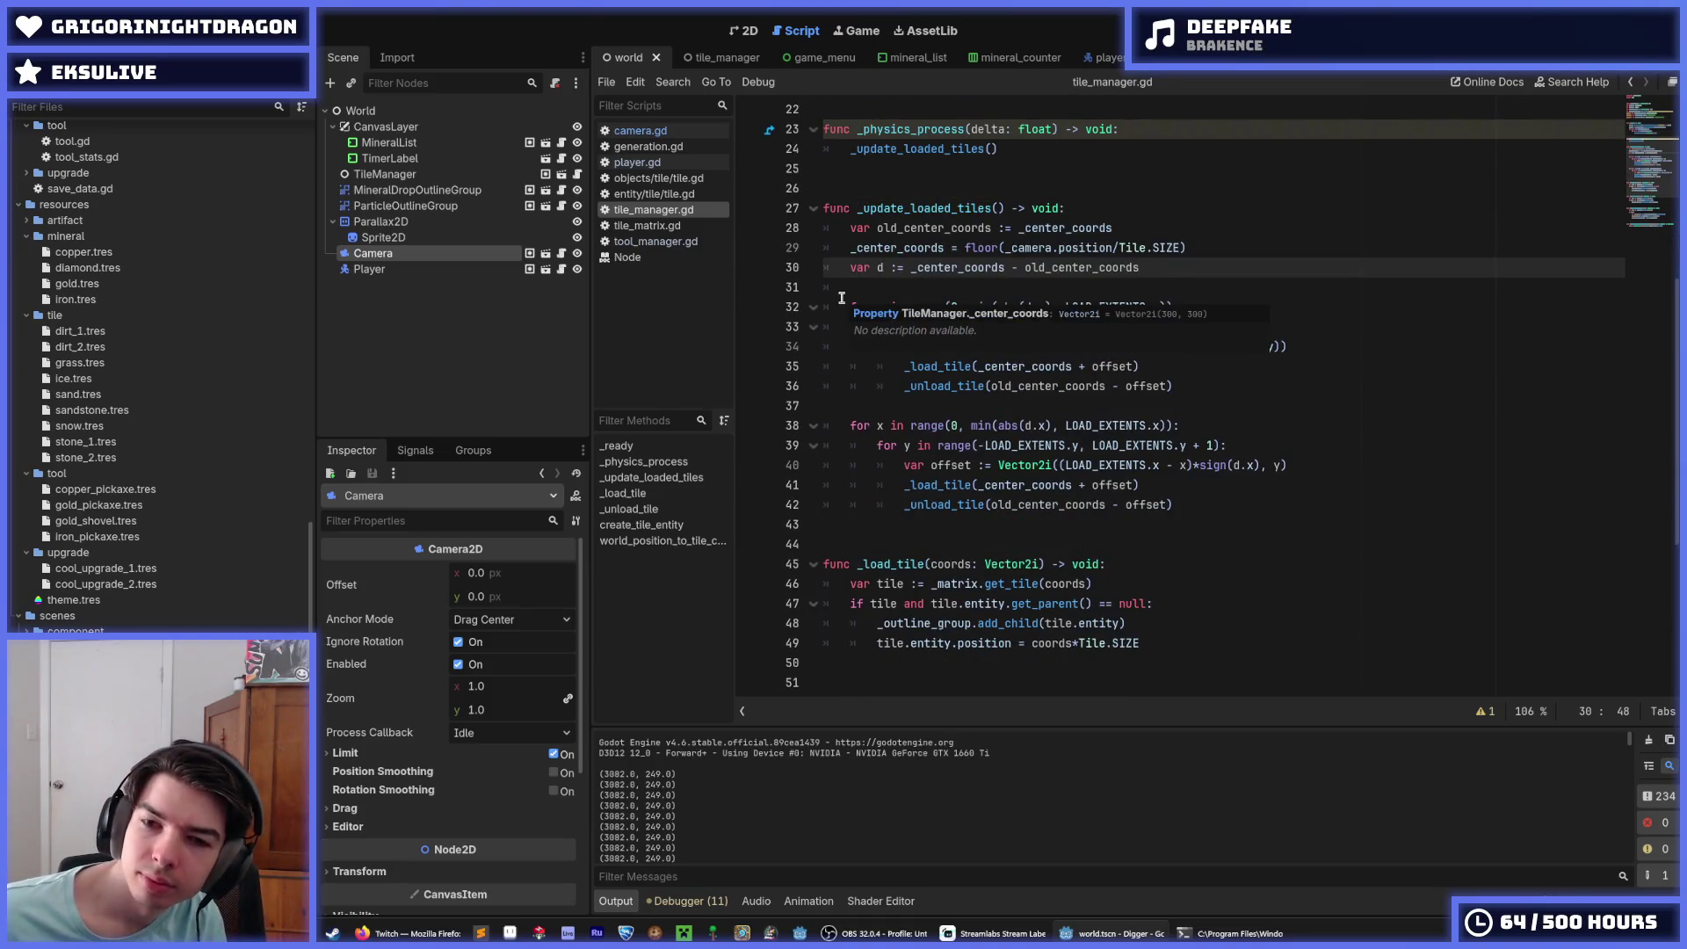
{"action": "left_click", "coordinate": [1202, 369]}
{"action": "key", "text": "Down"}
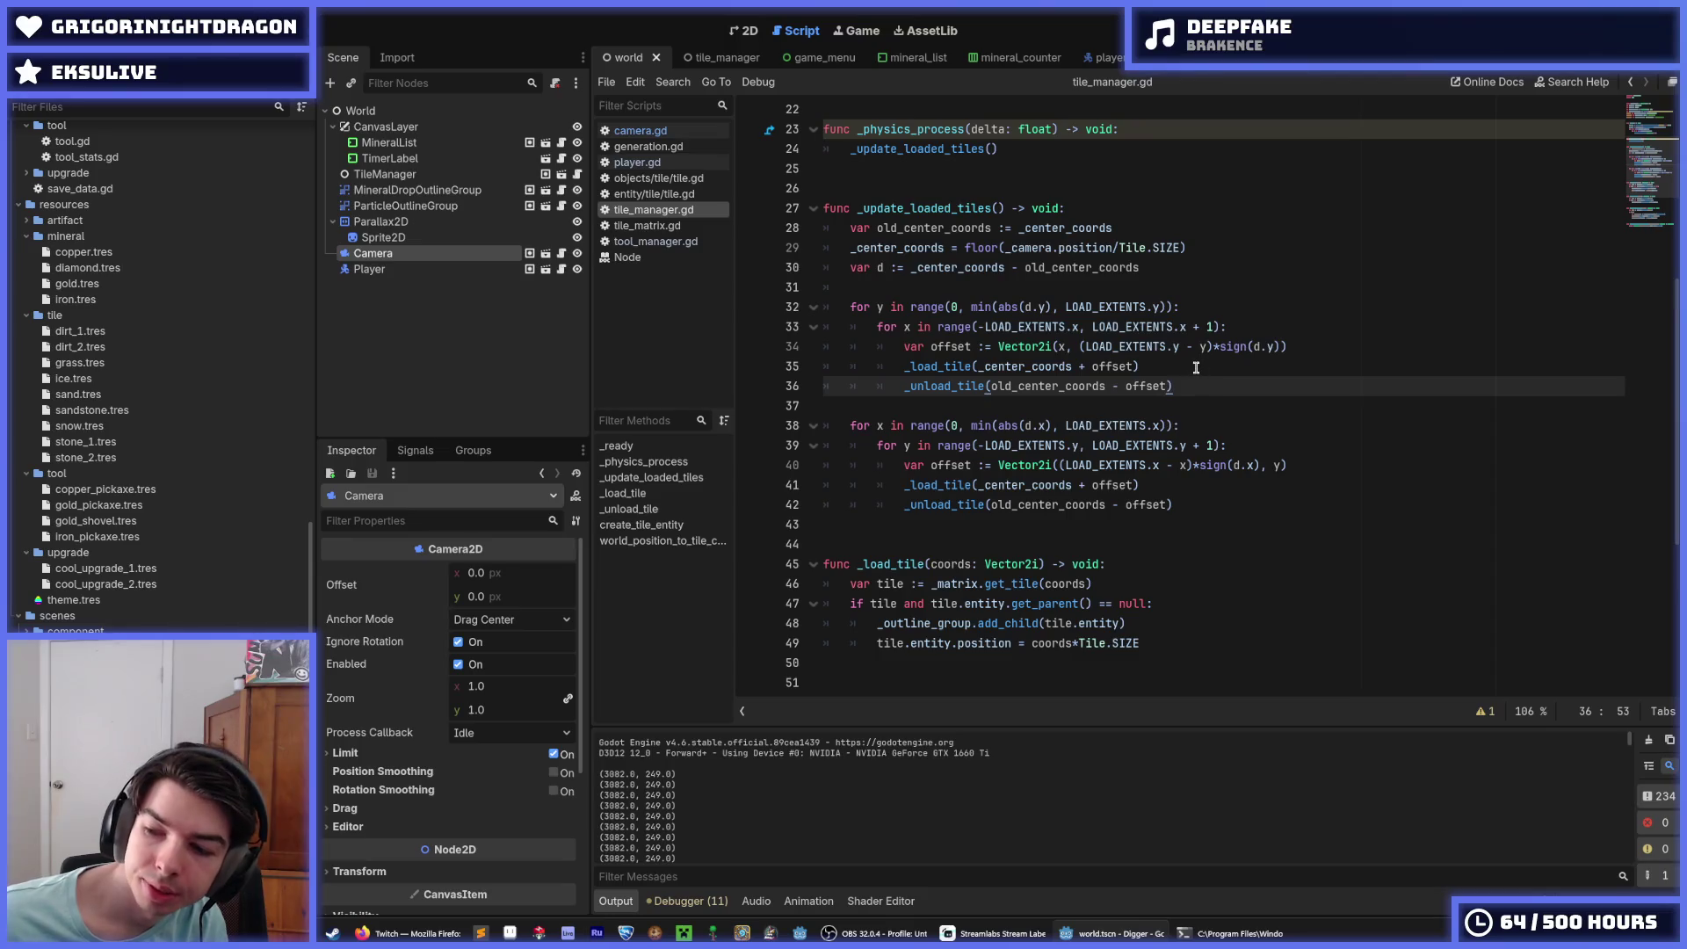
{"action": "key", "text": "Up"}
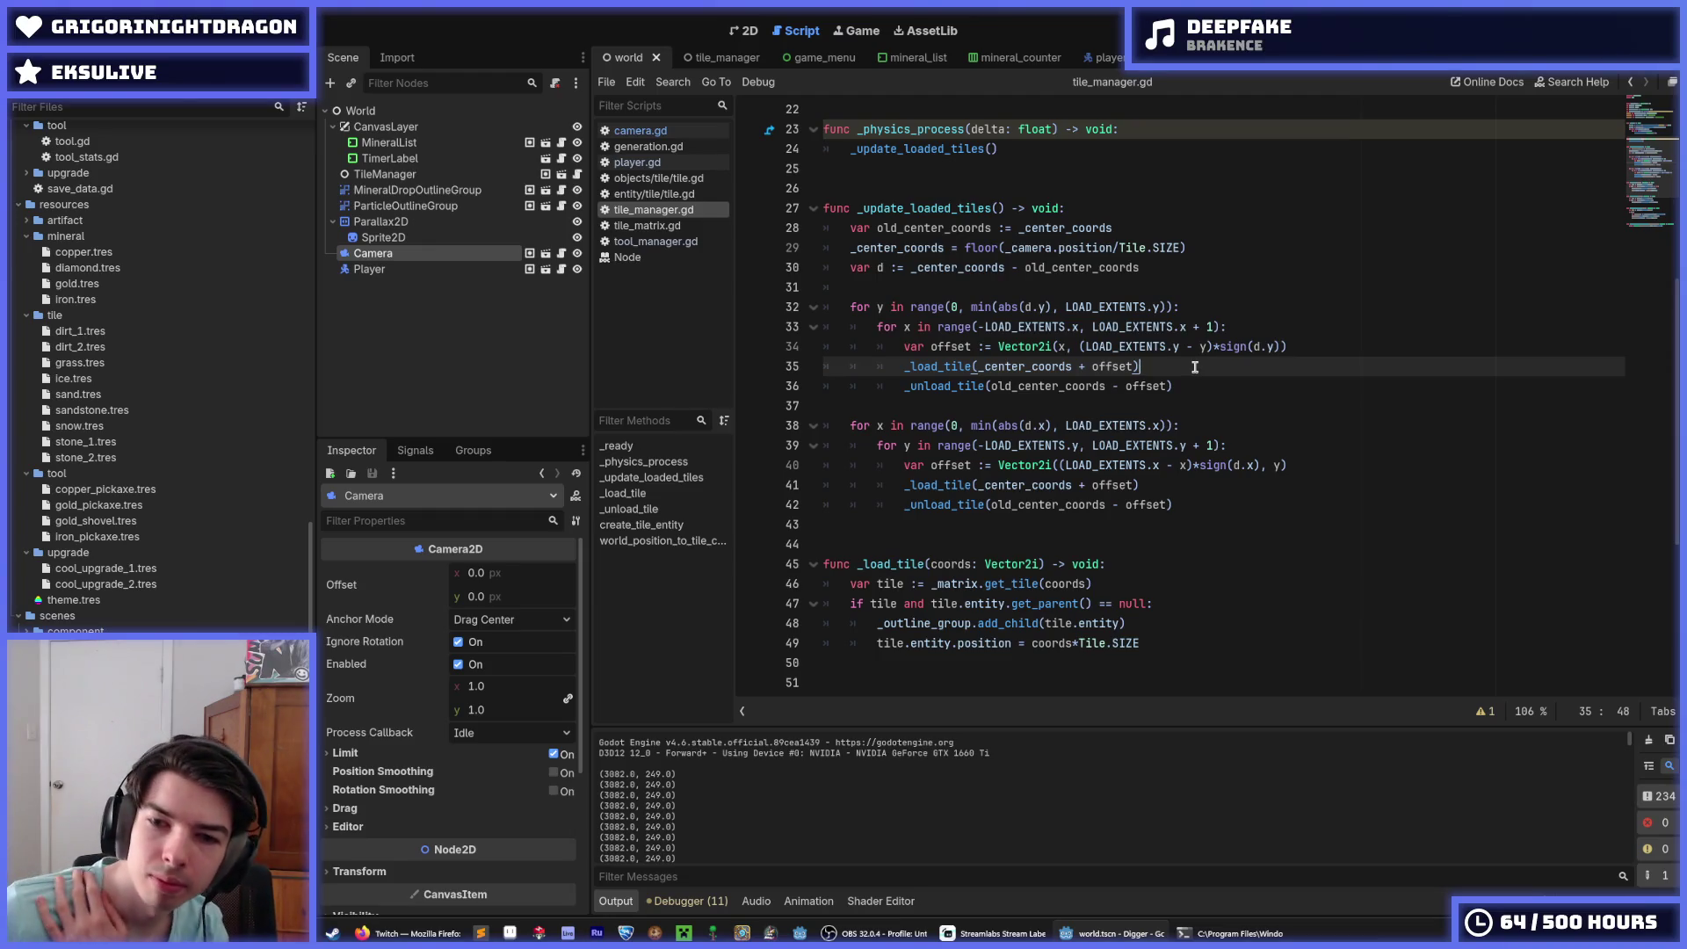
{"action": "key", "text": "Down"}
{"action": "key", "text": "Up"}
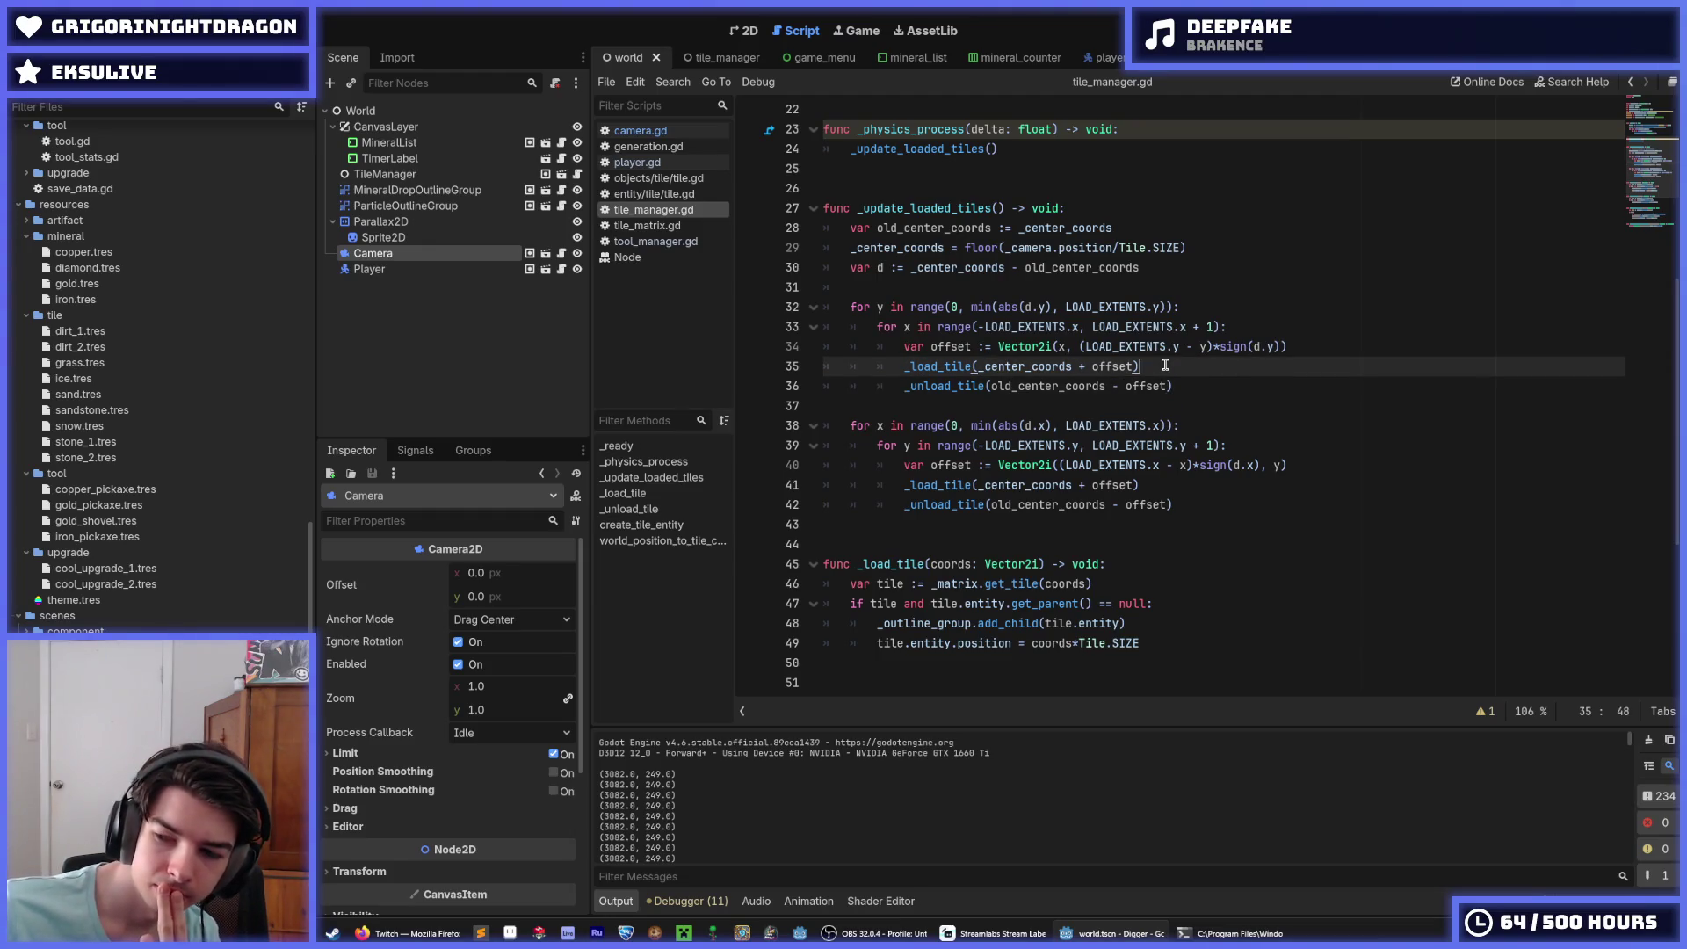
{"action": "left_click", "coordinate": [1176, 384]}
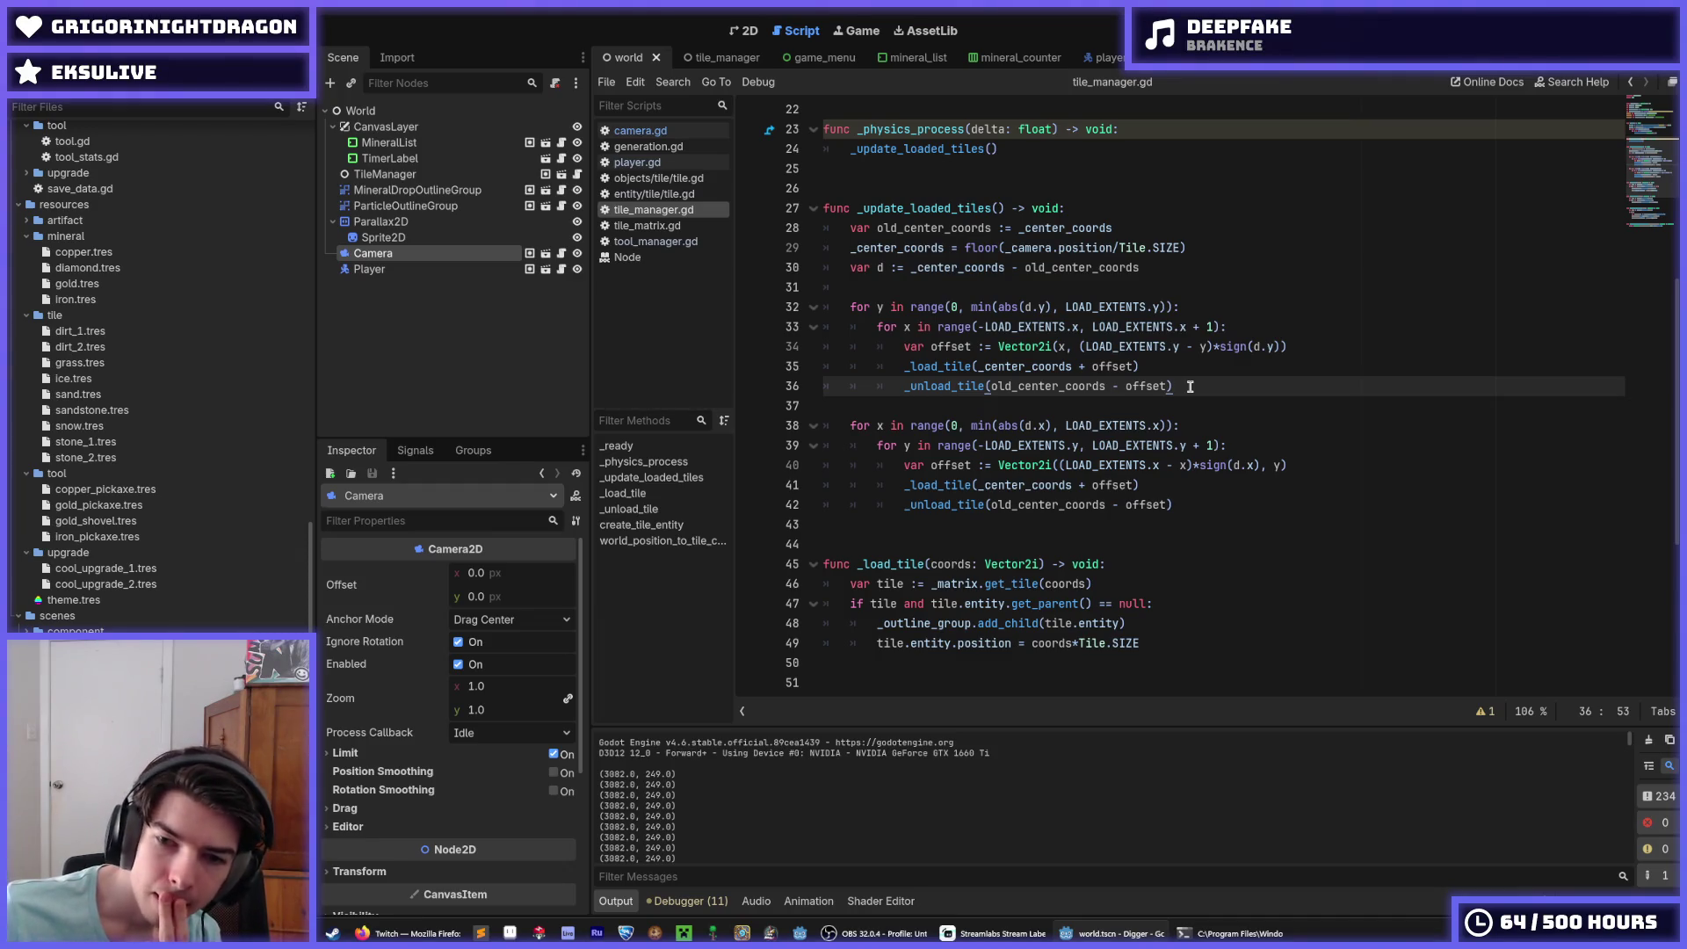
{"action": "scroll", "coordinate": [1190, 387], "scroll_direction": "down", "scroll_amount": 2}
{"action": "left_click", "coordinate": [1189, 386]}
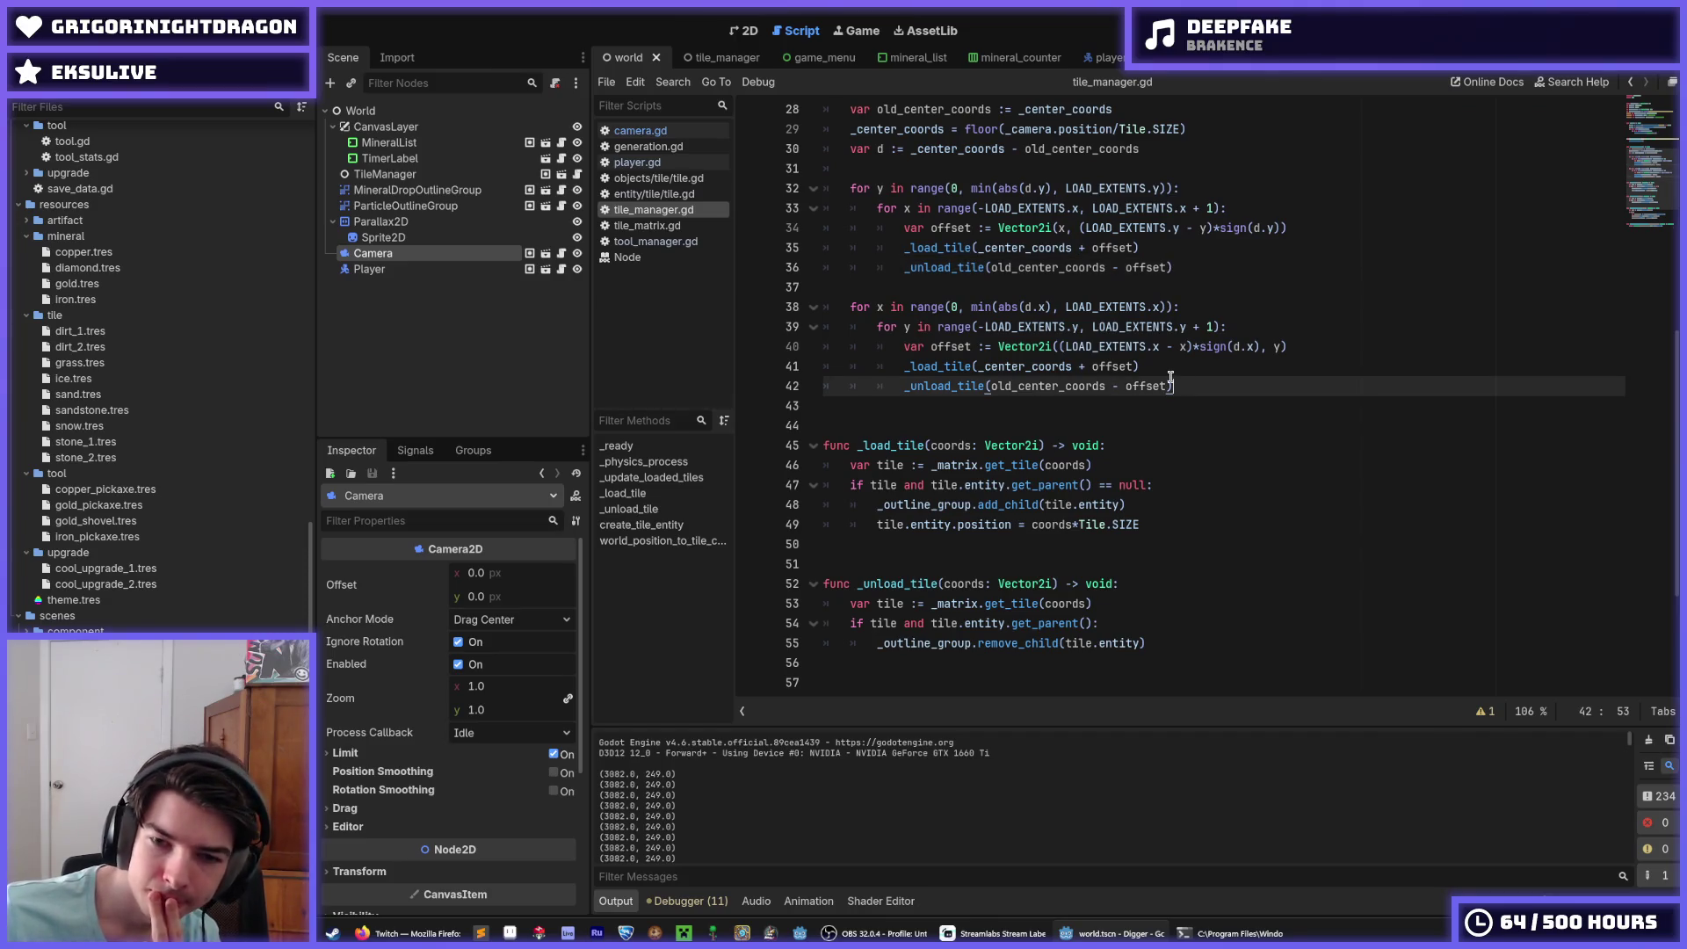
{"action": "left_click", "coordinate": [1176, 374]}
{"action": "left_click", "coordinate": [1190, 384]}
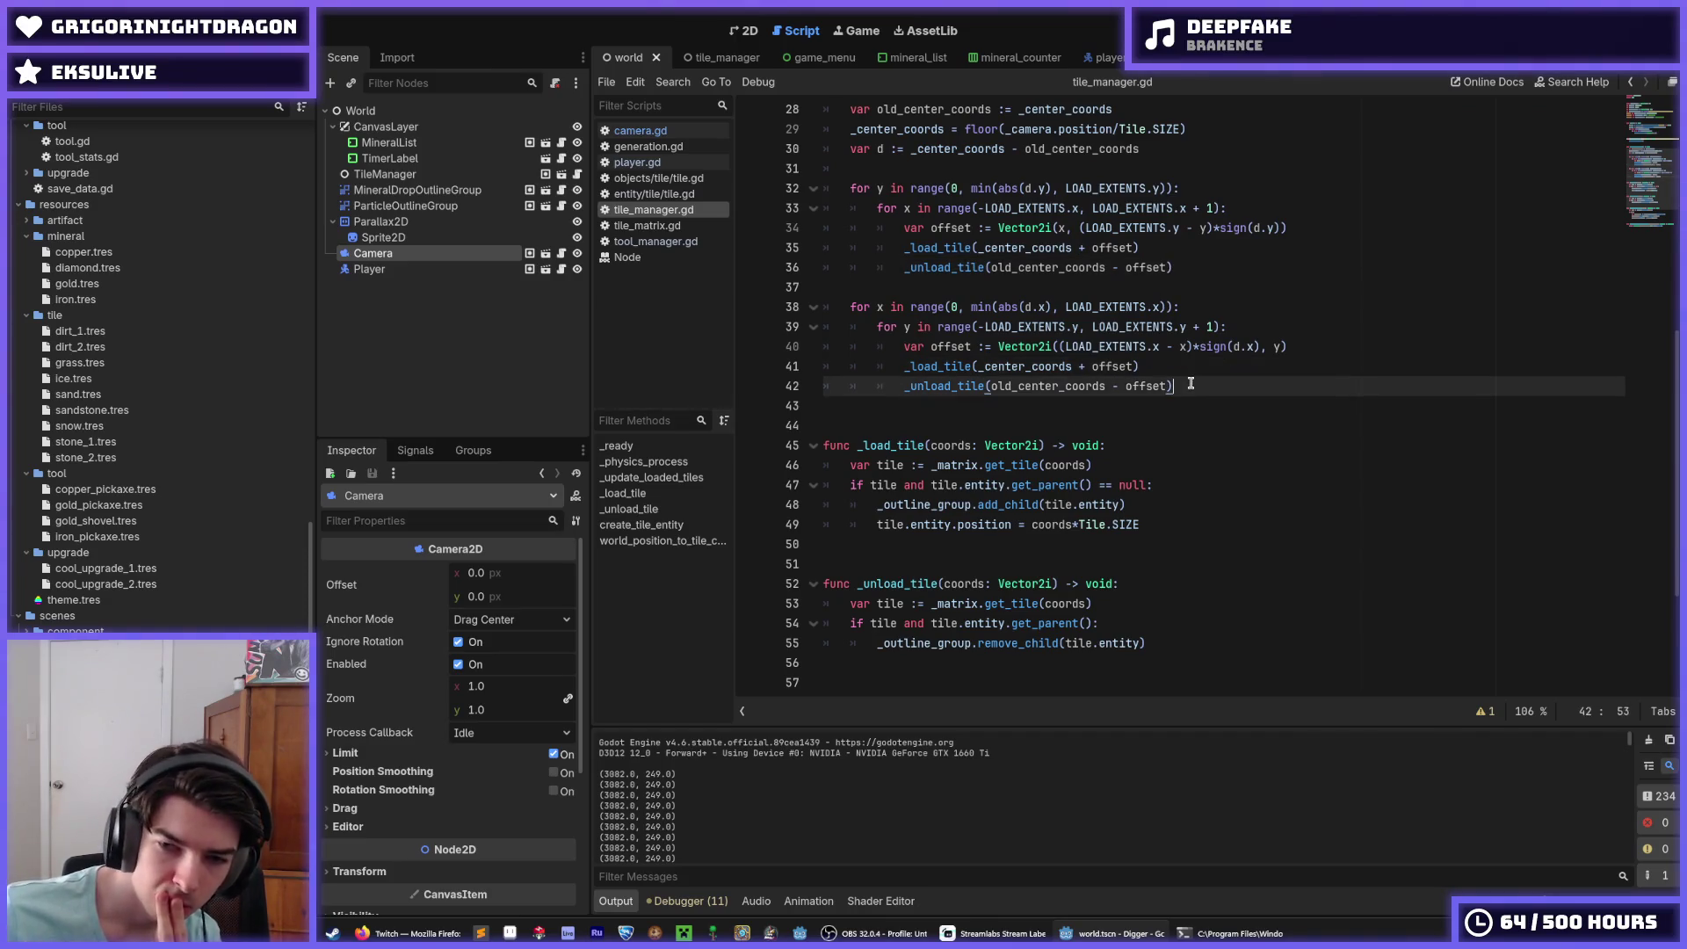
{"action": "left_click", "coordinate": [1182, 367]}
{"action": "scroll", "coordinate": [1184, 378], "scroll_direction": "up", "scroll_amount": 4}
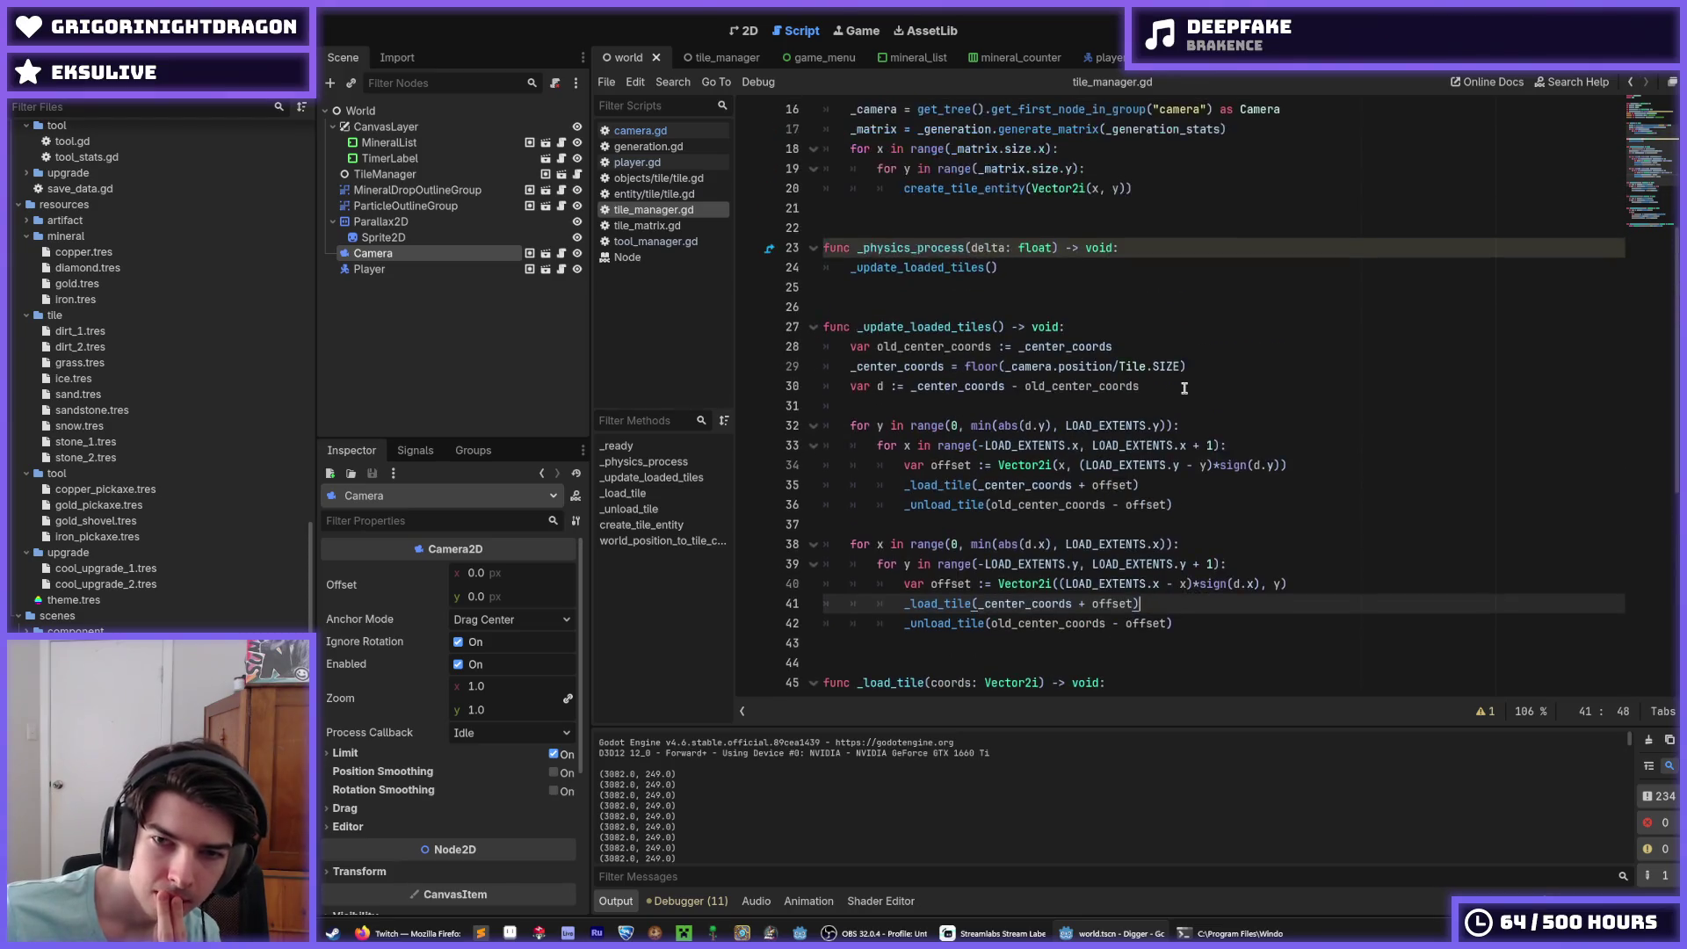
{"action": "scroll", "coordinate": [1184, 388], "scroll_direction": "down", "scroll_amount": 1}
{"action": "left_click", "coordinate": [1158, 329]}
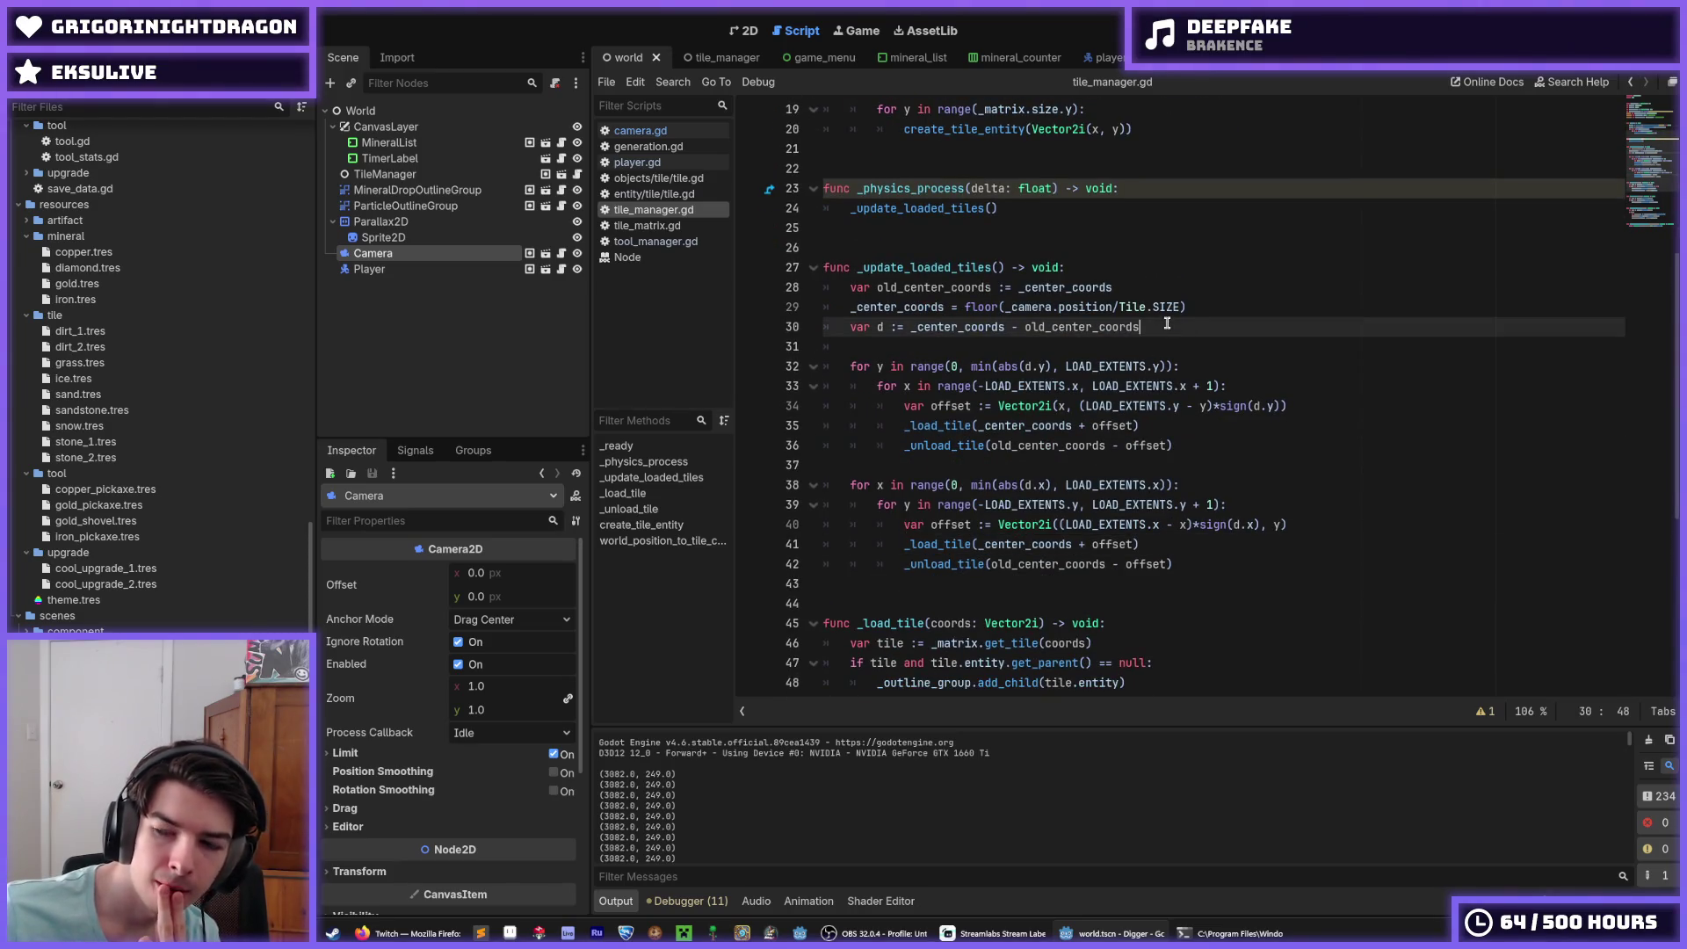
{"action": "left_click", "coordinate": [1210, 312]}
{"action": "left_click", "coordinate": [1164, 282]}
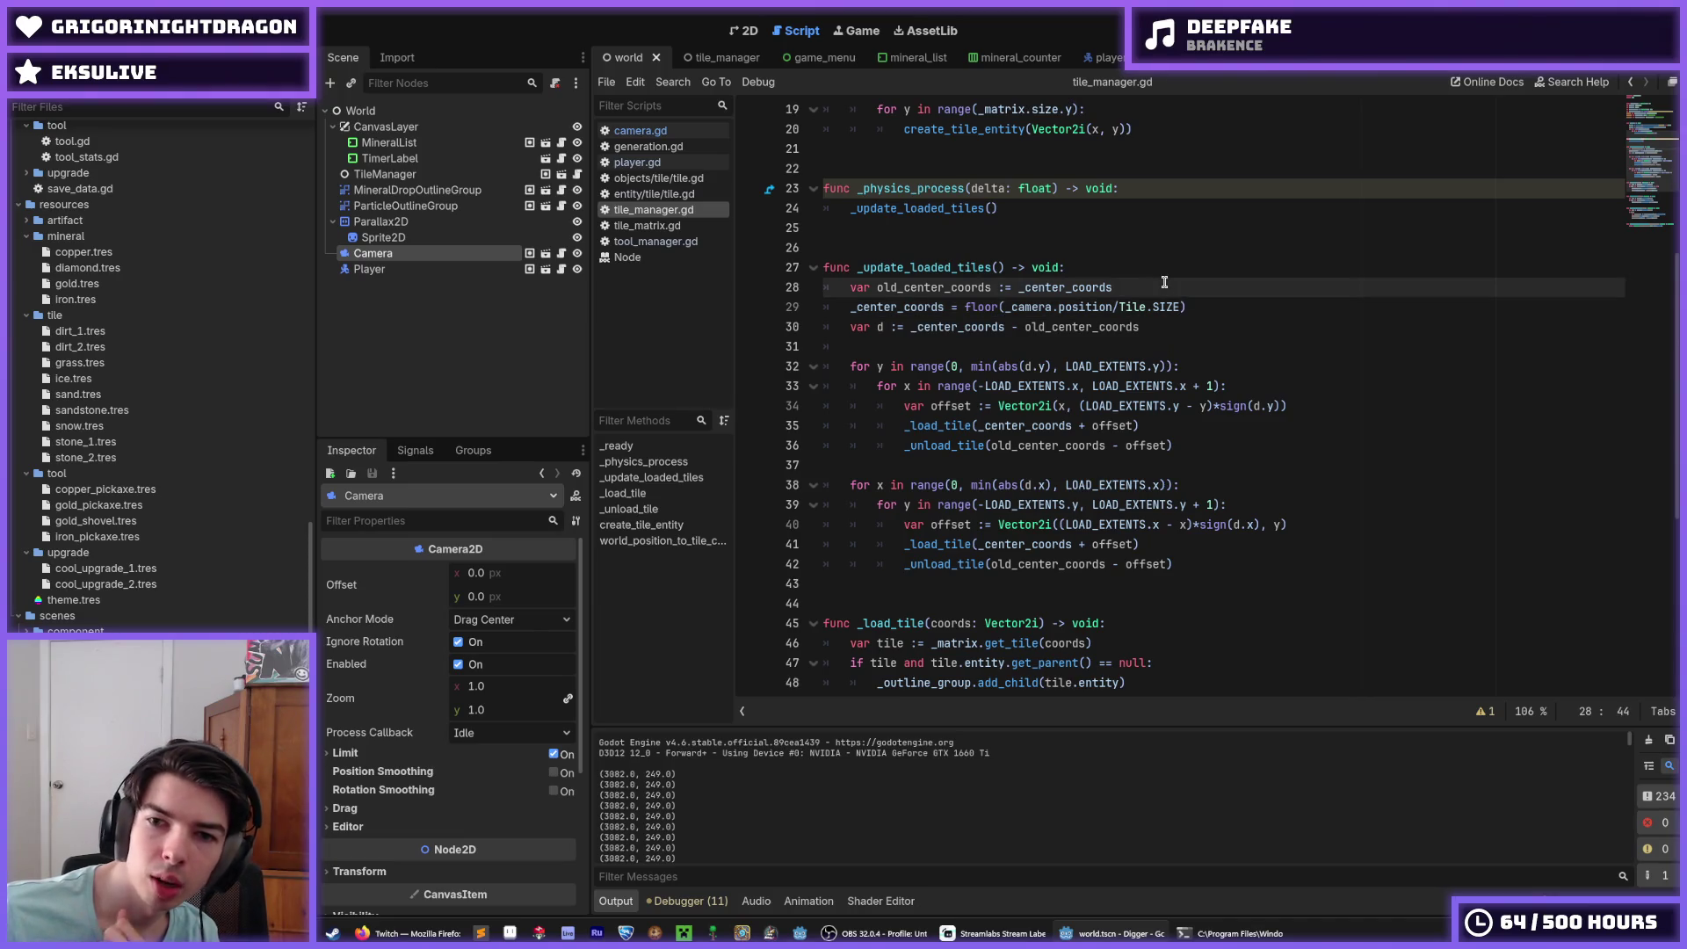
{"action": "triple_click", "coordinate": [1133, 287]}
{"action": "left_click", "coordinate": [1133, 288]}
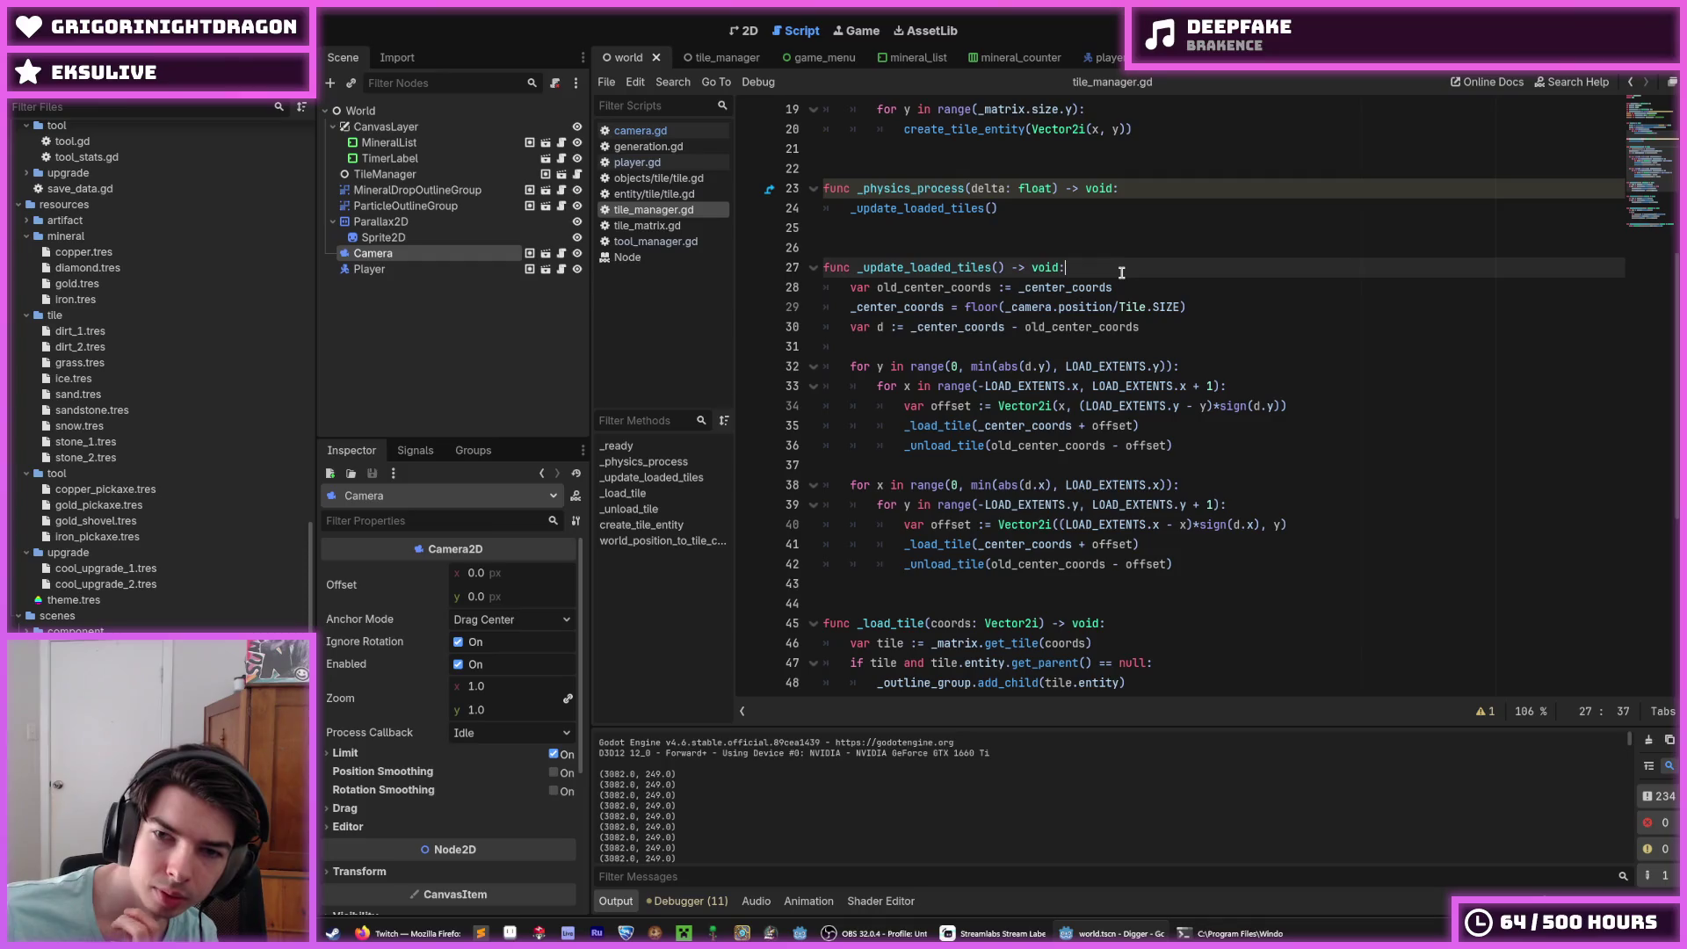
{"action": "left_click", "coordinate": [1108, 271]}
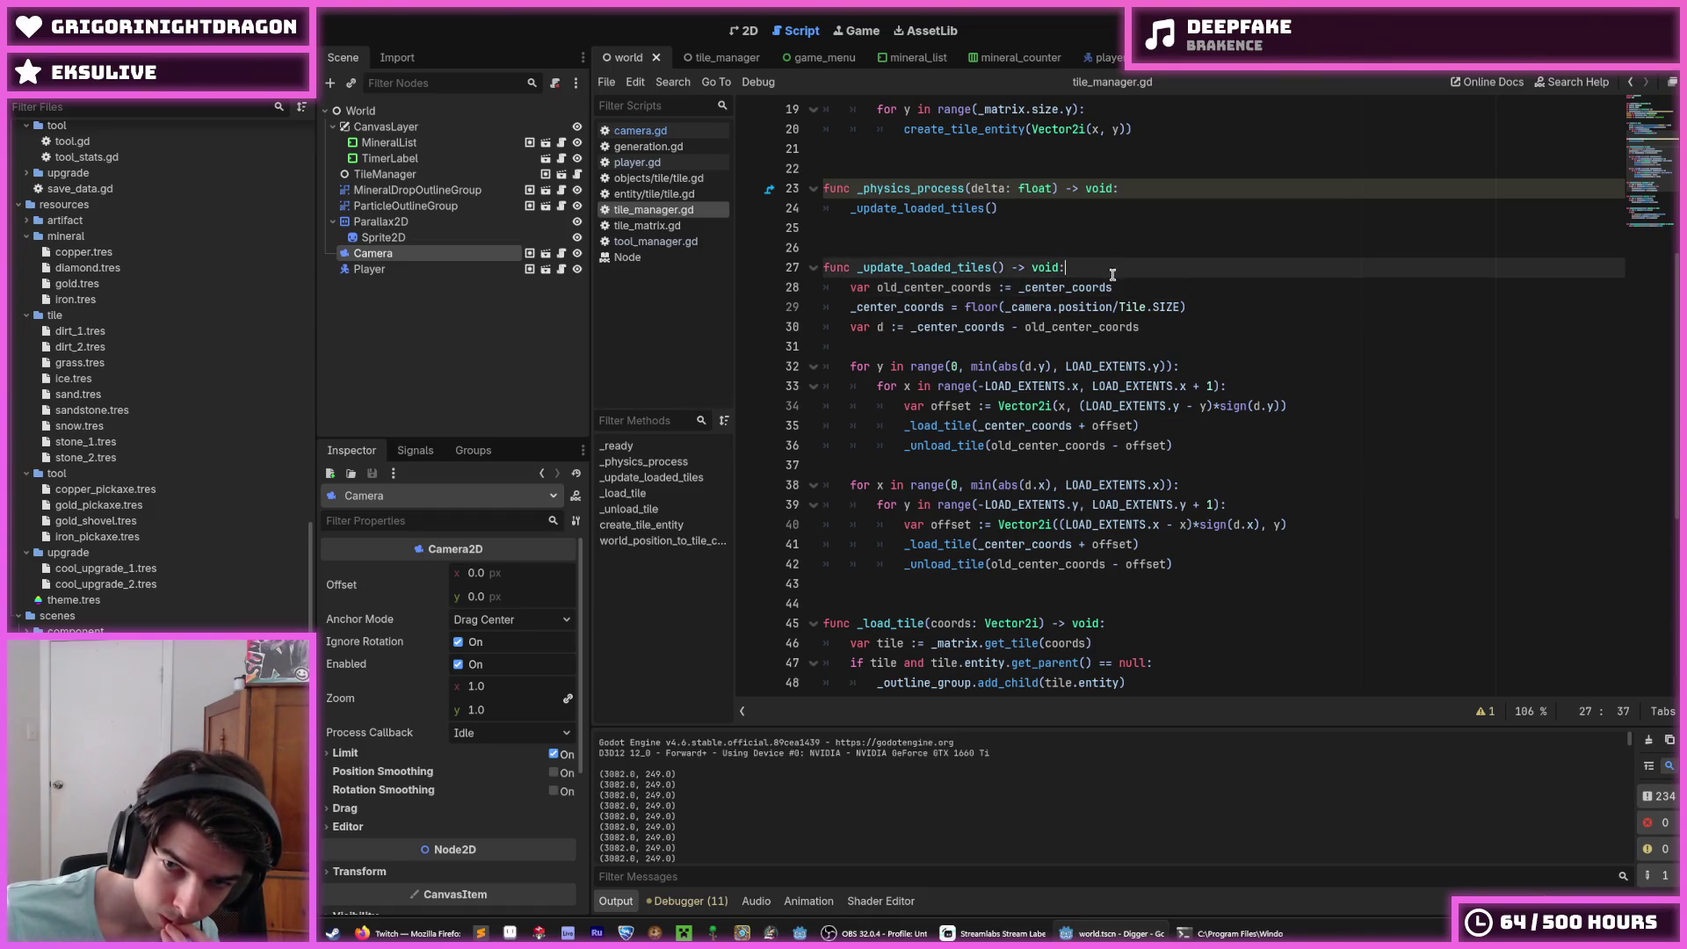
{"action": "double_click", "coordinate": [1107, 286]}
{"action": "mouse_move", "coordinate": [1106, 281]}
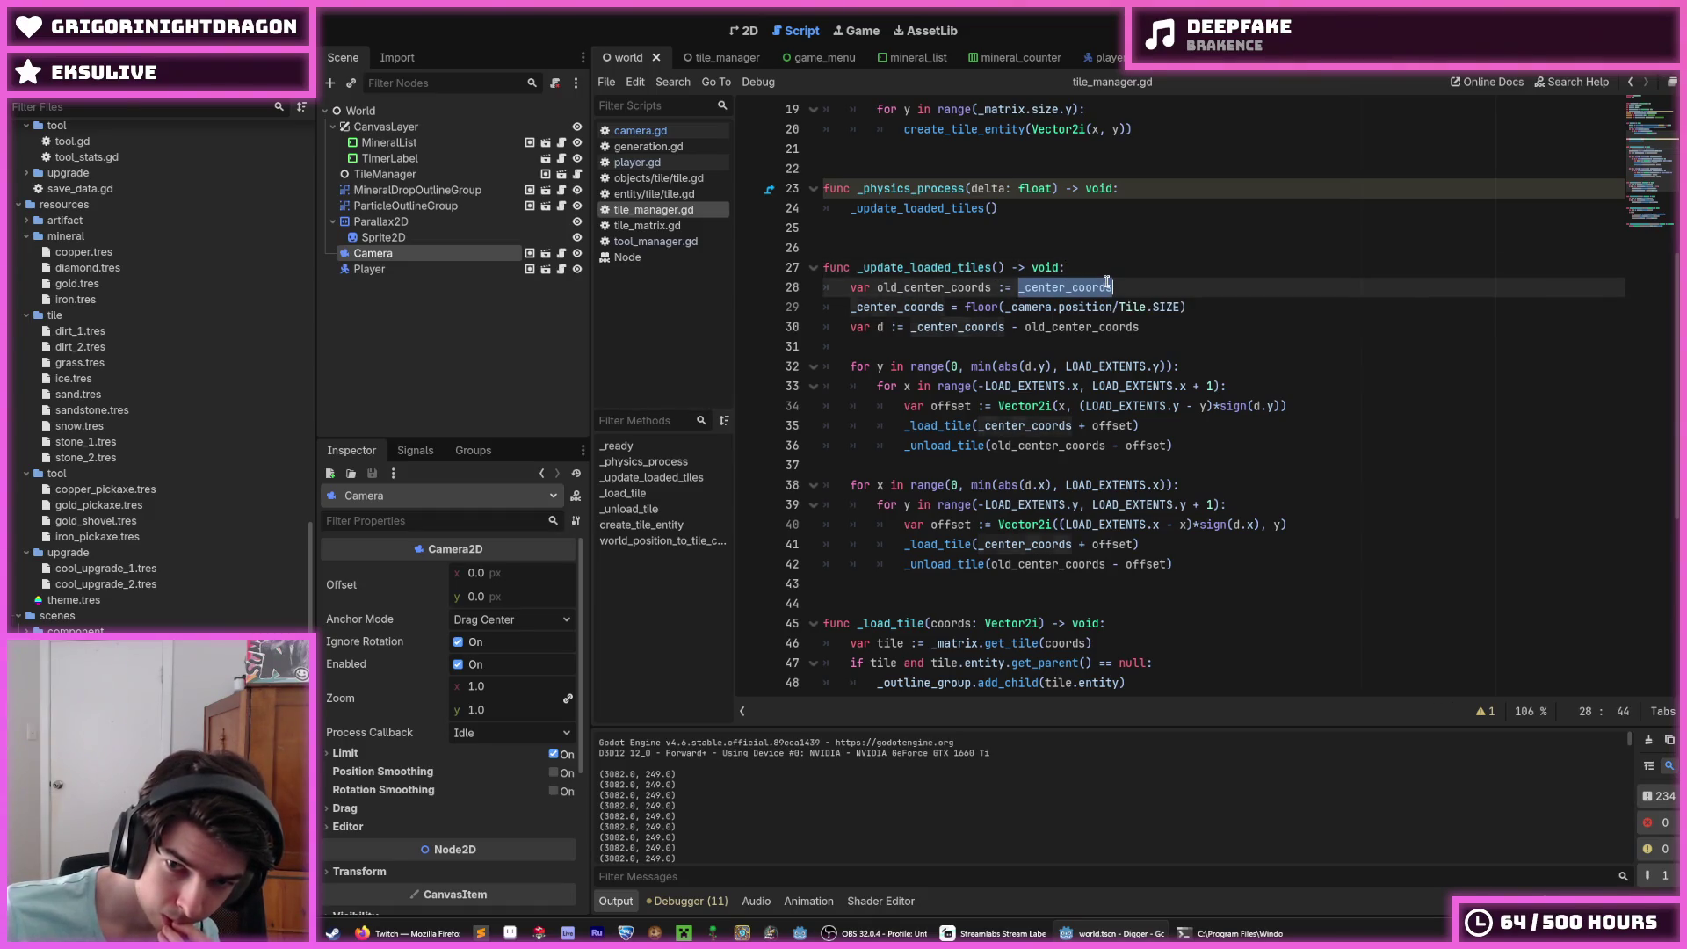
{"action": "left_click", "coordinate": [1107, 283]}
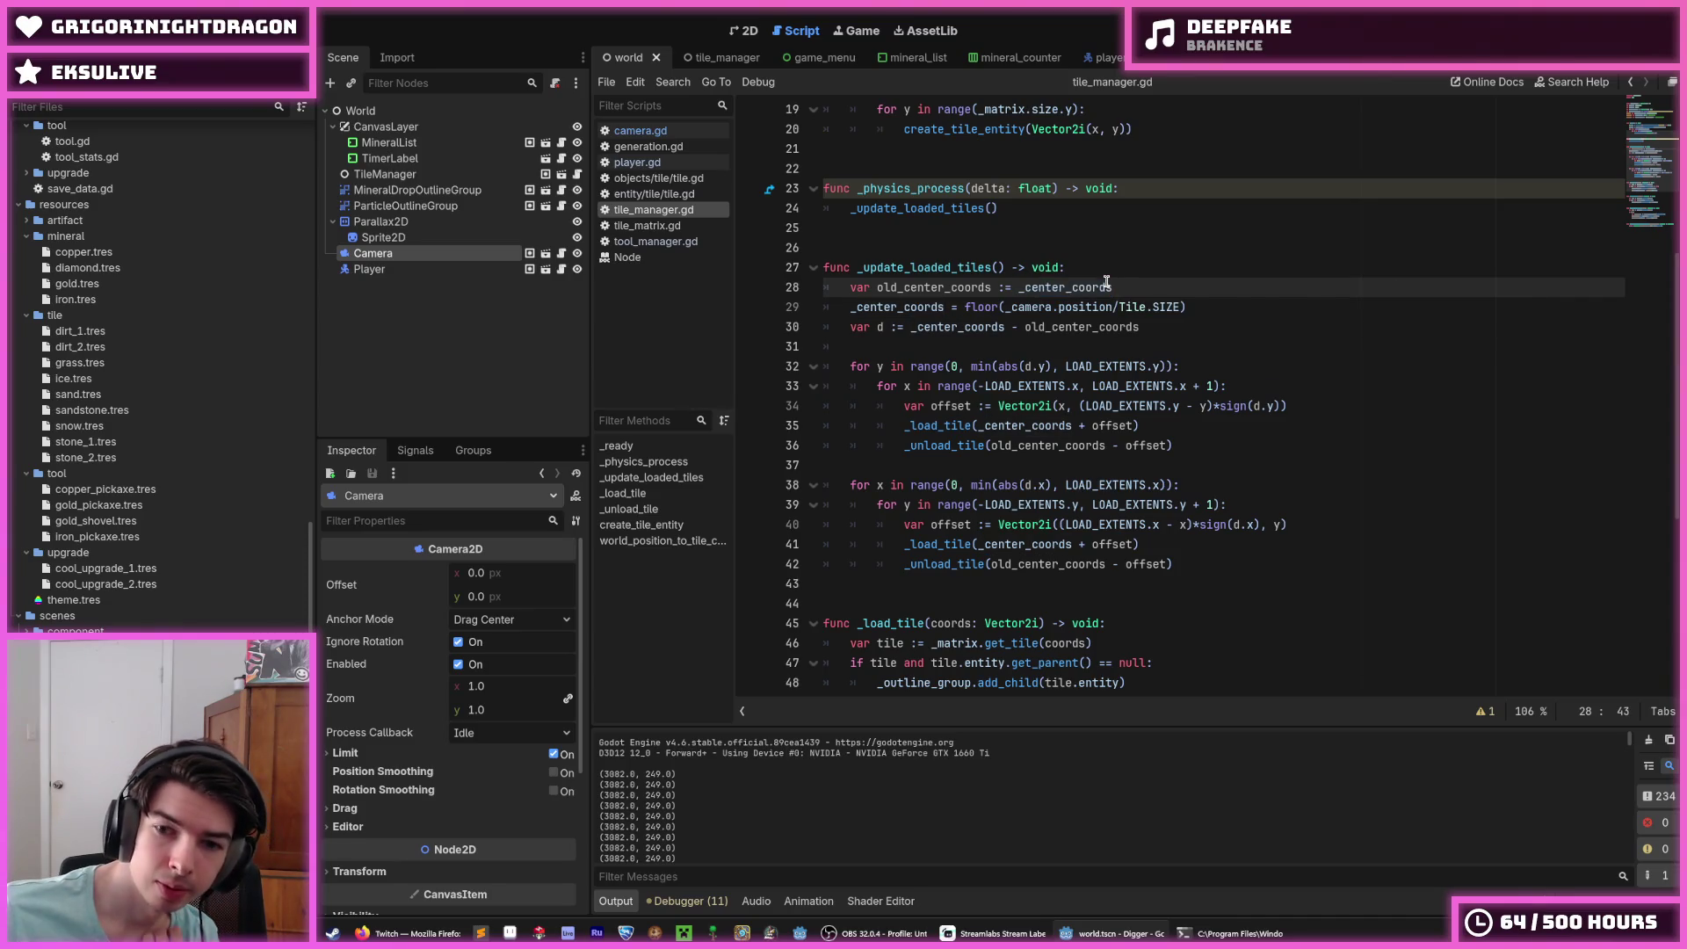
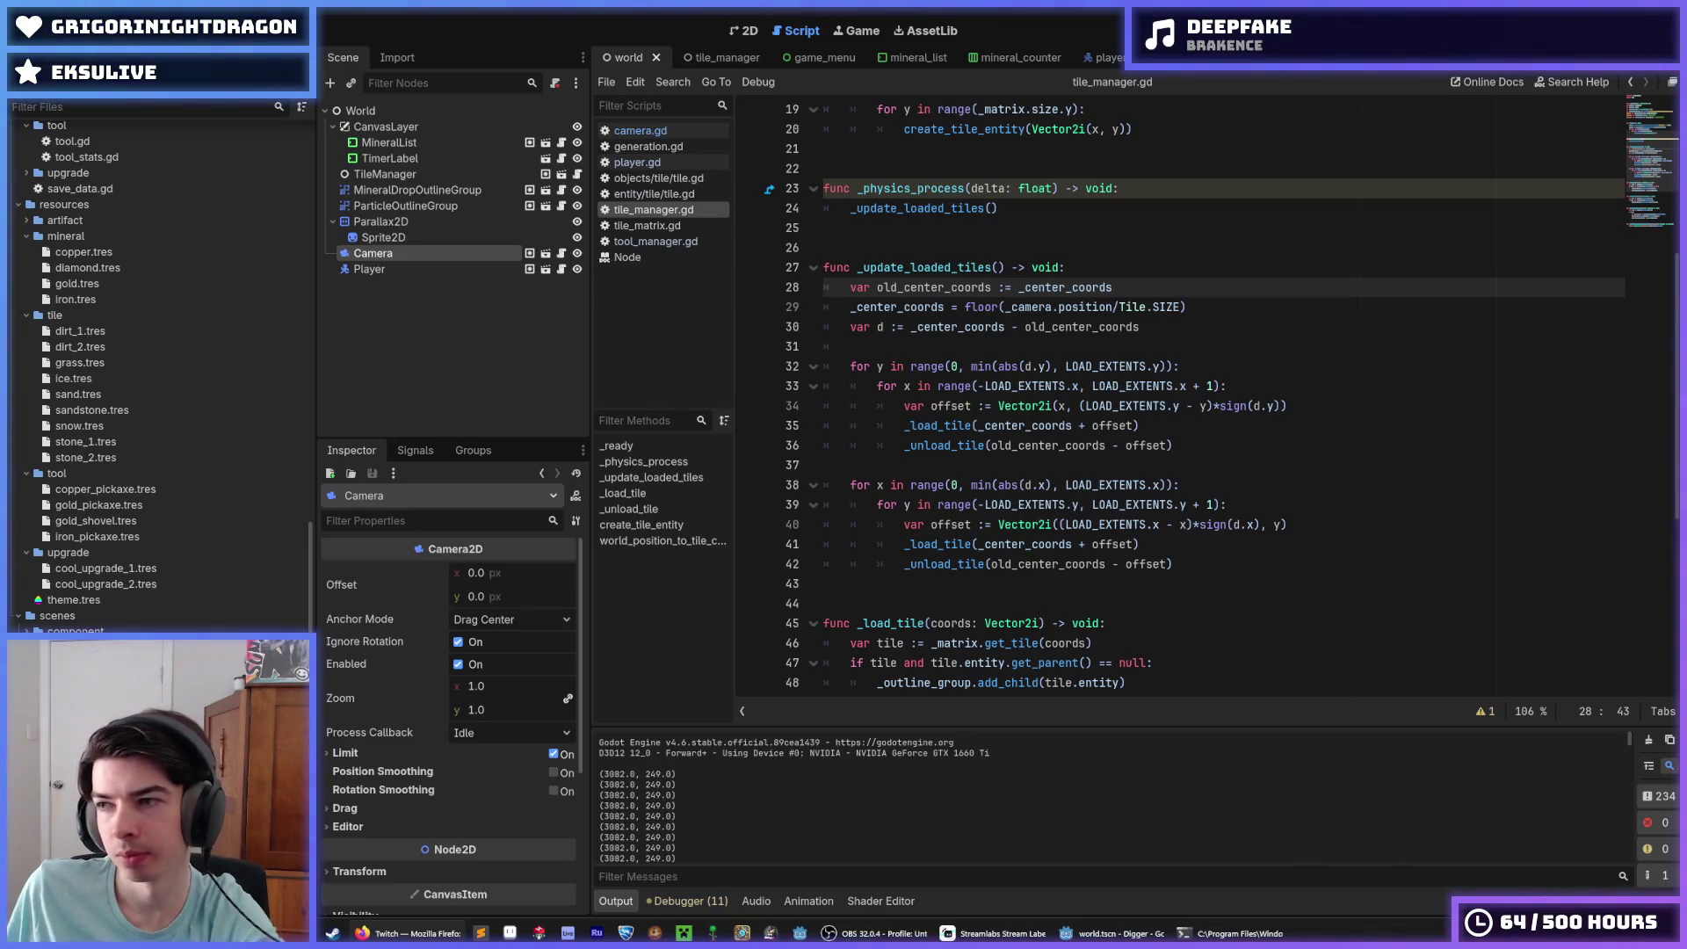
Step: Review _ready and the tile-loading loops, highlighting every use of _center_coords
{"action": "scroll", "coordinate": [1190, 305], "scroll_direction": "up", "scroll_amount": 3}
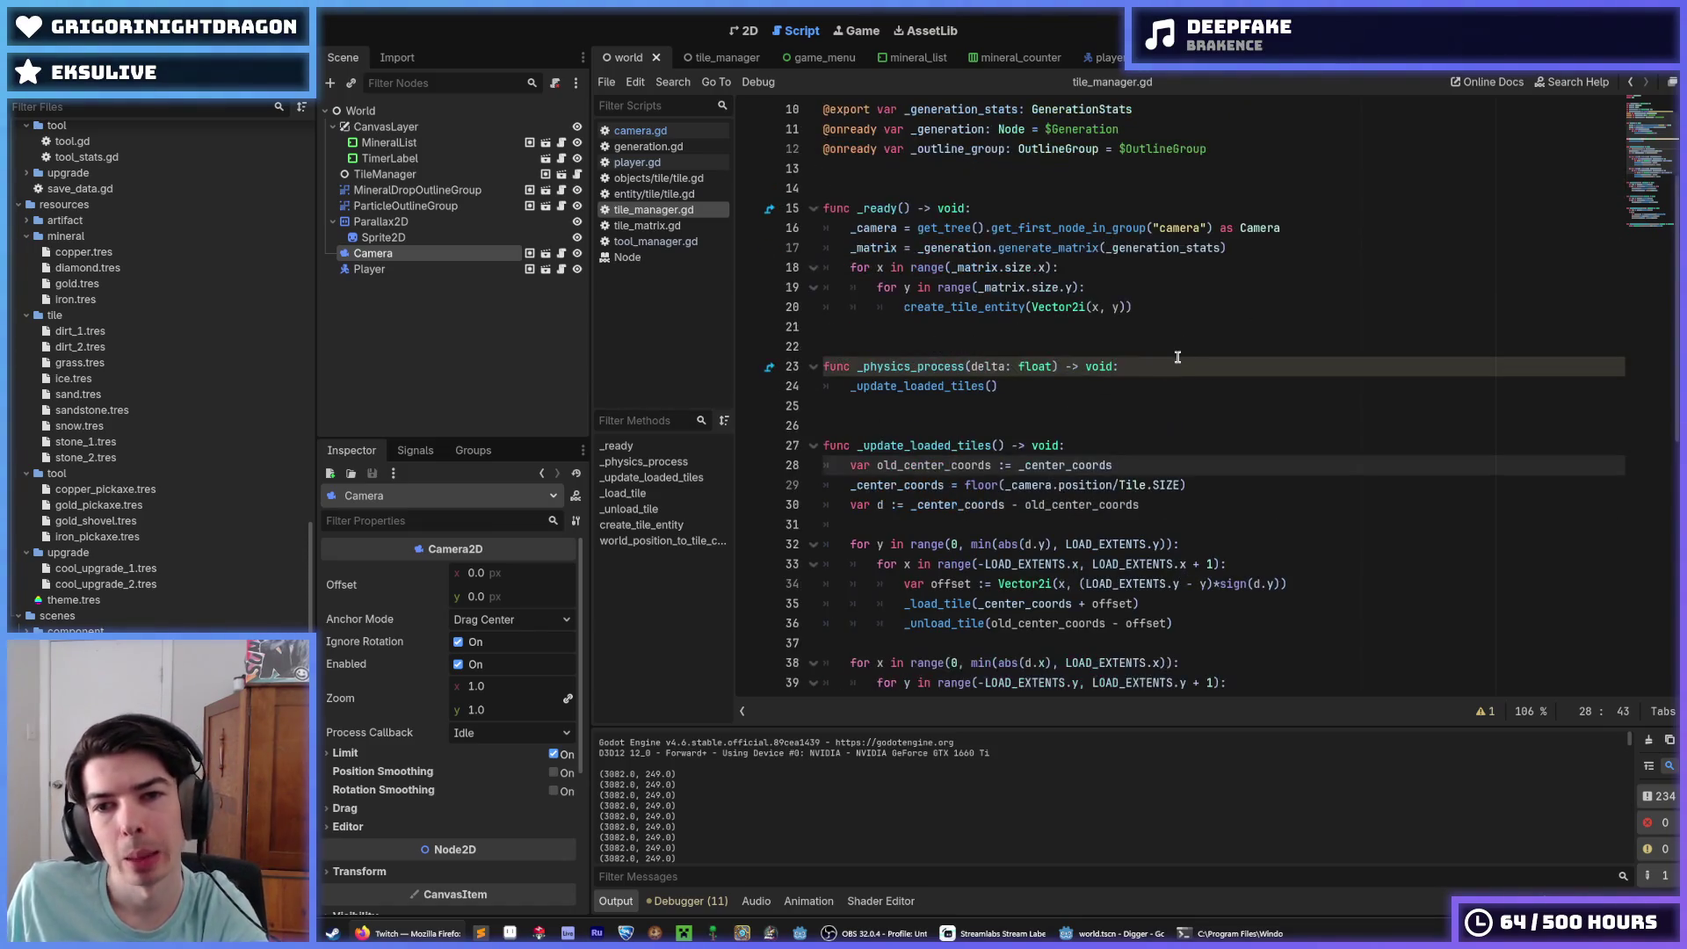
{"action": "left_click", "coordinate": [1142, 307]}
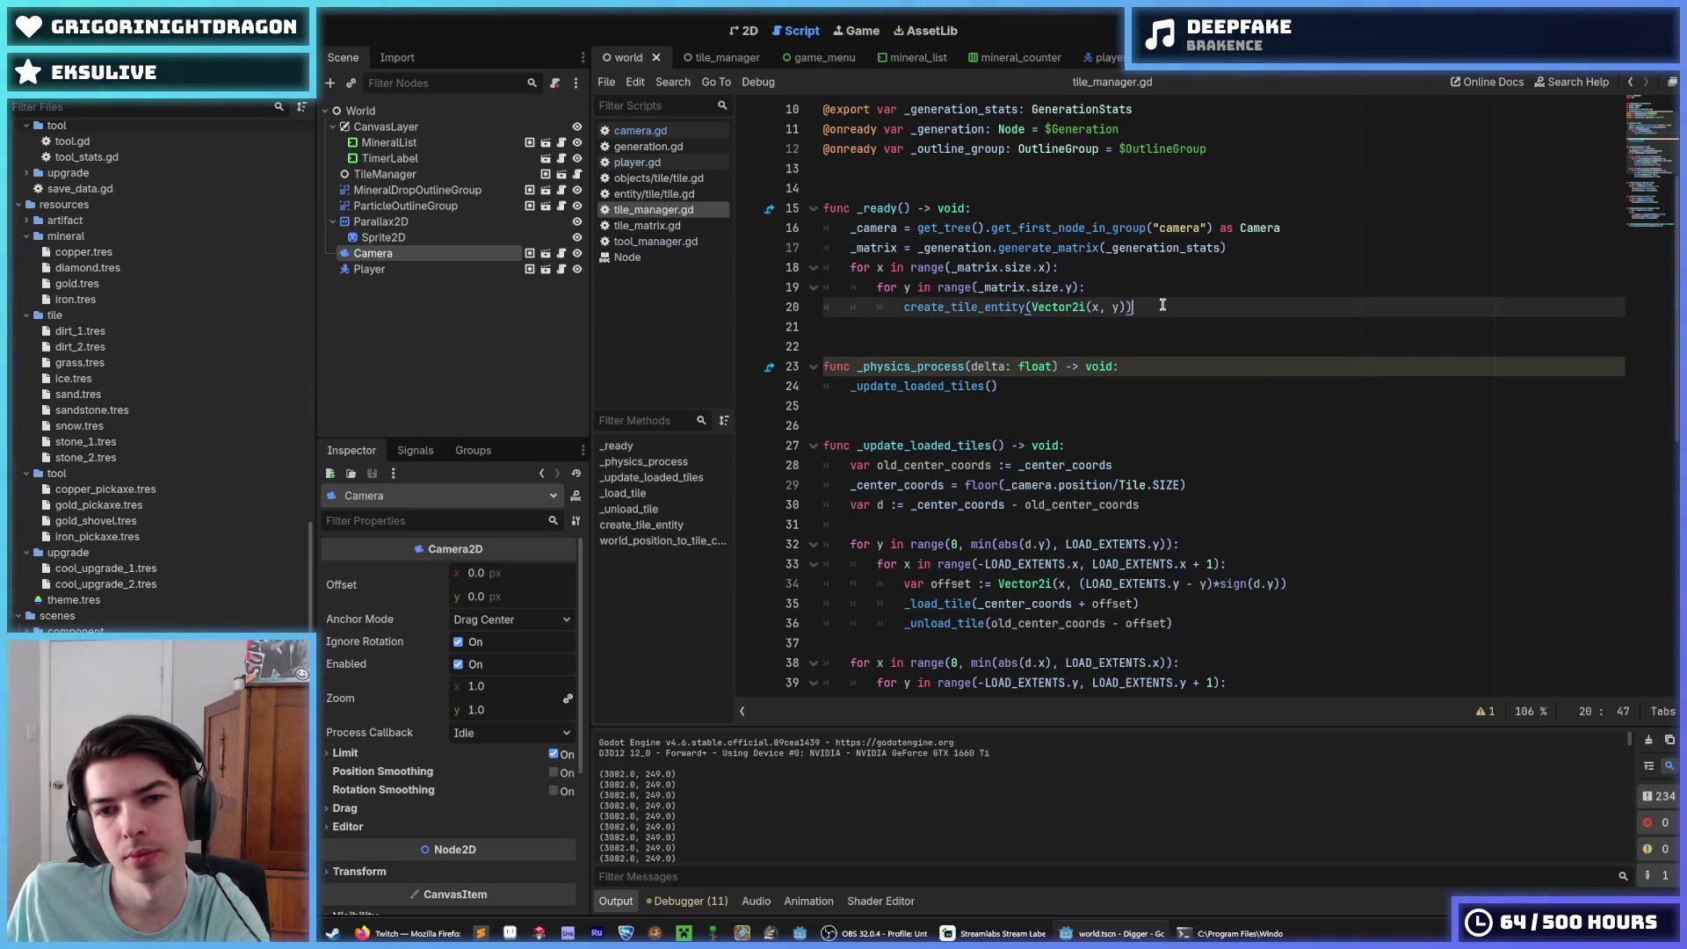
{"action": "scroll", "coordinate": [1162, 305], "scroll_direction": "down", "scroll_amount": 1}
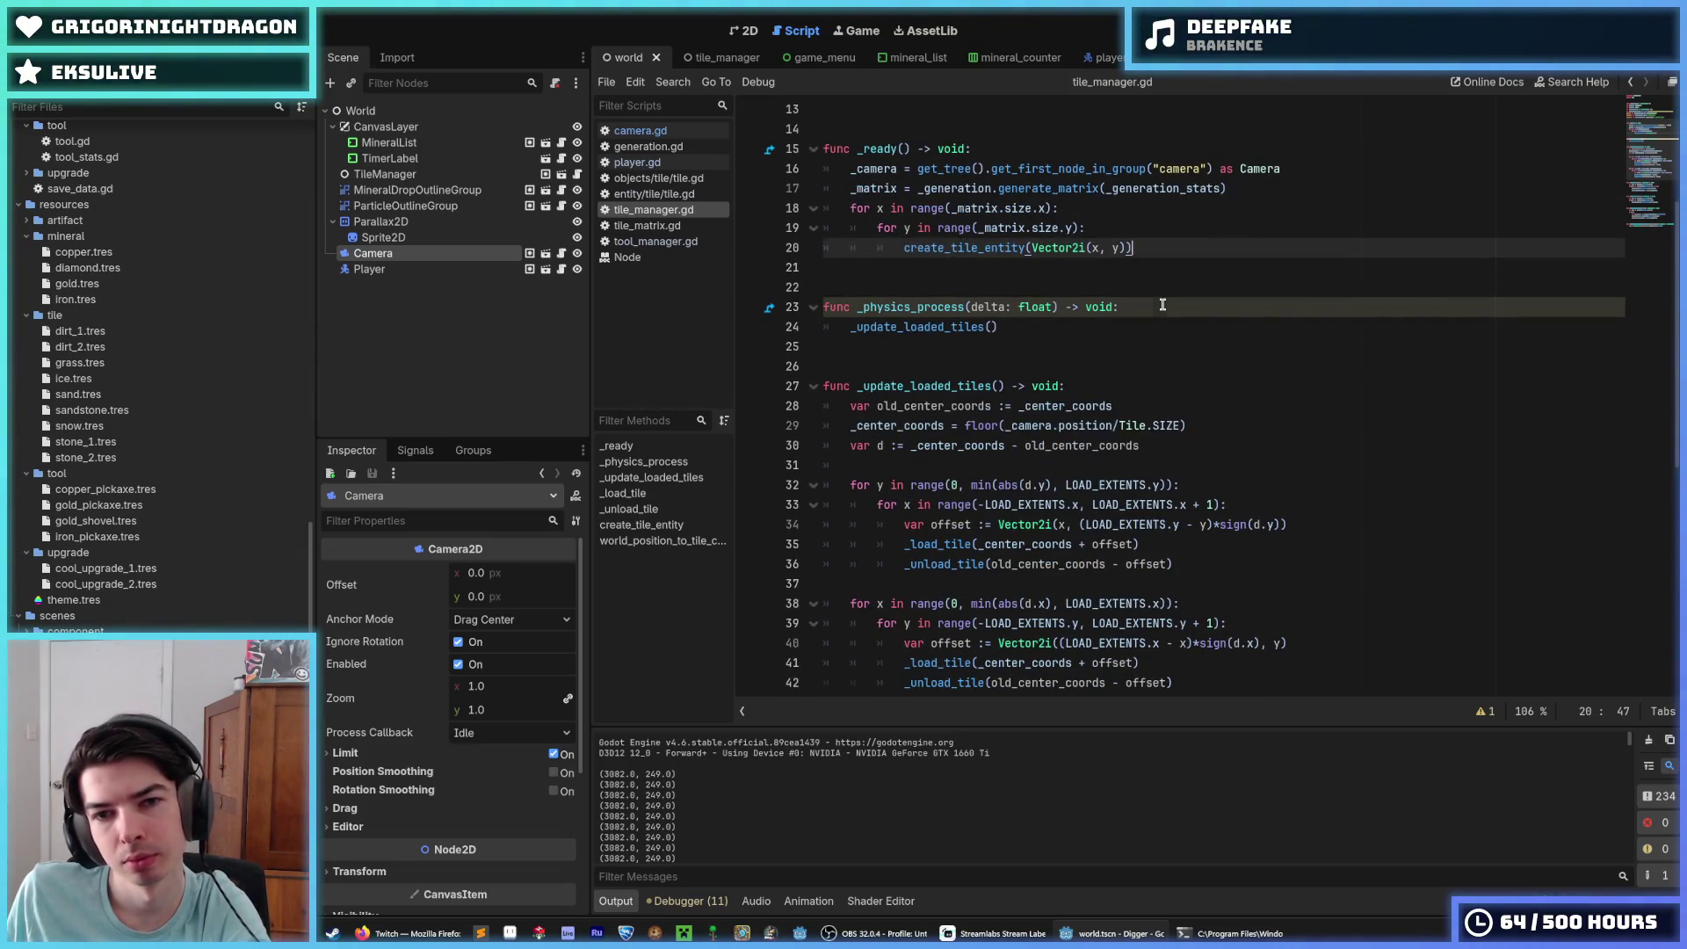
{"action": "scroll", "coordinate": [1163, 305], "scroll_direction": "down", "scroll_amount": 2}
{"action": "left_click", "coordinate": [1158, 343]}
{"action": "left_click", "coordinate": [1157, 327]}
{"action": "left_click", "coordinate": [1190, 309]}
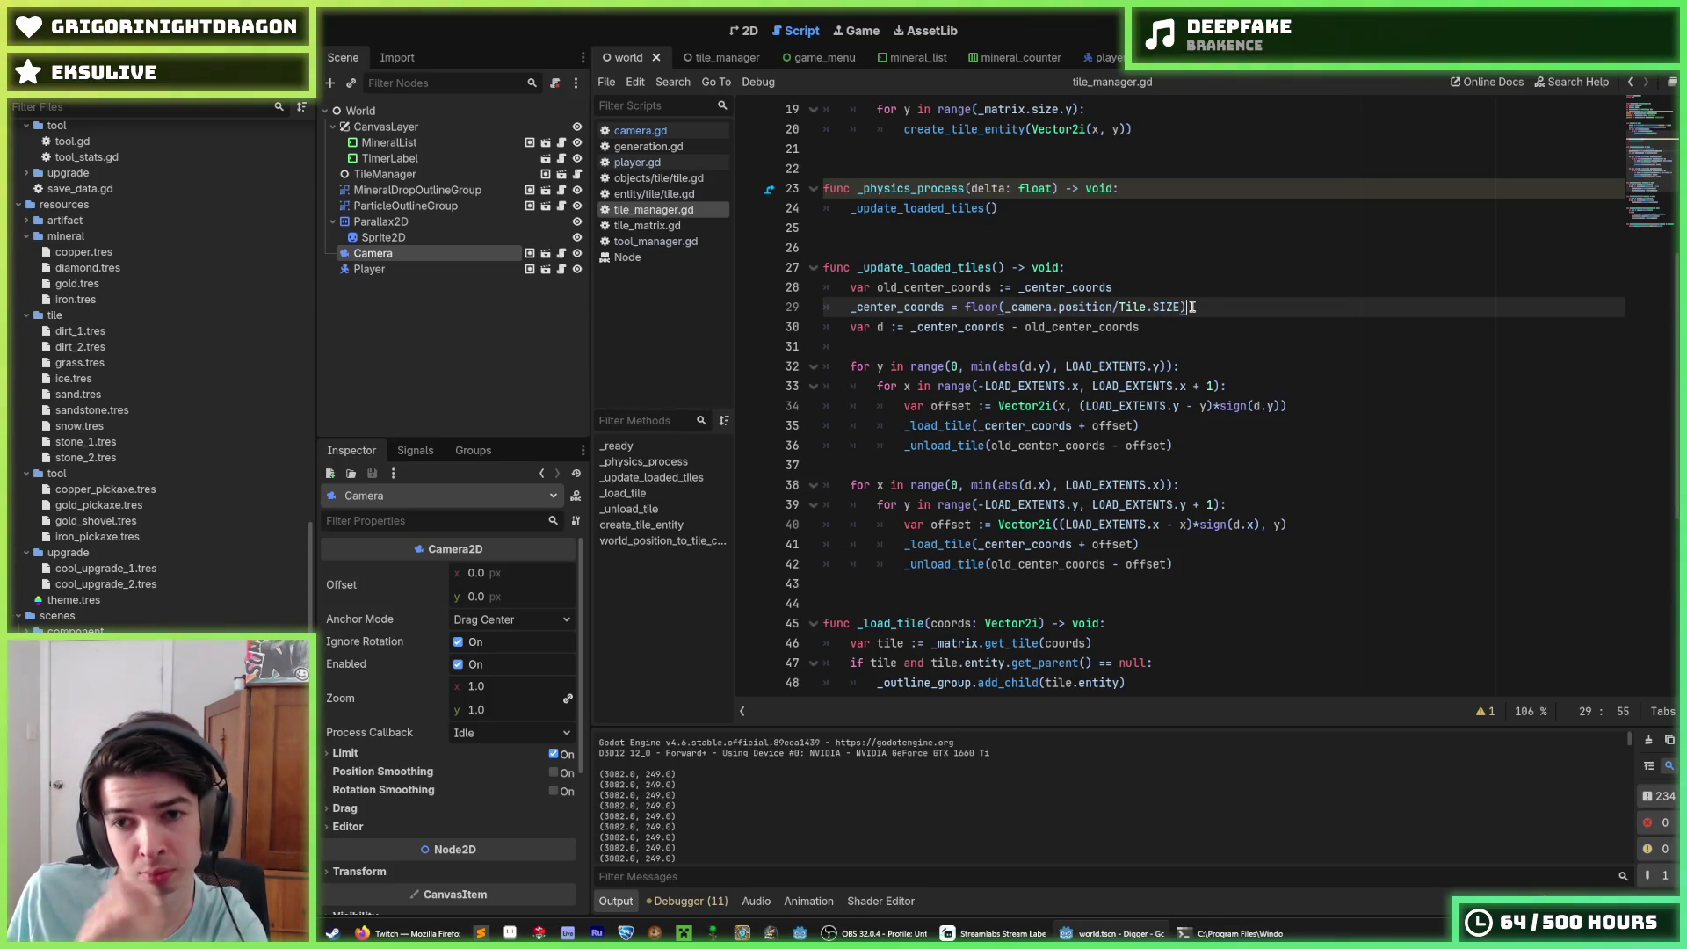
{"action": "left_click", "coordinate": [1154, 368]}
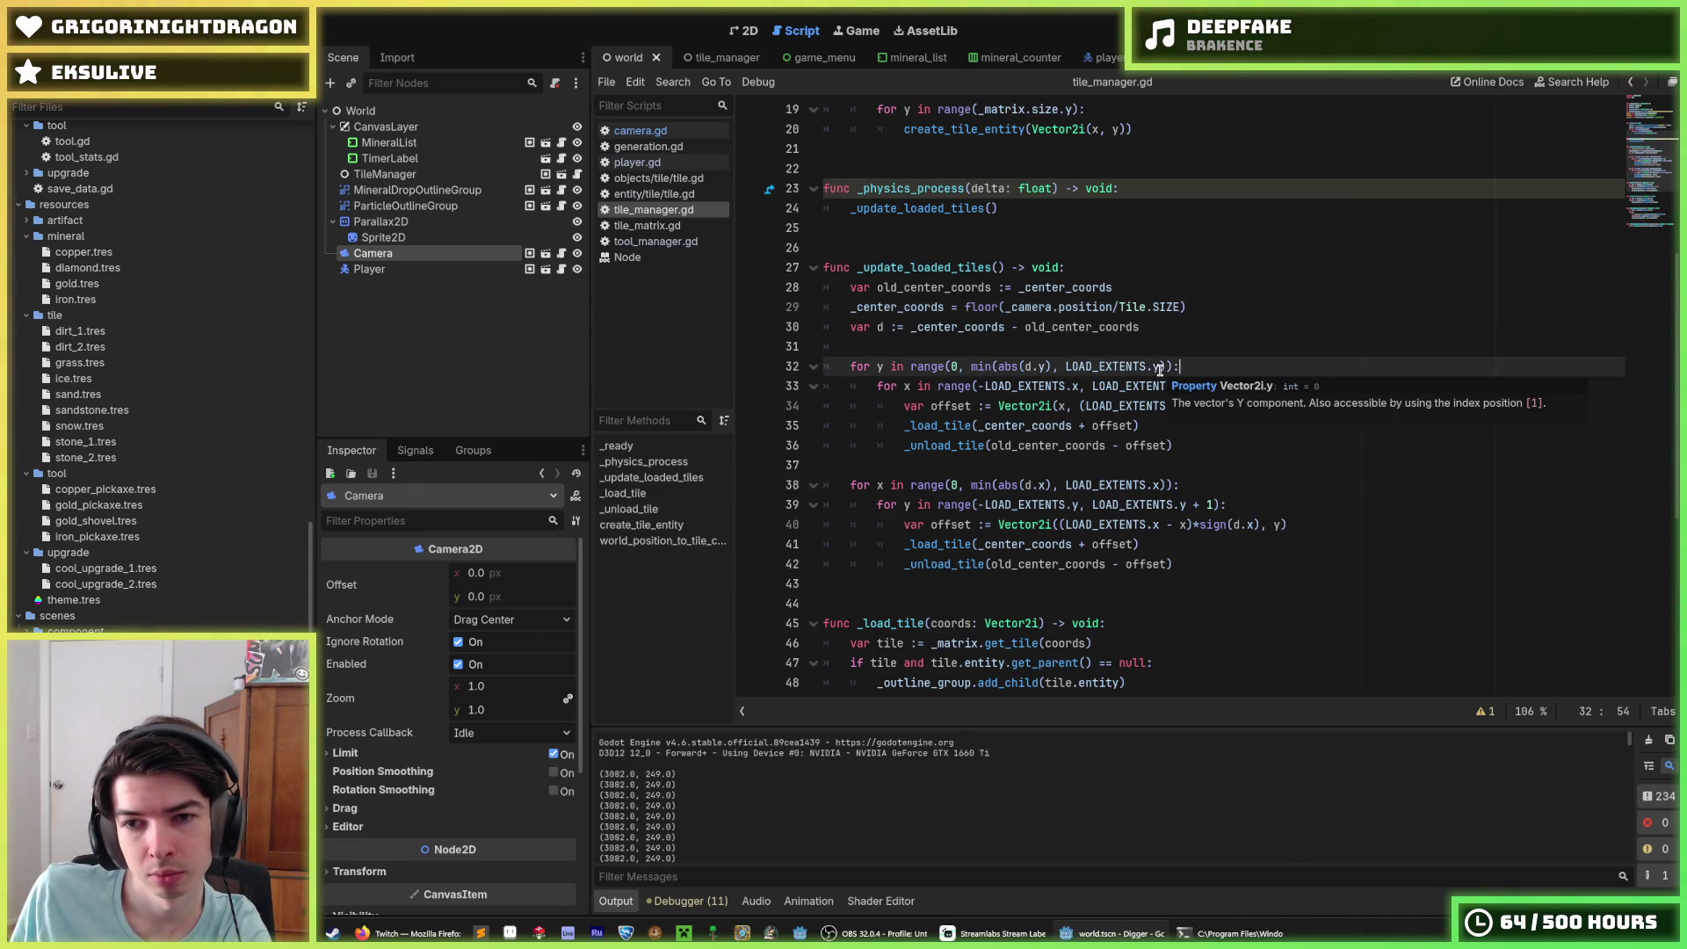
{"action": "key", "text": "Down"}
{"action": "key", "text": "Down"}
{"action": "key", "text": "Down"}
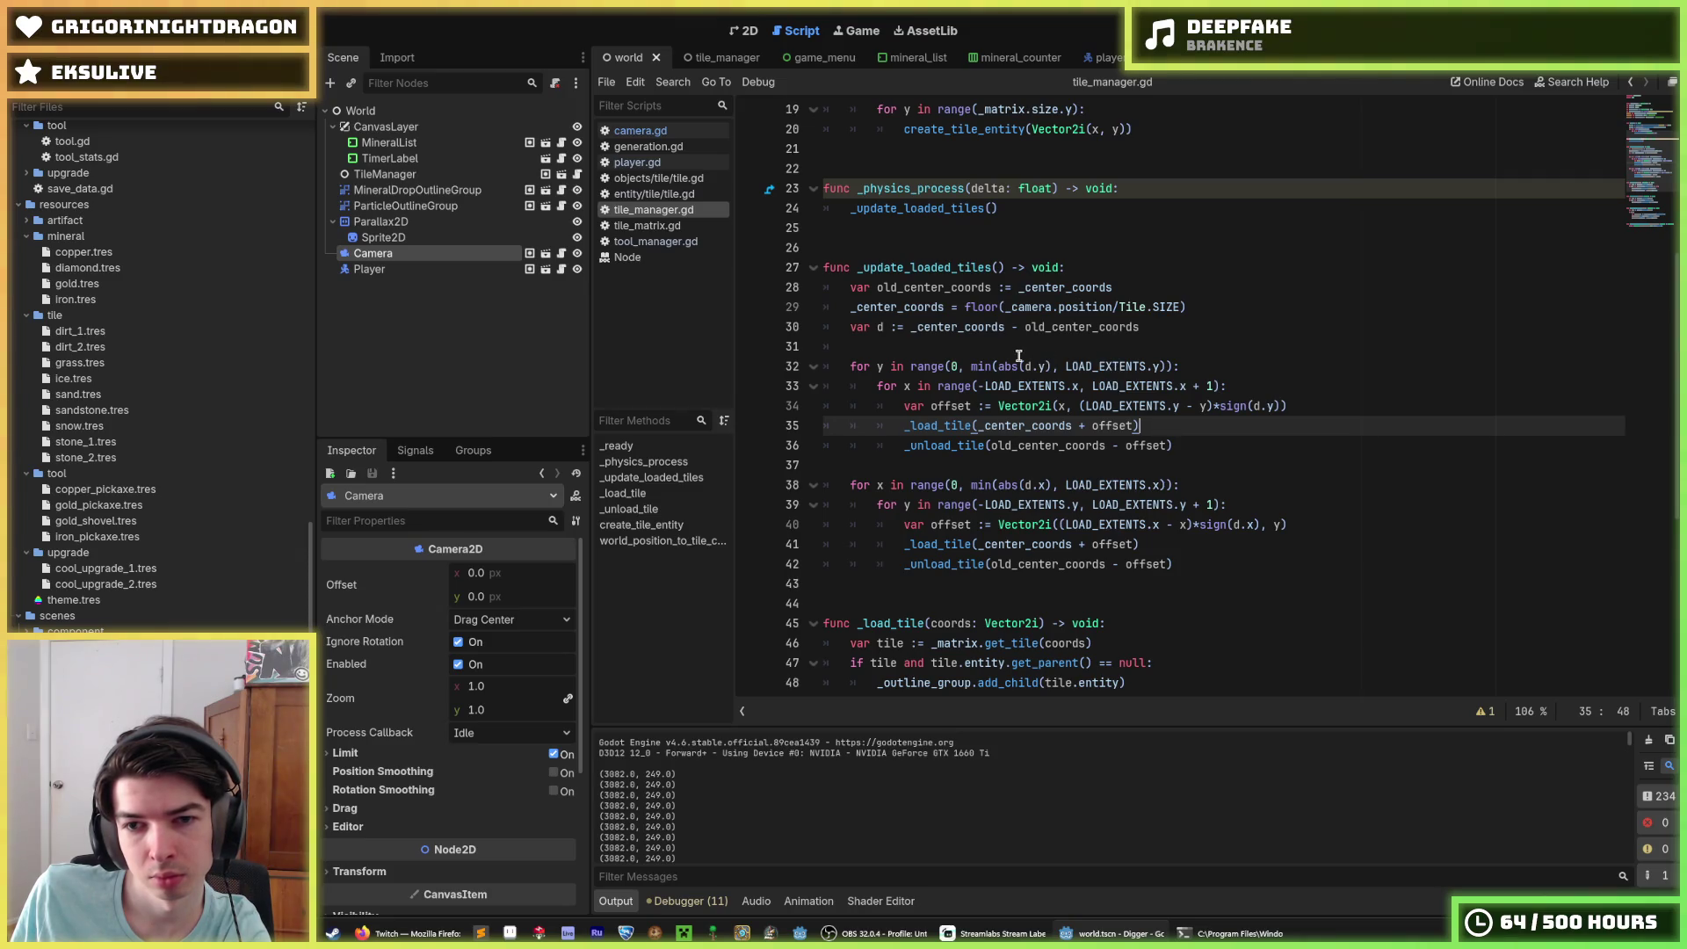
{"action": "double_click", "coordinate": [1013, 431]}
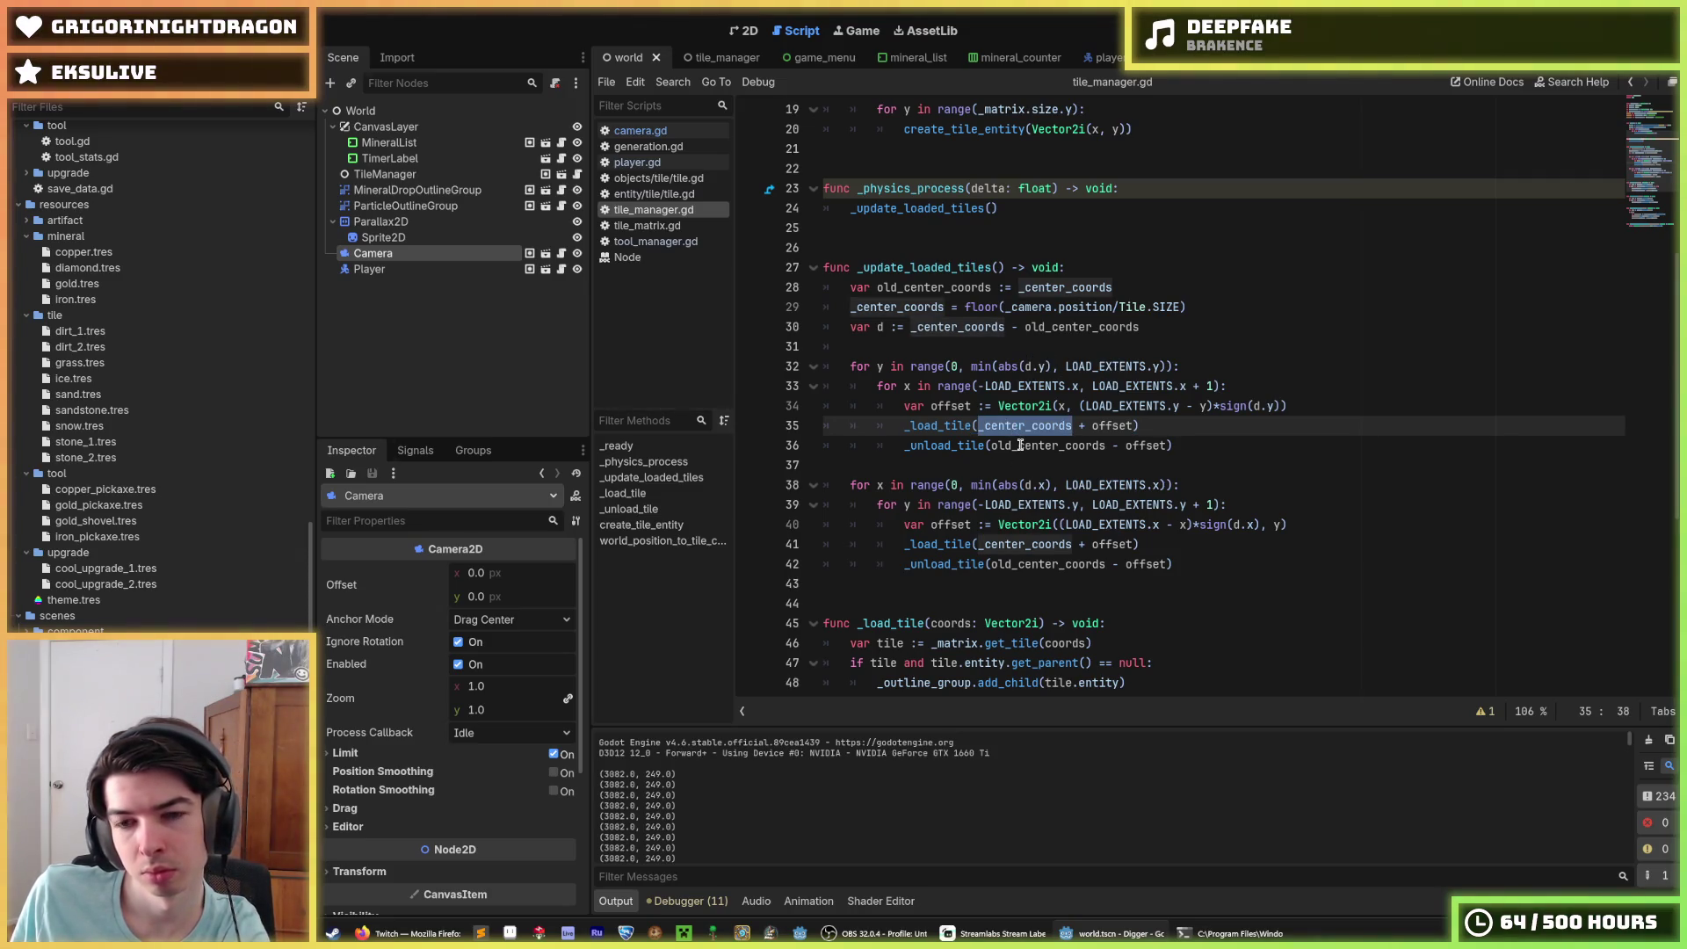
{"action": "mouse_move", "coordinate": [1020, 446]}
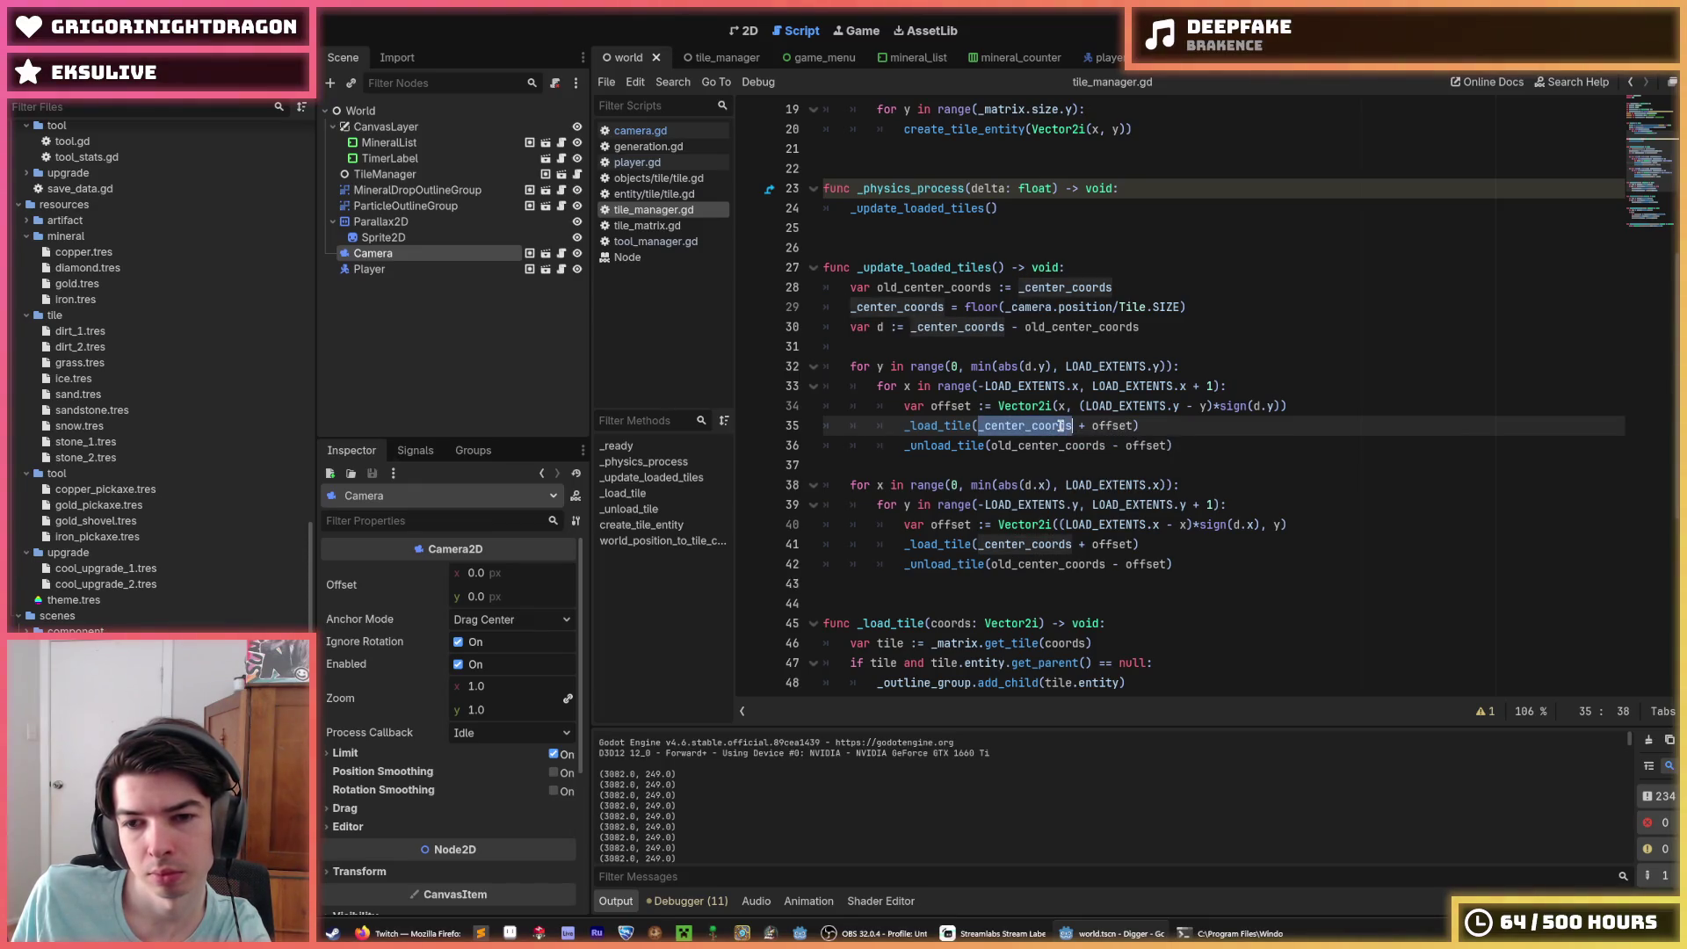
Step: Start a new 'if tiles' line after the _load_tile call on line 36
{"action": "left_click", "coordinate": [1166, 427]}
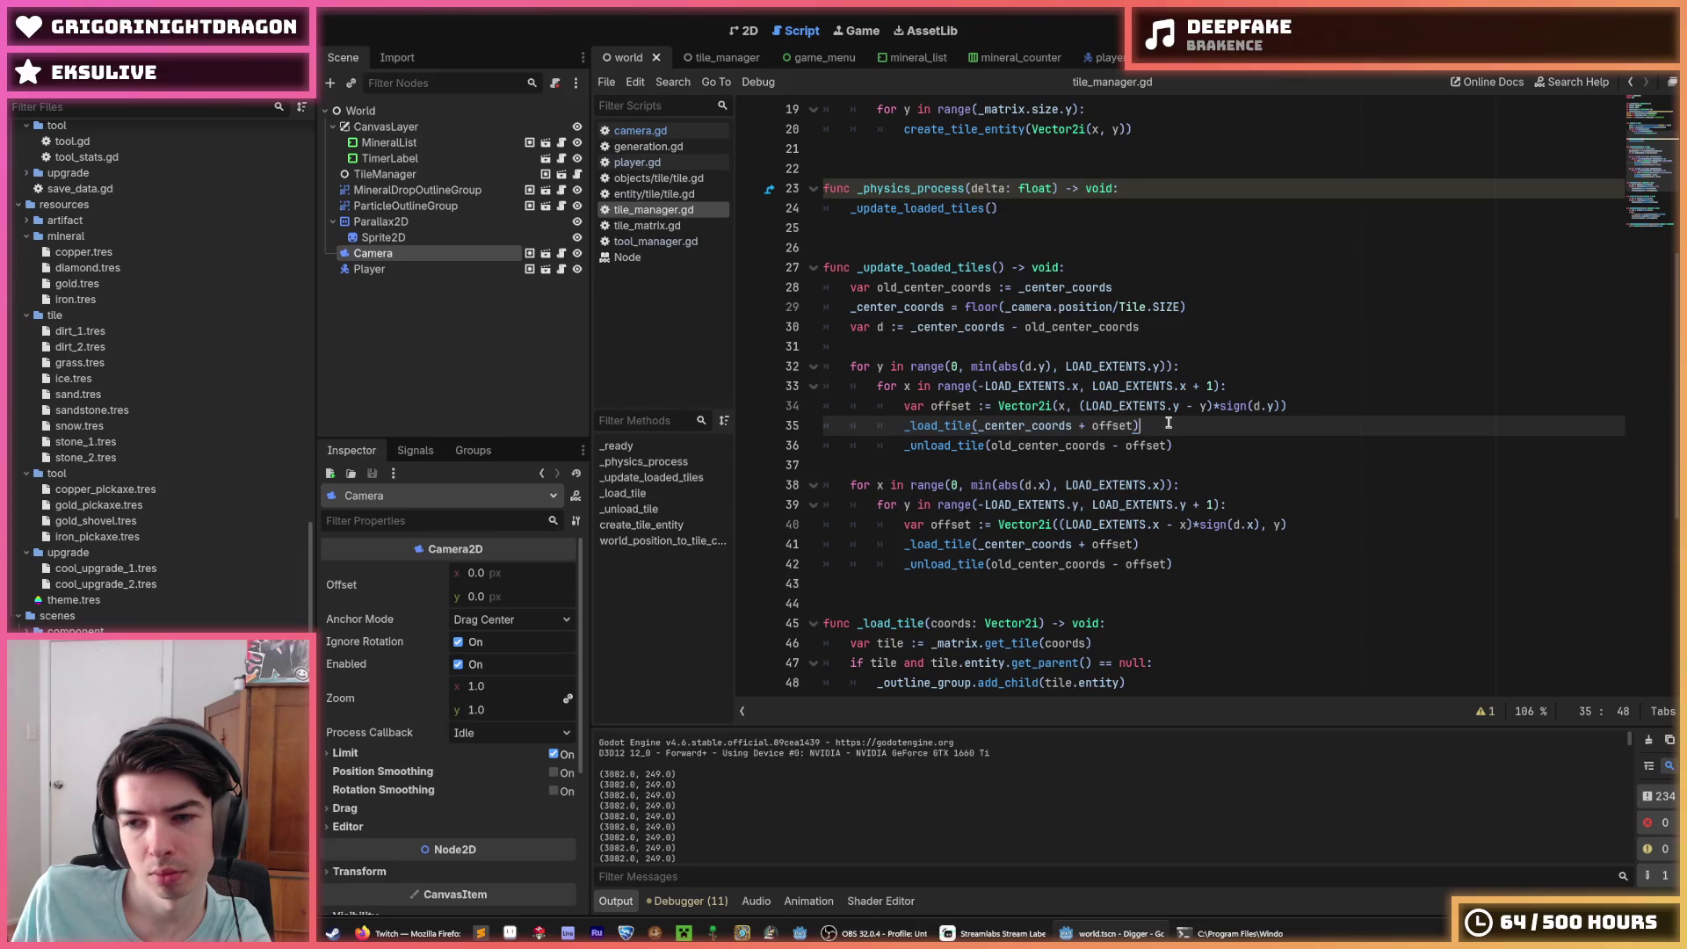
{"action": "mouse_move", "coordinate": [1173, 305]}
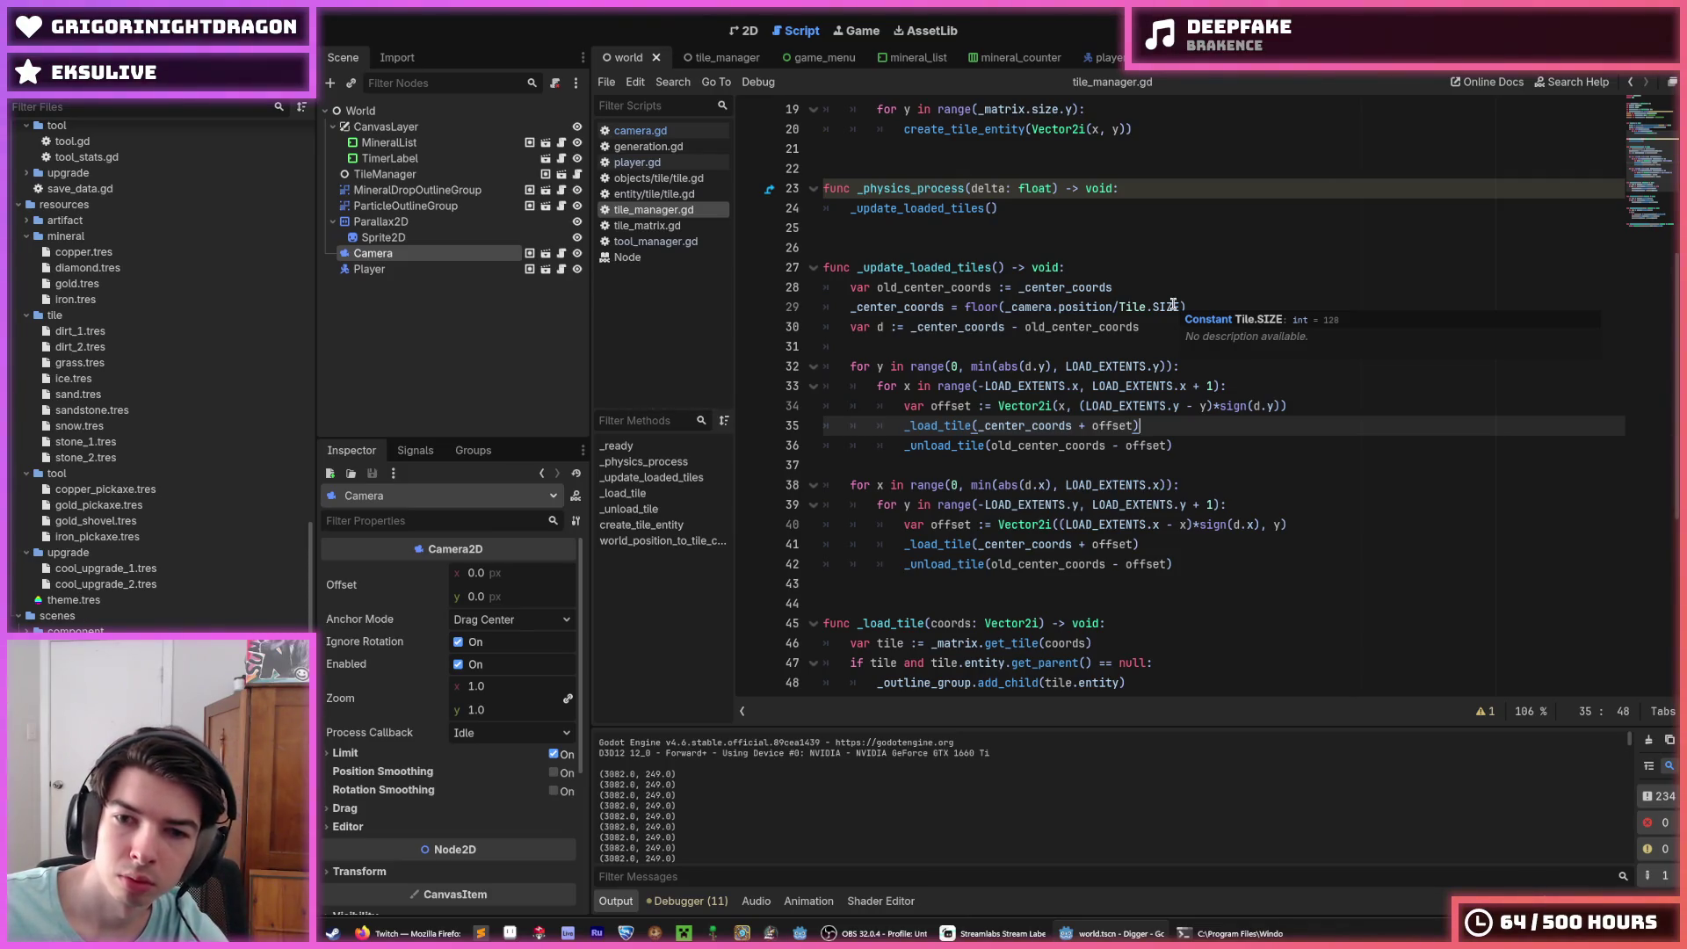
{"action": "key", "text": "Return"}
{"action": "type", "text": "if tiles"}
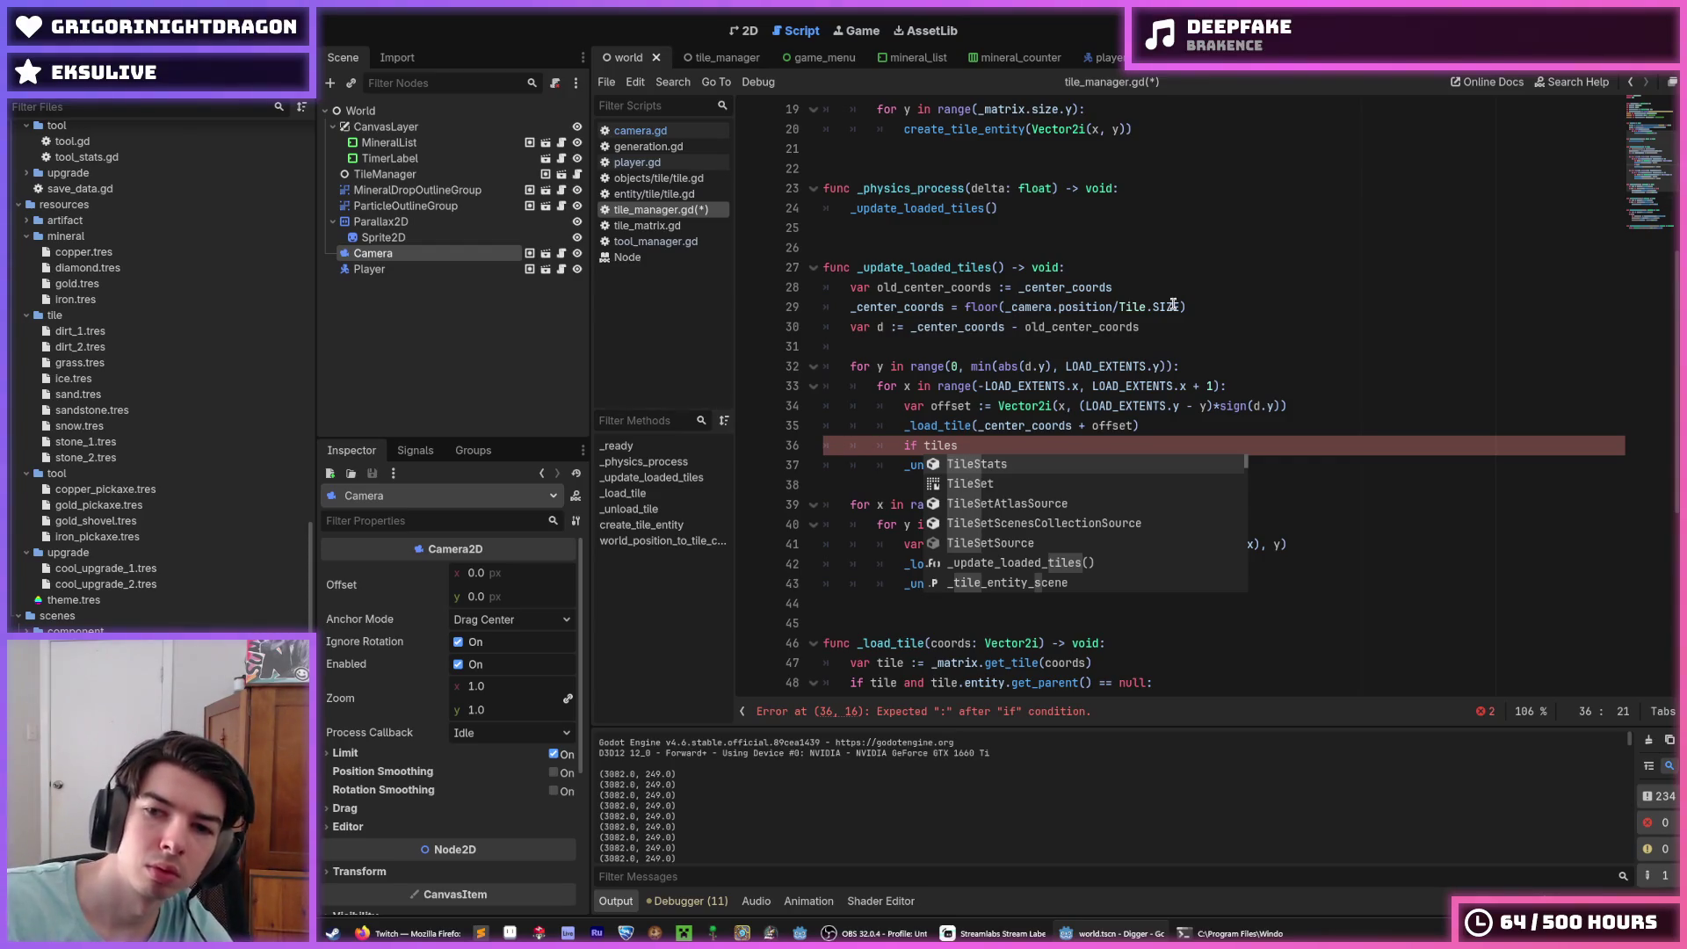
Step: Replace the (300, 300) start value of _center_coords with Vector2i.ZERO and save
{"action": "scroll", "coordinate": [1175, 299], "scroll_direction": "up", "scroll_amount": 6}
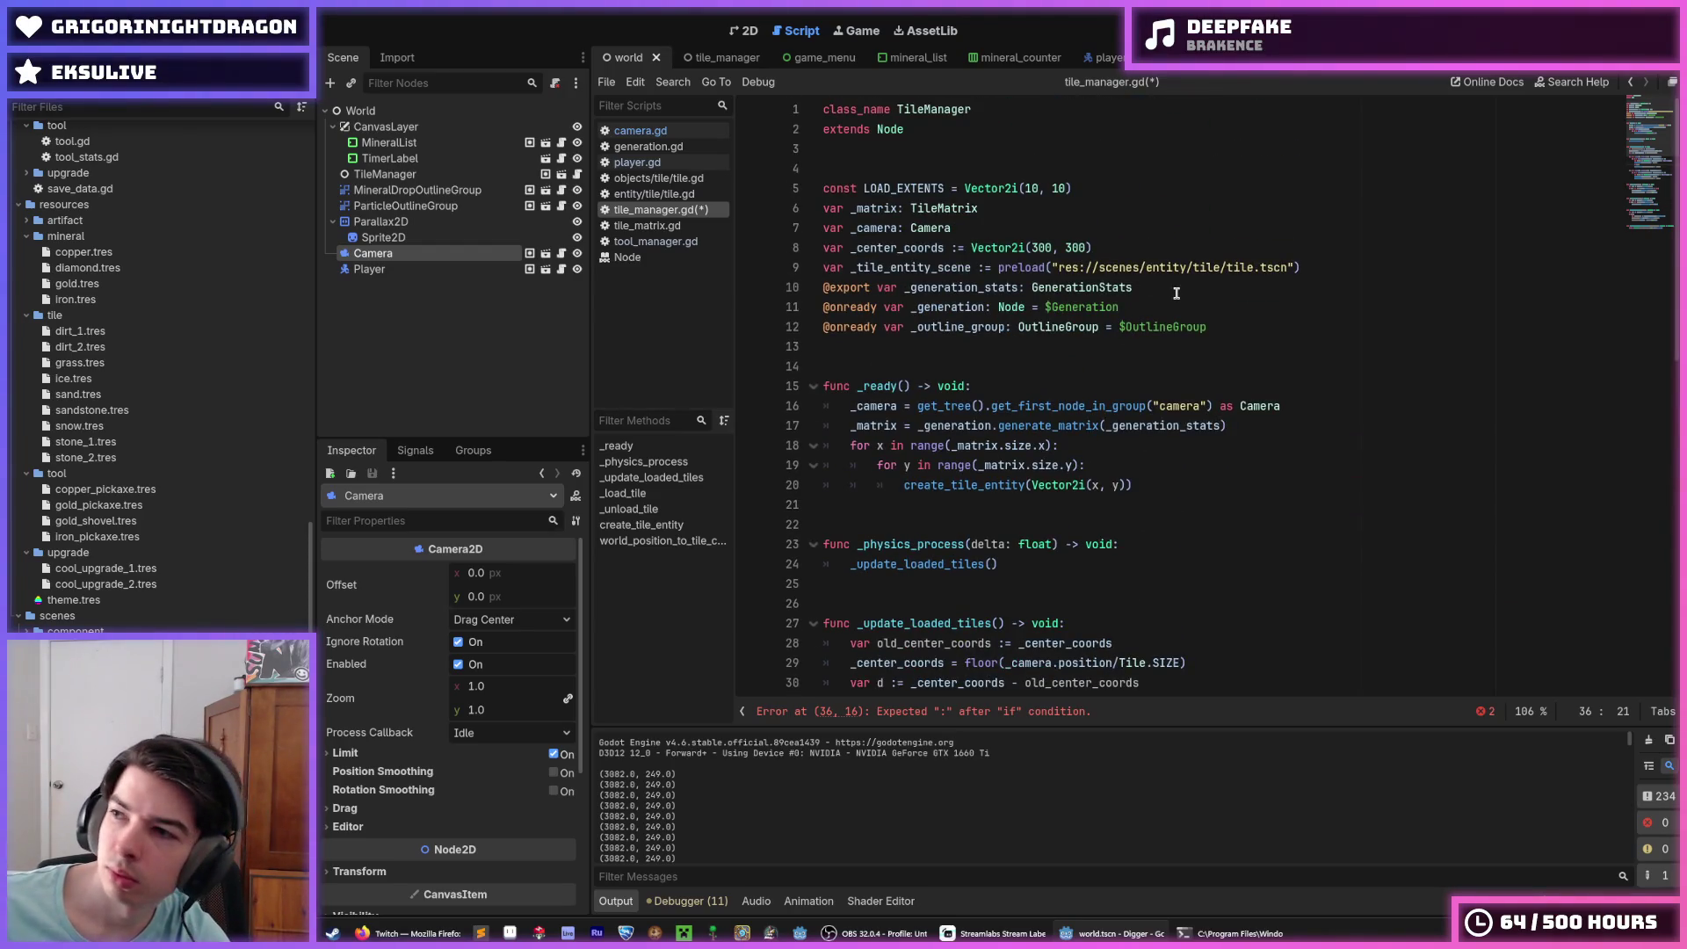
{"action": "left_click", "coordinate": [1176, 292]}
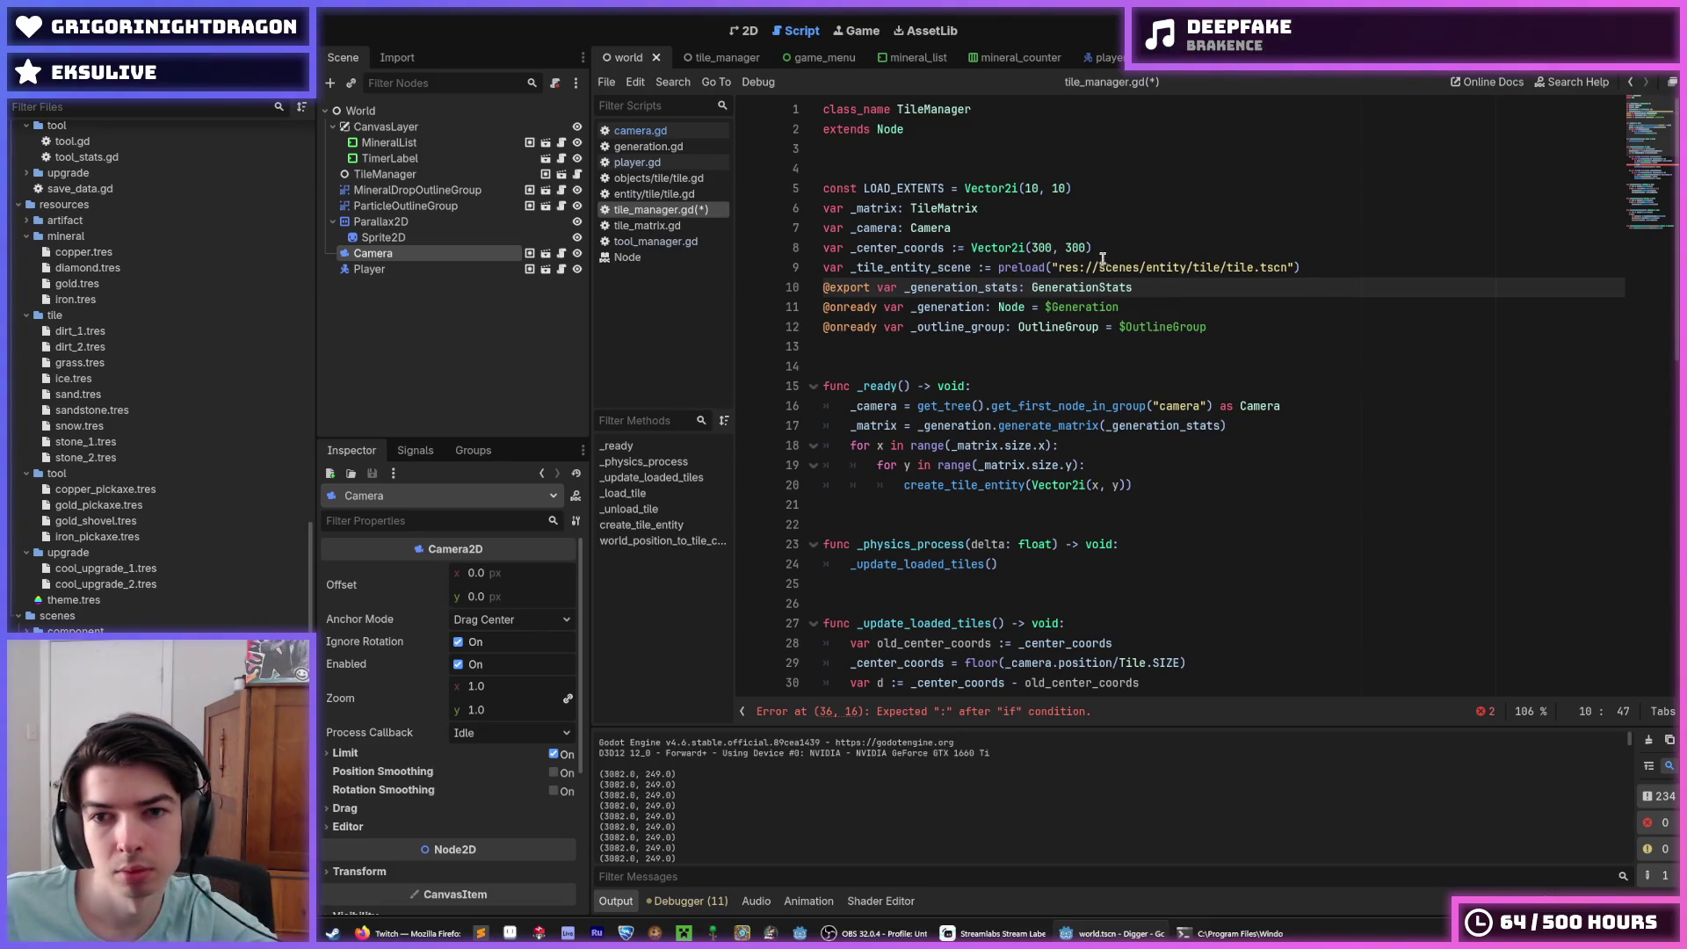
{"action": "double_click", "coordinate": [1044, 248]}
{"action": "key", "text": "BackSpace"}
{"action": "key", "text": "BackSpace"}
{"action": "type", "text": ".ZERO"}
{"action": "key", "text": "Delete"}
{"action": "key", "text": "Delete"}
{"action": "key", "text": "Delete"}
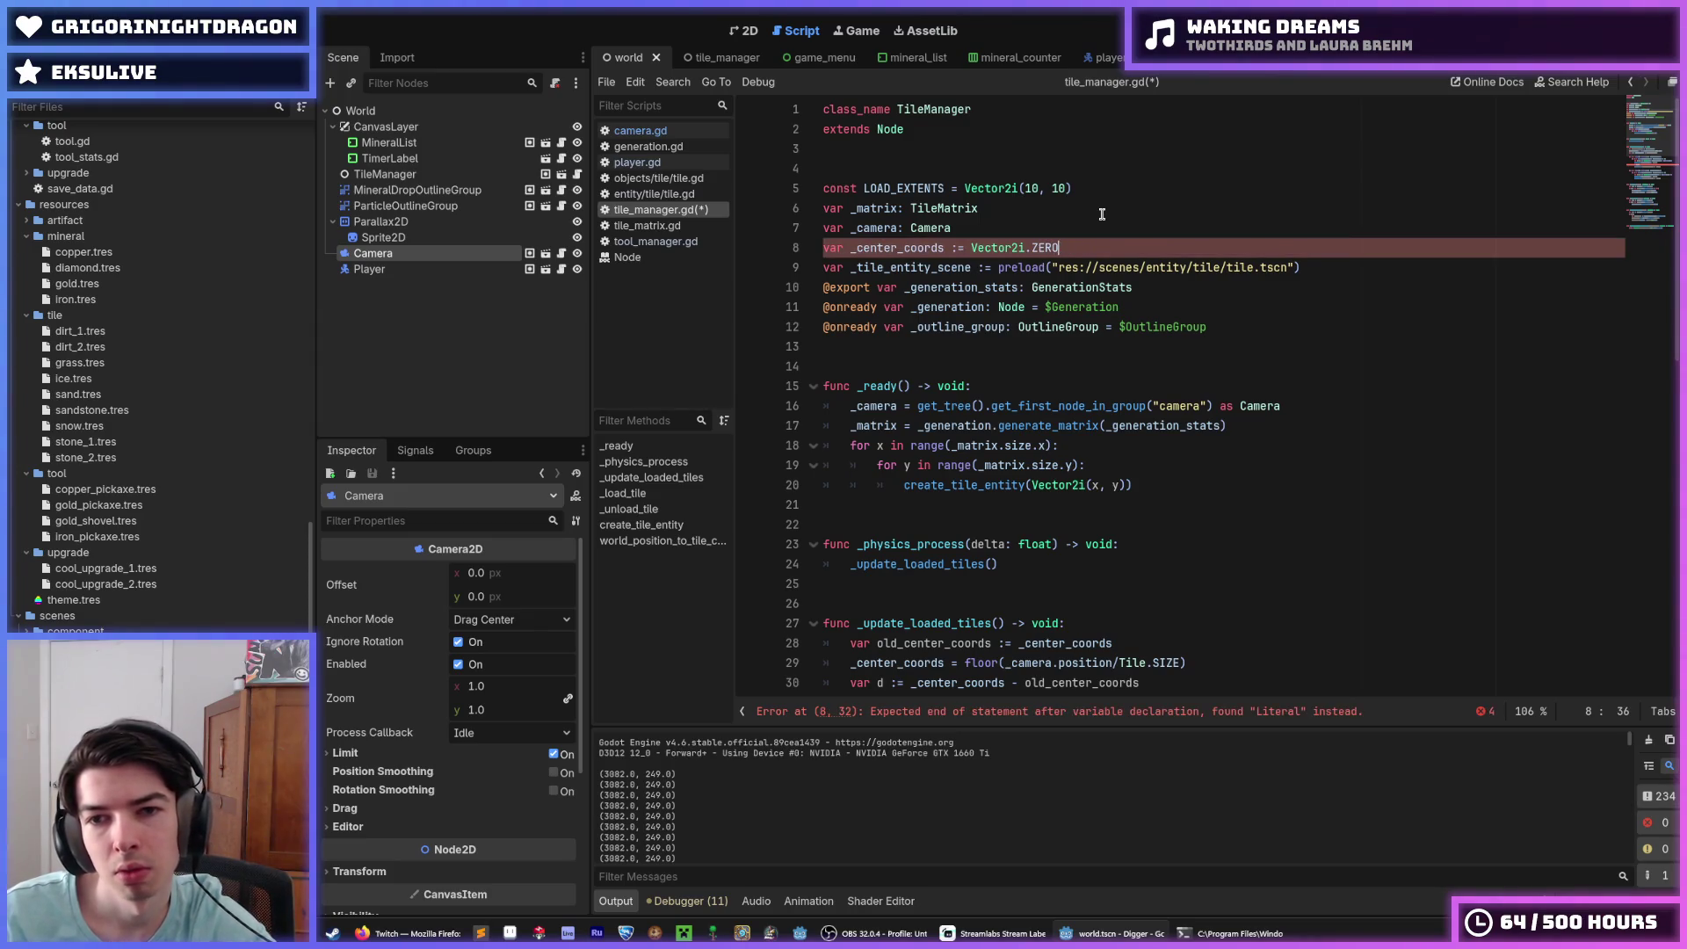
{"action": "key", "text": "ctrl+s"}
Step: Change the declaration to 'var _center_coords: Vector2i' and return to line 36
{"action": "key", "text": "ctrl+Left"}
{"action": "key", "text": "BackSpace"}
{"action": "key", "text": "BackSpace"}
{"action": "key", "text": "BackSpace"}
{"action": "type", "text": ":"}
{"action": "key", "text": "End"}
{"action": "key", "text": "BackSpace"}
{"action": "key", "text": "BackSpace"}
{"action": "key", "text": "BackSpace"}
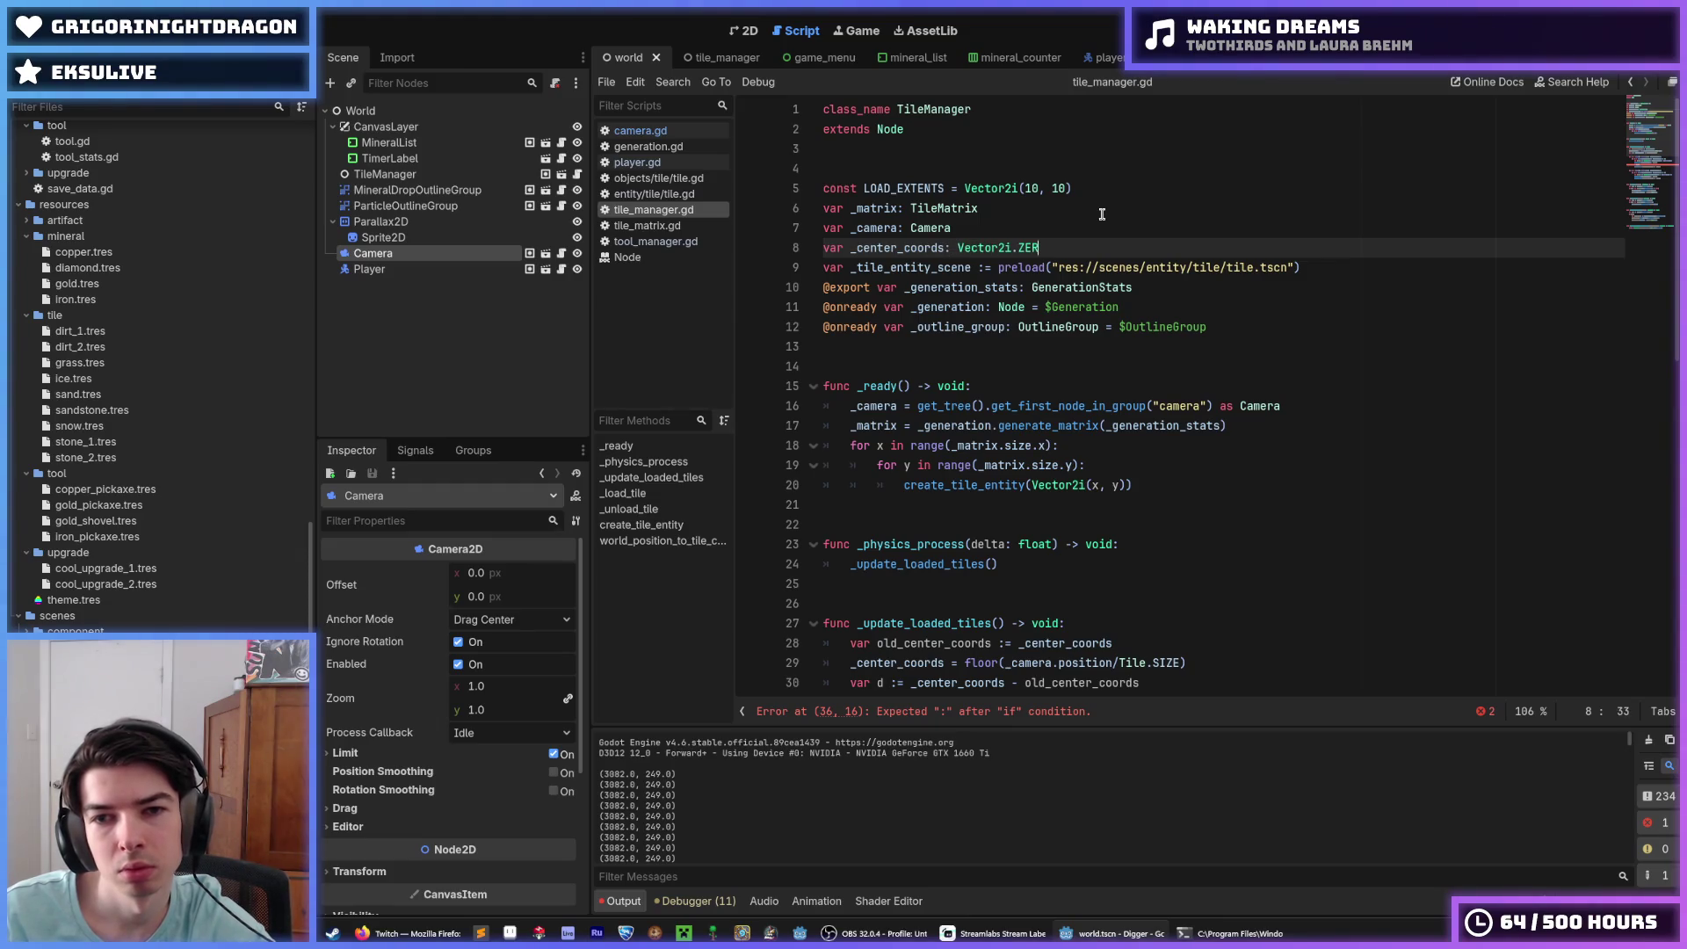
{"action": "scroll", "coordinate": [1107, 222], "scroll_direction": "down", "scroll_amount": 6}
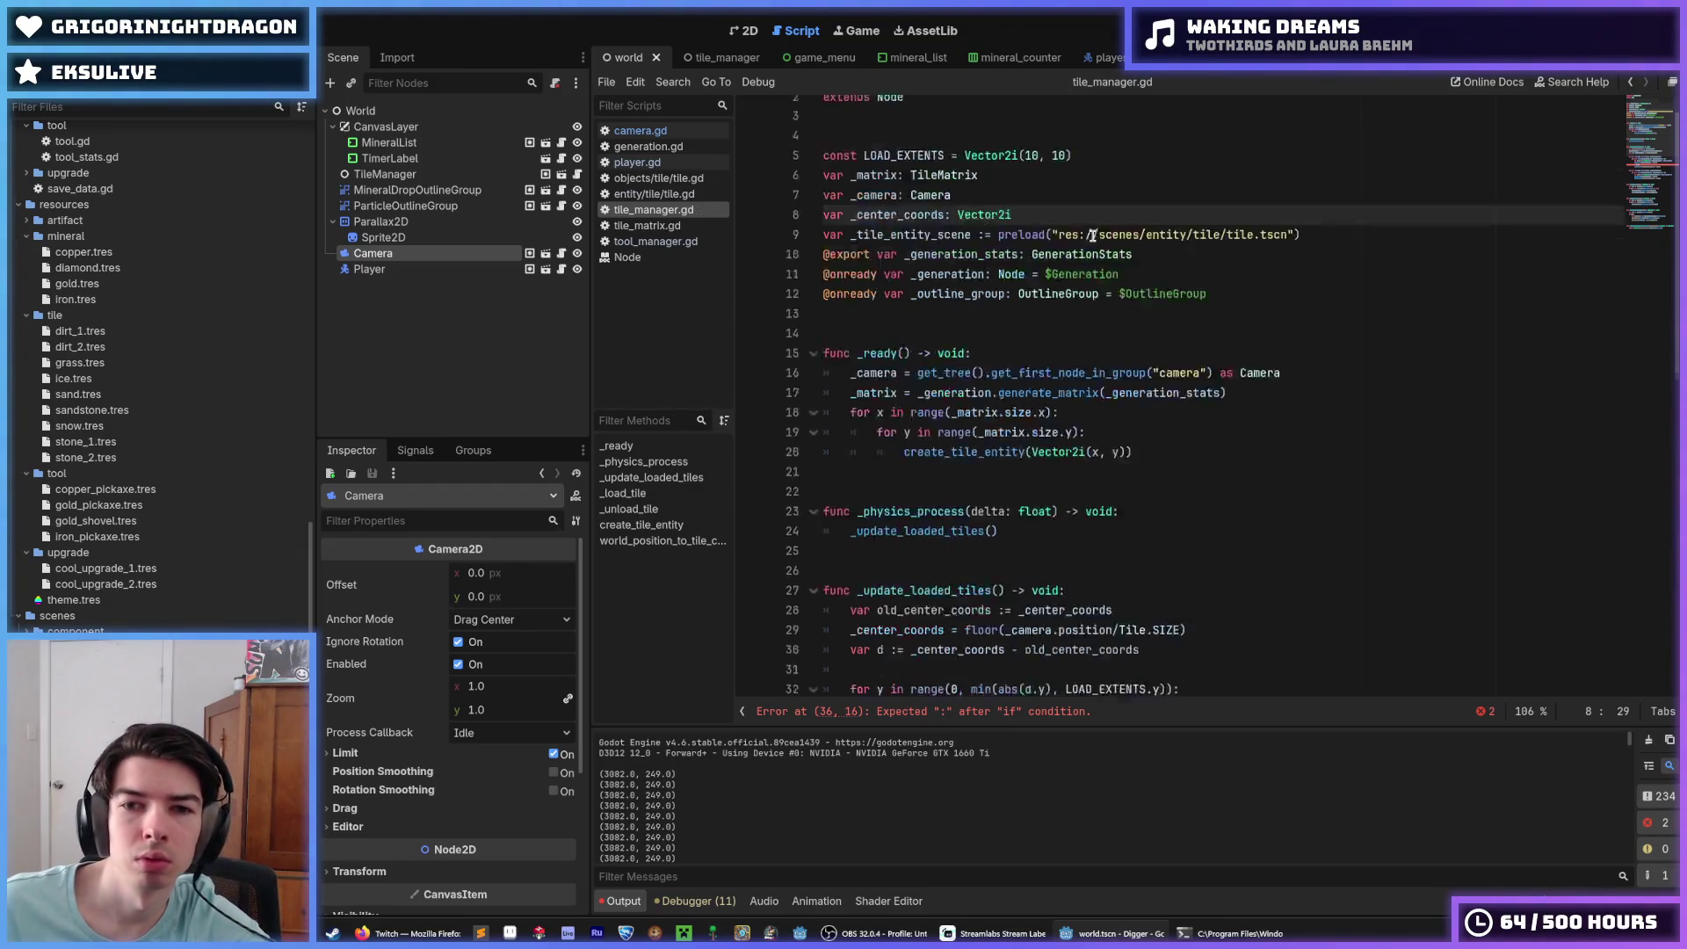
{"action": "left_click", "coordinate": [998, 446]}
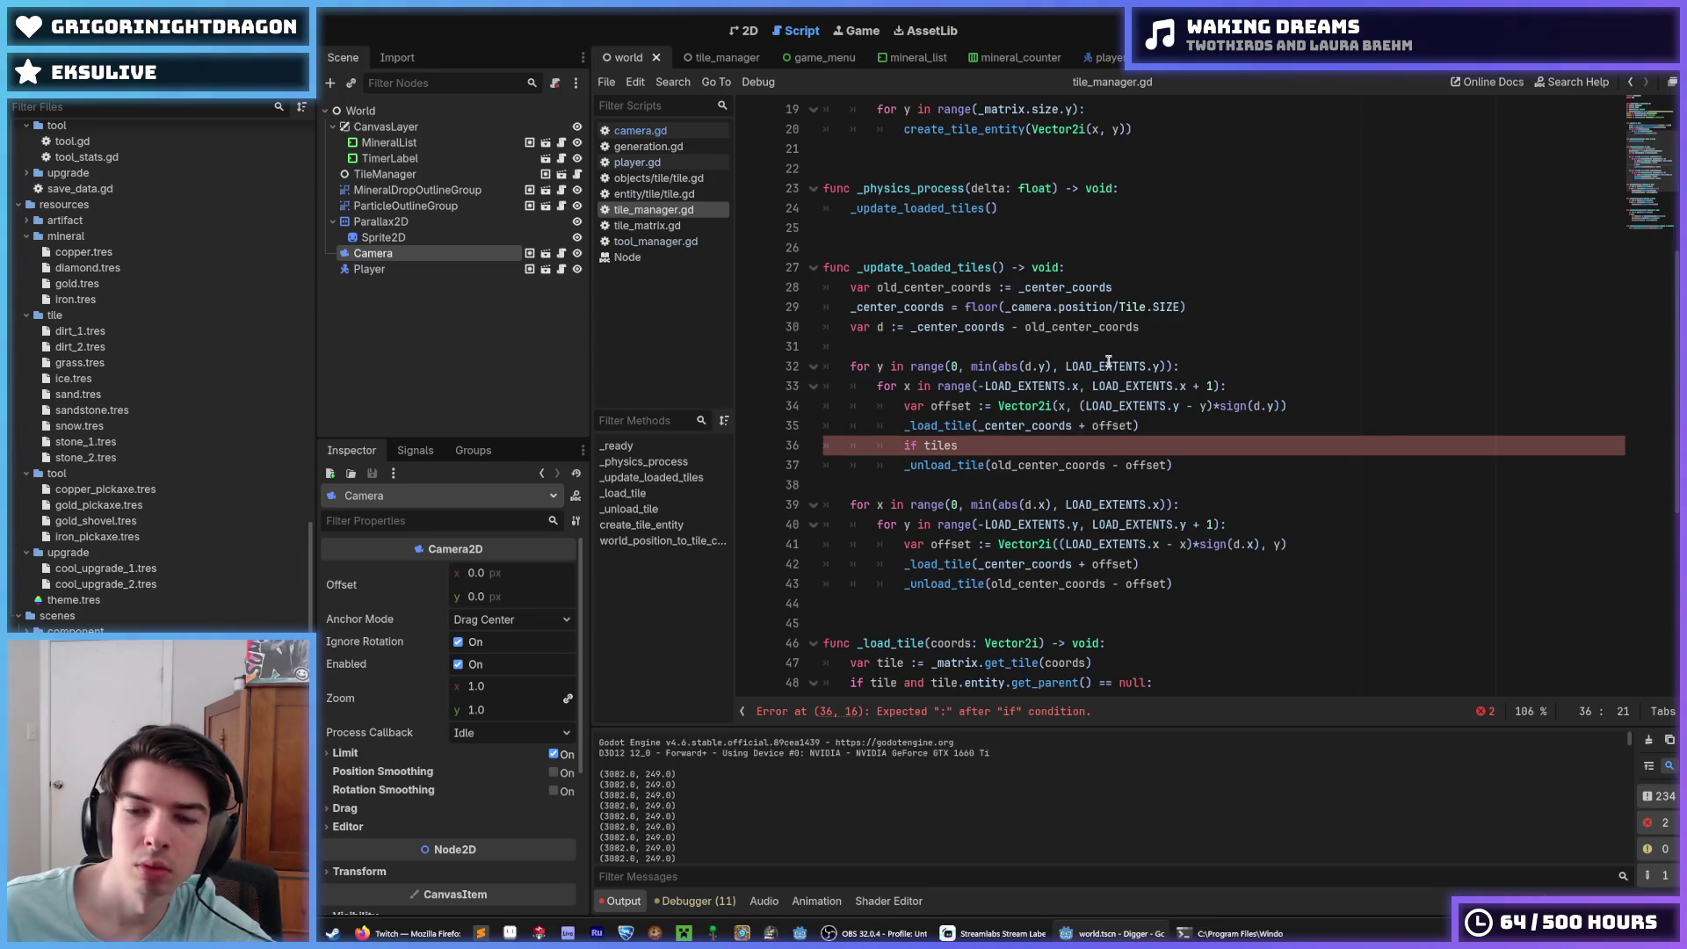
Step: Finish the condition as 'if _loaded_tiles:' and indent the _unload_tile call under it
{"action": "type", "text": "_"}
{"action": "key", "text": "BackSpace"}
{"action": "key", "text": "BackSpace"}
{"action": "key", "text": "BackSpace"}
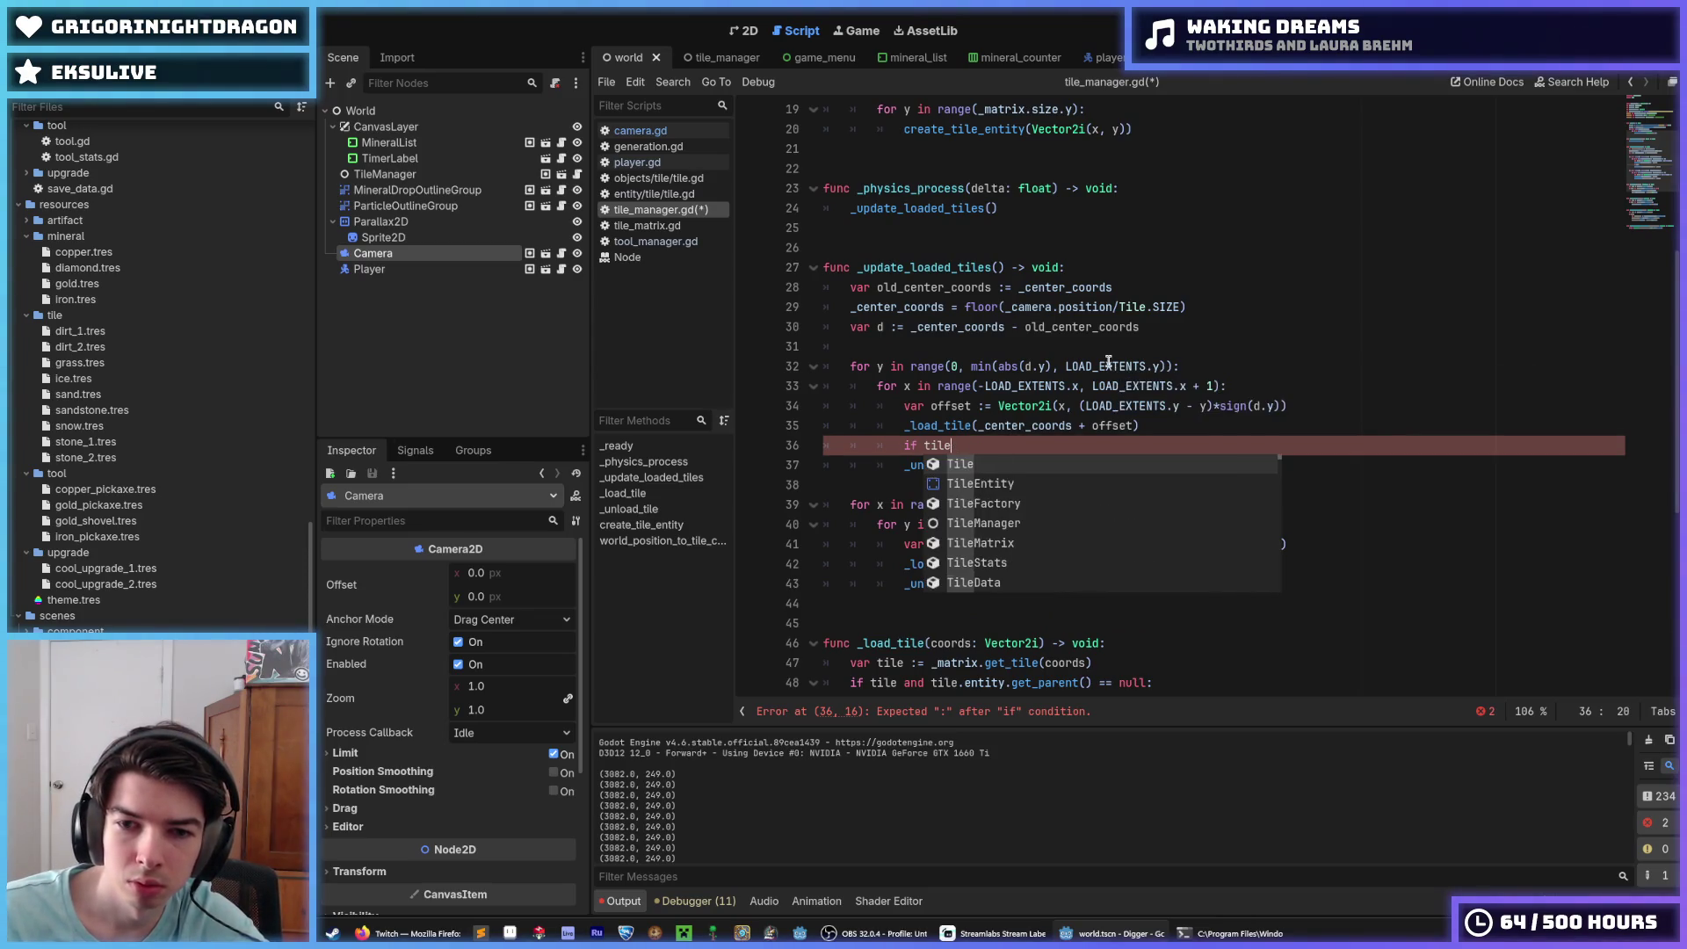
{"action": "type", "text": "loaded_tiles:"}
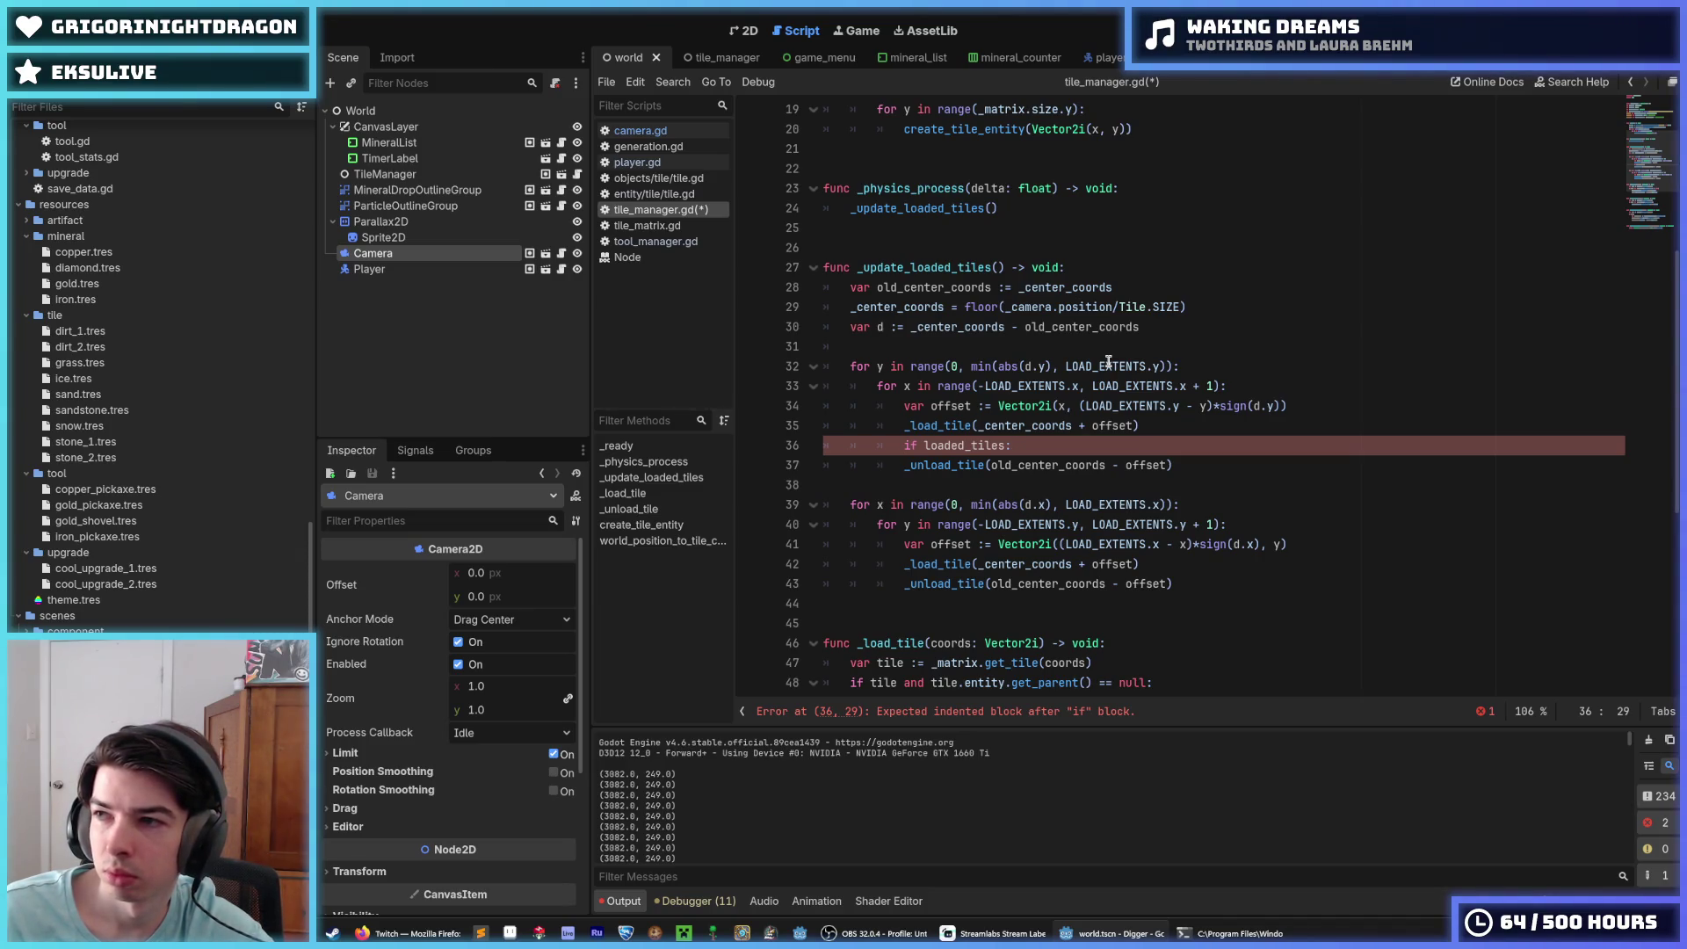
{"action": "scroll", "coordinate": [1109, 362], "scroll_direction": "down", "scroll_amount": 1}
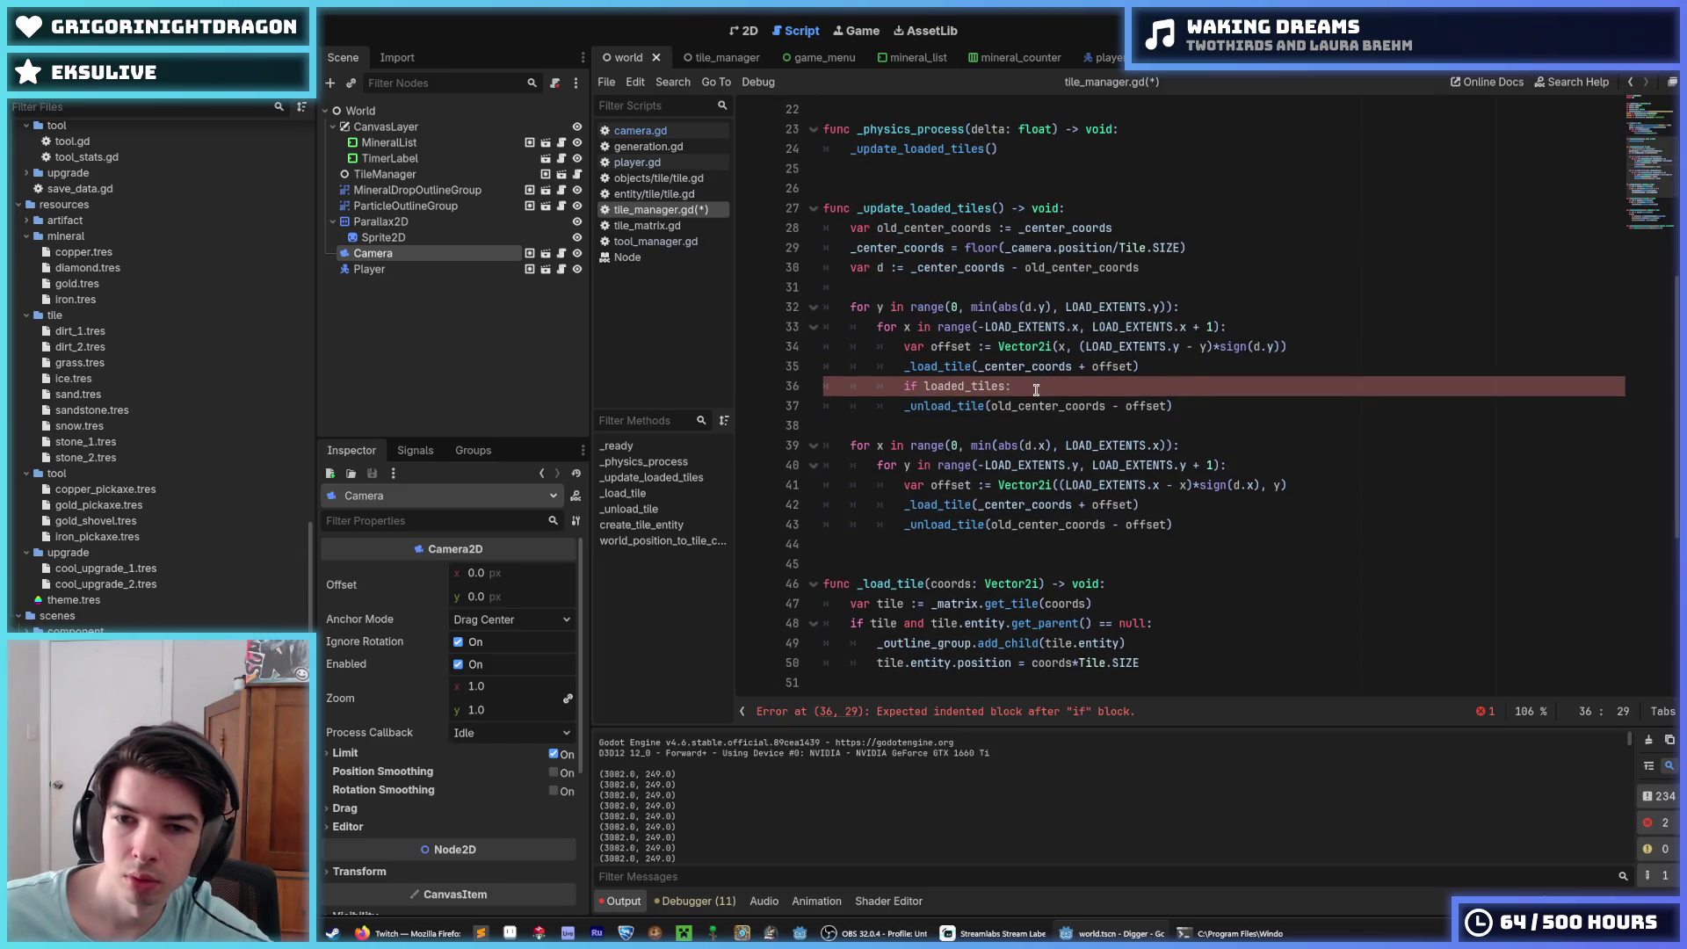
{"action": "key", "text": "Return"}
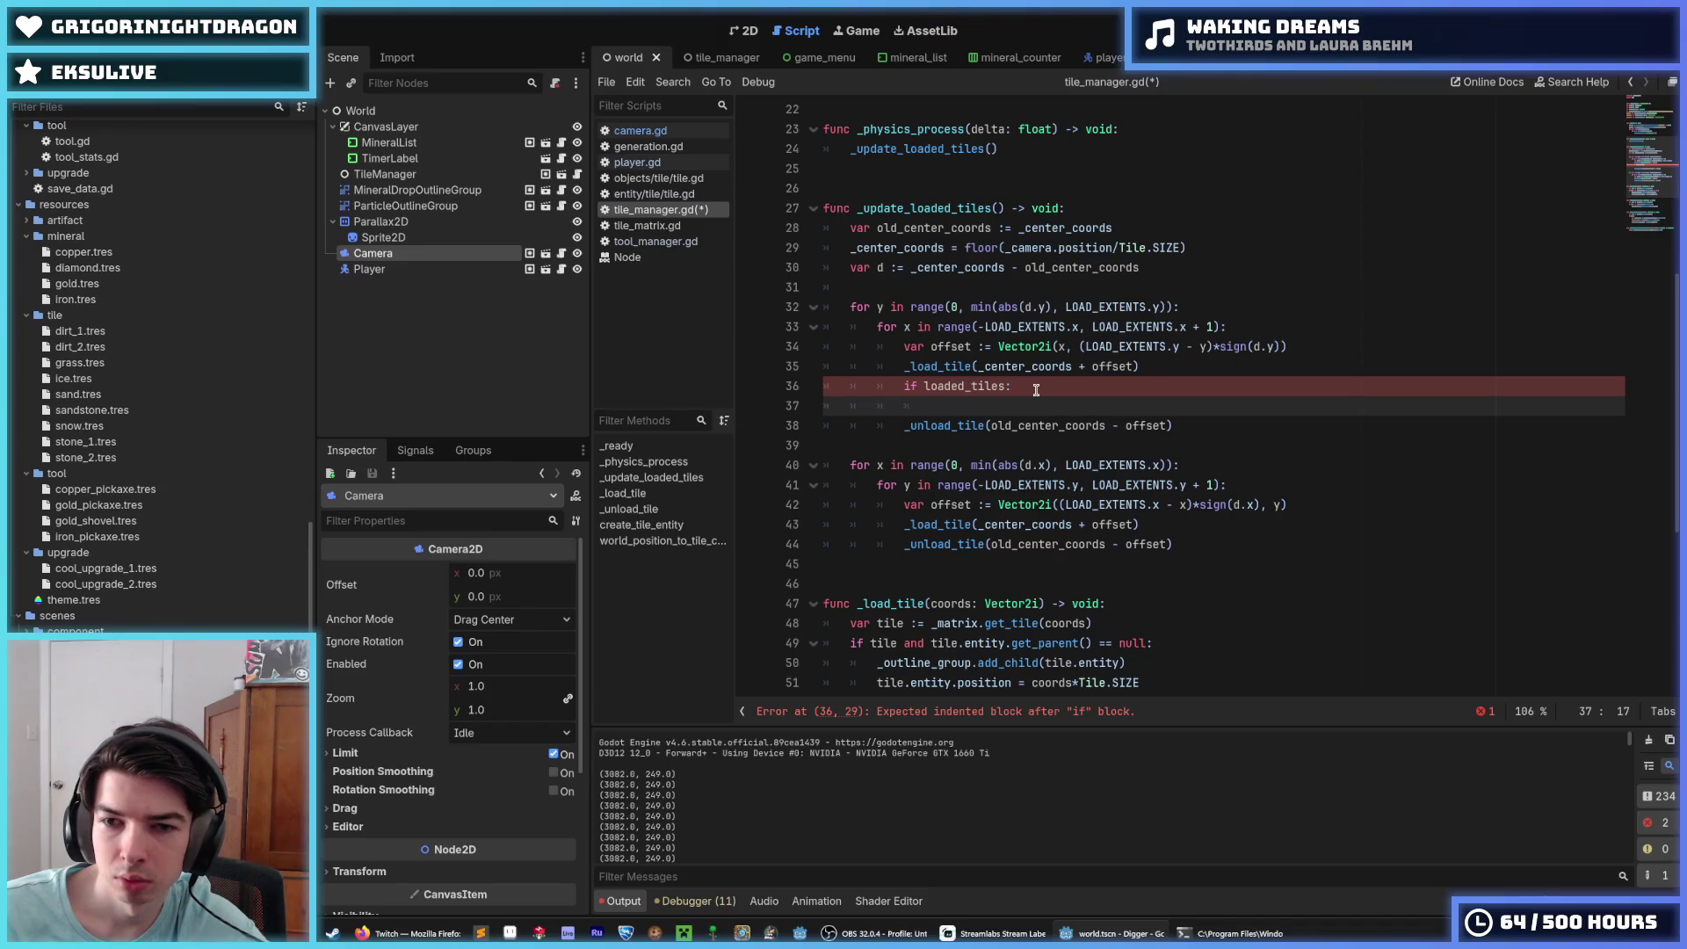
{"action": "type", "text": "pa"}
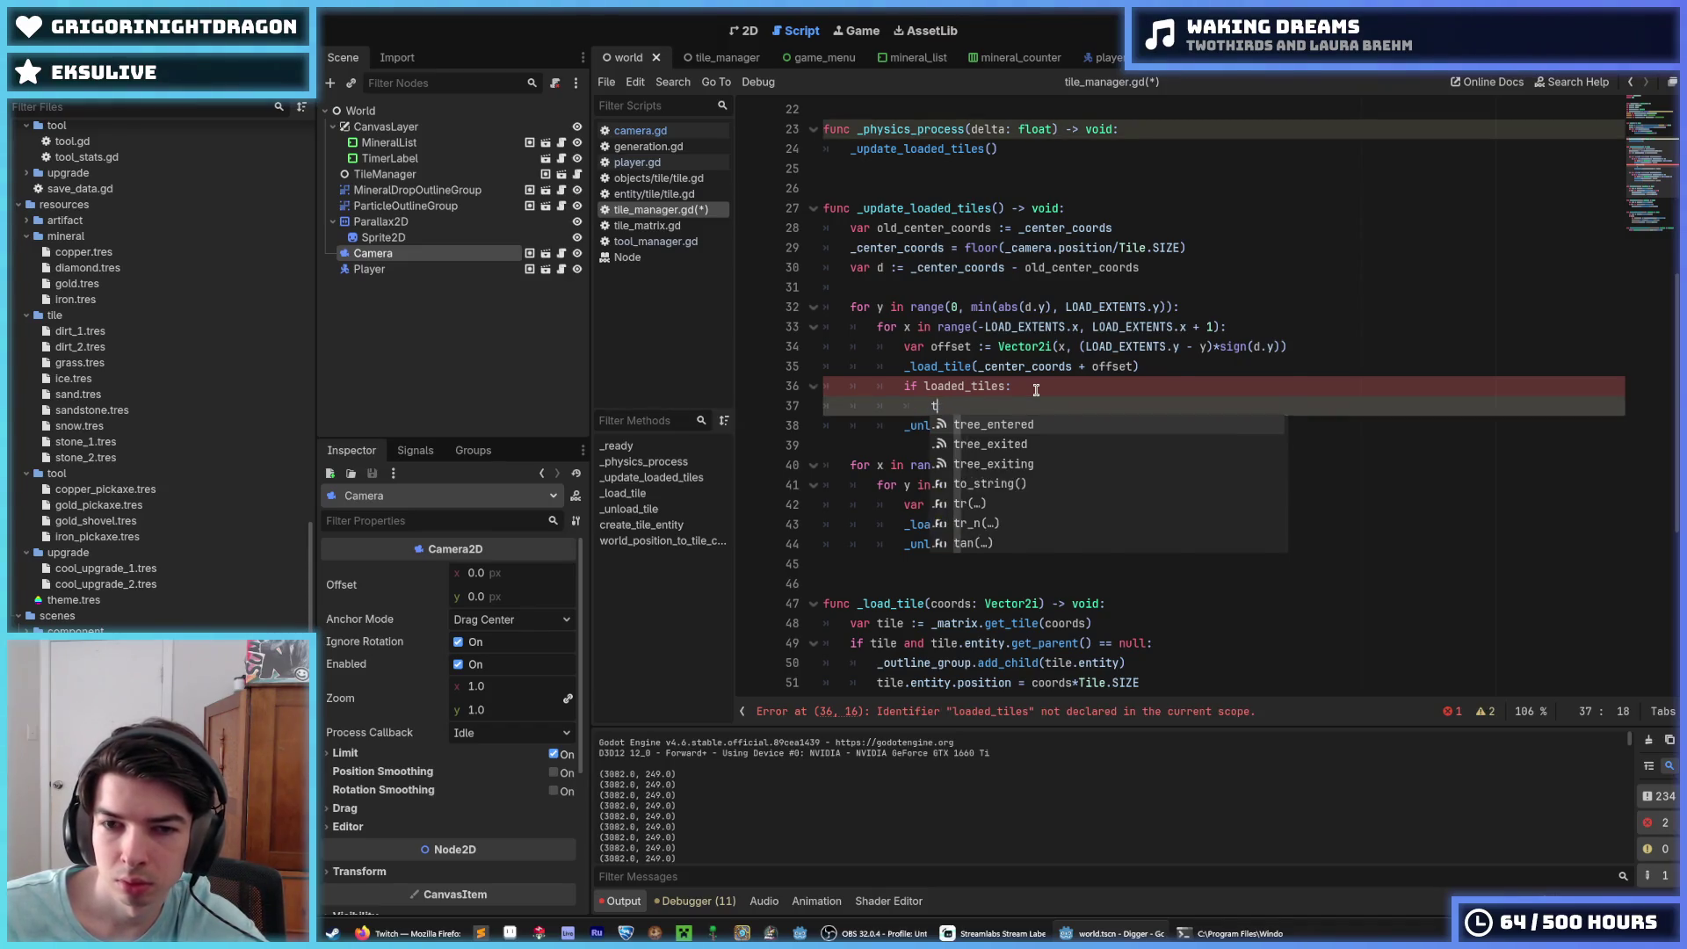
{"action": "key", "text": "BackSpace"}
{"action": "key", "text": "BackSpace"}
{"action": "key", "text": "ctrl+shift+k"}
{"action": "key", "text": "End"}
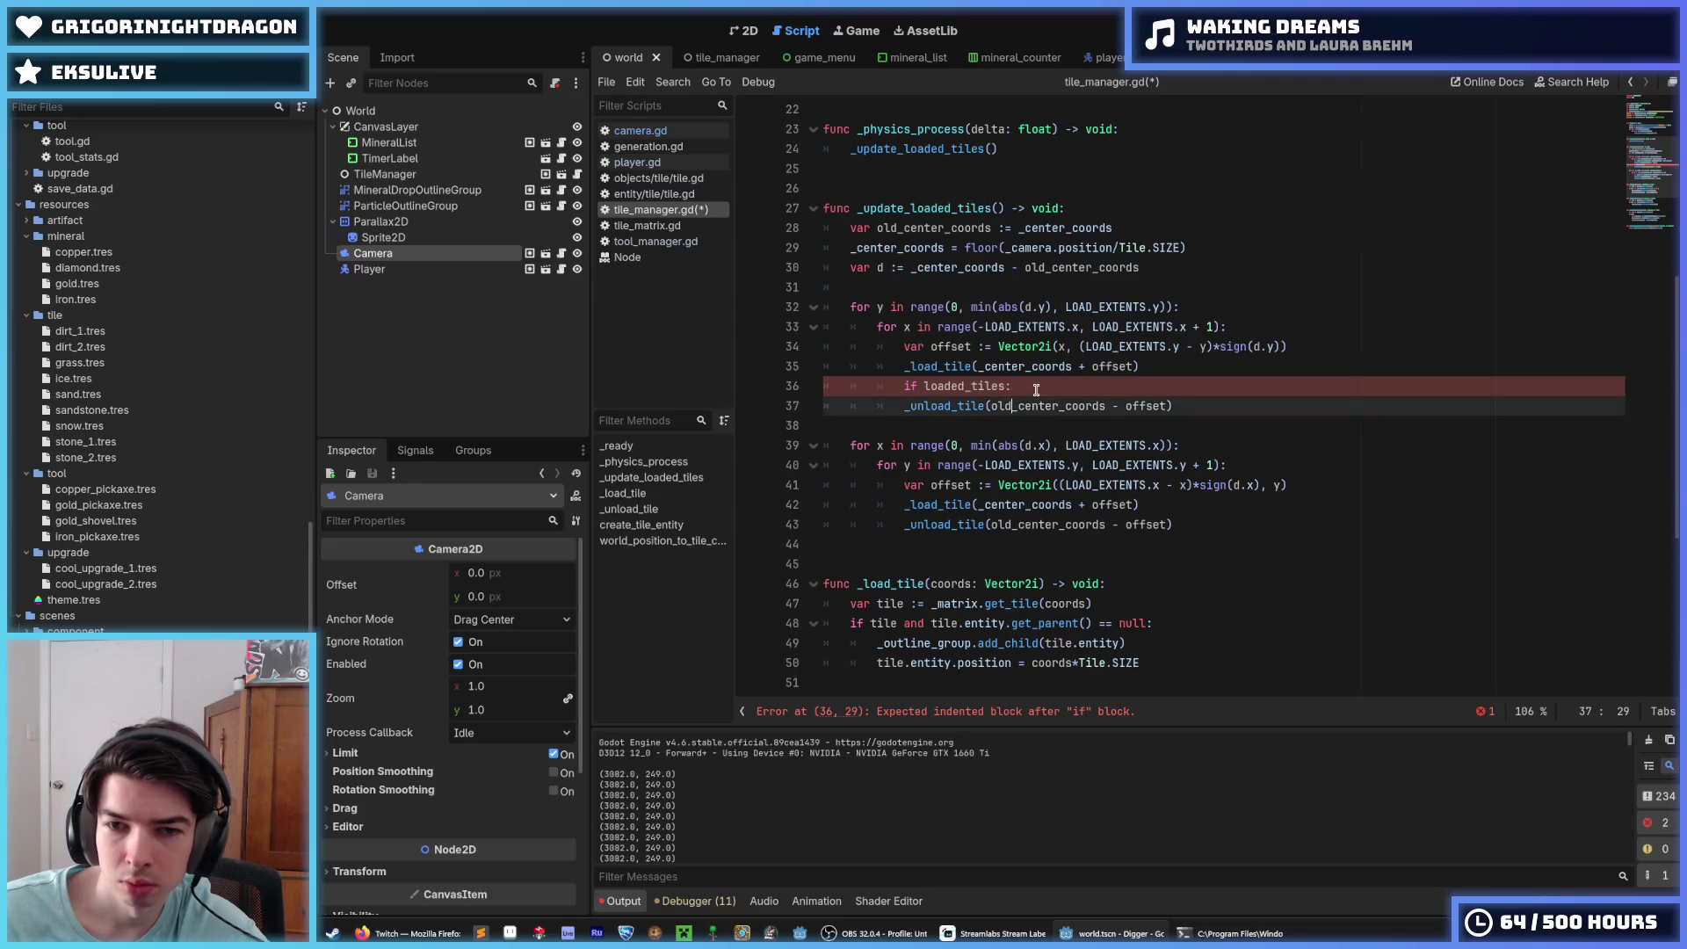
{"action": "key", "text": "Home"}
{"action": "key", "text": "Tab"}
{"action": "key", "text": "Down"}
{"action": "key", "text": "Down"}
{"action": "key", "text": "Down"}
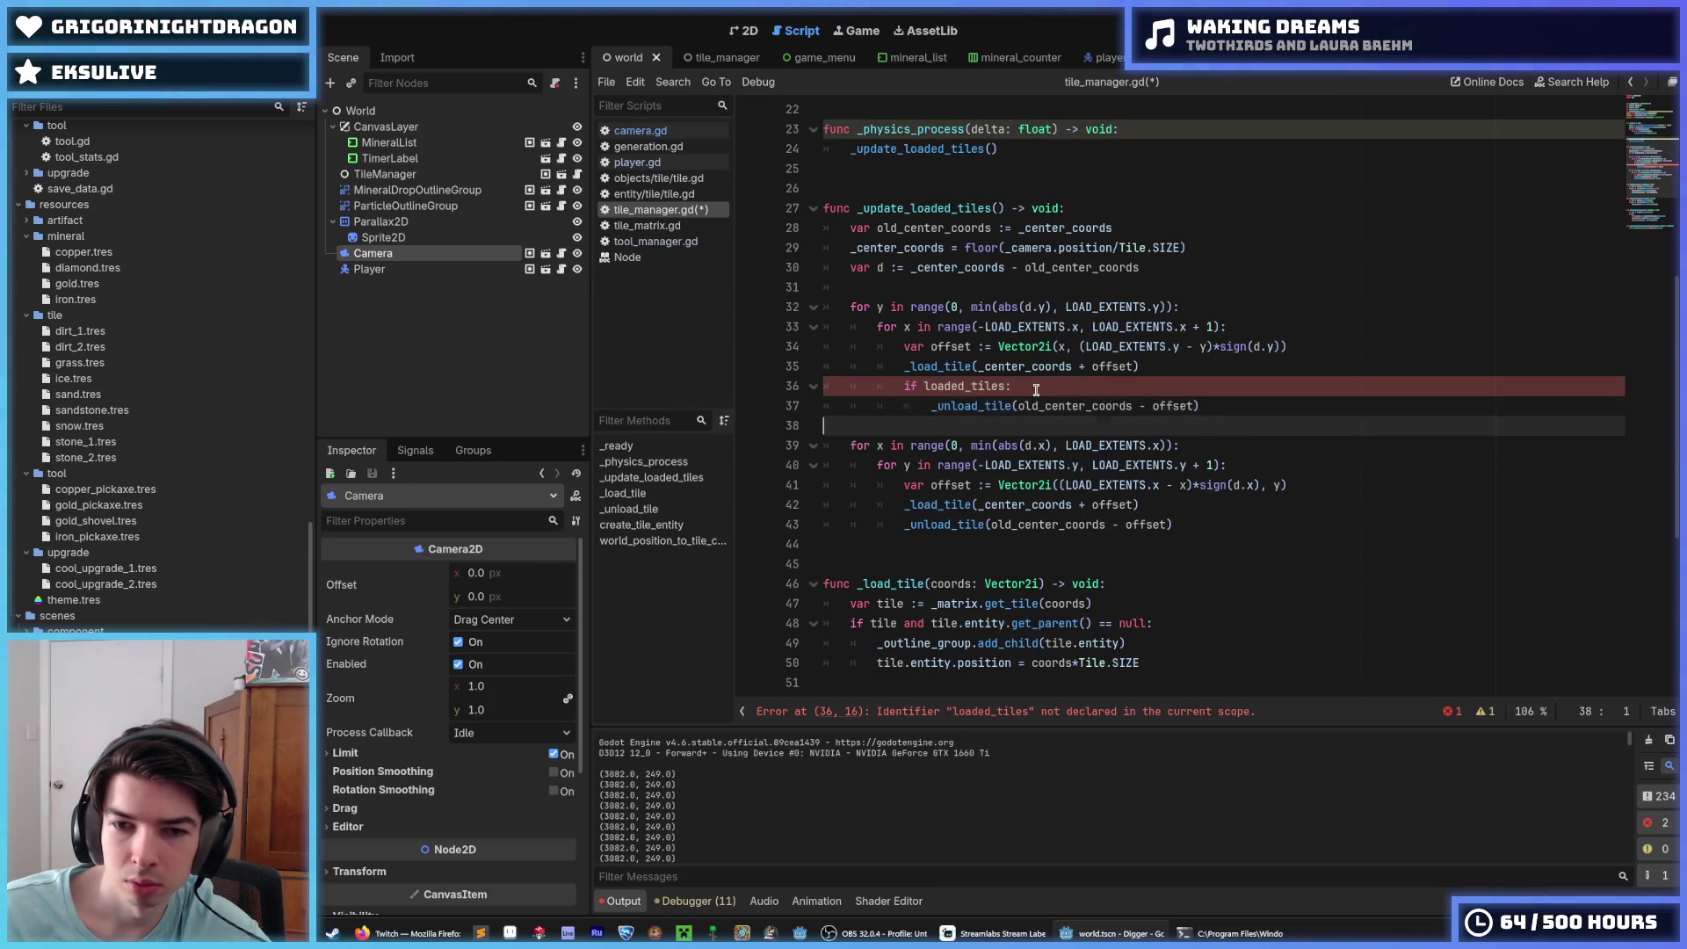
Step: Copy the if _loaded_tiles: check into the second loop, then remove the misplaced copy
{"action": "key", "text": "Up"}
{"action": "key", "text": "Up"}
{"action": "key", "text": "Up"}
{"action": "type", "text": "_"}
{"action": "key", "text": "ctrl+shift+d"}
{"action": "key", "text": "alt+Down"}
{"action": "key", "text": "alt+Down"}
{"action": "key", "text": "alt+Down"}
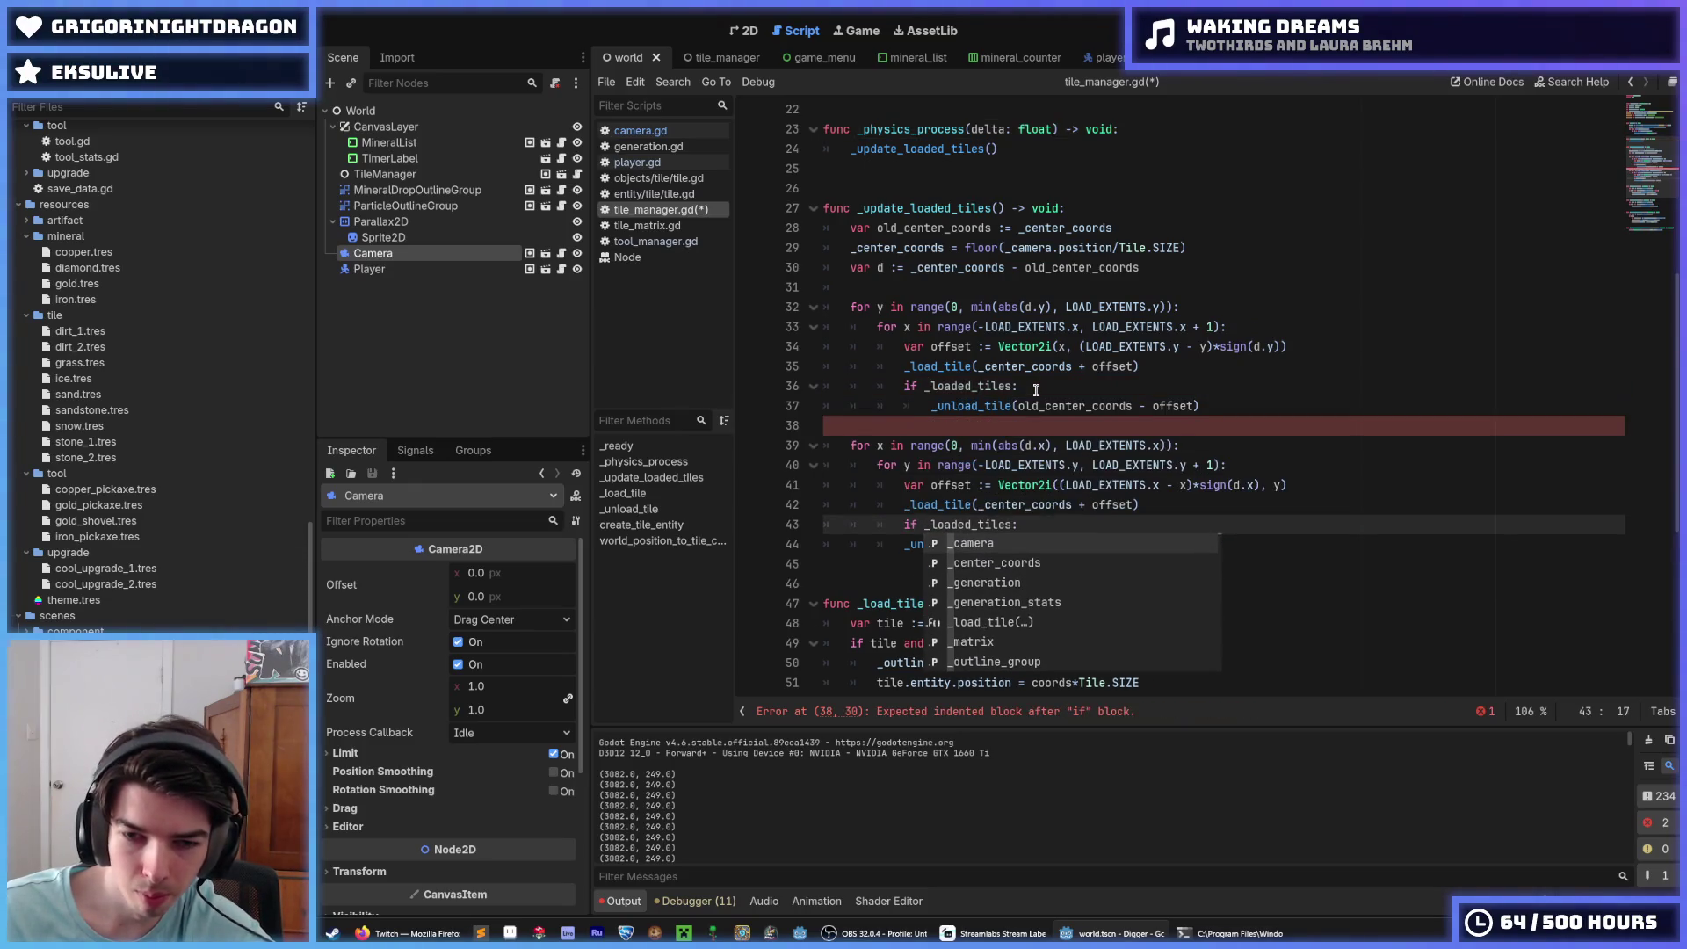
{"action": "key", "text": "Escape"}
{"action": "key", "text": "Down"}
{"action": "key", "text": "Home"}
{"action": "key", "text": "Tab"}
{"action": "key", "text": "Up"}
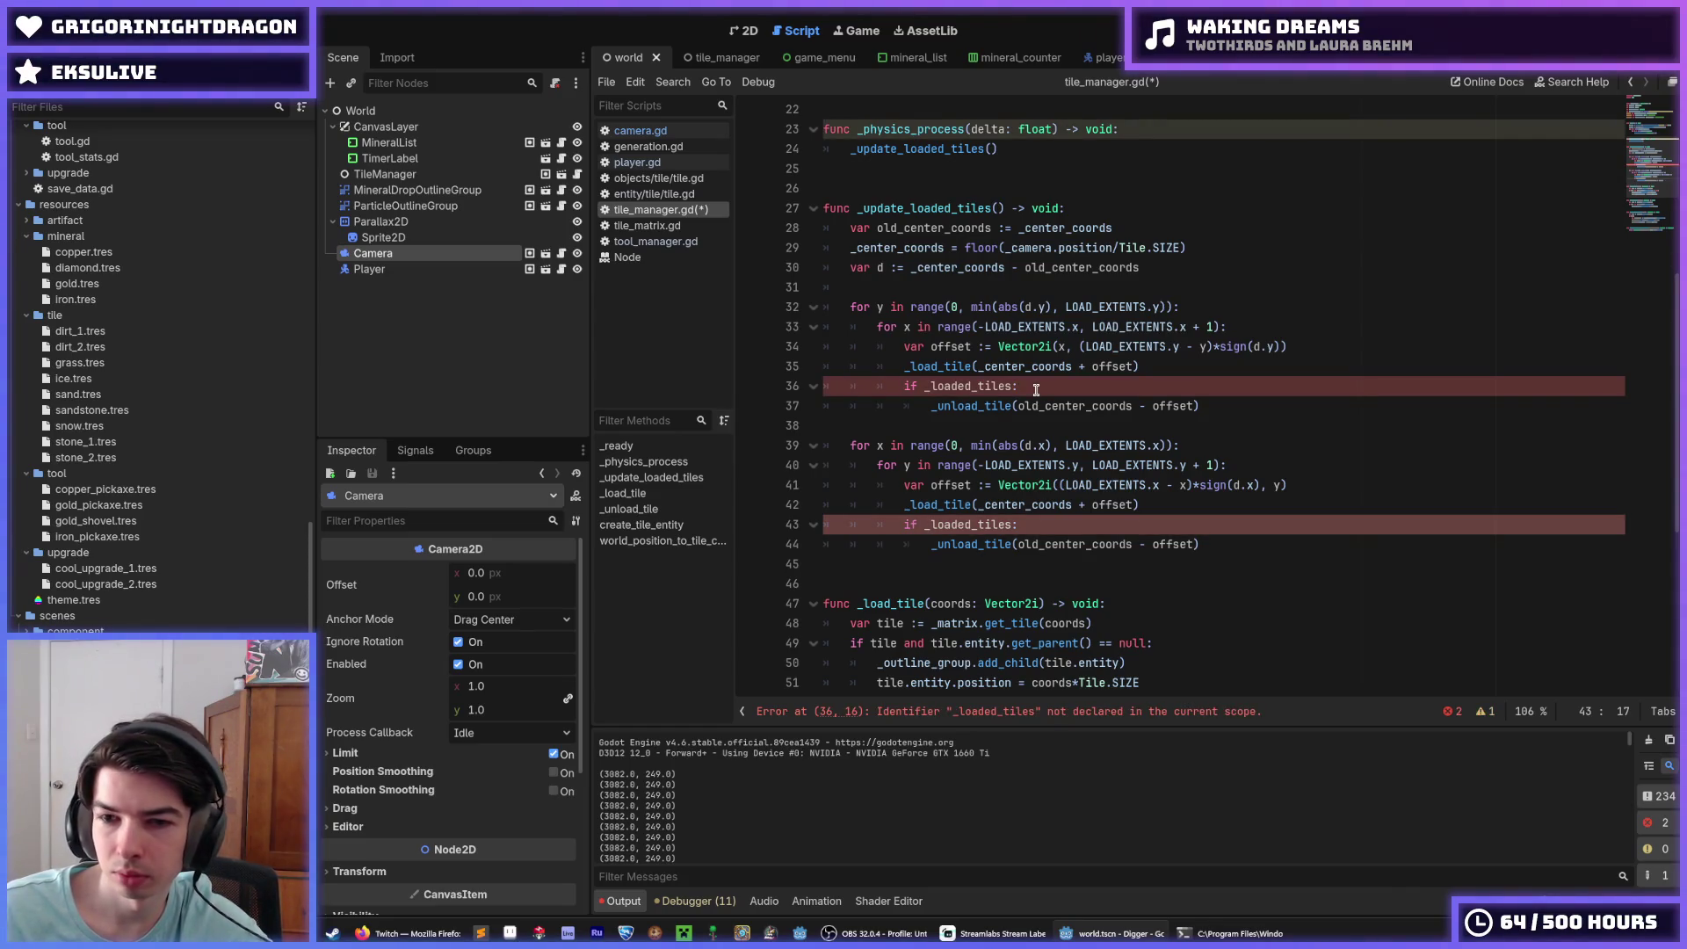
{"action": "key", "text": "alt+Up"}
{"action": "key", "text": "alt+Up"}
{"action": "key", "text": "alt+Up"}
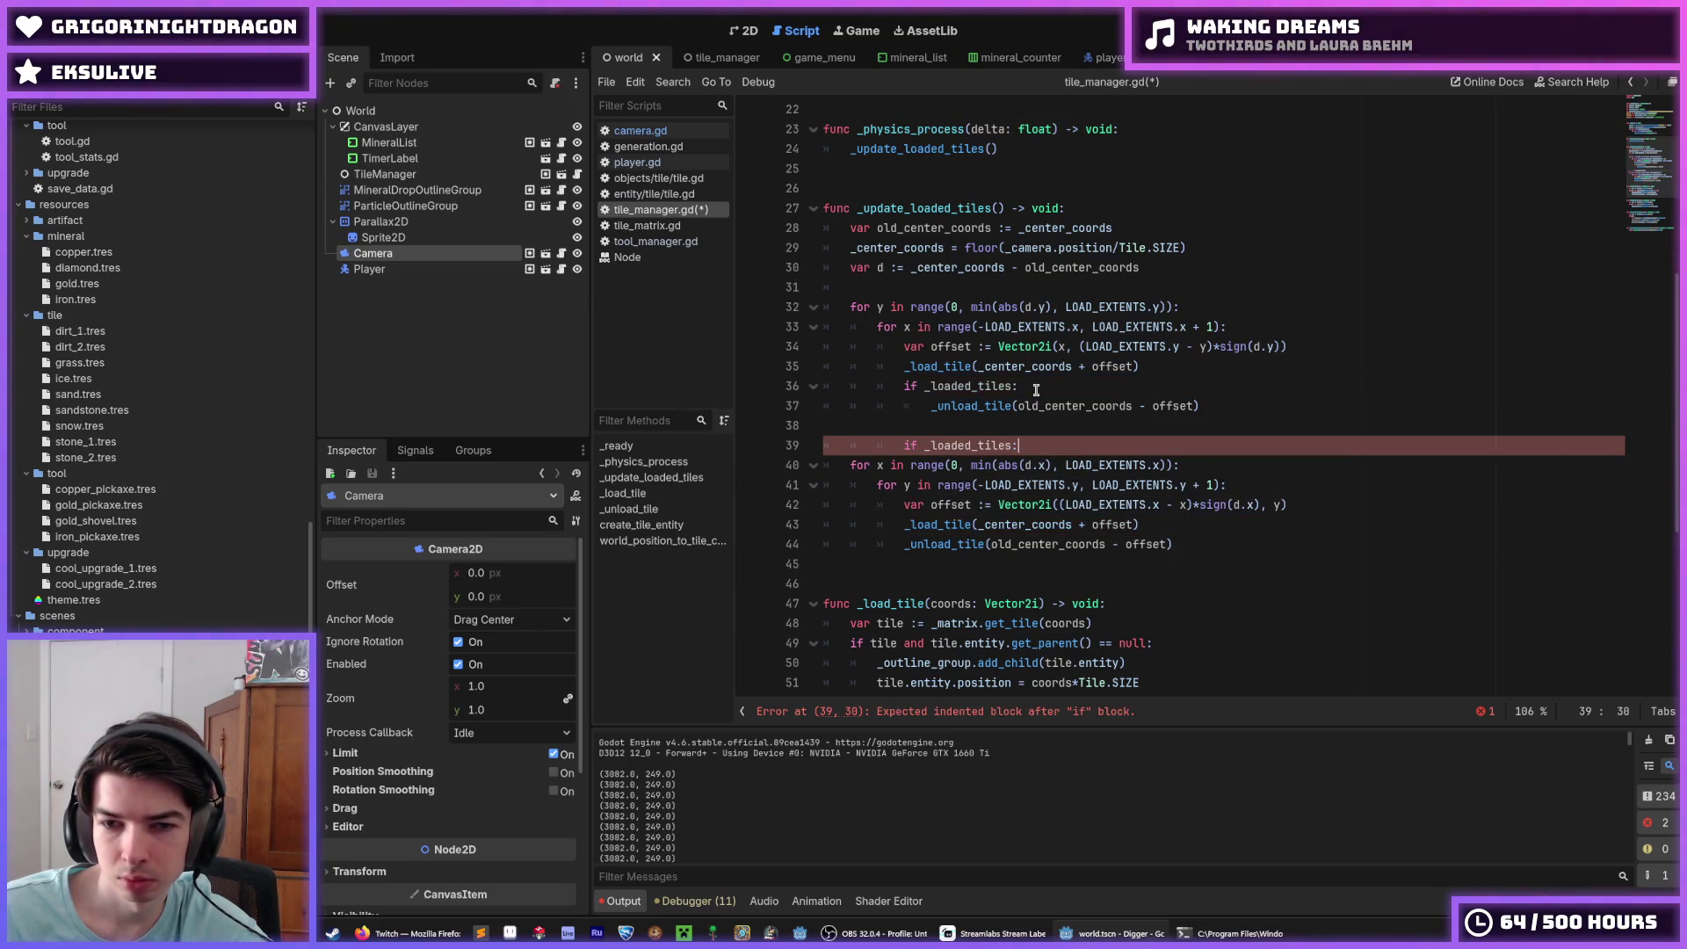
{"action": "key", "text": "shift+Home"}
{"action": "key", "text": "shift+Home"}
{"action": "key", "text": "BackSpace"}
{"action": "key", "text": "BackSpace"}
Step: Delete the _loaded_tiles check, move _unload_tile above _load_tile in both loops, save, and run
{"action": "left_click", "coordinate": [1036, 390]}
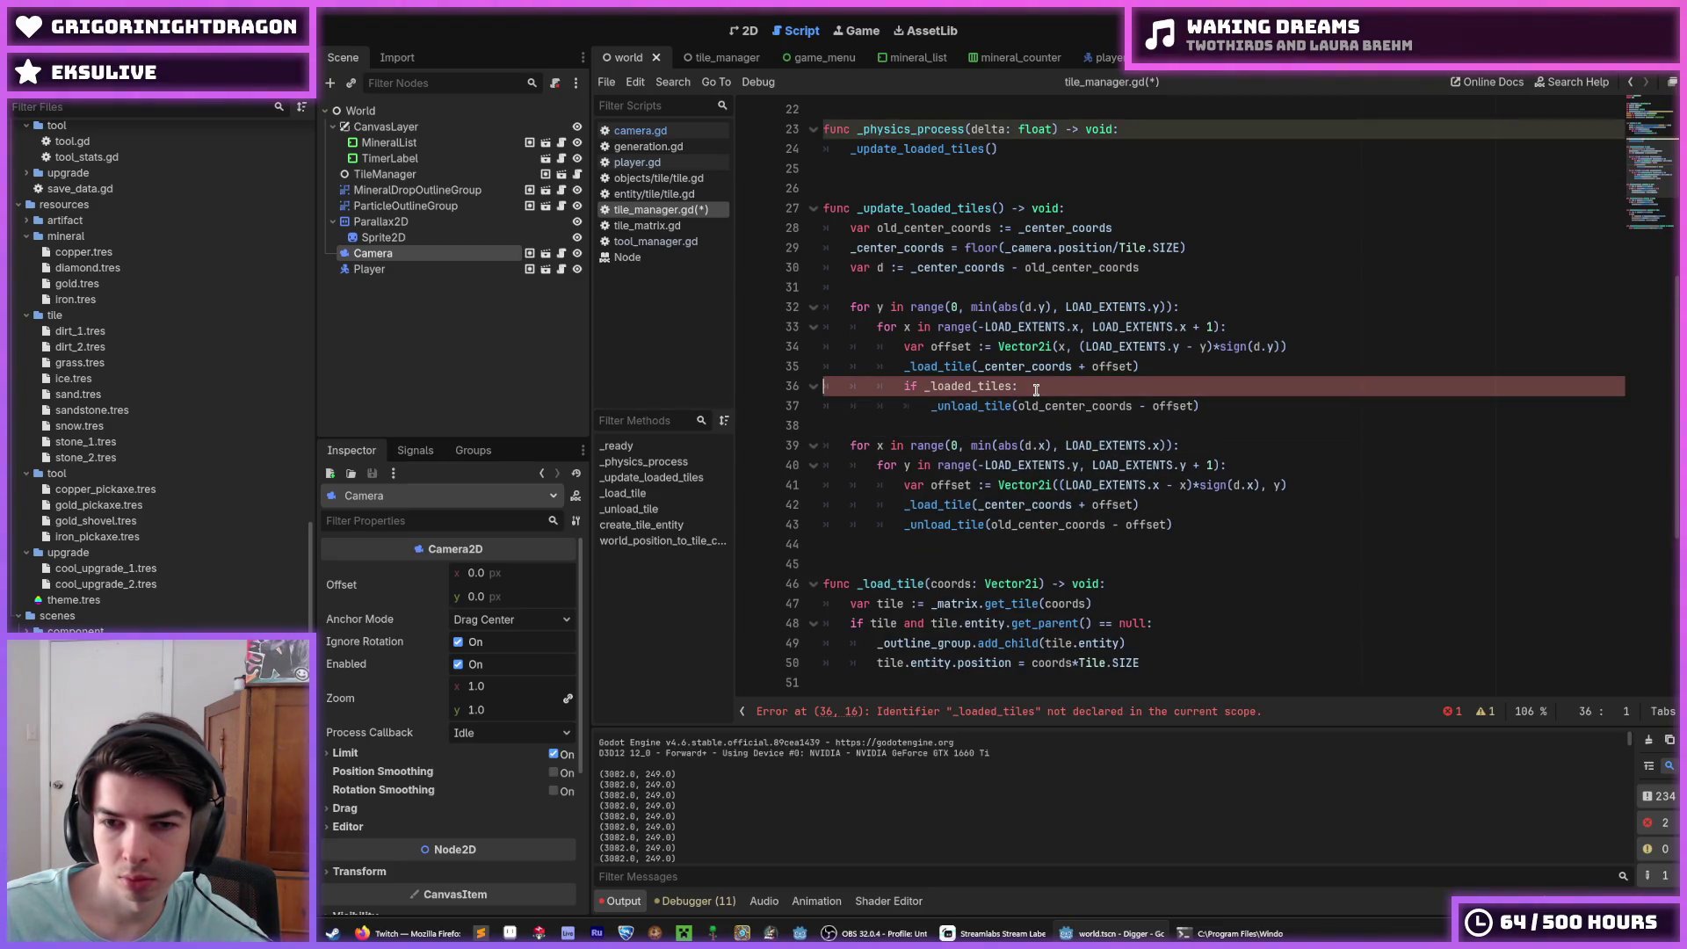
{"action": "key", "text": "shift+Home"}
{"action": "key", "text": "BackSpace"}
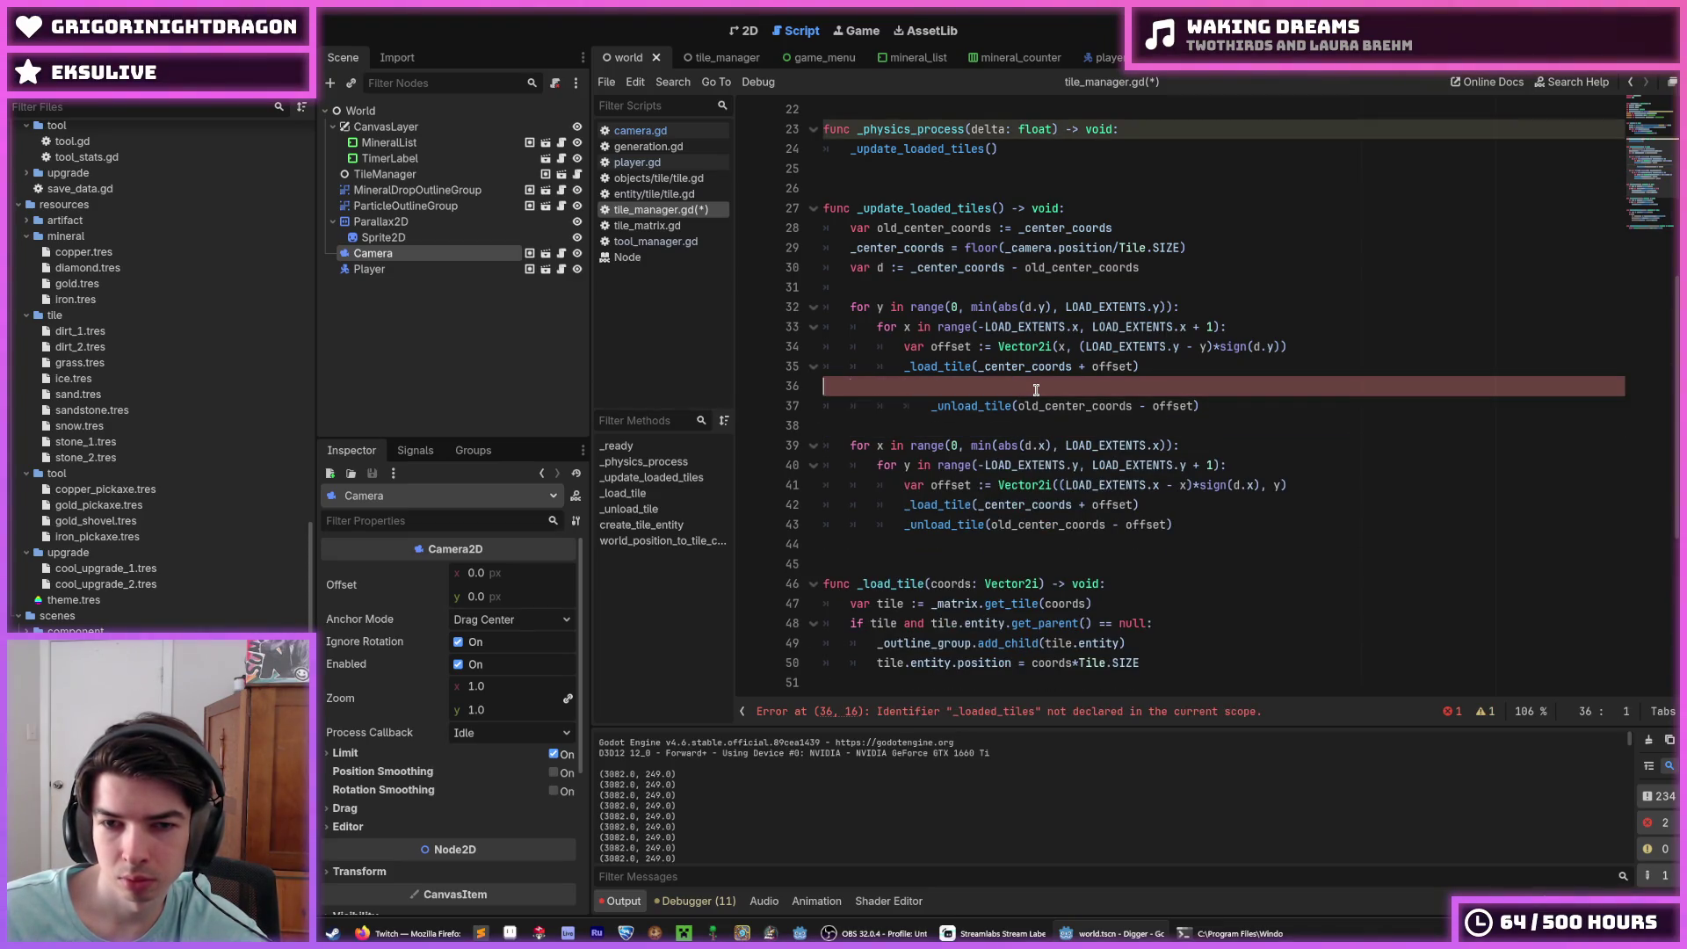
{"action": "key", "text": "BackSpace"}
{"action": "key", "text": "Down"}
{"action": "key", "text": "Home"}
{"action": "key", "text": "alt+Up"}
{"action": "key", "text": "shift+Tab"}
{"action": "key", "text": "Down"}
{"action": "key", "text": "Down"}
{"action": "key", "text": "Down"}
{"action": "key", "text": "alt+Up"}
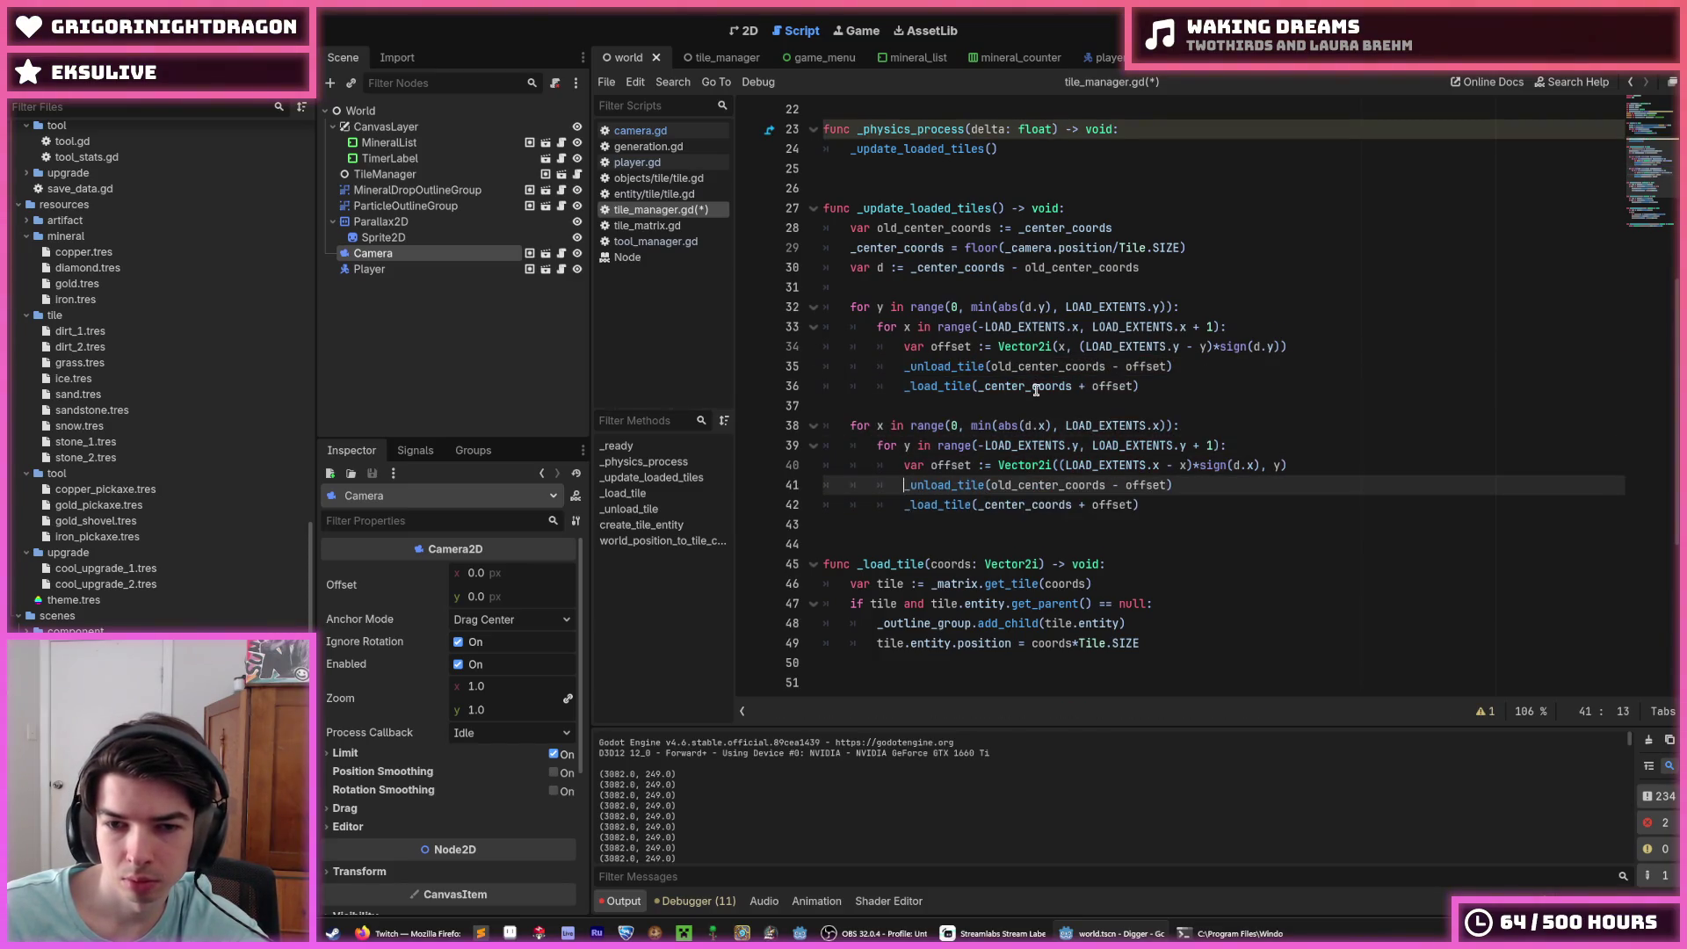
{"action": "key", "text": "ctrl+s"}
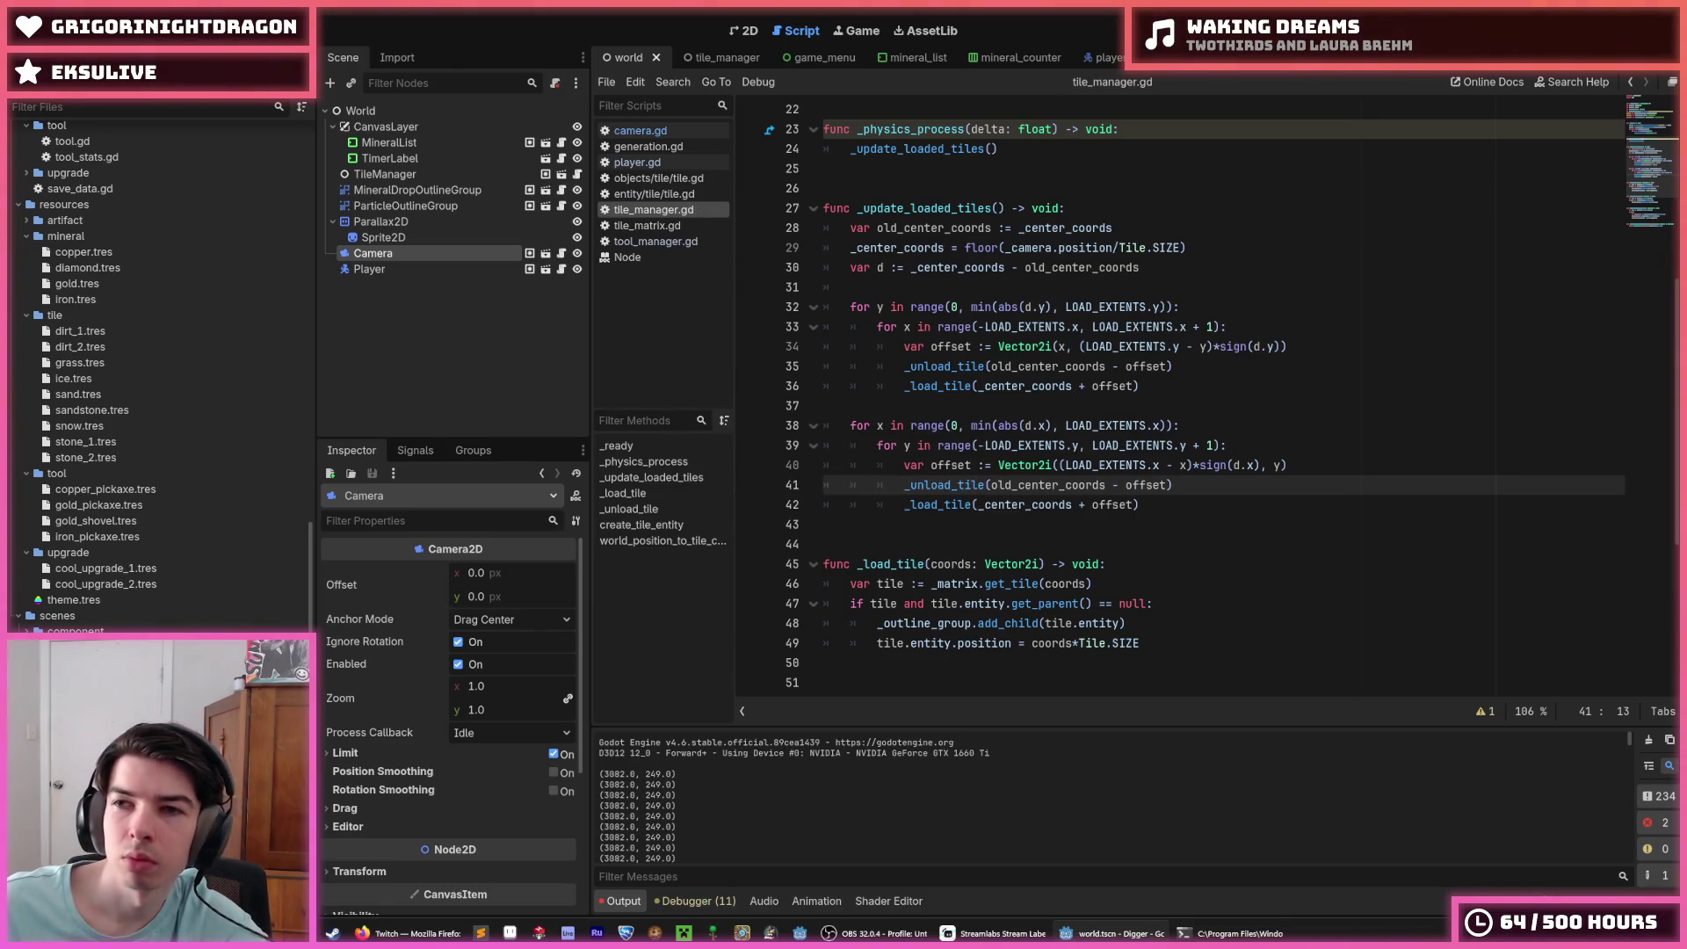
{"action": "key", "text": "F5"}
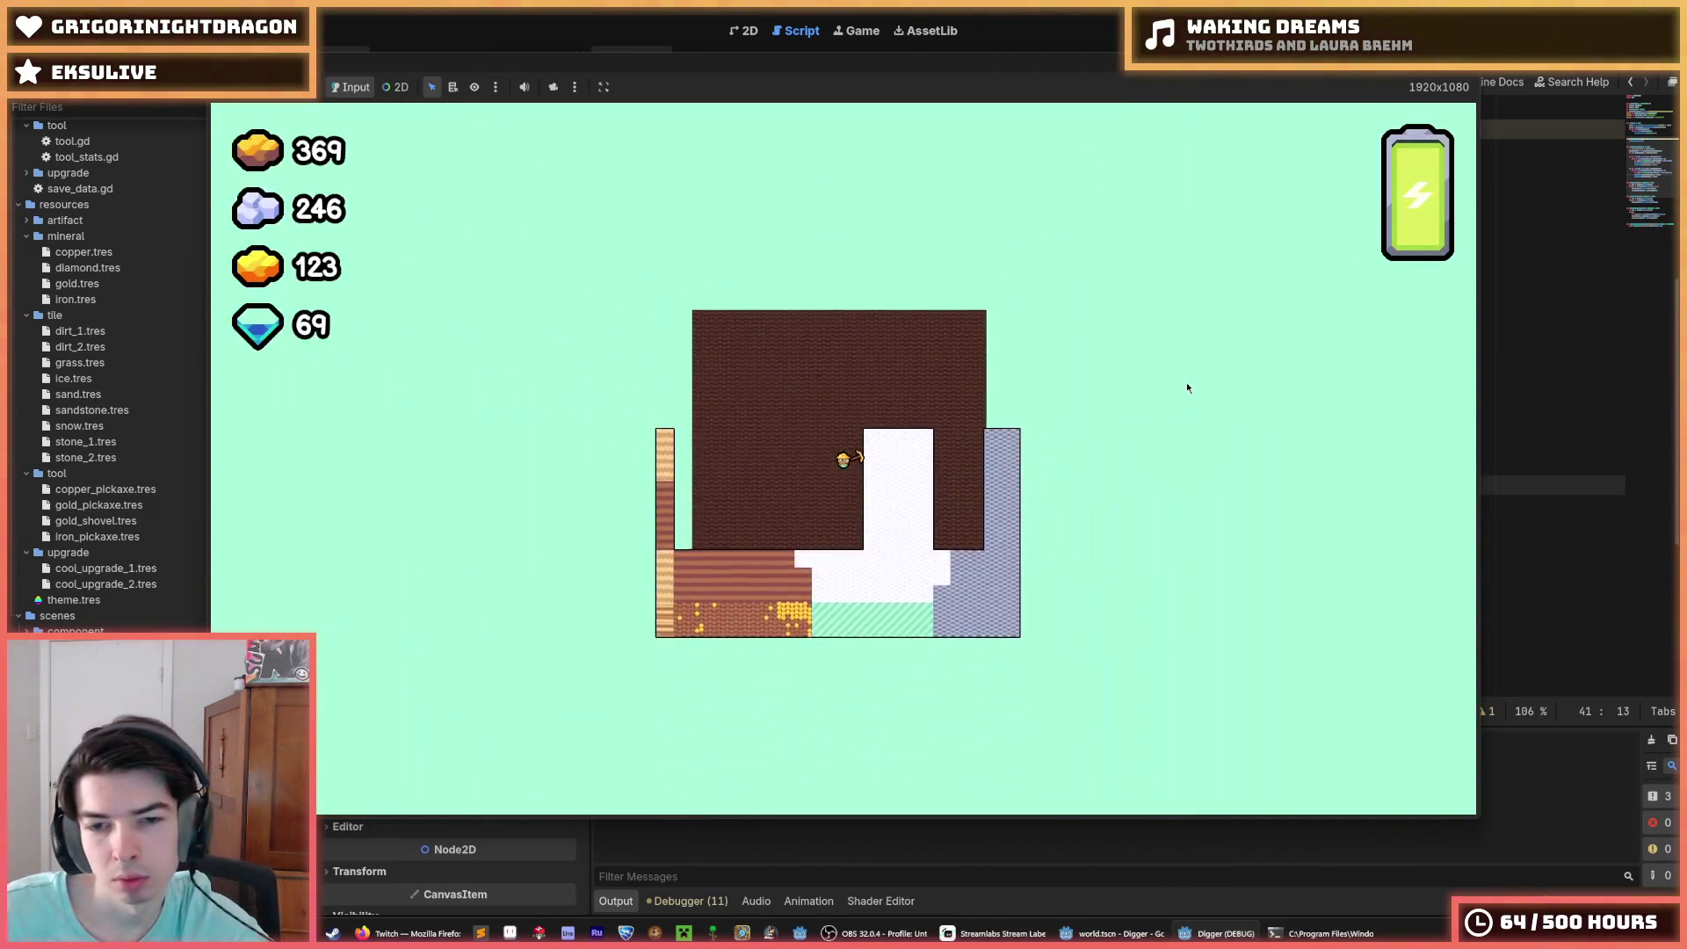
Step: Zoom out and back in on the Digger game to inspect loaded tiles, then stop it
{"action": "scroll", "coordinate": [1187, 388], "scroll_direction": "down", "scroll_amount": 2}
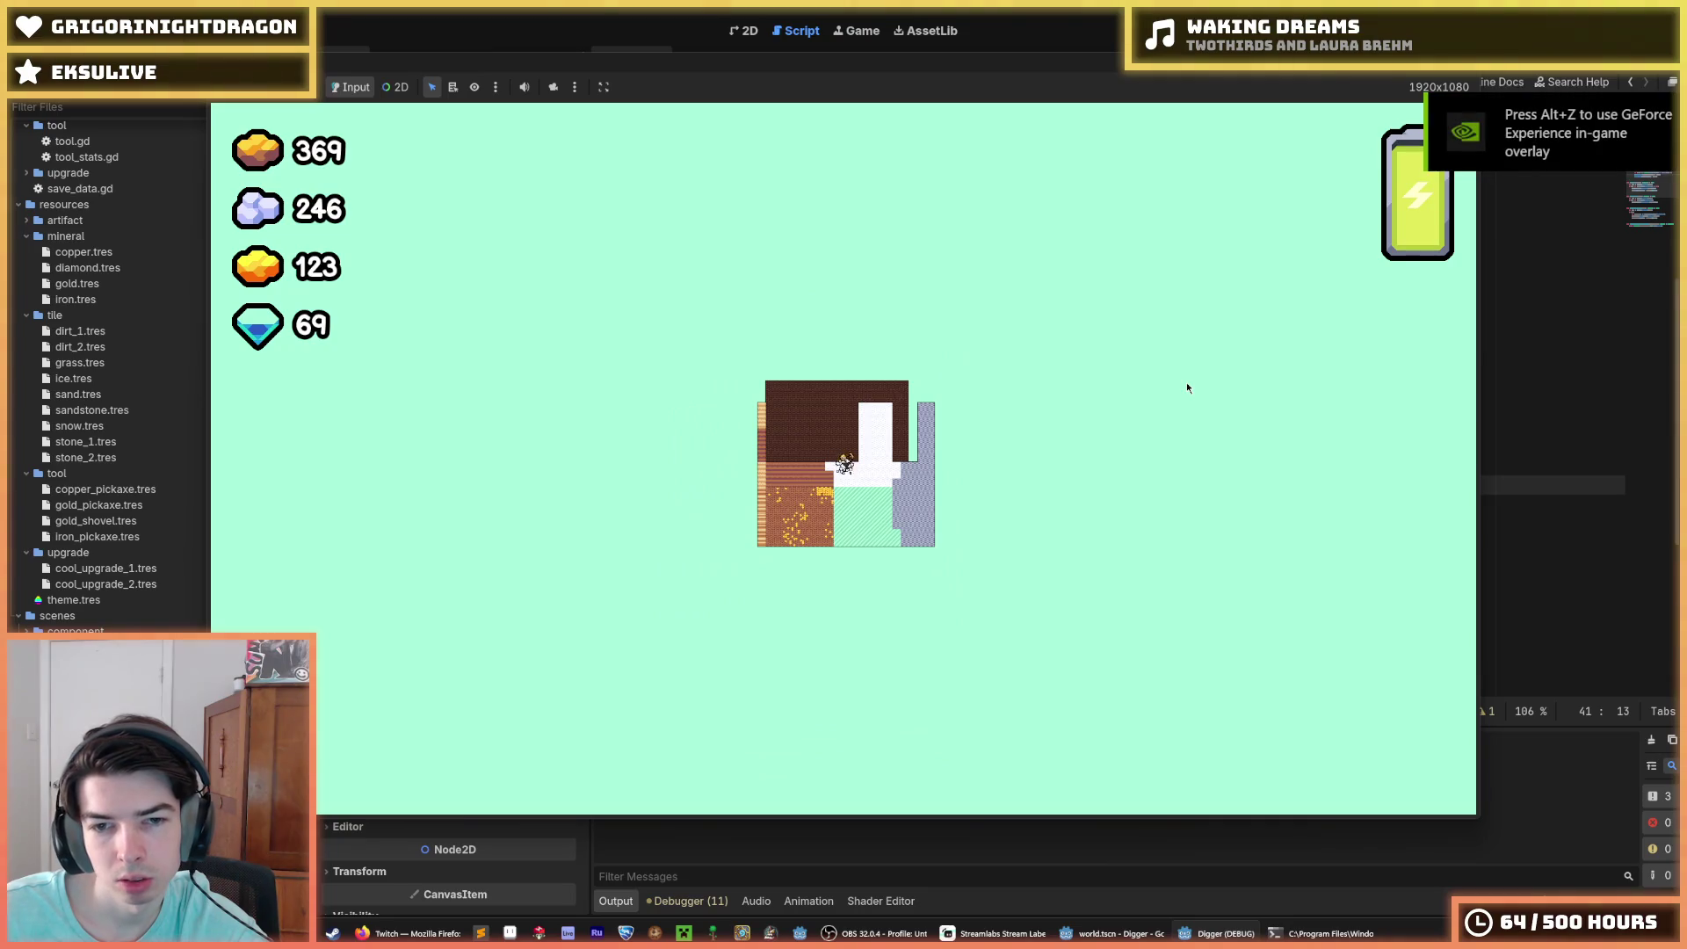
{"action": "scroll", "coordinate": [1187, 388], "scroll_direction": "up", "scroll_amount": 4}
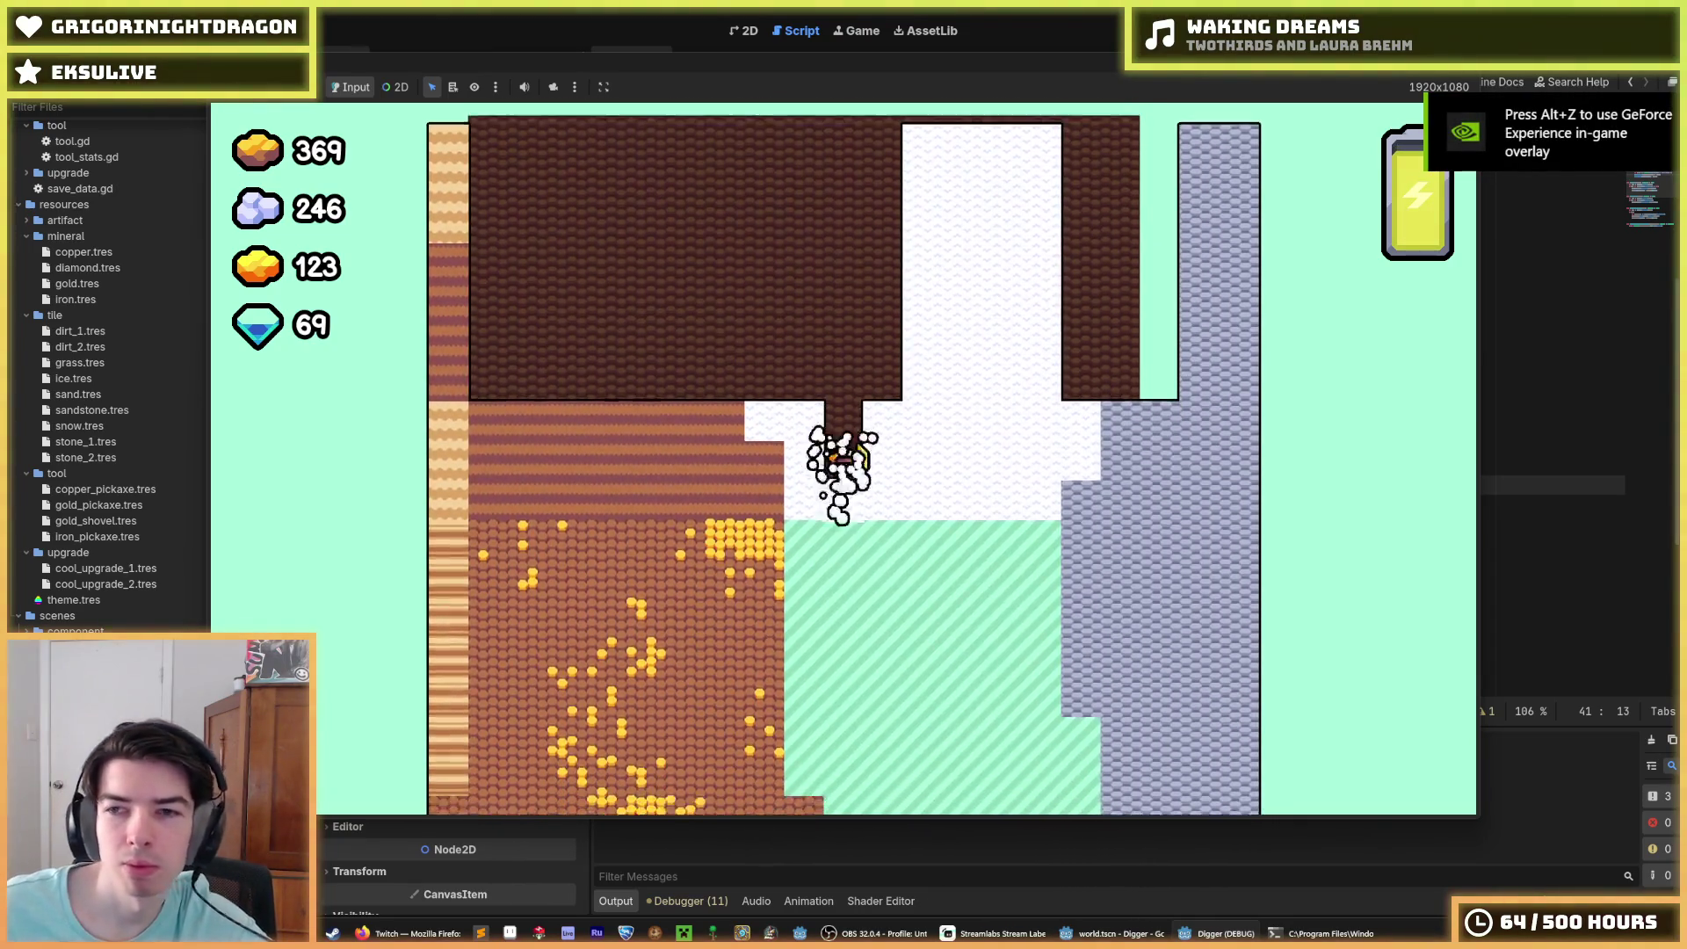
{"action": "key", "text": "F8"}
{"action": "left_click", "coordinate": [1287, 465]}
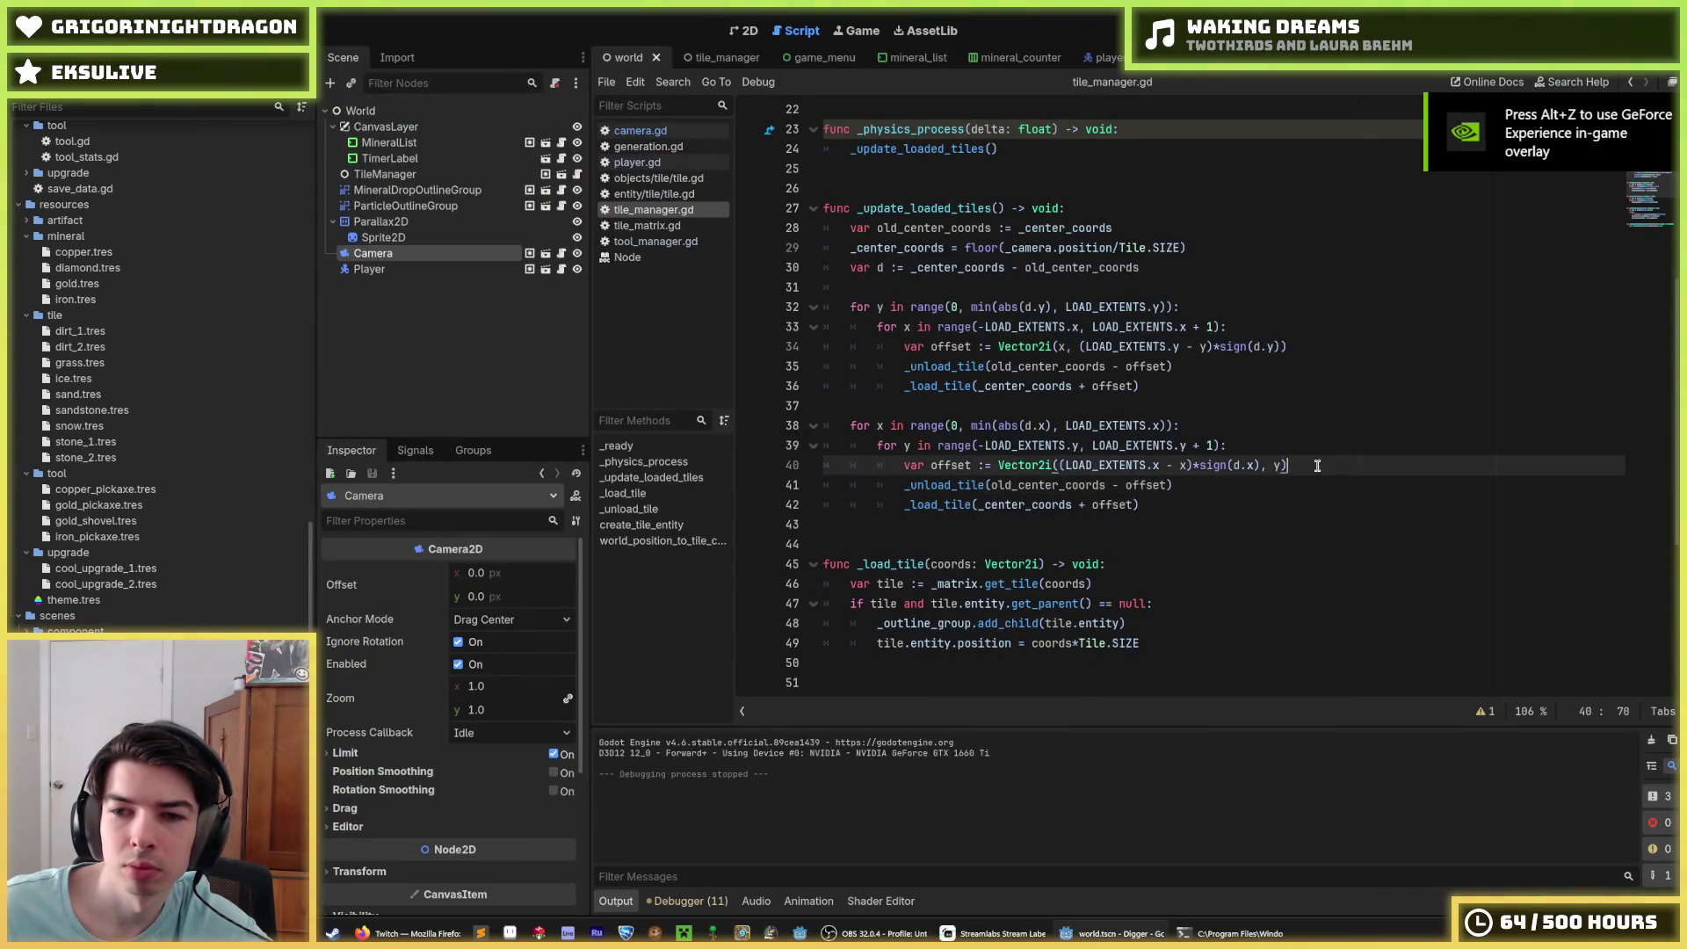
{"action": "left_click", "coordinate": [1292, 448]}
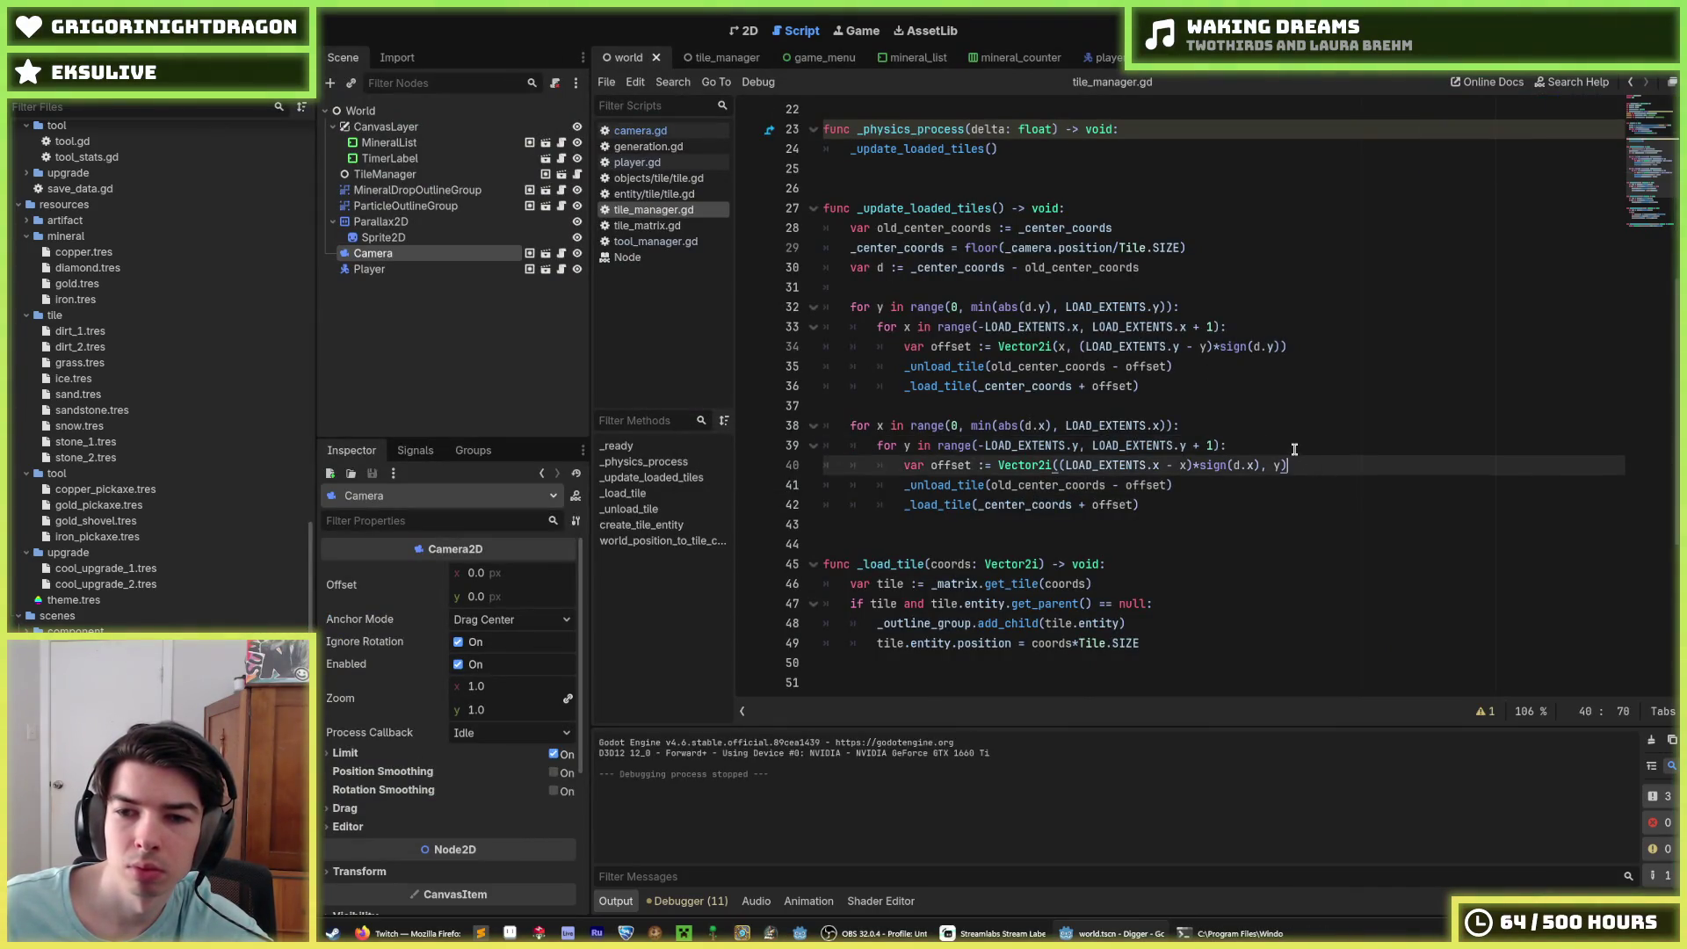
{"action": "key", "text": "ctrl+s"}
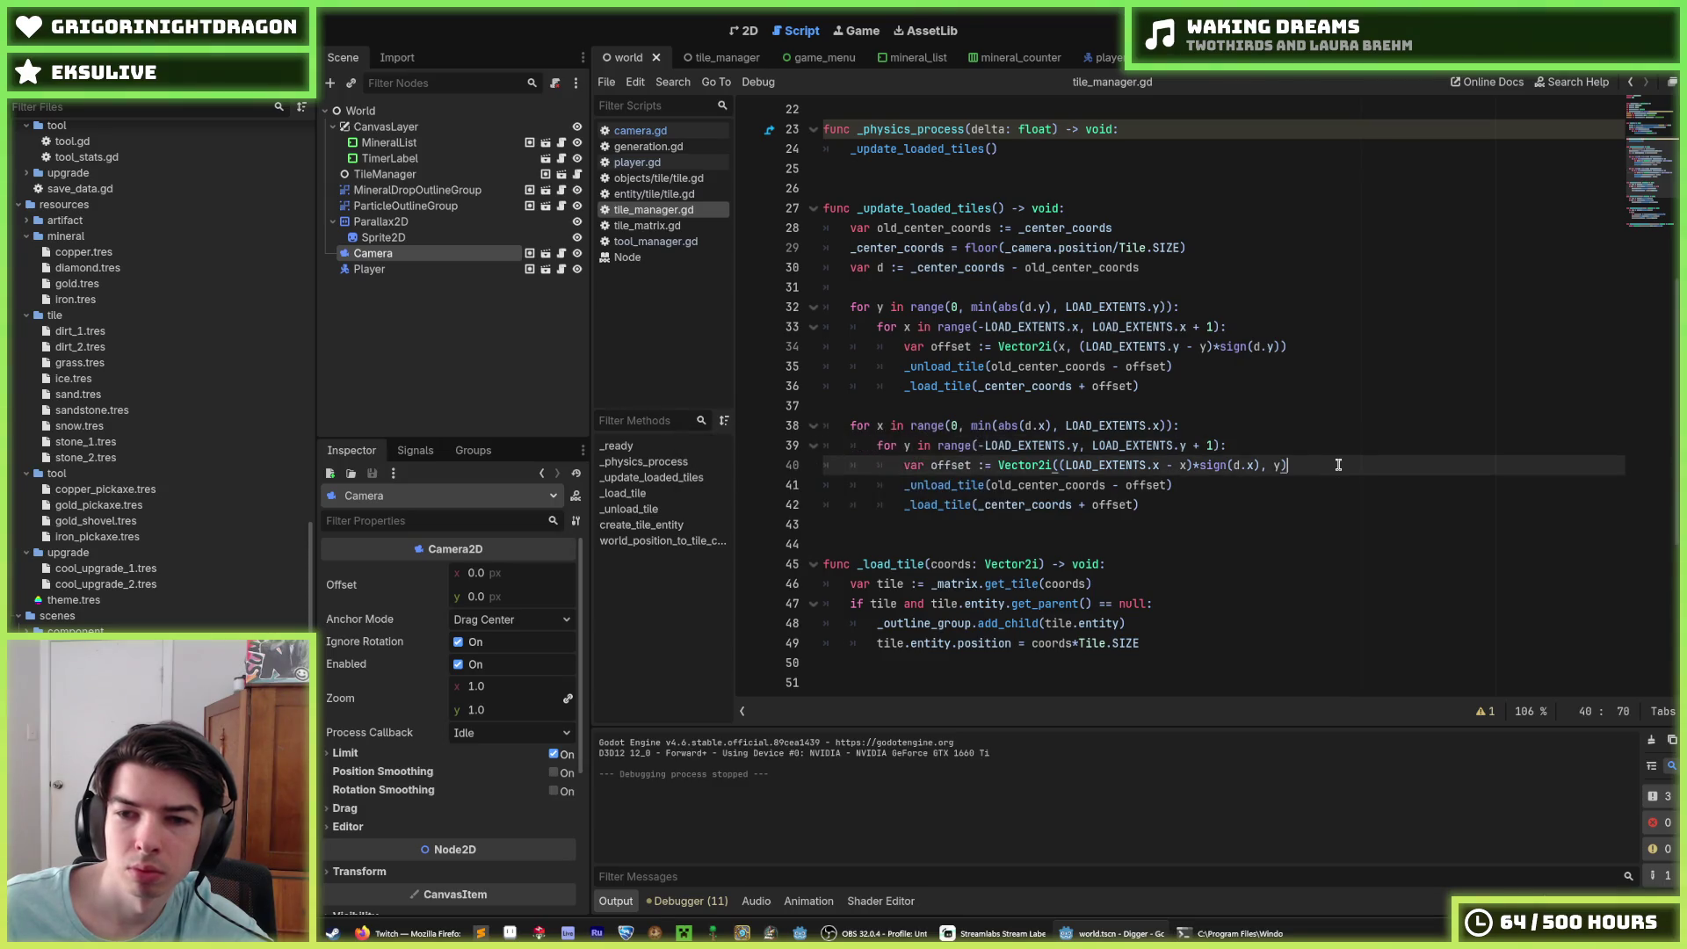
{"action": "left_click", "coordinate": [1247, 426]}
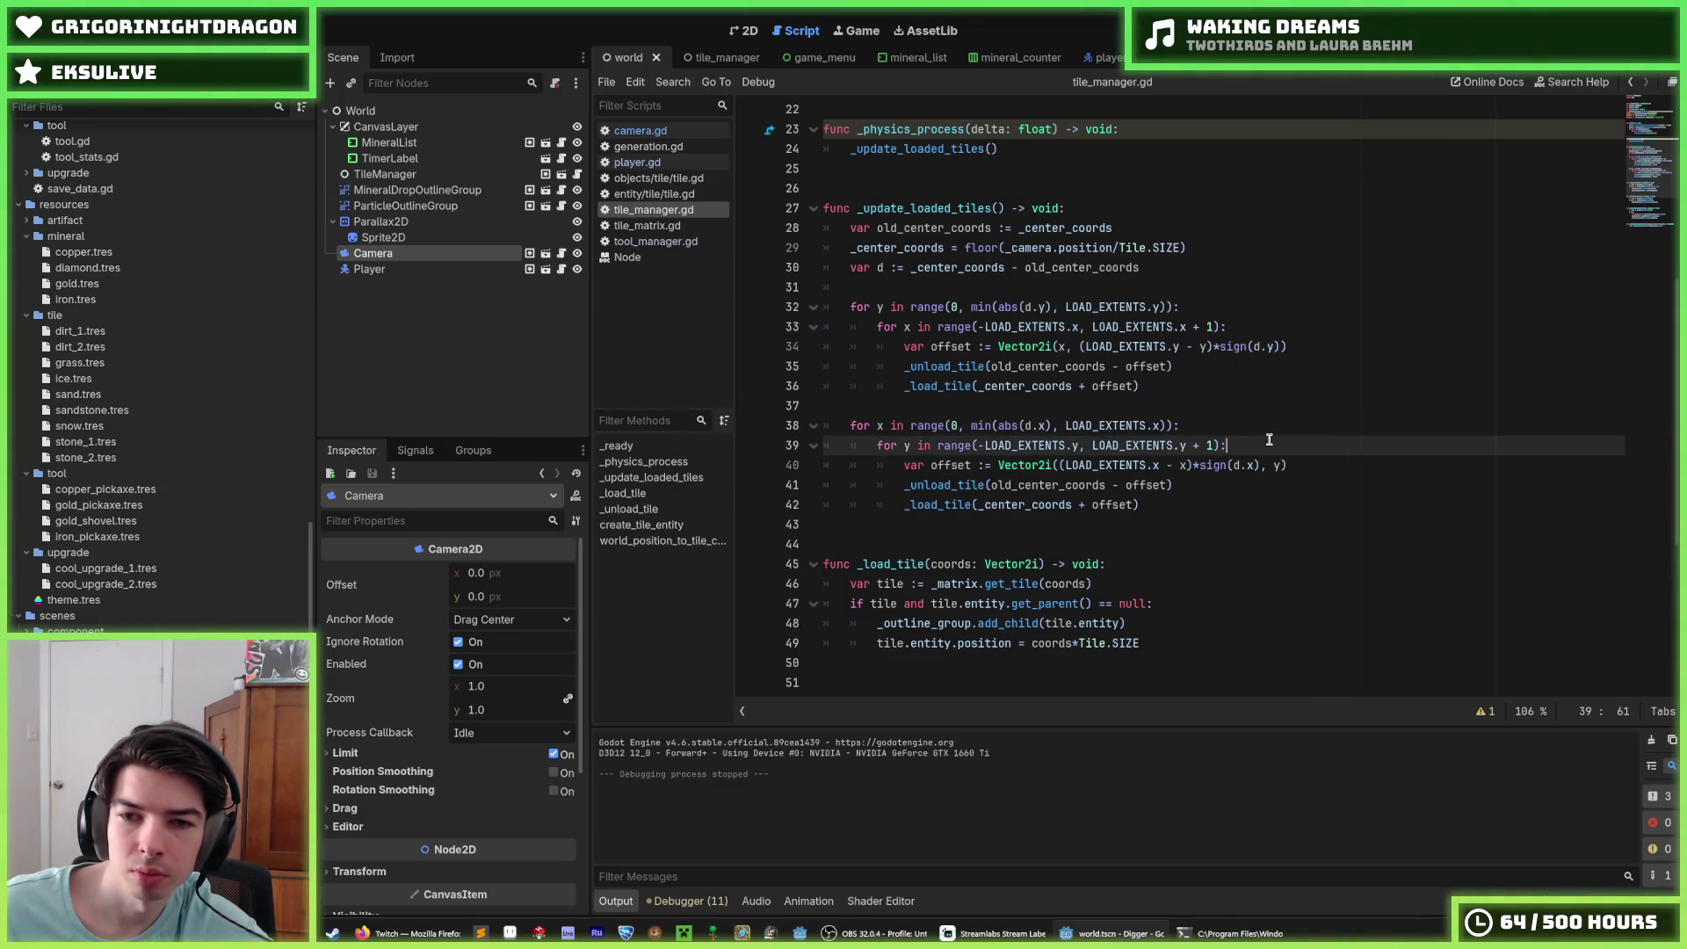
{"action": "scroll", "coordinate": [1242, 429], "scroll_direction": "up", "scroll_amount": 2}
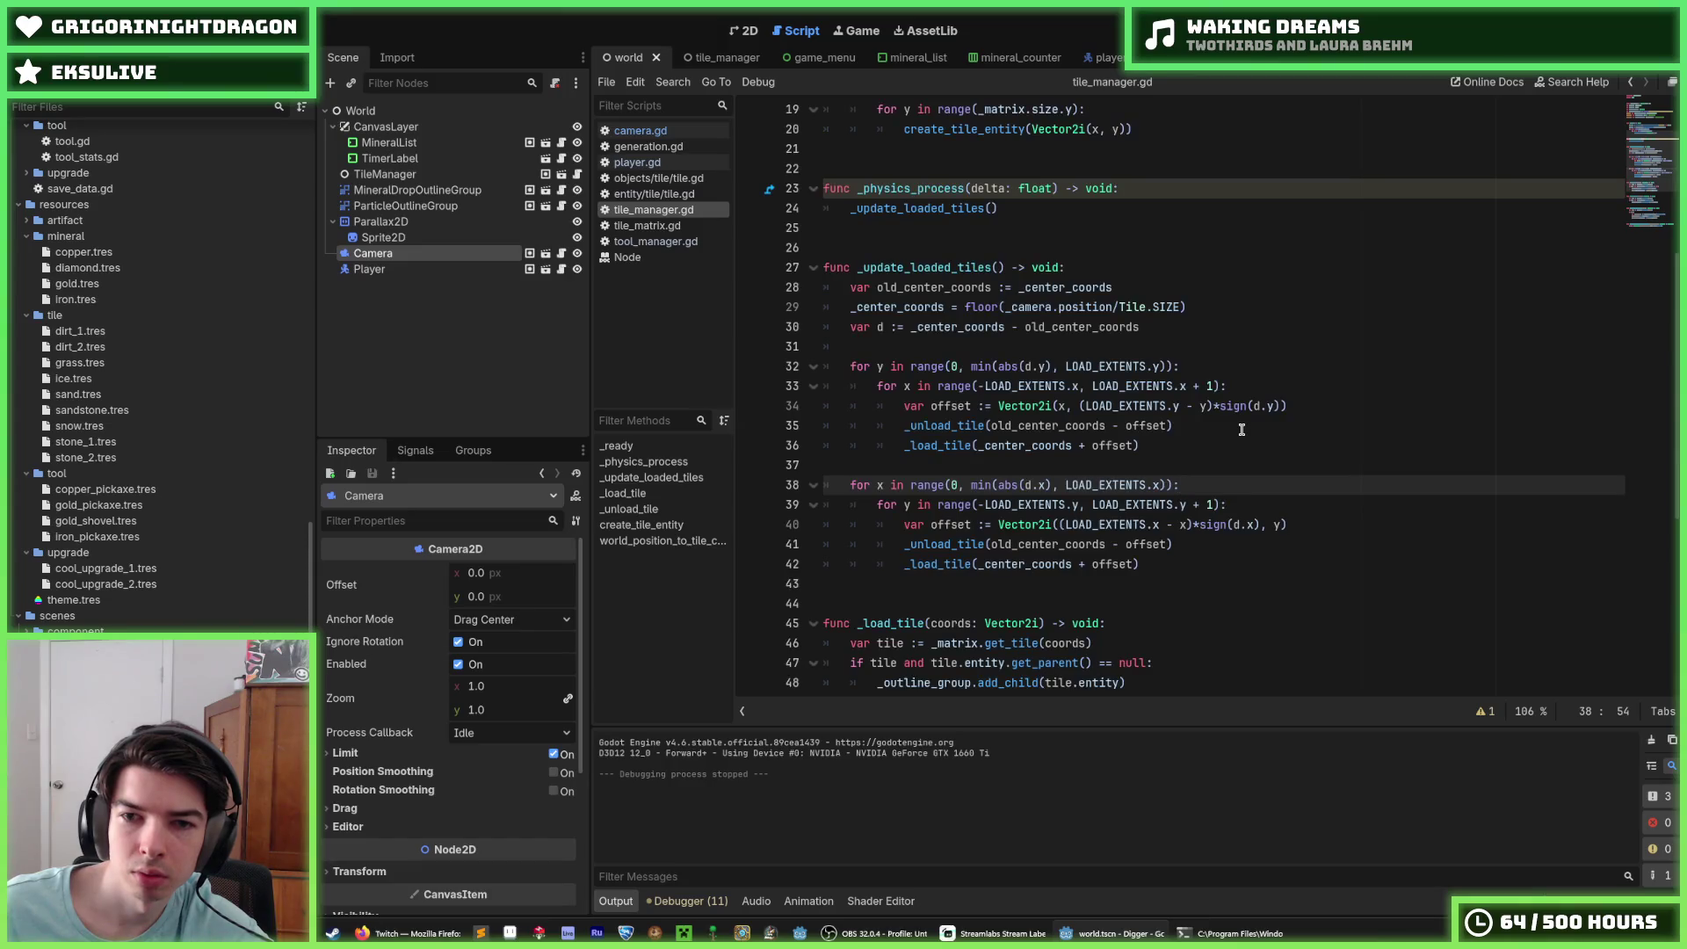
Step: Paste a duplicate of the for y loop block above the original
{"action": "scroll", "coordinate": [1248, 432], "scroll_direction": "down", "scroll_amount": 2}
{"action": "mouse_move", "coordinate": [1260, 444]}
{"action": "left_mouse_down"}
{"action": "mouse_move", "coordinate": [984, 445]}
{"action": "mouse_move", "coordinate": [861, 425]}
{"action": "left_mouse_up"}
{"action": "left_click", "coordinate": [850, 426]}
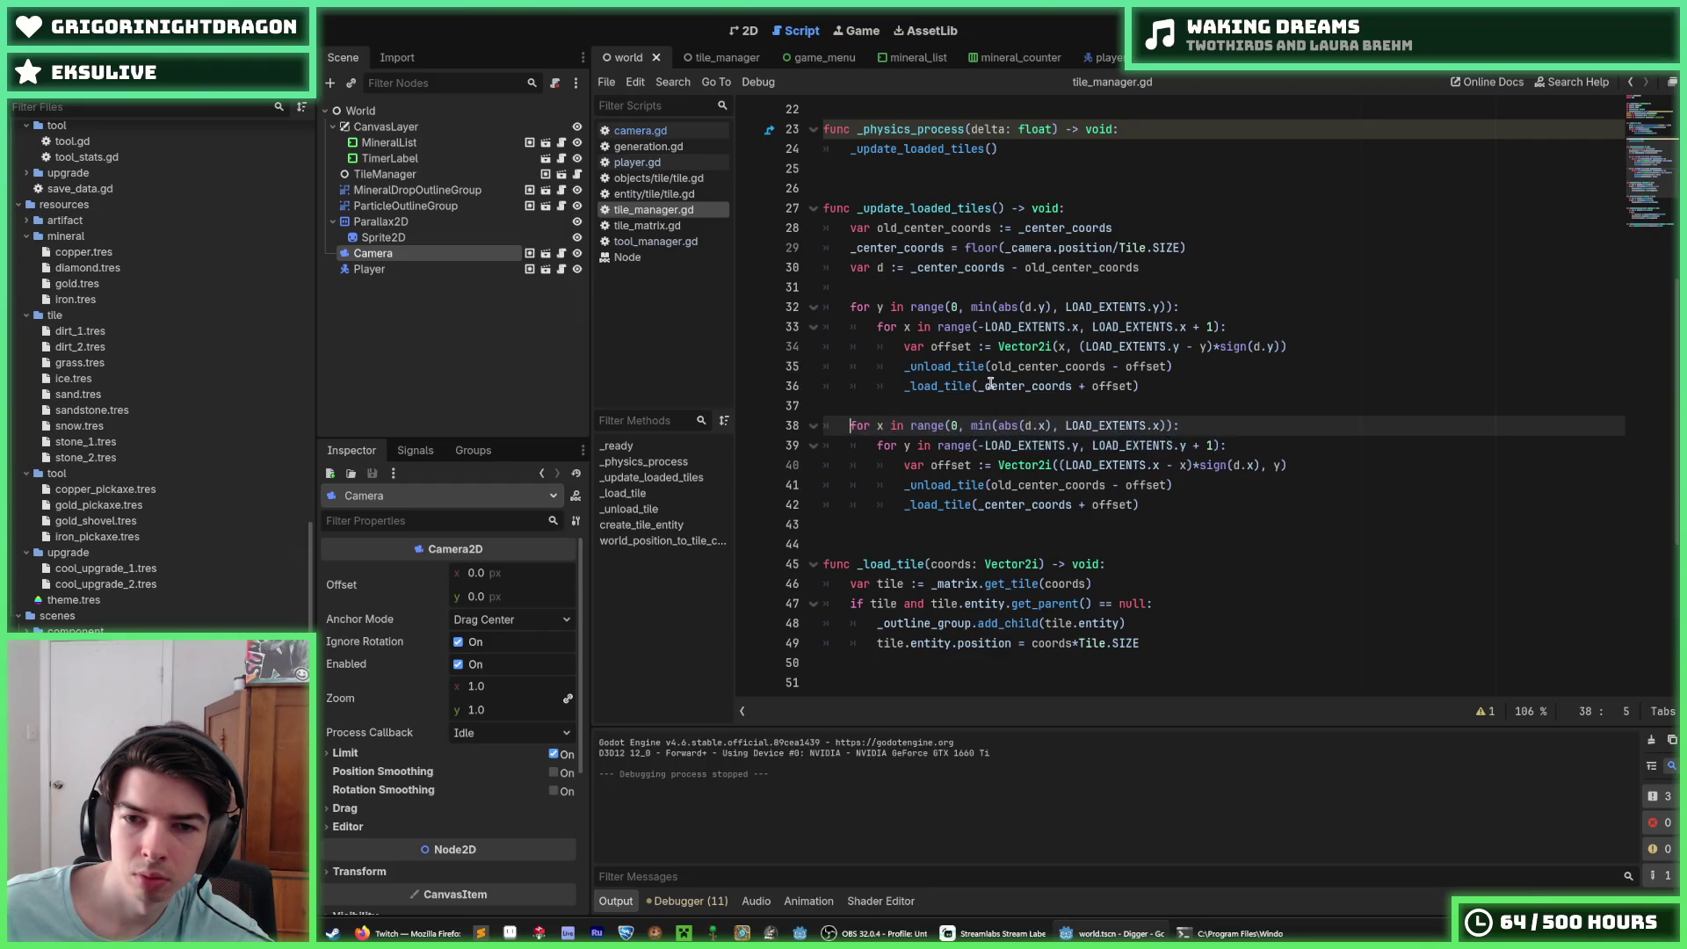
{"action": "mouse_move", "coordinate": [1256, 332]}
{"action": "left_mouse_down"}
{"action": "mouse_move", "coordinate": [849, 308]}
{"action": "mouse_move", "coordinate": [1134, 332]}
{"action": "mouse_move", "coordinate": [1208, 379]}
{"action": "left_mouse_up"}
{"action": "key", "text": "ctrl+c"}
{"action": "left_click", "coordinate": [847, 309]}
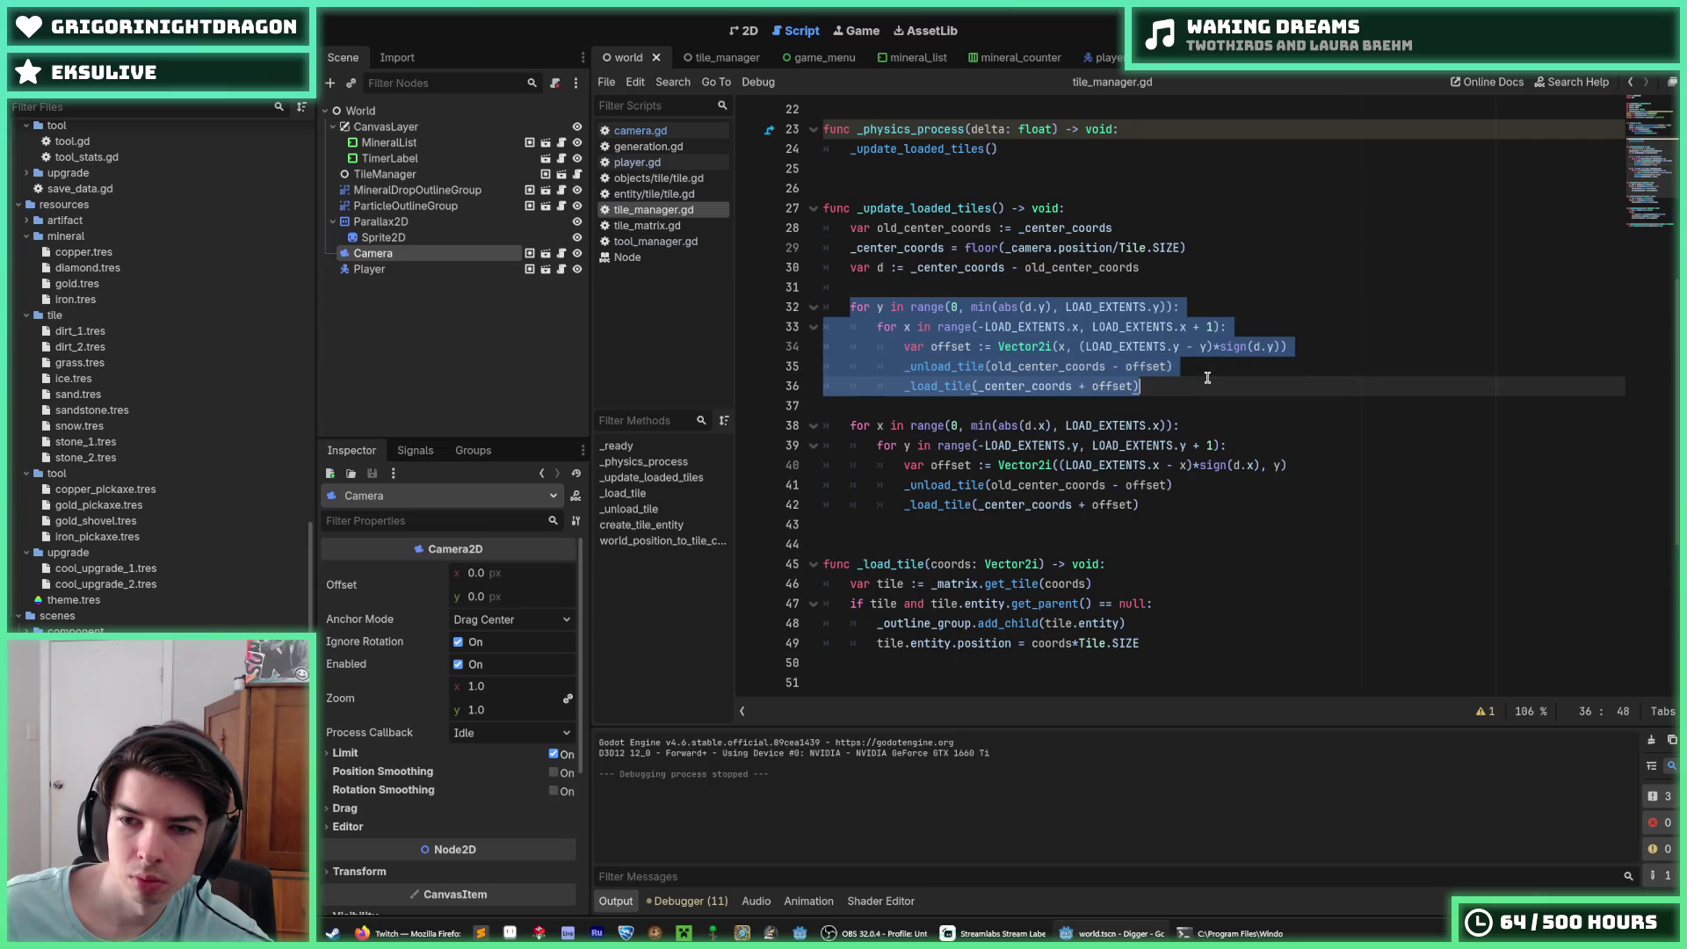
{"action": "key", "text": "Up"}
{"action": "key", "text": "Return"}
{"action": "key", "text": "Return"}
{"action": "key", "text": "Up"}
{"action": "key", "text": "ctrl+v"}
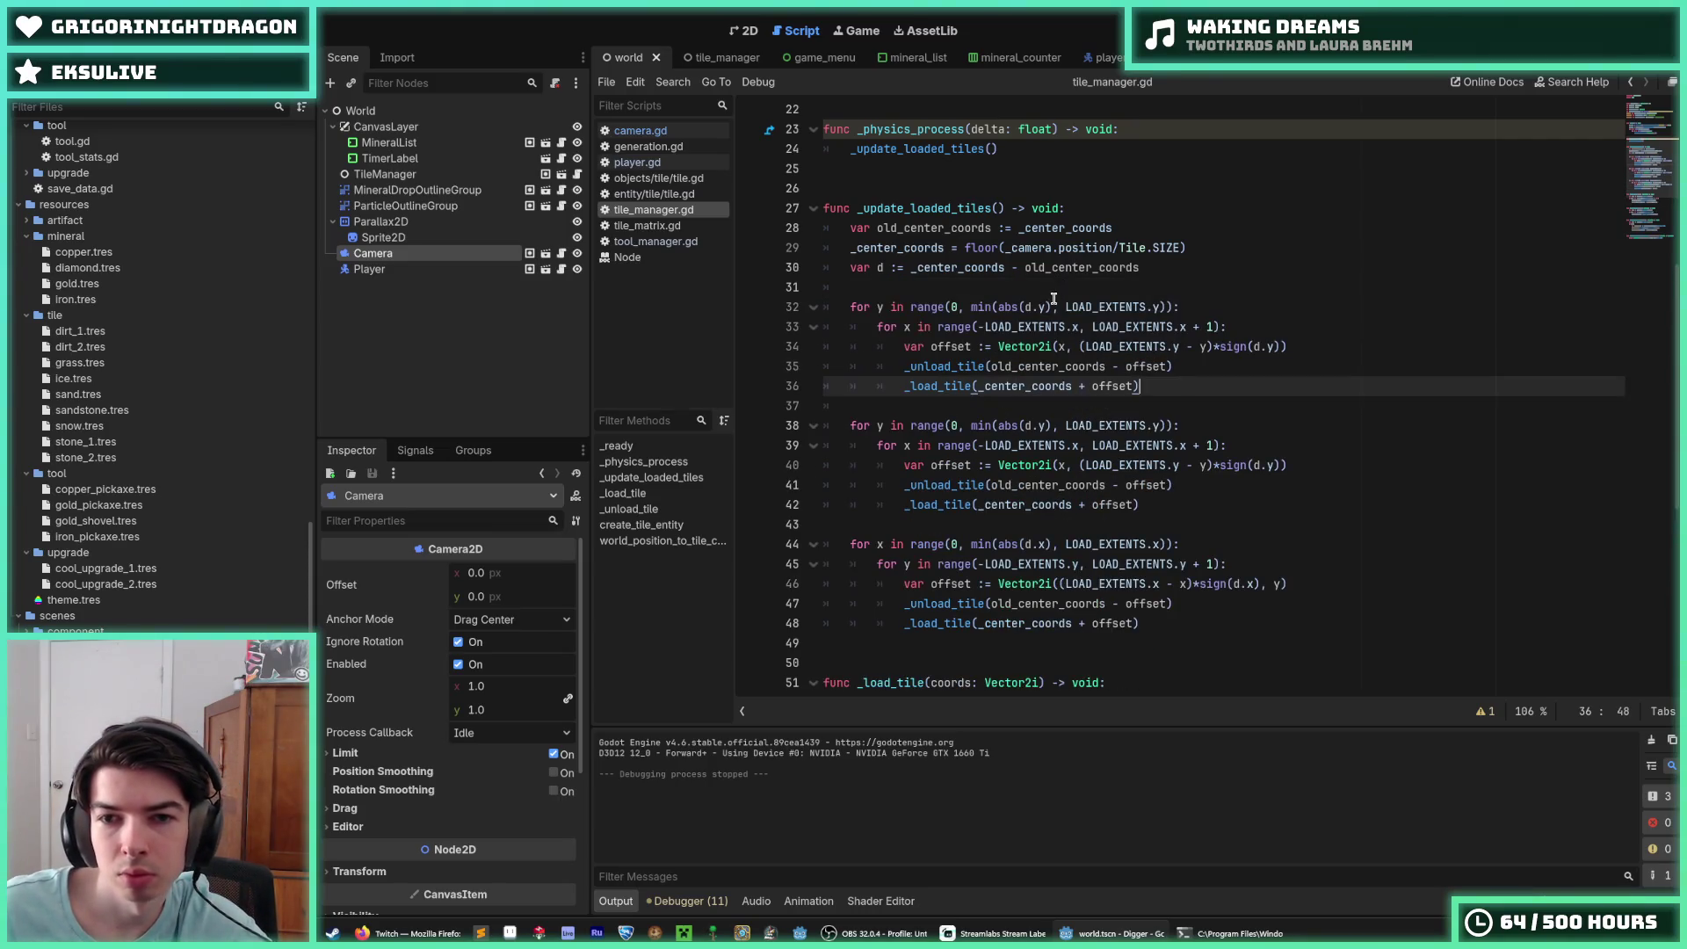
Step: Change the copied loop's range to range(0, LOAD_EXTENTS.y) by removing 'min(abs(d.y), '
{"action": "left_click", "coordinate": [1030, 307]}
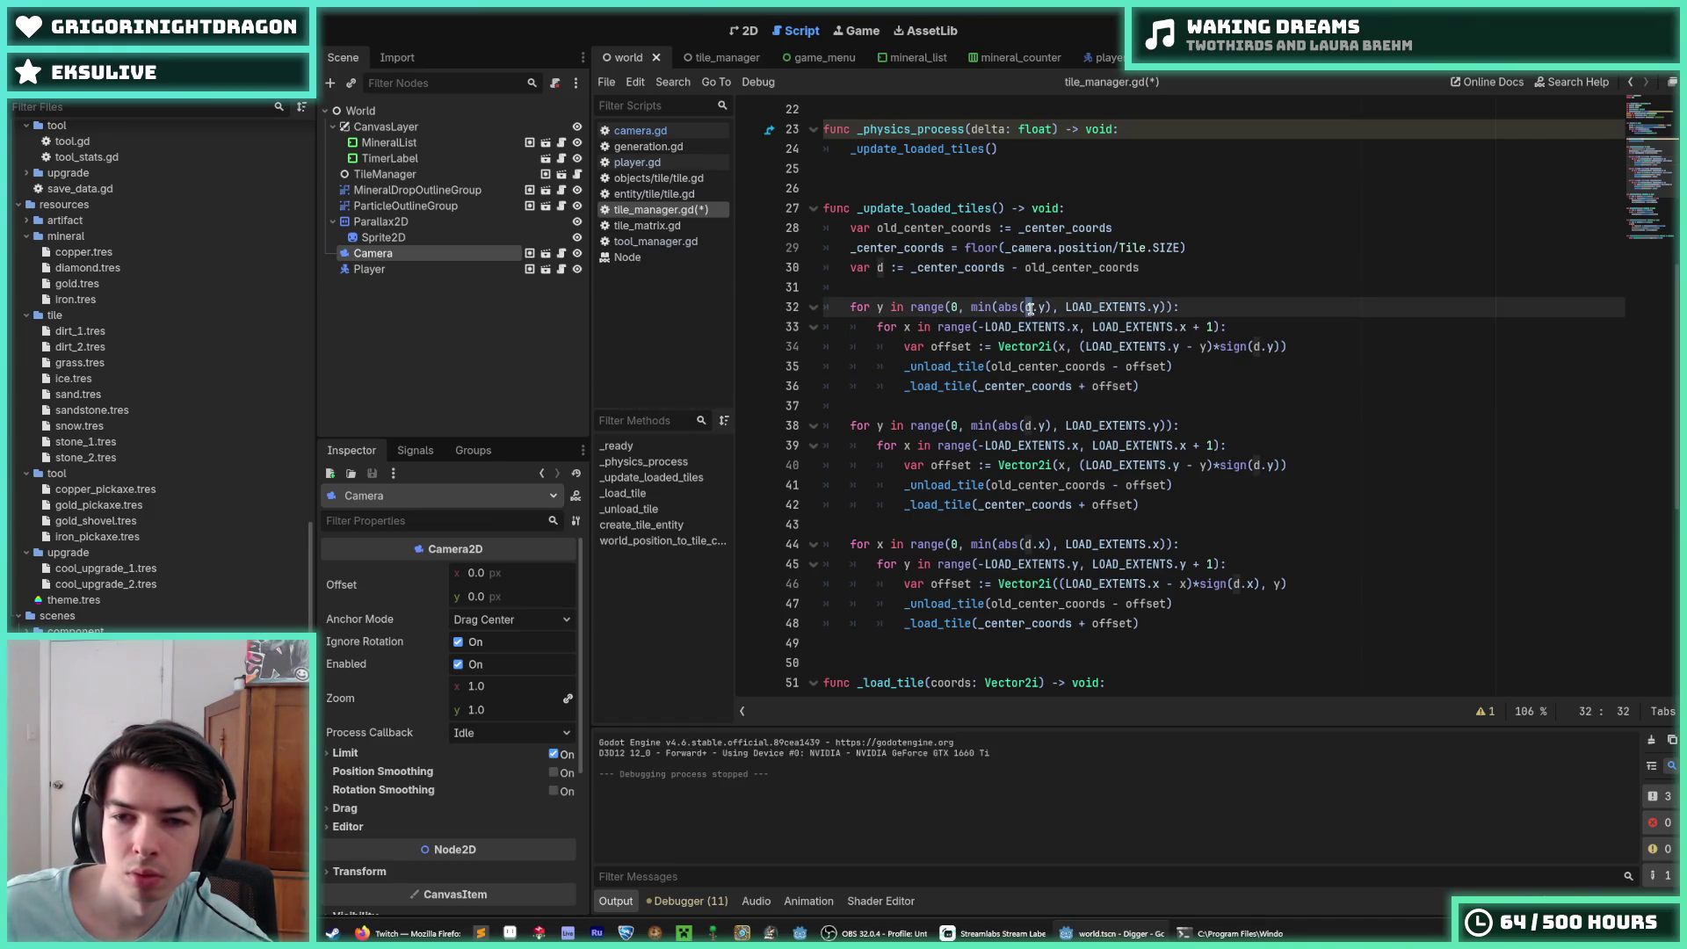
{"action": "left_click", "coordinate": [1059, 307]}
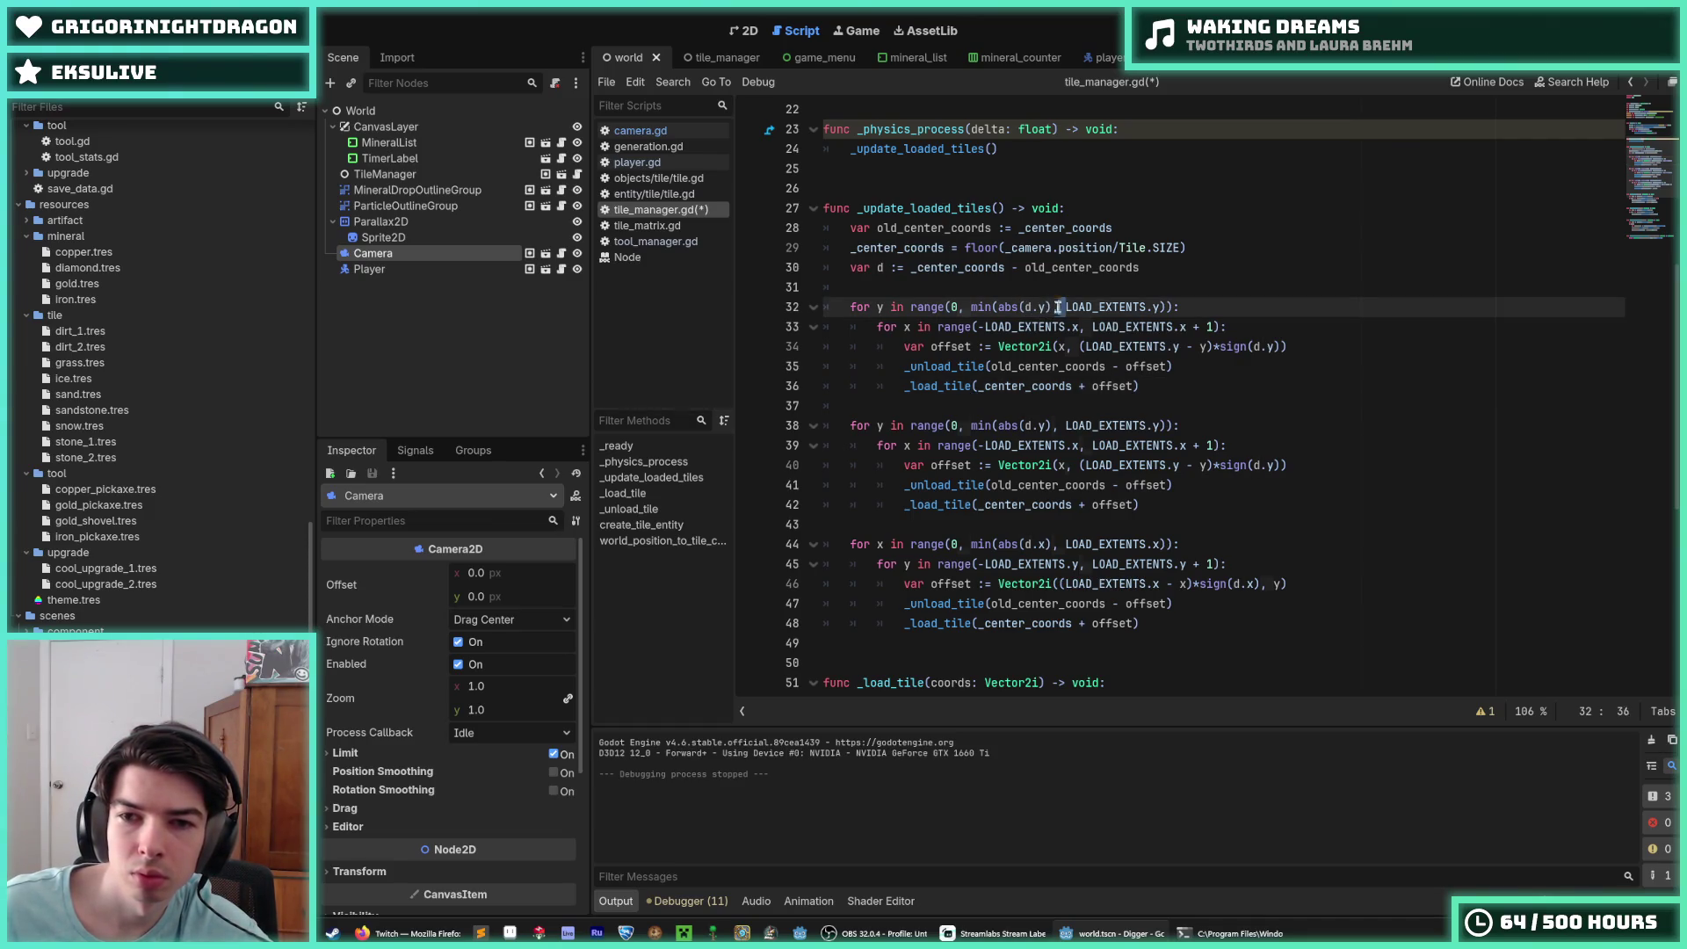
{"action": "left_click_drag", "start_coordinate": [1059, 308], "coordinate": [998, 307]}
{"action": "key", "text": "BackSpace"}
{"action": "key", "text": "BackSpace"}
{"action": "key", "text": "BackSpace"}
{"action": "key", "text": "End"}
{"action": "key", "text": "BackSpace"}
{"action": "key", "text": "BackSpace"}
{"action": "type", "text": ":"}
{"action": "key", "text": "Down"}
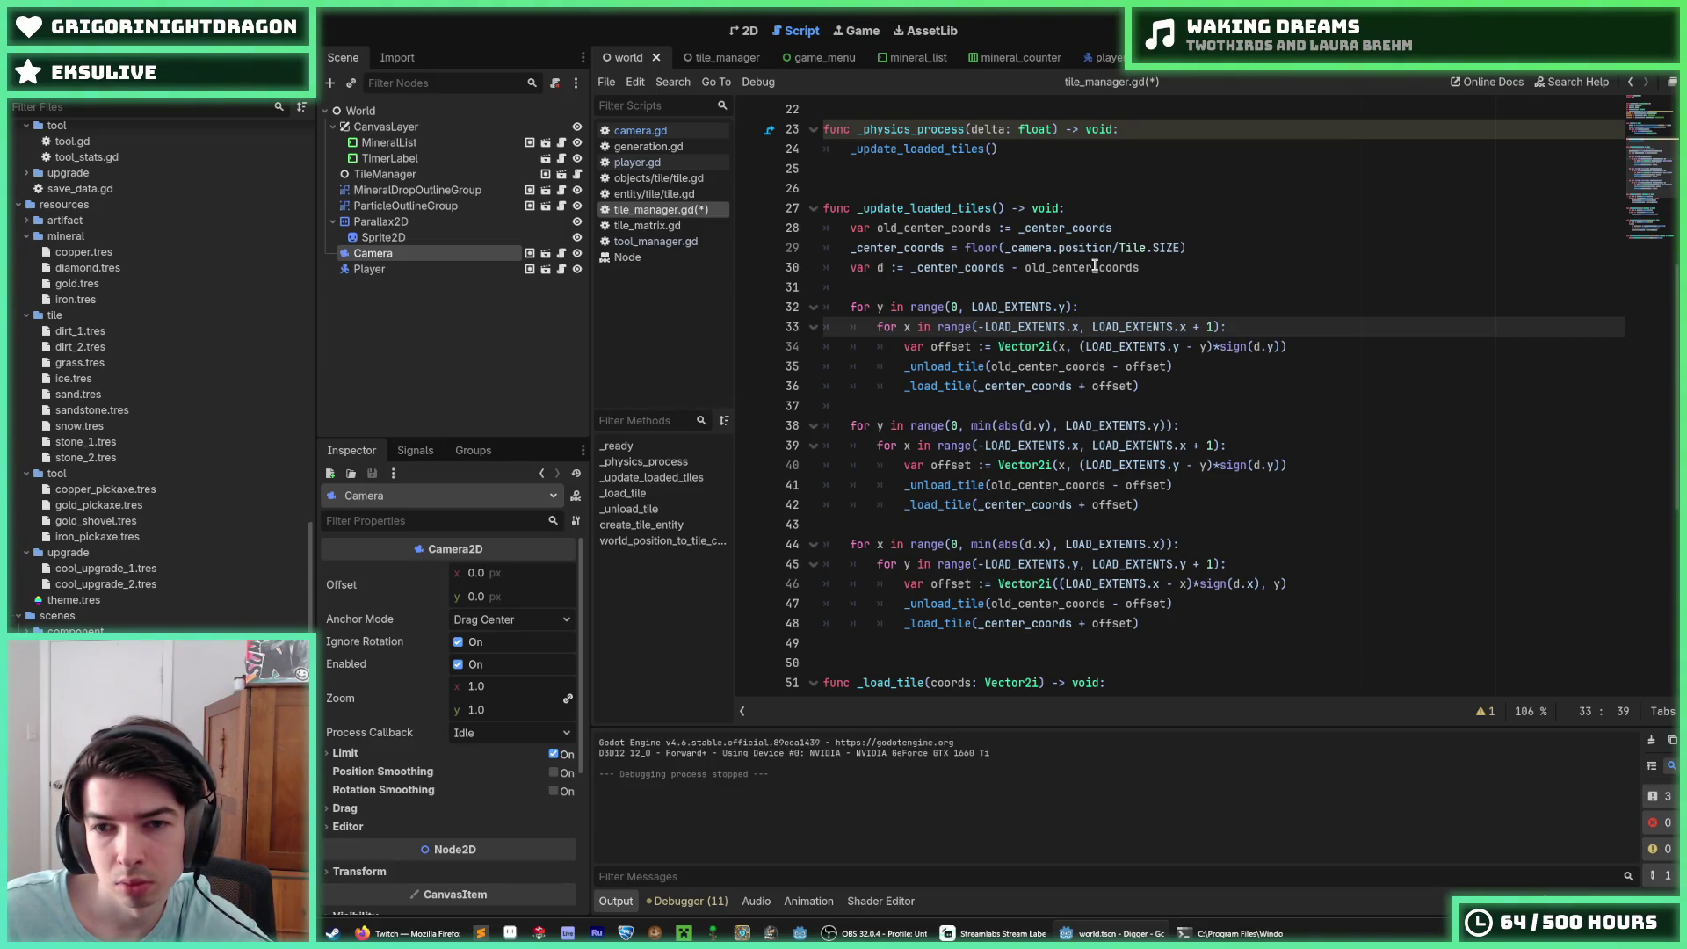
{"action": "key", "text": "Down"}
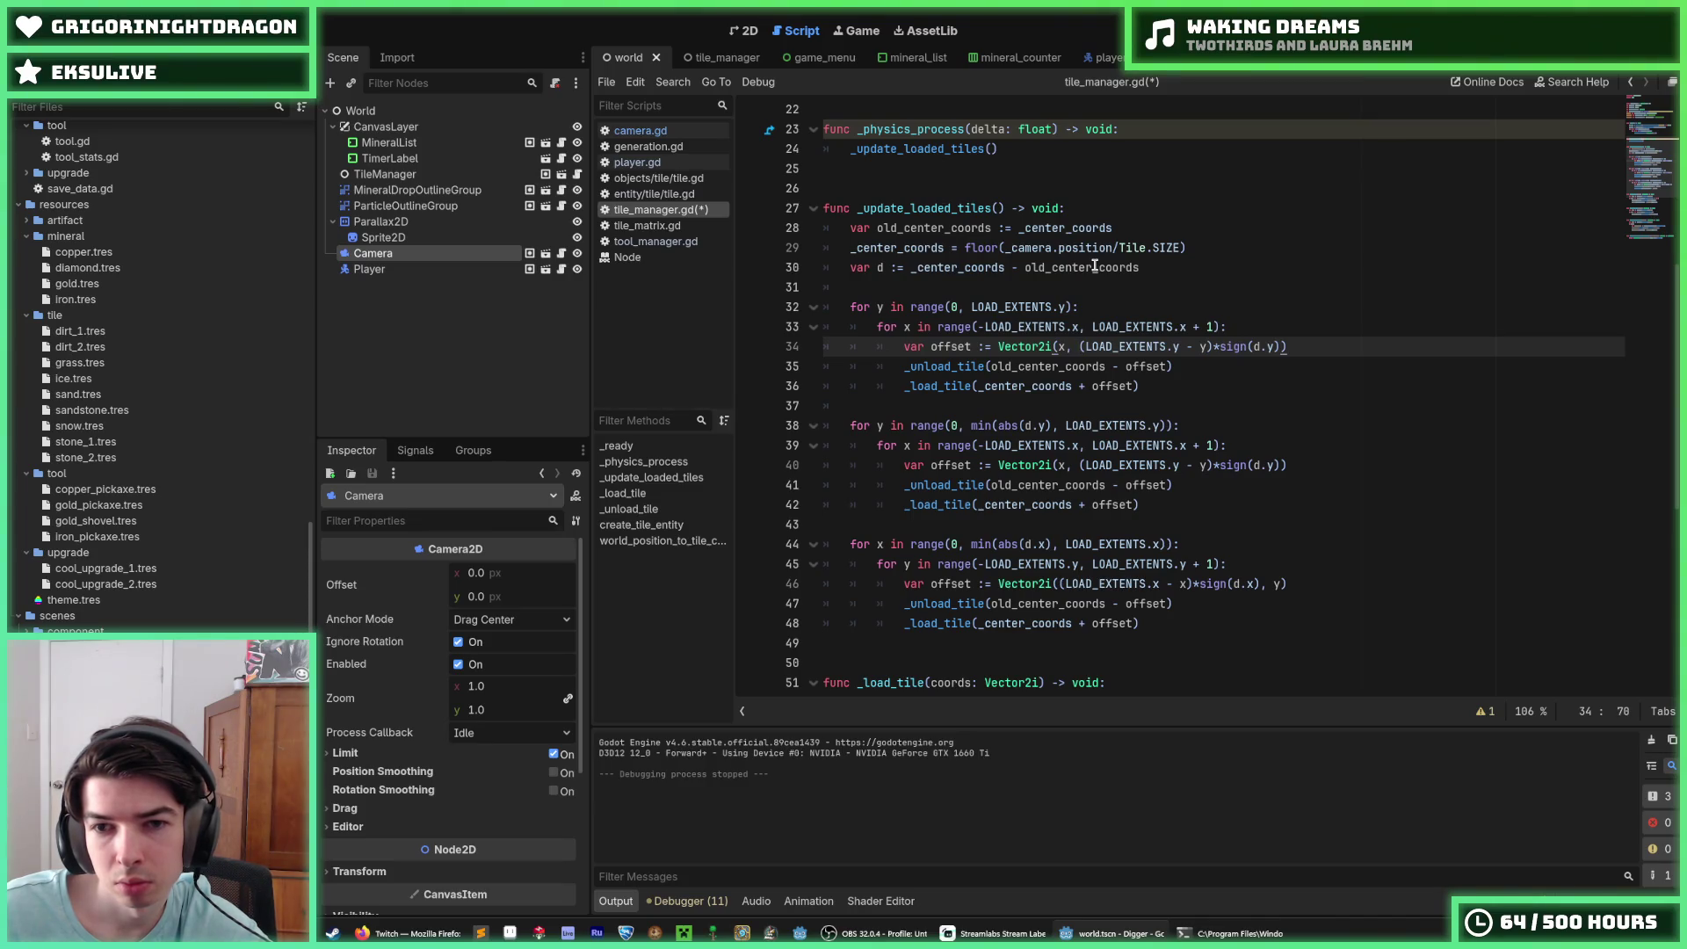
{"action": "key", "text": "Left"}
{"action": "key", "text": "Left"}
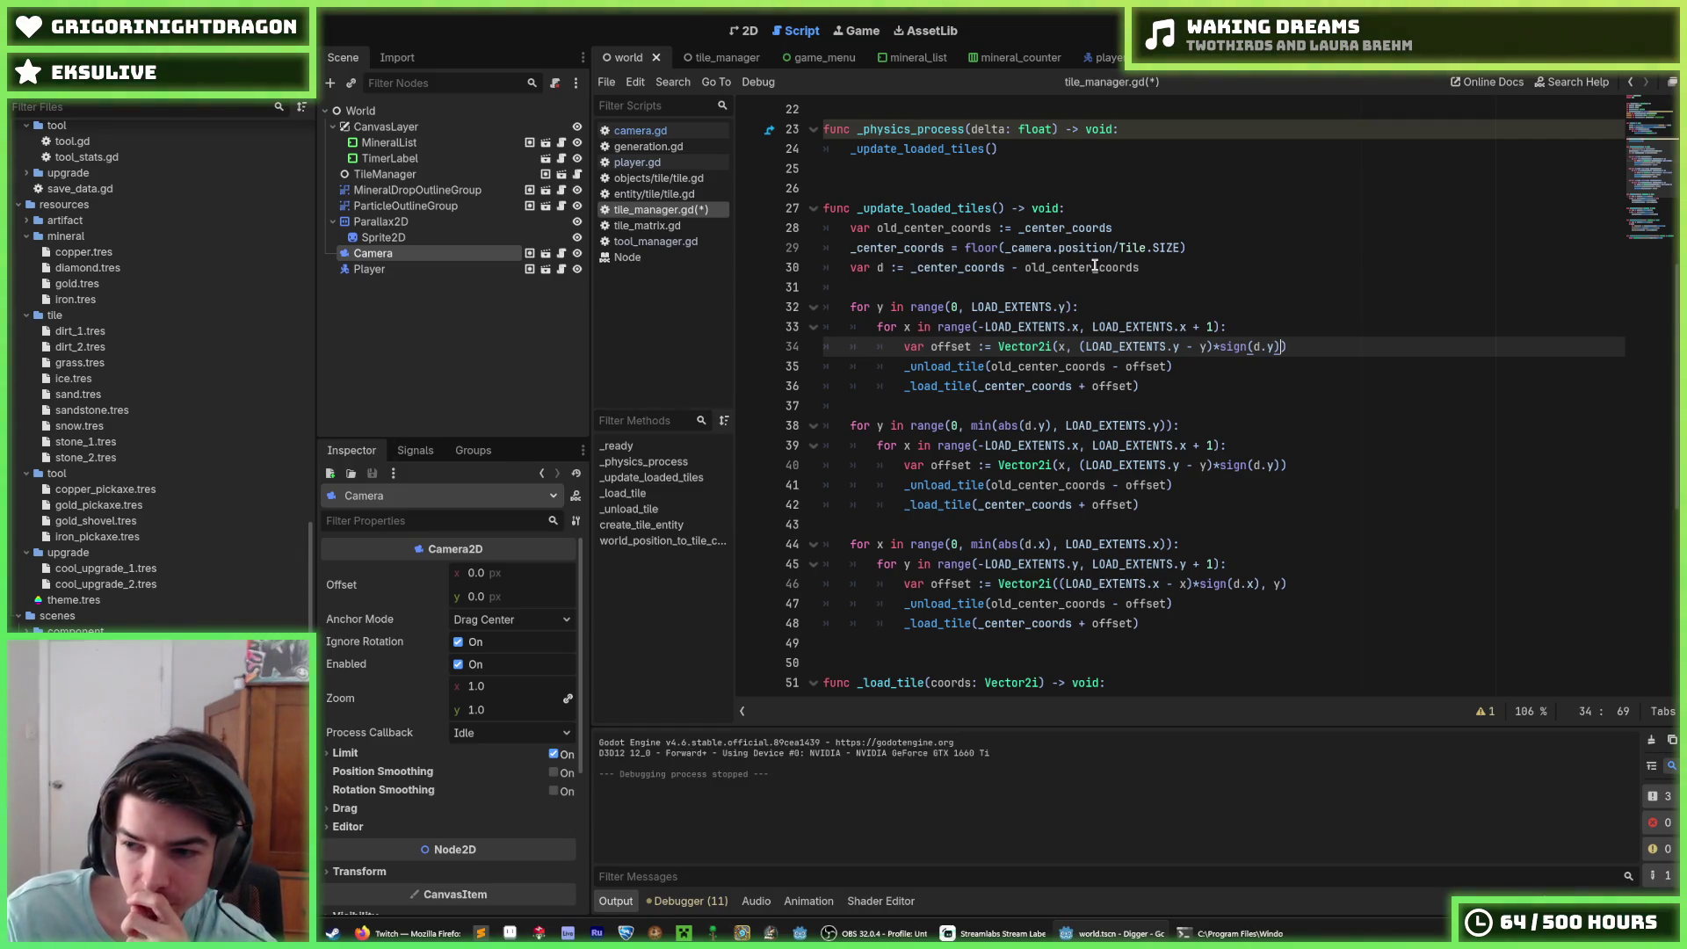
{"action": "key", "text": "ctrl+Left"}
{"action": "key", "text": "ctrl+Left"}
{"action": "key", "text": "ctrl+Left"}
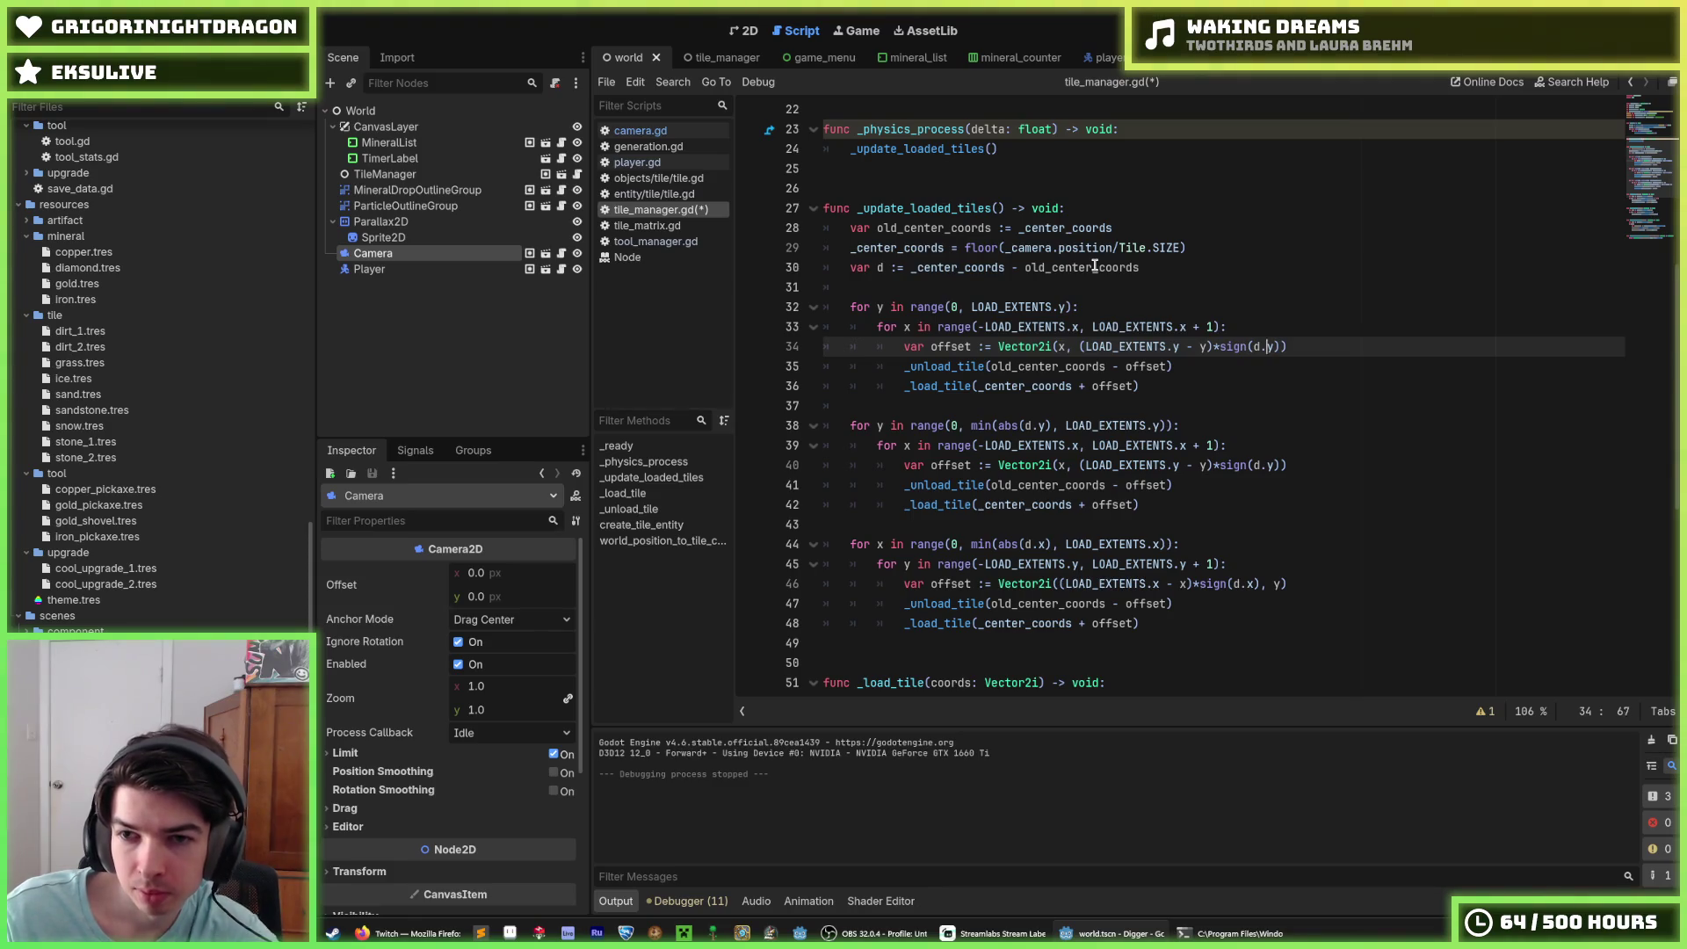
{"action": "key", "text": "Right"}
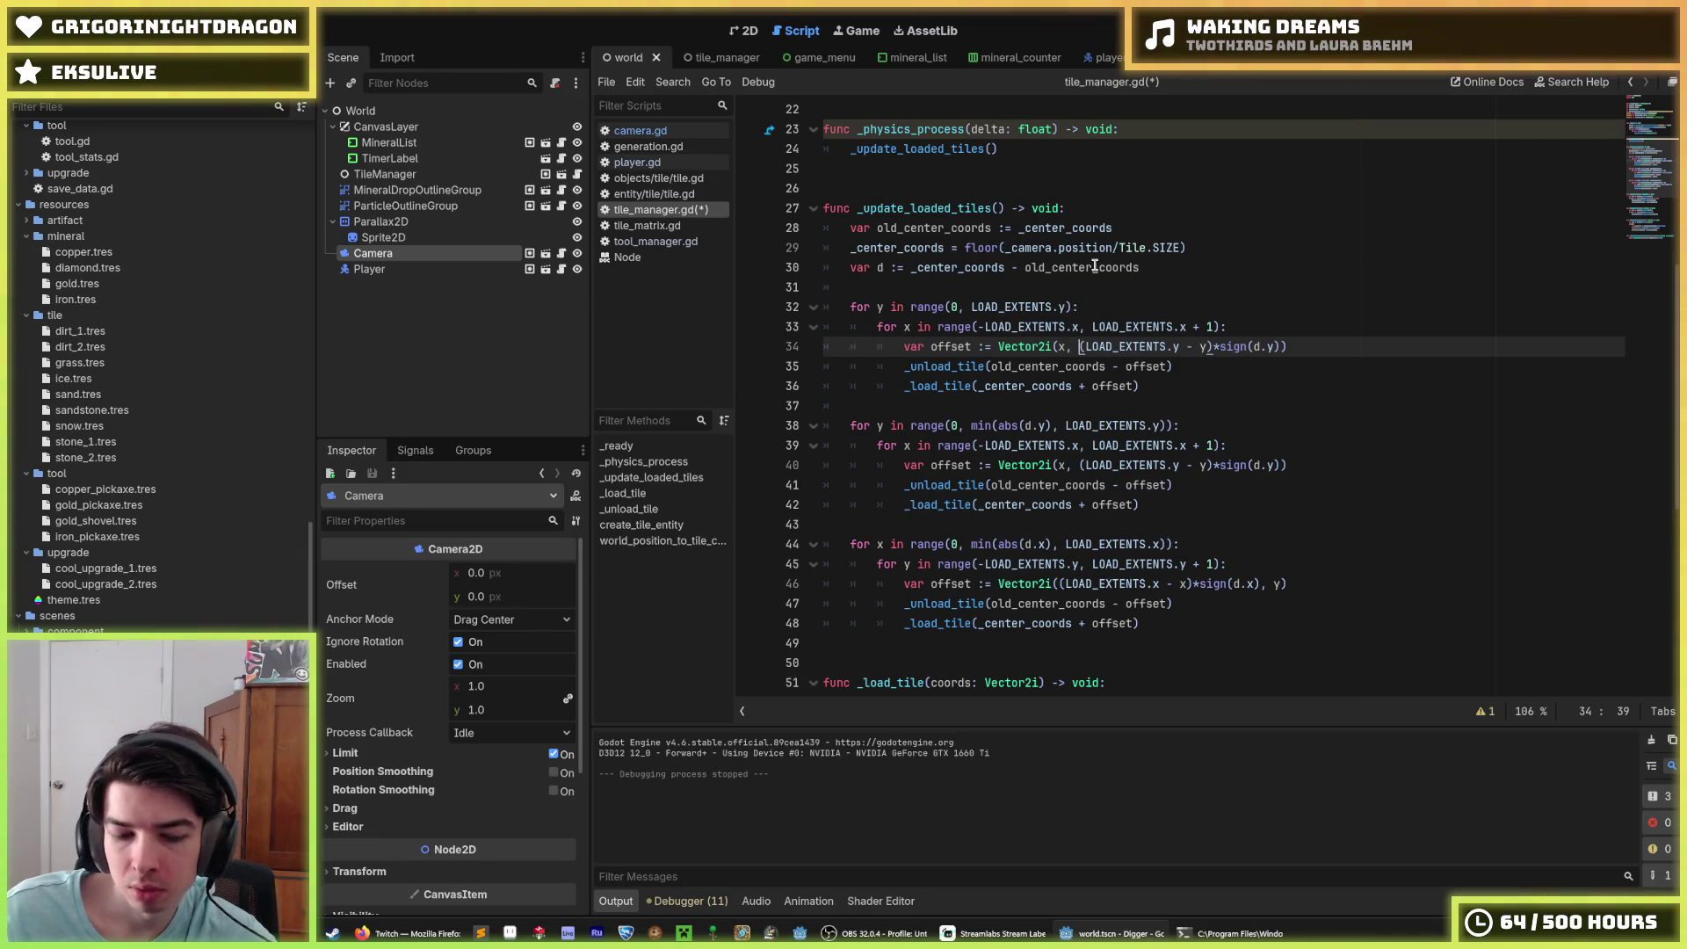
{"action": "key", "text": "shift+Right"}
{"action": "key", "text": "shift+Right"}
{"action": "key", "text": "shift+Right"}
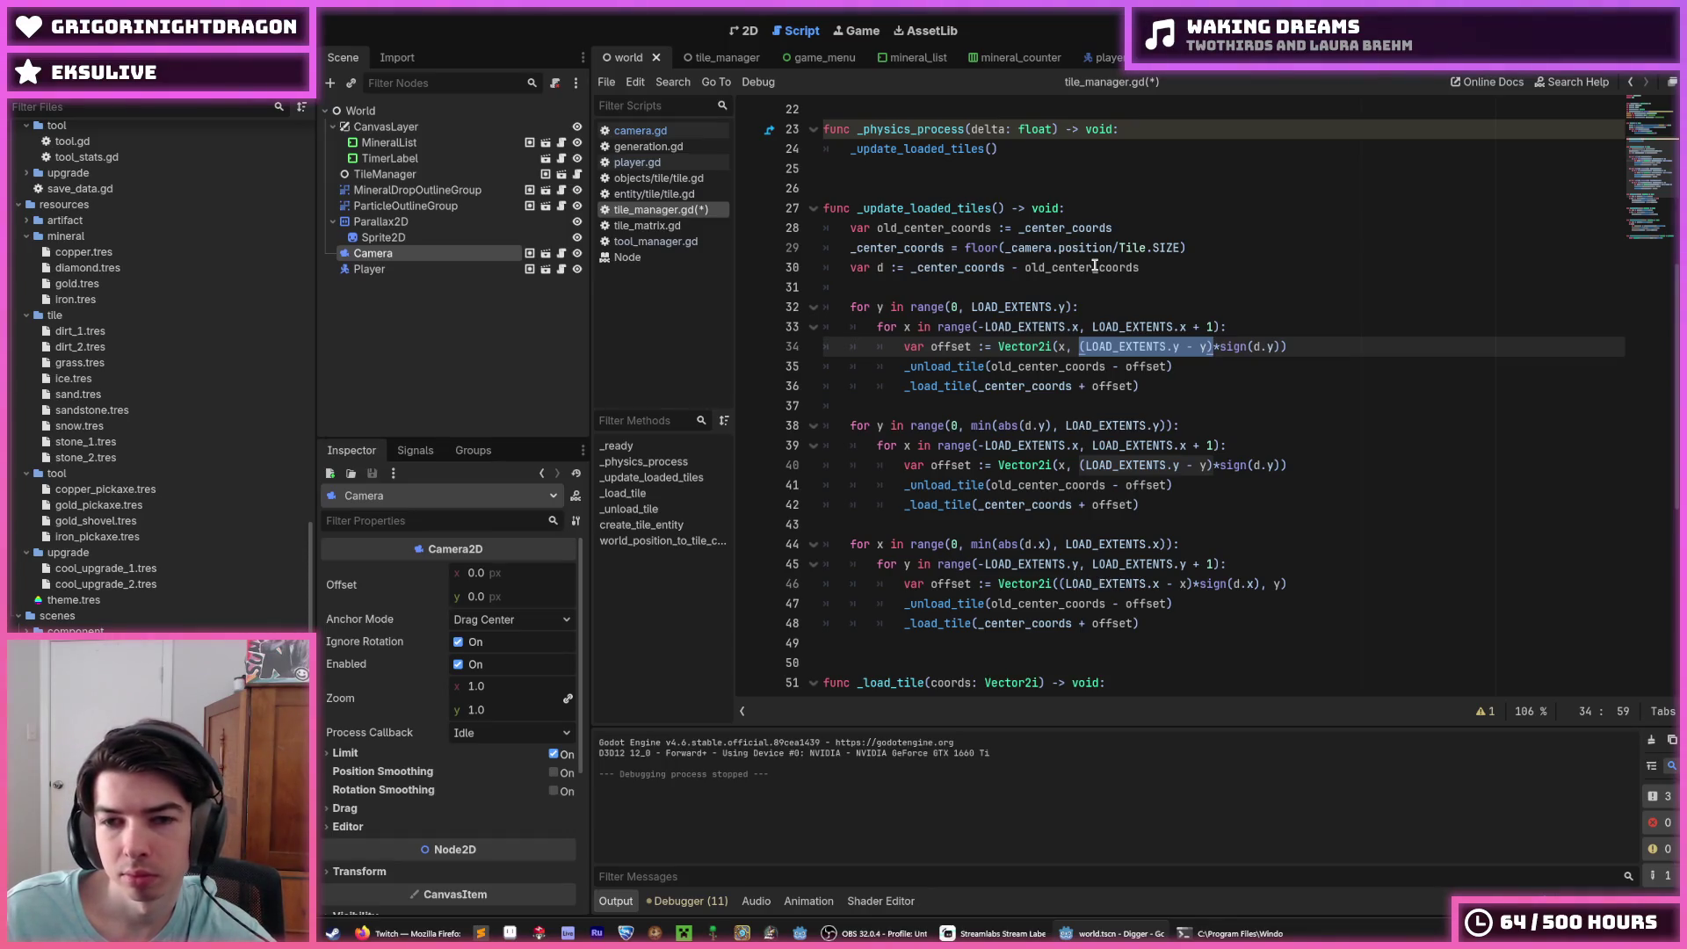
{"action": "key", "text": "Left"}
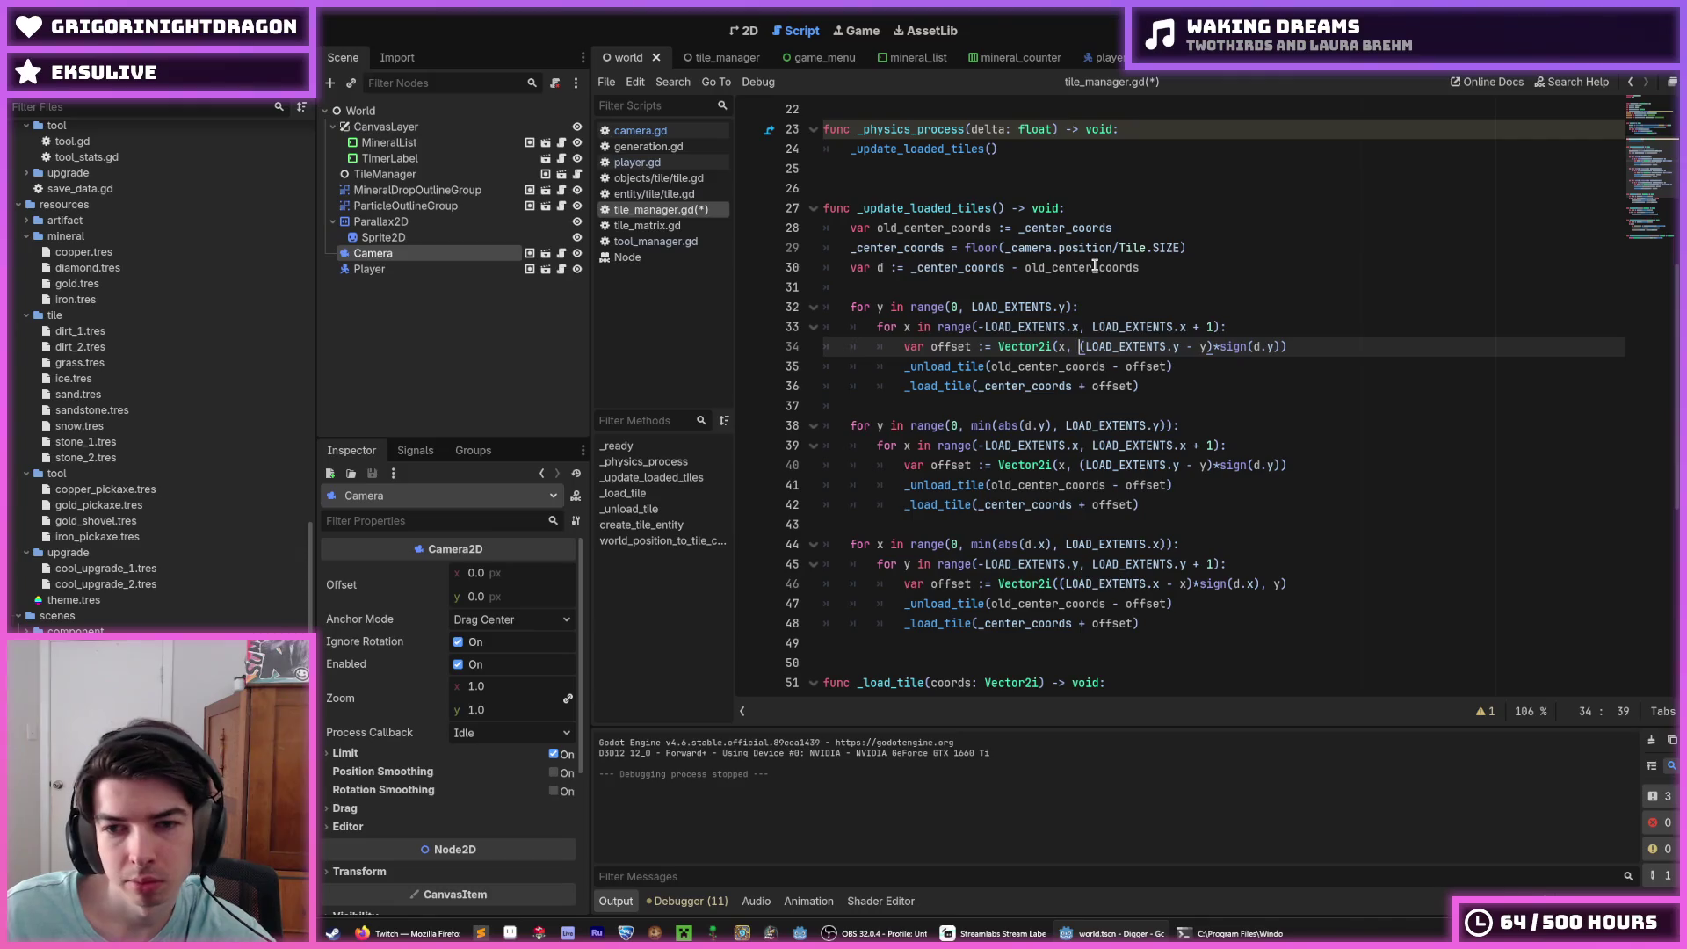
{"action": "key", "text": "shift+Right"}
{"action": "key", "text": "shift+Right"}
{"action": "key", "text": "shift+Right"}
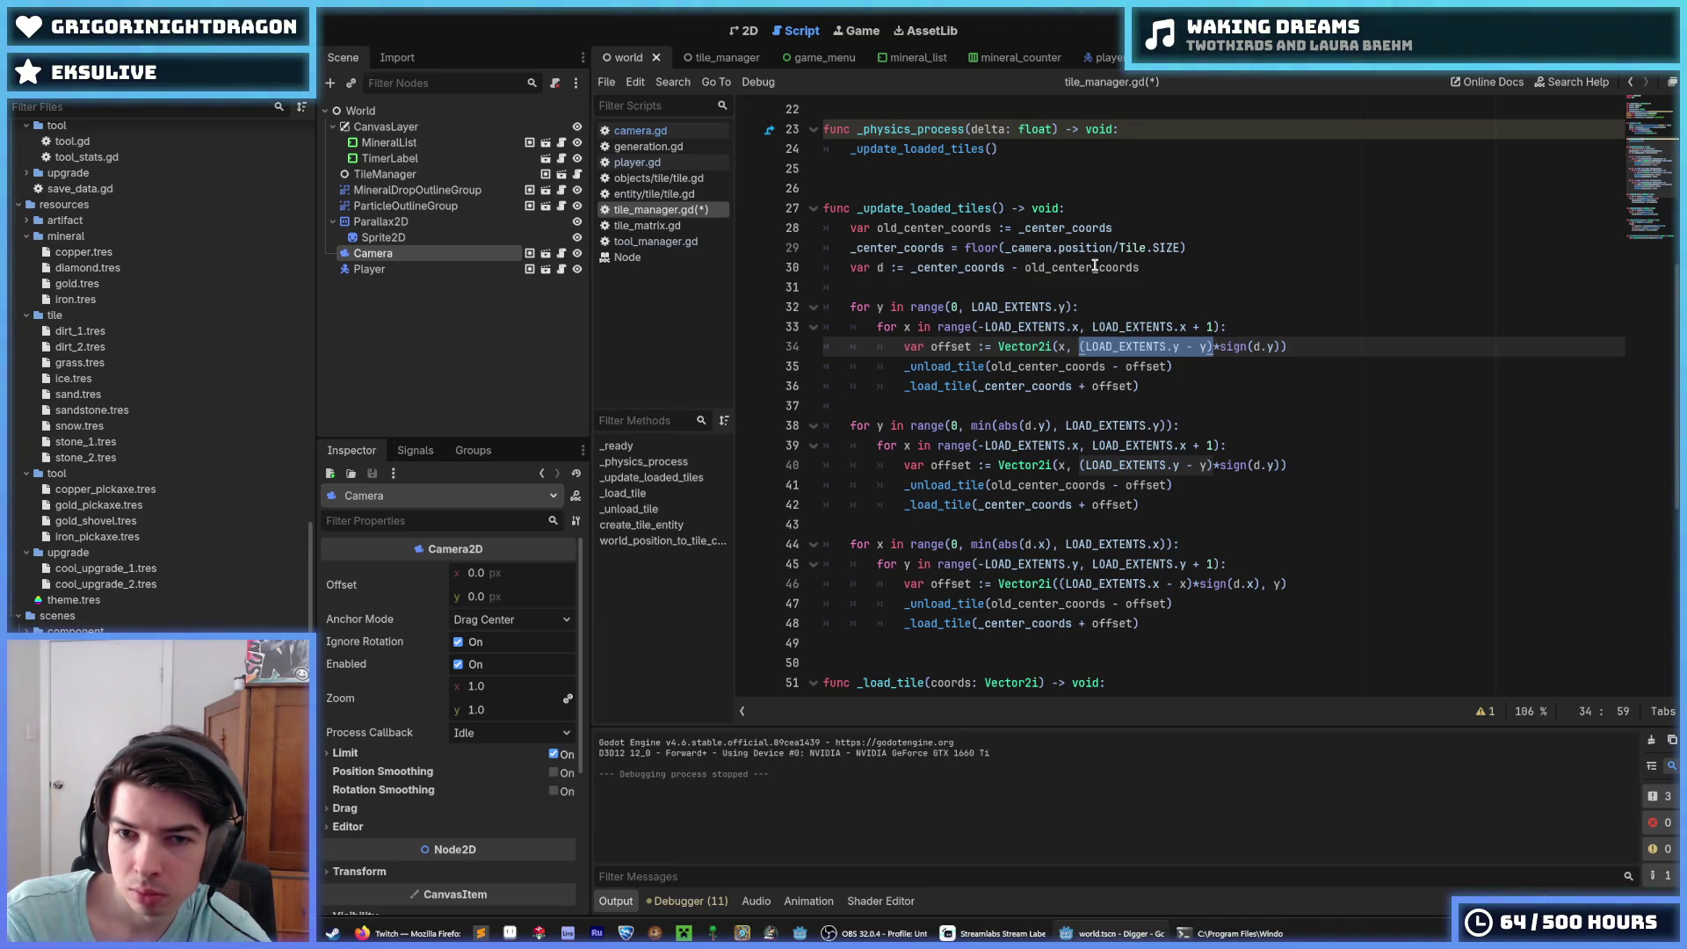
{"action": "key", "text": "Left"}
{"action": "key", "text": "Right"}
{"action": "key", "text": "Right"}
{"action": "key", "text": "Right"}
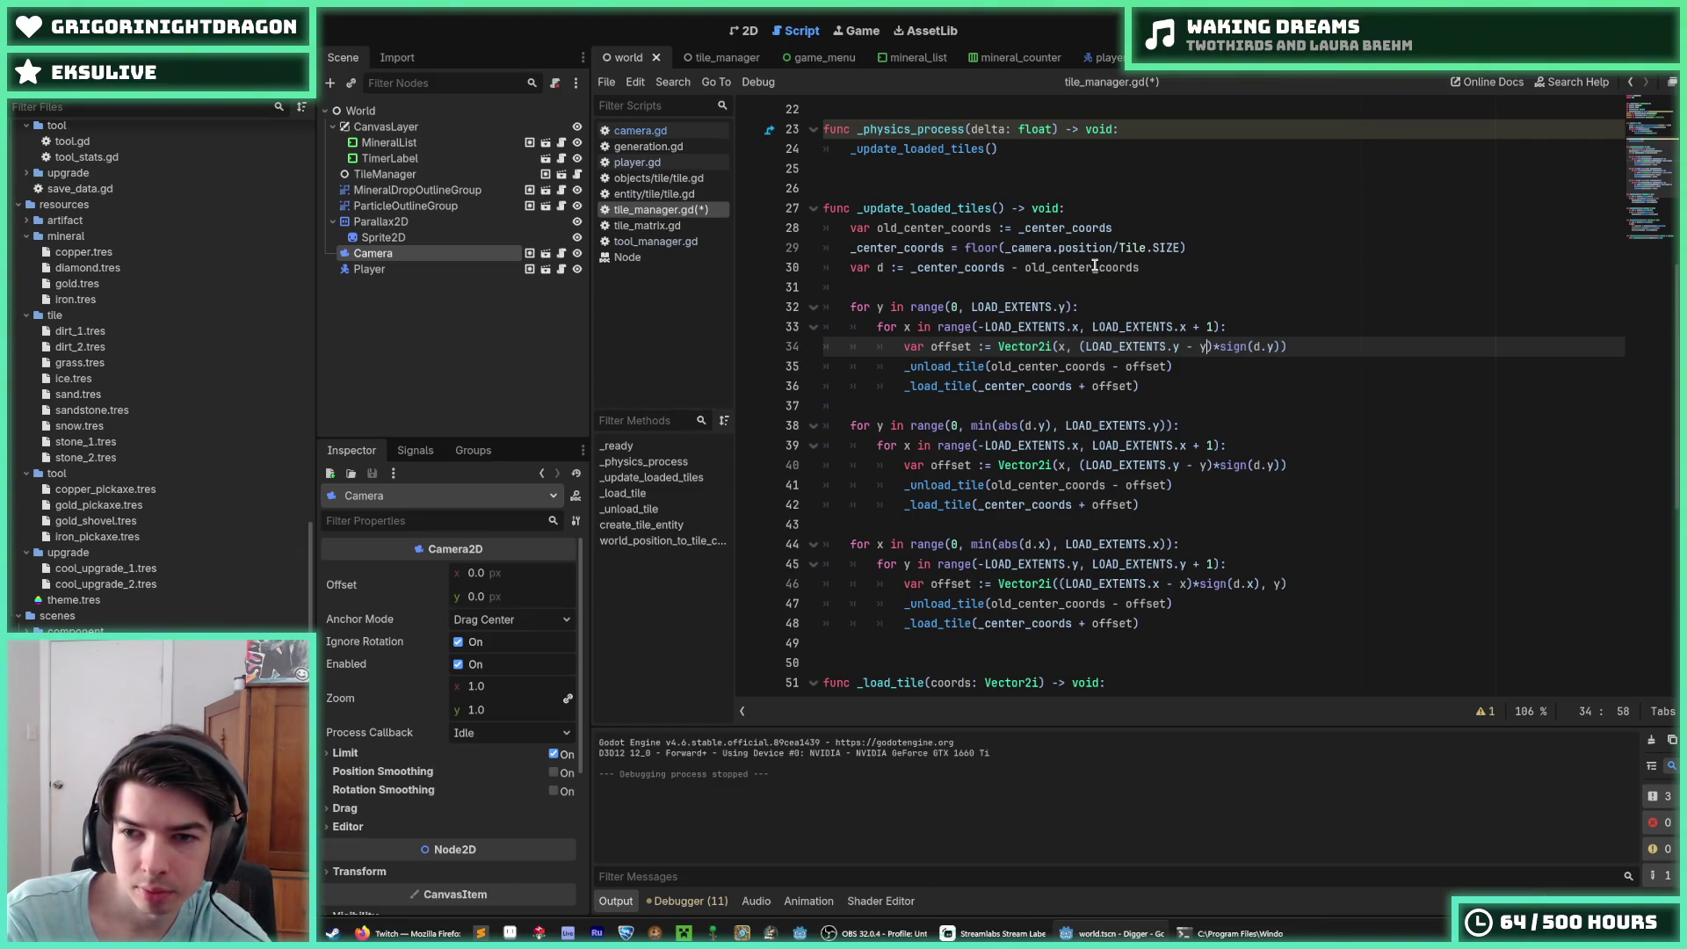
{"action": "key", "text": "End"}
{"action": "key", "text": "Left"}
{"action": "key", "text": "shift+Left"}
{"action": "key", "text": "shift+Left"}
{"action": "key", "text": "shift+Left"}
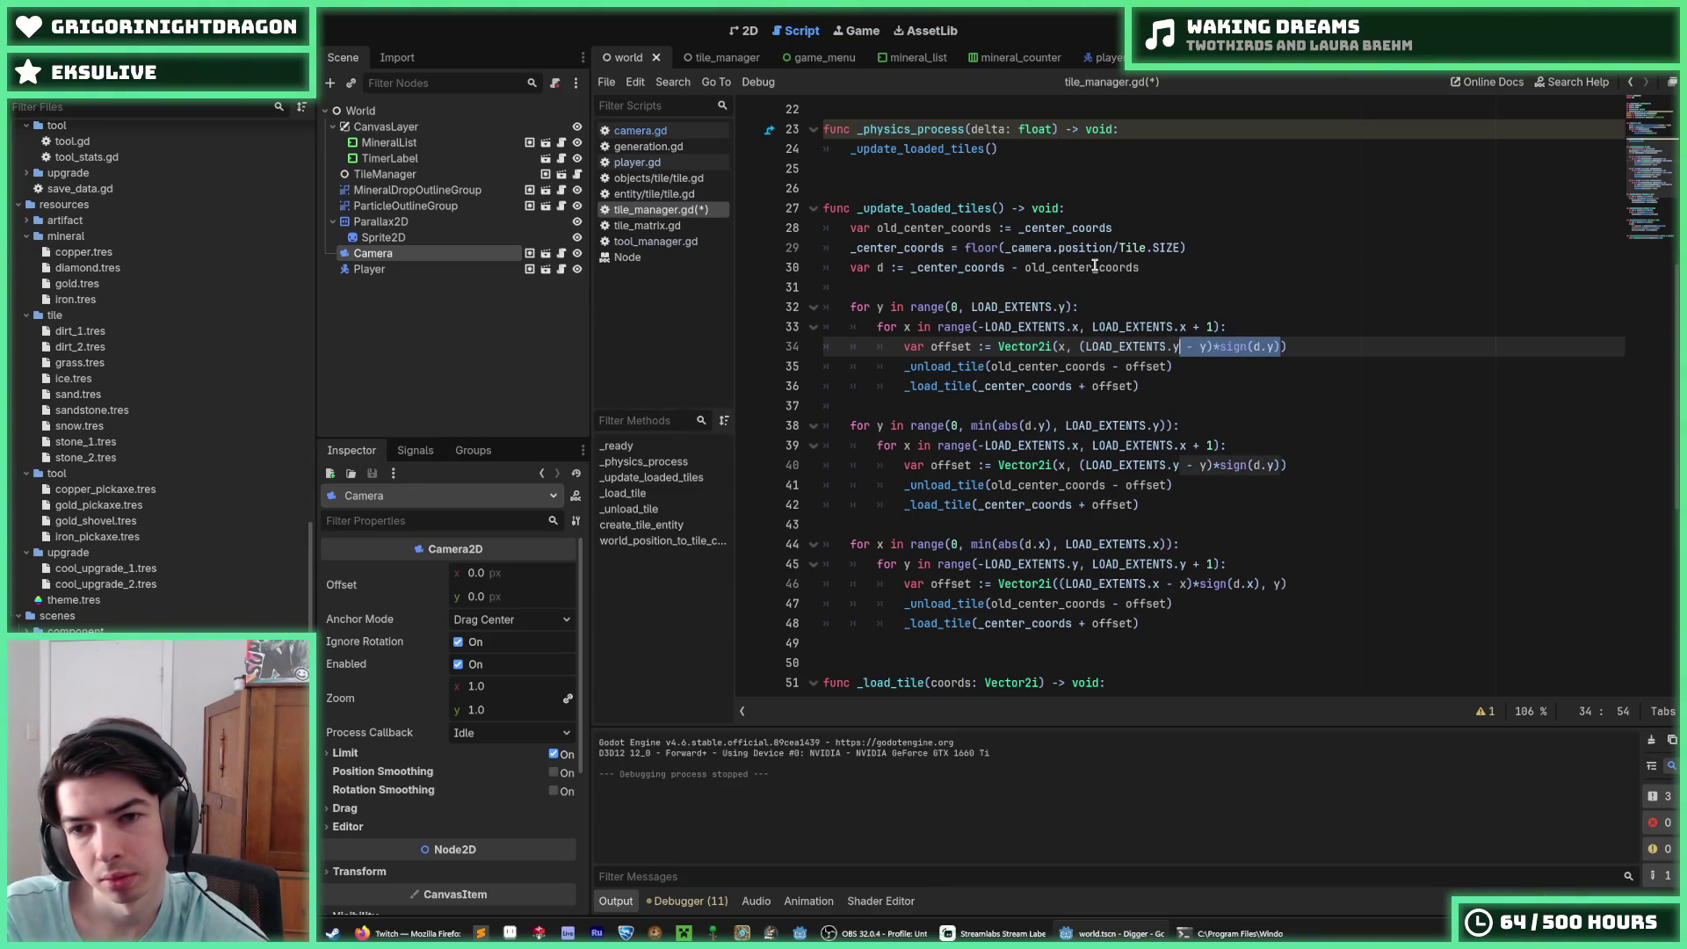
{"action": "key", "text": "shift+Left"}
{"action": "key", "text": "shift+Left"}
{"action": "key", "text": "shift+Left"}
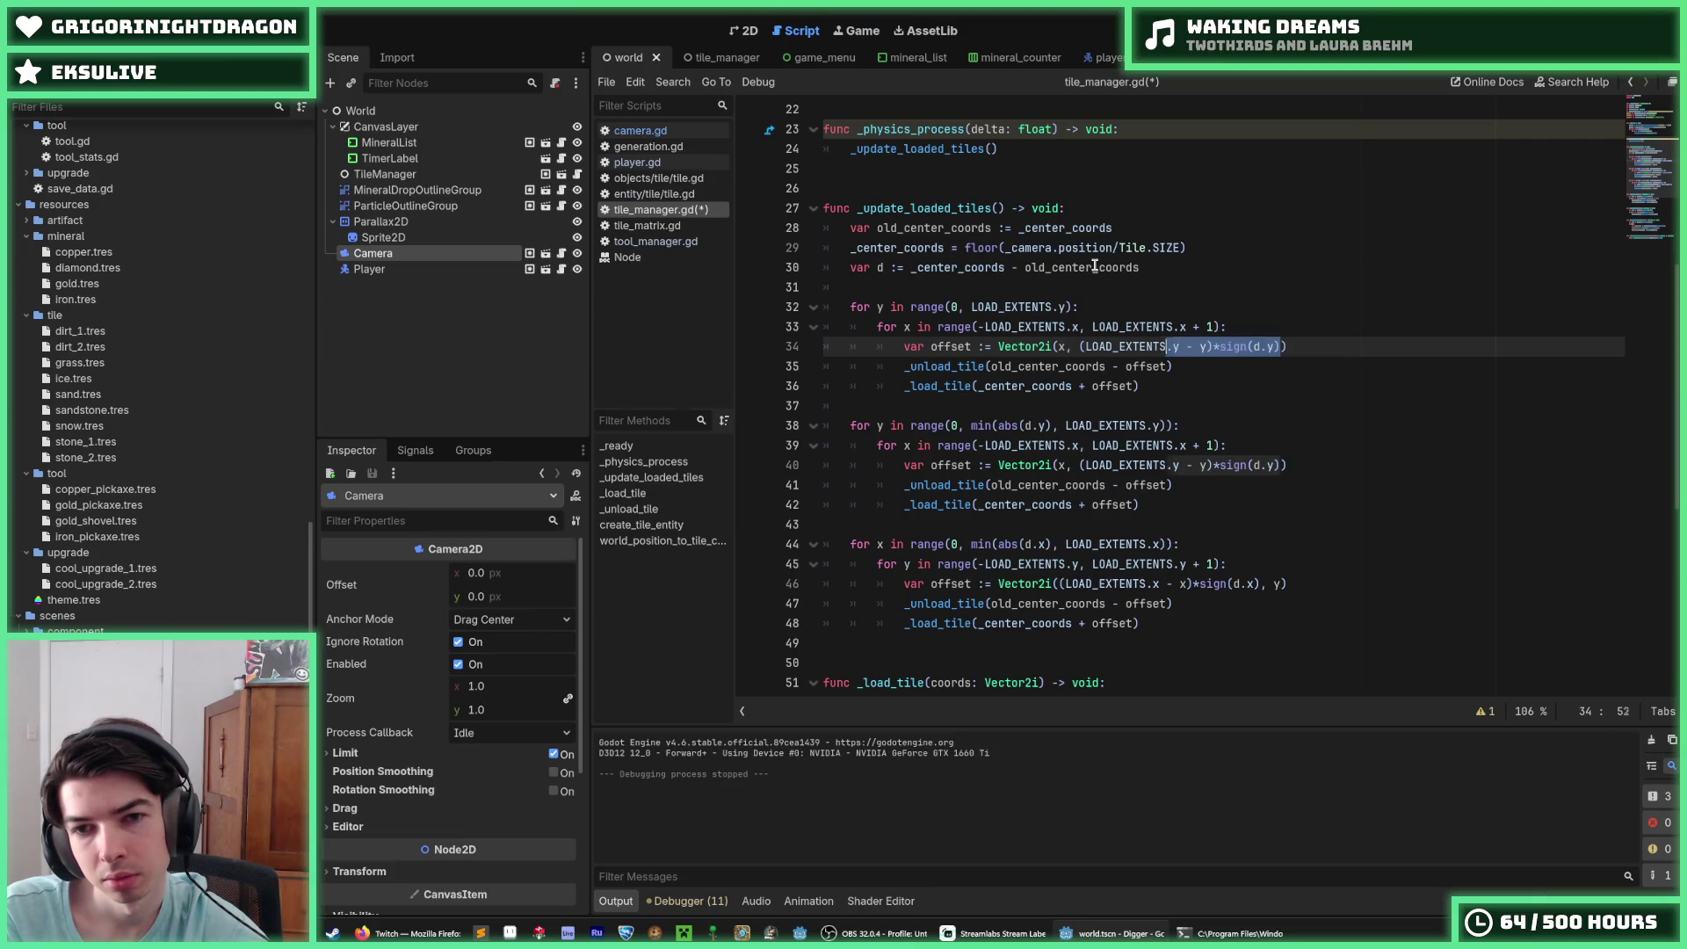
{"action": "key", "text": "shift+Left"}
{"action": "key", "text": "shift+Left"}
{"action": "key", "text": "shift+Left"}
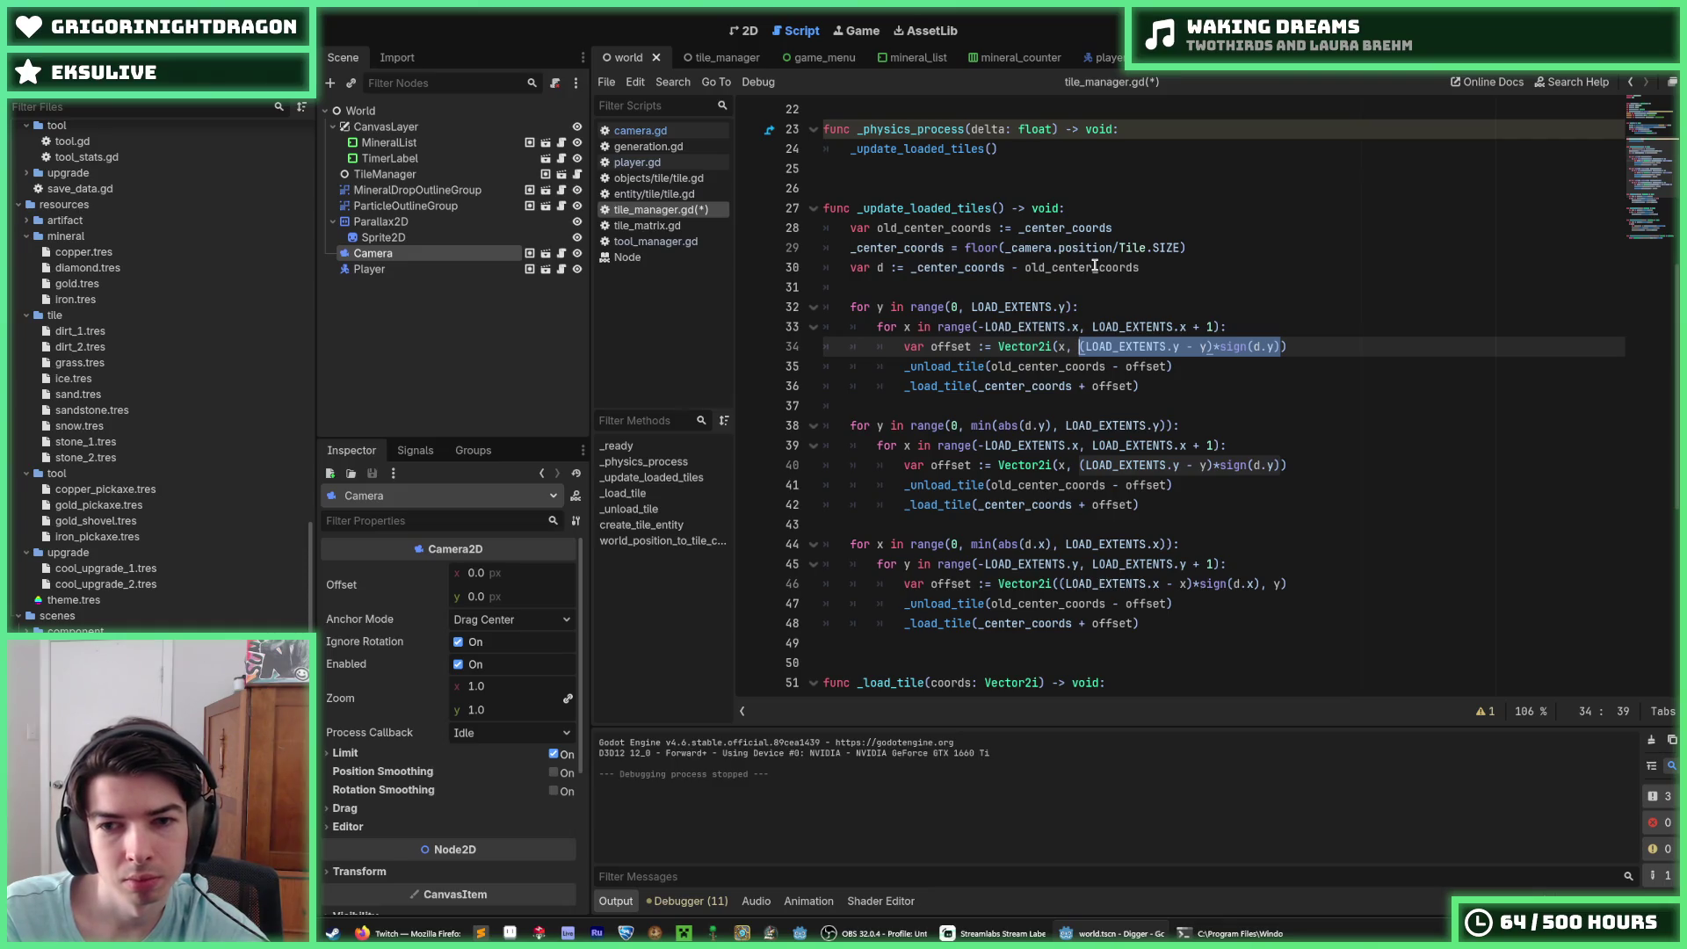
{"action": "key", "text": "ctrl+x"}
Step: Duplicate the for x line as an inner loop bounded by LOAD_EXTENTS.y, indented one level
{"action": "key", "text": "Up"}
{"action": "key", "text": "ctrl+shift+d"}
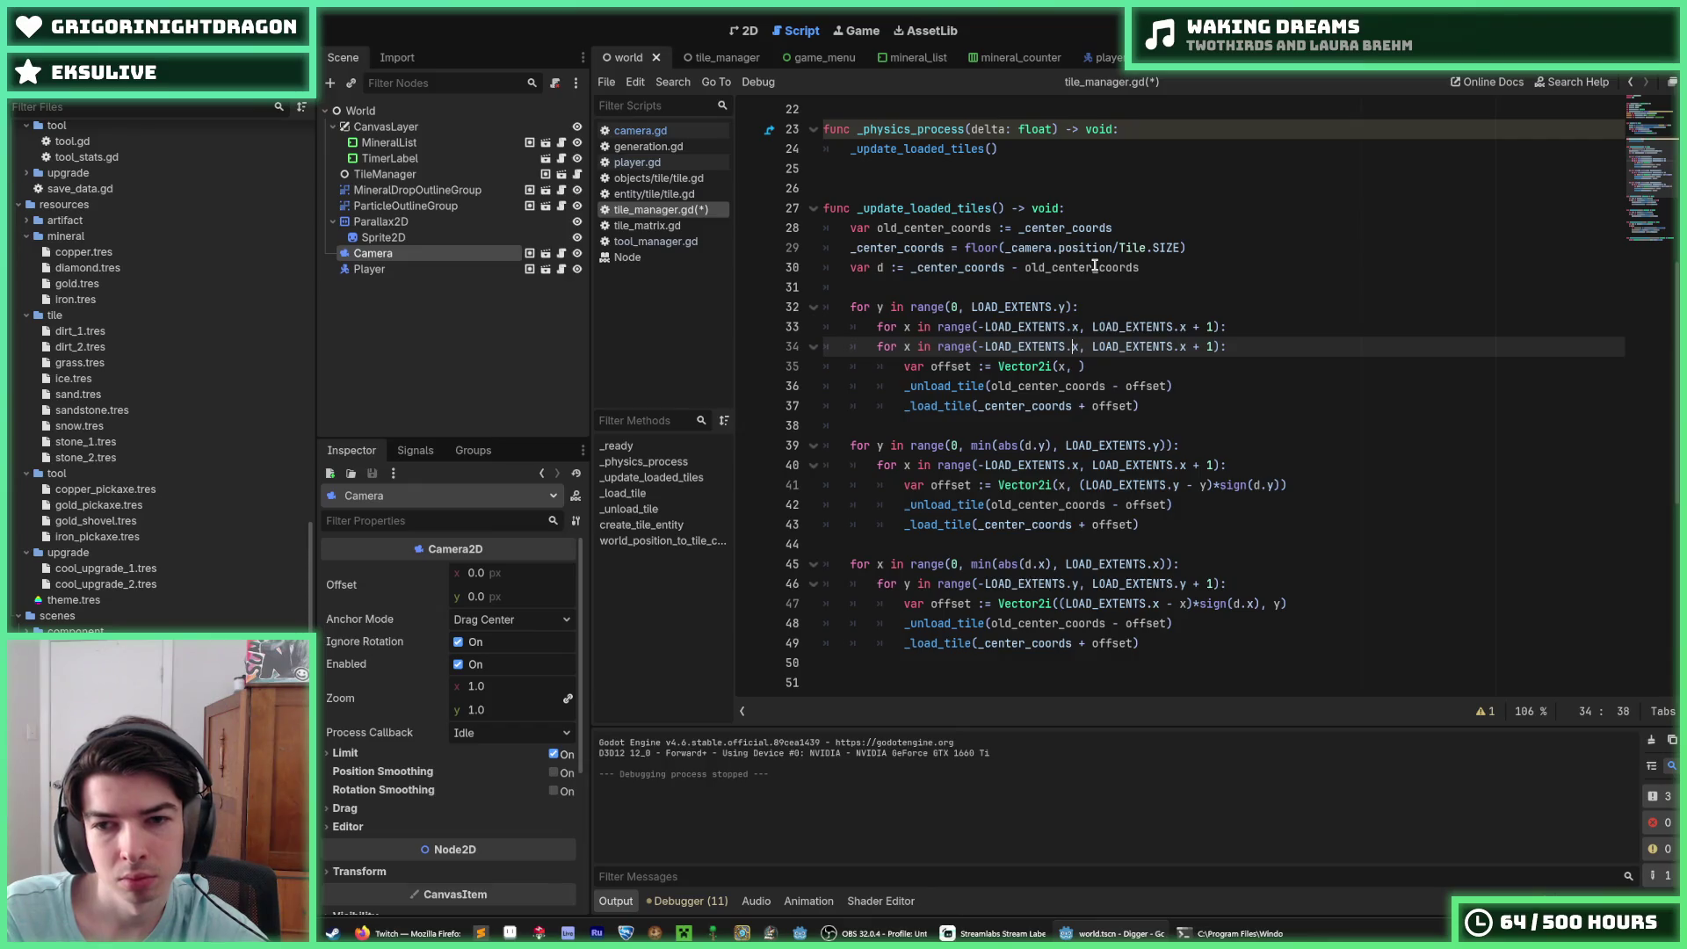
{"action": "key", "text": "Delete"}
{"action": "type", "text": "y"}
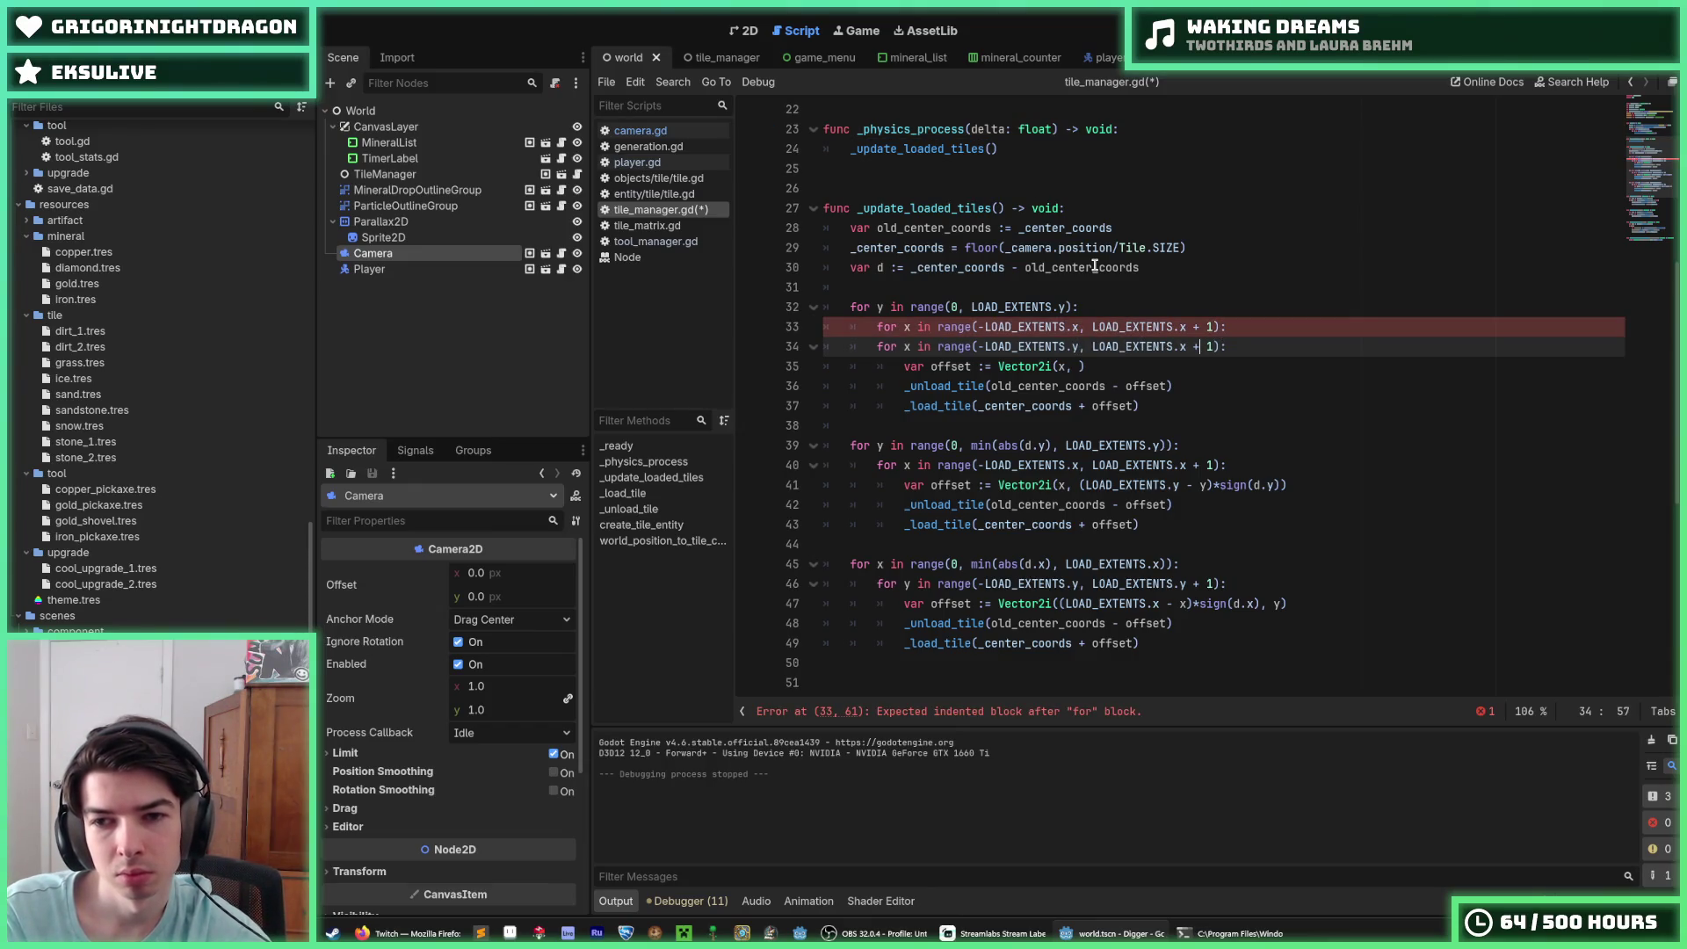
{"action": "key", "text": "Home"}
{"action": "key", "text": "Tab"}
{"action": "key", "text": "Right"}
{"action": "key", "text": "Right"}
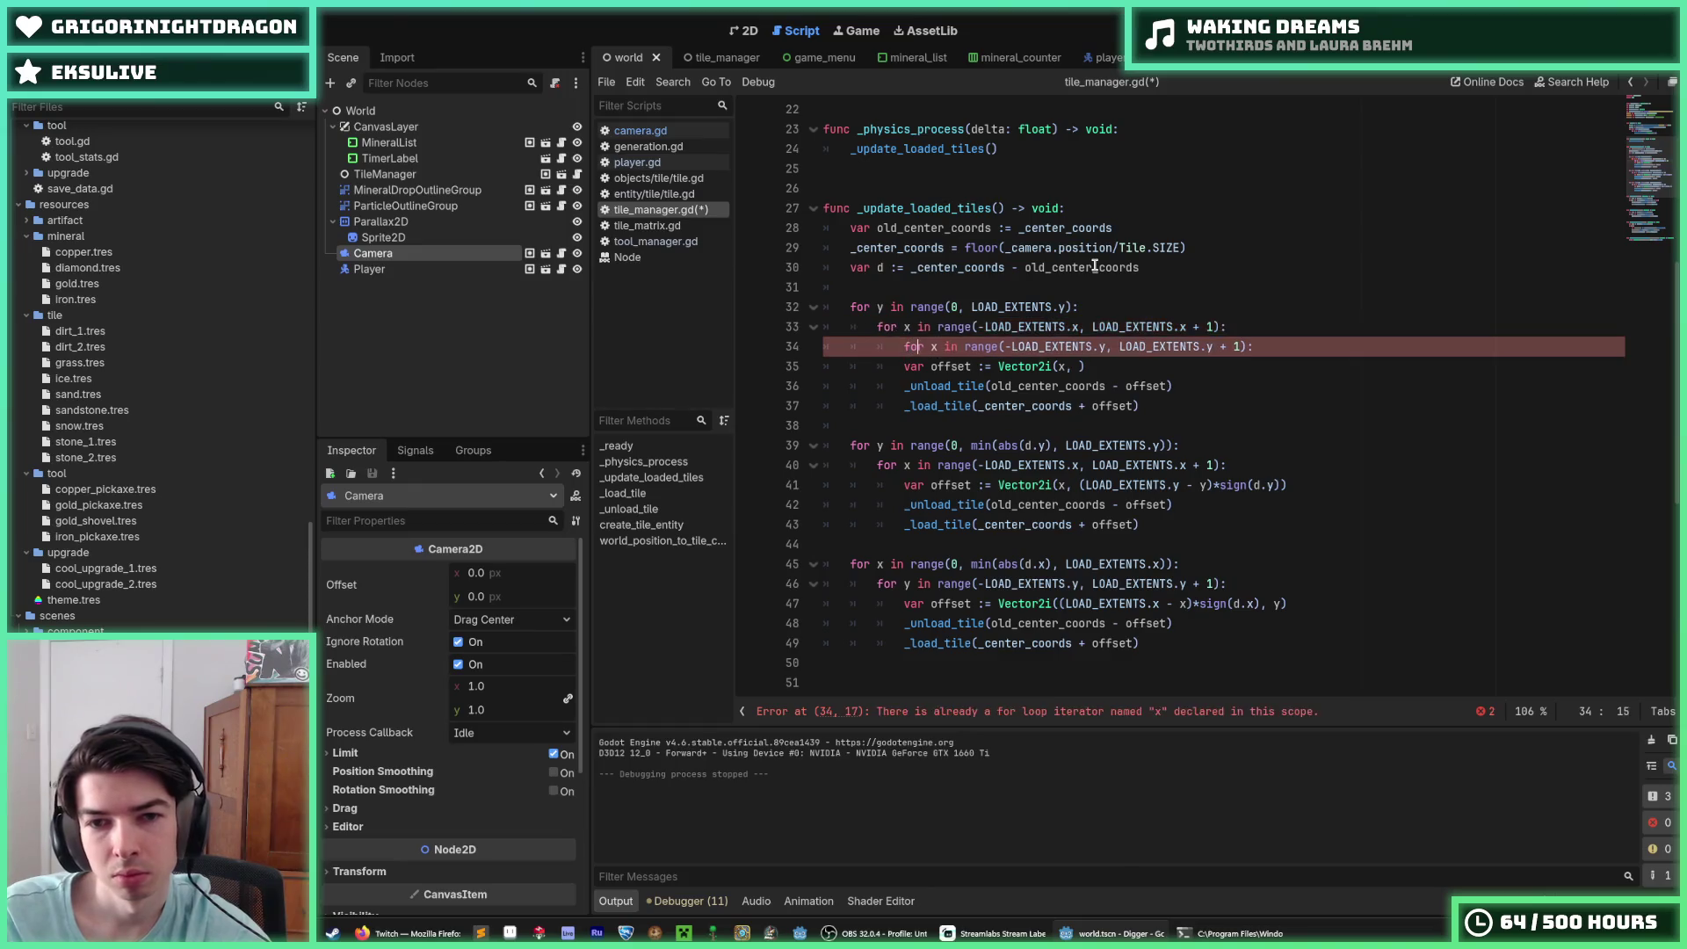
Step: Delete the redundant old for y line and dedent the two nested loop lines
{"action": "key", "text": "Up"}
{"action": "key", "text": "Up"}
{"action": "key", "text": "shift+Home"}
{"action": "key", "text": "BackSpace"}
{"action": "key", "text": "ctrl+shift+k"}
{"action": "key", "text": "shift+Down"}
{"action": "key", "text": "shift+Tab"}
{"action": "key", "text": "Down"}
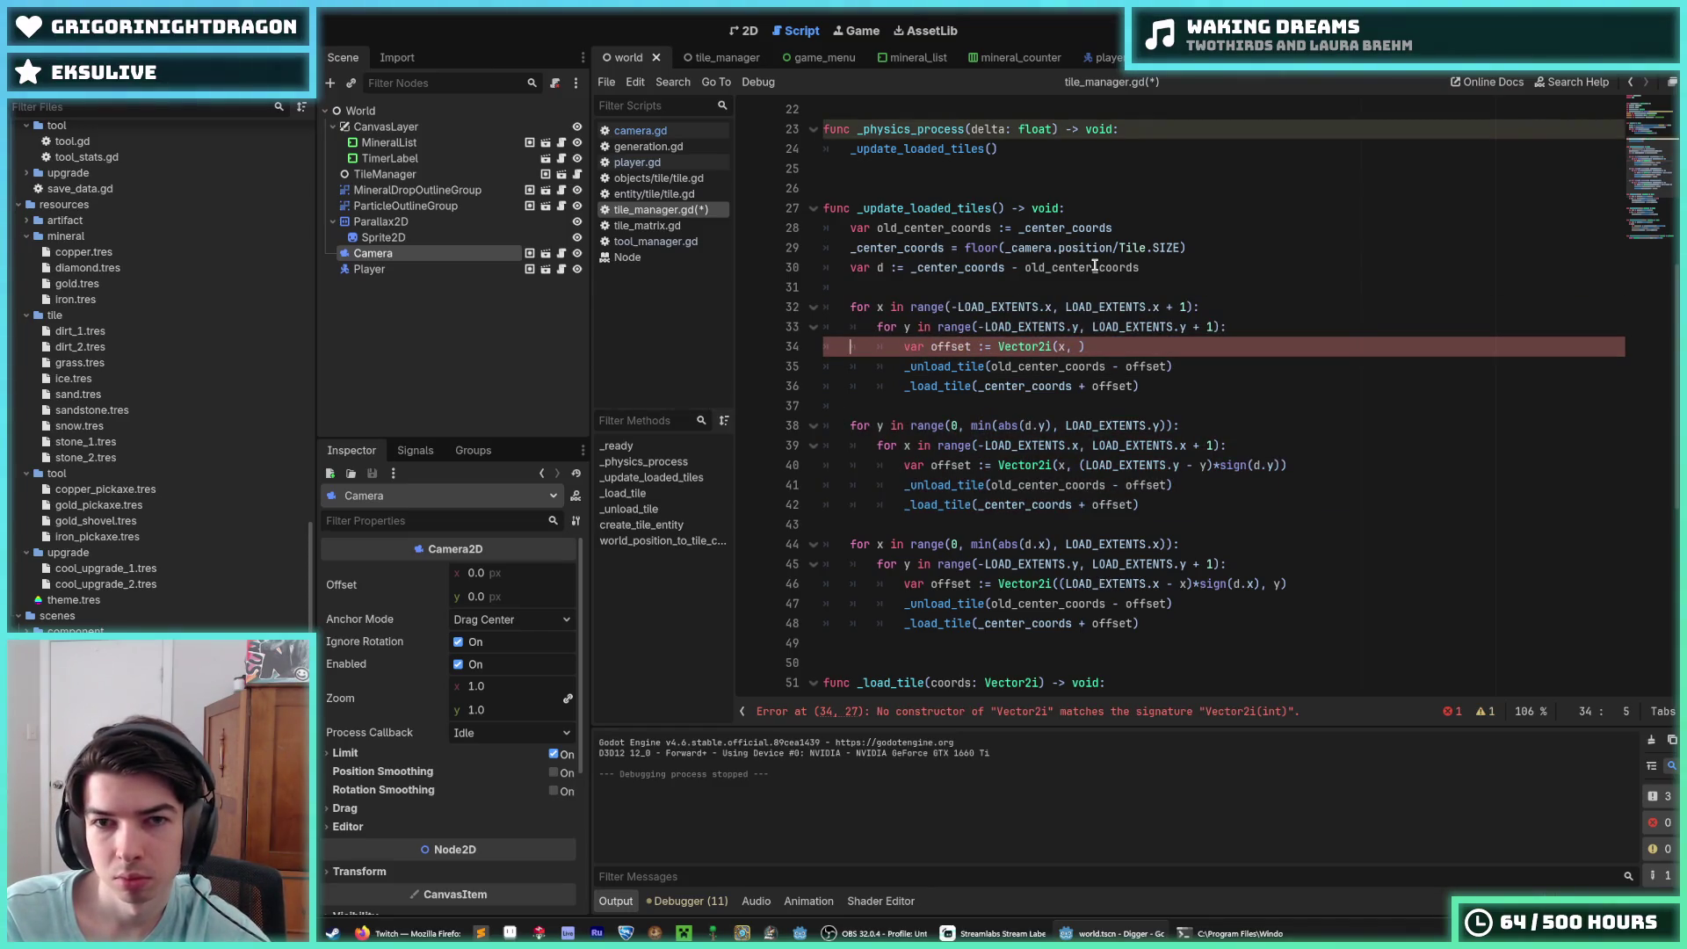
{"action": "key", "text": "Up"}
{"action": "key", "text": "Up"}
{"action": "key", "text": "Up"}
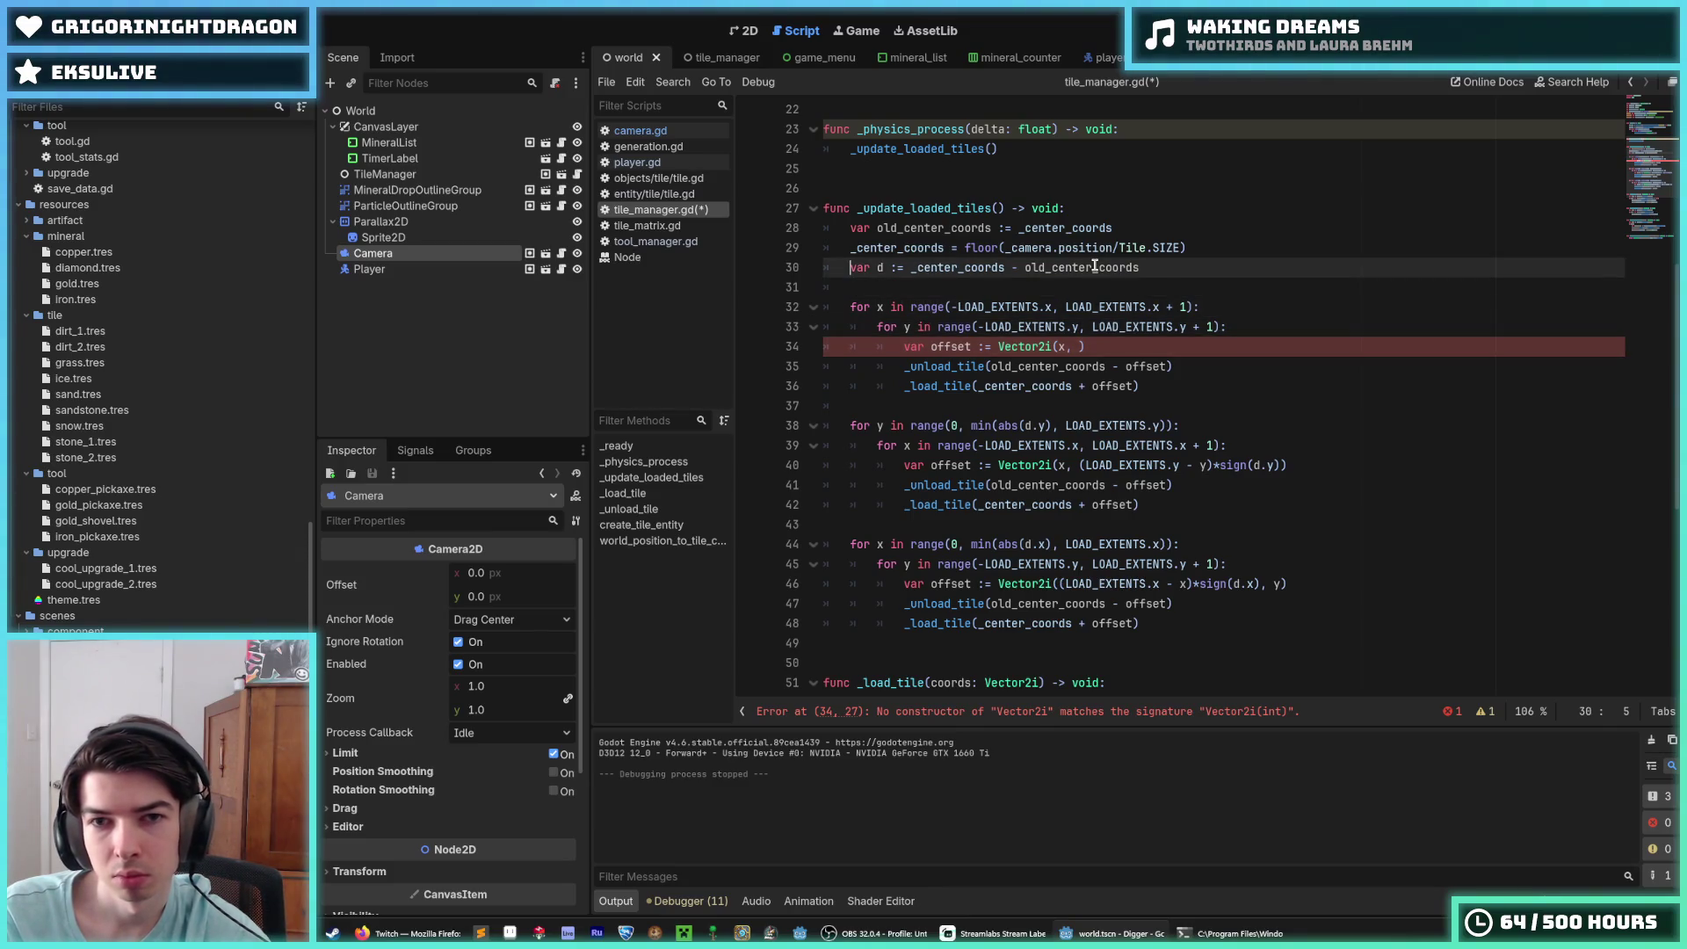
{"action": "key", "text": "Up"}
{"action": "key", "text": "Up"}
{"action": "key", "text": "Up"}
{"action": "key", "text": "End"}
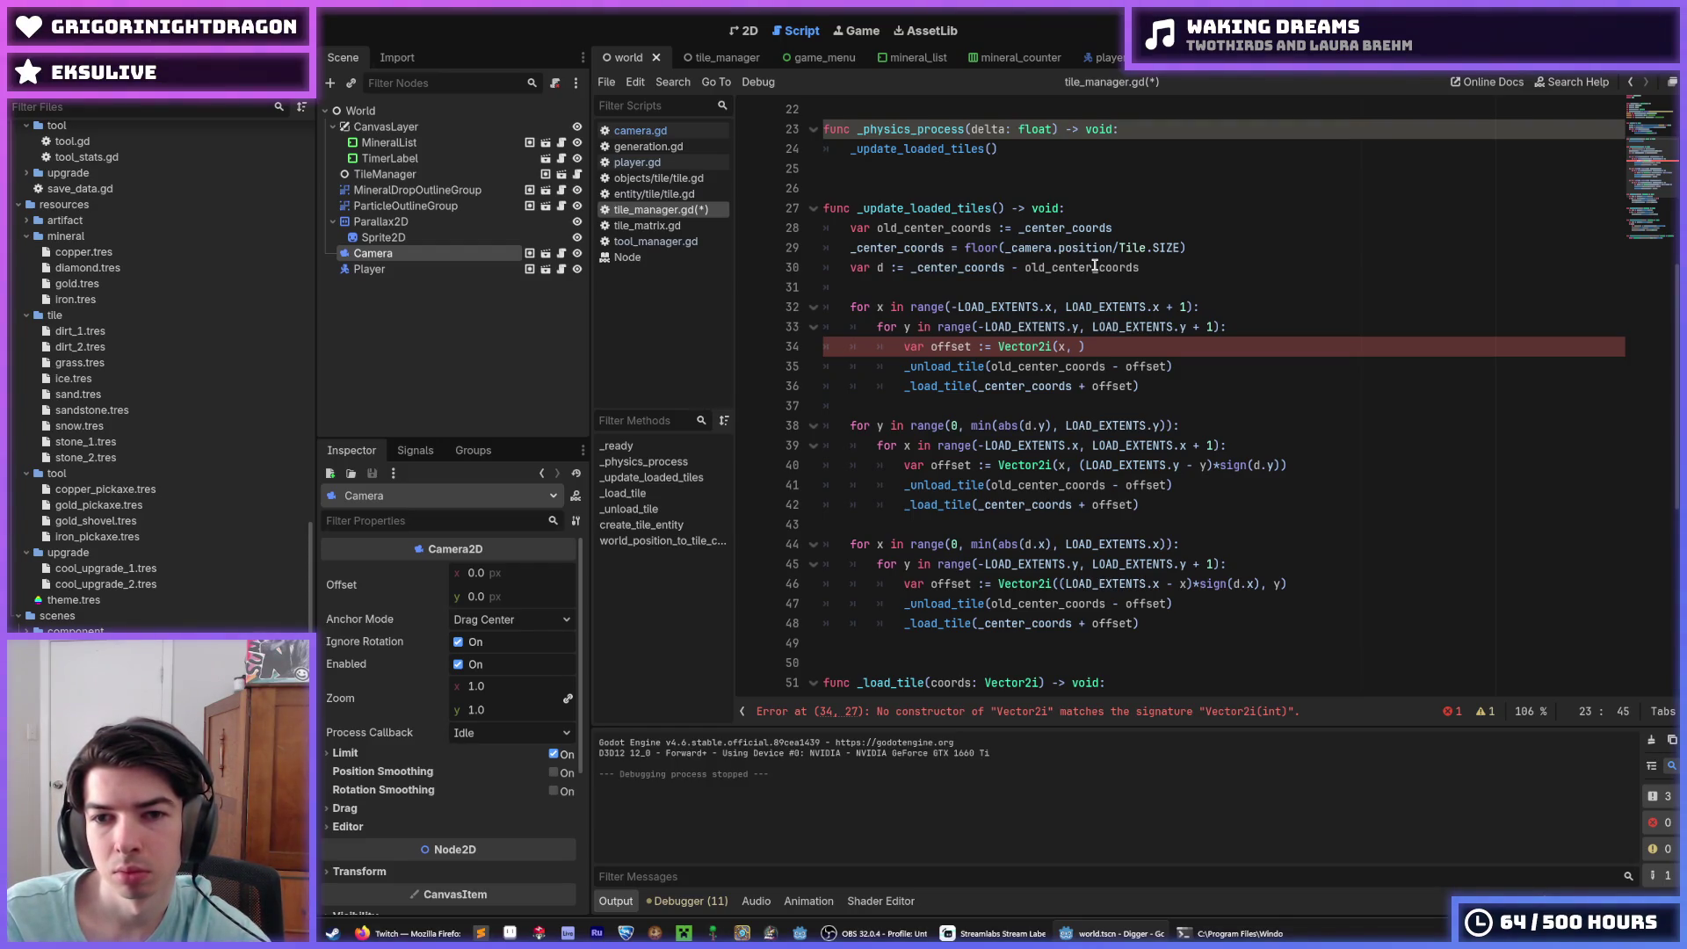
Step: Delete the unfinished var offset declaration and its leftover empty line
{"action": "key", "text": "Down"}
{"action": "key", "text": "Down"}
{"action": "key", "text": "Down"}
{"action": "key", "text": "Left"}
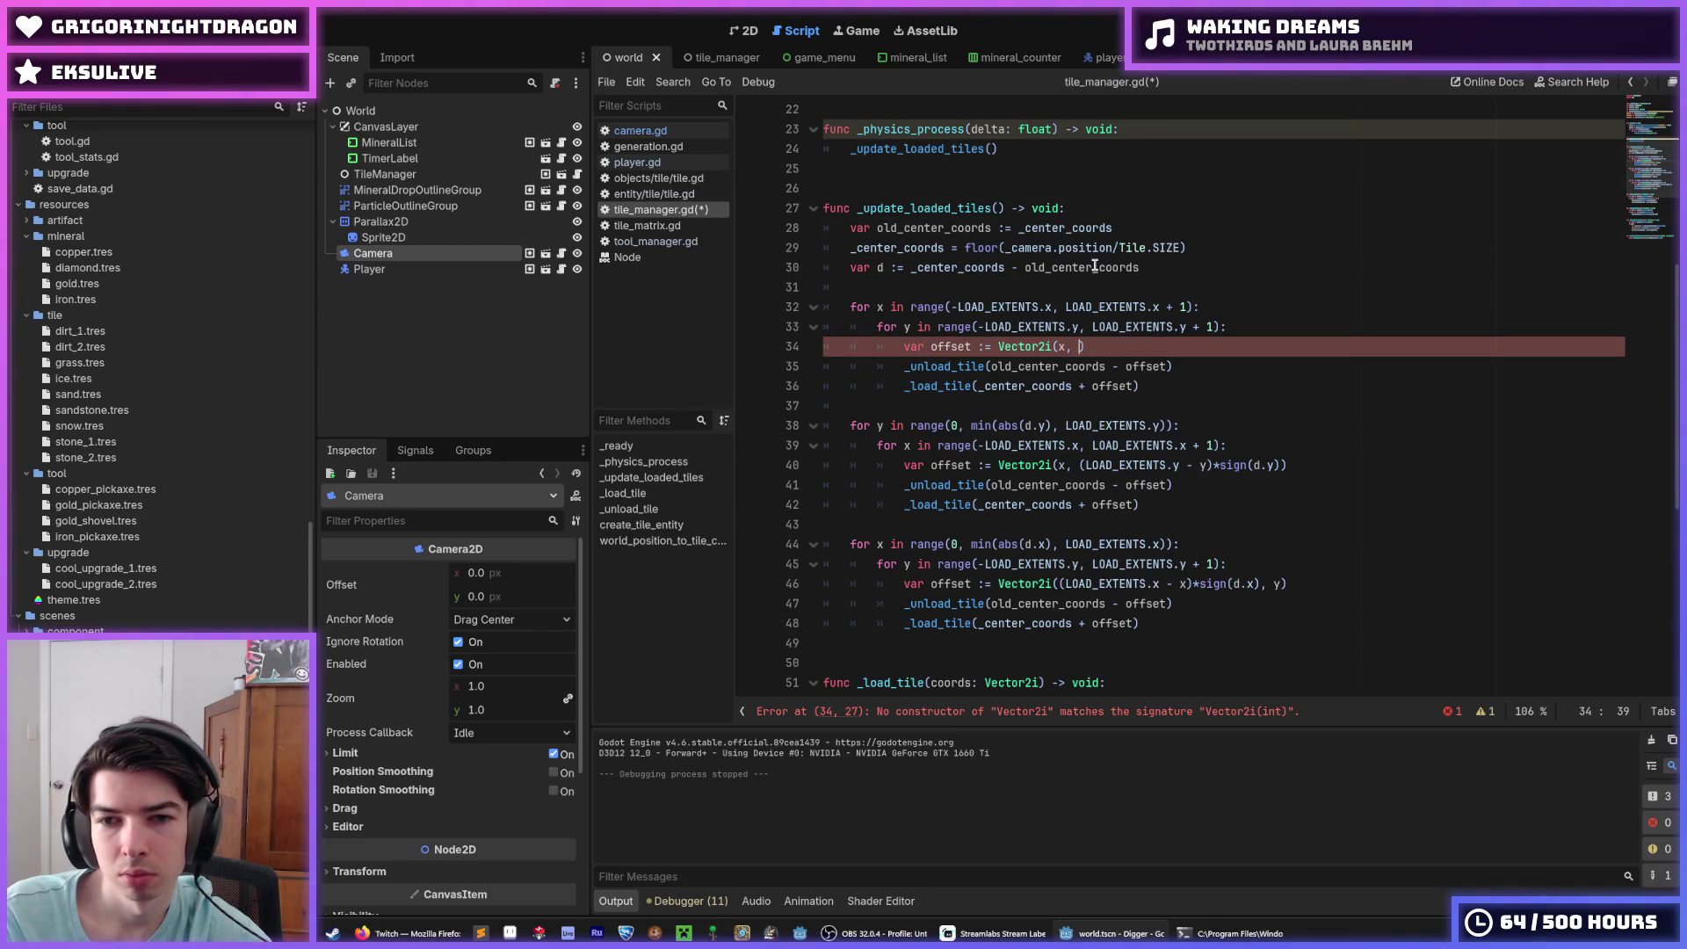
{"action": "key", "text": "Right"}
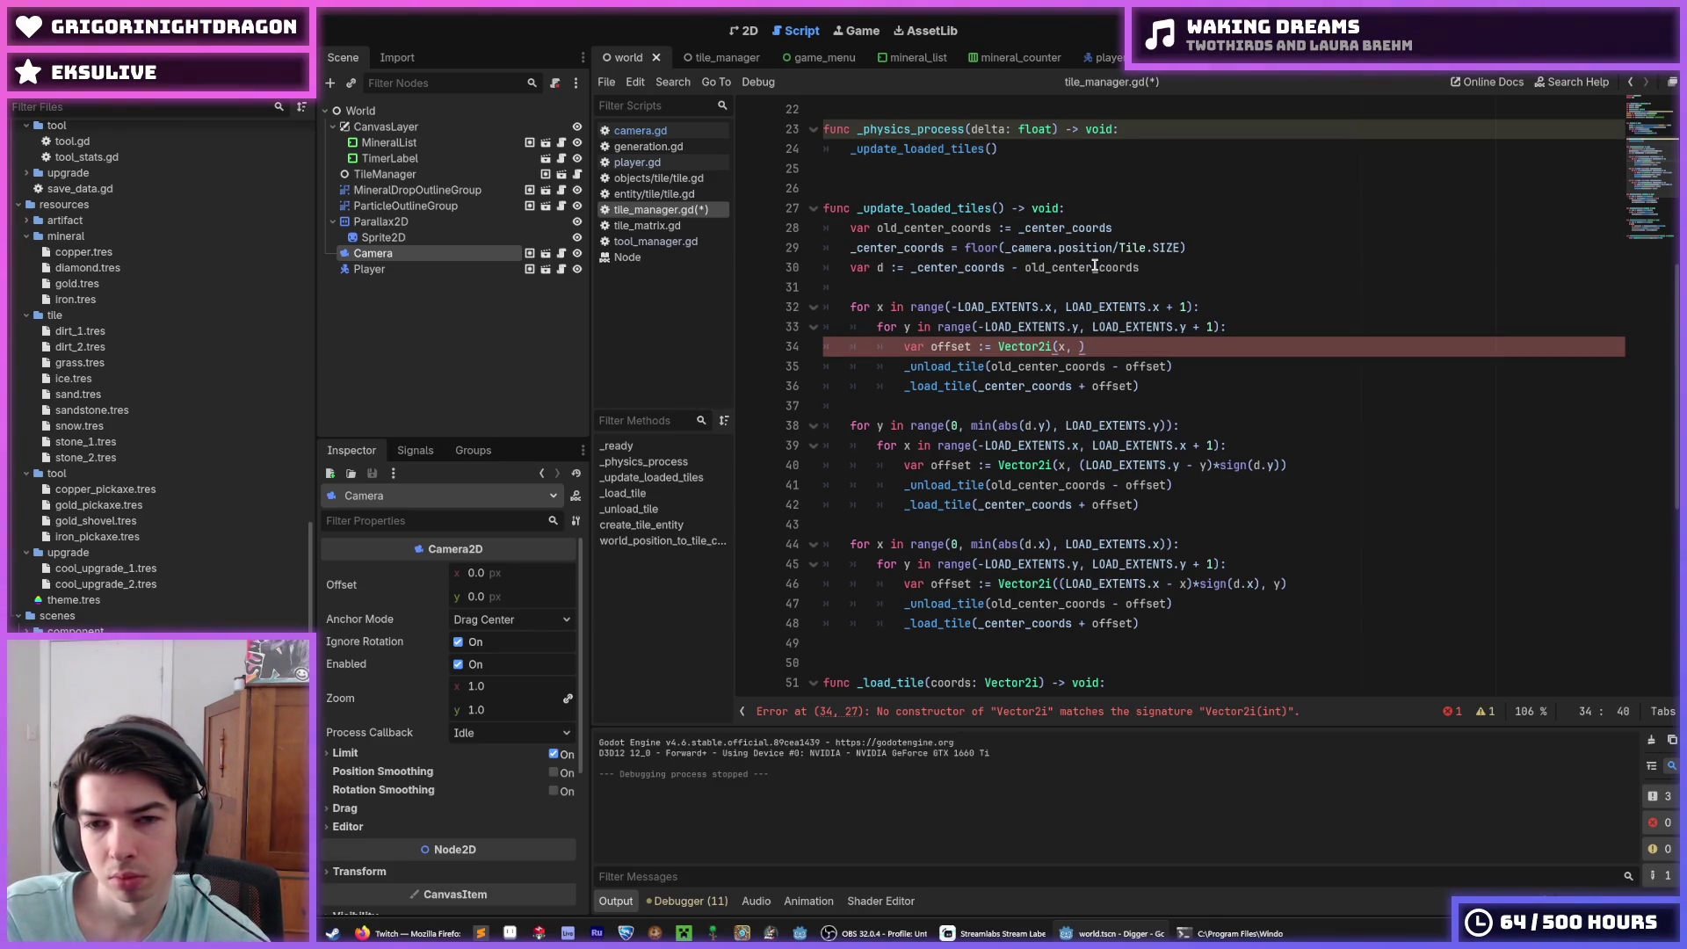
{"action": "key", "text": "shift+Home"}
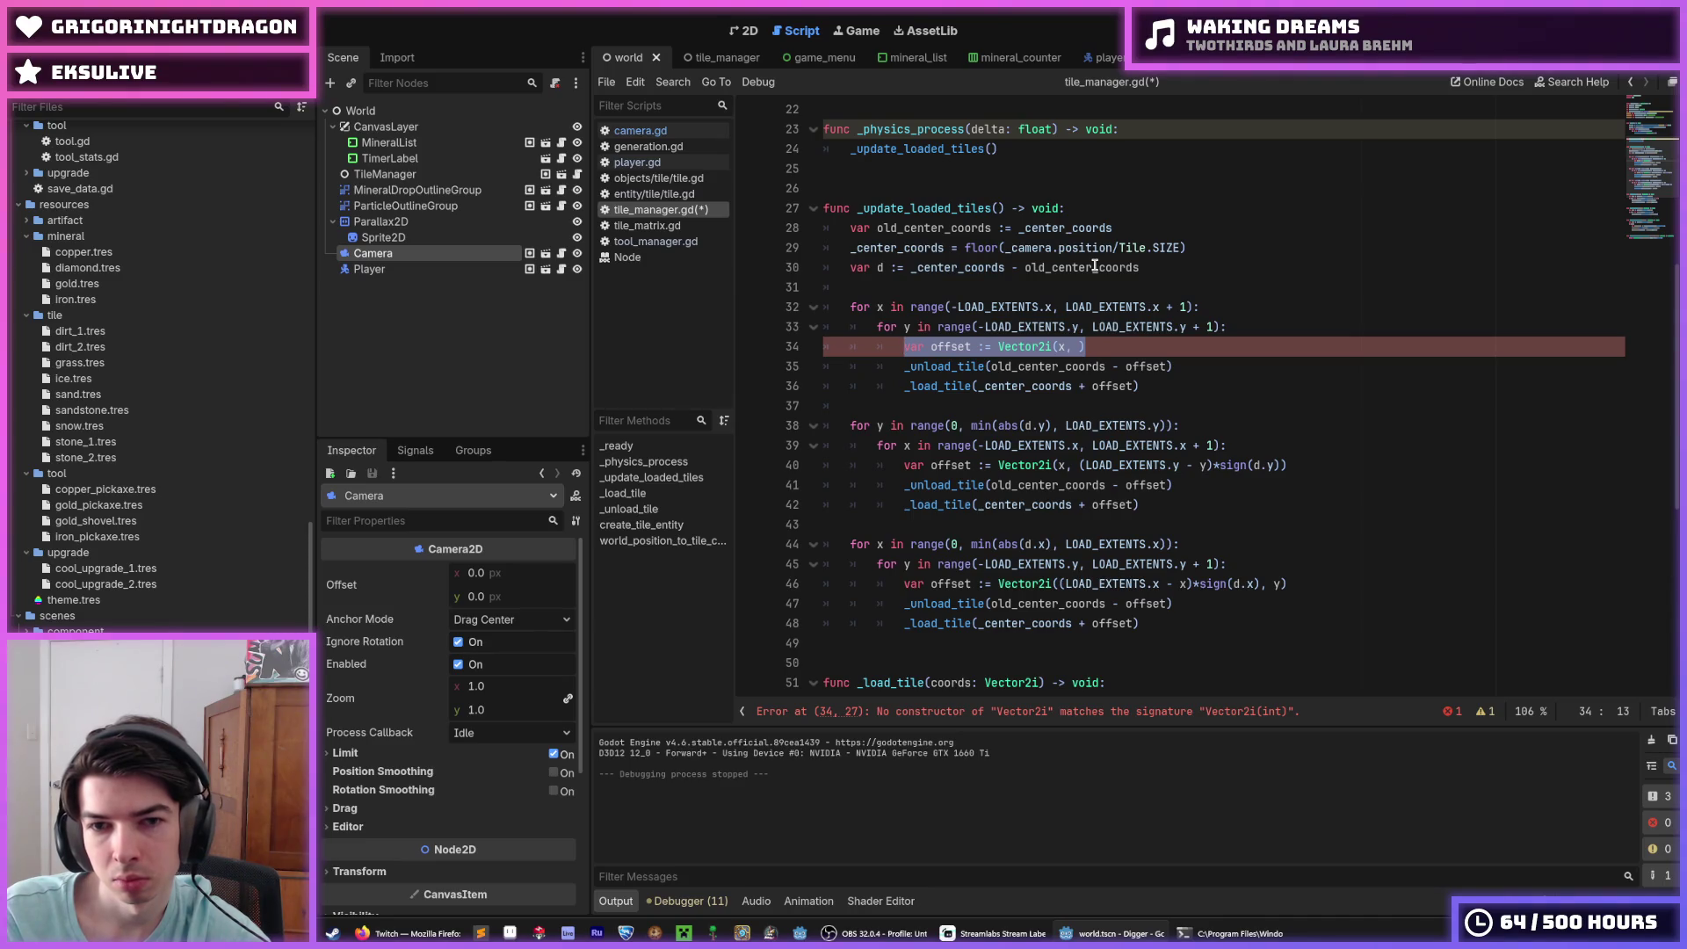
{"action": "key", "text": "BackSpace"}
{"action": "key", "text": "BackSpace"}
{"action": "key", "text": "BackSpace"}
{"action": "key", "text": "Down"}
{"action": "key", "text": "Down"}
{"action": "key", "text": "shift+Left"}
{"action": "key", "text": "shift+Left"}
{"action": "key", "text": "shift+Left"}
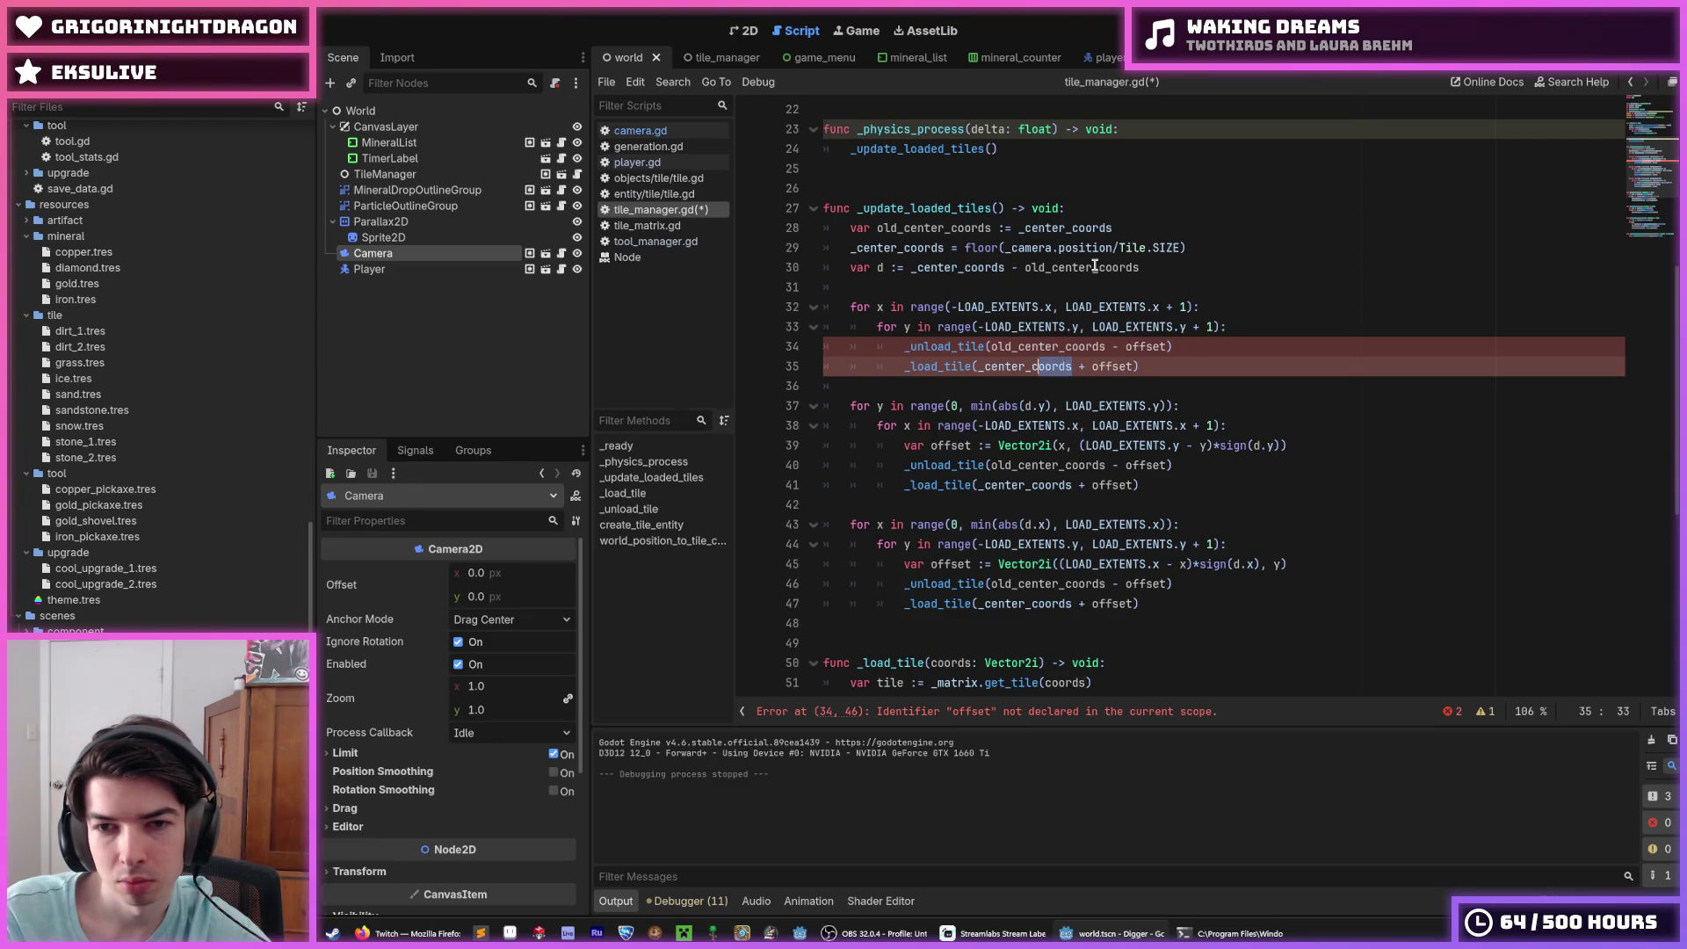
Step: Make the load argument _center_coords + Vector2i(x, y)
{"action": "type", "text": "Vector2"}
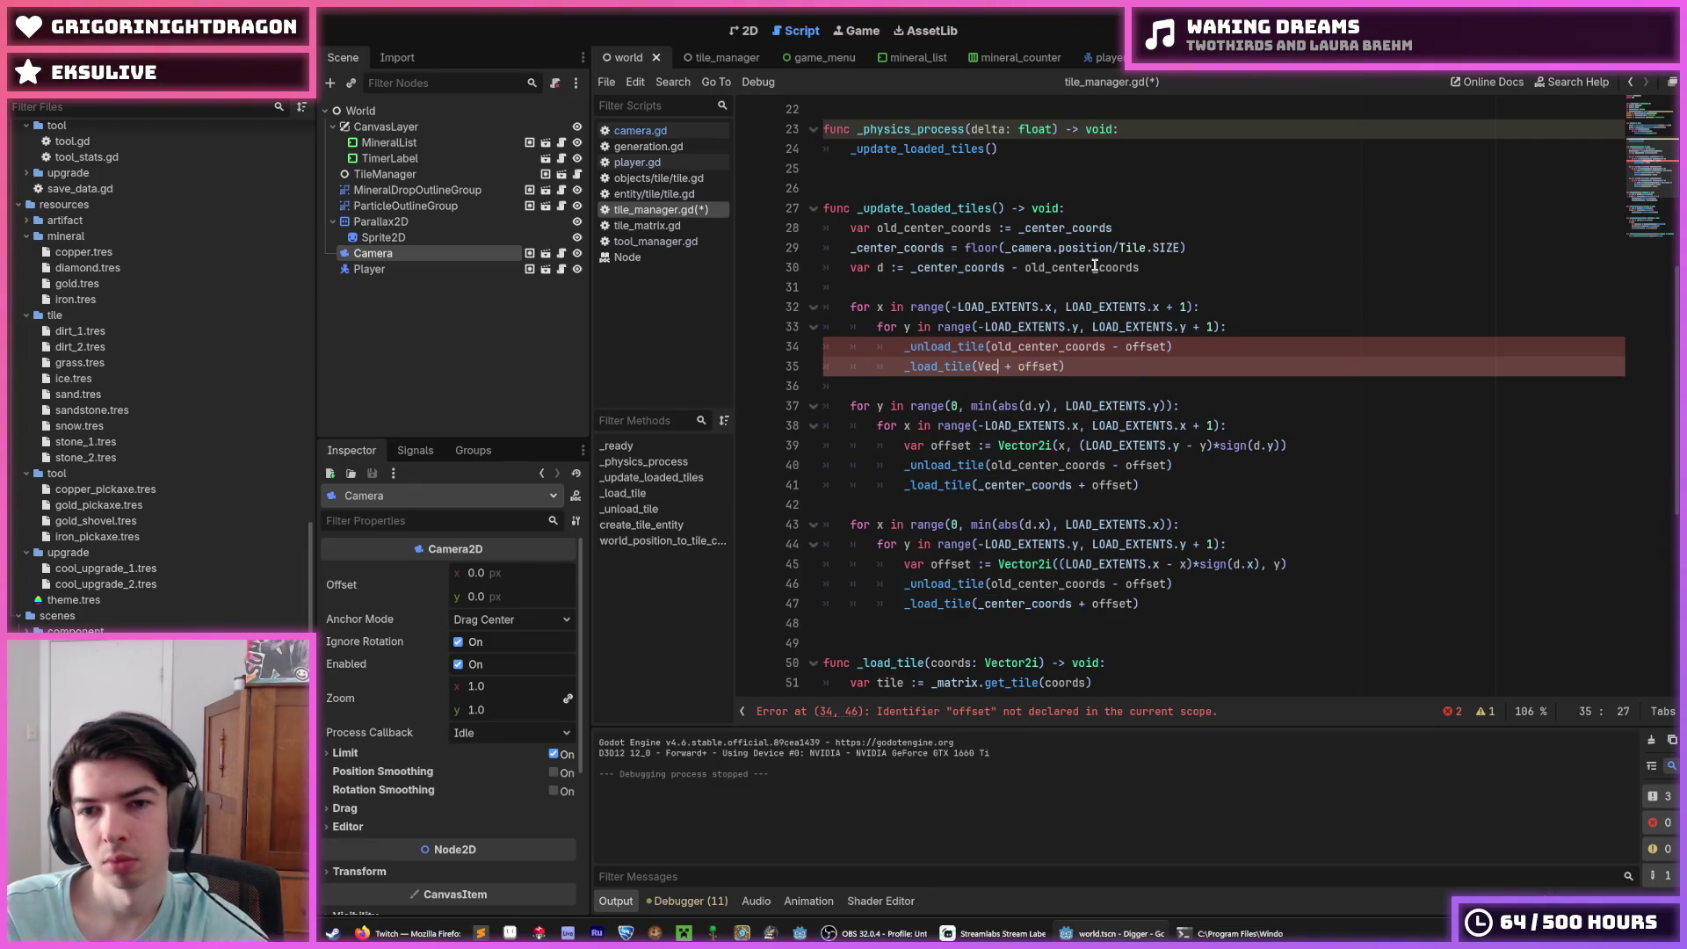
{"action": "type", "text": "i(x, y"}
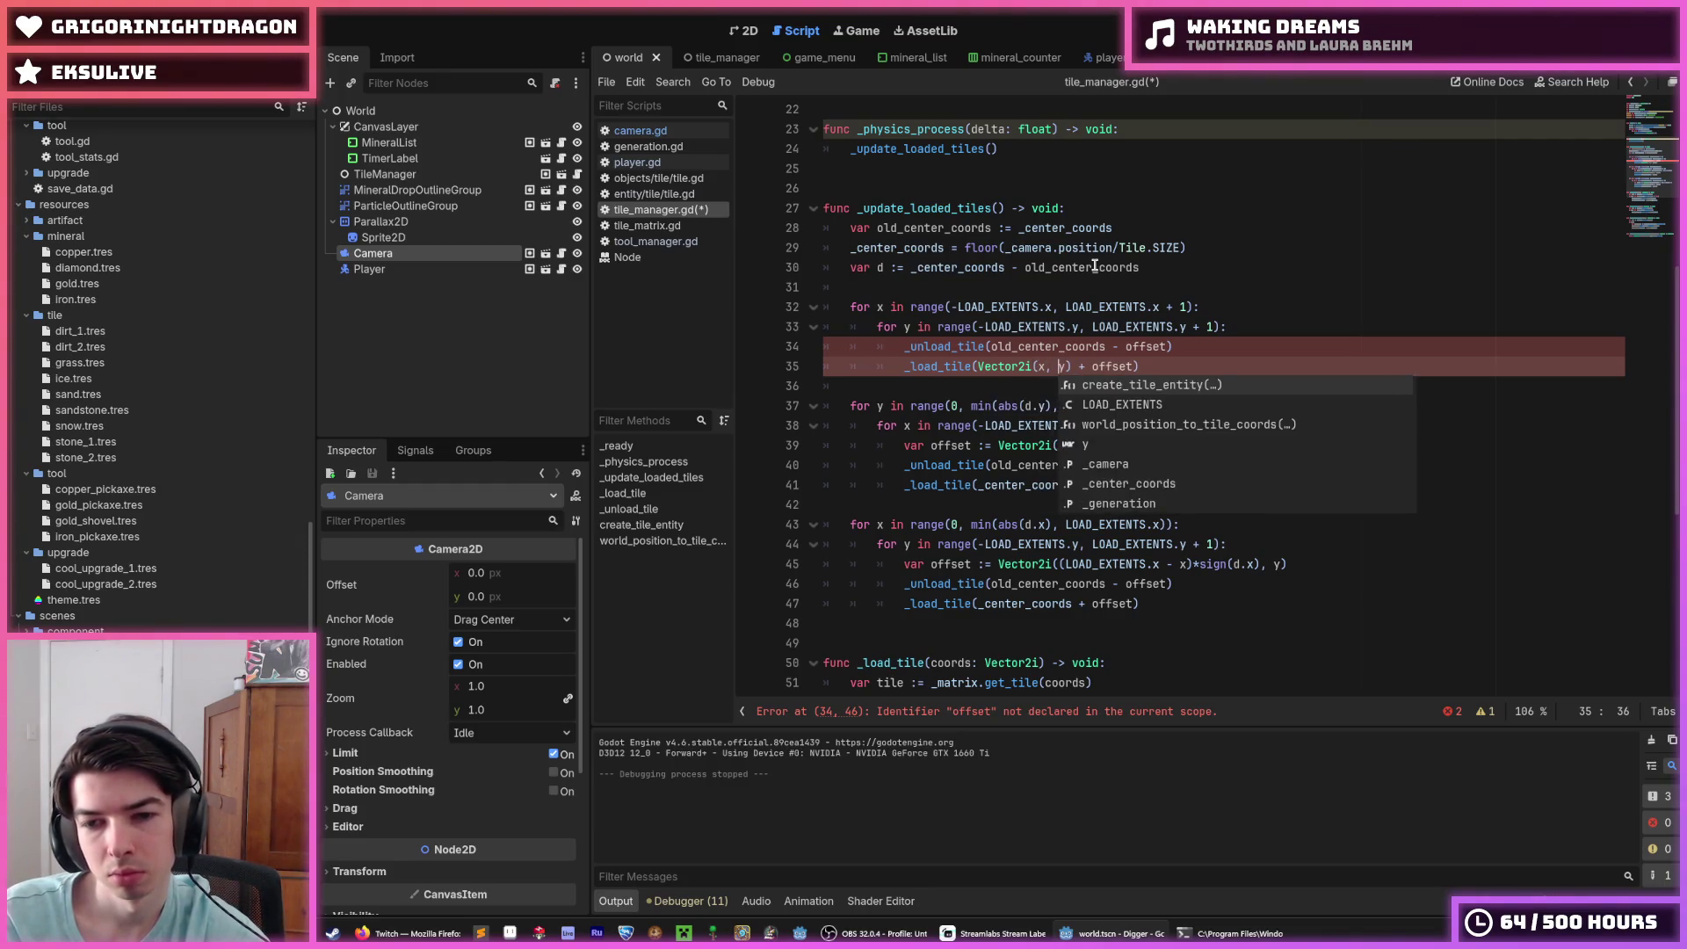
{"action": "key", "text": "Left"}
{"action": "key", "text": "Left"}
{"action": "key", "text": "Left"}
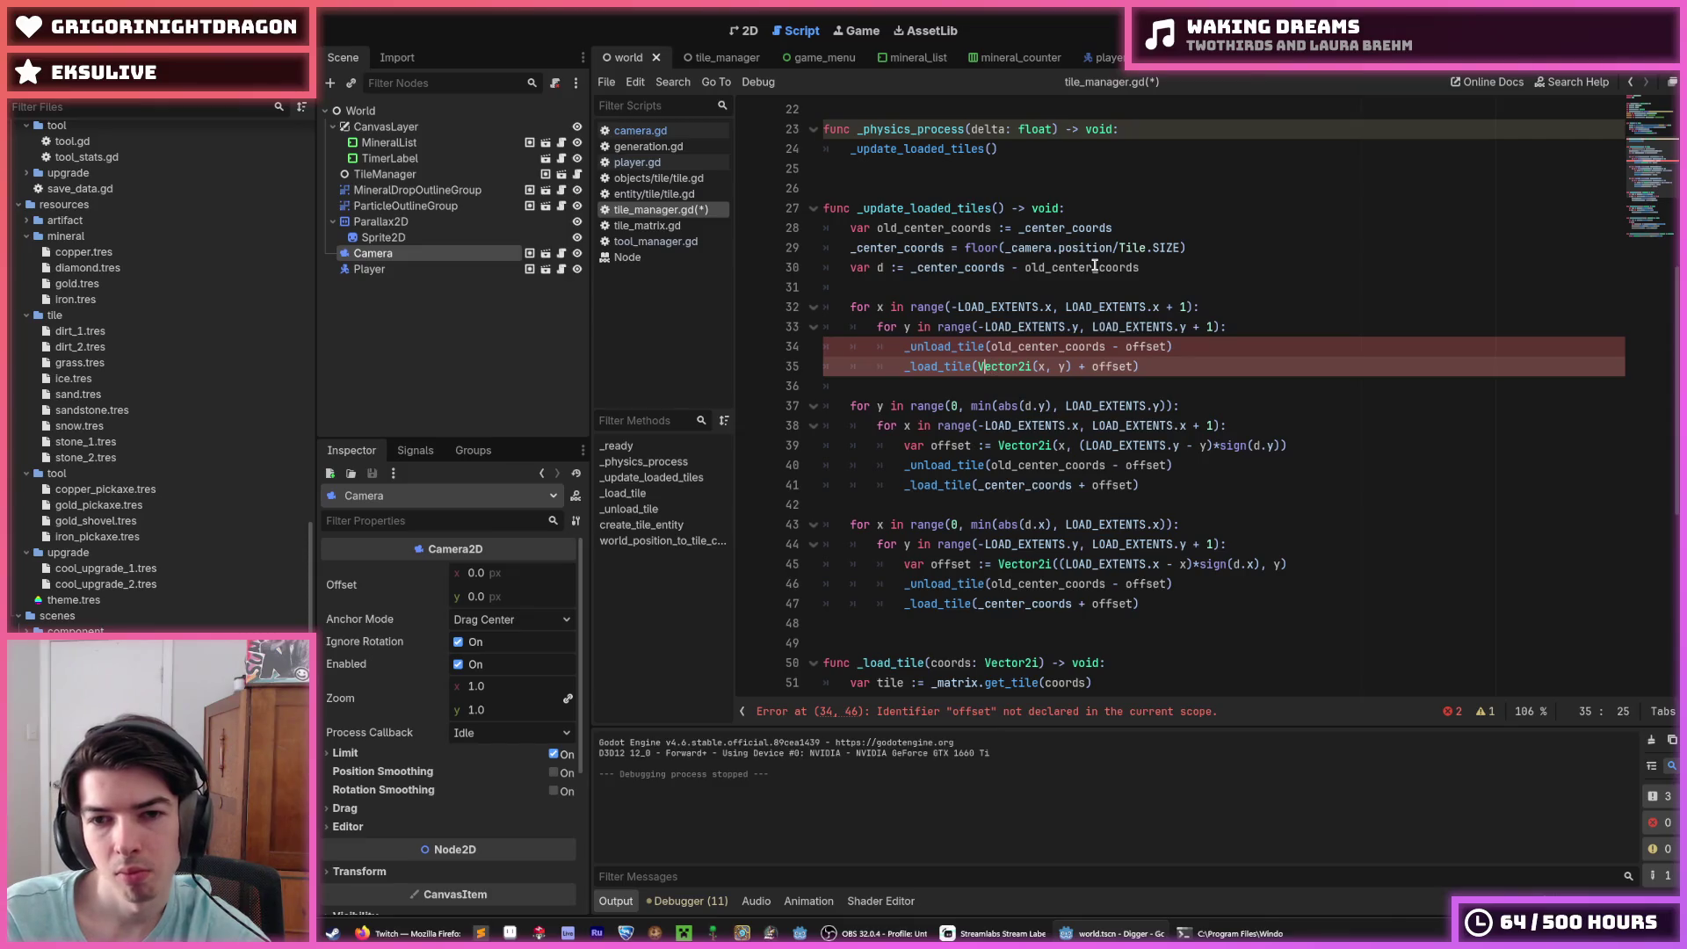
{"action": "type", "text": "_center"}
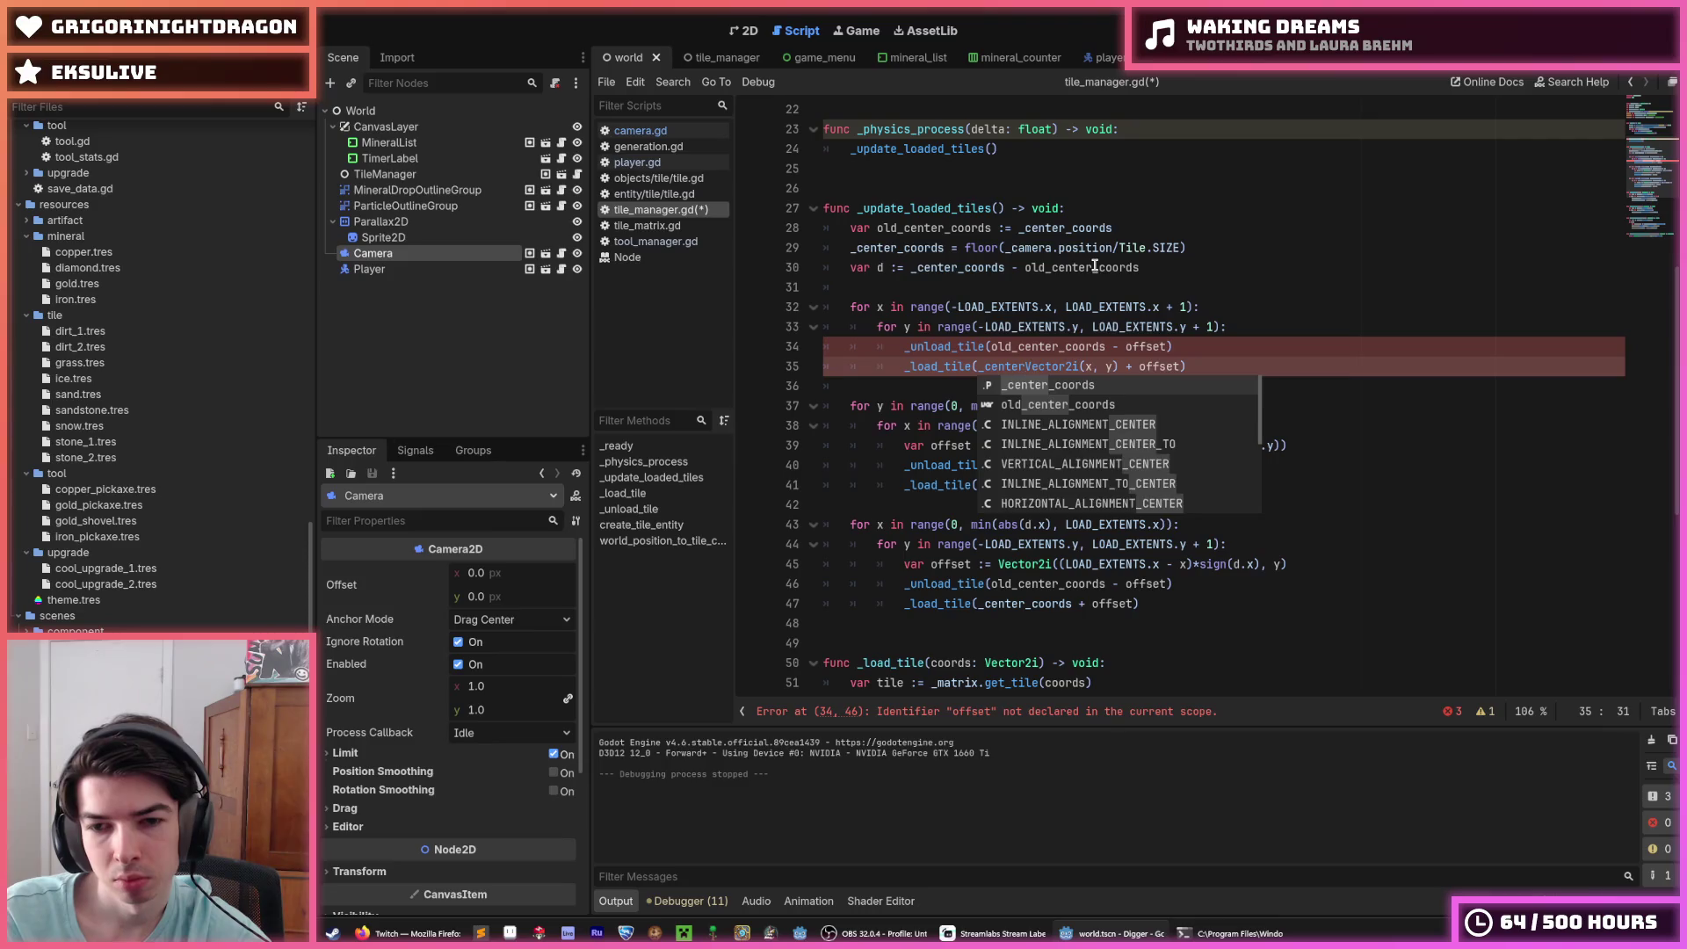
{"action": "key", "text": "Return"}
{"action": "type", "text": "+"}
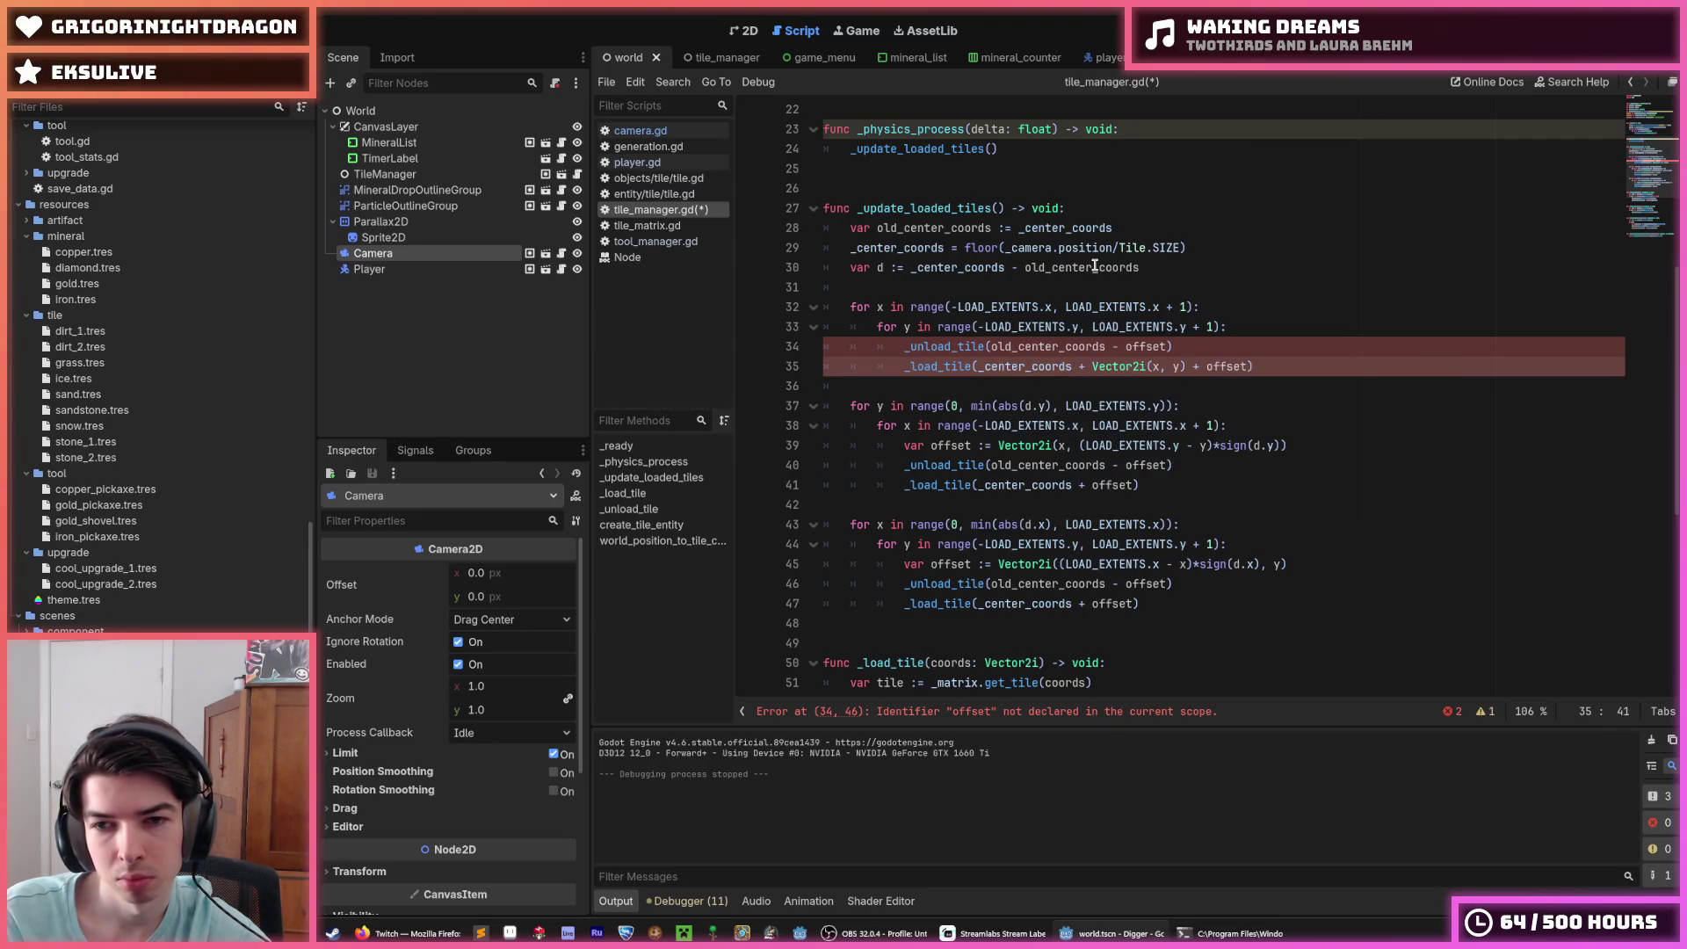
Step: Remove '+ offset' and delete the _unload_tile line along with its empty line
{"action": "key", "text": "BackSpace"}
{"action": "key", "text": "BackSpace"}
{"action": "key", "text": "BackSpace"}
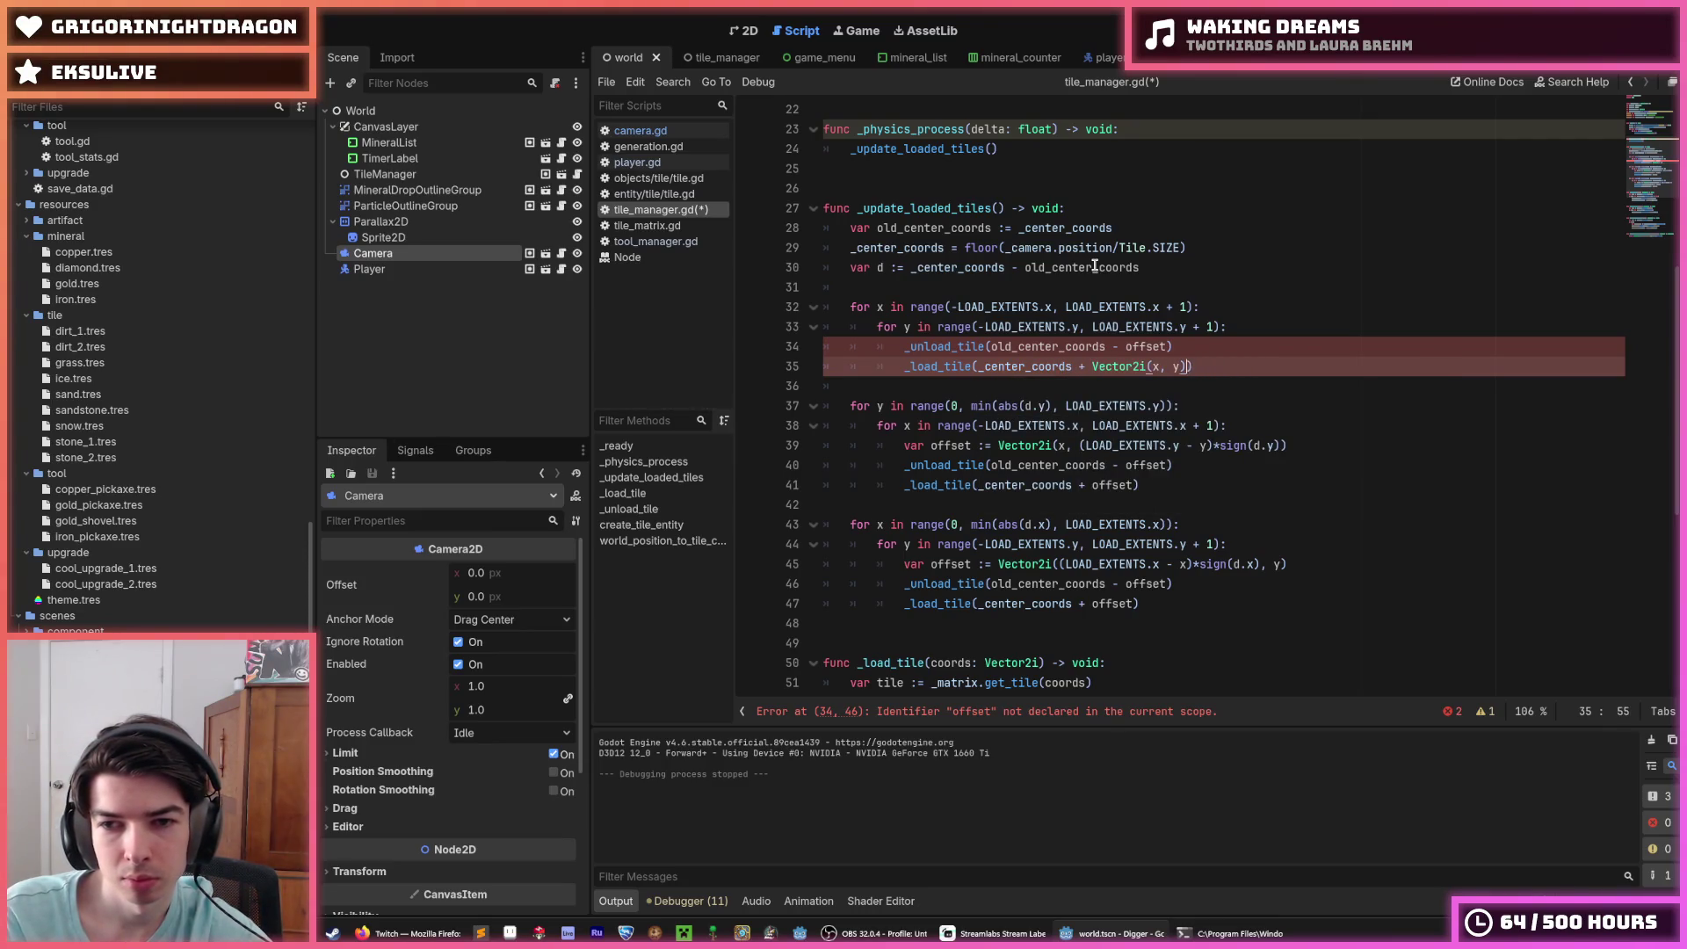
{"action": "key", "text": "Up"}
{"action": "key", "text": "shift+Home"}
{"action": "key", "text": "BackSpace"}
{"action": "key", "text": "BackSpace"}
{"action": "key", "text": "BackSpace"}
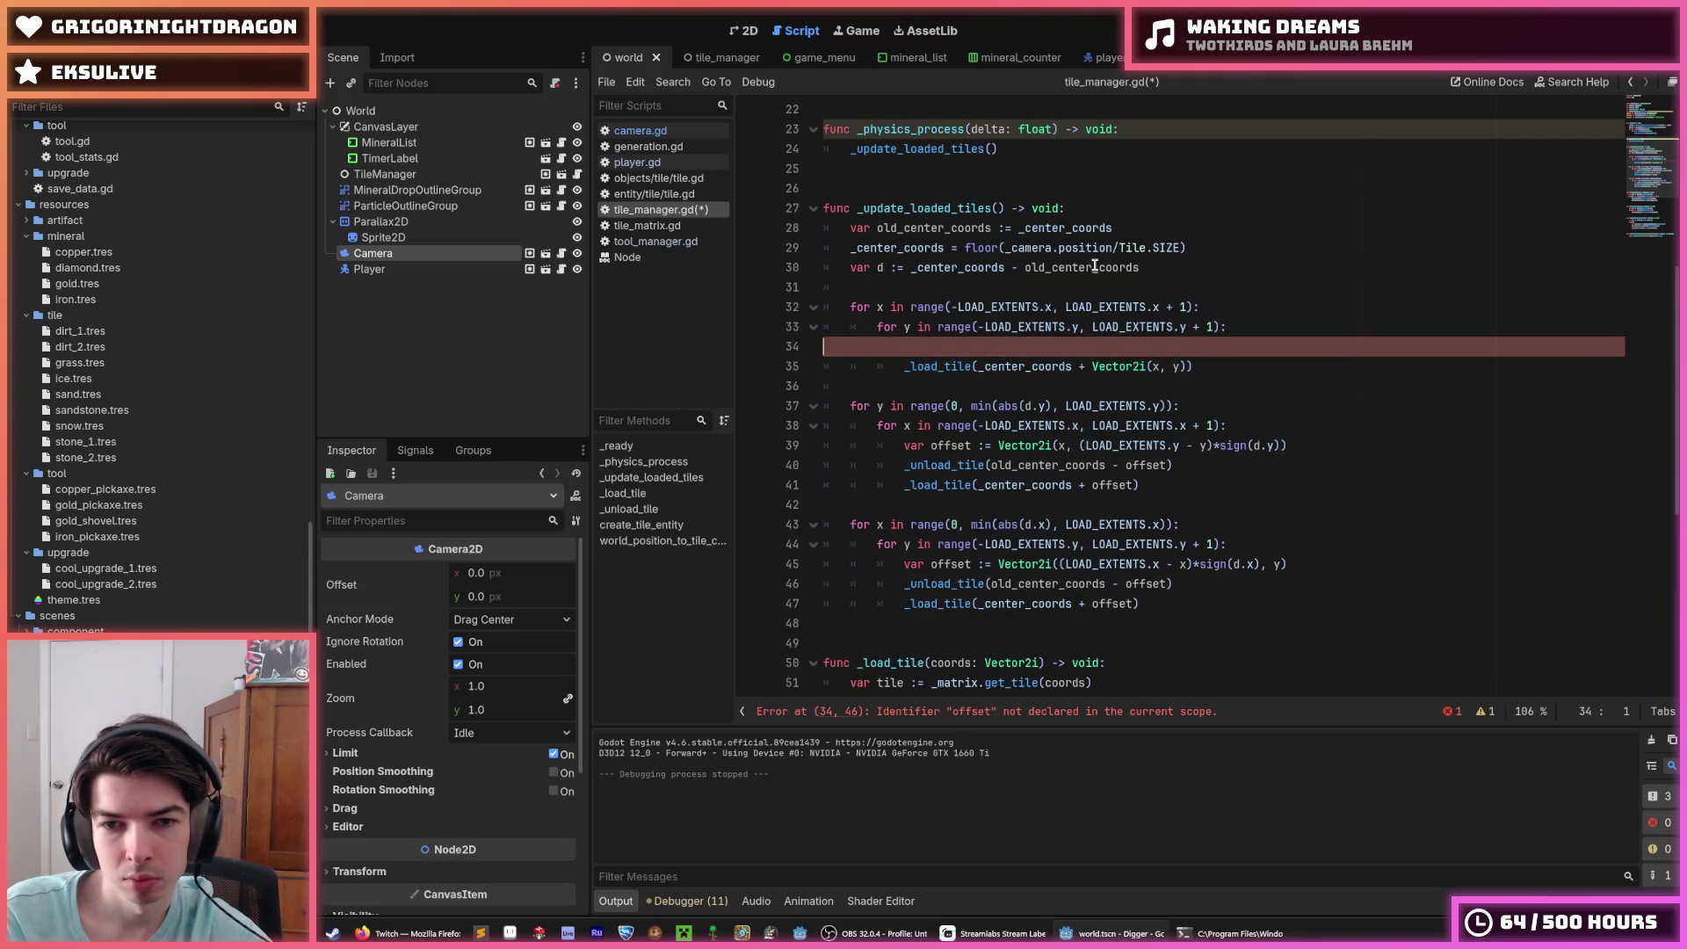
{"action": "key", "text": "BackSpace"}
{"action": "key", "text": "Up"}
{"action": "key", "text": "Up"}
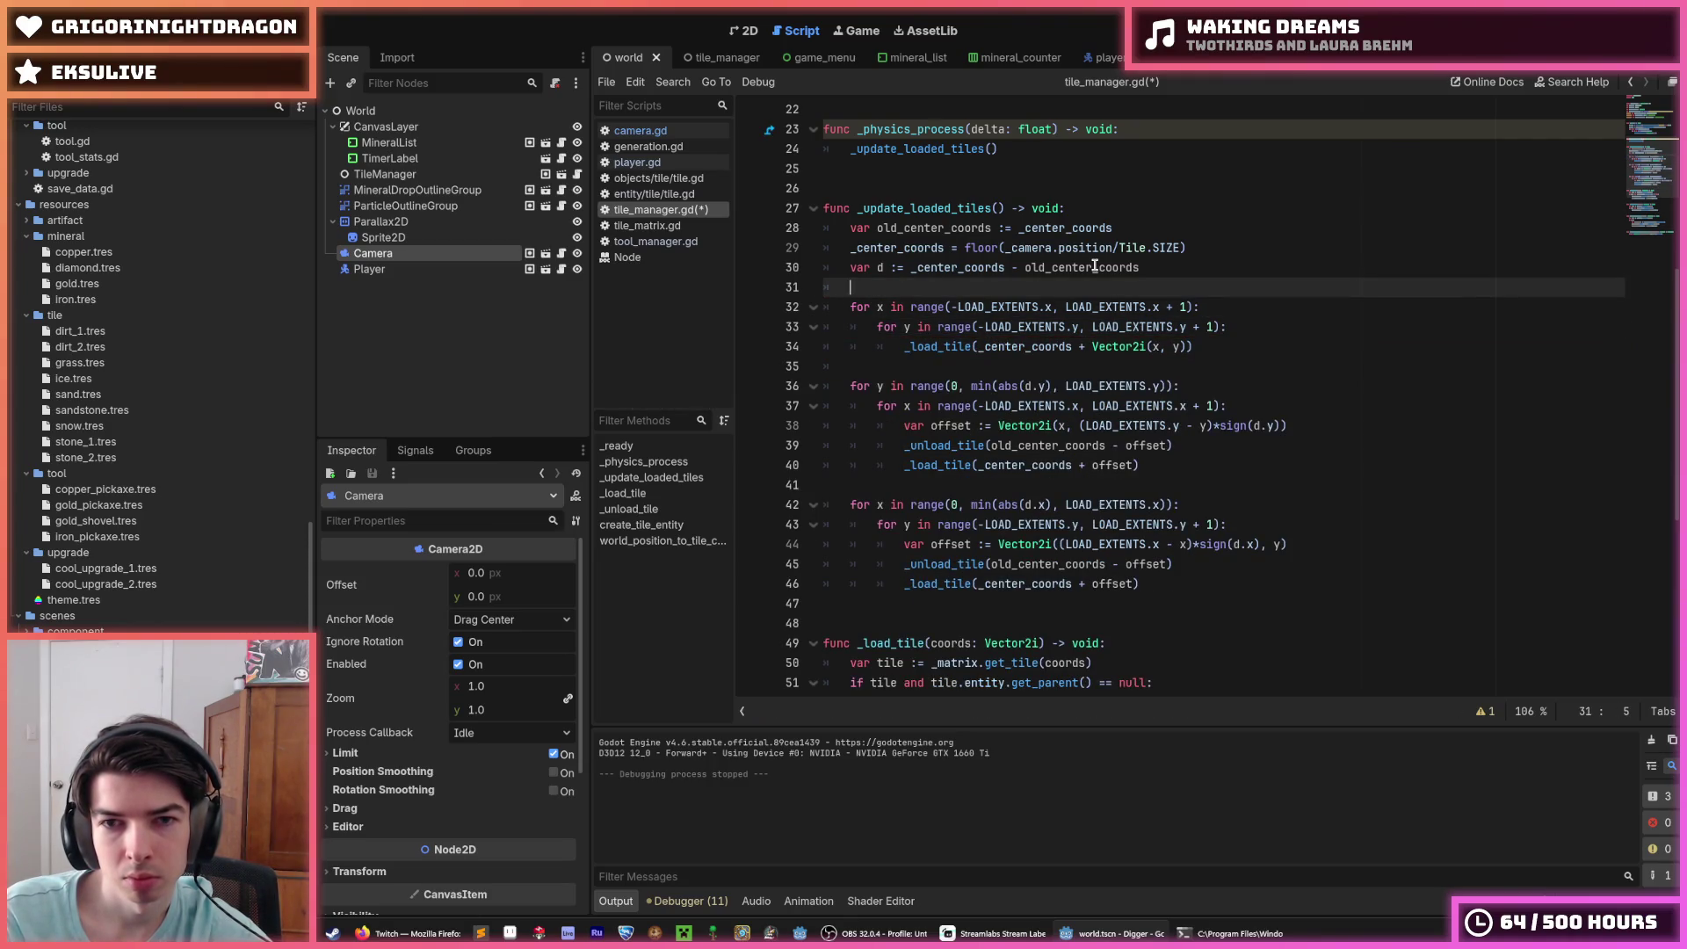
{"action": "key", "text": "Down"}
{"action": "key", "text": "End"}
{"action": "key", "text": "shift+Down"}
{"action": "key", "text": "shift+Down"}
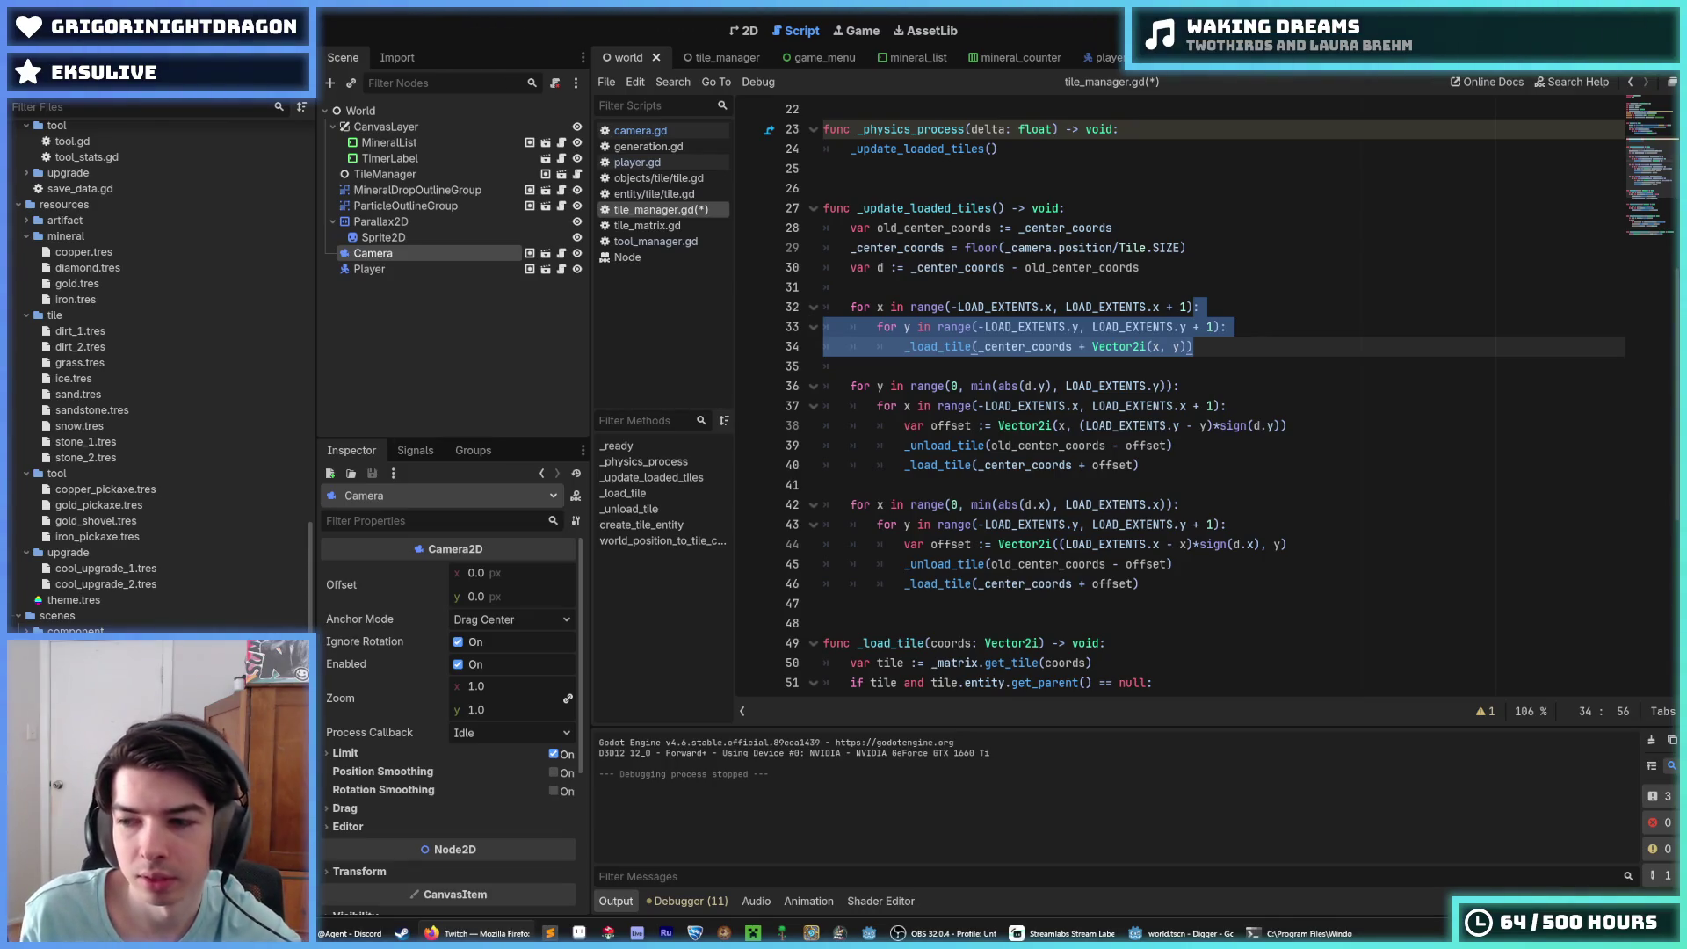
{"action": "left_click", "coordinate": [1266, 350]}
{"action": "left_click", "coordinate": [1271, 323]}
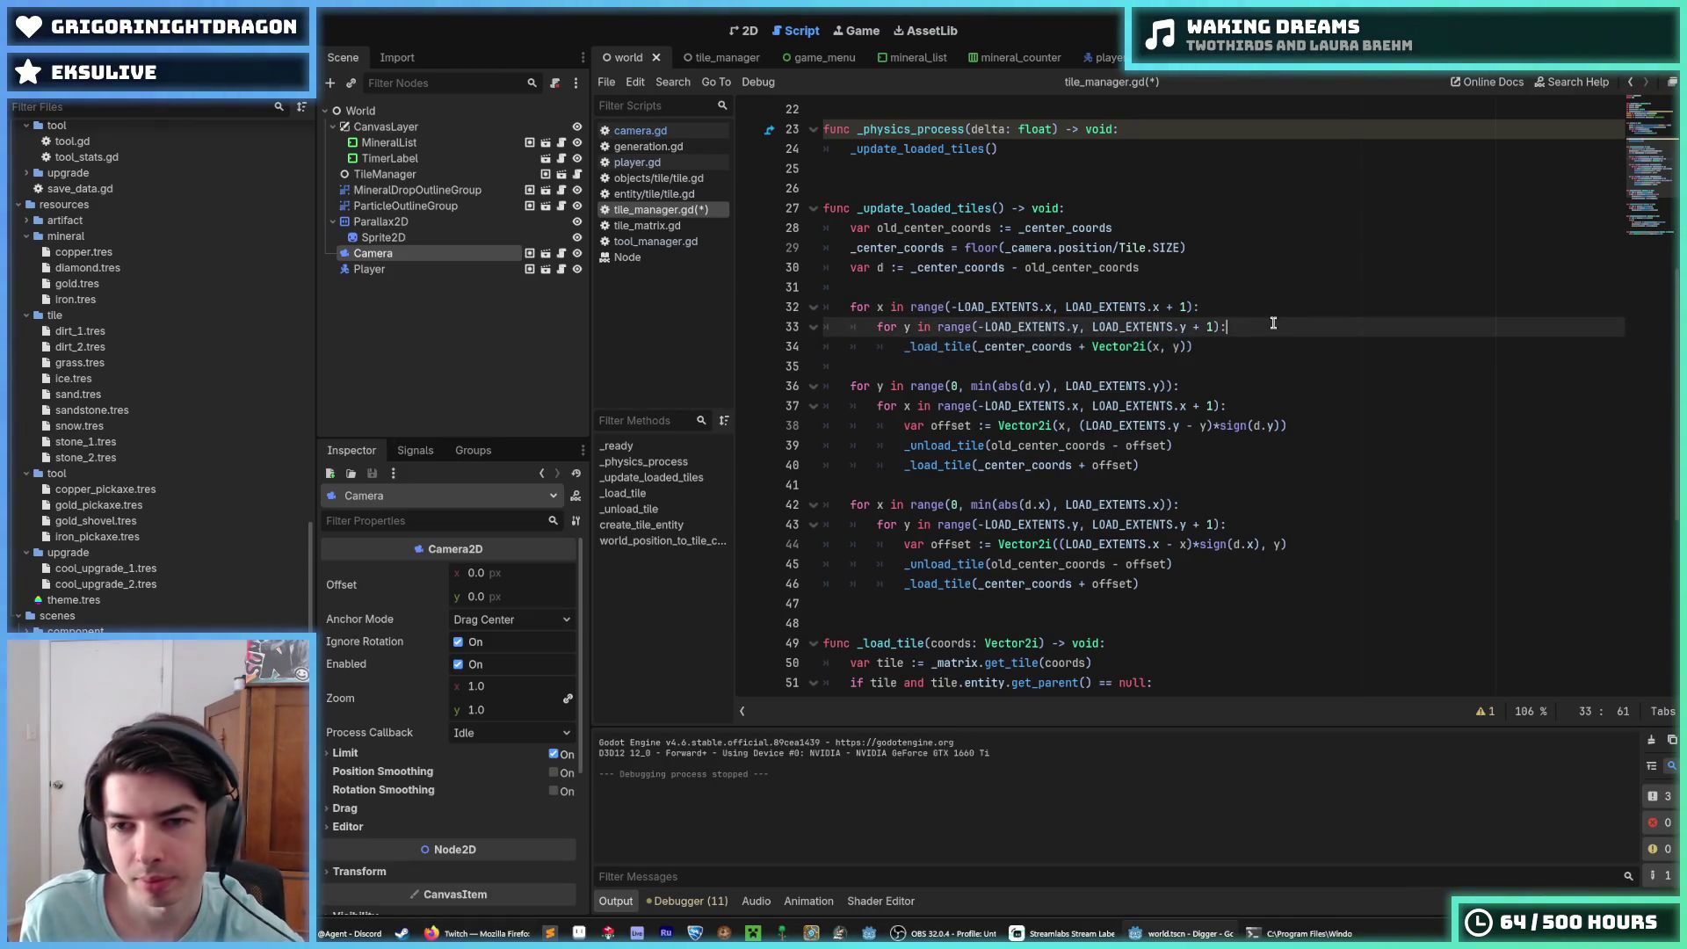
{"action": "left_click", "coordinate": [1251, 349]}
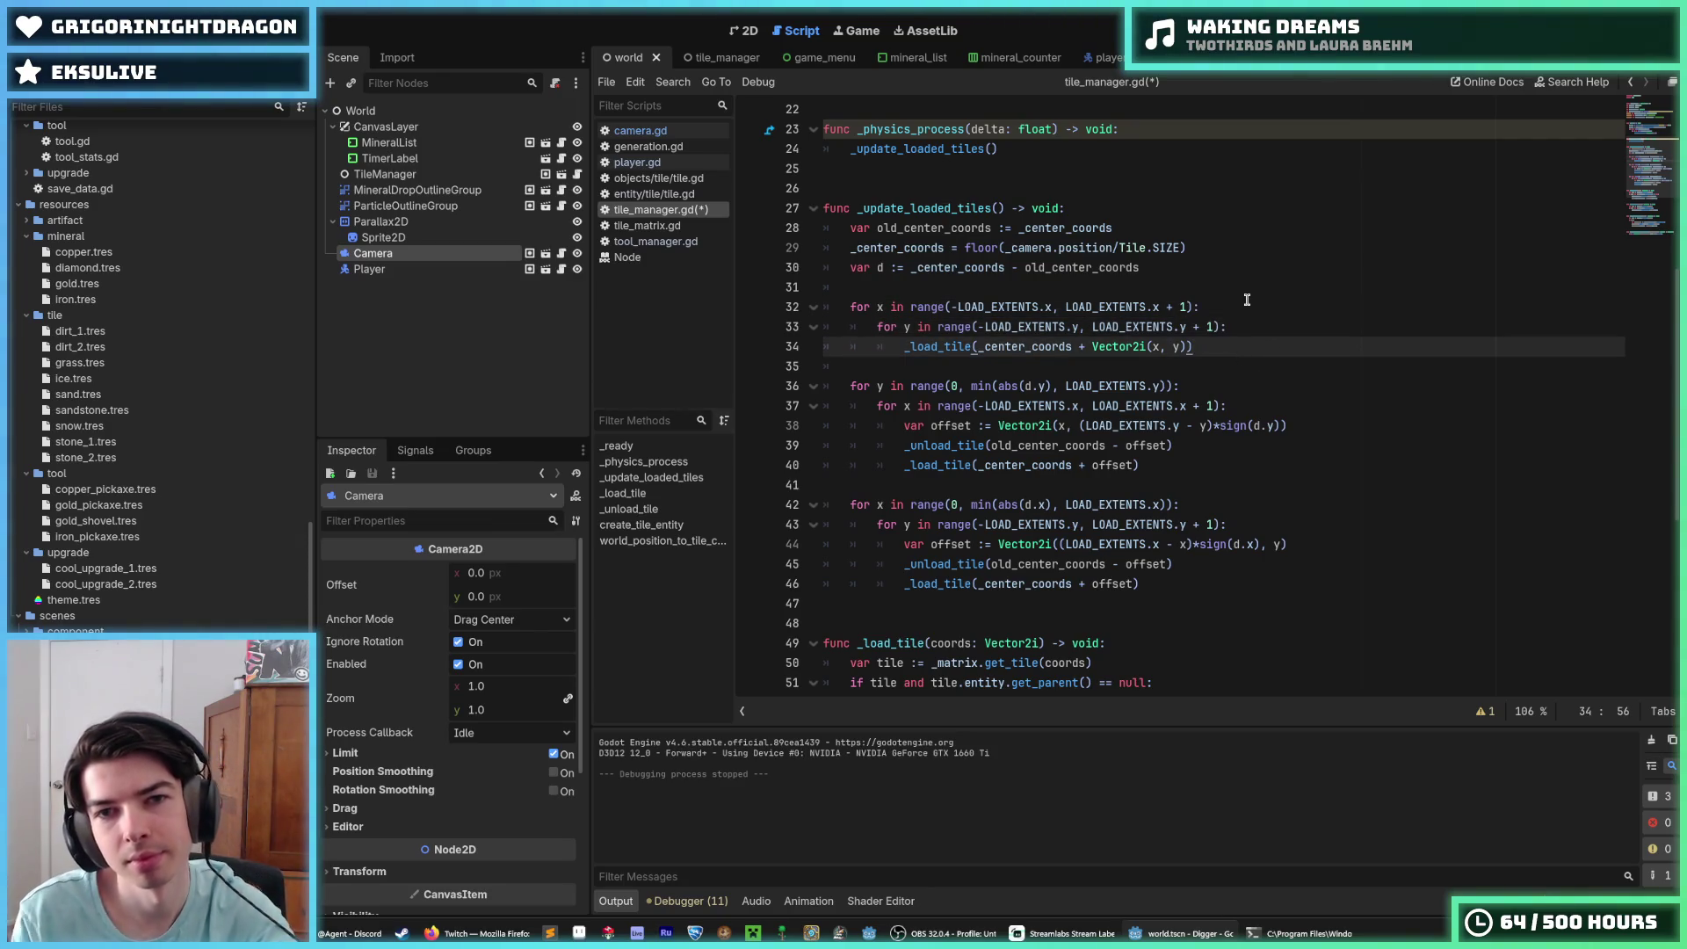
{"action": "key", "text": "Up"}
{"action": "key", "text": "Up"}
{"action": "key", "text": "Up"}
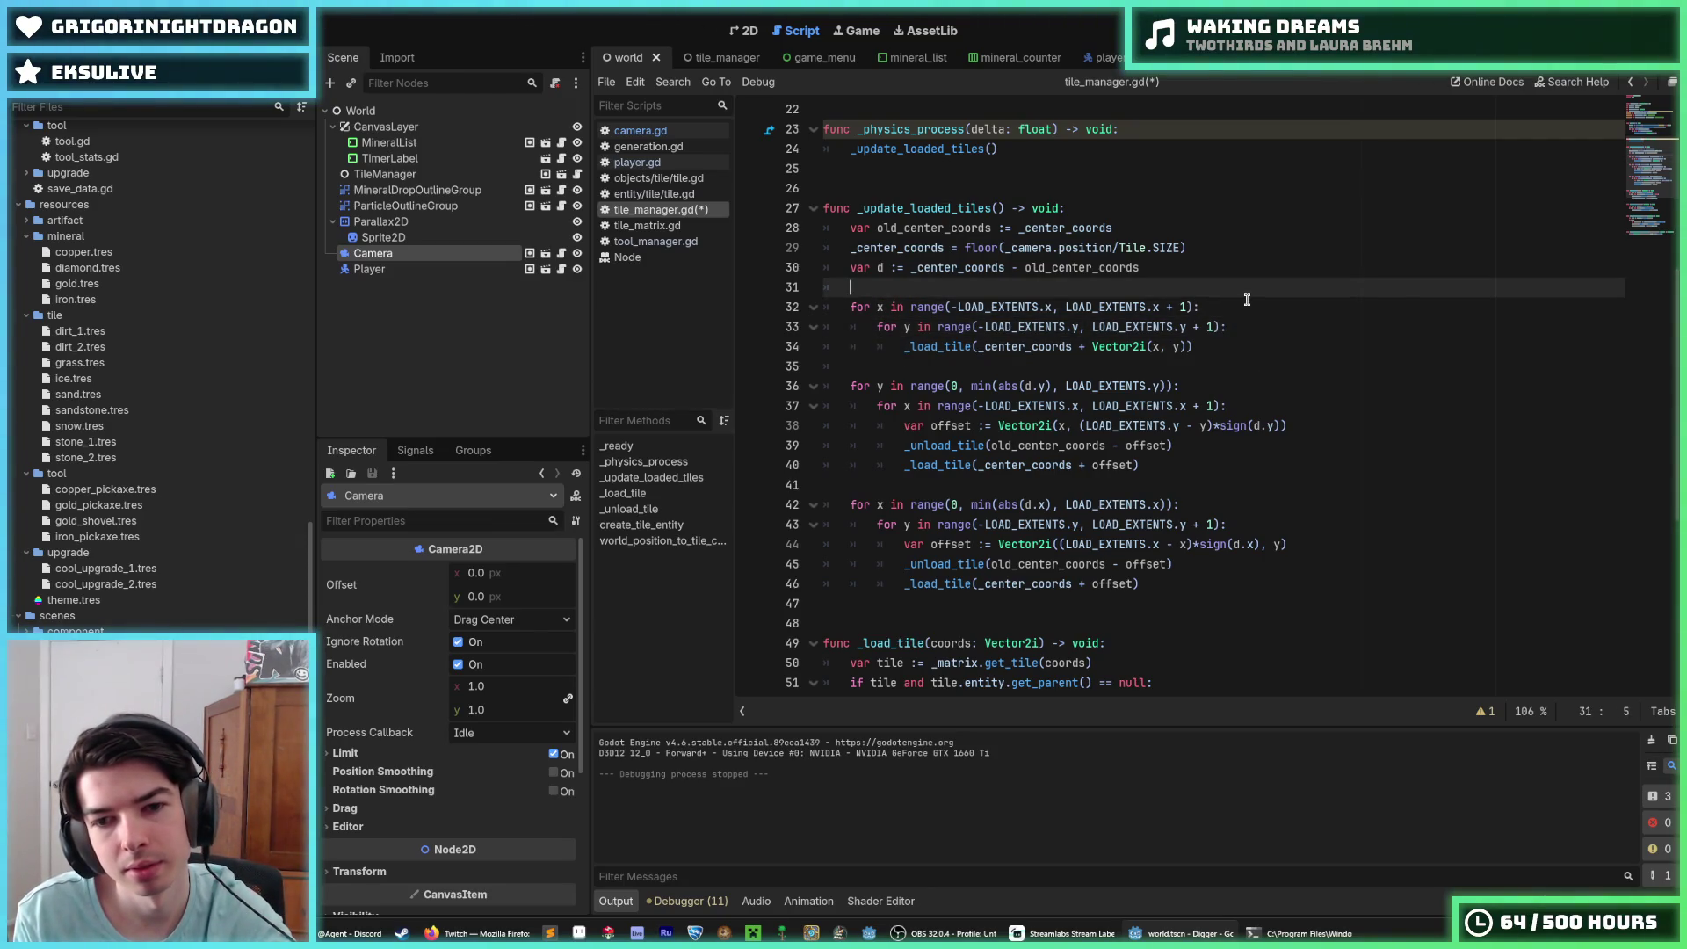
Step: Add an 'if tiles_loaded:' guard and indent the following loops beneath it
{"action": "key", "text": "Return"}
{"action": "type", "text": "if tiles_"}
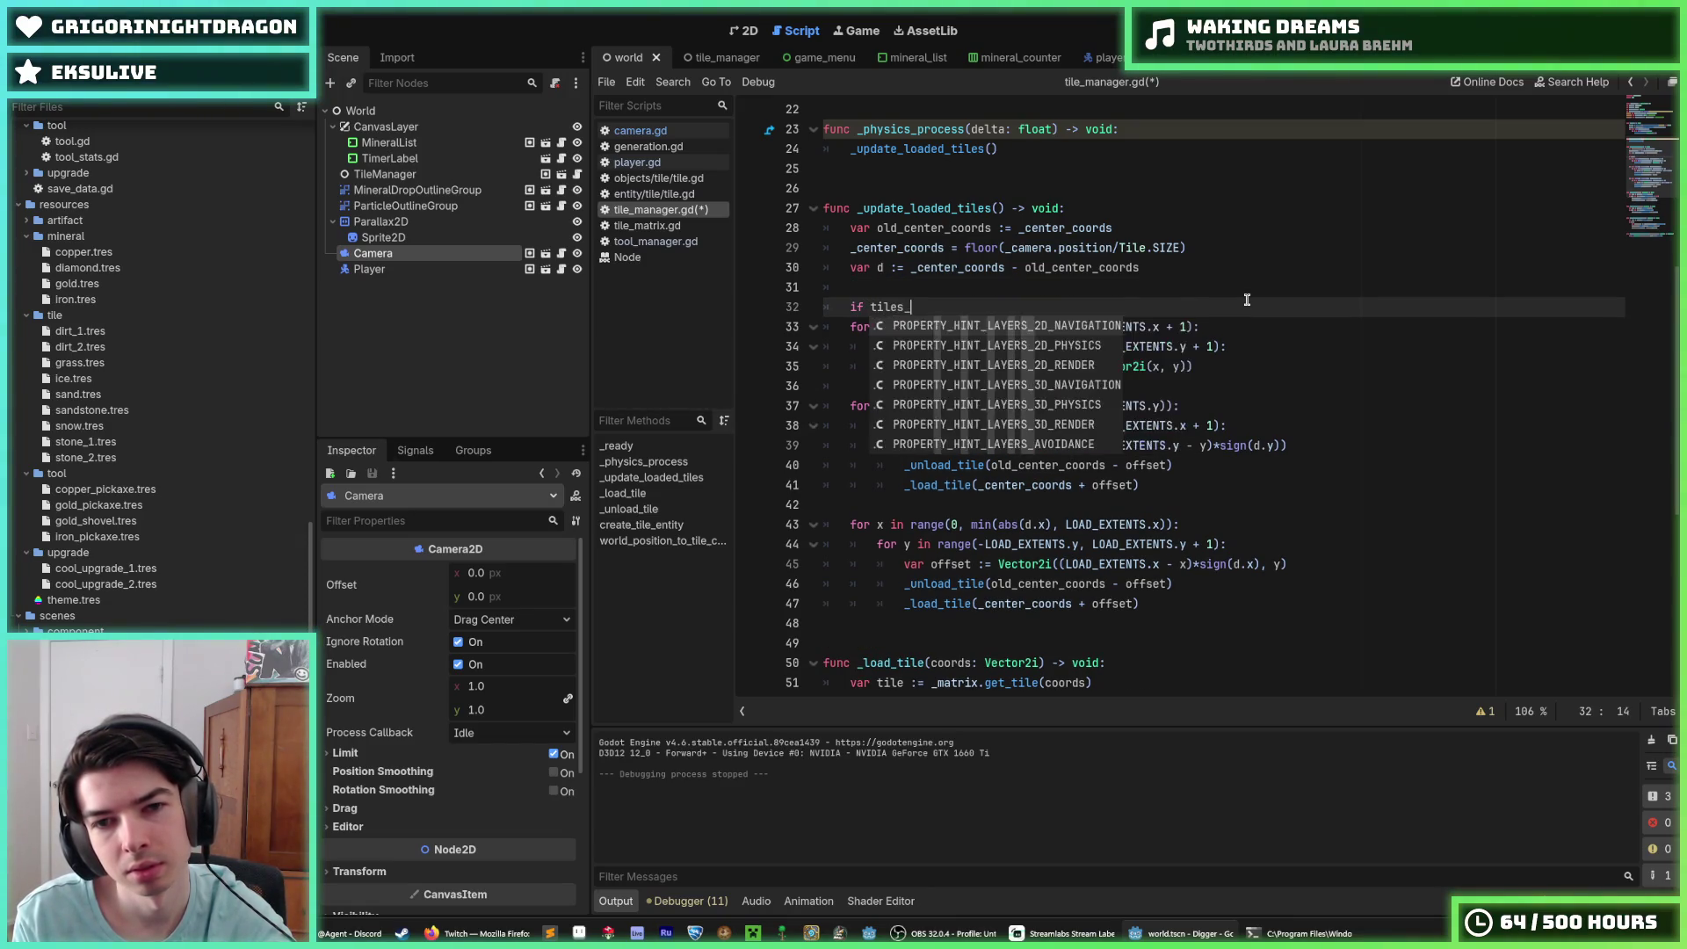
{"action": "type", "text": "loaded"}
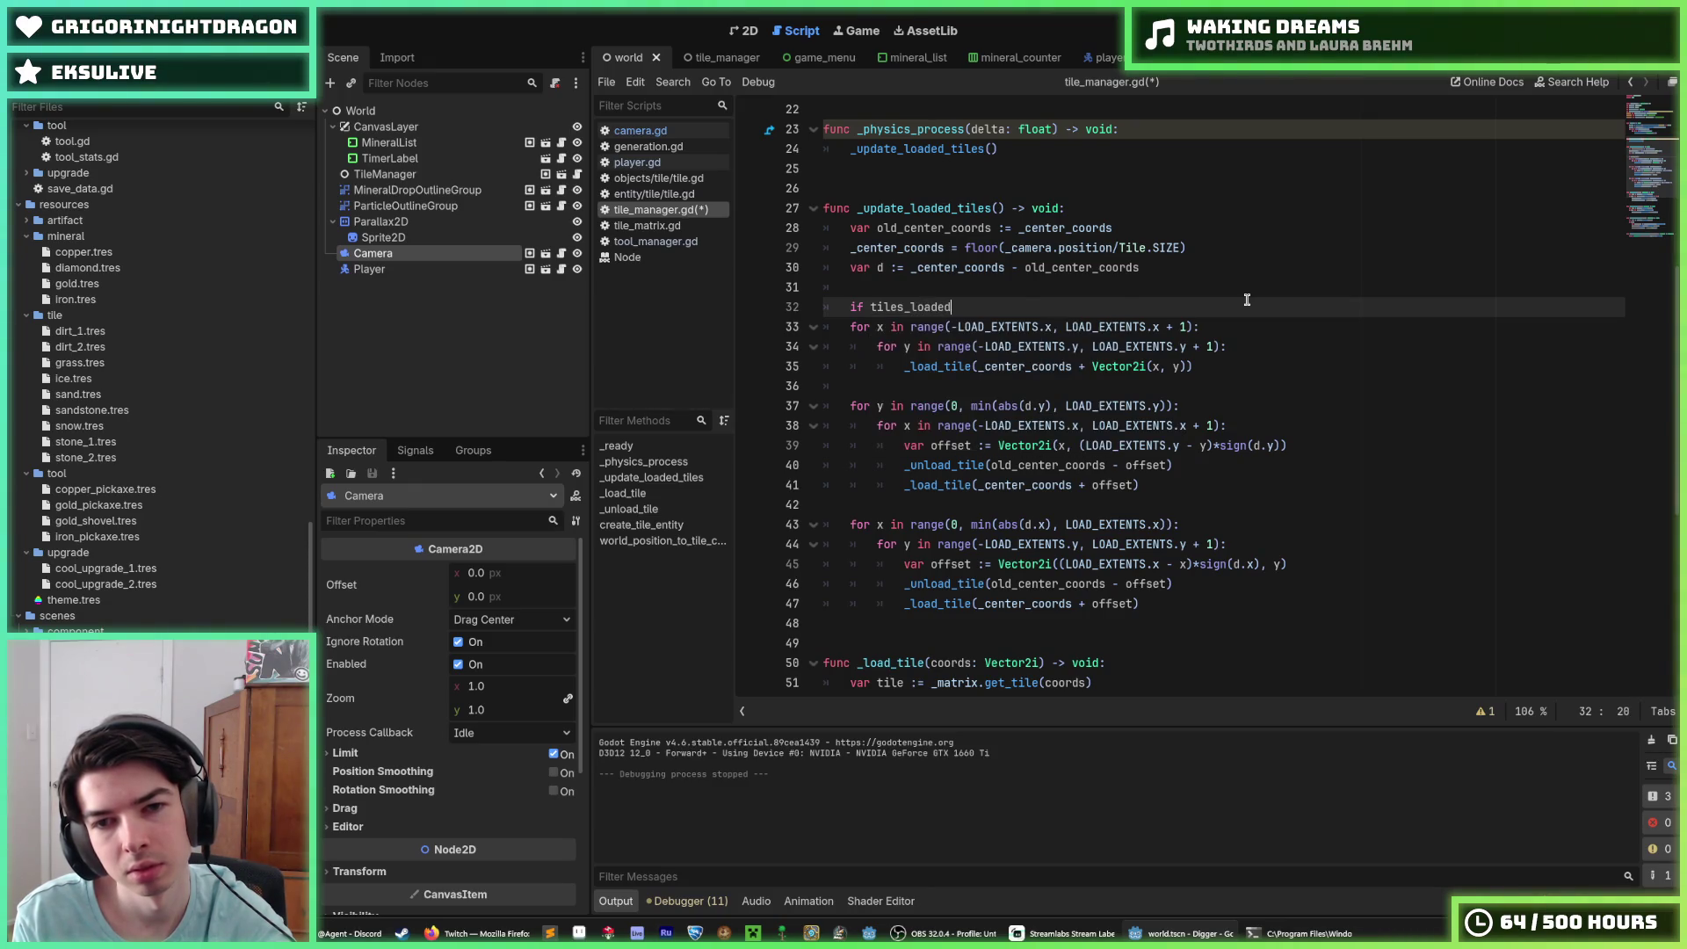
{"action": "type", "text": ":"}
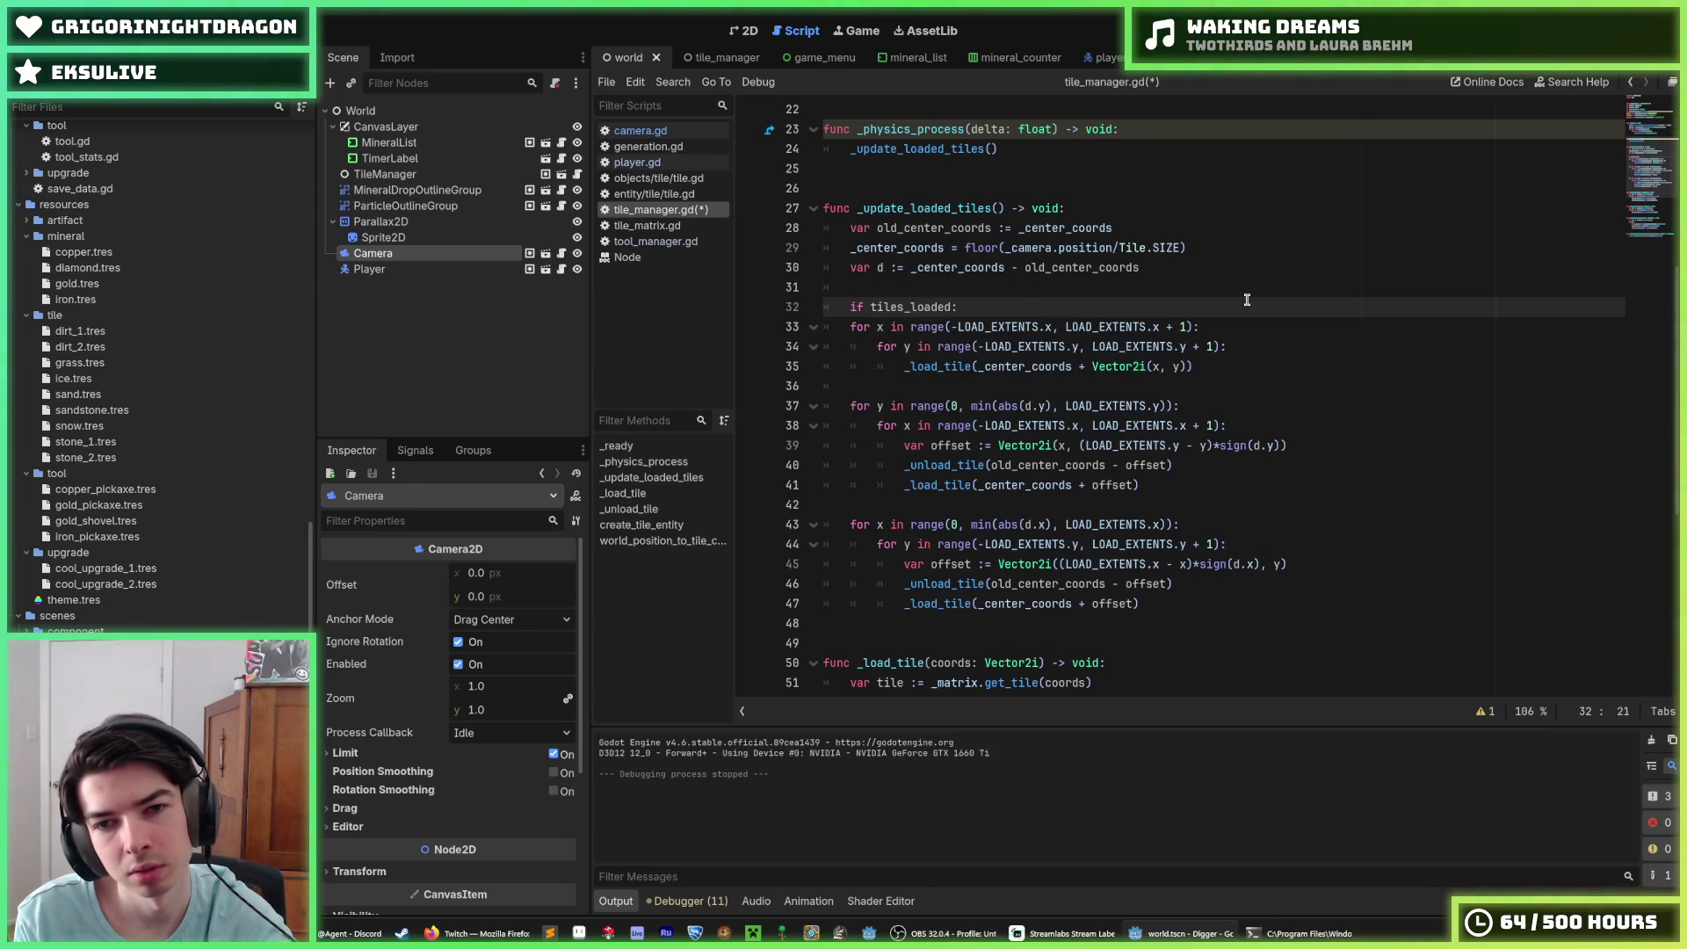
{"action": "key", "text": "Down"}
{"action": "key", "text": "shift+Down"}
{"action": "key", "text": "shift+Down"}
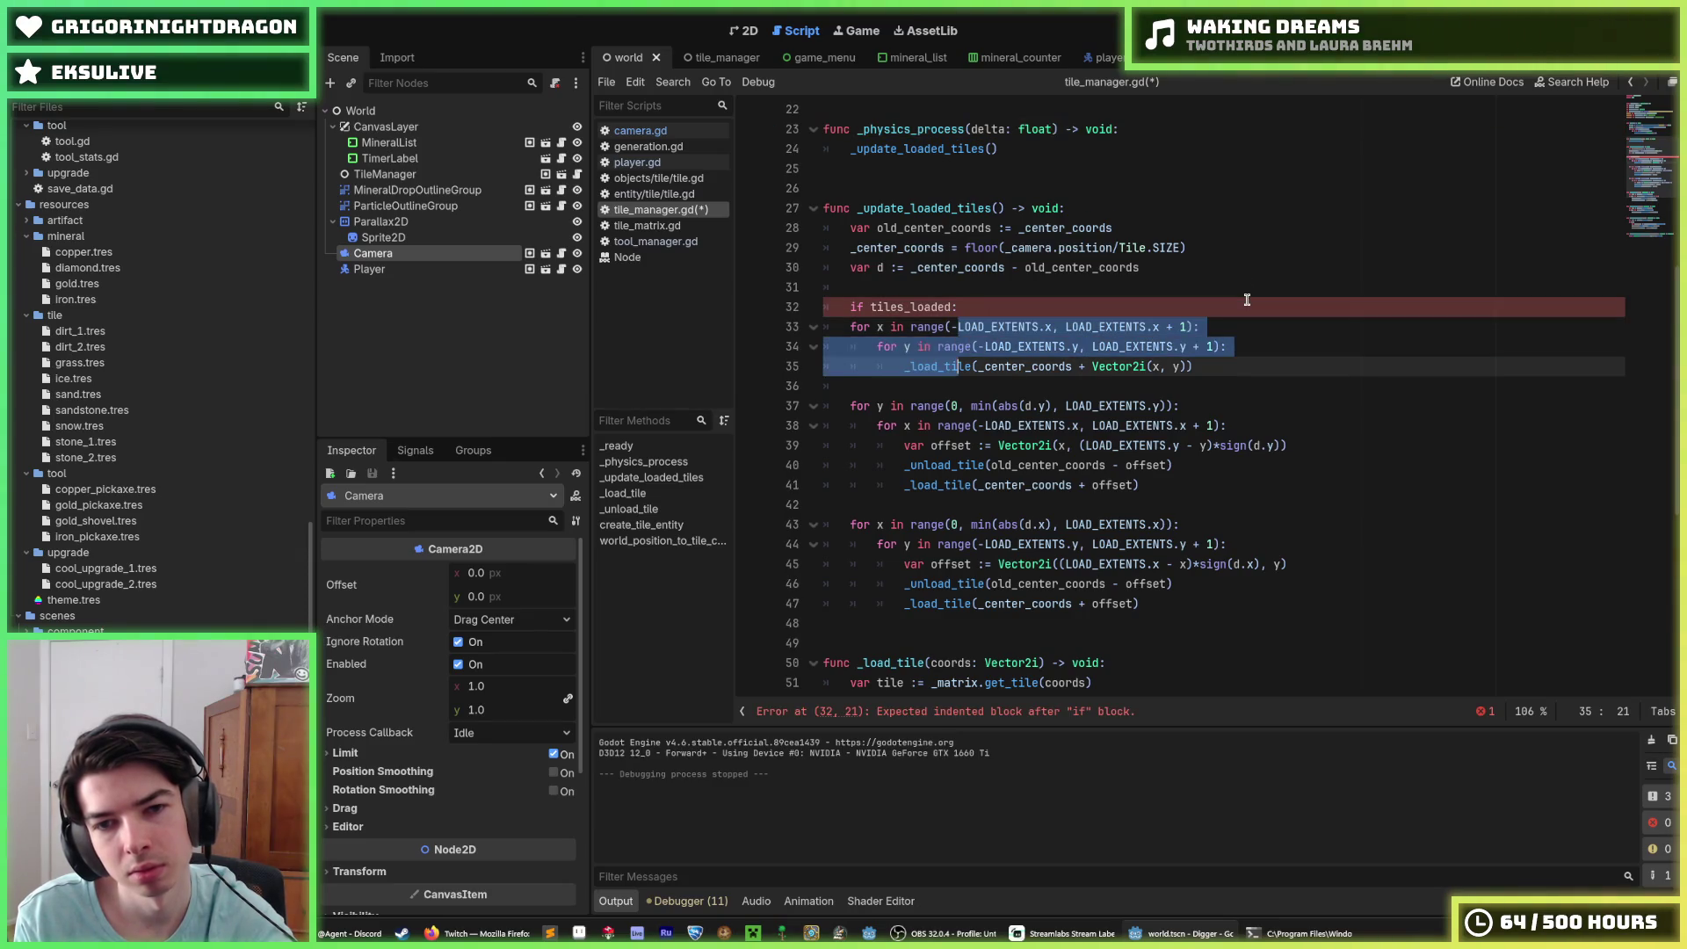
{"action": "key", "text": "Up"}
{"action": "key", "text": "Up"}
{"action": "key", "text": "Up"}
{"action": "key", "text": "alt+Up"}
{"action": "key", "text": "alt+Down"}
{"action": "key", "text": "Down"}
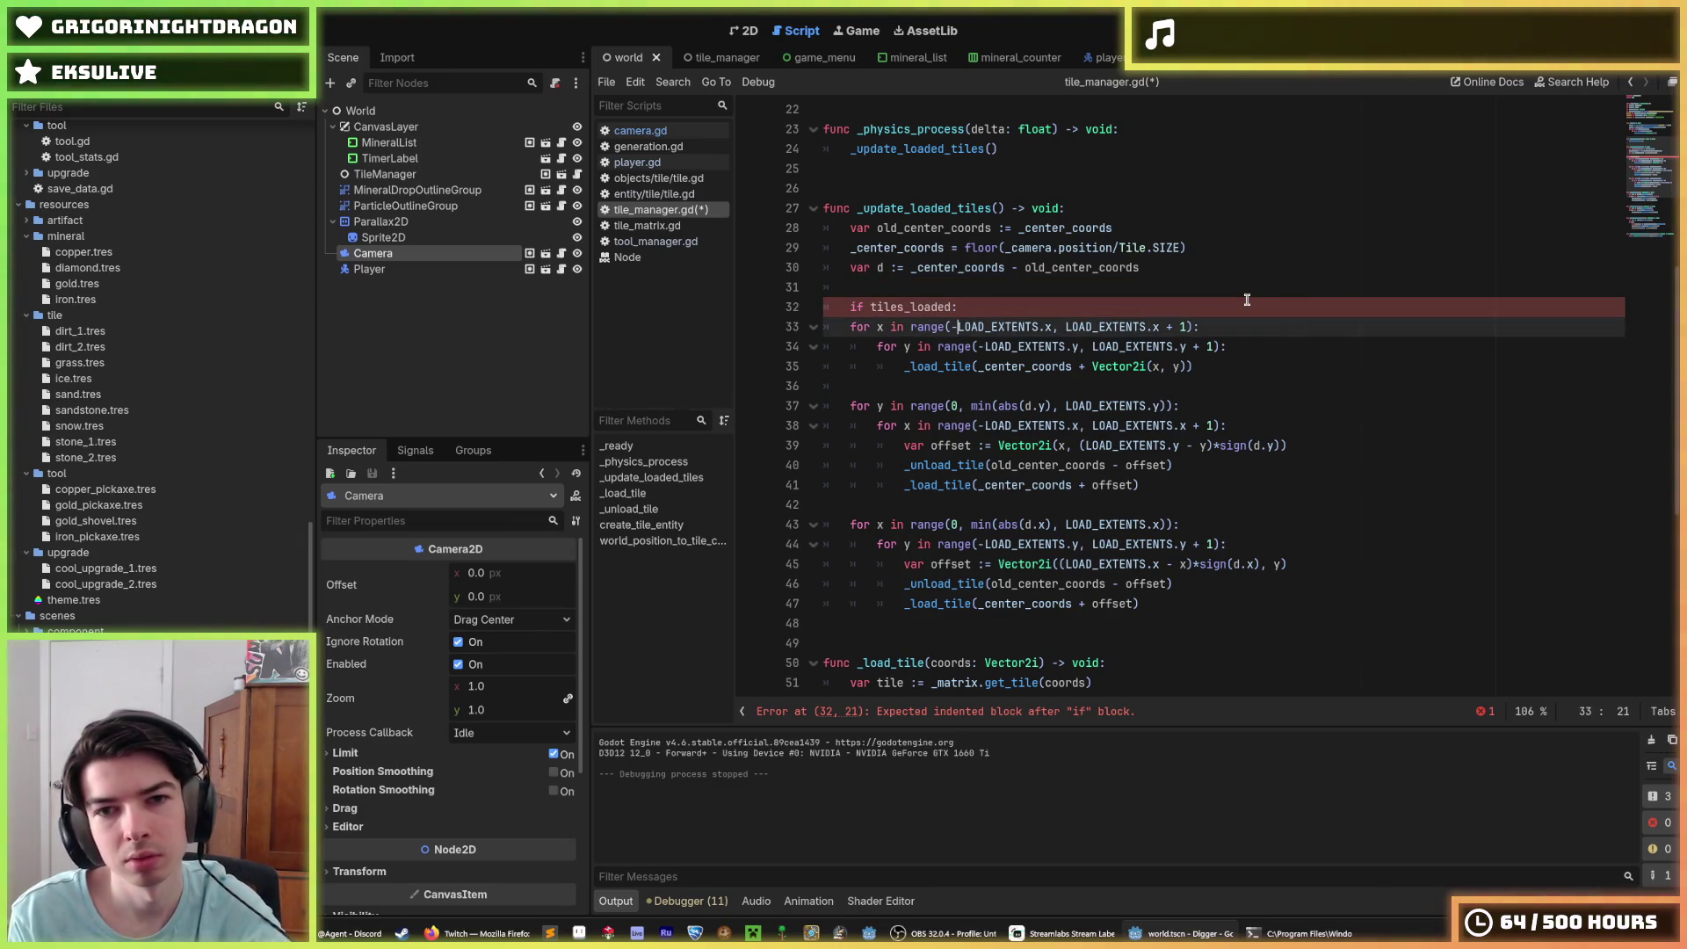
{"action": "key", "text": "Up"}
{"action": "key", "text": "Up"}
{"action": "key", "text": "Down"}
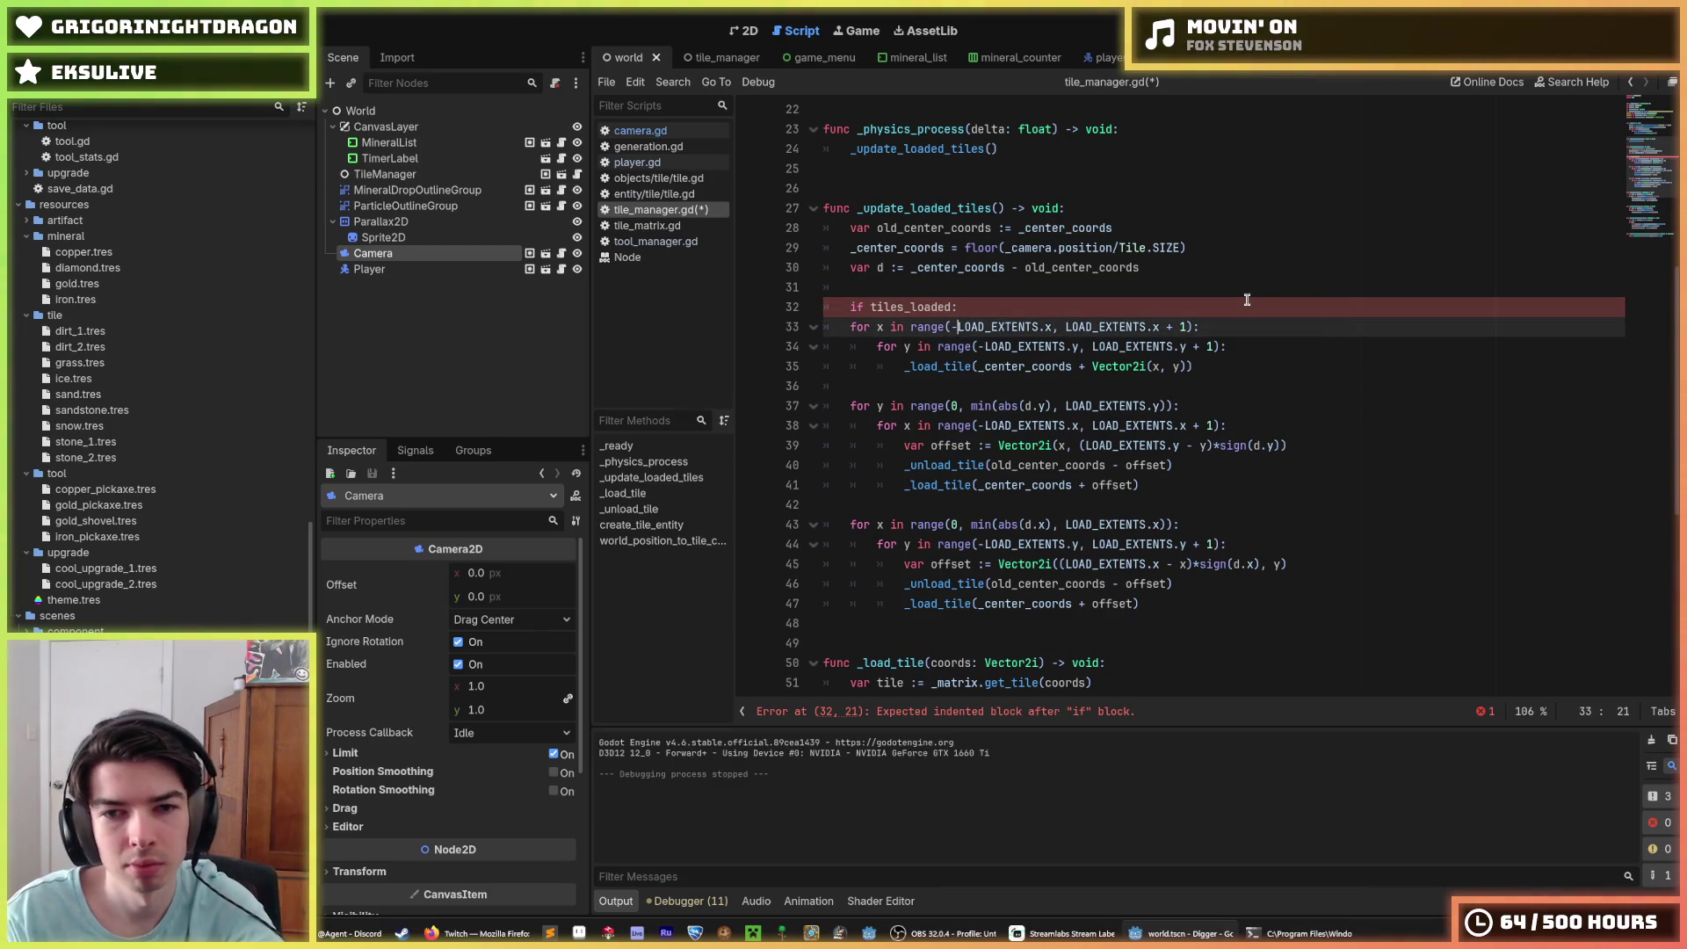
{"action": "key", "text": "shift+Down"}
{"action": "key", "text": "shift+Down"}
{"action": "key", "text": "Tab"}
Step: Move the var d offset line up so it sits under the tiles_loaded check
{"action": "key", "text": "Up"}
{"action": "key", "text": "Up"}
{"action": "key", "text": "Up"}
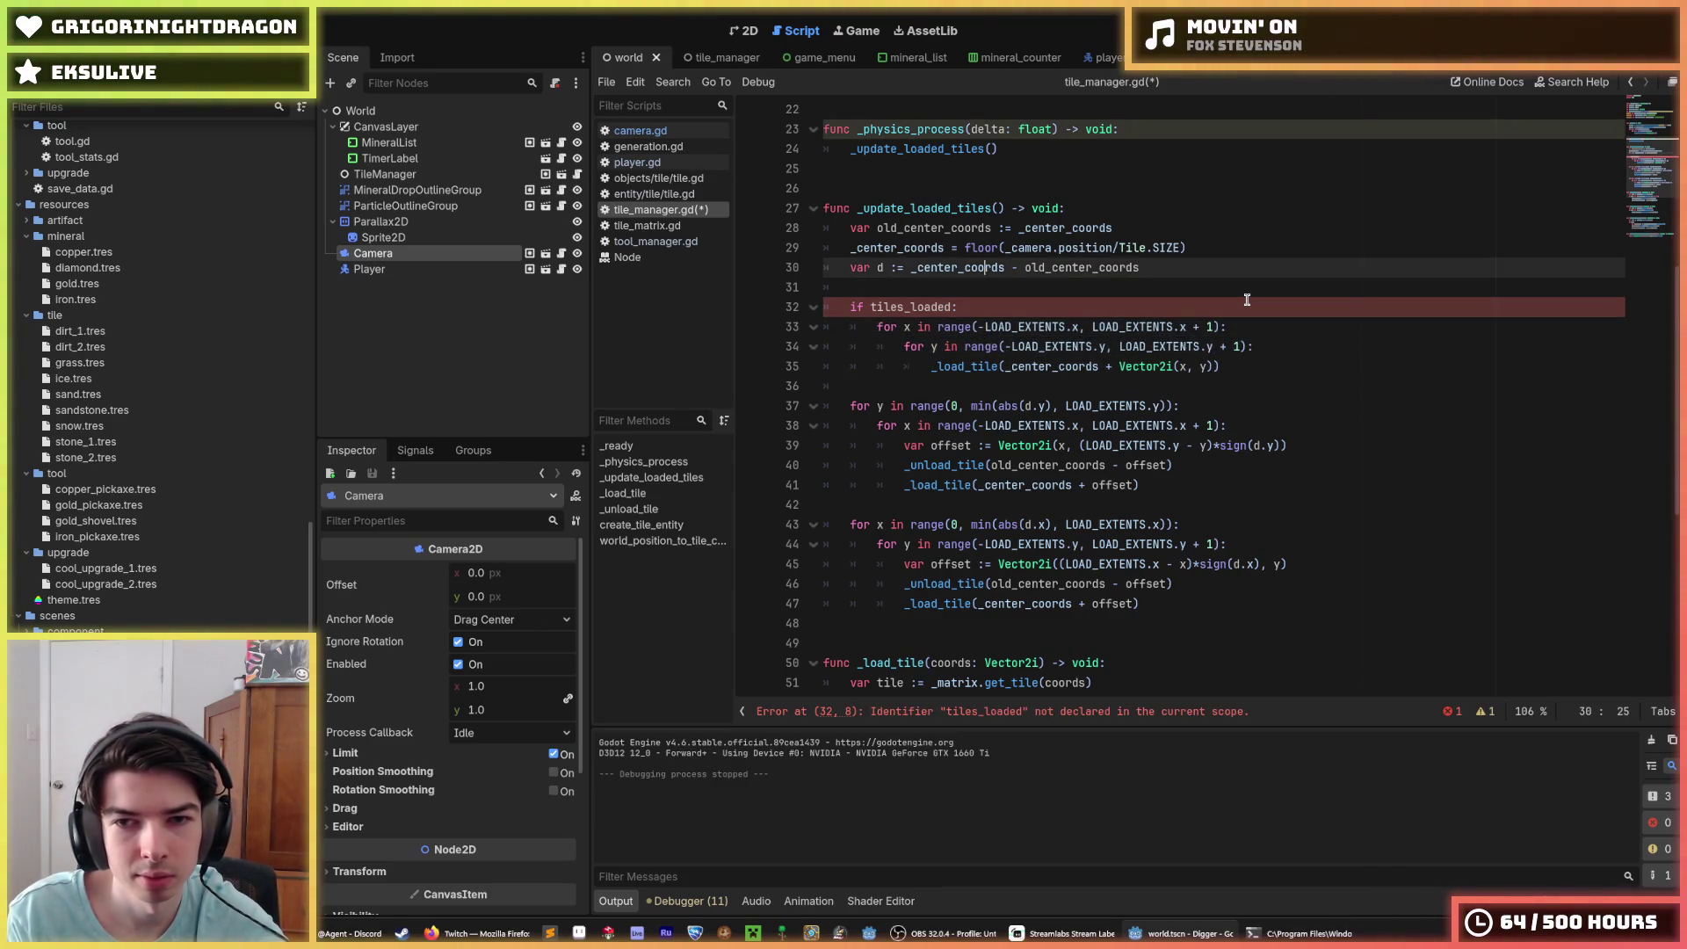
{"action": "key", "text": "alt+Down"}
{"action": "key", "text": "alt+Down"}
{"action": "key", "text": "alt+Down"}
{"action": "key", "text": "Up"}
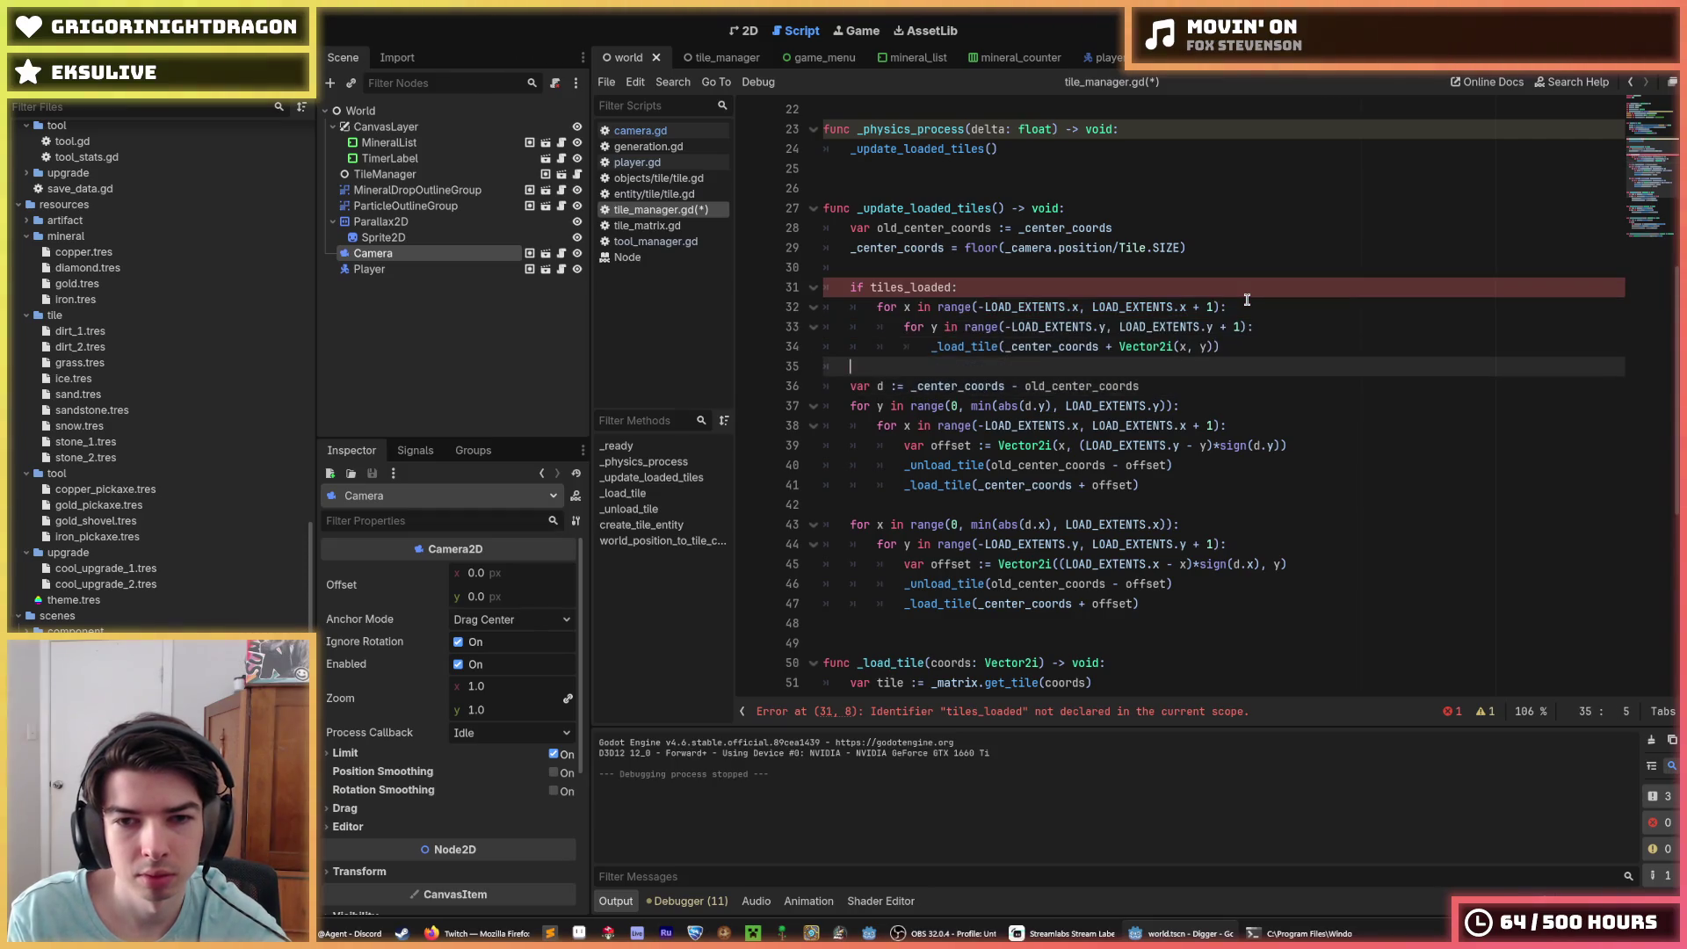
{"action": "key", "text": "Down"}
{"action": "key", "text": "alt+Up"}
{"action": "key", "text": "alt+Up"}
{"action": "key", "text": "alt+Up"}
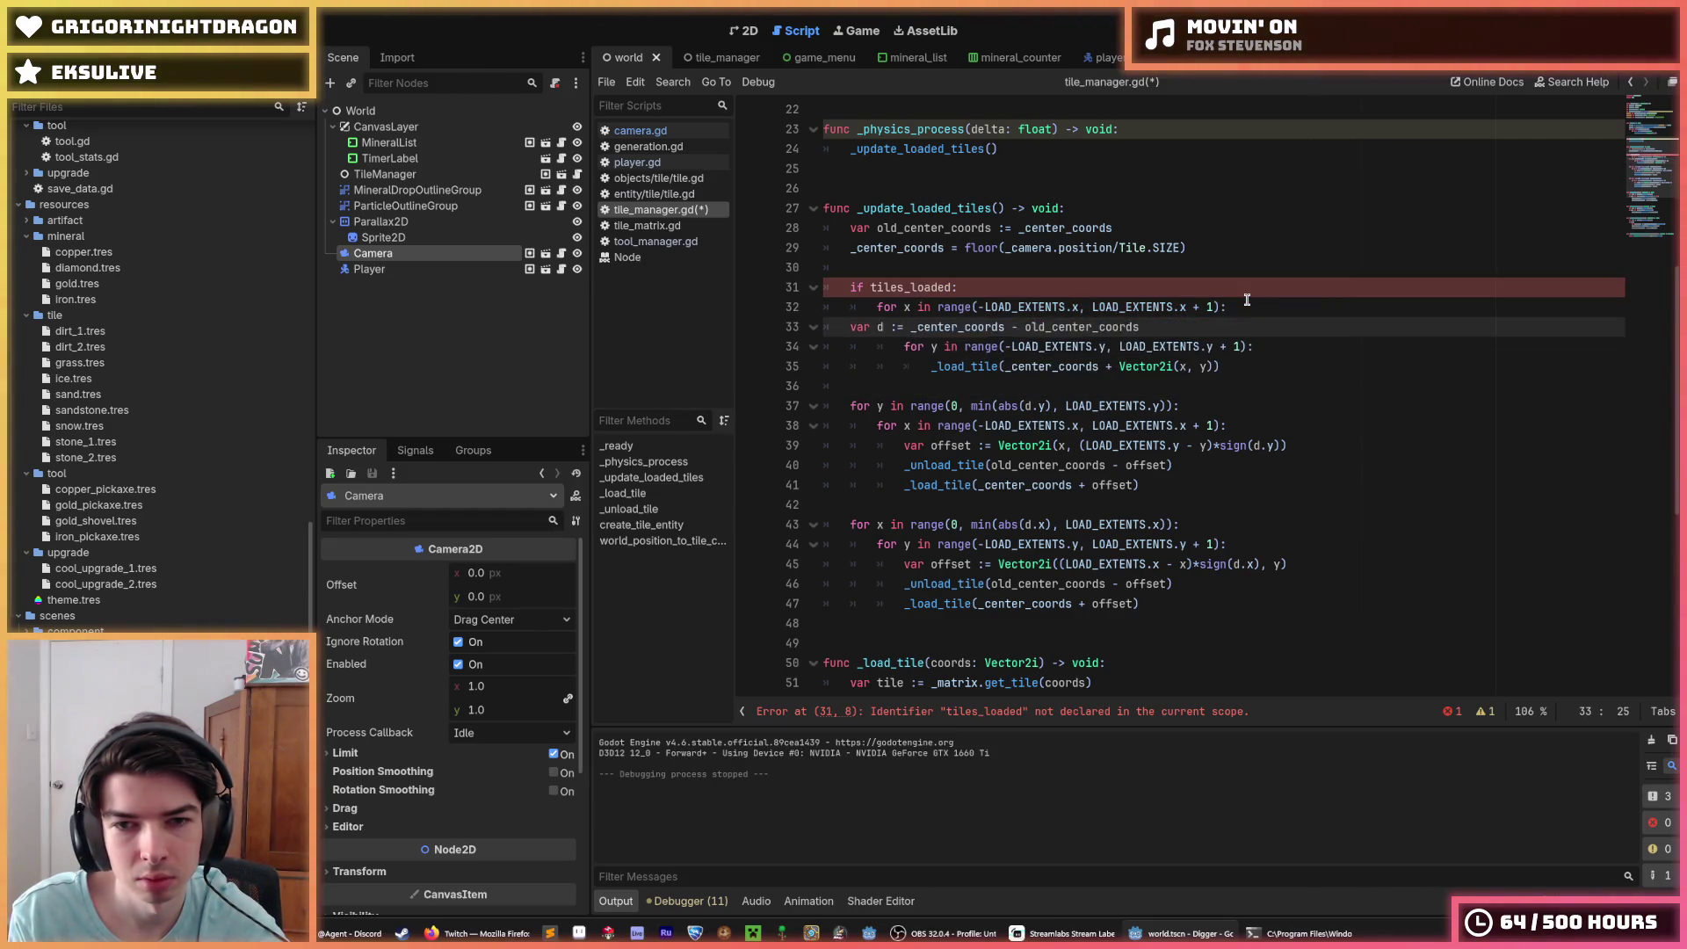
{"action": "key", "text": "Tab"}
Step: Move the full-load nested loops below the incremental loops and indent lines 34-44 one level
{"action": "key", "text": "Down"}
{"action": "key", "text": "shift+Down"}
{"action": "key", "text": "shift+Down"}
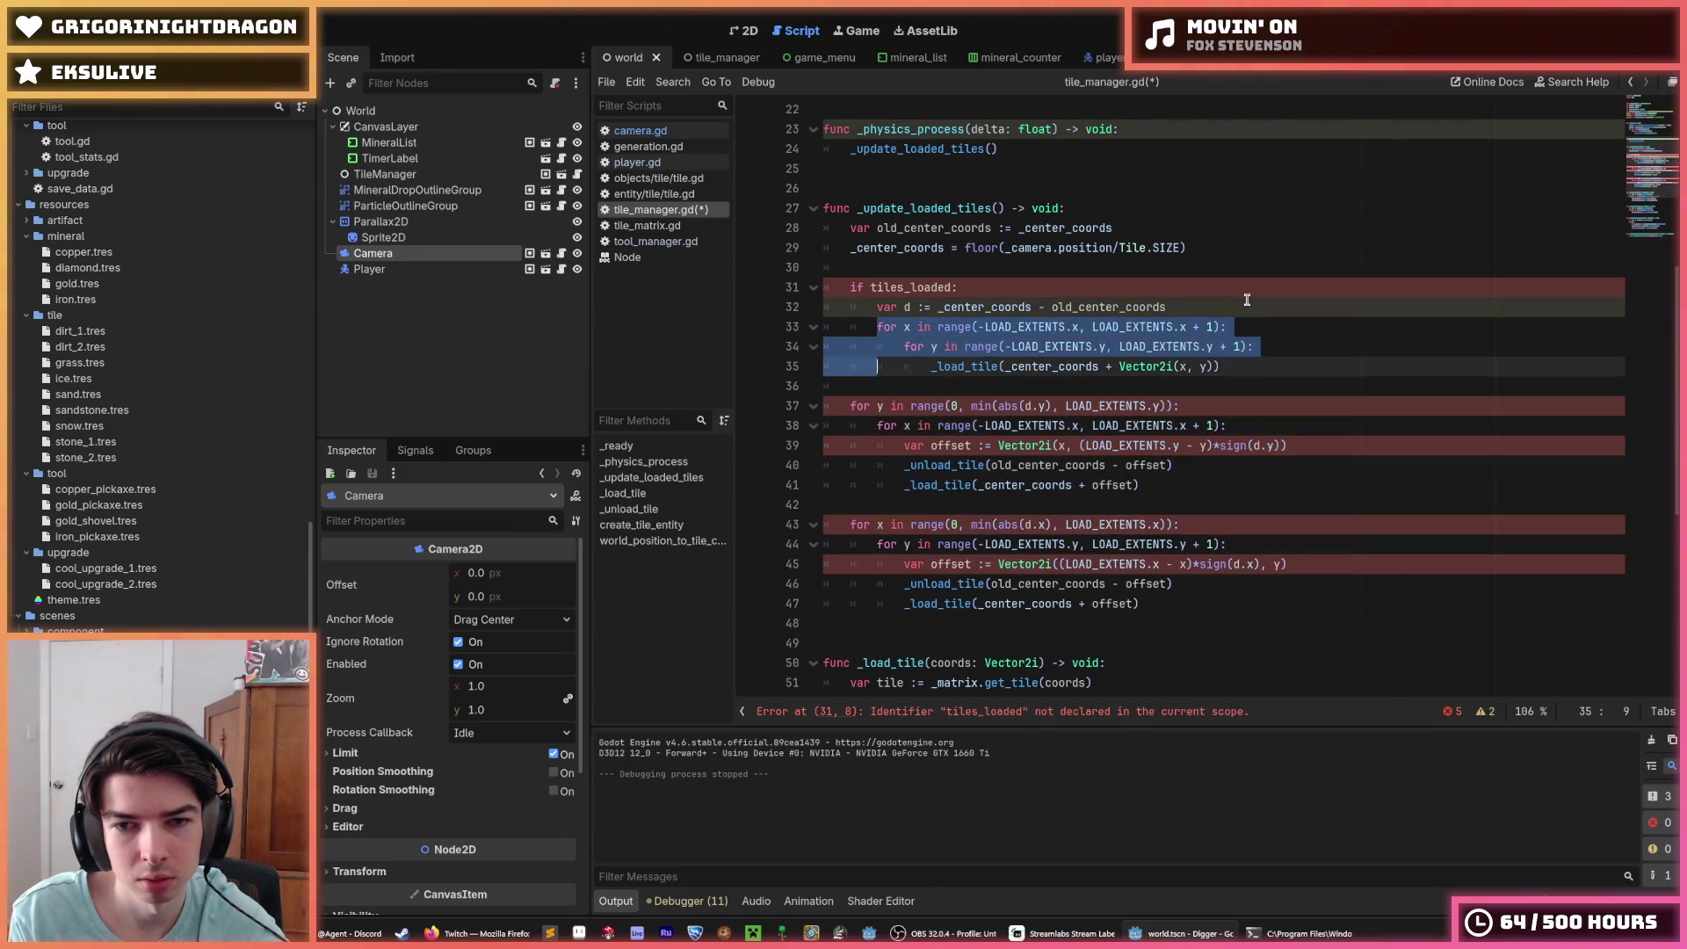
{"action": "key", "text": "alt+Down"}
{"action": "key", "text": "alt+Down"}
{"action": "key", "text": "alt+Down"}
{"action": "key", "text": "alt+Down"}
{"action": "key", "text": "alt+Down"}
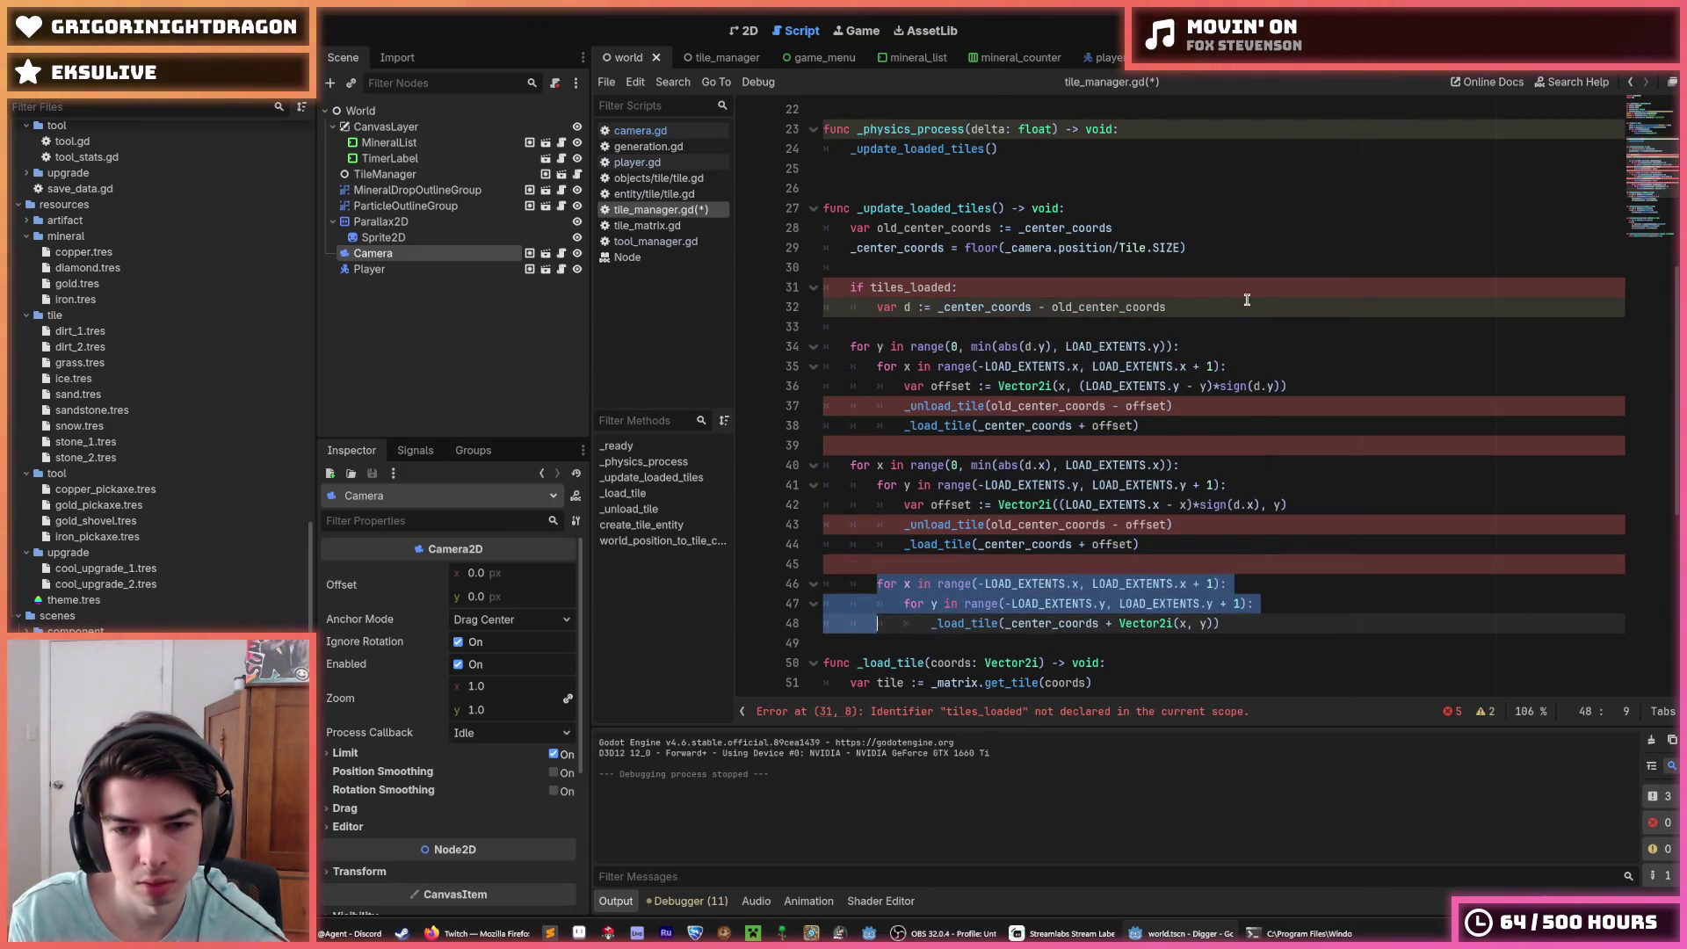
{"action": "key", "text": "shift+Up"}
{"action": "key", "text": "shift+Up"}
{"action": "key", "text": "shift+Up"}
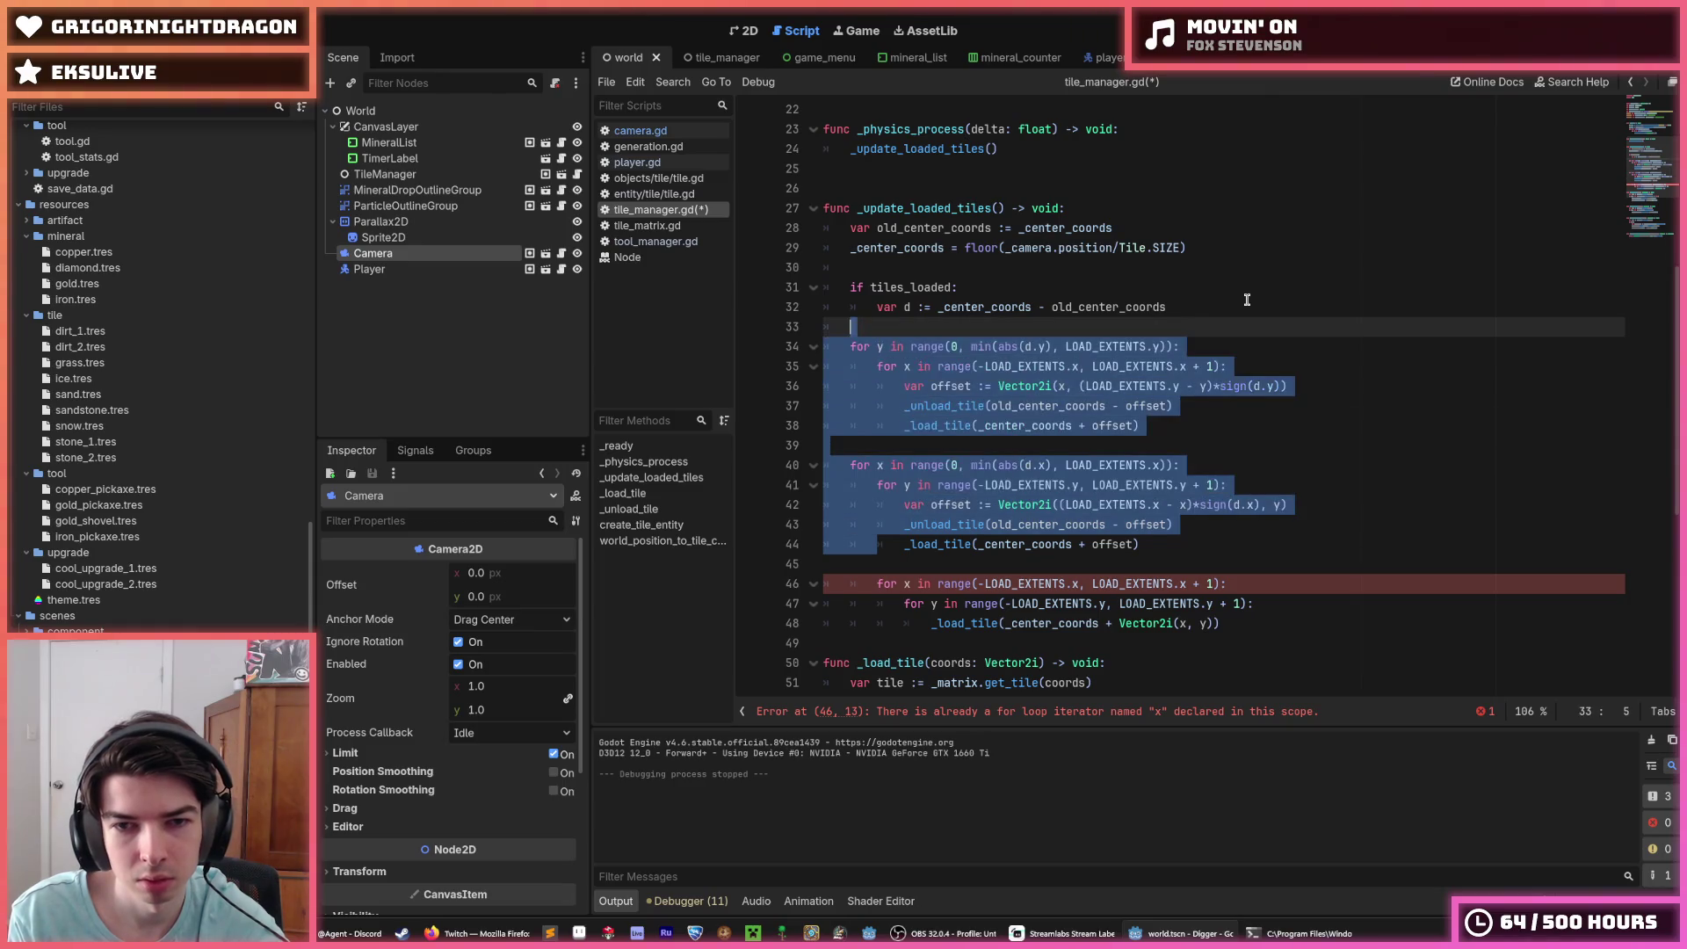
{"action": "key", "text": "Tab"}
{"action": "key", "text": "Left"}
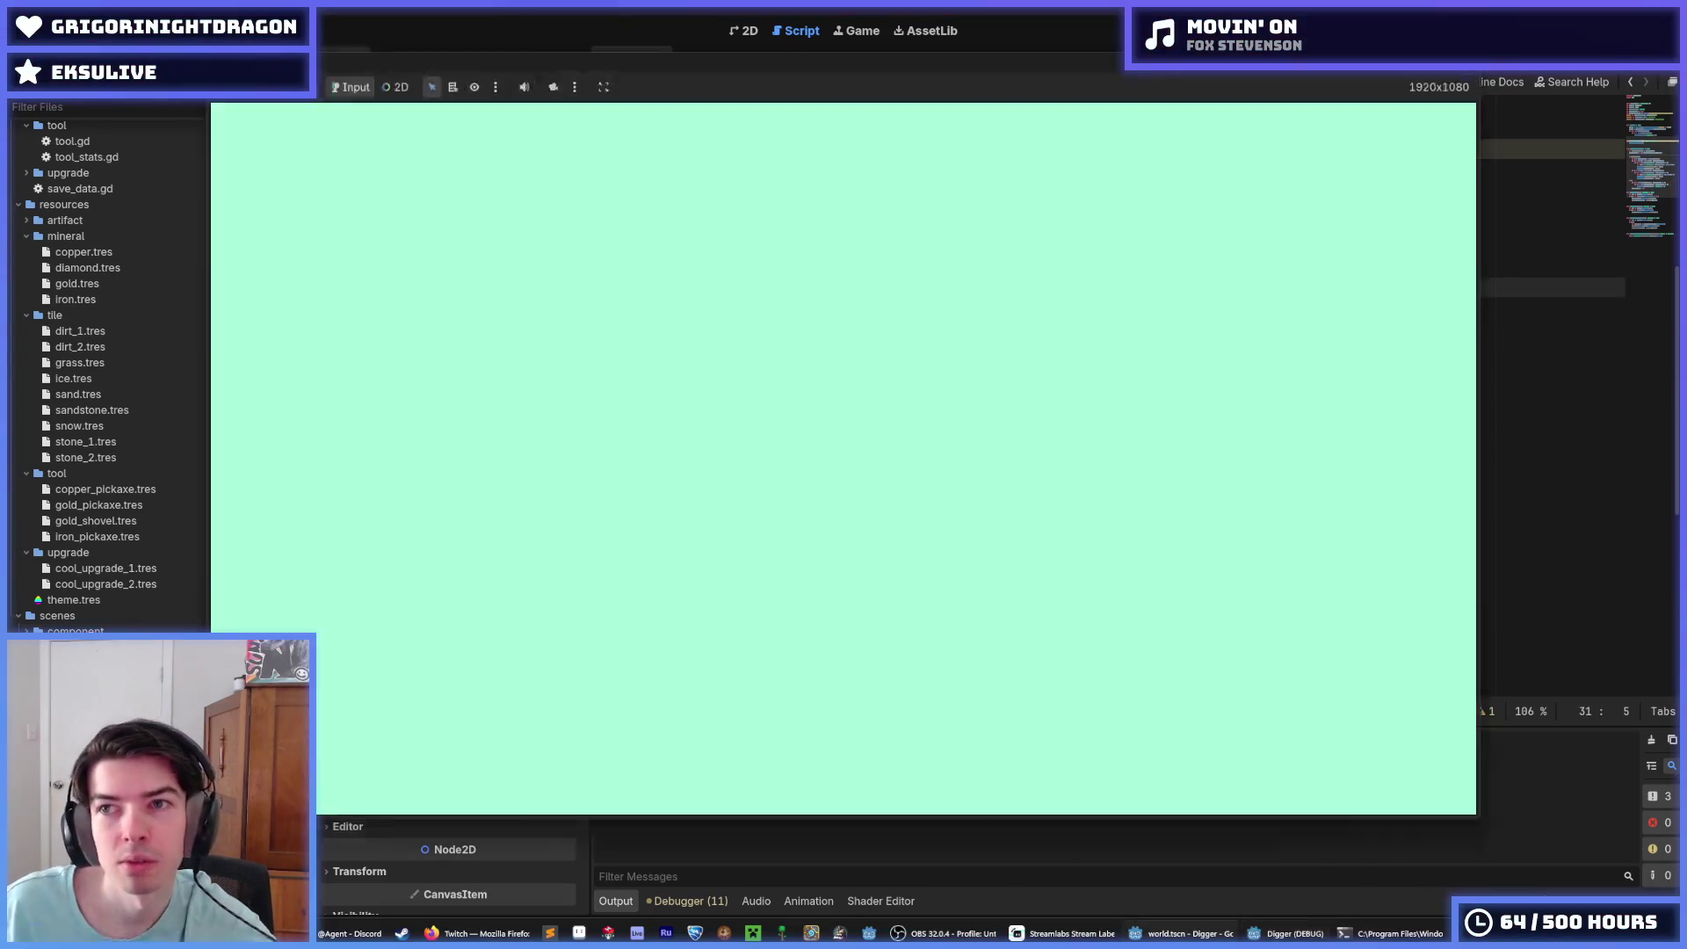
Step: Run the Digger game, dig the miner down one tile through snow, then stop it
{"action": "key", "text": "F5"}
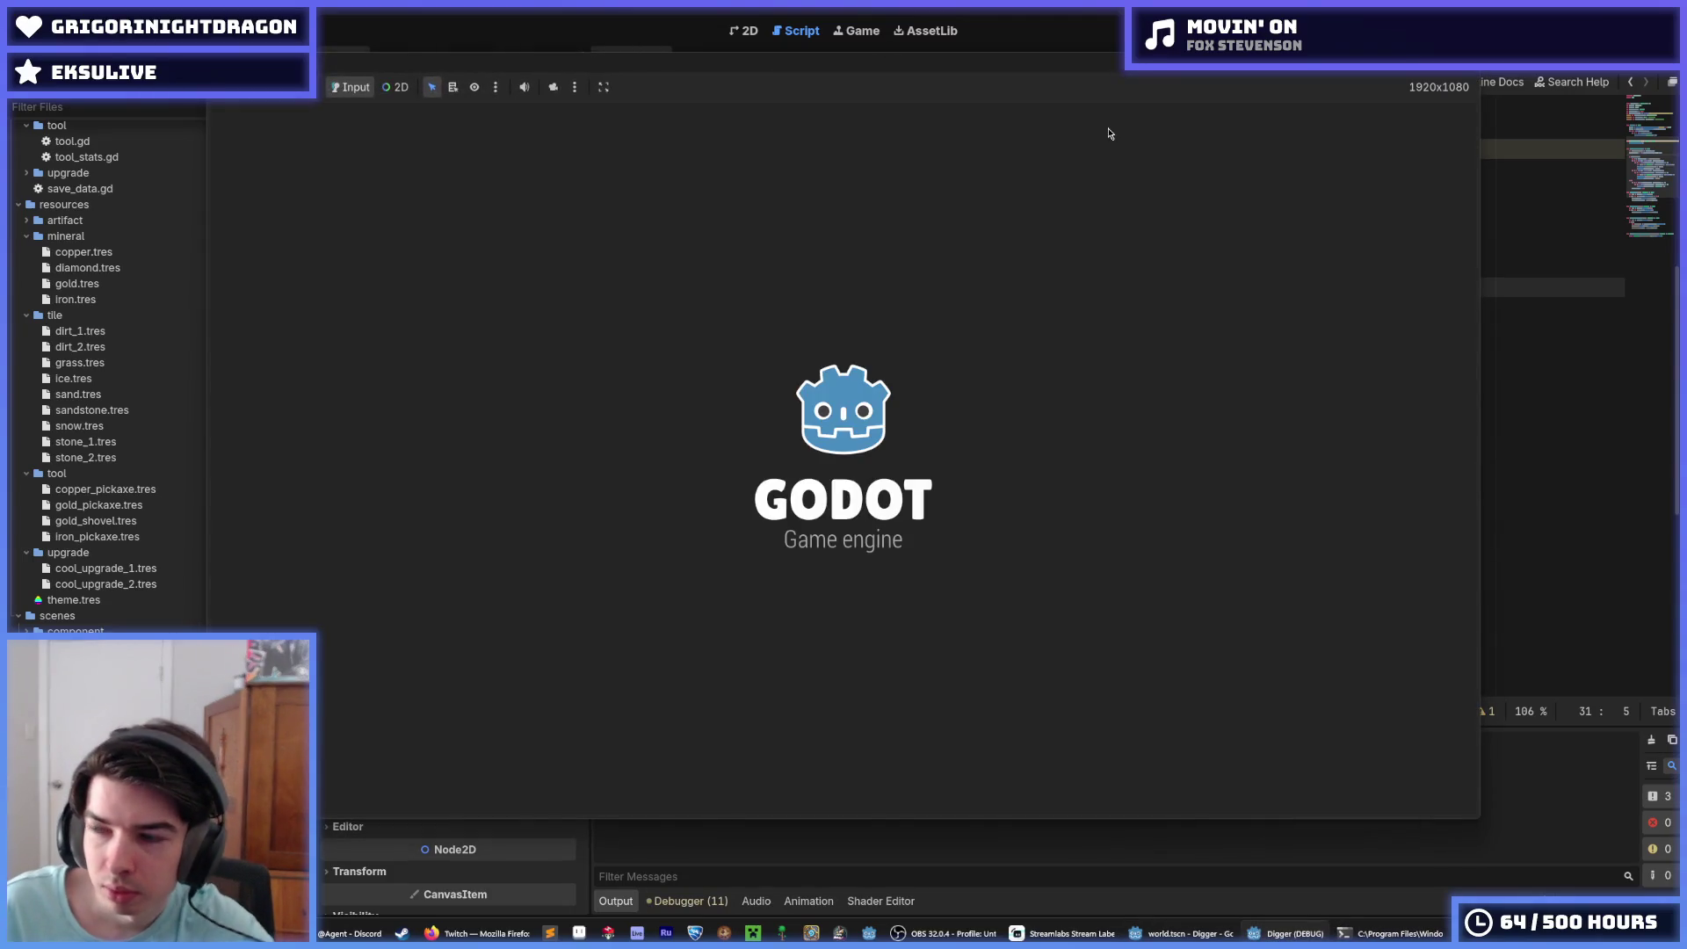
{"action": "key", "text": "Down"}
{"action": "key", "text": "Down"}
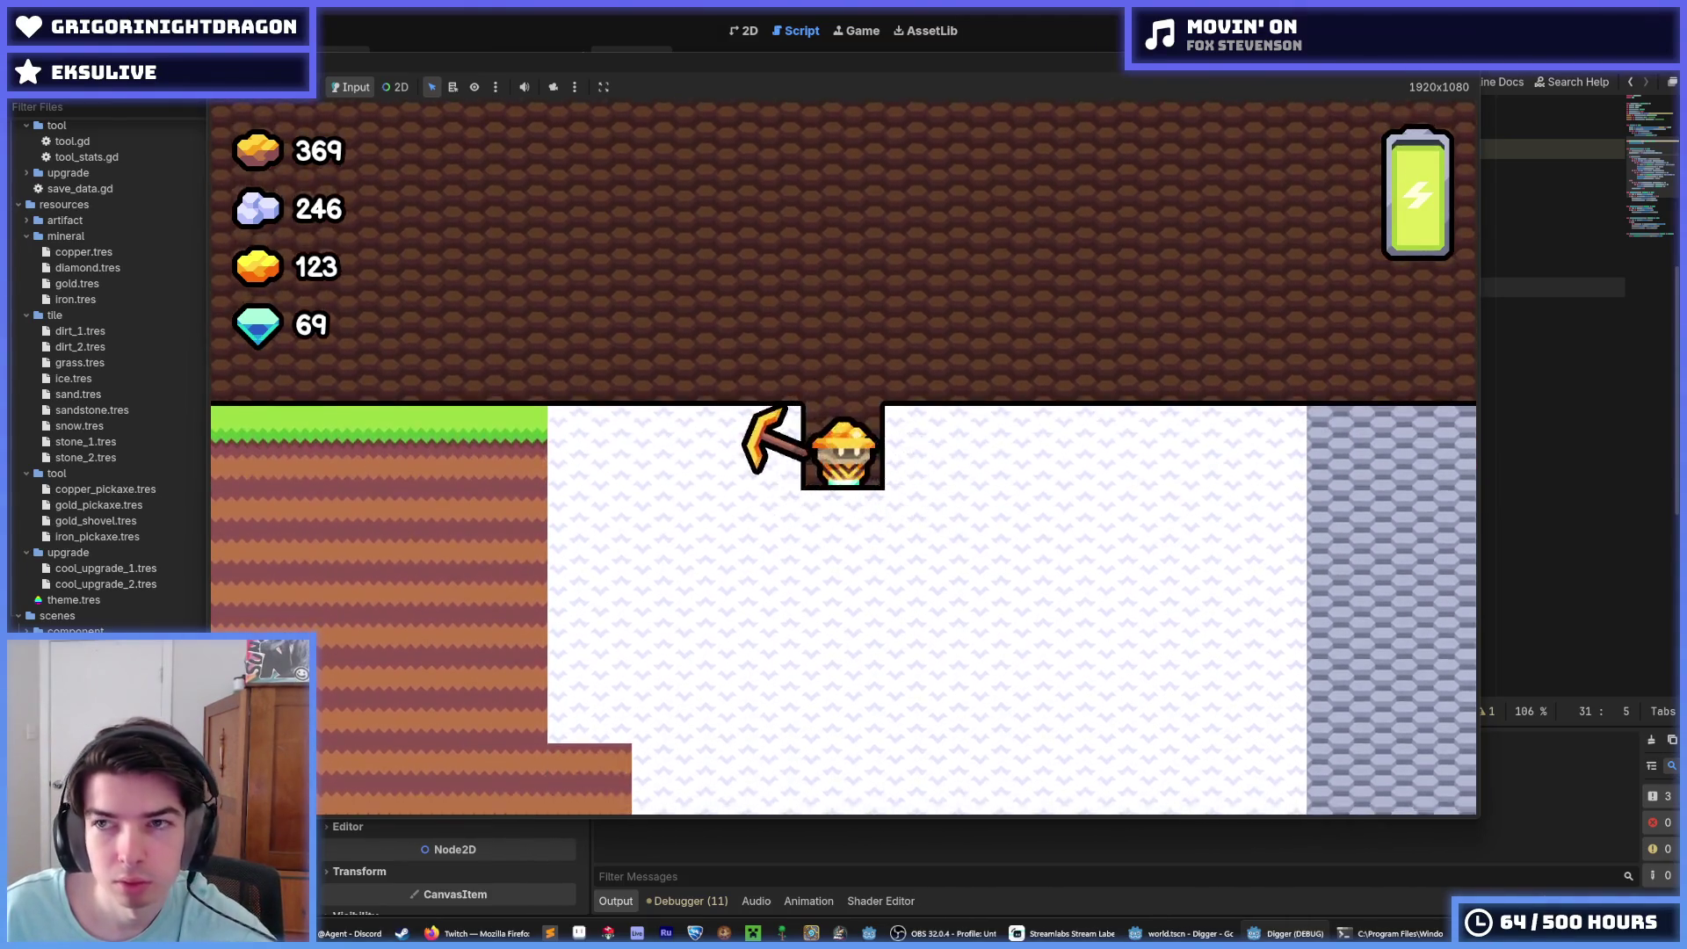
{"action": "key", "text": "F8"}
{"action": "left_click", "coordinate": [1233, 350]}
{"action": "scroll", "coordinate": [1248, 409], "scroll_direction": "down", "scroll_amount": 2}
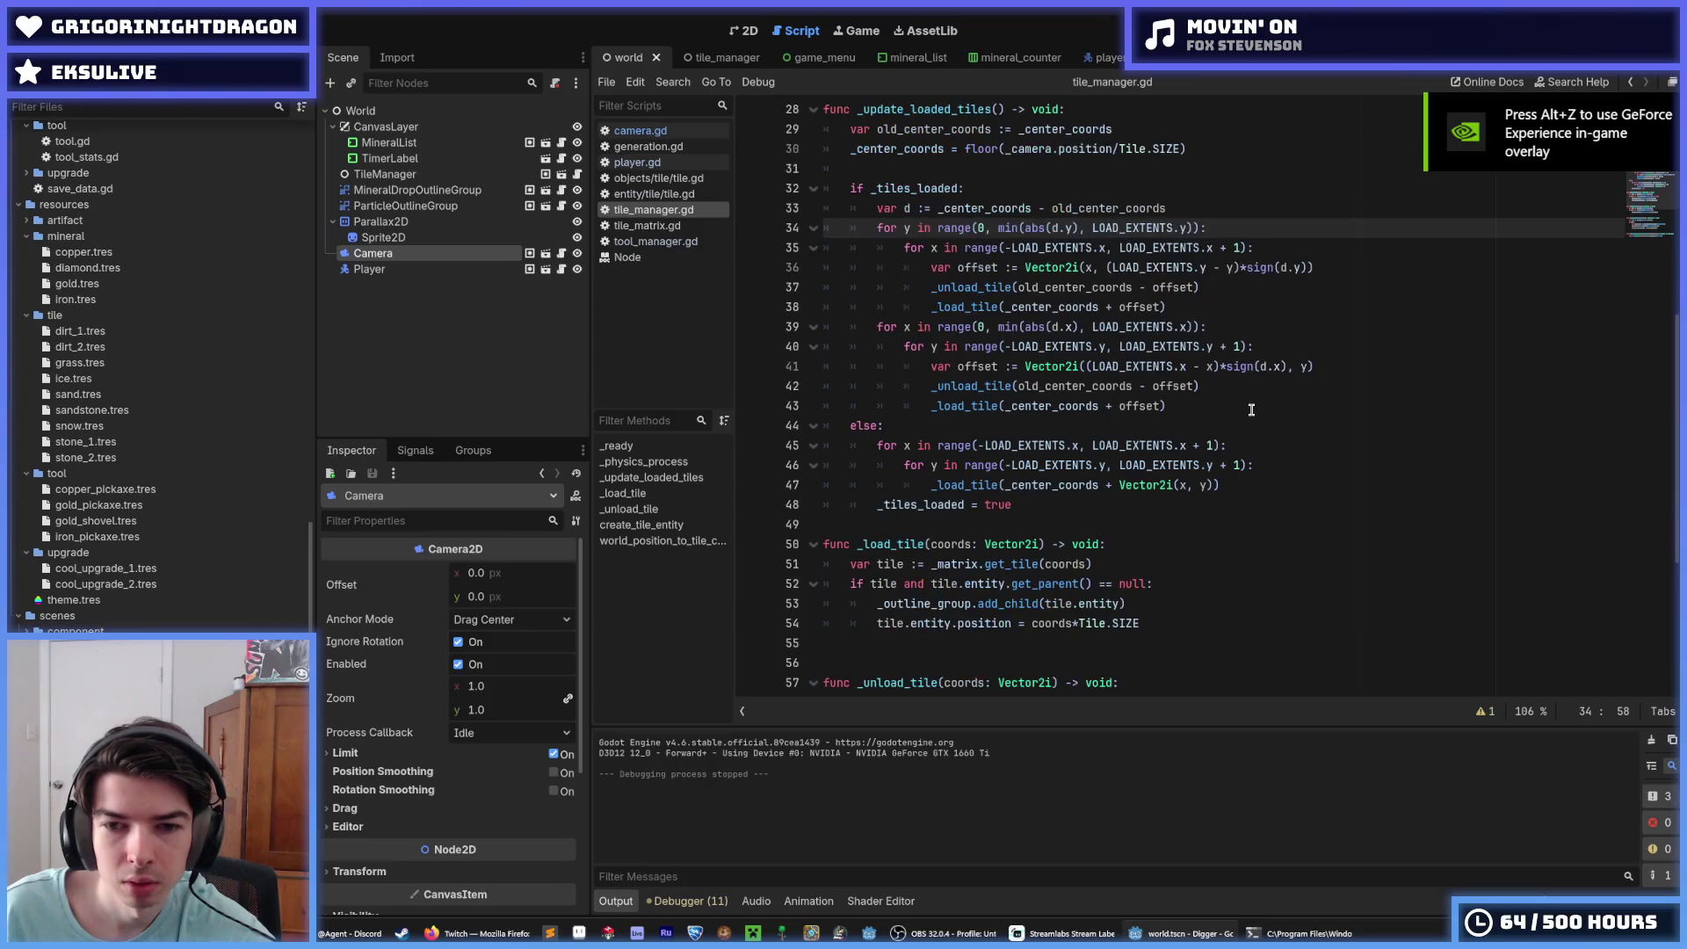
Step: Review the else block's loop on line 45 and the body on line 46 of tile_manager.gd
{"action": "left_click", "coordinate": [1255, 484]}
{"action": "left_click", "coordinate": [1266, 467]}
{"action": "left_click", "coordinate": [1274, 447]}
{"action": "left_click", "coordinate": [1284, 462]}
{"action": "left_click", "coordinate": [1267, 447]}
{"action": "left_click", "coordinate": [1283, 466]}
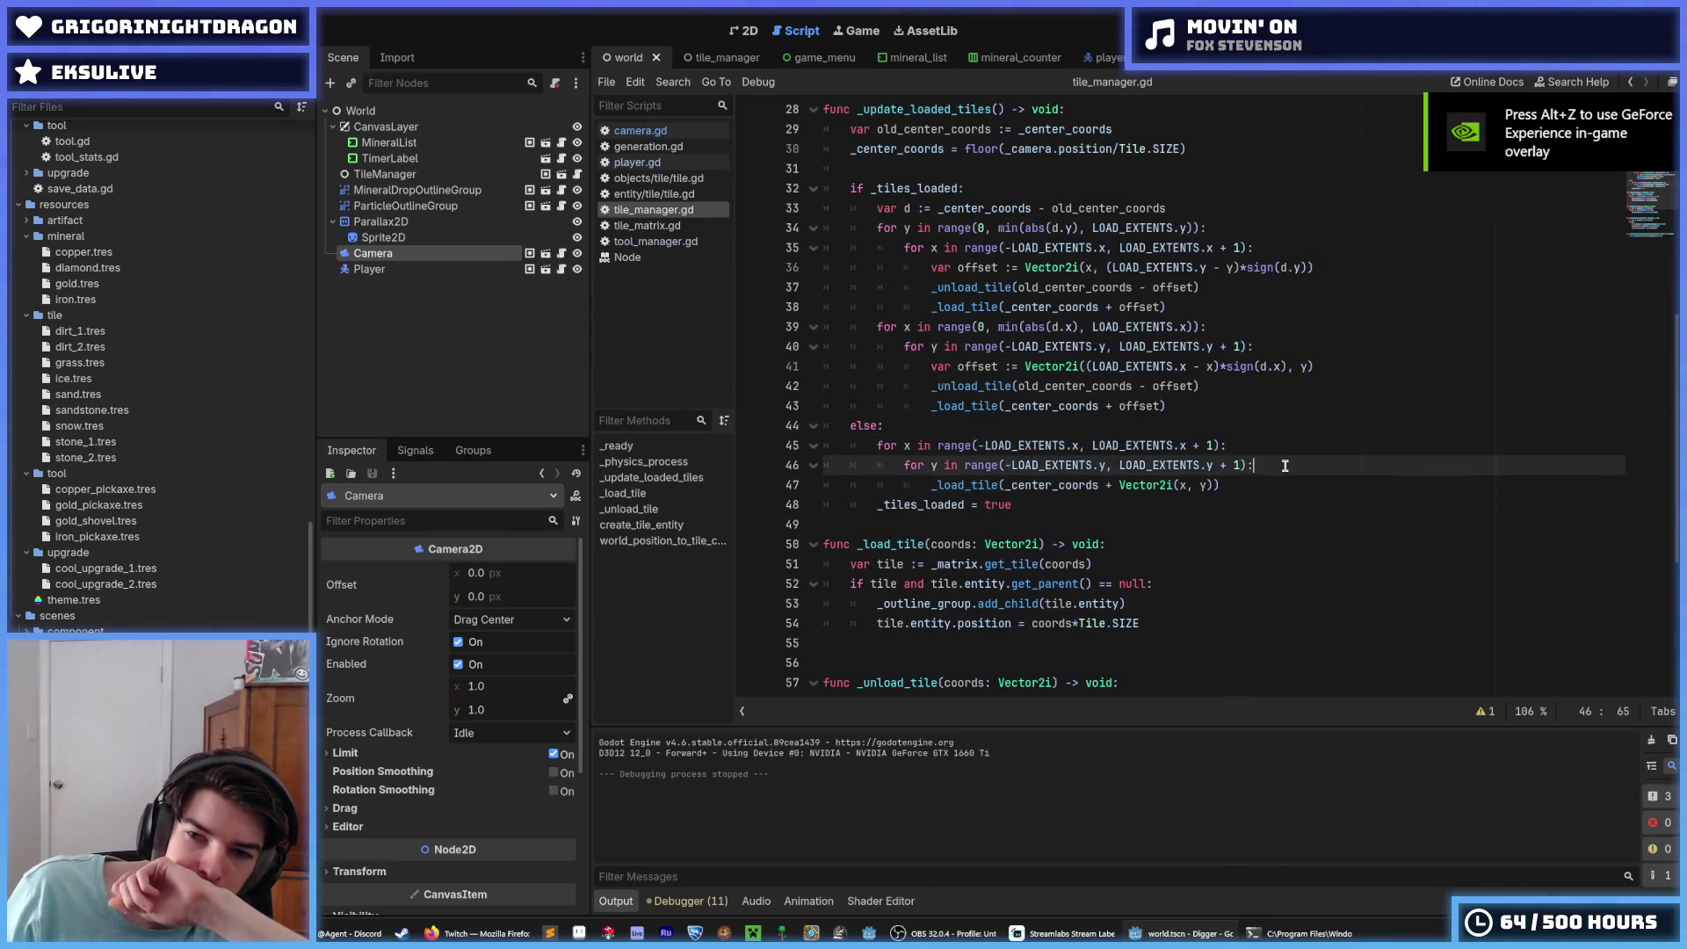
{"action": "left_click", "coordinate": [1266, 448]}
{"action": "left_click", "coordinate": [1277, 470]}
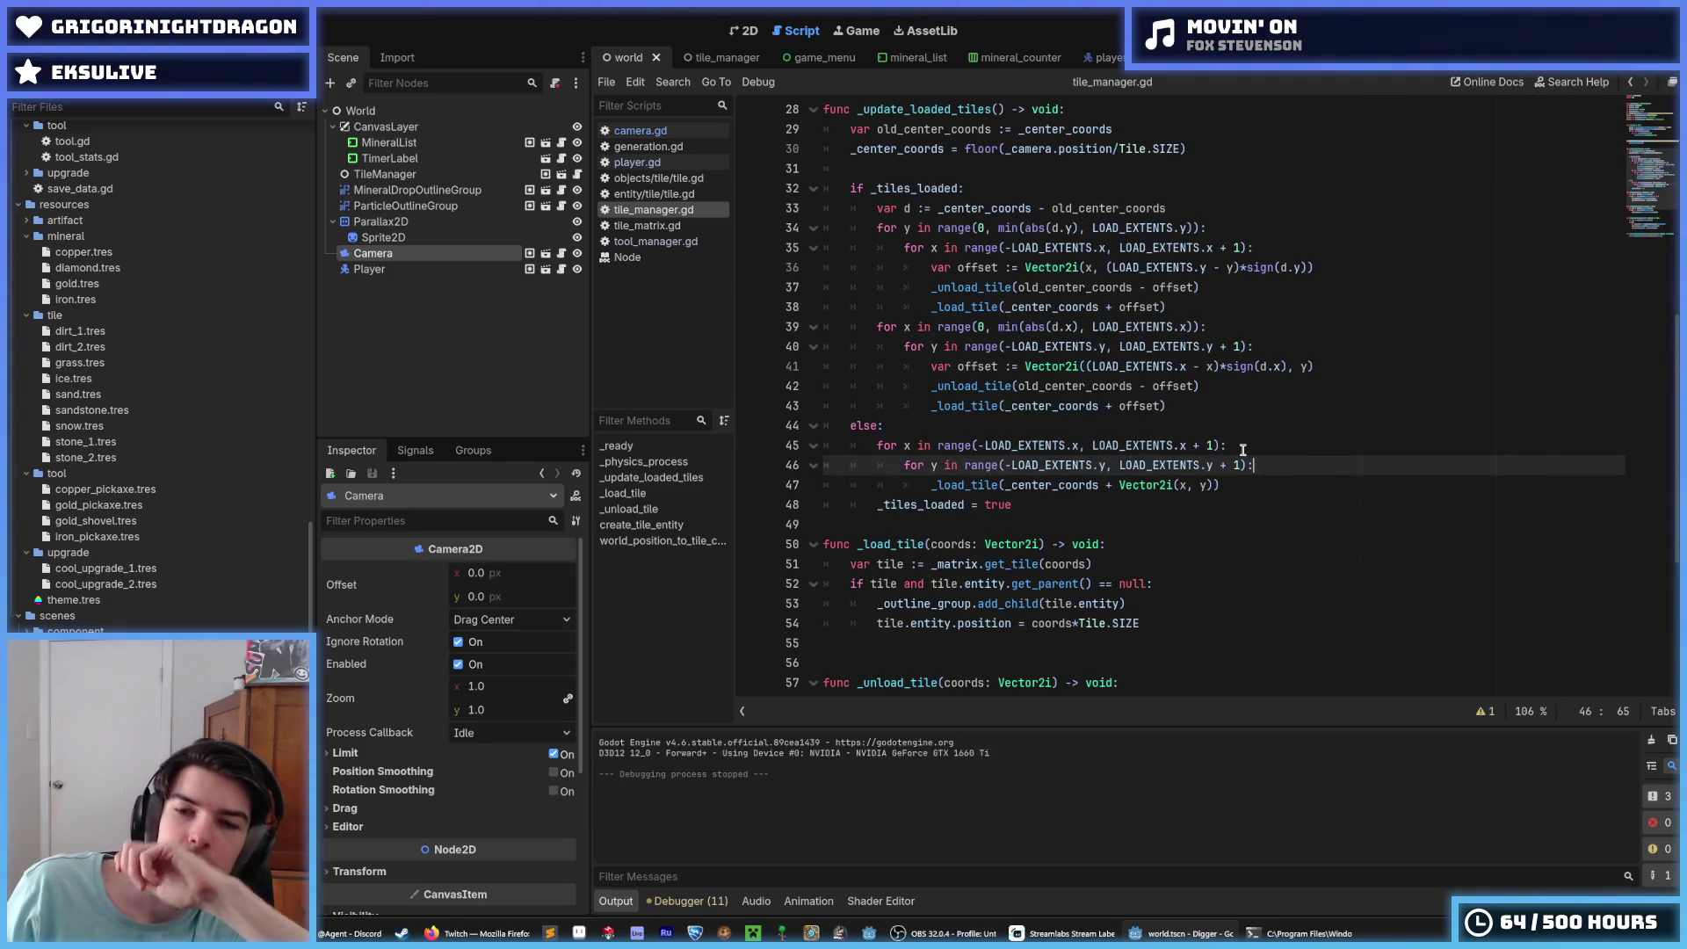
{"action": "left_click", "coordinate": [1252, 446]}
{"action": "left_click", "coordinate": [1269, 464]}
{"action": "left_click", "coordinate": [1265, 446]}
{"action": "left_click", "coordinate": [1264, 465]}
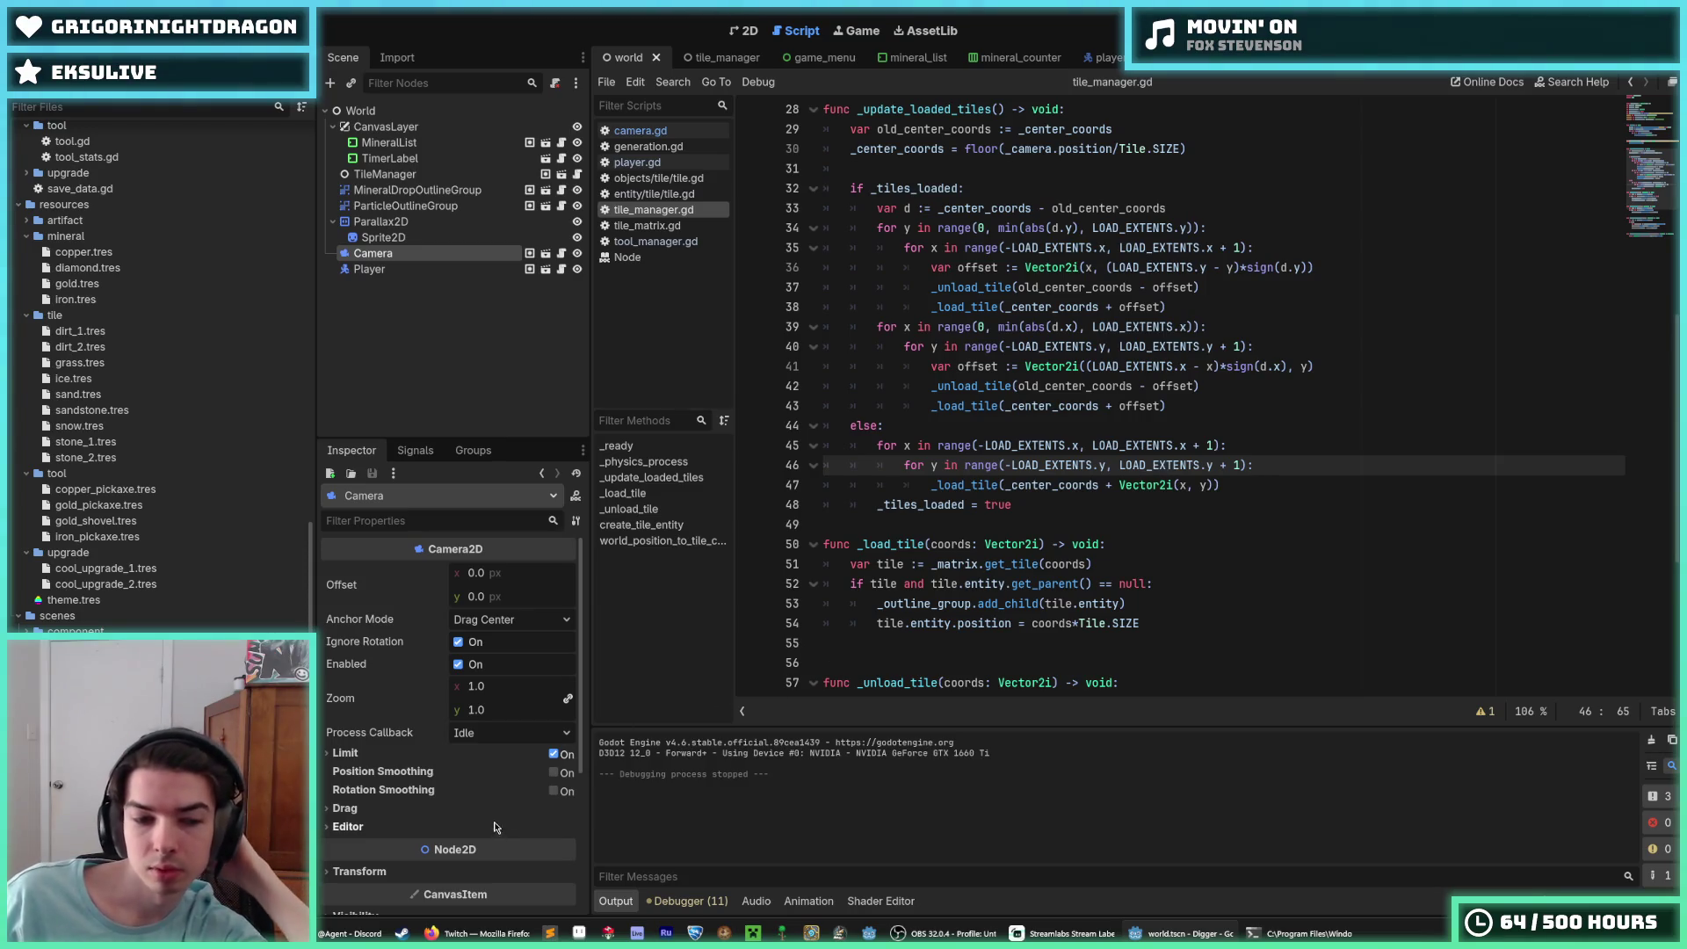
Step: Check line 48, then run the project again to test tile loading
{"action": "mouse_move", "coordinate": [349, 934]}
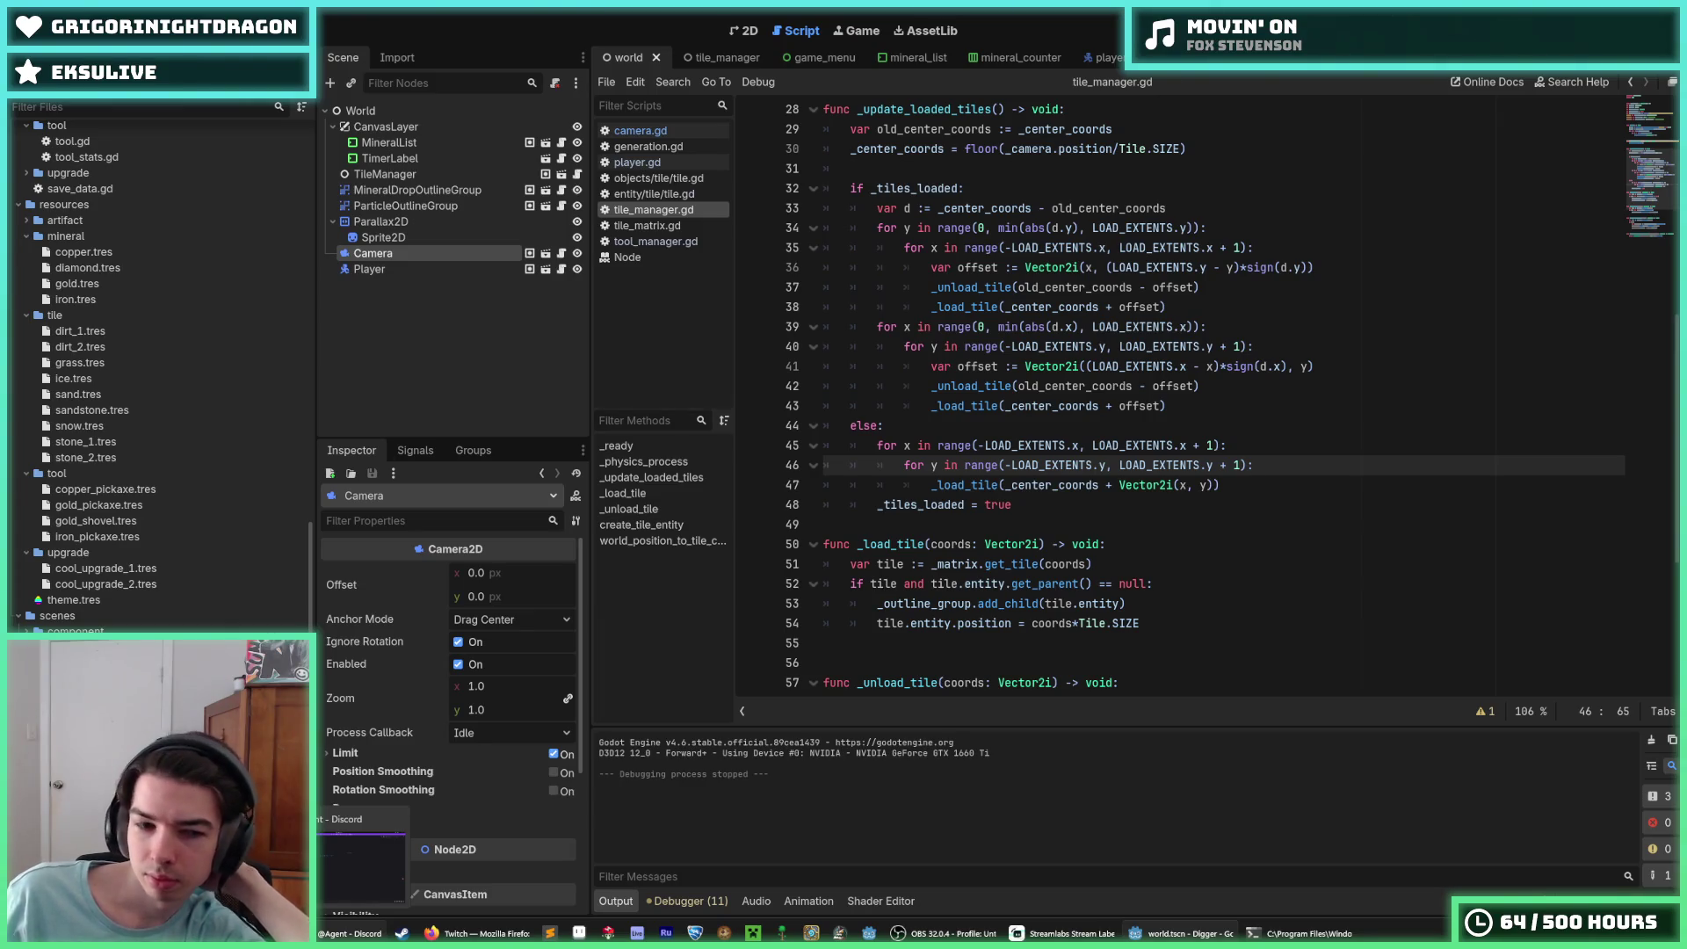
{"action": "left_click", "coordinate": [1035, 506]}
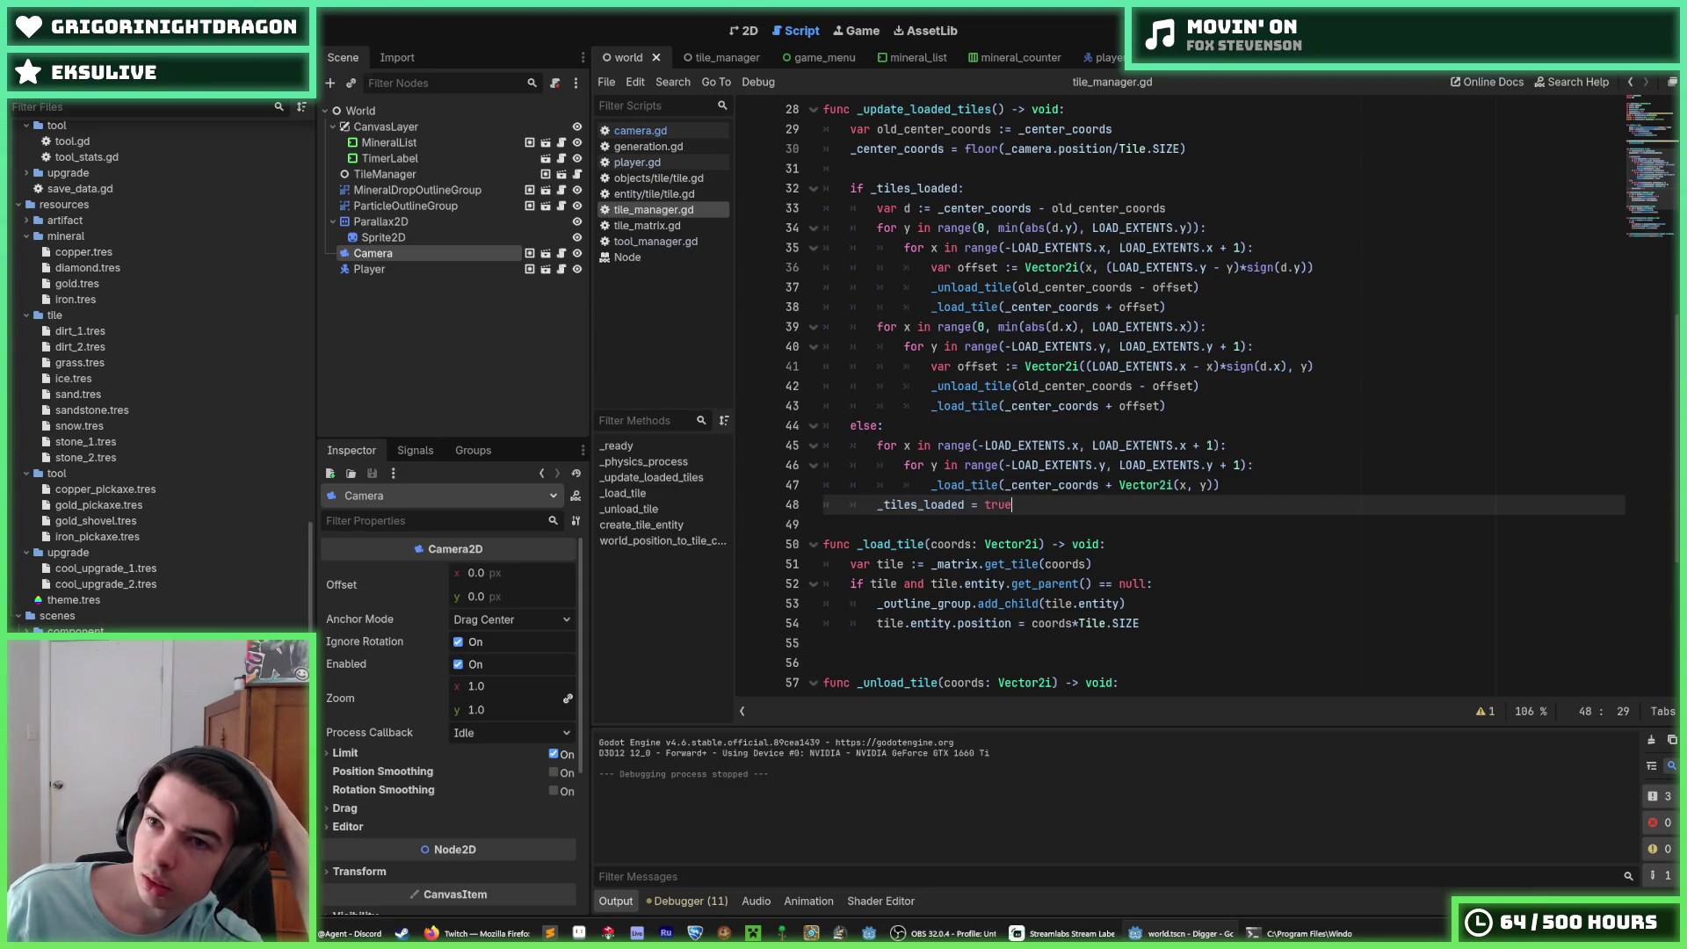
{"action": "left_click", "coordinate": [1480, 30]}
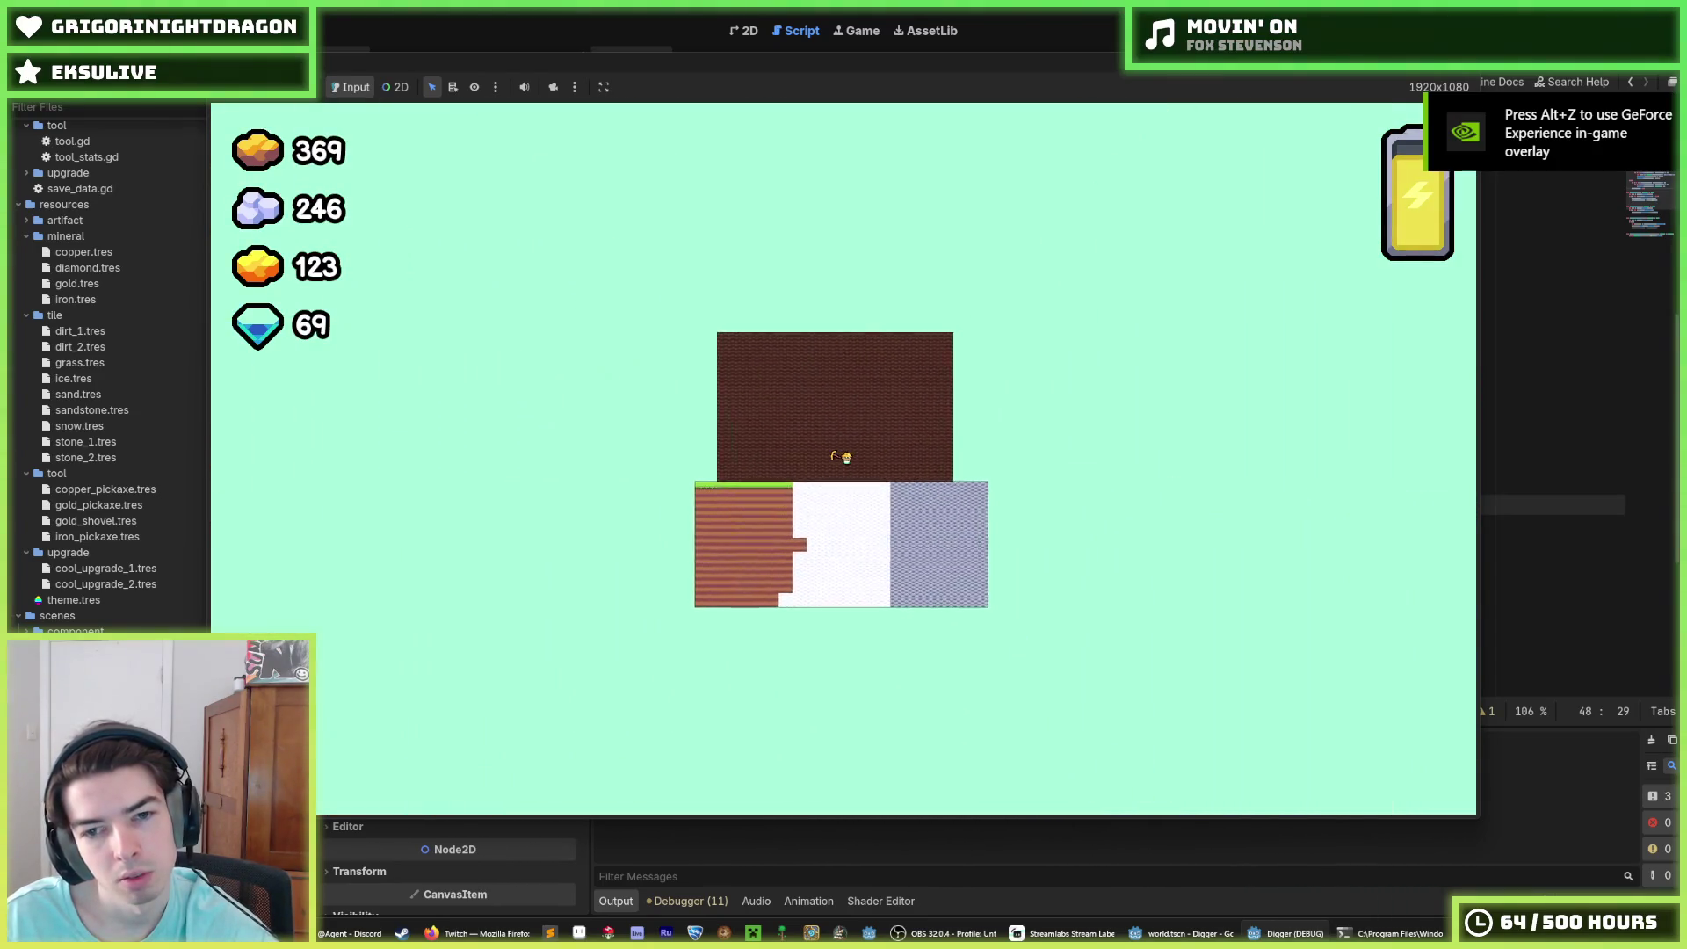
Step: Dig the miner up, right and down through dirt into copper until gold reaches 344
{"action": "key", "text": "d"}
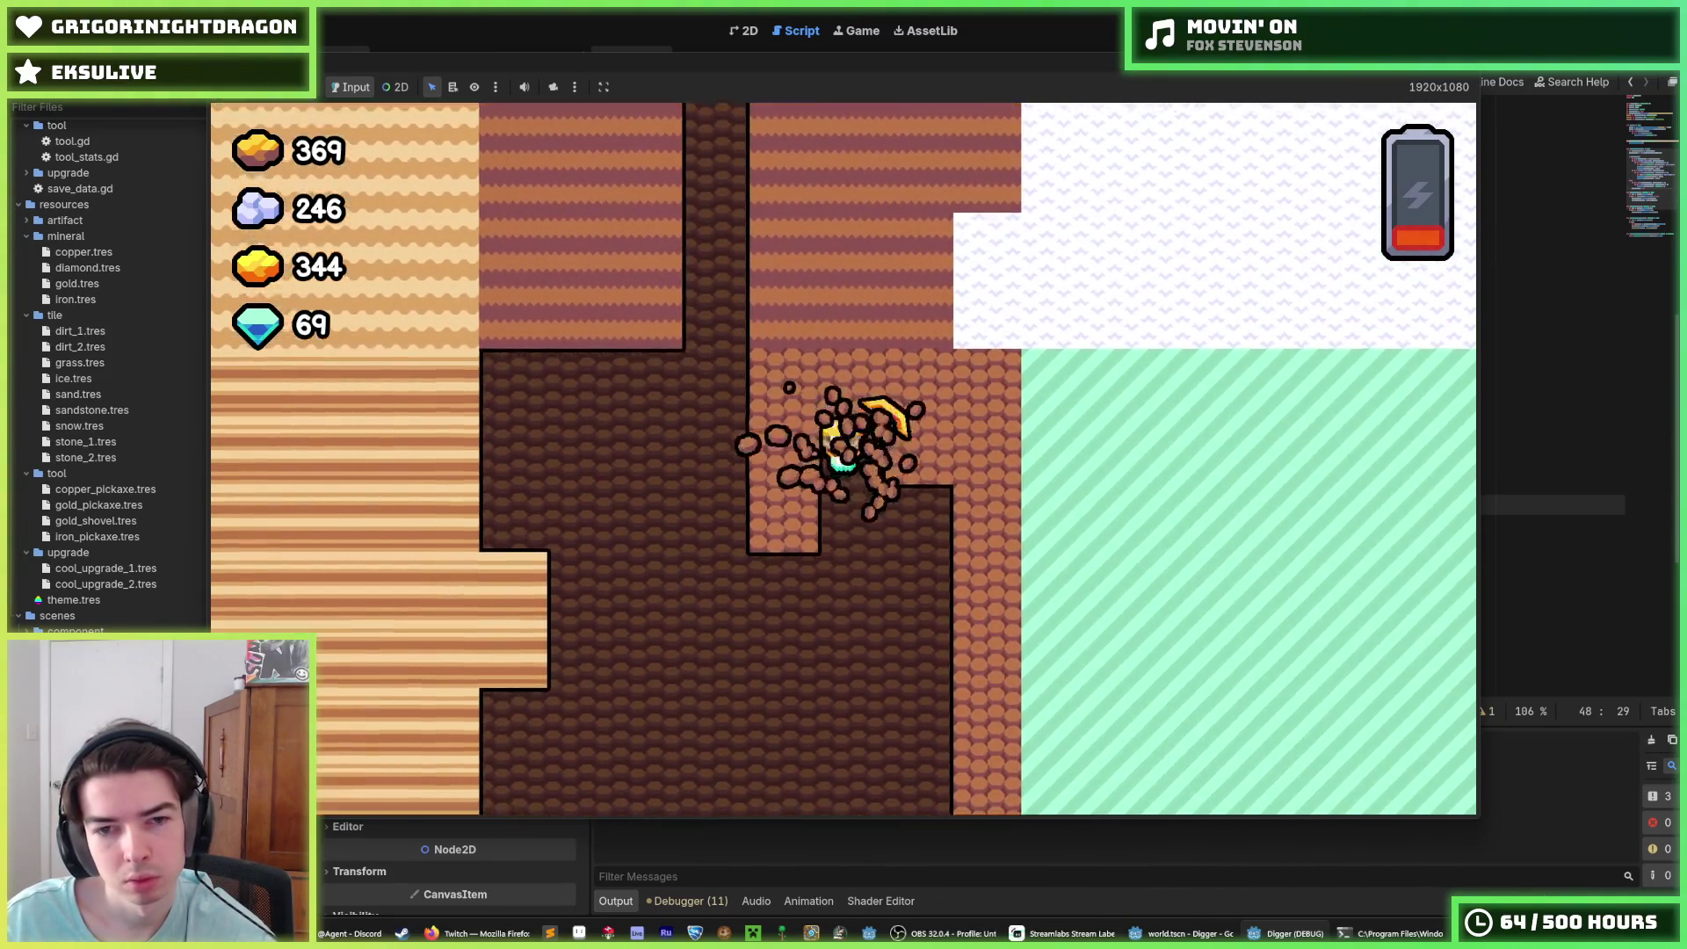
{"action": "key", "text": "Up"}
{"action": "key", "text": "Right"}
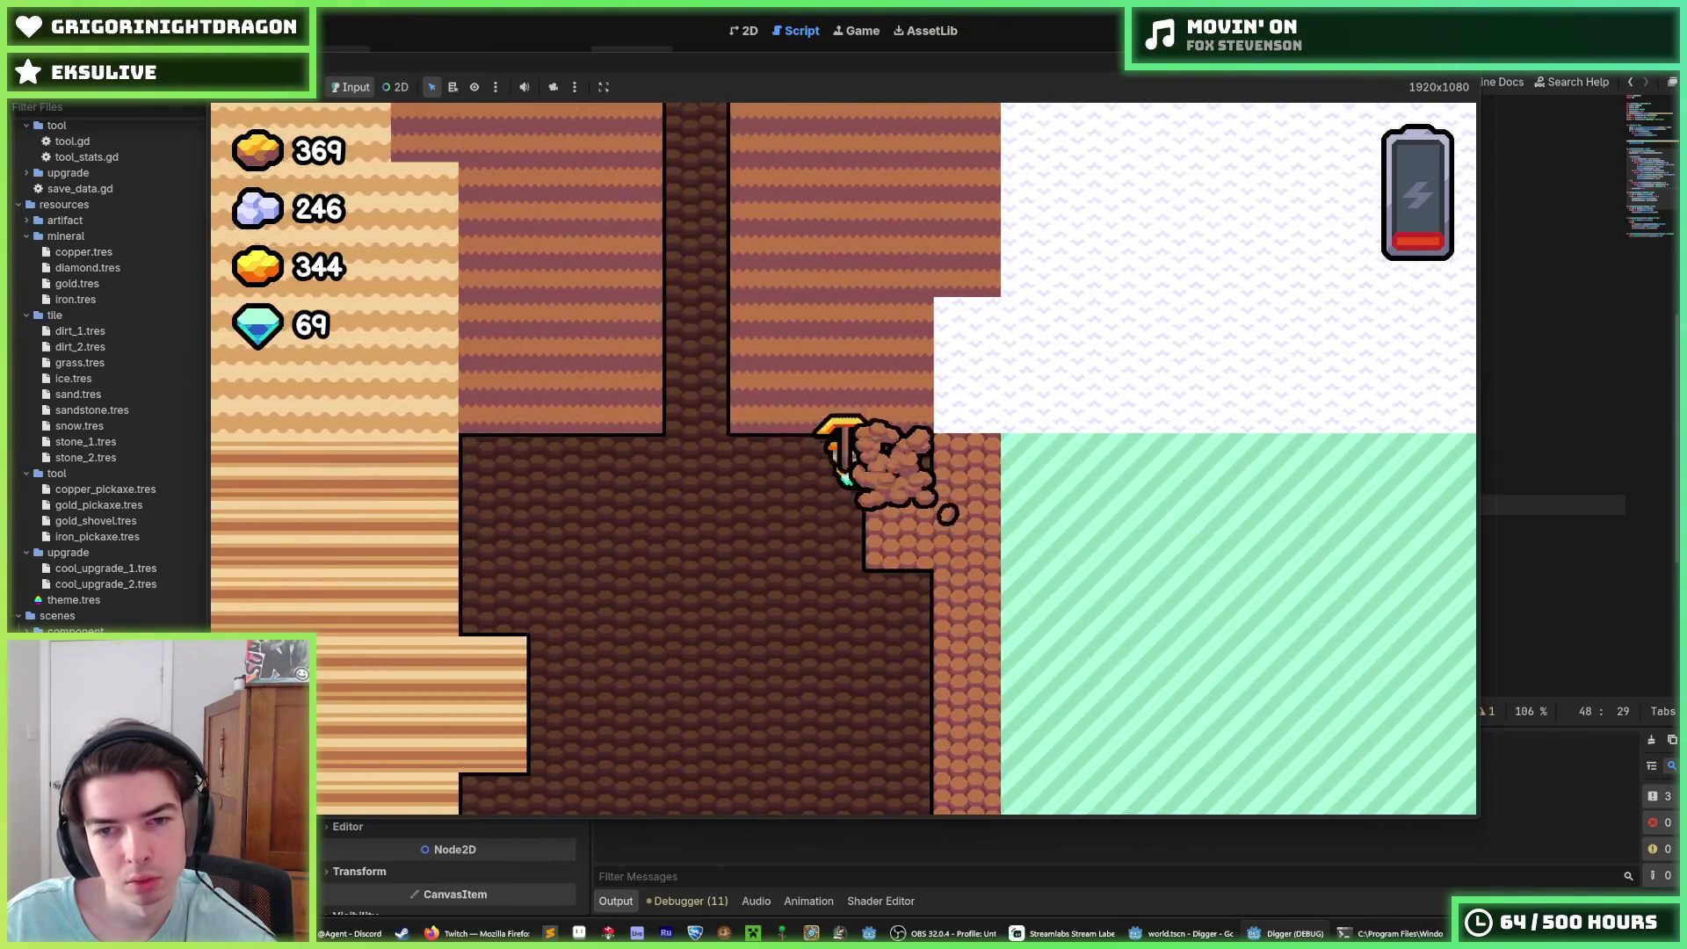
{"action": "key", "text": "Down"}
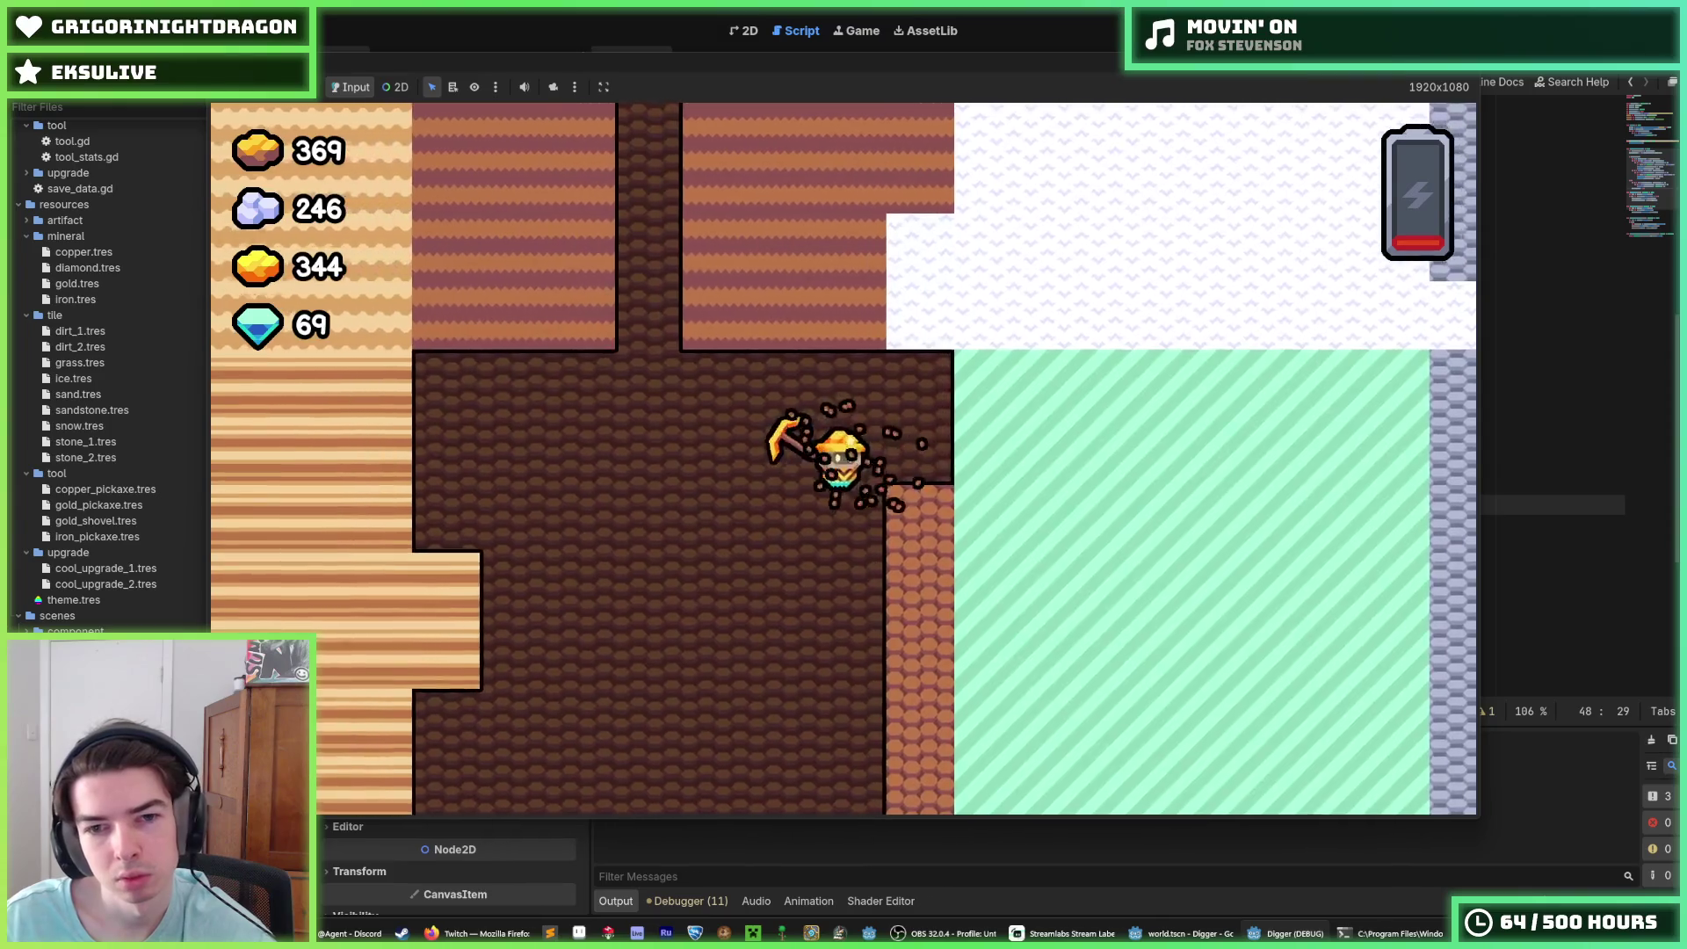
{"action": "key", "text": "Down"}
{"action": "key", "text": "Right"}
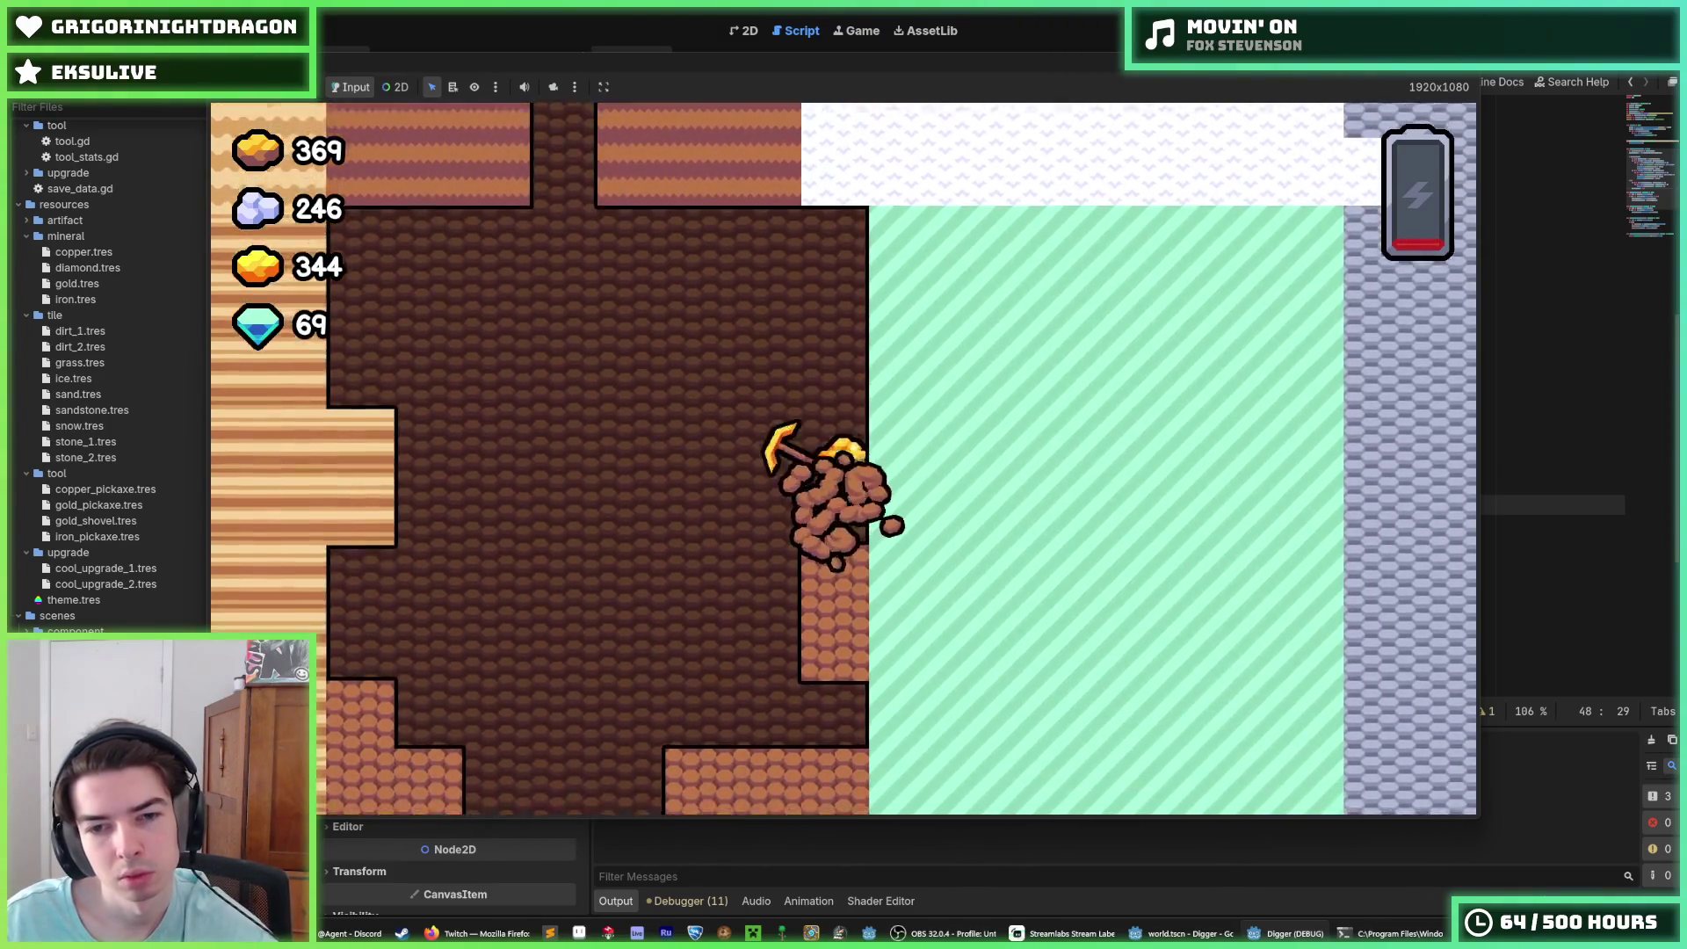
{"action": "key", "text": "Down"}
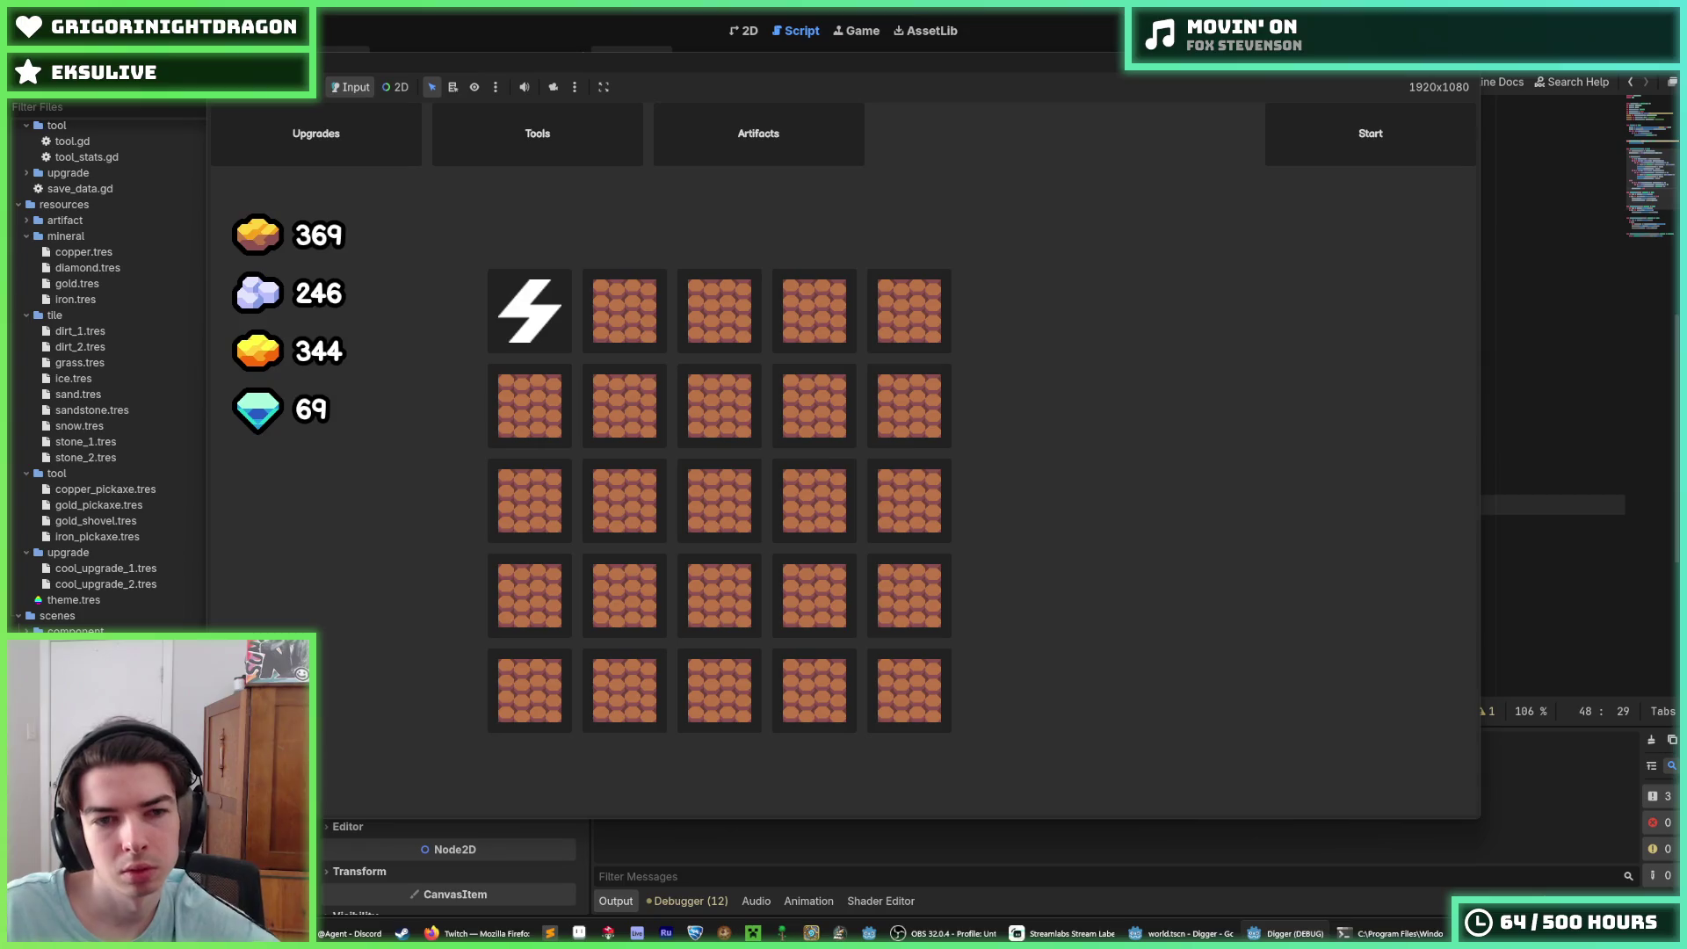
Step: Browse the Tools and Upgrades grids, preview the Gold and Iron Pickaxe recipes, then stop the game
{"action": "left_click", "coordinate": [450, 121]}
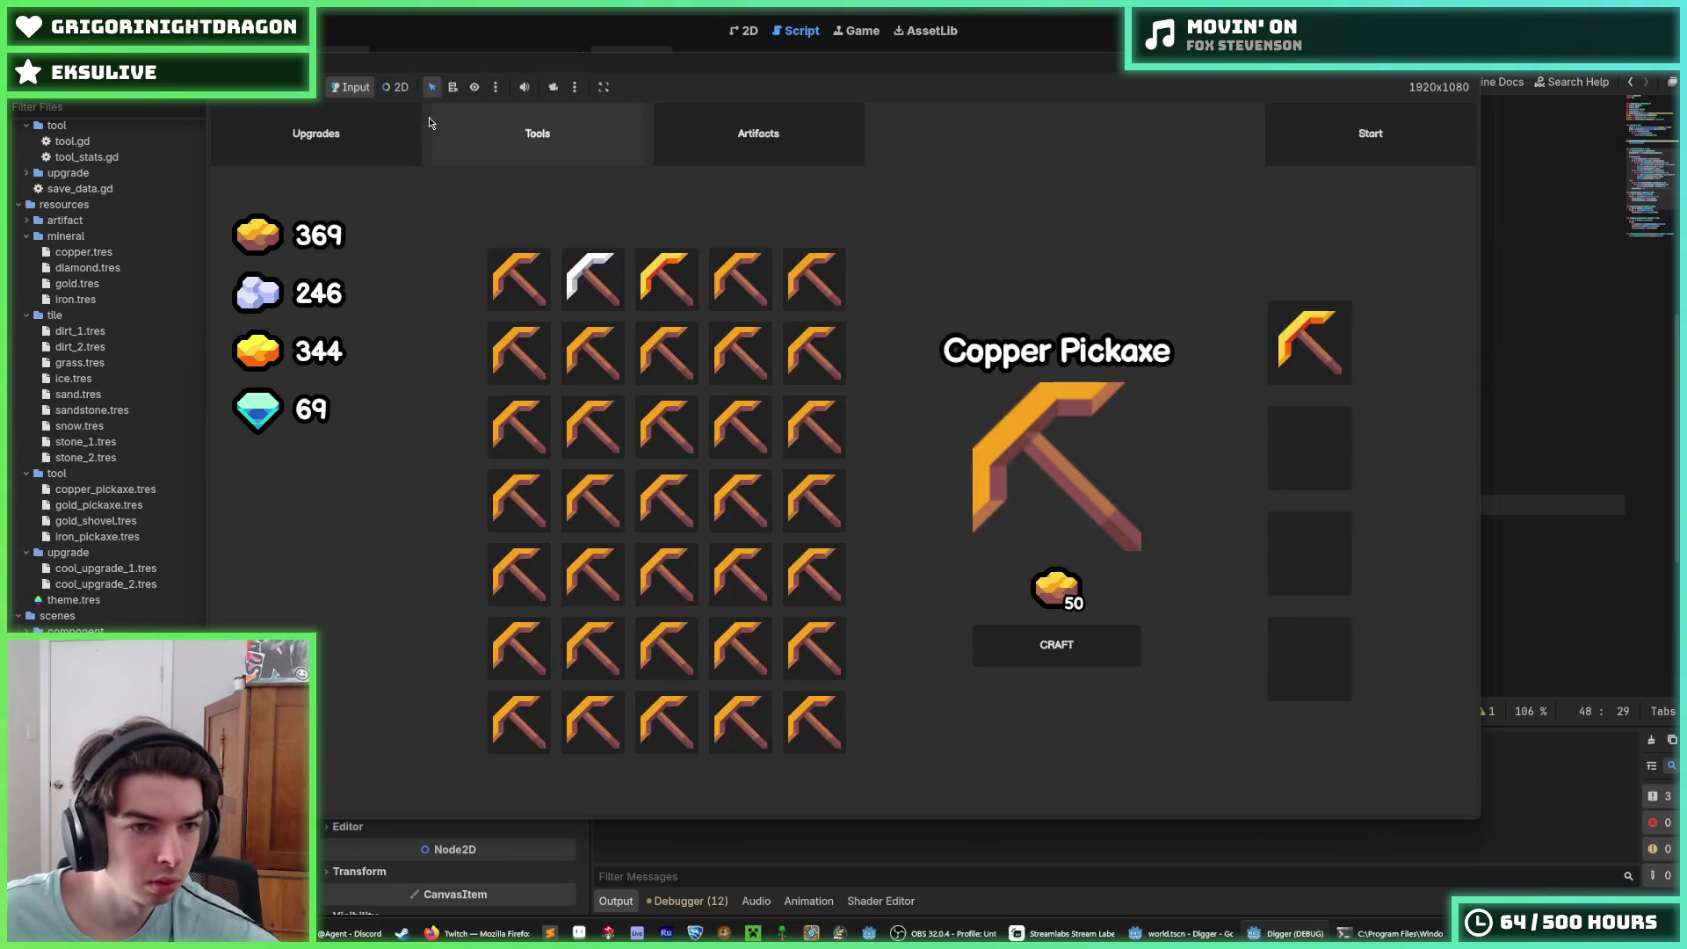
{"action": "left_click", "coordinate": [400, 127]}
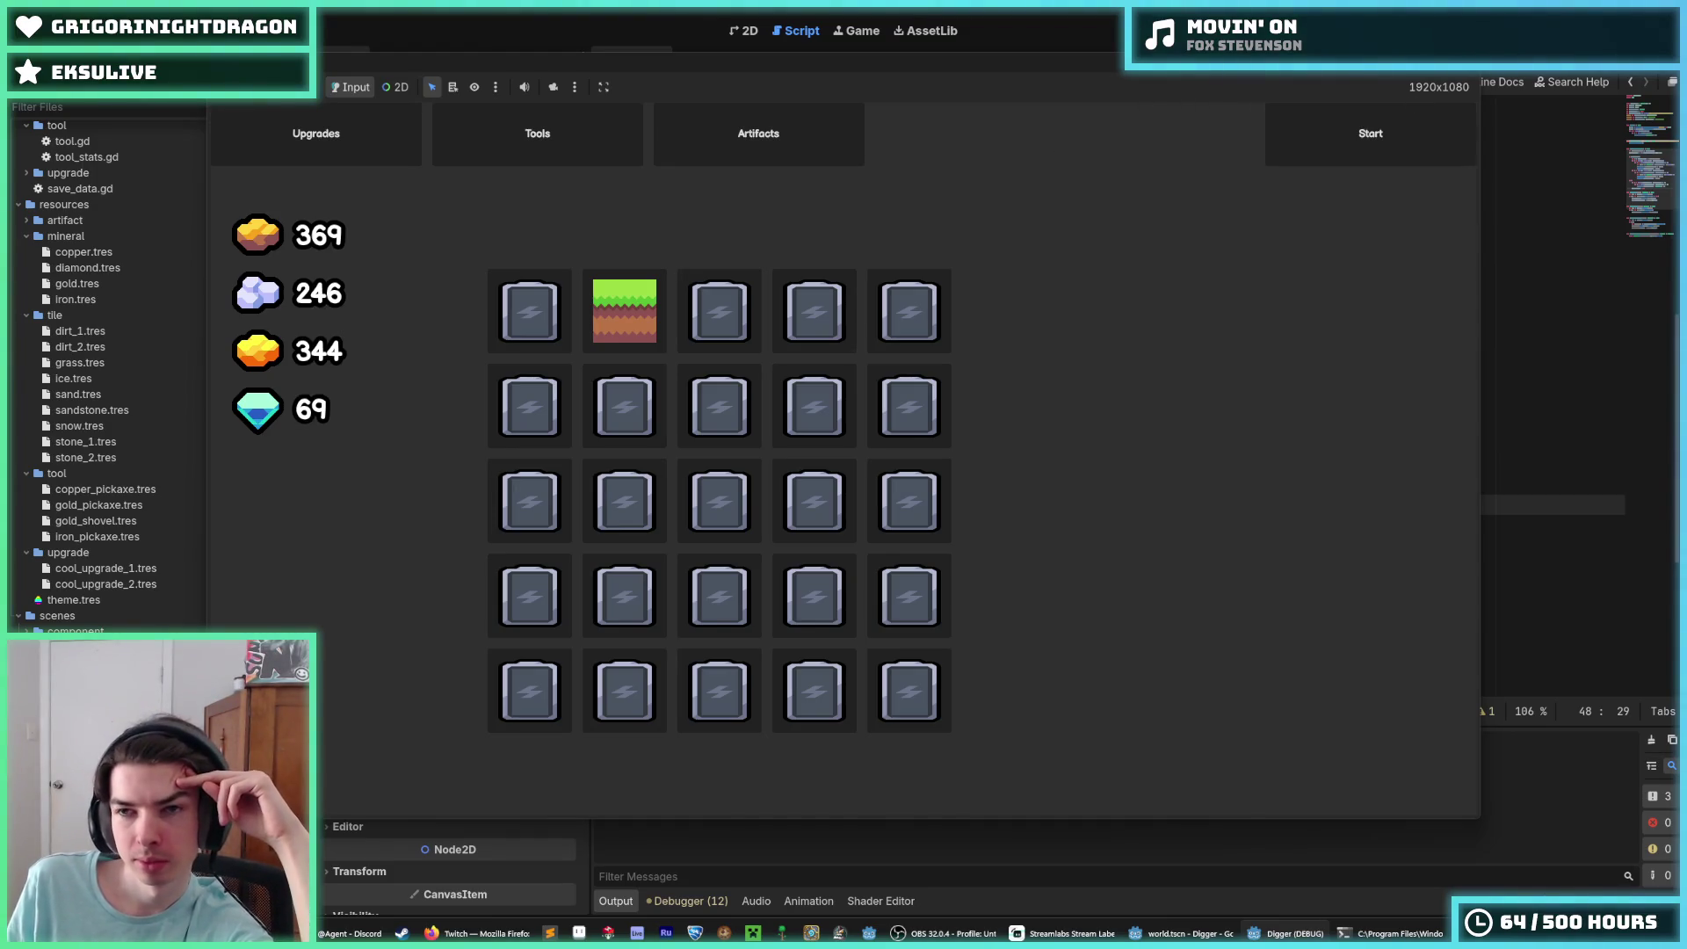
{"action": "left_click", "coordinate": [584, 139]}
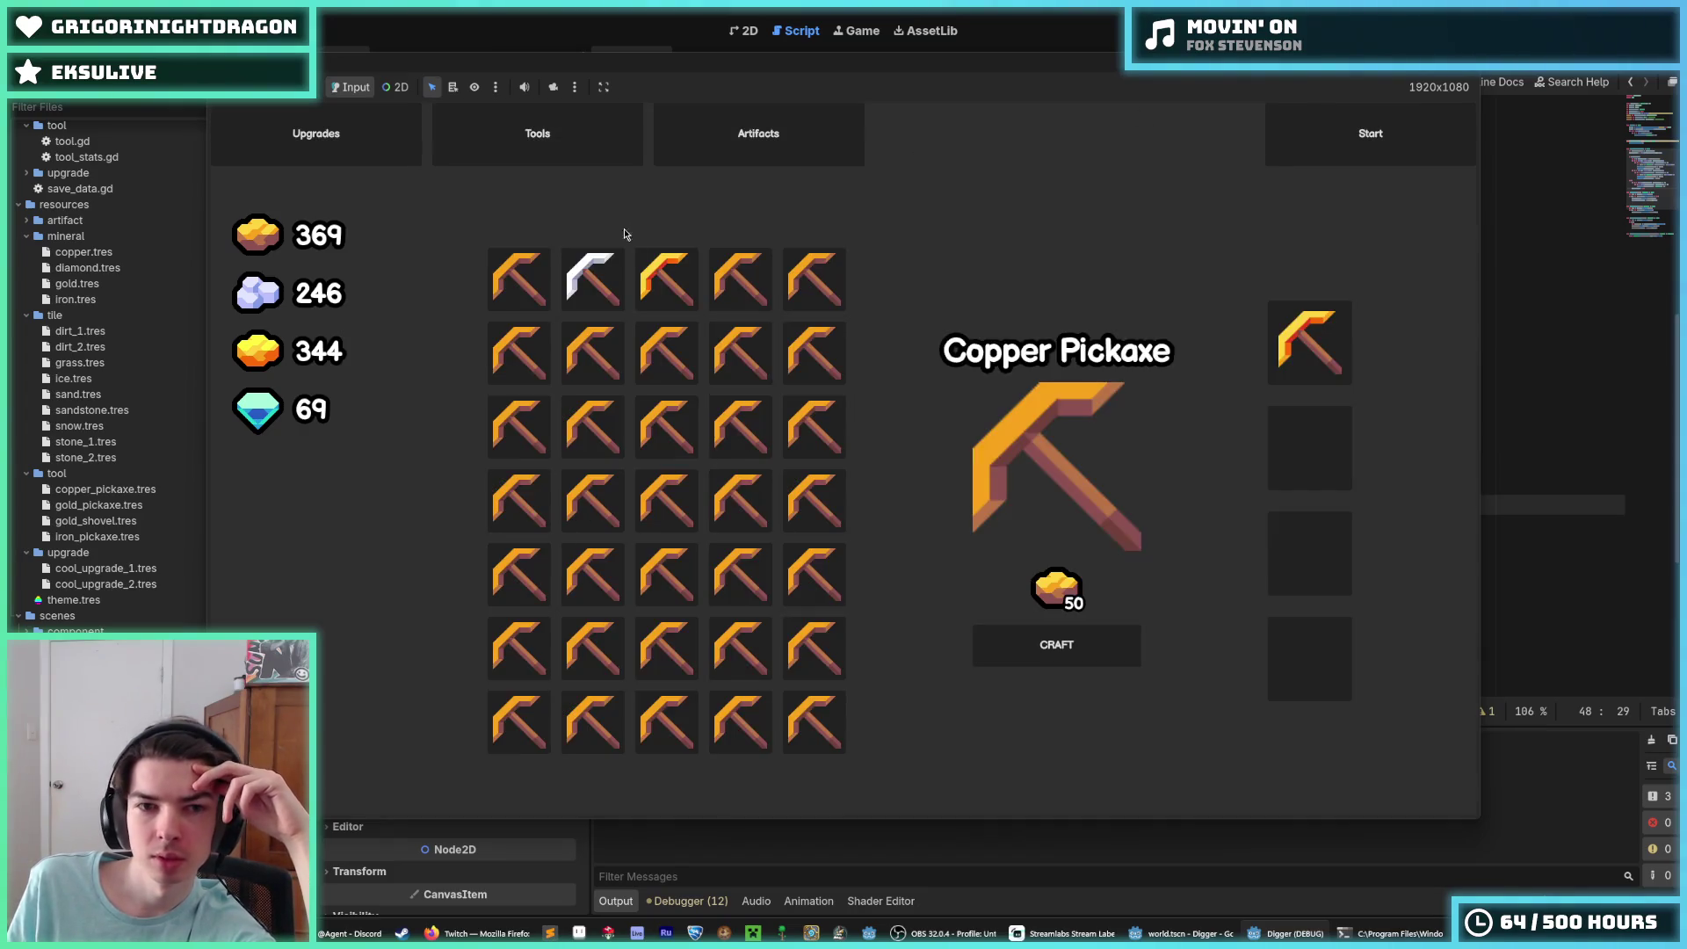
{"action": "left_click", "coordinate": [667, 274]}
{"action": "left_click", "coordinate": [598, 288]}
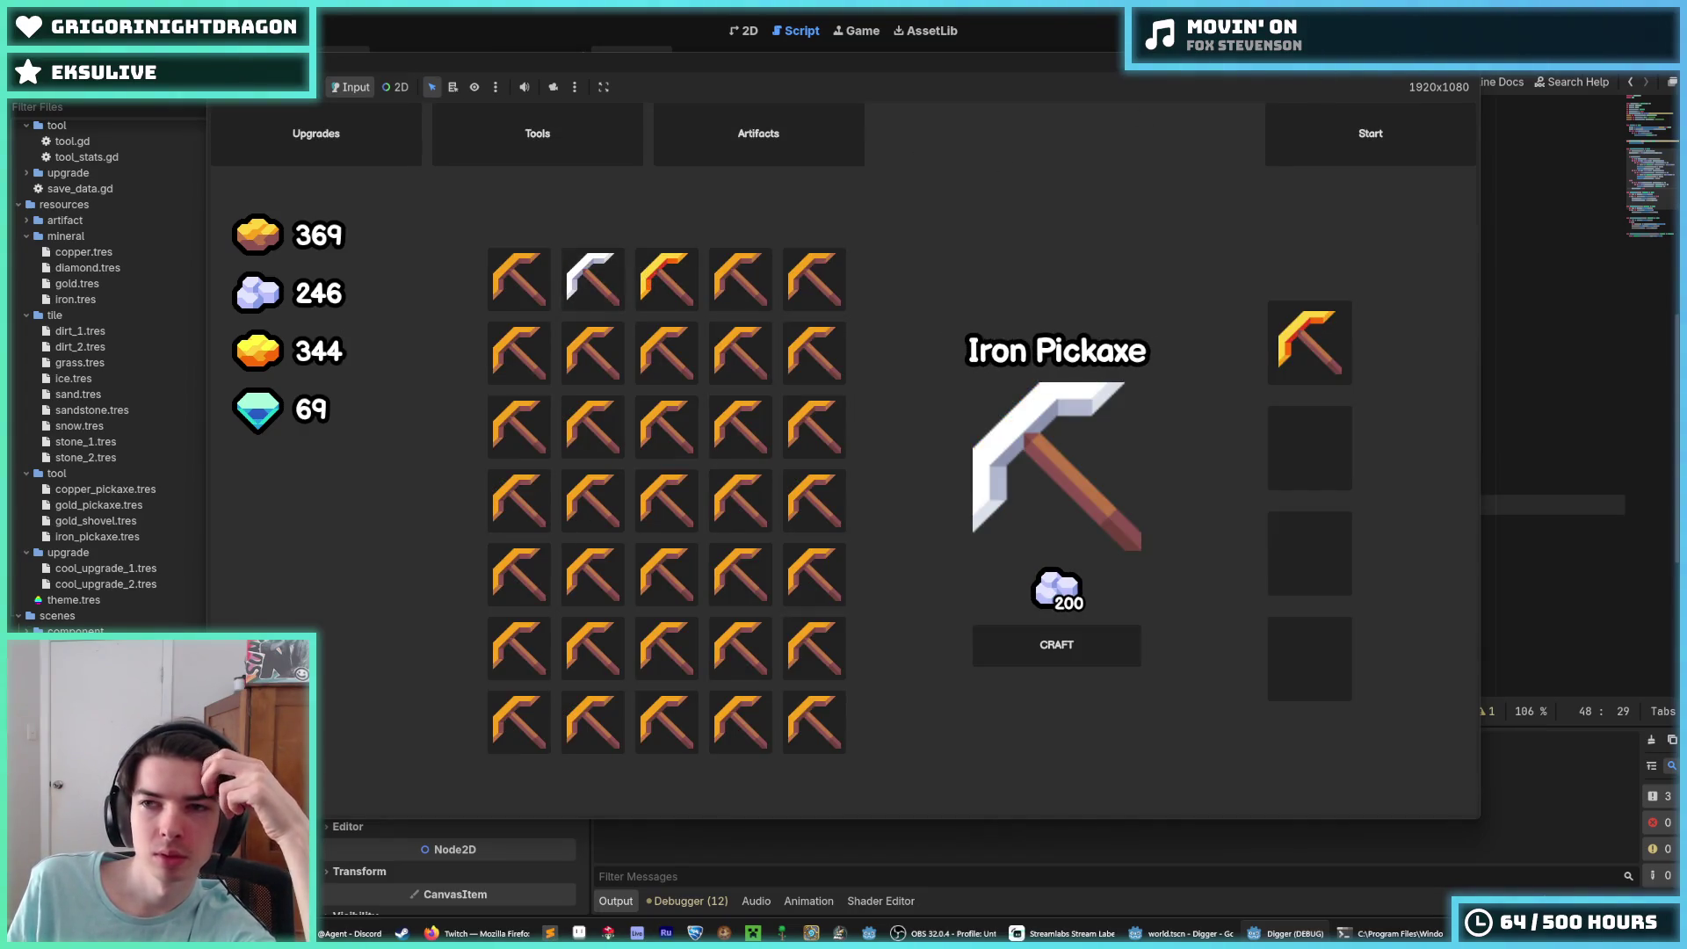
{"action": "key", "text": "F8"}
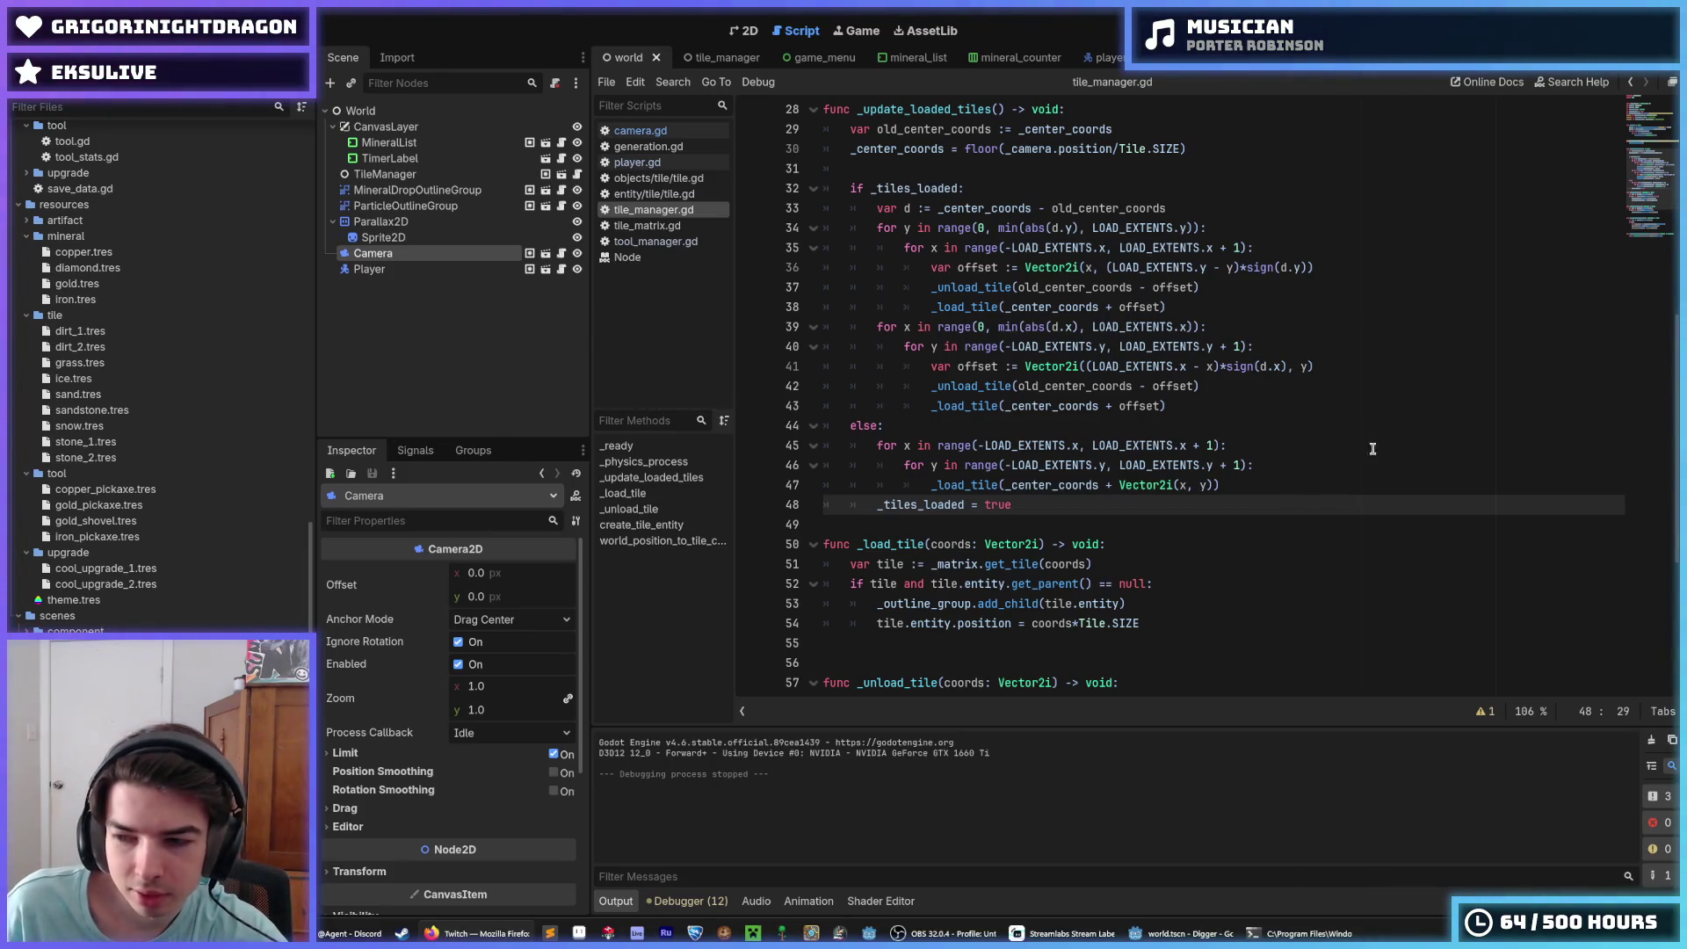
Step: Review the else branch and the _load_tile function in tile_manager.gd
{"action": "left_click", "coordinate": [1297, 433]}
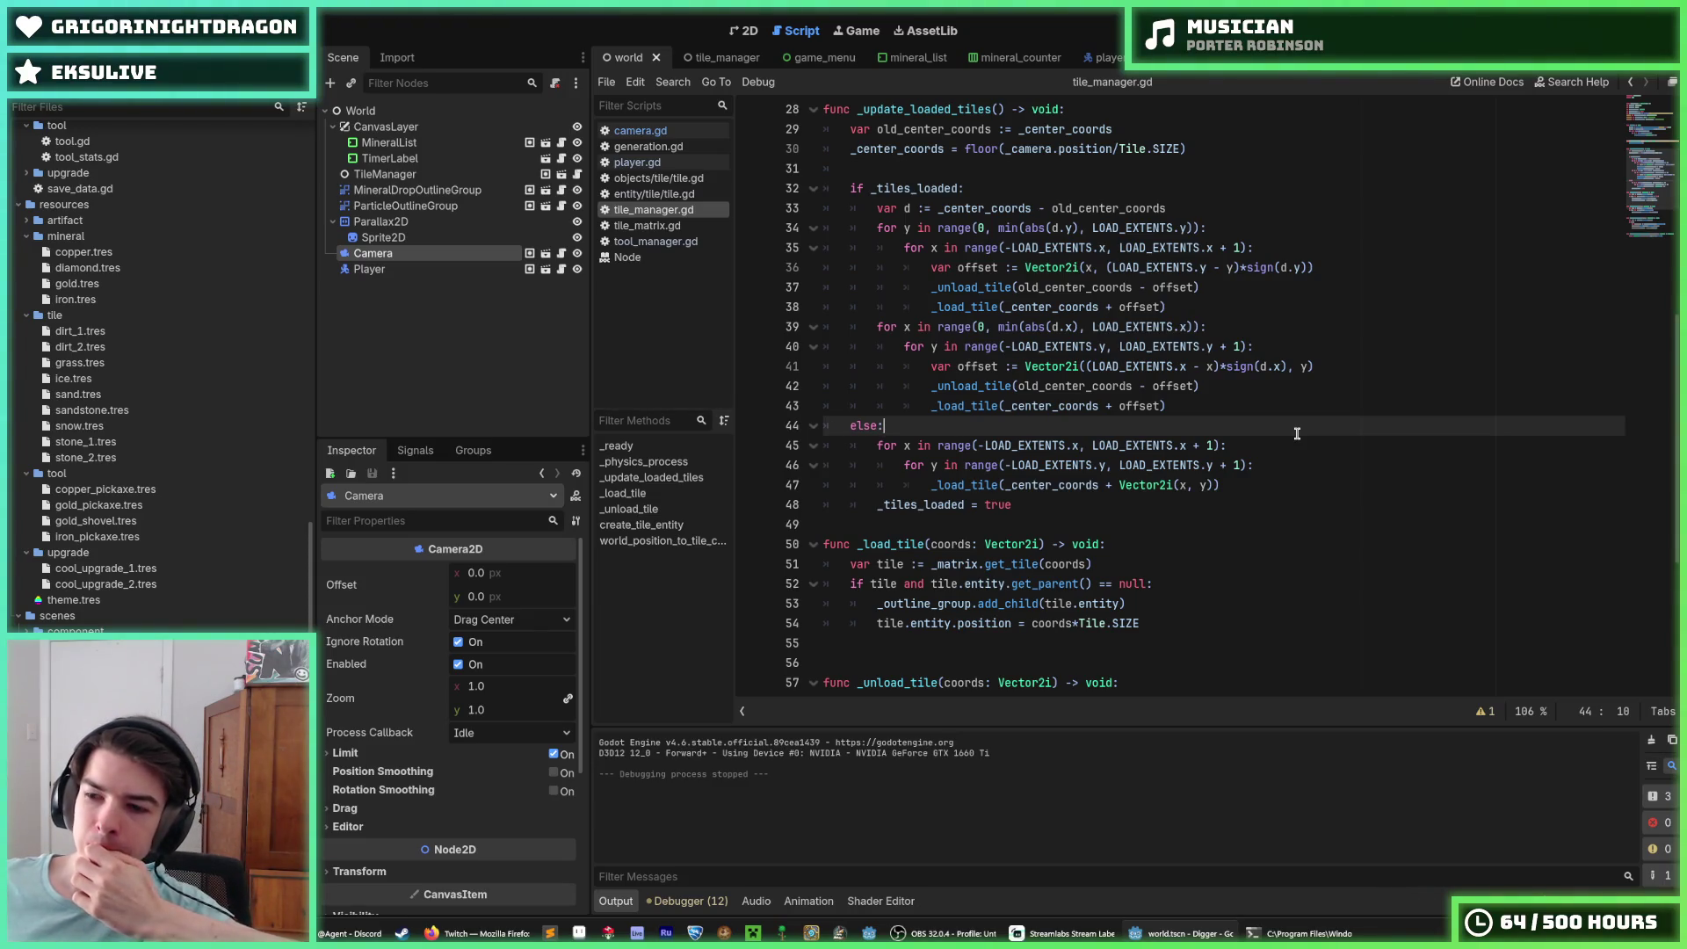
{"action": "scroll", "coordinate": [1297, 433], "scroll_direction": "down", "scroll_amount": 3}
{"action": "left_click", "coordinate": [1251, 425]}
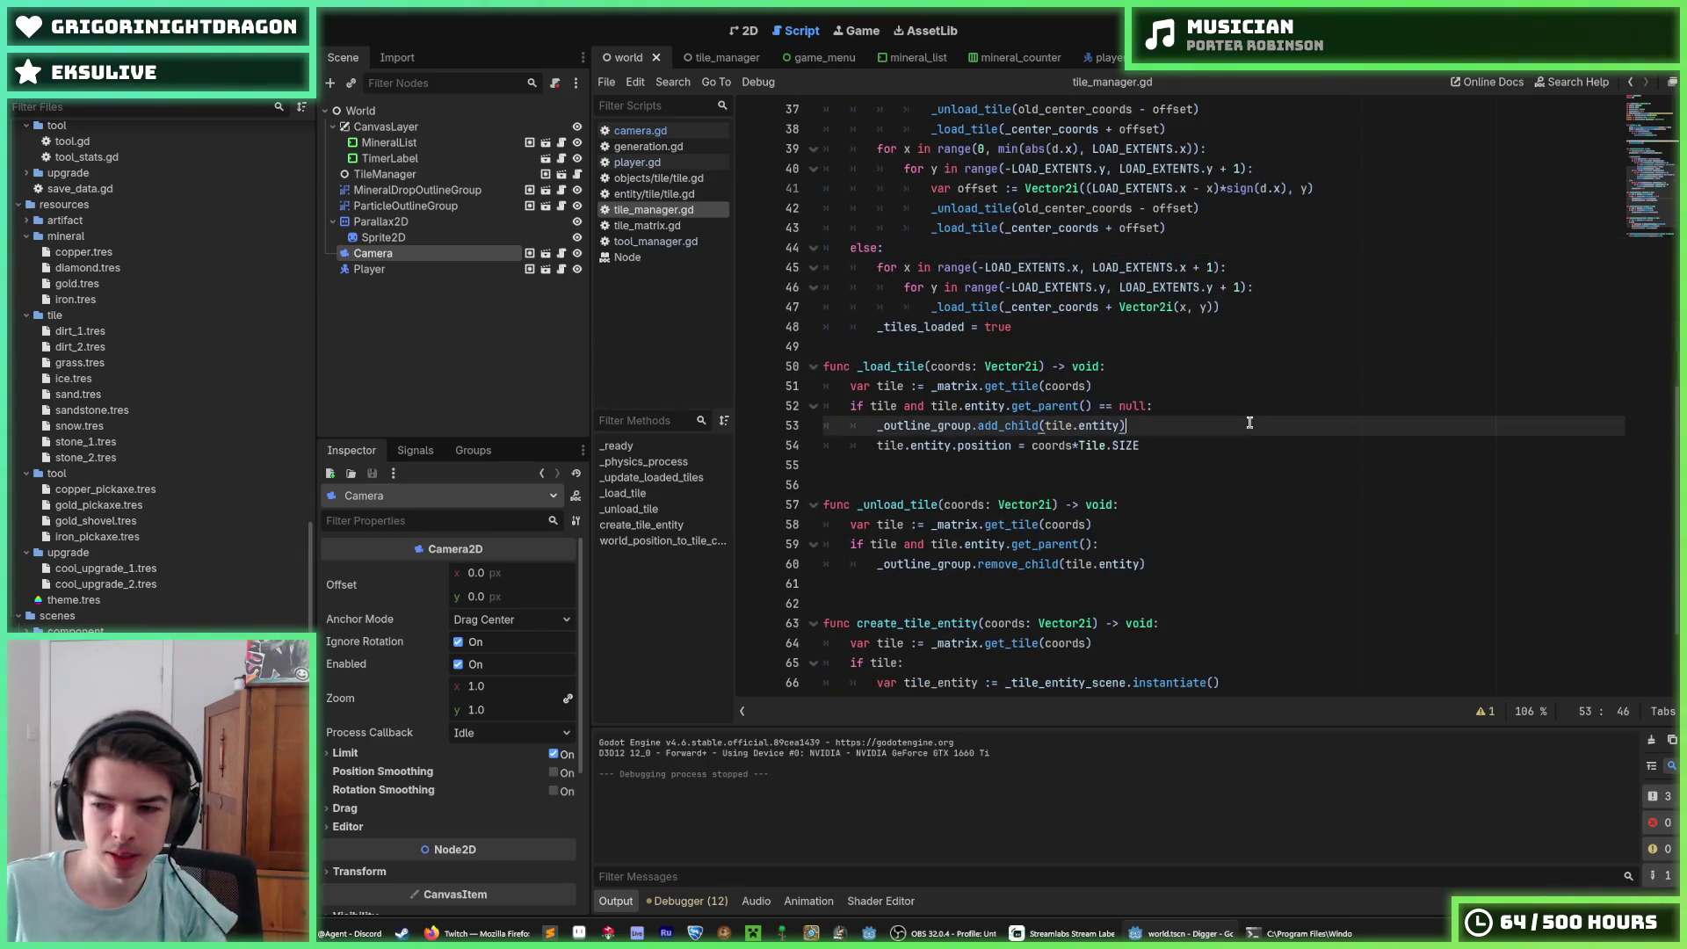
{"action": "left_click", "coordinate": [1206, 369]}
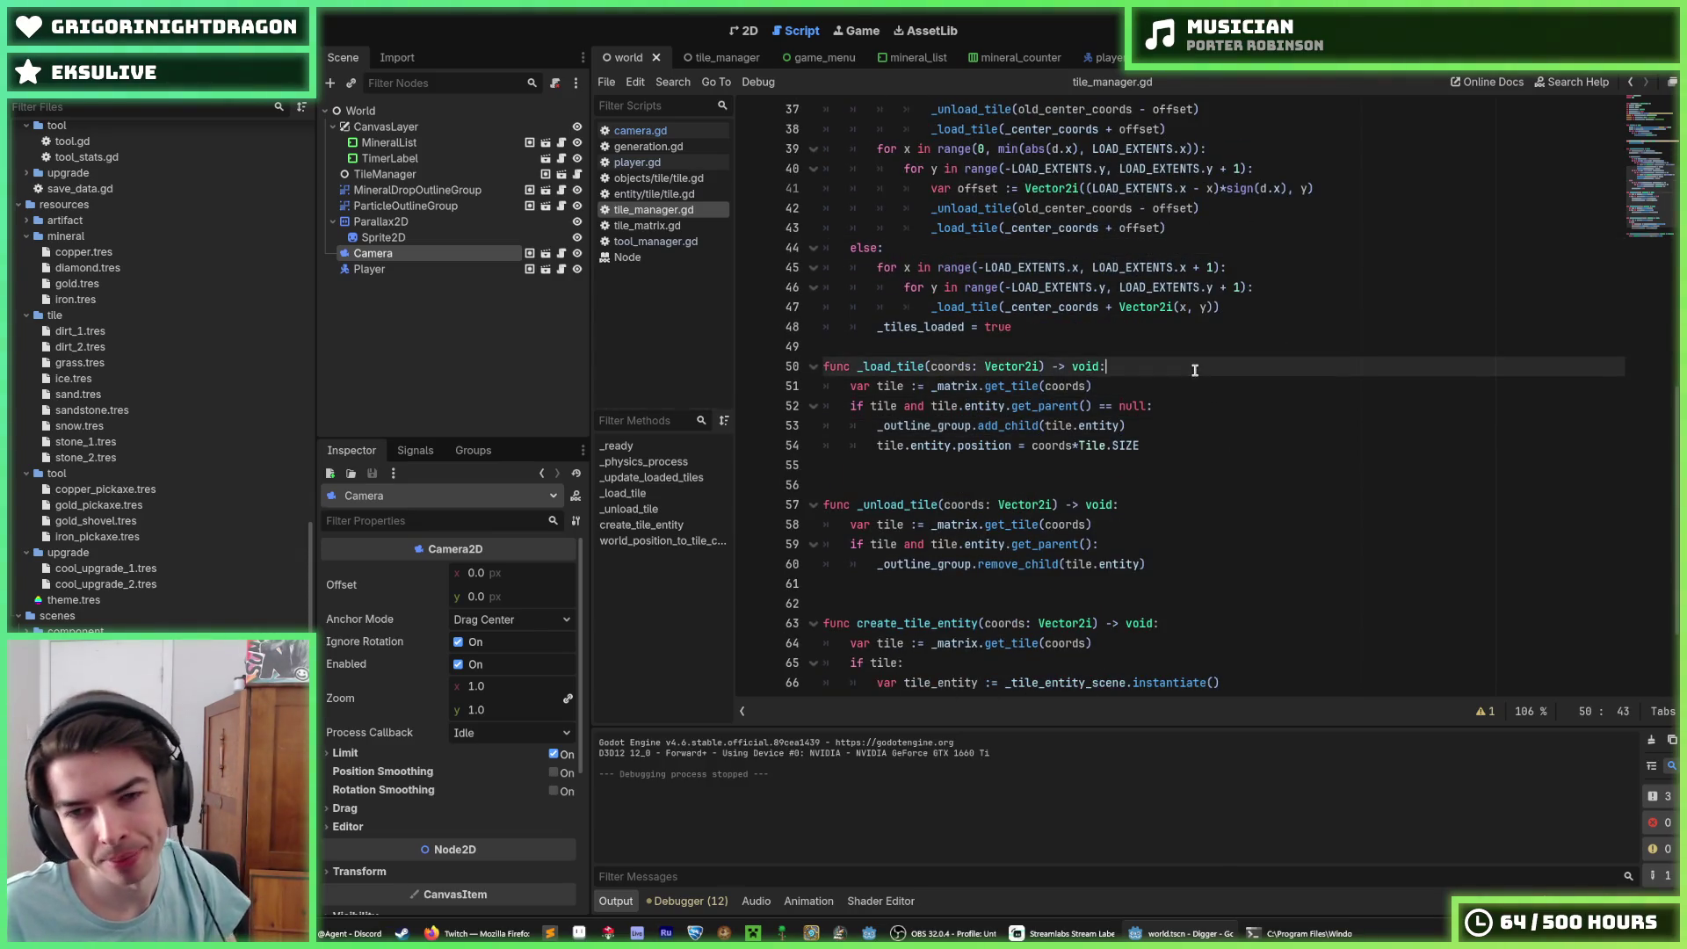
{"action": "left_click", "coordinate": [1207, 378]}
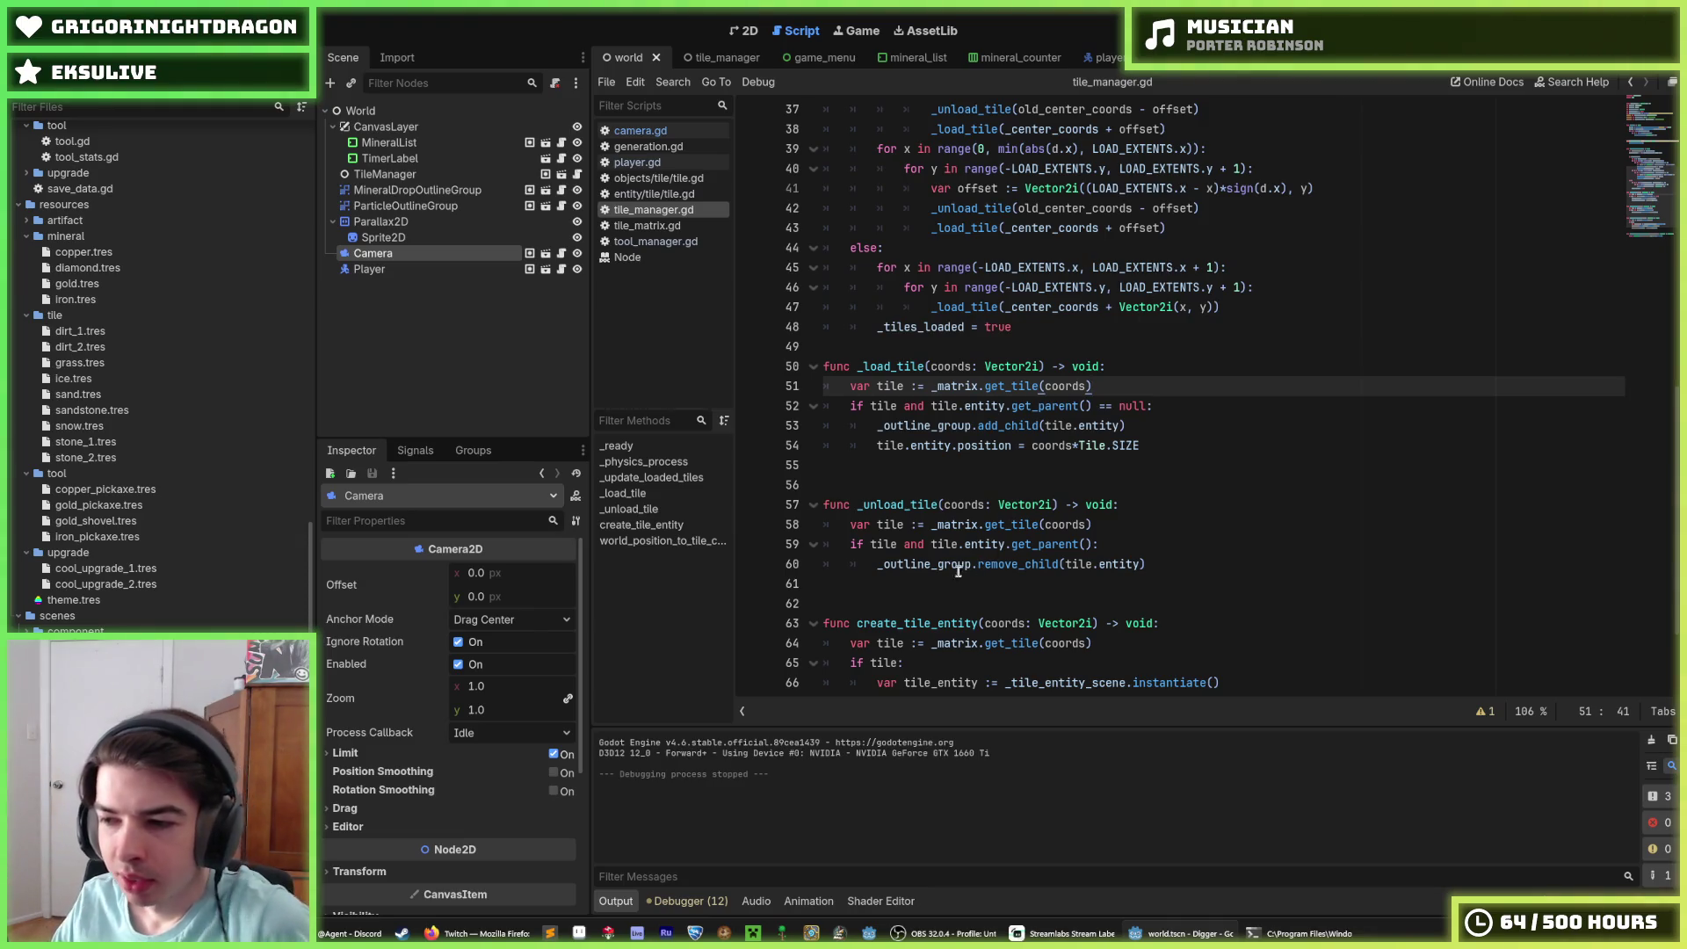
{"action": "left_click", "coordinate": [1146, 492]}
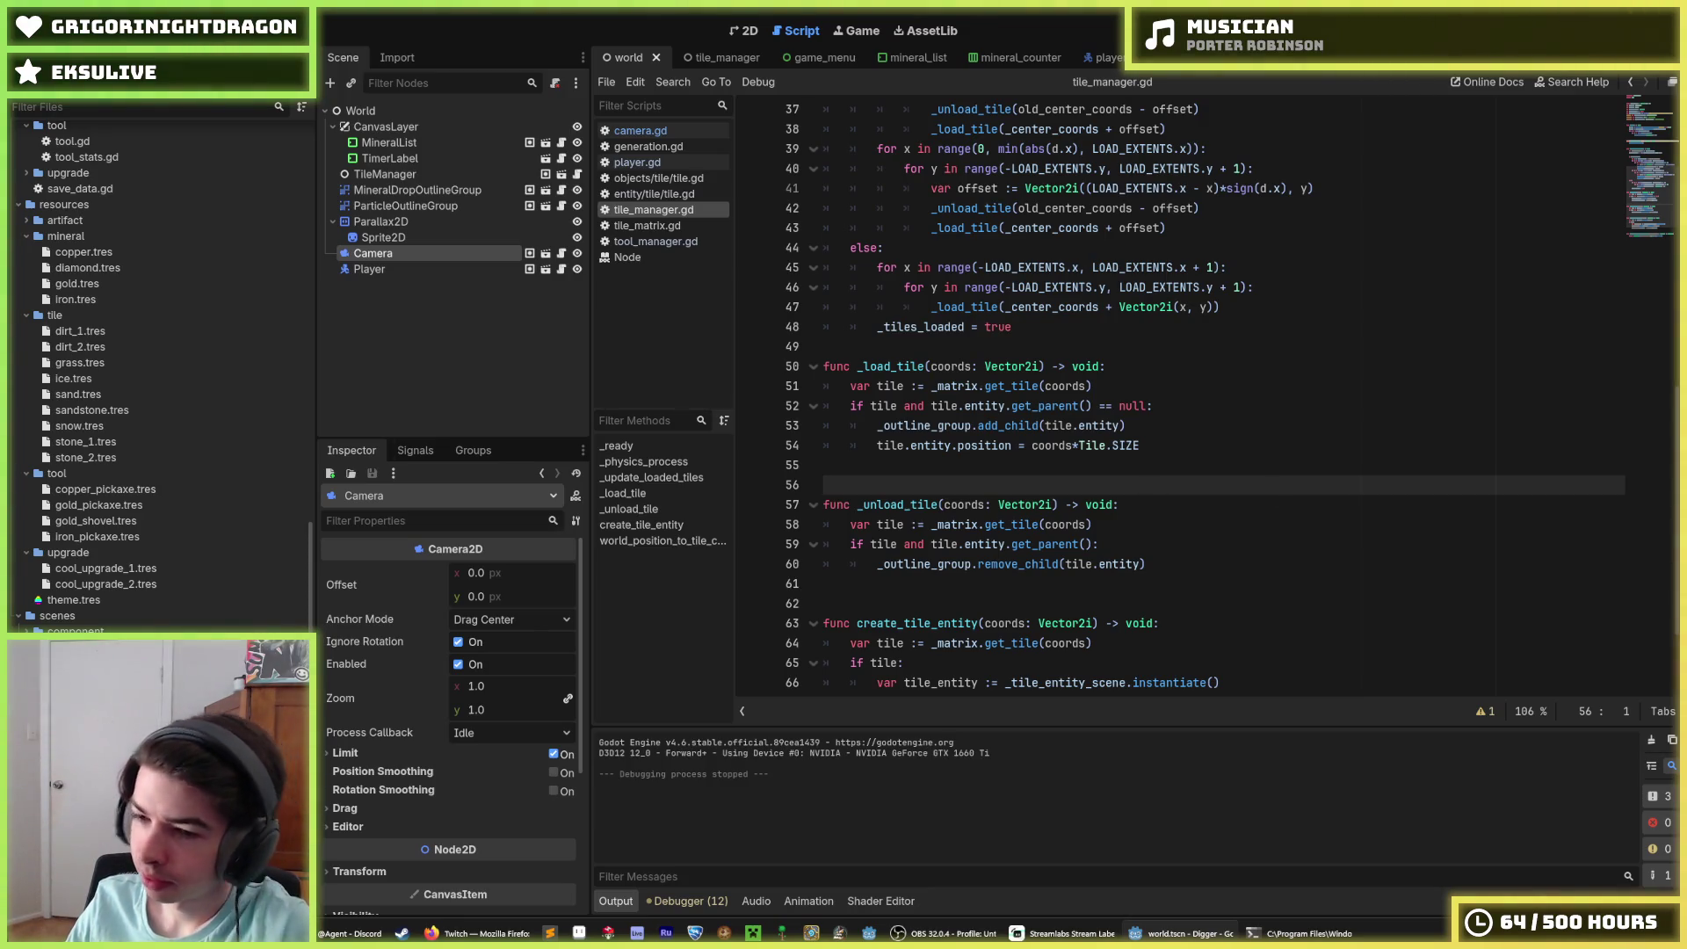
{"action": "scroll", "coordinate": [1142, 395], "scroll_direction": "up", "scroll_amount": 12}
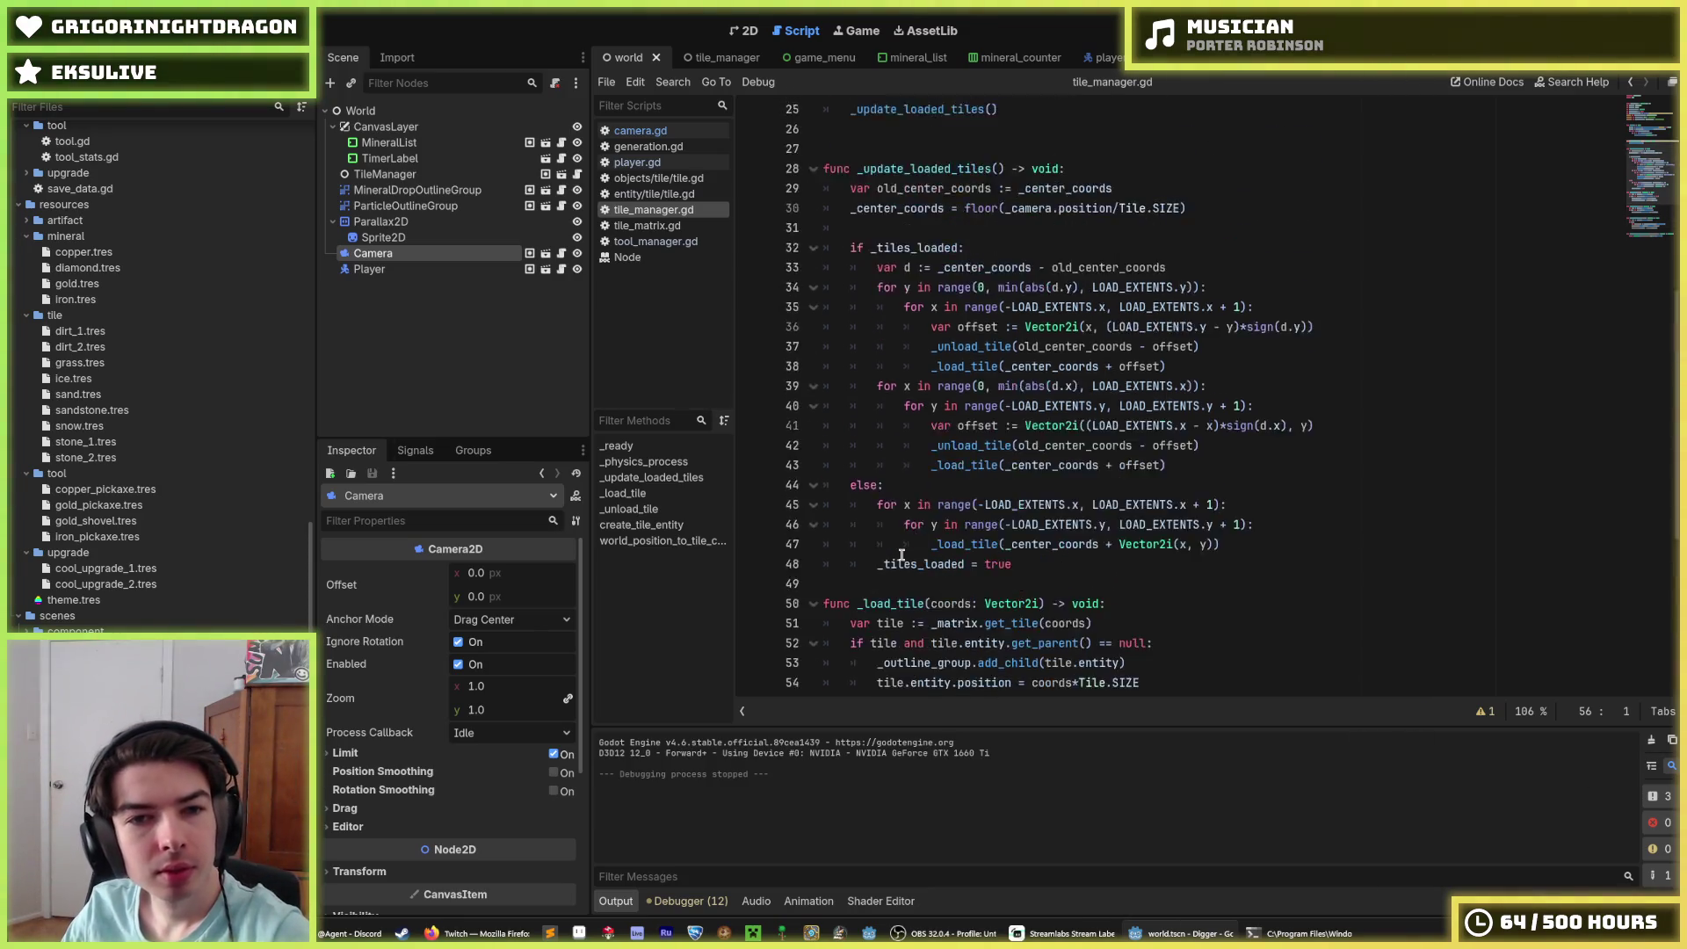
Step: Look through player.gd, tile_manager.gd and camera.gd, ending on generation.gd
{"action": "left_click", "coordinate": [662, 165]}
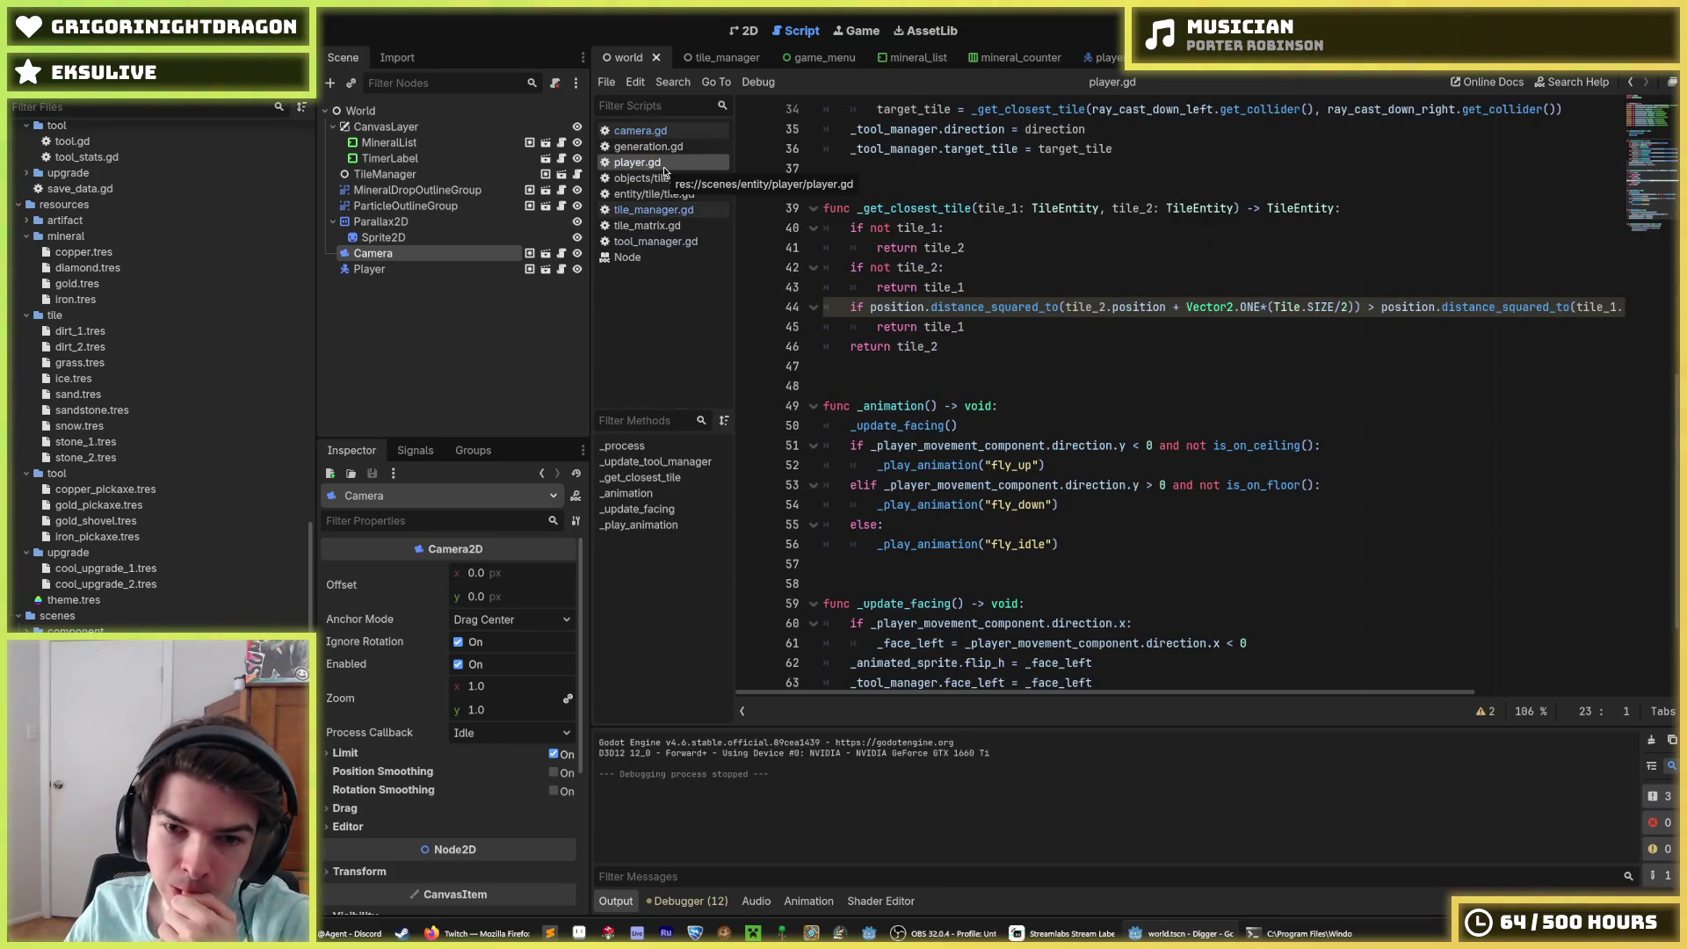
{"action": "left_click", "coordinate": [677, 208]}
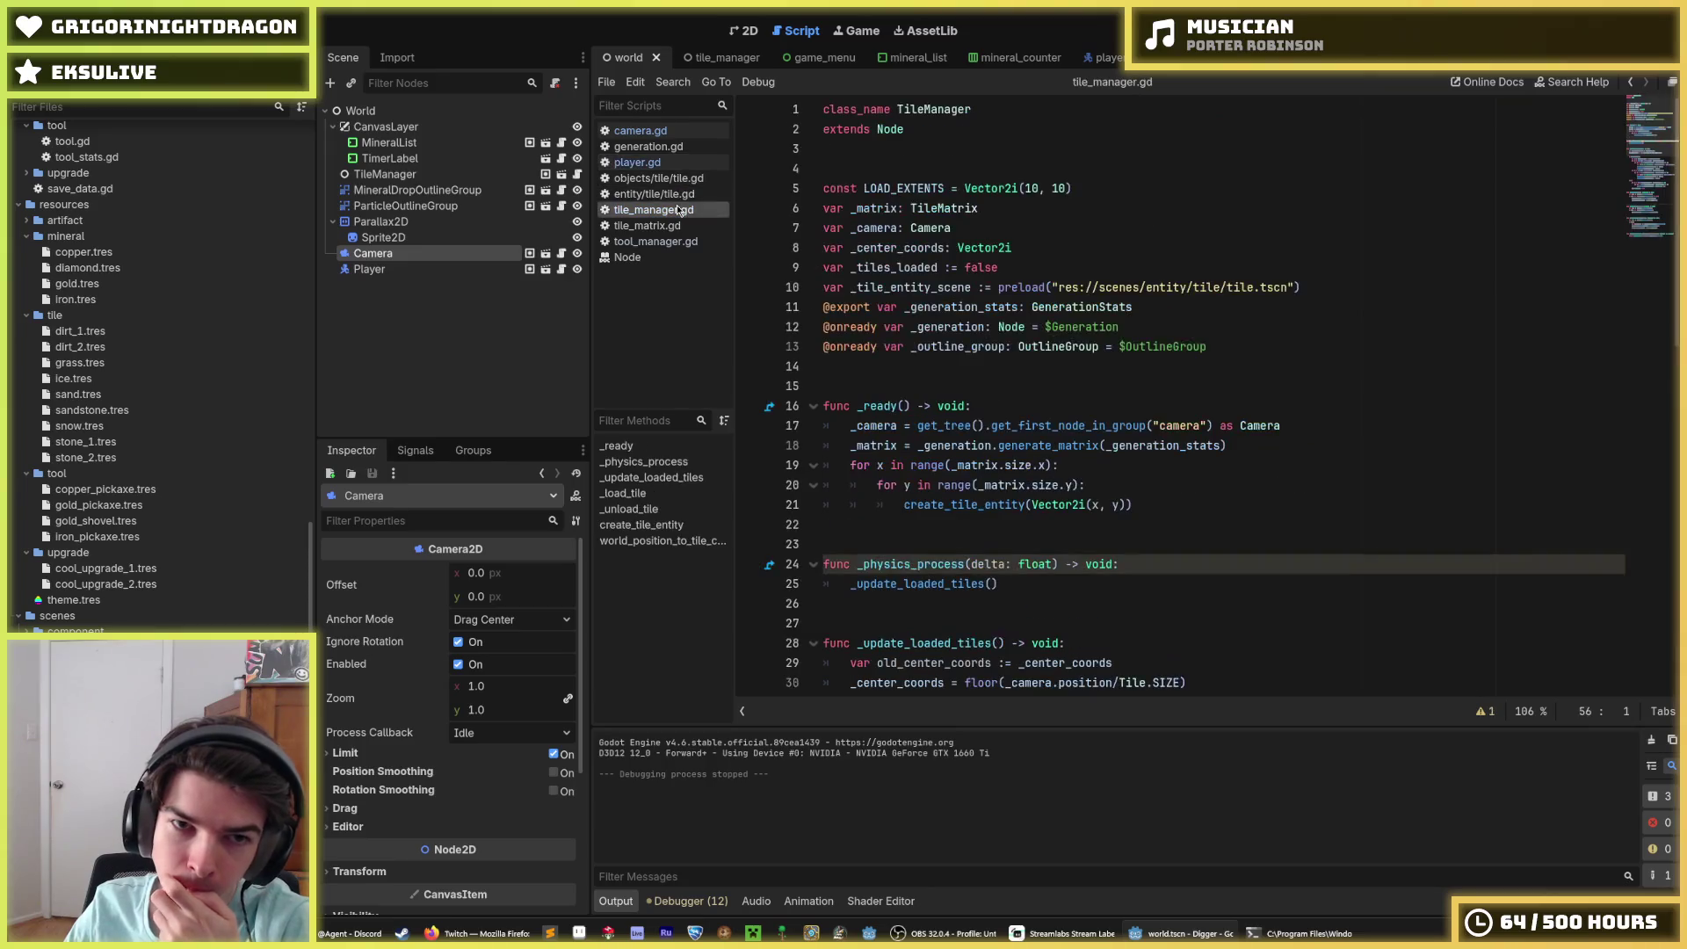
{"action": "scroll", "coordinate": [899, 440], "scroll_direction": "down", "scroll_amount": 11}
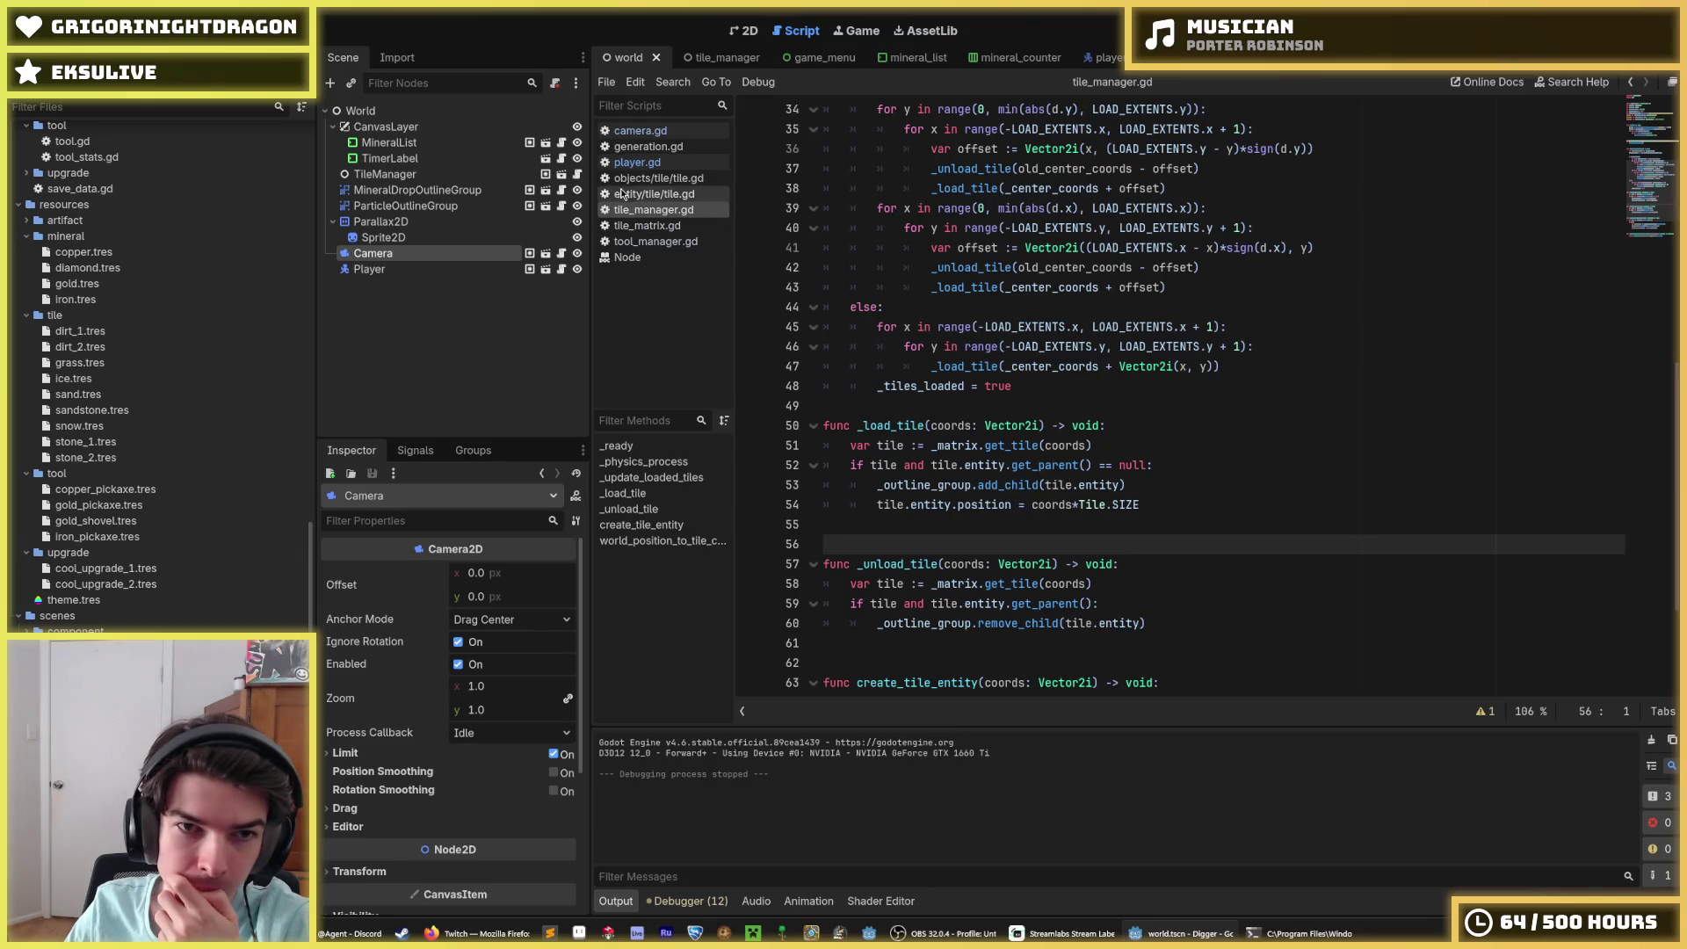
{"action": "left_click", "coordinate": [649, 163]}
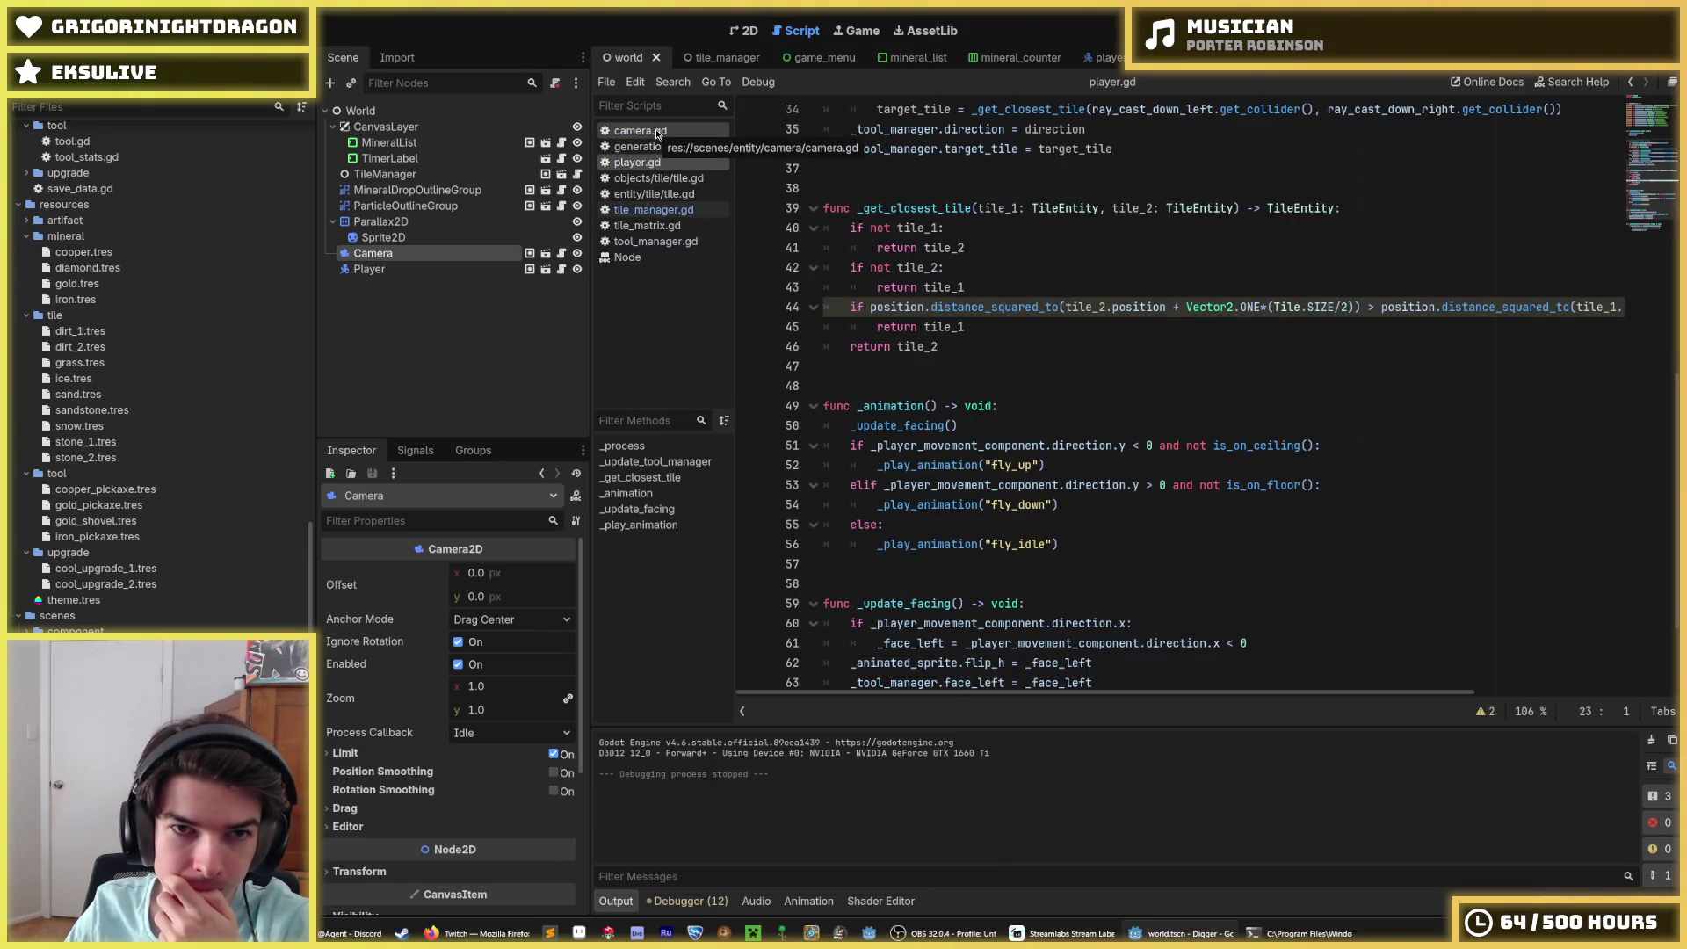
{"action": "left_click", "coordinate": [650, 131]}
{"action": "left_click", "coordinate": [655, 147]}
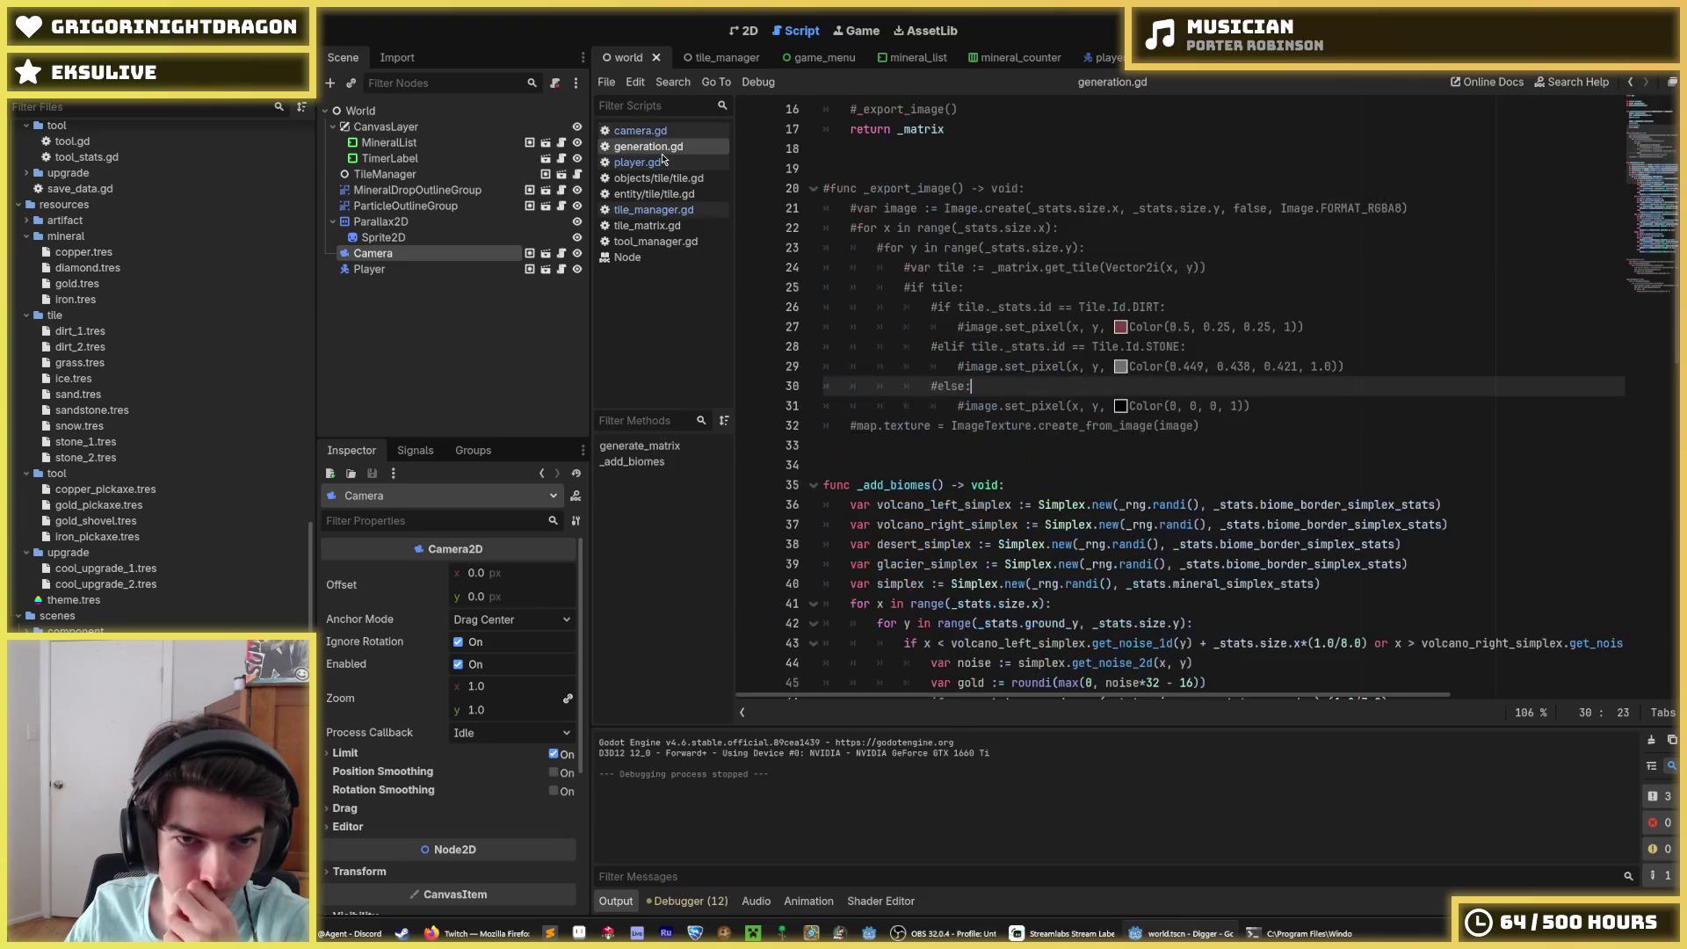
{"action": "scroll", "coordinate": [1019, 443], "scroll_direction": "down", "scroll_amount": 3}
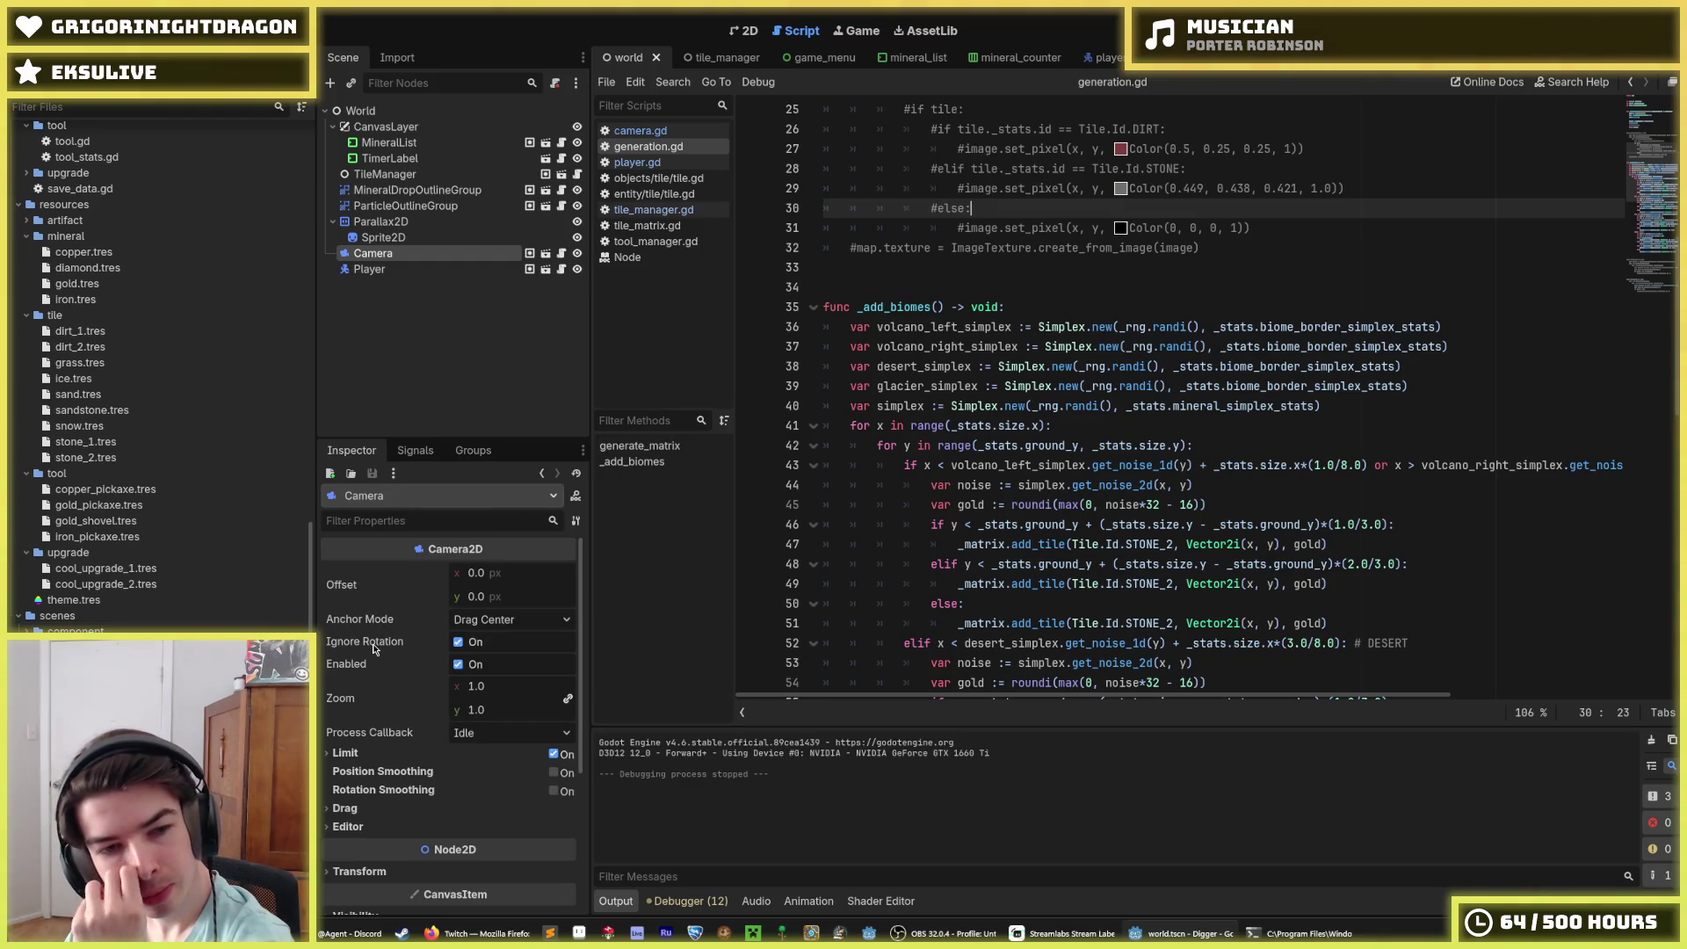
{"action": "mouse_move", "coordinate": [356, 625]}
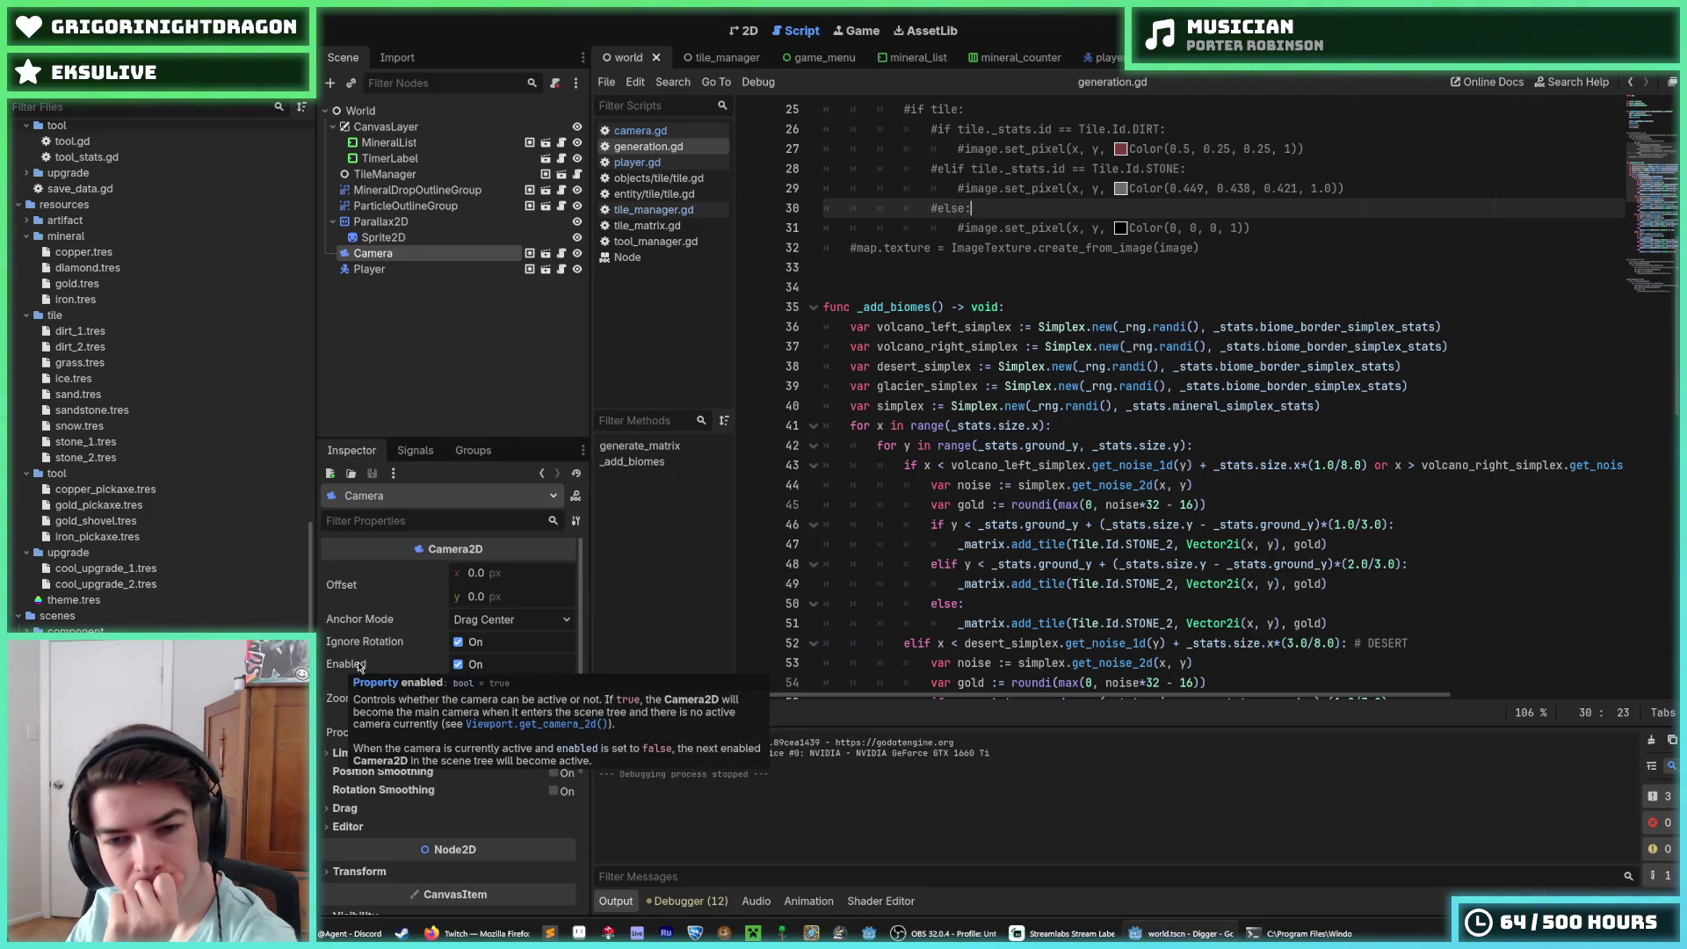
{"action": "left_click", "coordinate": [1021, 606]}
{"action": "left_click", "coordinate": [1346, 587]}
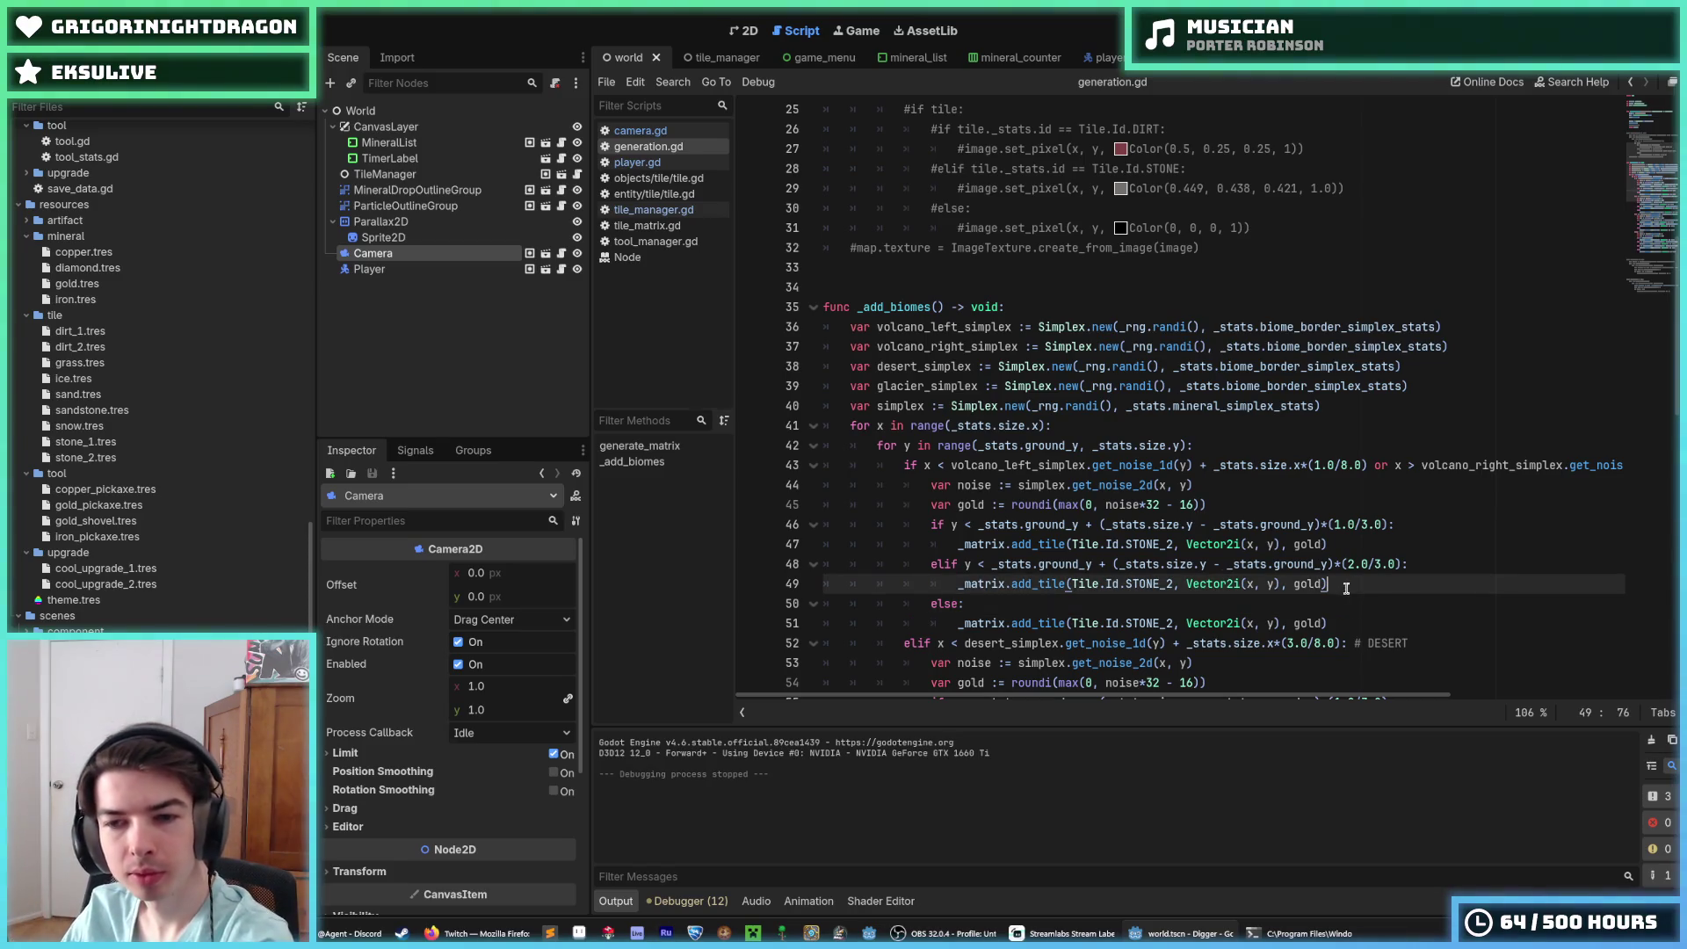
{"action": "left_click", "coordinate": [1323, 605]}
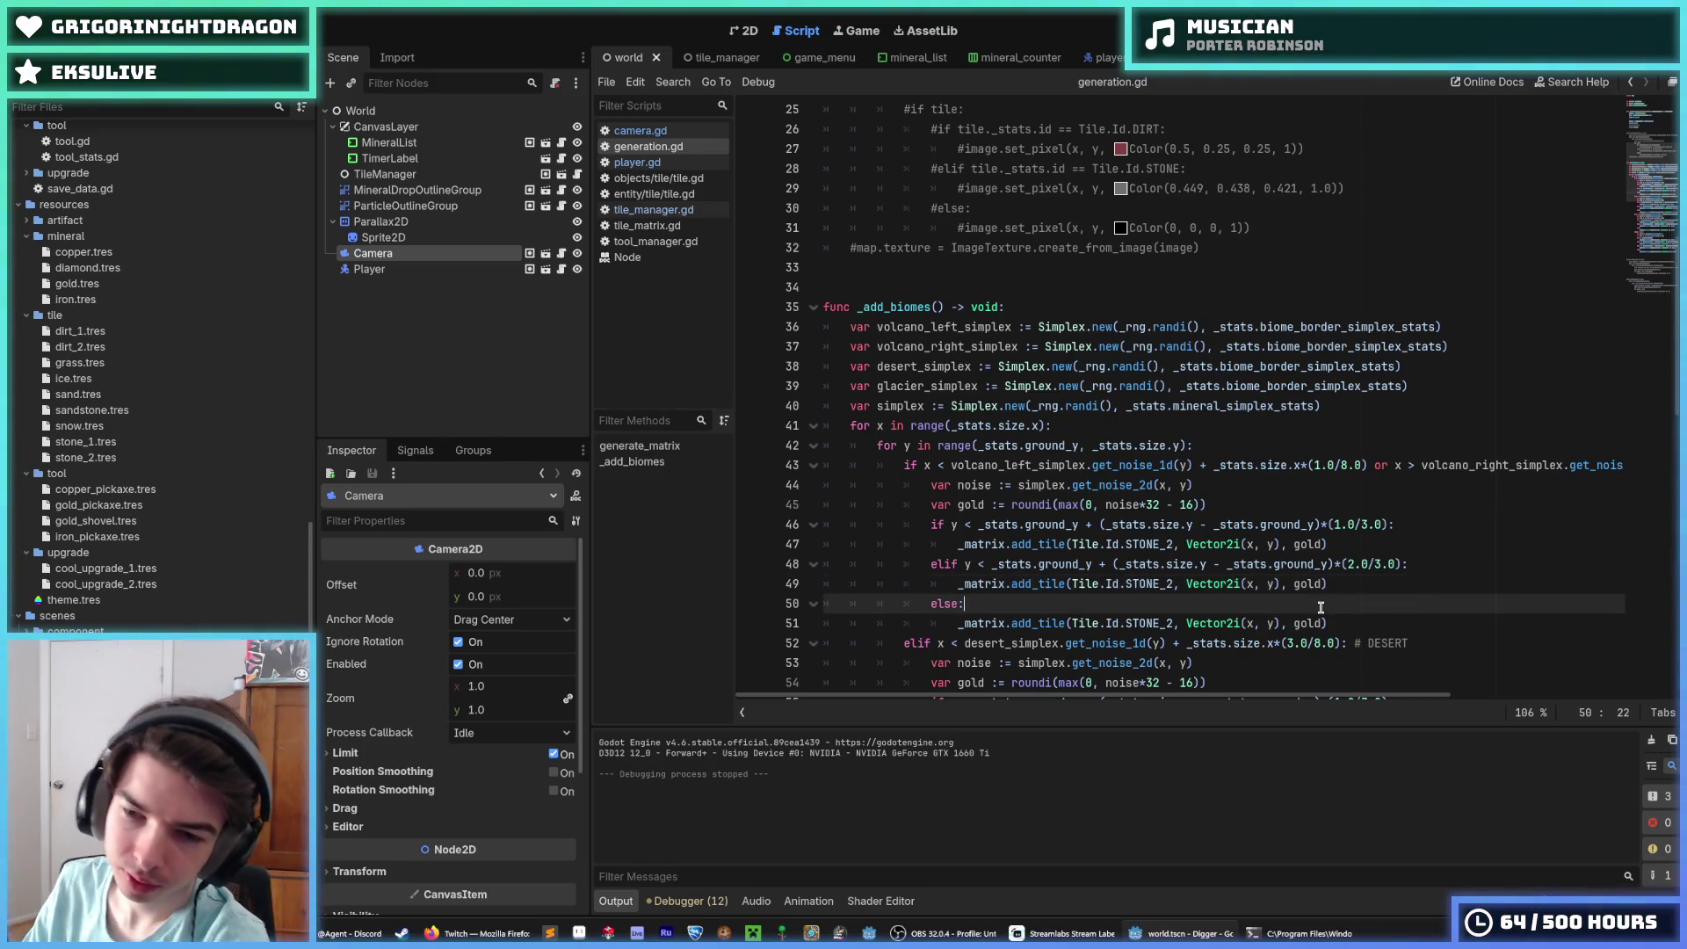
{"action": "left_click", "coordinate": [1336, 591]}
{"action": "left_click", "coordinate": [1337, 604]}
{"action": "left_click", "coordinate": [1337, 590]}
{"action": "left_click", "coordinate": [1326, 610]}
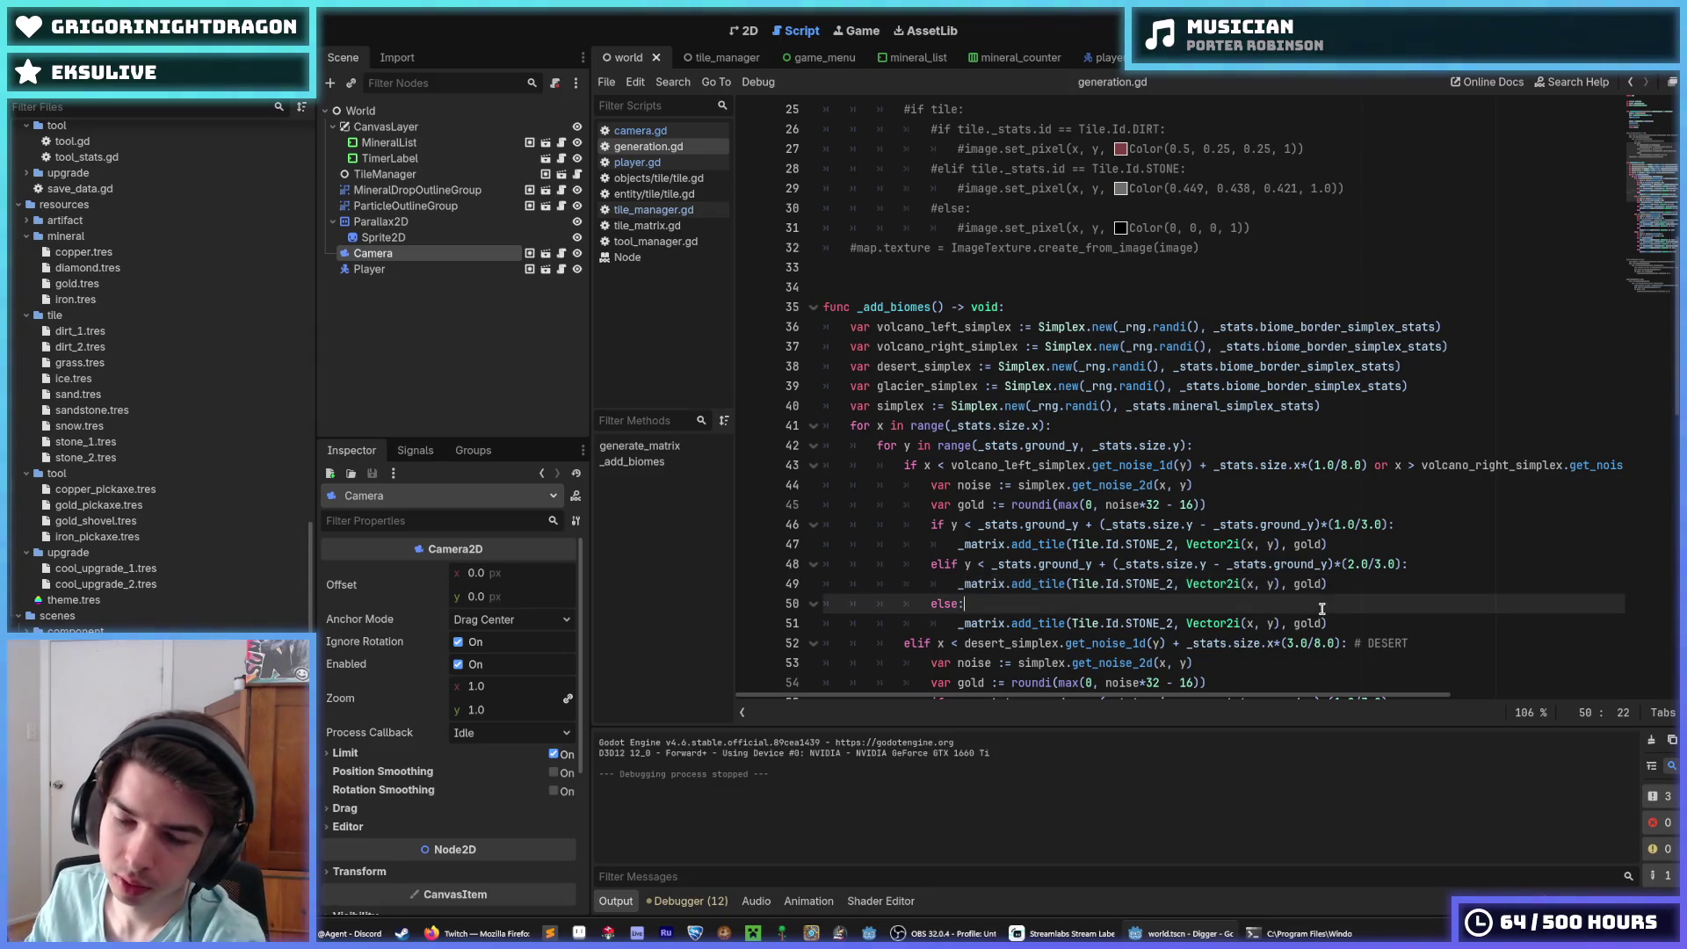
{"action": "left_click", "coordinate": [1345, 585]}
{"action": "left_click", "coordinate": [1336, 605]}
{"action": "left_click", "coordinate": [1346, 587]}
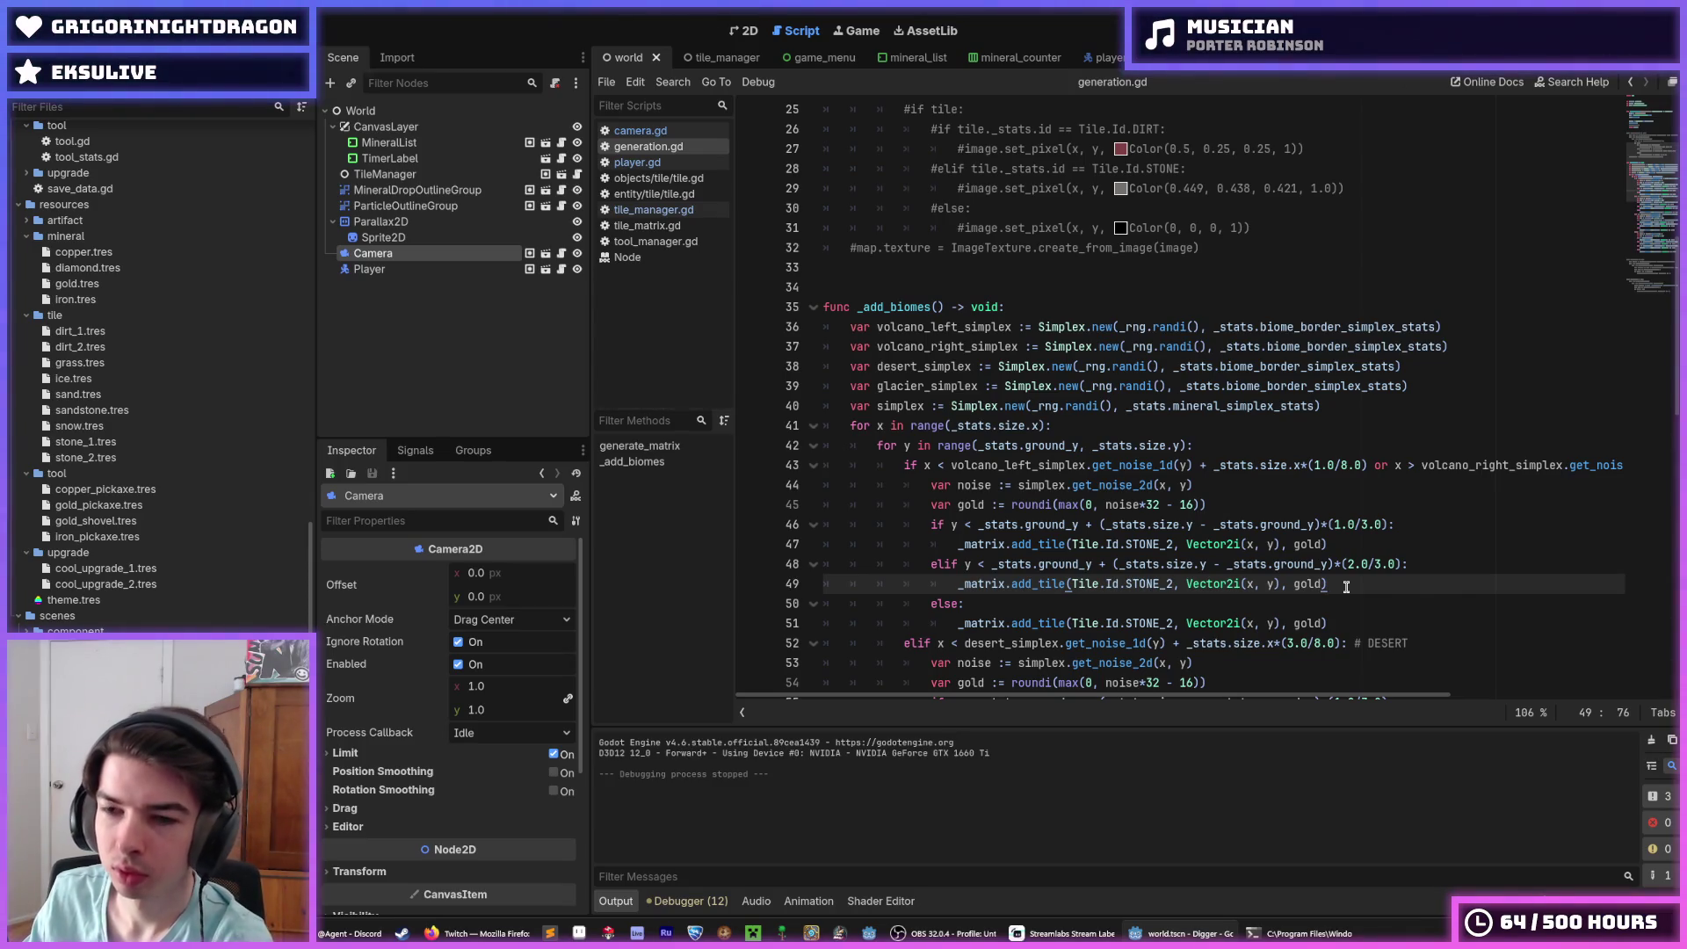
{"action": "left_click", "coordinate": [1415, 567]}
{"action": "left_click", "coordinate": [1416, 582]}
{"action": "left_click", "coordinate": [1419, 568]}
{"action": "left_click", "coordinate": [1404, 584]}
{"action": "left_click", "coordinate": [1419, 566]}
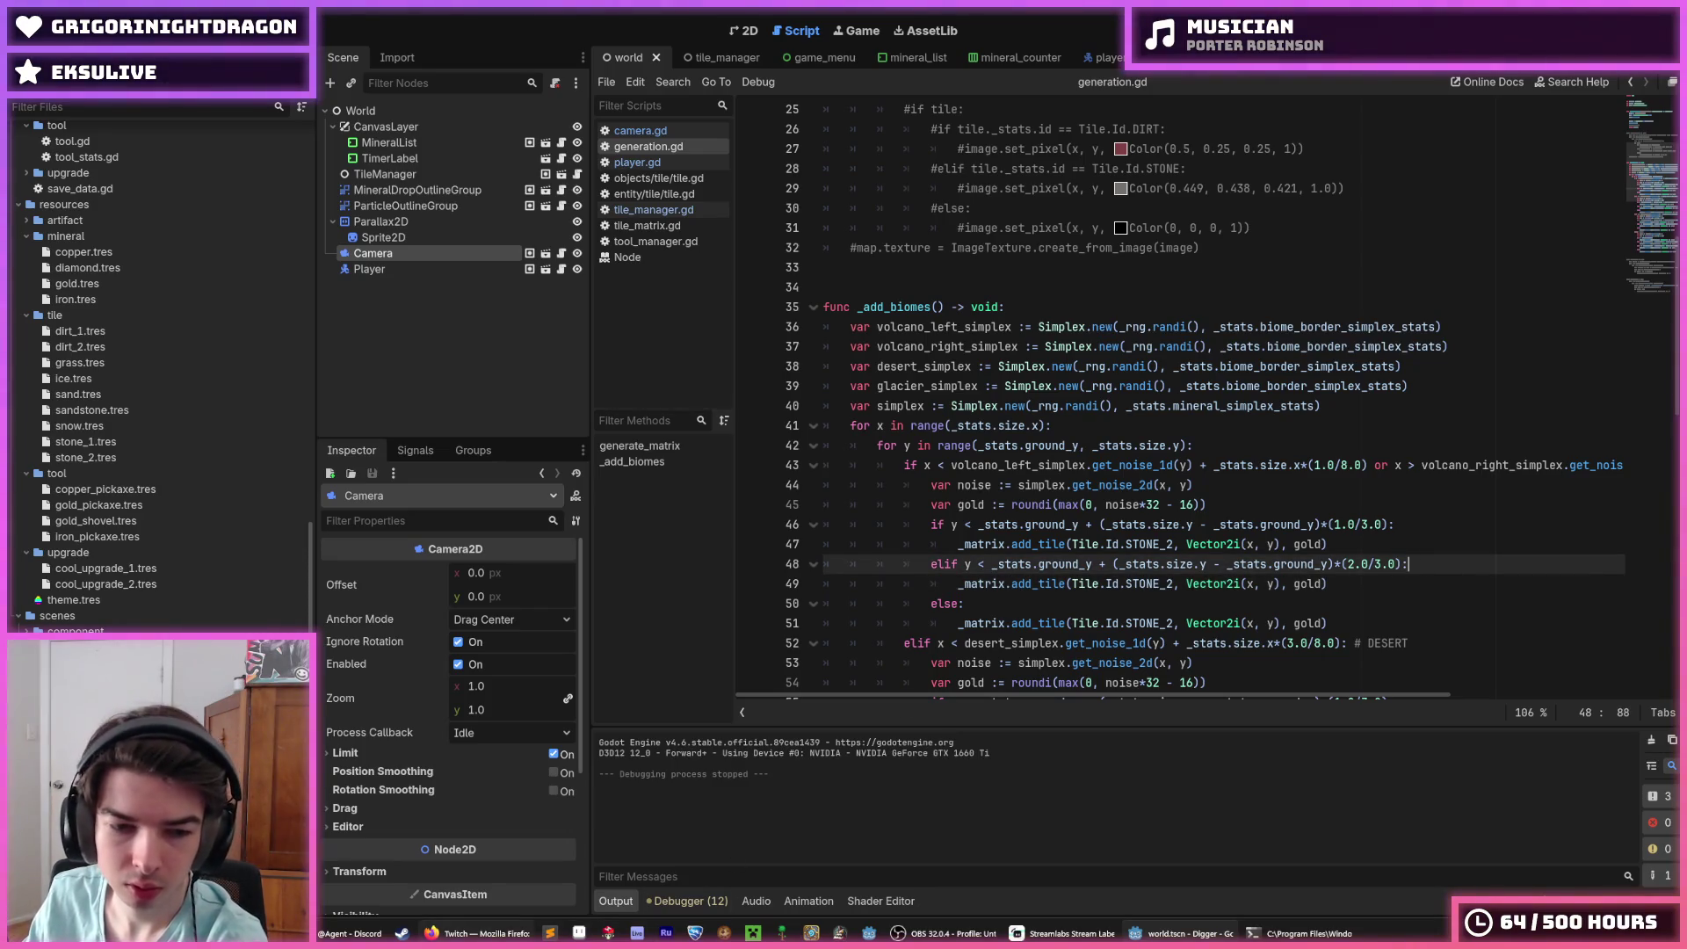
{"action": "left_click", "coordinate": [549, 934]}
{"action": "left_click", "coordinate": [549, 933]}
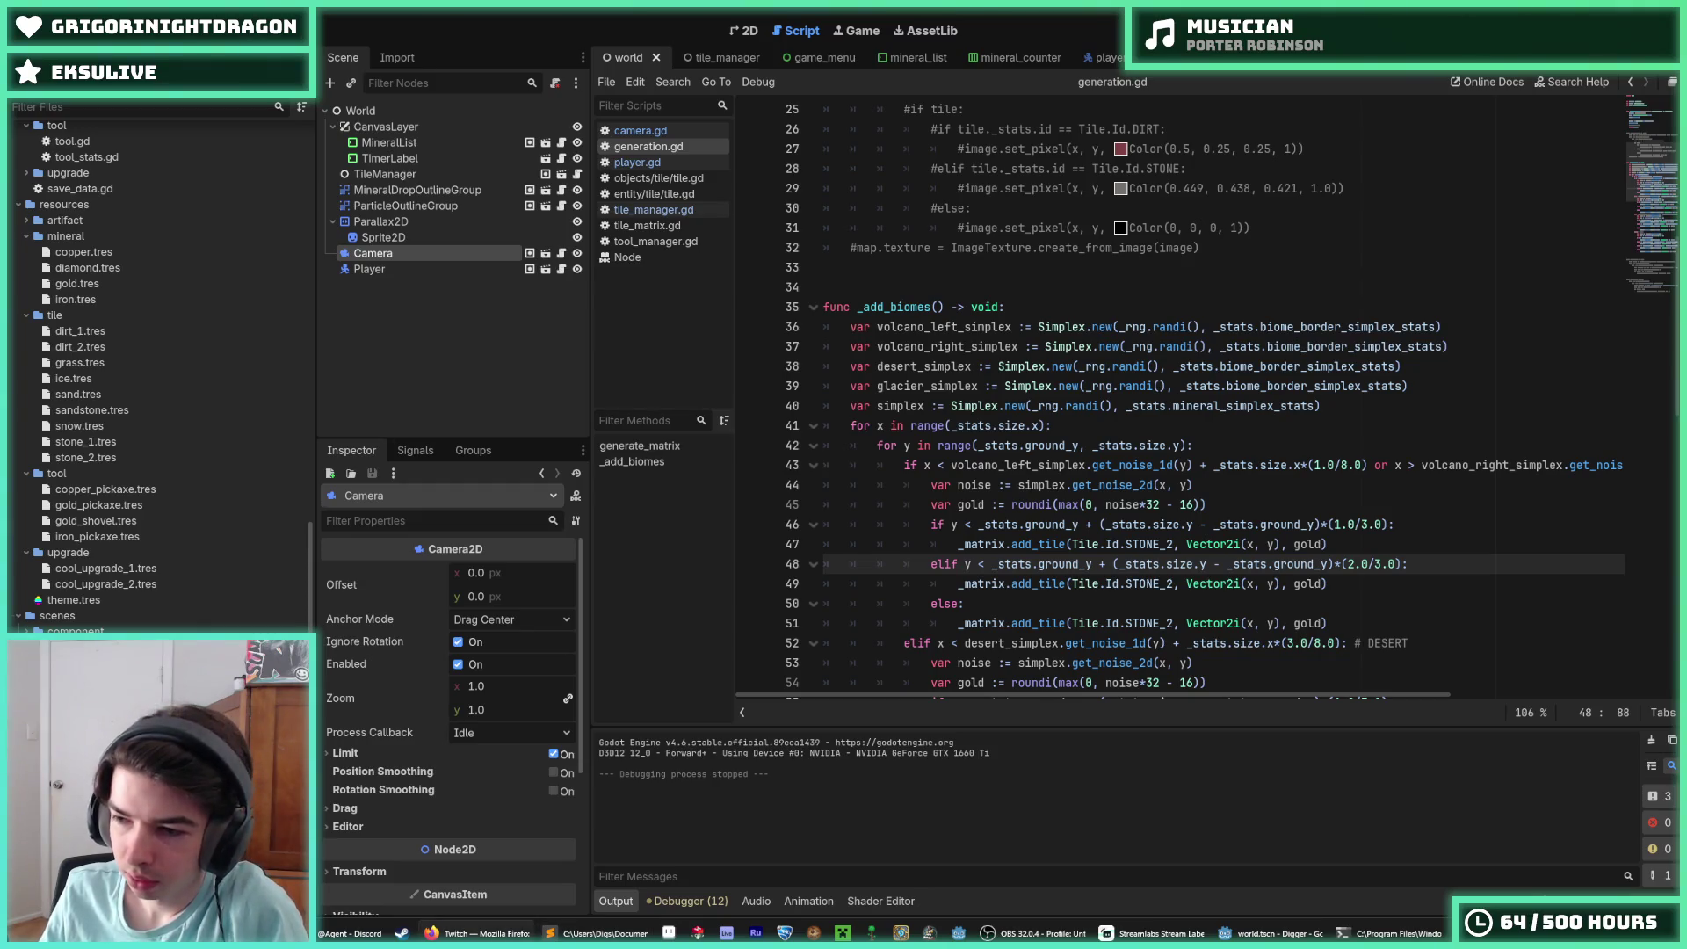
{"action": "left_click", "coordinate": [1417, 543]}
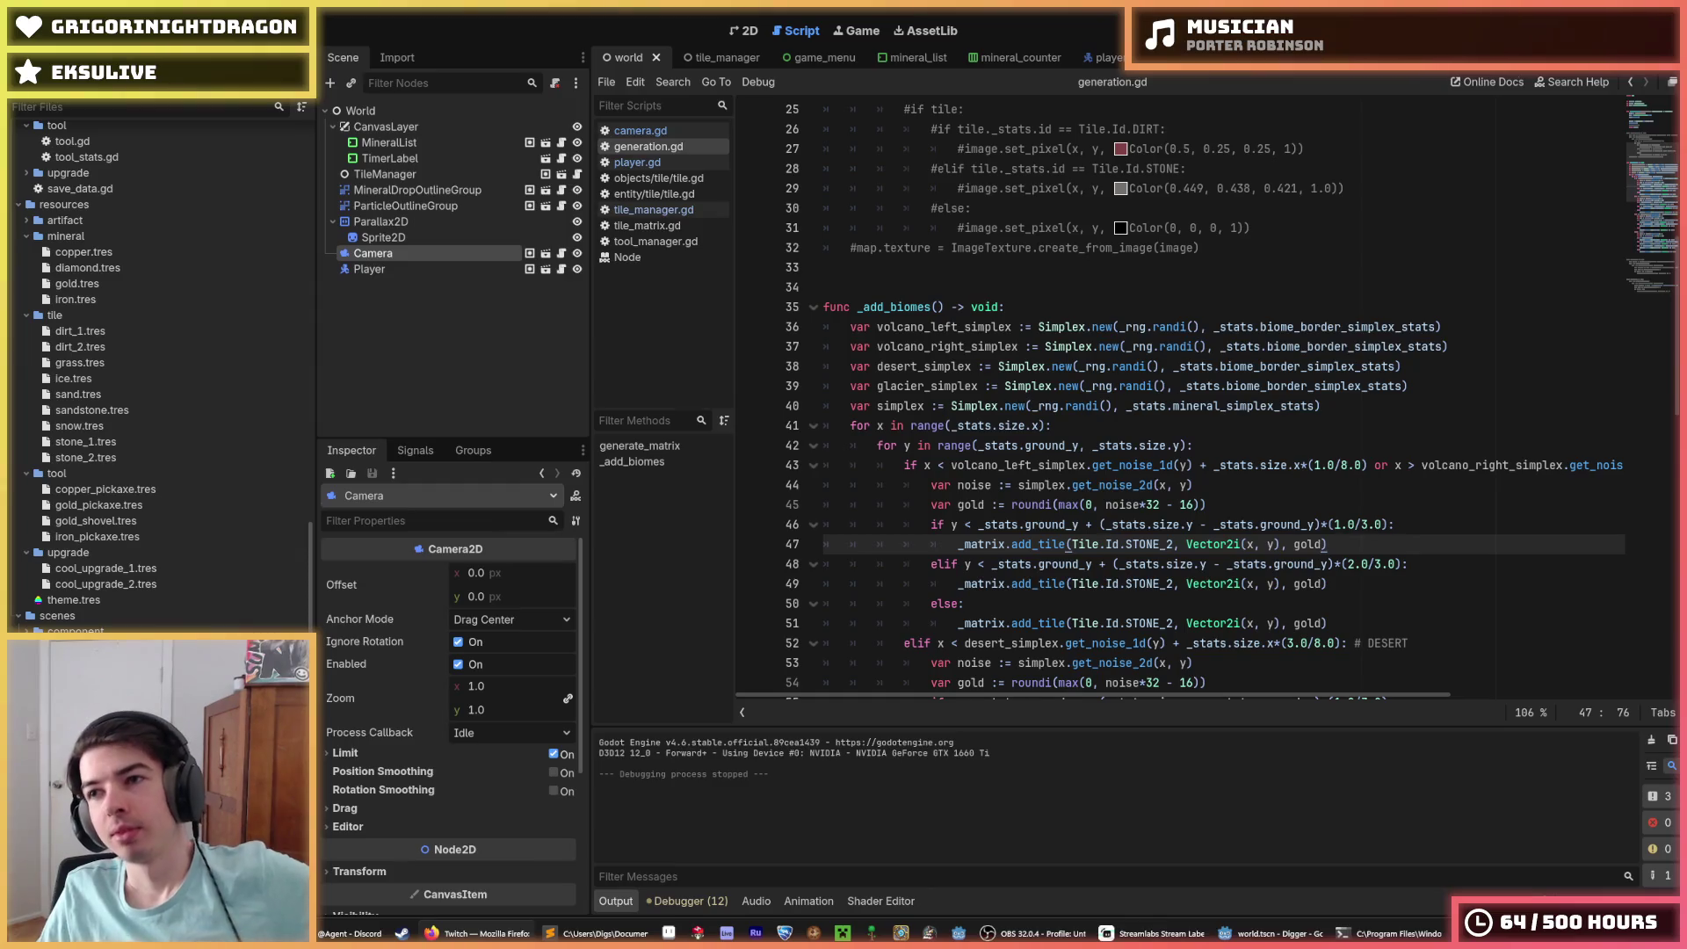
{"action": "left_click", "coordinate": [1341, 492]}
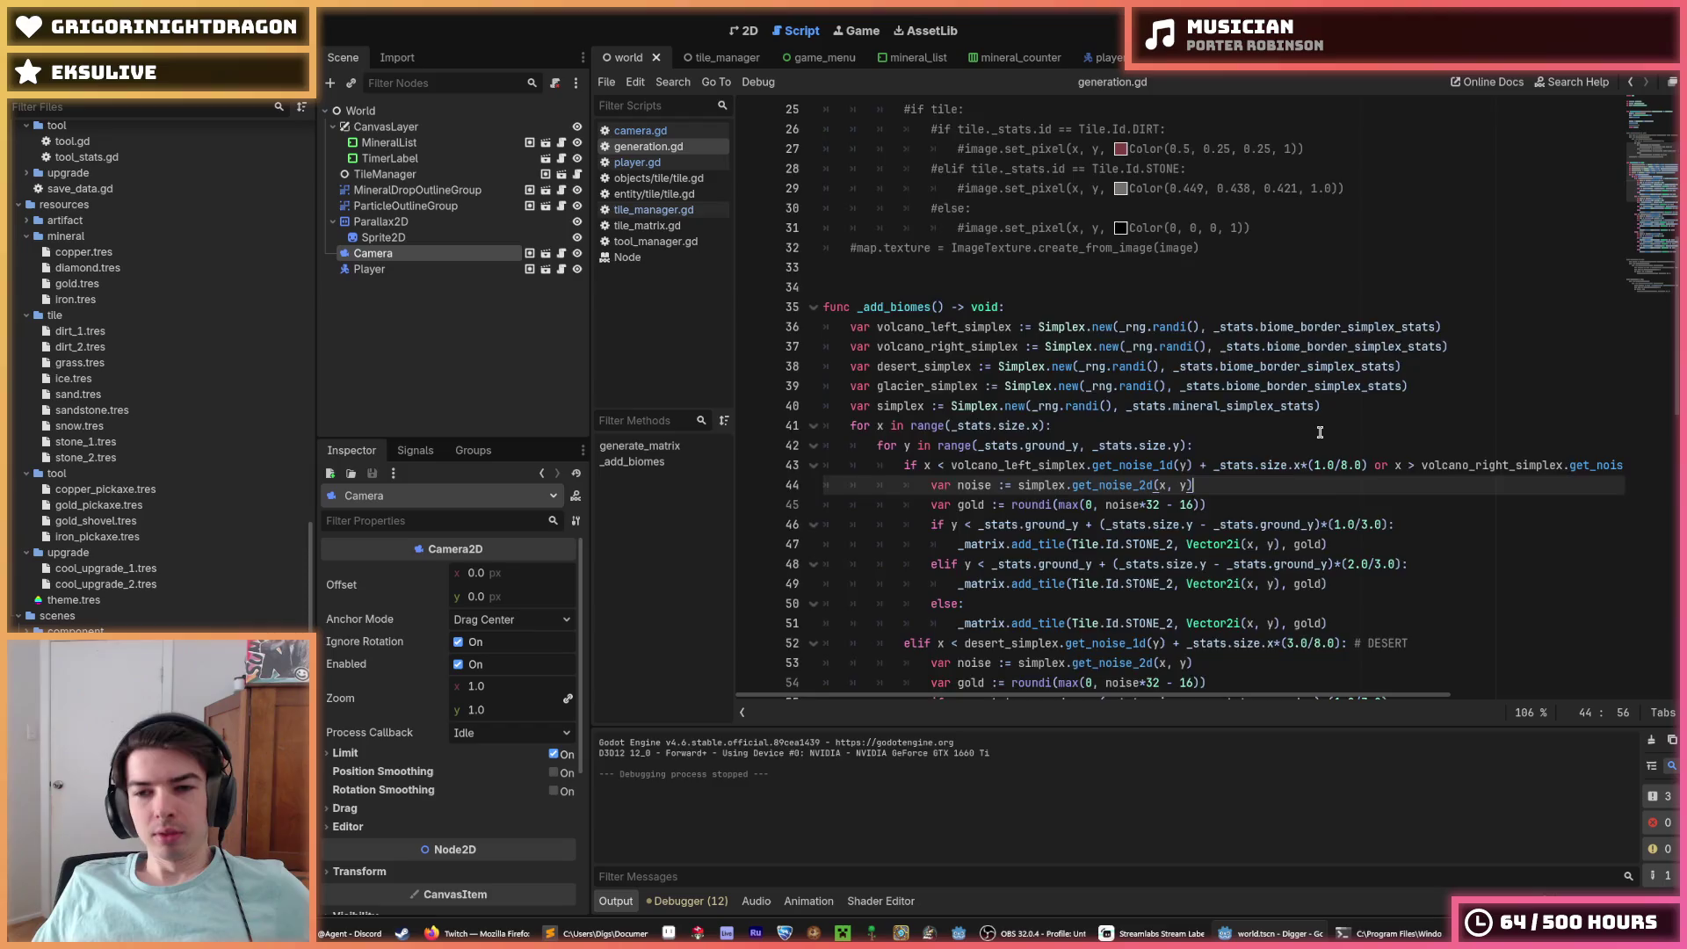
{"action": "scroll", "coordinate": [1289, 466], "scroll_direction": "down", "scroll_amount": 4}
{"action": "scroll", "coordinate": [1271, 448], "scroll_direction": "up", "scroll_amount": 2}
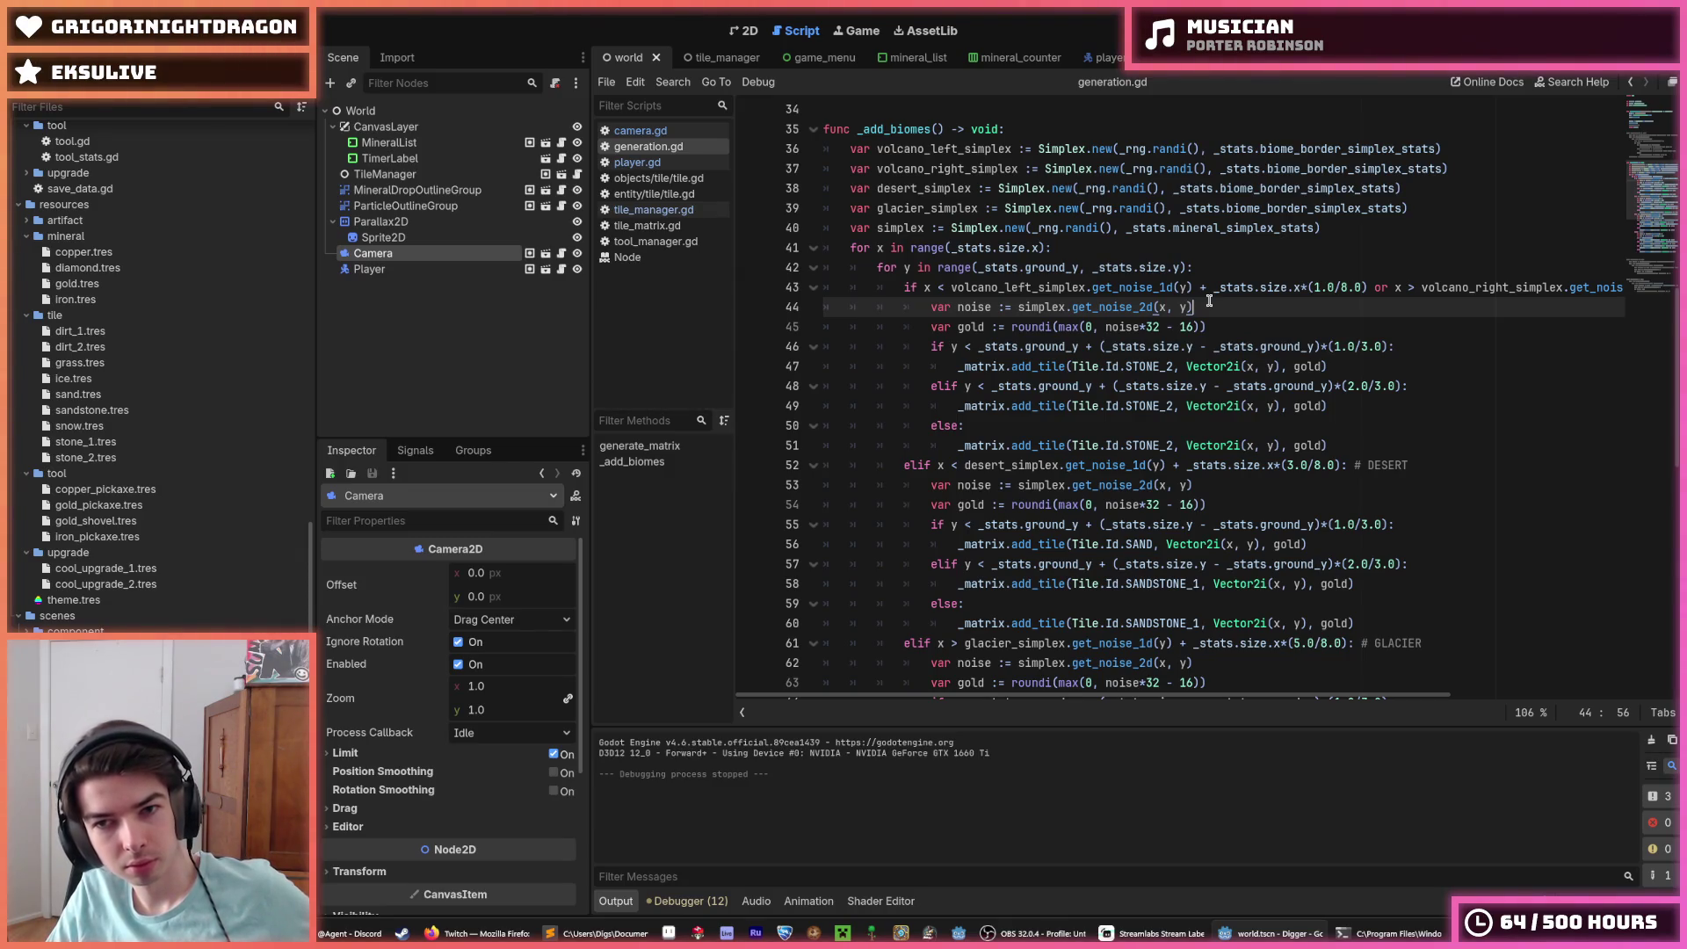
{"action": "mouse_move", "coordinate": [1180, 267]}
{"action": "left_mouse_down"}
{"action": "mouse_move", "coordinate": [989, 268]}
{"action": "mouse_move", "coordinate": [948, 248]}
{"action": "left_mouse_up"}
Step: Delete '_stats.ground_y, ' from the y loop range on line 42 and save generation.gd
{"action": "left_click", "coordinate": [949, 248]}
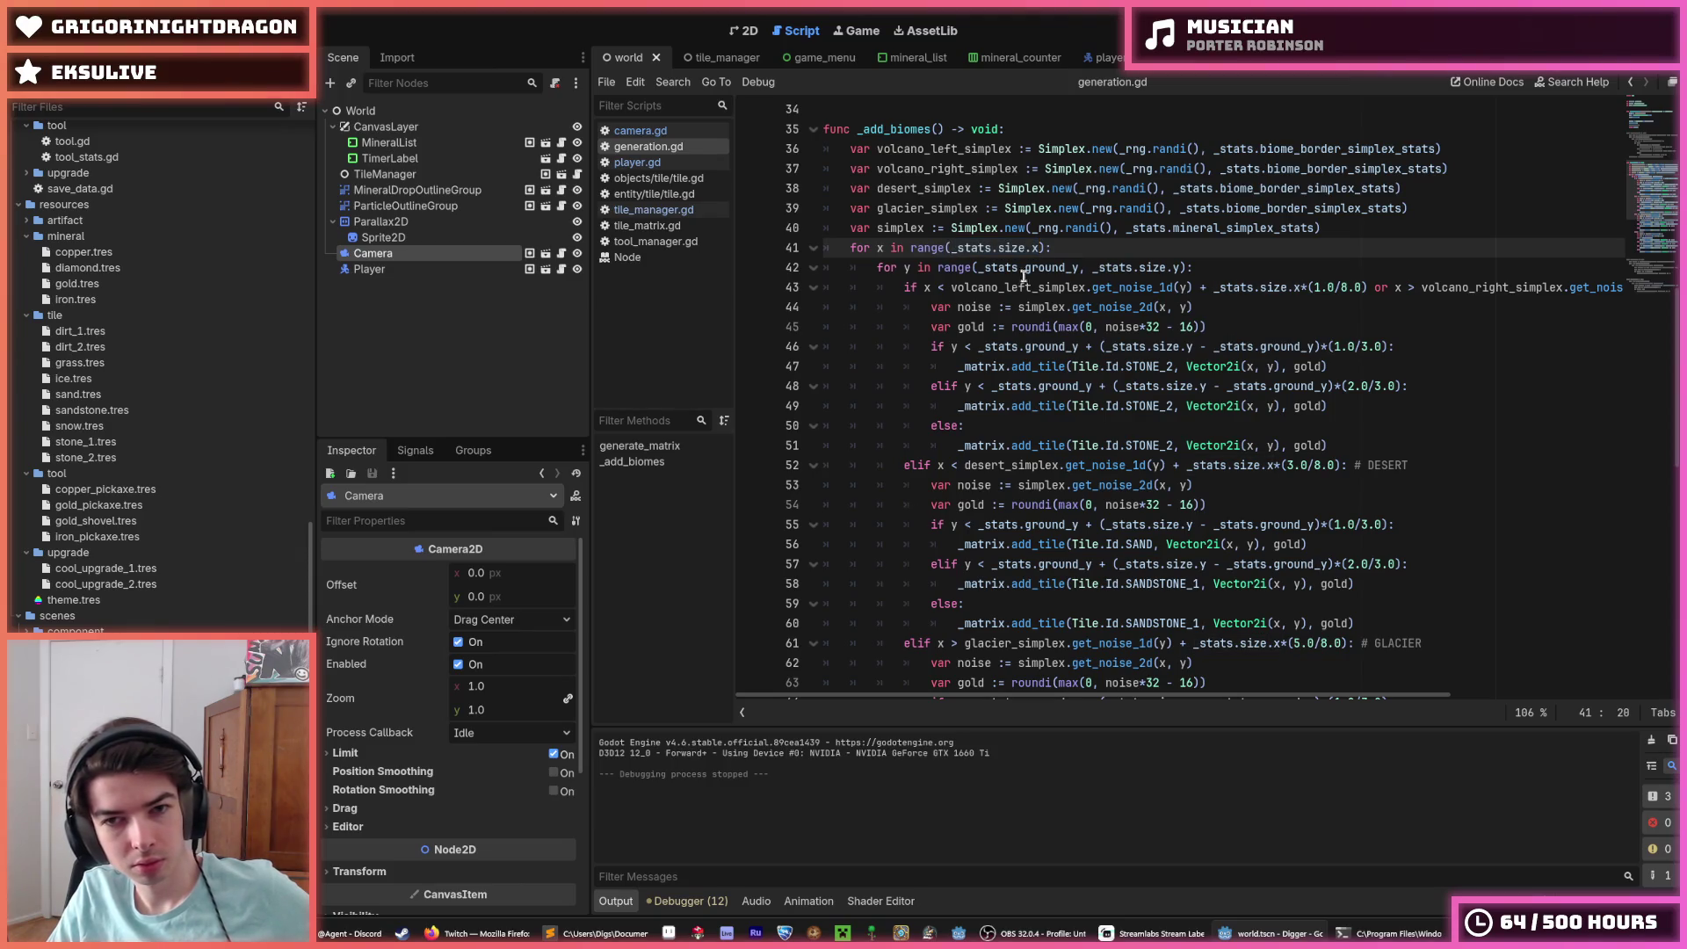
{"action": "left_click_drag", "start_coordinate": [1091, 268], "coordinate": [978, 268]}
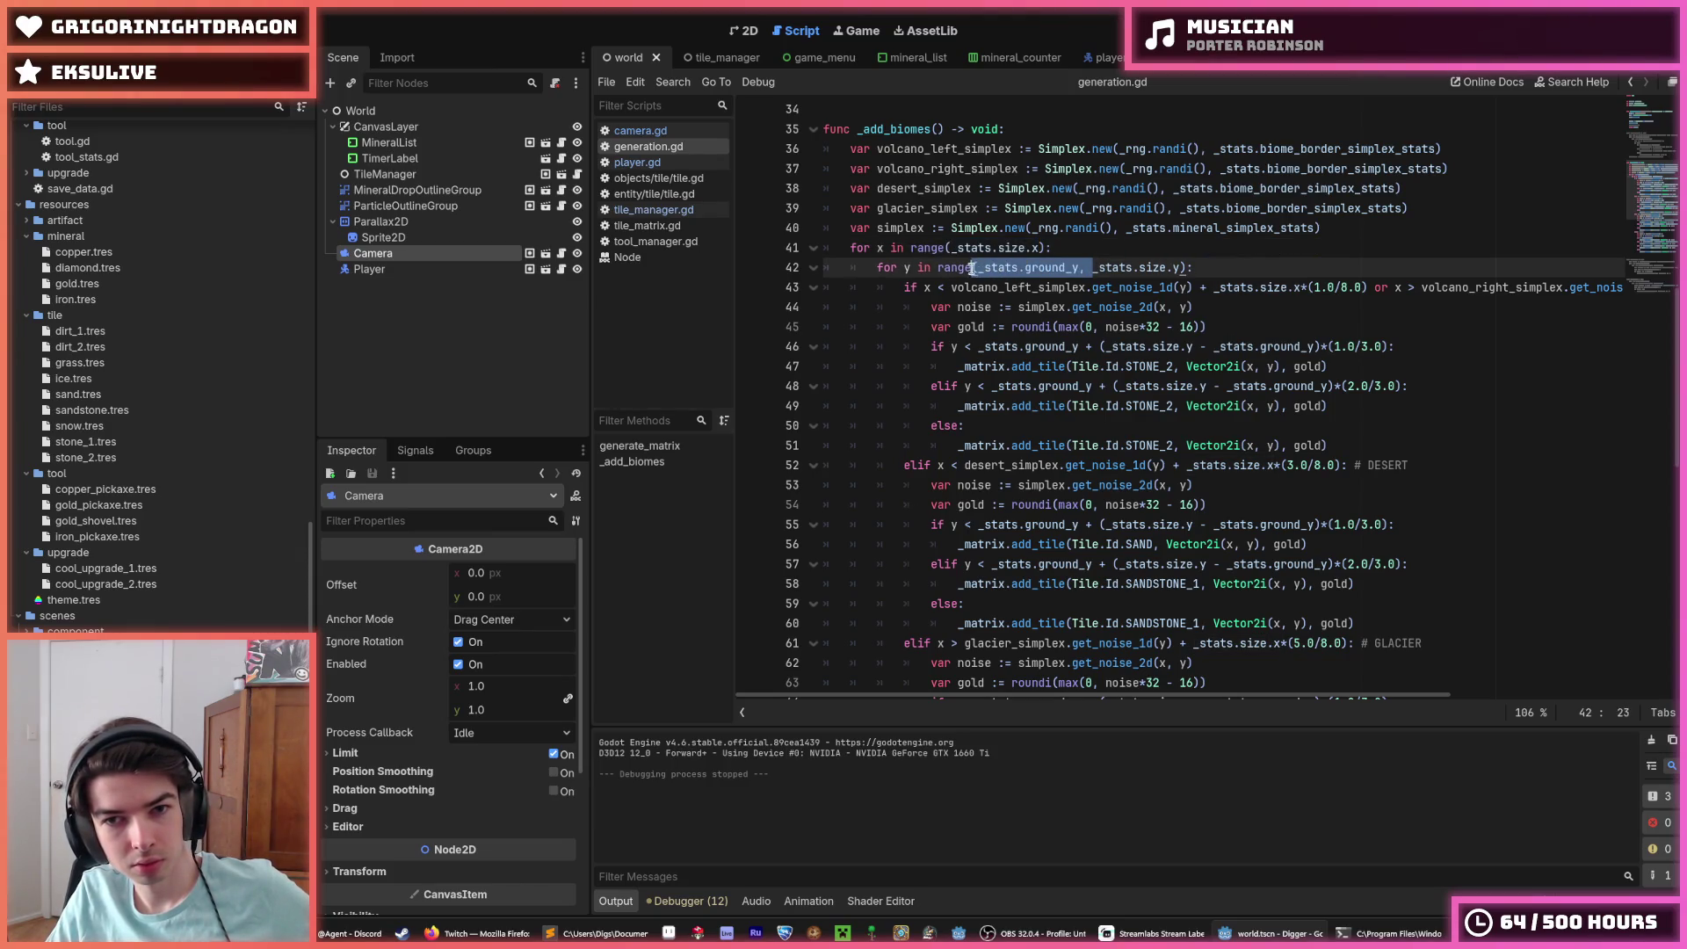
{"action": "key", "text": "BackSpace"}
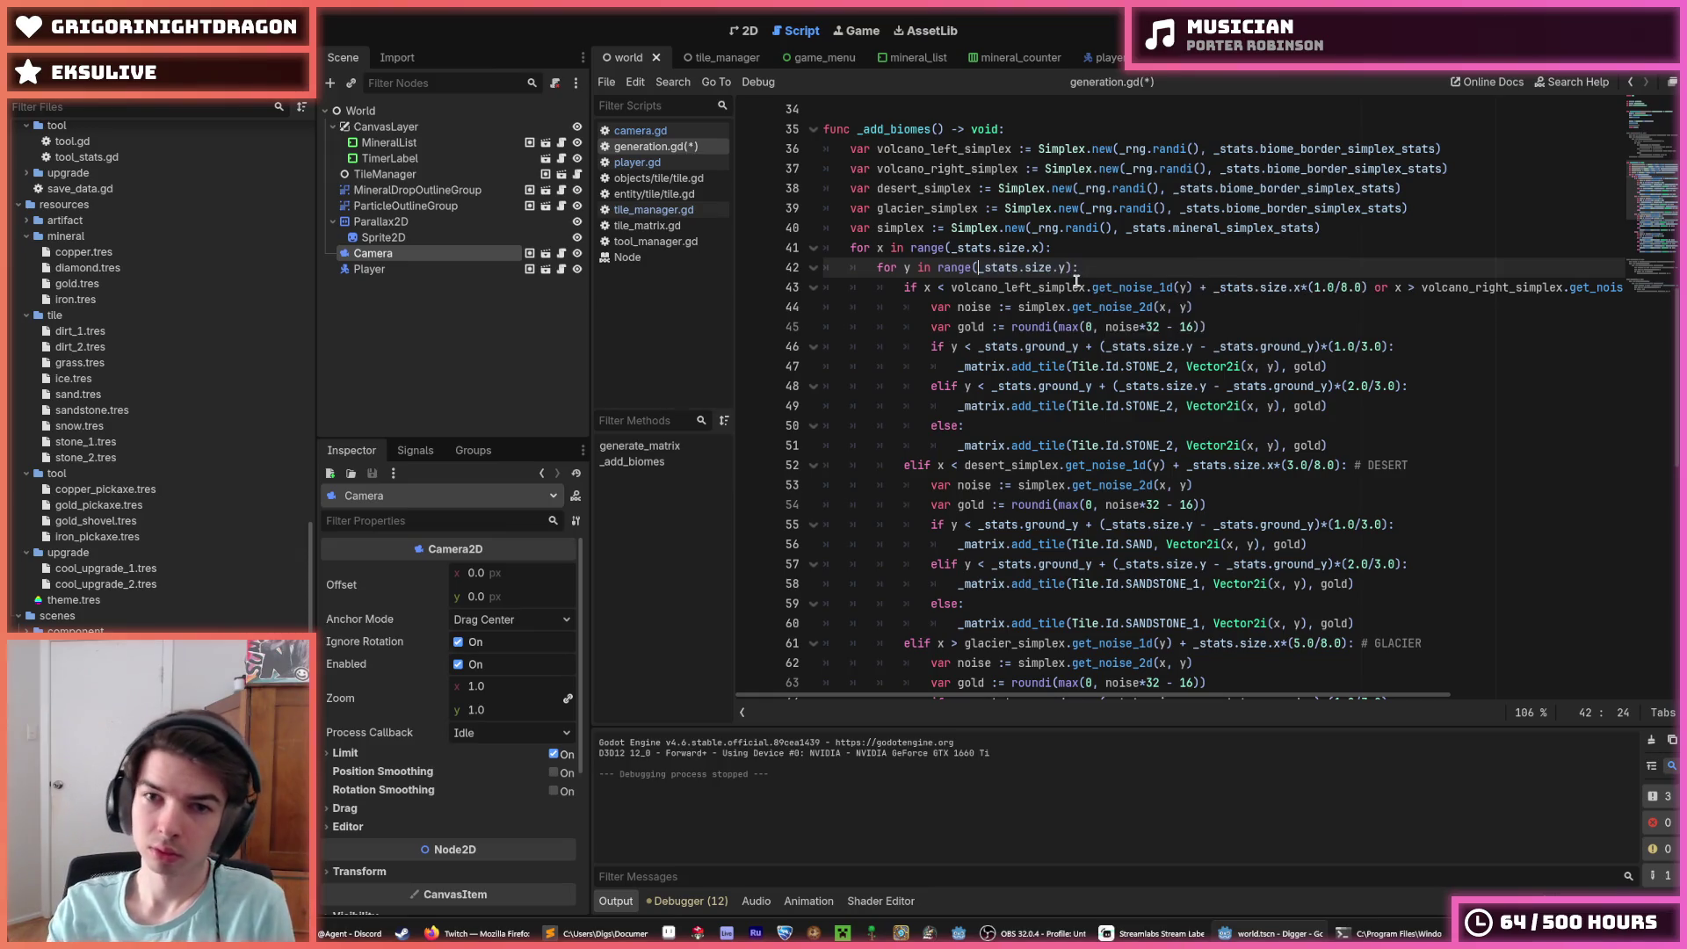
{"action": "key", "text": "ctrl+s"}
Step: Step through lines 45-69 of generation.gd and run the game to test world generation
{"action": "left_click", "coordinate": [1283, 346]}
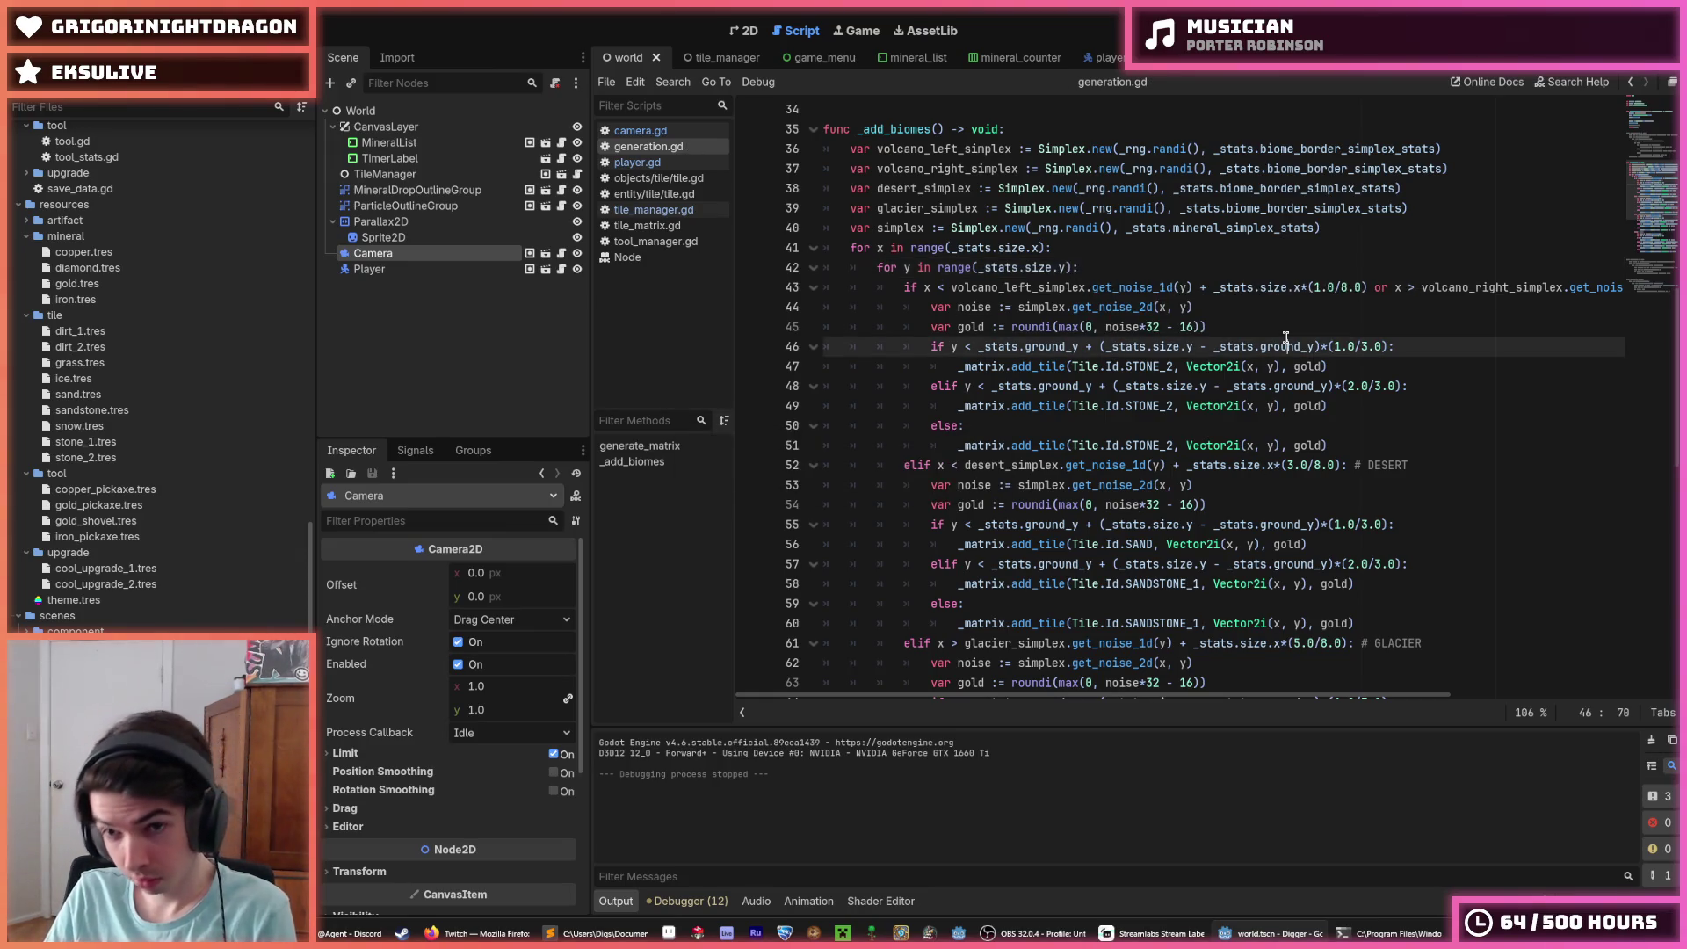
{"action": "key", "text": "Up"}
{"action": "key", "text": "F5"}
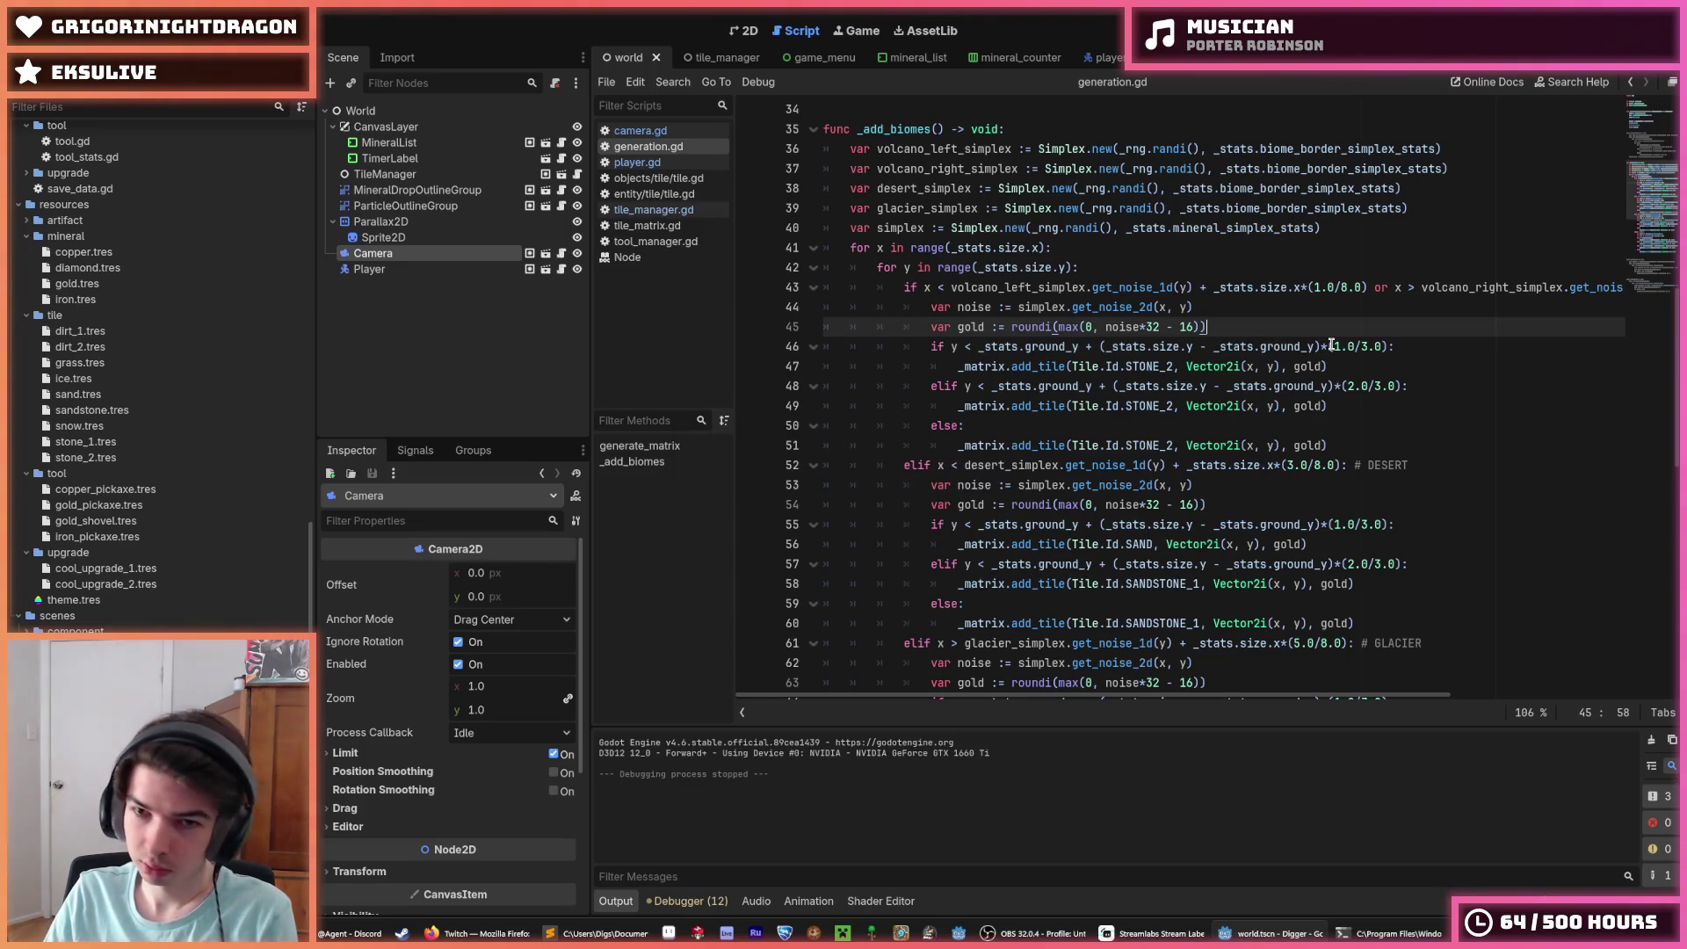
{"action": "left_click", "coordinate": [1382, 346]}
{"action": "key", "text": "F5"}
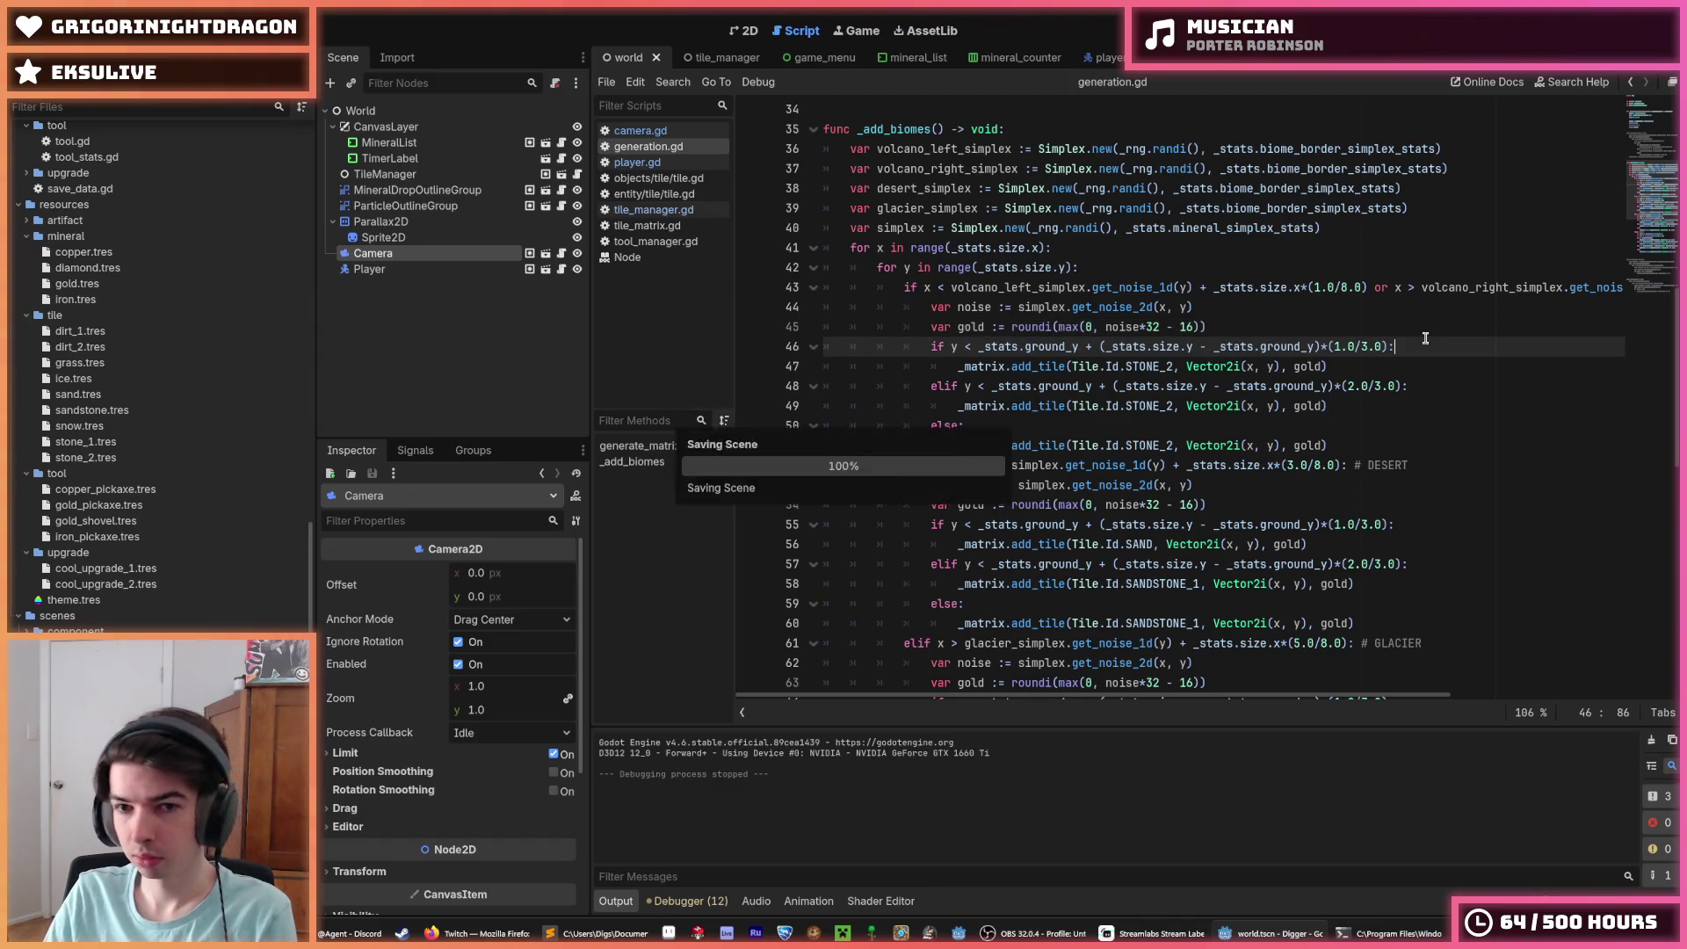
{"action": "key", "text": "Down"}
{"action": "scroll", "coordinate": [1382, 359], "scroll_direction": "down", "scroll_amount": 2}
{"action": "left_click", "coordinate": [1379, 321]}
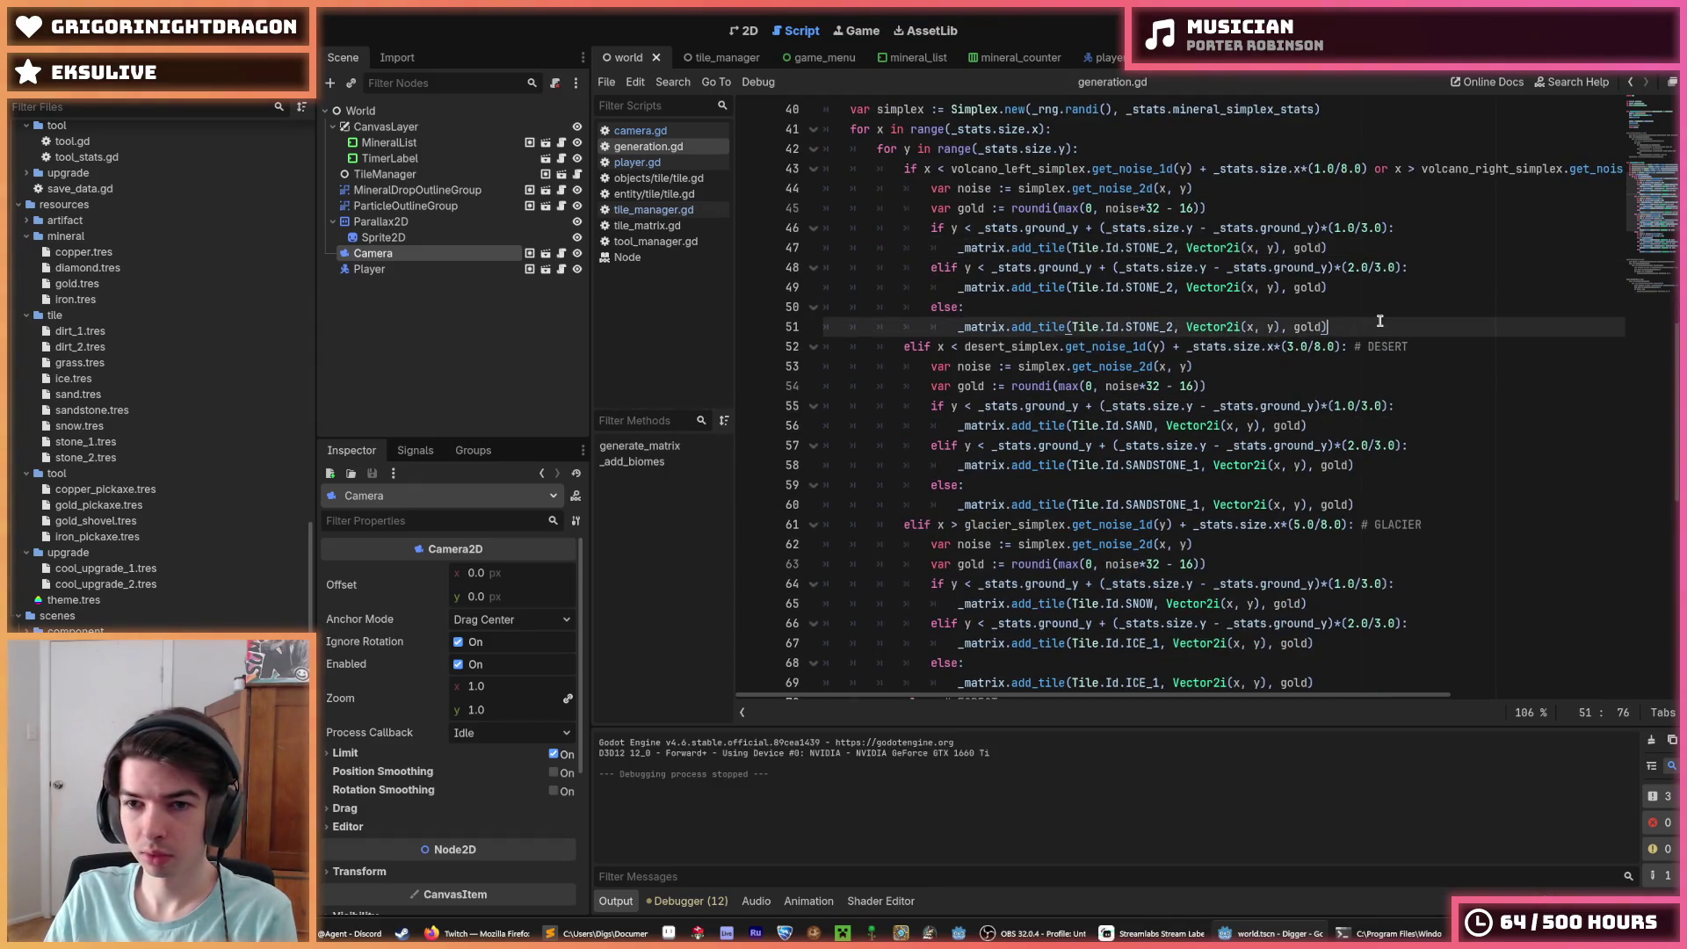
{"action": "scroll", "coordinate": [1380, 322], "scroll_direction": "down", "scroll_amount": 5}
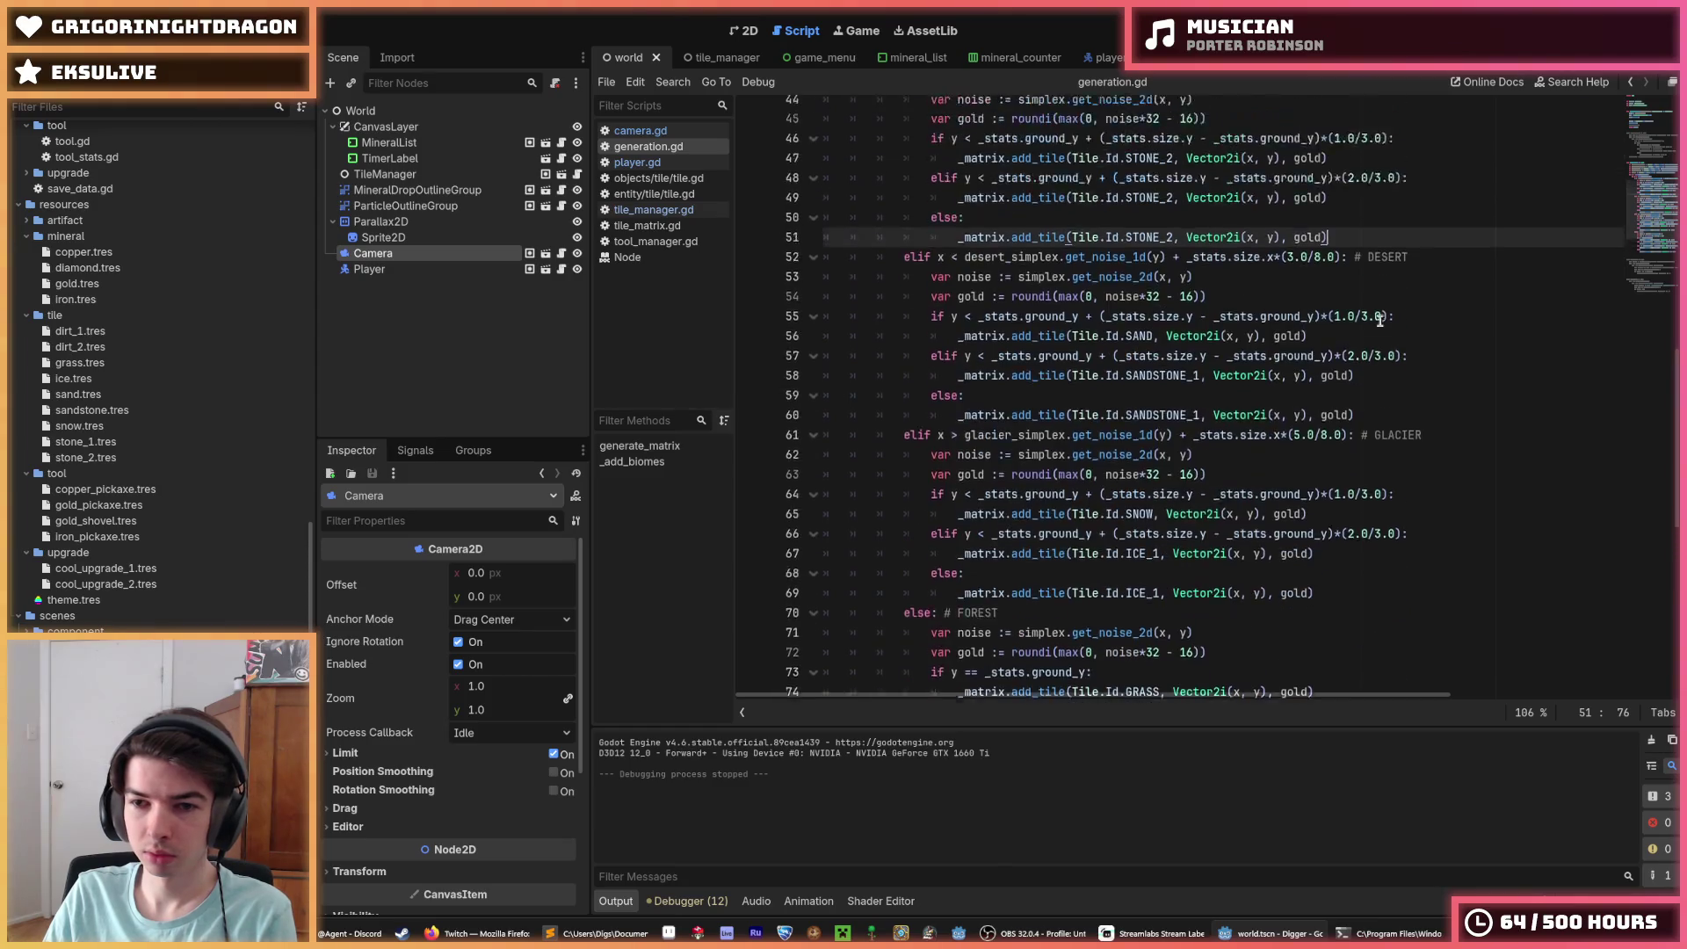
{"action": "scroll", "coordinate": [1380, 322], "scroll_direction": "down", "scroll_amount": 1}
{"action": "left_click", "coordinate": [1379, 322]}
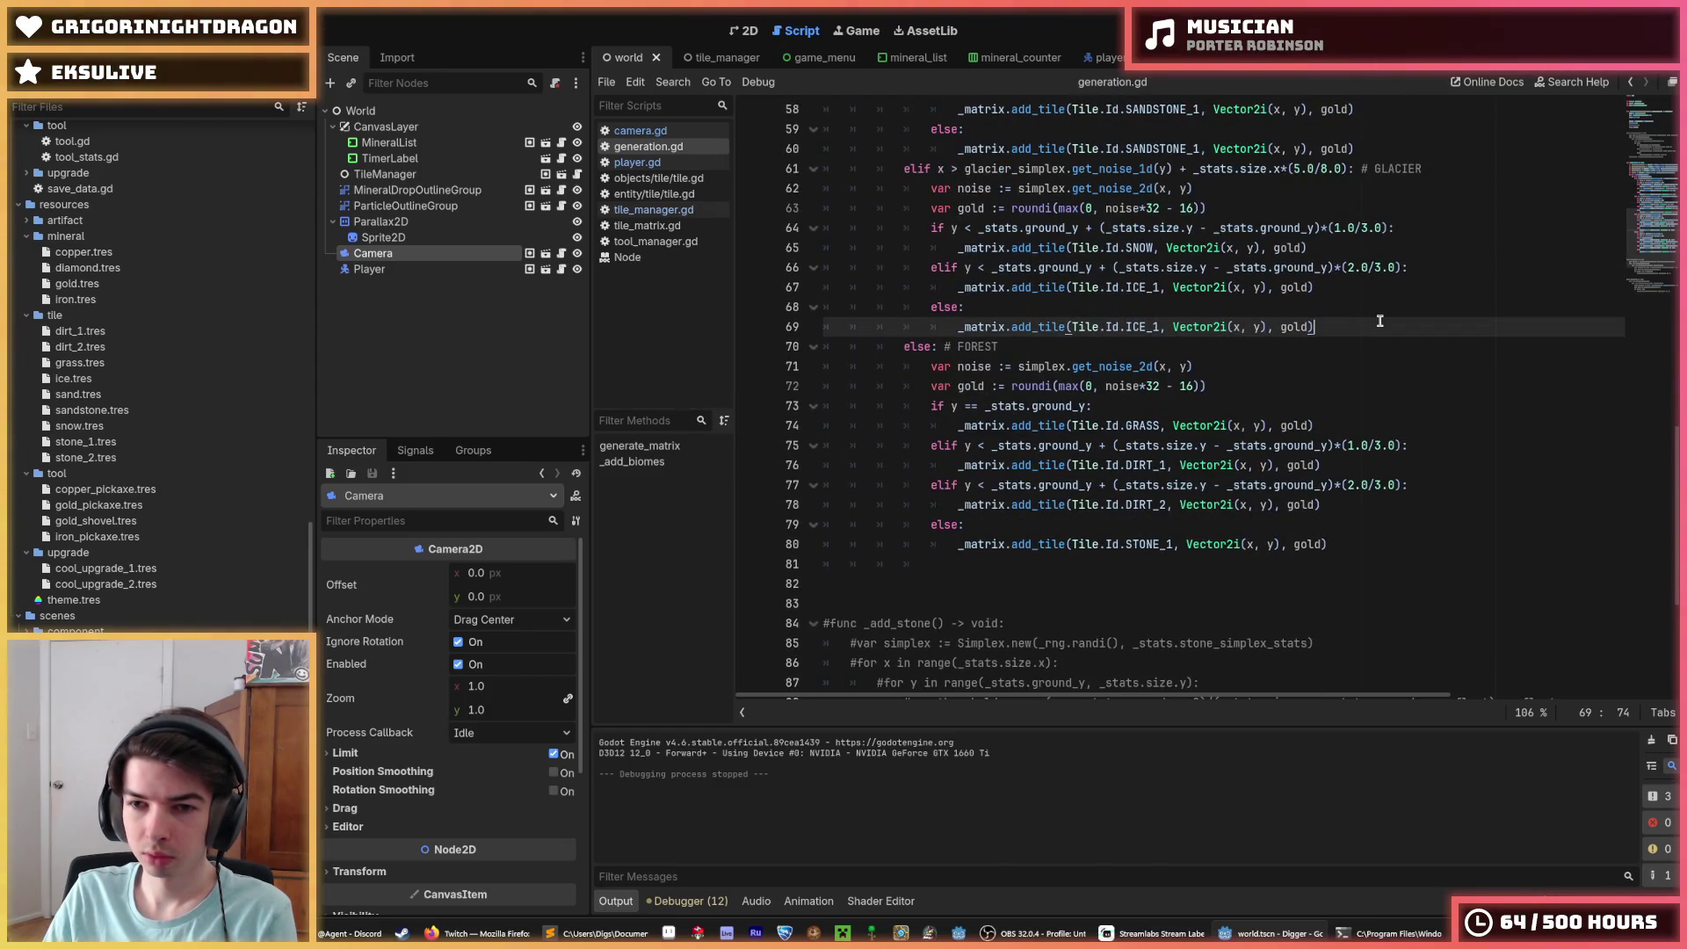
{"action": "key", "text": "F5"}
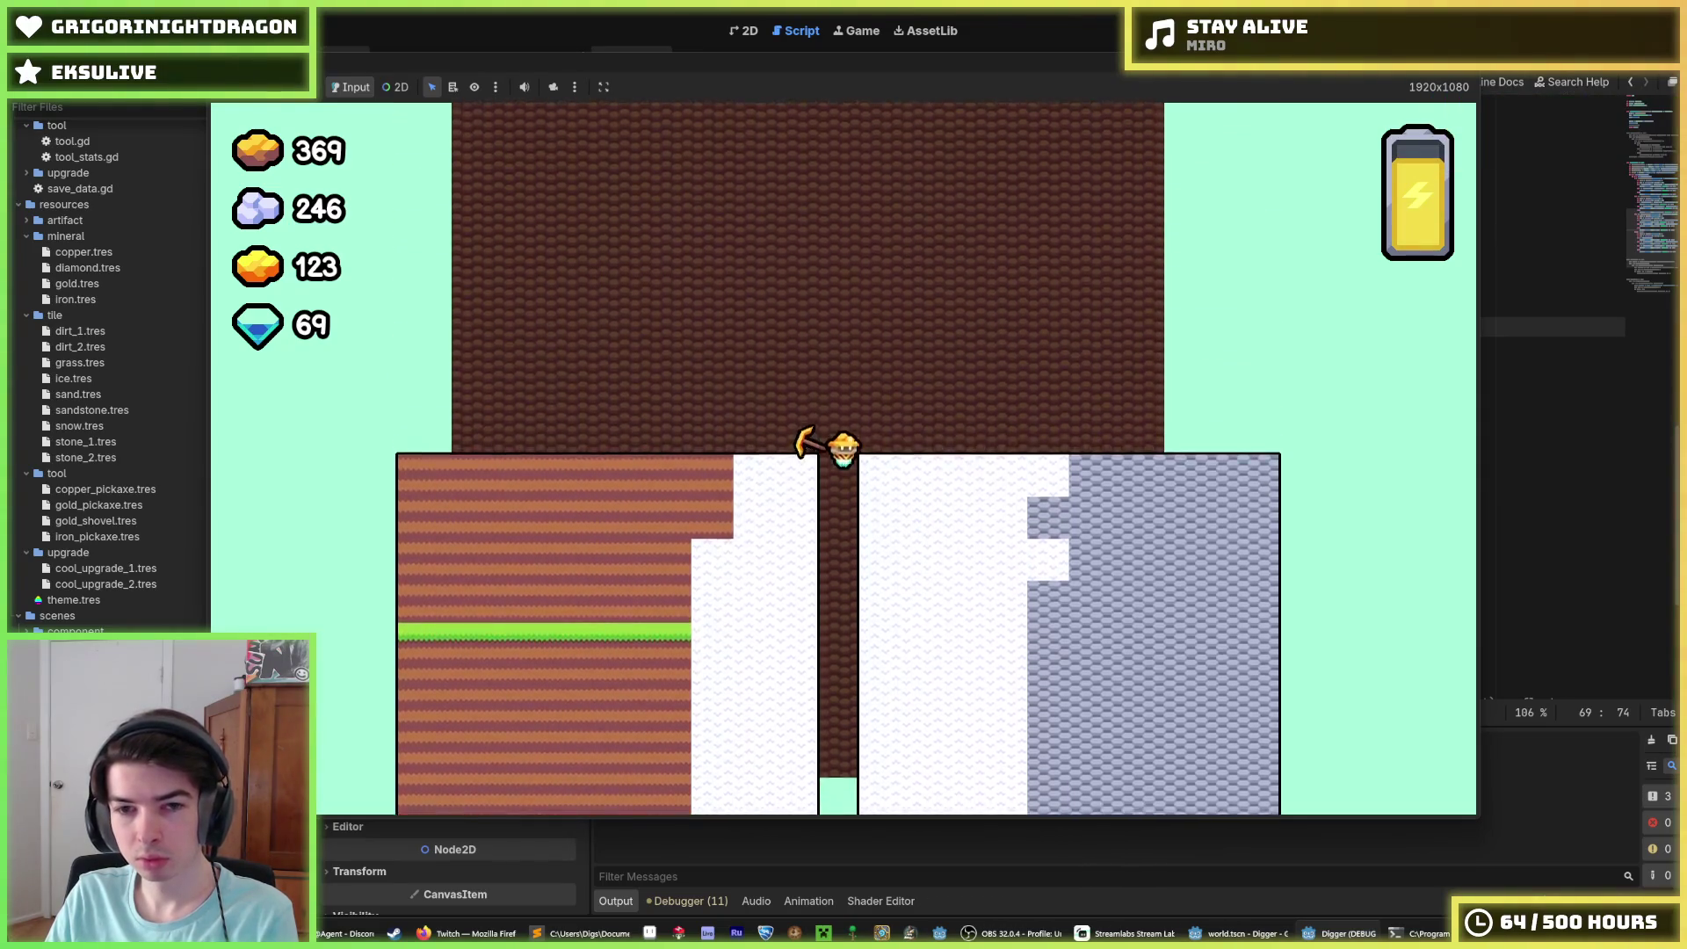
{"action": "key", "text": "F8"}
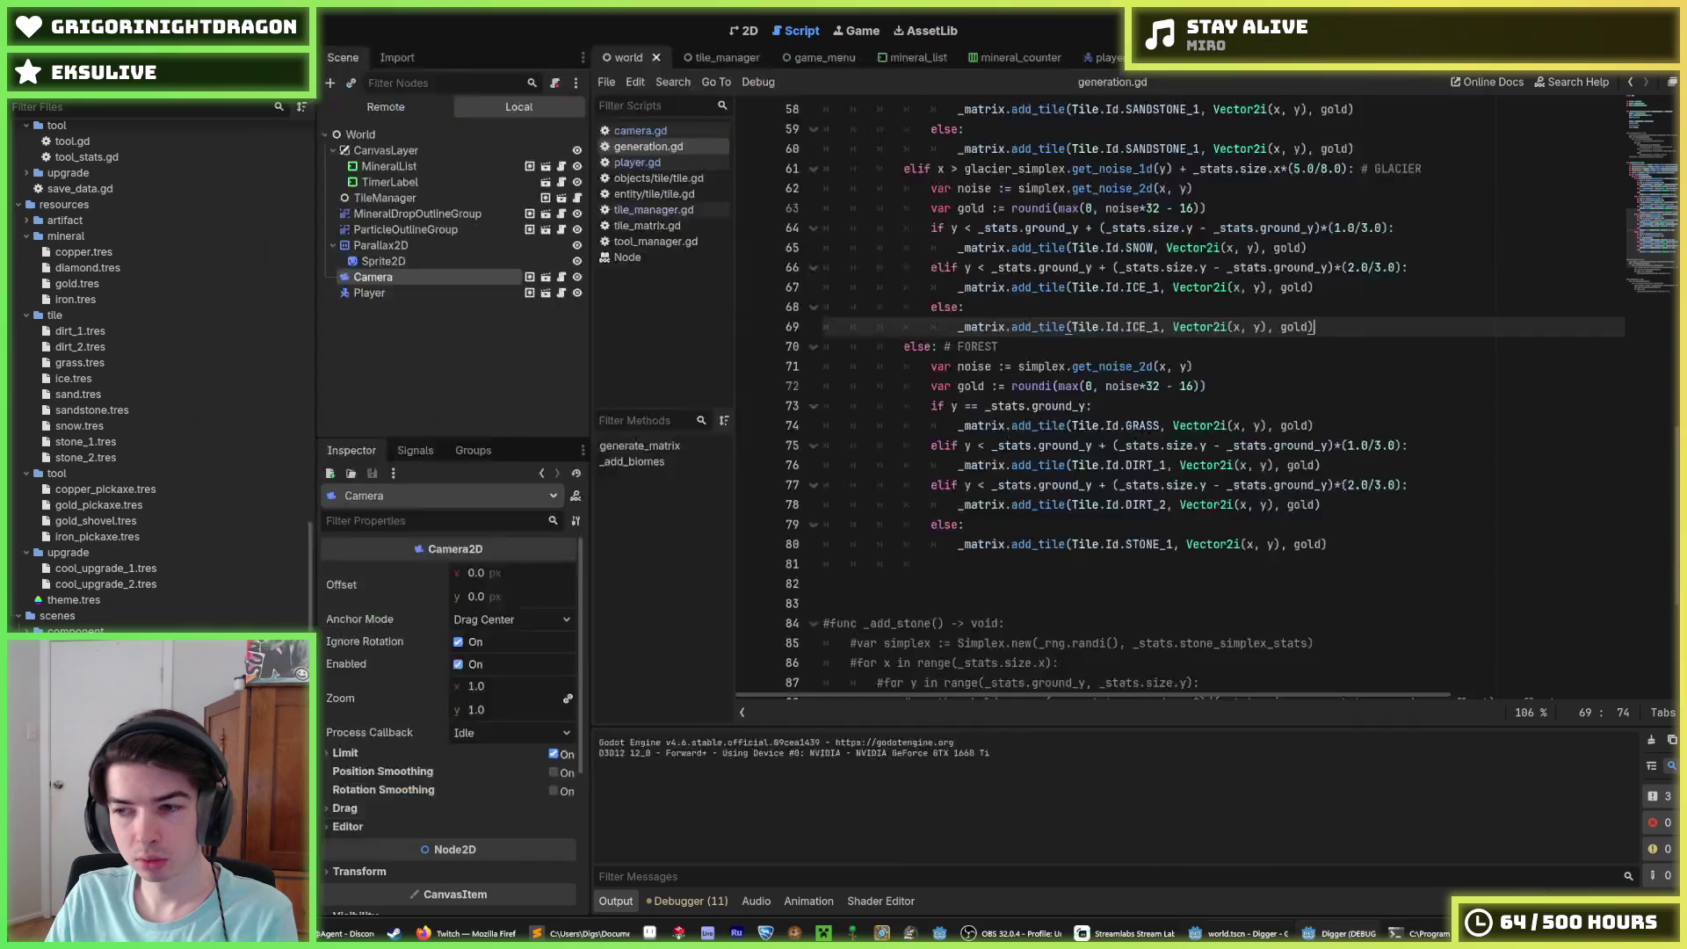
{"action": "key", "text": "ctrl+s"}
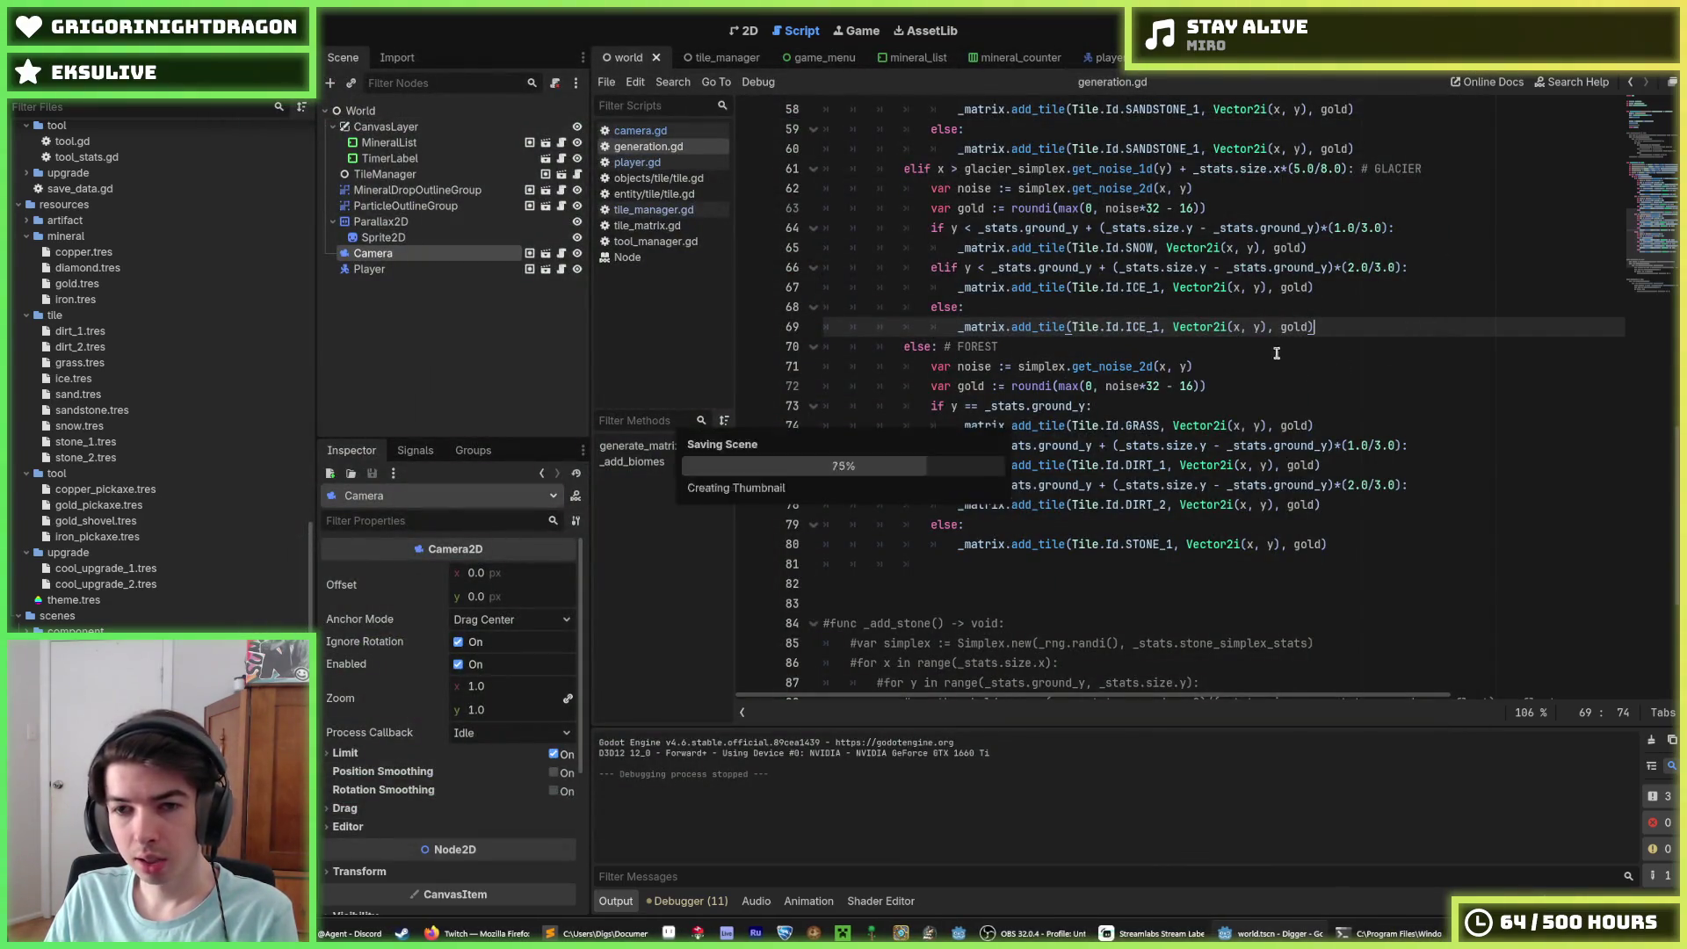
Step: Insert a _add_hills() call on a new line after _add_biomes() and pick a spot for the function
{"action": "left_click", "coordinate": [1277, 361]}
{"action": "scroll", "coordinate": [1248, 365], "scroll_direction": "up", "scroll_amount": 9}
{"action": "scroll", "coordinate": [1201, 369], "scroll_direction": "up", "scroll_amount": 8}
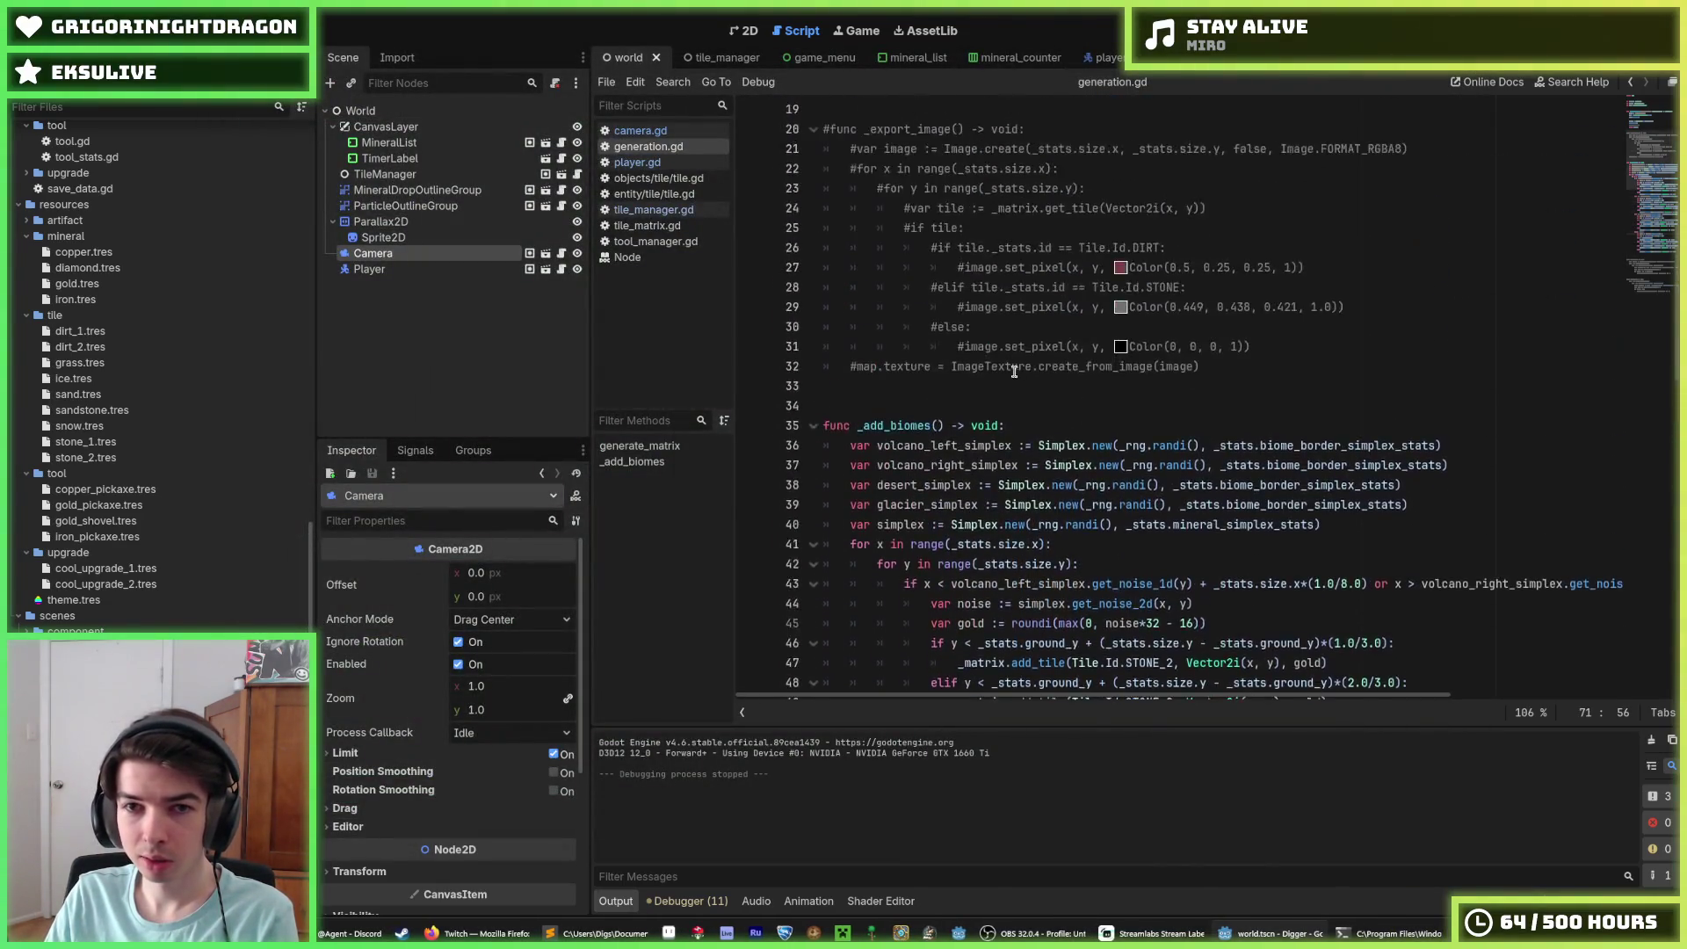
{"action": "left_click", "coordinate": [955, 272]}
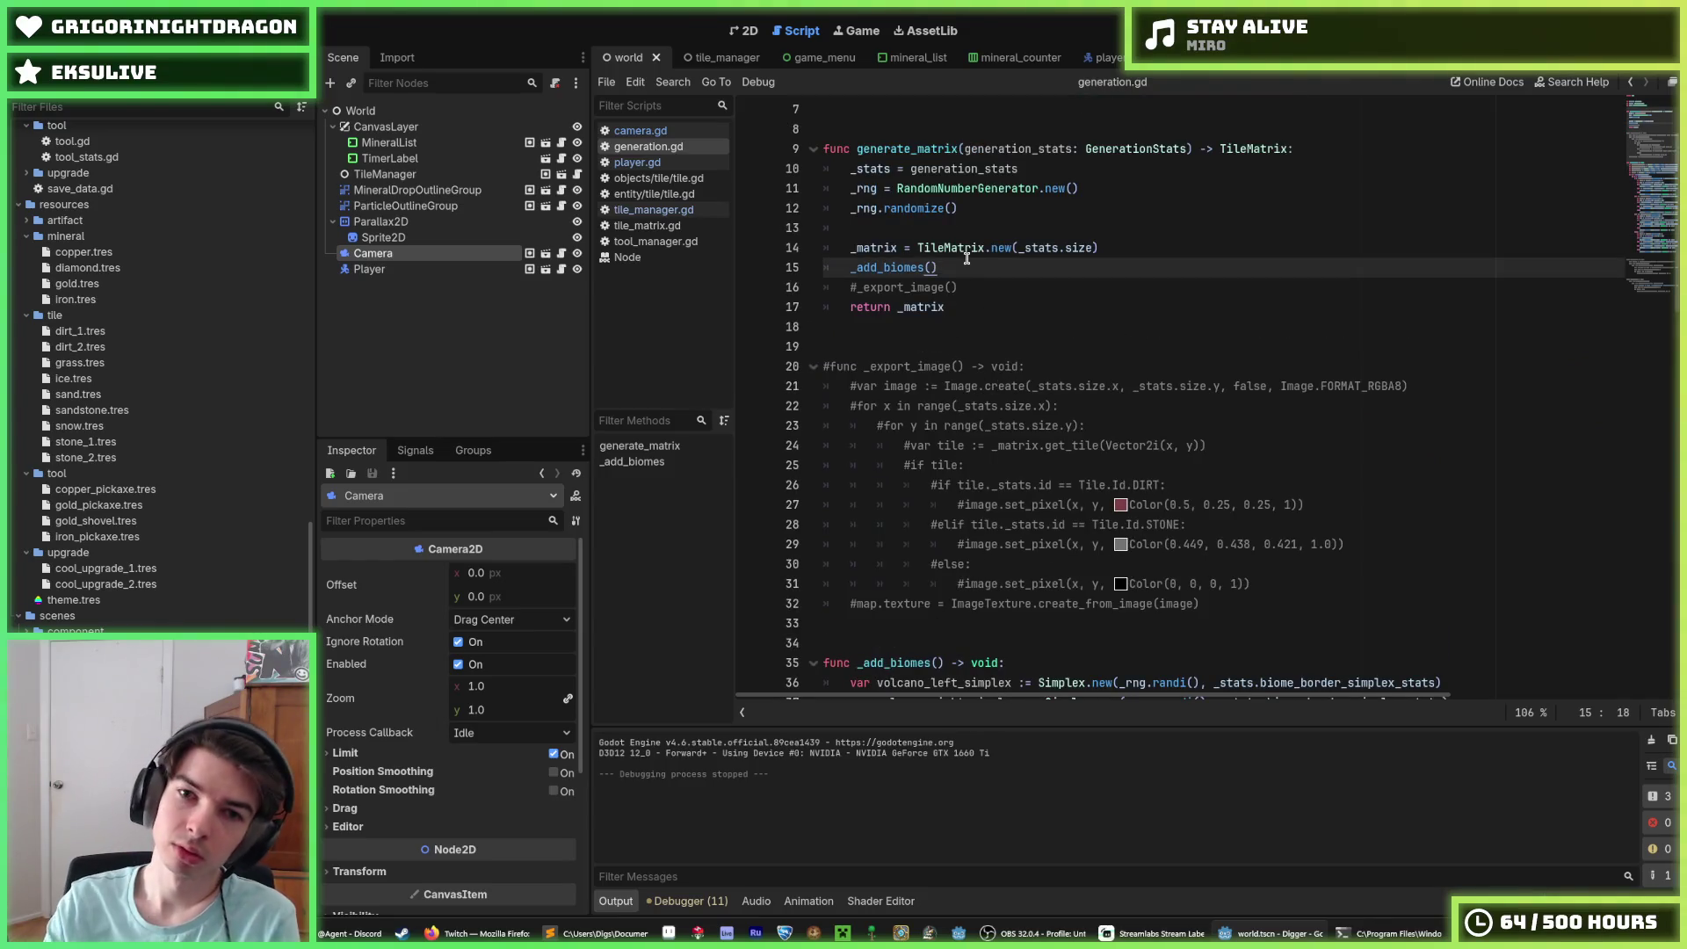
{"action": "key", "text": "Return"}
{"action": "type", "text": "_add_hi"}
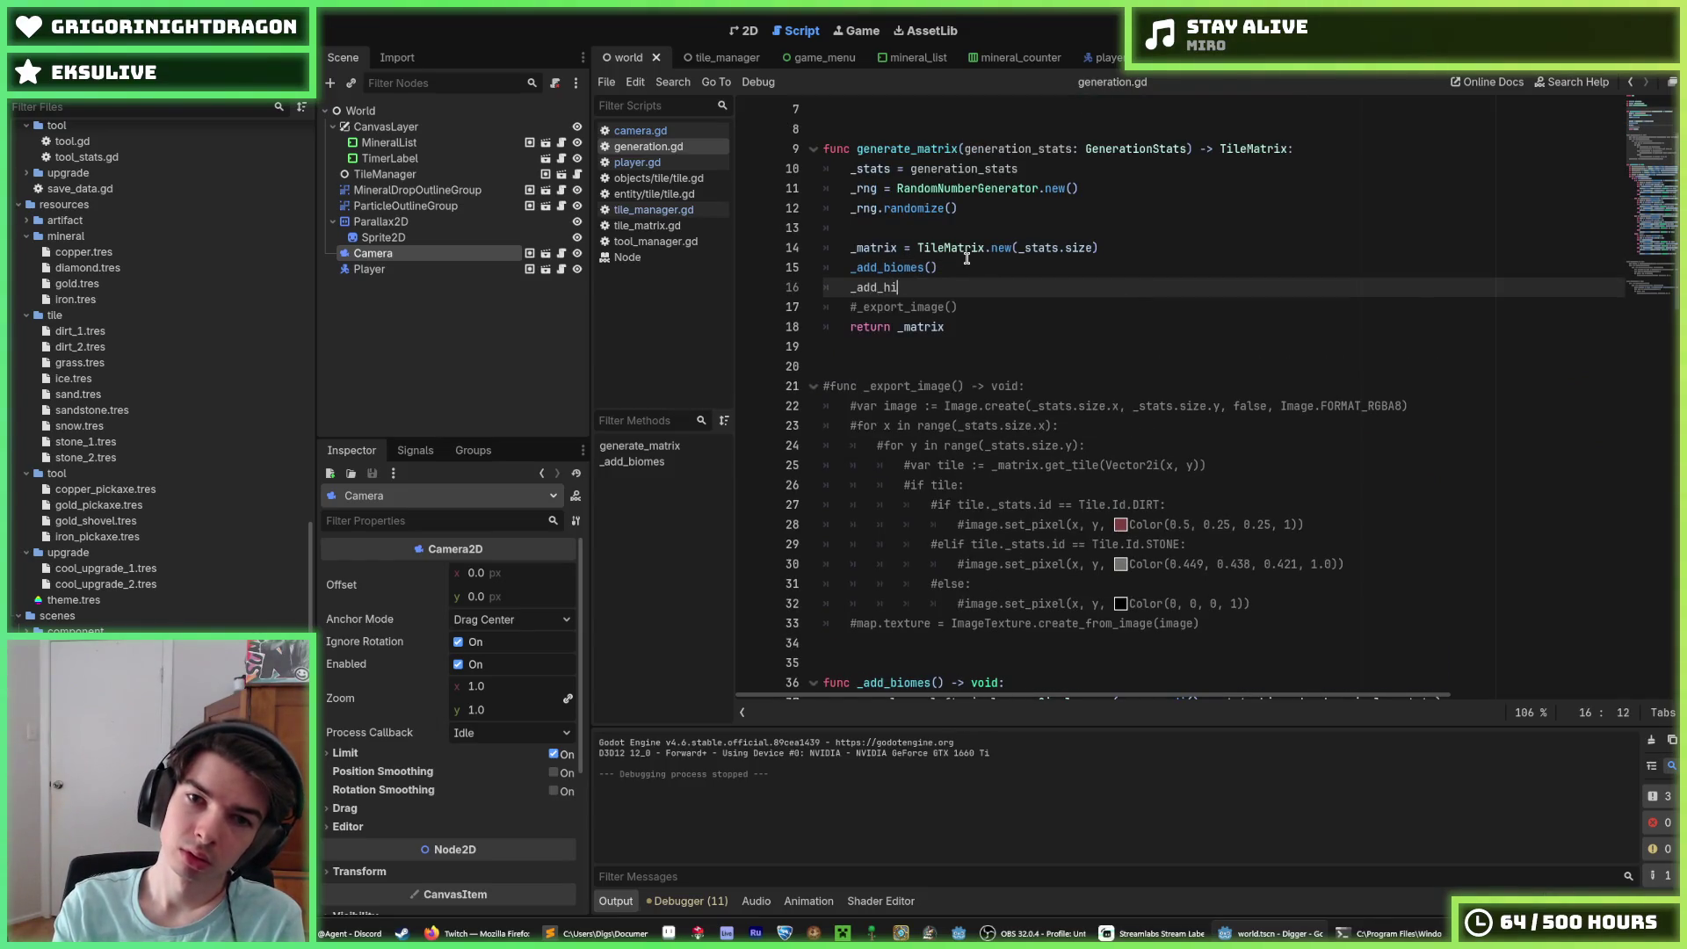
{"action": "type", "text": "lls()"}
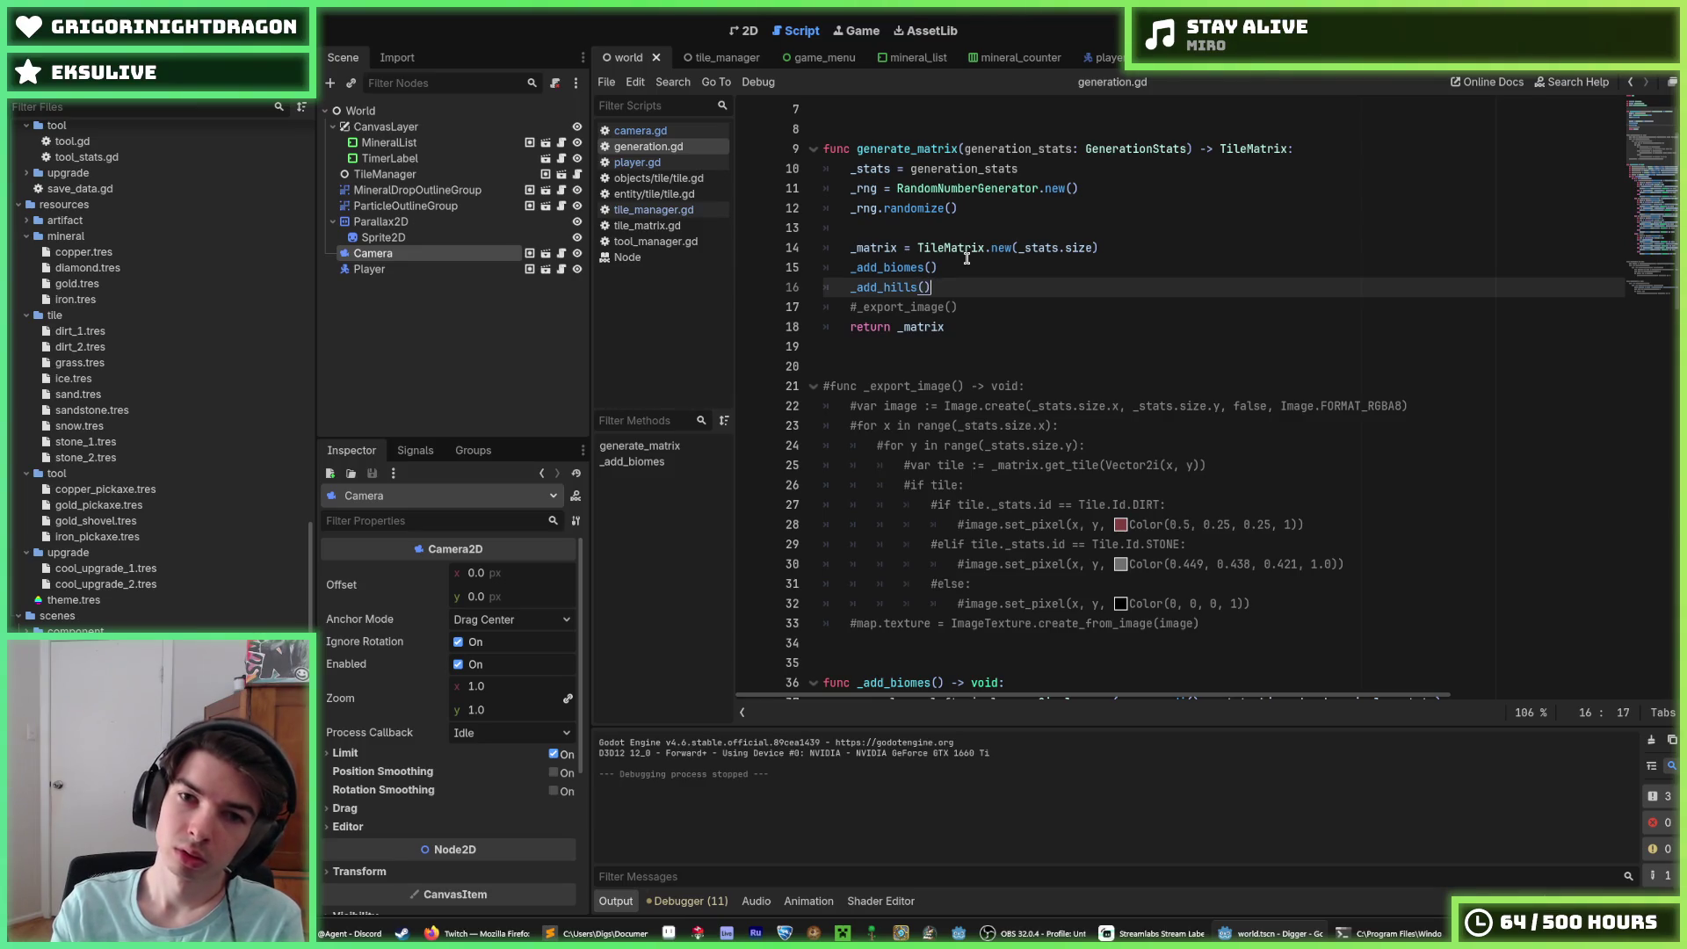
{"action": "scroll", "coordinate": [966, 259], "scroll_direction": "down", "scroll_amount": 5}
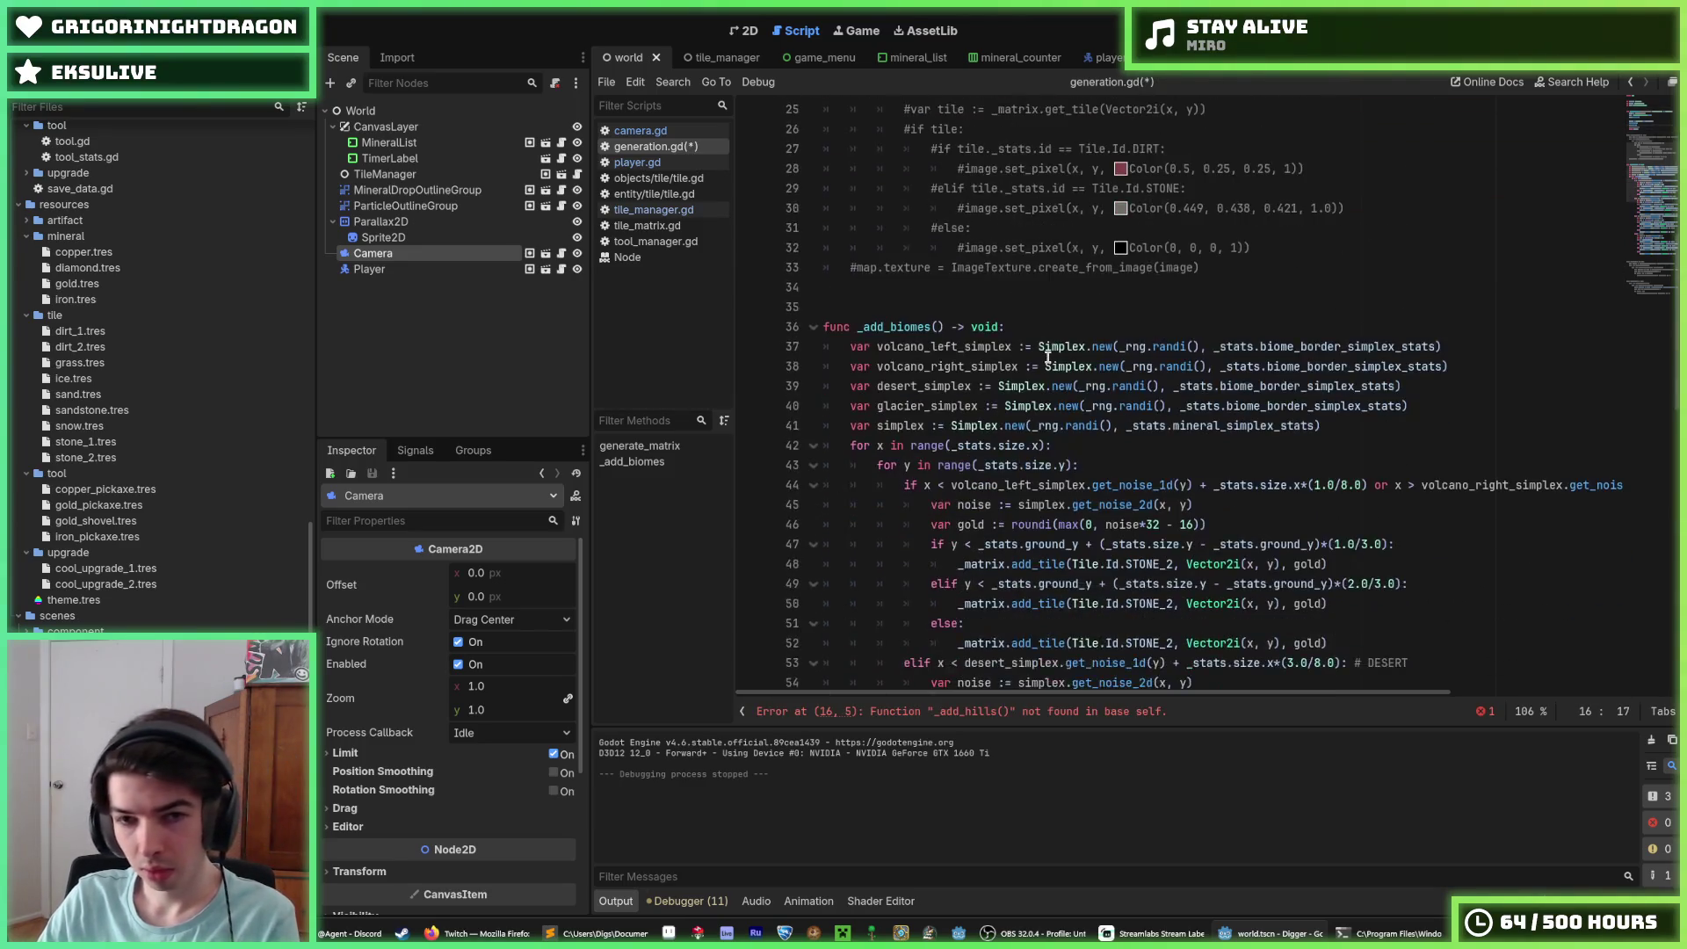
{"action": "scroll", "coordinate": [1029, 352], "scroll_direction": "up", "scroll_amount": 5}
{"action": "scroll", "coordinate": [953, 400], "scroll_direction": "down", "scroll_amount": 15}
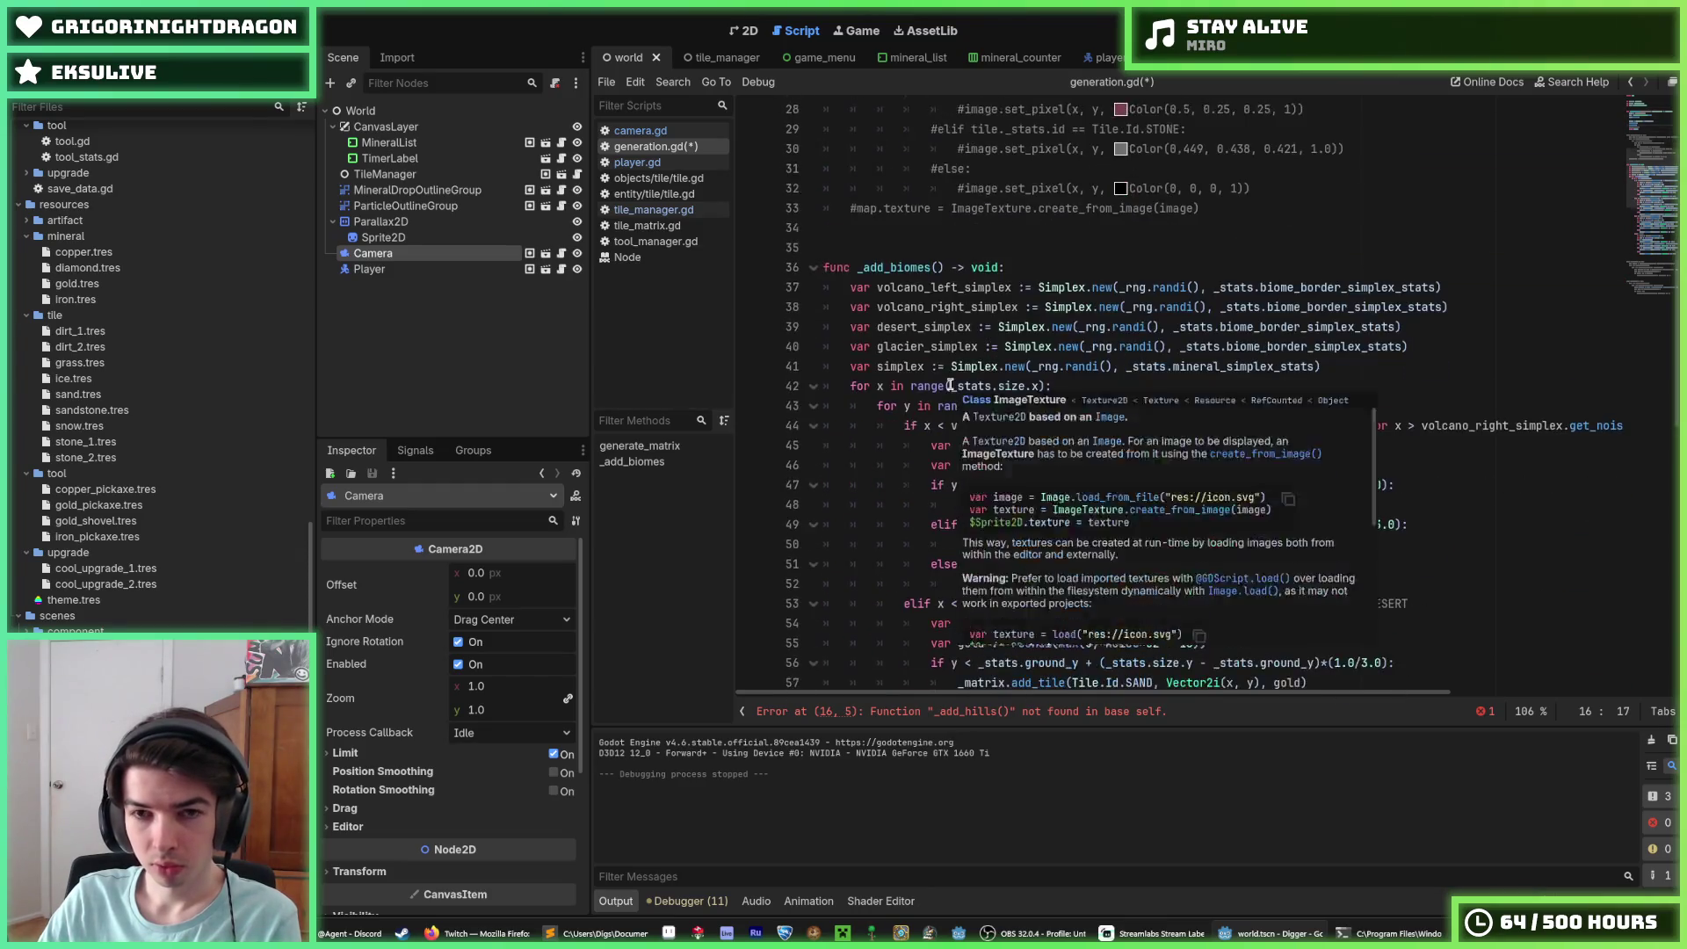
{"action": "scroll", "coordinate": [950, 402], "scroll_direction": "down", "scroll_amount": 7}
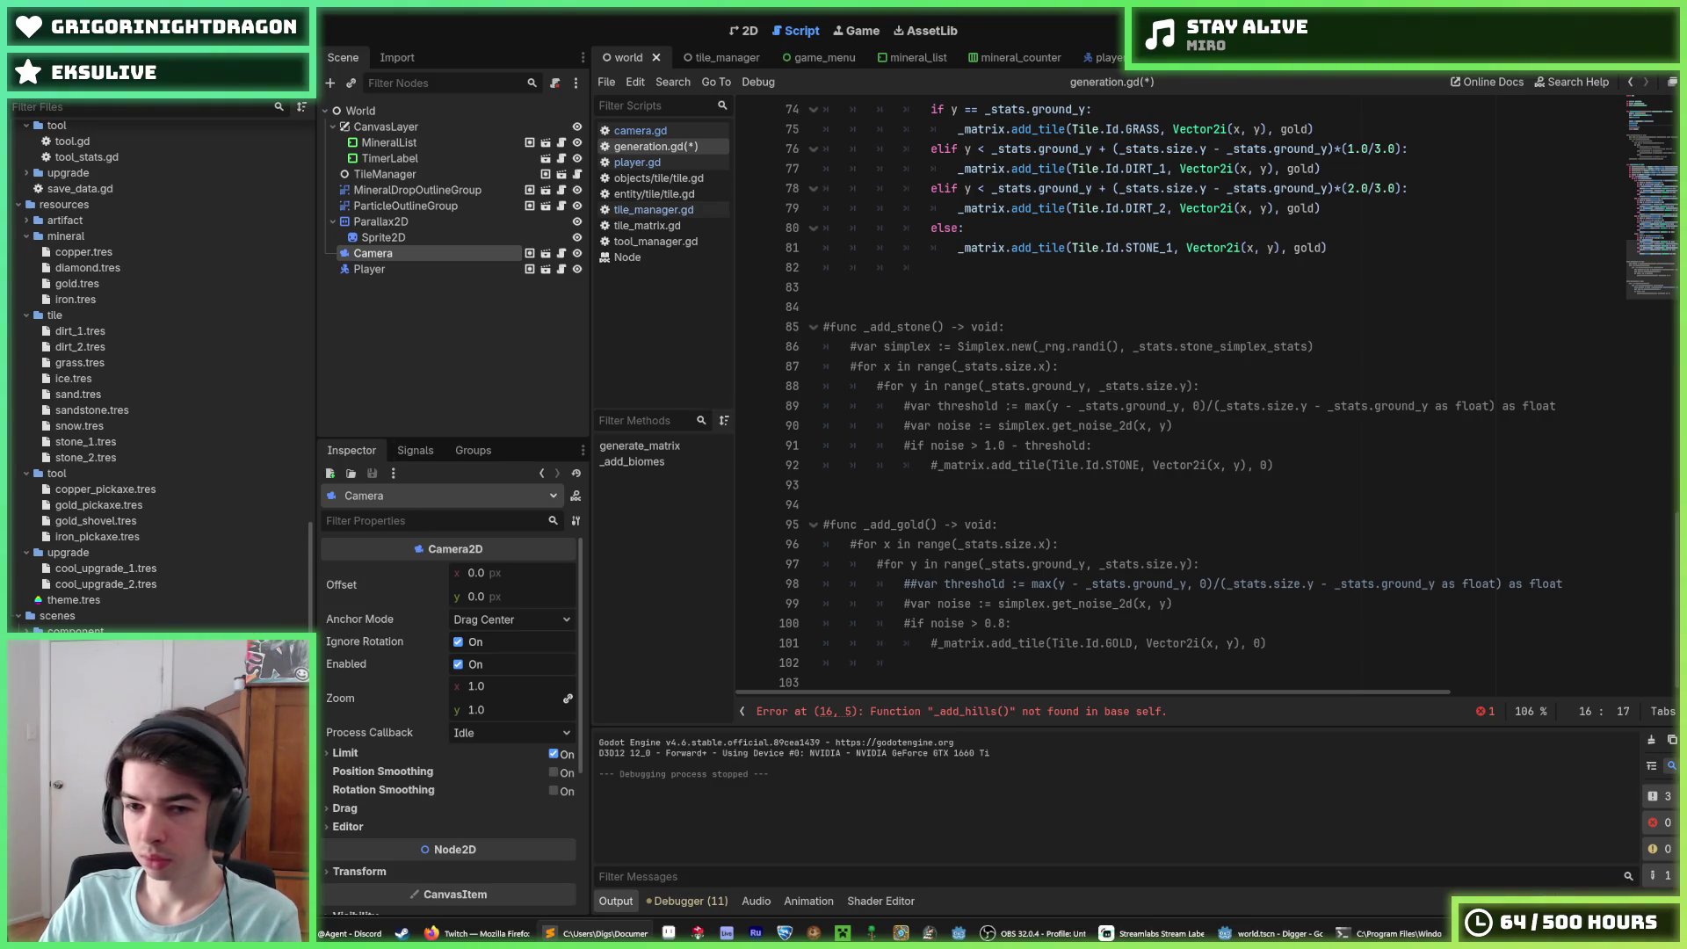
{"action": "left_click", "coordinate": [928, 265]}
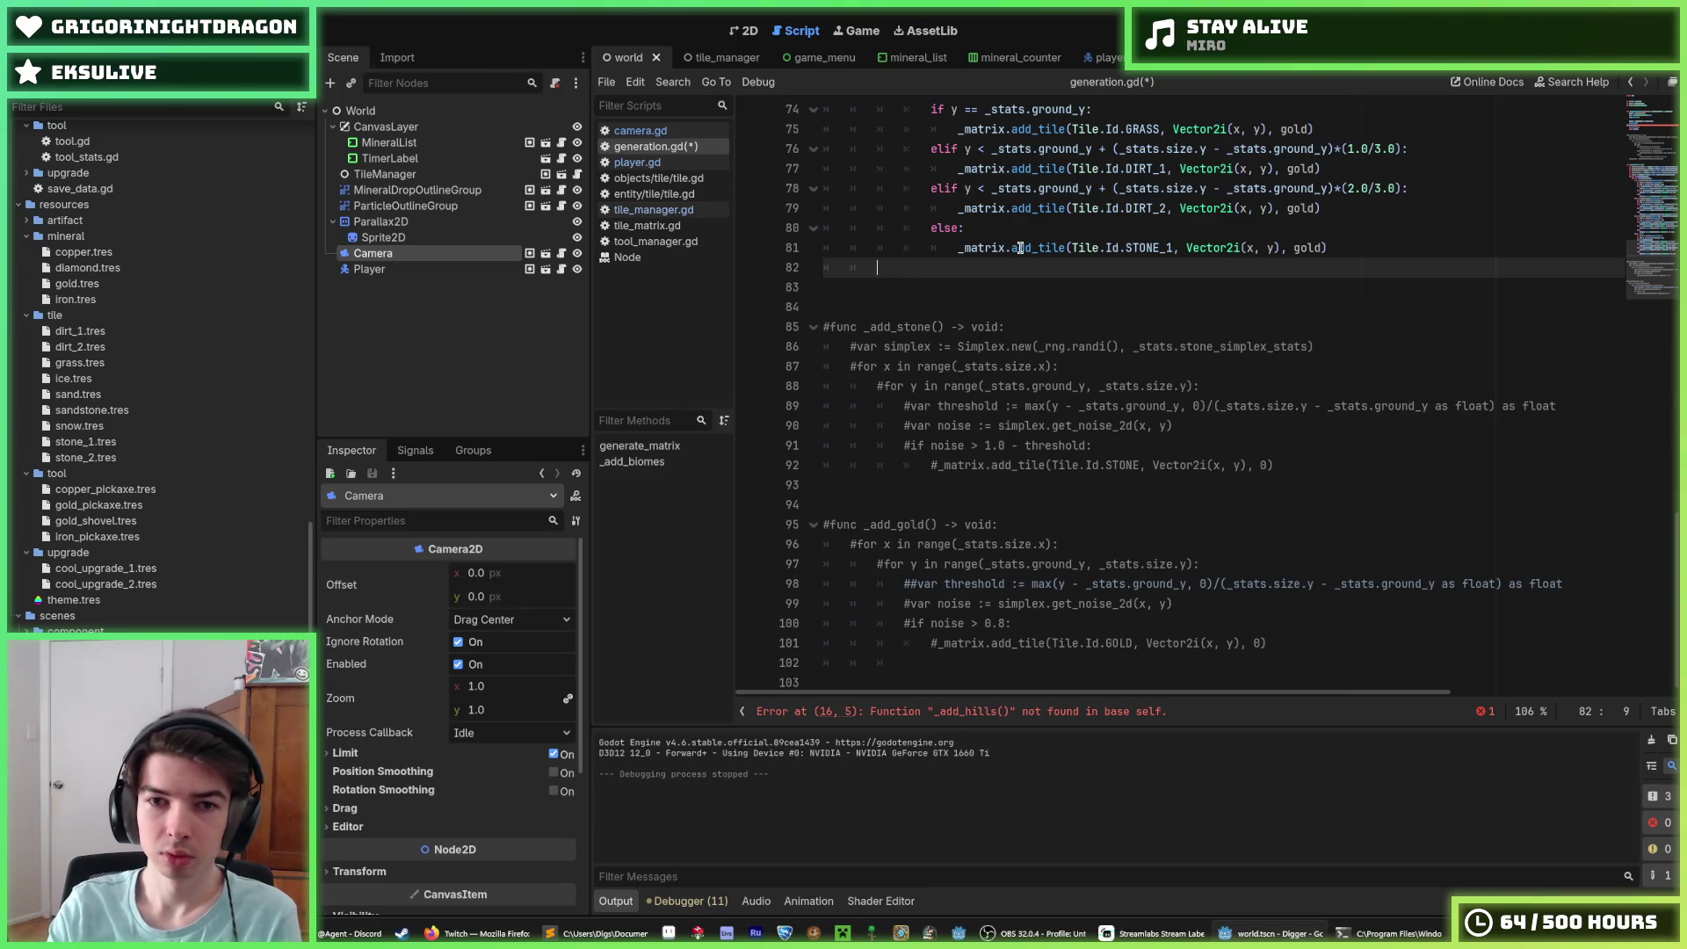
Step: Paste the old _add_hills function with its SimplexBlur noise below _add_biomes and review it
{"action": "key", "text": "ctrl+v"}
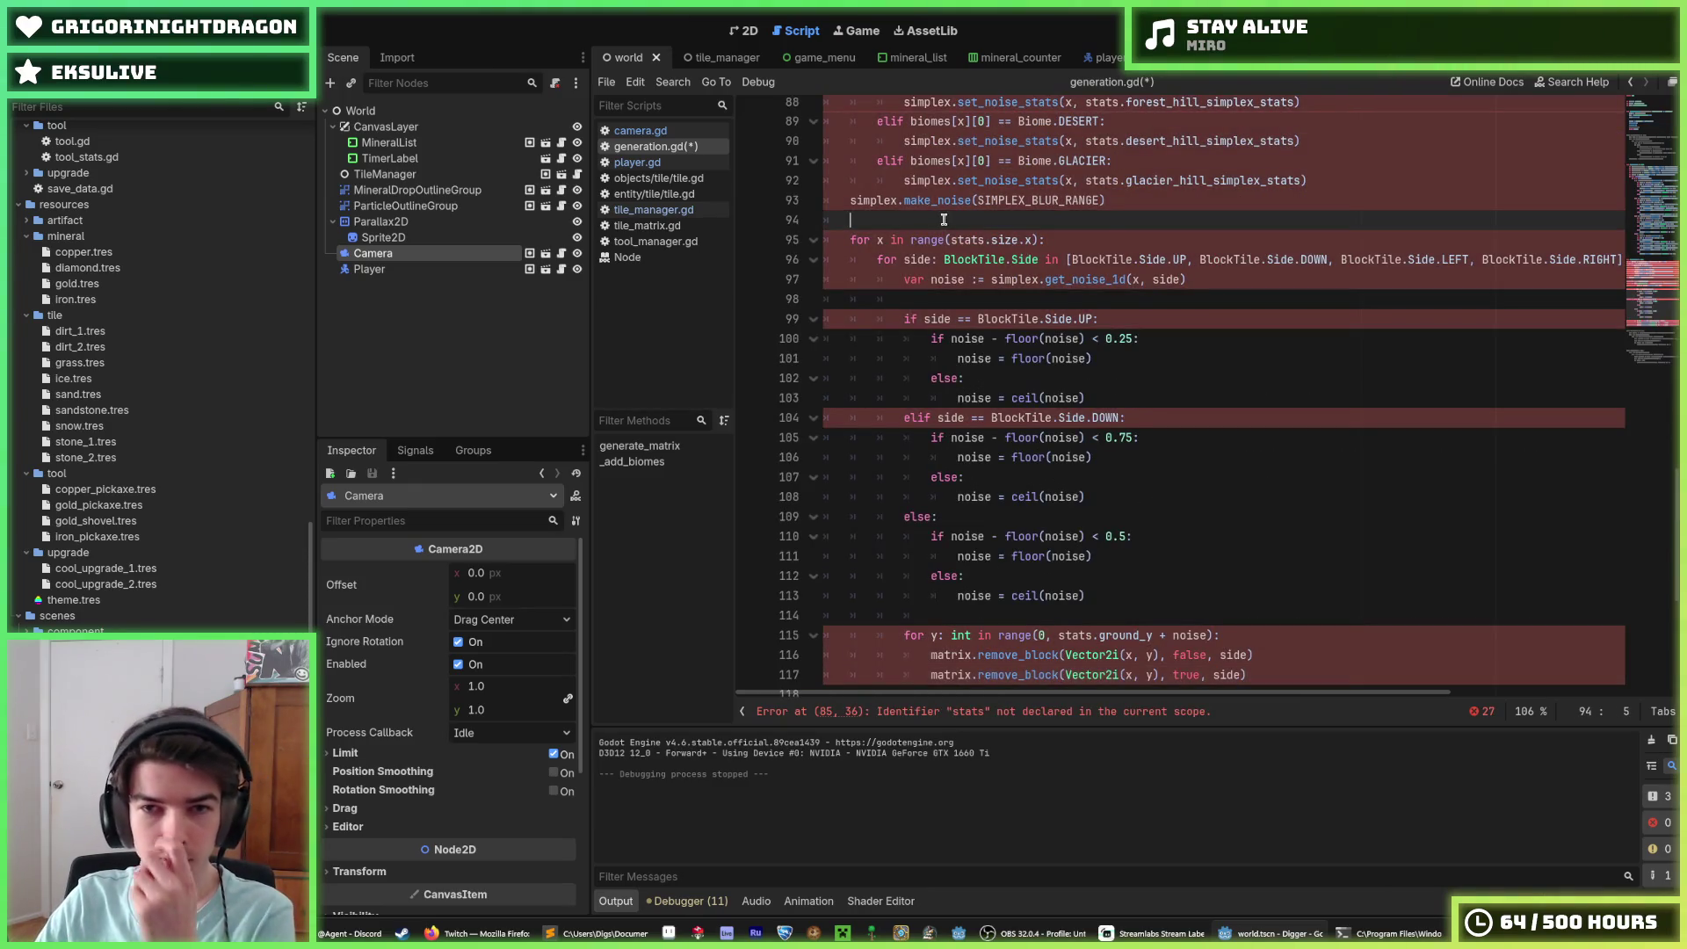
{"action": "scroll", "coordinate": [944, 219], "scroll_direction": "up", "scroll_amount": 2}
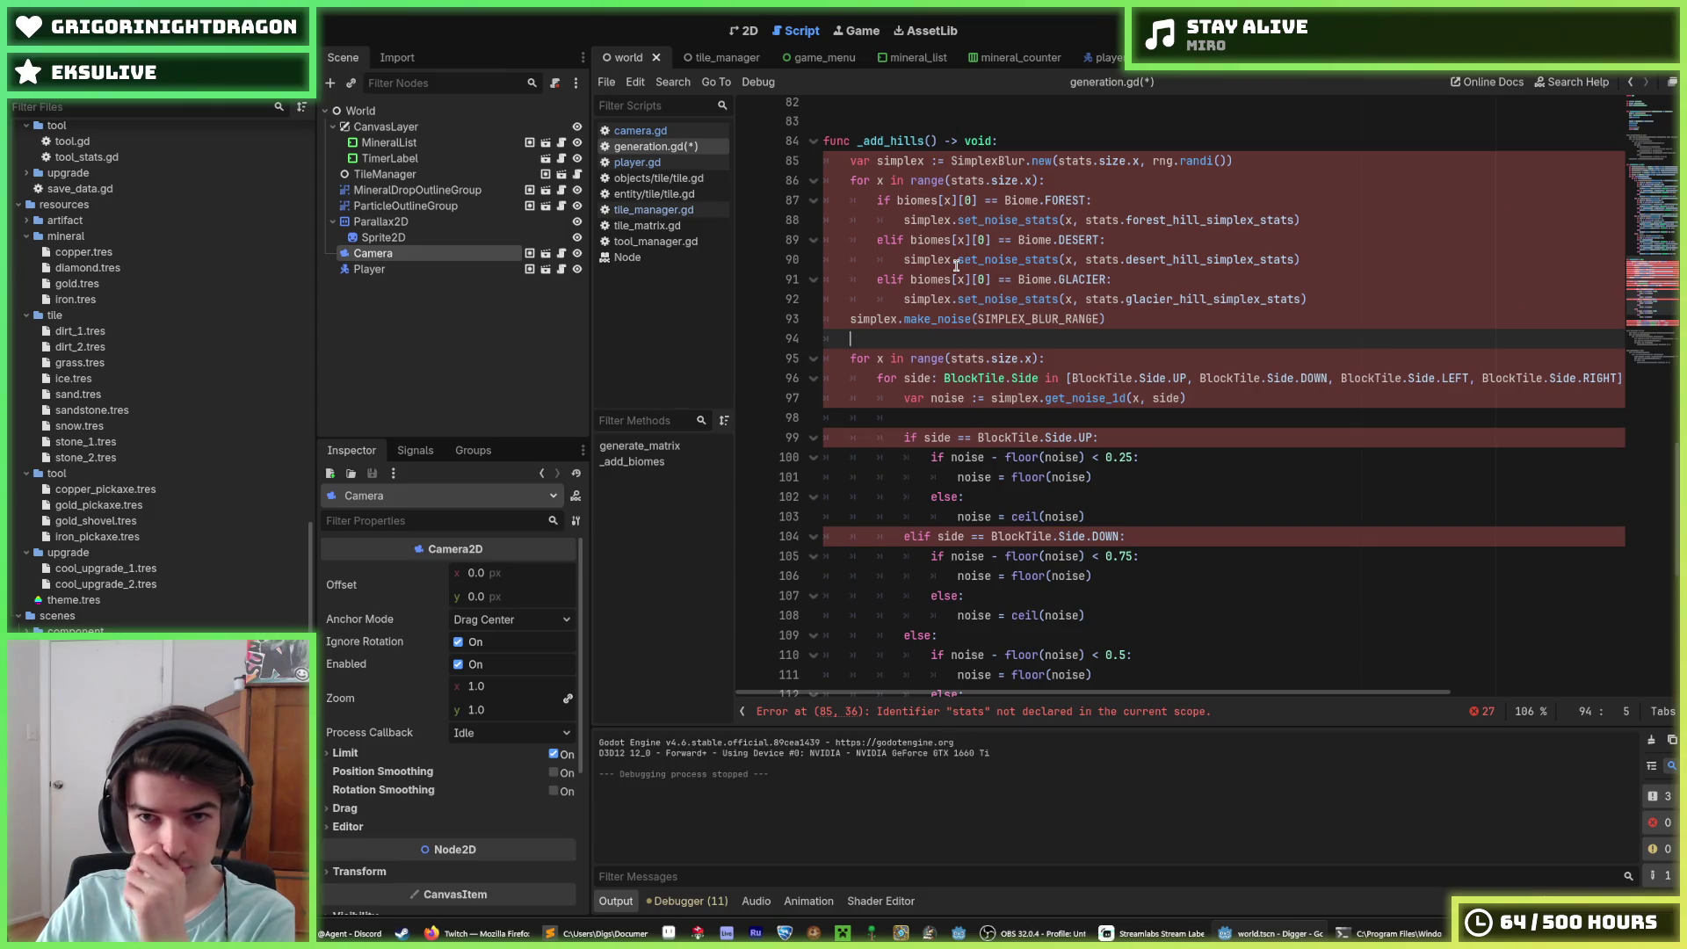
{"action": "scroll", "coordinate": [938, 344], "scroll_direction": "up", "scroll_amount": 2}
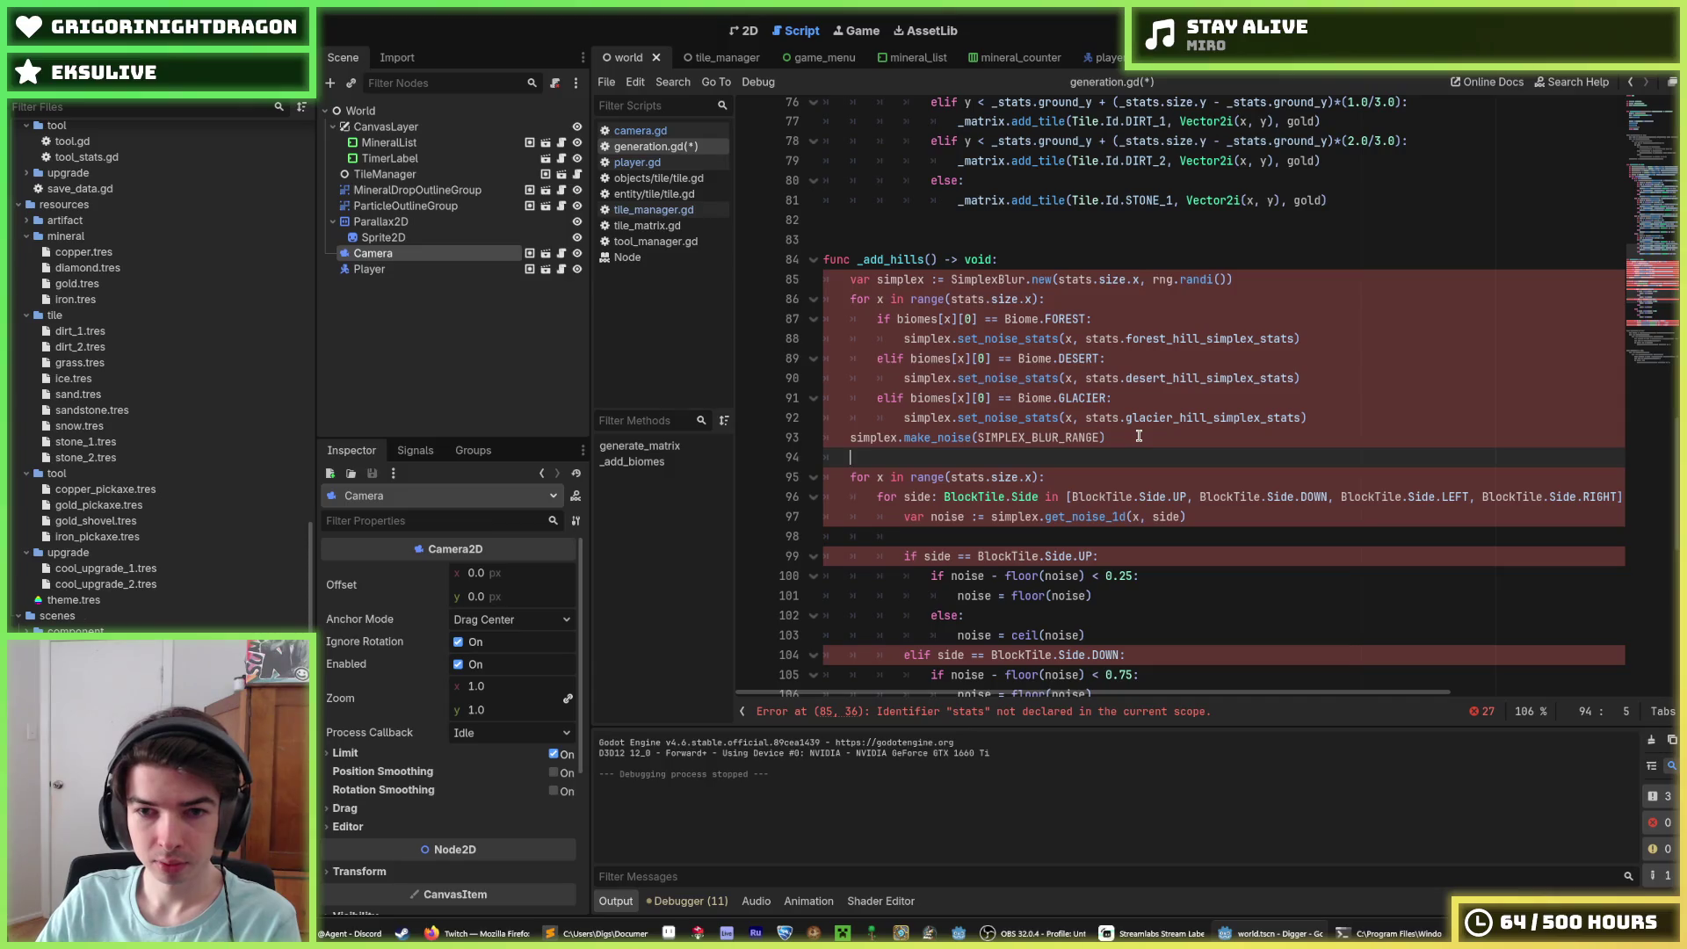
{"action": "scroll", "coordinate": [1133, 431], "scroll_direction": "up", "scroll_amount": 14}
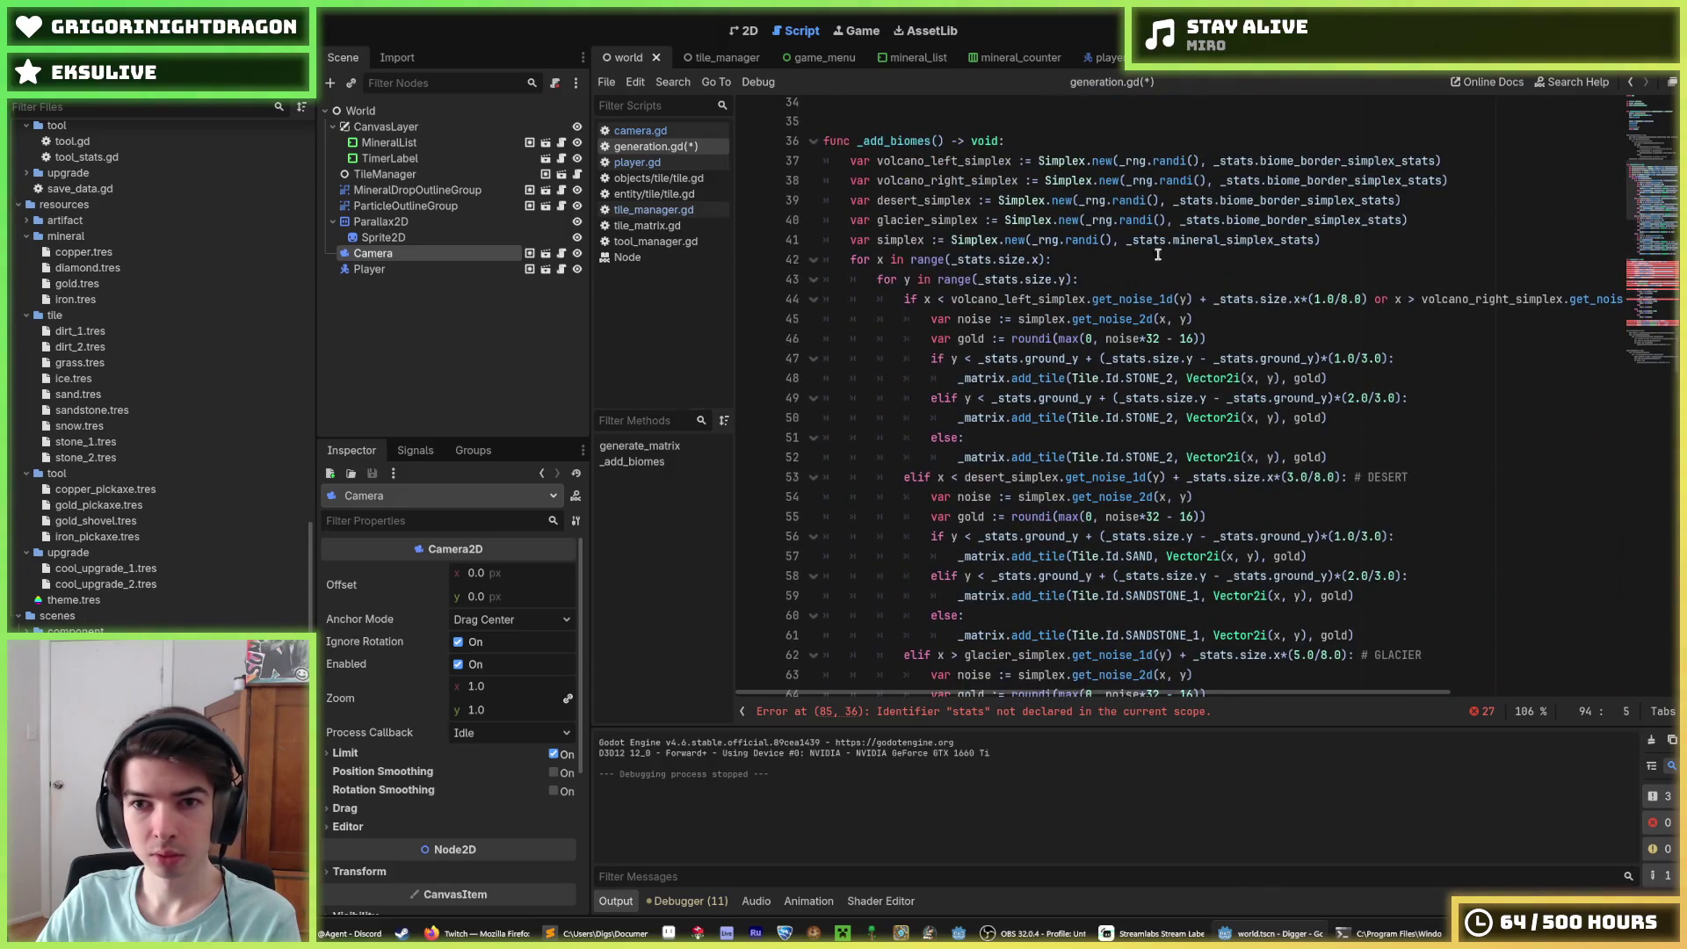
Step: Replace the SimplexBlur setup in _add_hills with the copied Simplex.new(_rng.randi(), _stats.mineral_simplex_stats) line
{"action": "left_click_drag", "start_coordinate": [1348, 243], "coordinate": [850, 240]}
{"action": "key", "text": "ctrl+c"}
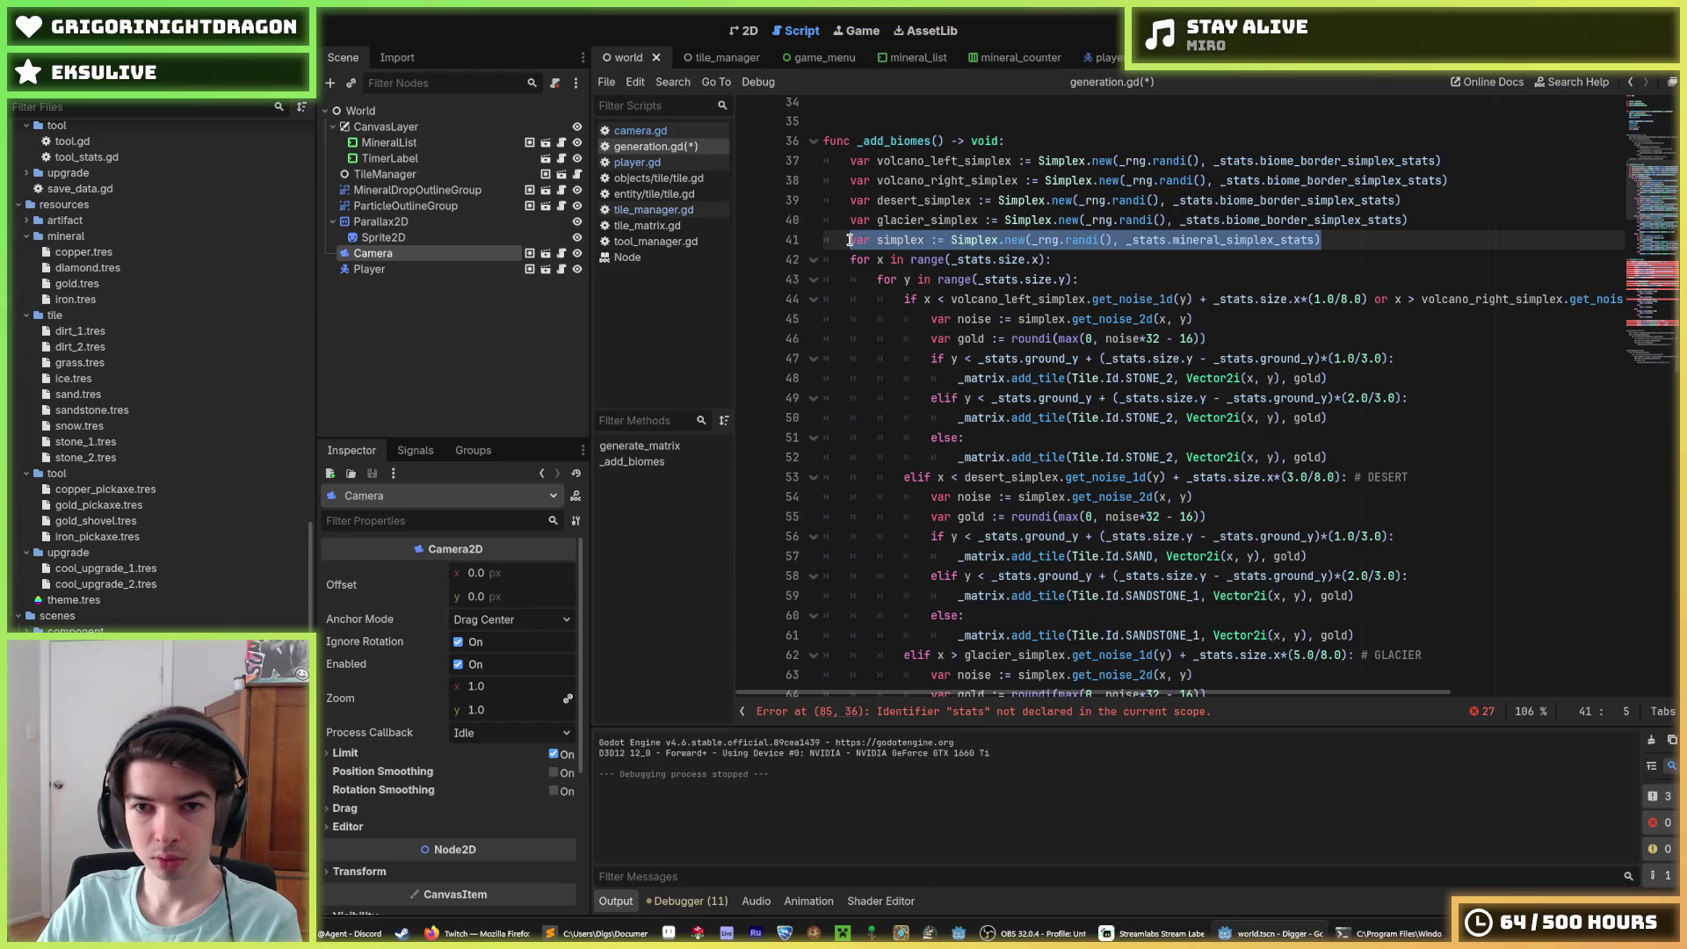
{"action": "scroll", "coordinate": [953, 314], "scroll_direction": "down", "scroll_amount": 14}
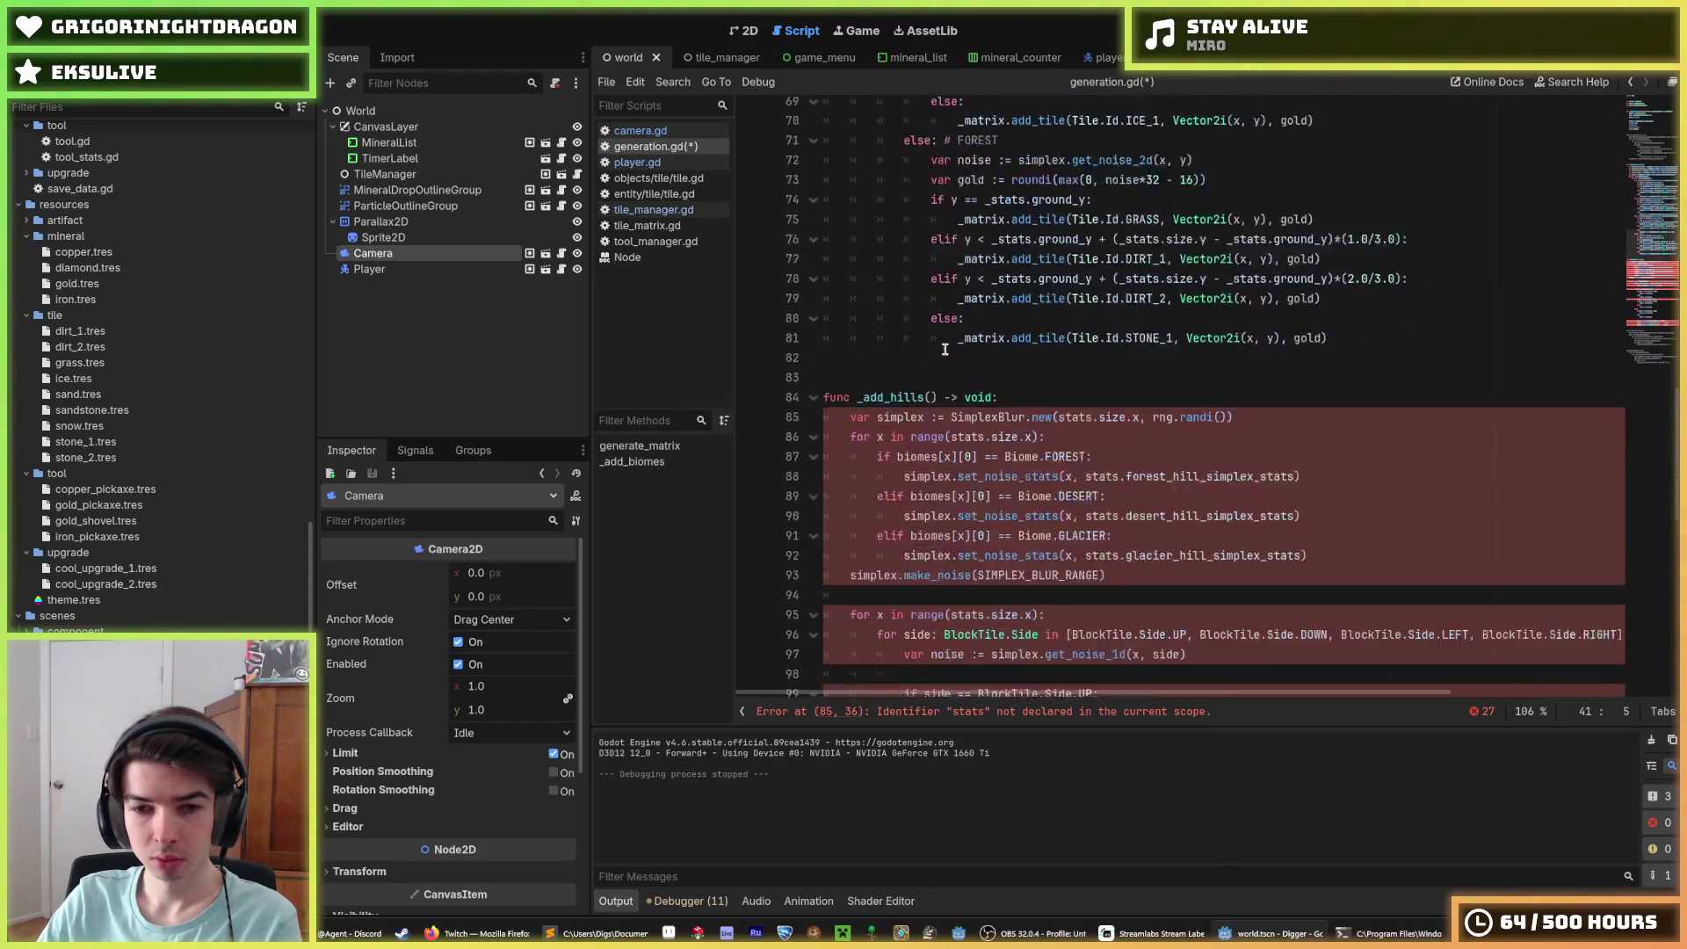
{"action": "mouse_move", "coordinate": [1109, 437]}
{"action": "left_mouse_down"}
{"action": "mouse_move", "coordinate": [1011, 431]}
{"action": "mouse_move", "coordinate": [849, 279]}
{"action": "left_mouse_up"}
{"action": "key", "text": "ctrl+v"}
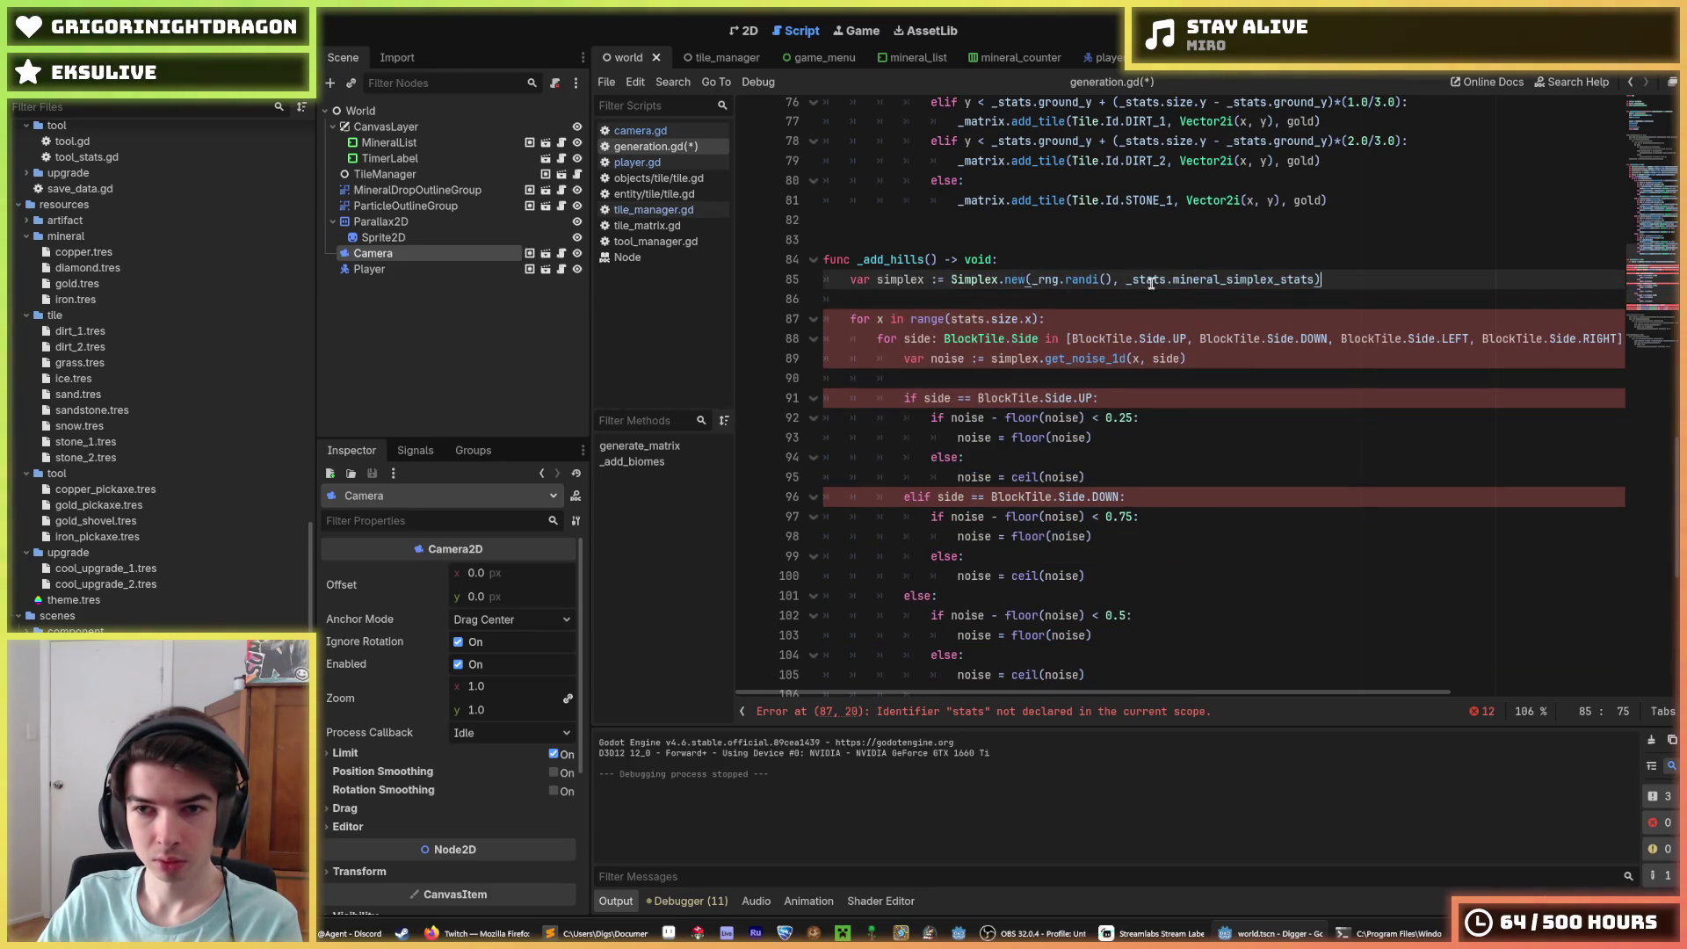
Step: Inspect the undeclared stats references and simplex uses in the _add_hills loops
{"action": "key", "text": "Down"}
{"action": "key", "text": "Down"}
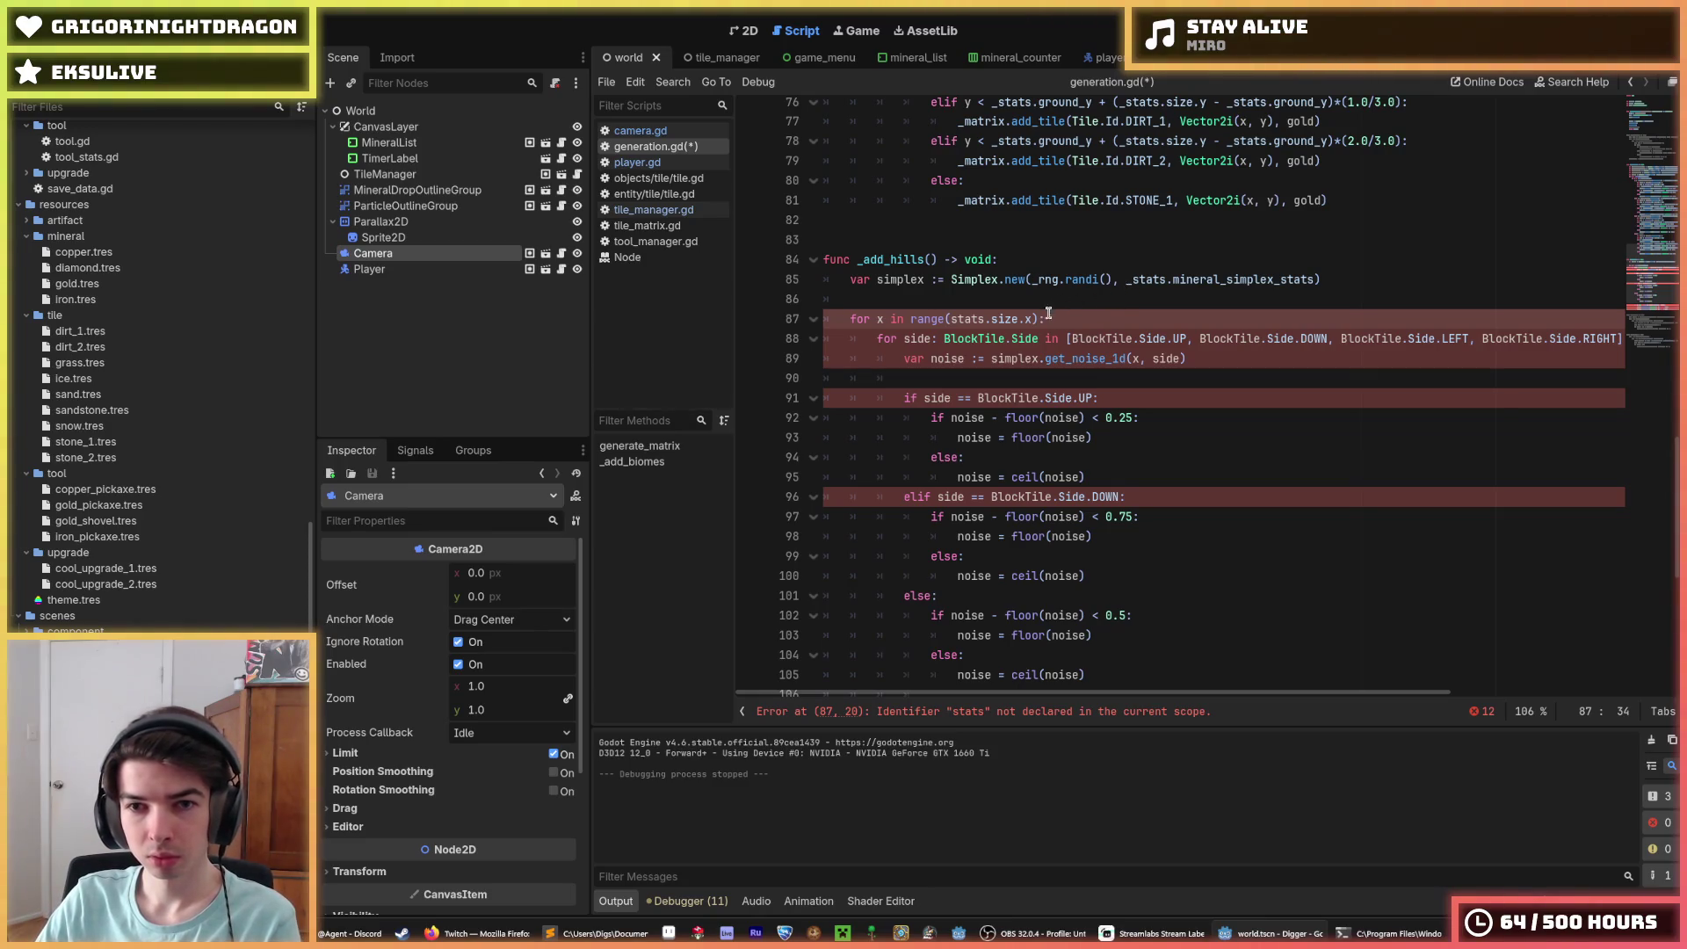
{"action": "double_click", "coordinate": [968, 318]}
{"action": "left_click", "coordinate": [968, 318]}
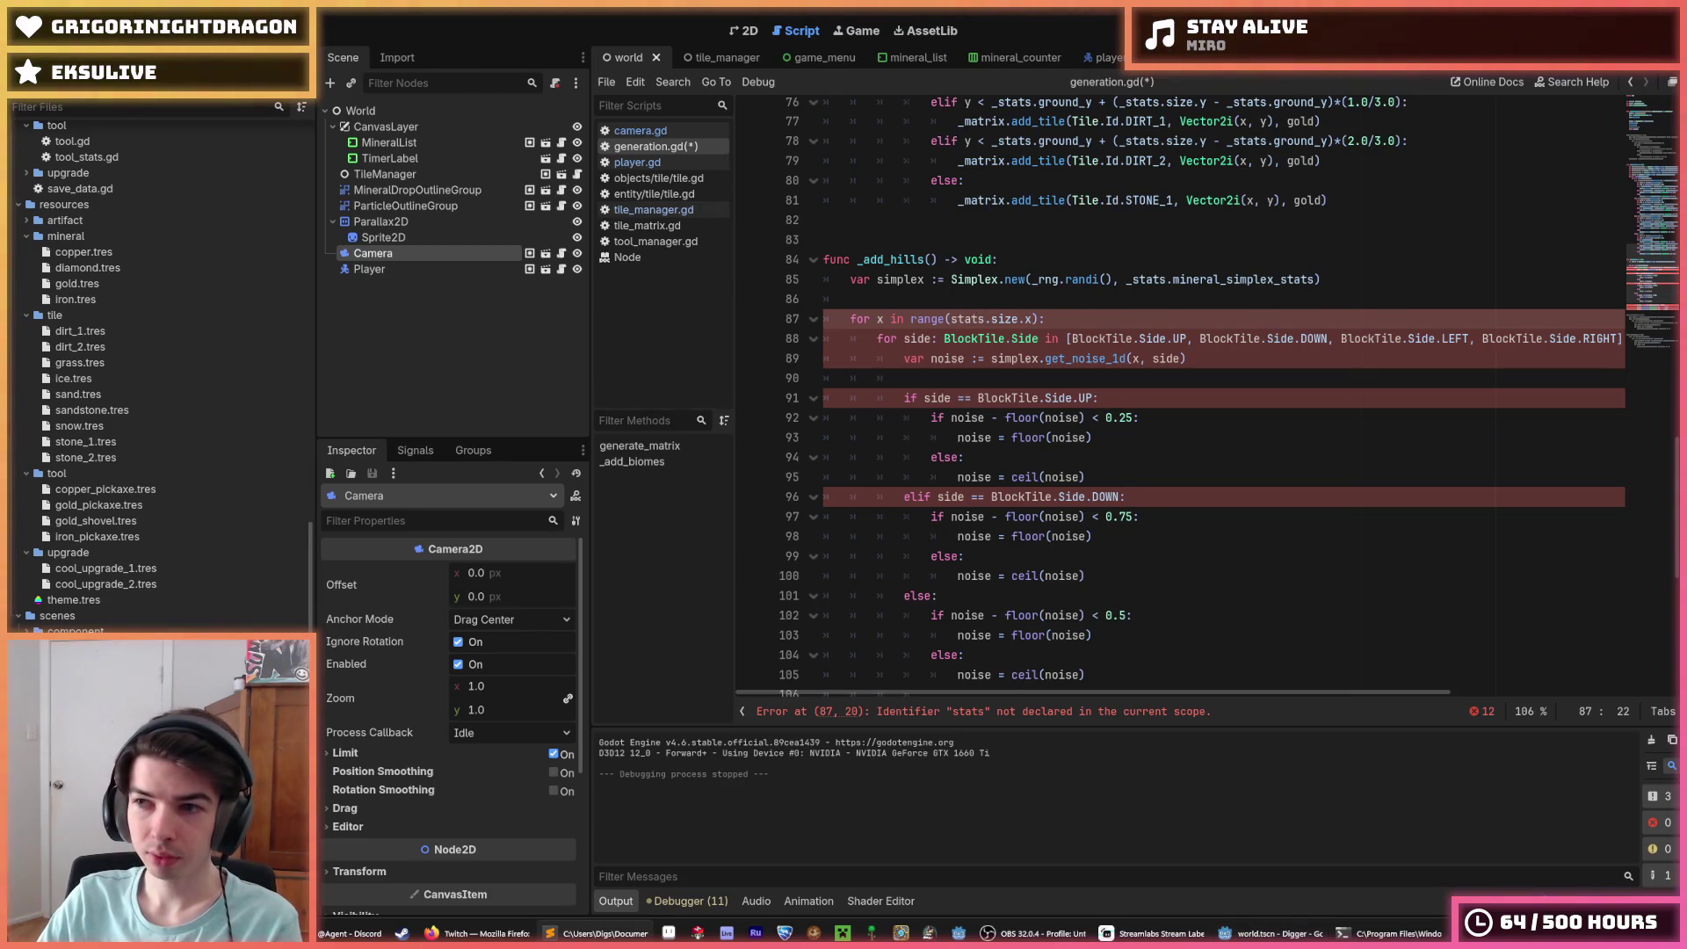
{"action": "left_click", "coordinate": [1064, 320]}
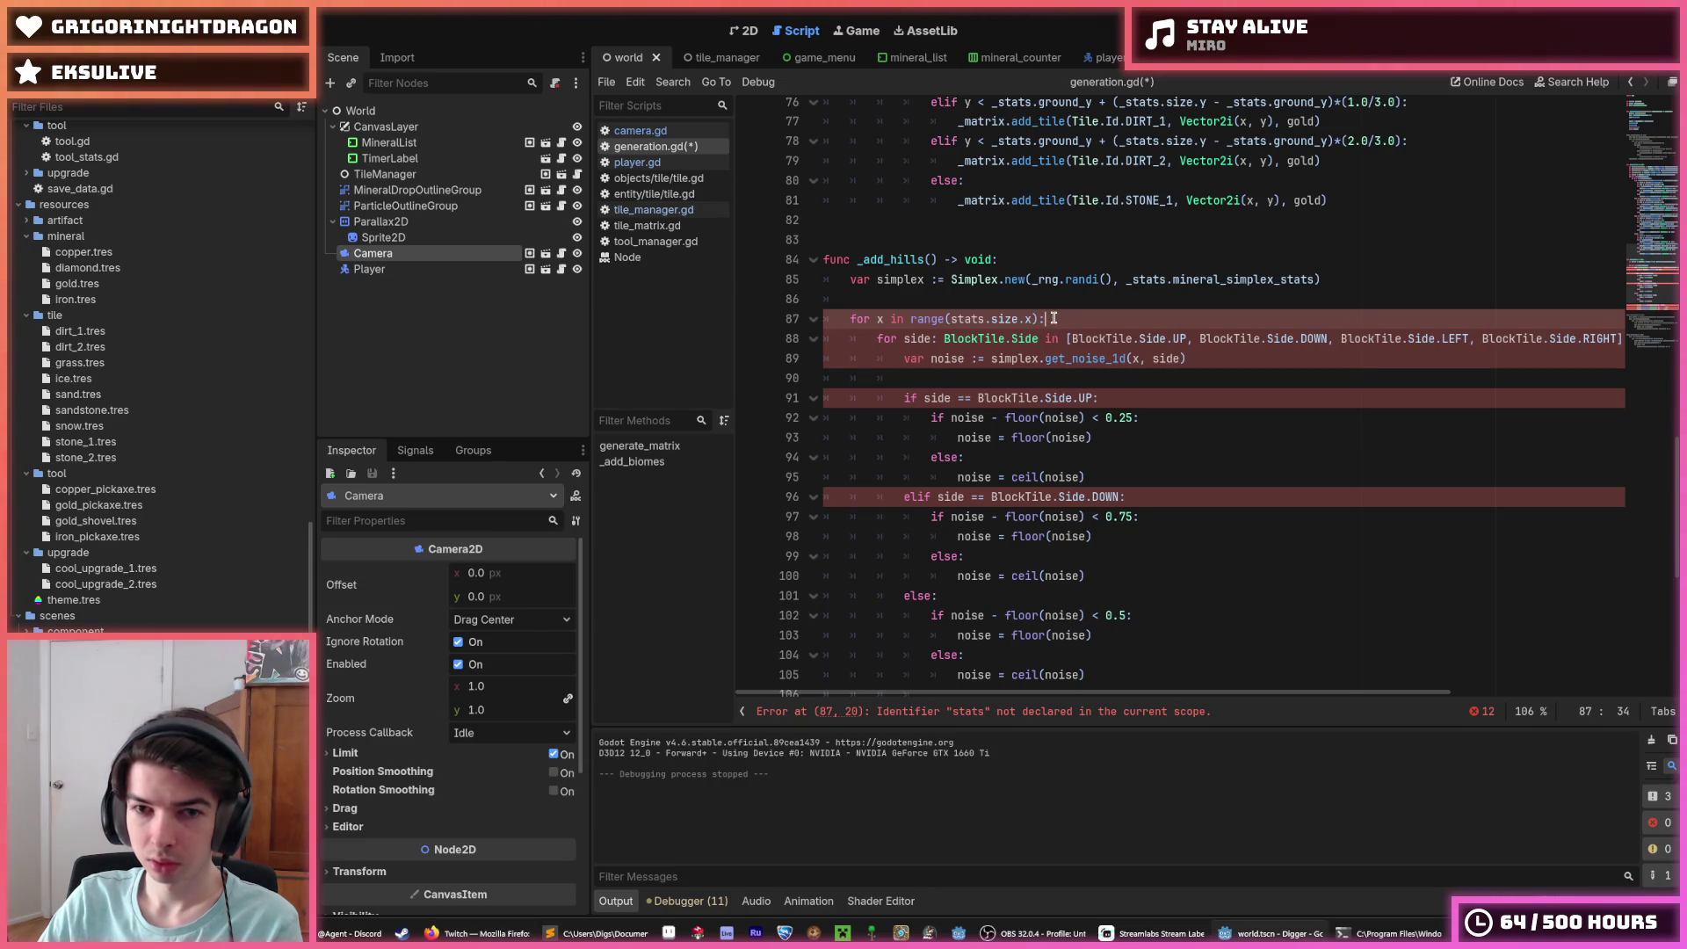
{"action": "double_click", "coordinate": [921, 280]}
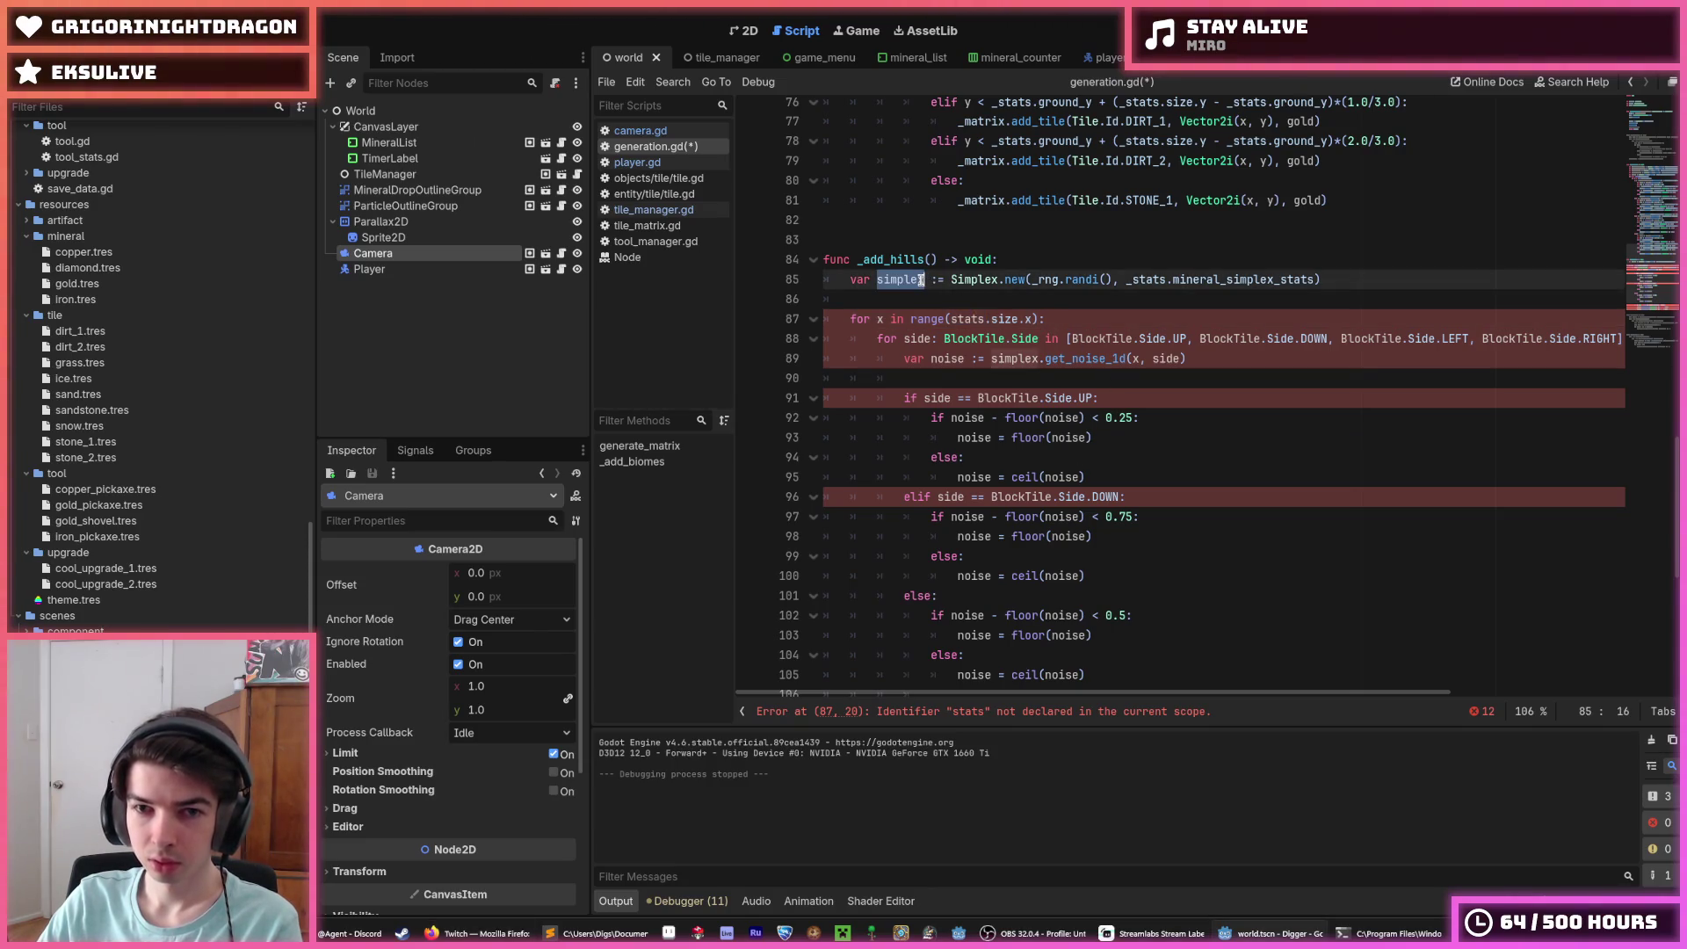
{"action": "left_click", "coordinate": [1055, 319]}
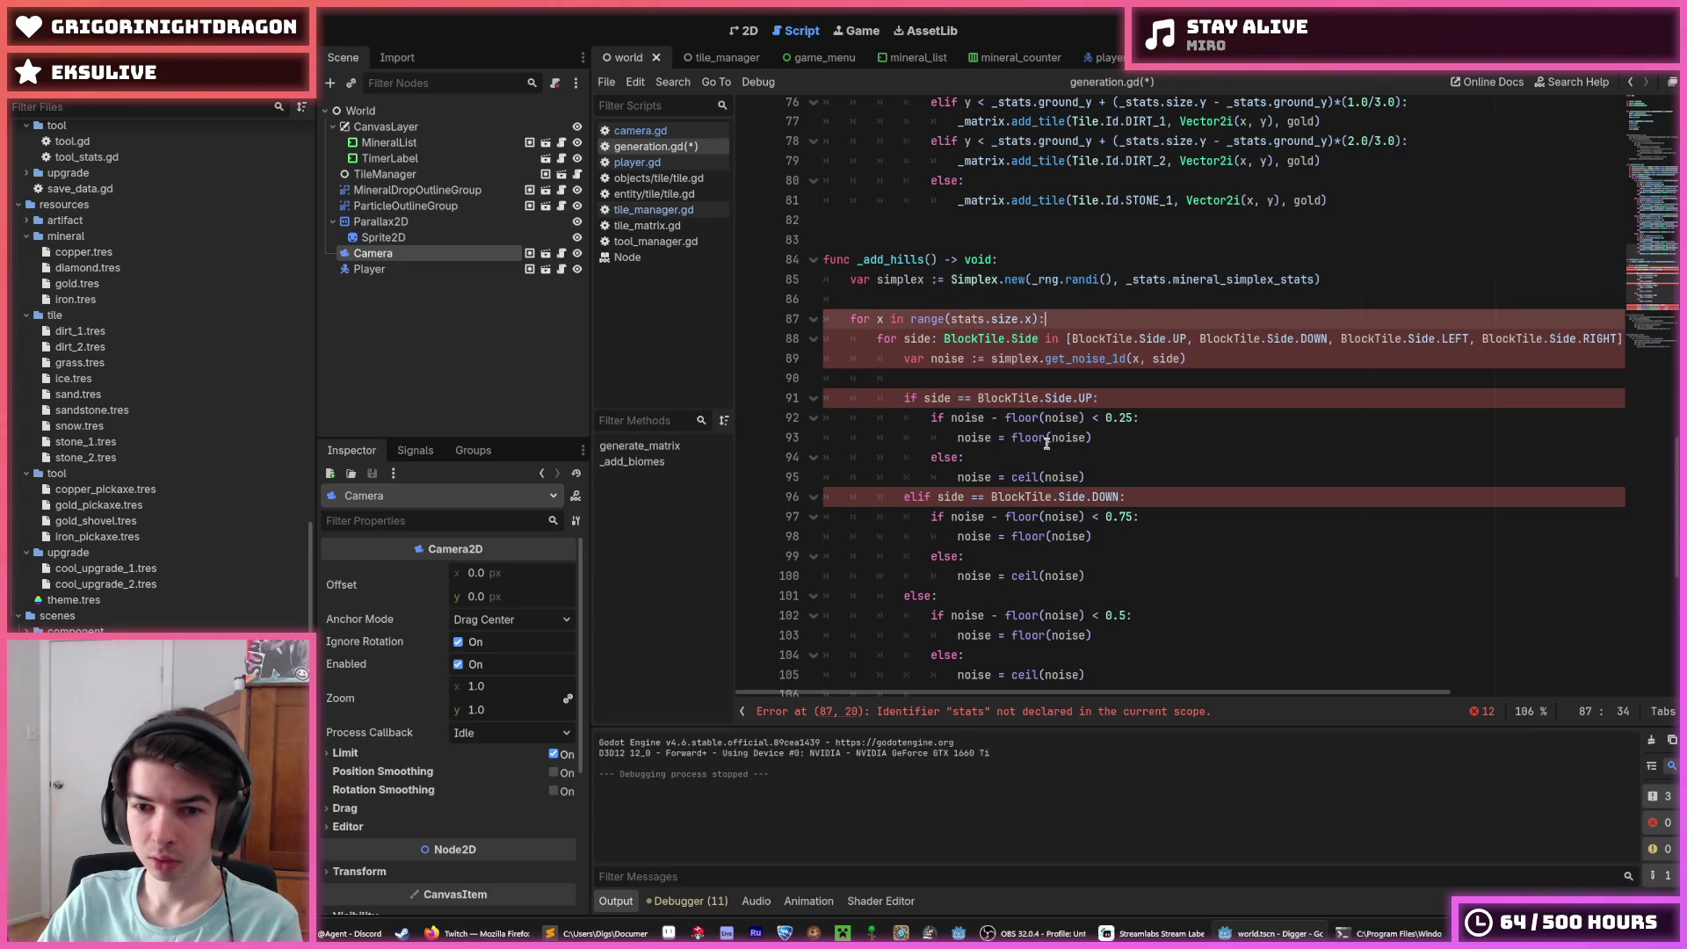
{"action": "mouse_move", "coordinate": [1010, 694]}
{"action": "left_mouse_down"}
{"action": "mouse_move", "coordinate": [1138, 696]}
{"action": "mouse_move", "coordinate": [943, 711]}
{"action": "left_mouse_up"}
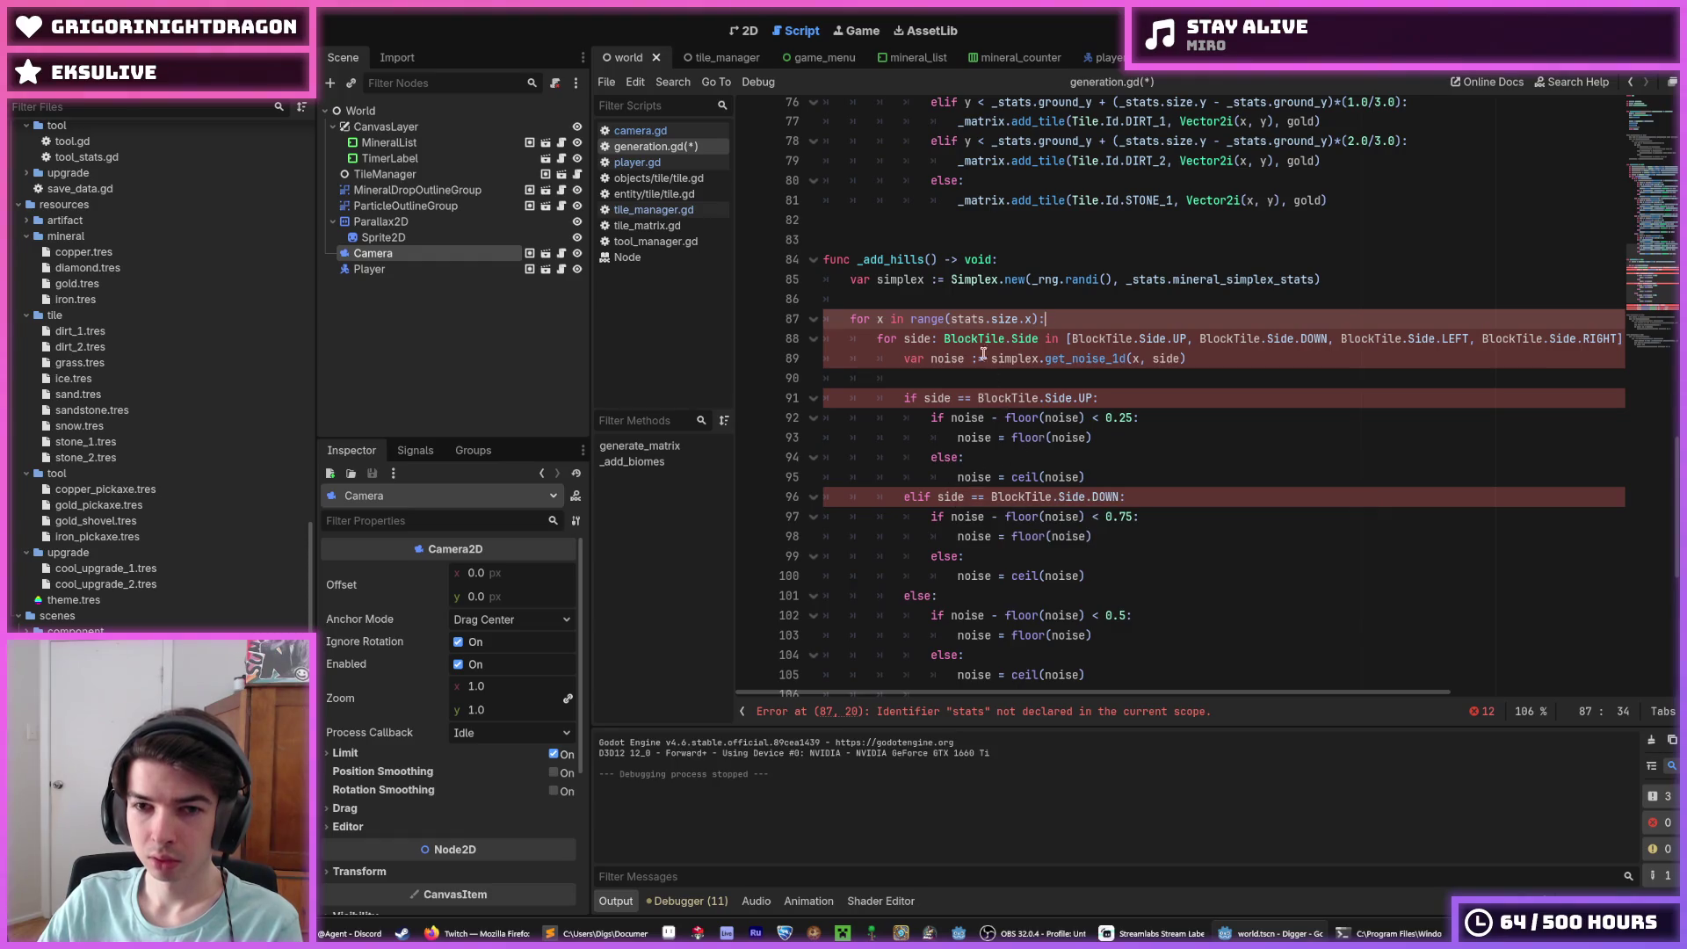
{"action": "double_click", "coordinate": [970, 322]}
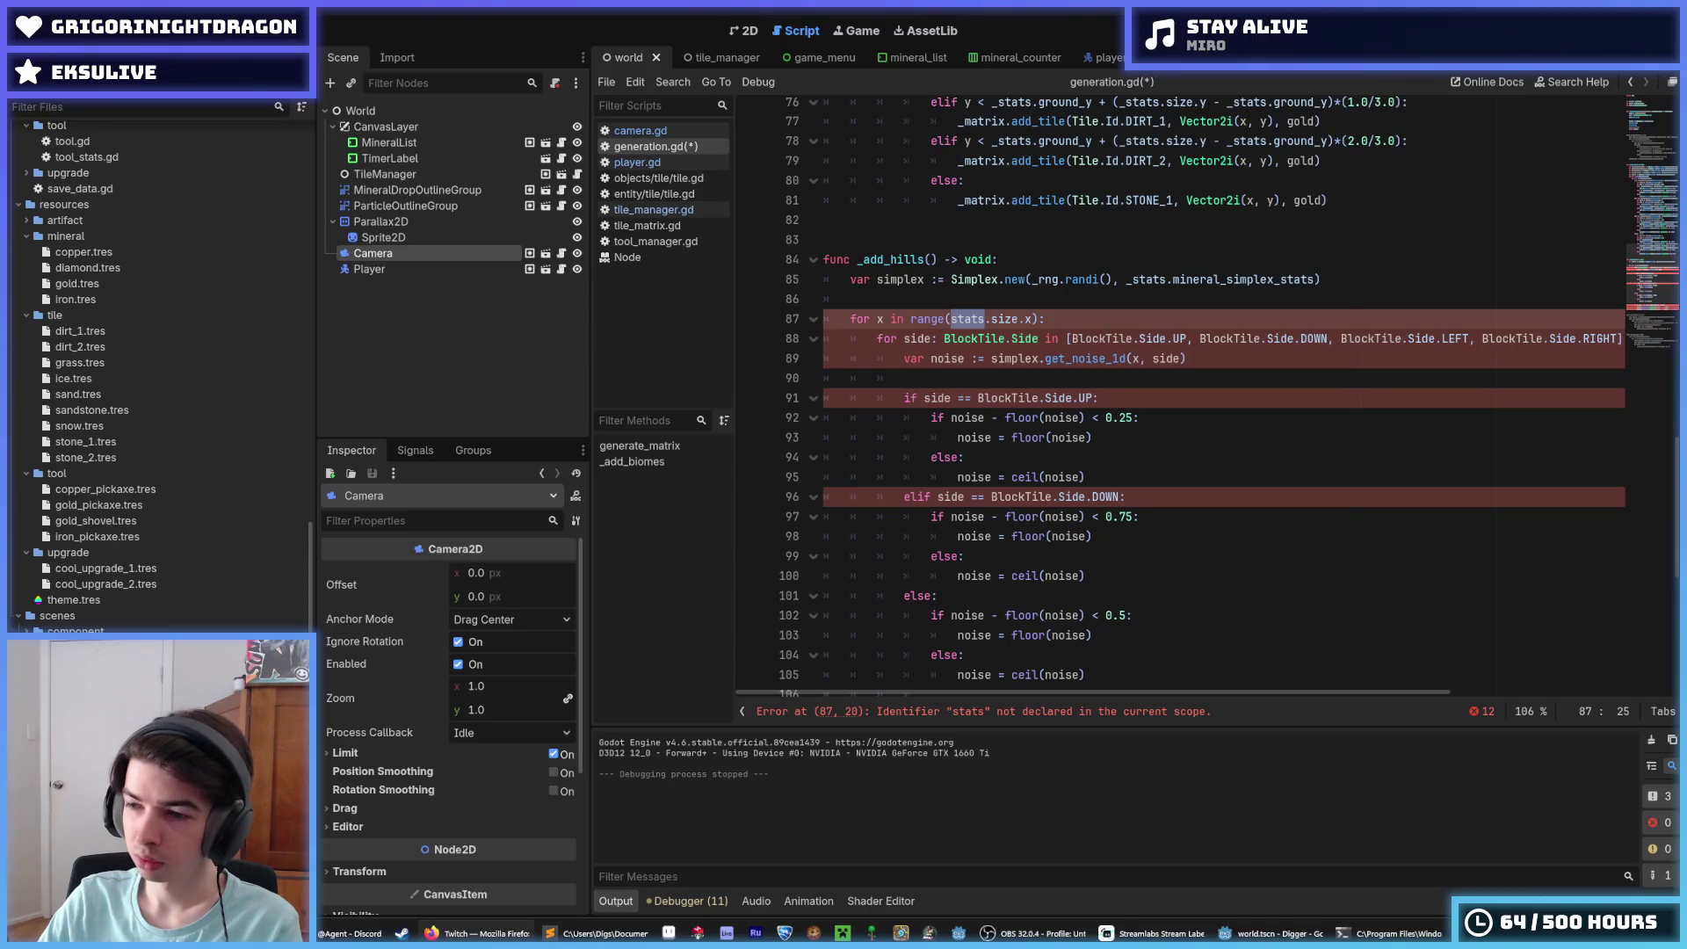
{"action": "left_click", "coordinate": [1070, 327]}
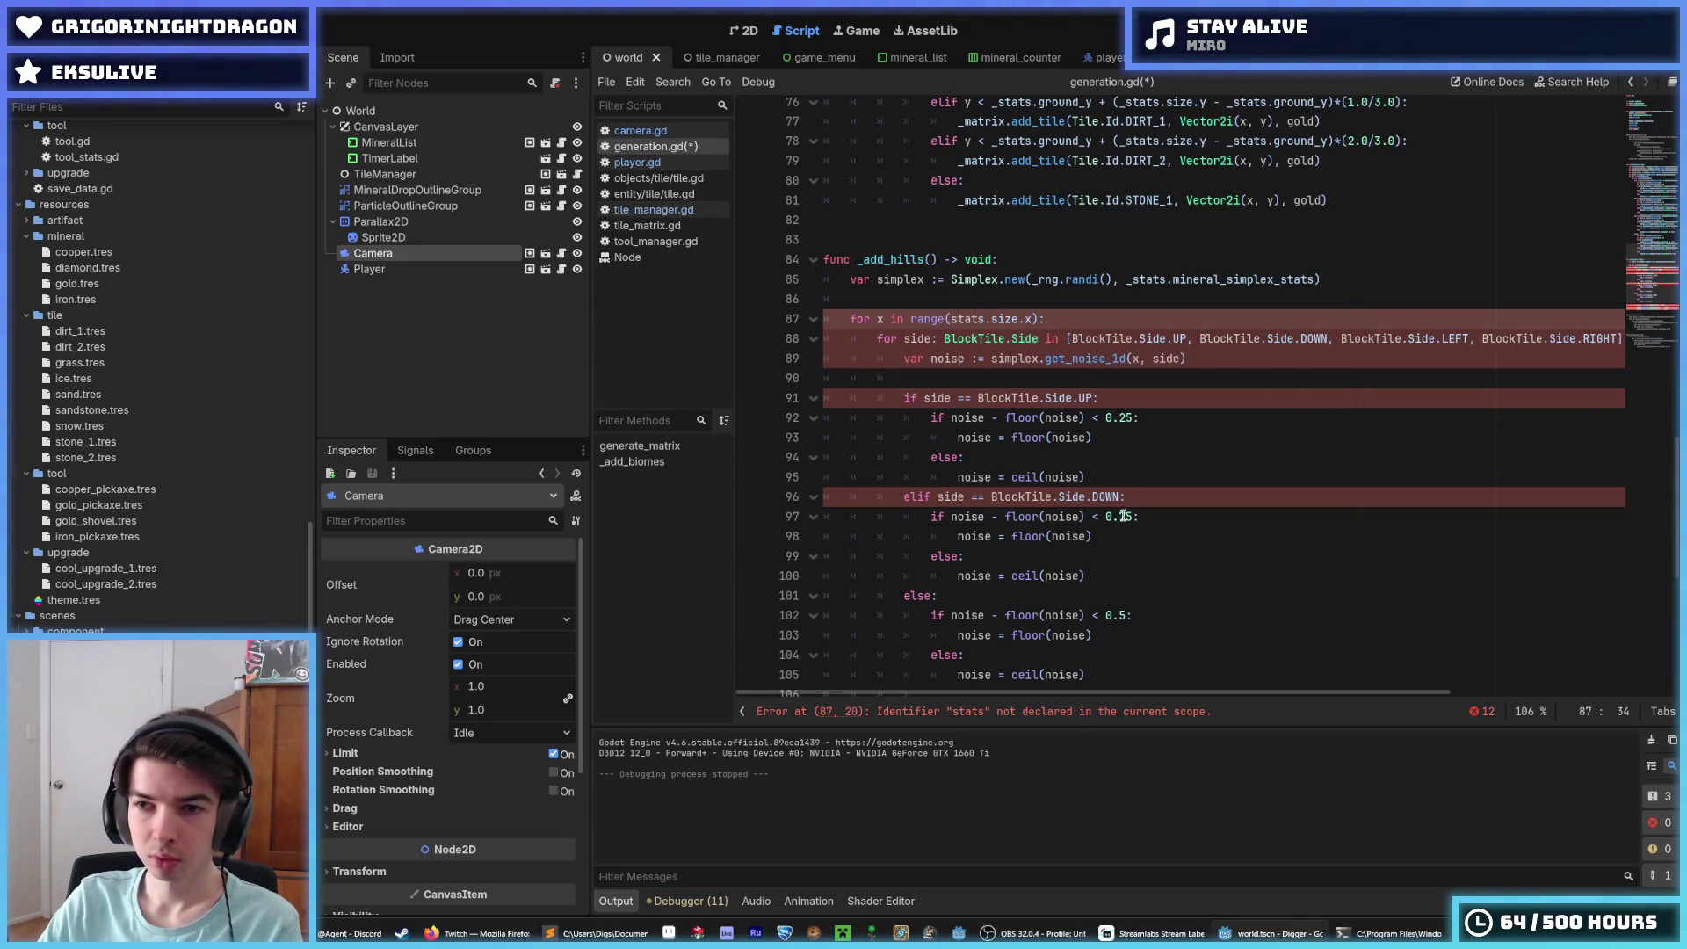
{"action": "mouse_move", "coordinate": [1068, 693]}
{"action": "left_mouse_down"}
{"action": "mouse_move", "coordinate": [1133, 694]}
{"action": "mouse_move", "coordinate": [1068, 695]}
{"action": "left_mouse_up"}
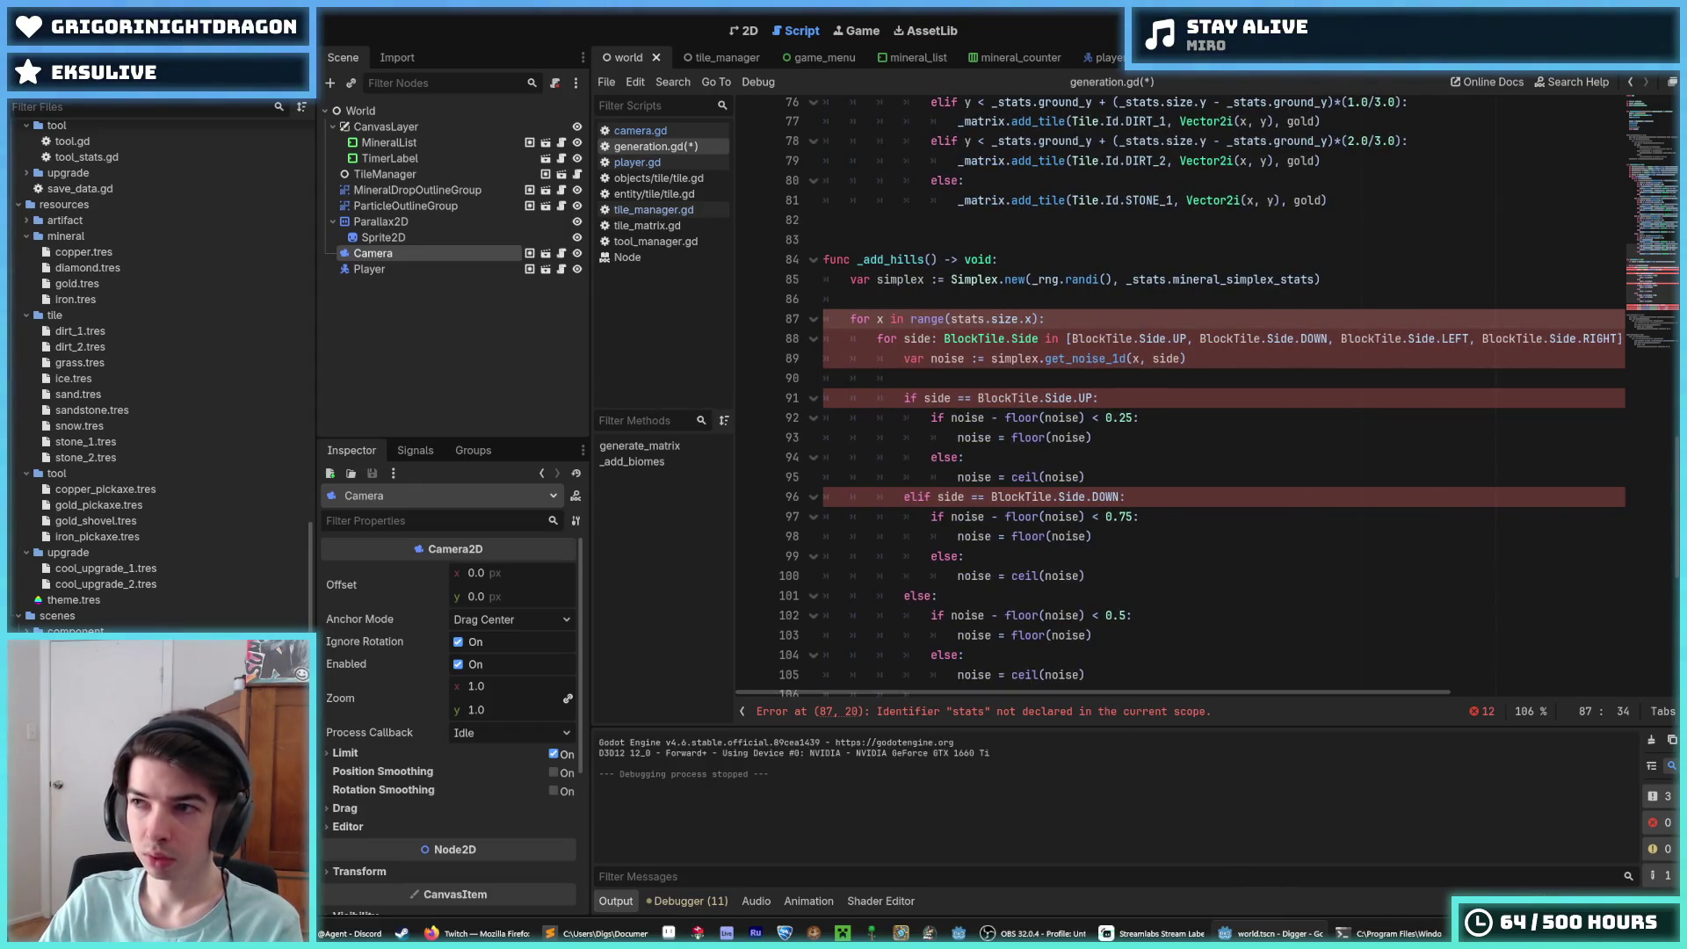
{"action": "left_click", "coordinate": [886, 335]}
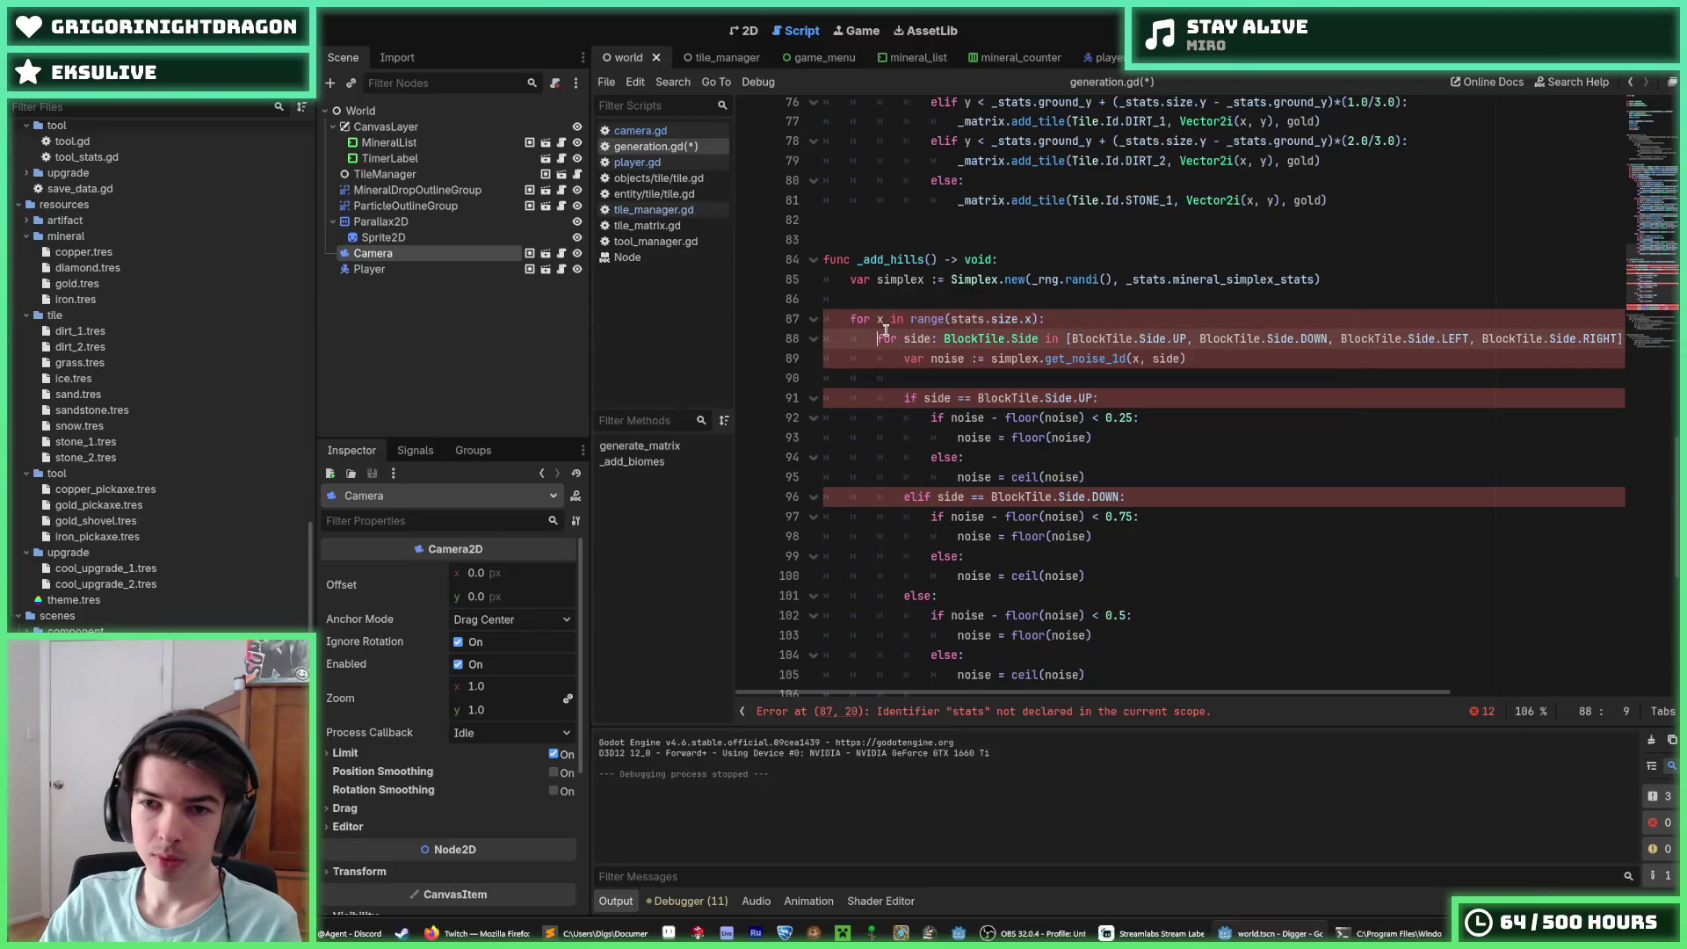
Step: Delete the block-side loop and side-specific rounding code, then unindent the loop bodies
{"action": "key", "text": "shift+End"}
{"action": "key", "text": "BackSpace"}
{"action": "key", "text": "BackSpace"}
{"action": "key", "text": "BackSpace"}
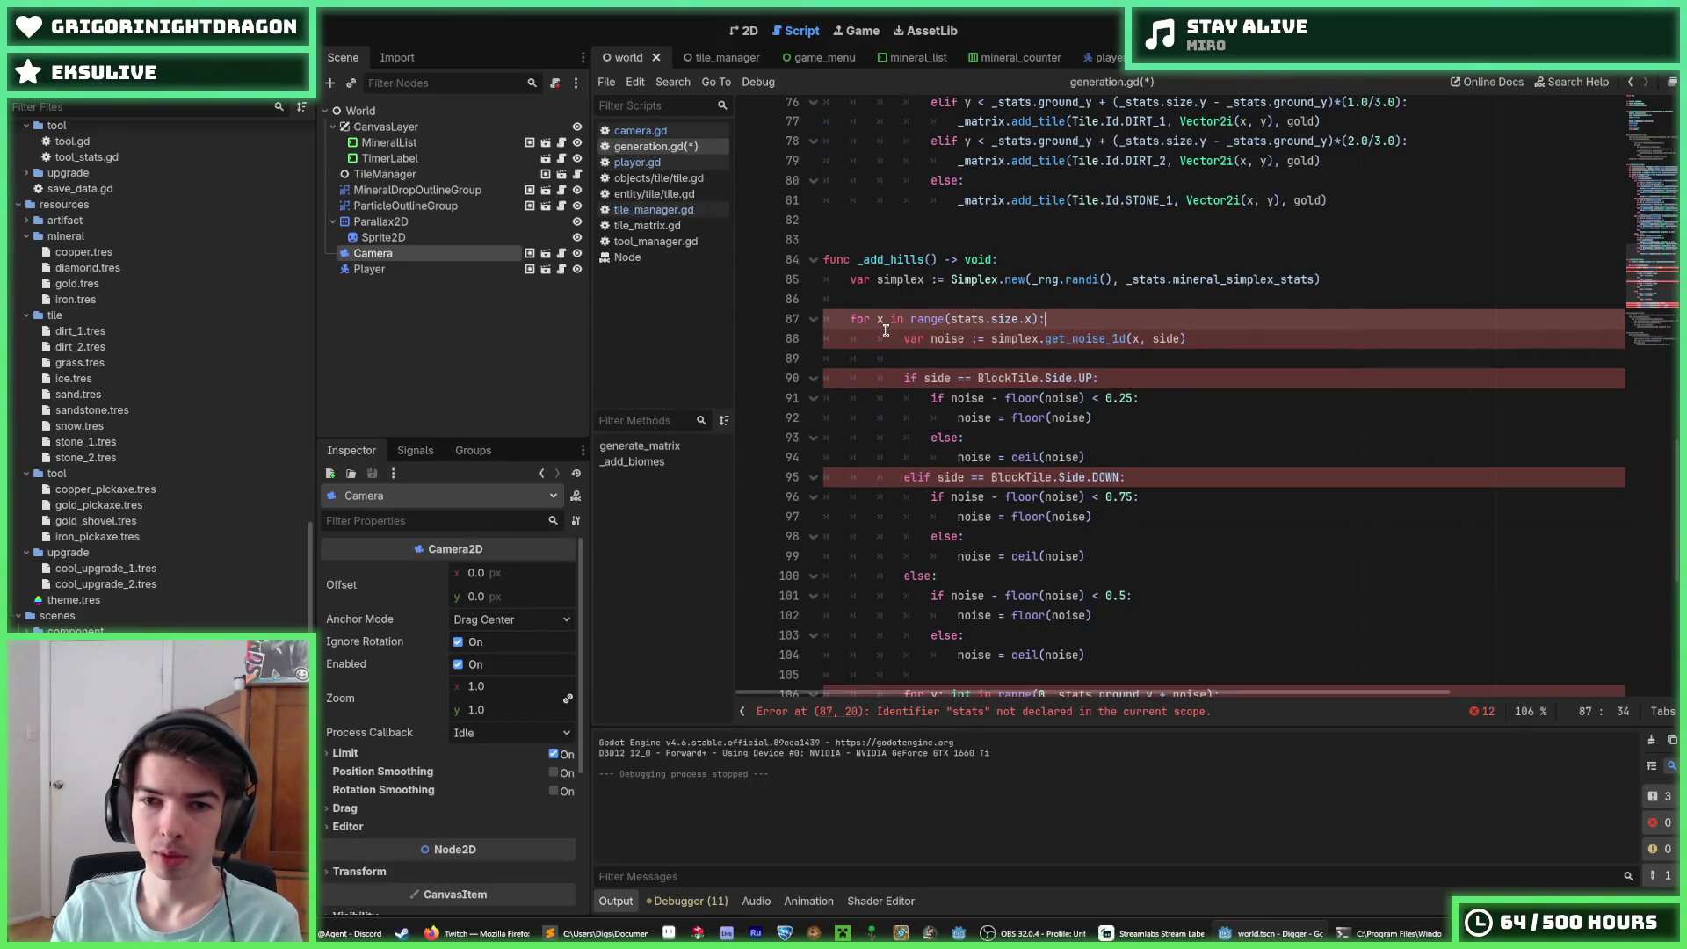
{"action": "scroll", "coordinate": [1098, 263], "scroll_direction": "down", "scroll_amount": 2}
{"action": "mouse_move", "coordinate": [1032, 338]}
{"action": "left_mouse_down"}
{"action": "mouse_move", "coordinate": [1099, 264]}
{"action": "mouse_move", "coordinate": [1033, 534]}
{"action": "left_mouse_up"}
{"action": "key", "text": "shift+Tab"}
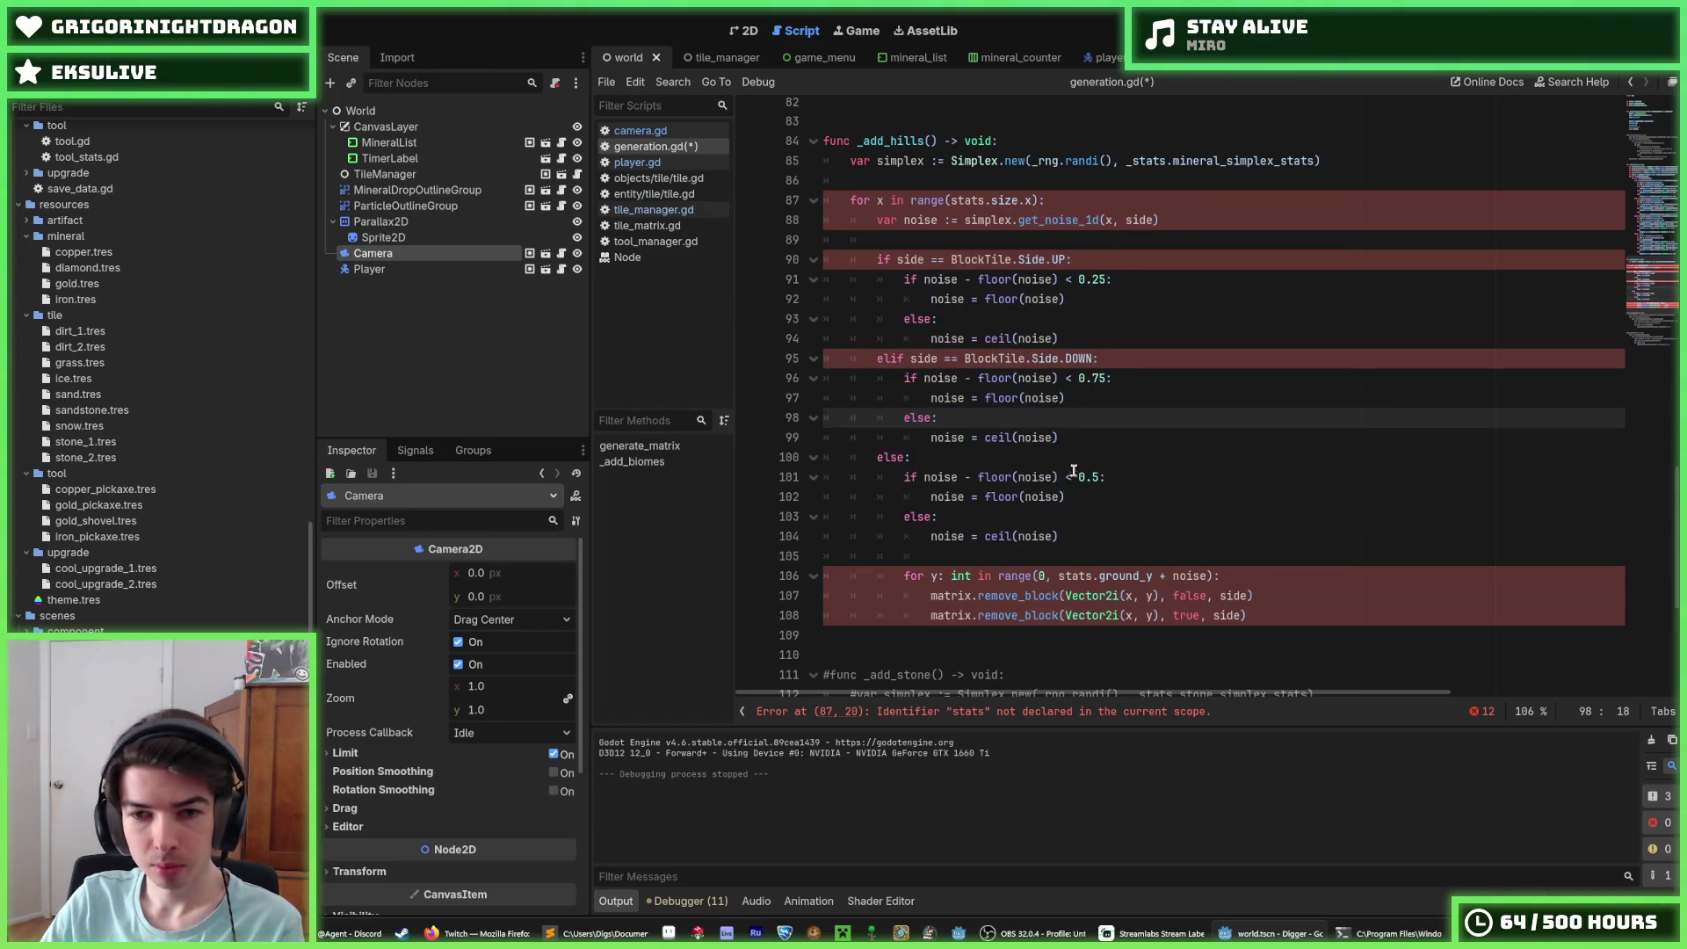
{"action": "mouse_move", "coordinate": [931, 239]}
{"action": "left_mouse_down"}
{"action": "mouse_move", "coordinate": [1034, 358]}
{"action": "mouse_move", "coordinate": [1066, 513]}
{"action": "mouse_move", "coordinate": [1088, 530]}
{"action": "left_mouse_up"}
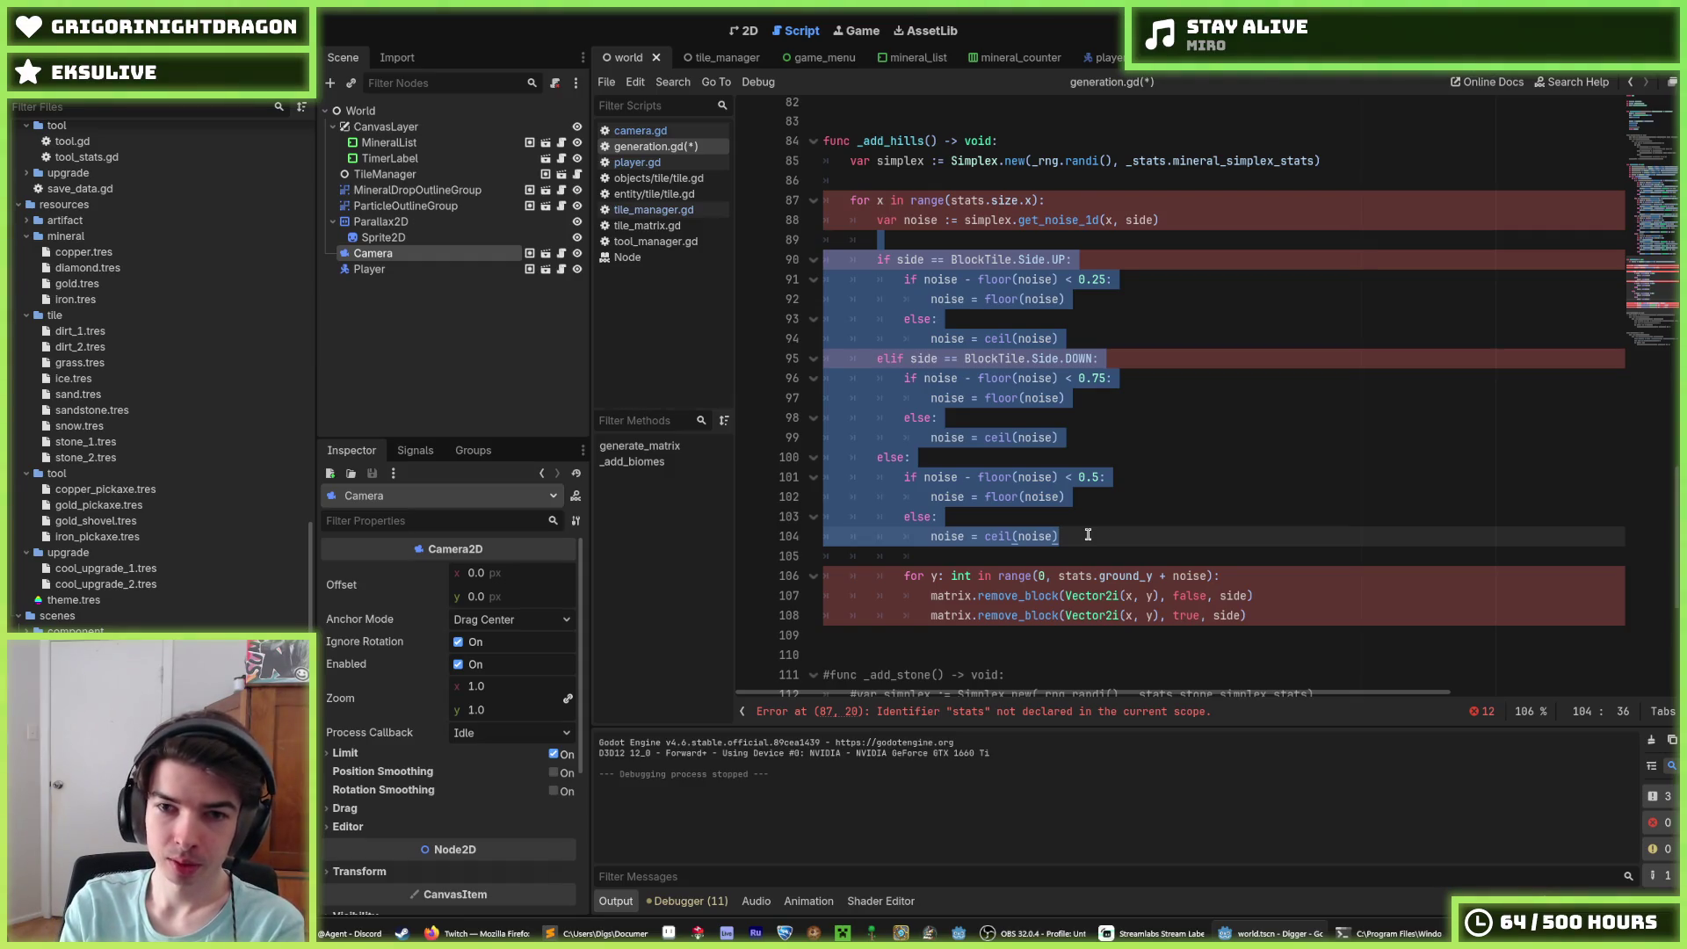
{"action": "key", "text": "BackSpace"}
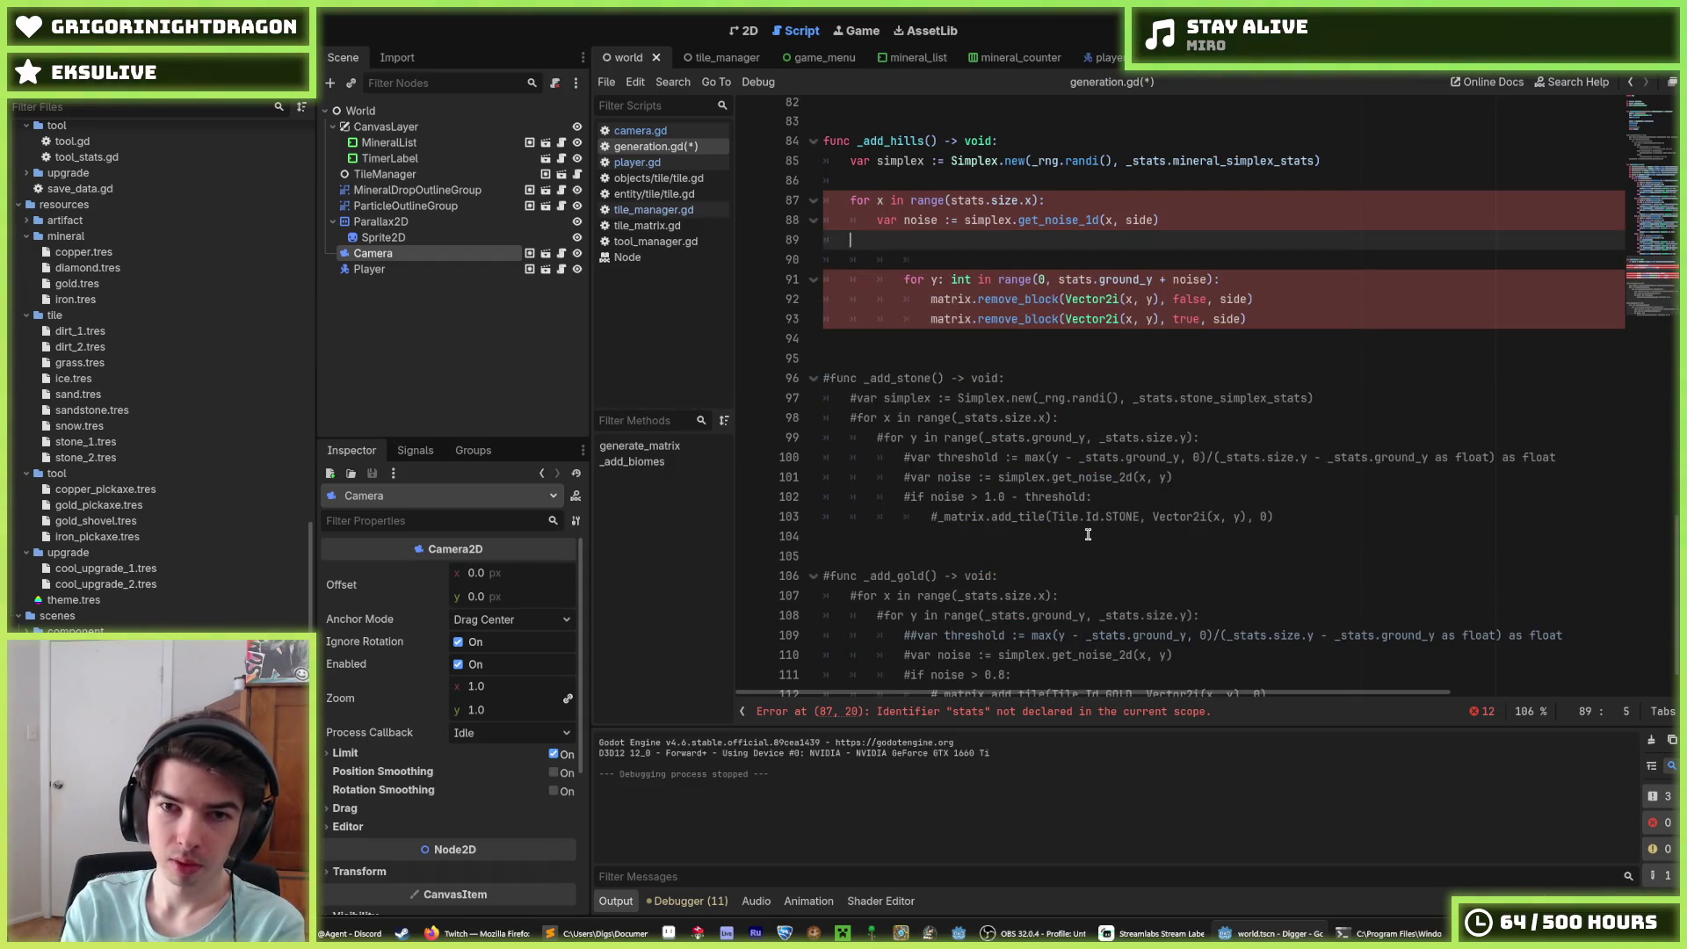
{"action": "key", "text": "ctrl+shift+k"}
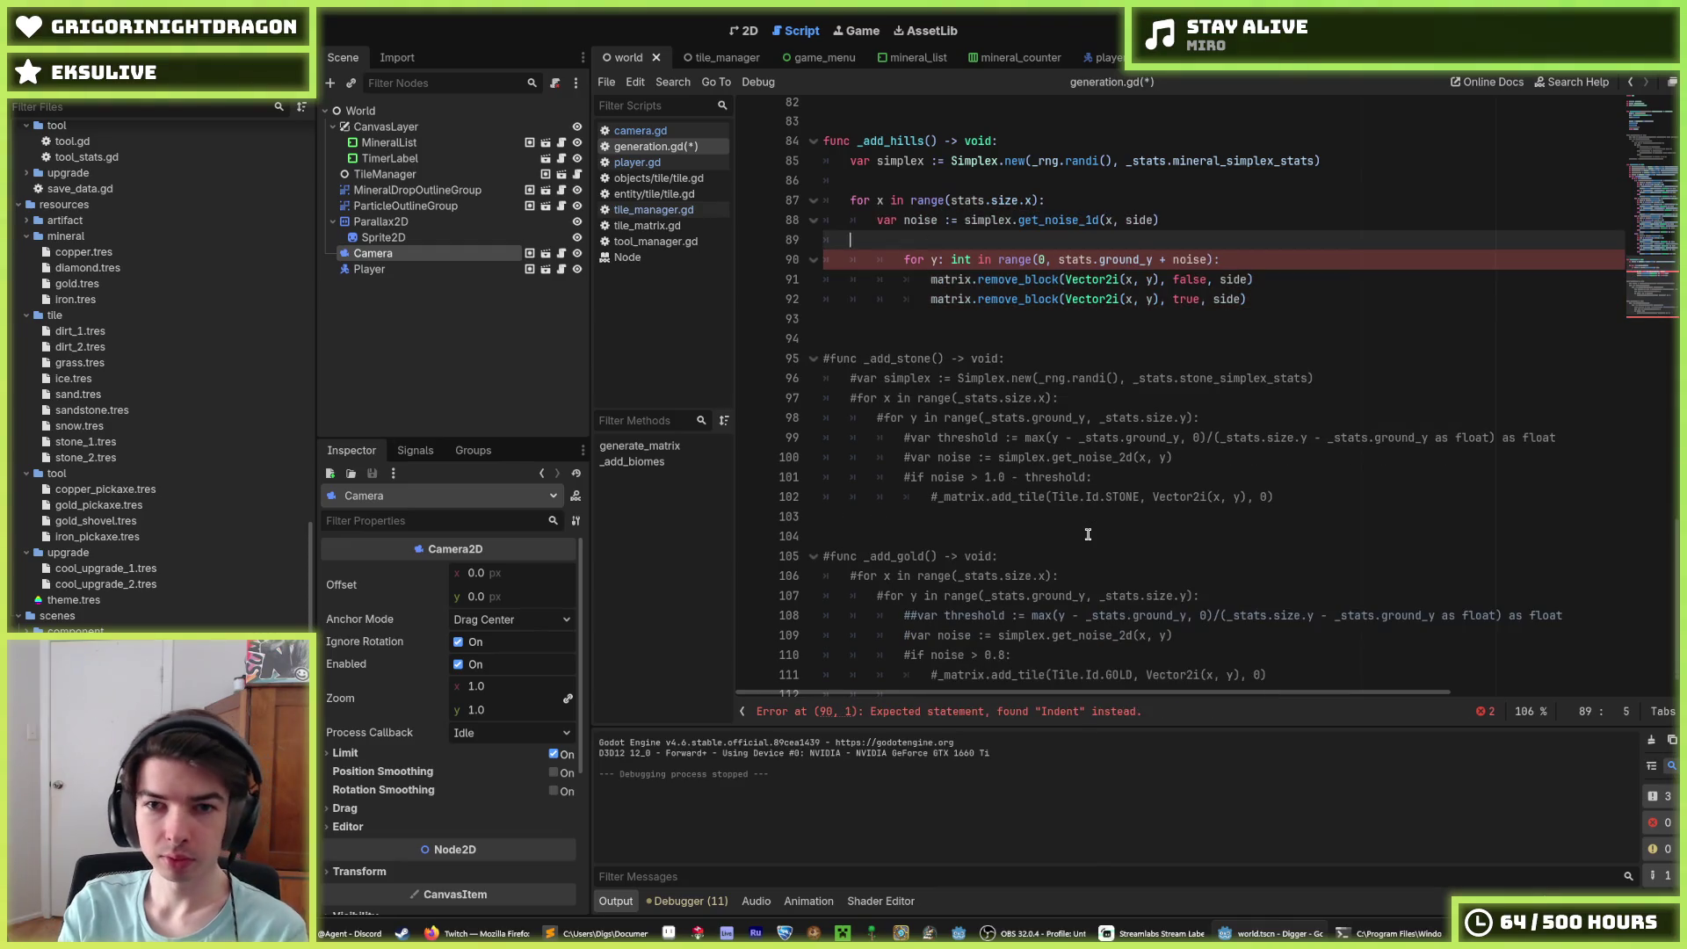
{"action": "key", "text": "ctrl+shift+k"}
{"action": "key", "text": "shift+Down"}
{"action": "key", "text": "shift+Down"}
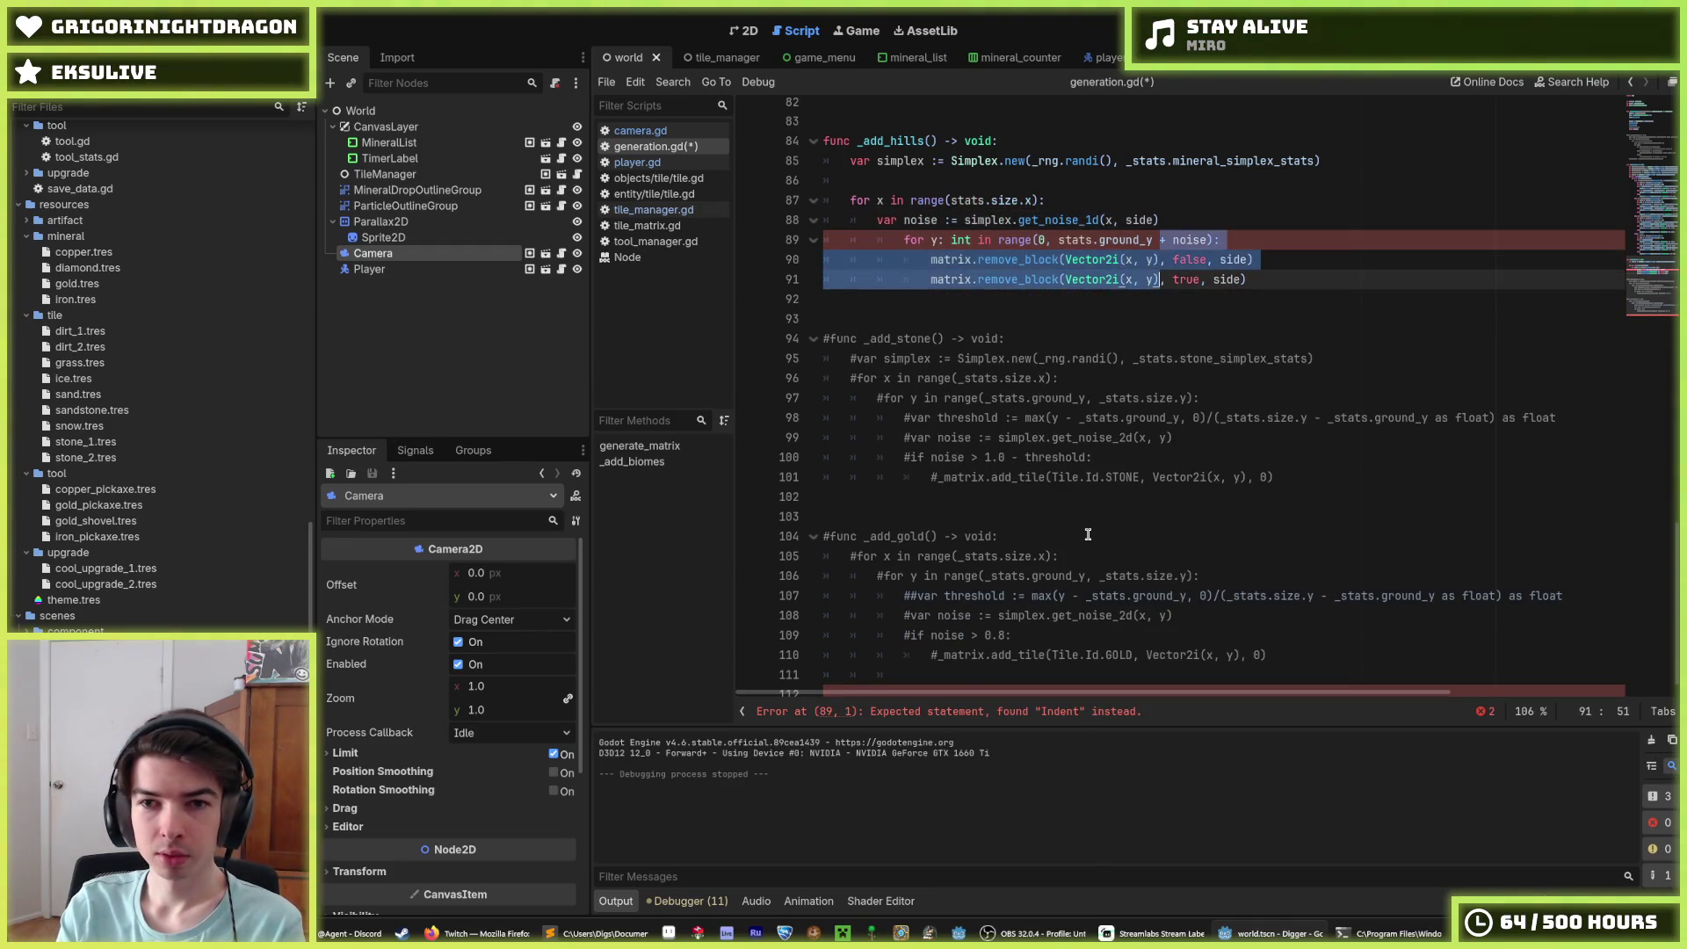
{"action": "key", "text": "shift+Tab"}
Step: Make the noise value on line 88 a rounded get_noise_1d call using round()
{"action": "double_click", "coordinate": [925, 221]}
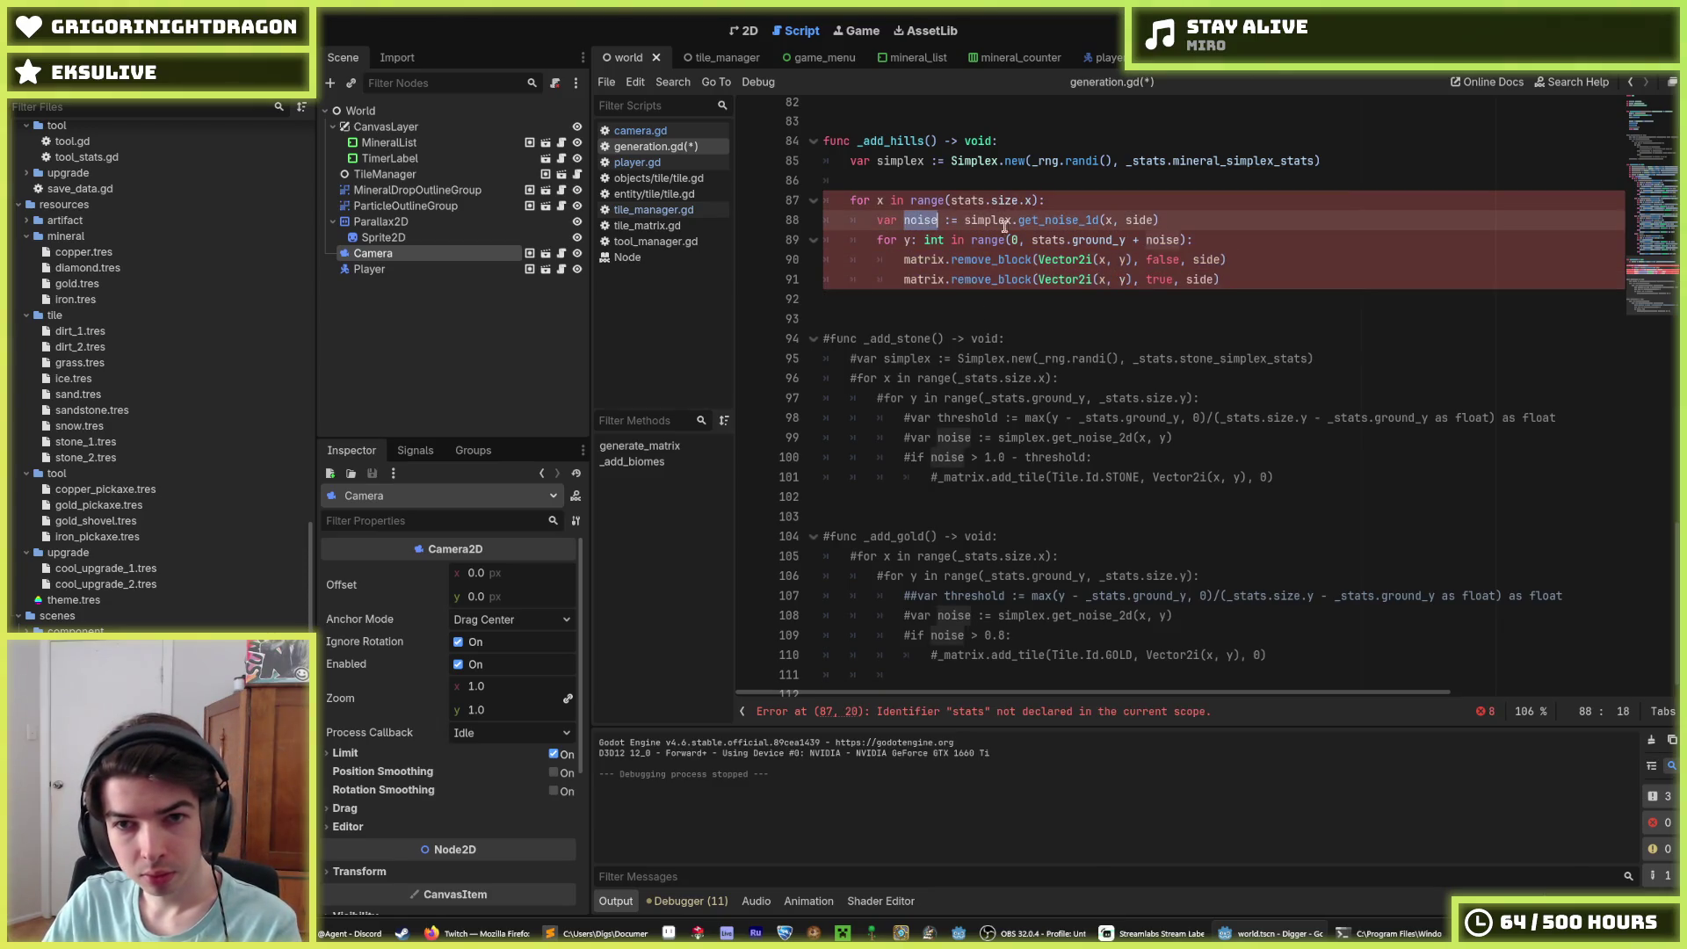
{"action": "left_click_drag", "start_coordinate": [1169, 220], "coordinate": [965, 219]}
{"action": "key", "text": "ctrl+c"}
{"action": "key", "text": "BackSpace"}
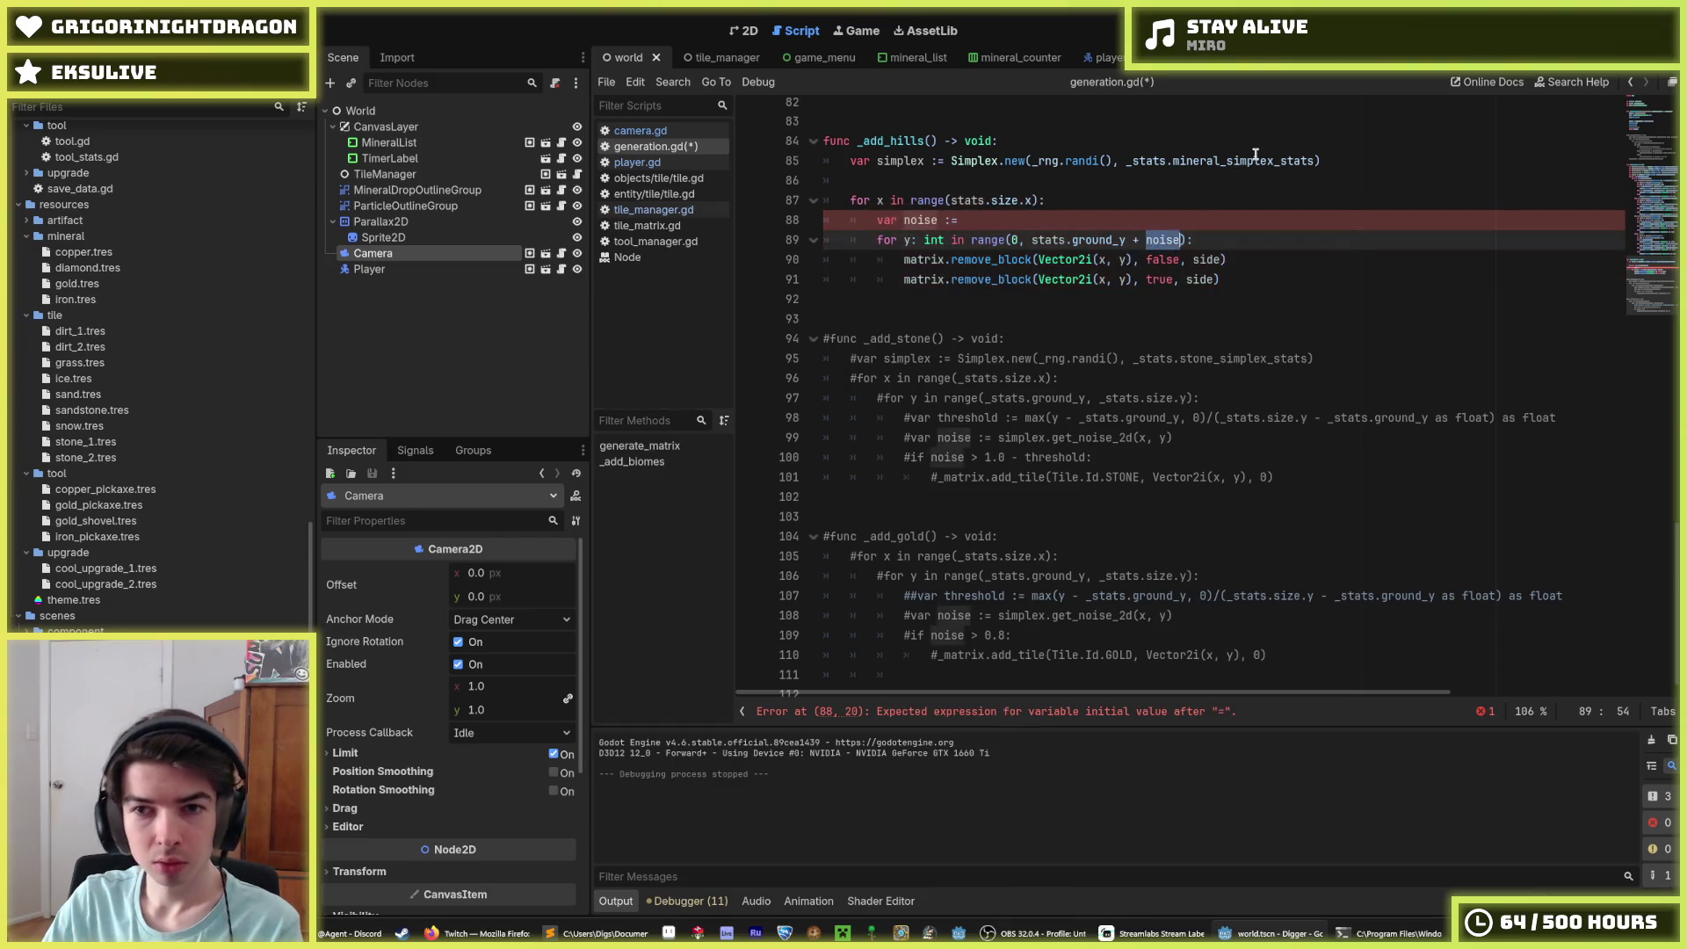
{"action": "type", "text": "round("}
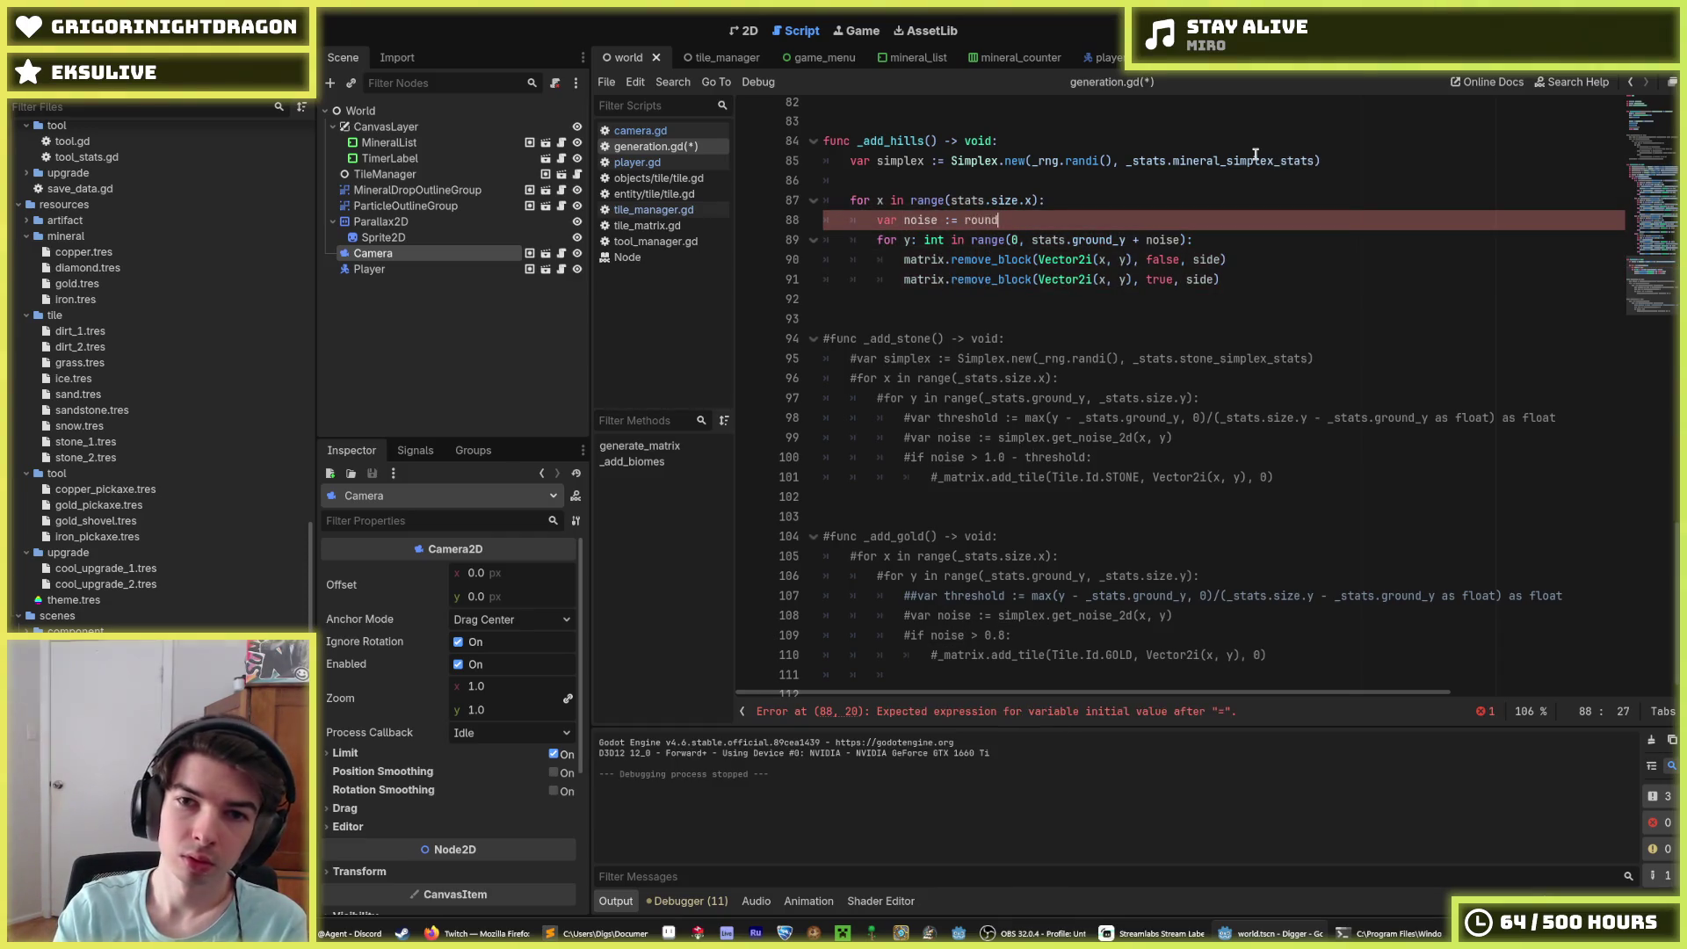
{"action": "key", "text": "ctrl+v"}
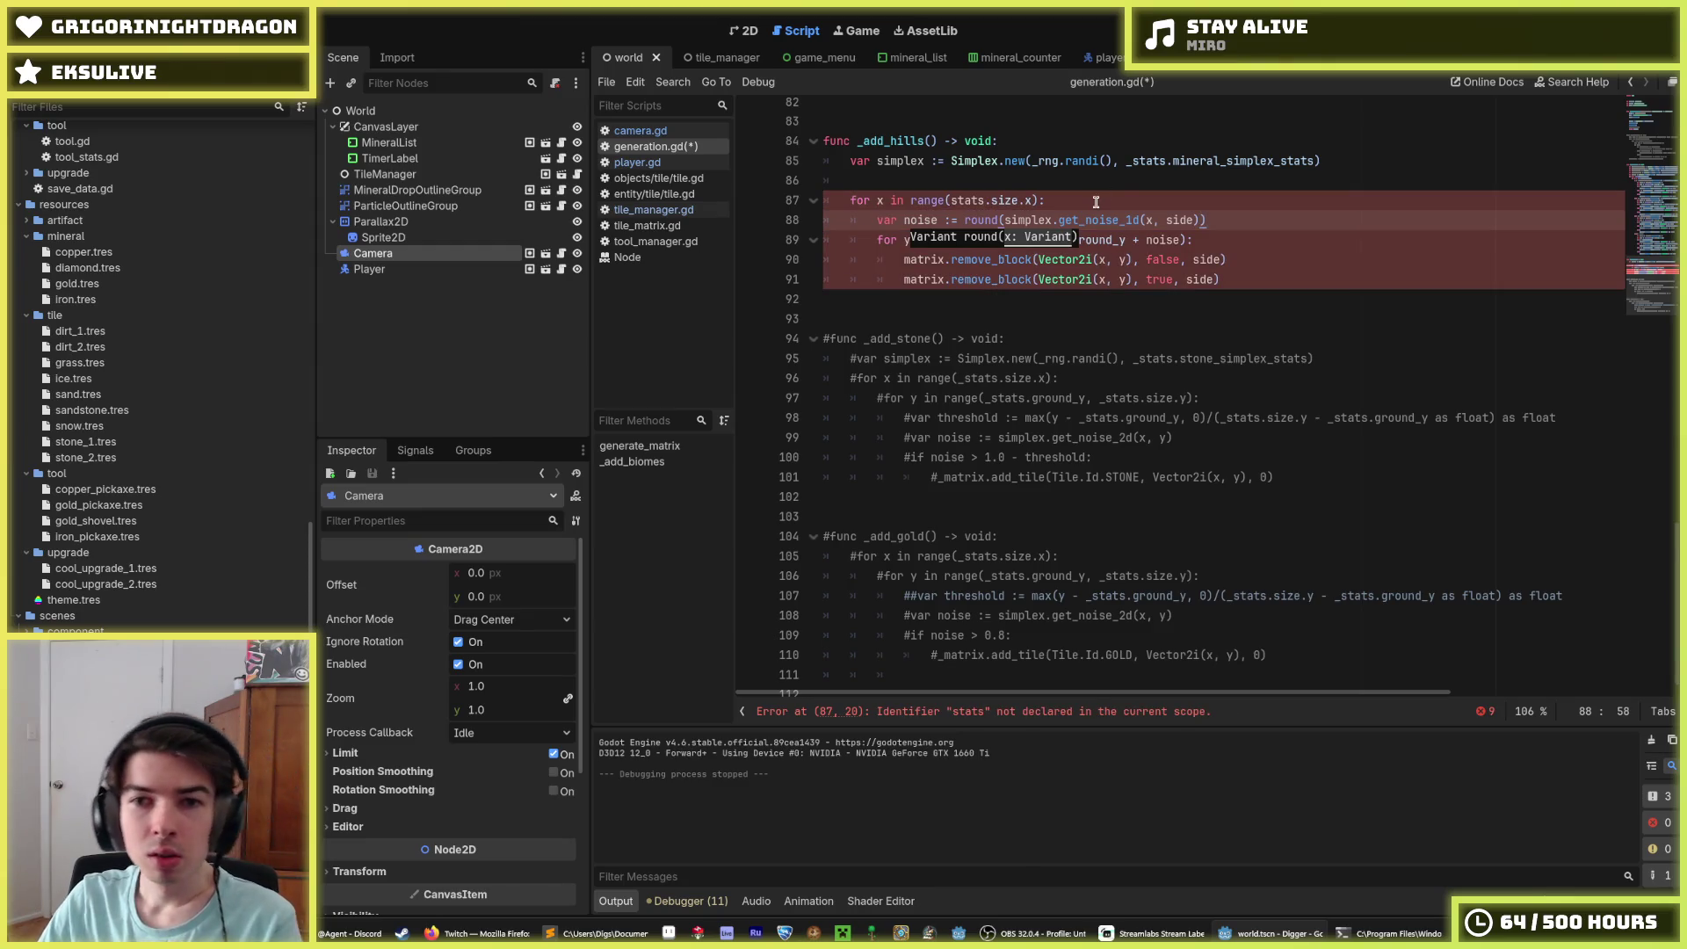
Step: Rename every stats reference in the loops to _stats and save the script
{"action": "double_click", "coordinate": [922, 220]}
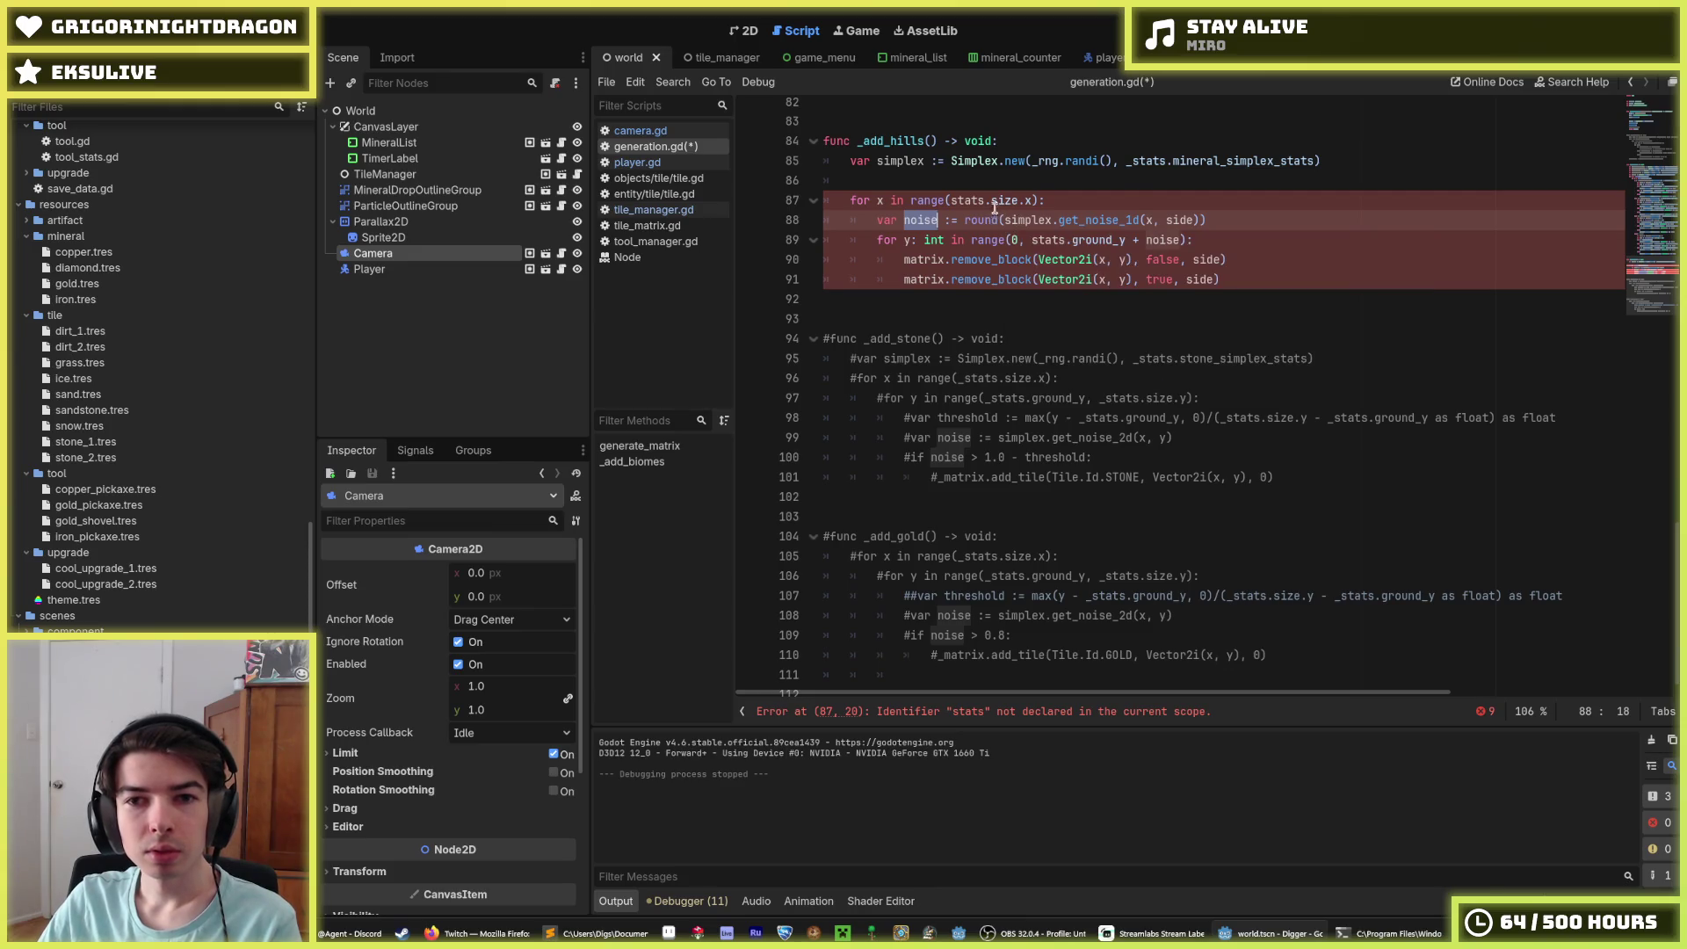
{"action": "left_click", "coordinate": [949, 201]}
{"action": "double_click", "coordinate": [952, 201]}
{"action": "key", "text": "ctrl+d"}
{"action": "type", "text": "_stats"}
{"action": "left_click", "coordinate": [1060, 185]}
{"action": "key", "text": "ctrl+s"}
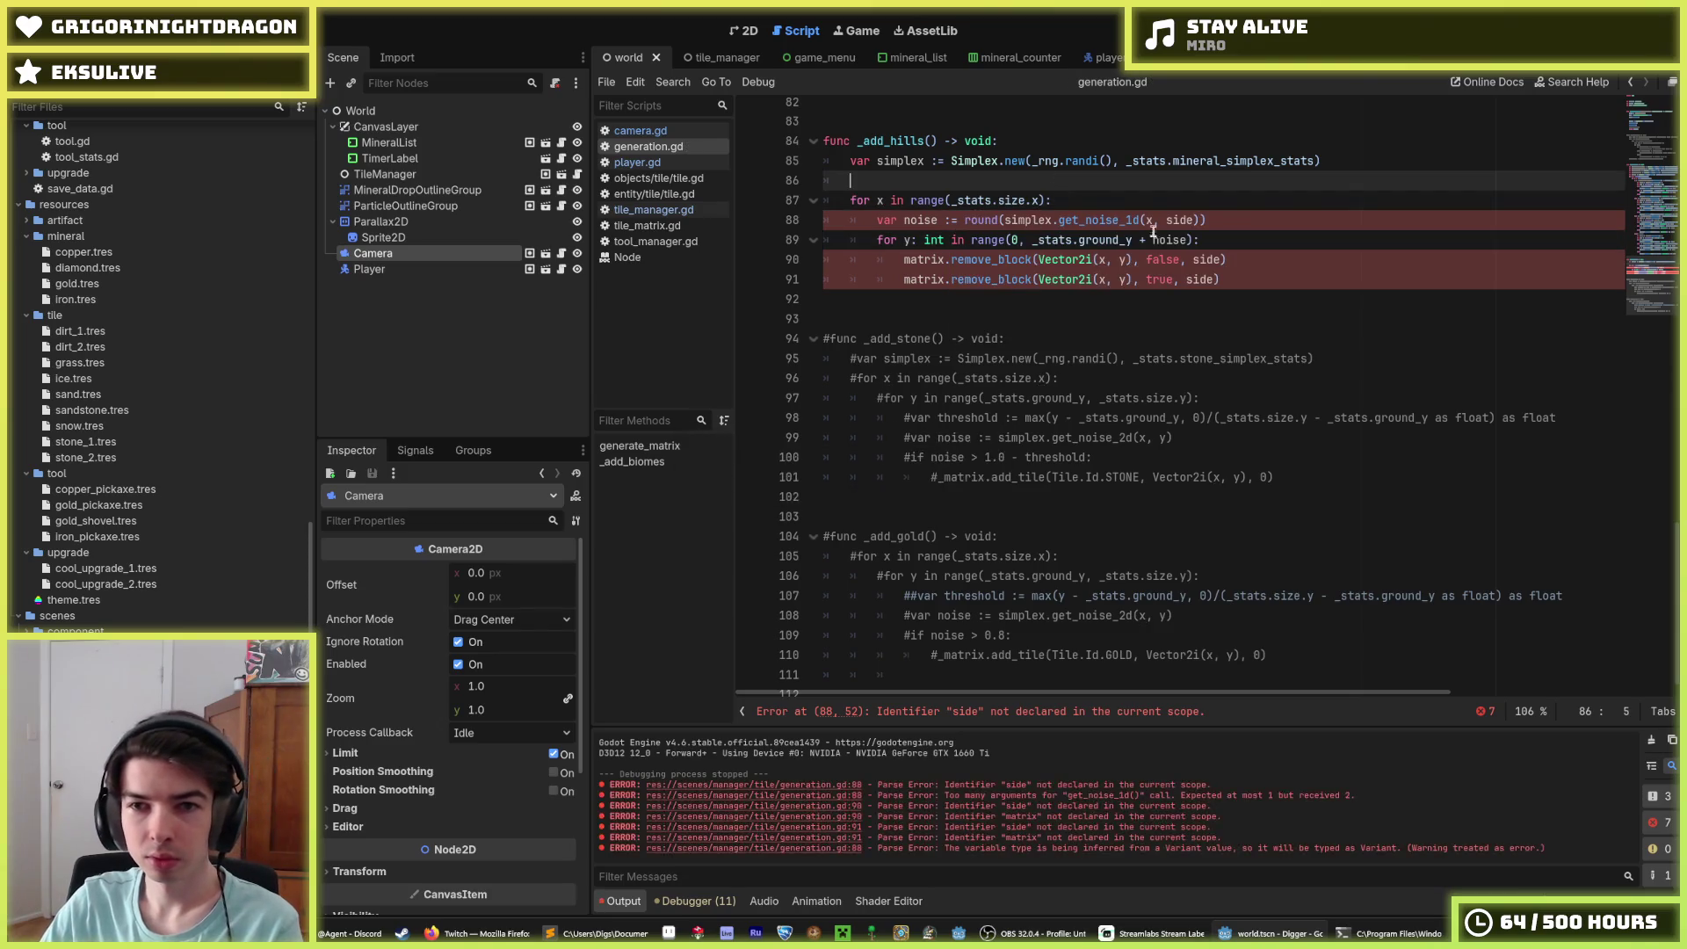
Step: Remove the side argument from the get_noise_1d(x) call
{"action": "double_click", "coordinate": [1119, 222]}
{"action": "double_click", "coordinate": [1177, 220]}
{"action": "key", "text": "BackSpace"}
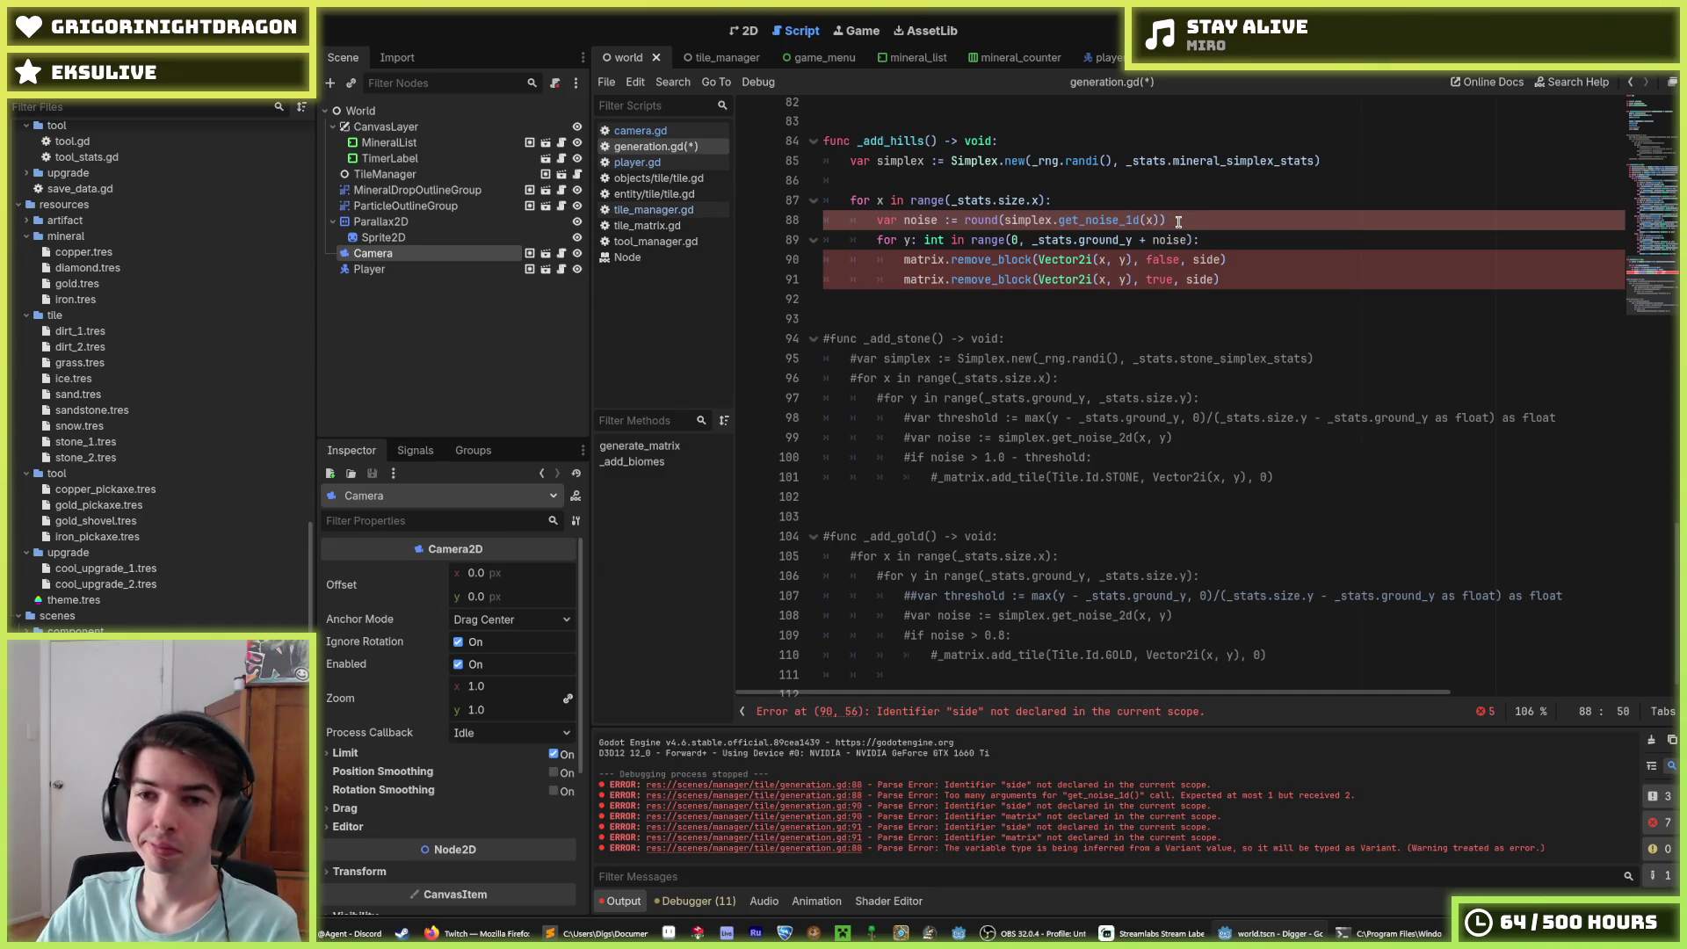
{"action": "left_click", "coordinate": [1235, 258]}
{"action": "scroll", "coordinate": [938, 343], "scroll_direction": "up", "scroll_amount": 3}
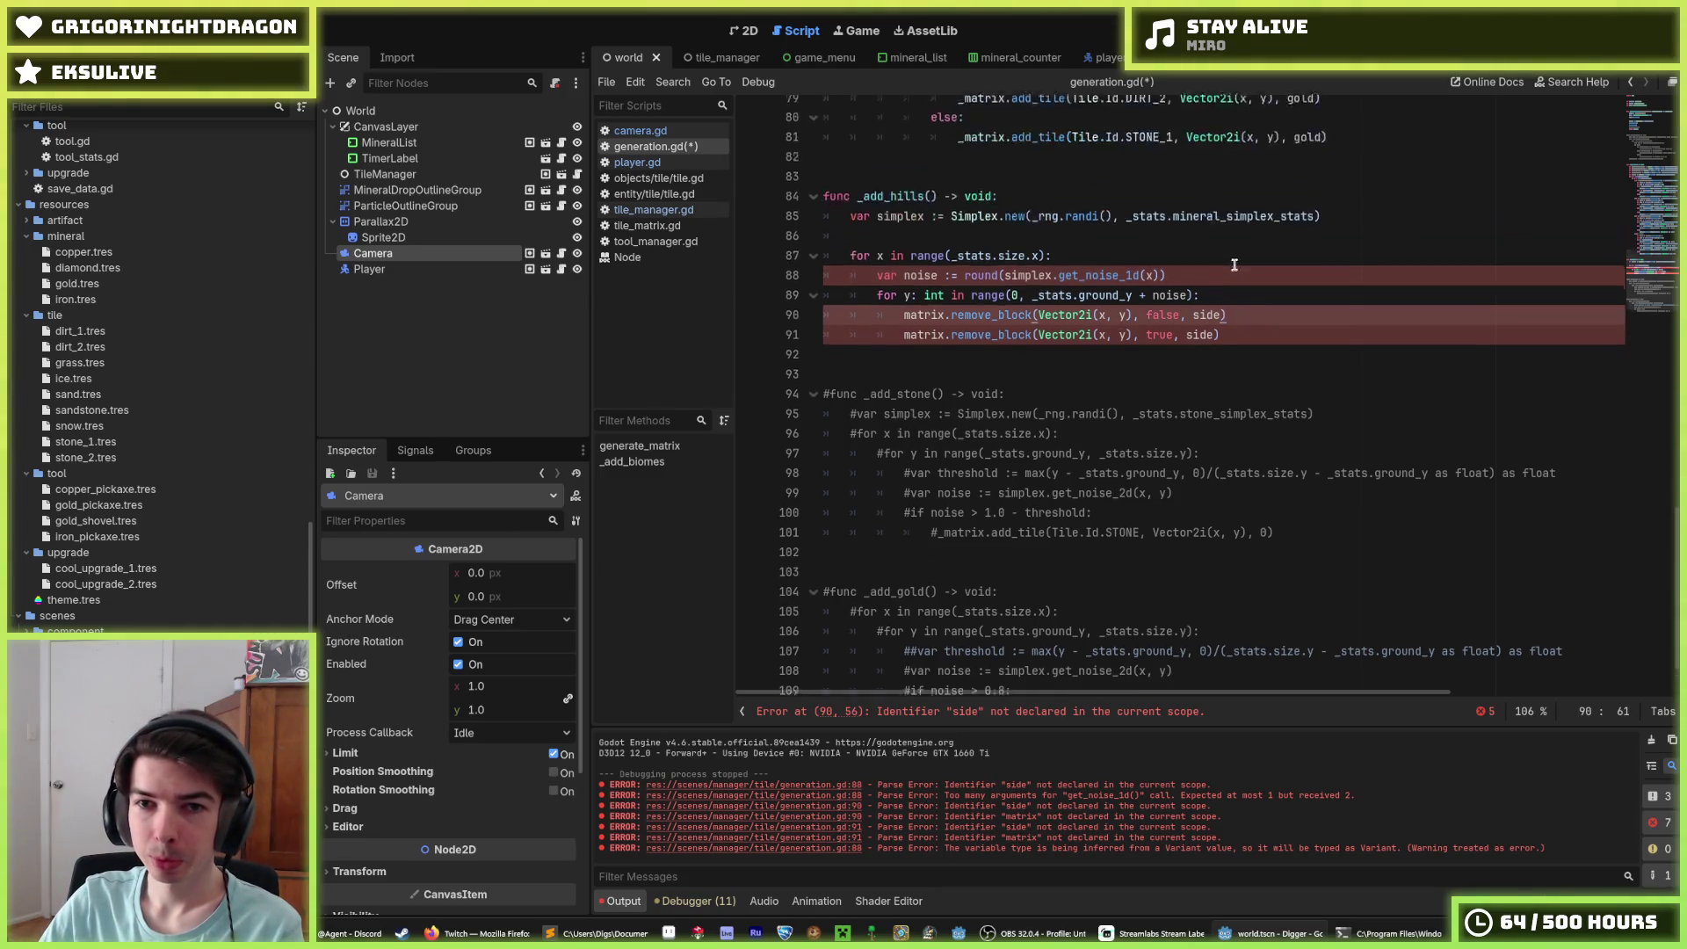
Step: Change the matrix.remove_block calls to a single _matrix.remove_tile(Vector2i(x, y)) line
{"action": "double_click", "coordinate": [910, 436]}
{"action": "key", "text": "ctrl+d"}
{"action": "key", "text": "Left"}
{"action": "key", "text": "Left"}
{"action": "key", "text": "Left"}
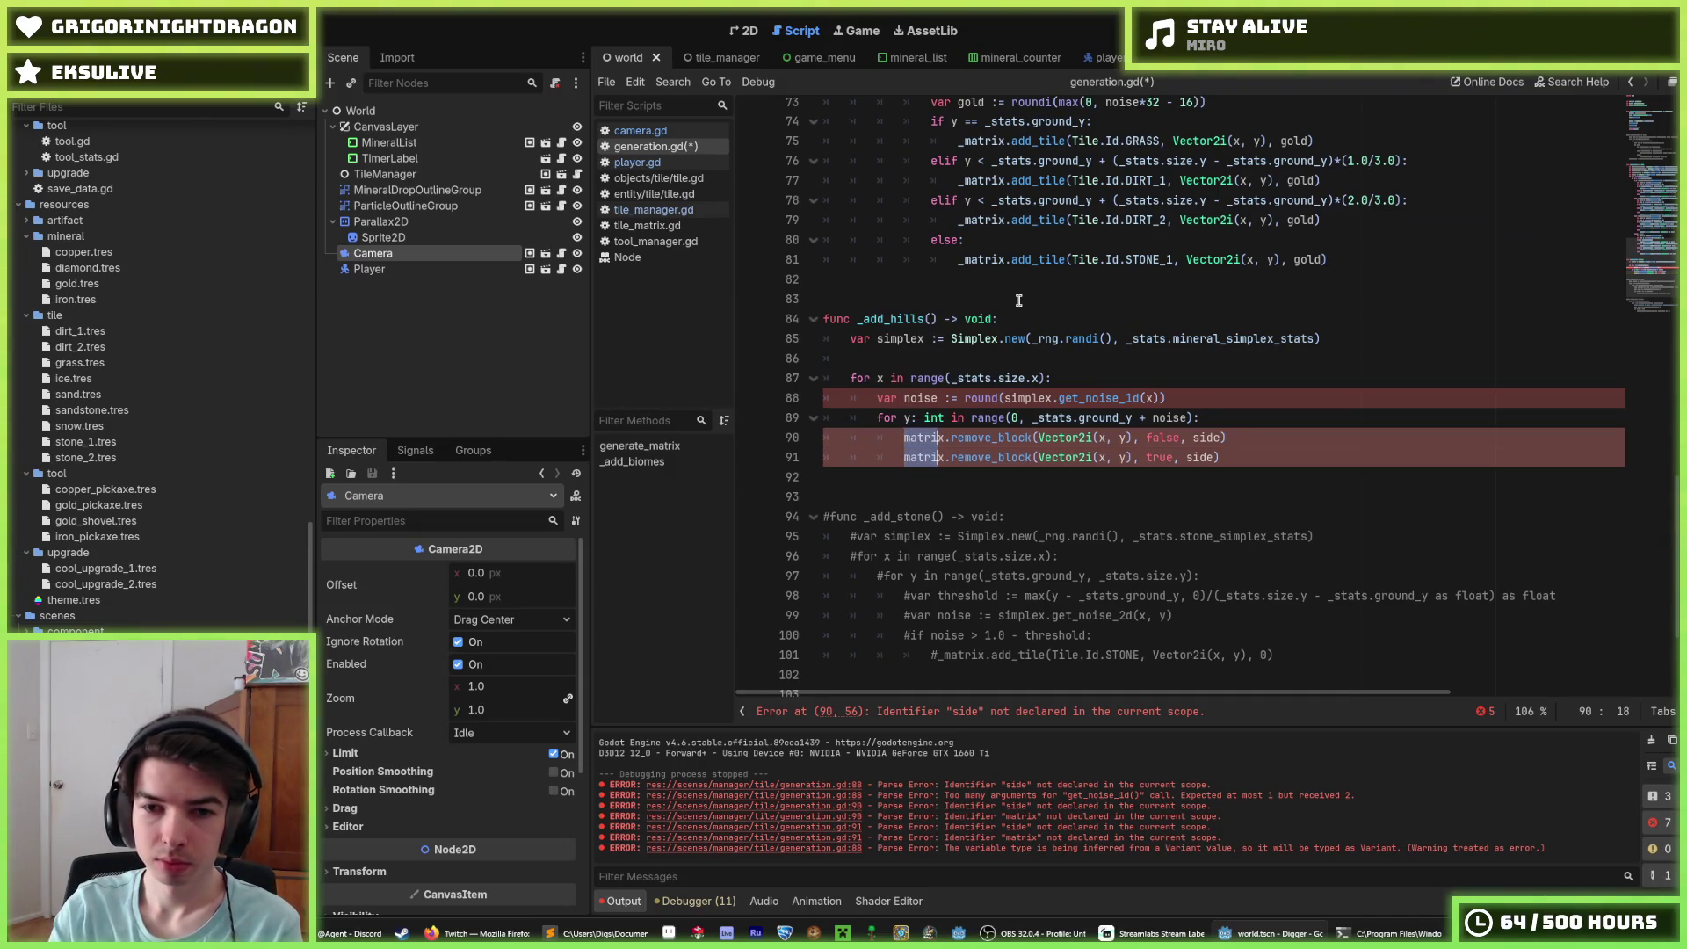
{"action": "type", "text": "_"}
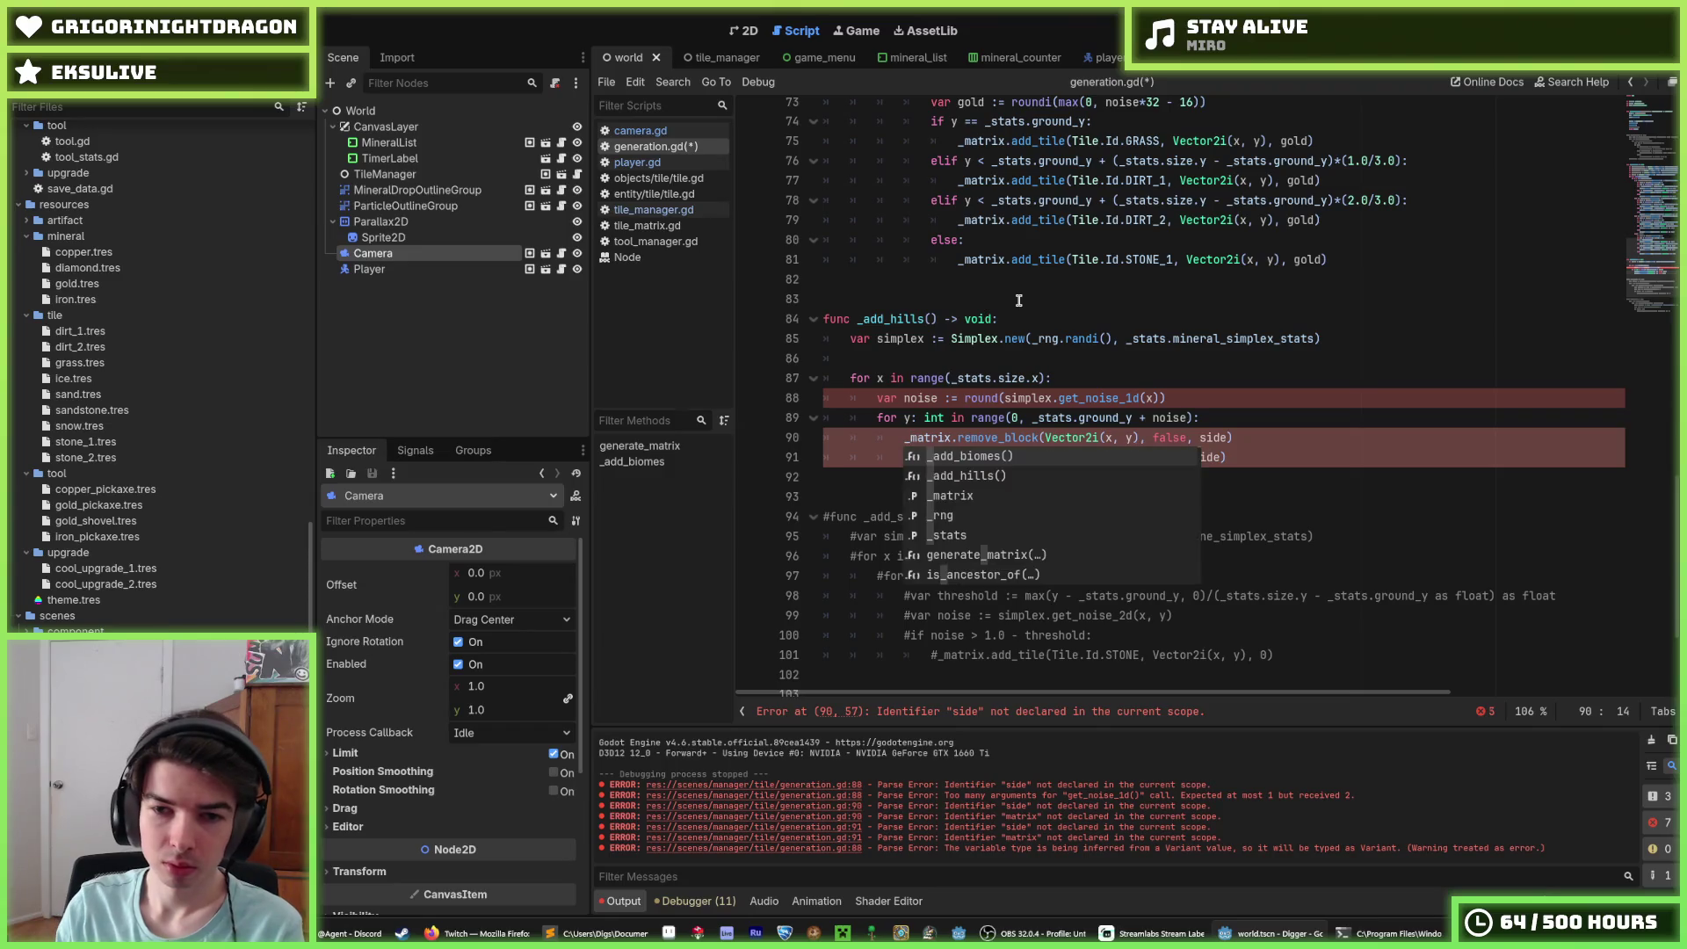
{"action": "double_click", "coordinate": [1013, 438]}
{"action": "type", "text": "remove_tile"}
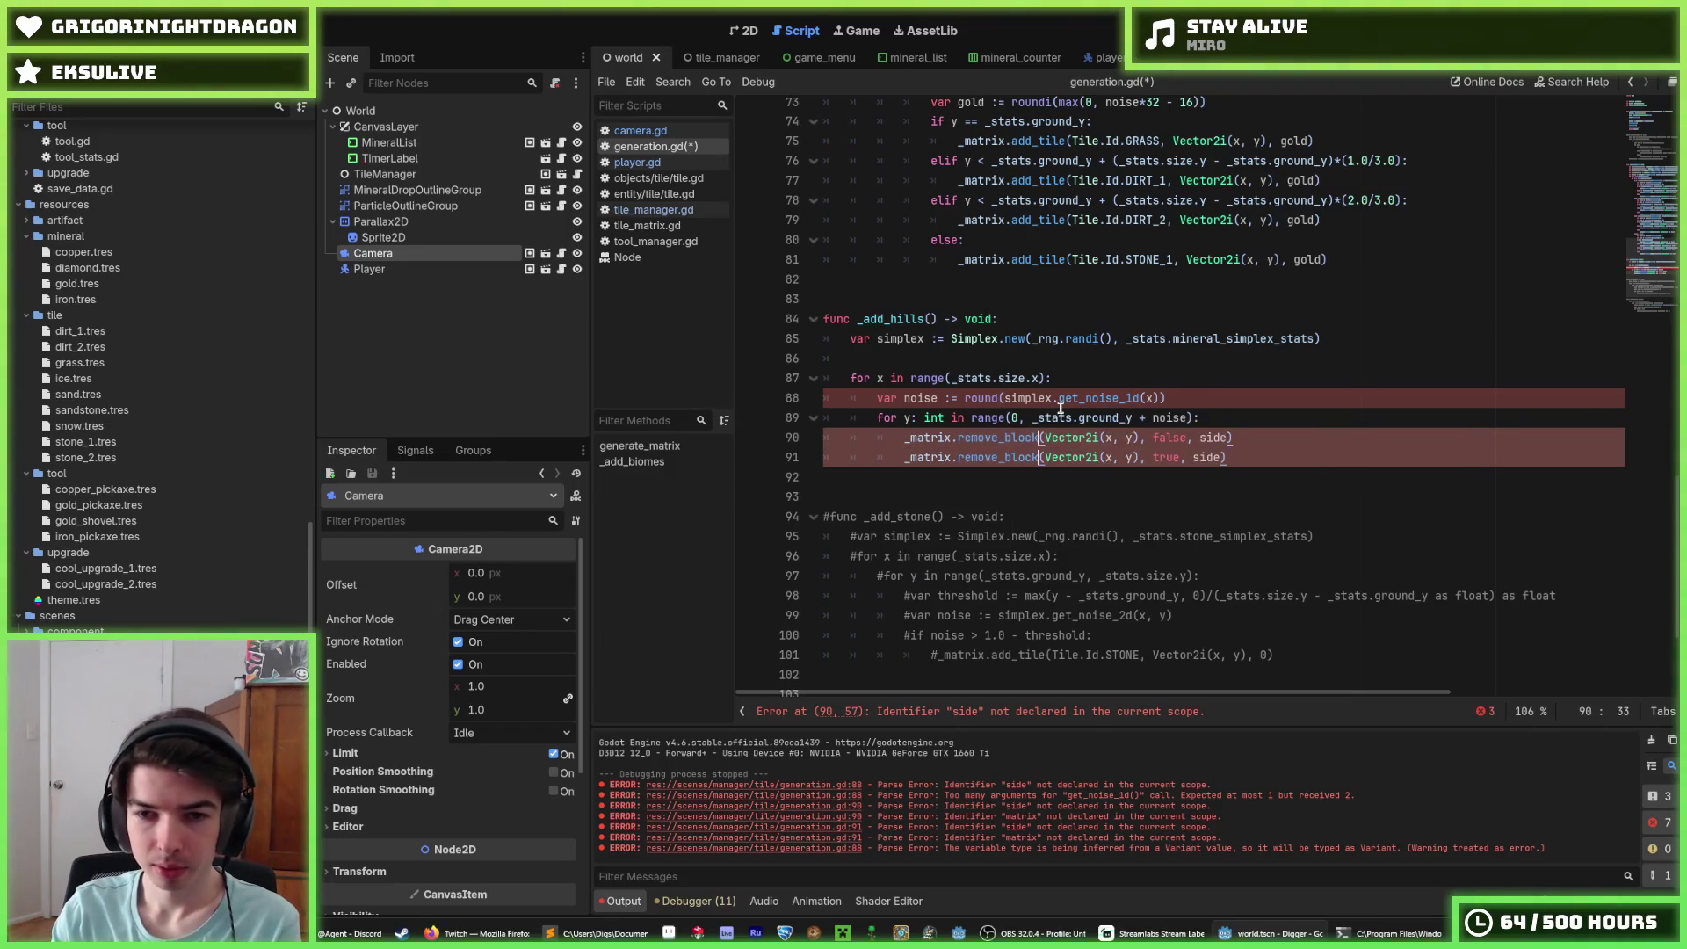
{"action": "left_click", "coordinate": [1196, 378]}
{"action": "mouse_move", "coordinate": [1135, 438]}
{"action": "left_mouse_down"}
{"action": "mouse_move", "coordinate": [1221, 446]}
{"action": "mouse_move", "coordinate": [1134, 457]}
{"action": "mouse_move", "coordinate": [1169, 444]}
{"action": "left_mouse_up"}
{"action": "key", "text": "Delete"}
{"action": "key", "text": "Delete"}
{"action": "key", "text": "Delete"}
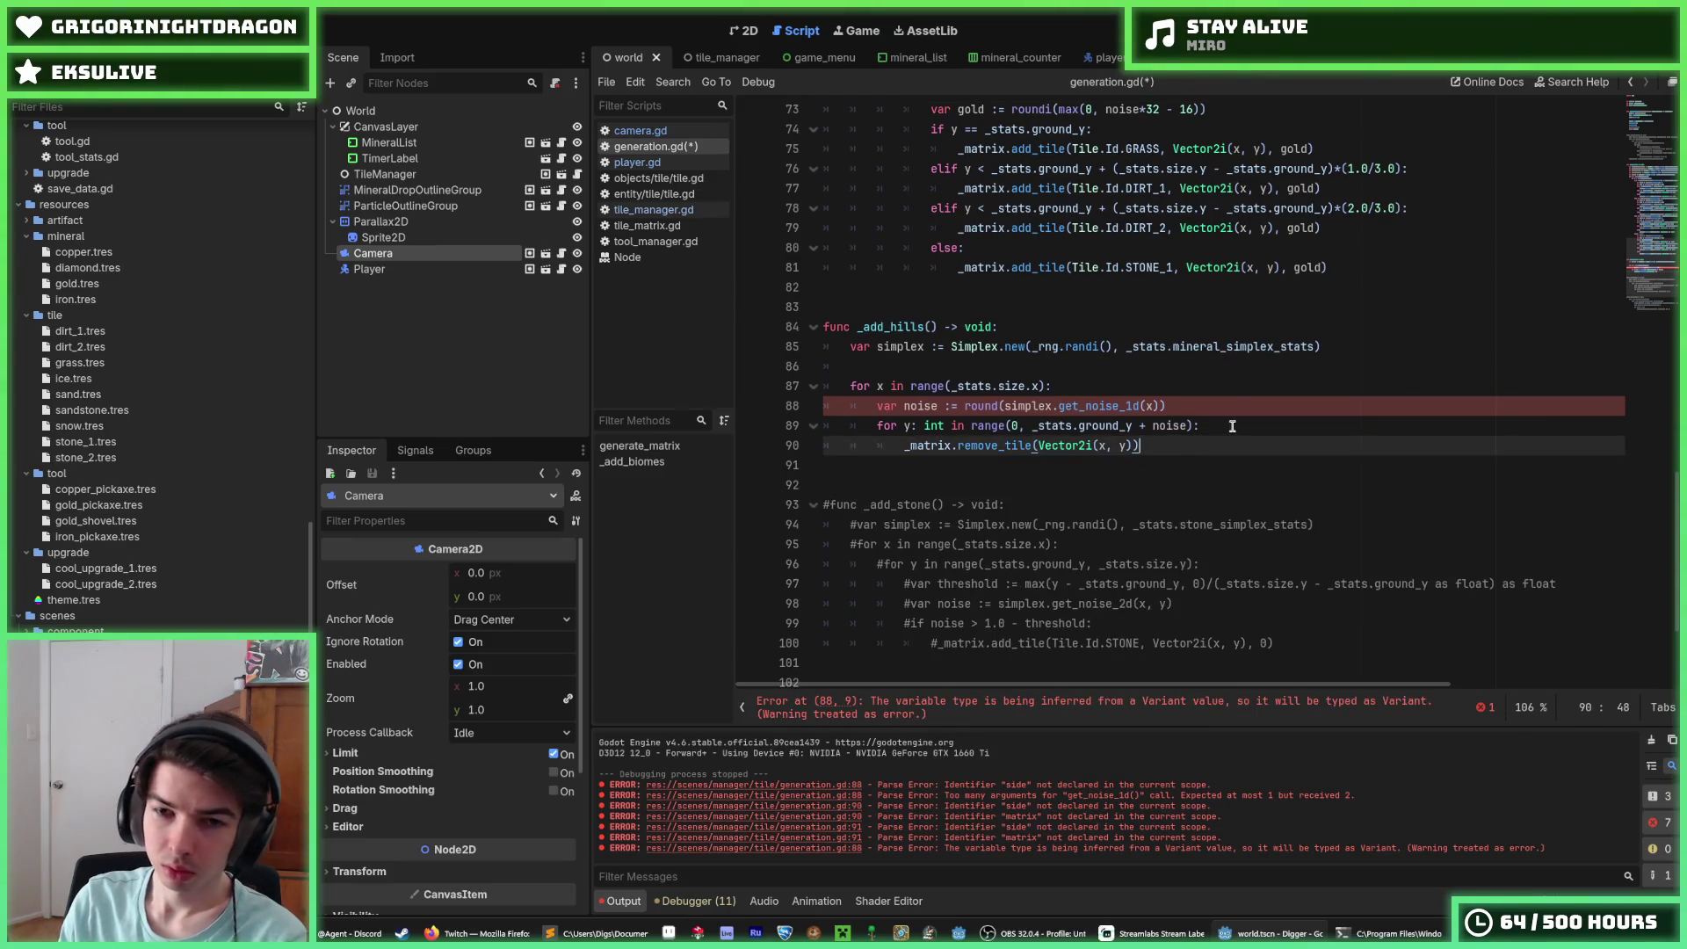
{"action": "left_click", "coordinate": [1206, 427]}
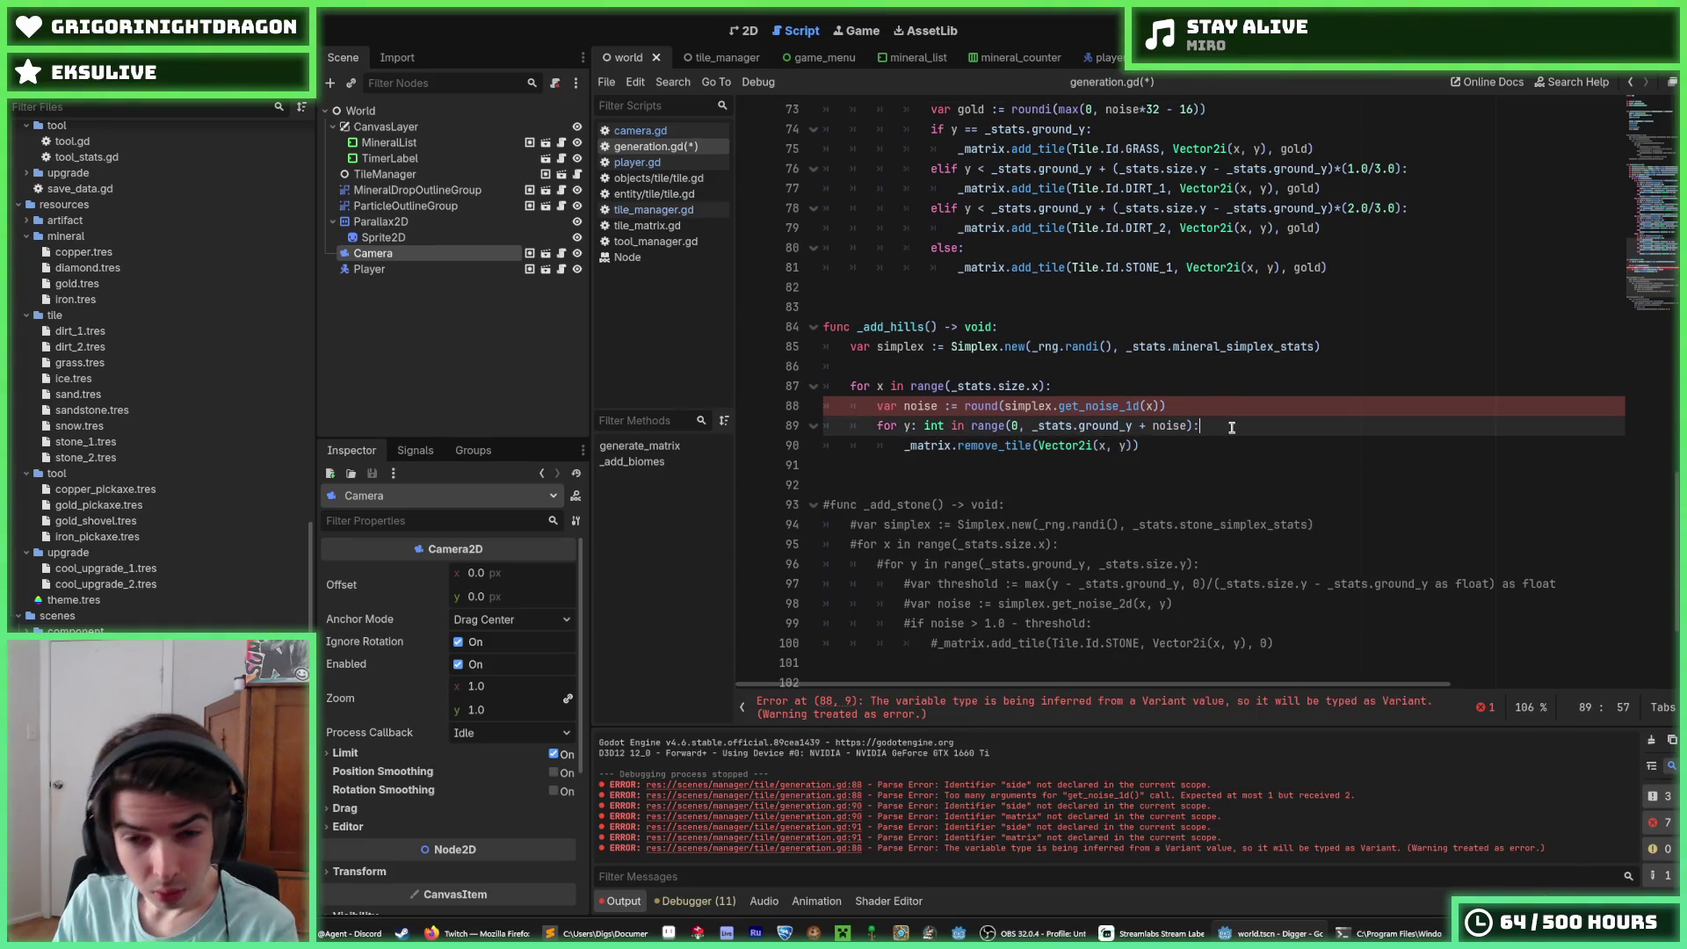
Step: Declare noise with the ': int' type and save generation.gd
{"action": "left_click", "coordinate": [1184, 405]}
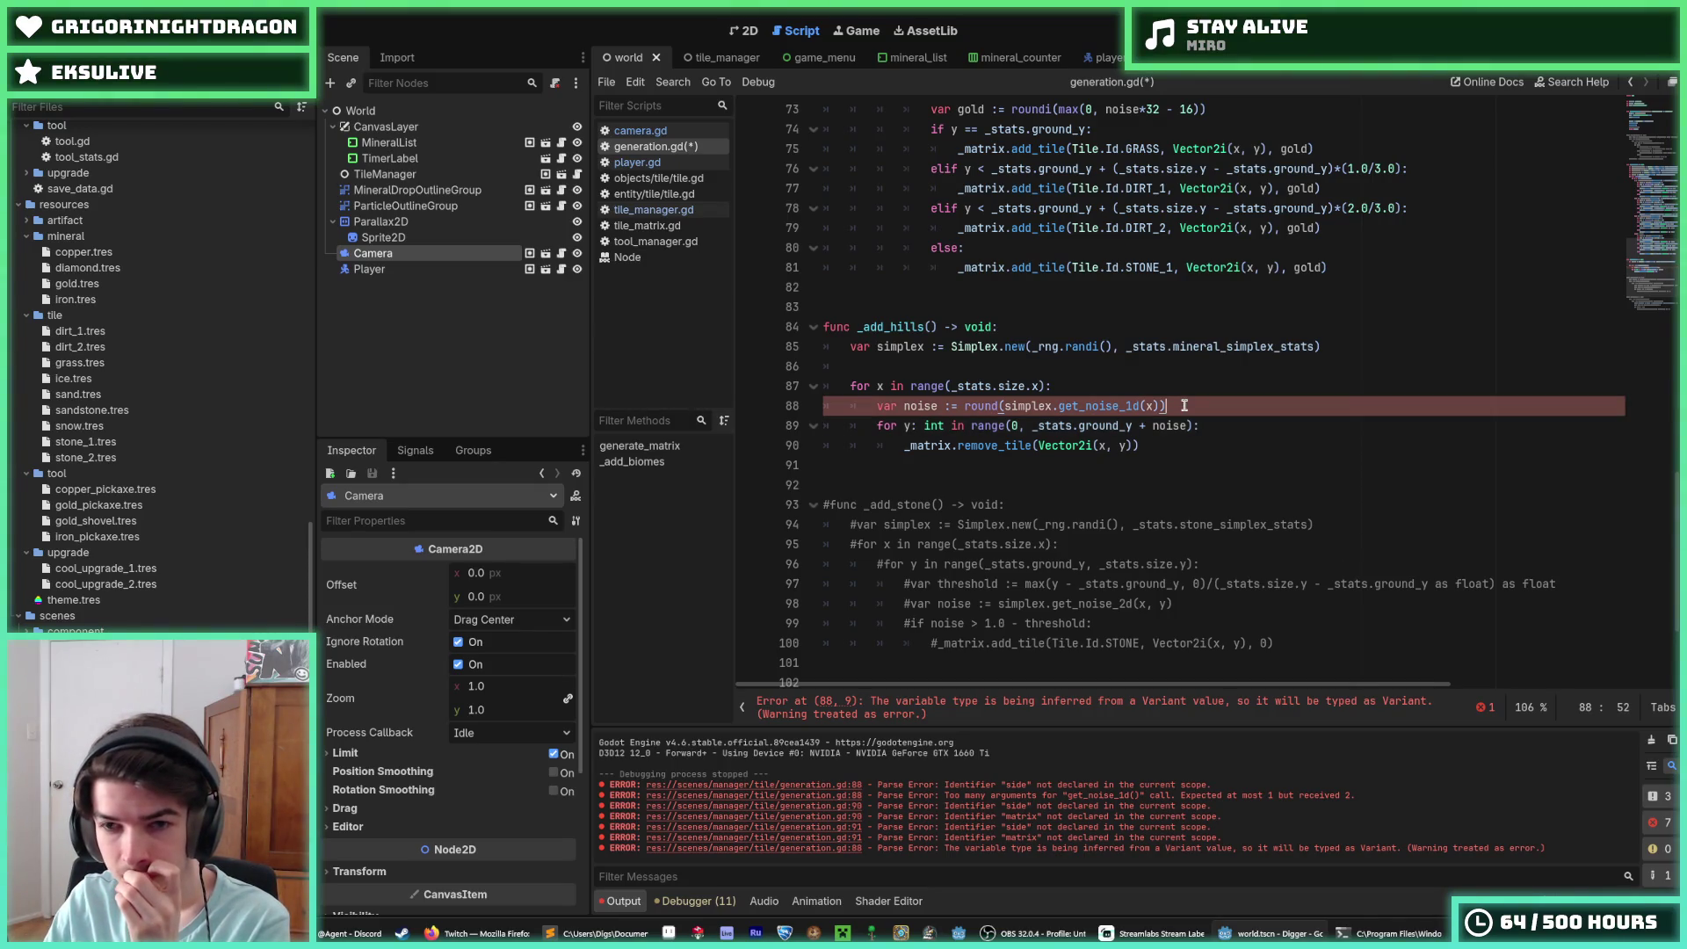
{"action": "left_click", "coordinate": [962, 406]}
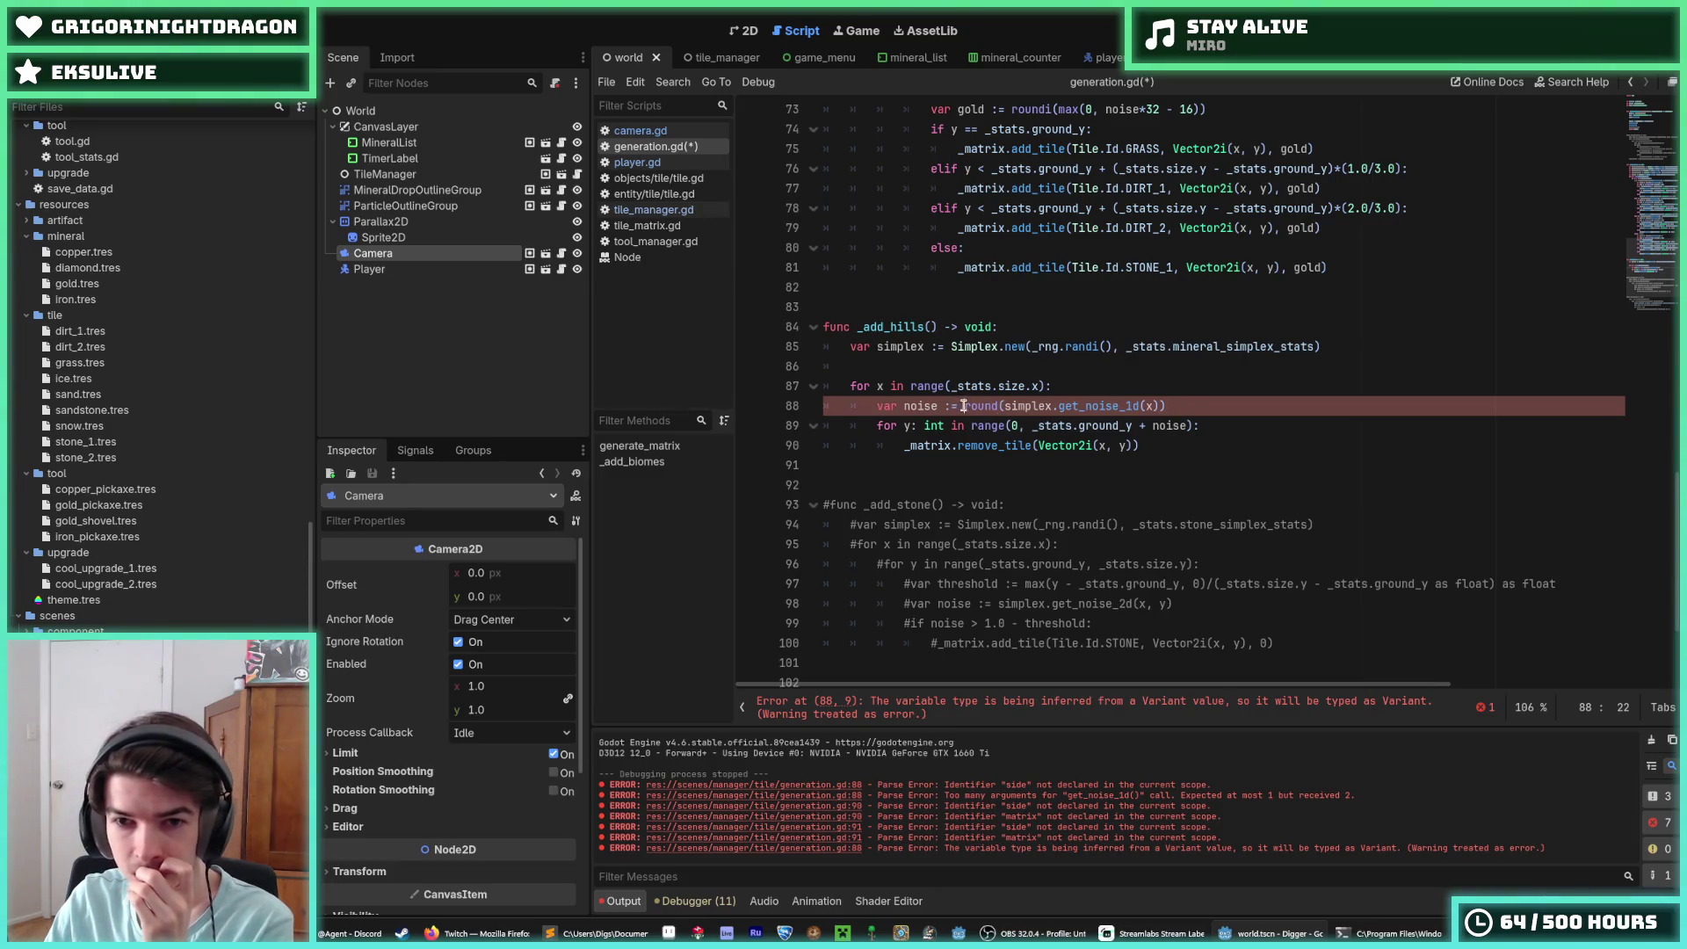
{"action": "key", "text": "Left"}
{"action": "key", "text": "BackSpace"}
{"action": "key", "text": "BackSpace"}
{"action": "type", "text": ": int"}
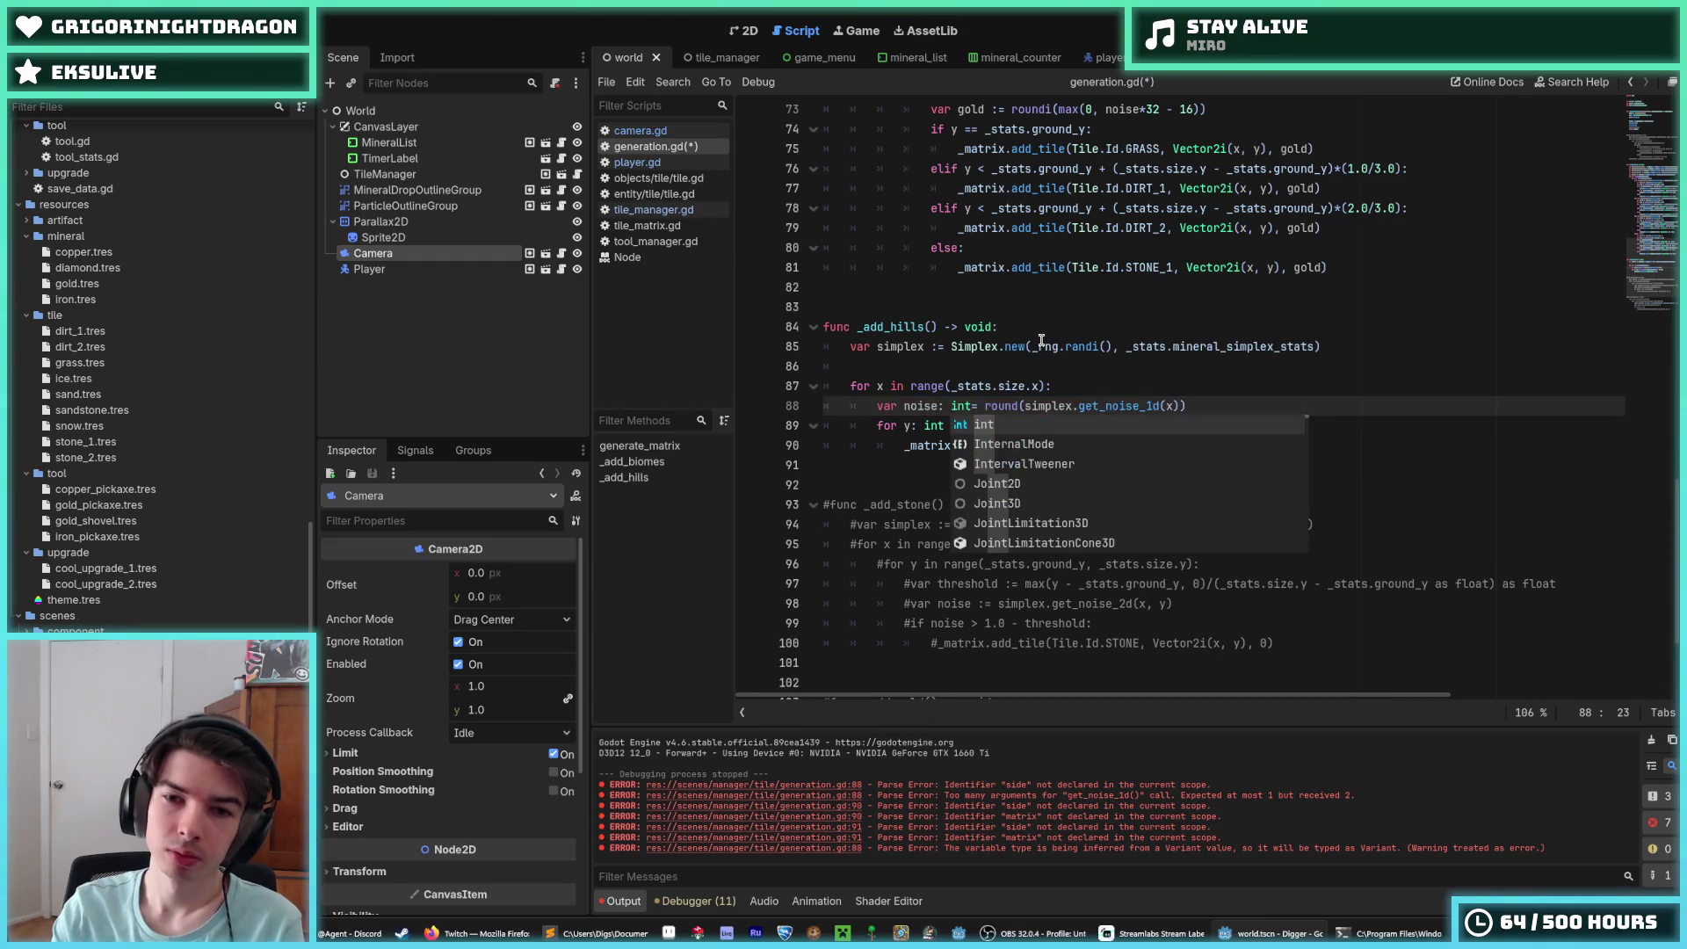
{"action": "key", "text": "Escape"}
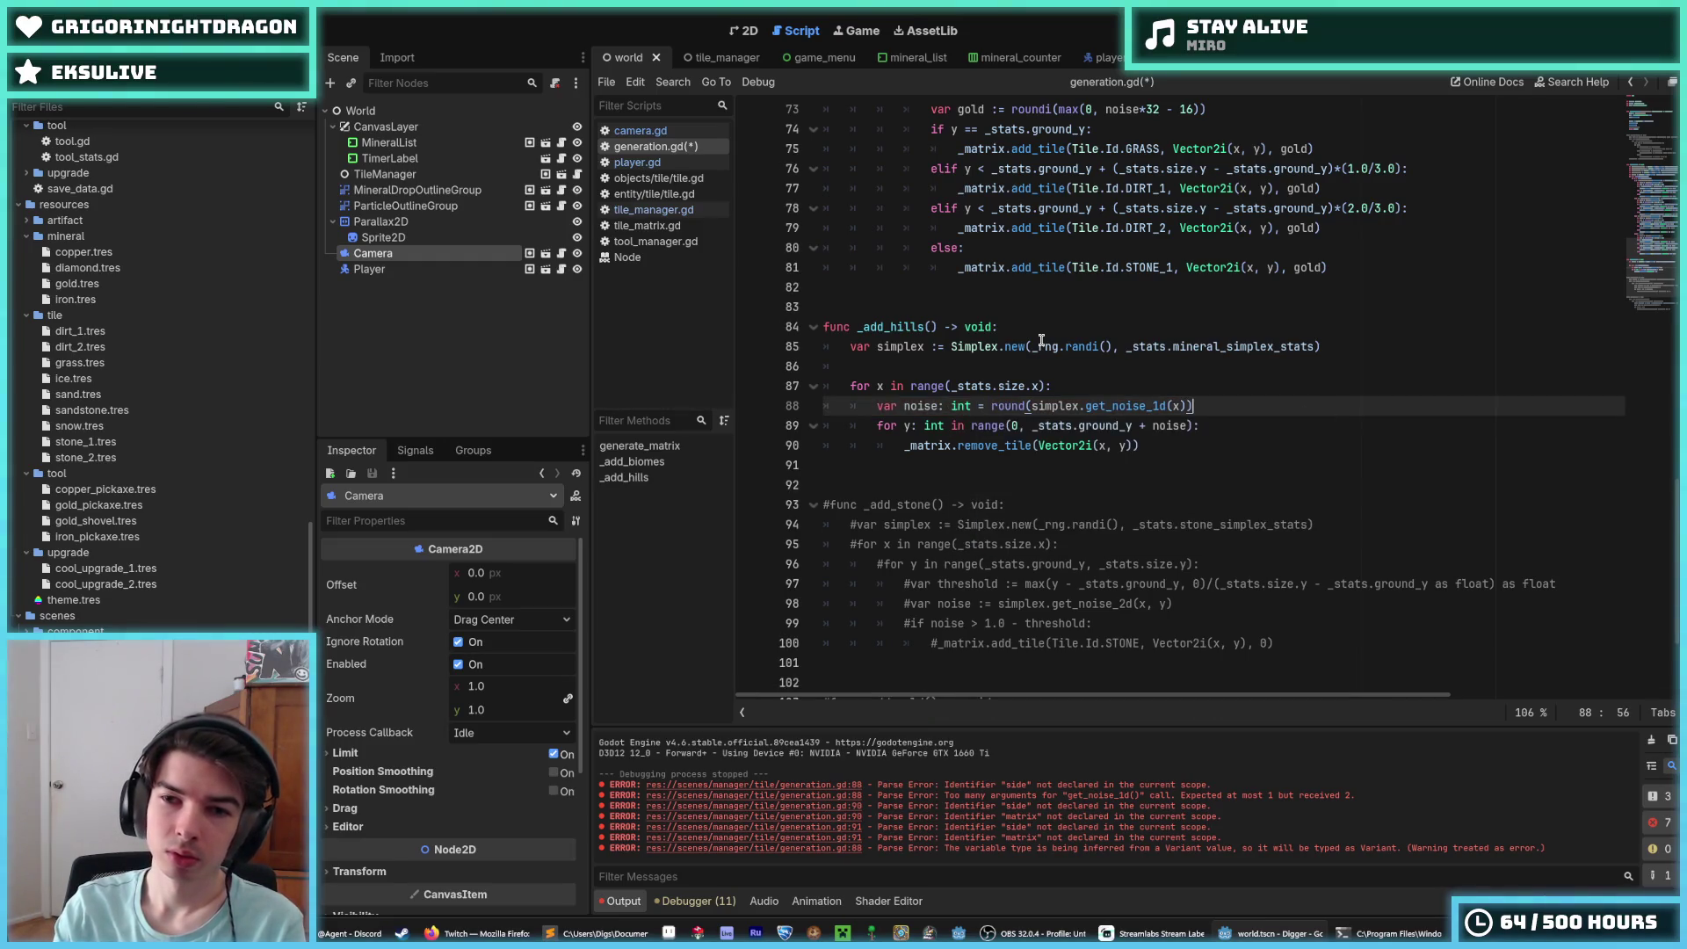
{"action": "key", "text": "ctrl+s"}
{"action": "left_click", "coordinate": [1160, 446]}
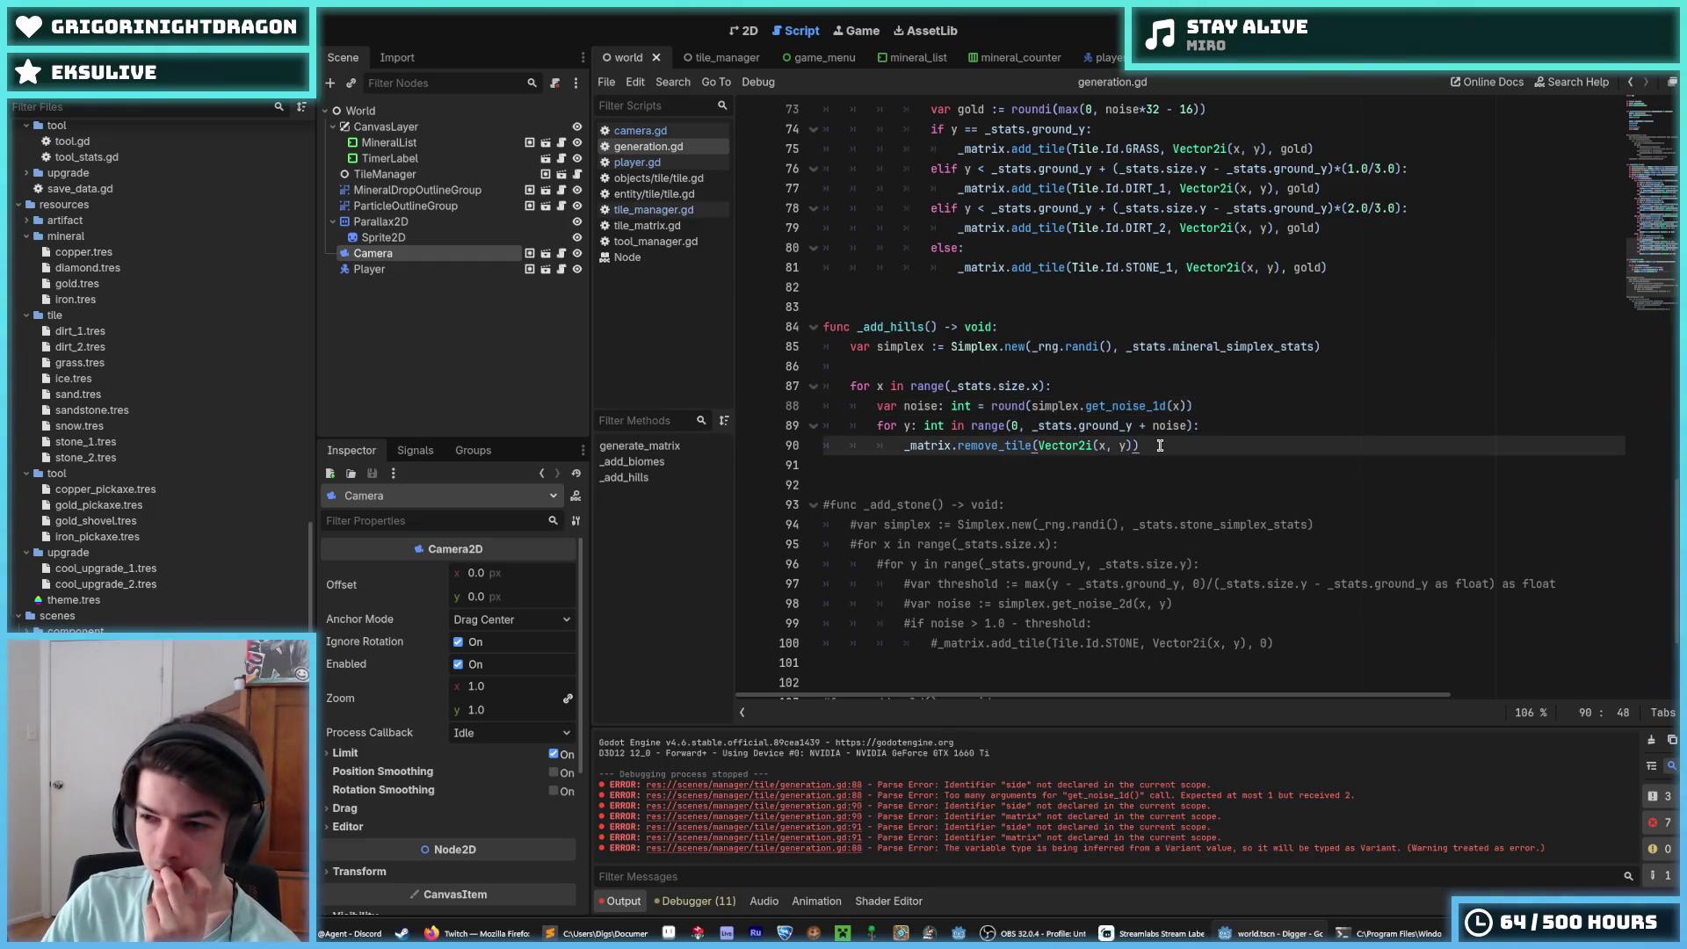
{"action": "left_click", "coordinate": [1200, 426]}
{"action": "left_click", "coordinate": [1200, 439]}
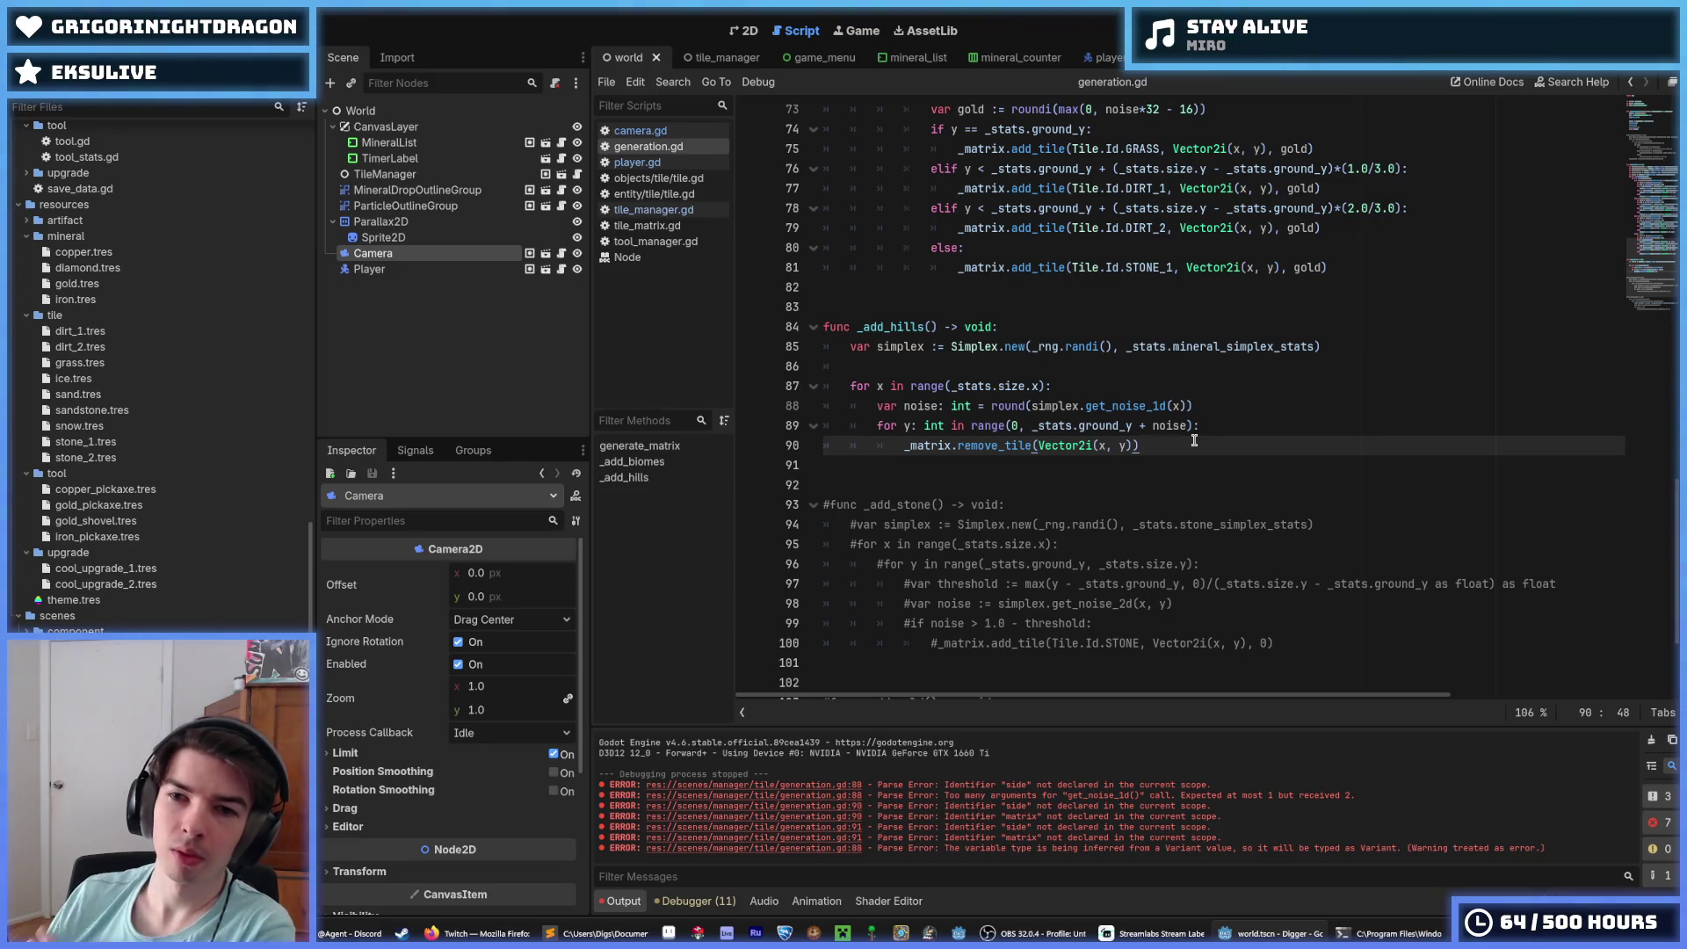
{"action": "left_click", "coordinate": [1081, 363]}
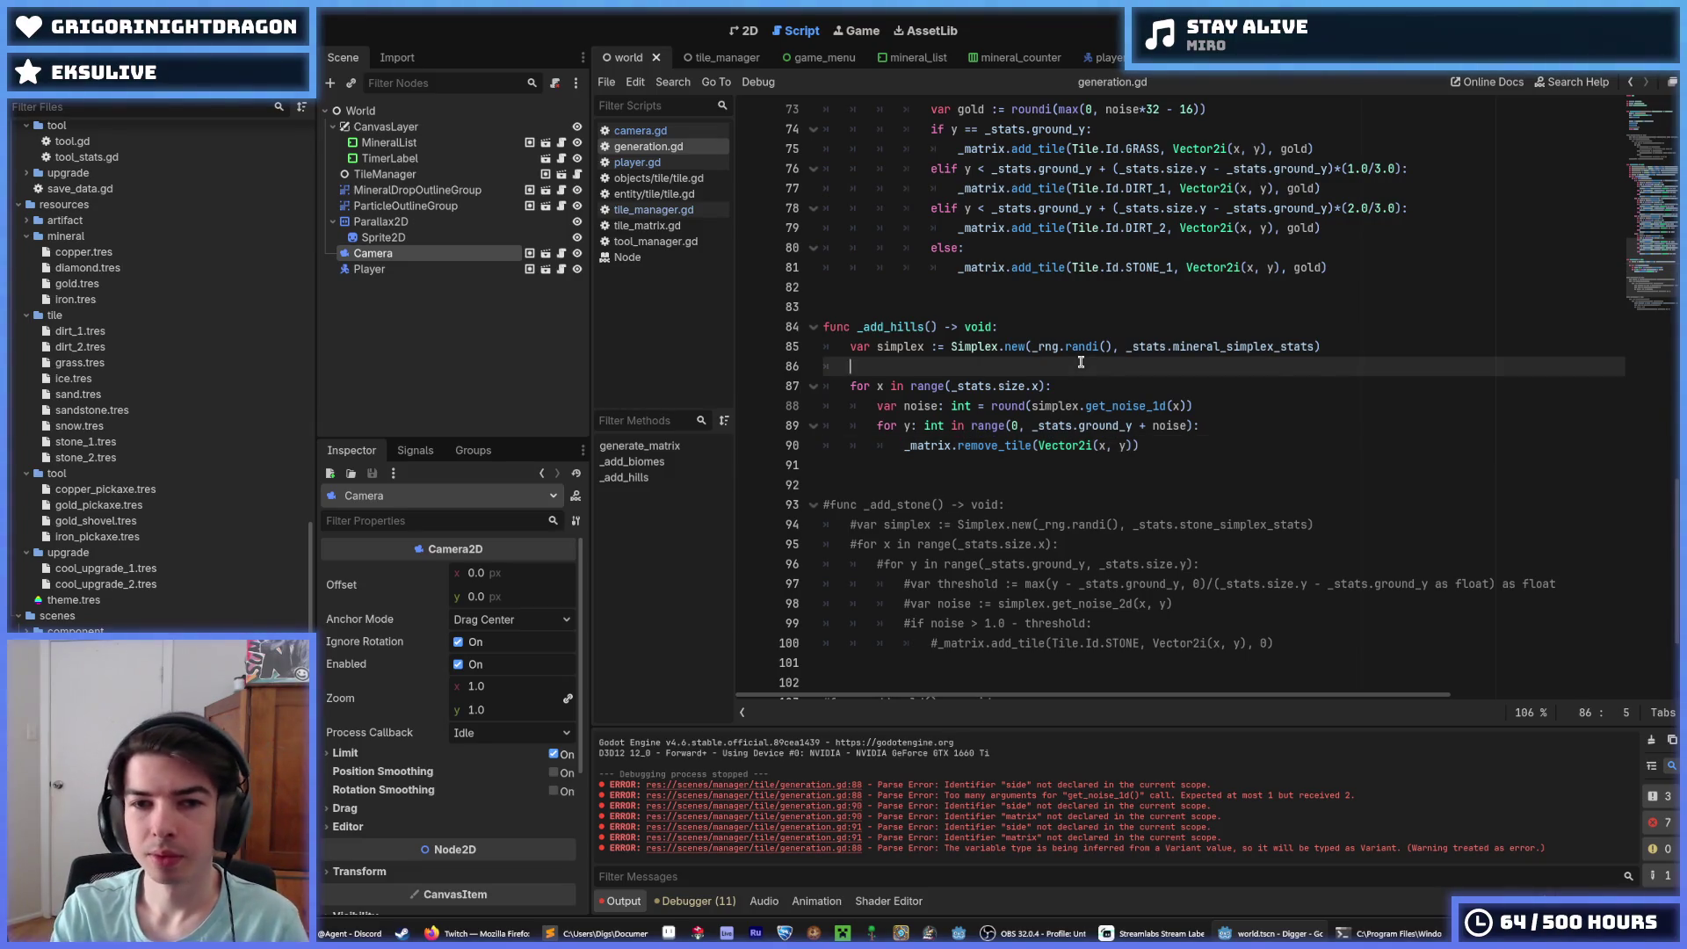
Step: Remove the blank line 86, run the game to check the hills, then stop it and save
{"action": "key", "text": "BackSpace"}
{"action": "key", "text": "BackSpace"}
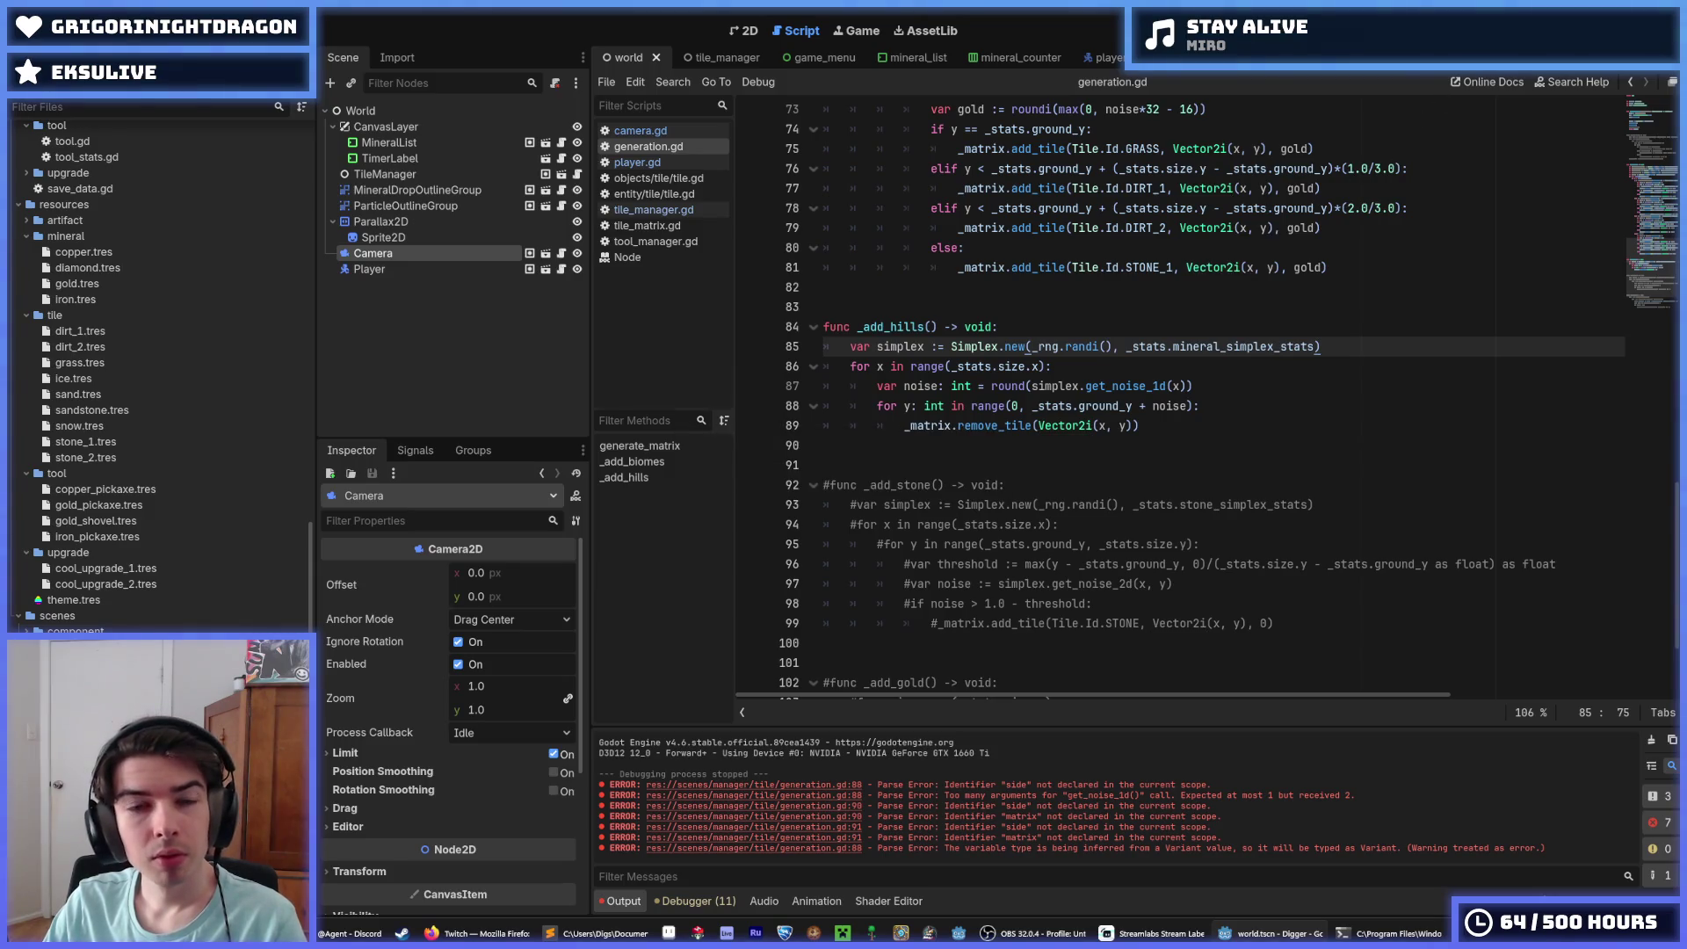
{"action": "key", "text": "F5"}
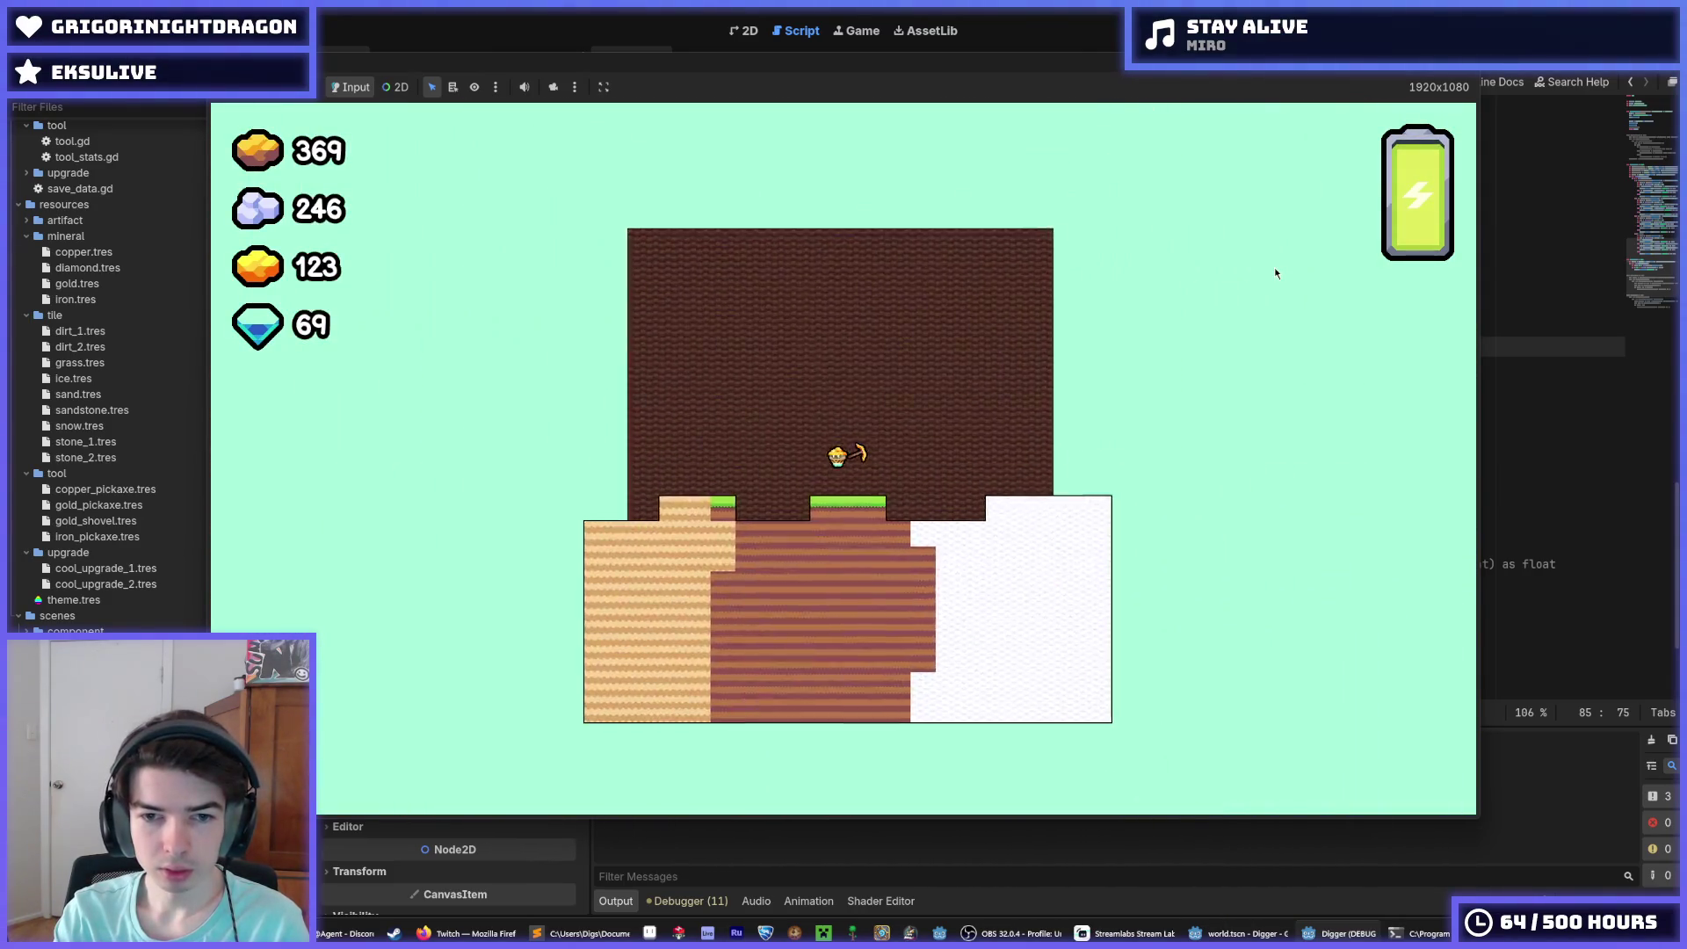
{"action": "key", "text": "F8"}
{"action": "key", "text": "ctrl+s"}
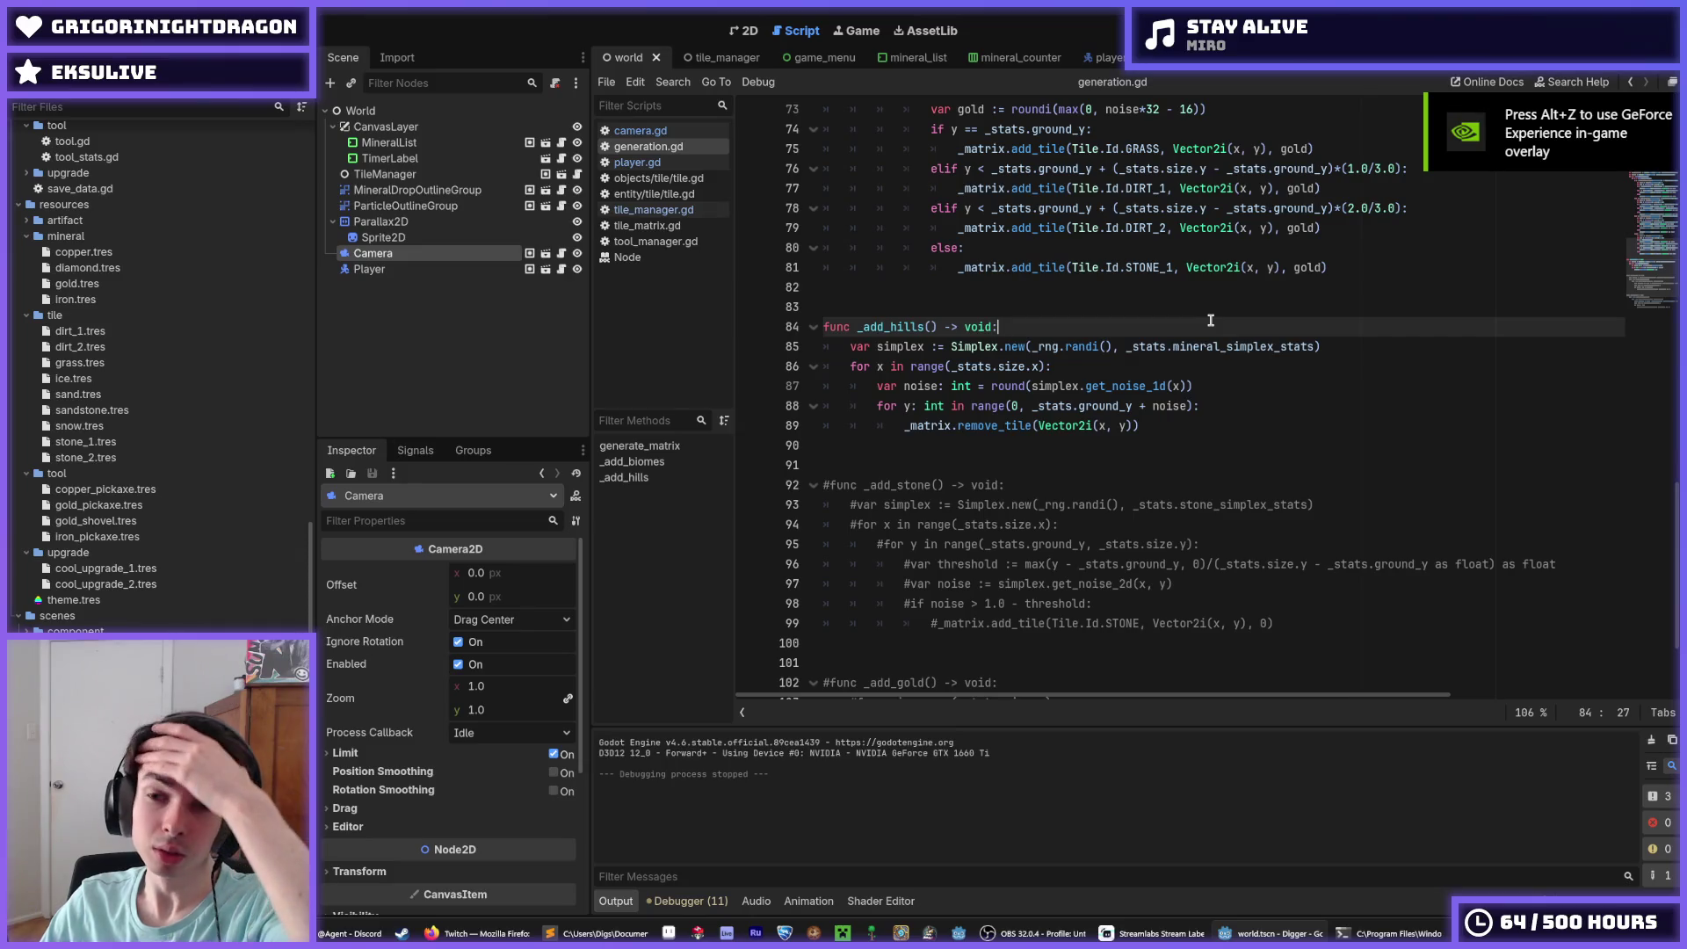
{"action": "mouse_move", "coordinate": [958, 370]}
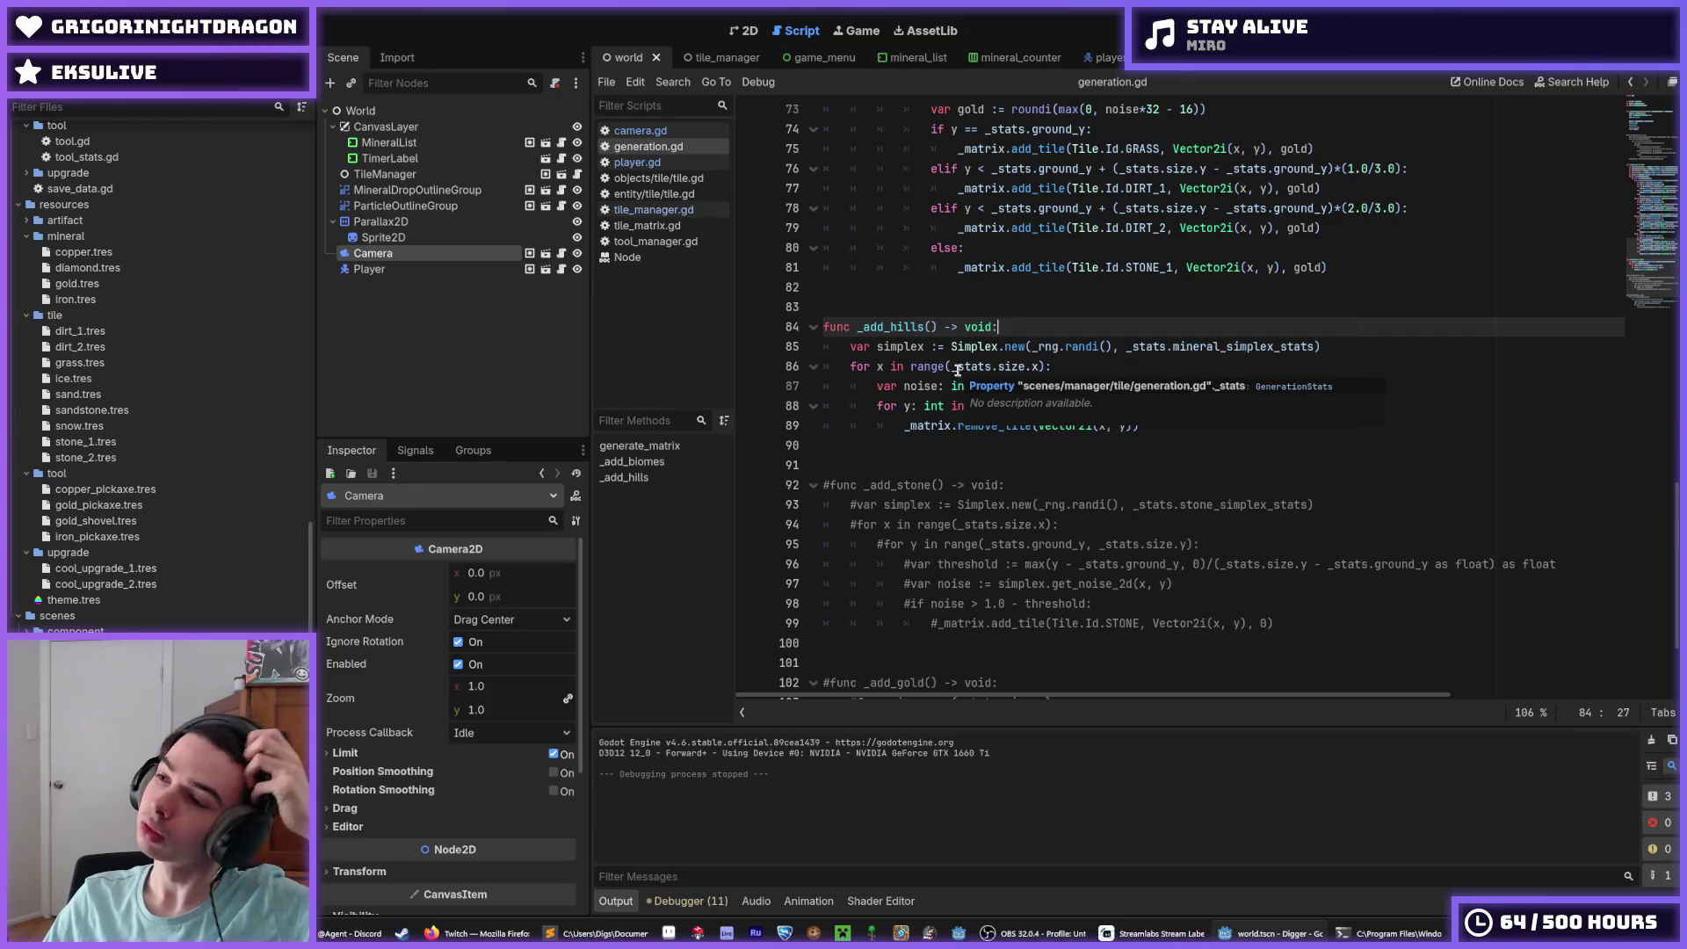
{"action": "left_click", "coordinate": [1053, 367]}
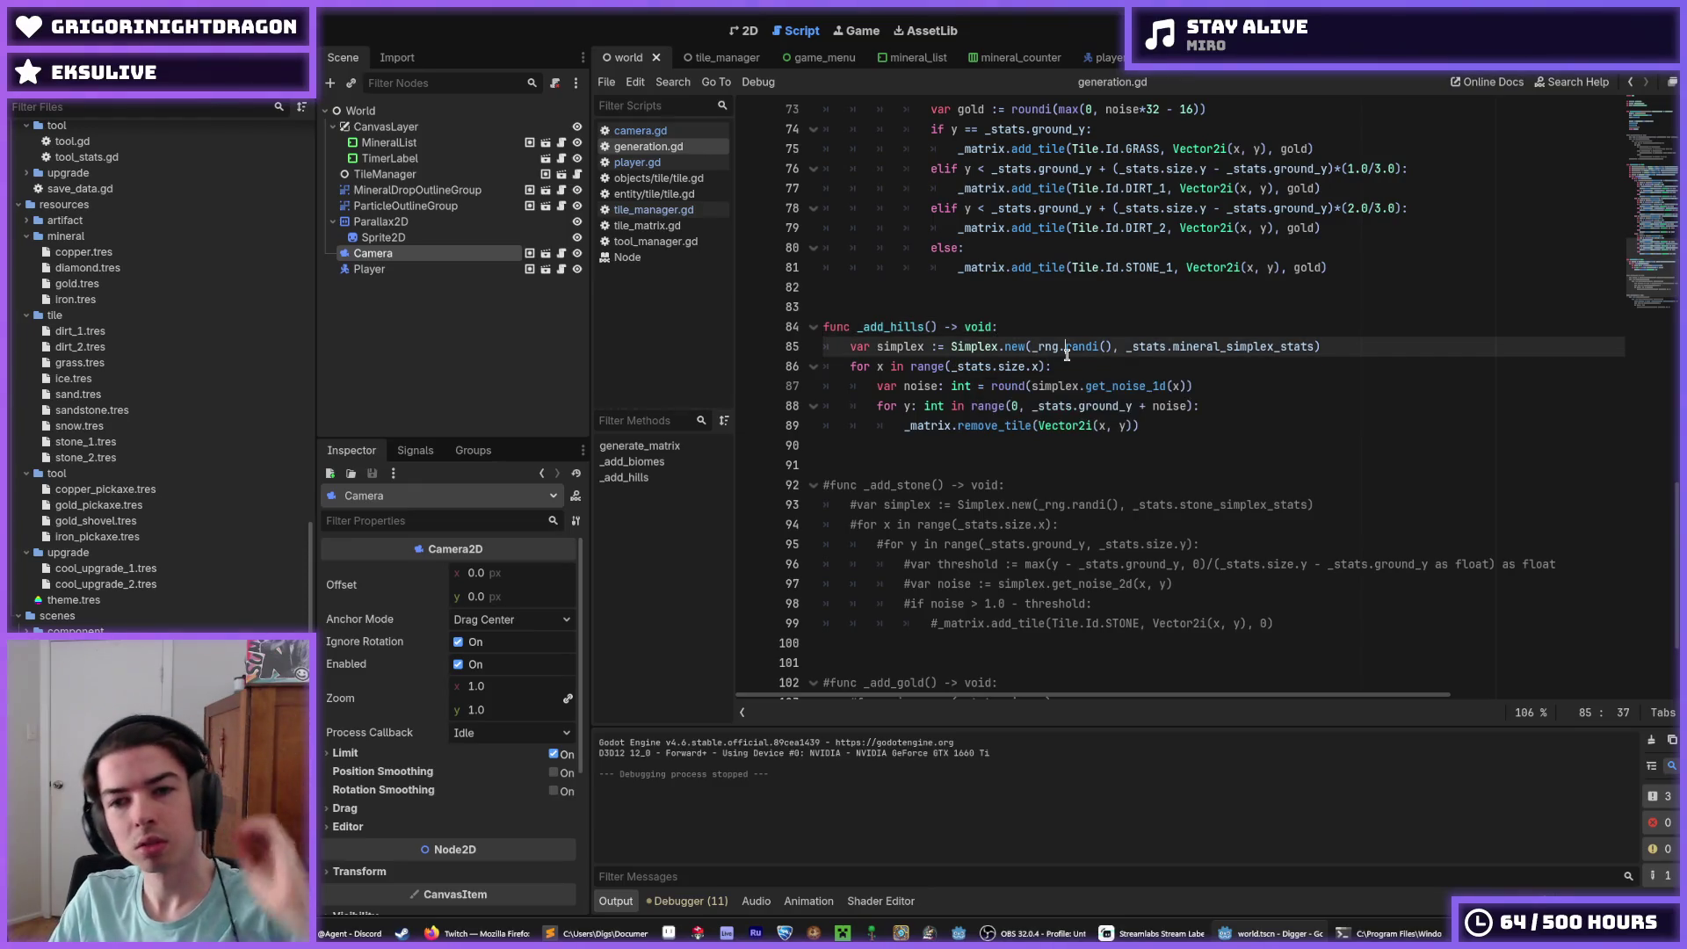
{"action": "mouse_move", "coordinate": [597, 933]}
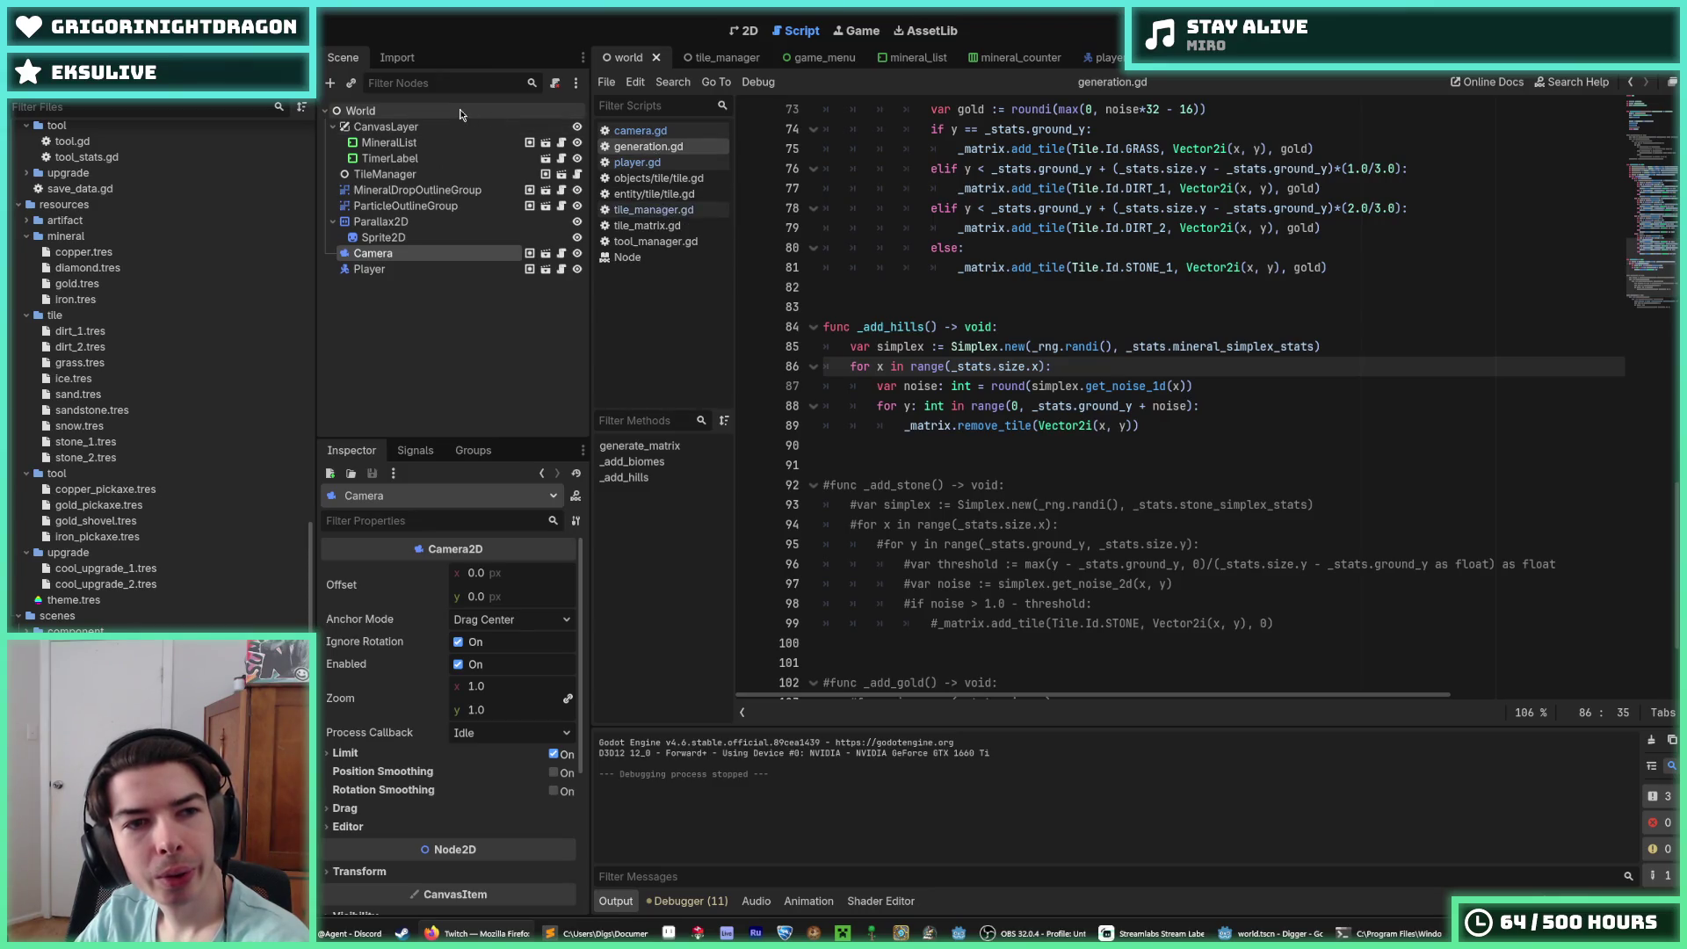
Step: Switch to the tile_manager scene tab
{"action": "left_click", "coordinate": [560, 175]}
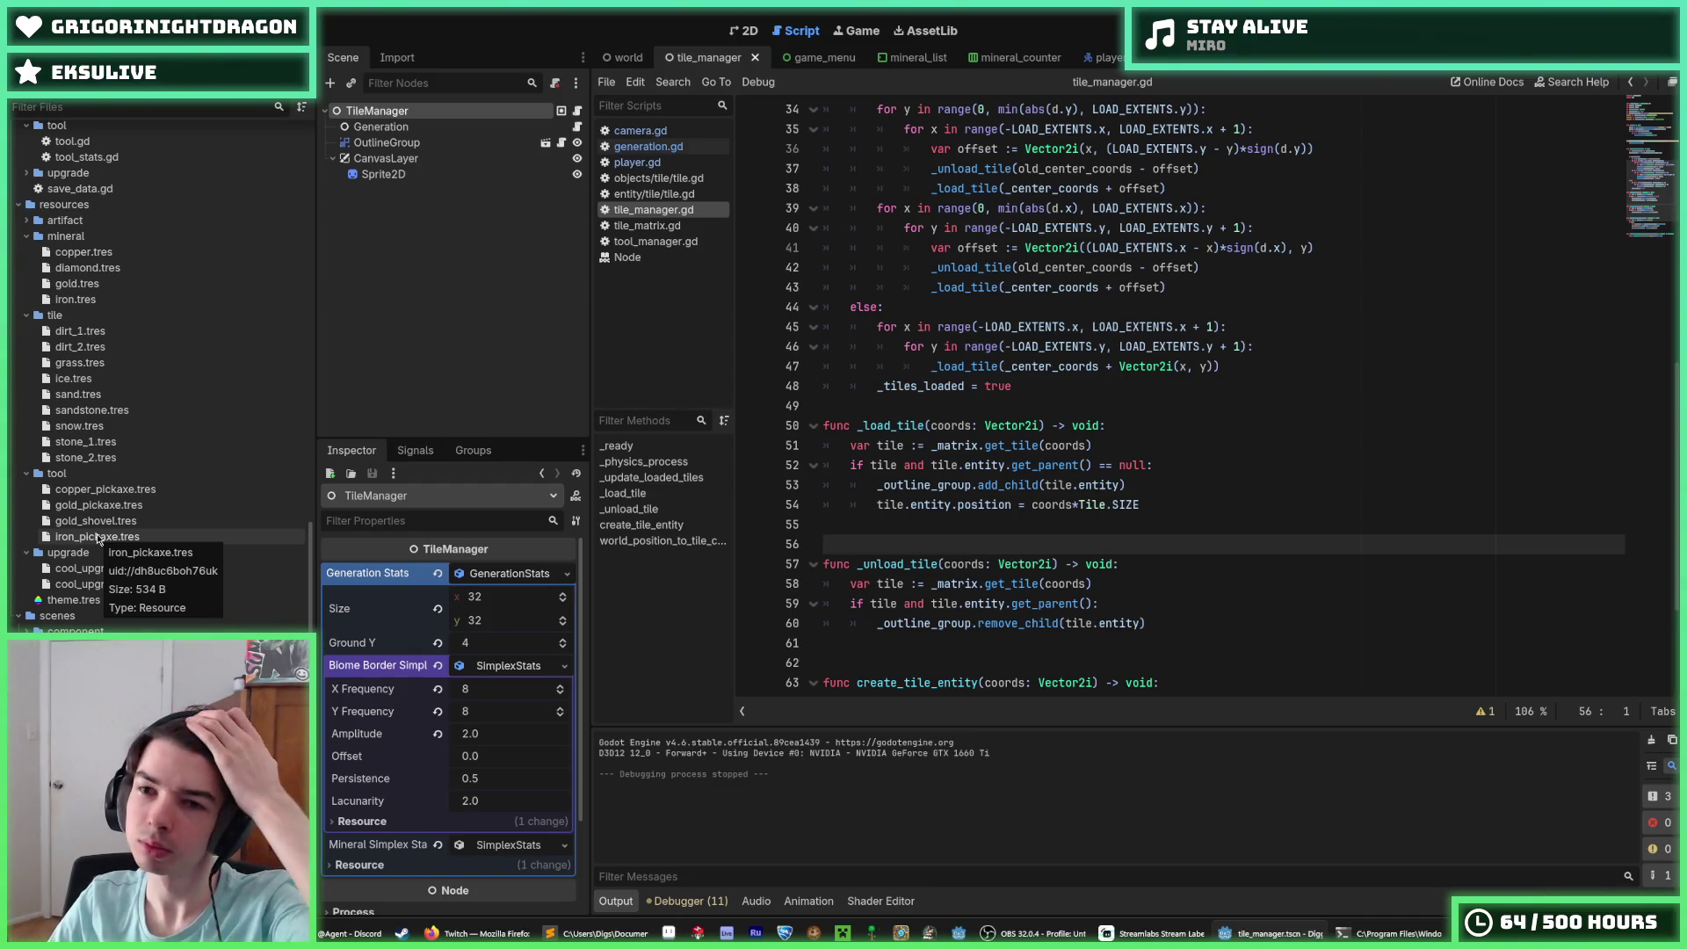
Step: In generation_stats.gd, duplicate biome_border_simplex_stats as hill_simplex_stats above it and save
{"action": "scroll", "coordinate": [95, 538], "scroll_direction": "up", "scroll_amount": 10}
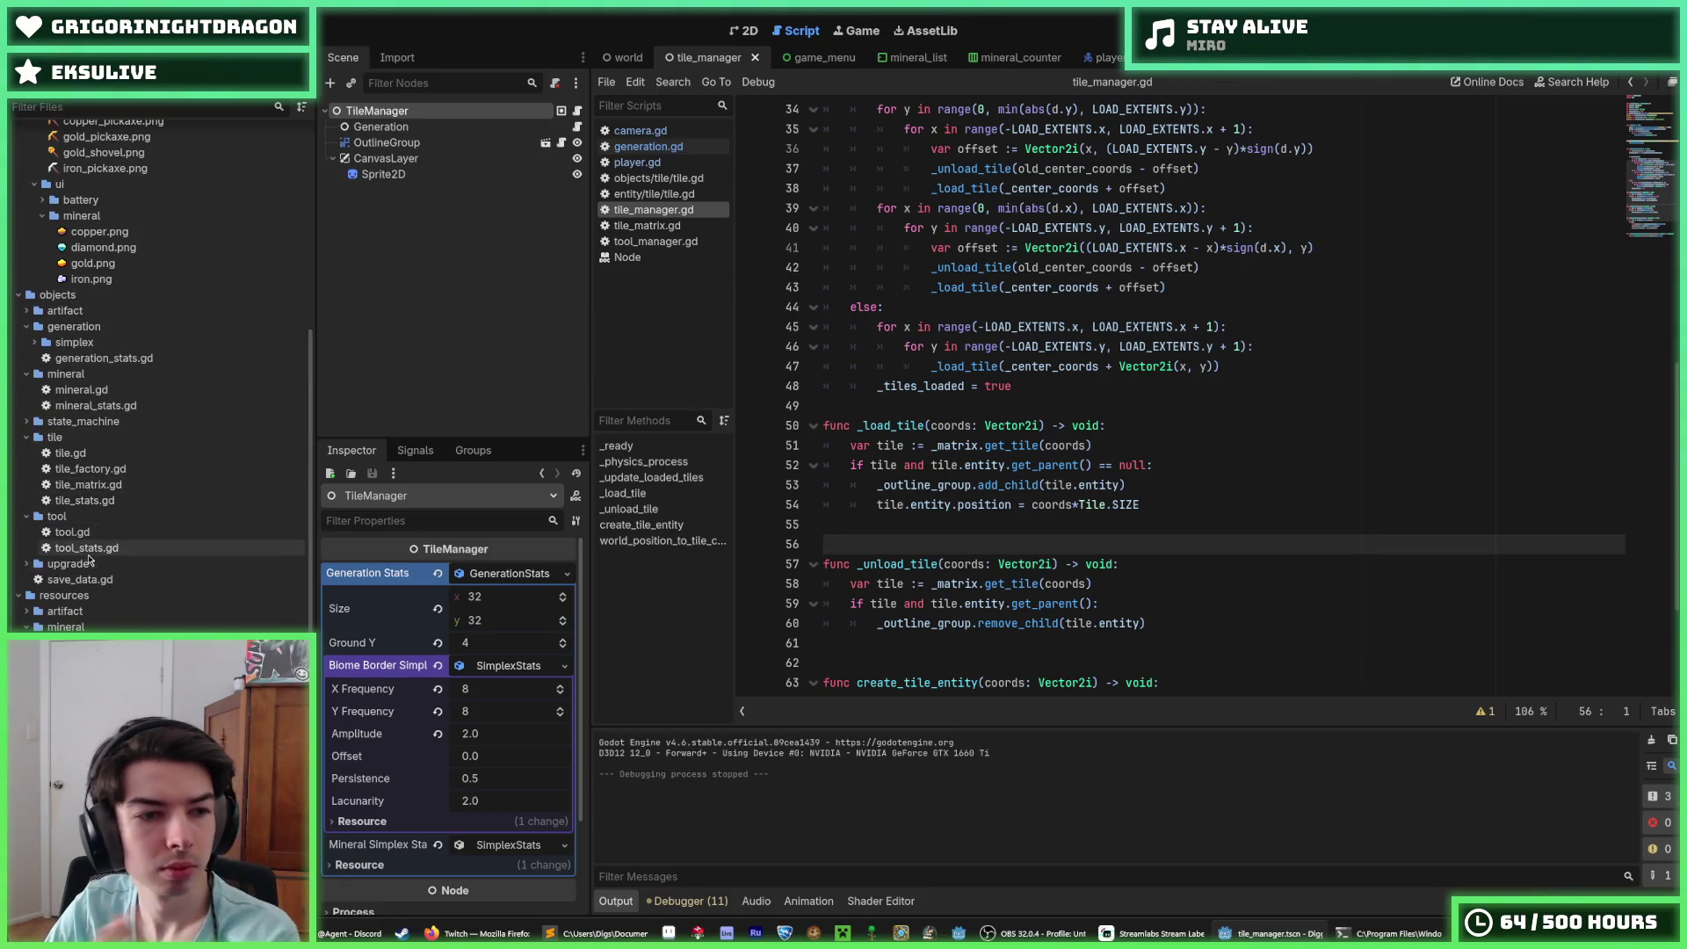
{"action": "double_click", "coordinate": [112, 359]}
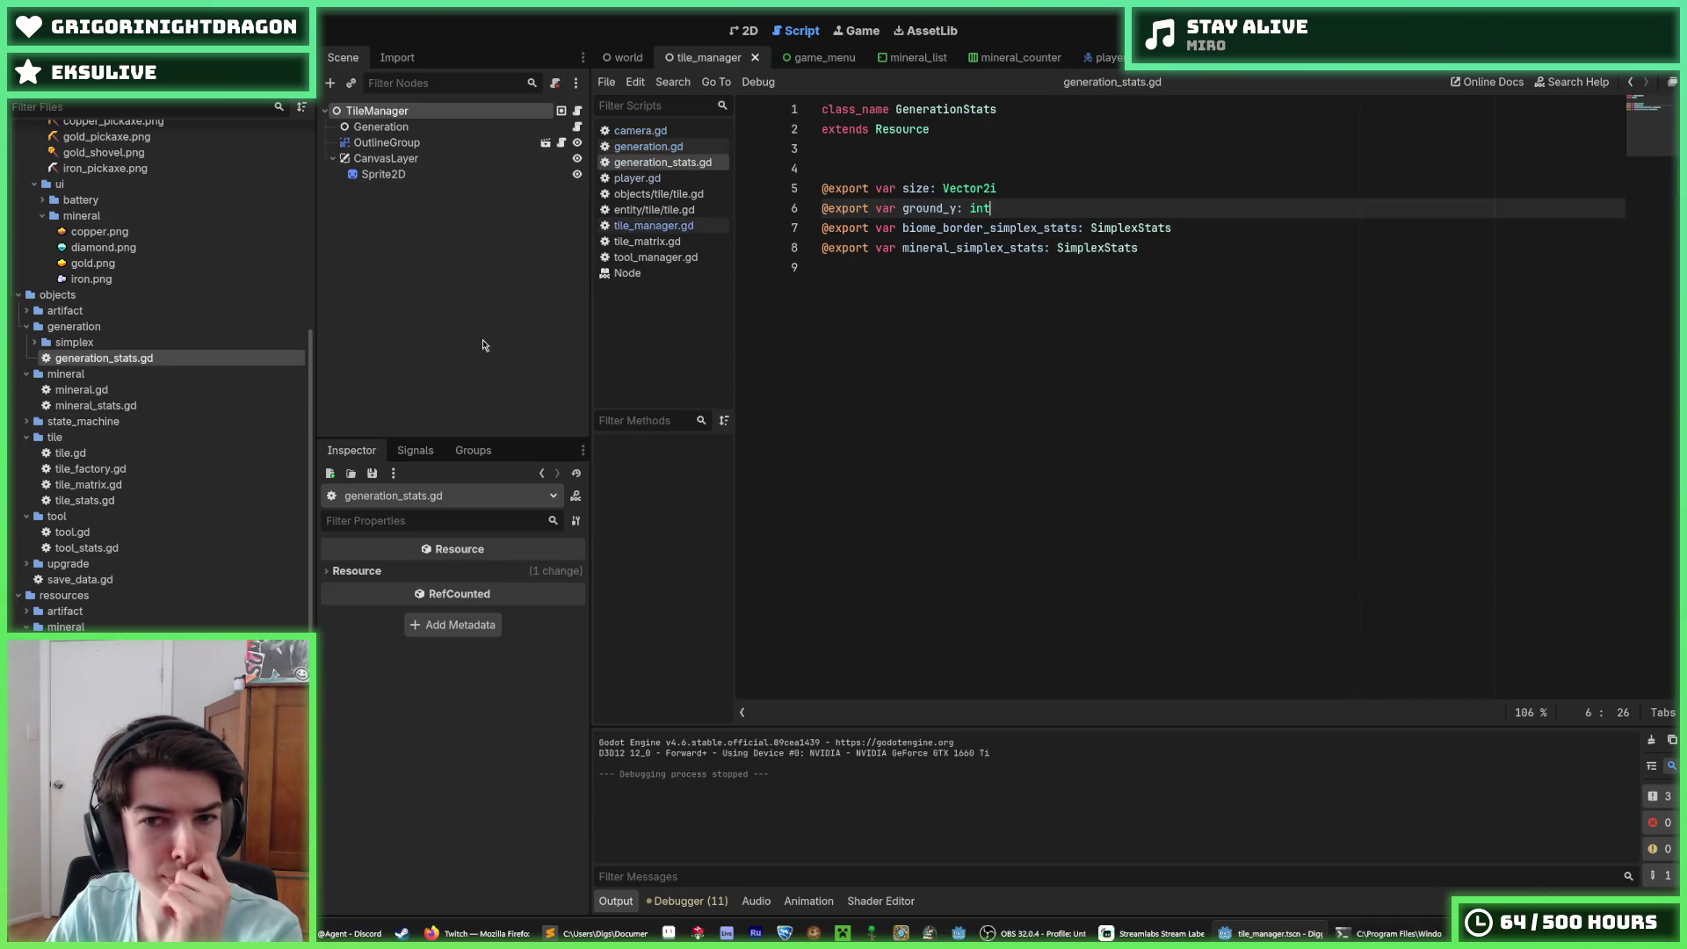
{"action": "left_click", "coordinate": [1055, 227]}
{"action": "key", "text": "ctrl+shift+d"}
{"action": "left_click_drag", "start_coordinate": [937, 247], "coordinate": [904, 246]}
{"action": "key", "text": "BackSpace"}
{"action": "key", "text": "Delete"}
{"action": "key", "text": "Delete"}
{"action": "key", "text": "Delete"}
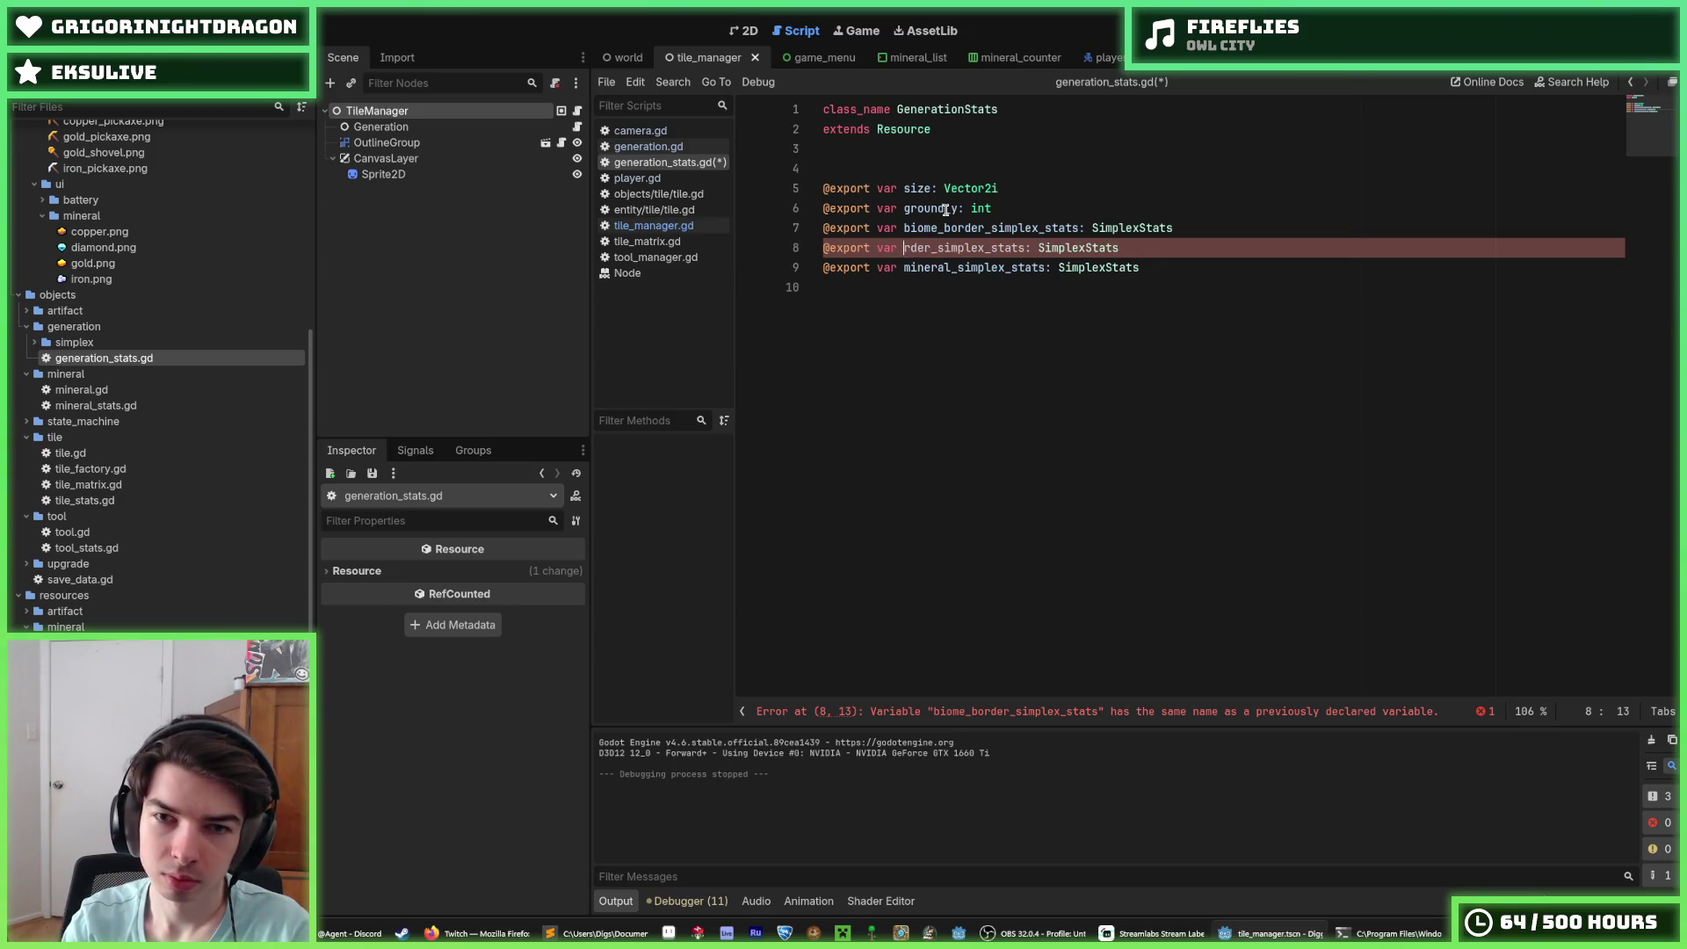
{"action": "type", "text": "hill"}
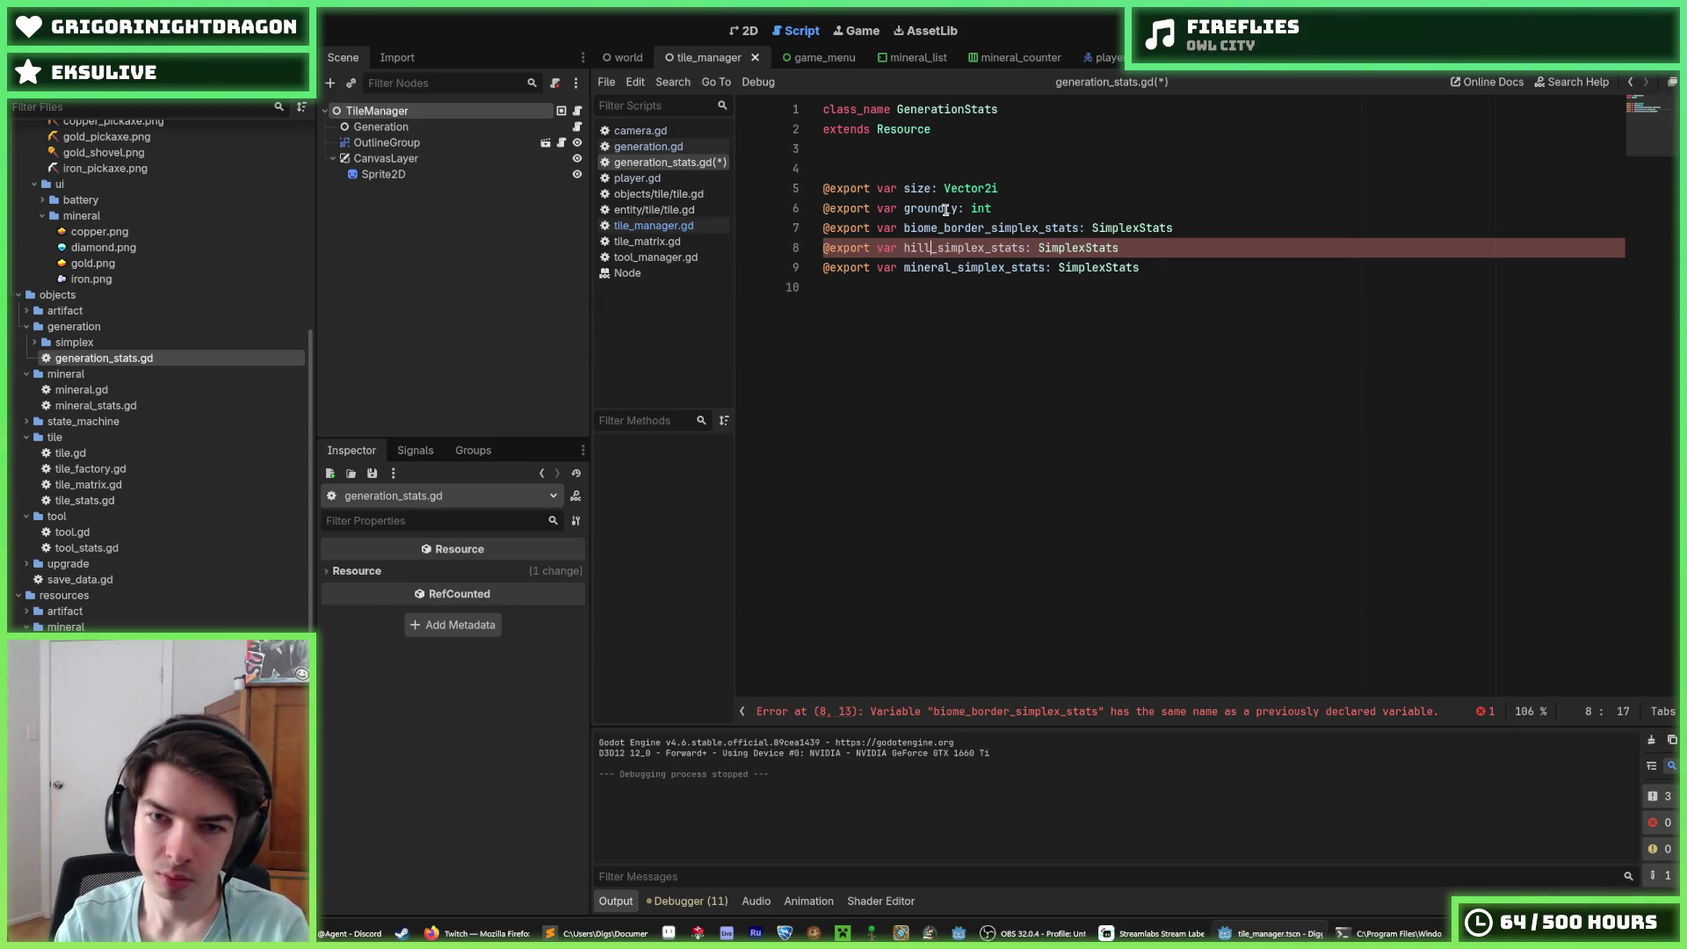
{"action": "key", "text": "alt+Up"}
{"action": "key", "text": "ctrl+s"}
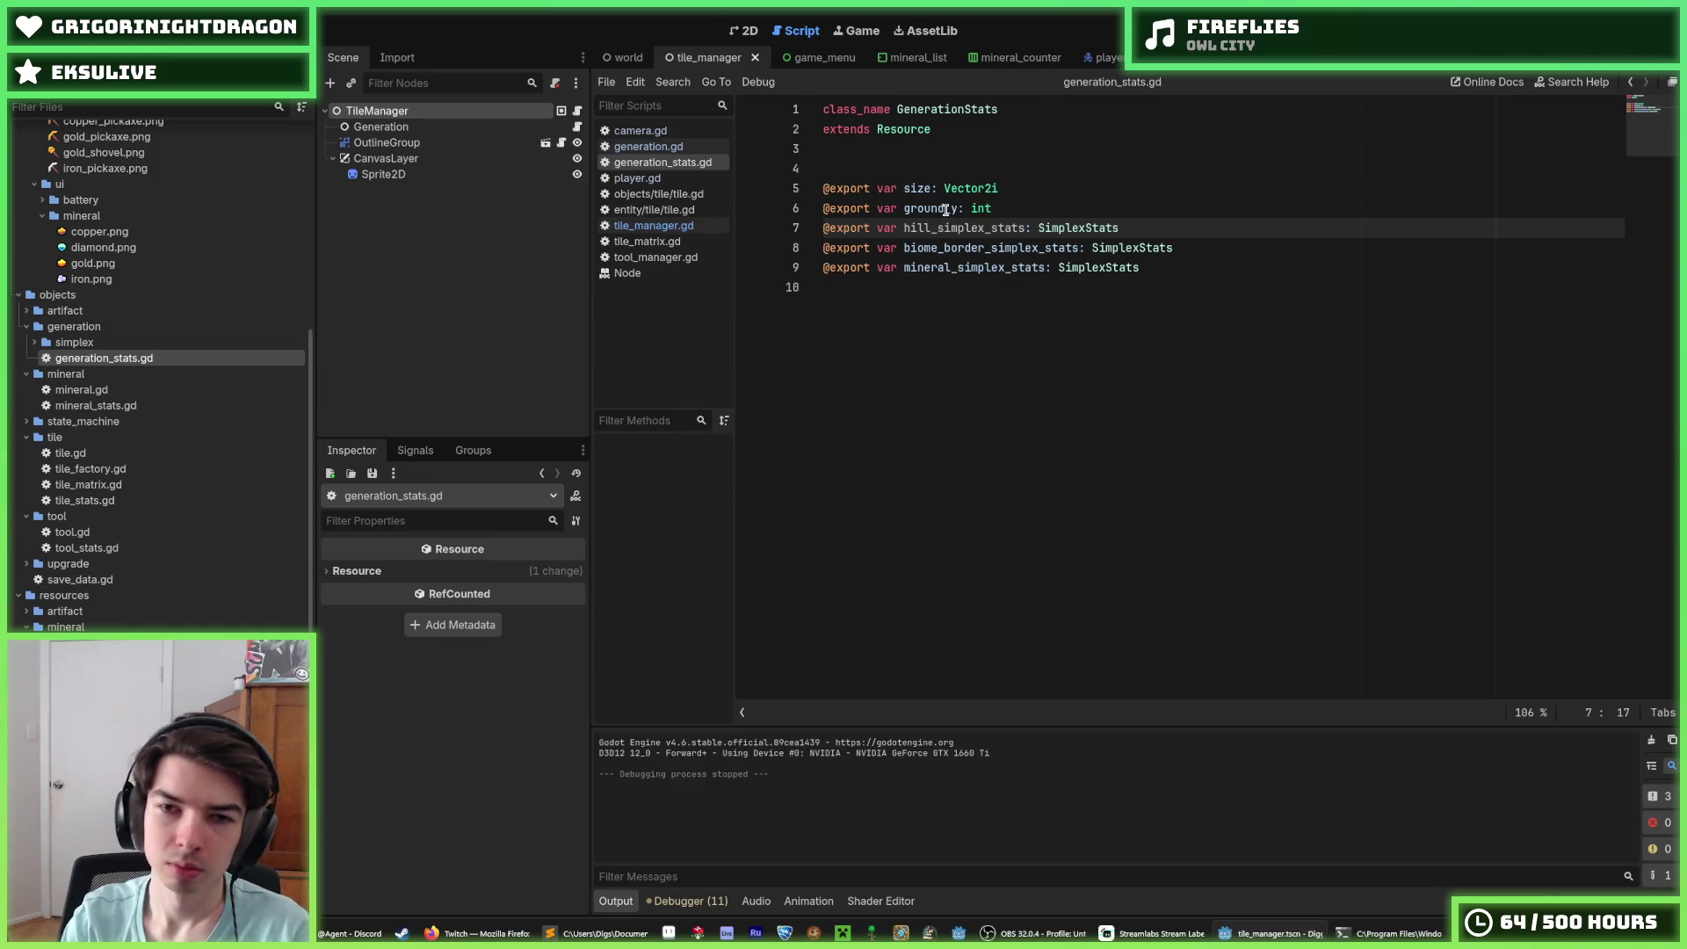
{"action": "key", "text": "ctrl+s"}
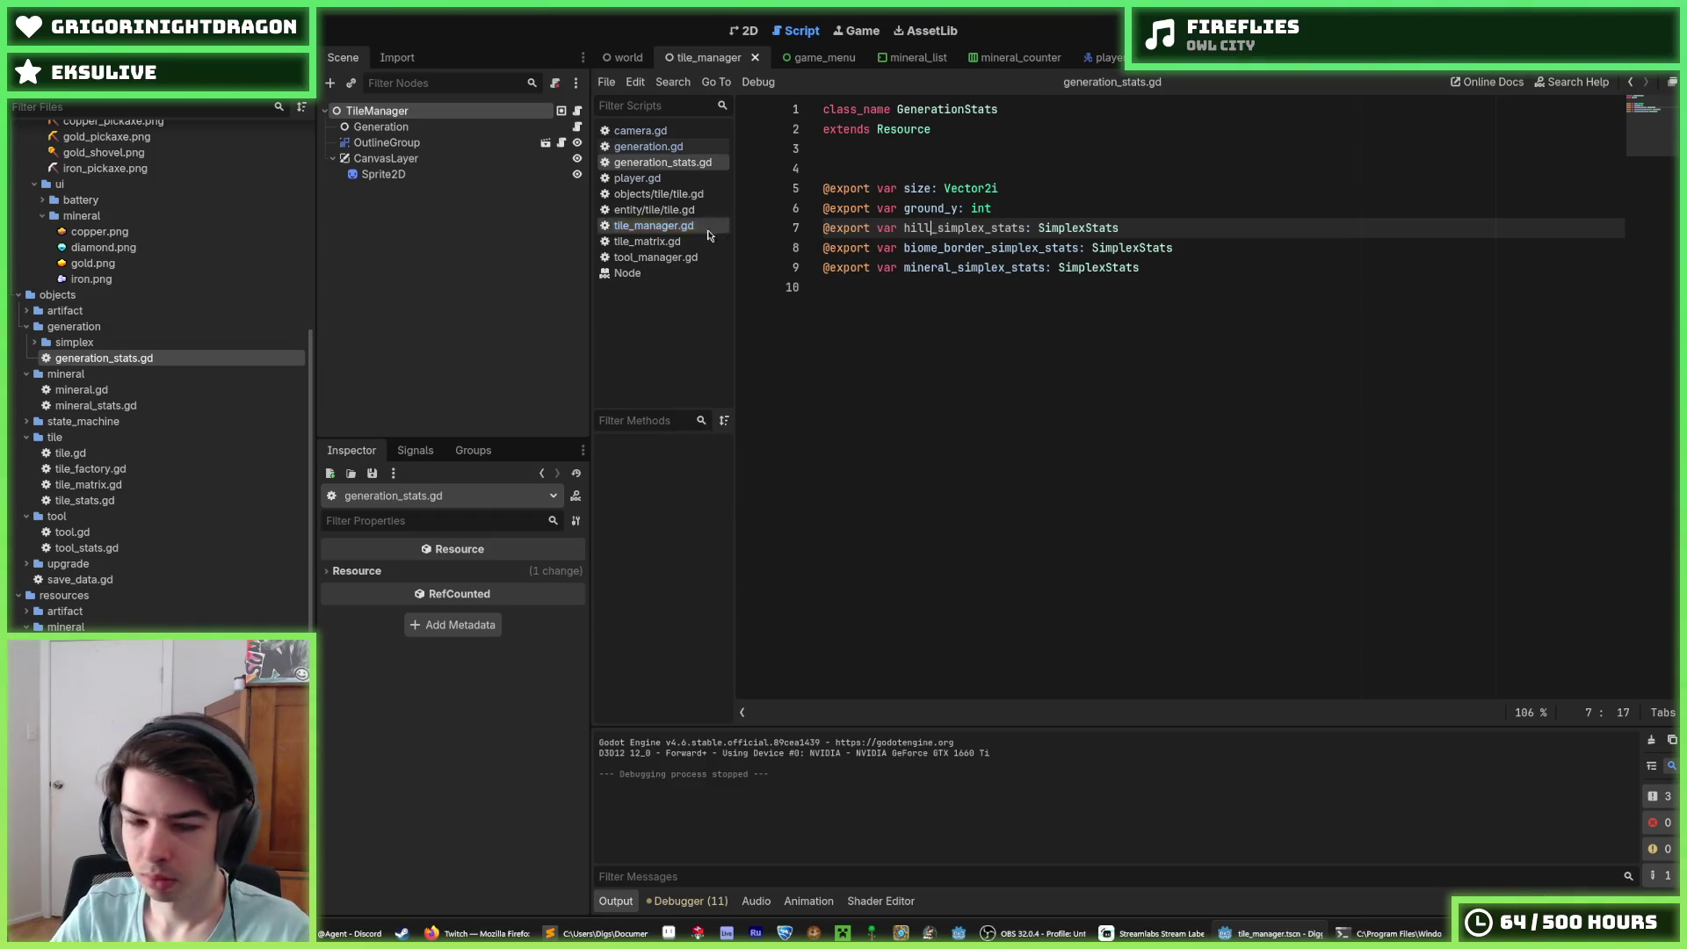
Step: Glance at the 2D view, then return to the Generation node's script
{"action": "left_click", "coordinate": [744, 31]}
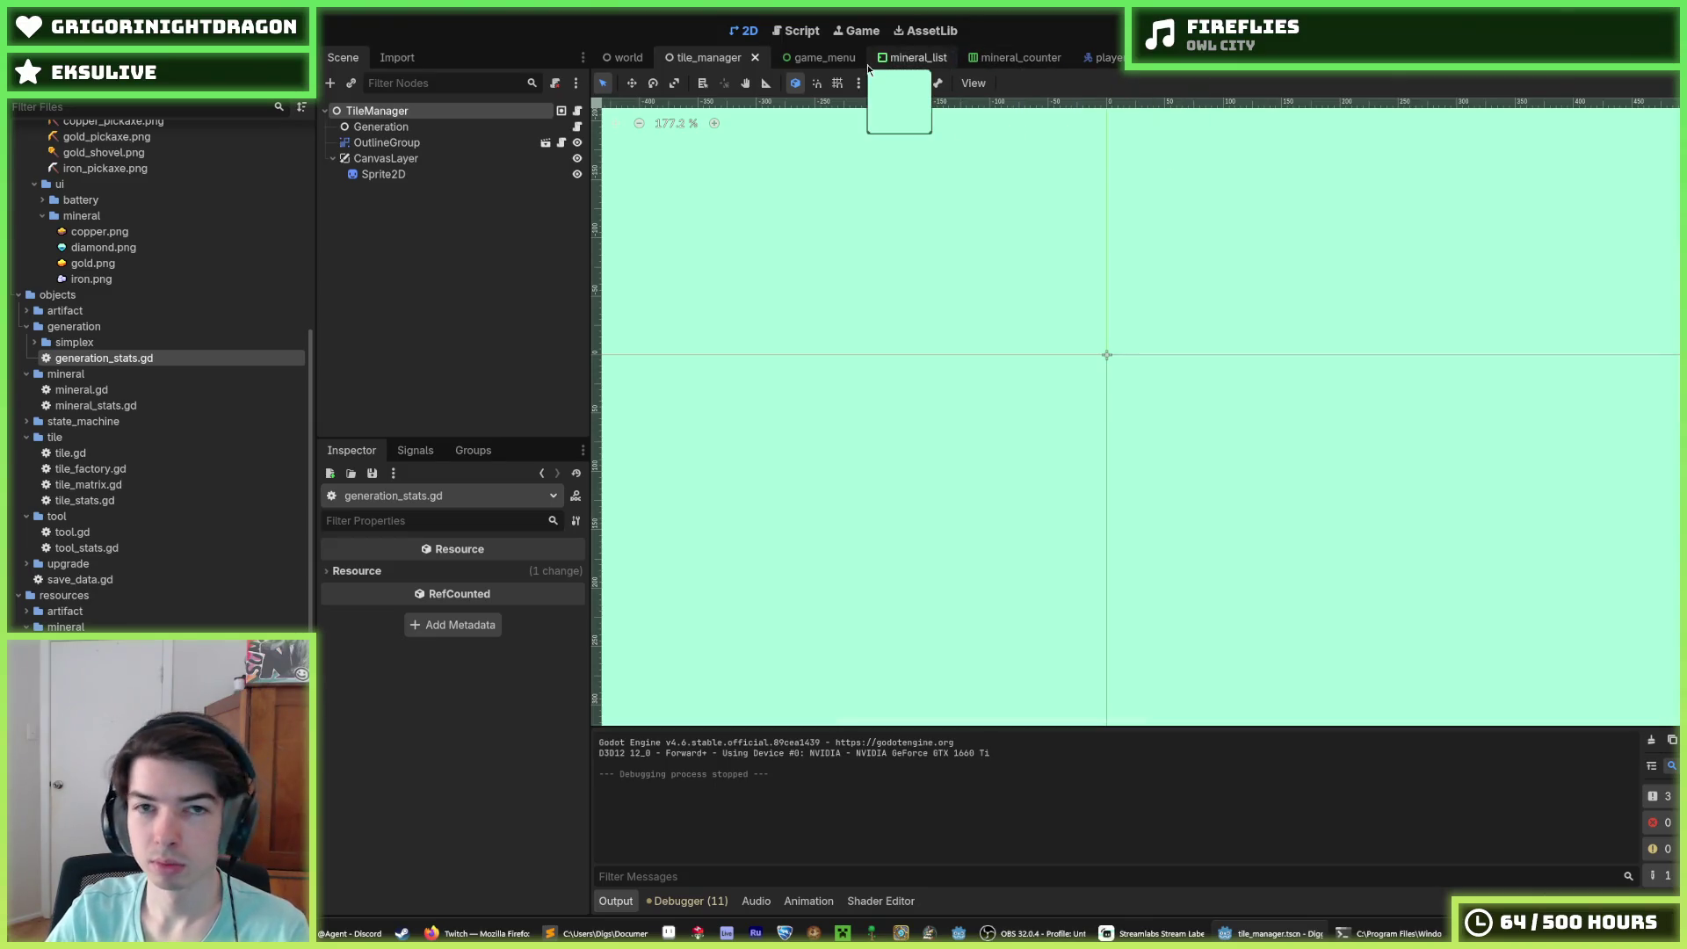
{"action": "left_click", "coordinate": [798, 31]}
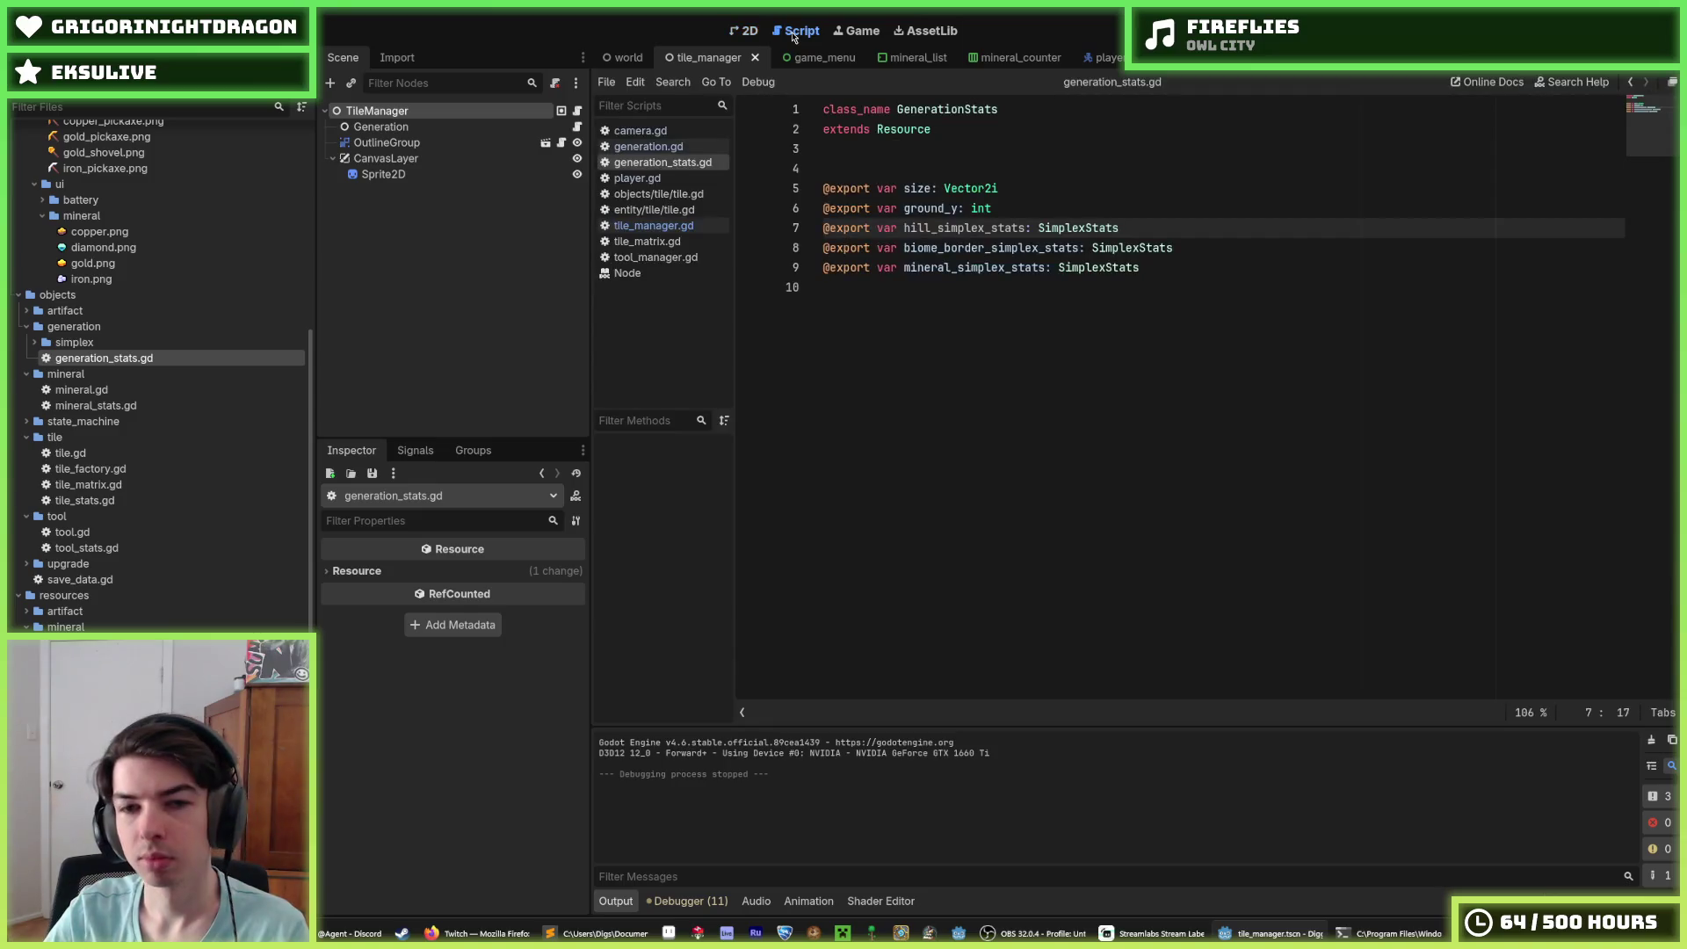
{"action": "left_click", "coordinate": [577, 126]}
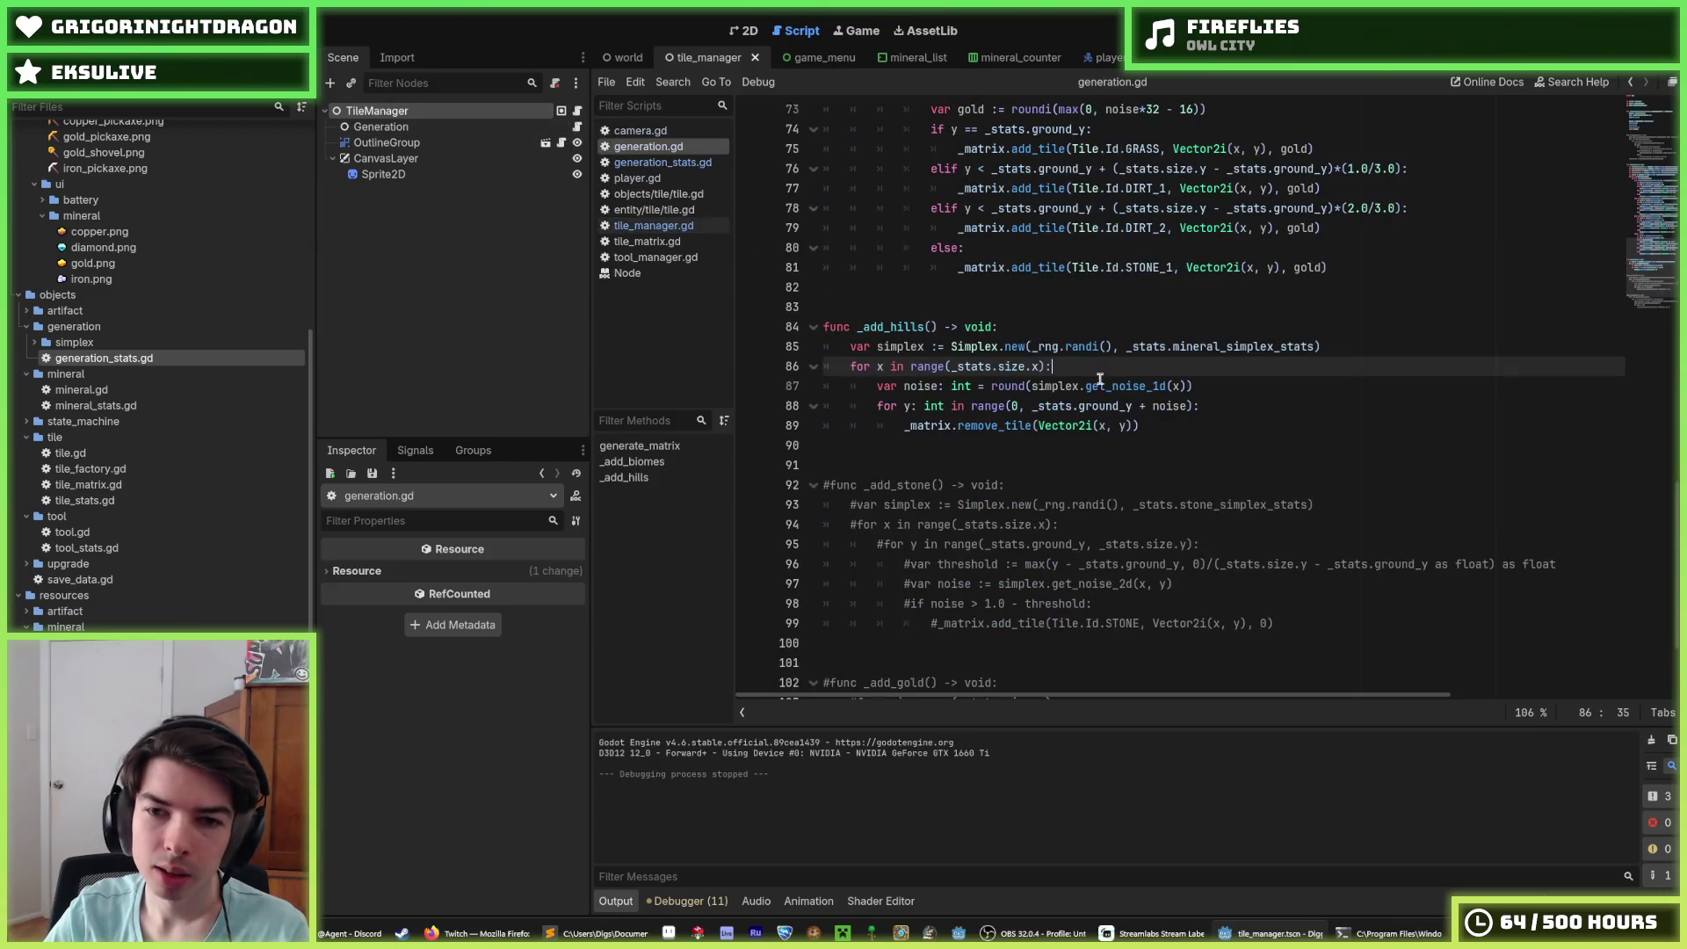
Step: Replace mineral_simplex_stats with hill_simplex_stats in _add_hills and save generation.gd
{"action": "double_click", "coordinate": [1218, 348]}
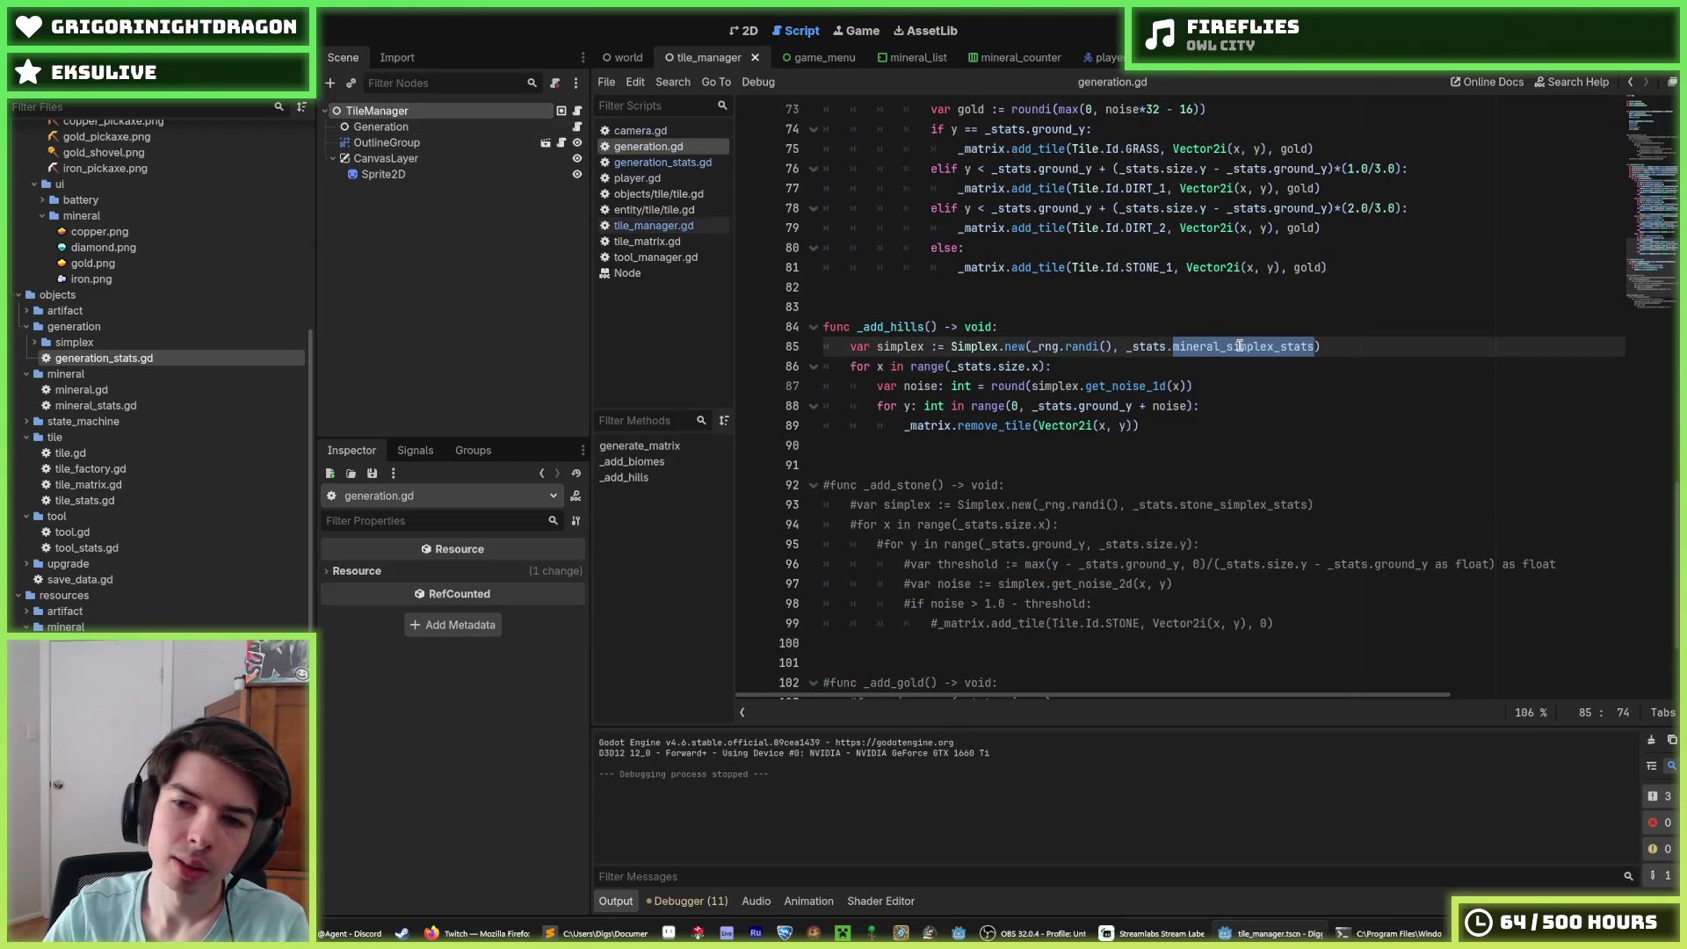
{"action": "type", "text": "h"}
{"action": "type", "text": "simp"}
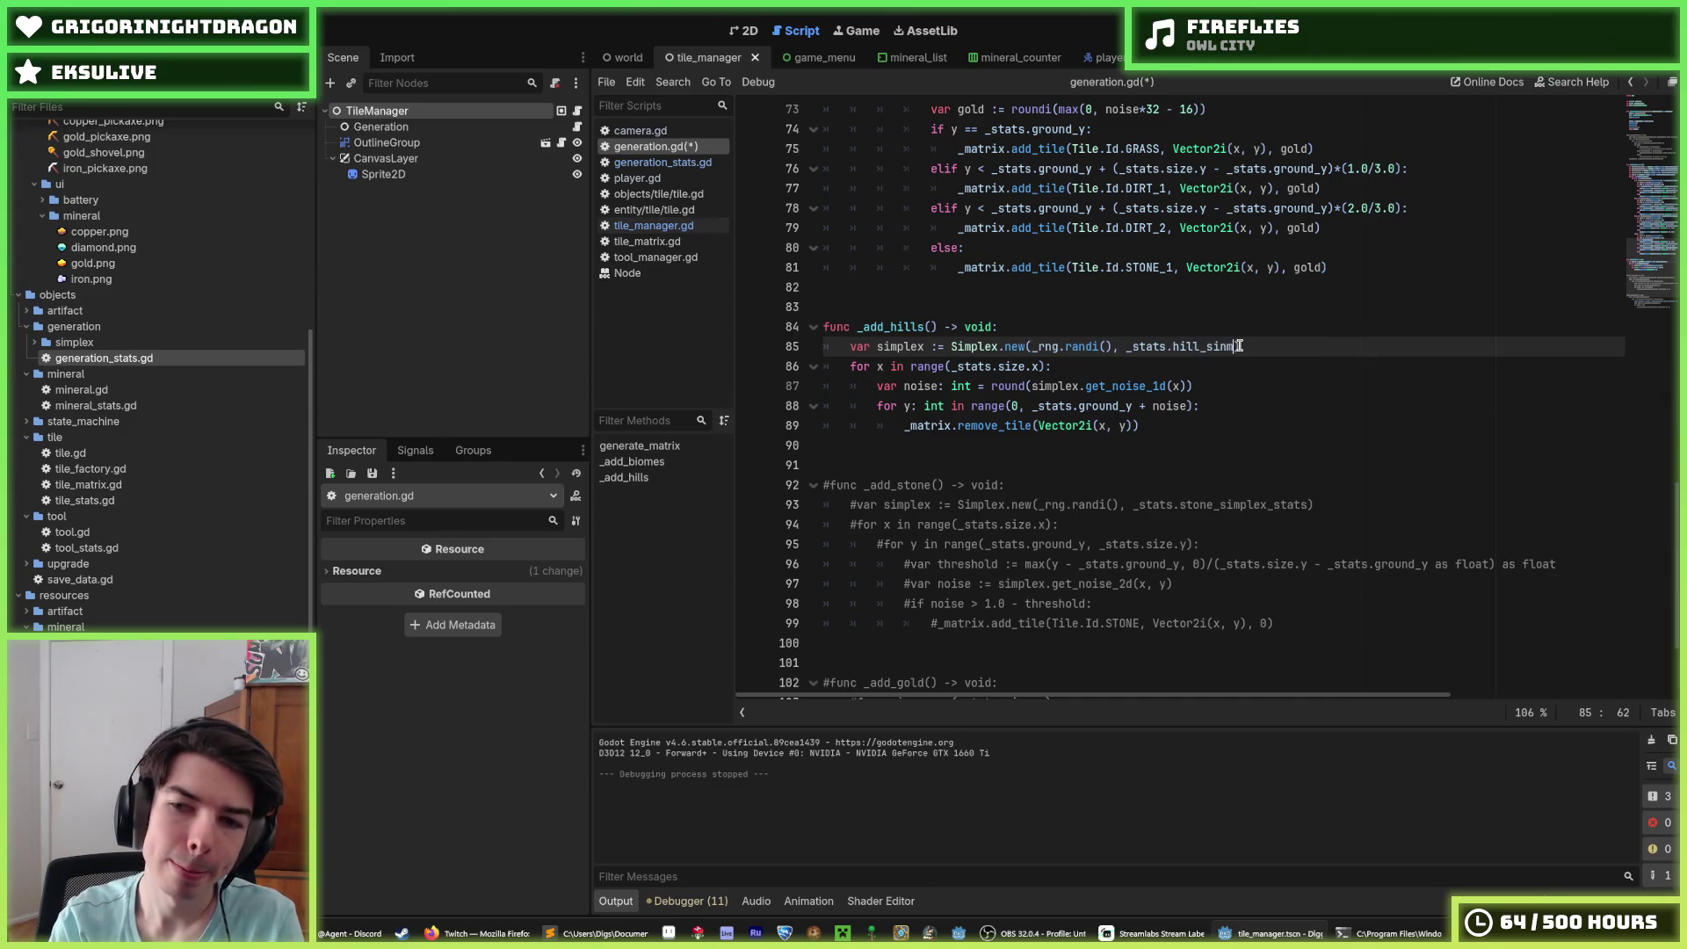
{"action": "type", "text": "ats"}
{"action": "key", "text": "ctrl+s"}
{"action": "key", "text": "Up"}
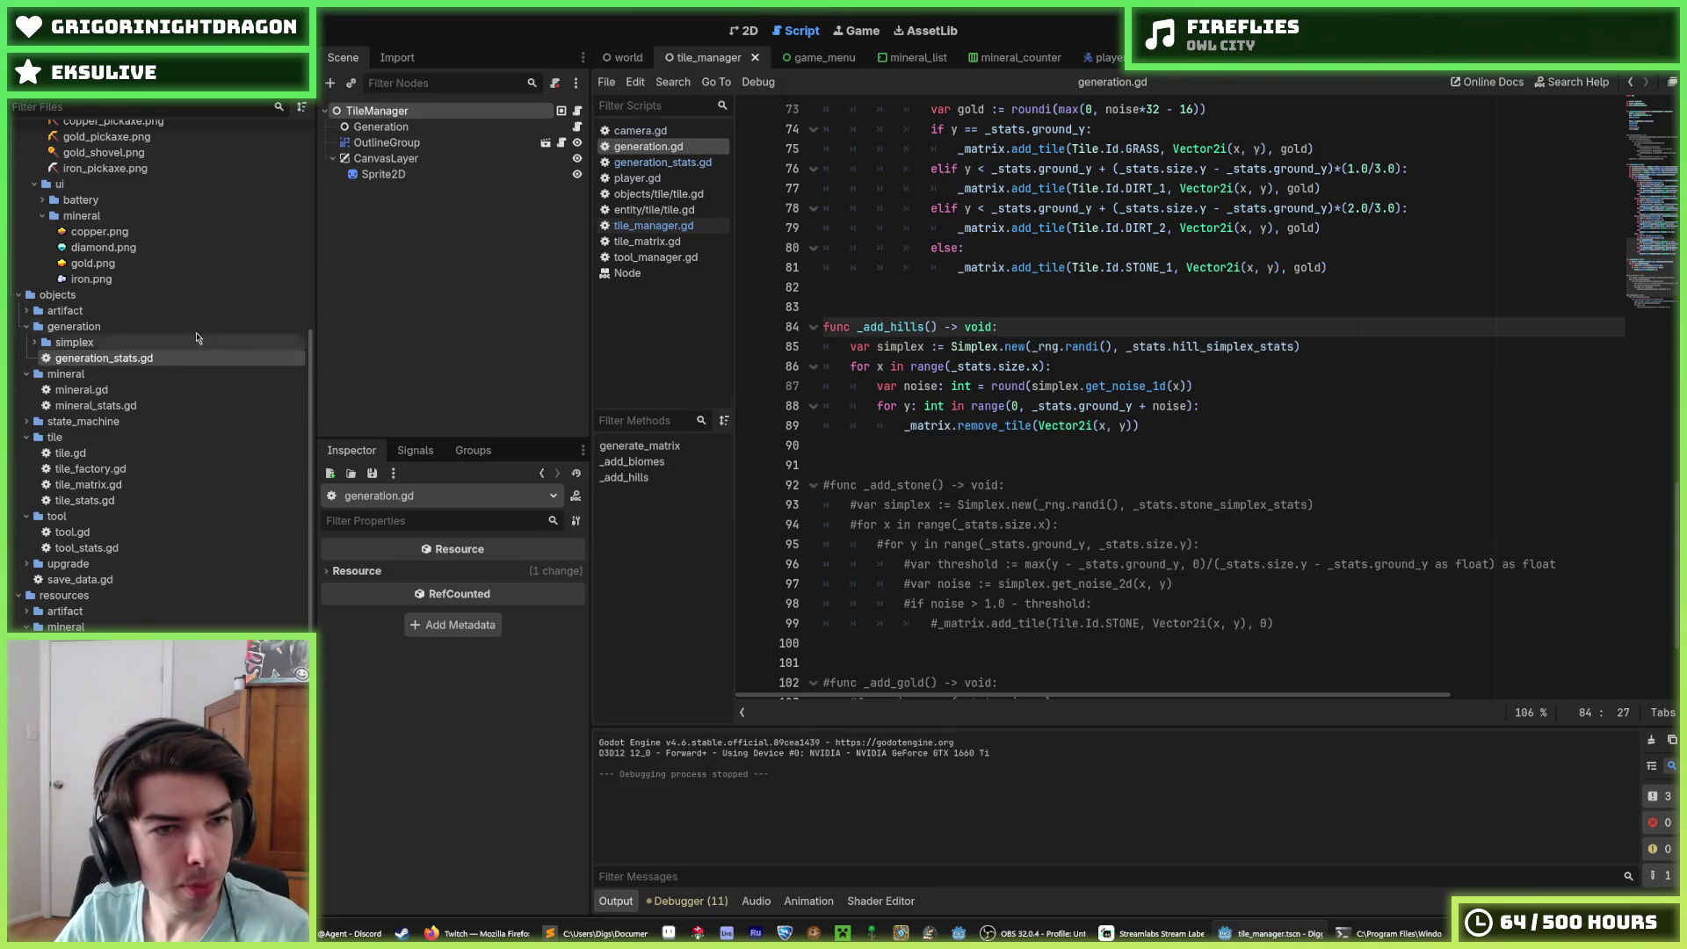
Step: Look over mineral.gd and mineral_stats.gd, then reselect the Generation node
{"action": "double_click", "coordinate": [125, 389]}
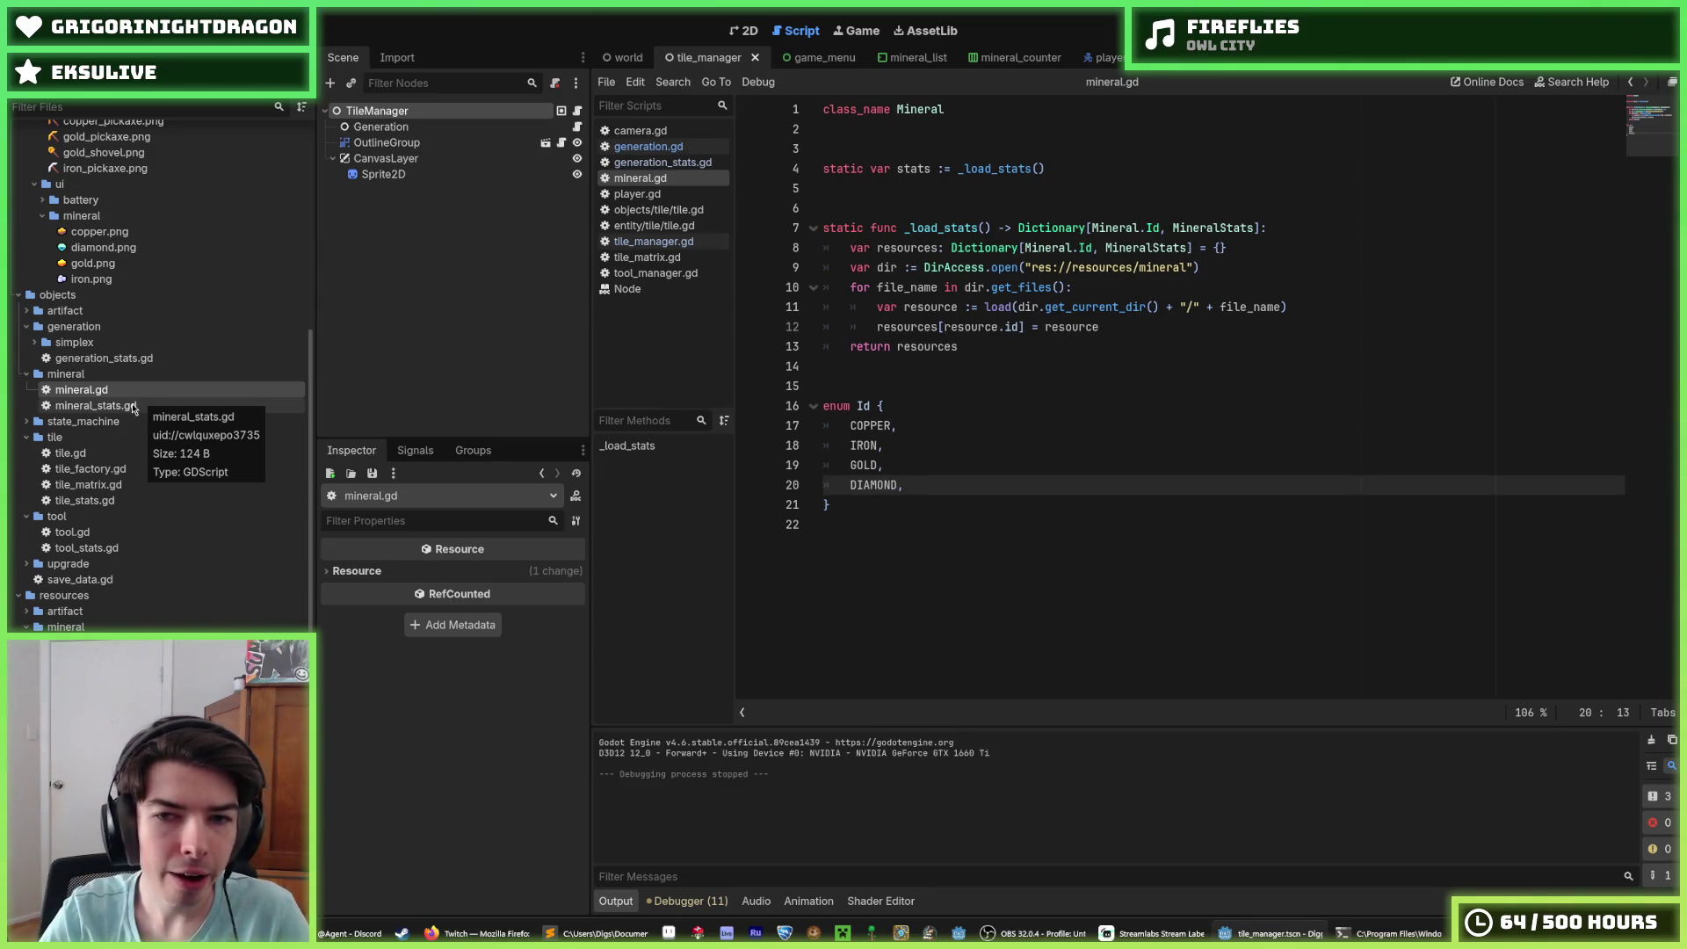
{"action": "left_click", "coordinate": [133, 407]}
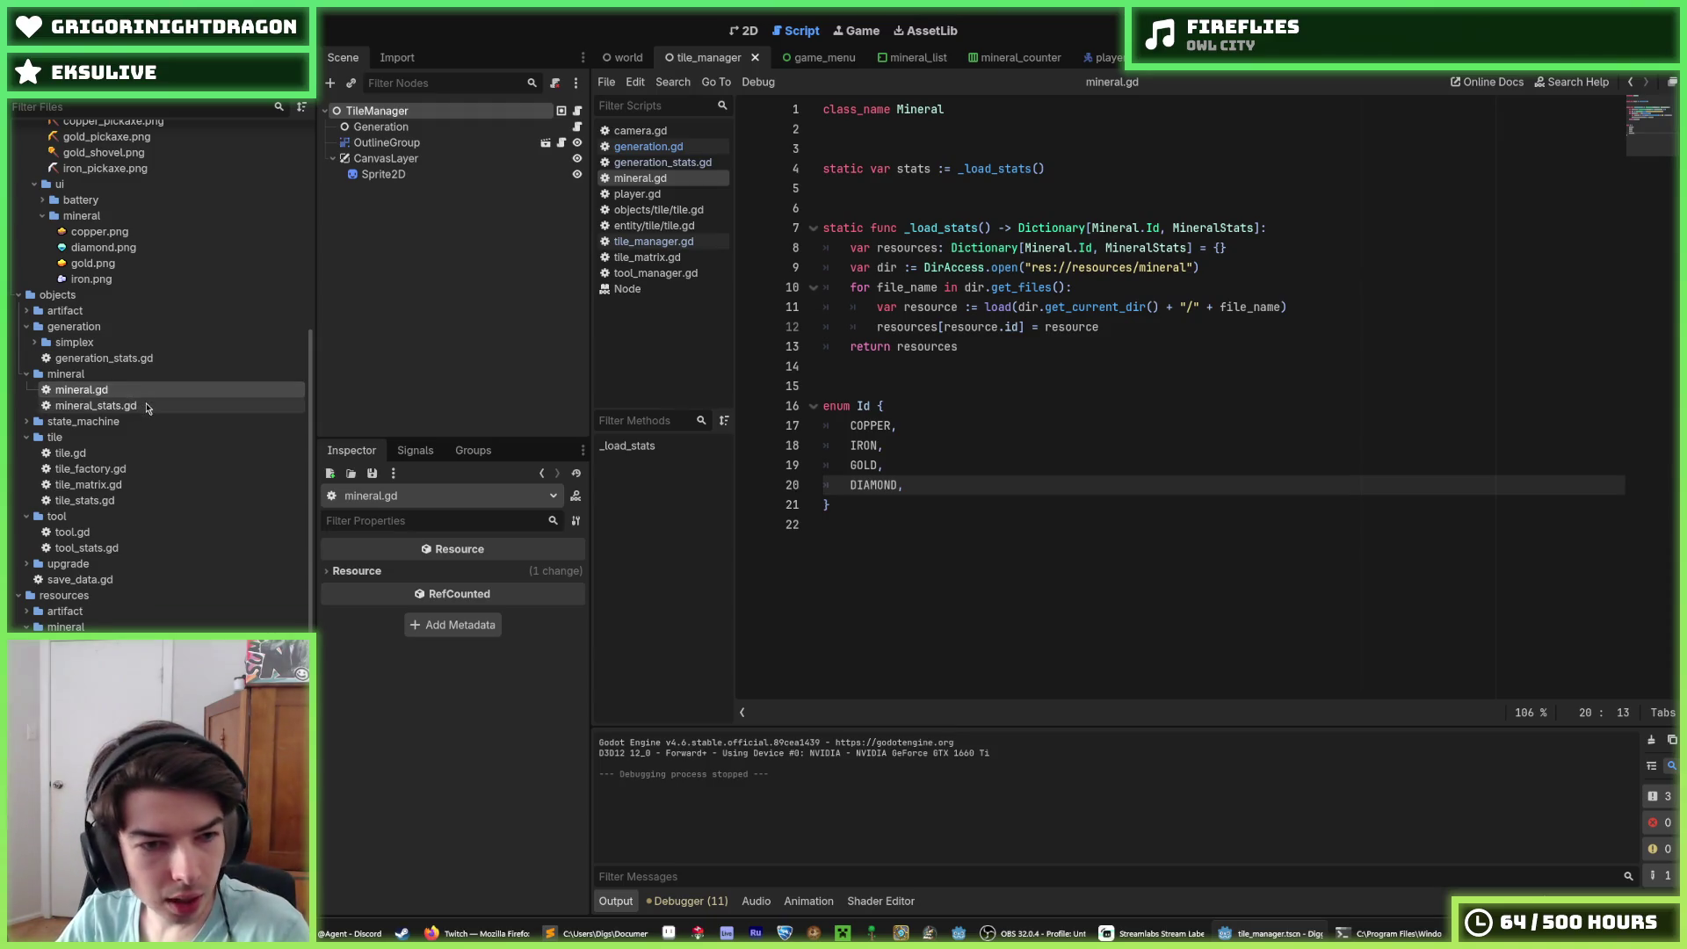
{"action": "double_click", "coordinate": [133, 408]}
{"action": "left_click", "coordinate": [113, 389]}
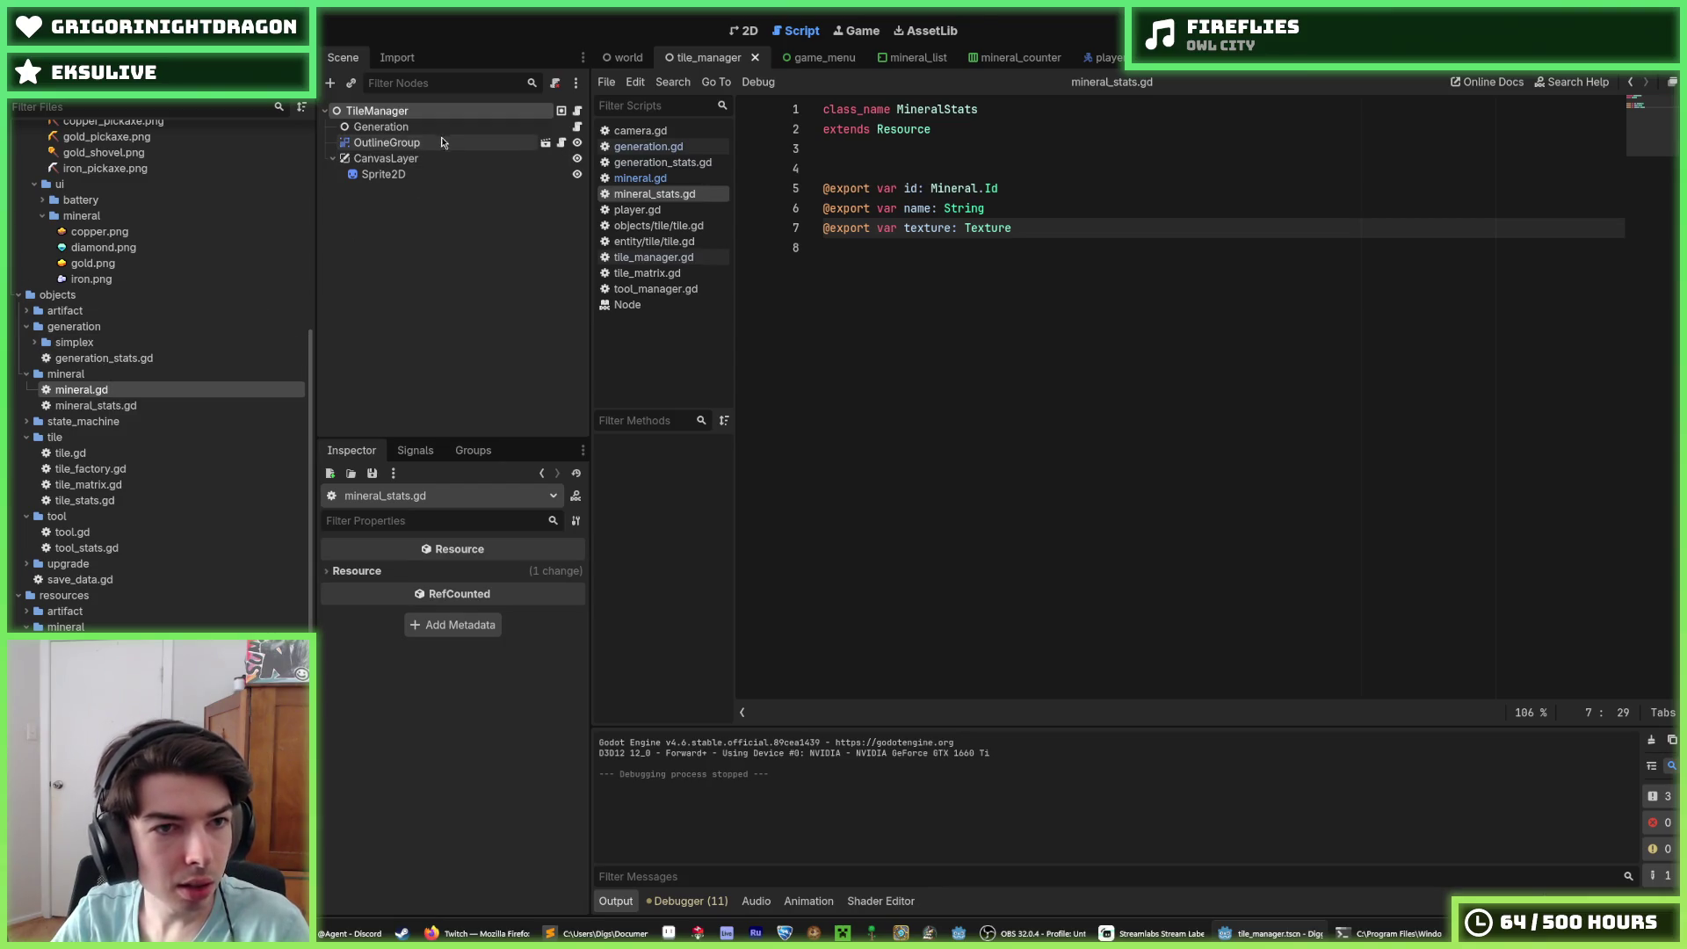
{"action": "left_click", "coordinate": [381, 127]}
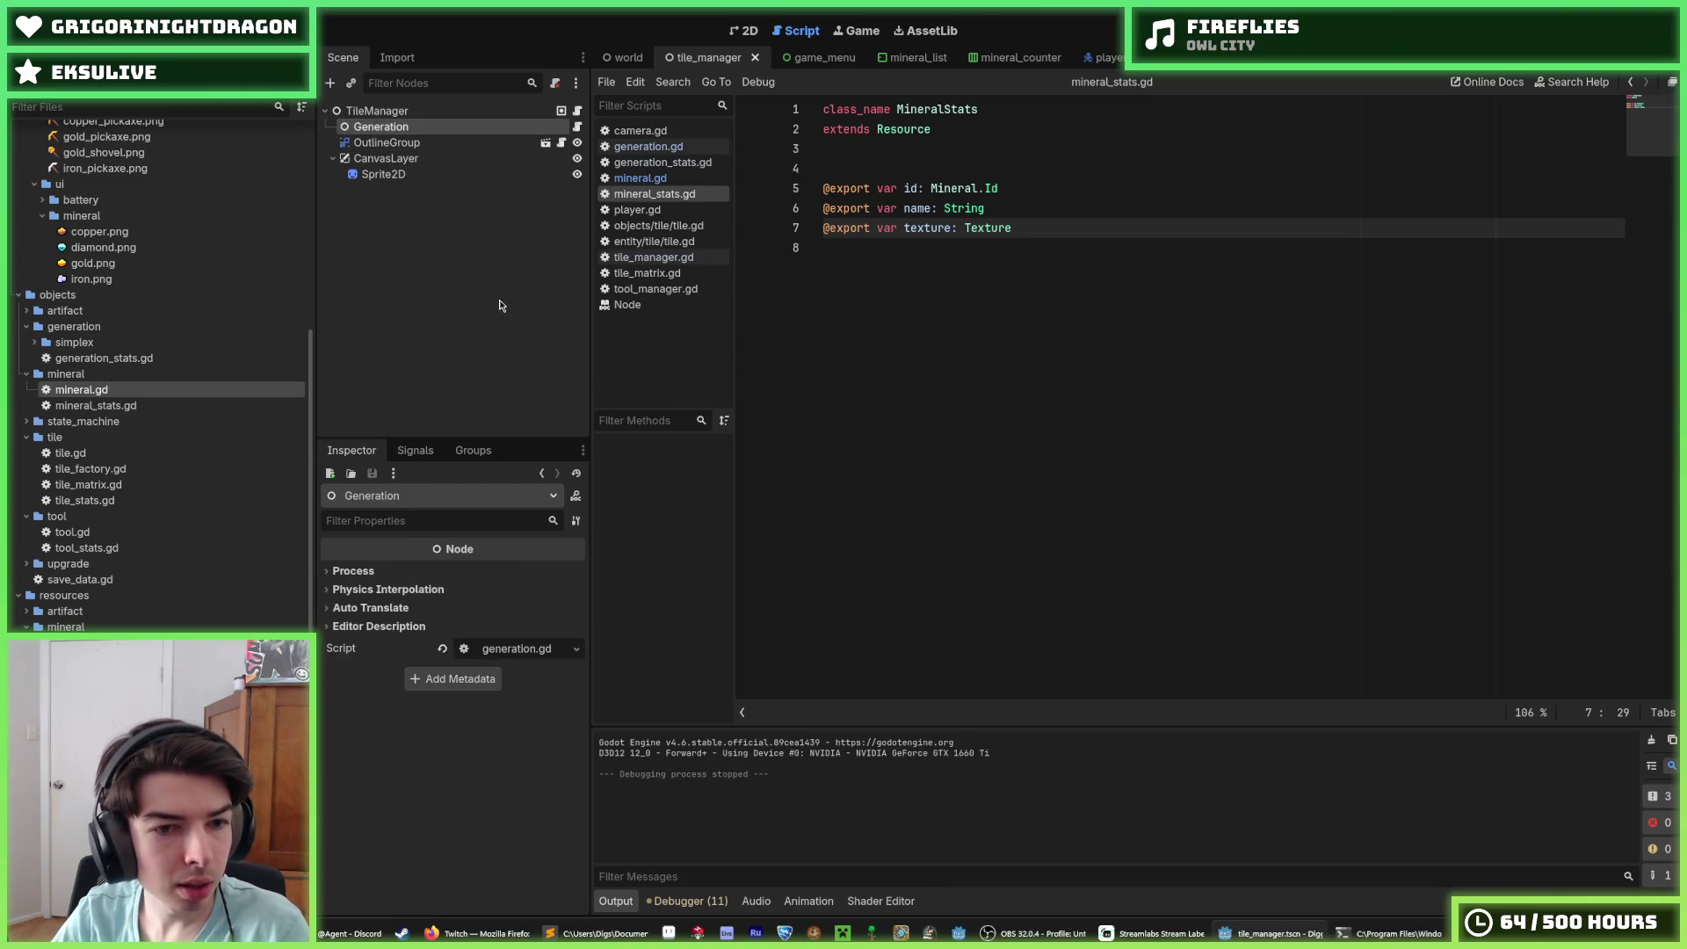
Step: On TileManager, create a new SimplexStats resource for Hill Simplex Stats
{"action": "left_click", "coordinate": [420, 142]}
{"action": "left_click", "coordinate": [420, 111]}
{"action": "left_click", "coordinate": [420, 128]}
{"action": "left_click", "coordinate": [413, 114]}
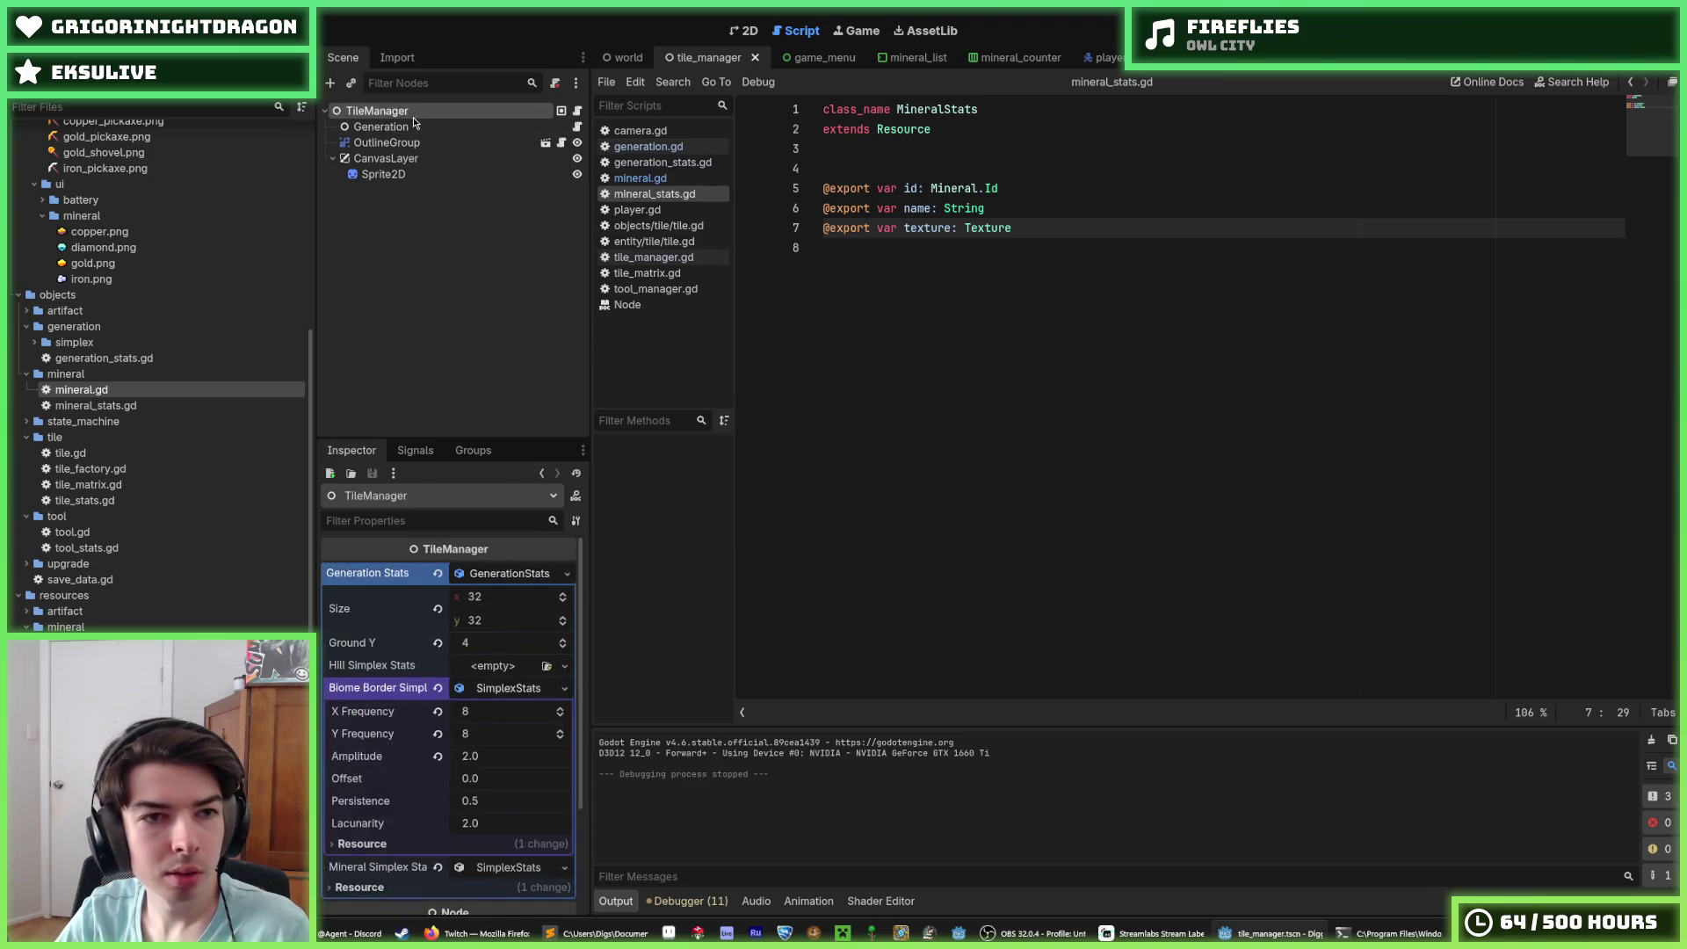
{"action": "scroll", "coordinate": [403, 698], "scroll_direction": "down", "scroll_amount": 1}
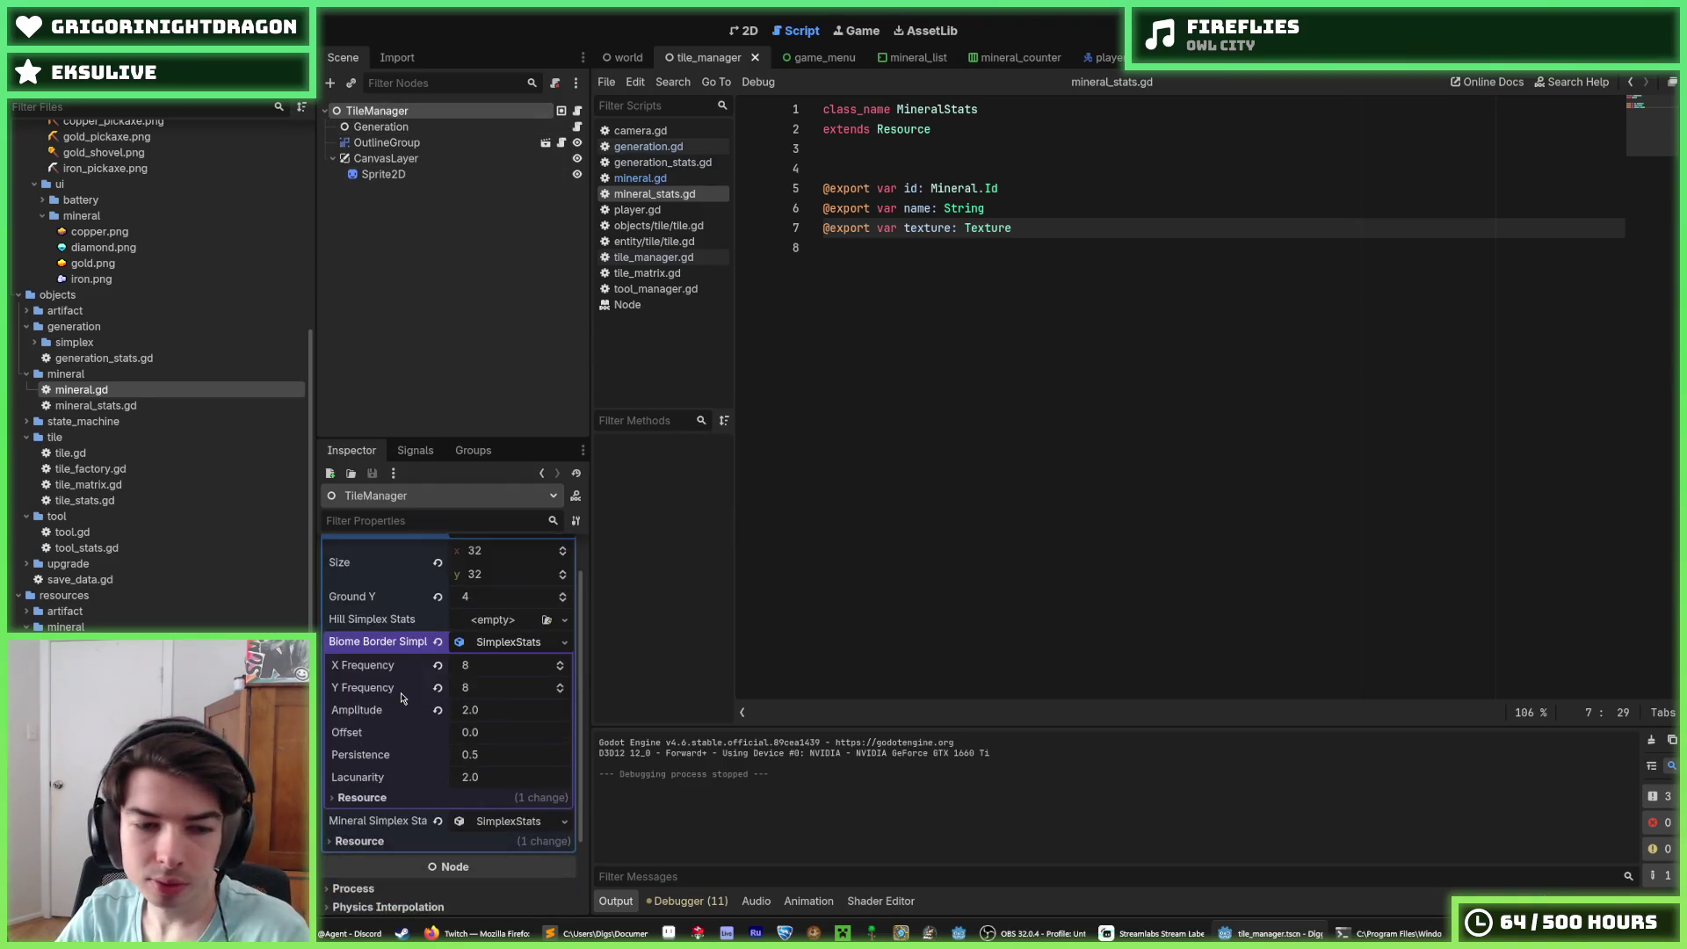
{"action": "scroll", "coordinate": [400, 688], "scroll_direction": "up", "scroll_amount": 1}
{"action": "left_click", "coordinate": [497, 666]}
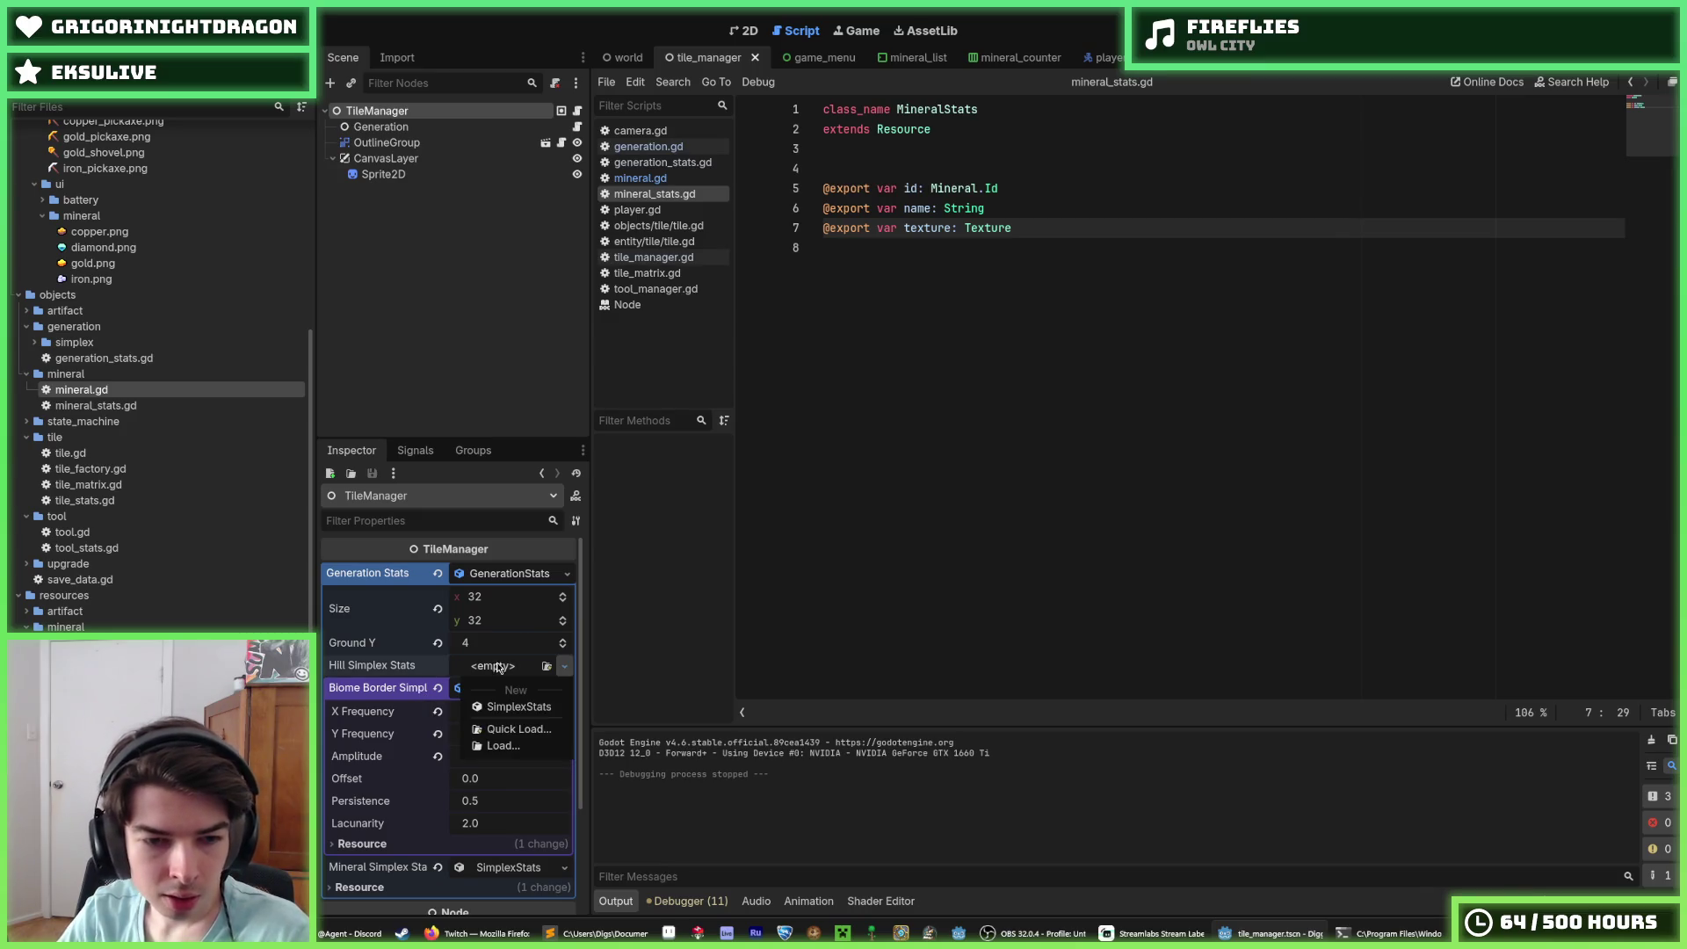
{"action": "left_click", "coordinate": [500, 708]}
Step: Set hill X Frequency 8, Y Frequency 1, Amplitude 4.0, save the scene and run the game
{"action": "left_click", "coordinate": [487, 692]}
{"action": "type", "text": "8"}
{"action": "key", "text": "Tab"}
{"action": "type", "text": "8"}
{"action": "key", "text": "Return"}
{"action": "scroll", "coordinate": [487, 695], "scroll_direction": "down", "scroll_amount": 3}
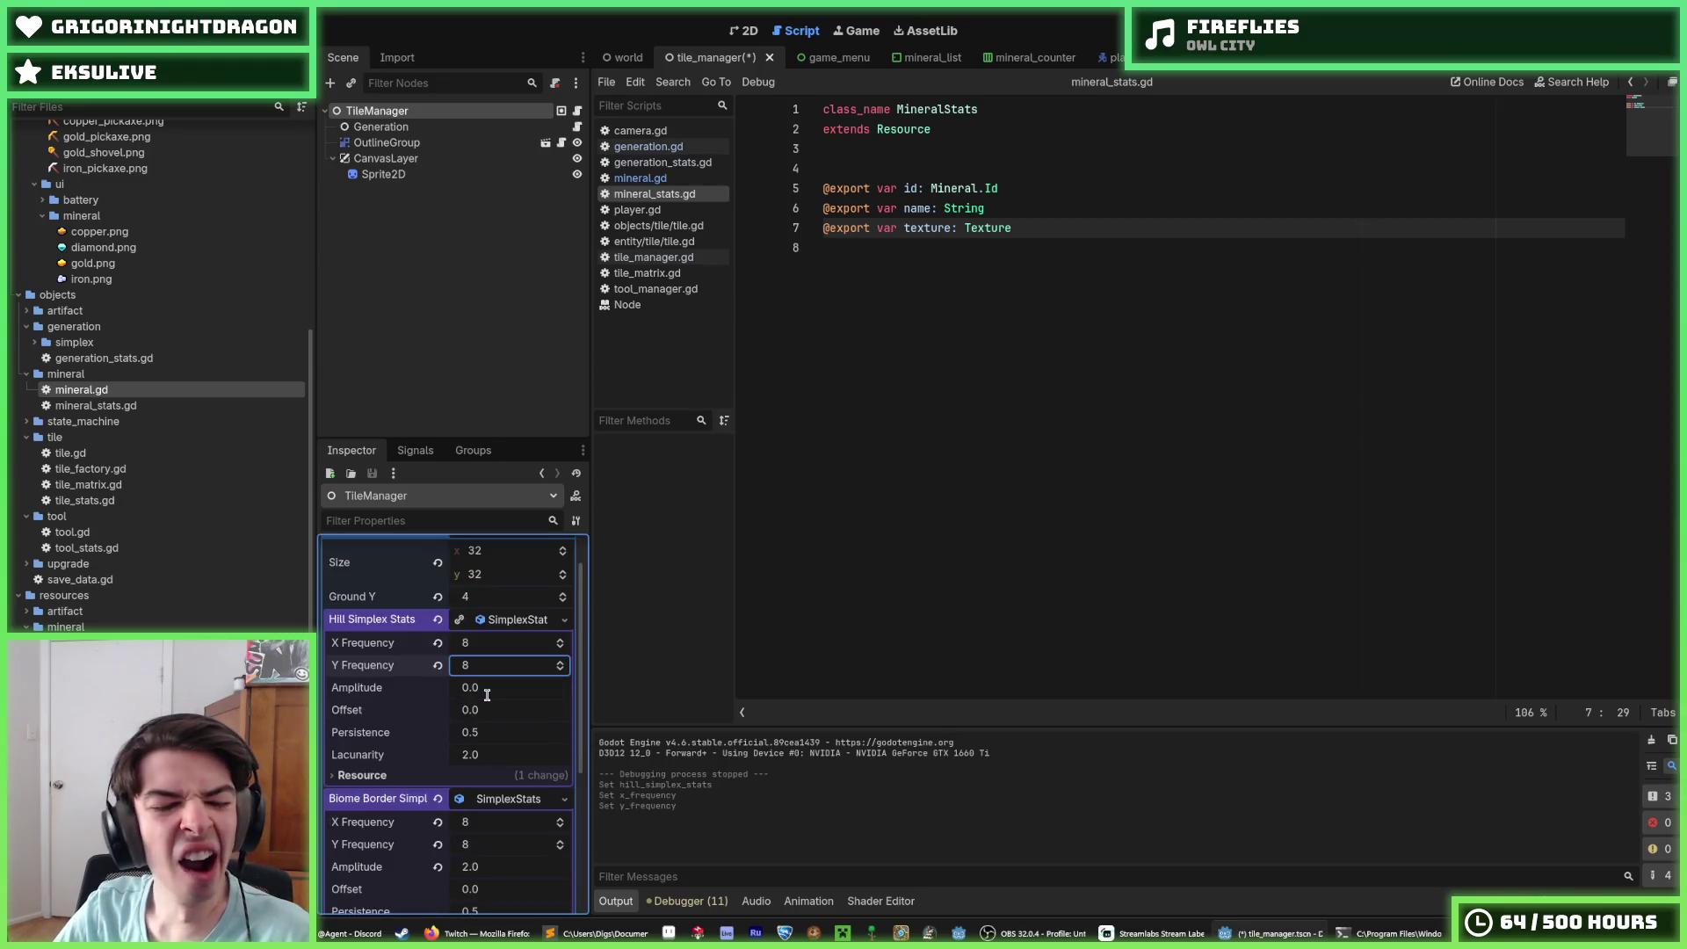
{"action": "left_click", "coordinate": [492, 596]}
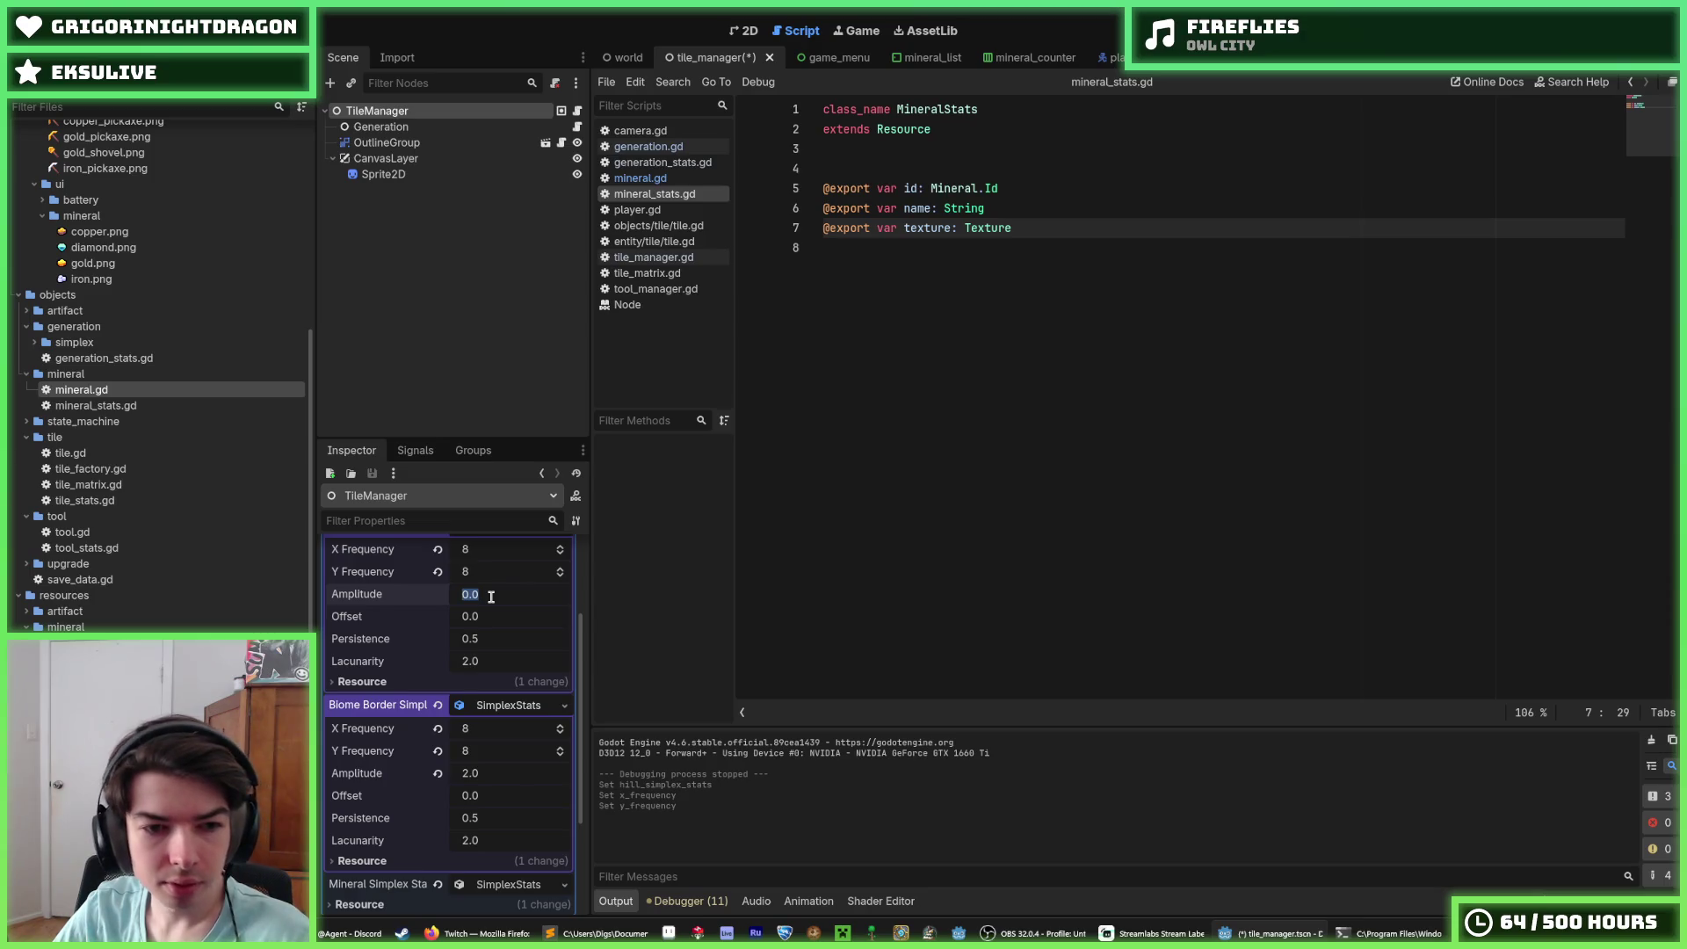
{"action": "left_click_drag", "start_coordinate": [463, 576], "coordinate": [440, 576]}
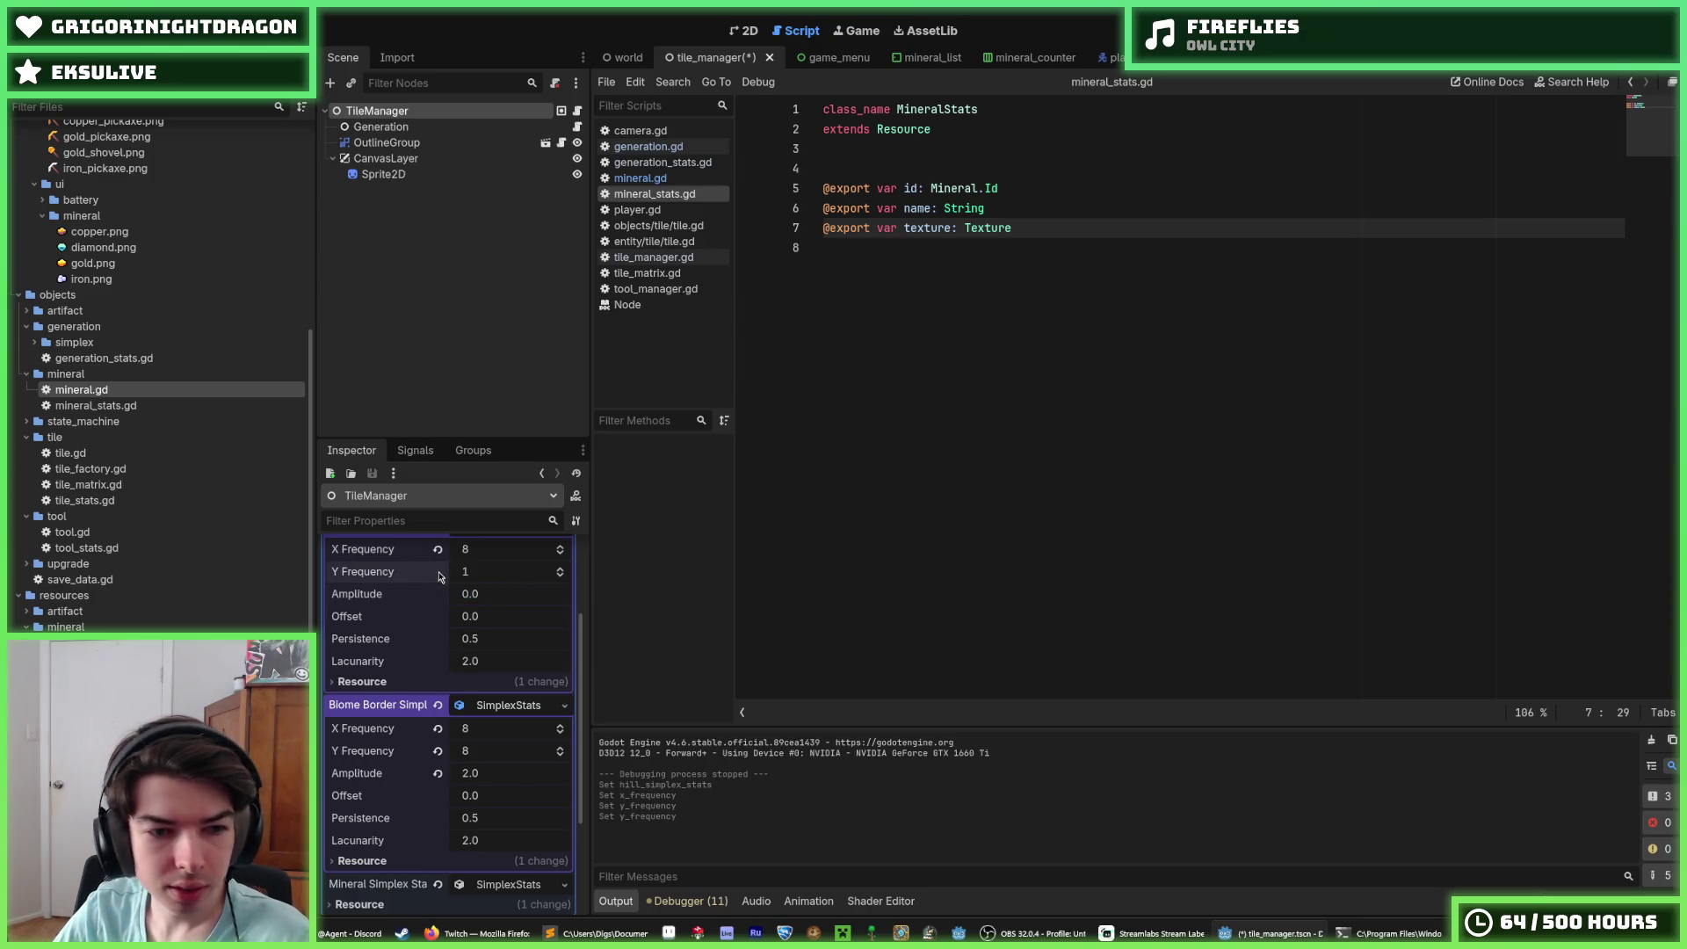
{"action": "left_click", "coordinate": [483, 594]}
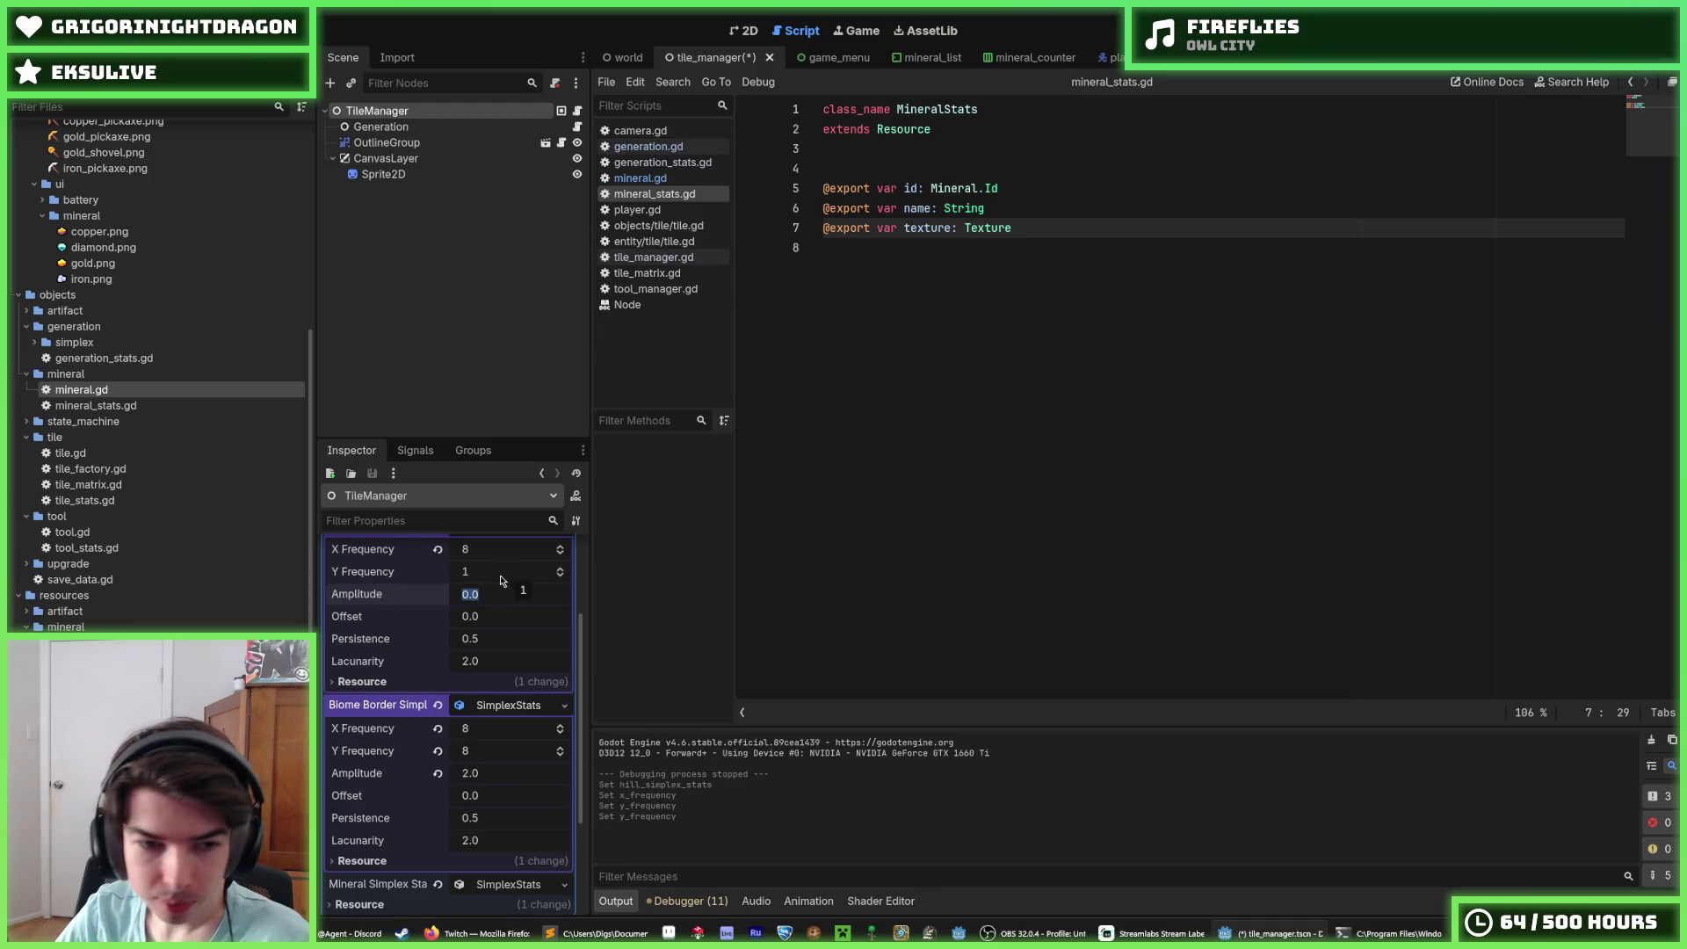
{"action": "scroll", "coordinate": [483, 606], "scroll_direction": "up", "scroll_amount": 2}
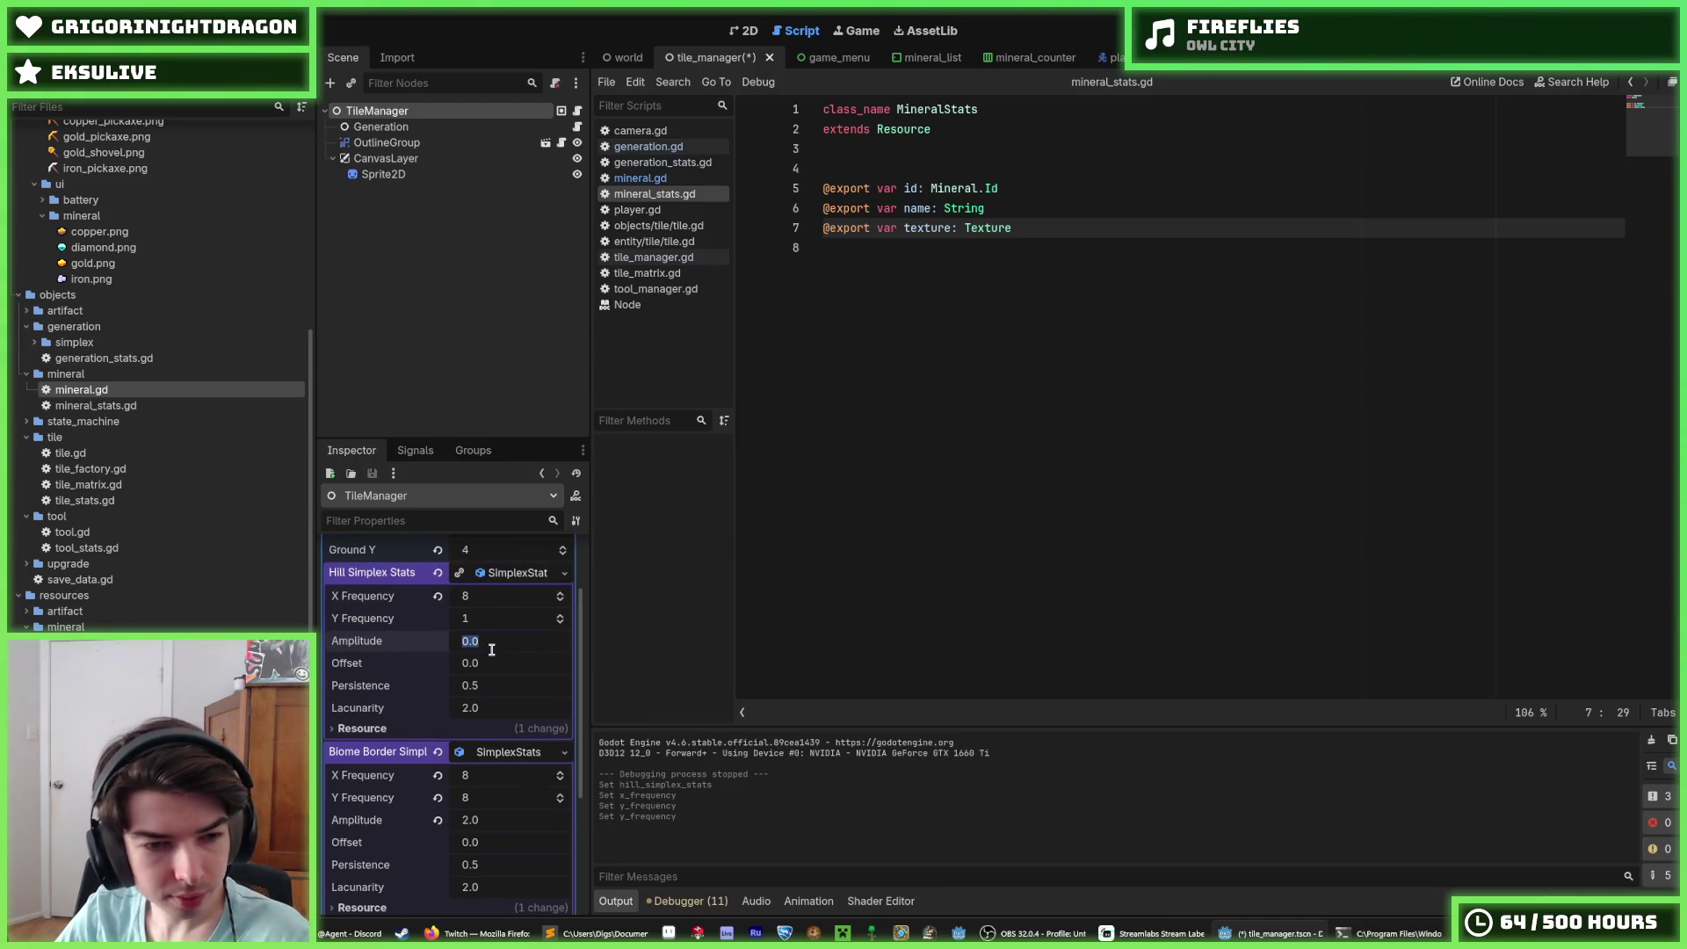
{"action": "type", "text": "4"}
{"action": "key", "text": "Return"}
{"action": "key", "text": "ctrl+s"}
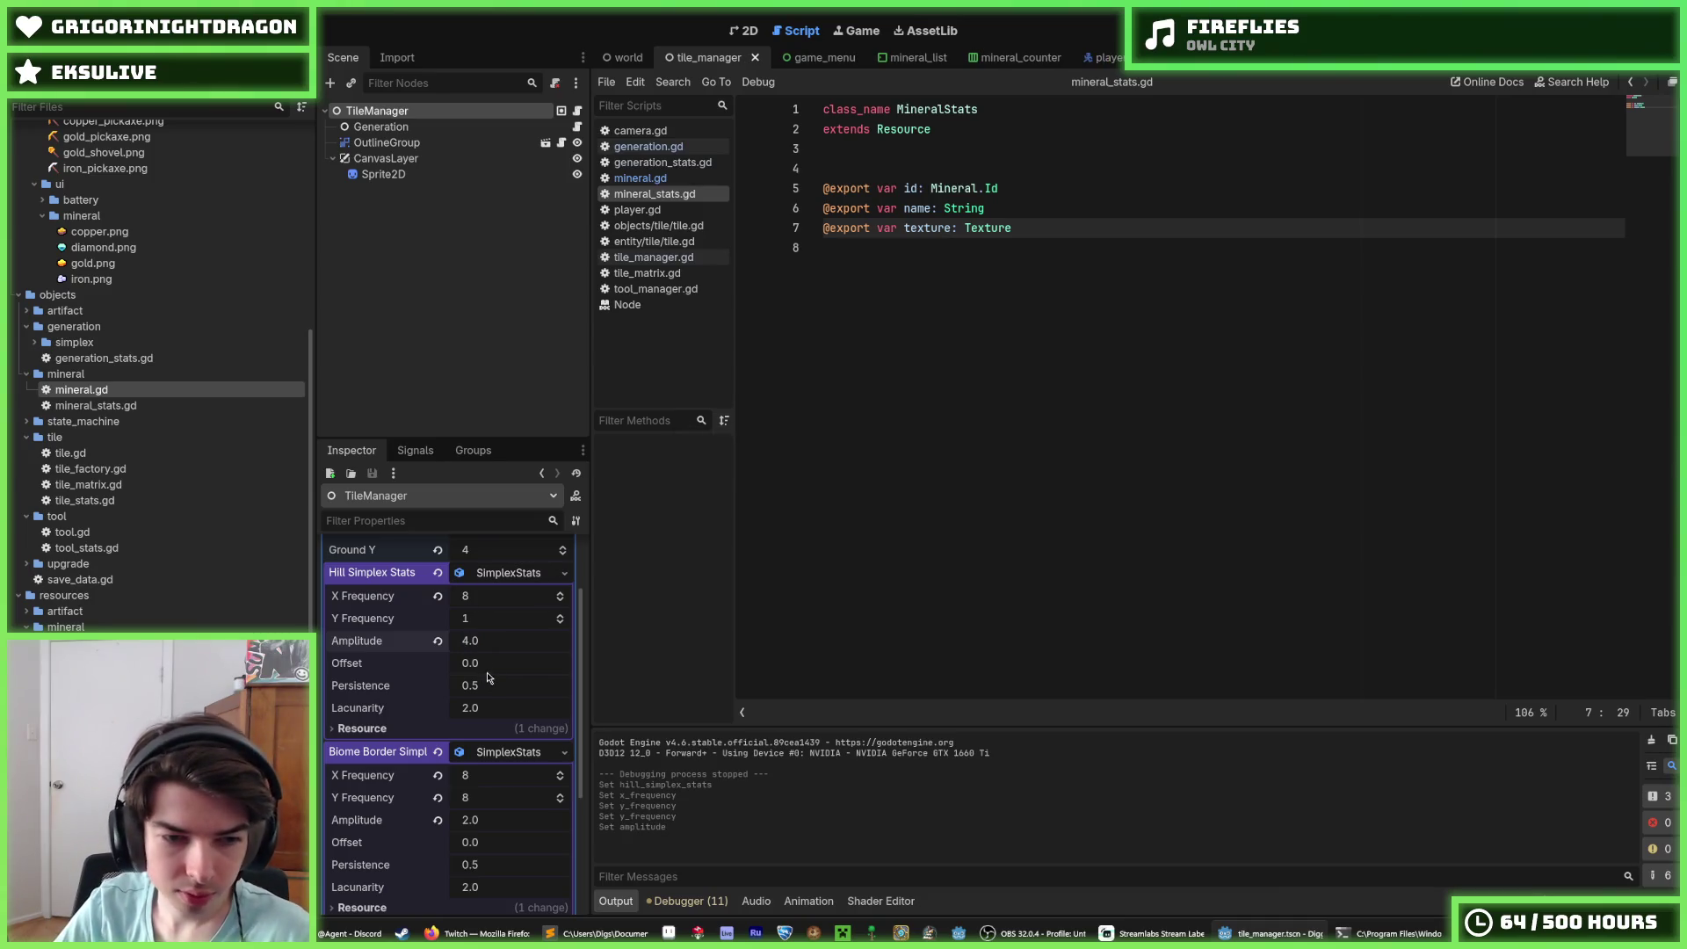
{"action": "key", "text": "ctrl+s"}
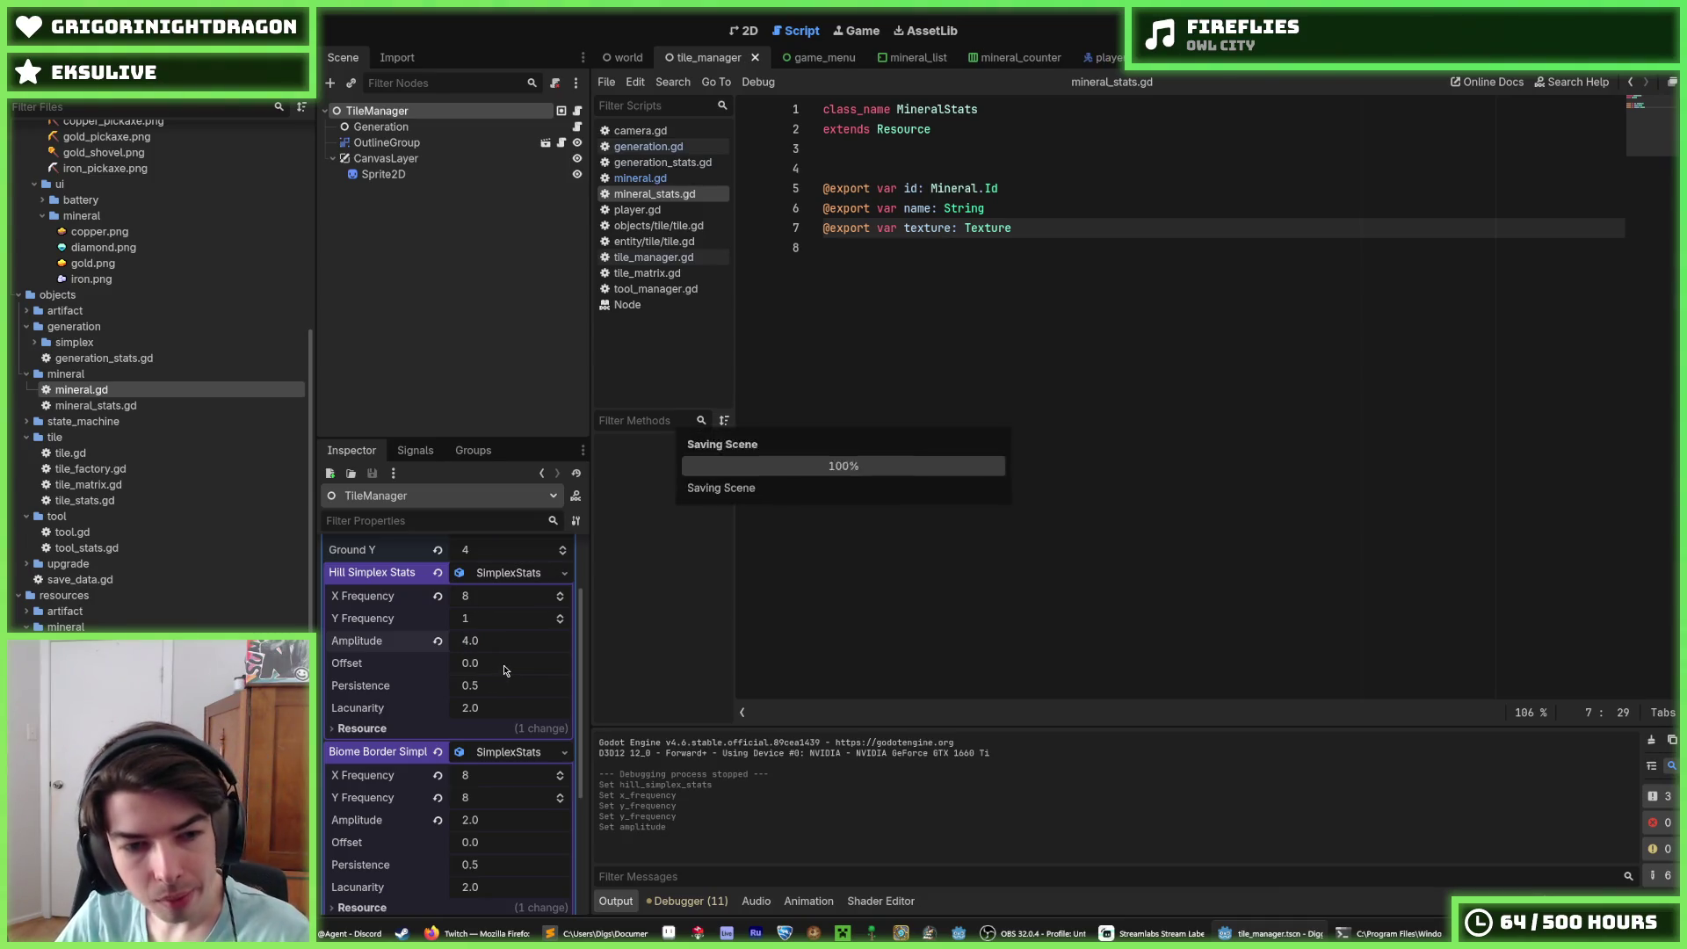
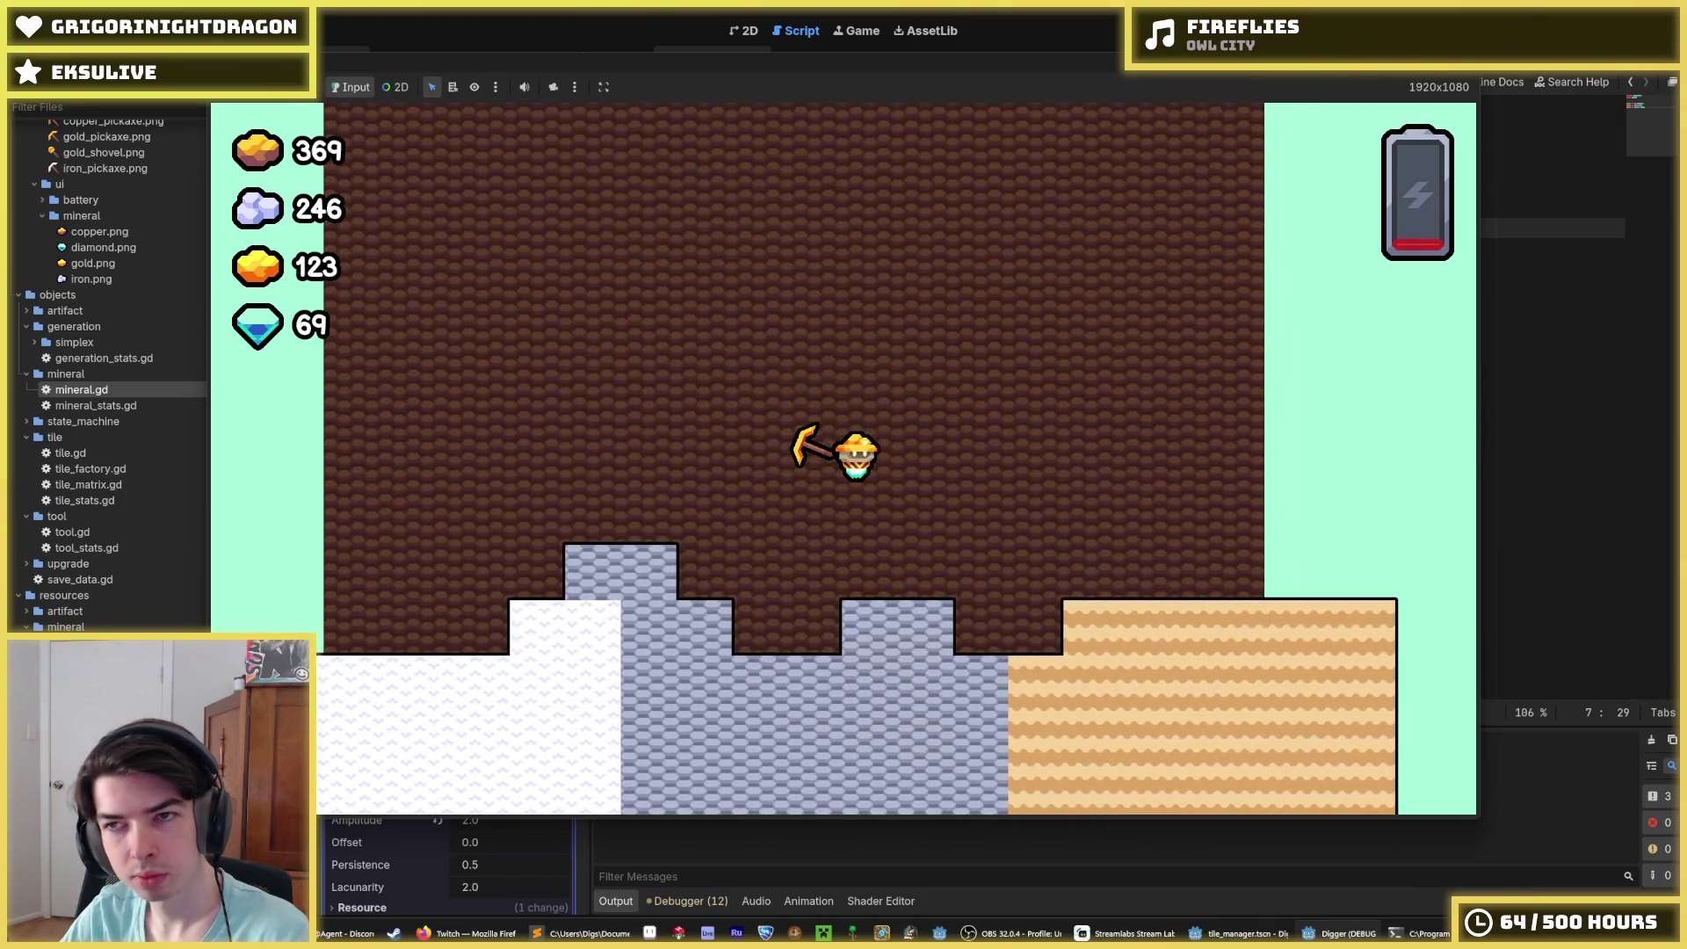
Step: Stop the running game and save the current scene
{"action": "key", "text": "F8"}
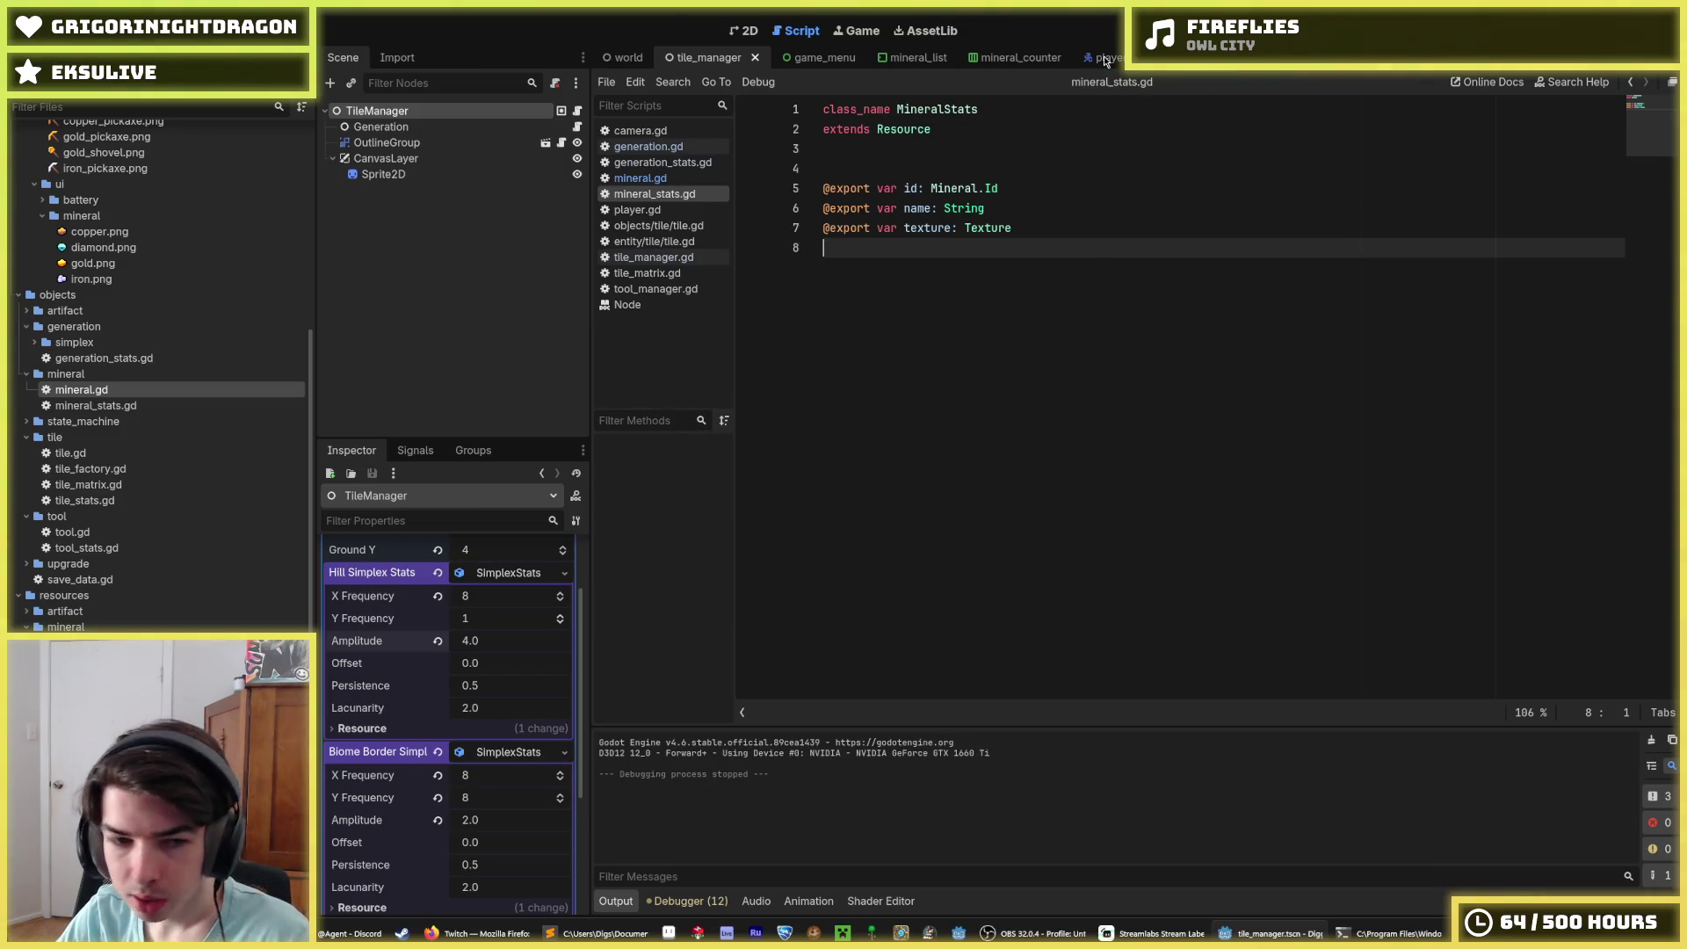
{"action": "key", "text": "ctrl+s"}
{"action": "scroll", "coordinate": [457, 600], "scroll_direction": "up", "scroll_amount": 3}
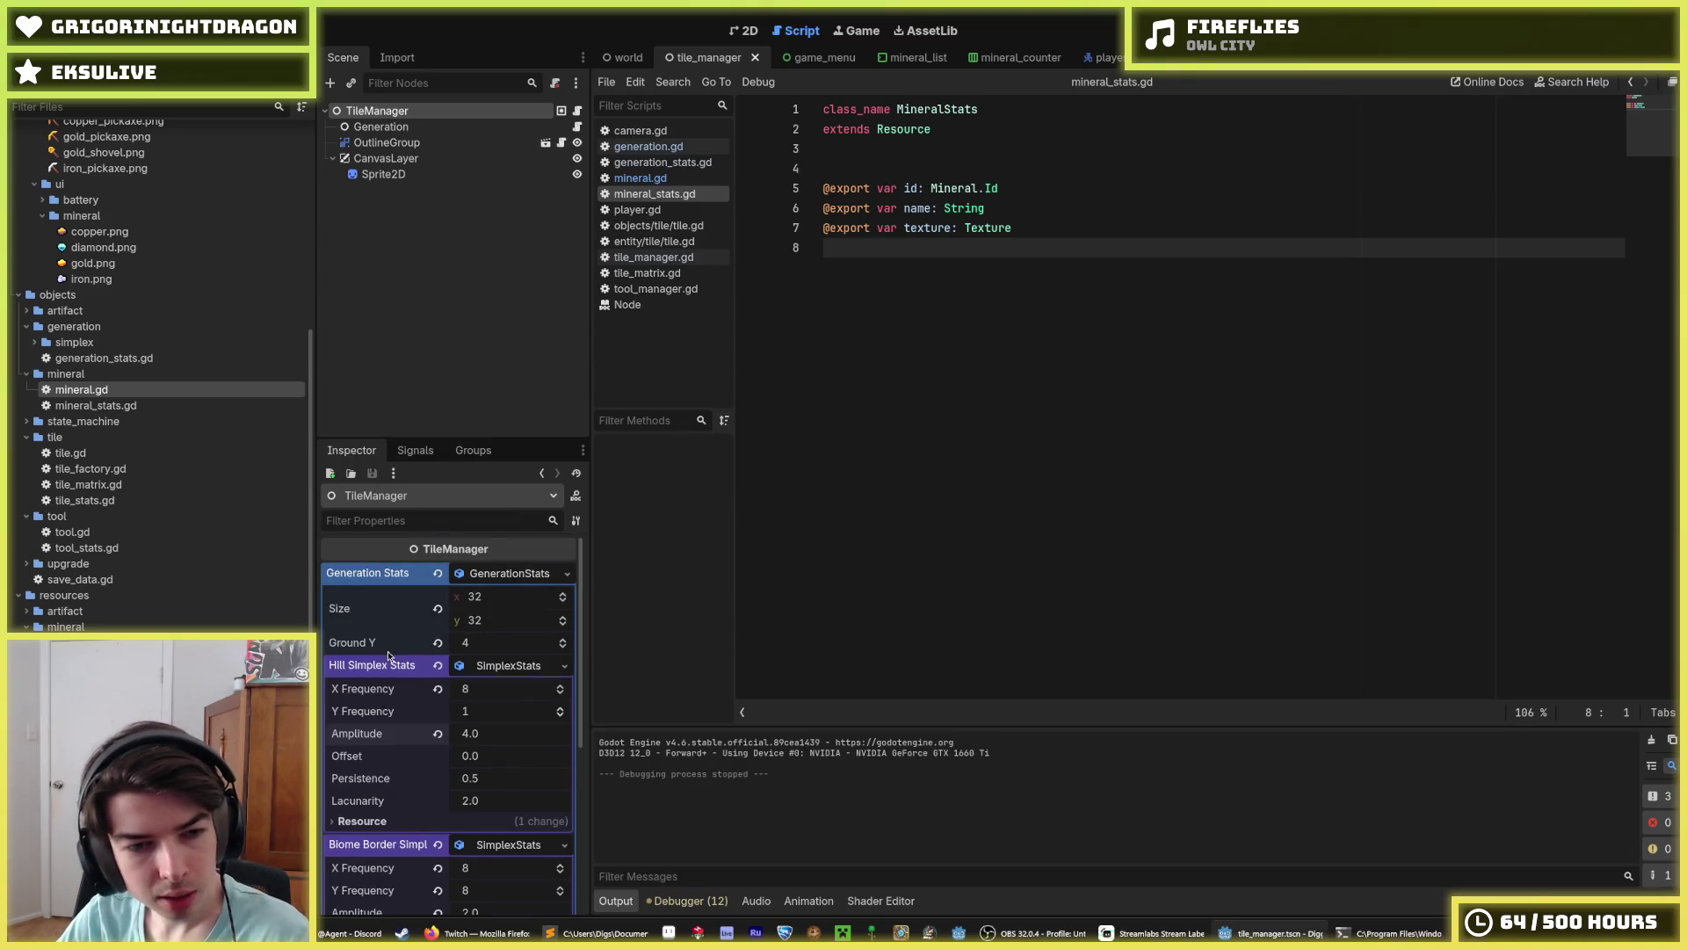
Step: Switch to the world scene and open generation.gd in the script editor
{"action": "left_click", "coordinate": [612, 58]}
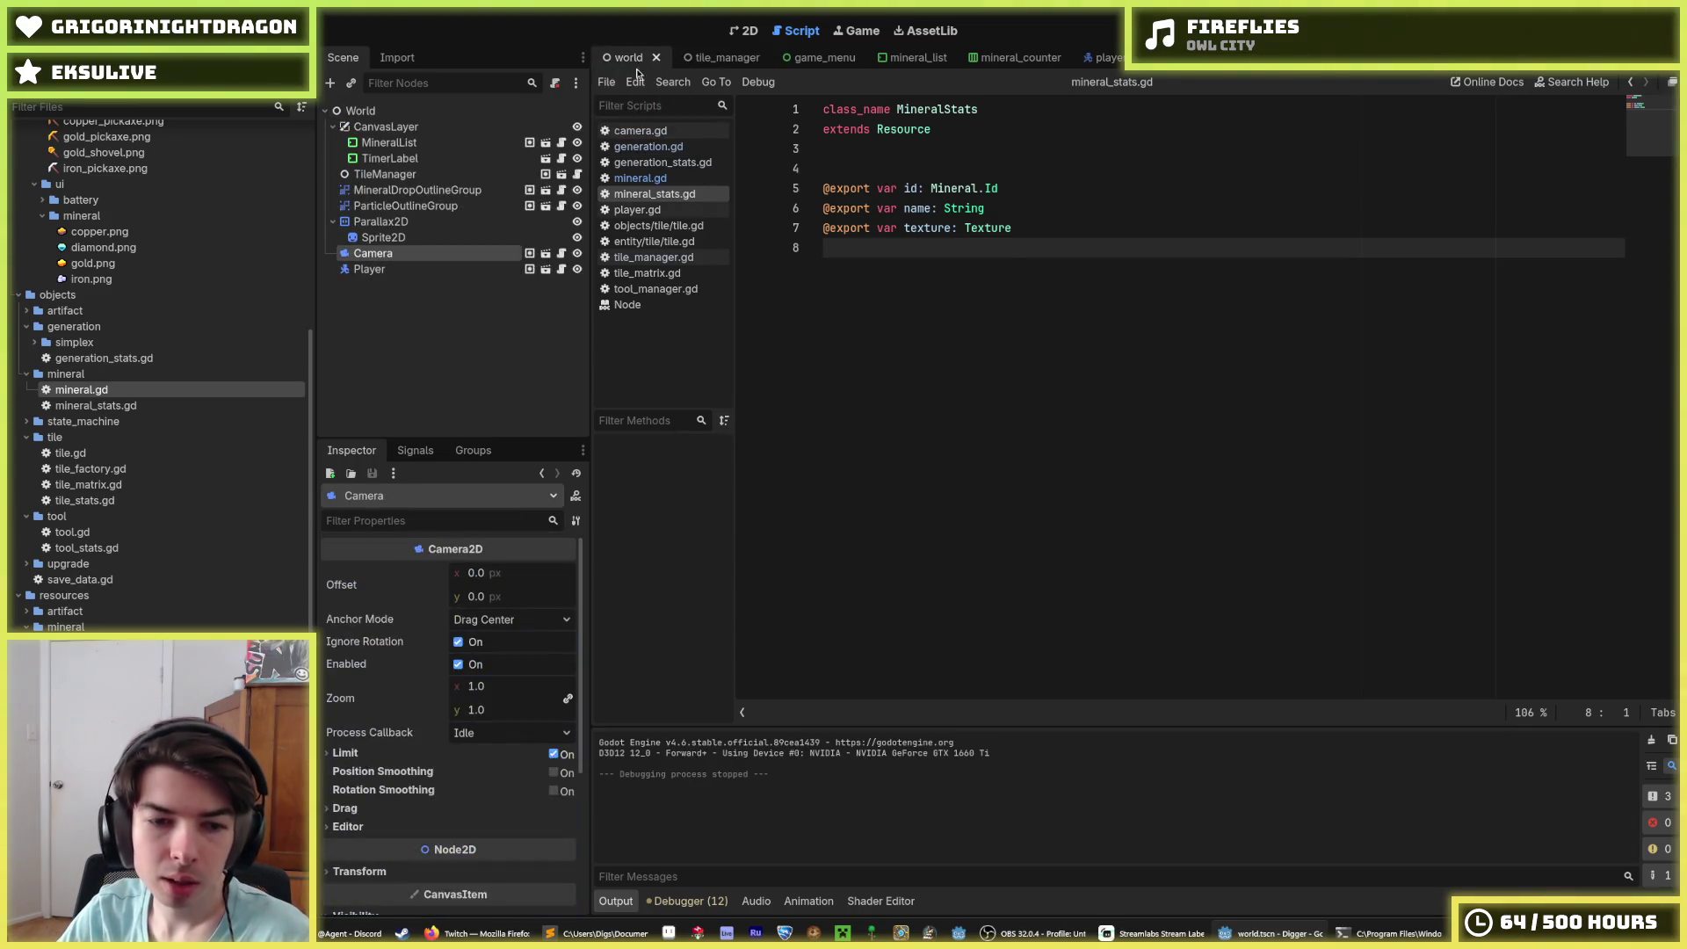
{"action": "left_click", "coordinate": [744, 33]}
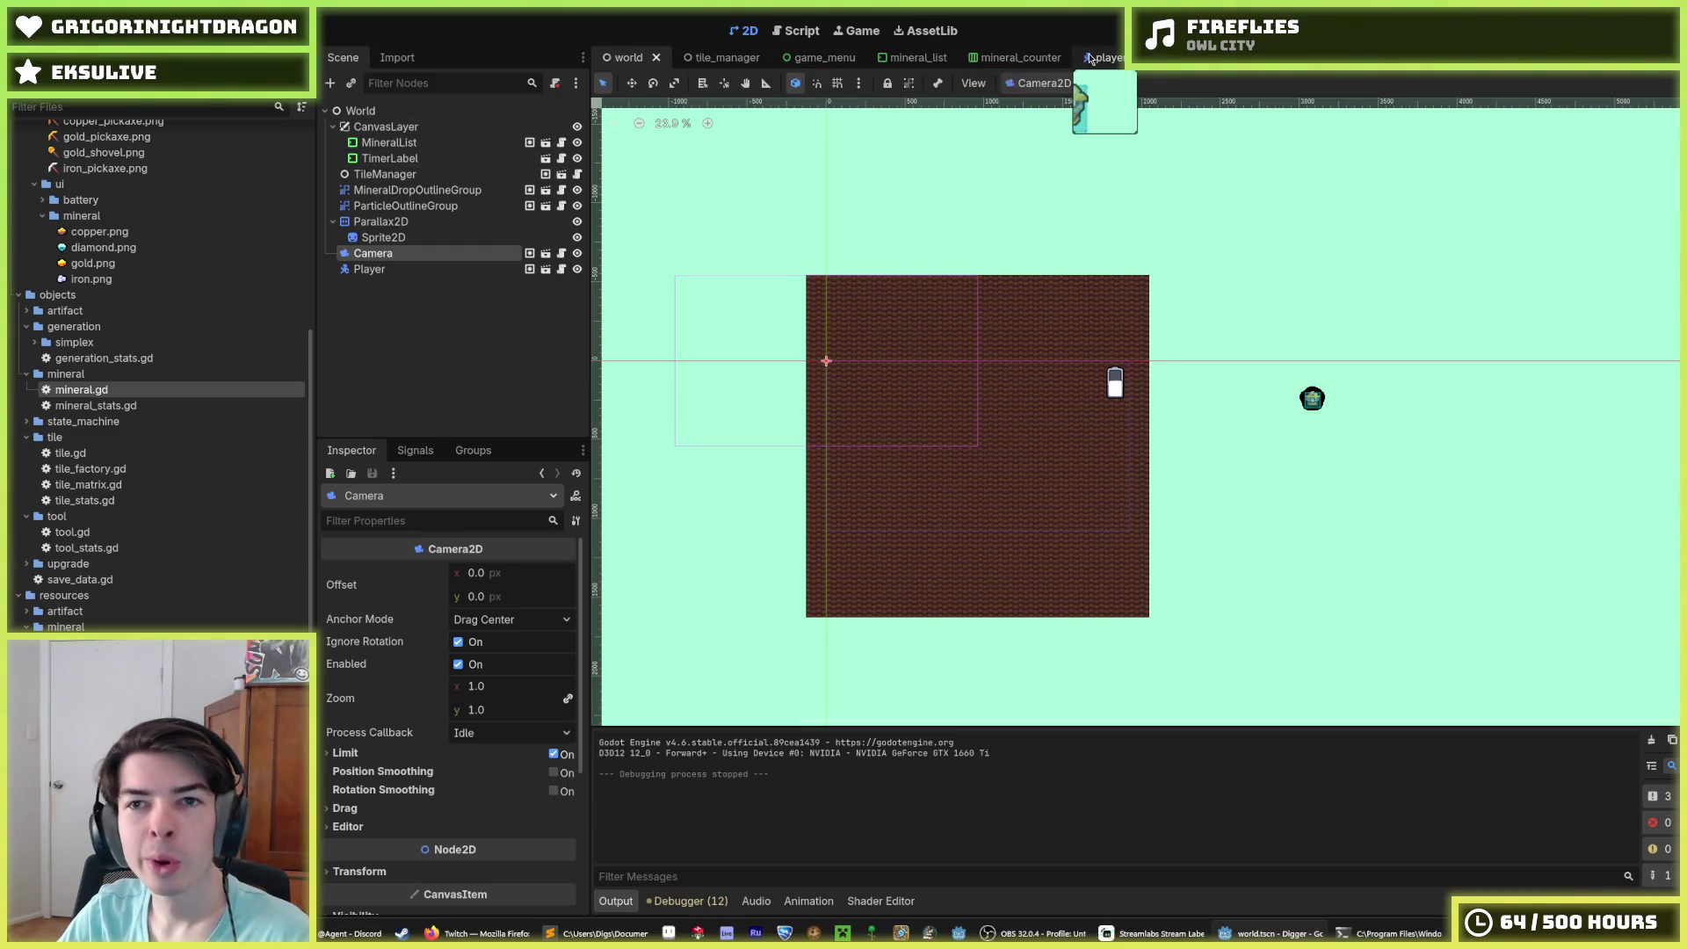
{"action": "left_click", "coordinate": [800, 31]}
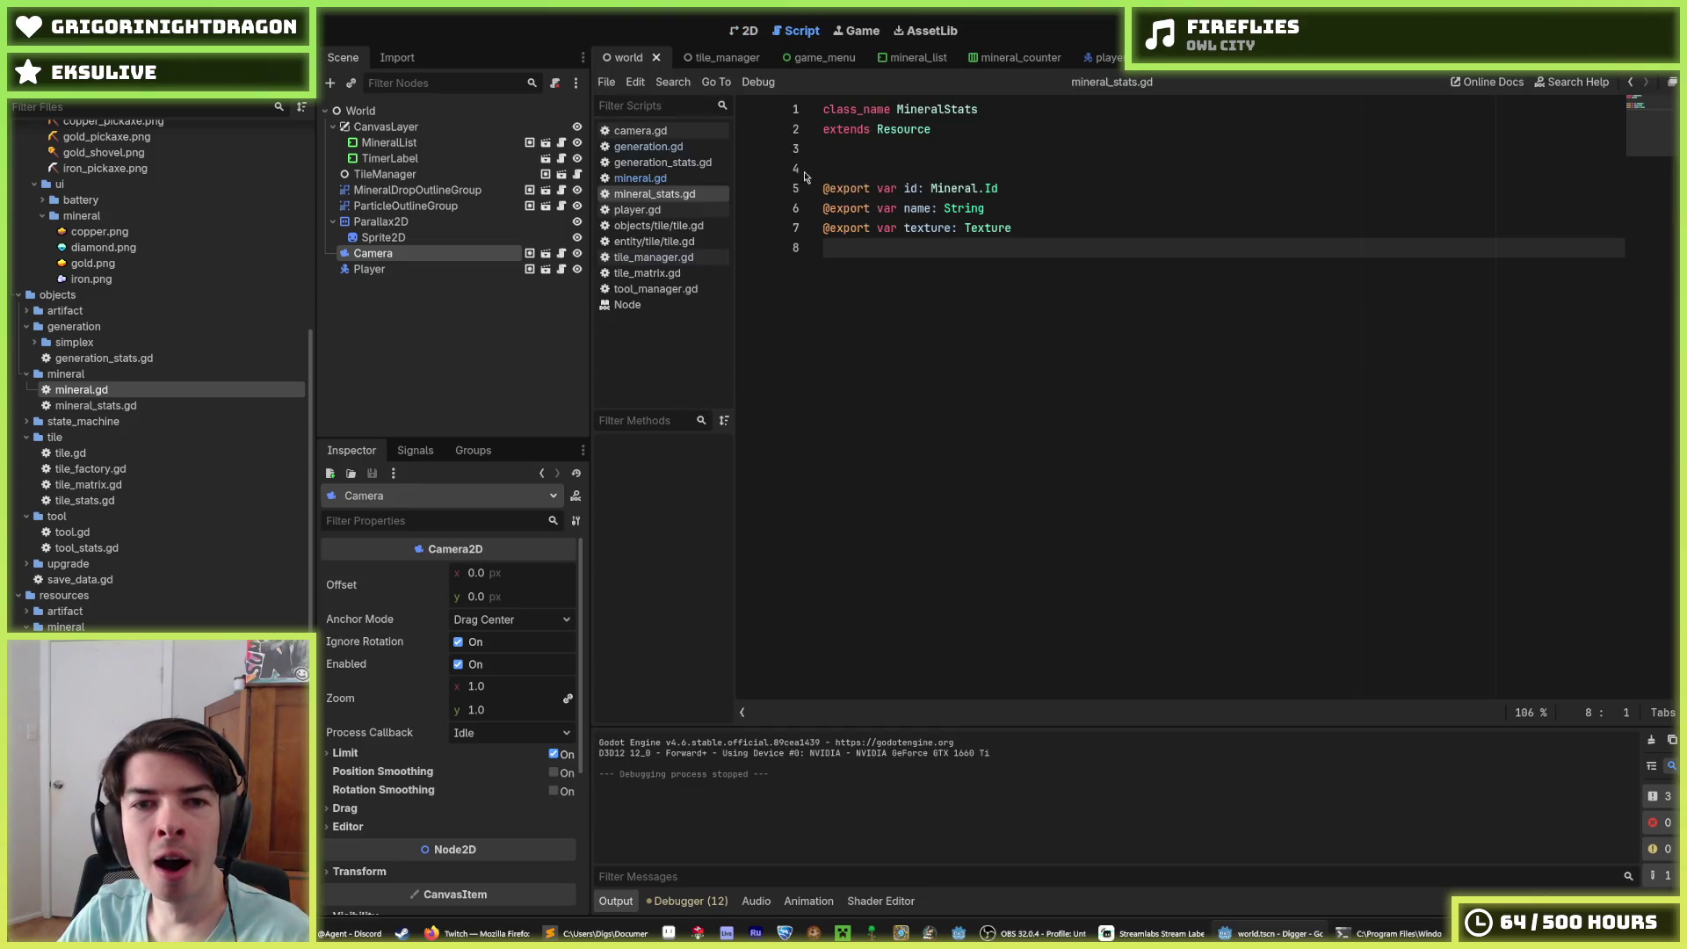
{"action": "left_click", "coordinate": [649, 146]}
{"action": "left_click", "coordinate": [1160, 425]}
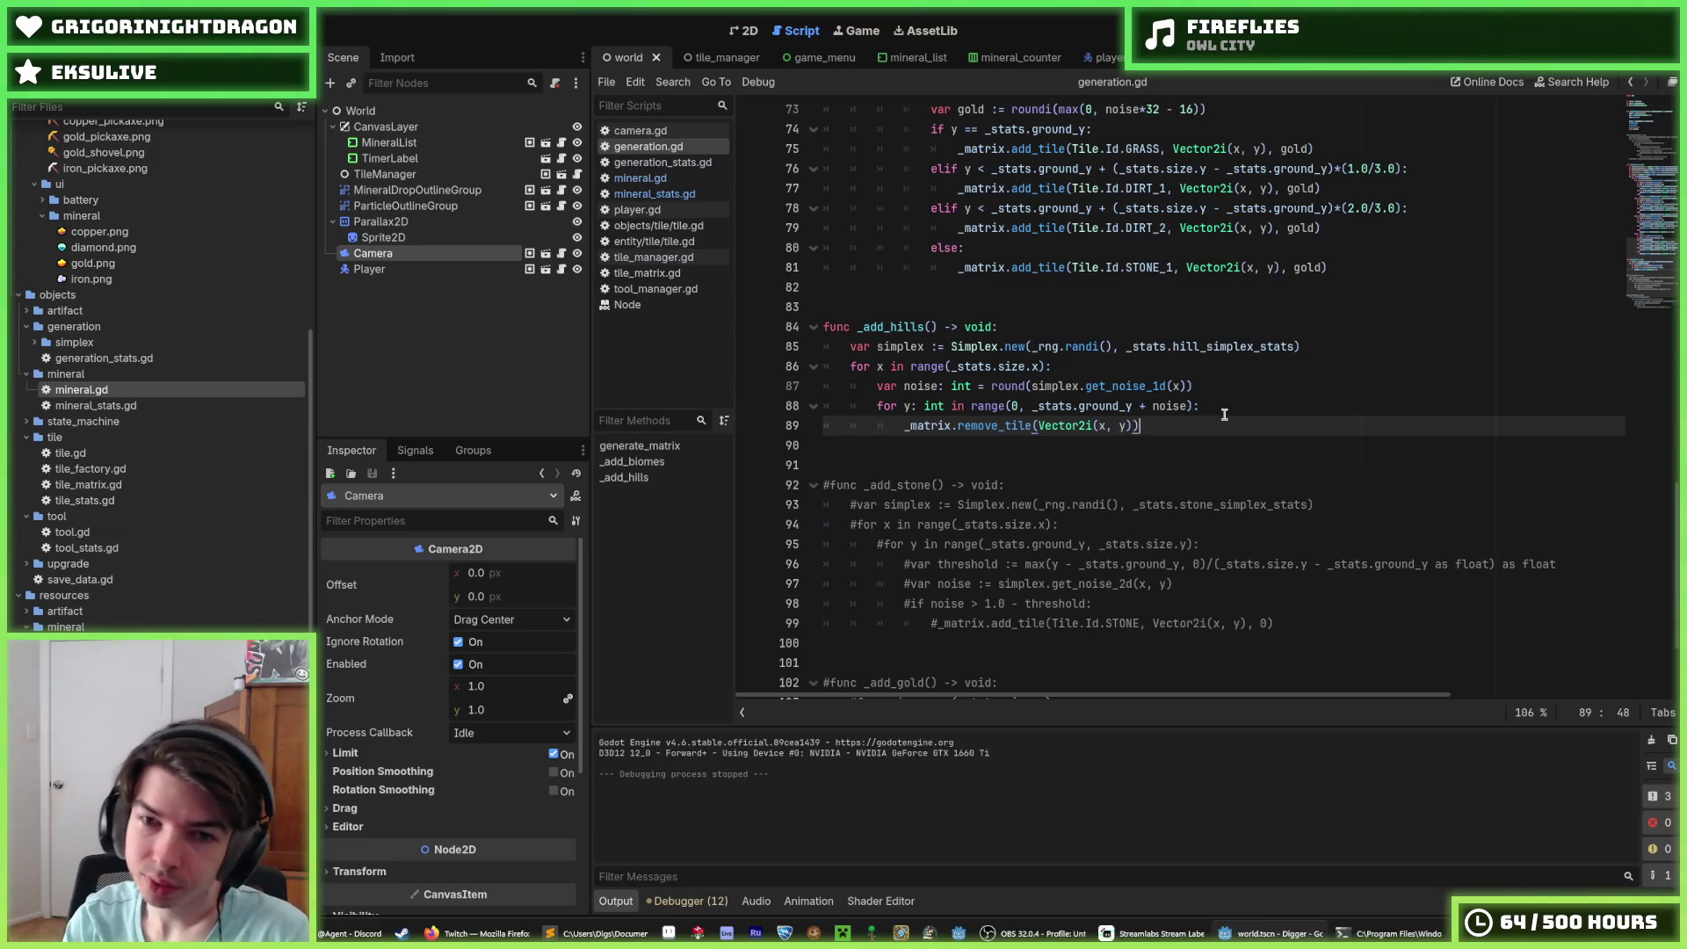
Step: Add print(noise) after the noise variable in _add_hills, save, and run the game
{"action": "key", "text": "Return"}
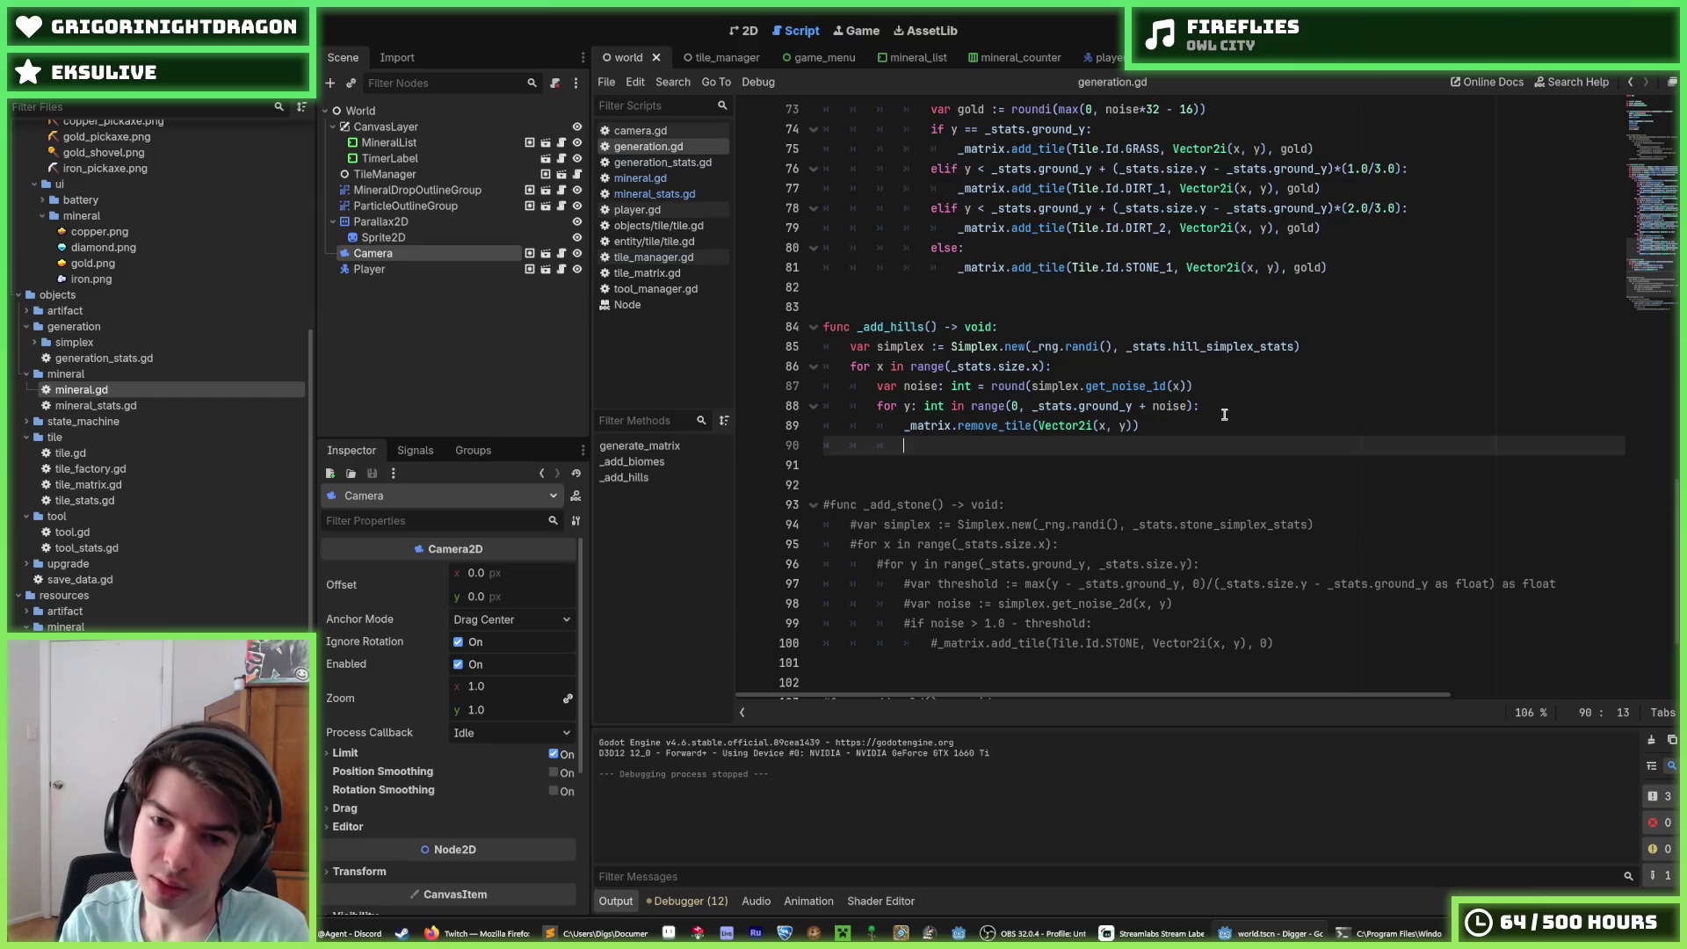
{"action": "type", "text": "_"}
{"action": "key", "text": "BackSpace"}
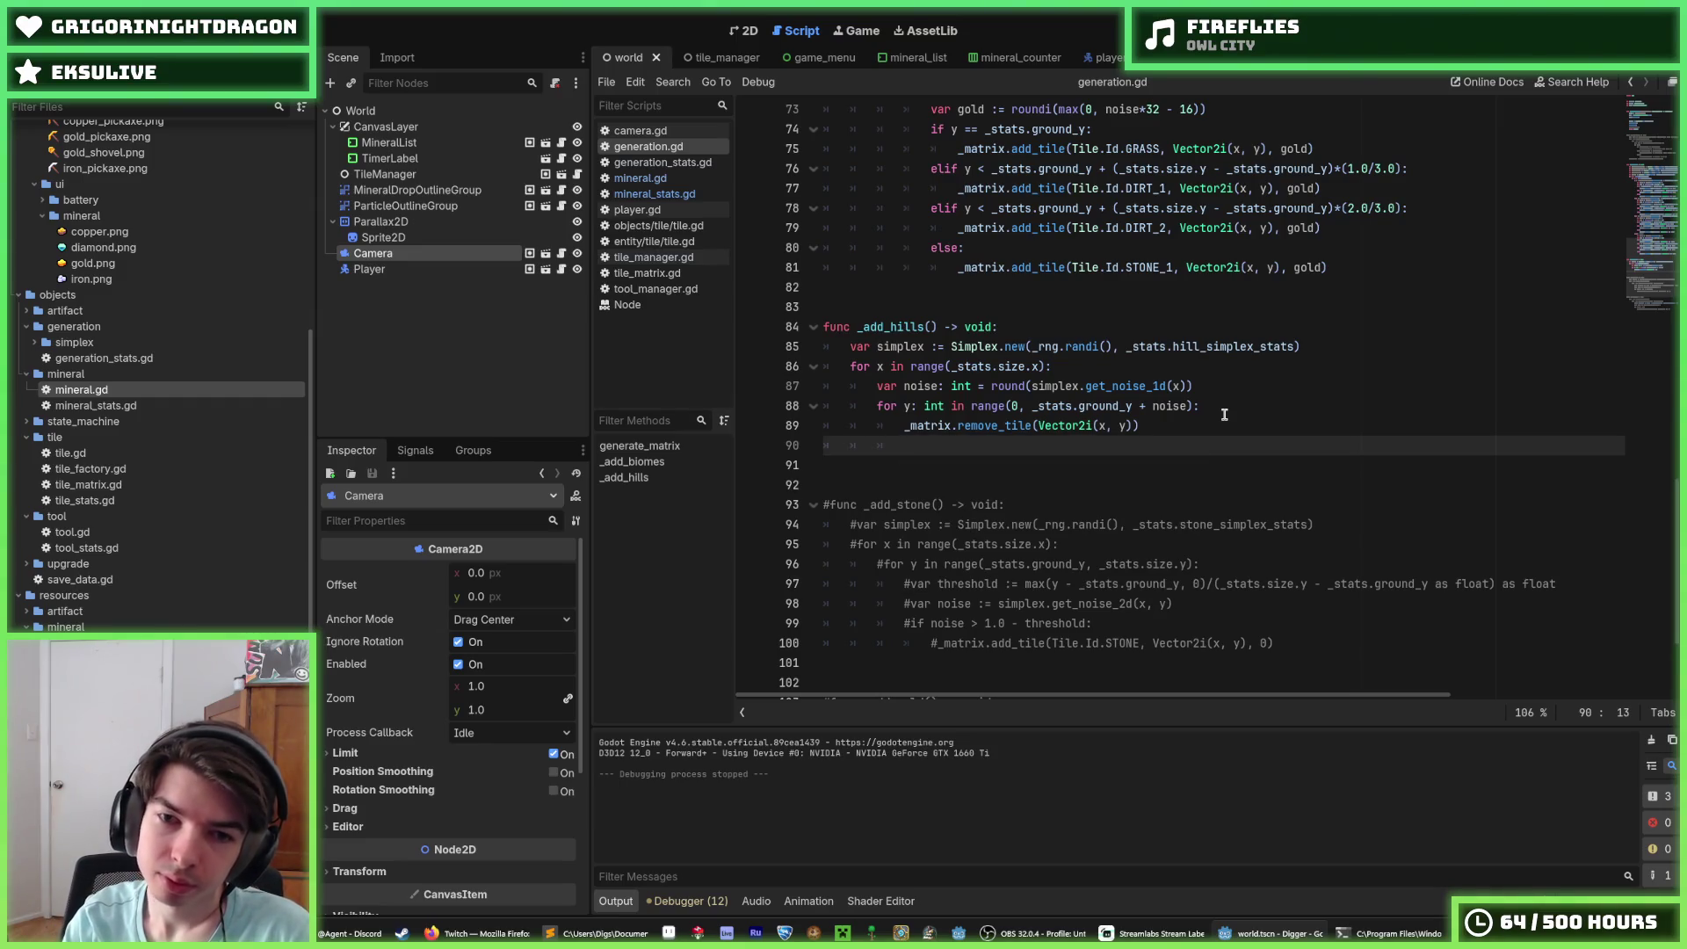
{"action": "type", "text": "se"}
{"action": "key", "text": "alt+Up"}
{"action": "key", "text": "alt+Up"}
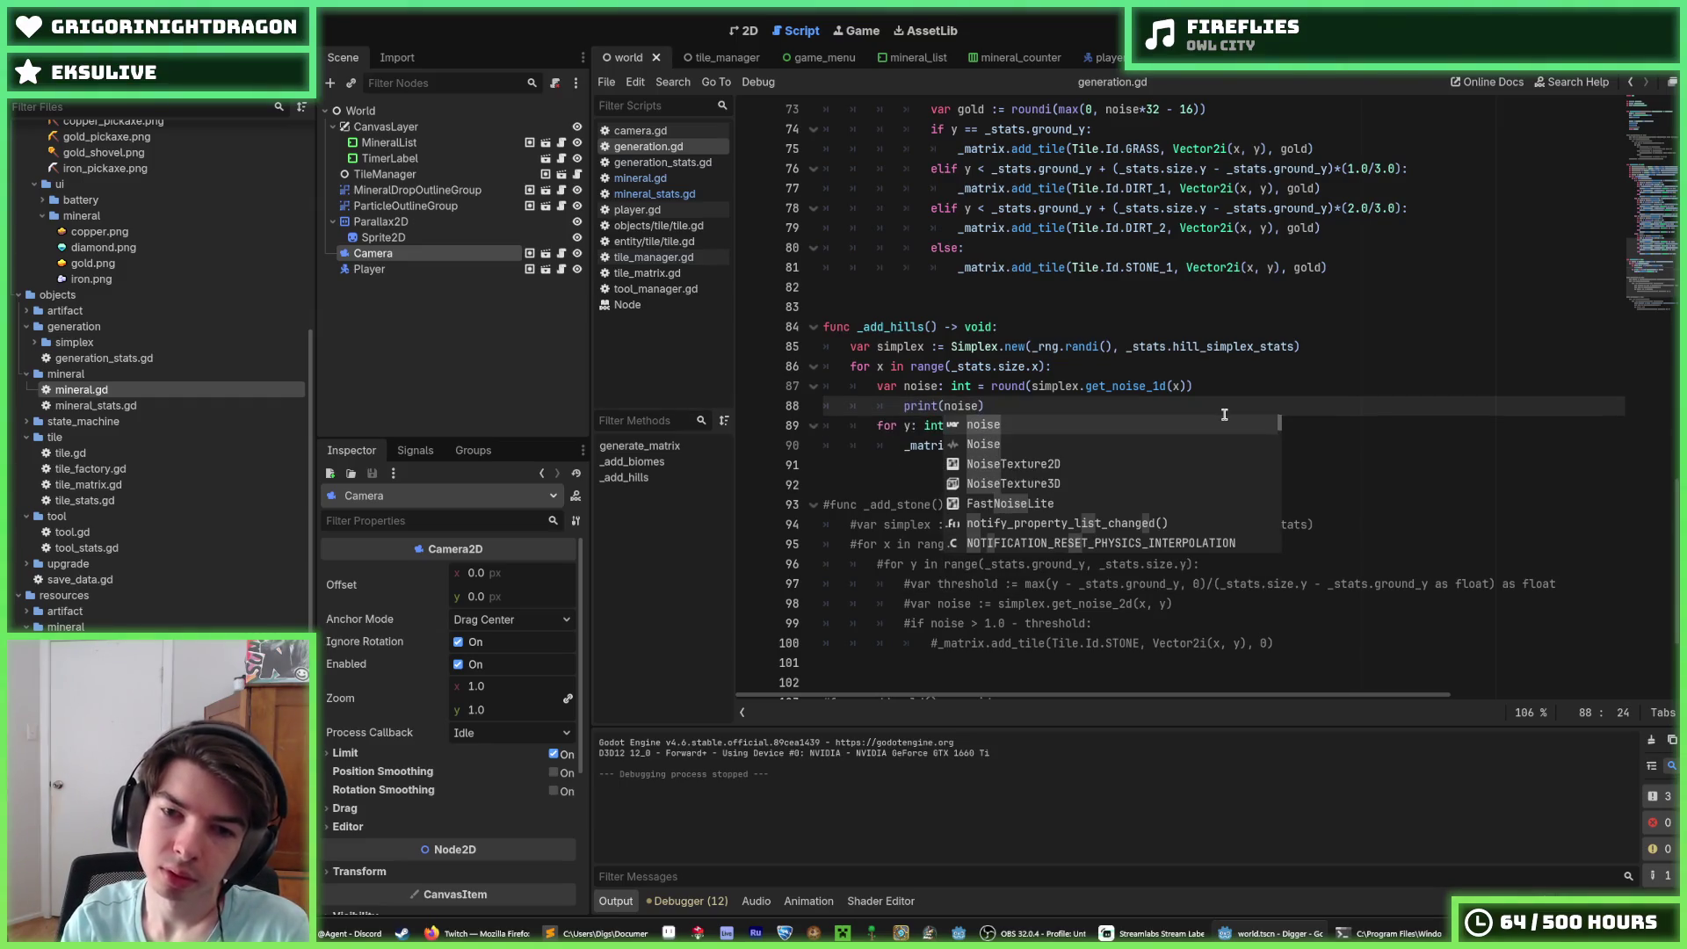
{"action": "key", "text": "Escape"}
{"action": "key", "text": "shift+Tab"}
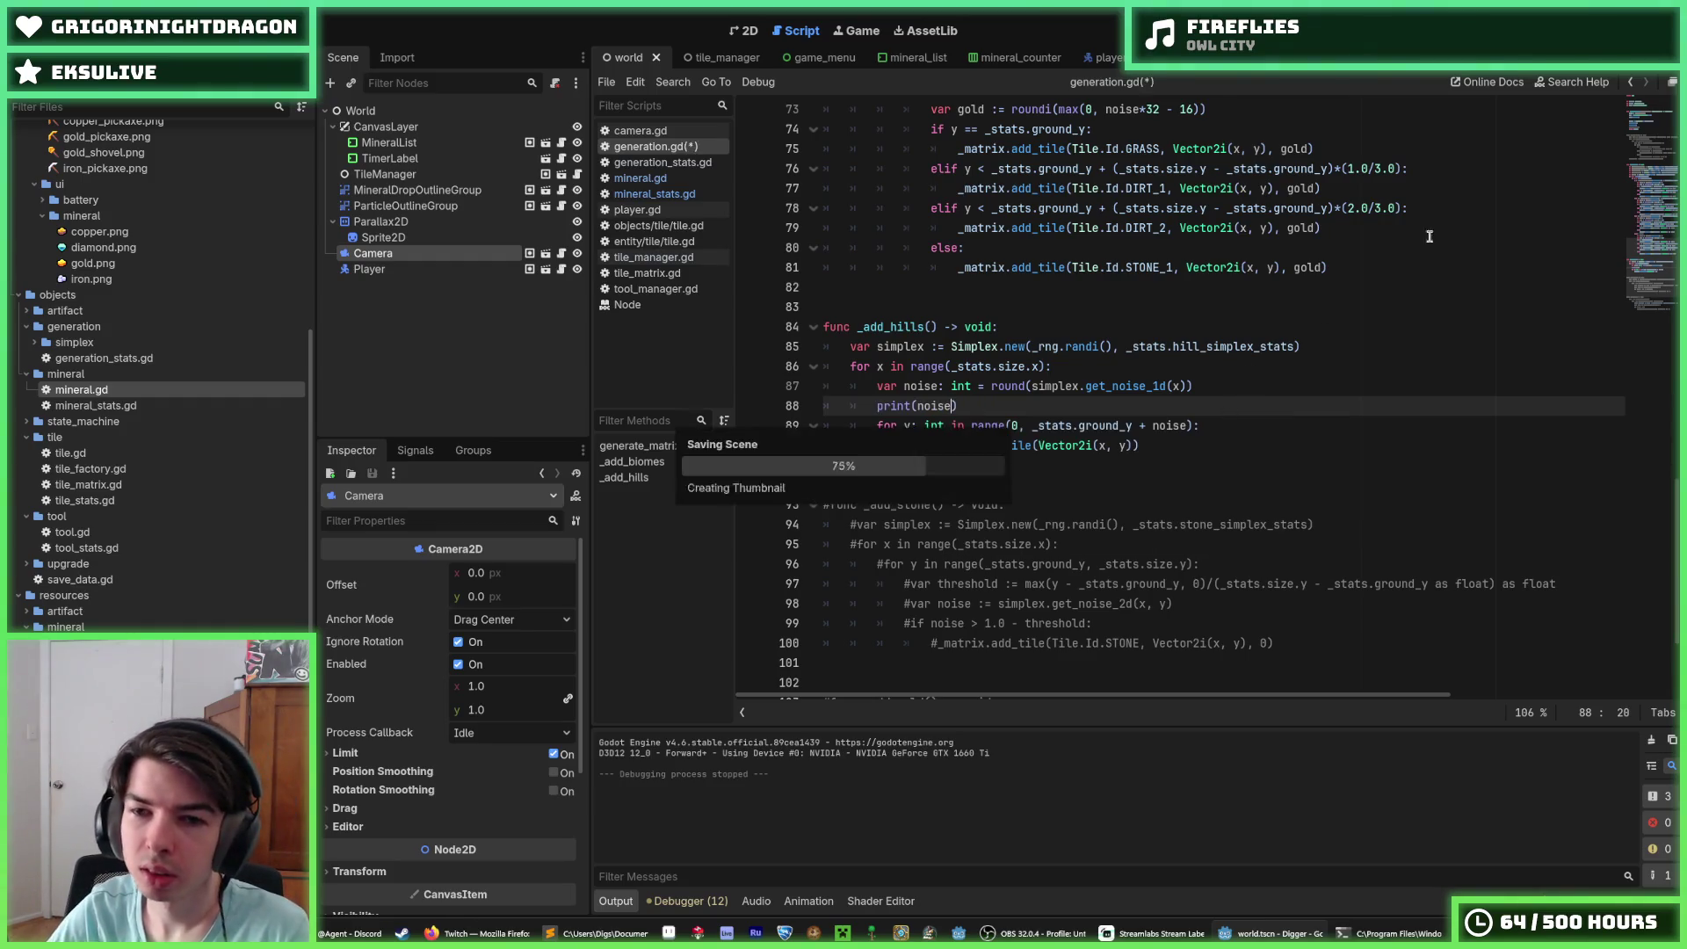
{"action": "scroll", "coordinate": [1431, 204], "scroll_direction": "up", "scroll_amount": 2}
{"action": "scroll", "coordinate": [1431, 204], "scroll_direction": "up", "scroll_amount": 3}
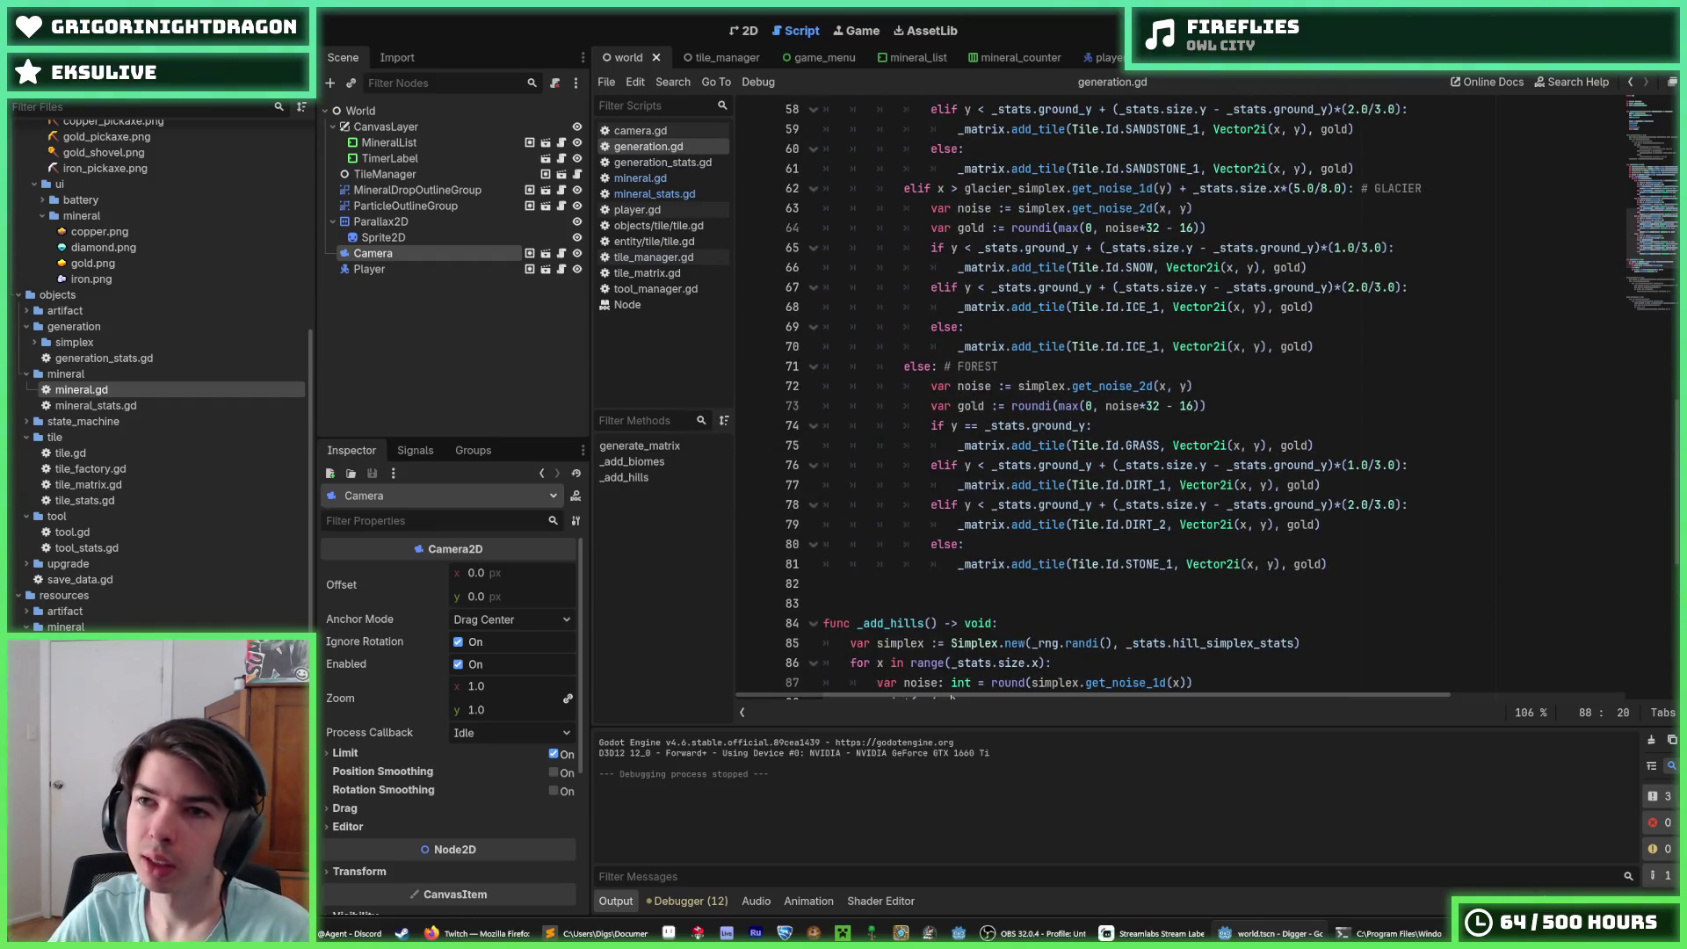
{"action": "key", "text": "F5"}
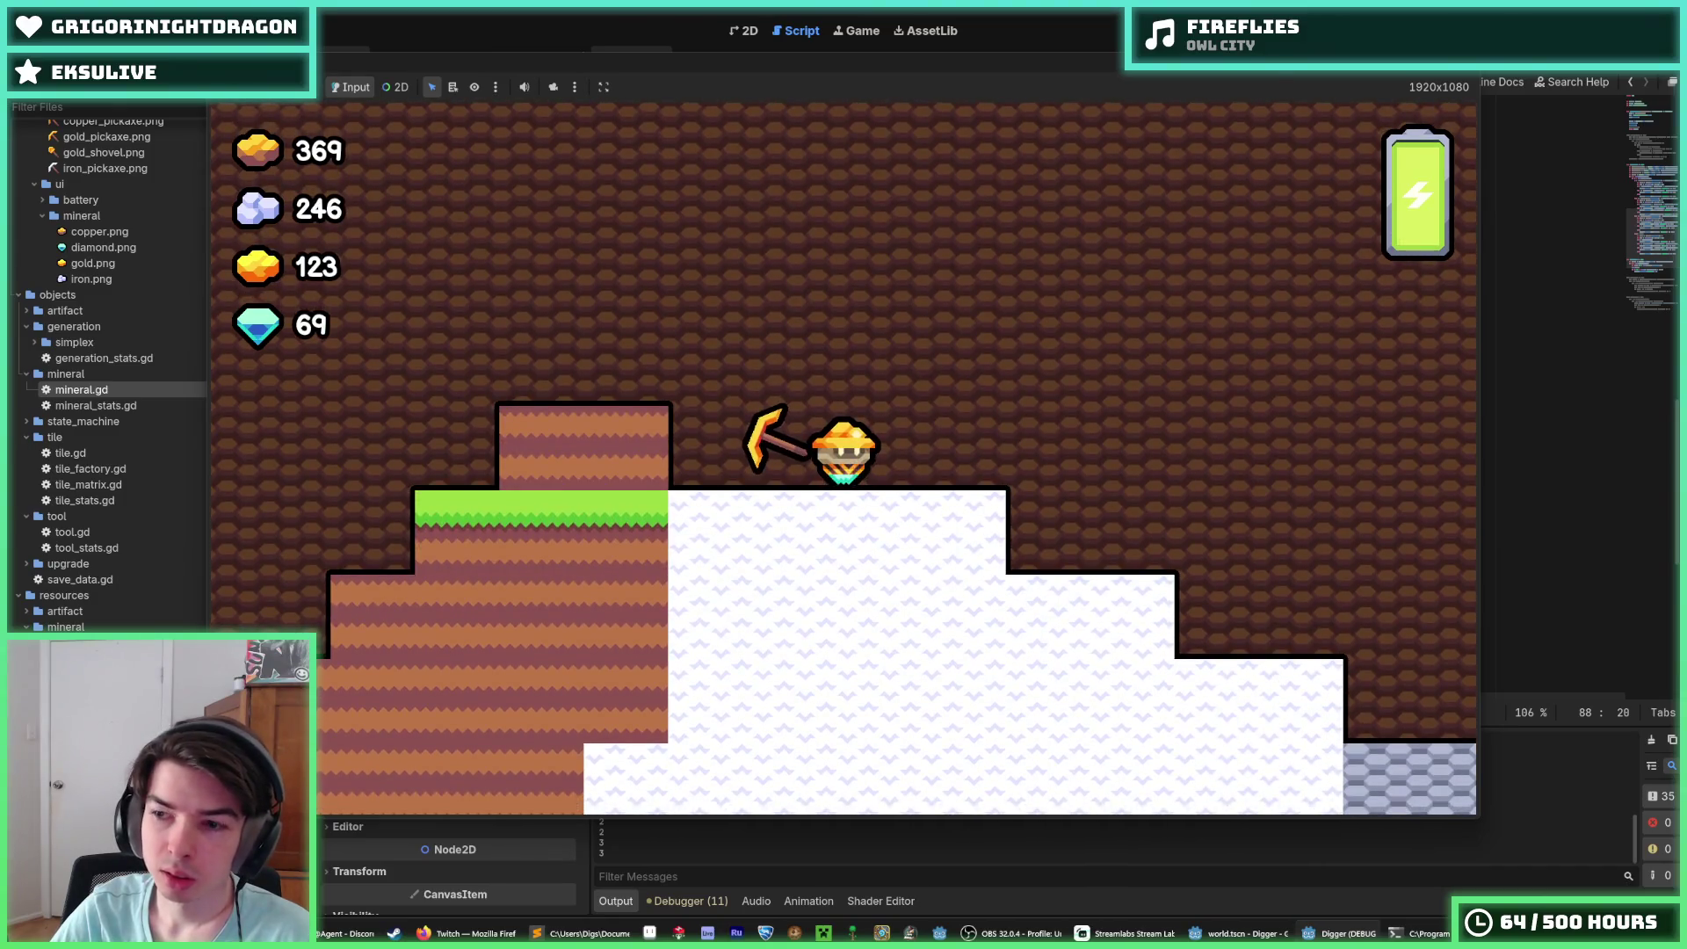
Step: Close the game and select the forest noise and gold lines in generation.gd
{"action": "left_click", "coordinate": [1459, 60]}
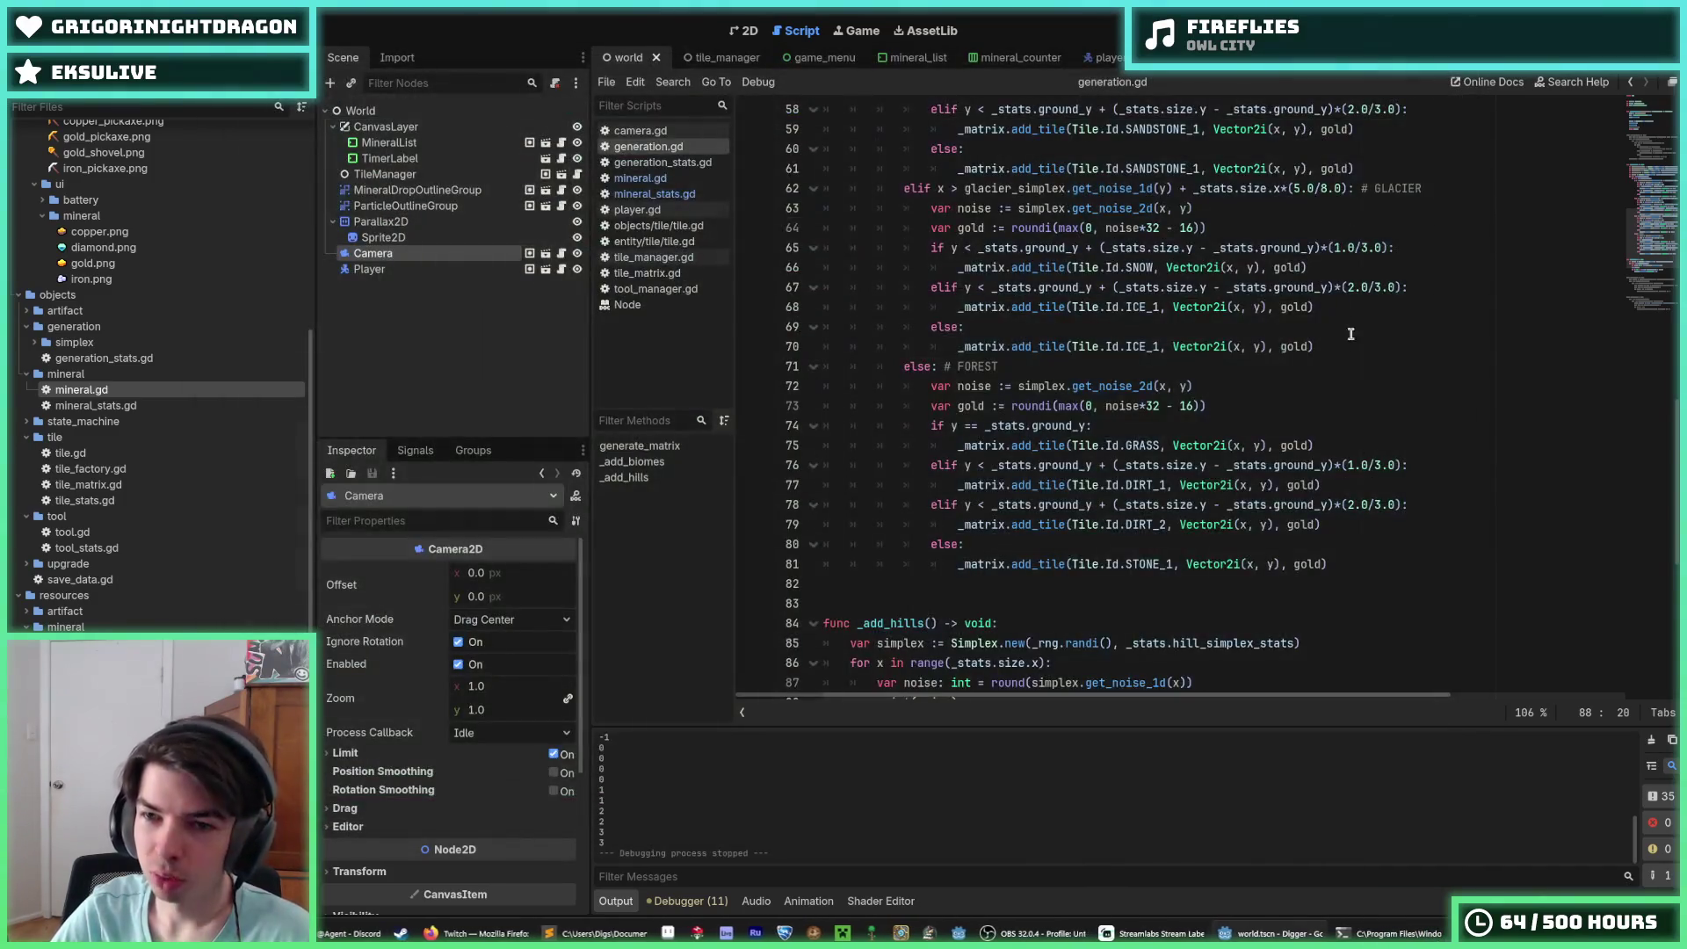
{"action": "left_click", "coordinate": [1318, 360]}
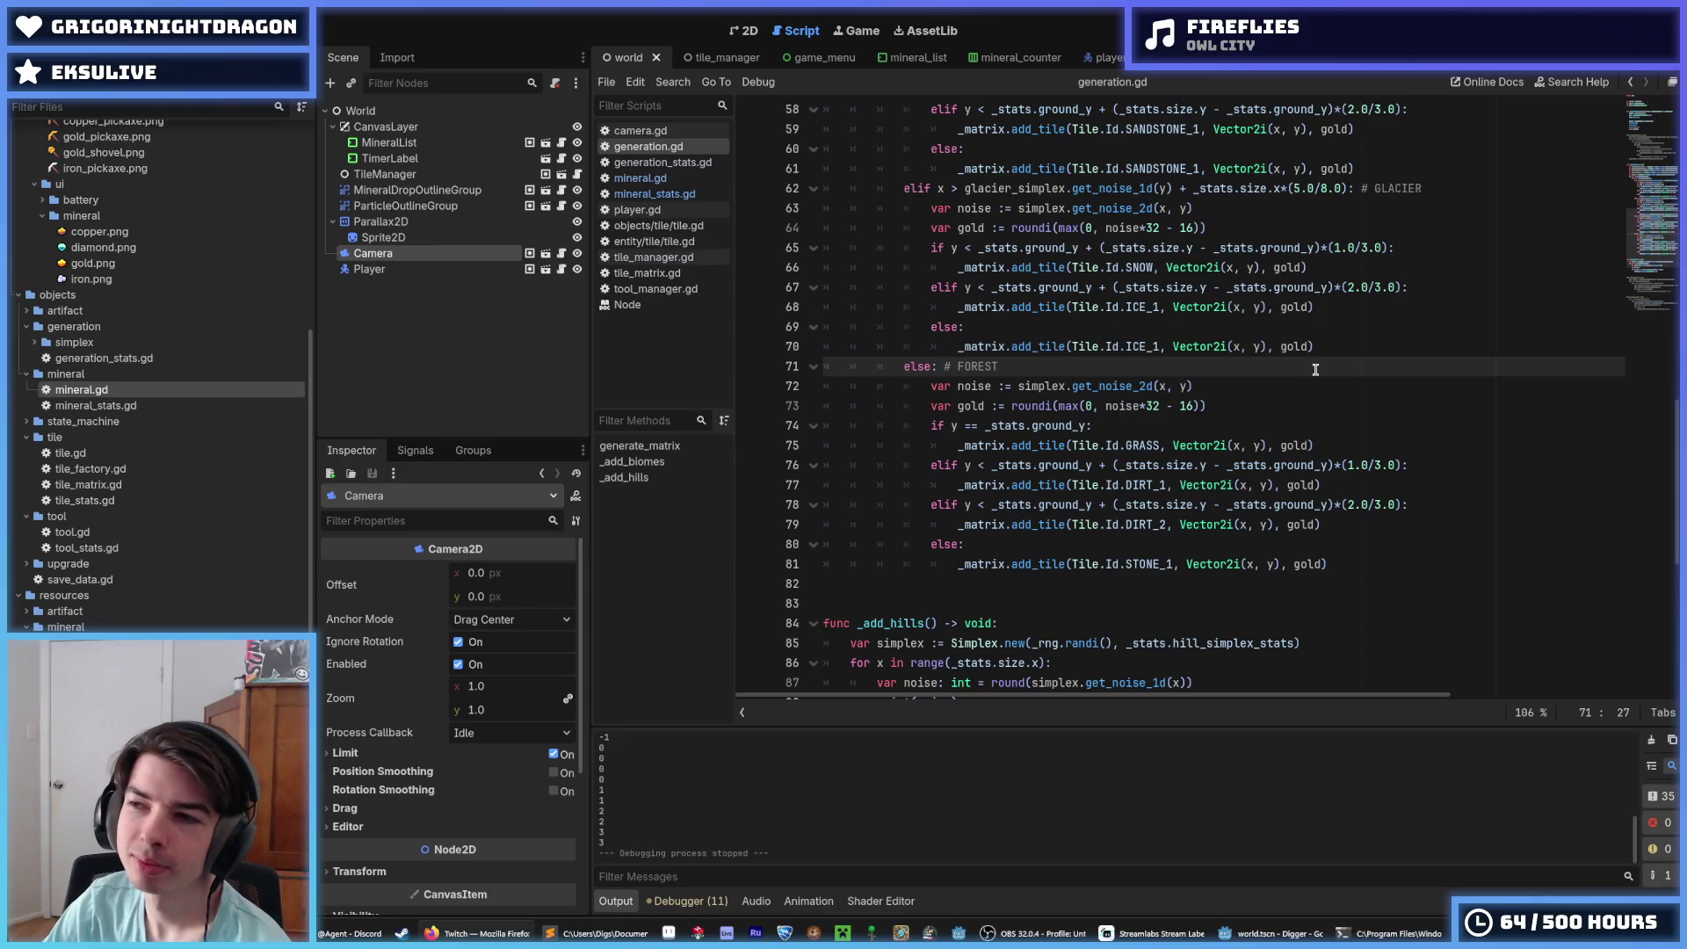
{"action": "left_click", "coordinate": [1257, 395]}
{"action": "left_click_drag", "start_coordinate": [1253, 406], "coordinate": [819, 387]}
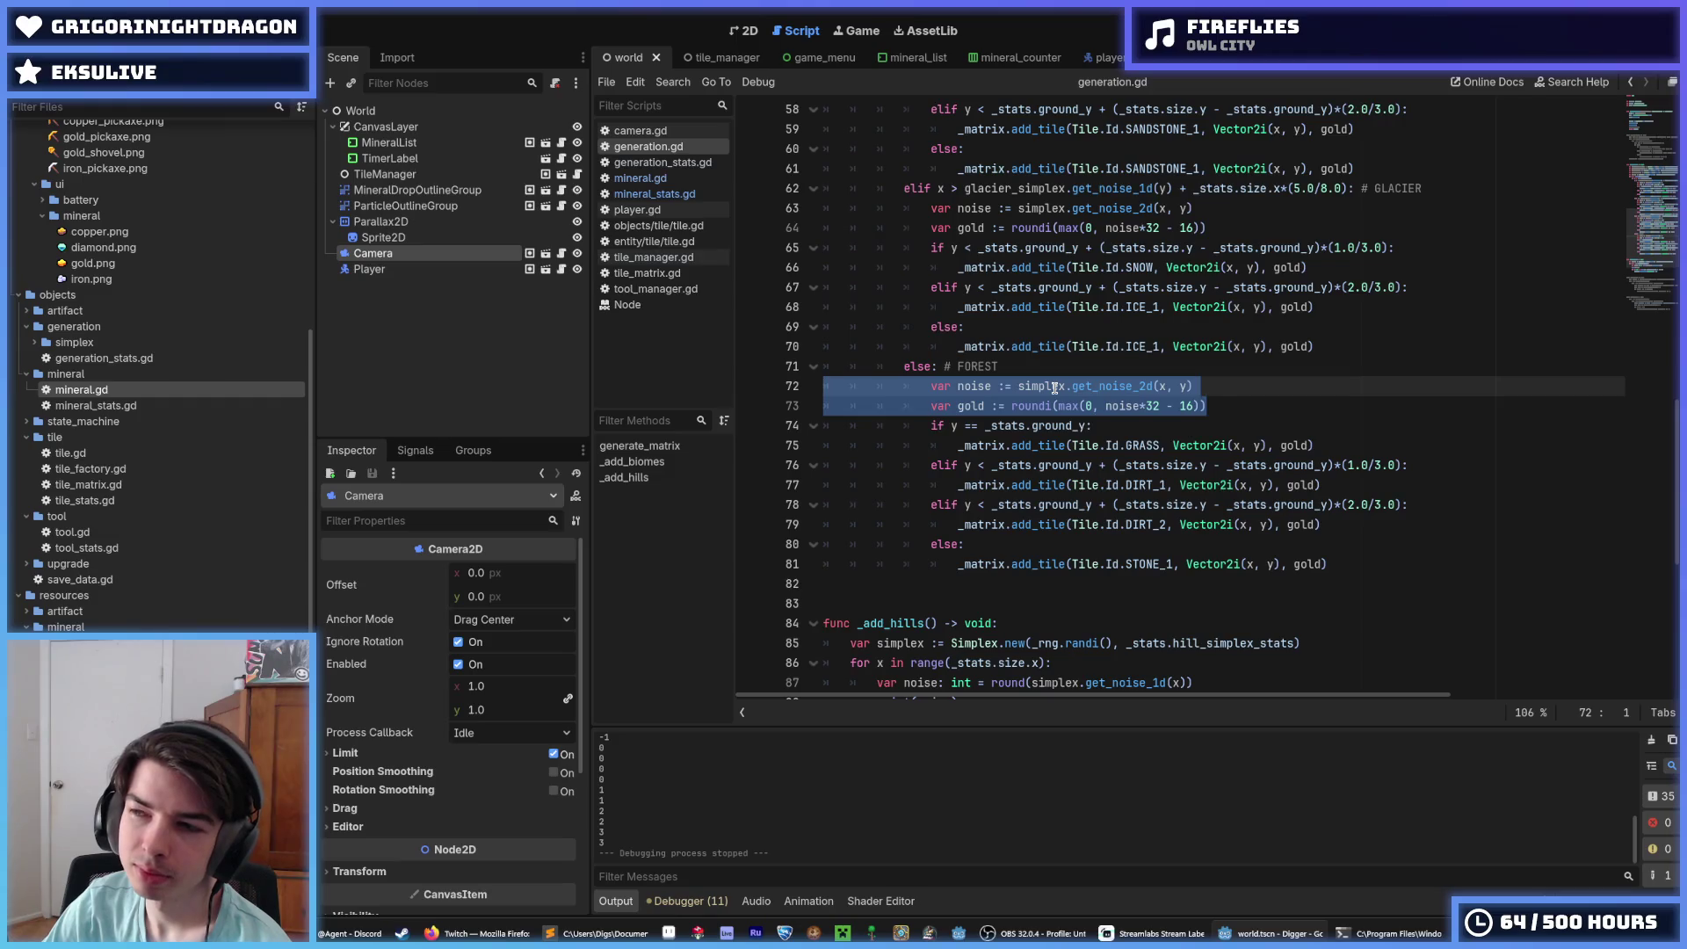
{"action": "left_click", "coordinate": [1233, 384]}
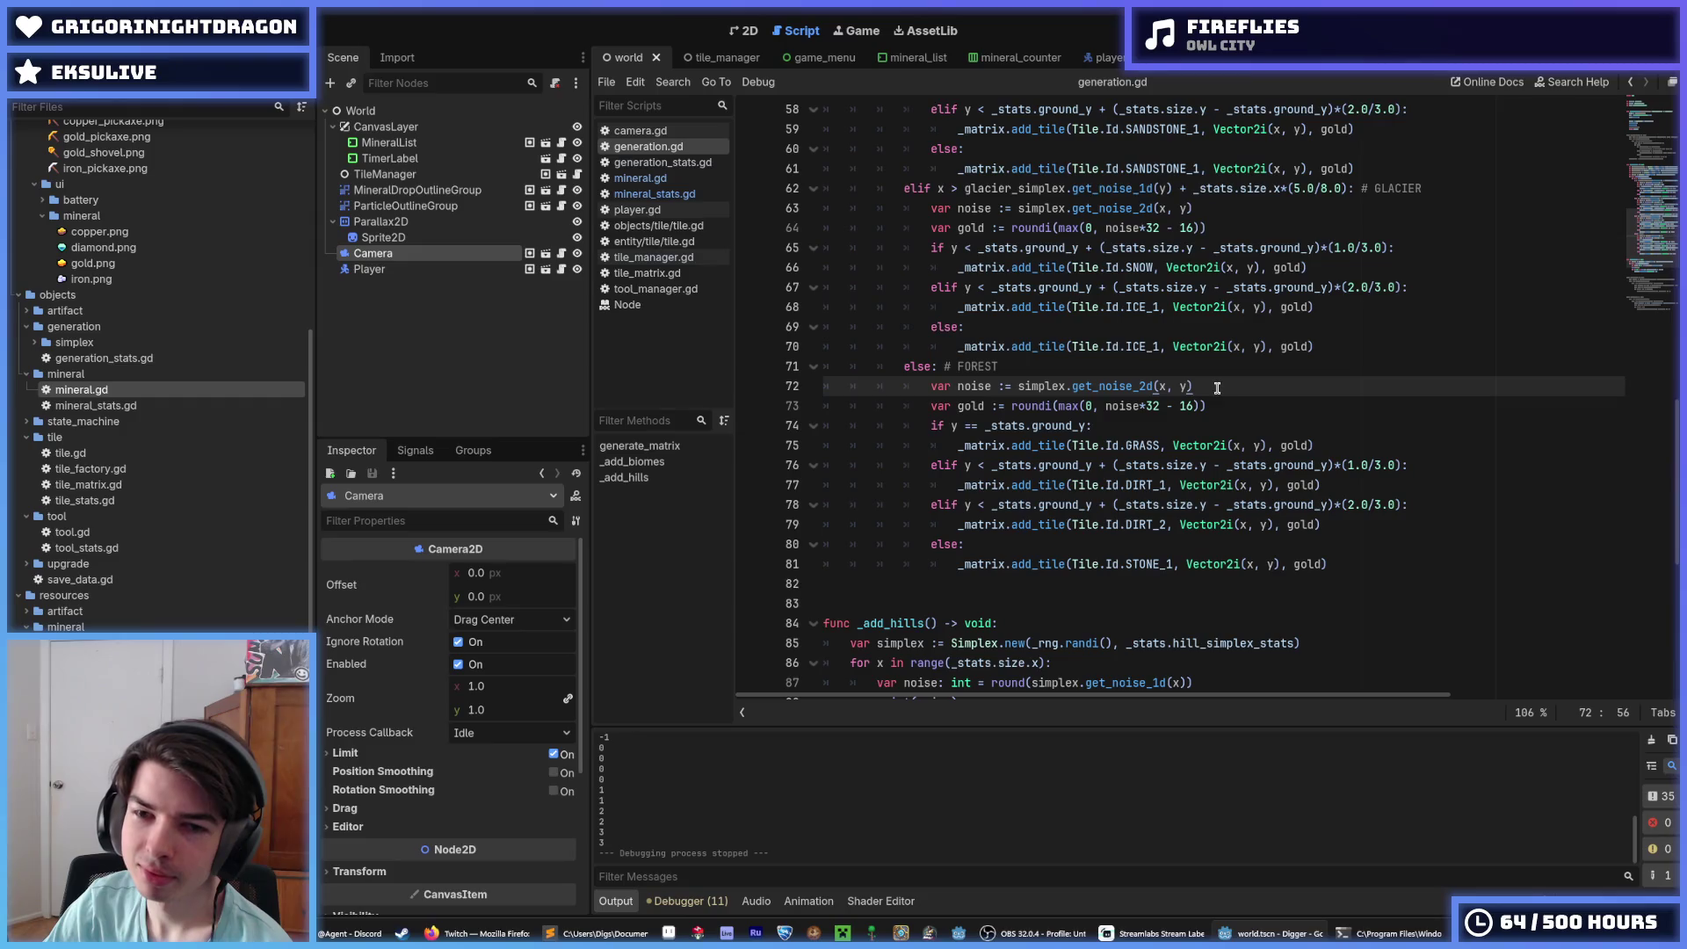
Step: Move through the code and scroll down to the hill noise line in _add_hills
{"action": "left_click", "coordinate": [1238, 410]}
{"action": "left_click", "coordinate": [1252, 387]}
{"action": "left_click", "coordinate": [1277, 402]}
{"action": "left_click", "coordinate": [1246, 391]}
{"action": "left_click", "coordinate": [1236, 406]}
{"action": "left_click", "coordinate": [1216, 389]}
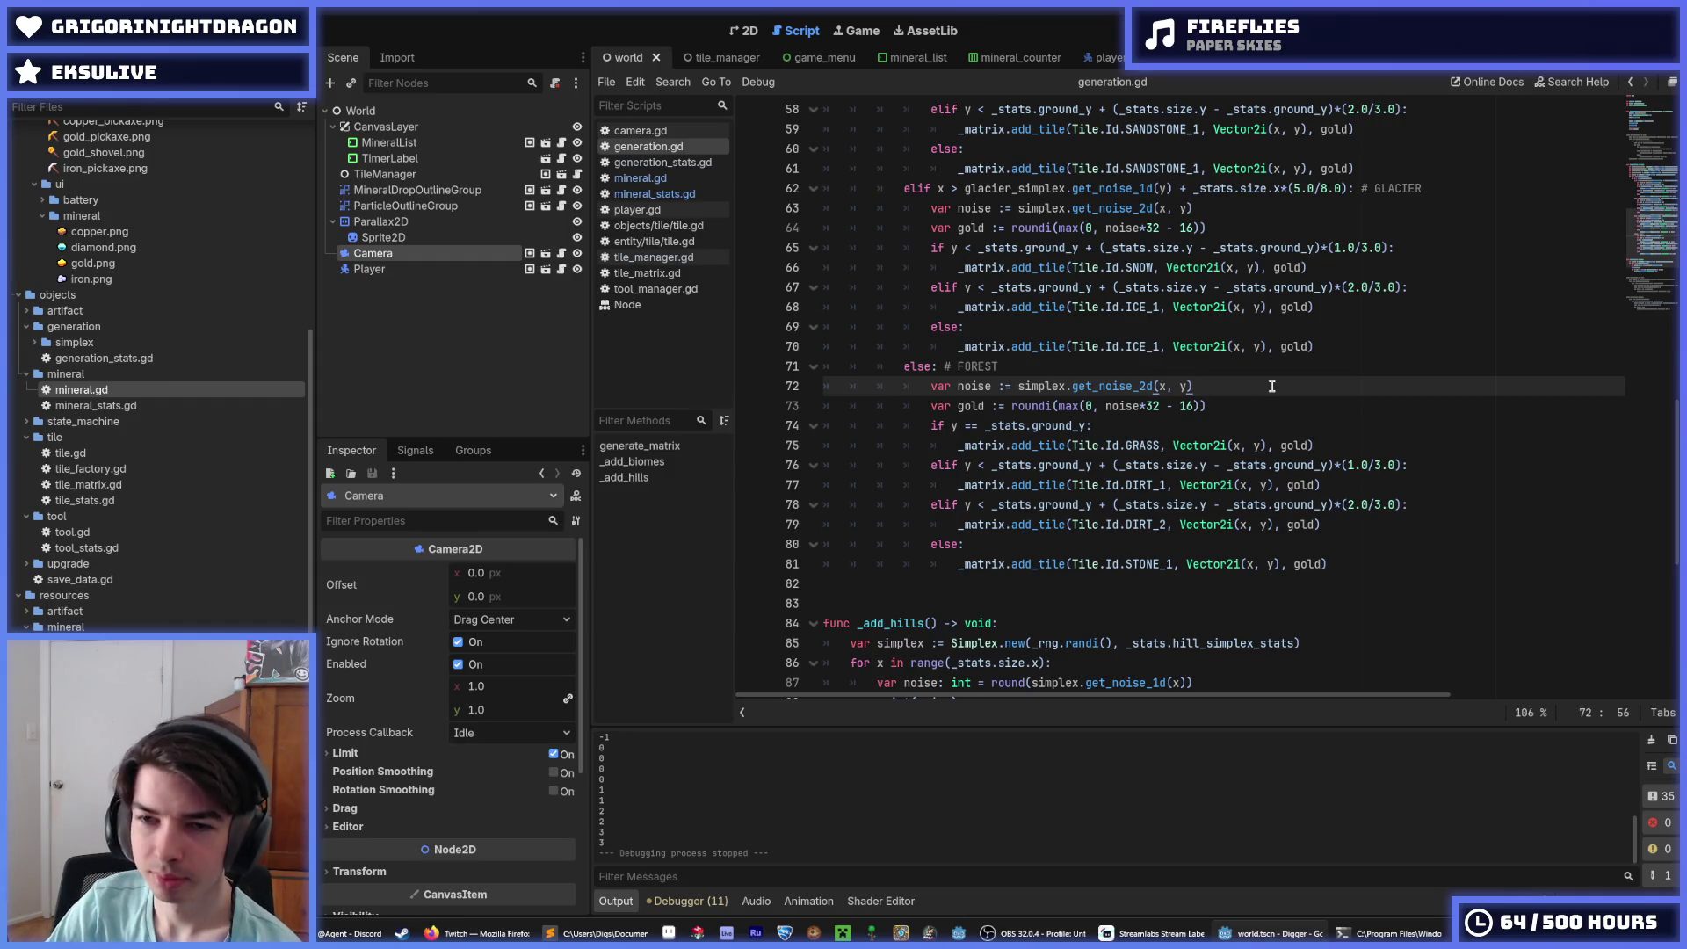
{"action": "scroll", "coordinate": [1273, 387], "scroll_direction": "down", "scroll_amount": 4}
{"action": "left_click", "coordinate": [1199, 445]}
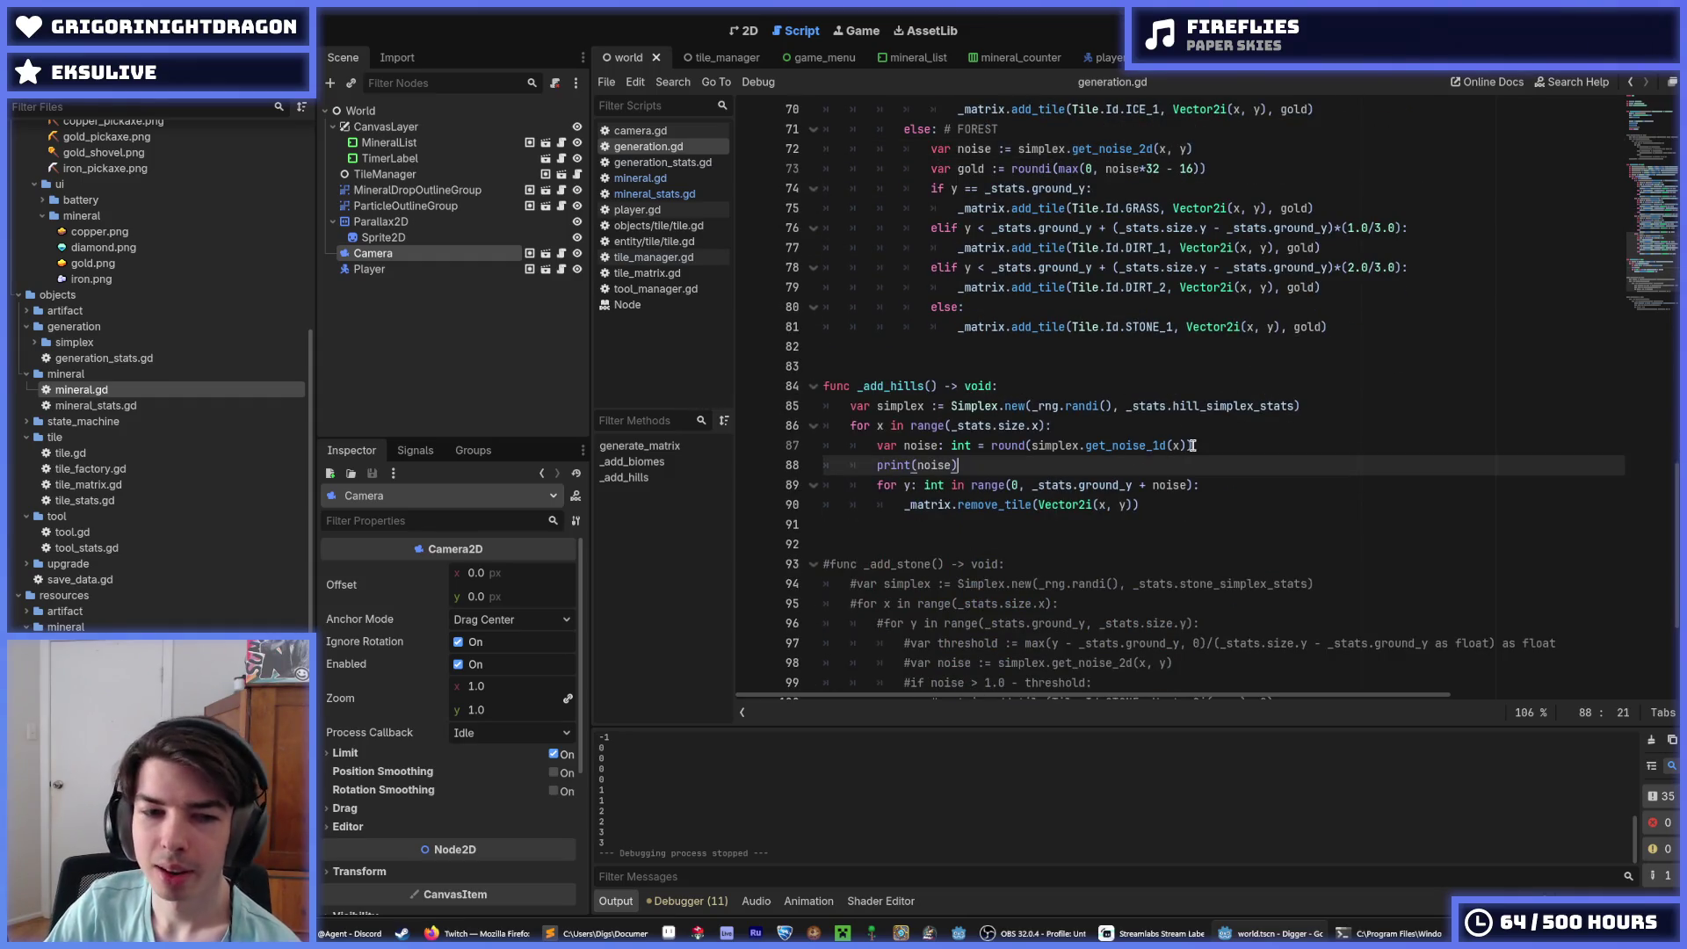
Step: Run the game to log hill noise, then edit tile_manager's Hill Simplex X Frequency
{"action": "key", "text": "F5"}
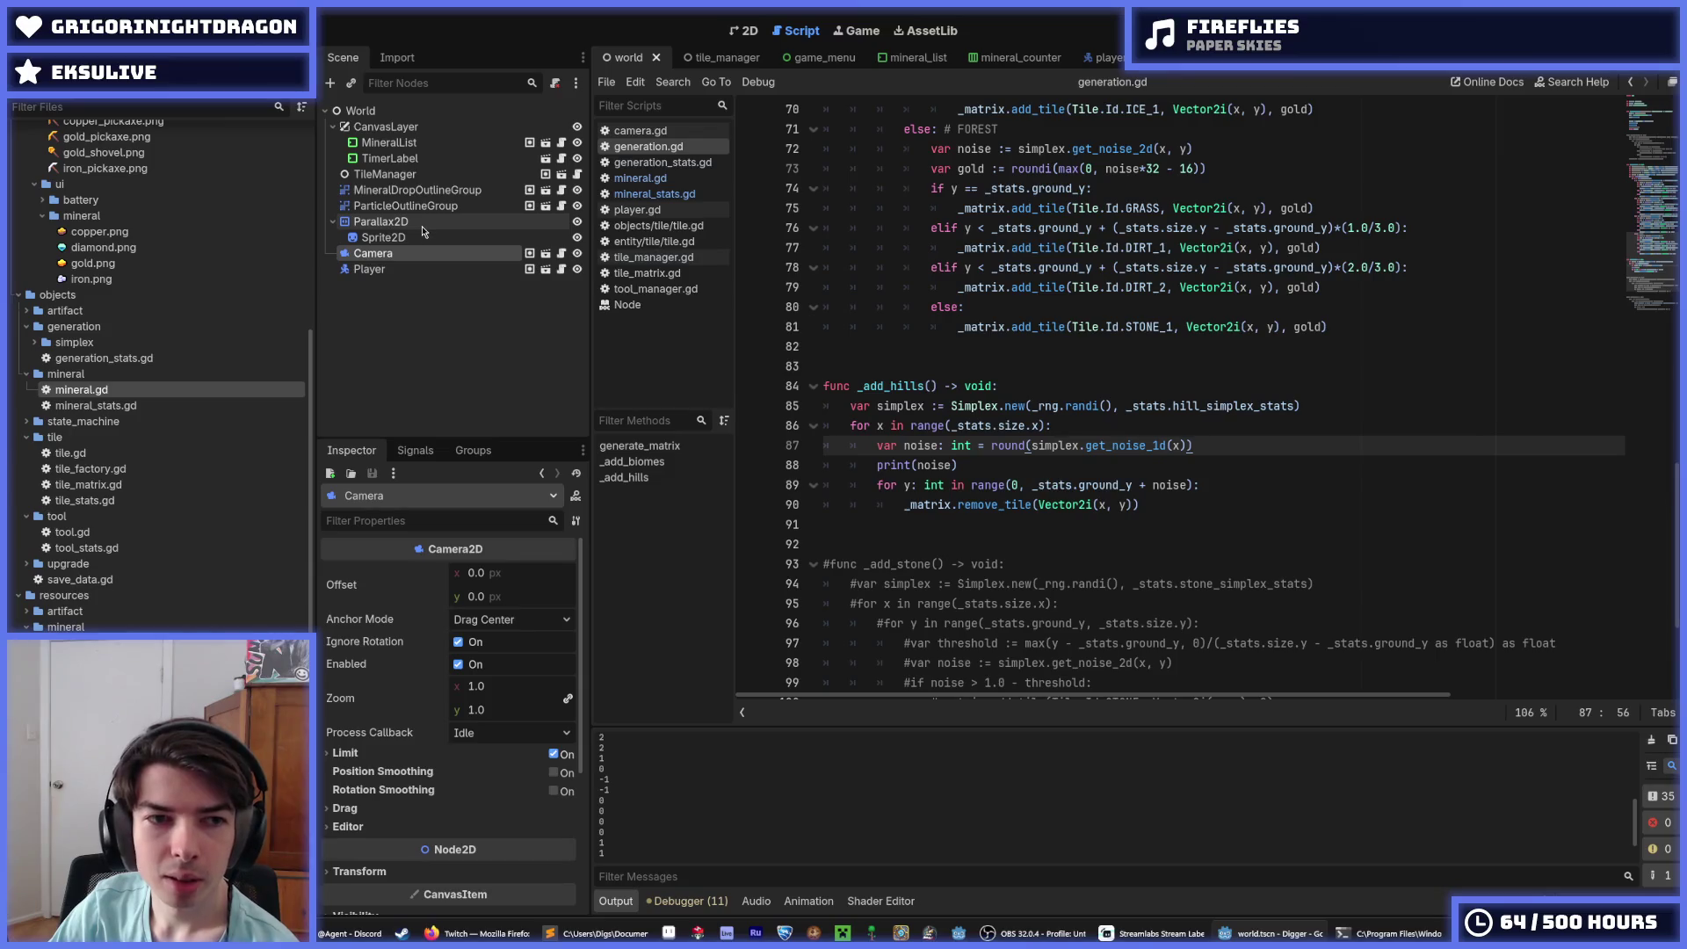
{"action": "left_click", "coordinate": [543, 174]}
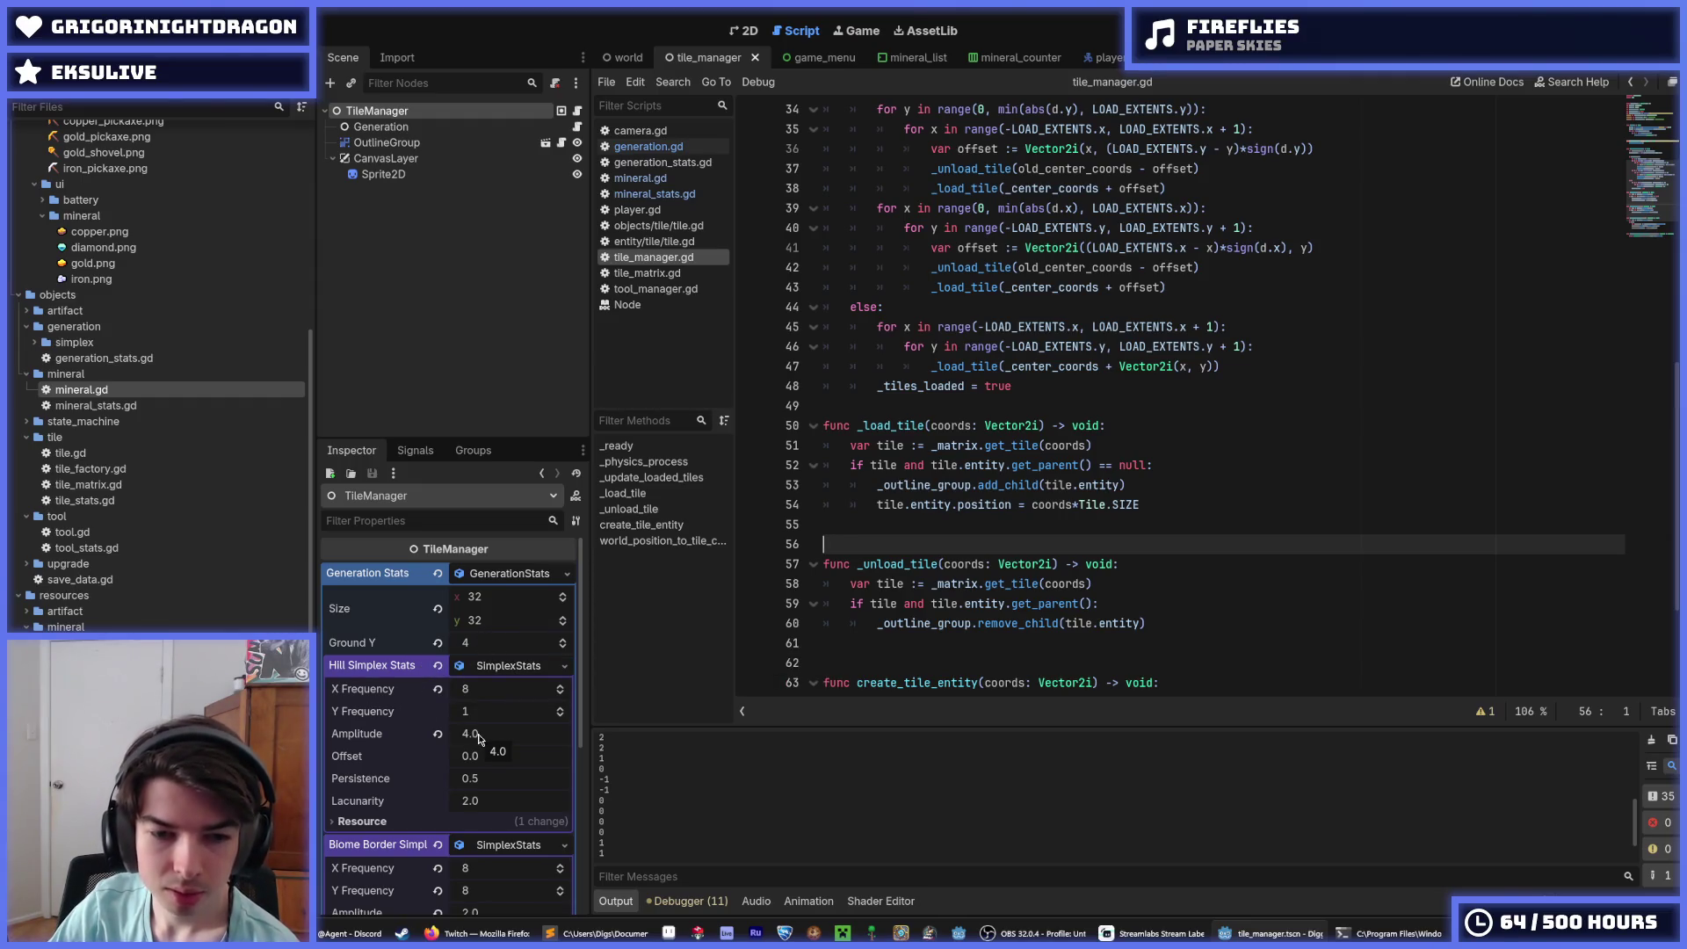
{"action": "left_click", "coordinate": [498, 692]}
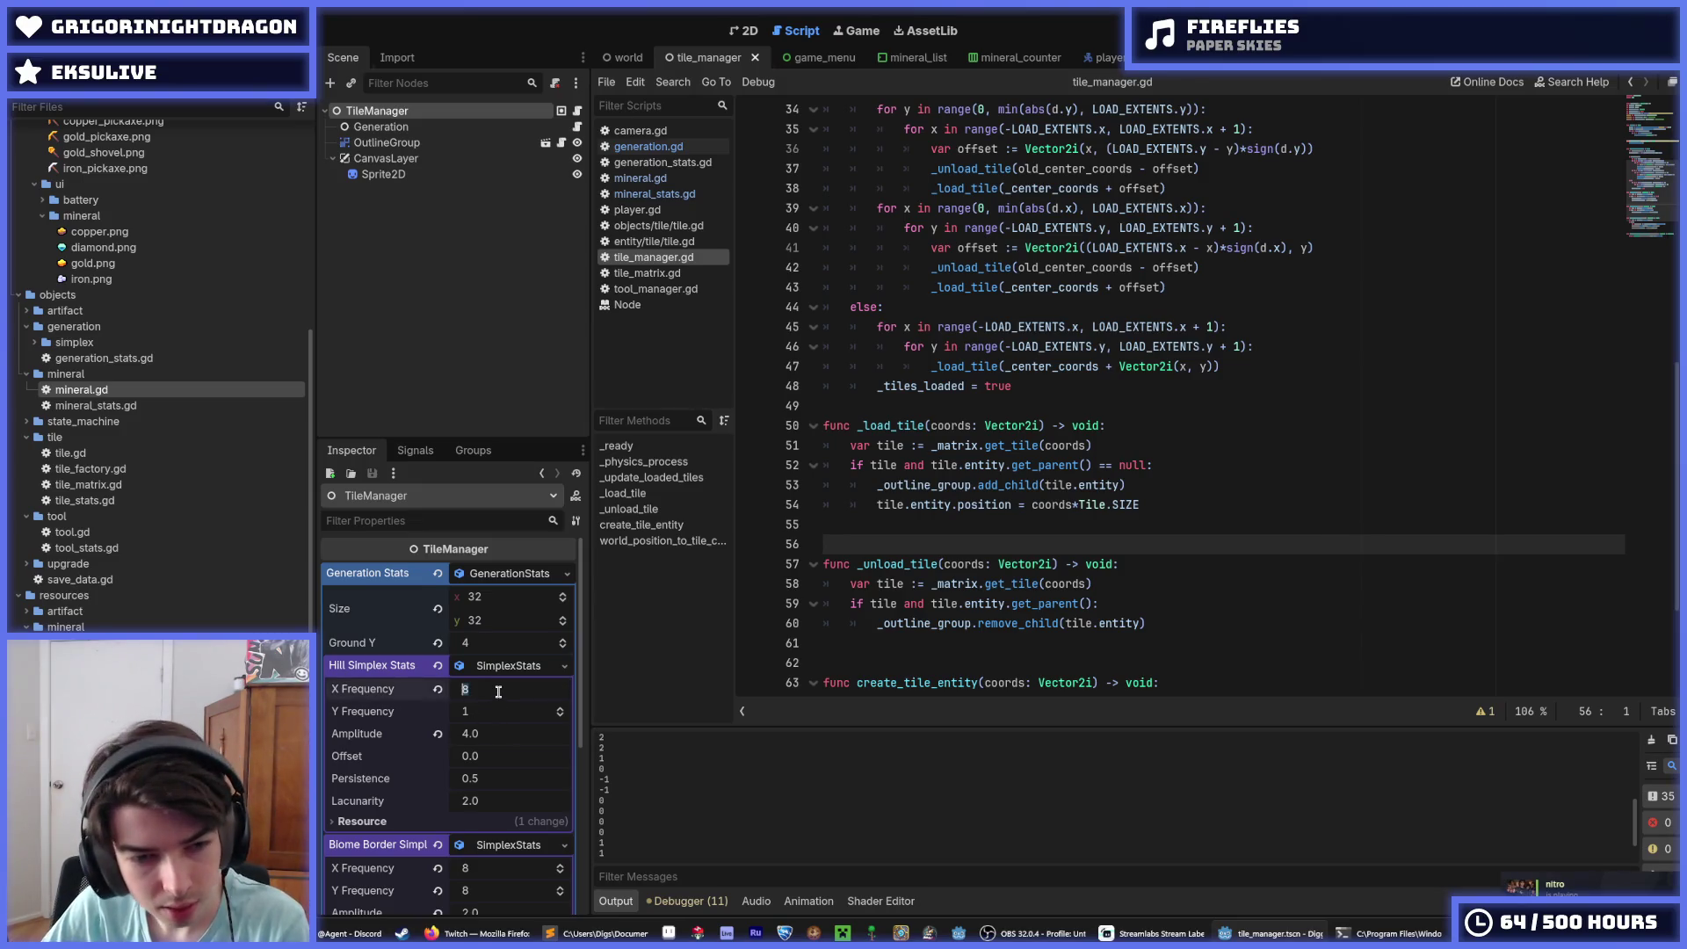
{"action": "type", "text": "16"}
Step: Run the game with hill X Frequency 16, stop it, and relaunch
{"action": "key", "text": "F5"}
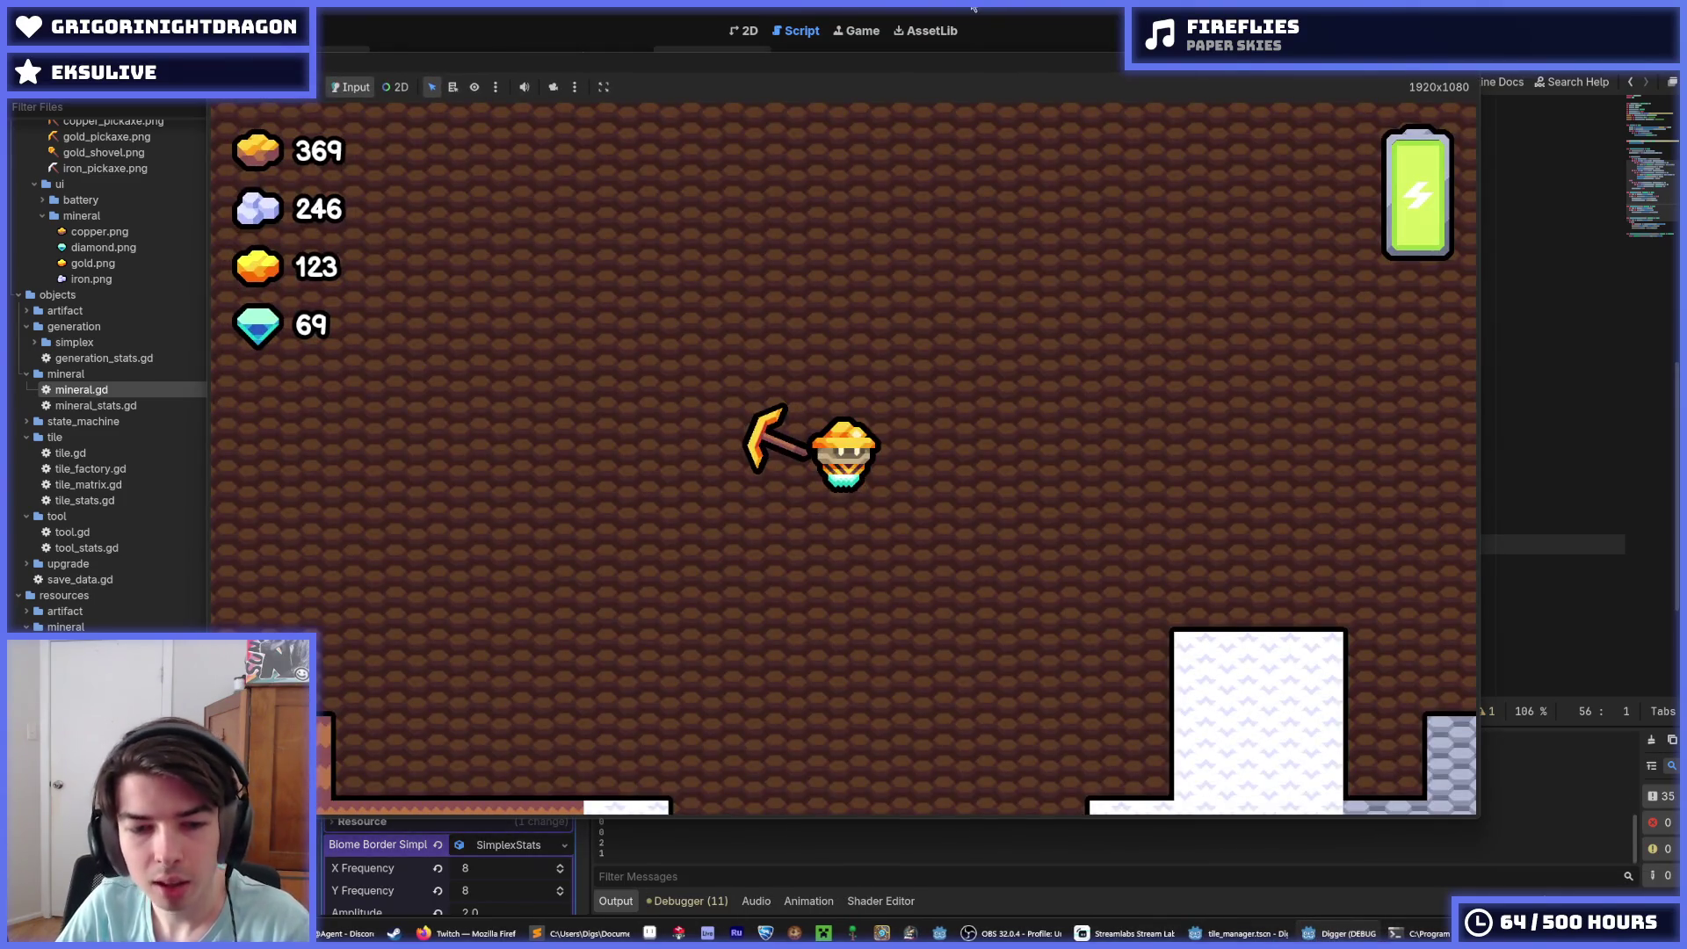
{"action": "key", "text": "F8"}
{"action": "key", "text": "F5"}
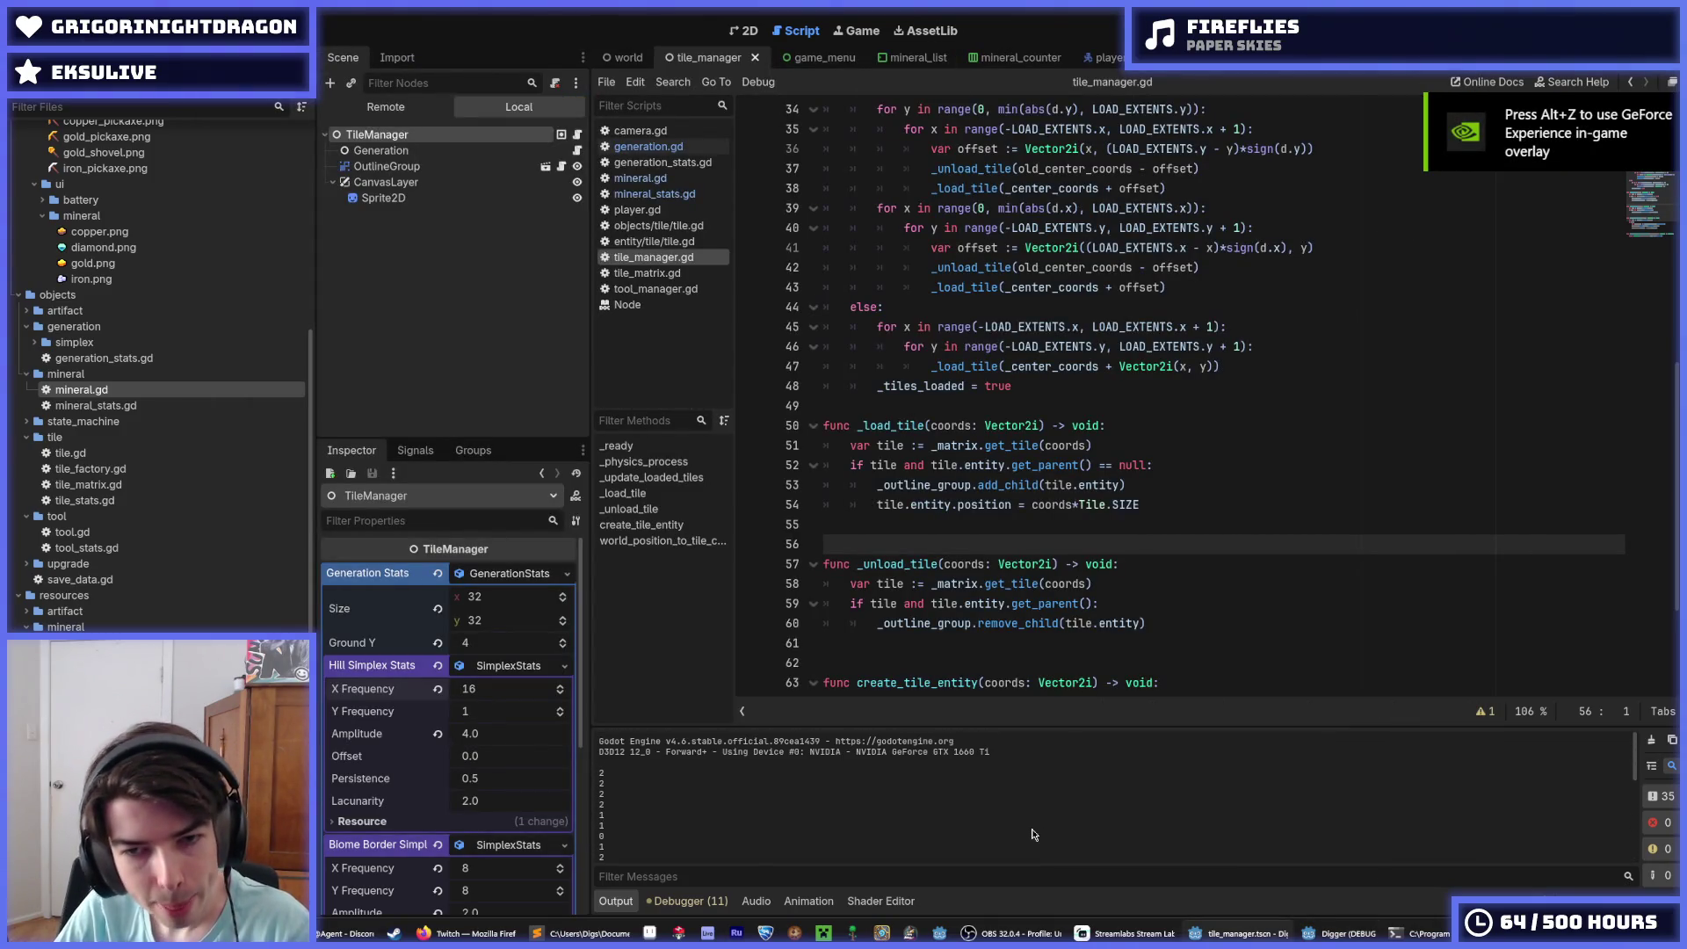
{"action": "scroll", "coordinate": [1111, 602], "scroll_direction": "up", "scroll_amount": 3}
{"action": "scroll", "coordinate": [1114, 601], "scroll_direction": "down", "scroll_amount": 6}
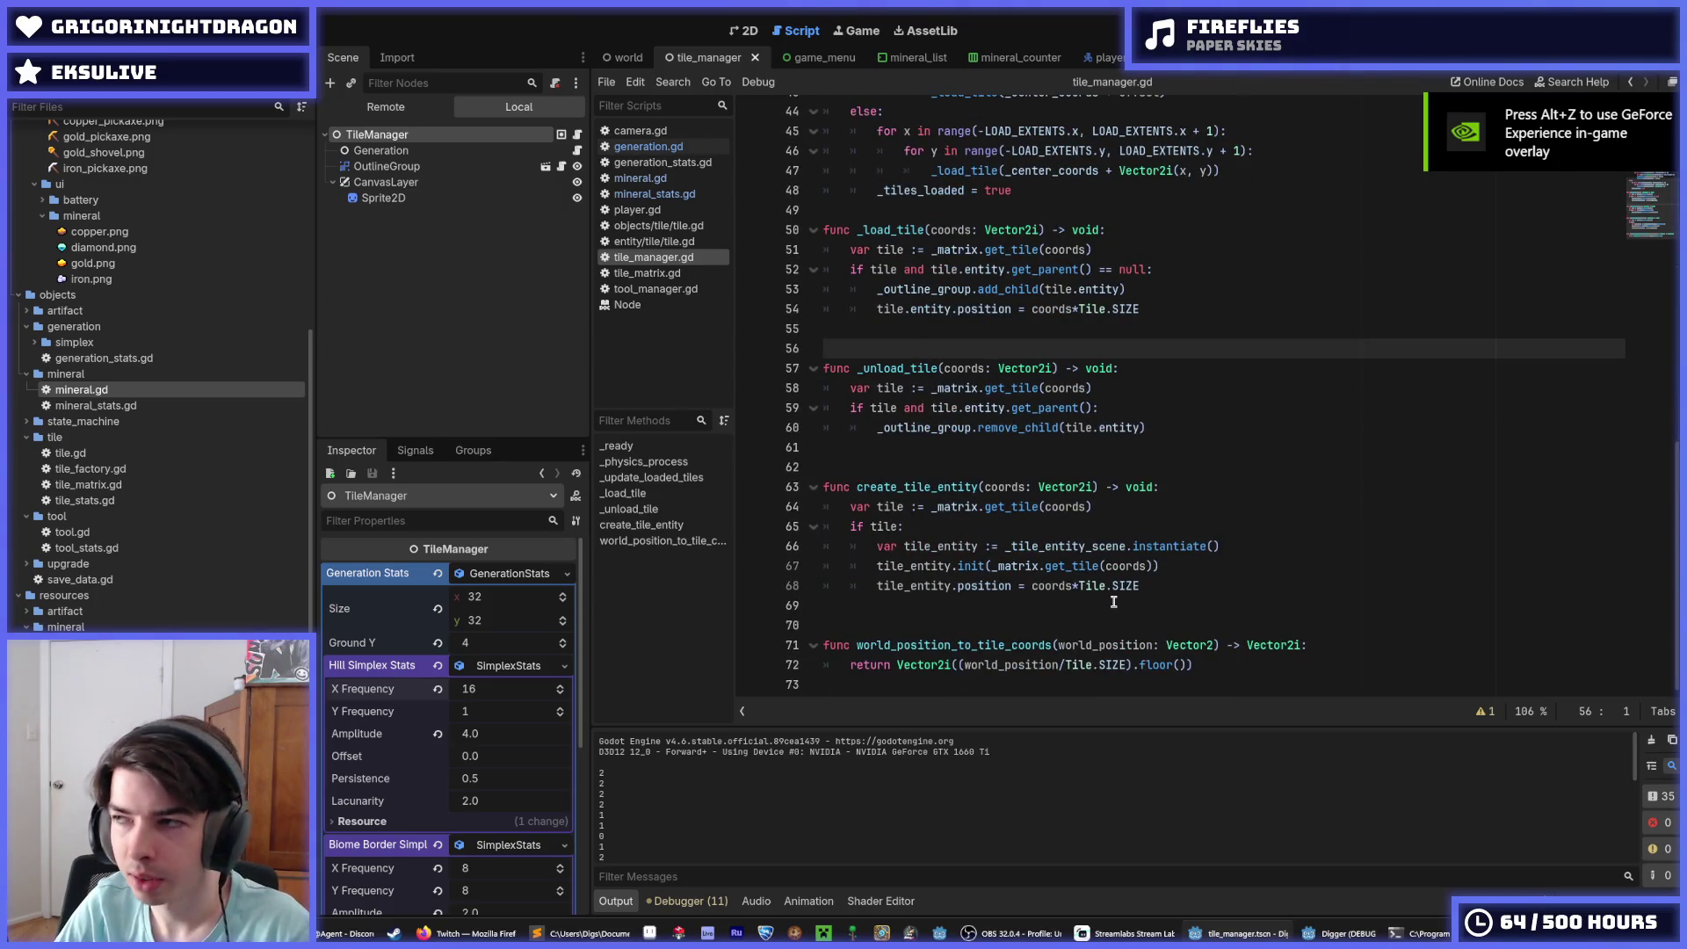
{"action": "left_click", "coordinate": [1148, 584]}
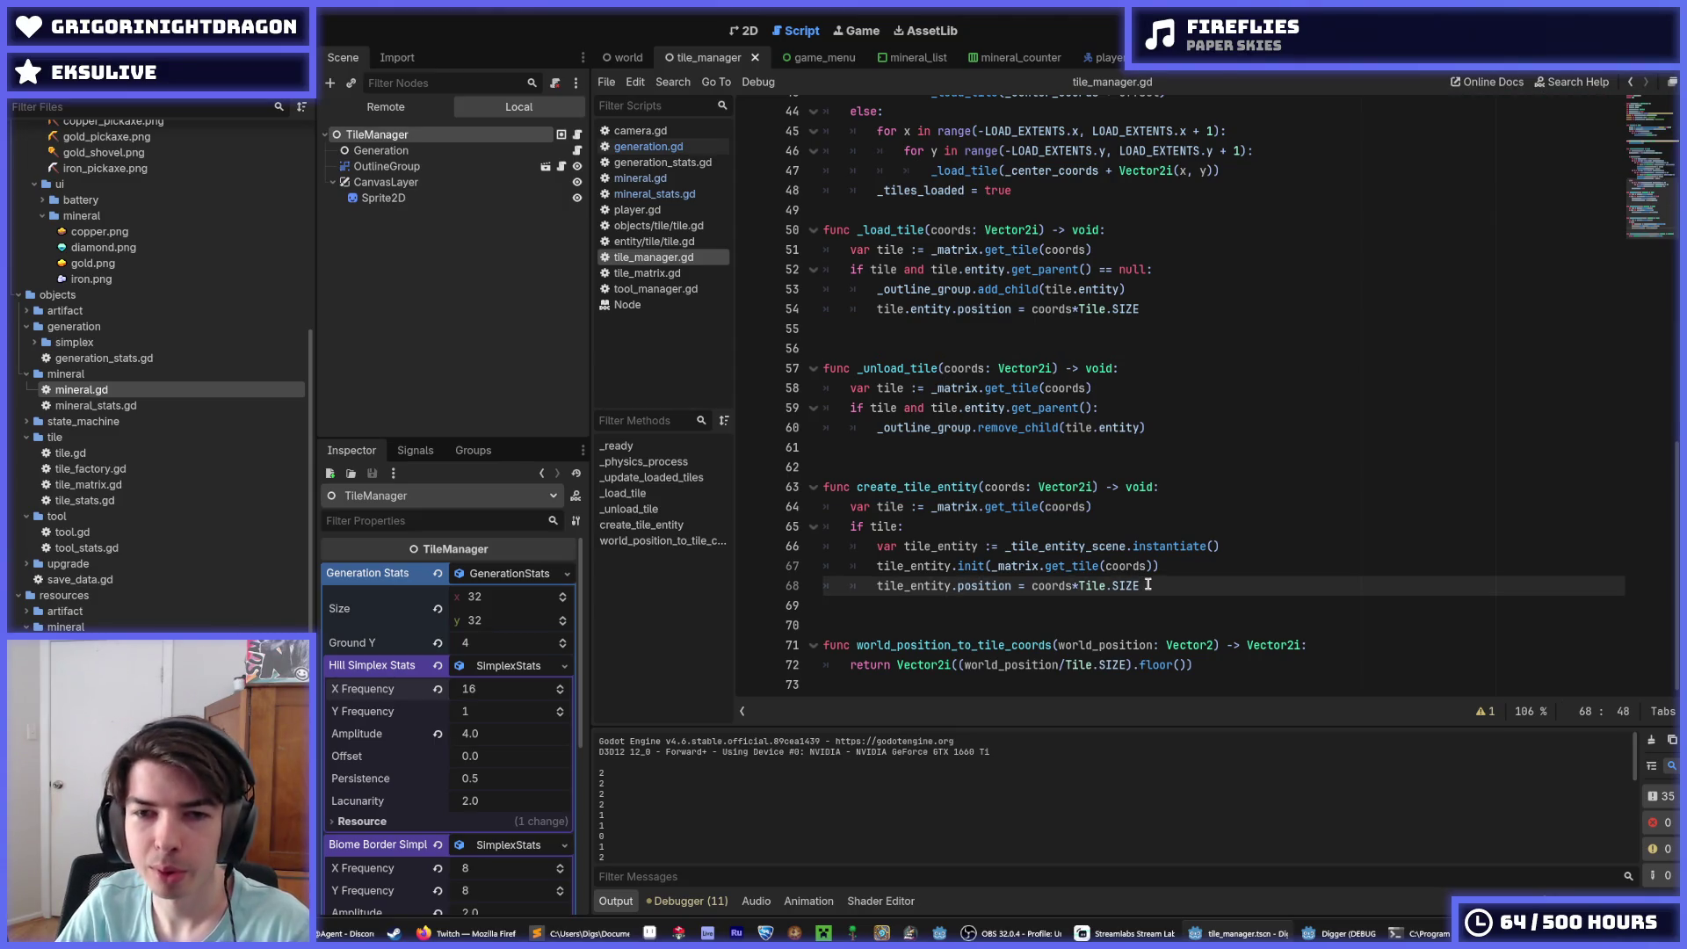
Step: Open generation.gd and rerun the game twice to compare the noise output
{"action": "left_click", "coordinate": [649, 146]}
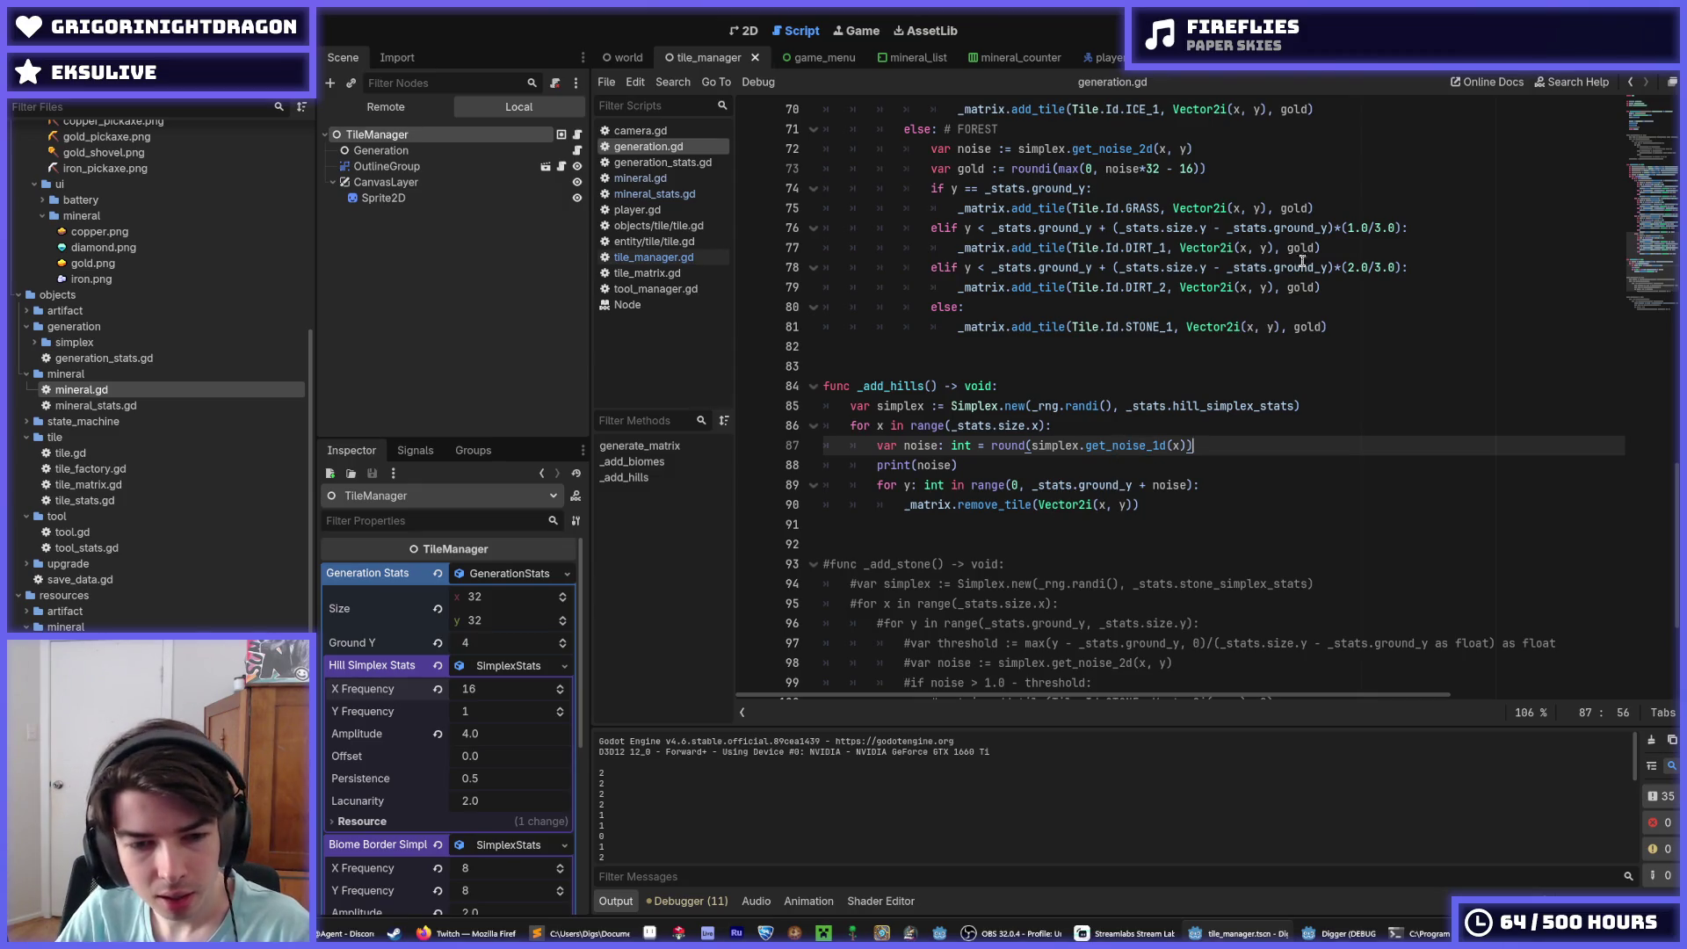
{"action": "key", "text": "F5"}
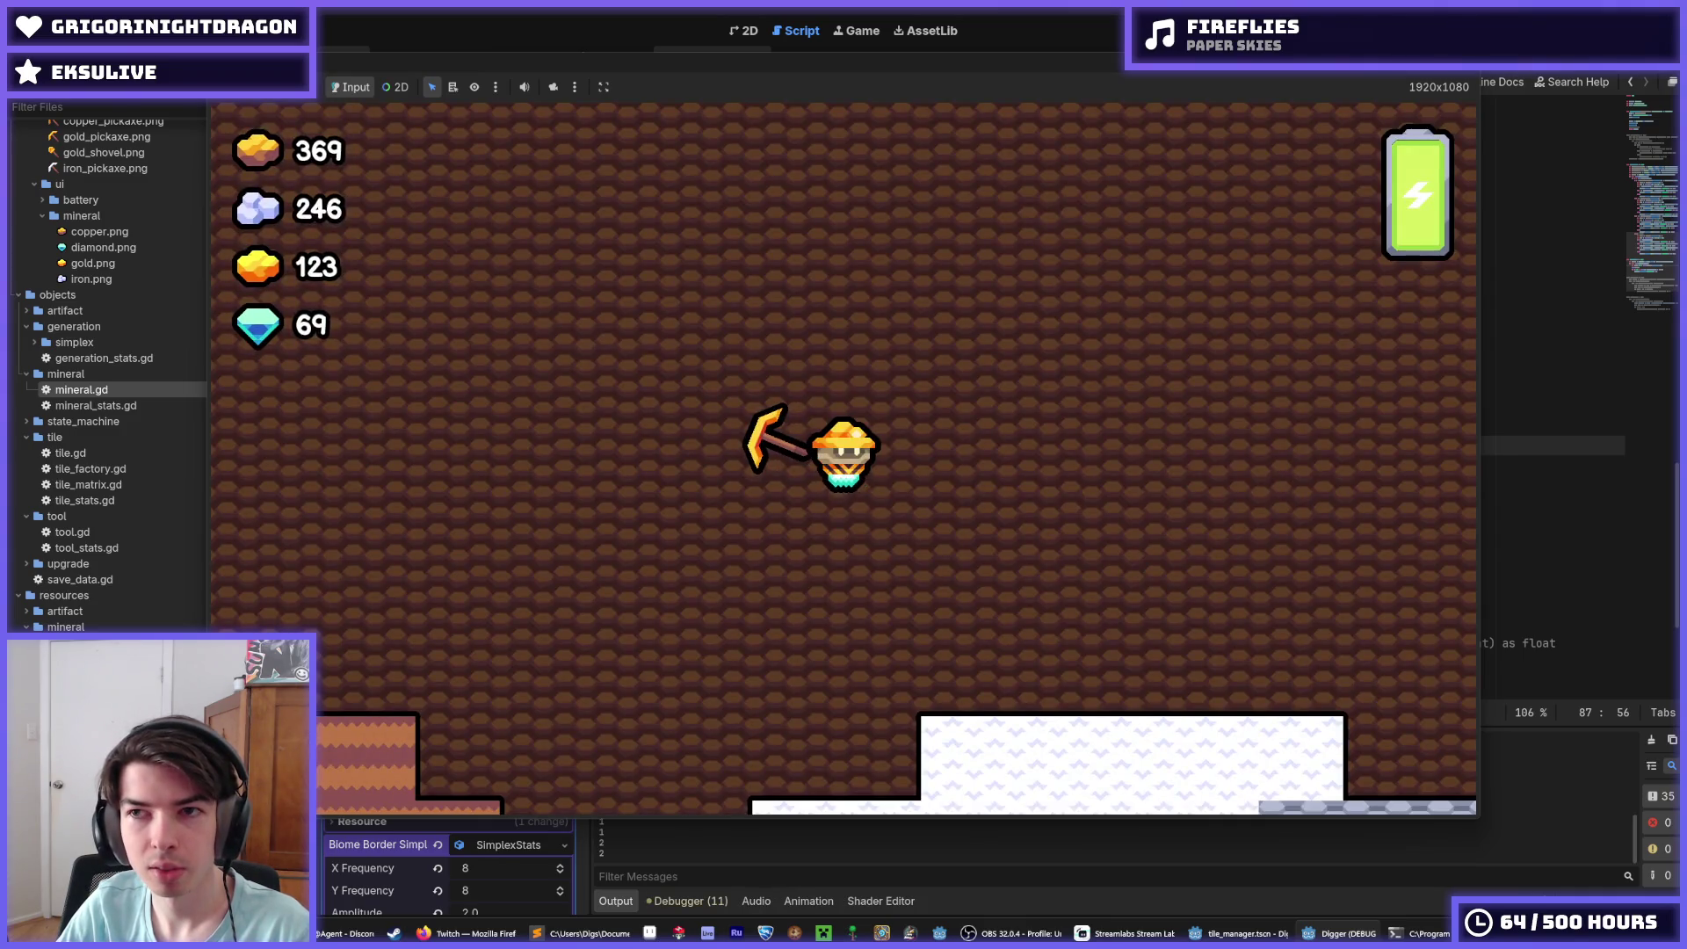
{"action": "left_click", "coordinate": [1059, 832]}
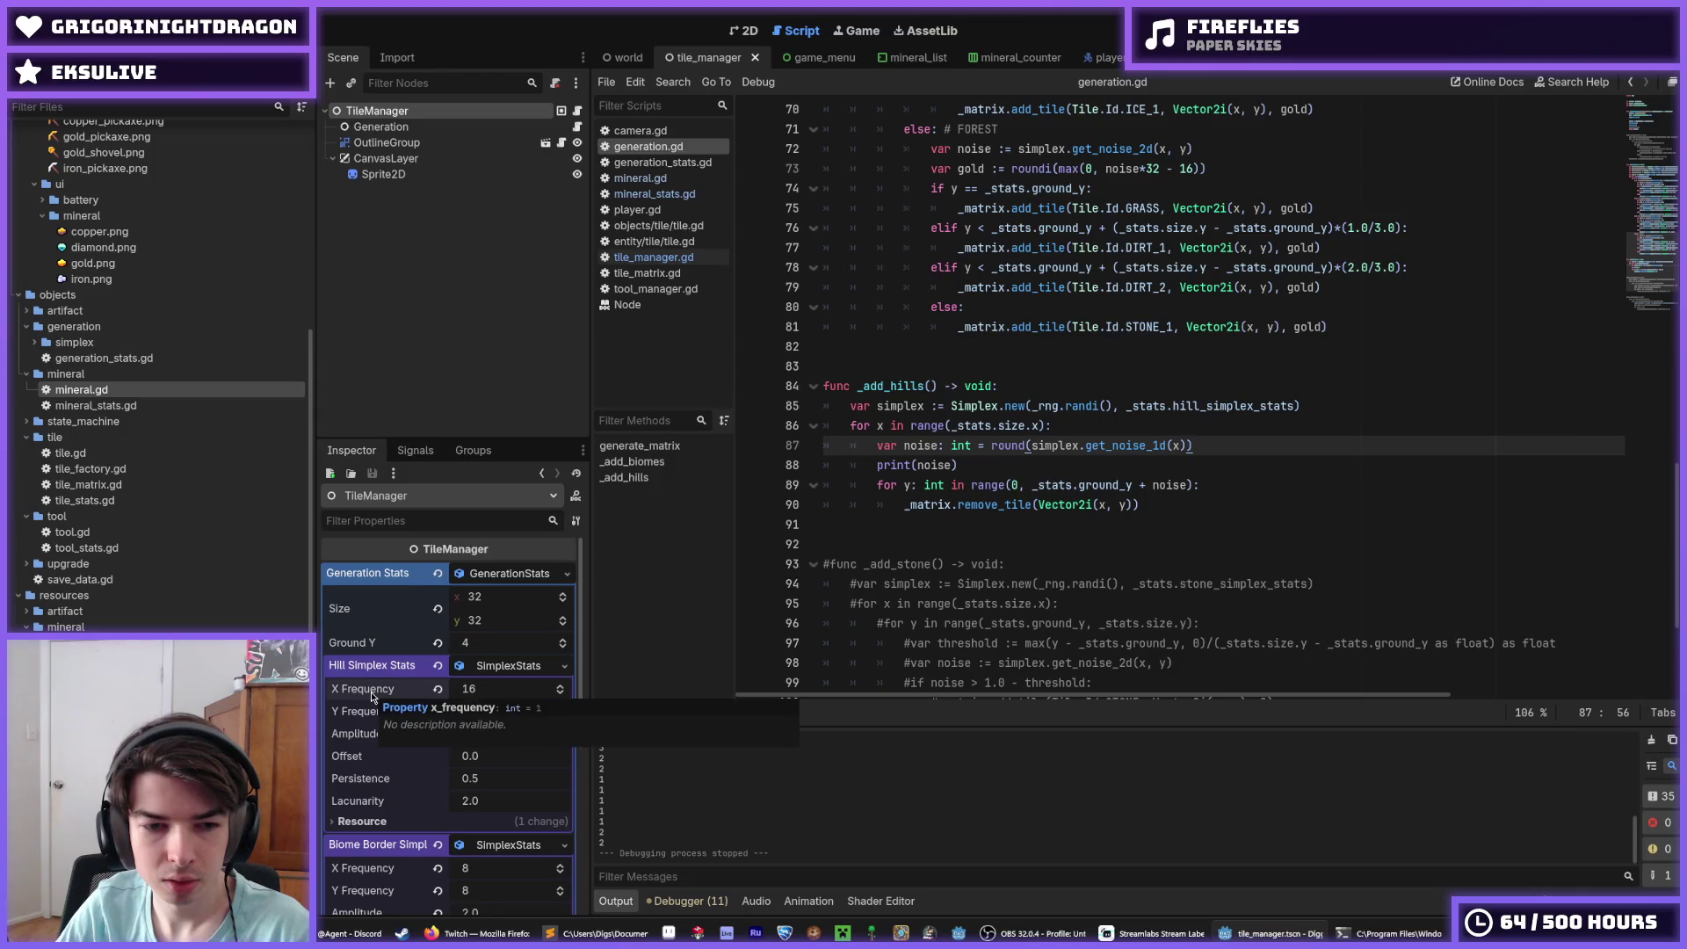
{"action": "key", "text": "F5"}
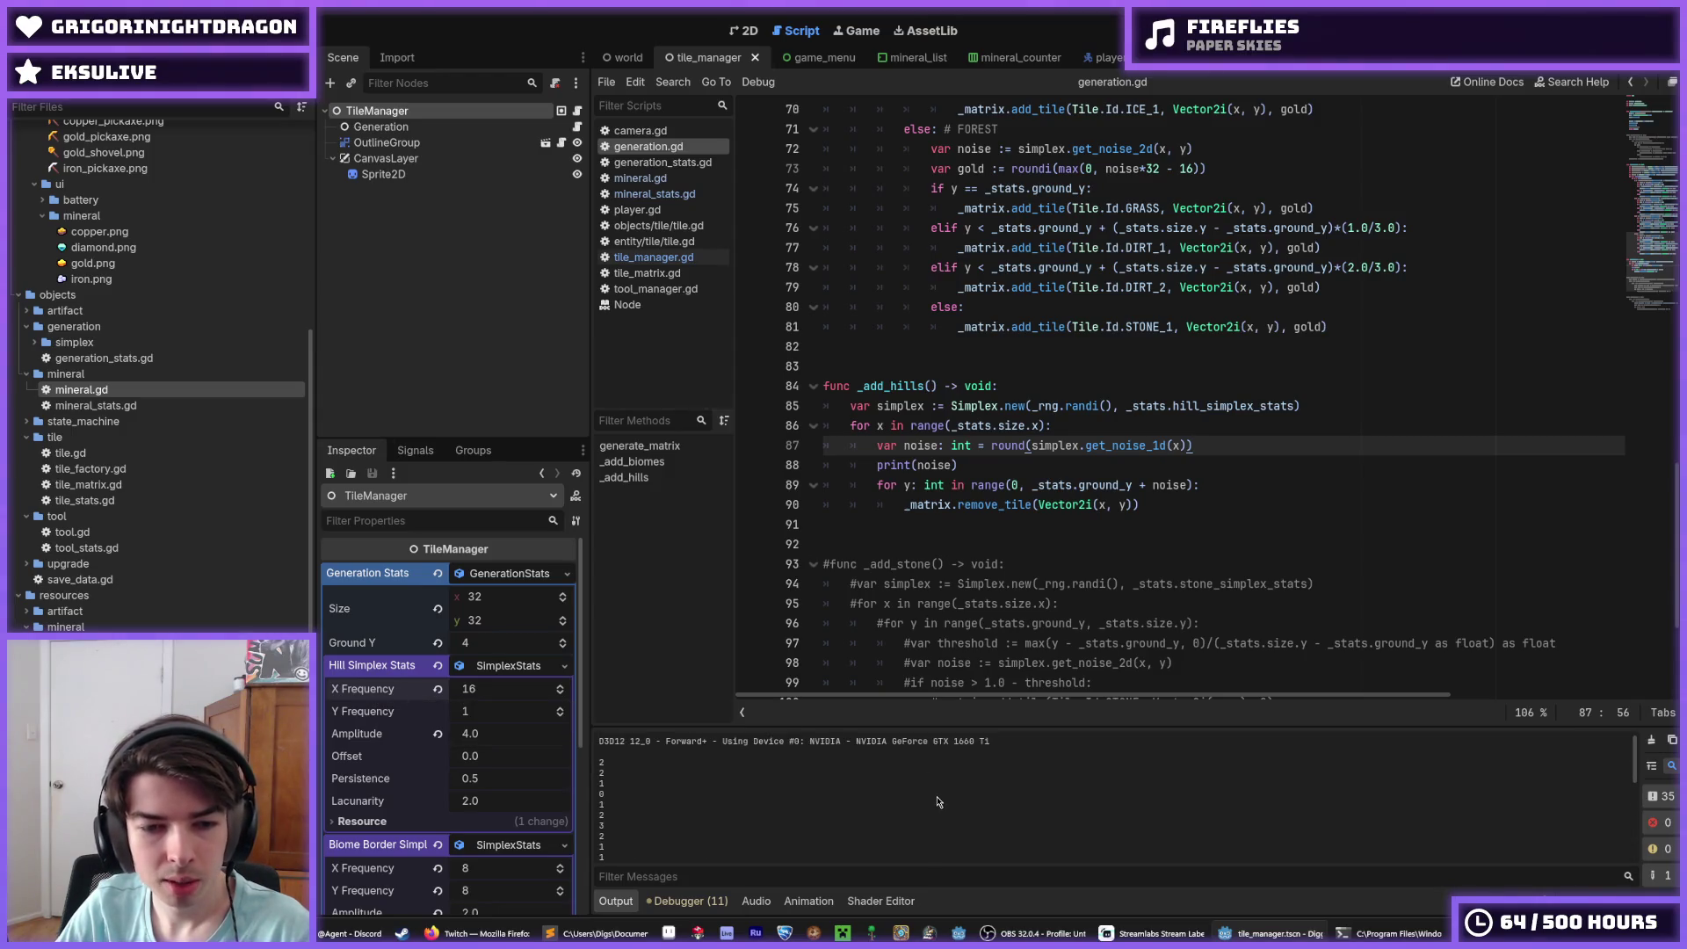
Step: Review the remove_tile, print(noise) and range lines of the hill loop
{"action": "left_click", "coordinate": [1159, 506]}
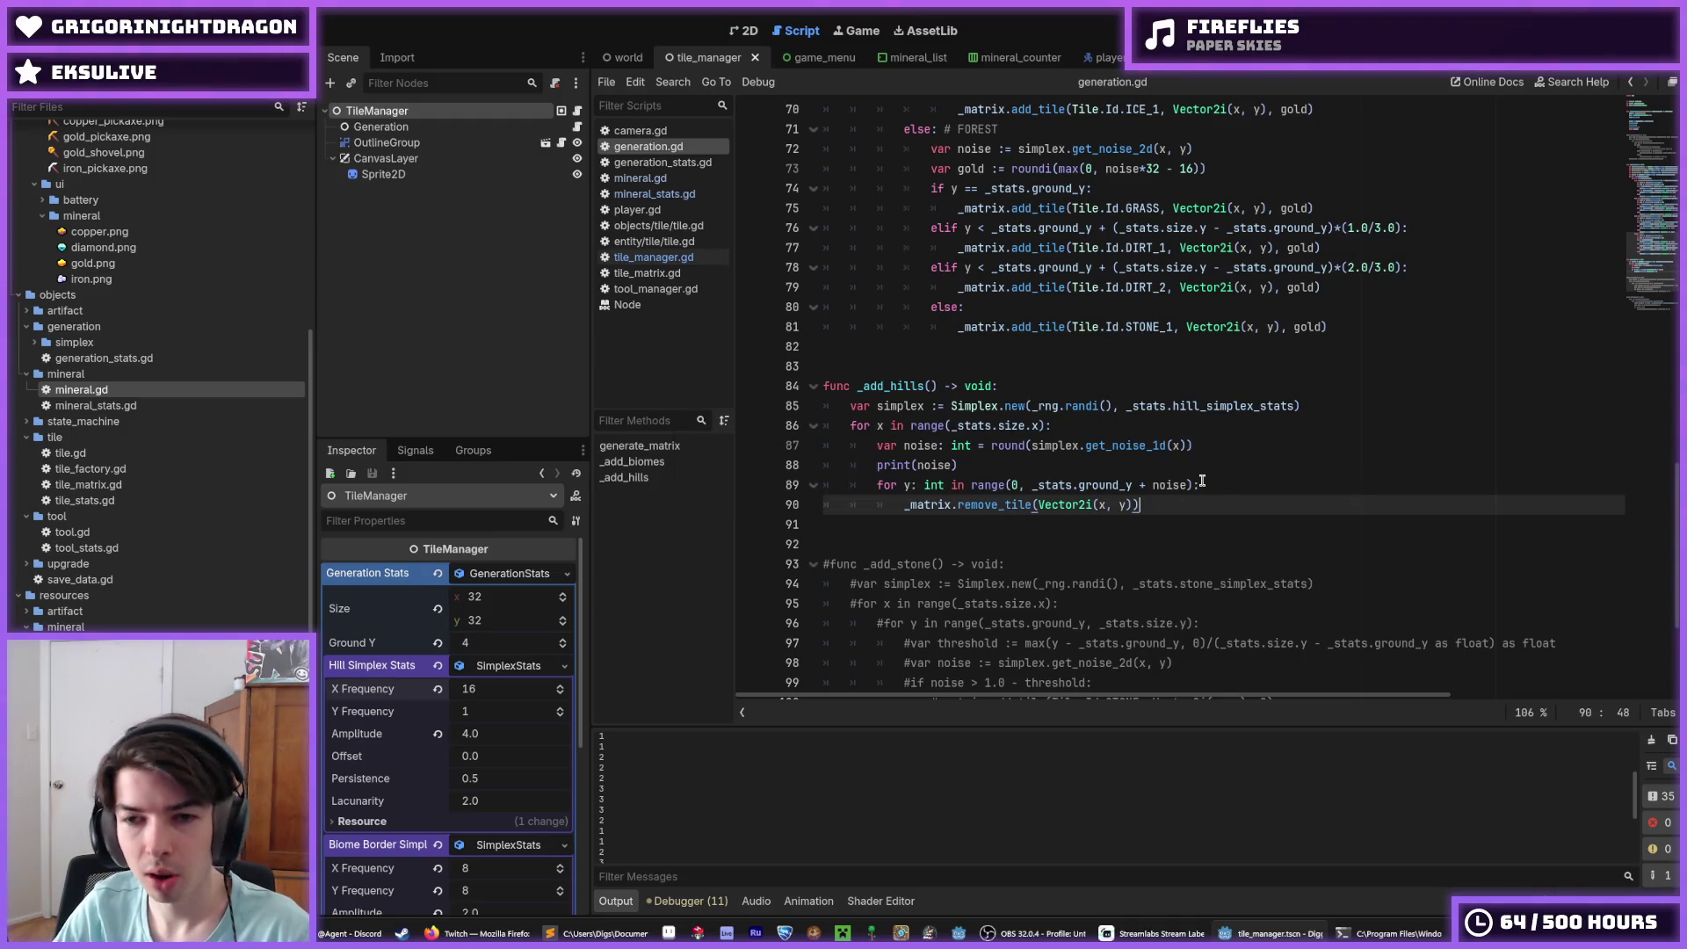
{"action": "left_click", "coordinate": [1195, 473]}
{"action": "left_click", "coordinate": [1216, 482]}
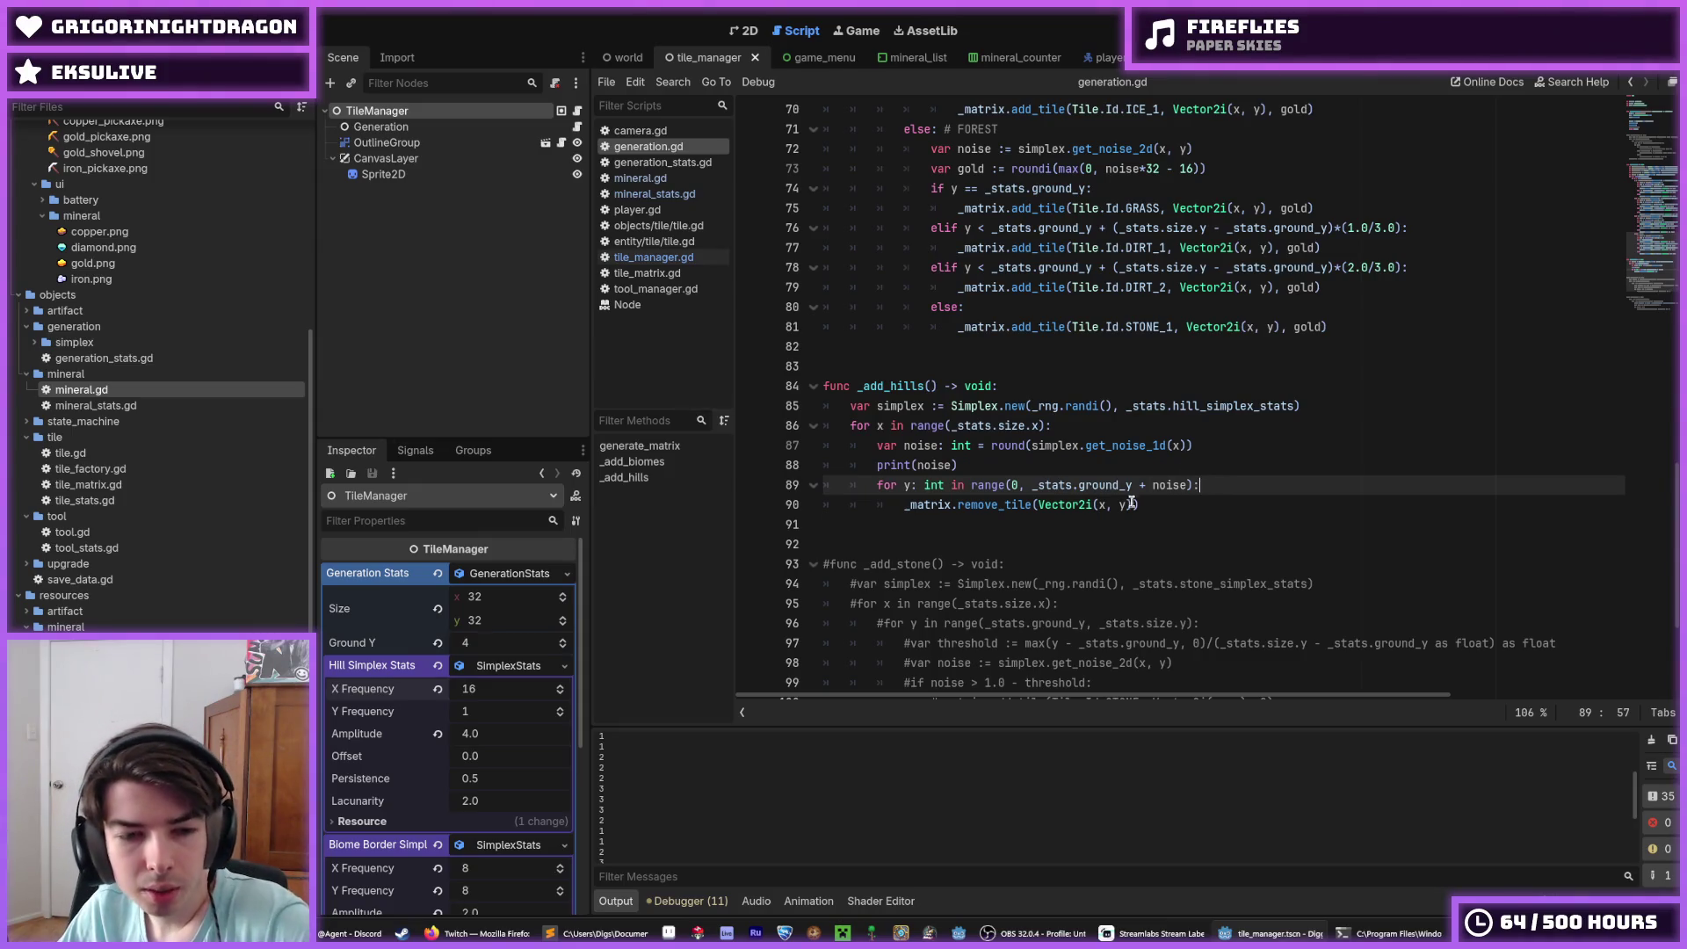
Step: Set hill noise Amplitude to 8.0, save tile_manager, and run the game
{"action": "left_click", "coordinate": [513, 756]}
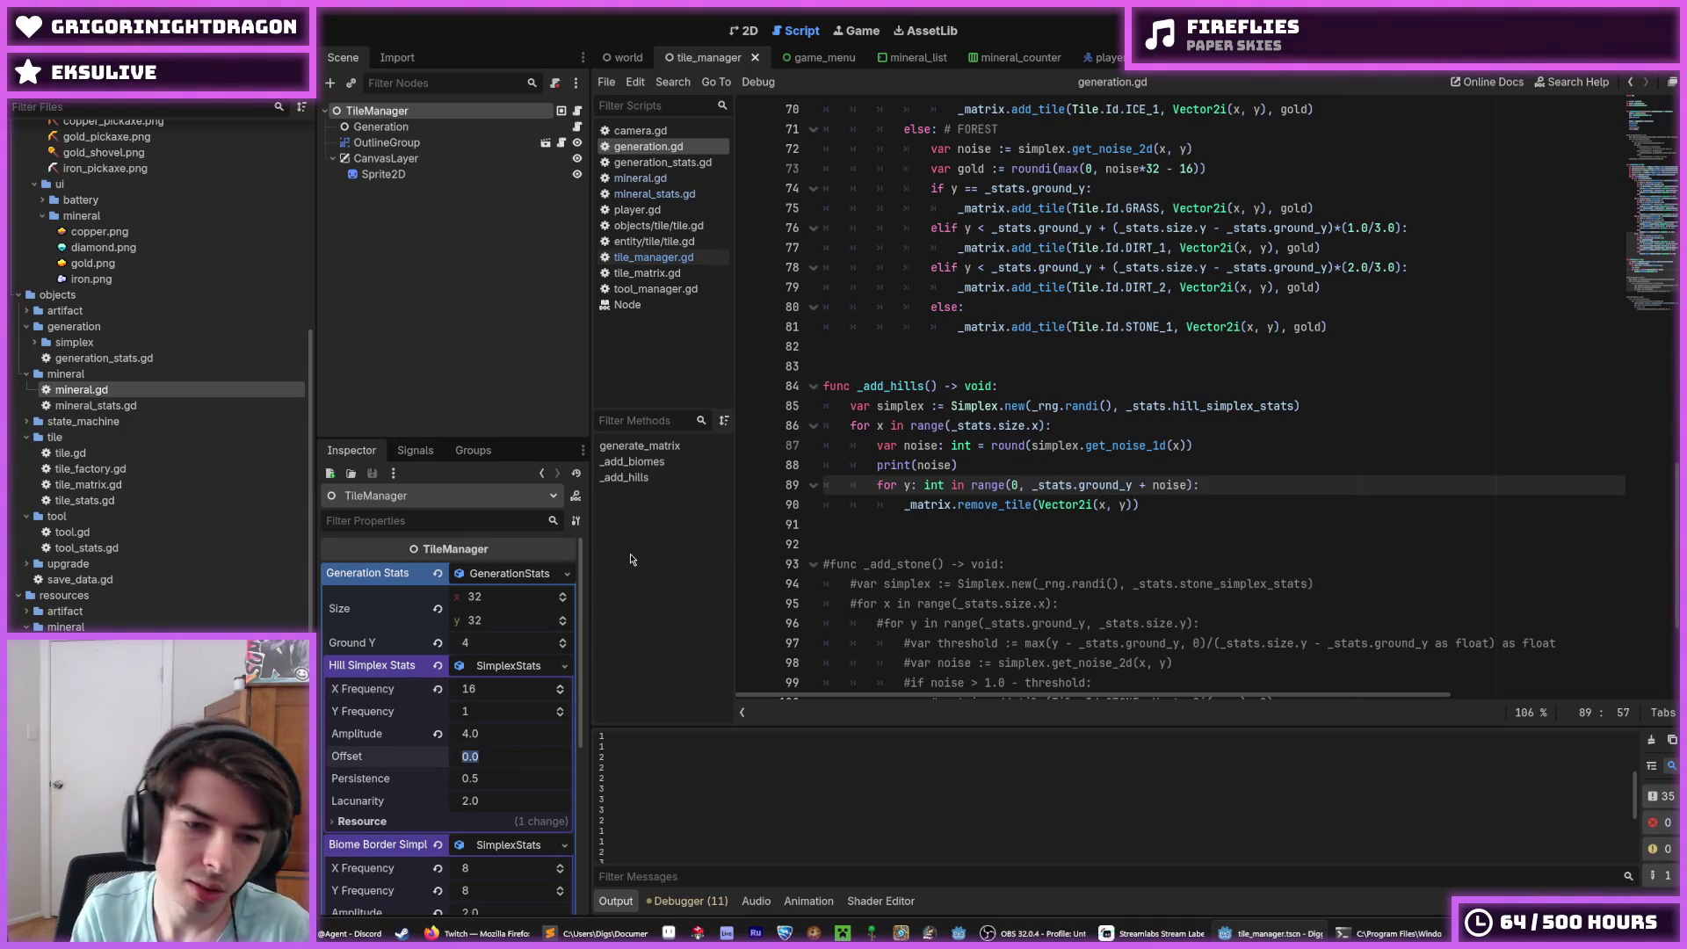
{"action": "left_click", "coordinate": [483, 733]}
{"action": "type", "text": "8"}
{"action": "key", "text": "Return"}
{"action": "key", "text": "ctrl+s"}
{"action": "key", "text": "F5"}
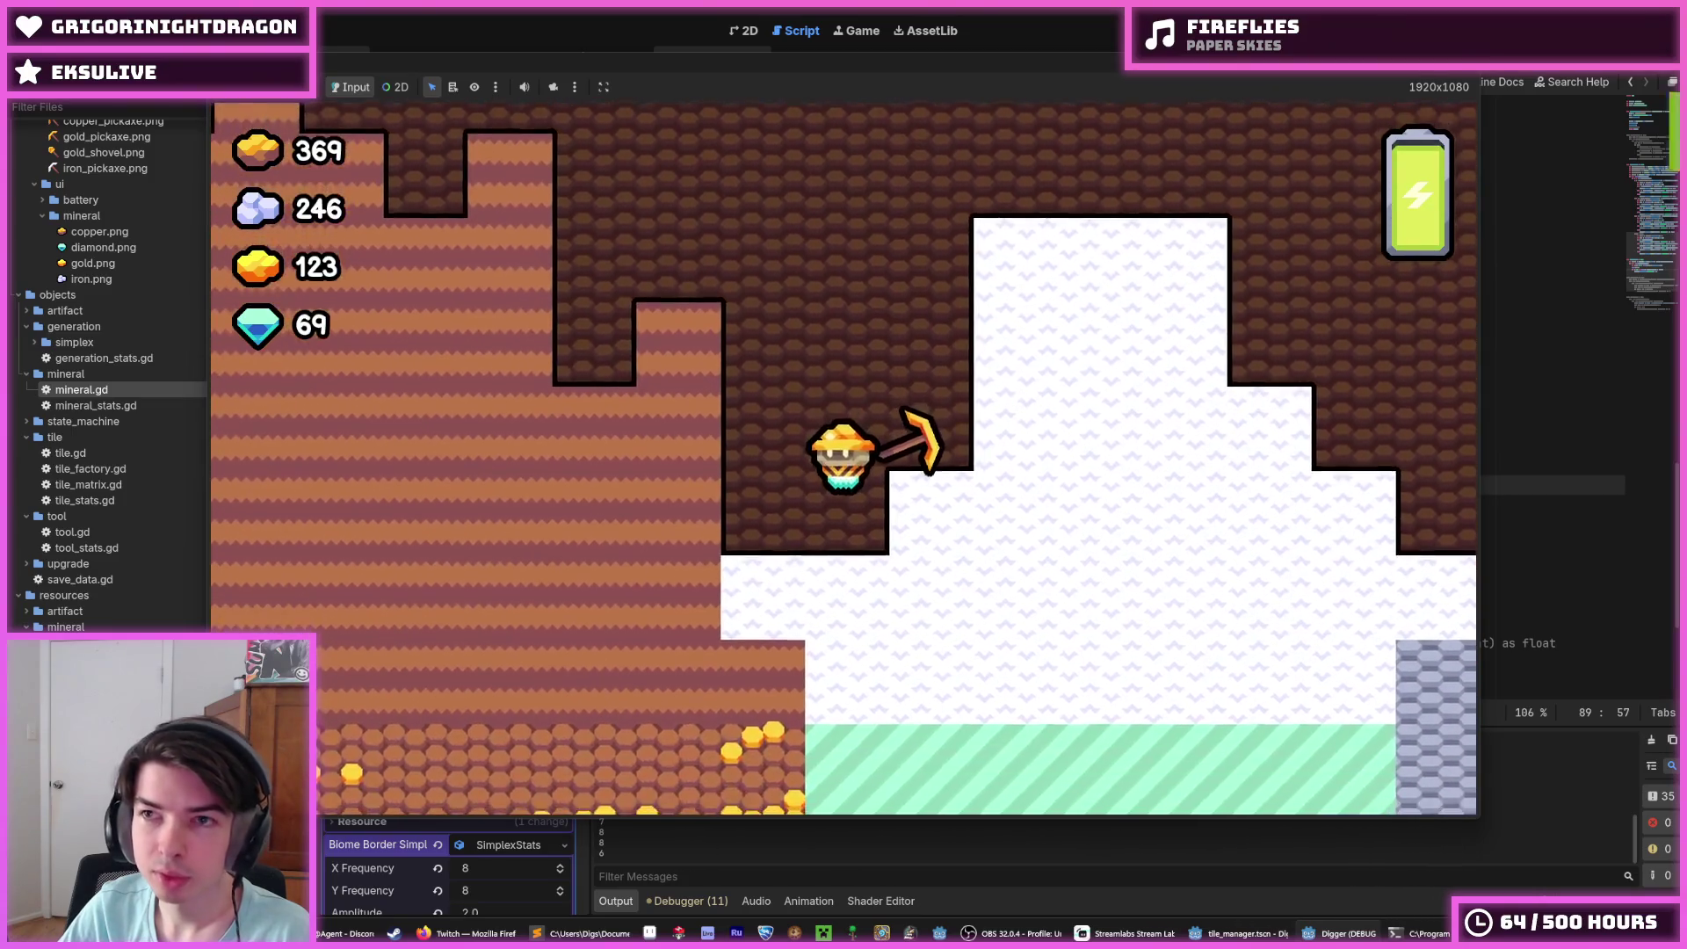
Step: Stop the game, set hill noise Offset to -4.0, and run the game
{"action": "key", "text": "F8"}
{"action": "scroll", "coordinate": [898, 815], "scroll_direction": "up", "scroll_amount": 2}
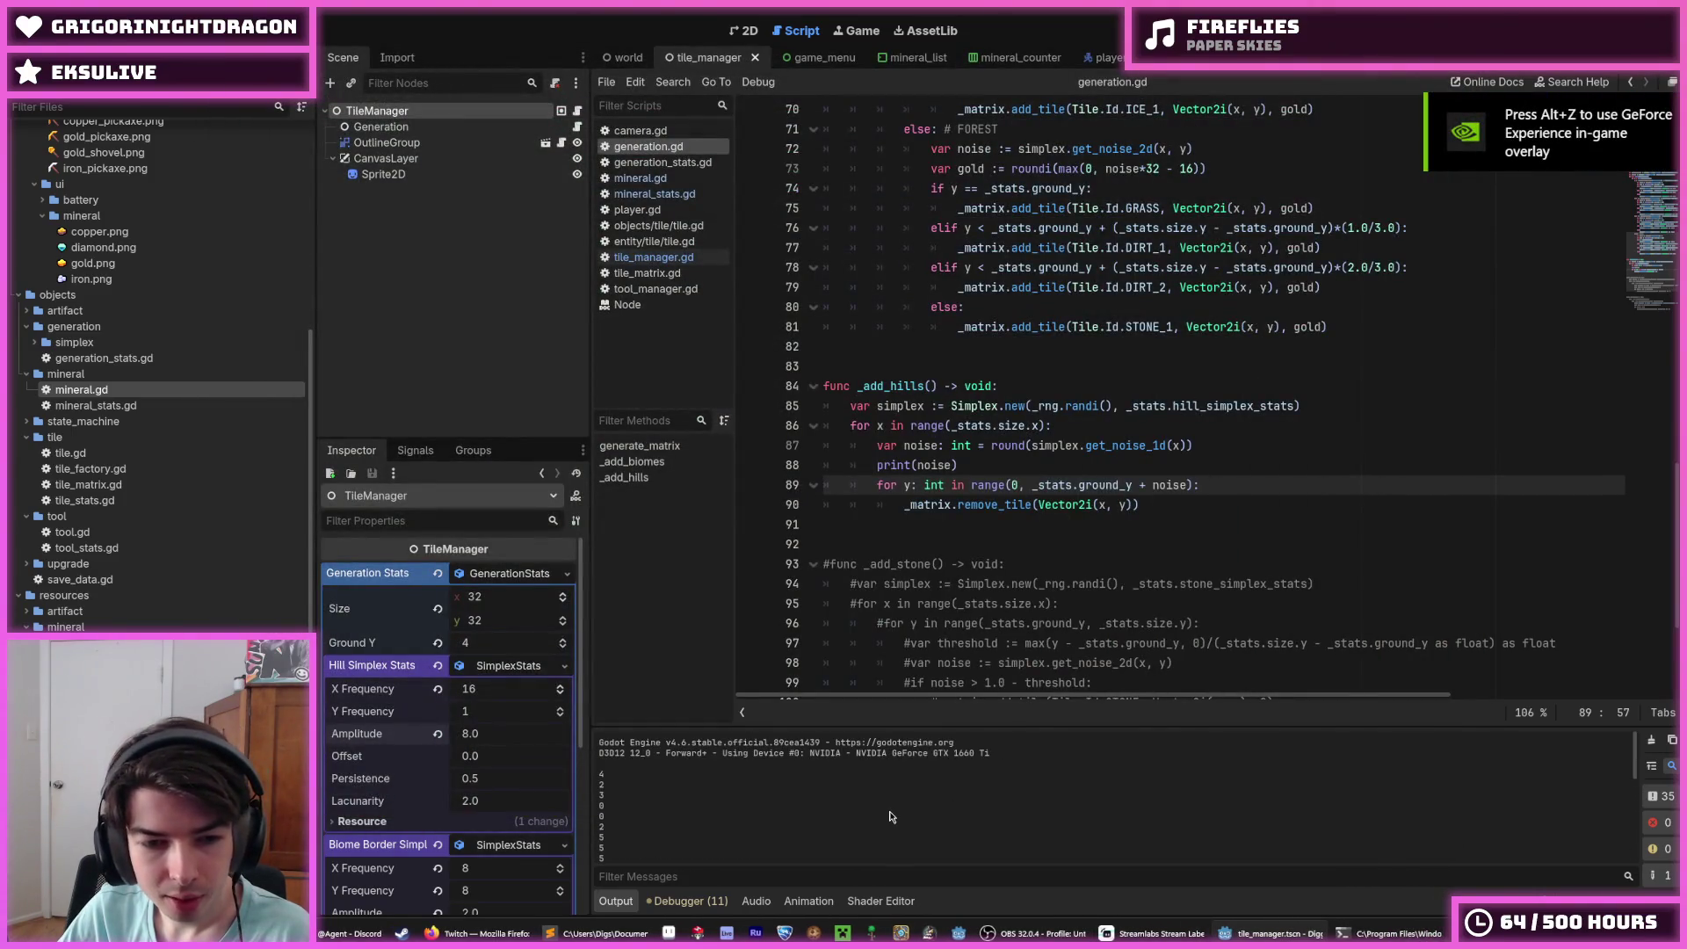
{"action": "scroll", "coordinate": [892, 807], "scroll_direction": "down", "scroll_amount": 3}
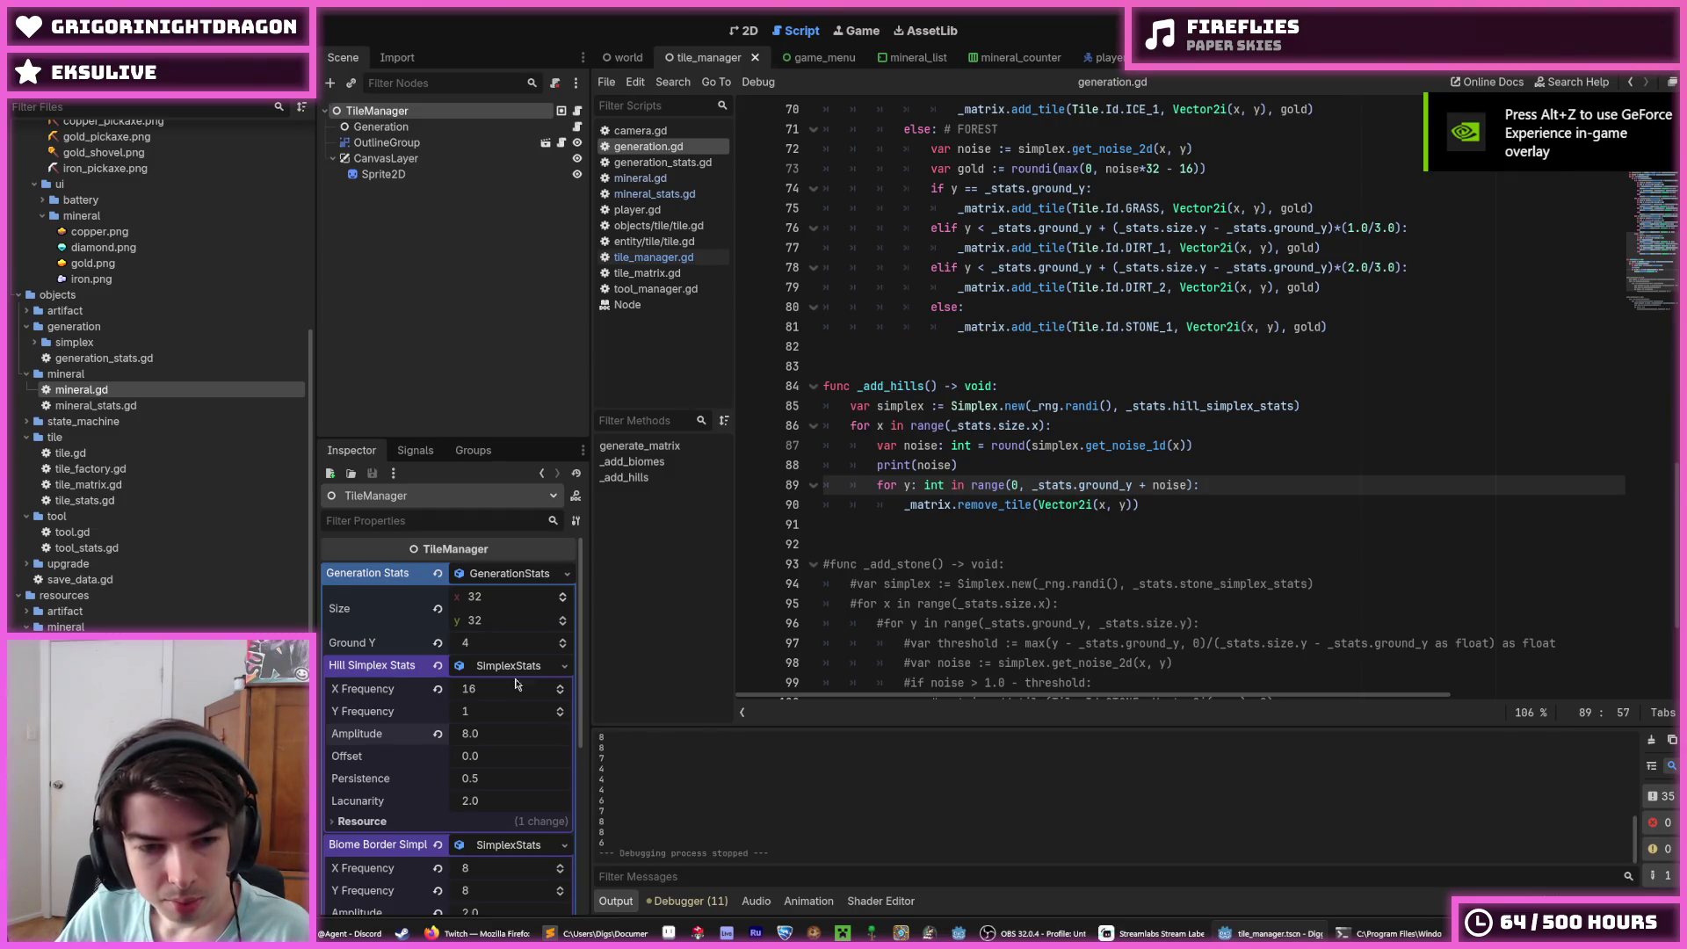
{"action": "left_click", "coordinate": [485, 756]}
{"action": "type", "text": "-4"}
{"action": "key", "text": "Return"}
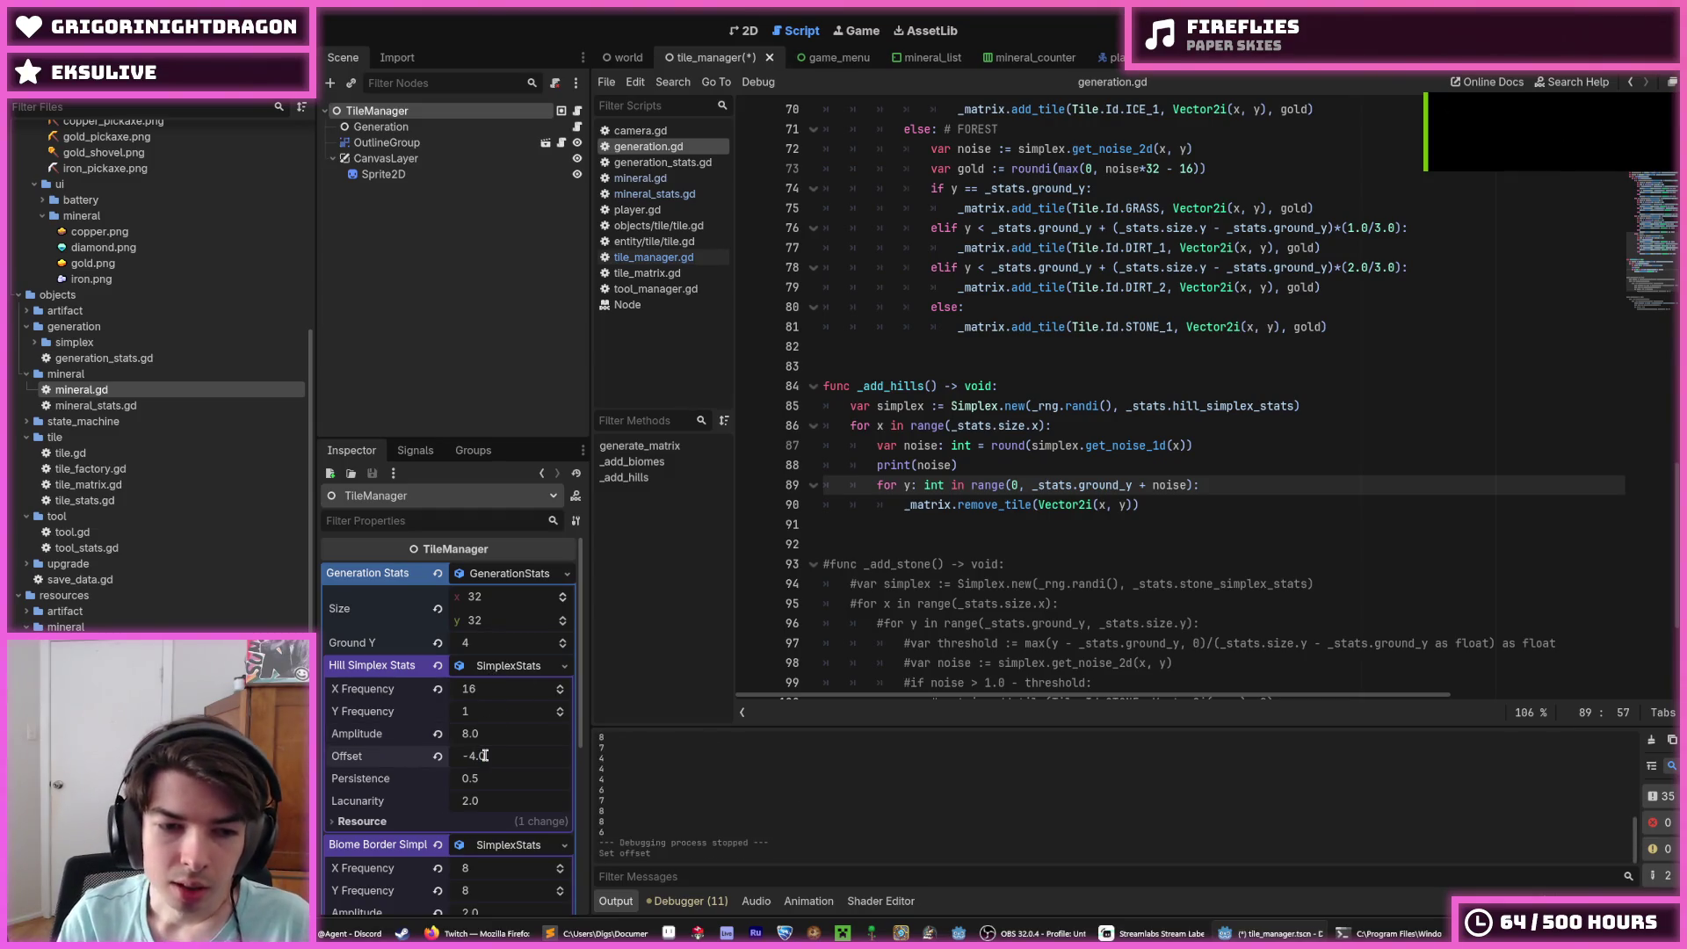
{"action": "key", "text": "F5"}
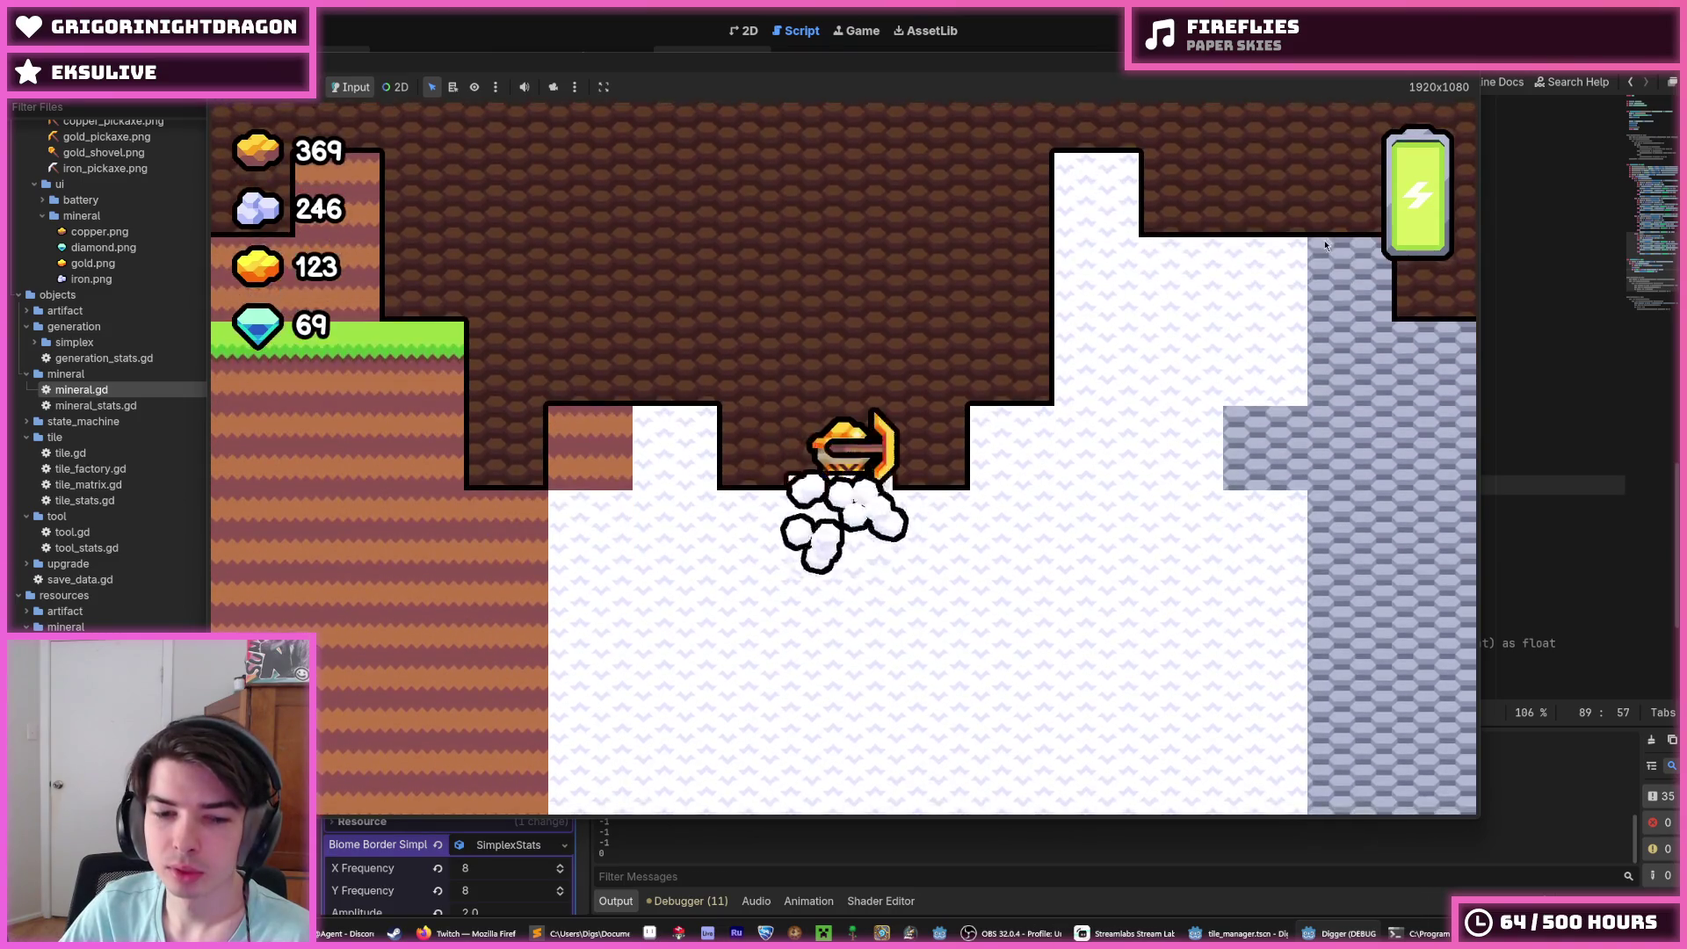
Step: Close and relaunch the game twice more to test the new offset
{"action": "key", "text": "alt+F4"}
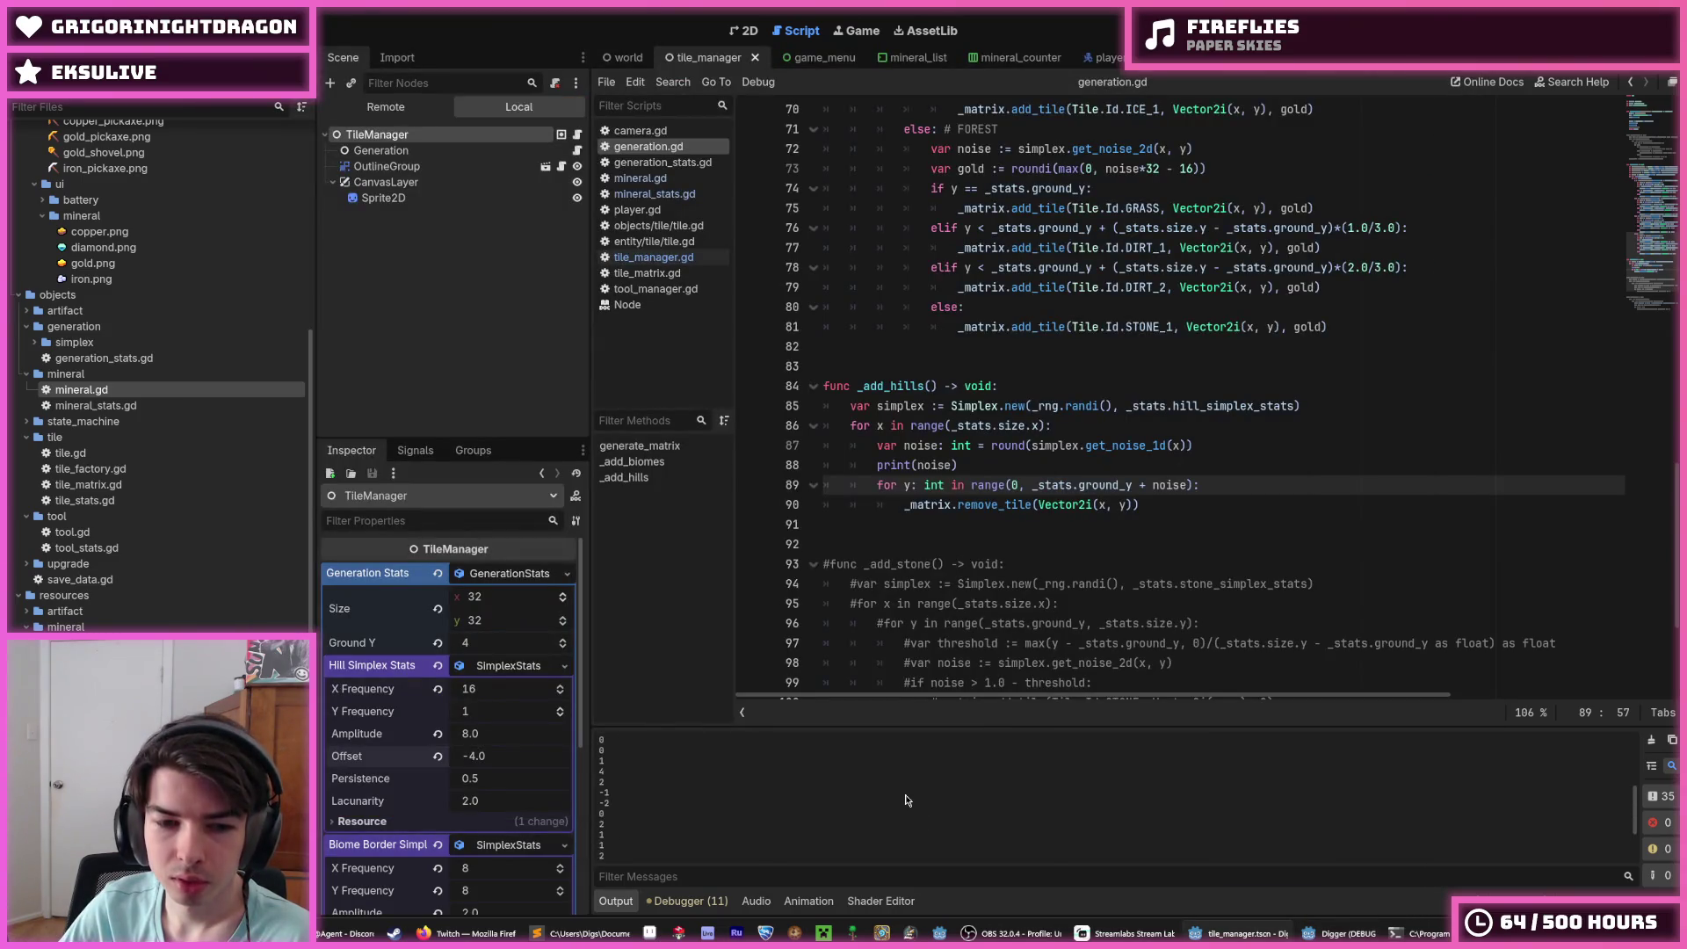
{"action": "key", "text": "F5"}
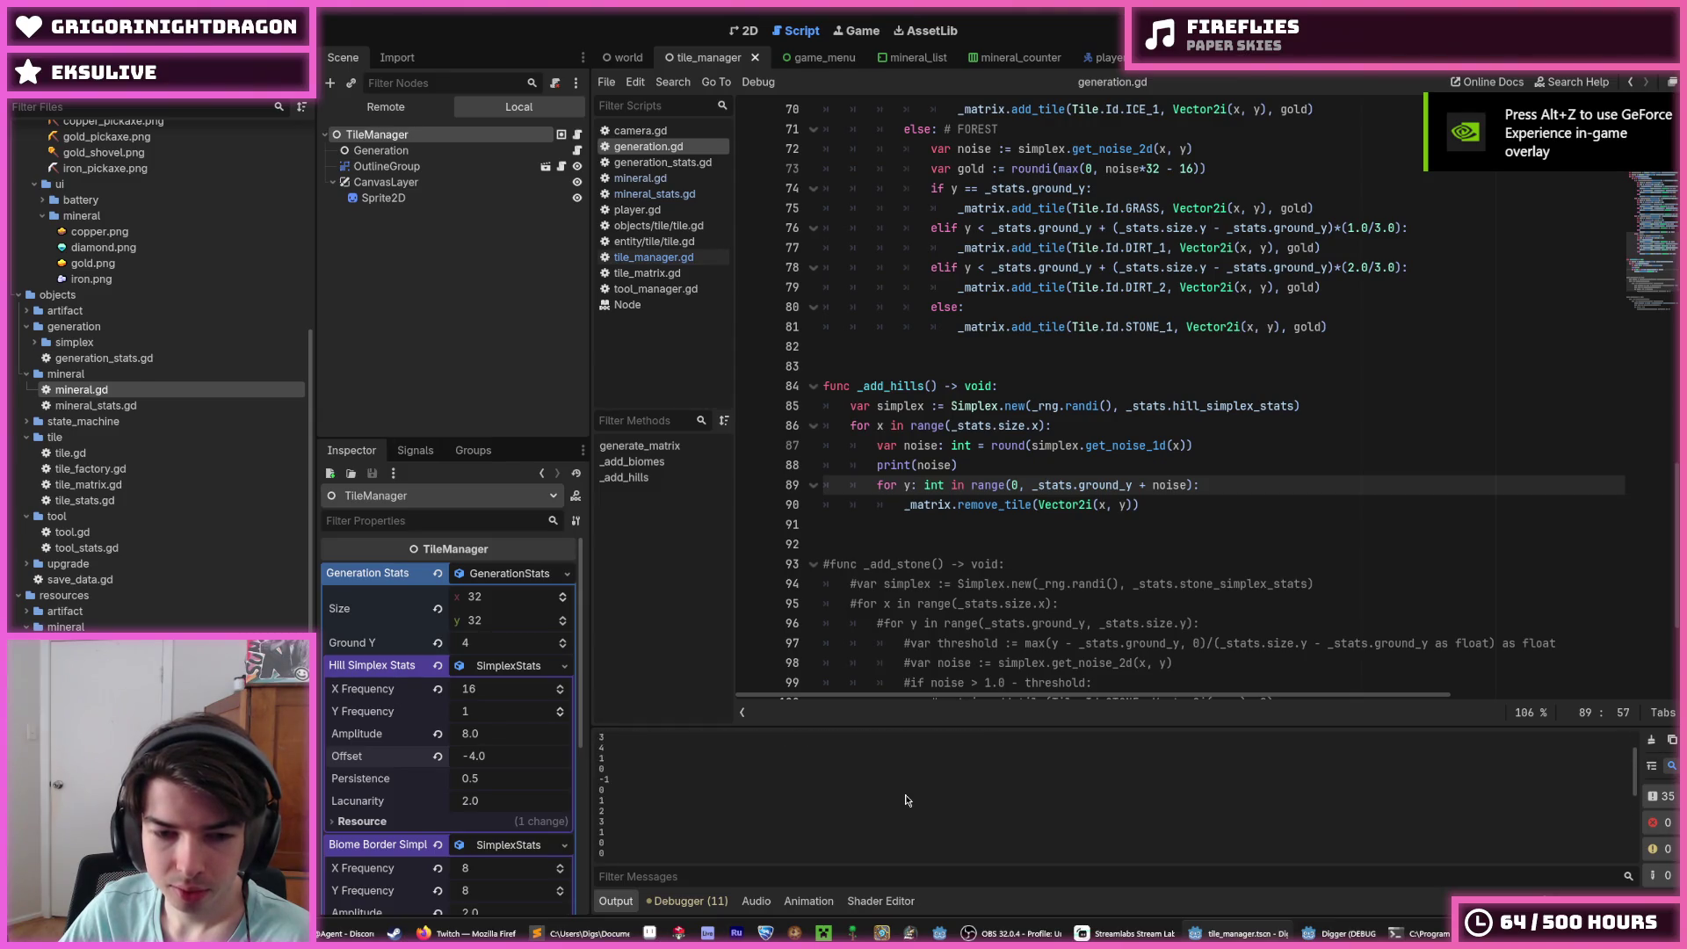
{"action": "left_click", "coordinate": [951, 547]}
{"action": "key", "text": "F5"}
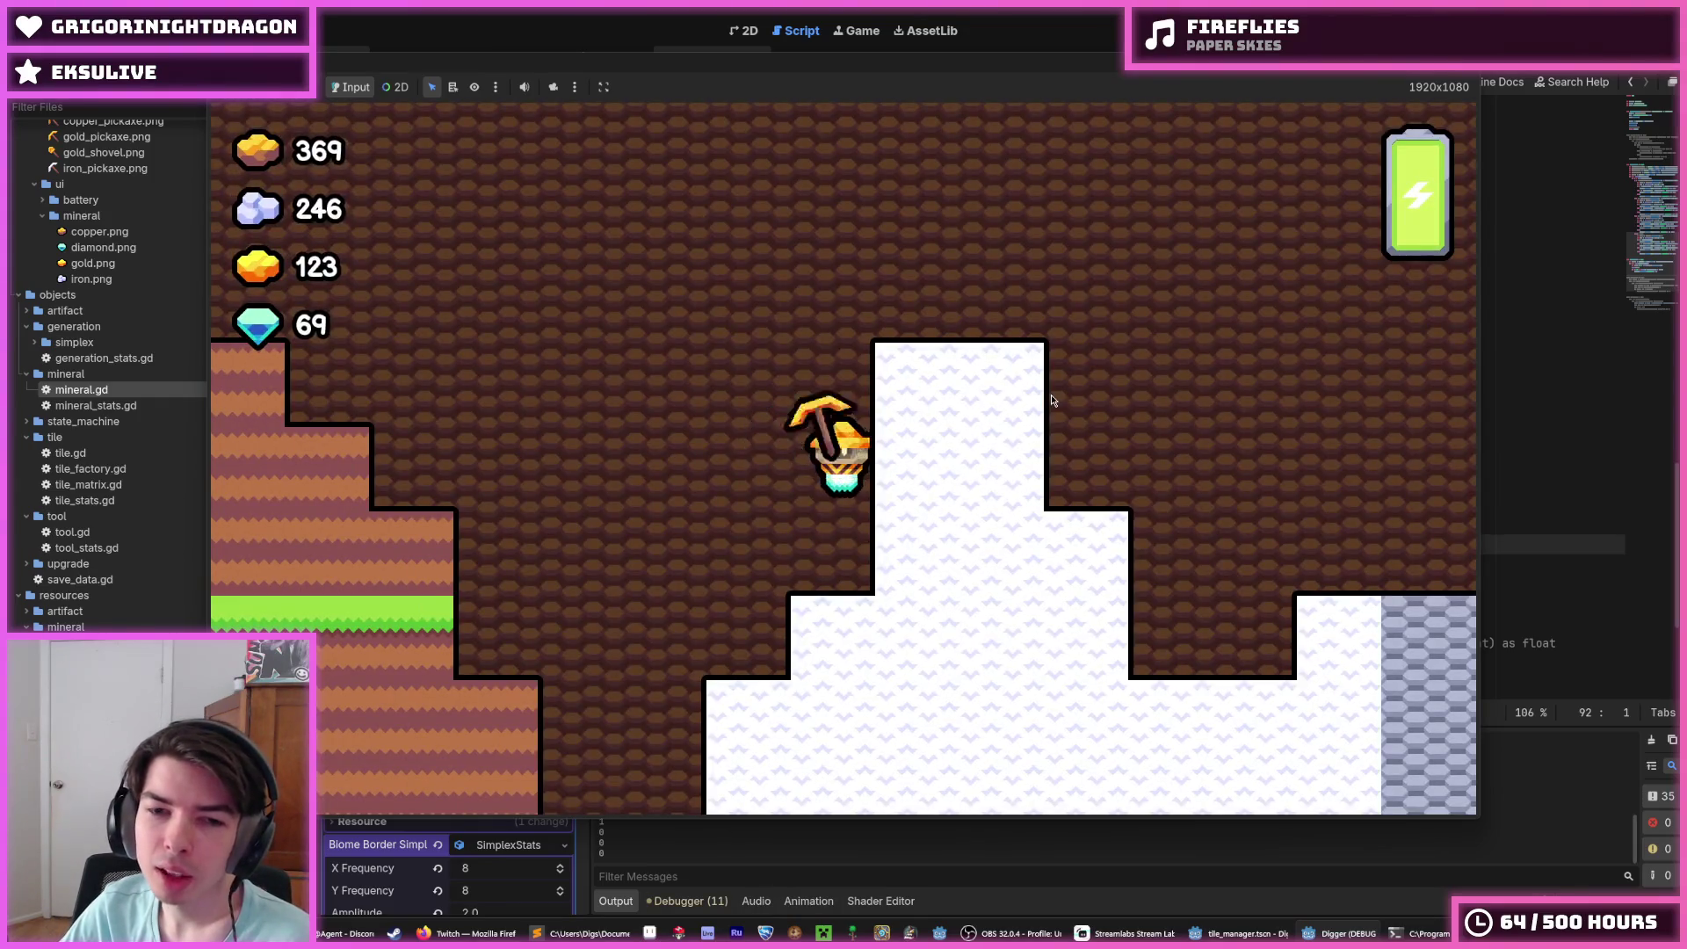
Step: Playtest by moving the player right and left through the terrain, then stop
{"action": "key", "text": "d"}
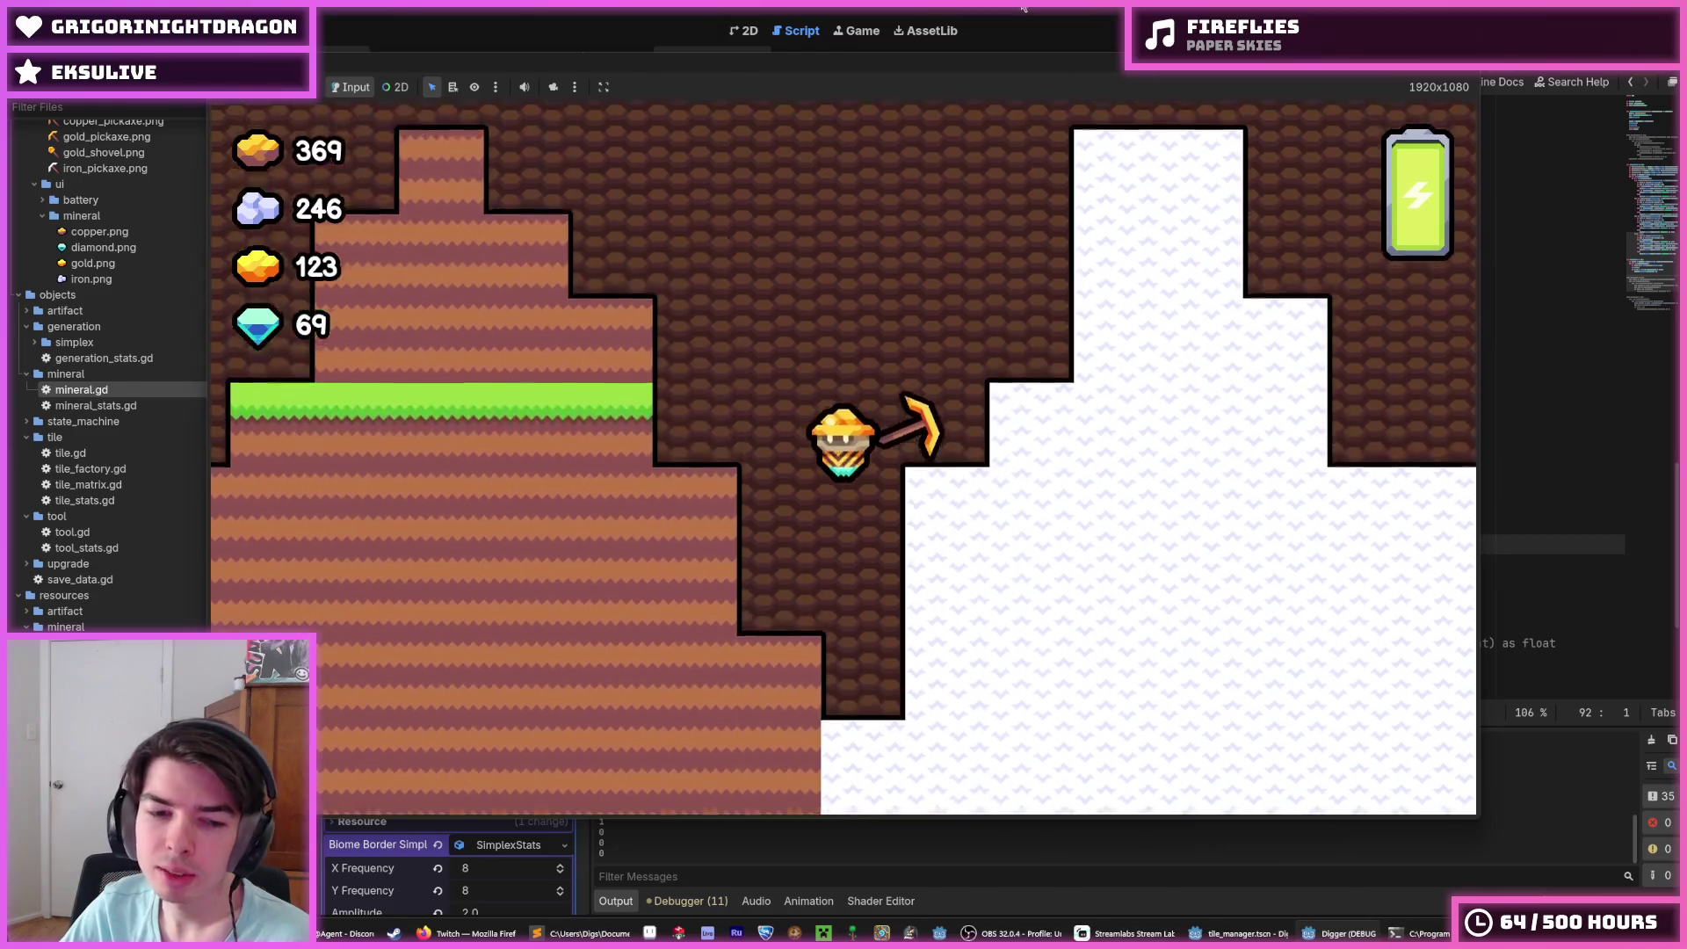
{"action": "key", "text": "F8"}
{"action": "key", "text": "F5"}
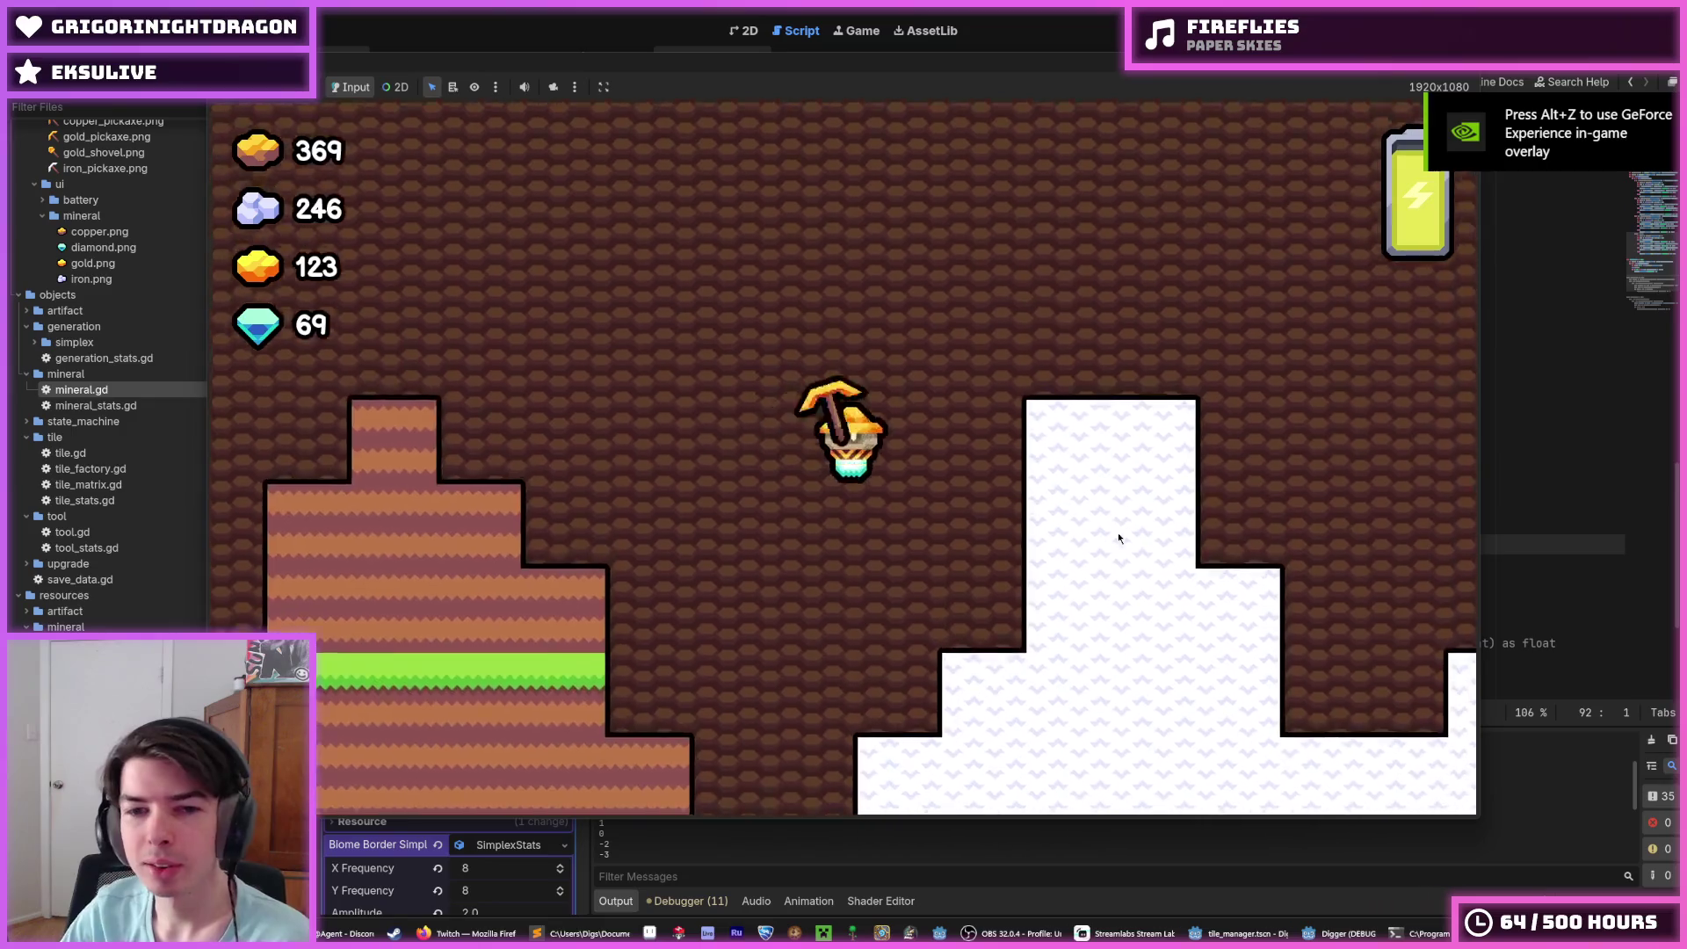
{"action": "scroll", "coordinate": [1118, 533], "scroll_direction": "down", "scroll_amount": 10}
{"action": "scroll", "coordinate": [1118, 533], "scroll_direction": "up", "scroll_amount": 5}
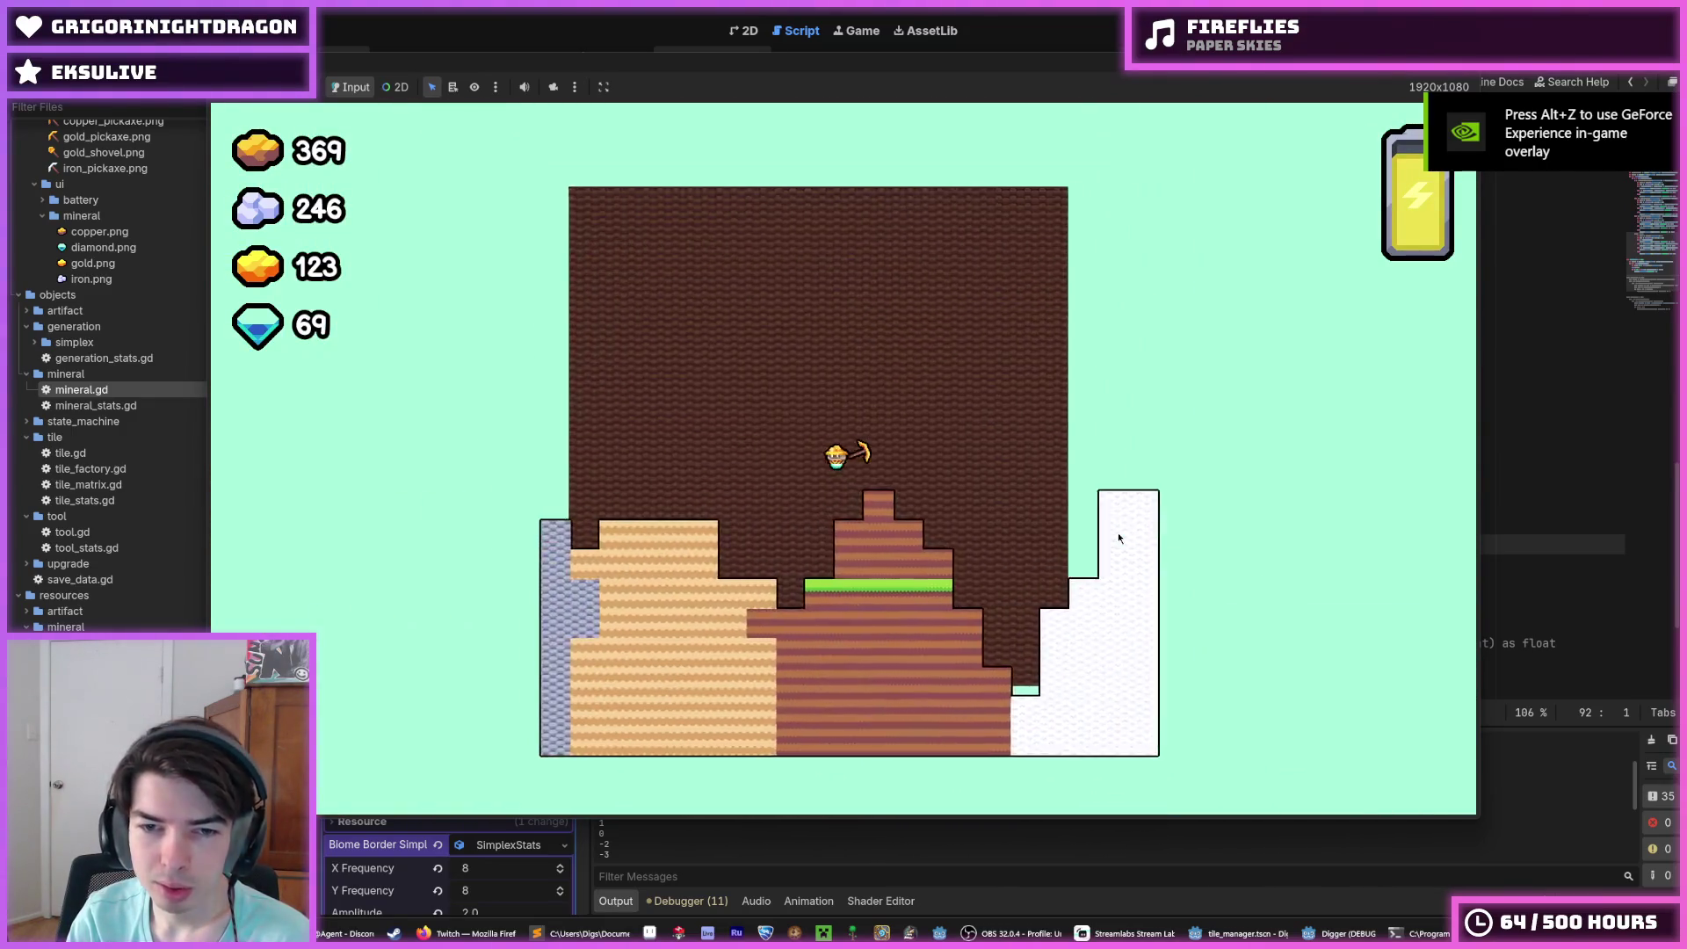
{"action": "key", "text": "Left"}
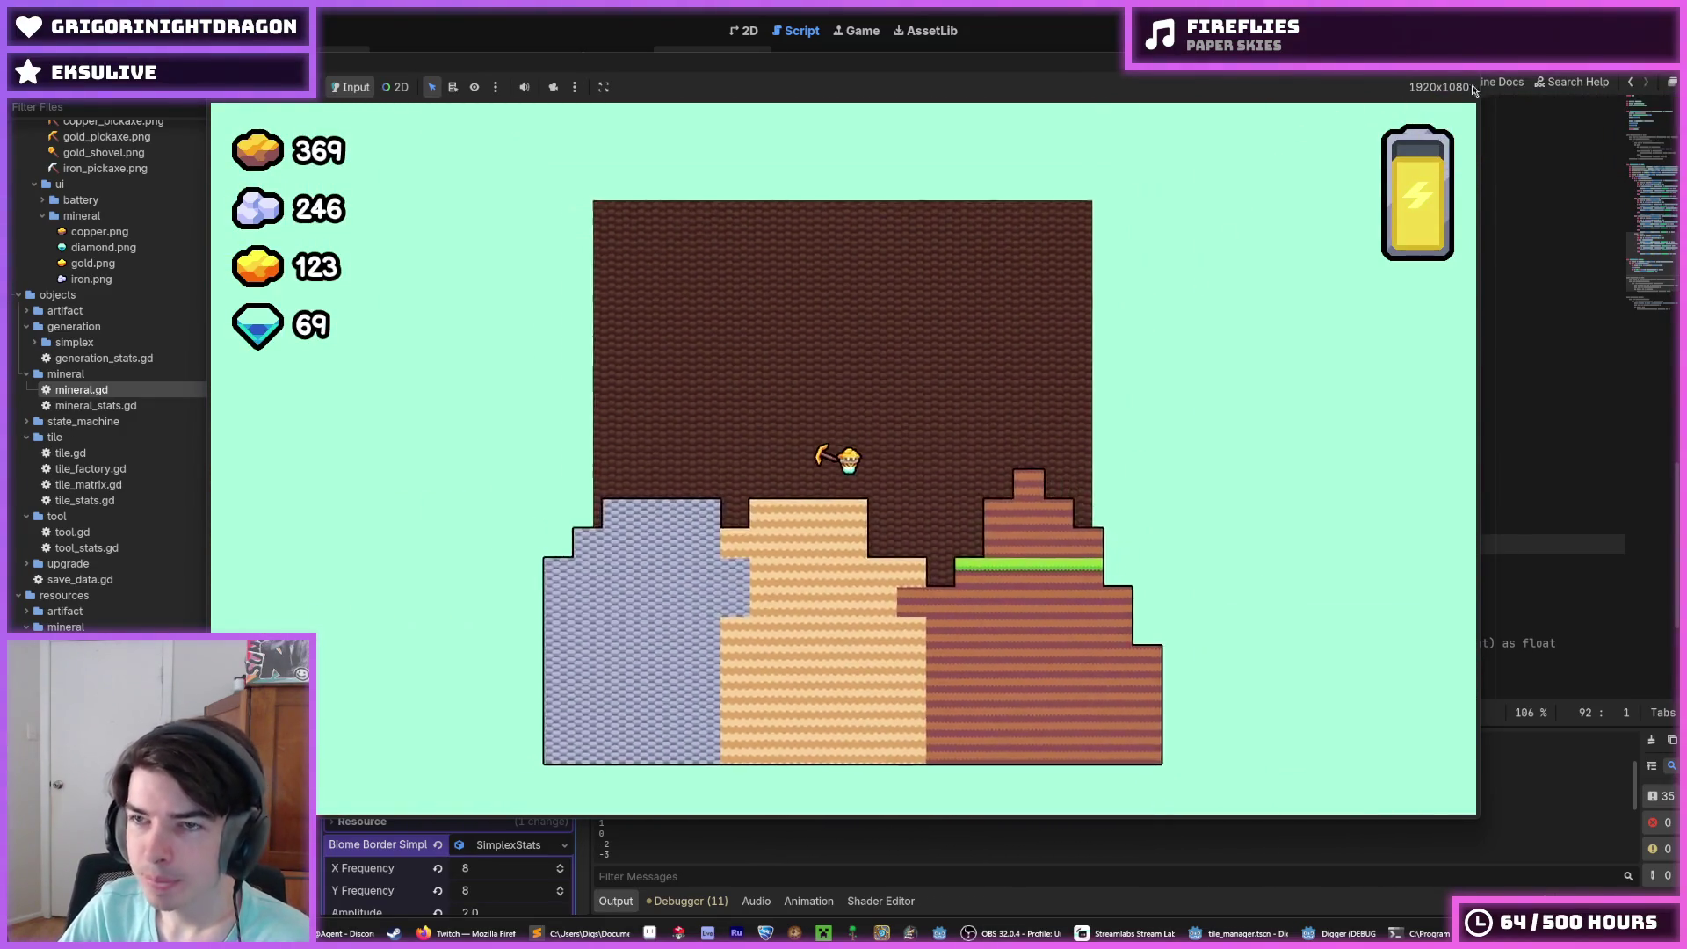
{"action": "key", "text": "F8"}
Step: Scroll to _add_hills and place the caret at the end of line 90
{"action": "scroll", "coordinate": [1099, 413], "scroll_direction": "up", "scroll_amount": 10}
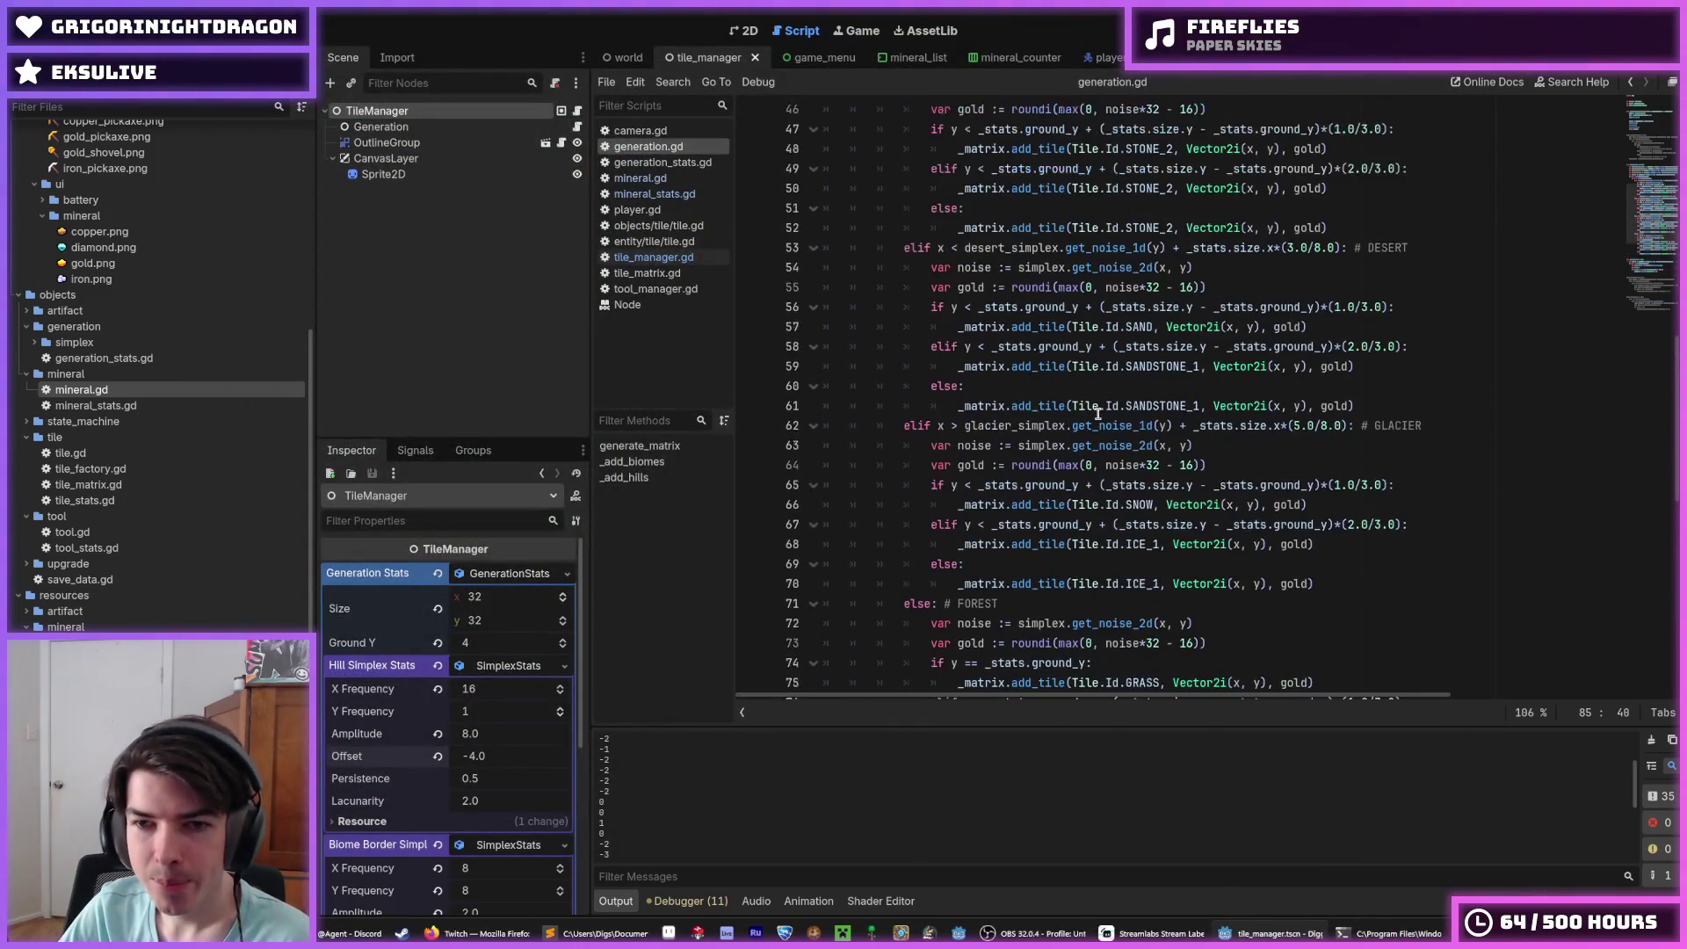
{"action": "scroll", "coordinate": [1211, 422], "scroll_direction": "up", "scroll_amount": 2}
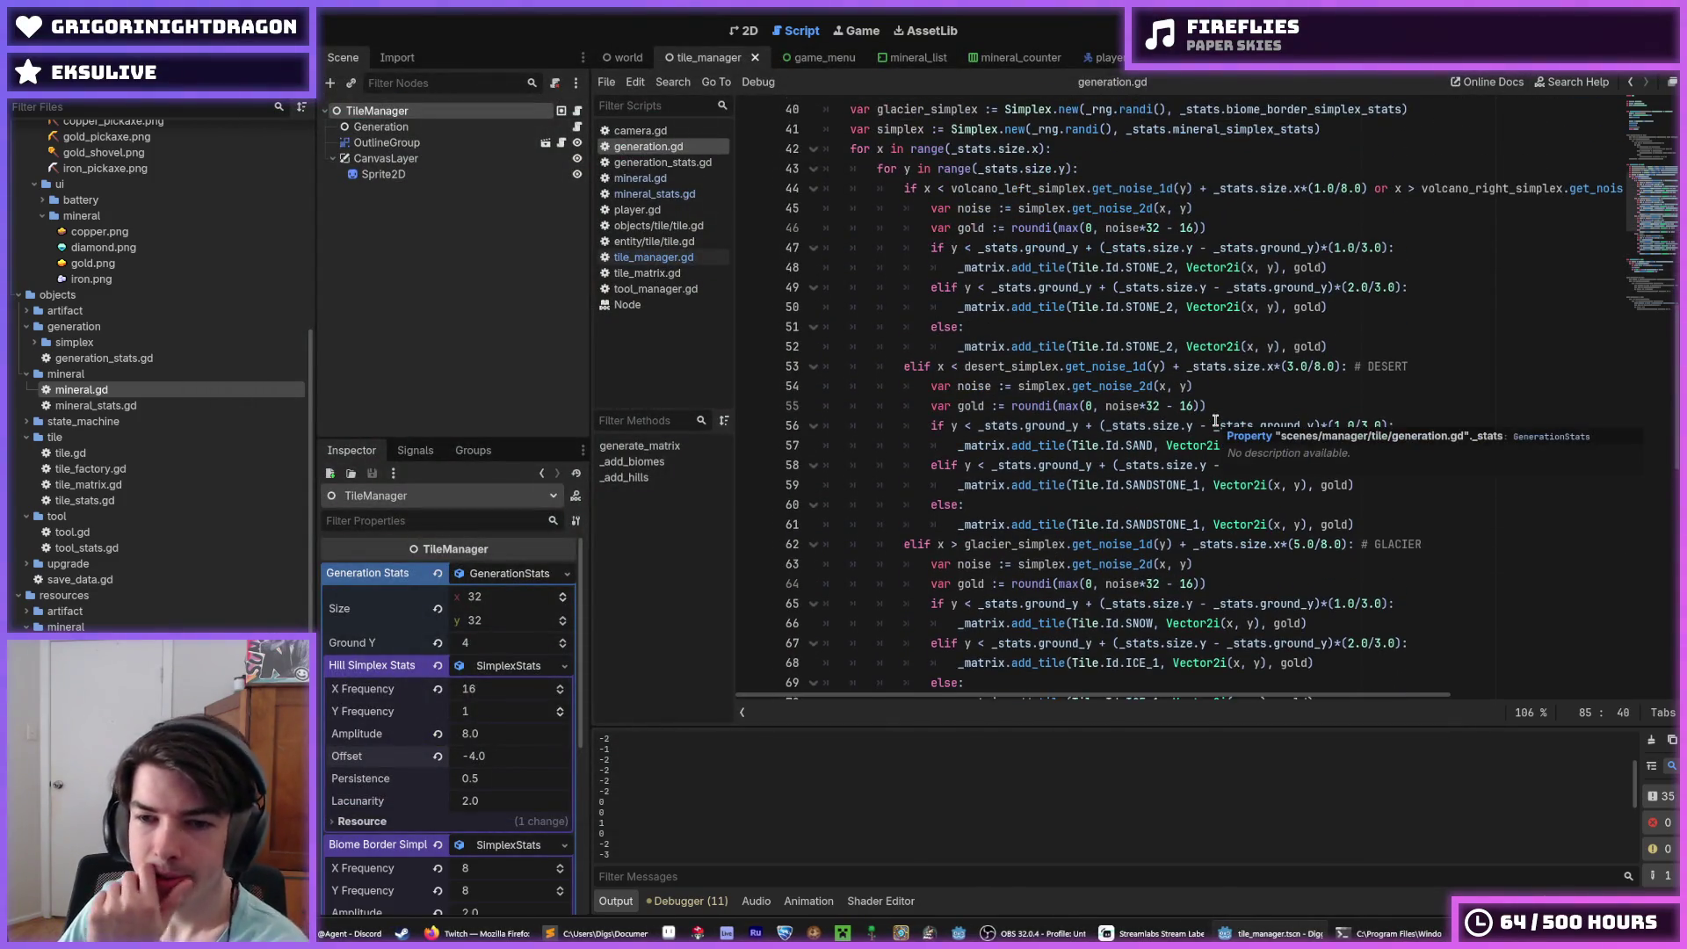
{"action": "scroll", "coordinate": [1215, 422], "scroll_direction": "down", "scroll_amount": 10}
{"action": "left_click", "coordinate": [1190, 445]}
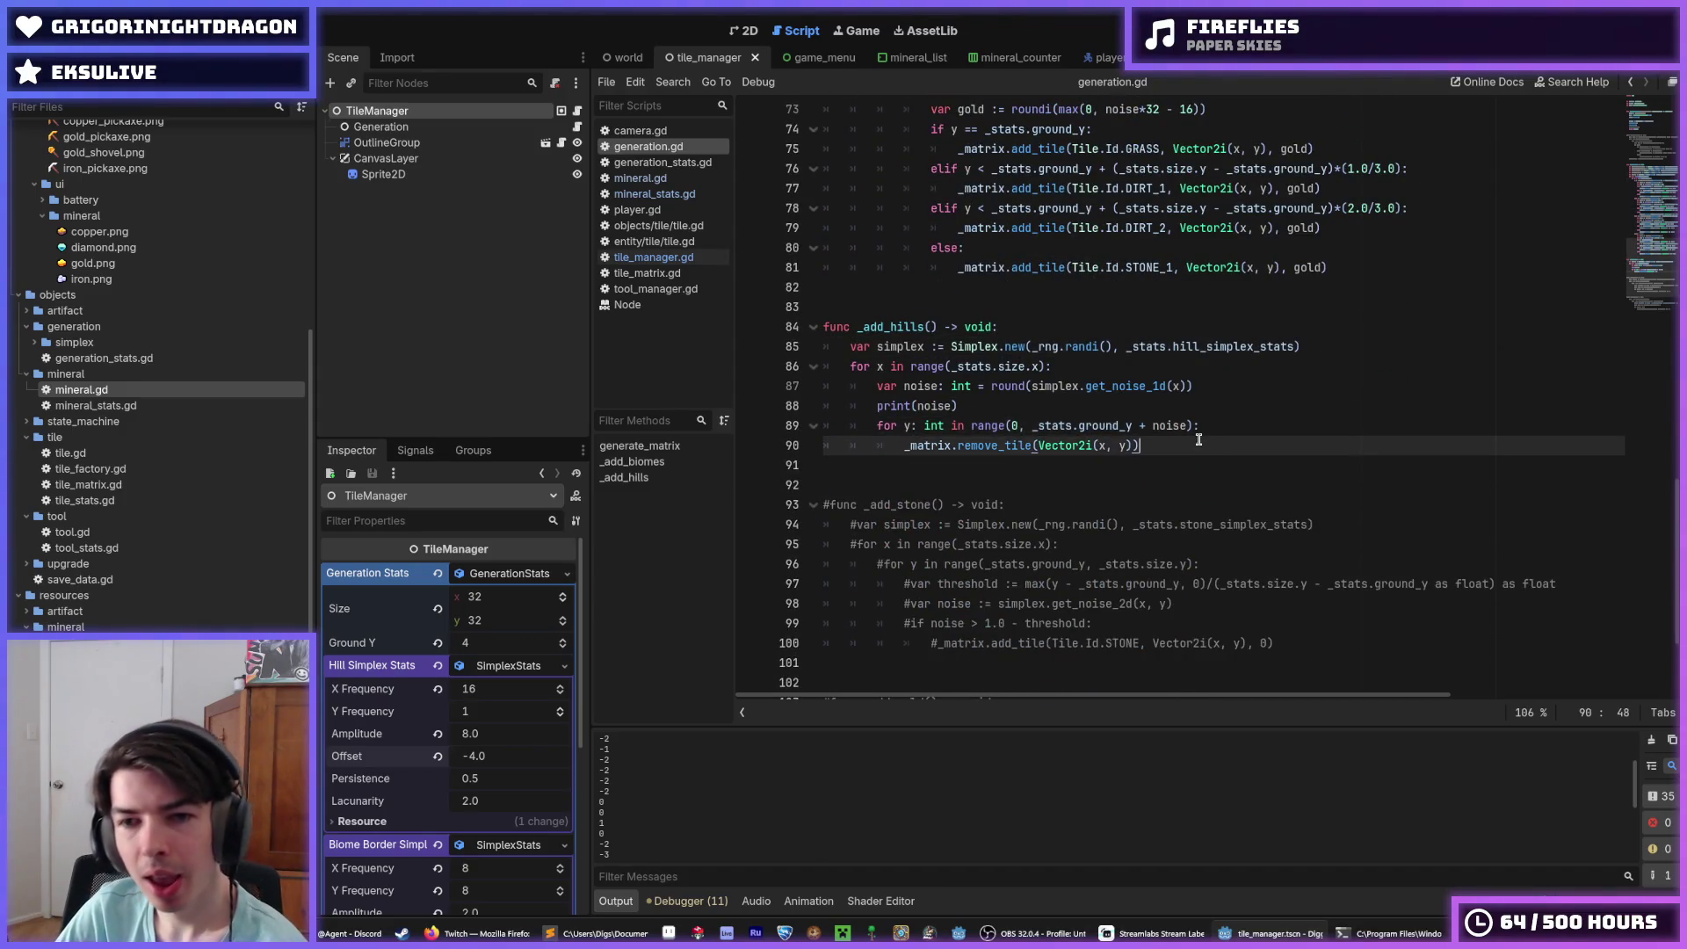
{"action": "left_click", "coordinate": [1235, 427]}
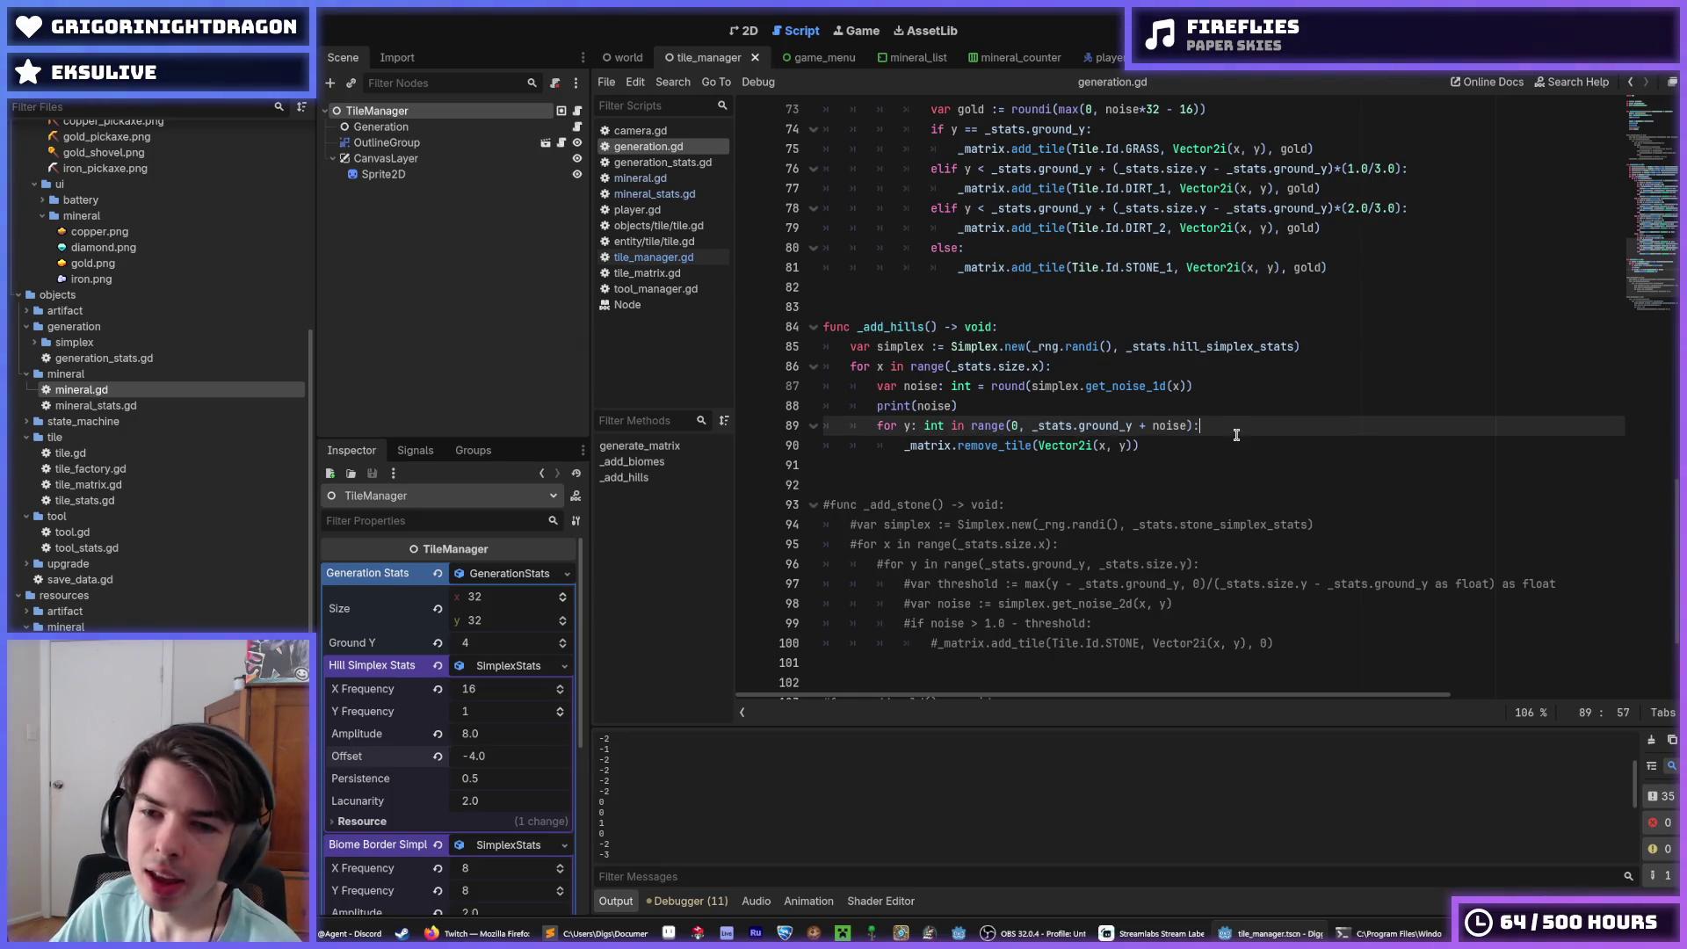
{"action": "left_click", "coordinate": [1249, 440]}
{"action": "left_click", "coordinate": [1237, 431]}
{"action": "left_click", "coordinate": [1234, 439]}
{"action": "left_click", "coordinate": [1237, 431]}
{"action": "left_click", "coordinate": [1239, 439]}
{"action": "left_click", "coordinate": [1240, 429]}
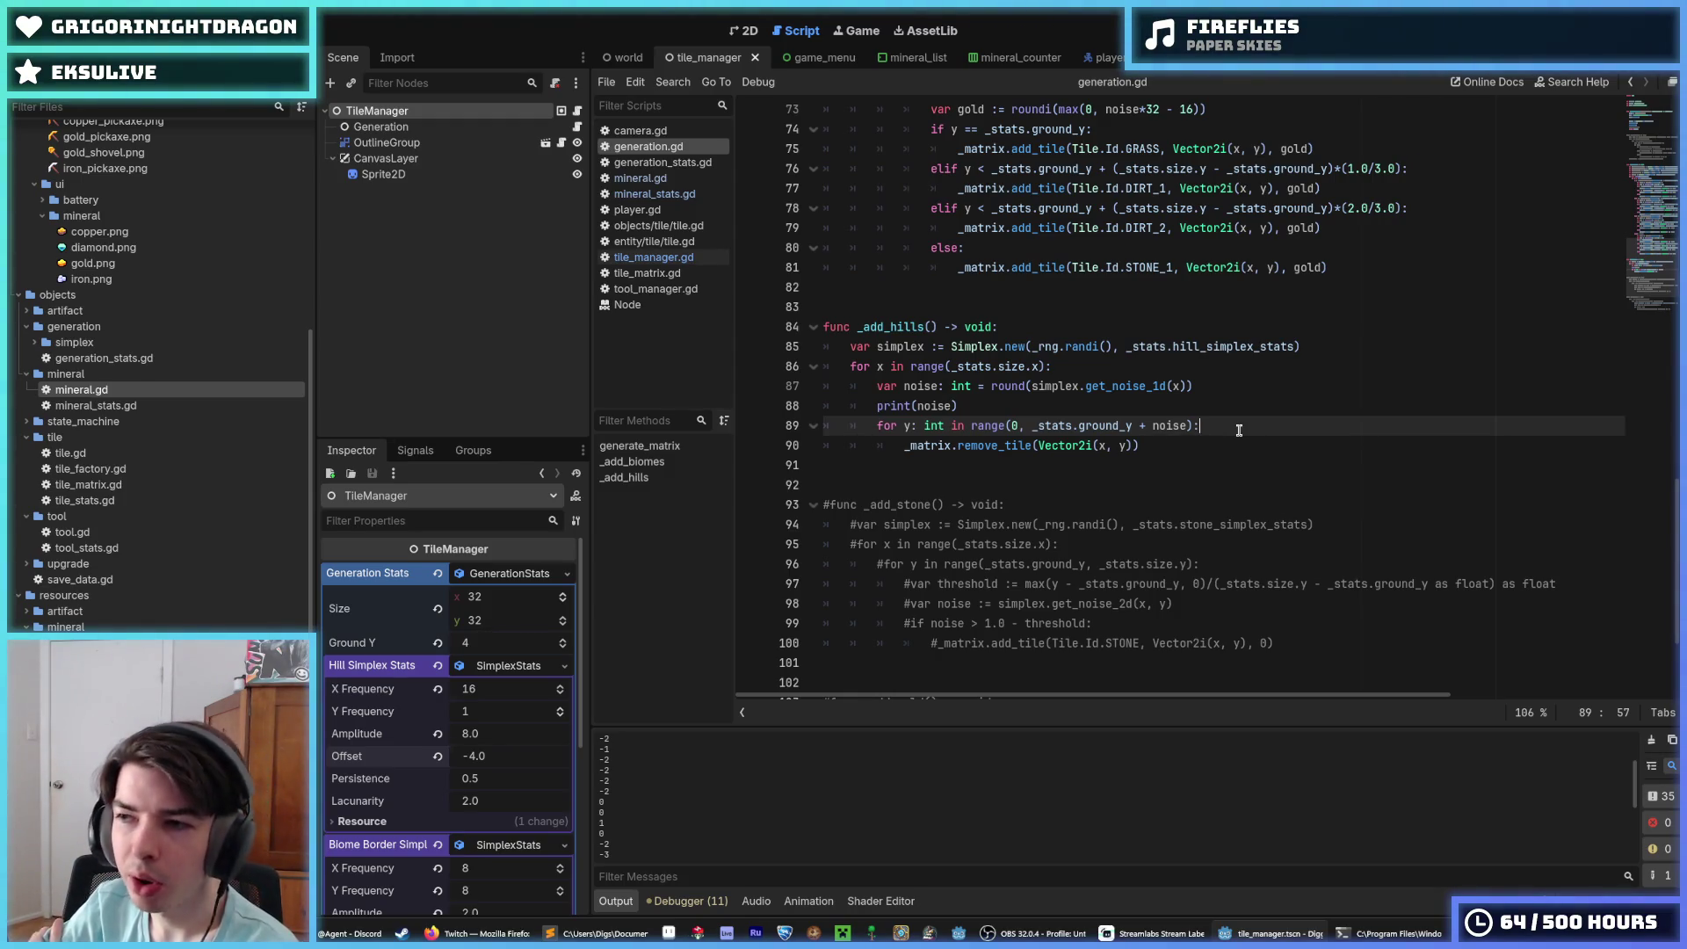
{"action": "left_click", "coordinate": [1209, 449]}
{"action": "left_click", "coordinate": [1225, 430]}
{"action": "left_click", "coordinate": [1220, 444]}
{"action": "left_click", "coordinate": [1228, 426]}
{"action": "left_click", "coordinate": [1222, 446]}
Step: Select the _add_hills function and paste a copy below it
{"action": "key", "text": "shift+Up"}
{"action": "key", "text": "shift+Up"}
{"action": "key", "text": "shift+Up"}
{"action": "key", "text": "ctrl+c"}
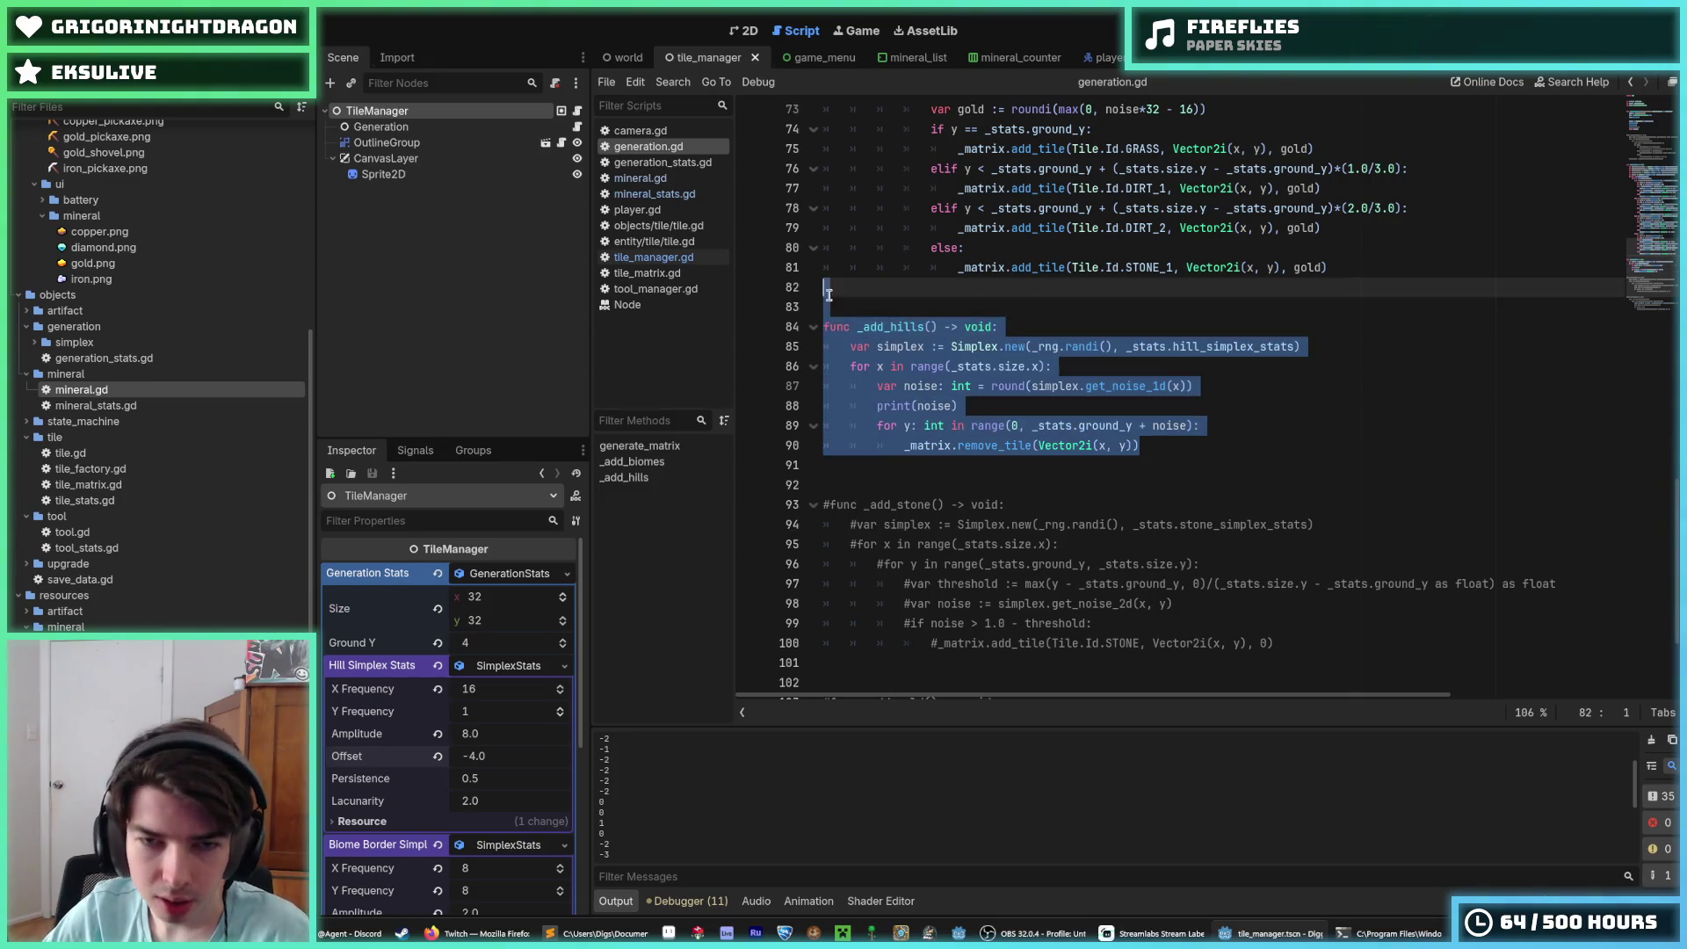
{"action": "left_click", "coordinate": [1164, 446]}
{"action": "key", "text": "Return"}
{"action": "key", "text": "Return"}
{"action": "key", "text": "Return"}
{"action": "key", "text": "Return"}
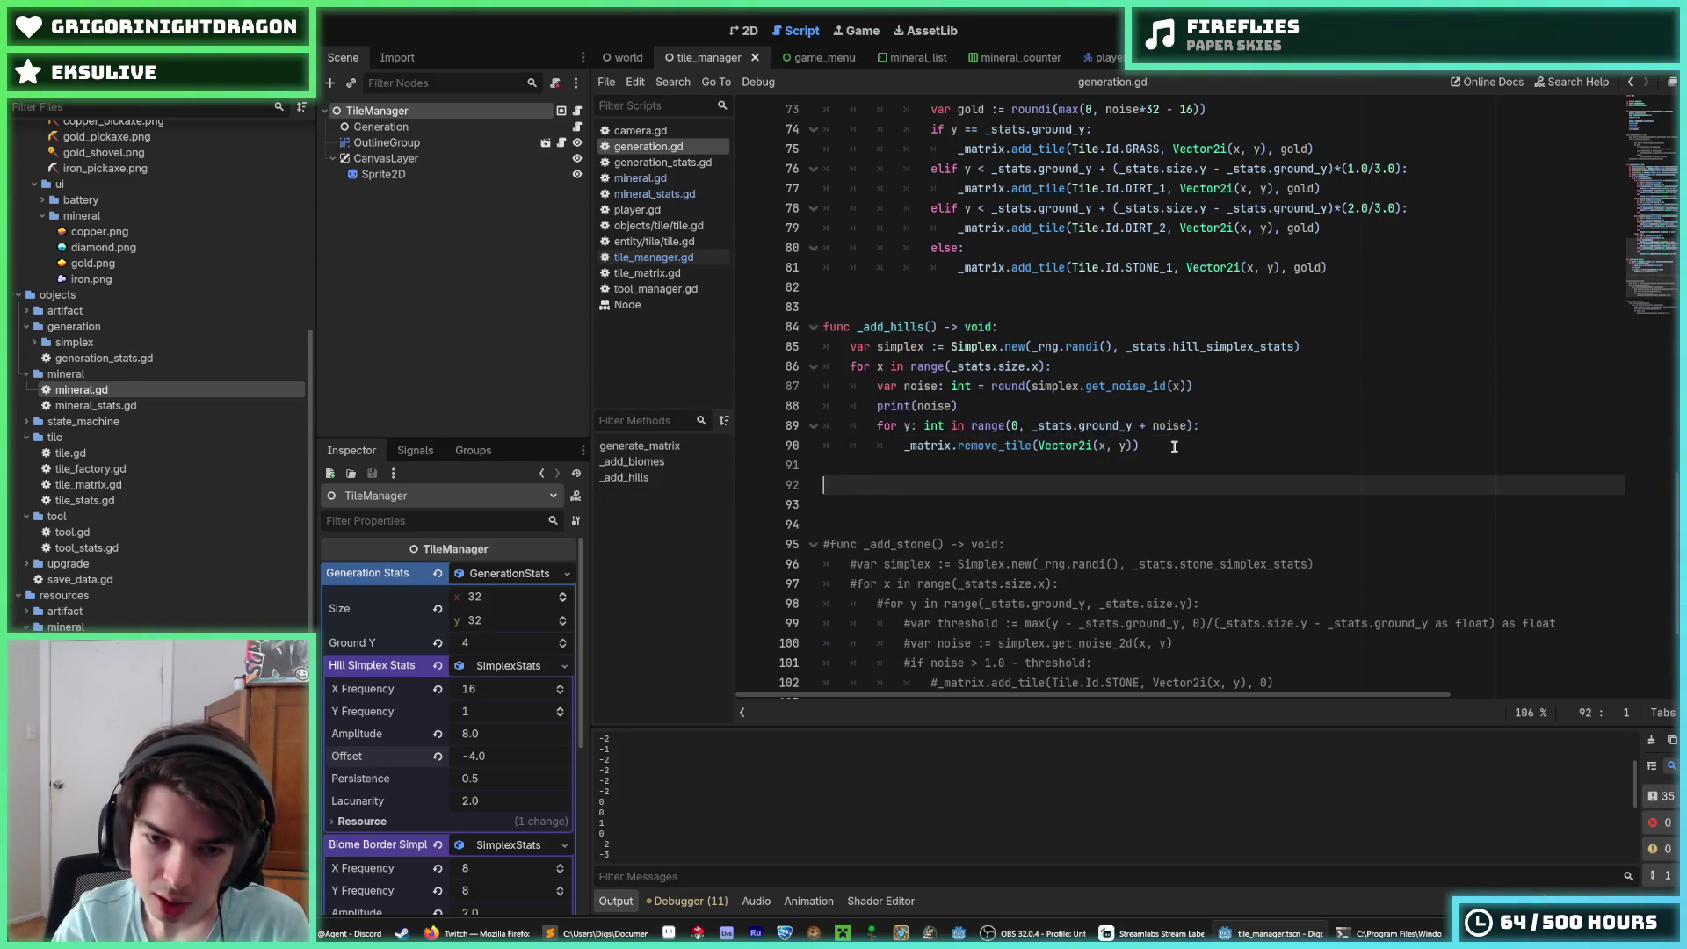
{"action": "key", "text": "ctrl+v"}
Step: Rename the pasted function copy to _add_grass
{"action": "left_click", "coordinate": [953, 527]}
{"action": "key", "text": "BackSpace"}
{"action": "key", "text": "BackSpace"}
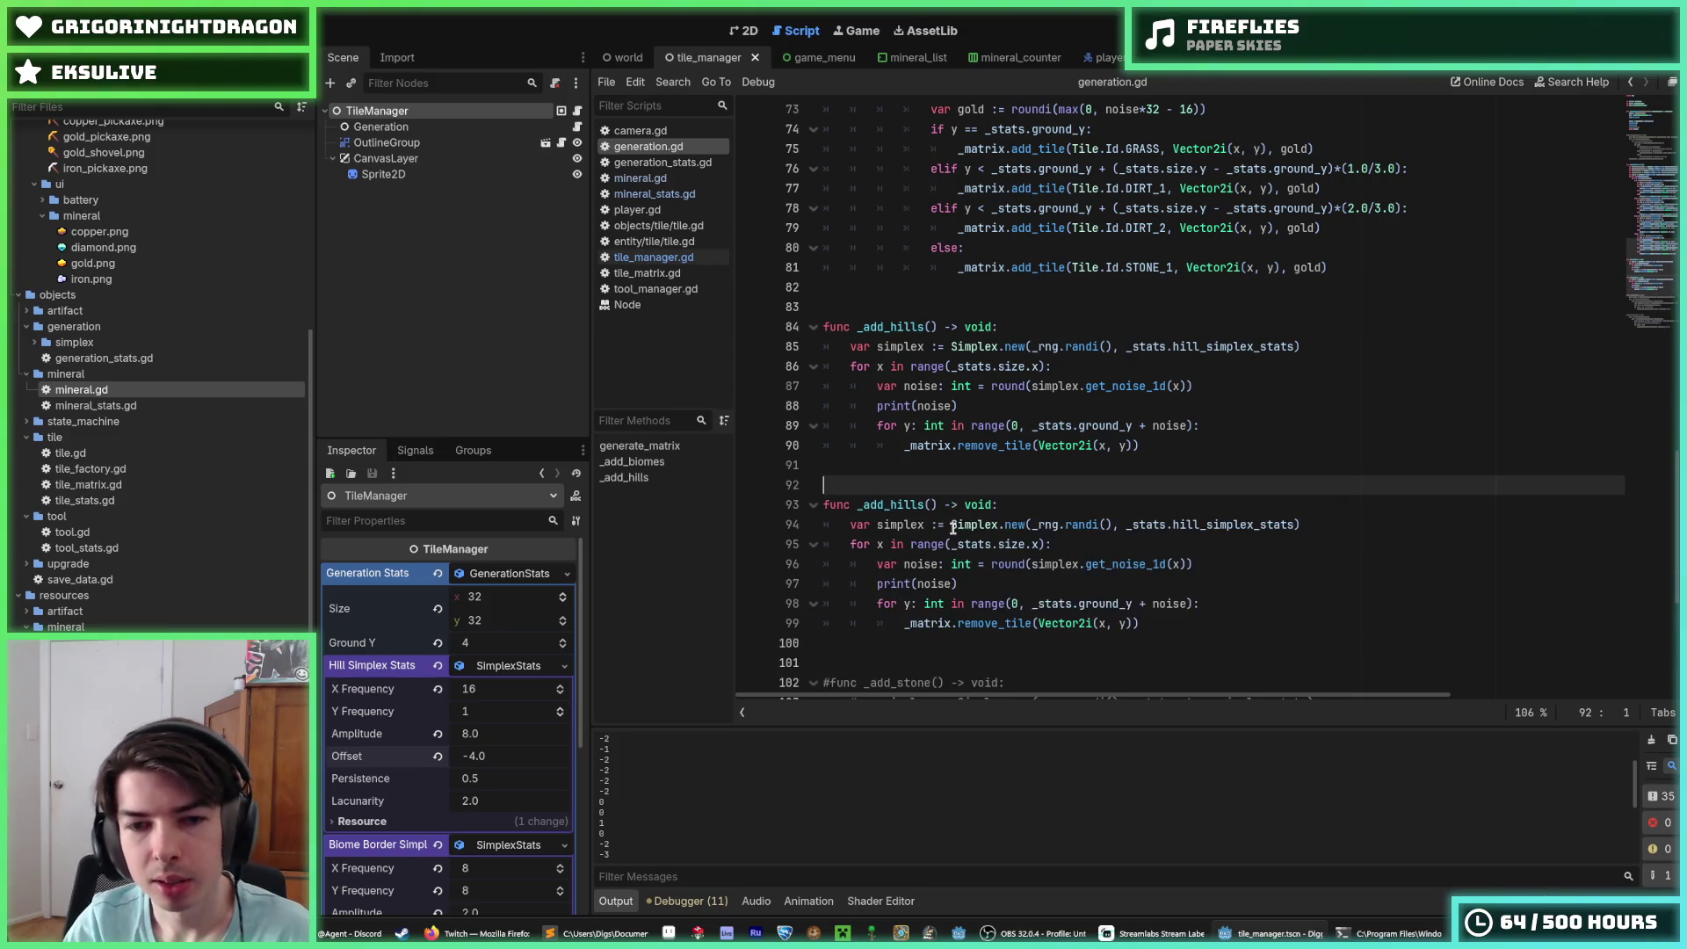
{"action": "left_click", "coordinate": [927, 505]}
{"action": "key", "text": "BackSpace"}
{"action": "key", "text": "BackSpace"}
{"action": "key", "text": "BackSpace"}
{"action": "type", "text": "grass"}
Step: Delete the simplex, noise and print lines from _add_grass
{"action": "left_click_drag", "start_coordinate": [960, 584], "coordinate": [733, 565]}
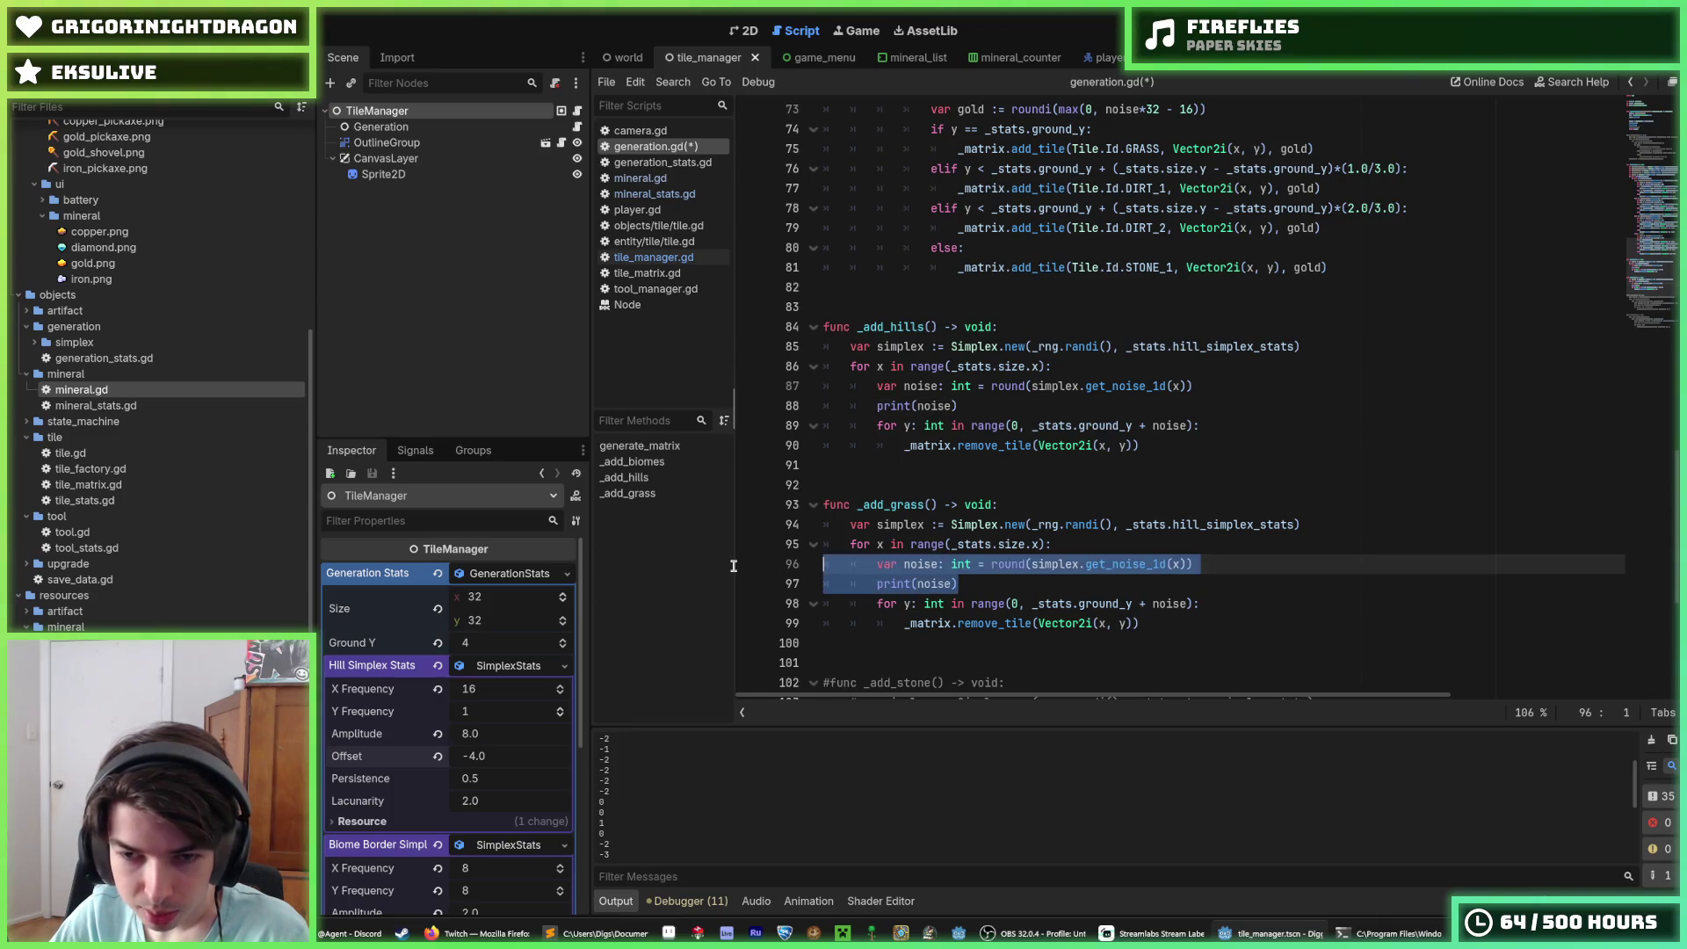
{"action": "left_click", "coordinate": [1160, 620]}
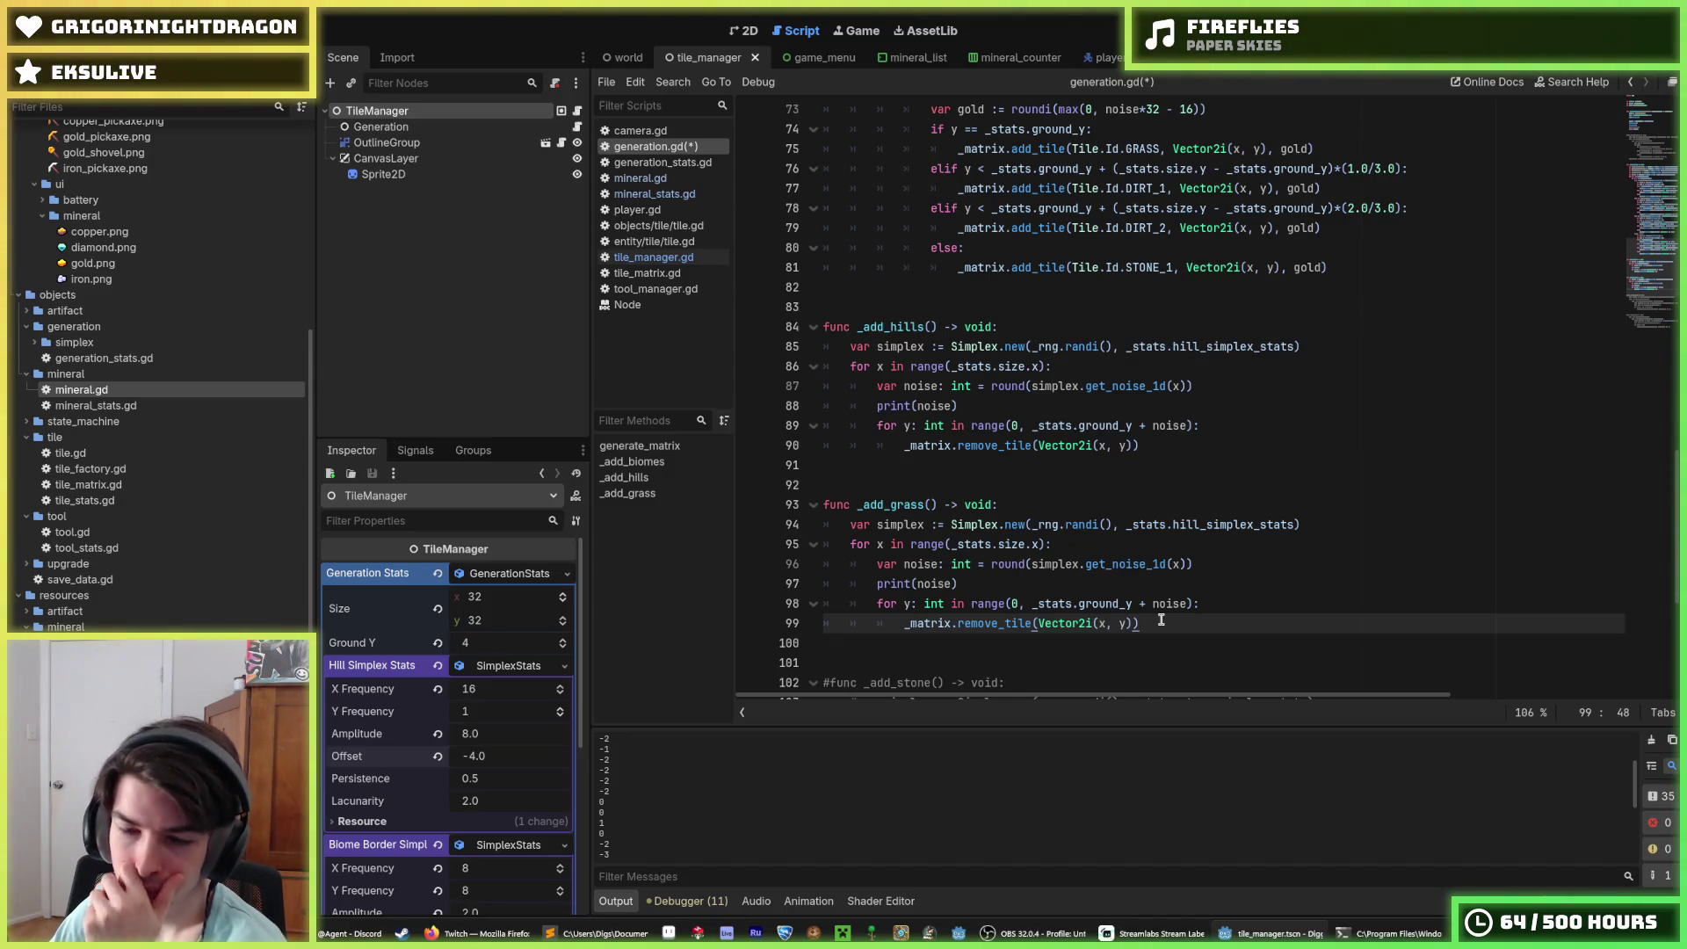
{"action": "left_click_drag", "start_coordinate": [1002, 586], "coordinate": [694, 565]}
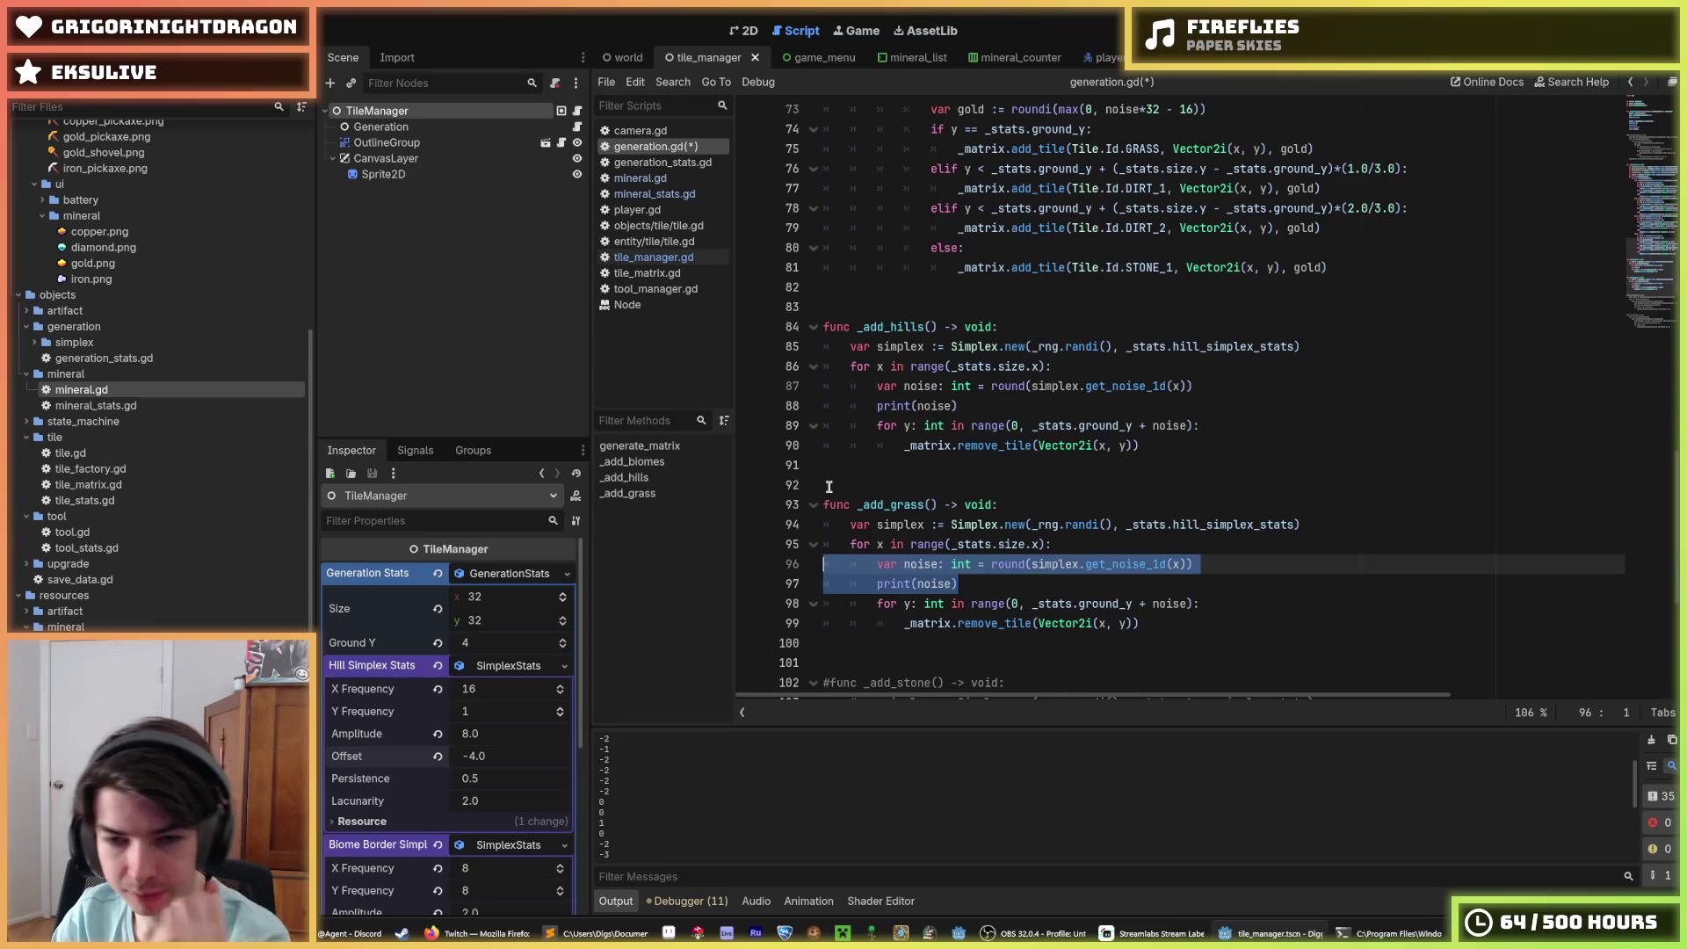
{"action": "key", "text": "BackSpace"}
{"action": "key", "text": "BackSpace"}
{"action": "key", "text": "Up"}
{"action": "key", "text": "End"}
{"action": "key", "text": "shift+Up"}
{"action": "key", "text": "BackSpace"}
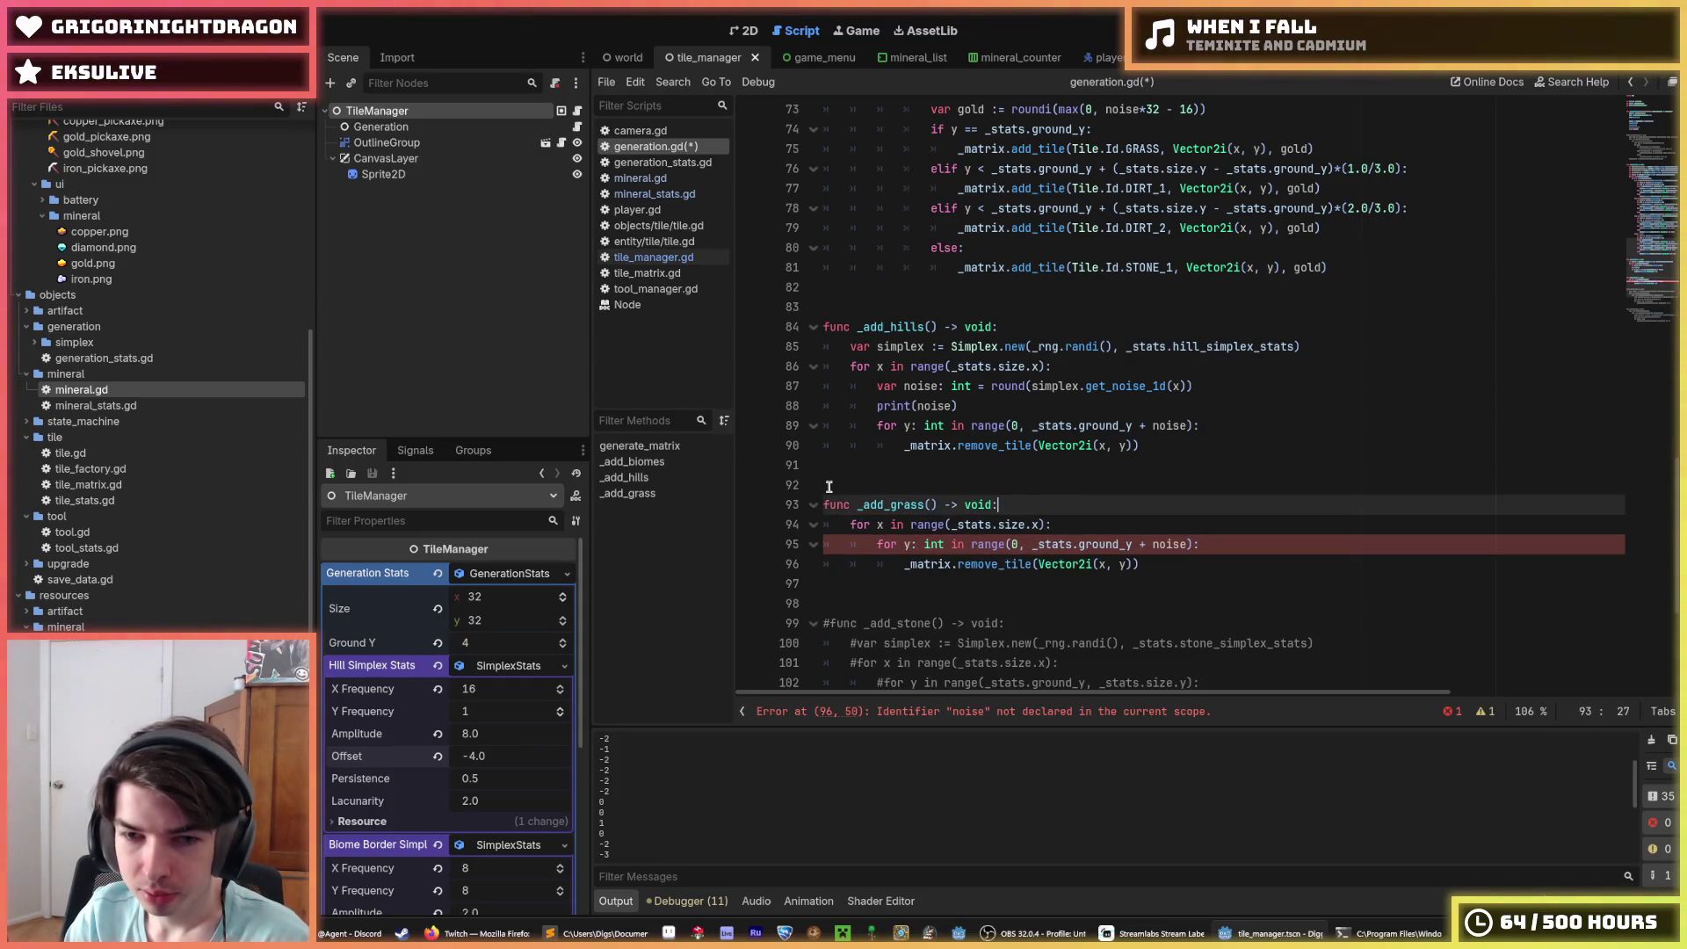
{"action": "key", "text": "Down"}
{"action": "key", "text": "Down"}
Step: Change the loop to for y in range(_stats.size.y) and save generation.gd
{"action": "key", "text": "shift+Left"}
{"action": "key", "text": "shift+Left"}
{"action": "key", "text": "shift+Left"}
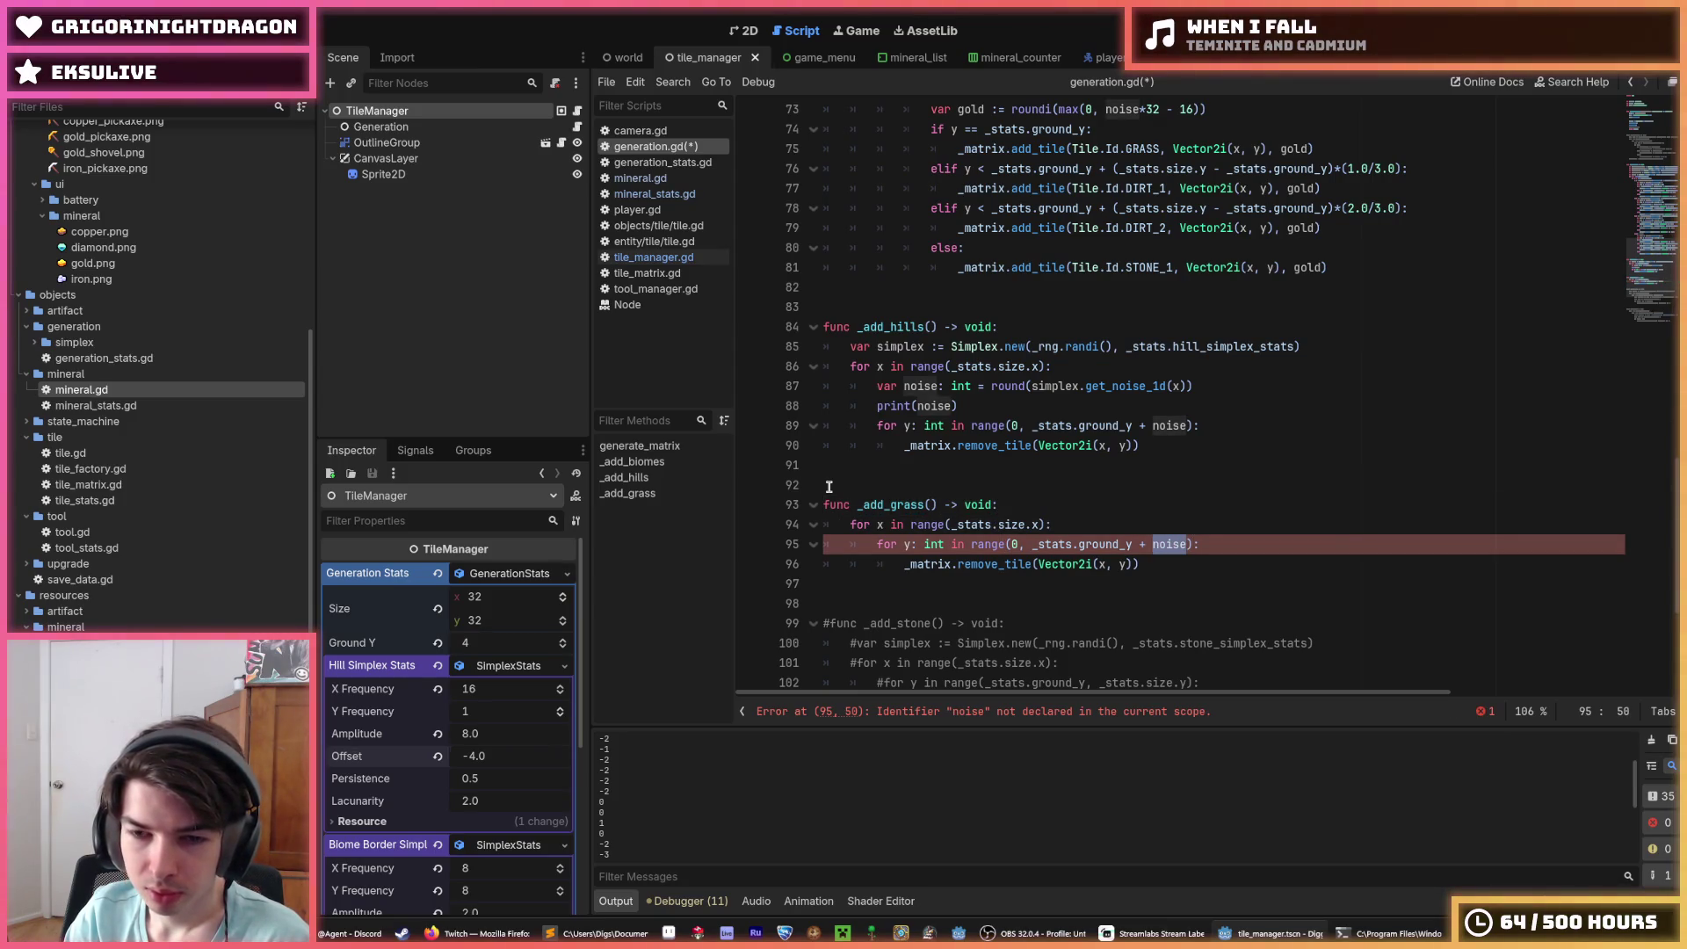
{"action": "key", "text": "Left"}
{"action": "key", "text": "Left"}
{"action": "key", "text": "Left"}
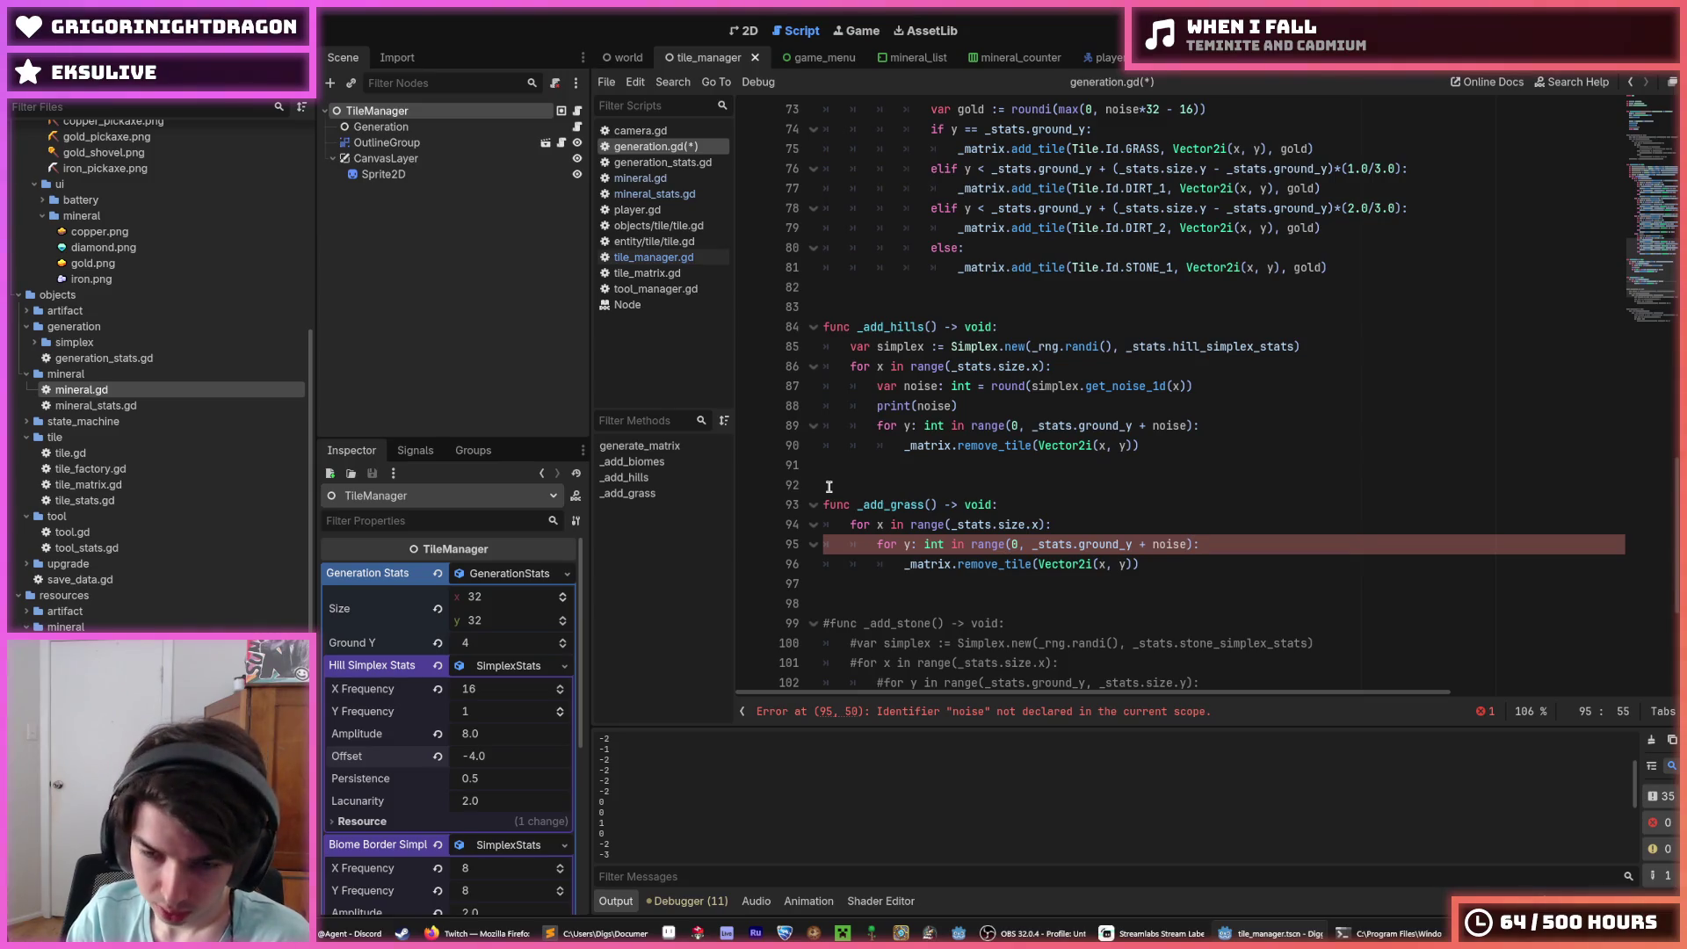
{"action": "key", "text": "BackSpace"}
{"action": "key", "text": "BackSpace"}
{"action": "key", "text": "BackSpace"}
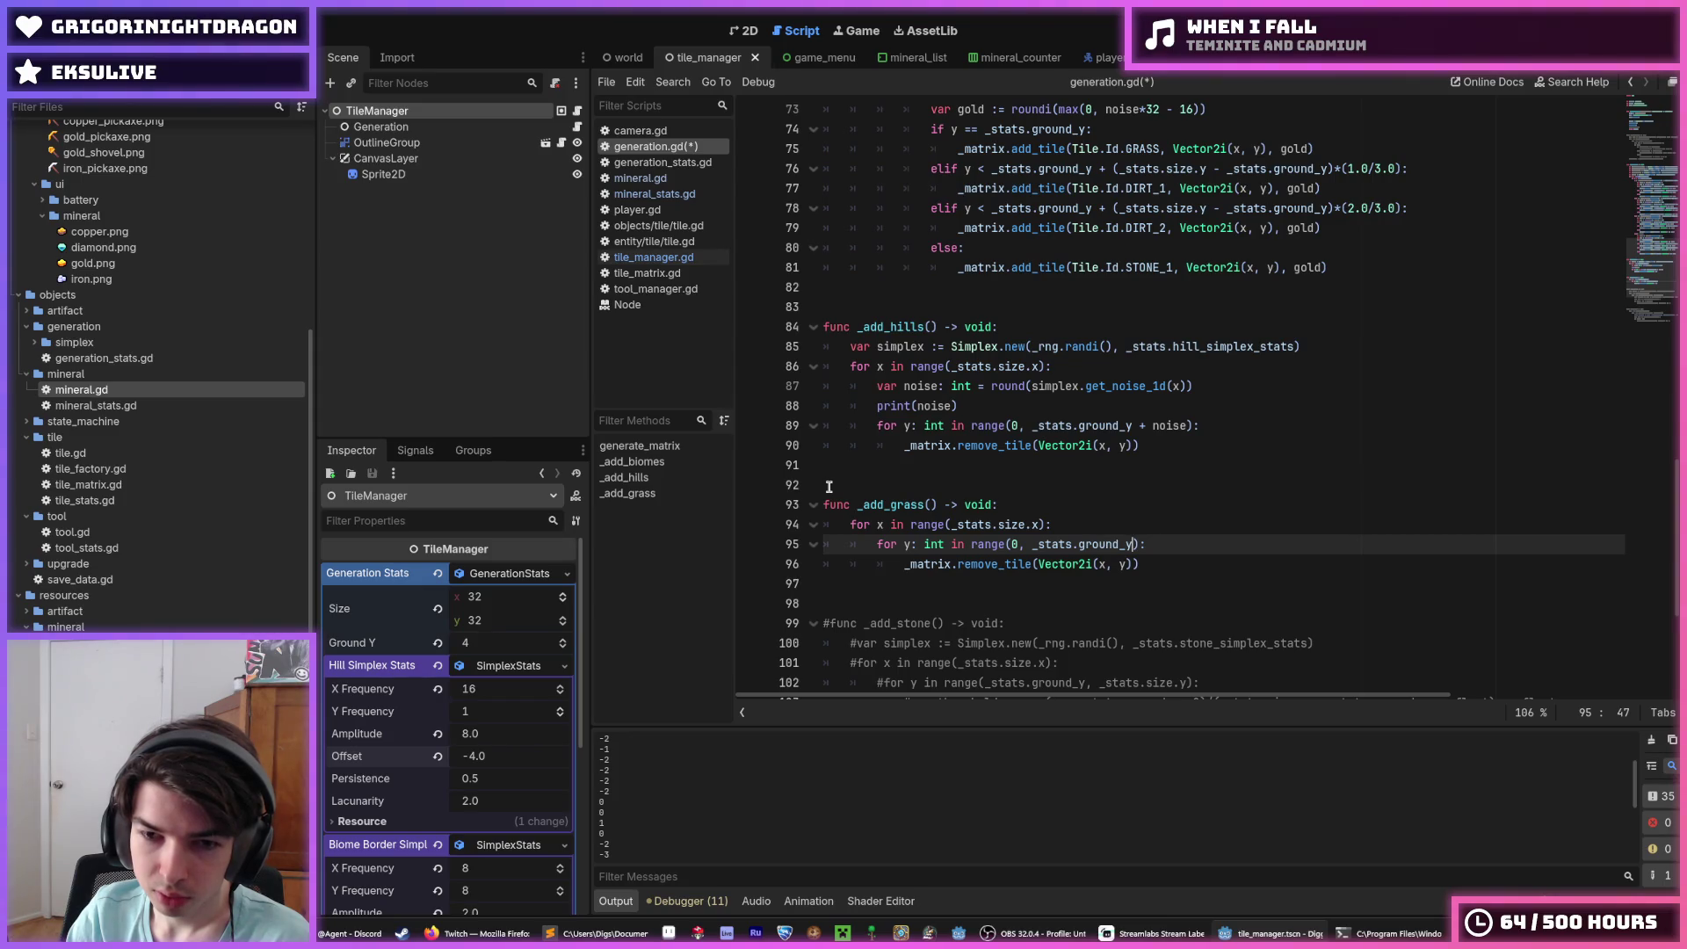
{"action": "key", "text": "BackSpace"}
{"action": "key", "text": "BackSpace"}
{"action": "key", "text": "BackSpace"}
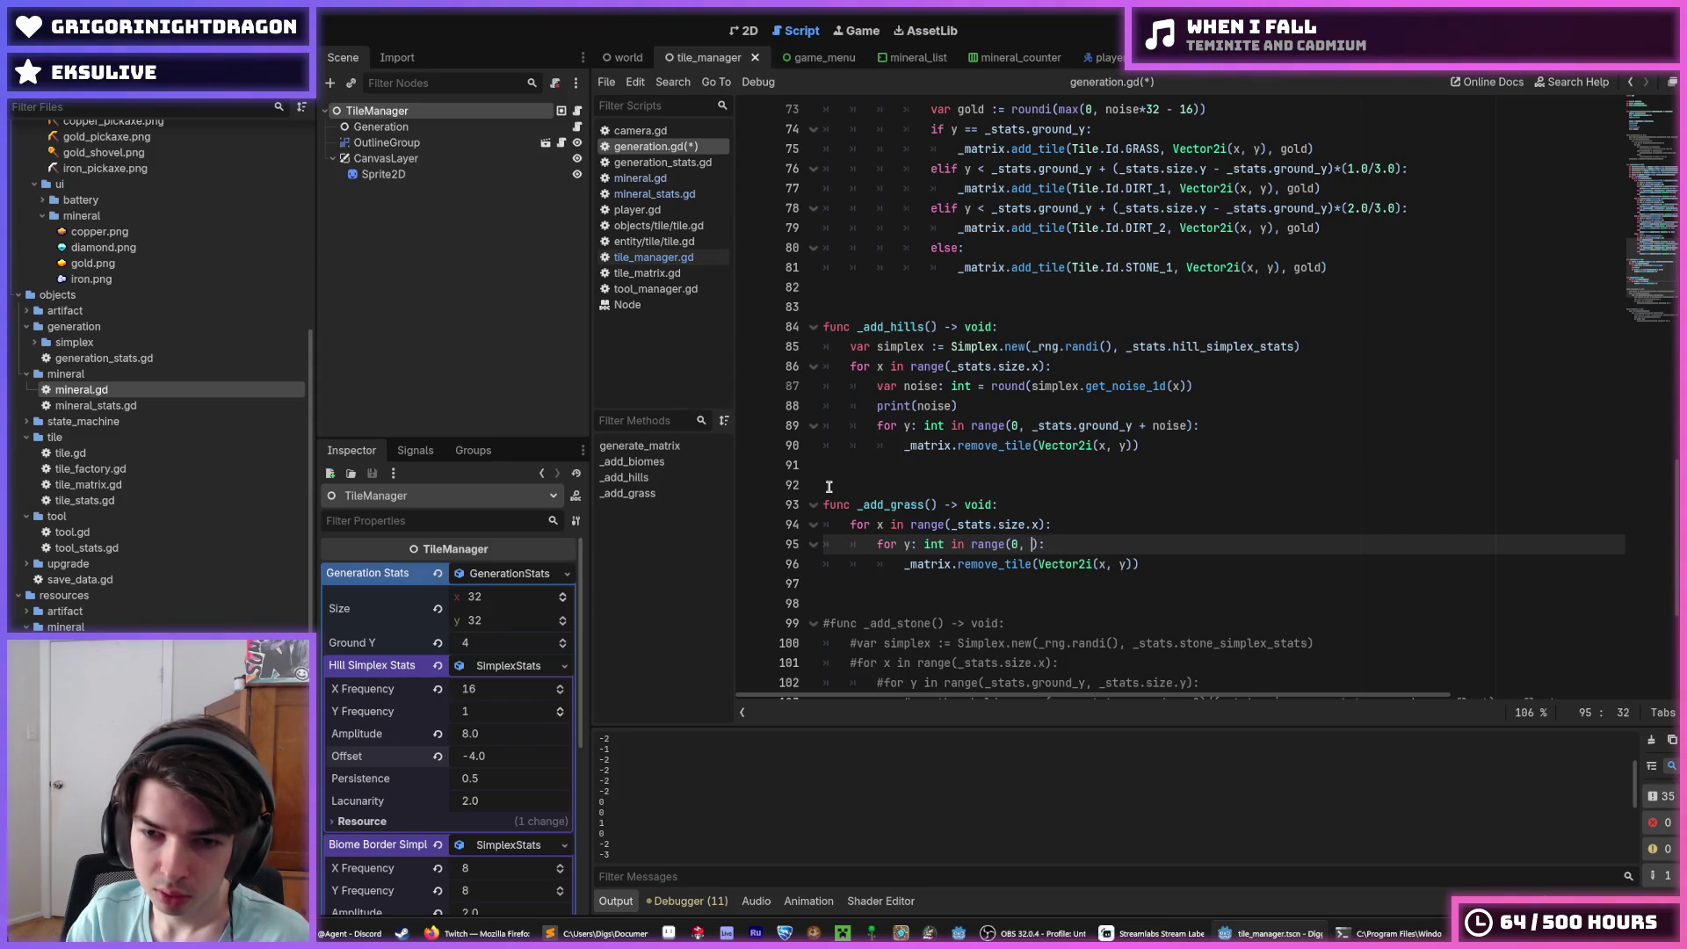
{"action": "type", "text": "_stats.s"}
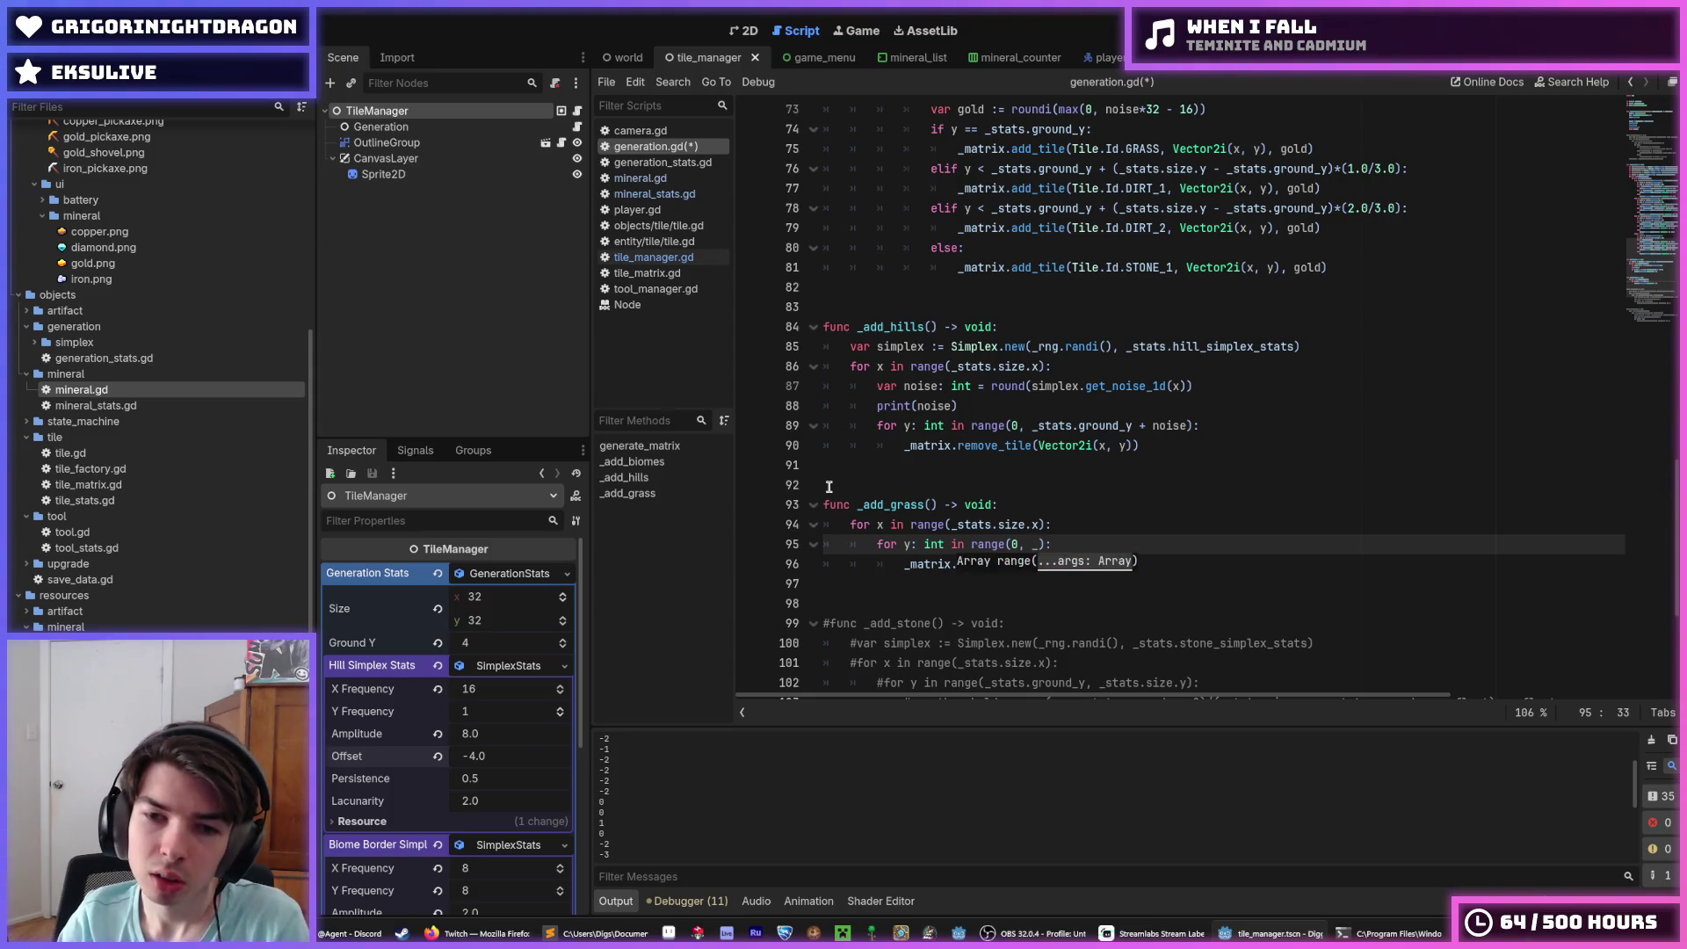
{"action": "type", "text": "ize.y"}
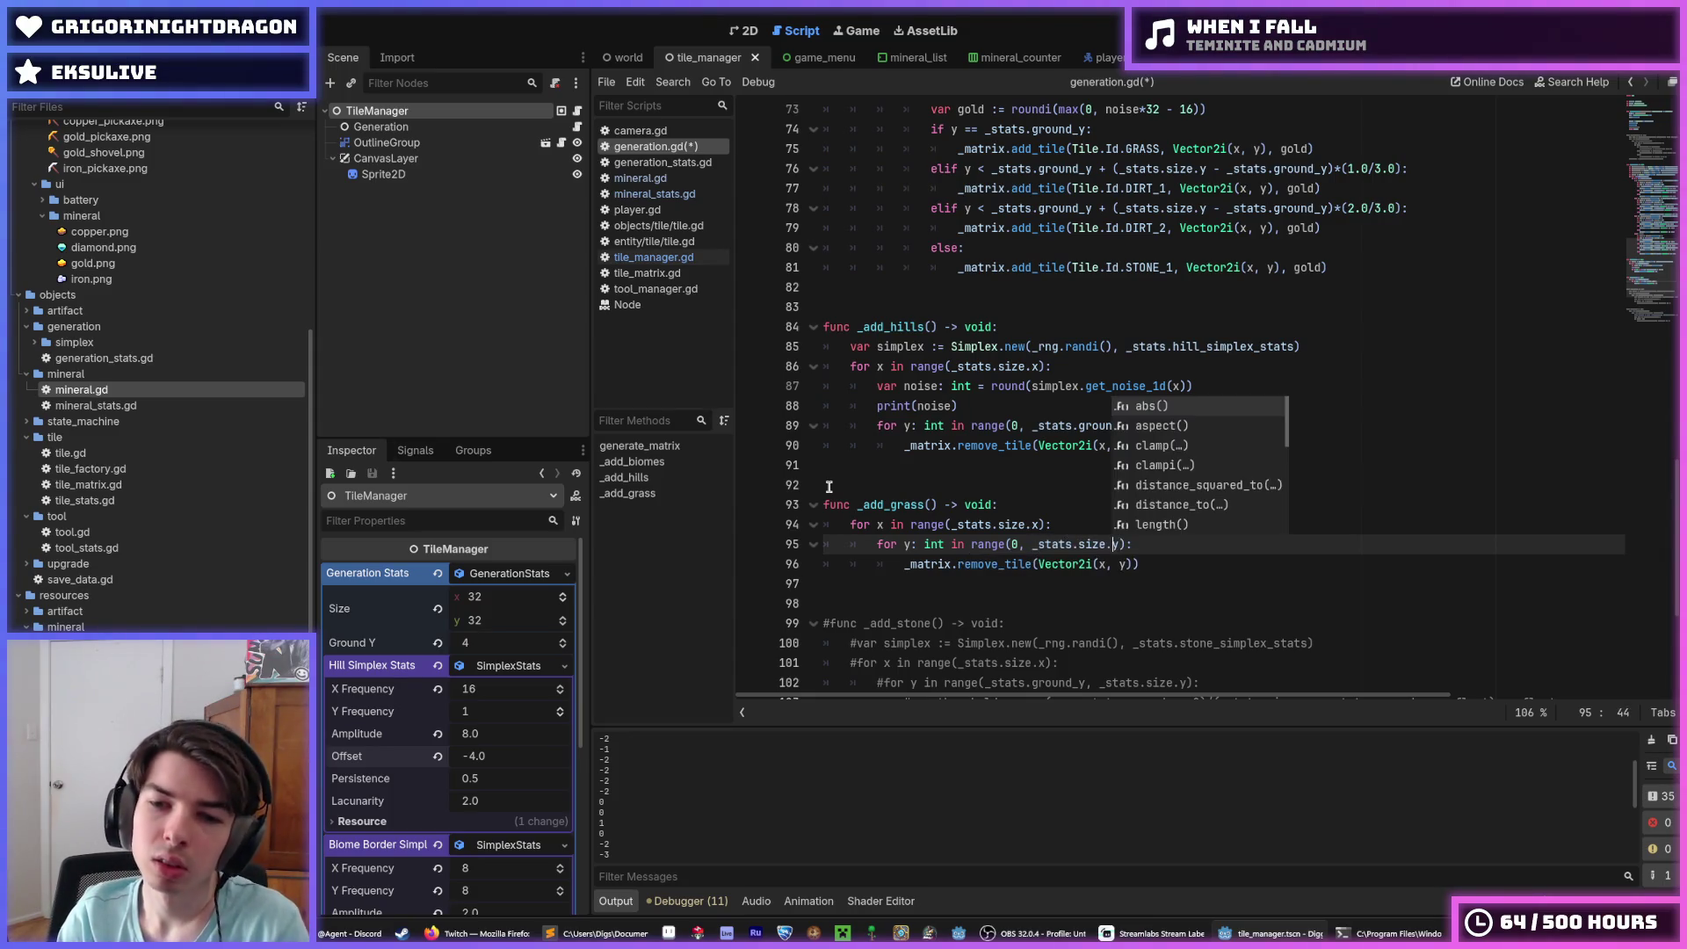
{"action": "key", "text": "Left"}
{"action": "key", "text": "Left"}
{"action": "key", "text": "Left"}
{"action": "key", "text": "BackSpace"}
{"action": "key", "text": "BackSpace"}
{"action": "key", "text": "ctrl+s"}
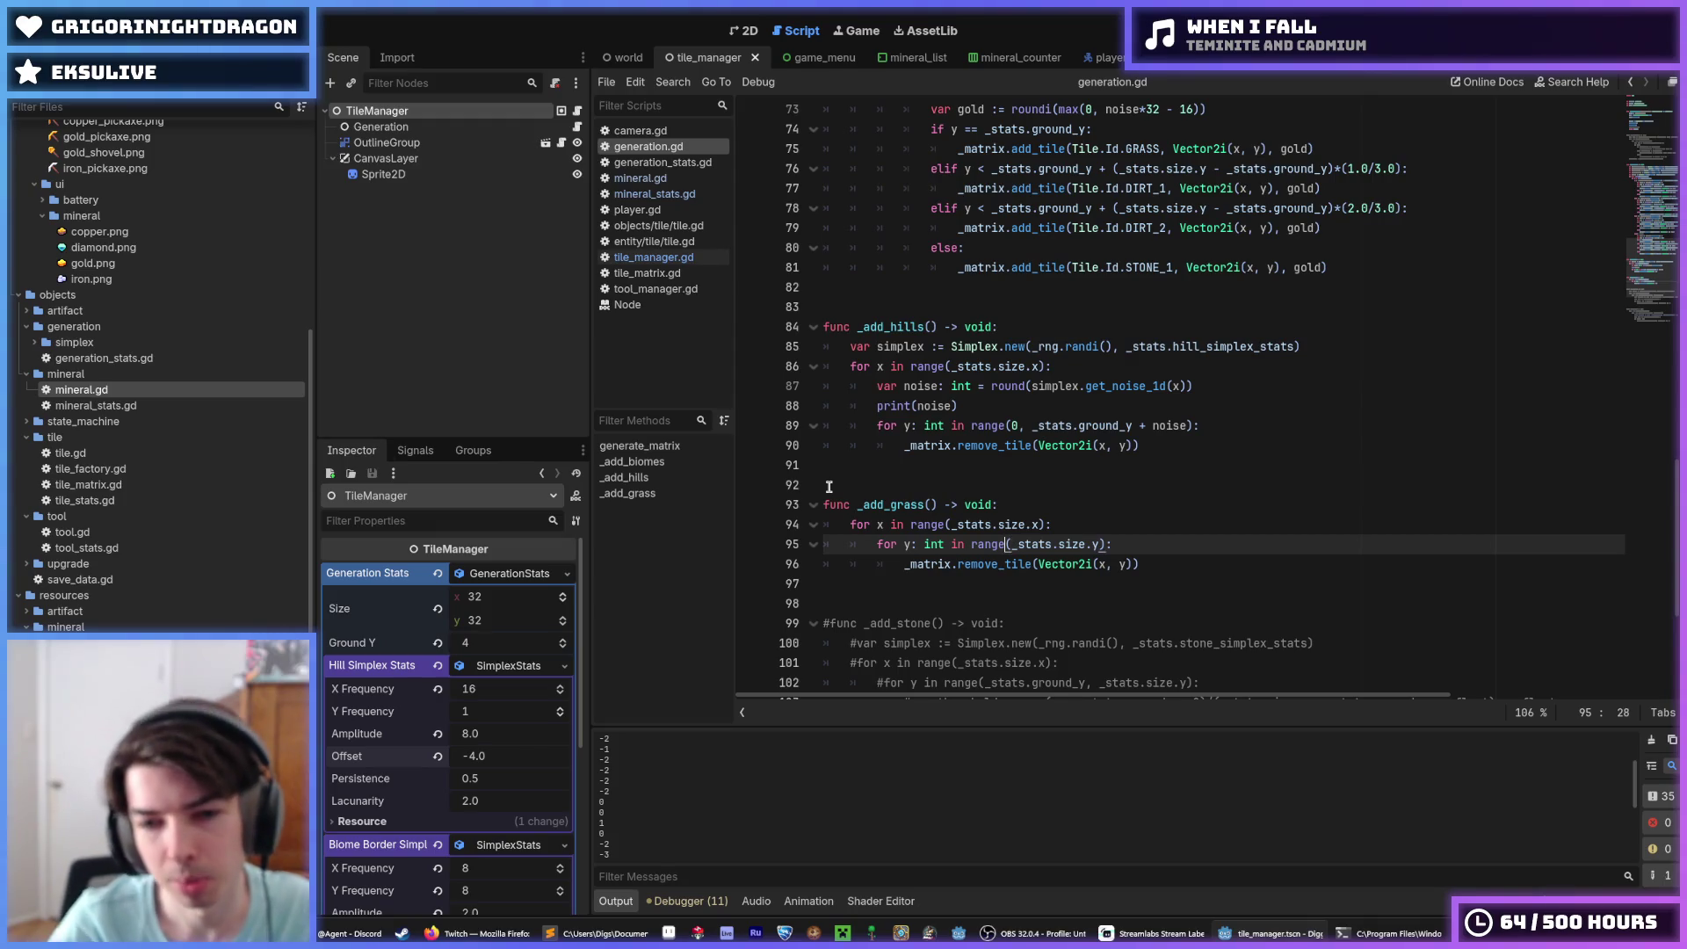
Step: Drop the int type from y and begin an 'if _matrix.get_t' statement inside the loop
{"action": "key", "text": "Left"}
{"action": "key", "text": "Left"}
{"action": "key", "text": "Left"}
{"action": "key", "text": "BackSpace"}
{"action": "key", "text": "BackSpace"}
{"action": "key", "text": "BackSpace"}
{"action": "key", "text": "BackSpace"}
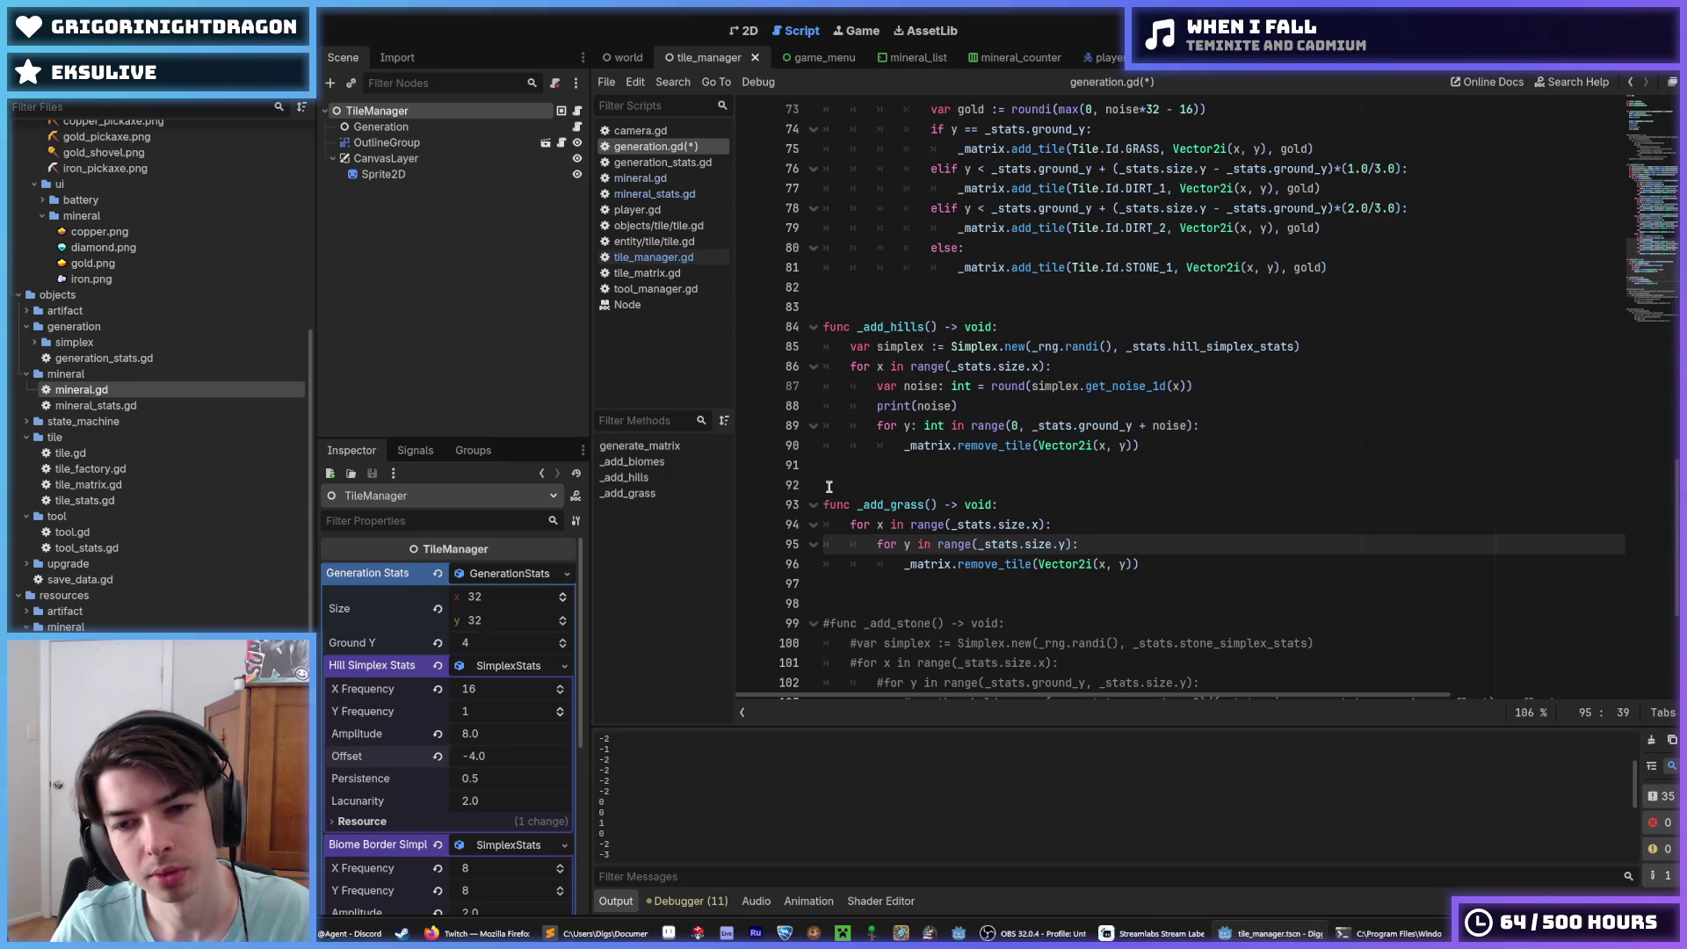
{"action": "key", "text": "Return"}
{"action": "type", "text": "if "}
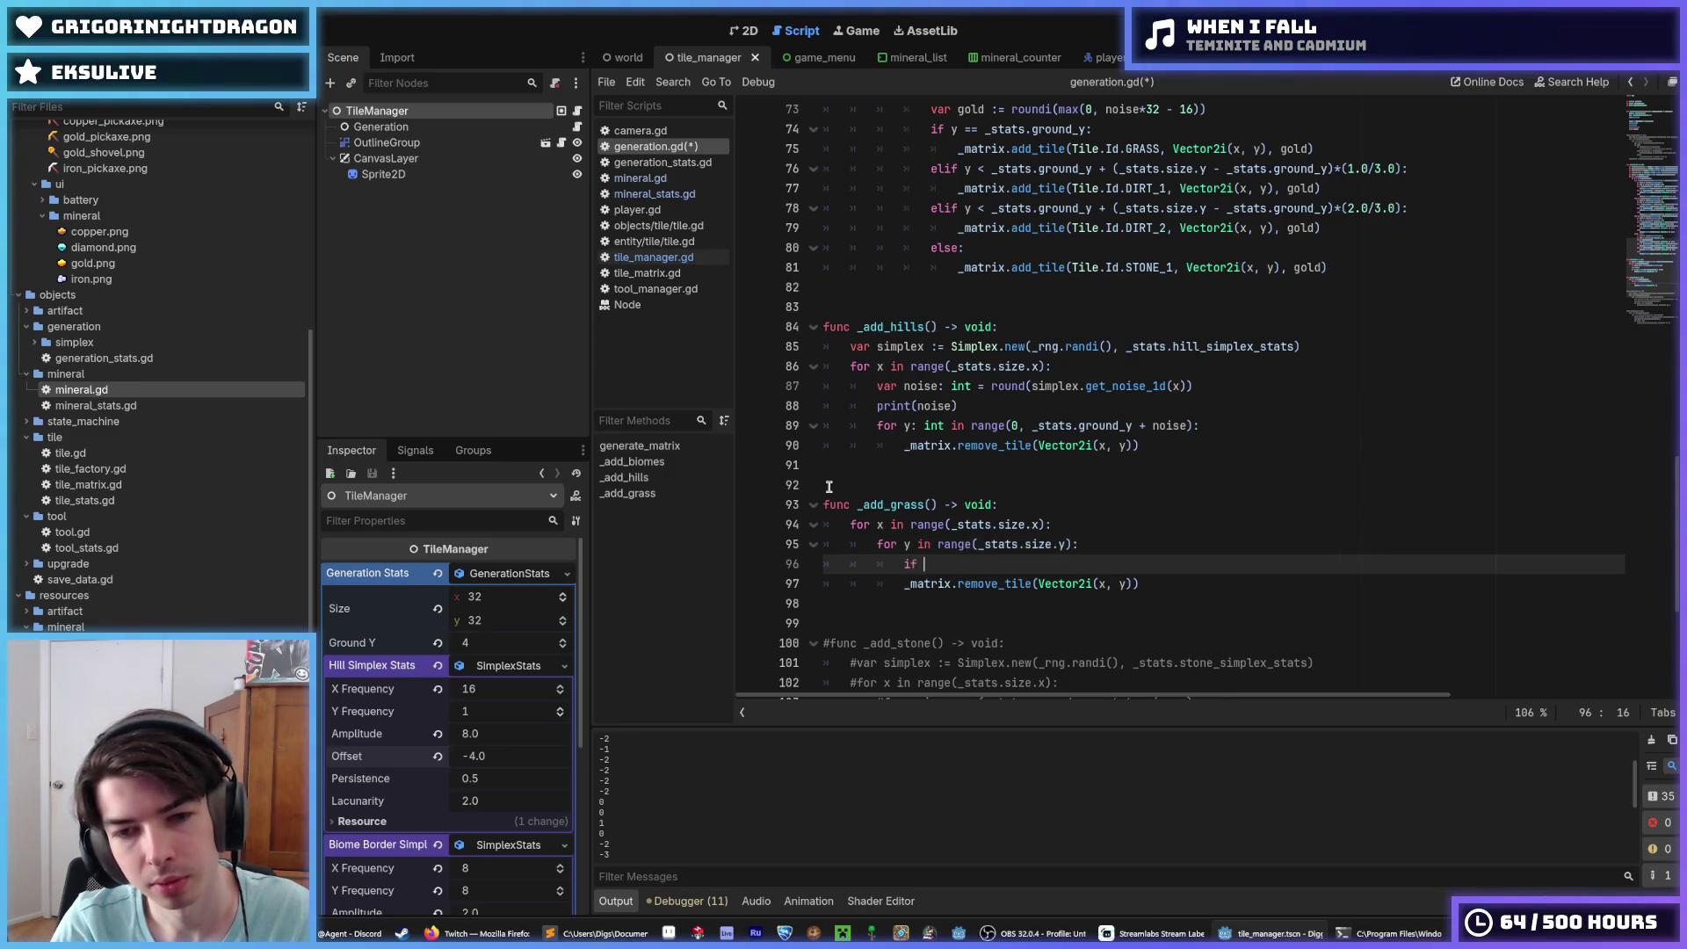
{"action": "type", "text": "_matrix.get_t"}
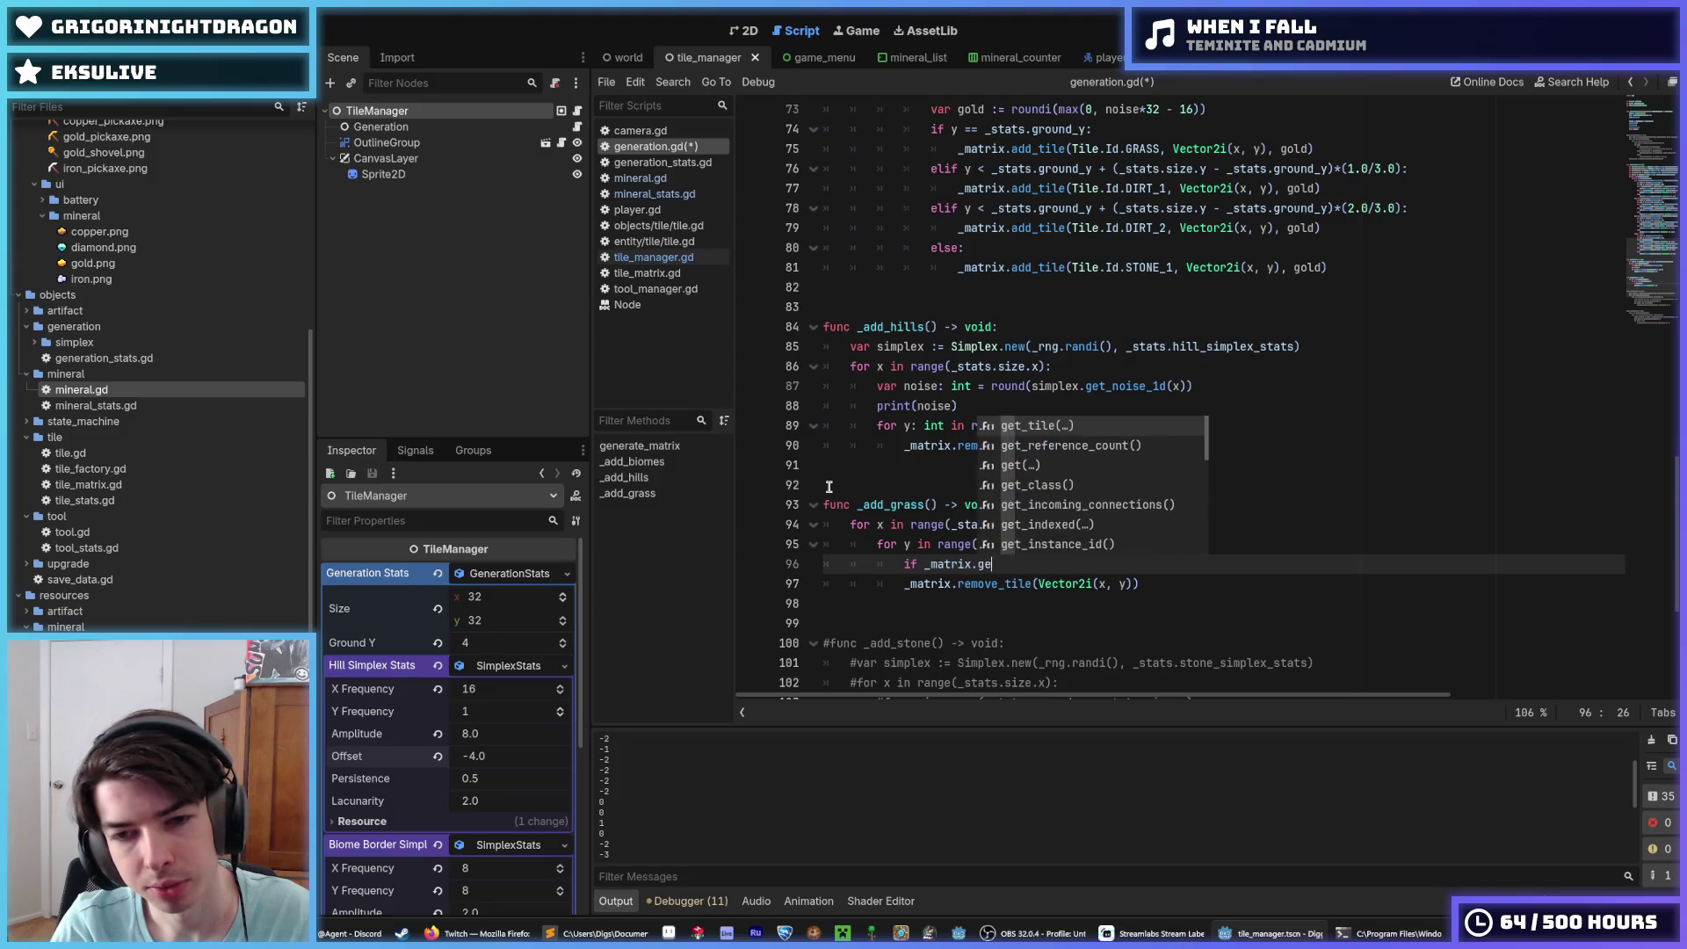
Step: Complete the get_tile(Vector2i(x, y)) call inside the _add_grass loop
{"action": "key", "text": "Return"}
{"action": "type", "text": "Vector"}
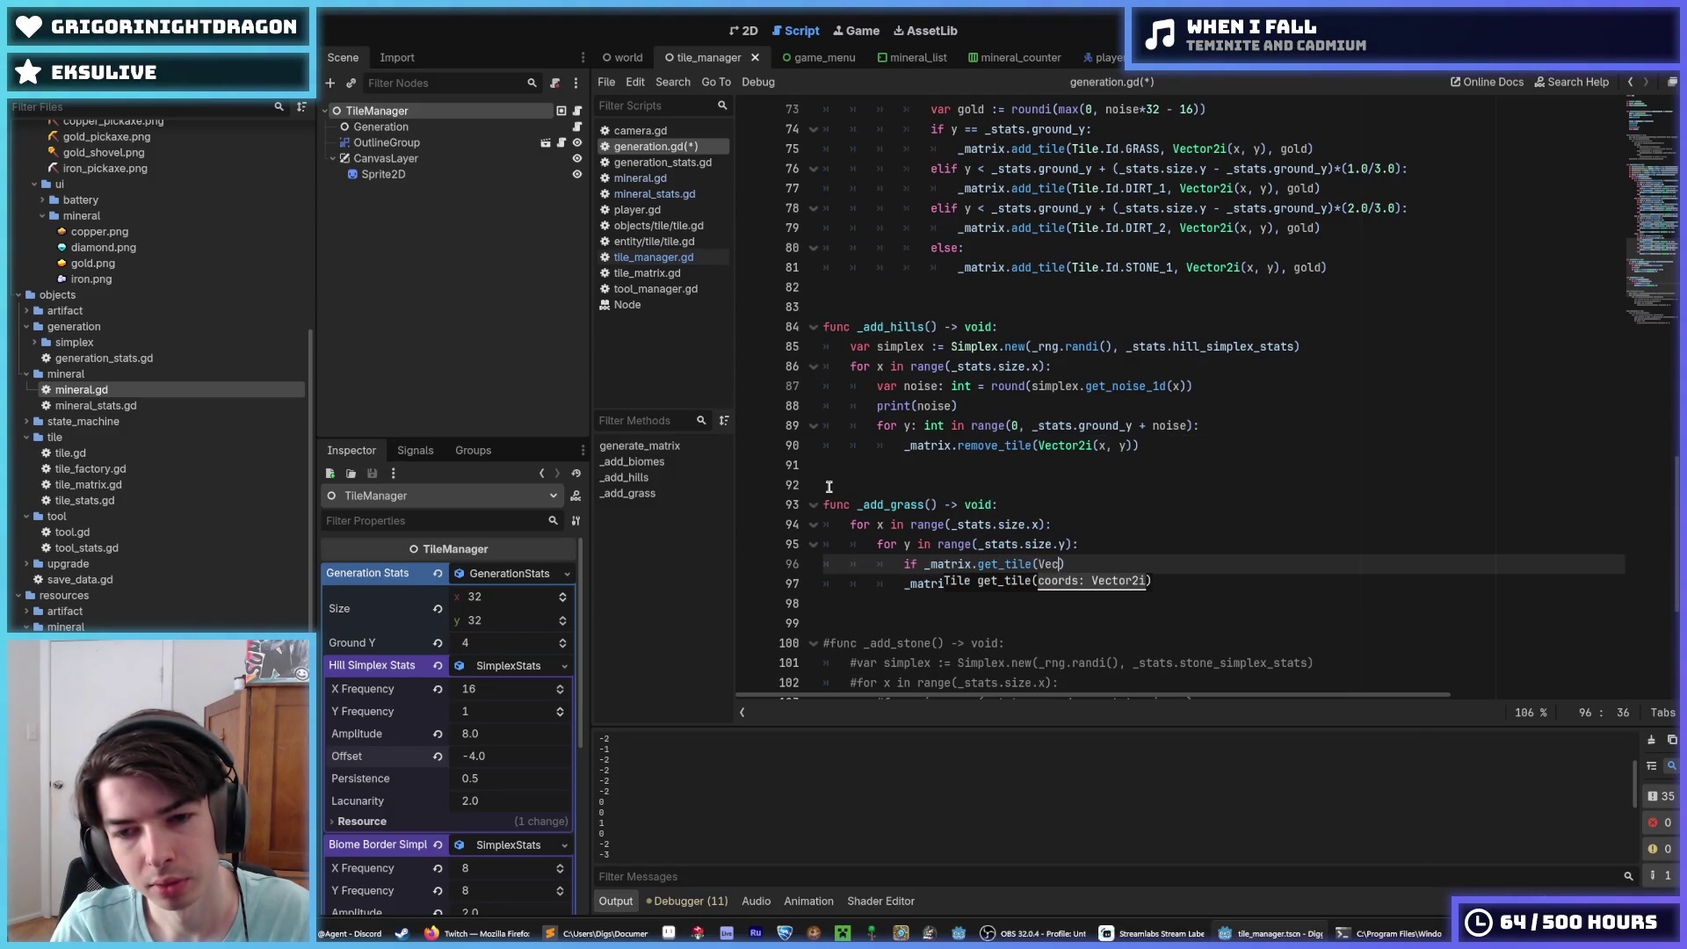
{"action": "type", "text": "2i"}
{"action": "key", "text": "Return"}
{"action": "type", "text": "x, y)):"}
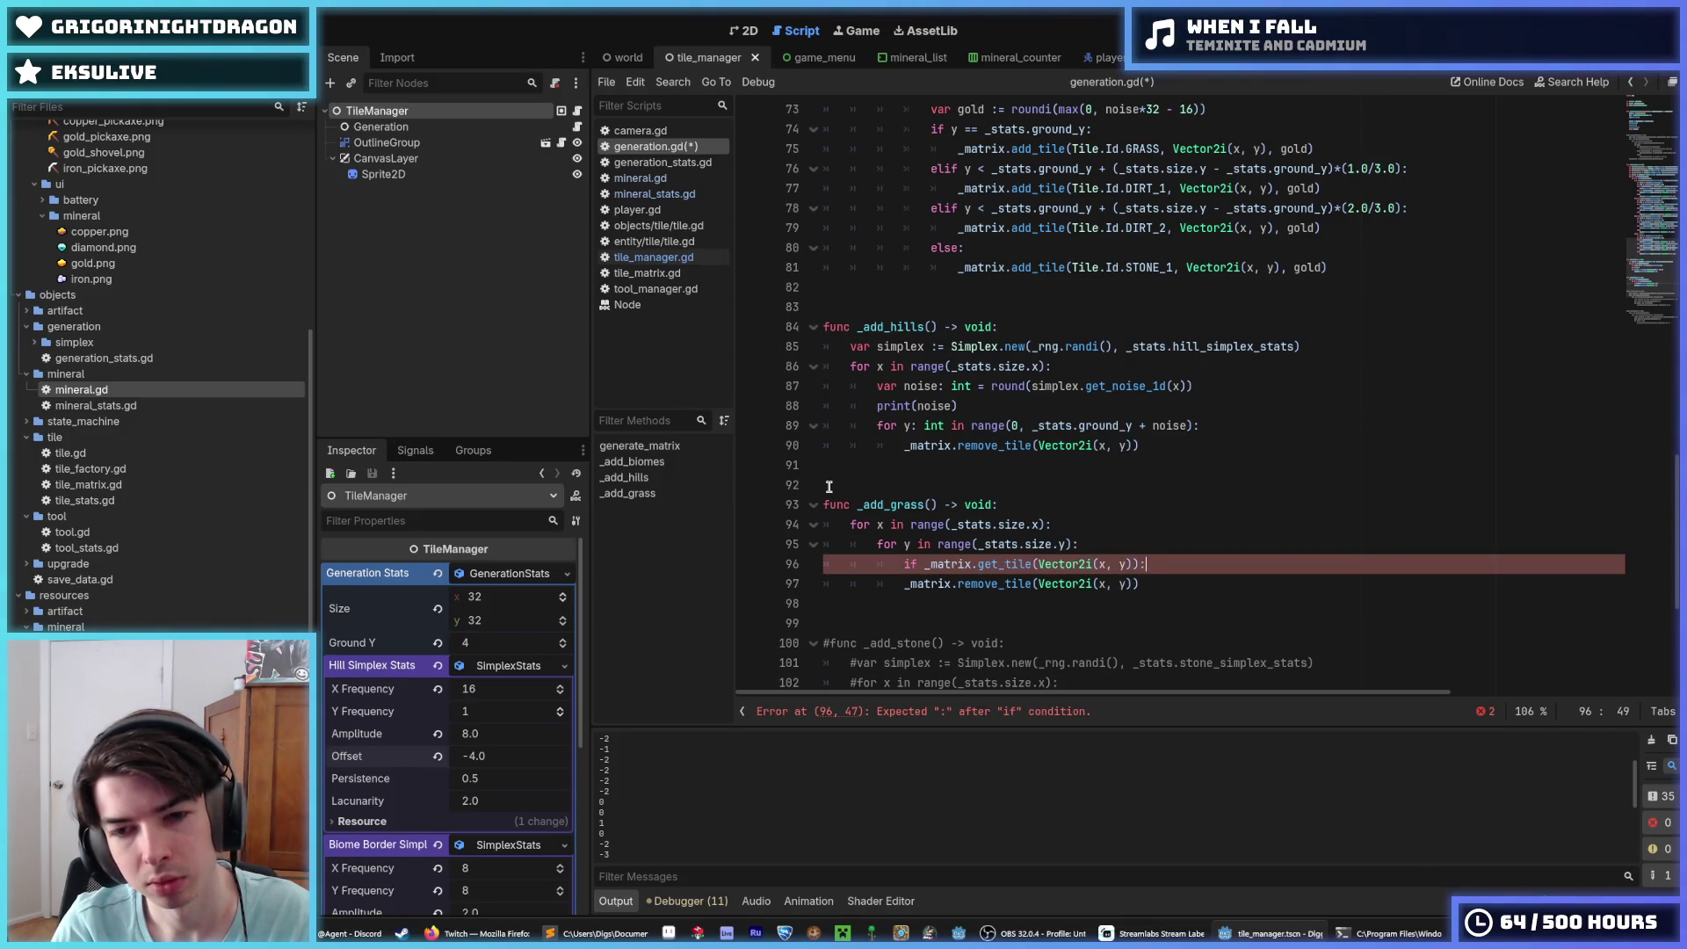
Step: Move the get_tile call into a new 'var tile =' line and reference tile below
{"action": "key", "text": "Return"}
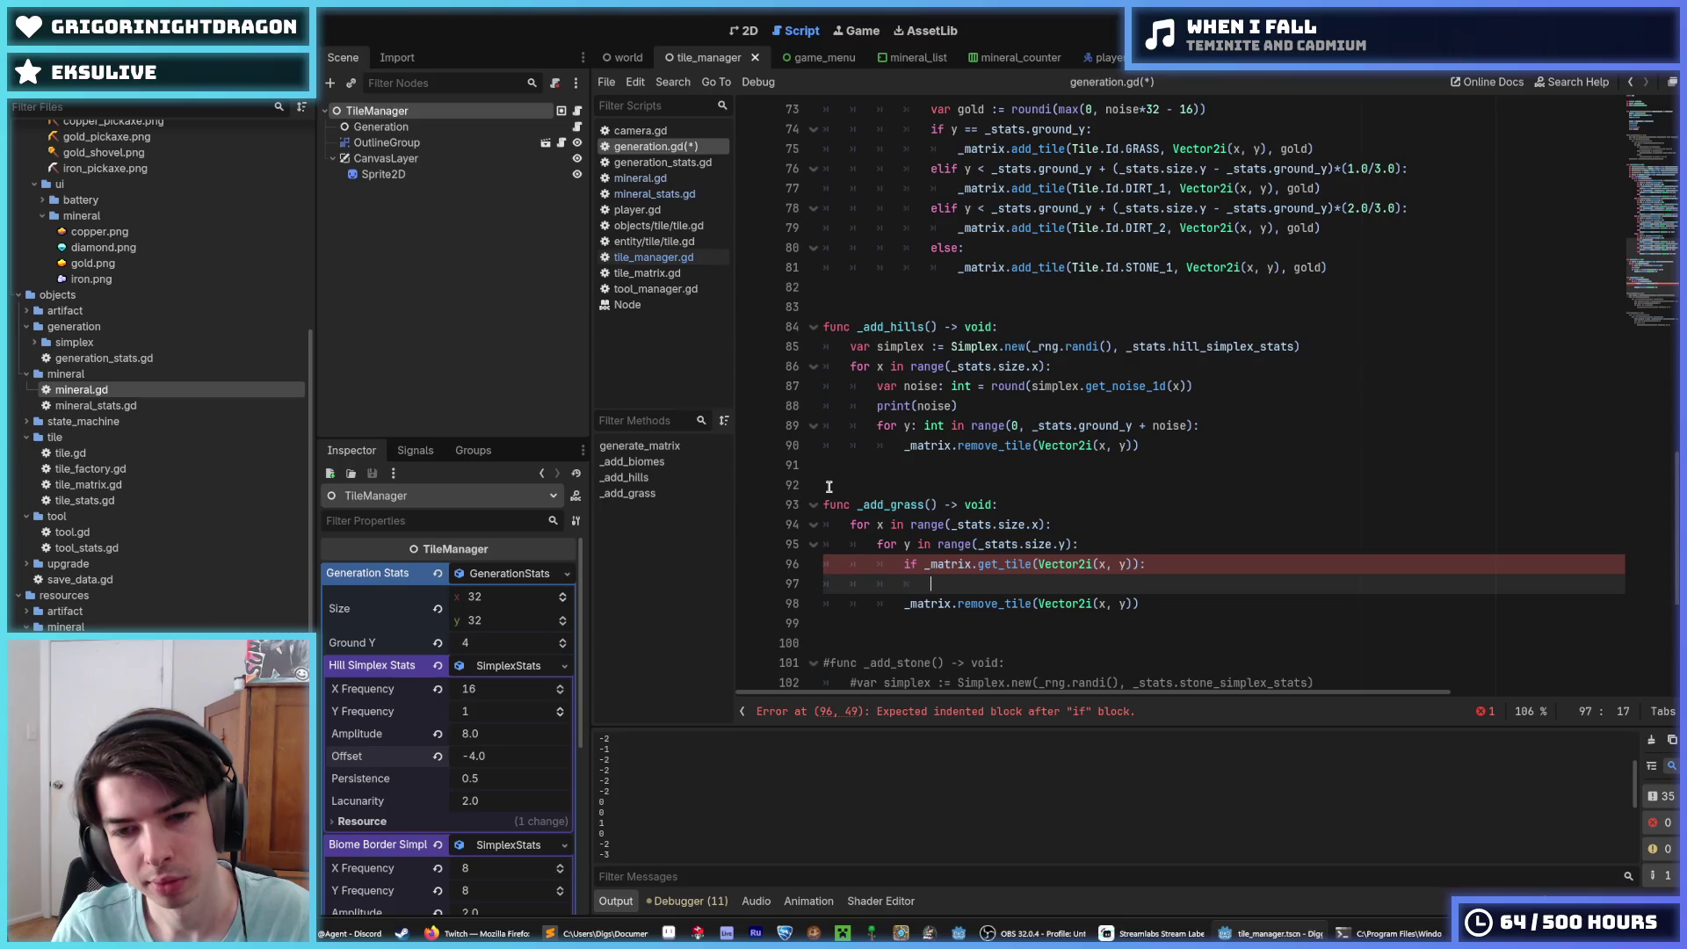
{"action": "type", "text": "if"}
{"action": "key", "text": "Up"}
{"action": "key", "text": "Up"}
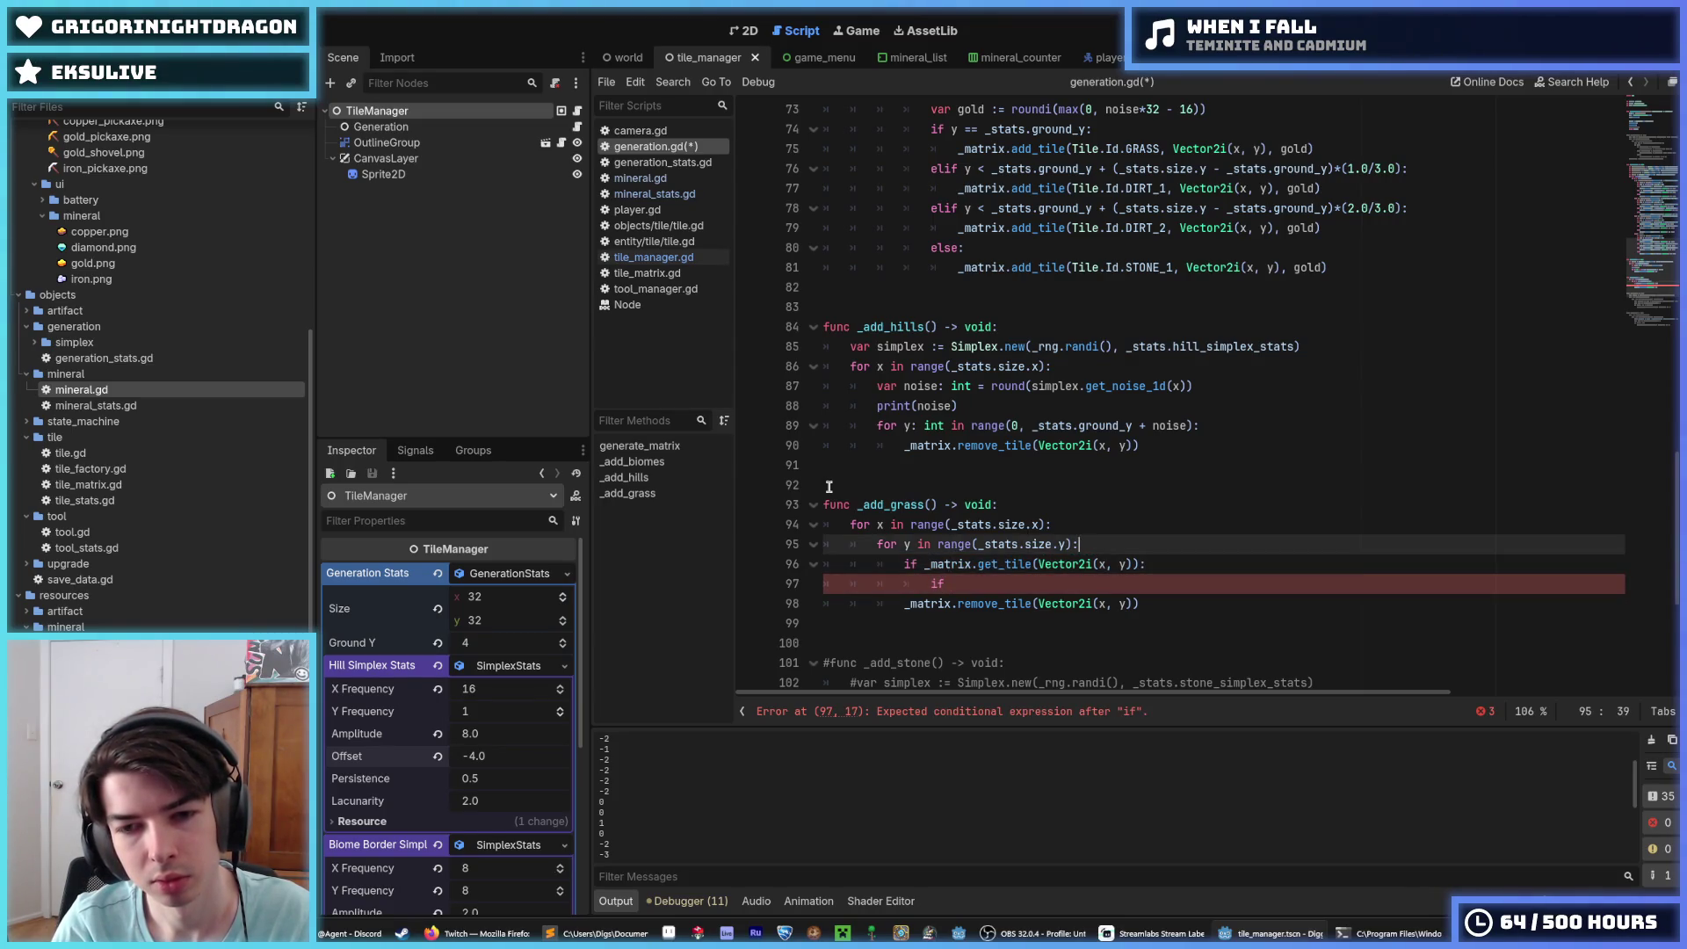
{"action": "key", "text": "End"}
{"action": "key", "text": "Return"}
{"action": "type", "text": "var tile ="}
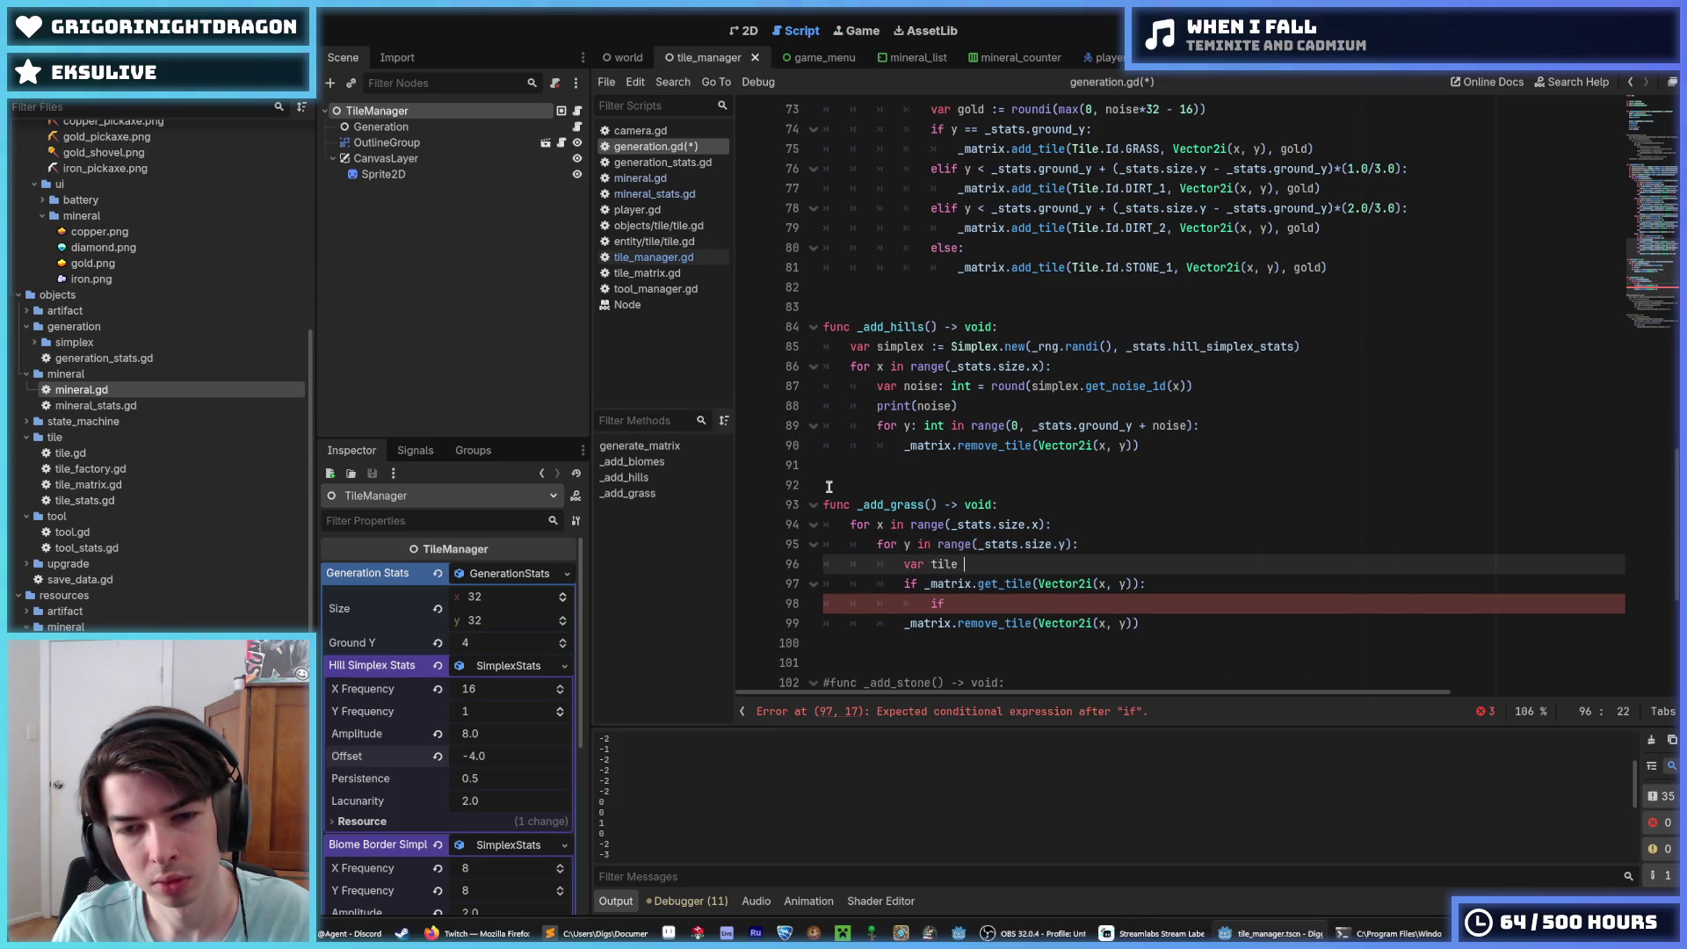
{"action": "right_click", "coordinate": [828, 486]}
{"action": "key", "text": "Escape"}
{"action": "mouse_move", "coordinate": [924, 584]}
{"action": "left_mouse_down"}
{"action": "mouse_move", "coordinate": [1147, 584]}
{"action": "mouse_move", "coordinate": [1133, 582]}
{"action": "left_mouse_up"}
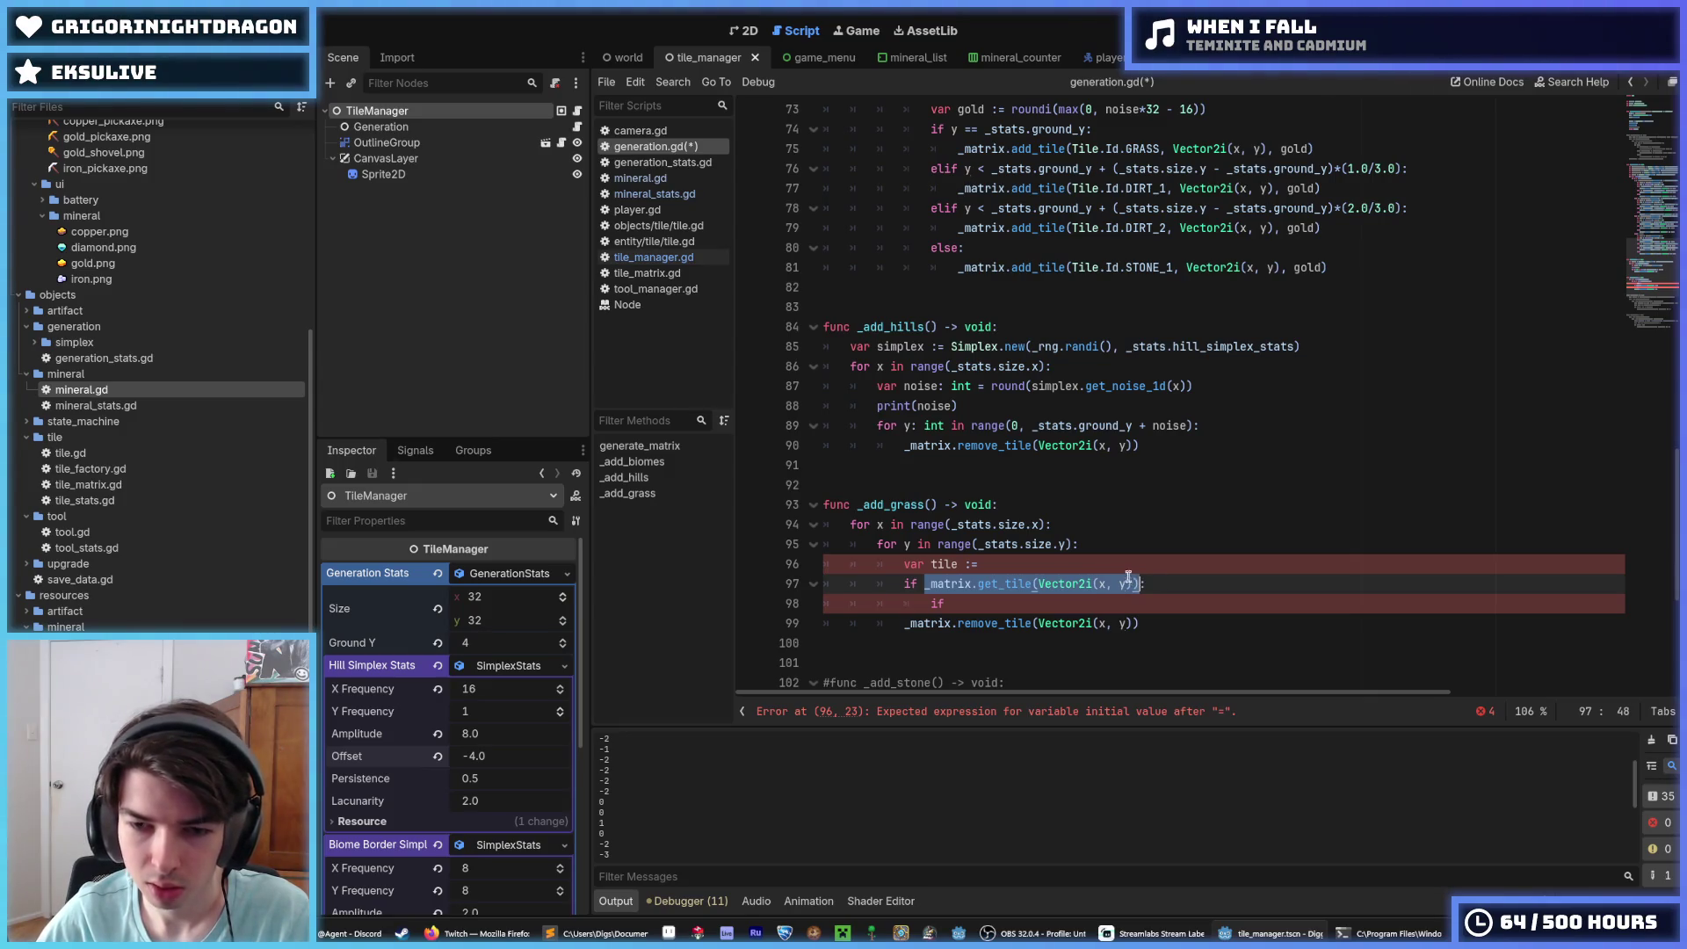
{"action": "key", "text": "ctrl+x"}
{"action": "key", "text": "Up"}
{"action": "key", "text": "End"}
{"action": "key", "text": "ctrl+v"}
{"action": "key", "text": "Down"}
{"action": "key", "text": "Left"}
{"action": "type", "text": "tile"}
Step: Write the check 'if tile.stats.id == Tile.Id.DIRT_1:' and start its body
{"action": "key", "text": "Down"}
{"action": "type", "text": "tile.i"}
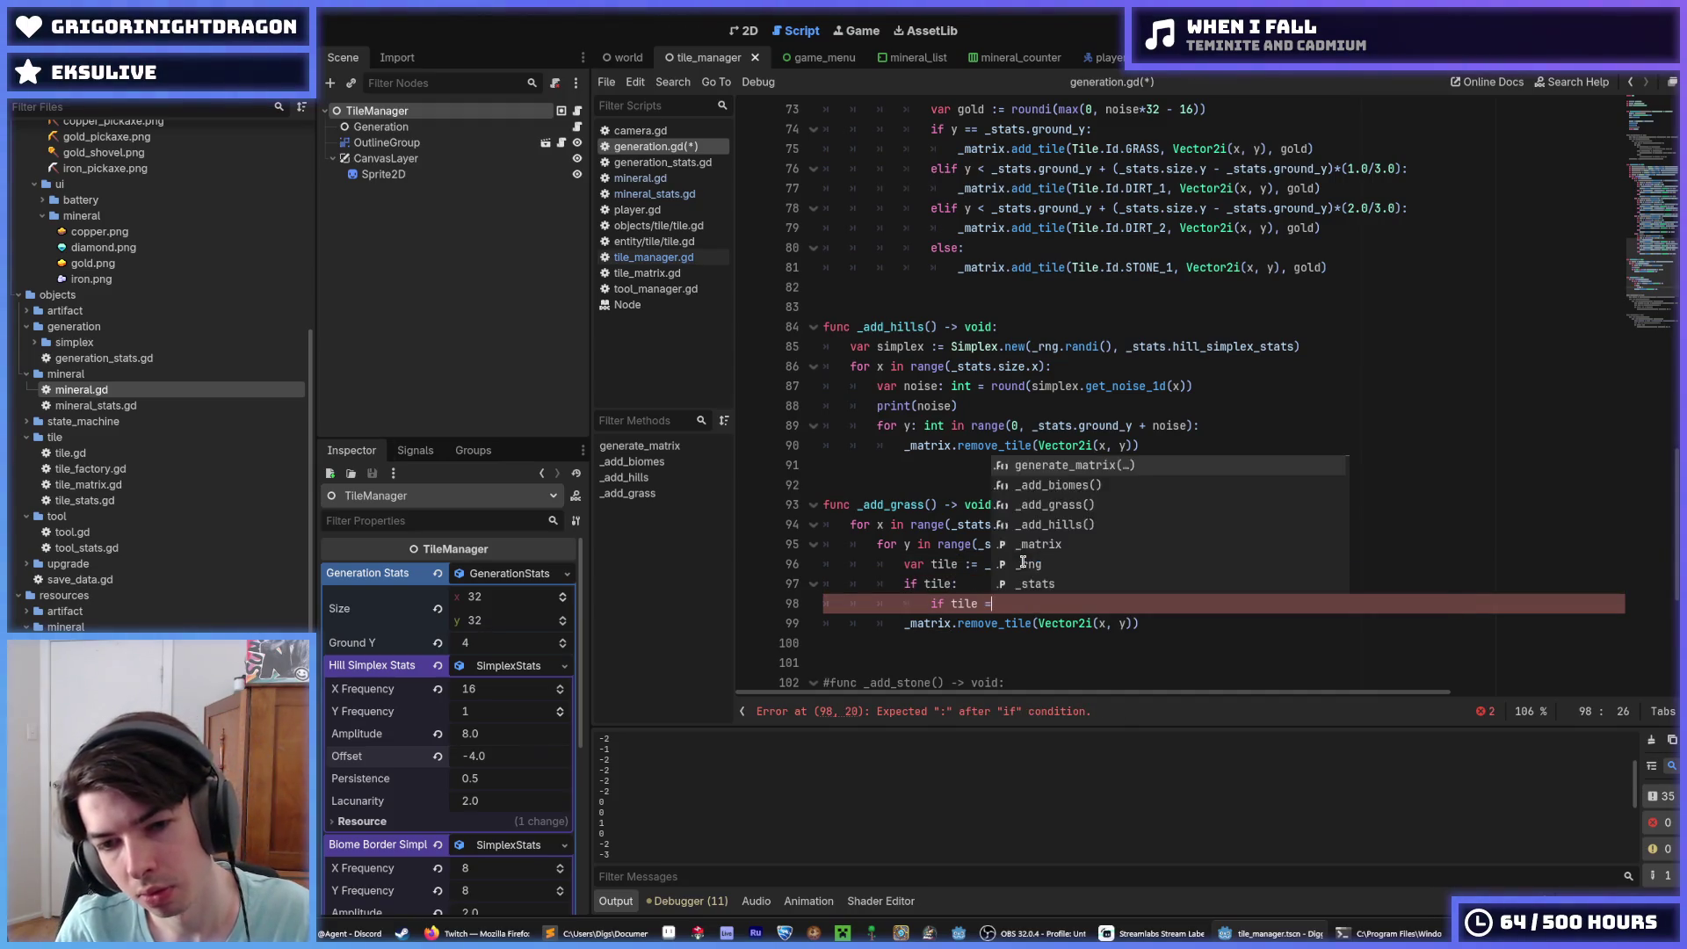
{"action": "type", "text": "d"}
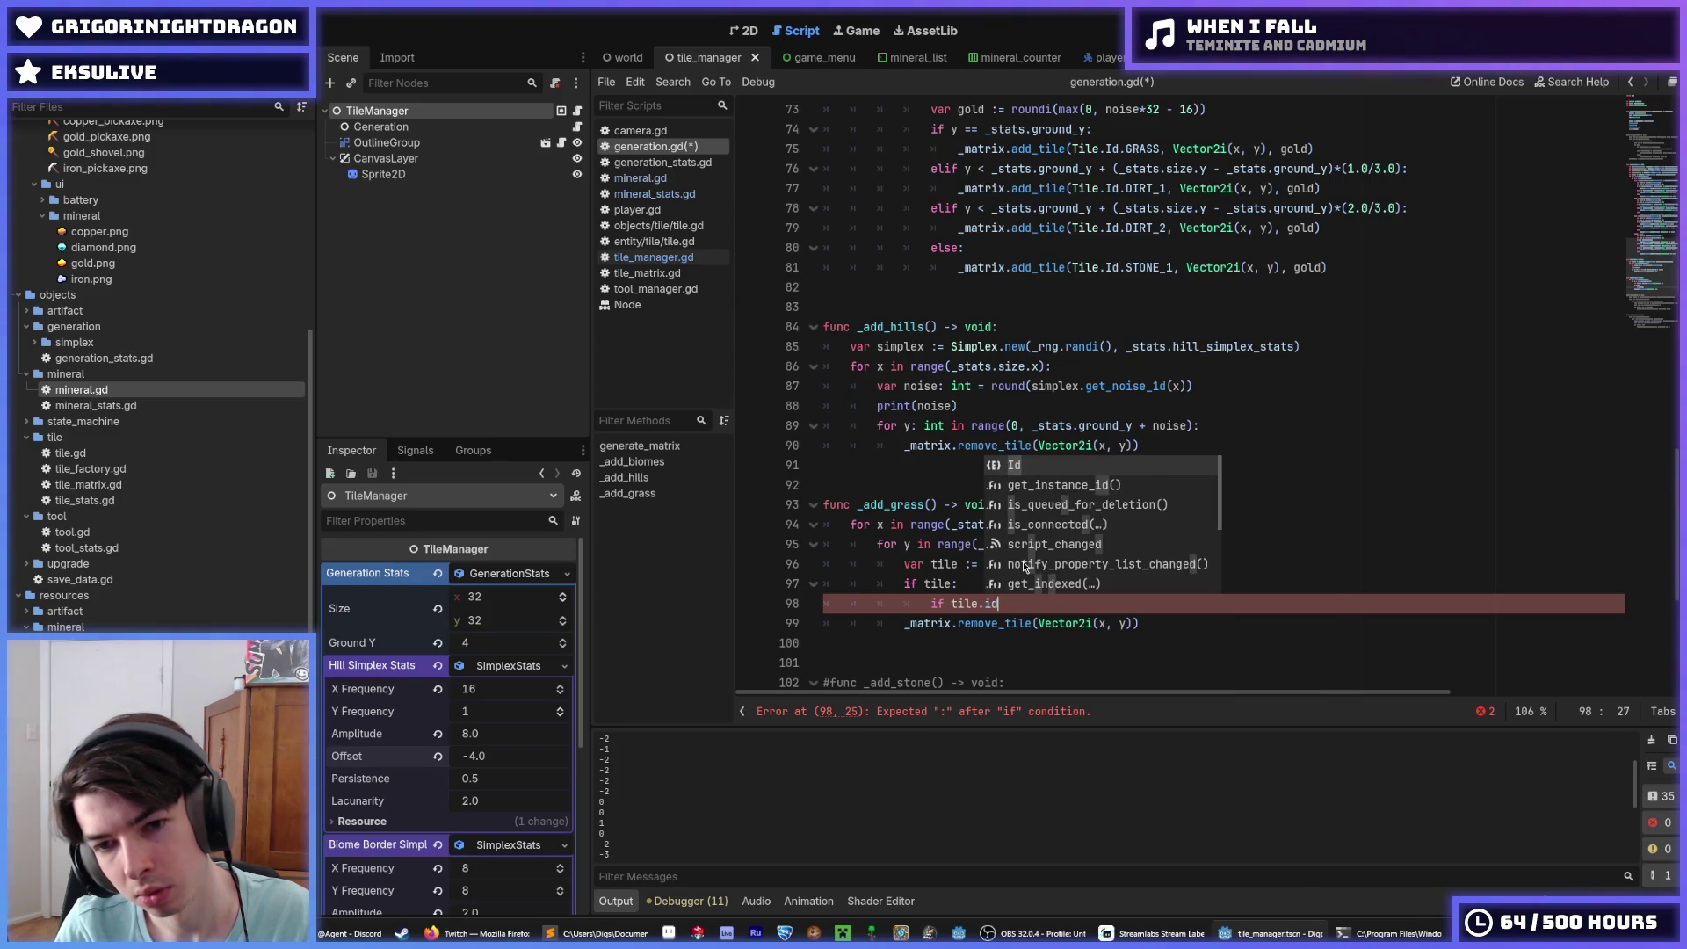
{"action": "key", "text": "BackSpace"}
{"action": "key", "text": "BackSpace"}
{"action": "key", "text": "BackSpace"}
{"action": "type", "text": "stats.id =="}
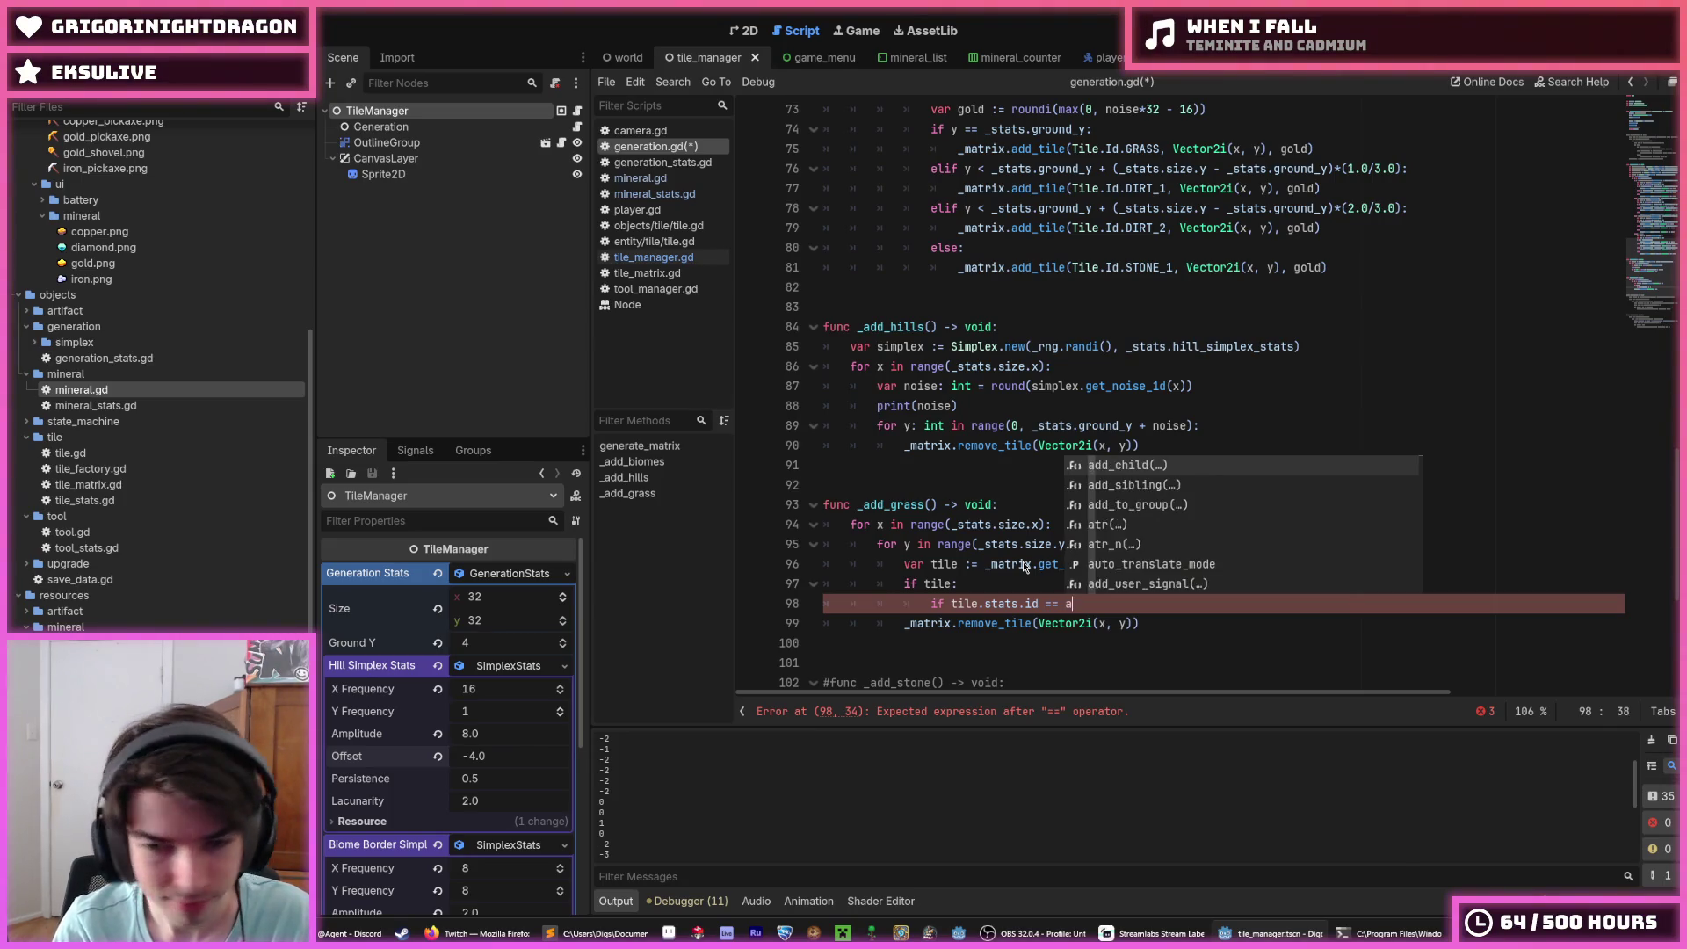
{"action": "type", "text": "Tile."}
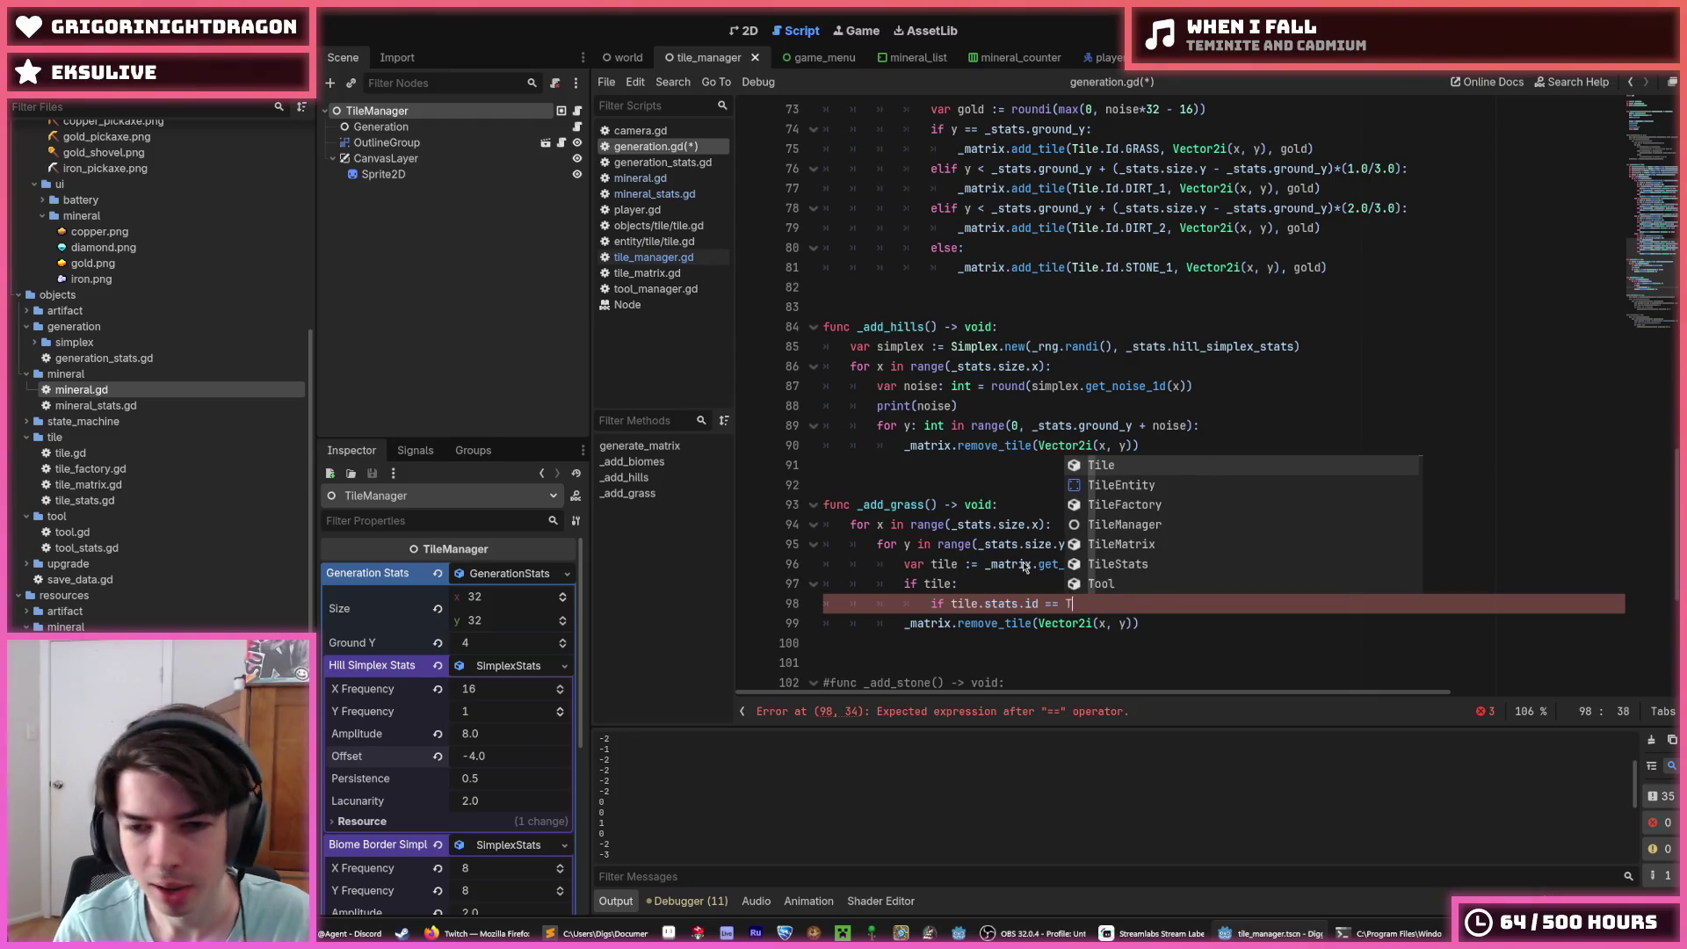
{"action": "type", "text": "Id.DI"}
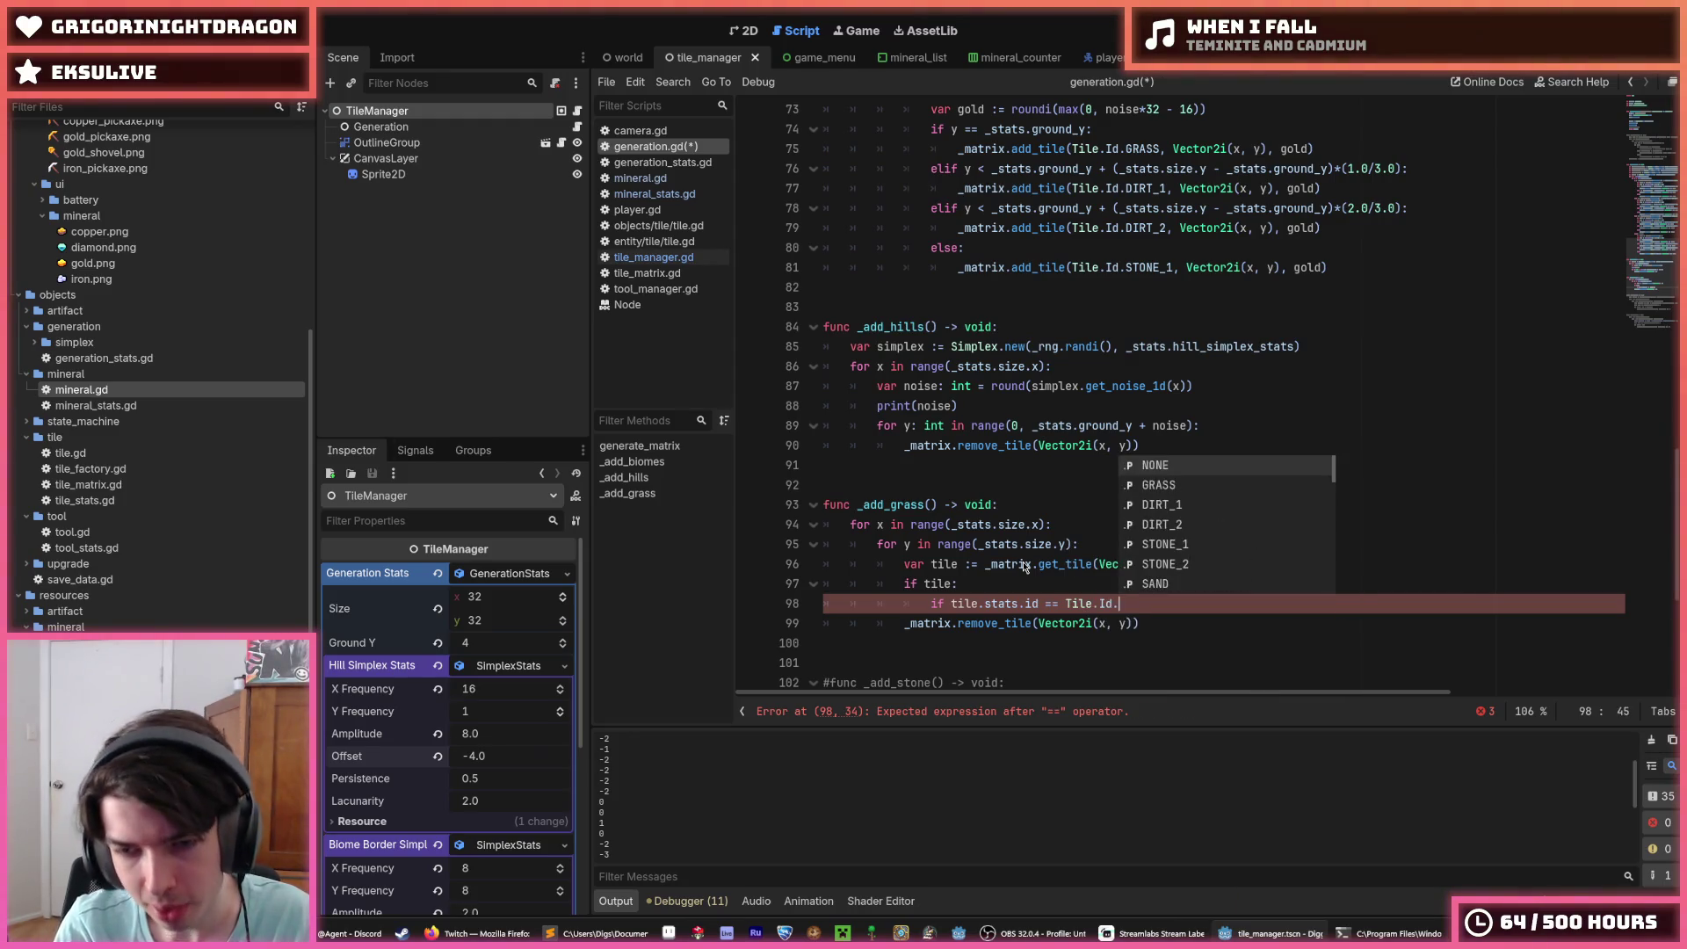
{"action": "key", "text": "Return"}
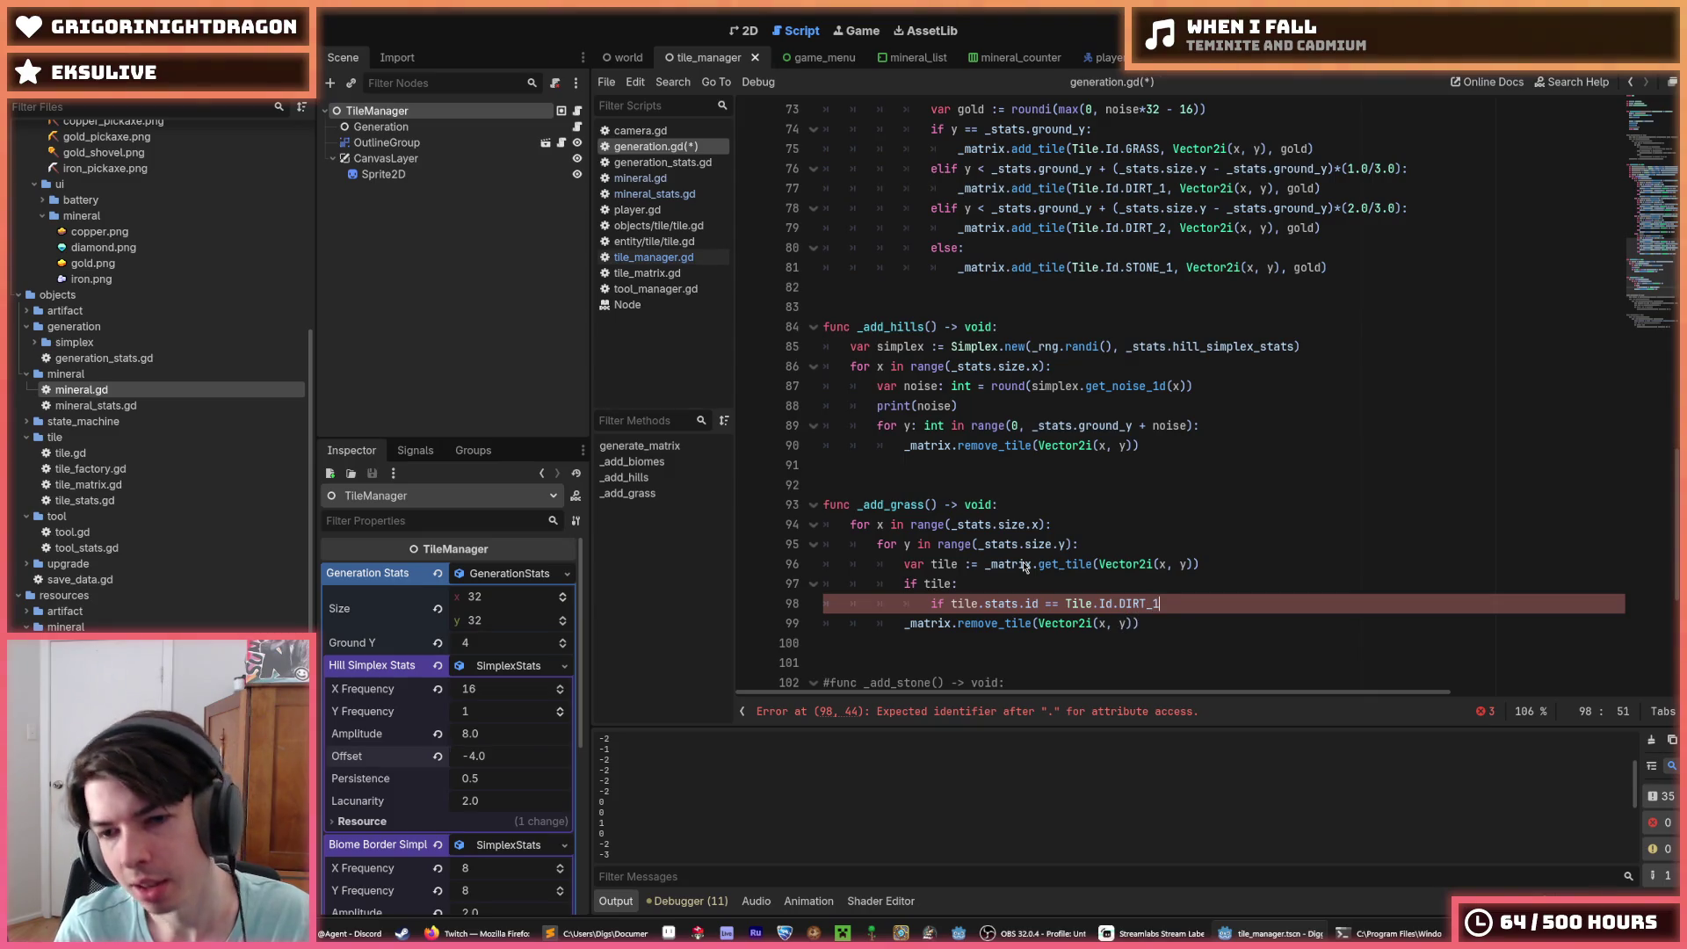
{"action": "type", "text": ":"}
{"action": "key", "text": "Return"}
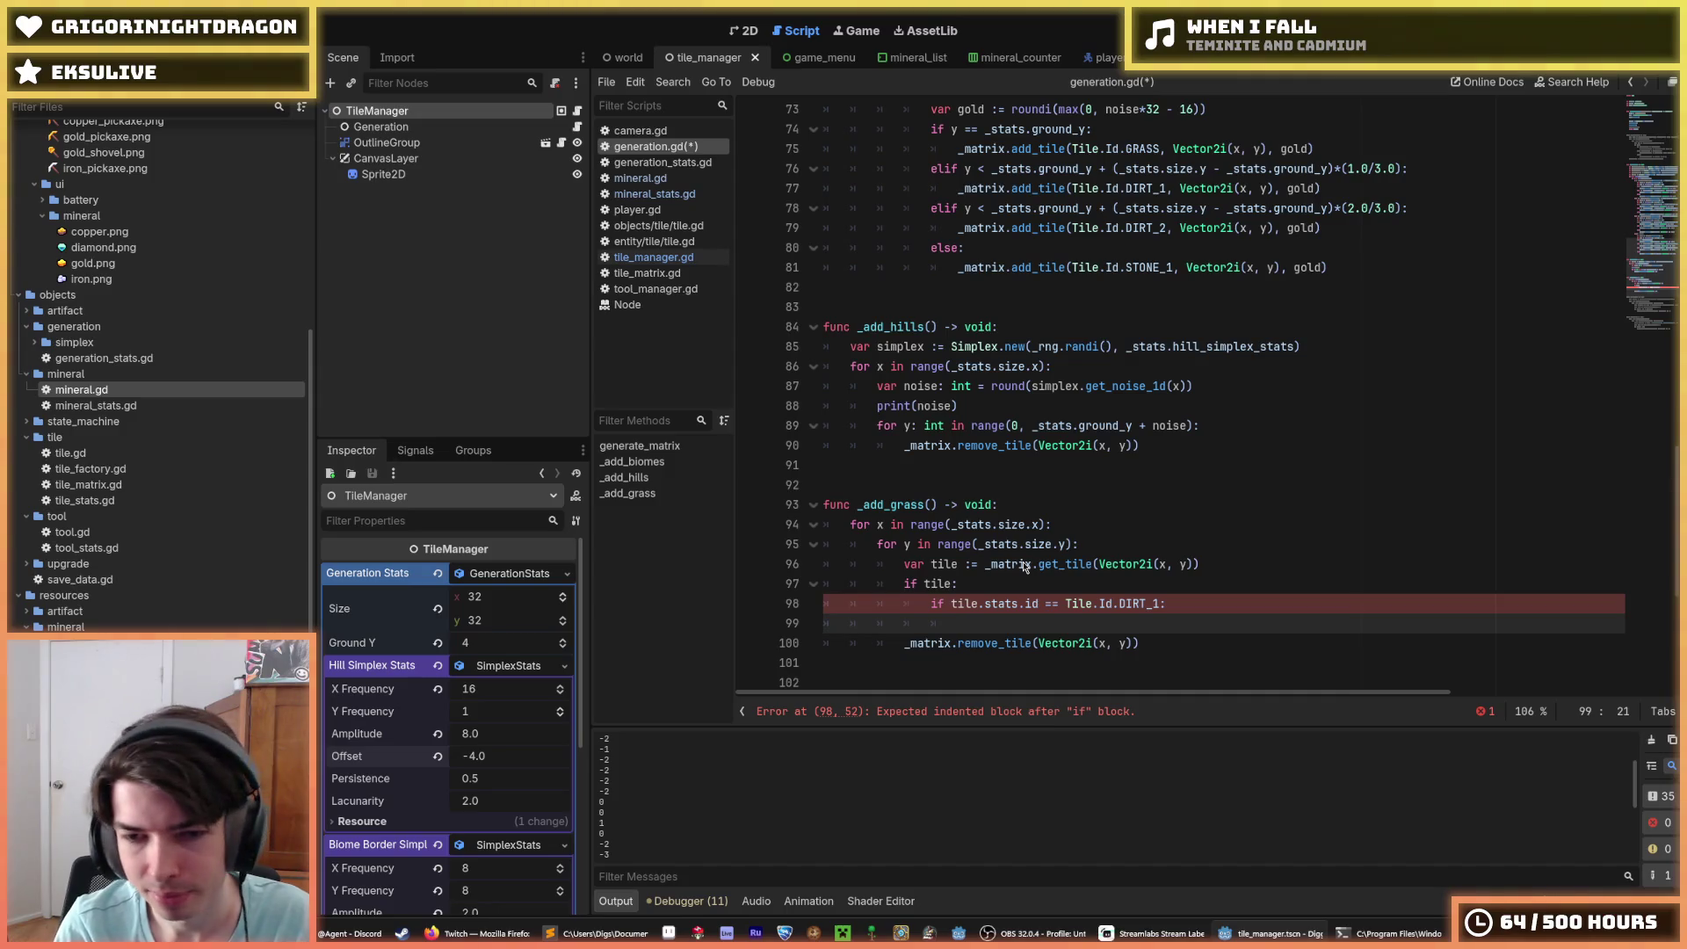
Step: In the dirt check's body, call add_tile with Tile.Id.GRASS at Vector2i(x, y)
{"action": "type", "text": "_matrix."}
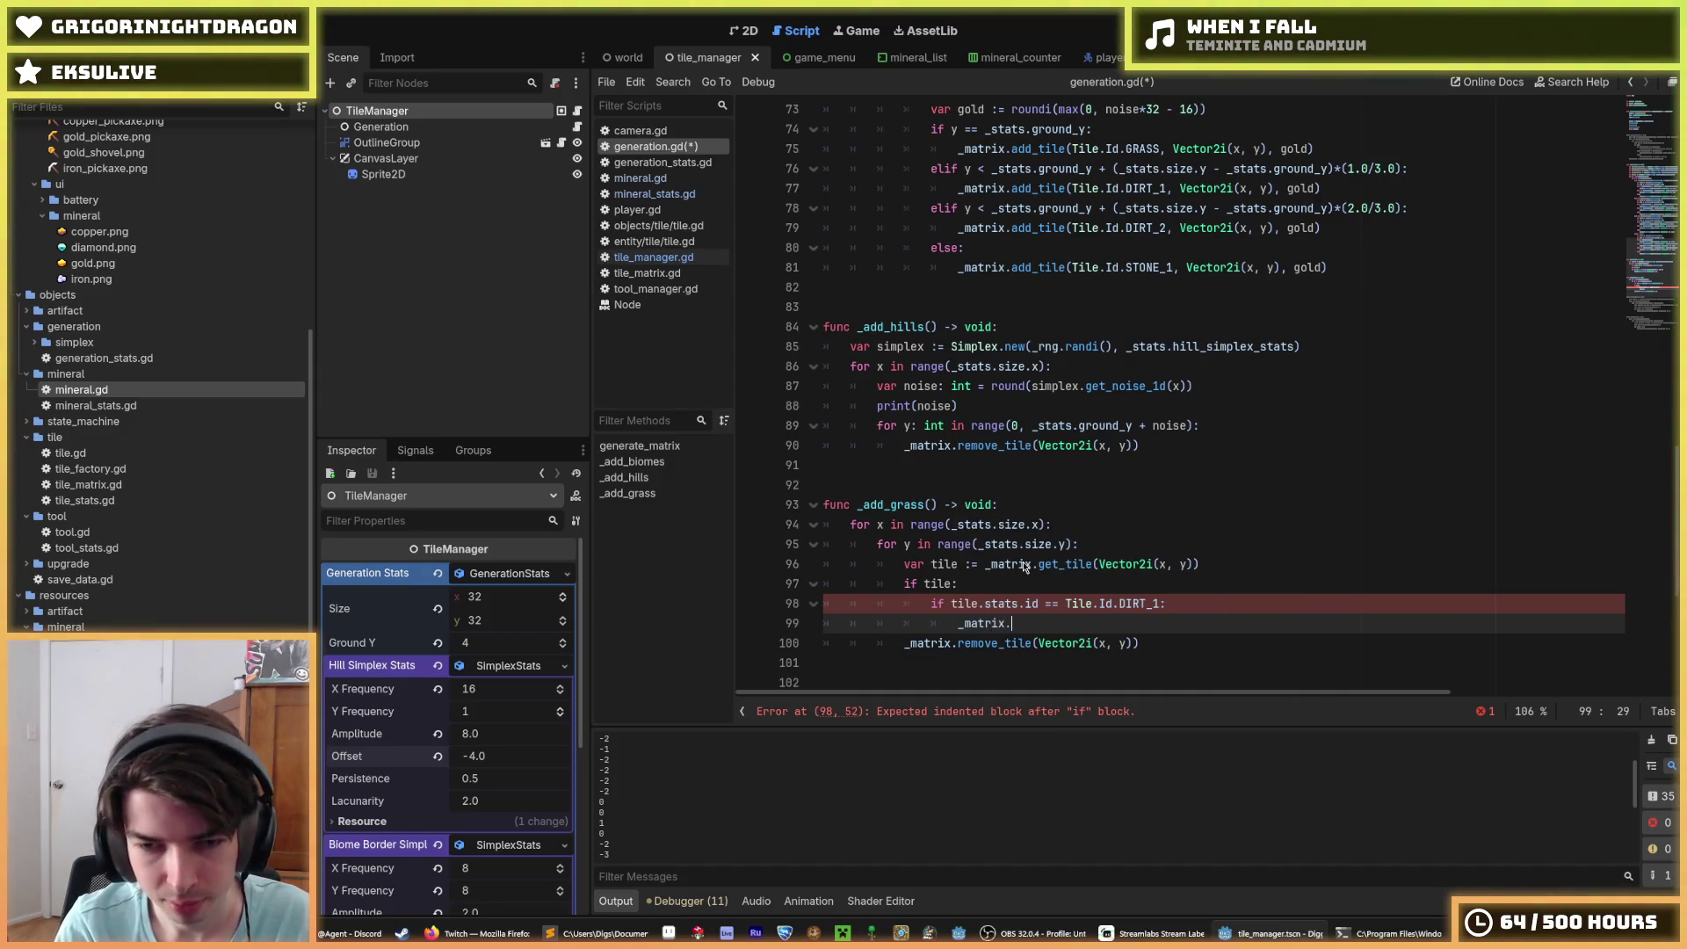
{"action": "type", "text": "set_tile("}
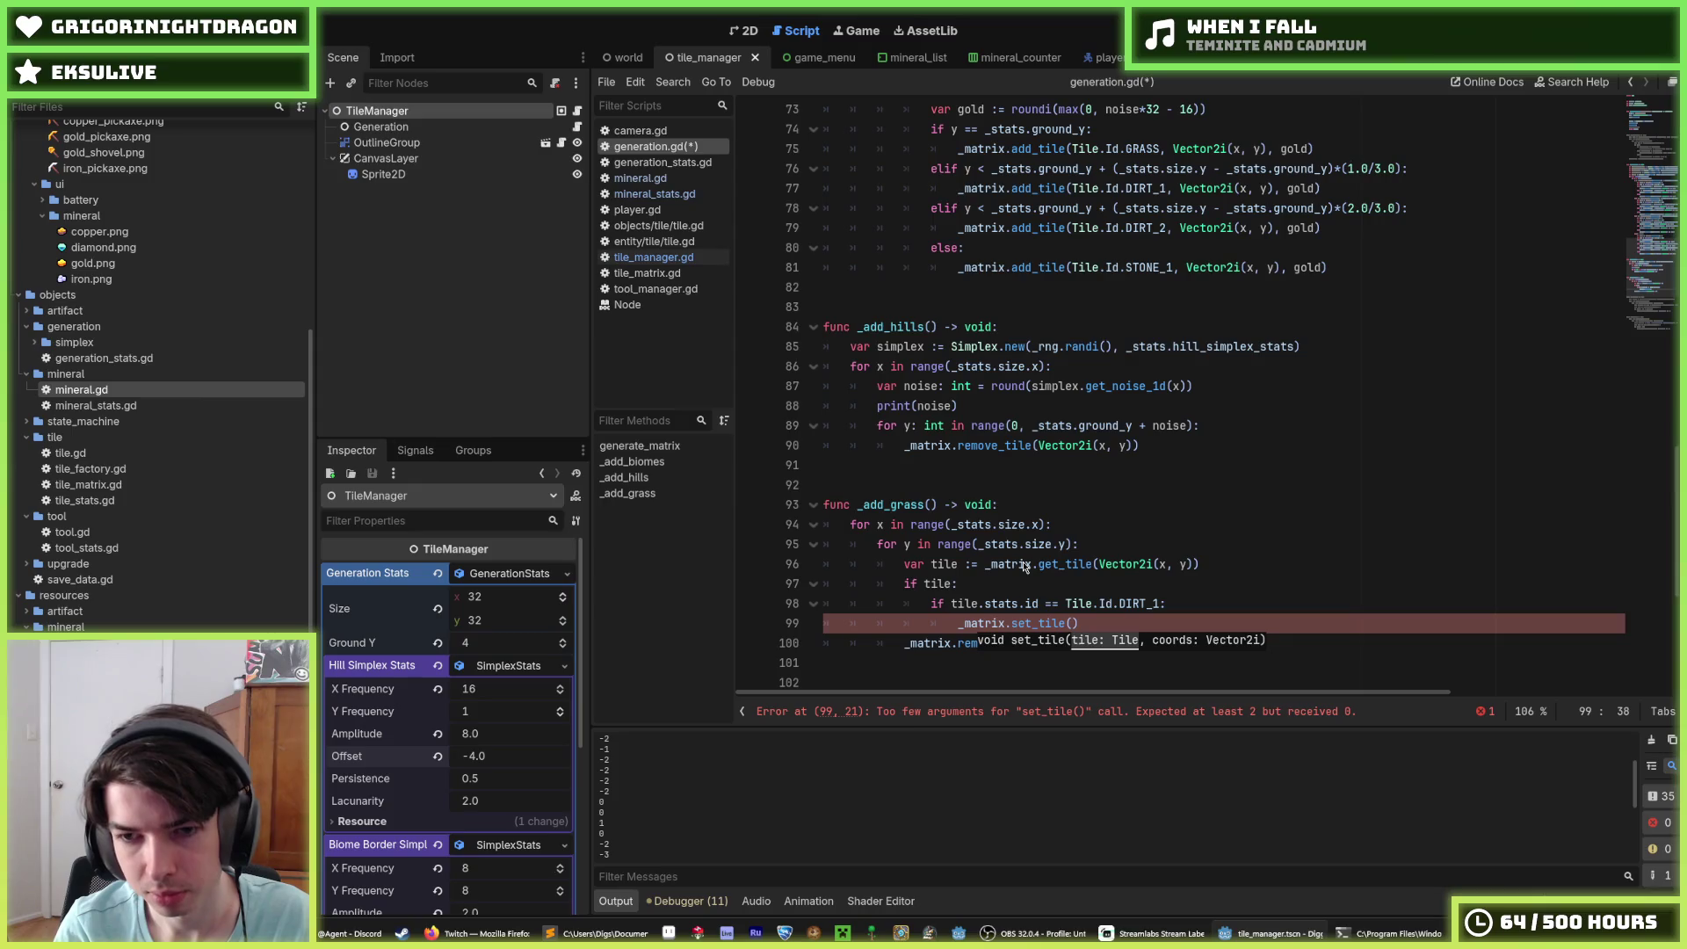
{"action": "key", "text": "BackSpace"}
{"action": "key", "text": "BackSpace"}
{"action": "key", "text": "BackSpace"}
{"action": "type", "text": "add_tile("}
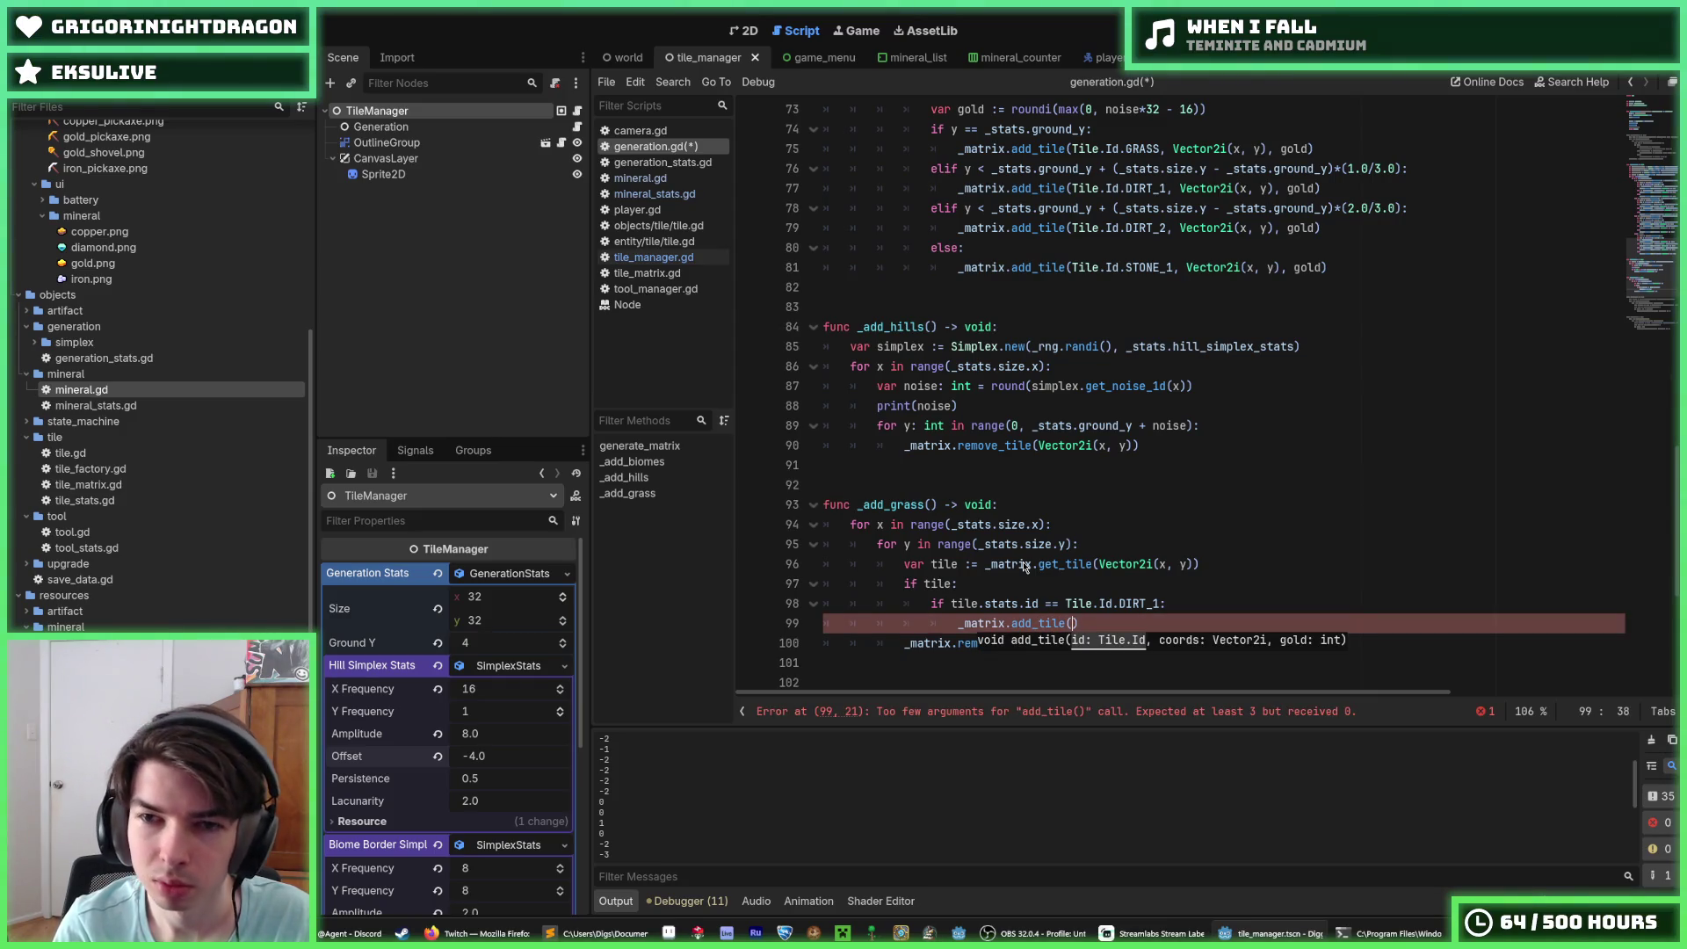
{"action": "type", "text": "Tile.I"}
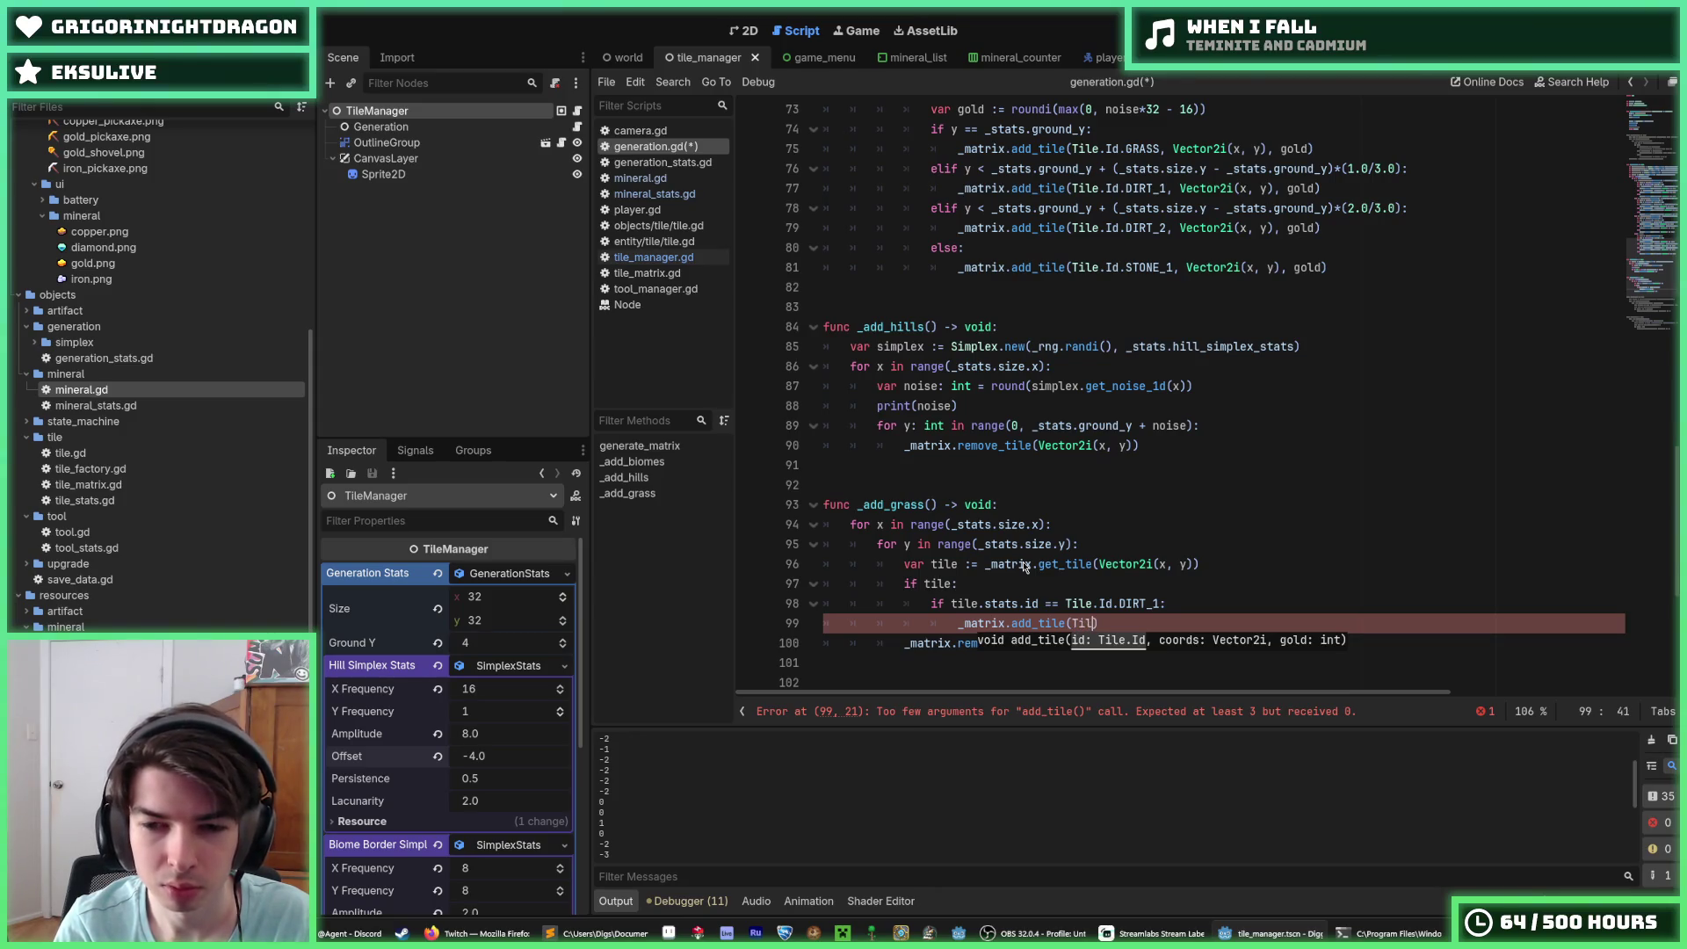
{"action": "type", "text": "d.GRASS"}
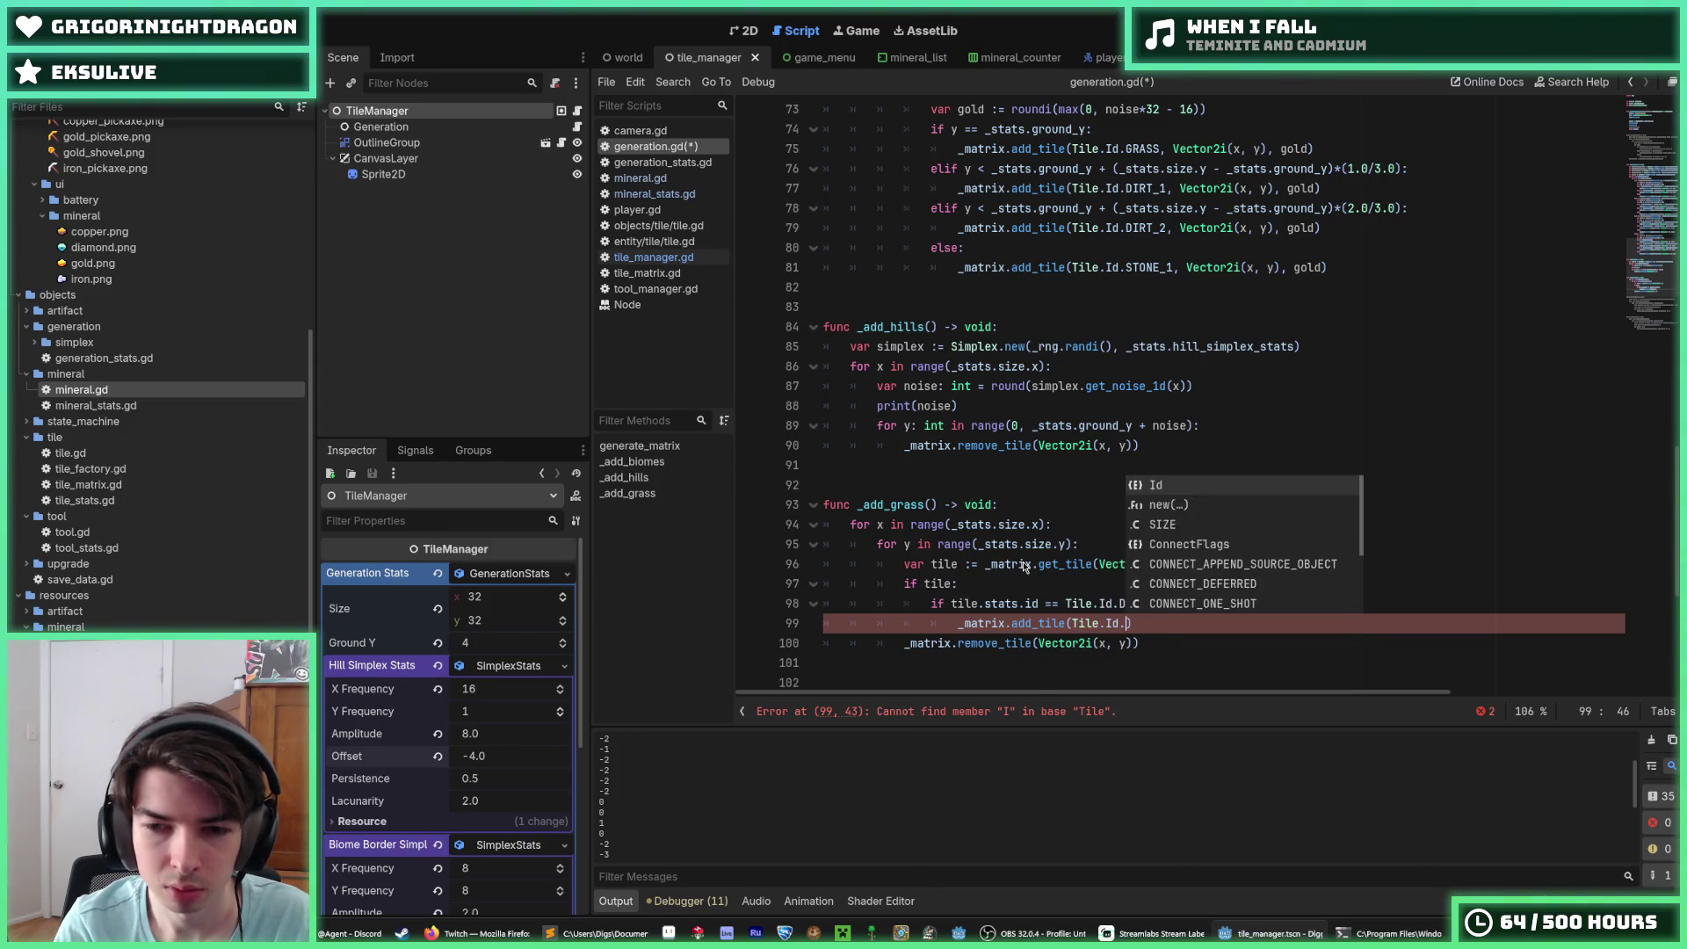
{"action": "type", "text": ", "}
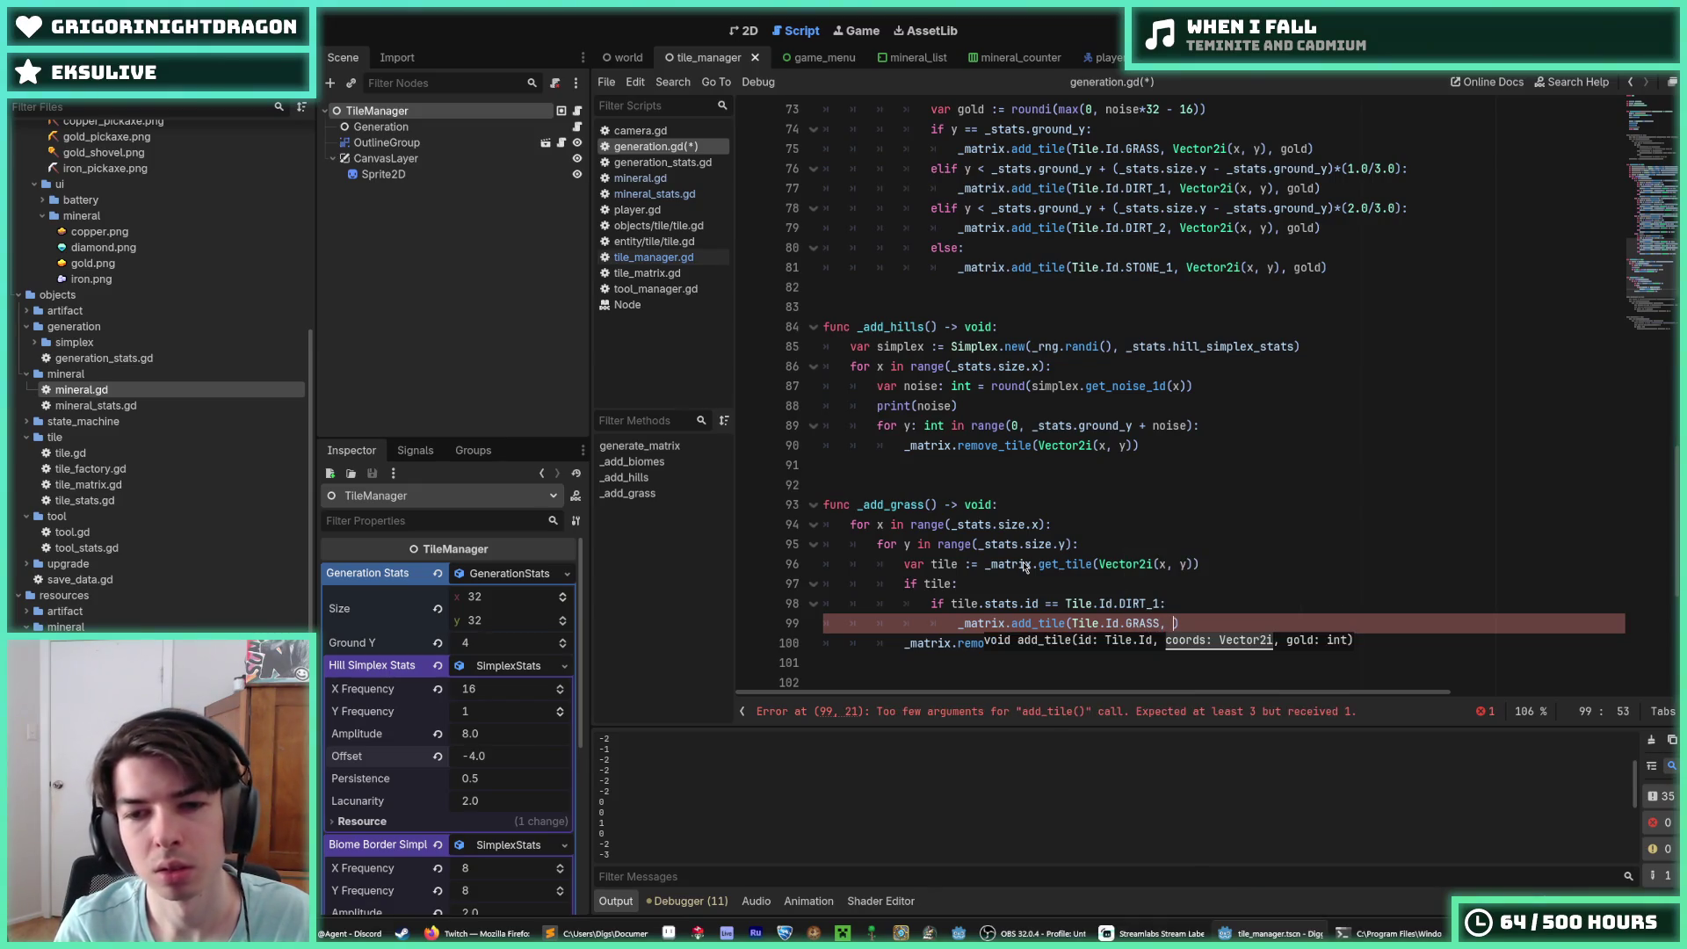
{"action": "type", "text": "_matrix"}
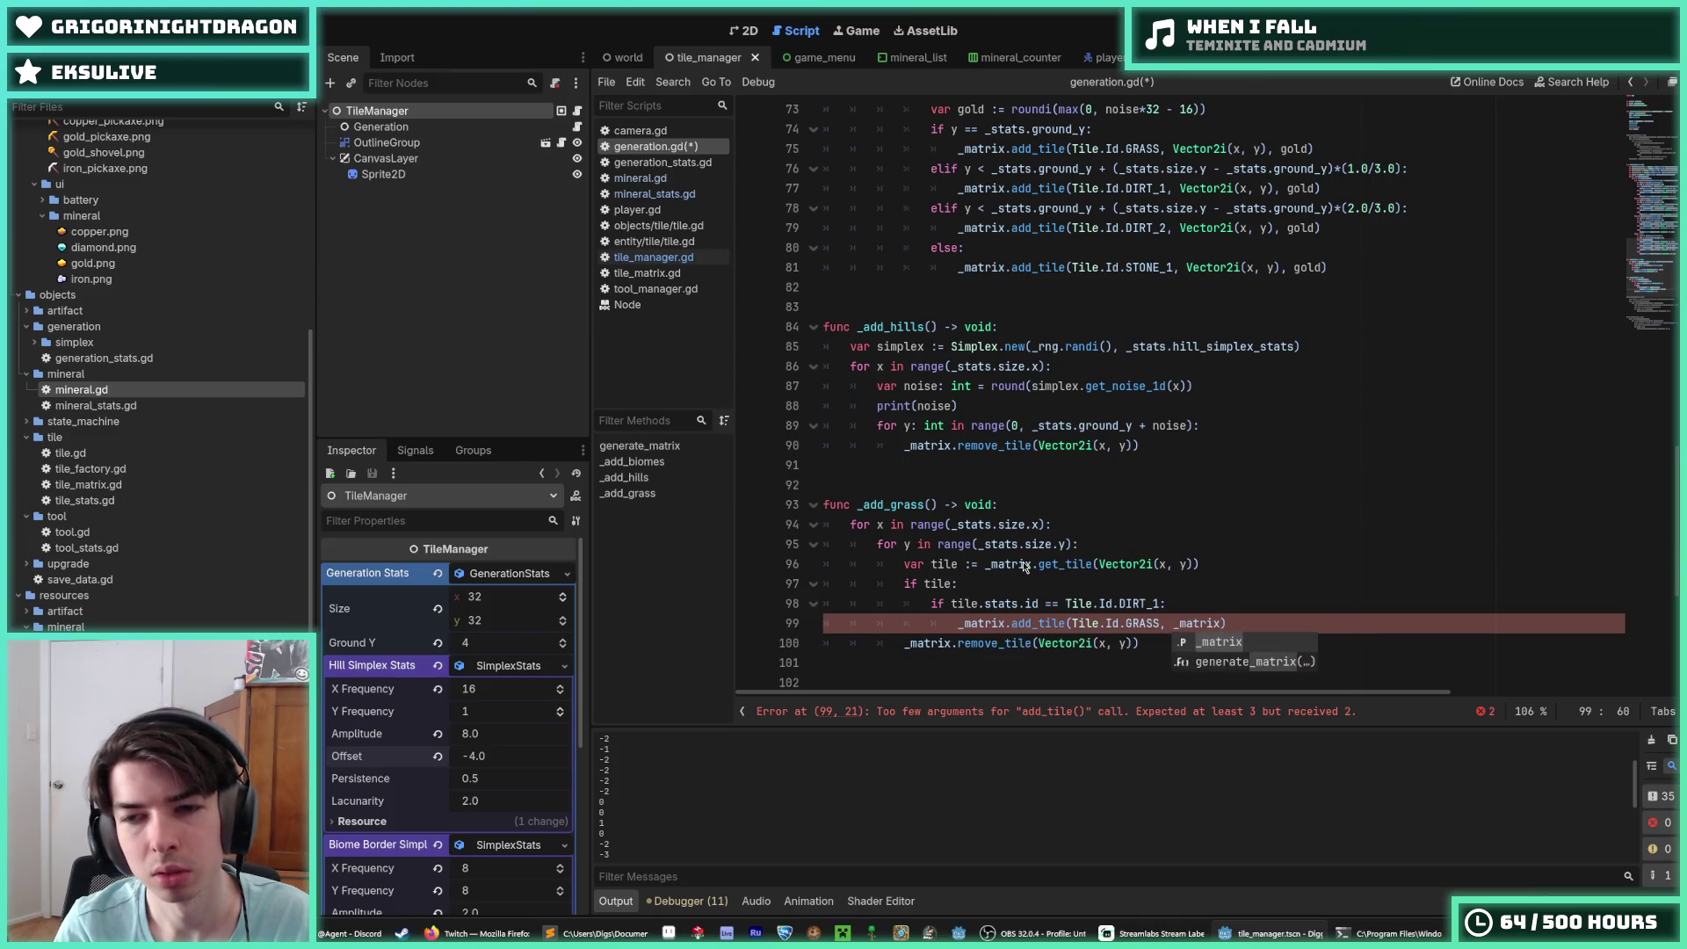
{"action": "type", "text": ", 0"}
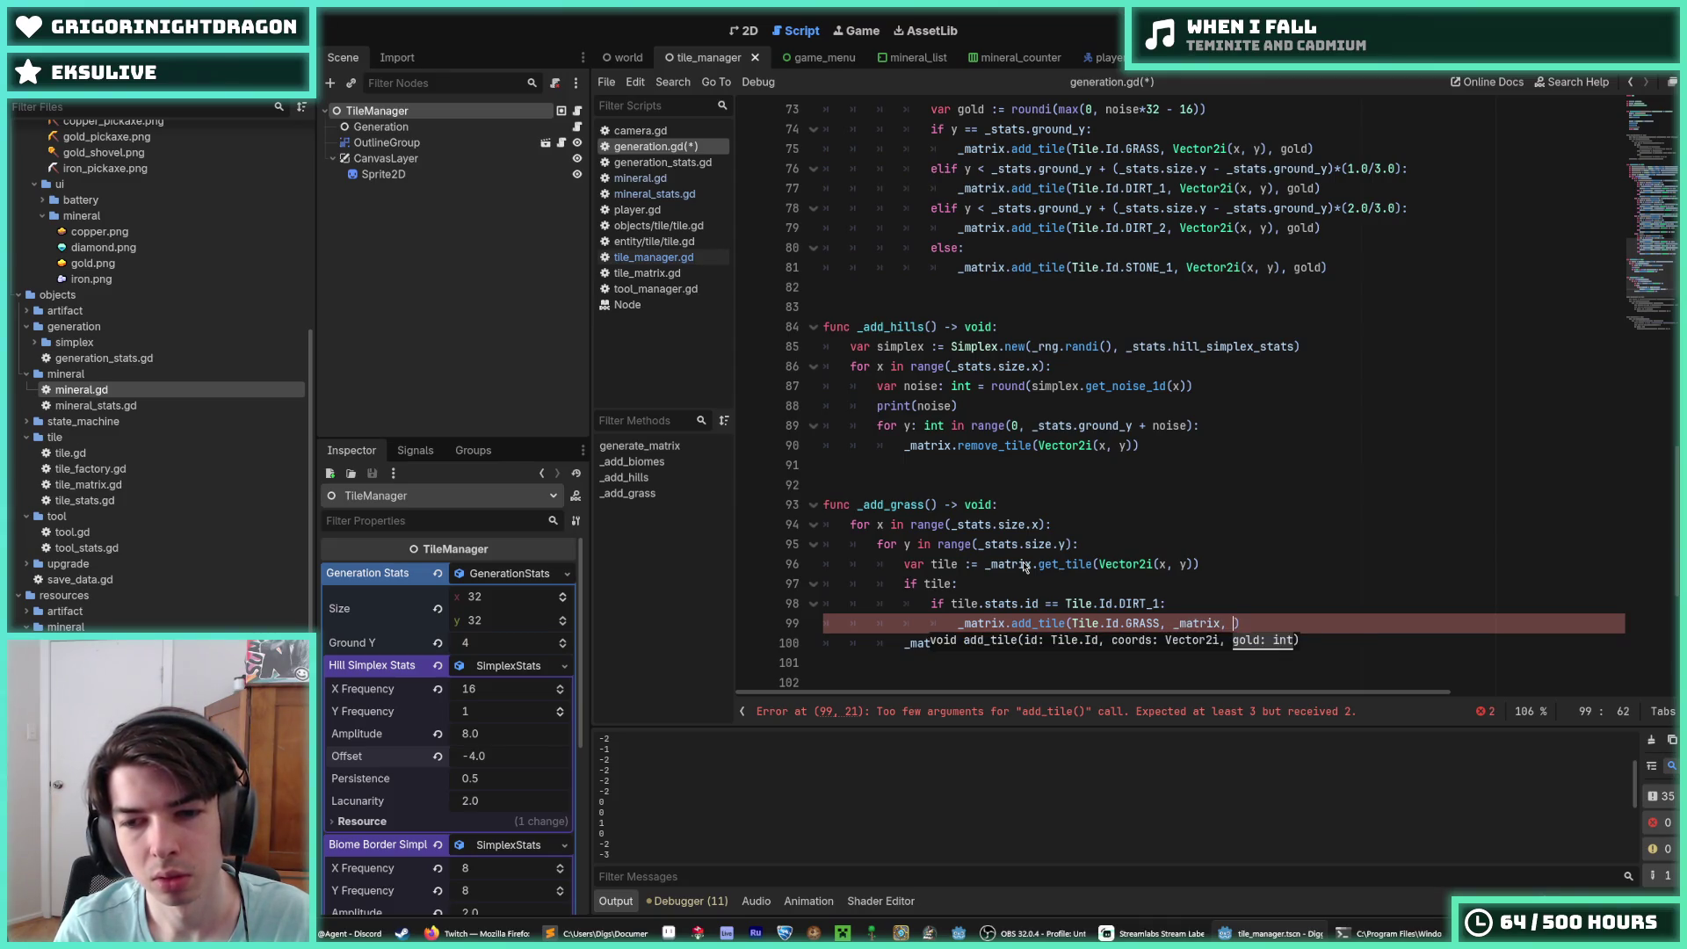
{"action": "key", "text": "BackSpace"}
{"action": "key", "text": "BackSpace"}
{"action": "key", "text": "BackSpace"}
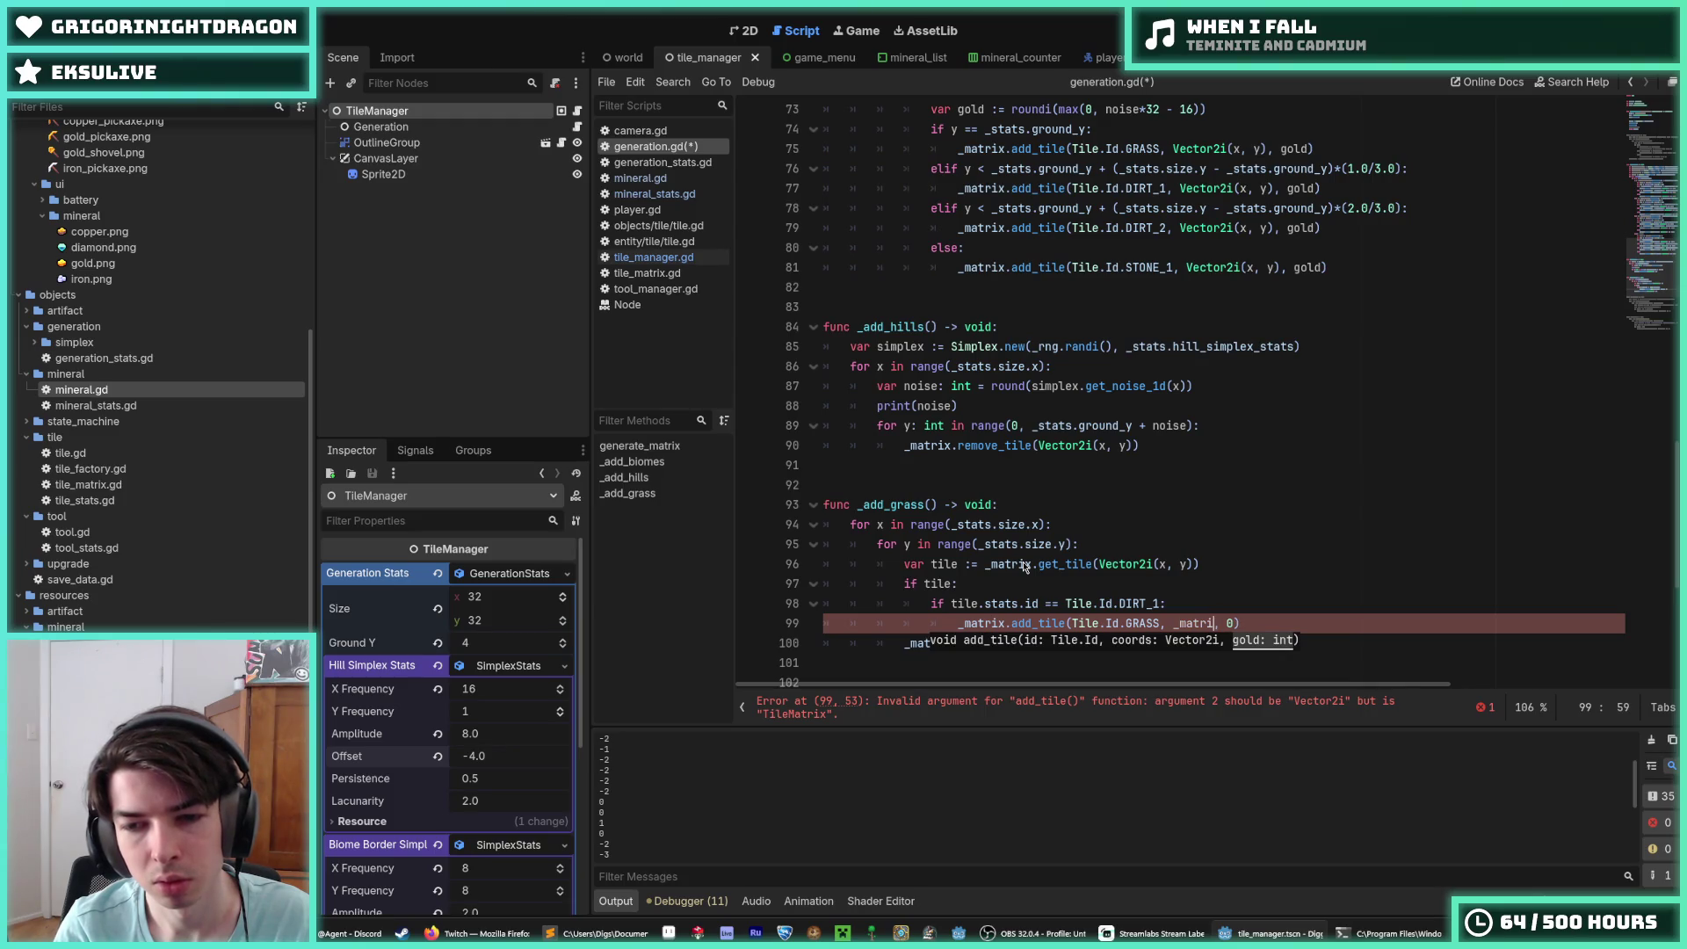
{"action": "type", "text": "Vector2i(x, y"}
Step: Delete the old remove_tile line and save generation.gd
{"action": "key", "text": "End"}
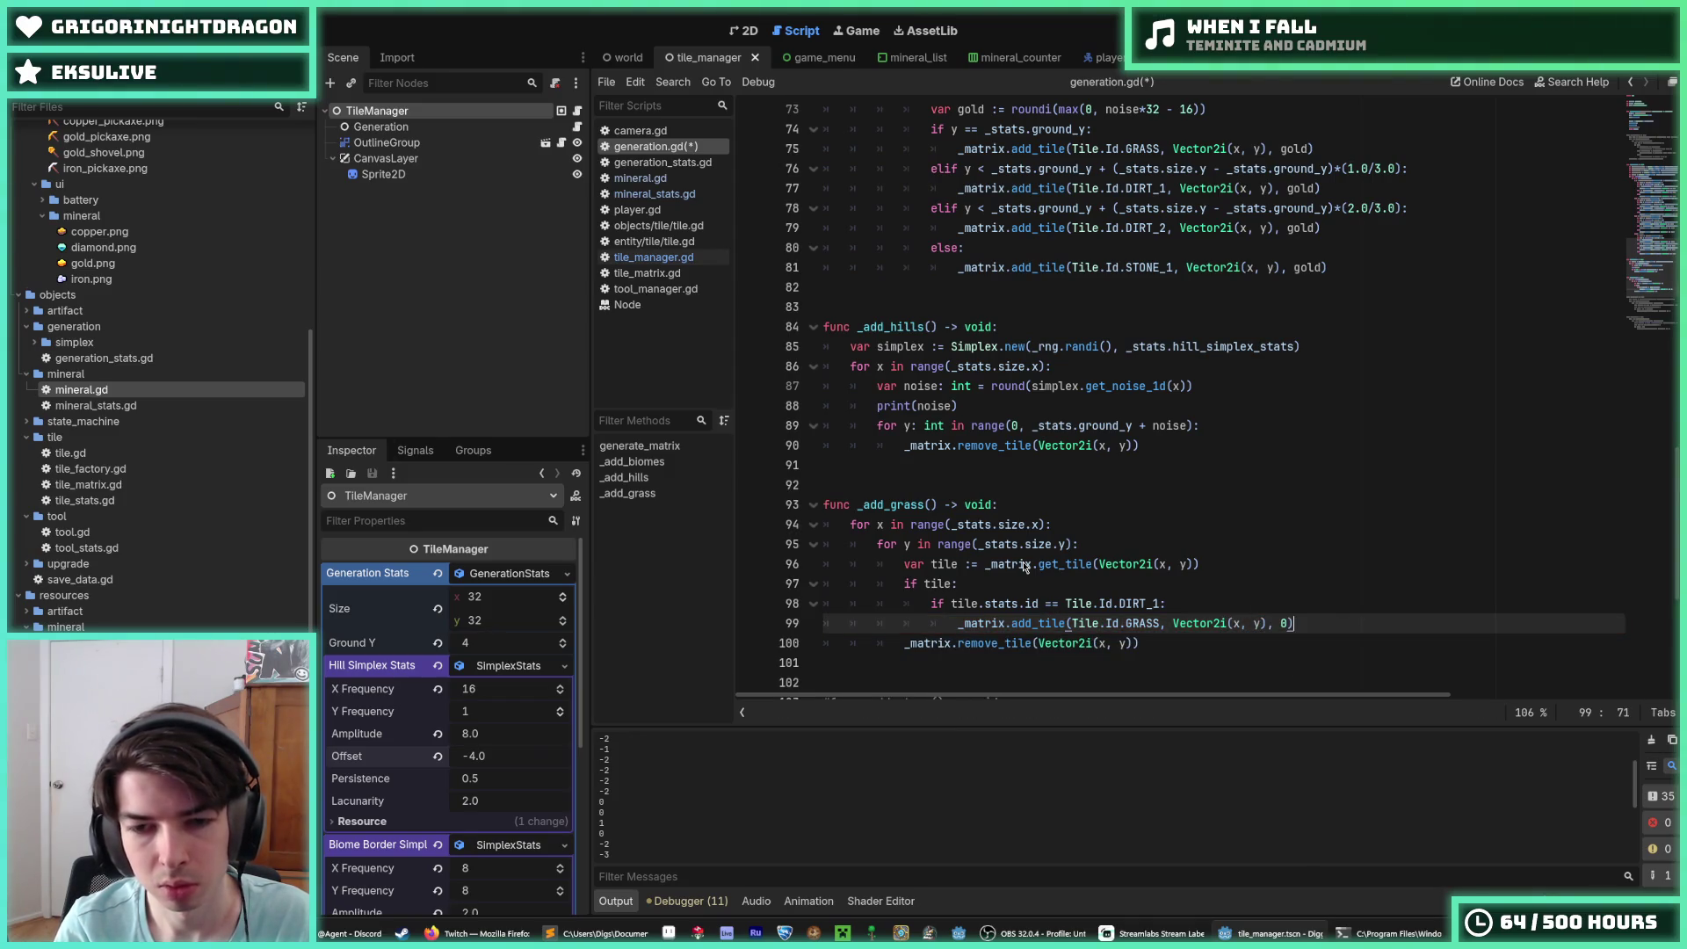
{"action": "key", "text": "Up"}
{"action": "key", "text": "Up"}
{"action": "key", "text": "Up"}
{"action": "key", "text": "Down"}
{"action": "key", "text": "Down"}
{"action": "key", "text": "Down"}
{"action": "key", "text": "Down"}
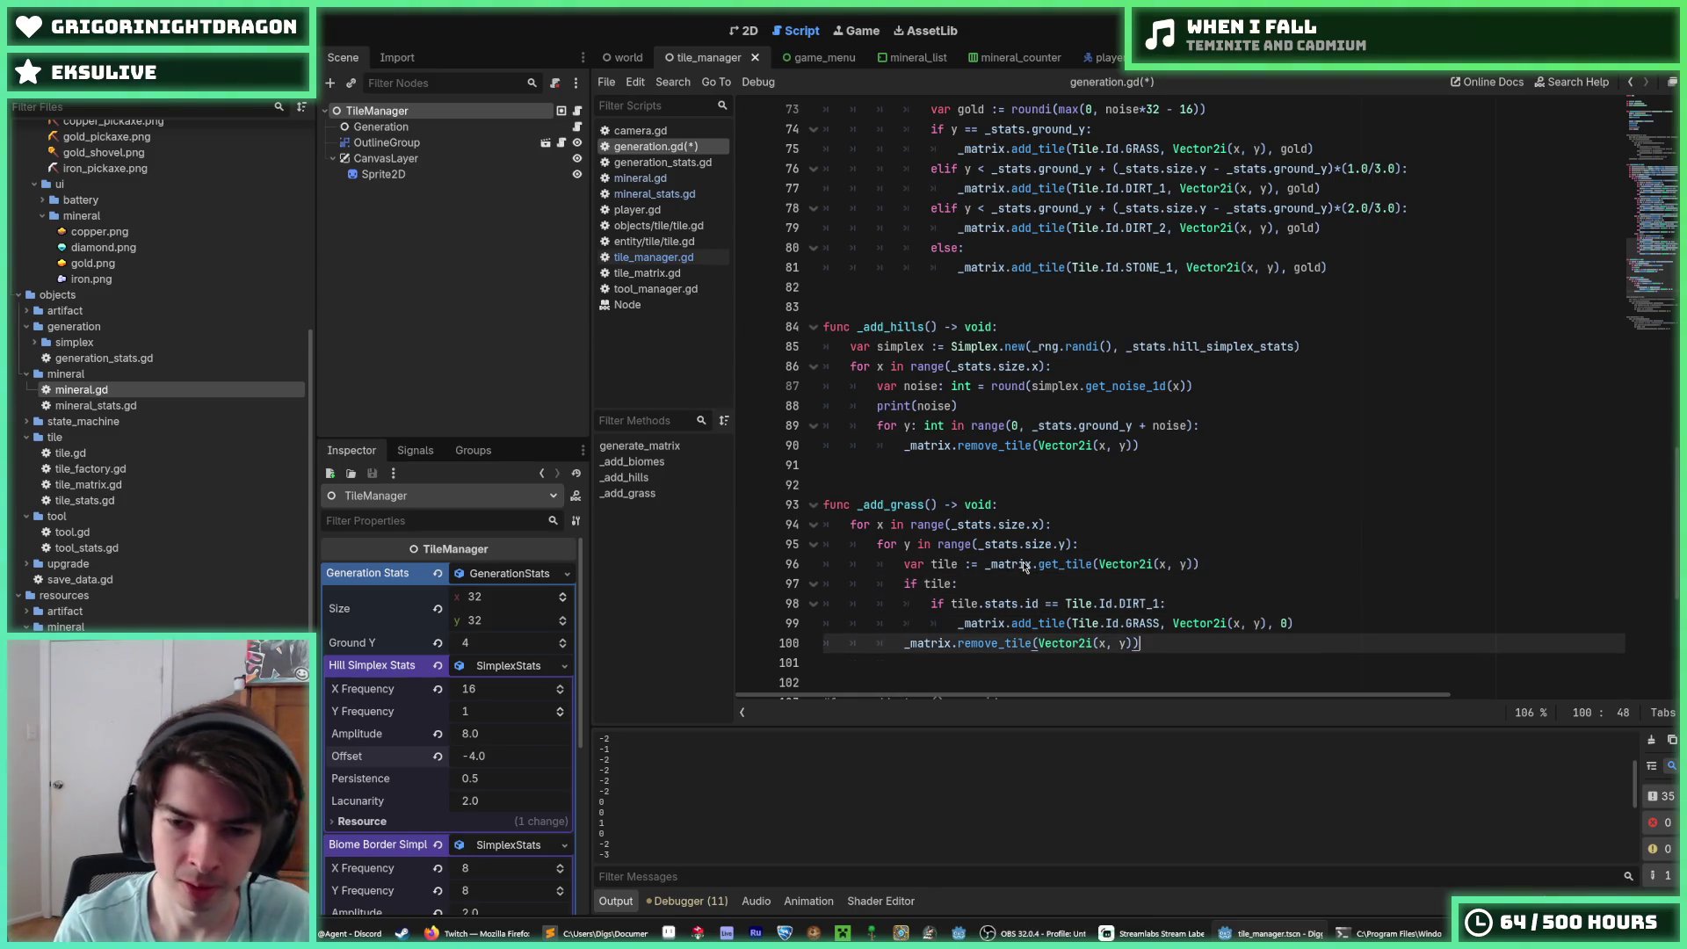
{"action": "key", "text": "shift+Home"}
{"action": "key", "text": "BackSpace"}
{"action": "key", "text": "BackSpace"}
{"action": "key", "text": "BackSpace"}
{"action": "key", "text": "ctrl+s"}
Step: Add a break line right after the add_tile call in _add_grass
{"action": "left_click_drag", "start_coordinate": [939, 505], "coordinate": [854, 503]}
{"action": "key", "text": "ctrl+c"}
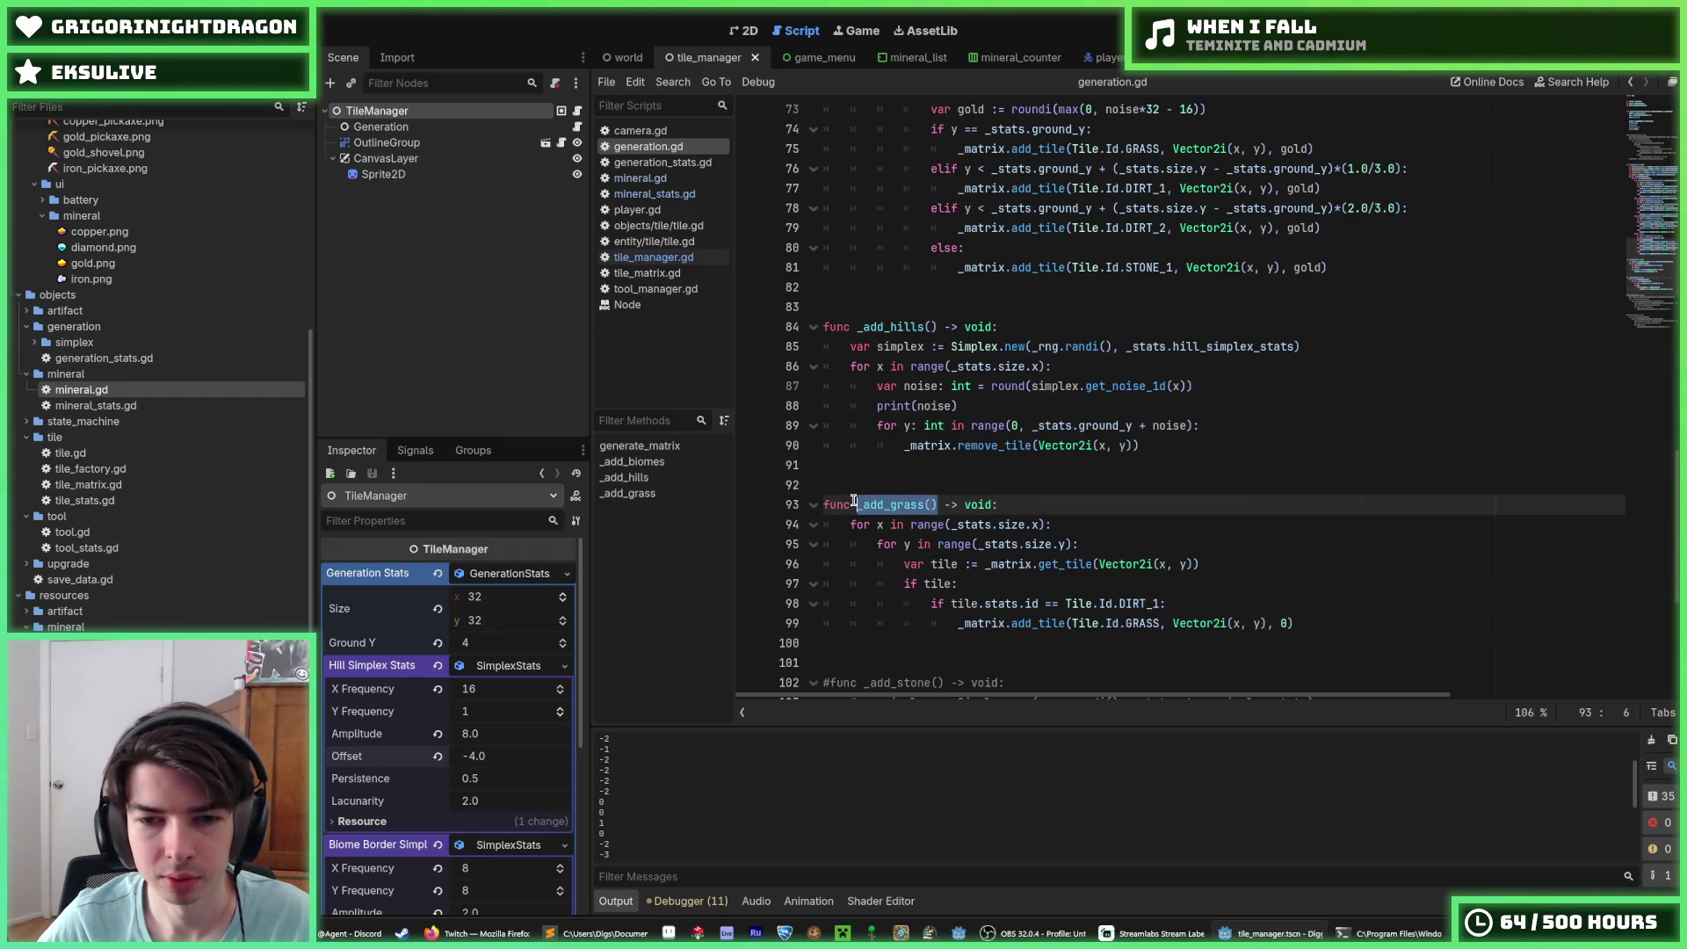
{"action": "left_click", "coordinate": [1340, 626]}
{"action": "key", "text": "Return"}
{"action": "type", "text": "break:"}
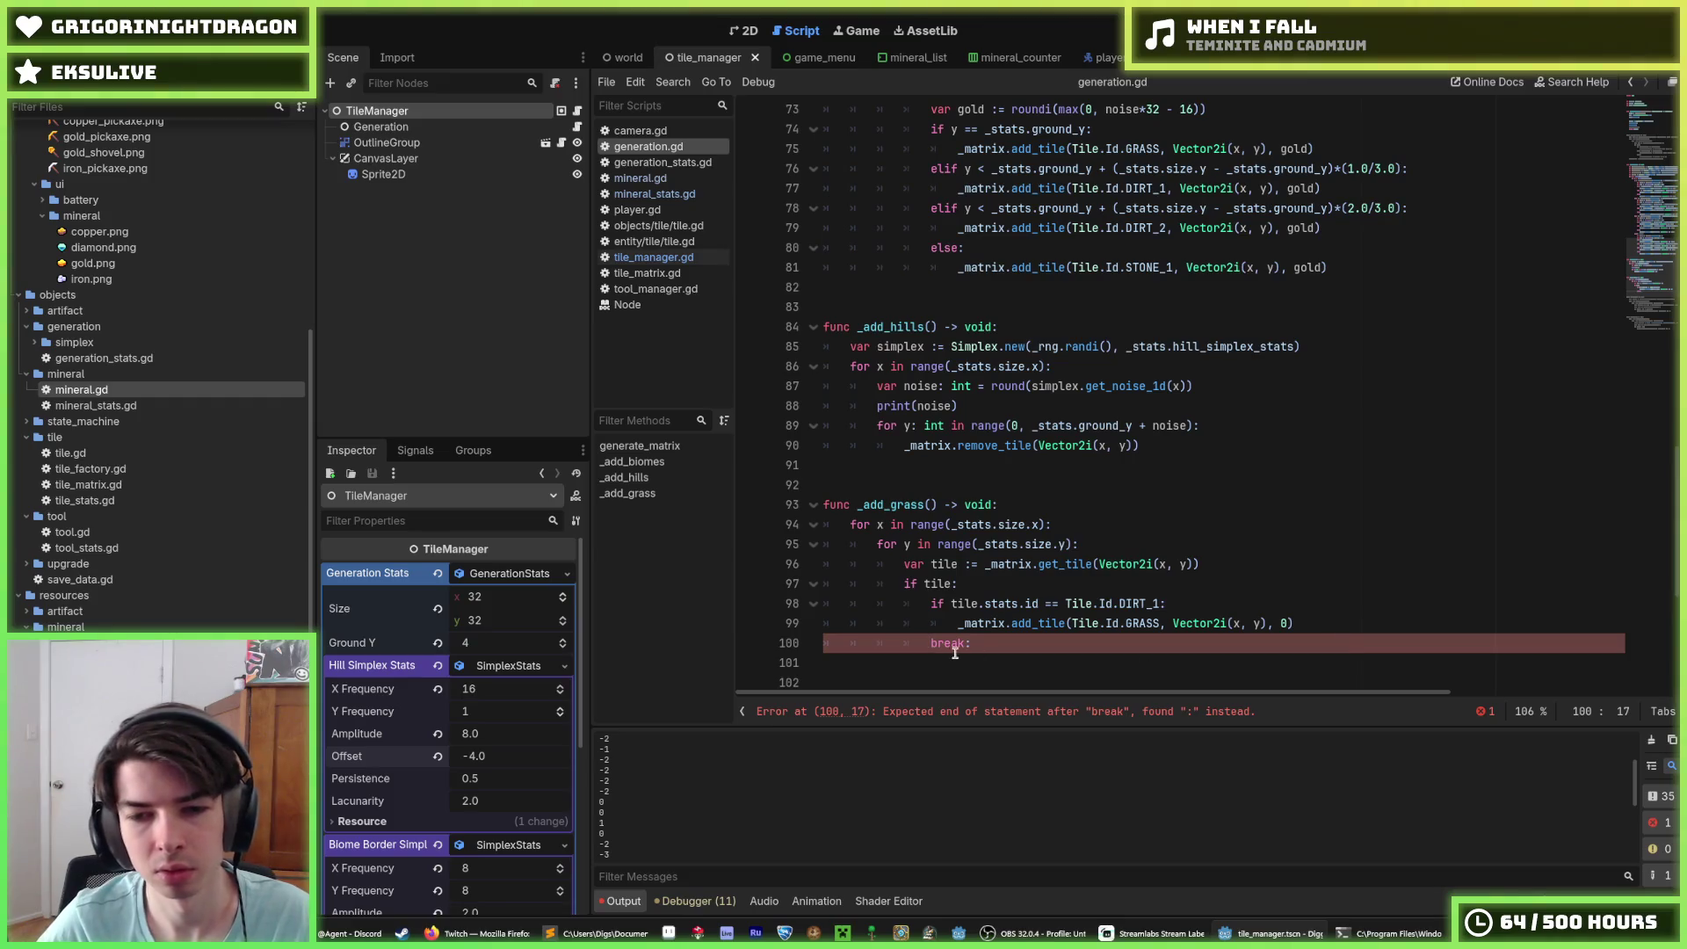
{"action": "key", "text": "BackSpace"}
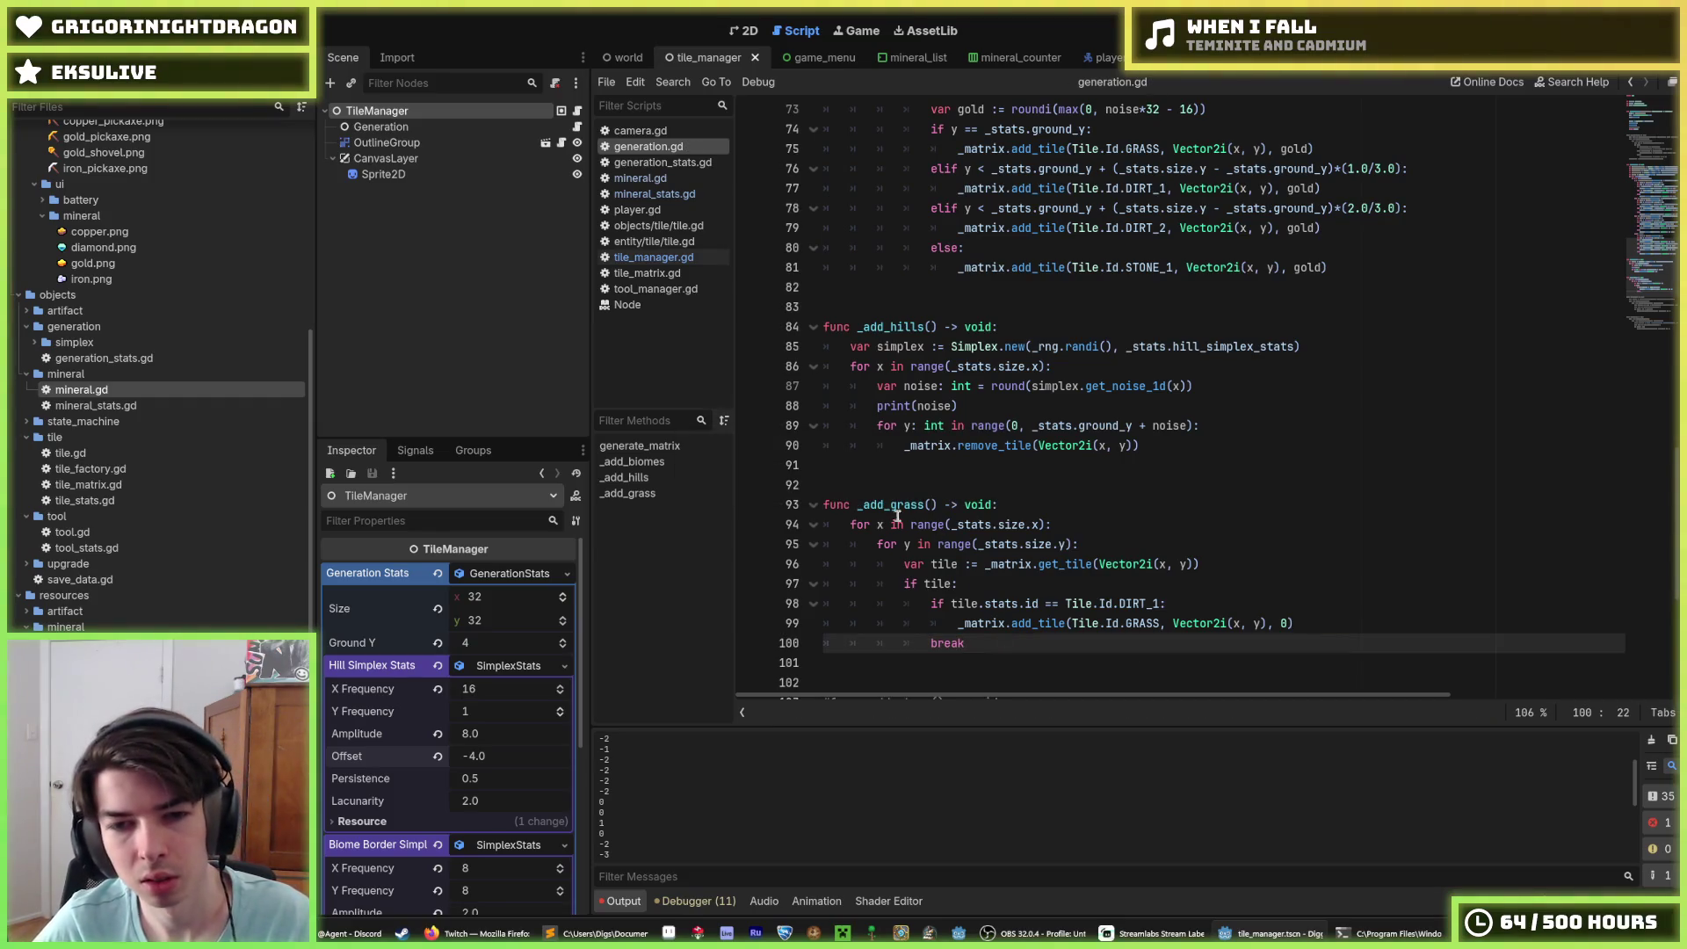
Step: Copy _add_grass and paste the call below _add_hills() in generate_matrix
{"action": "left_click_drag", "start_coordinate": [936, 507], "coordinate": [857, 503]}
{"action": "scroll", "coordinate": [950, 434], "scroll_direction": "up", "scroll_amount": 15}
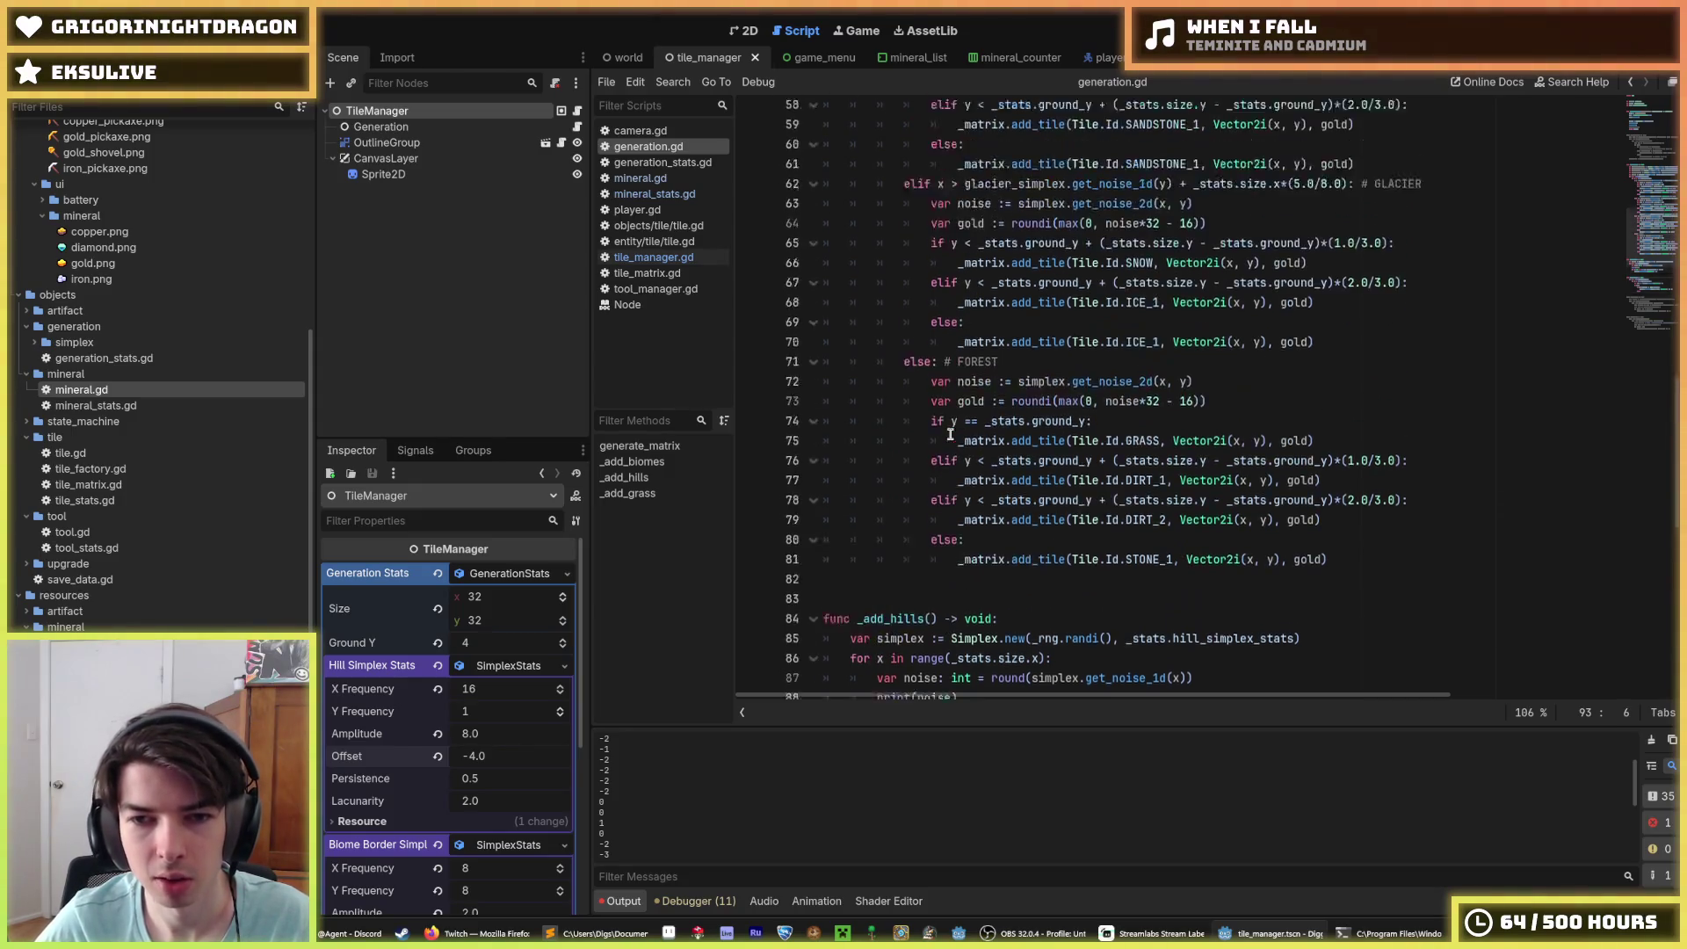
{"action": "left_click", "coordinate": [934, 287]}
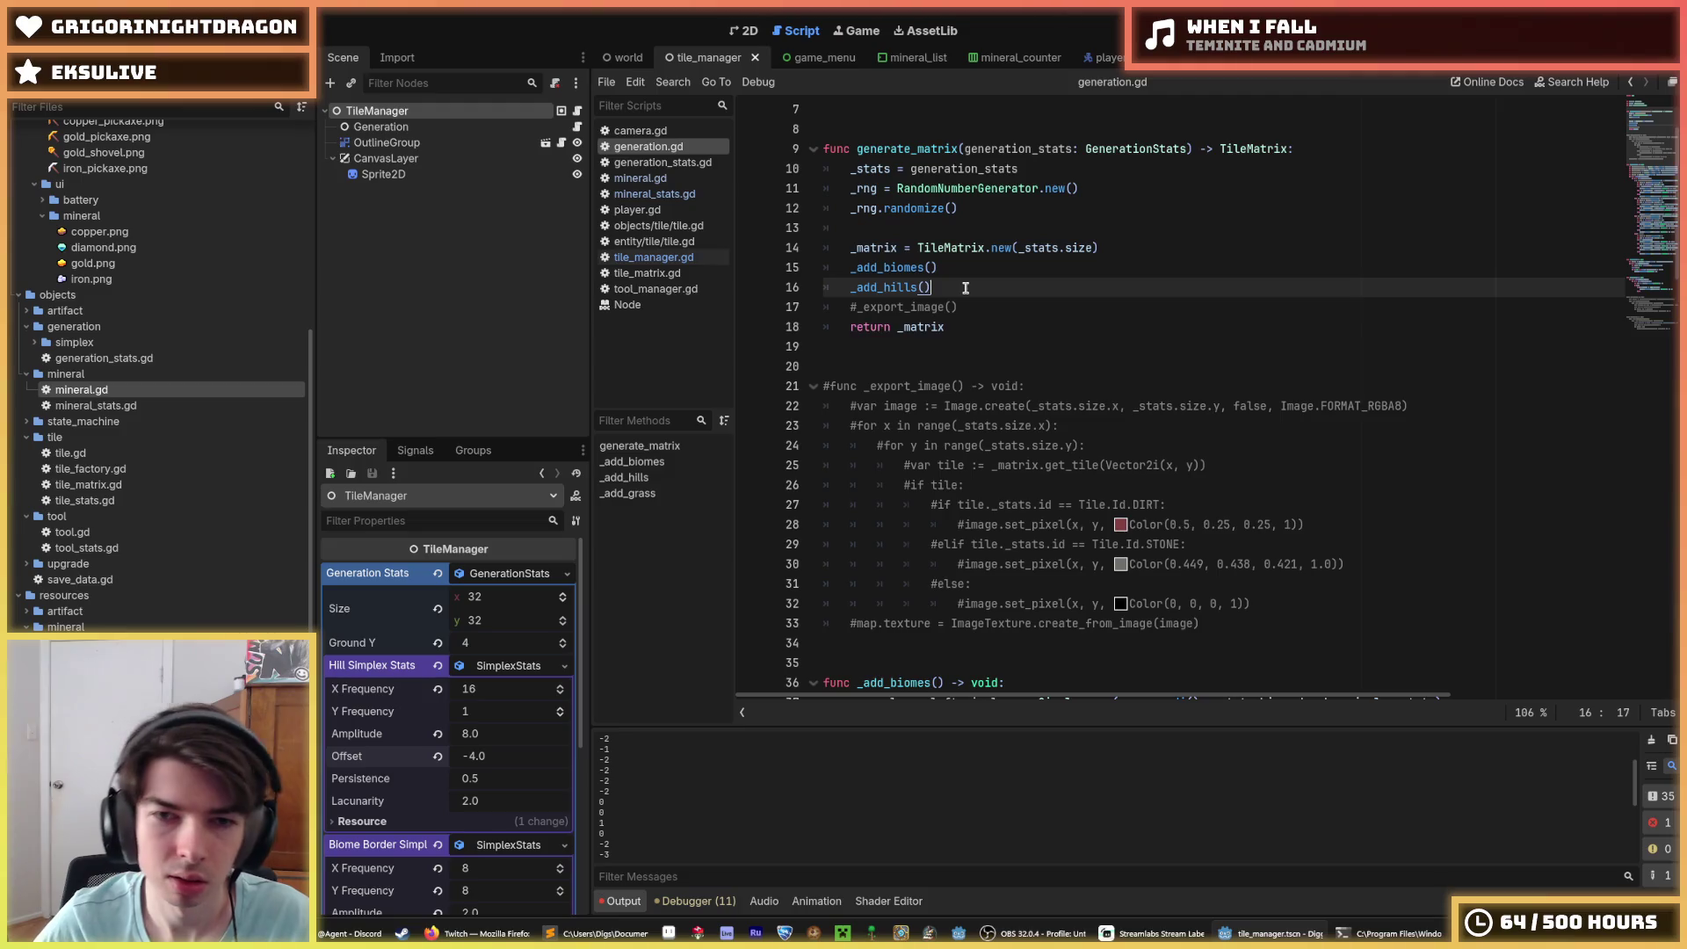
{"action": "key", "text": "Return"}
{"action": "key", "text": "ctrl+v"}
{"action": "scroll", "coordinate": [1029, 352], "scroll_direction": "down", "scroll_amount": 1}
{"action": "scroll", "coordinate": [1029, 352], "scroll_direction": "down", "scroll_amount": 8}
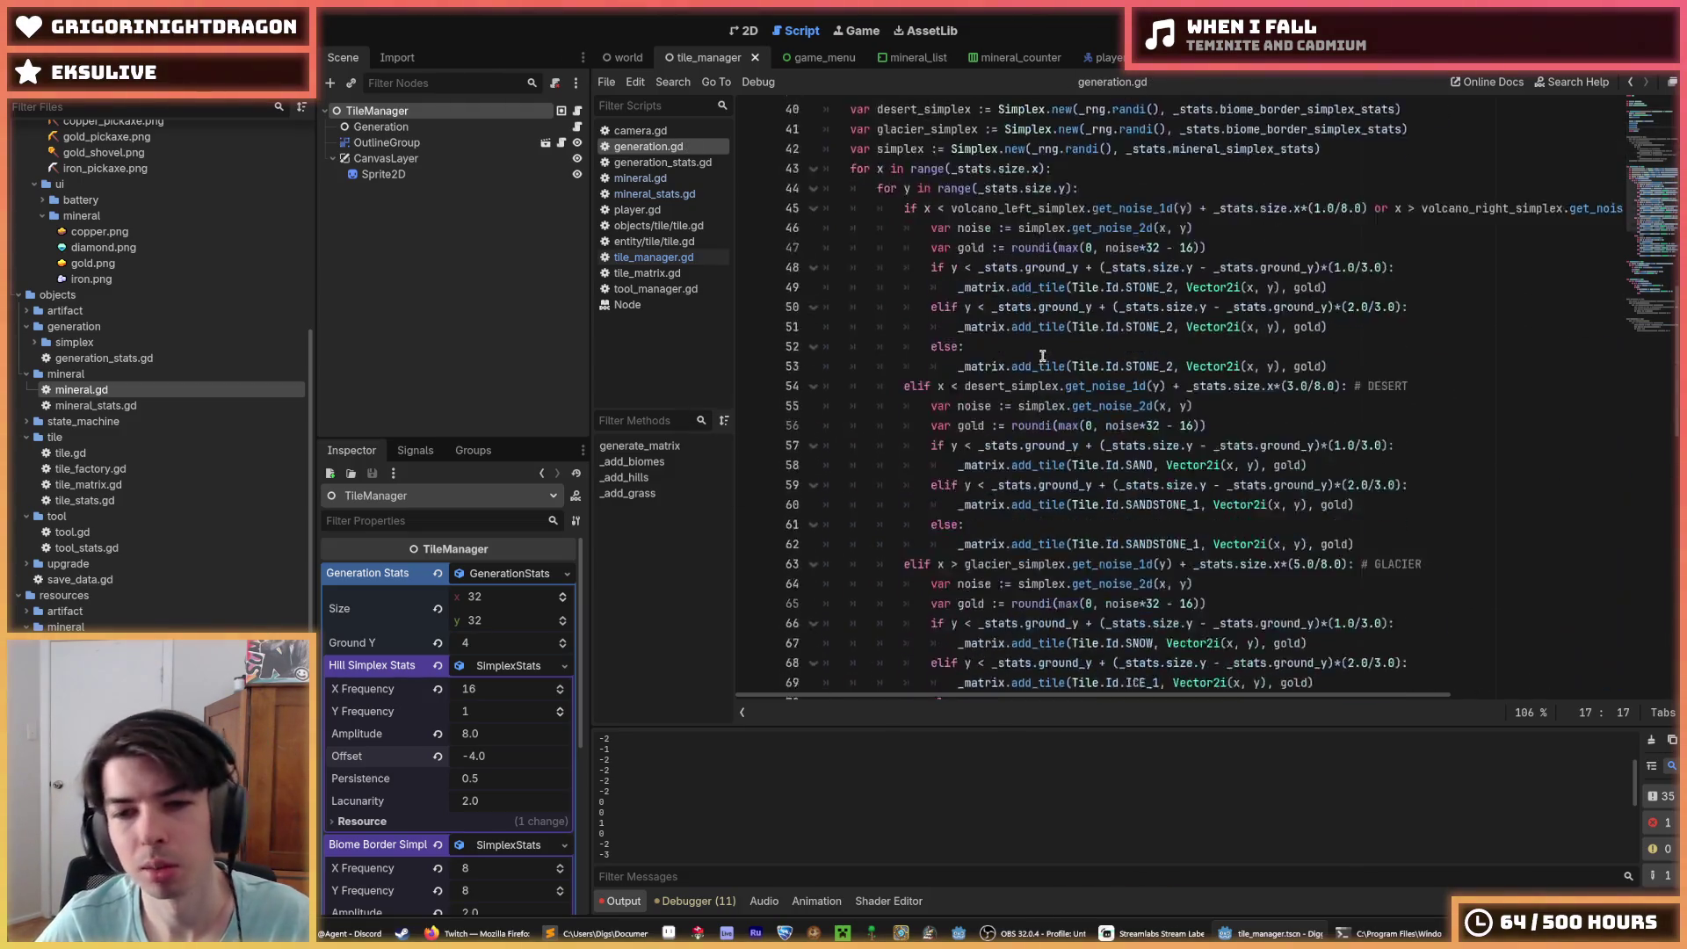
{"action": "scroll", "coordinate": [1081, 422], "scroll_direction": "up", "scroll_amount": 7}
{"action": "left_click", "coordinate": [1137, 493]}
{"action": "scroll", "coordinate": [1138, 494], "scroll_direction": "down", "scroll_amount": 3}
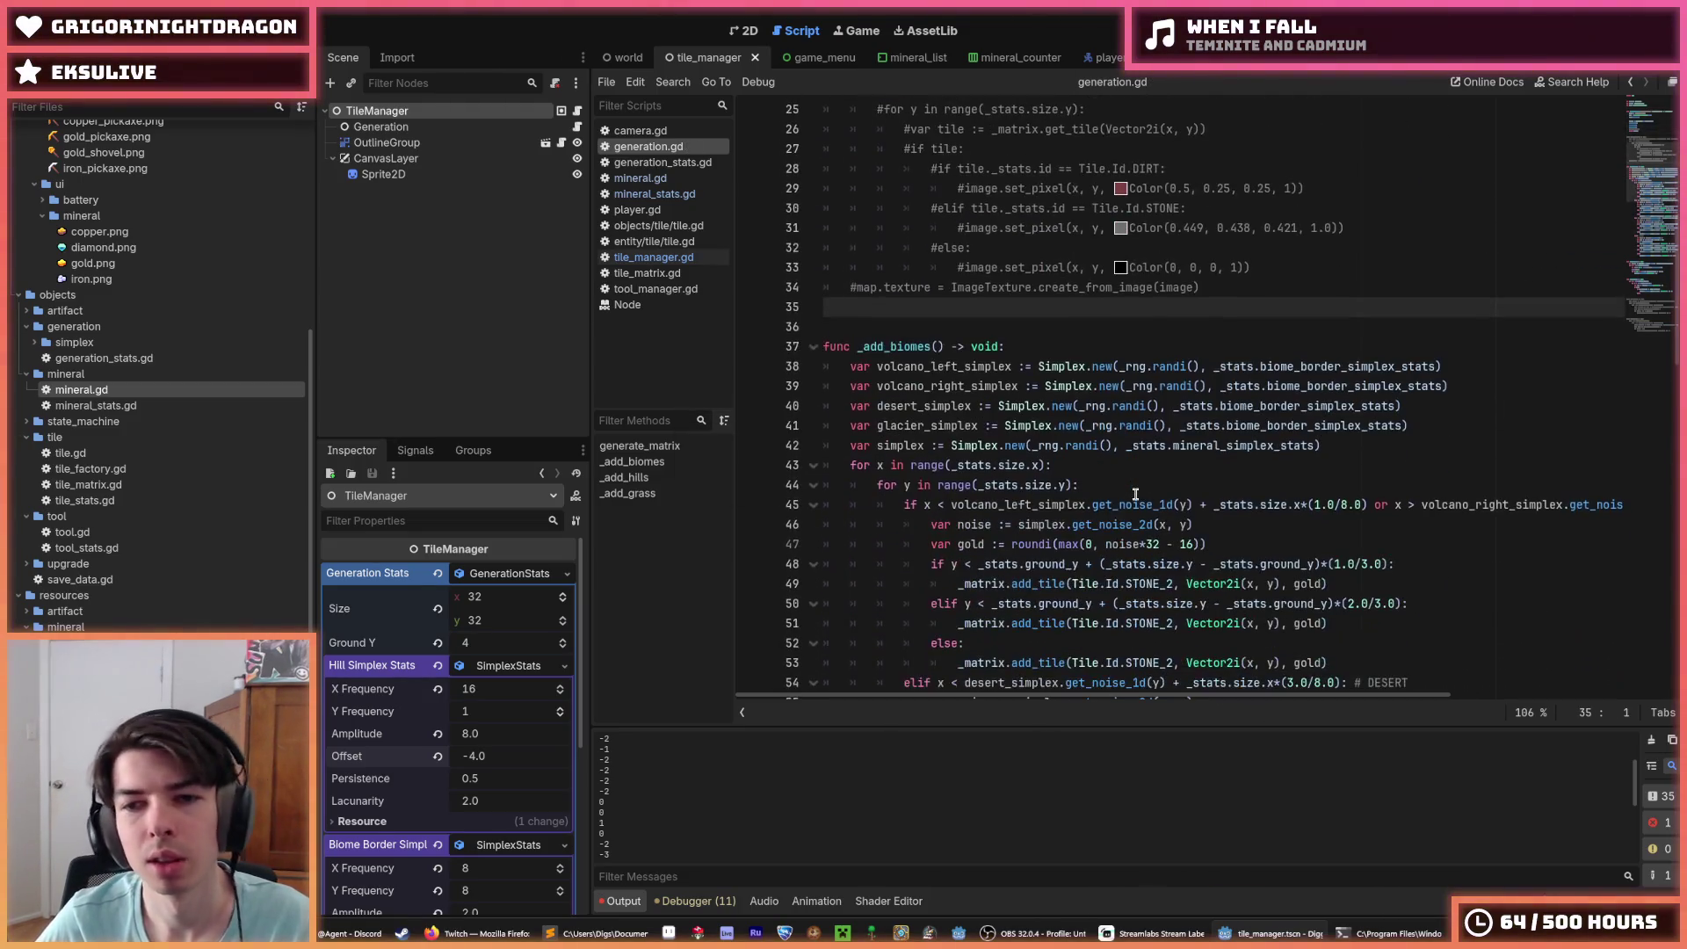
{"action": "key", "text": "F5"}
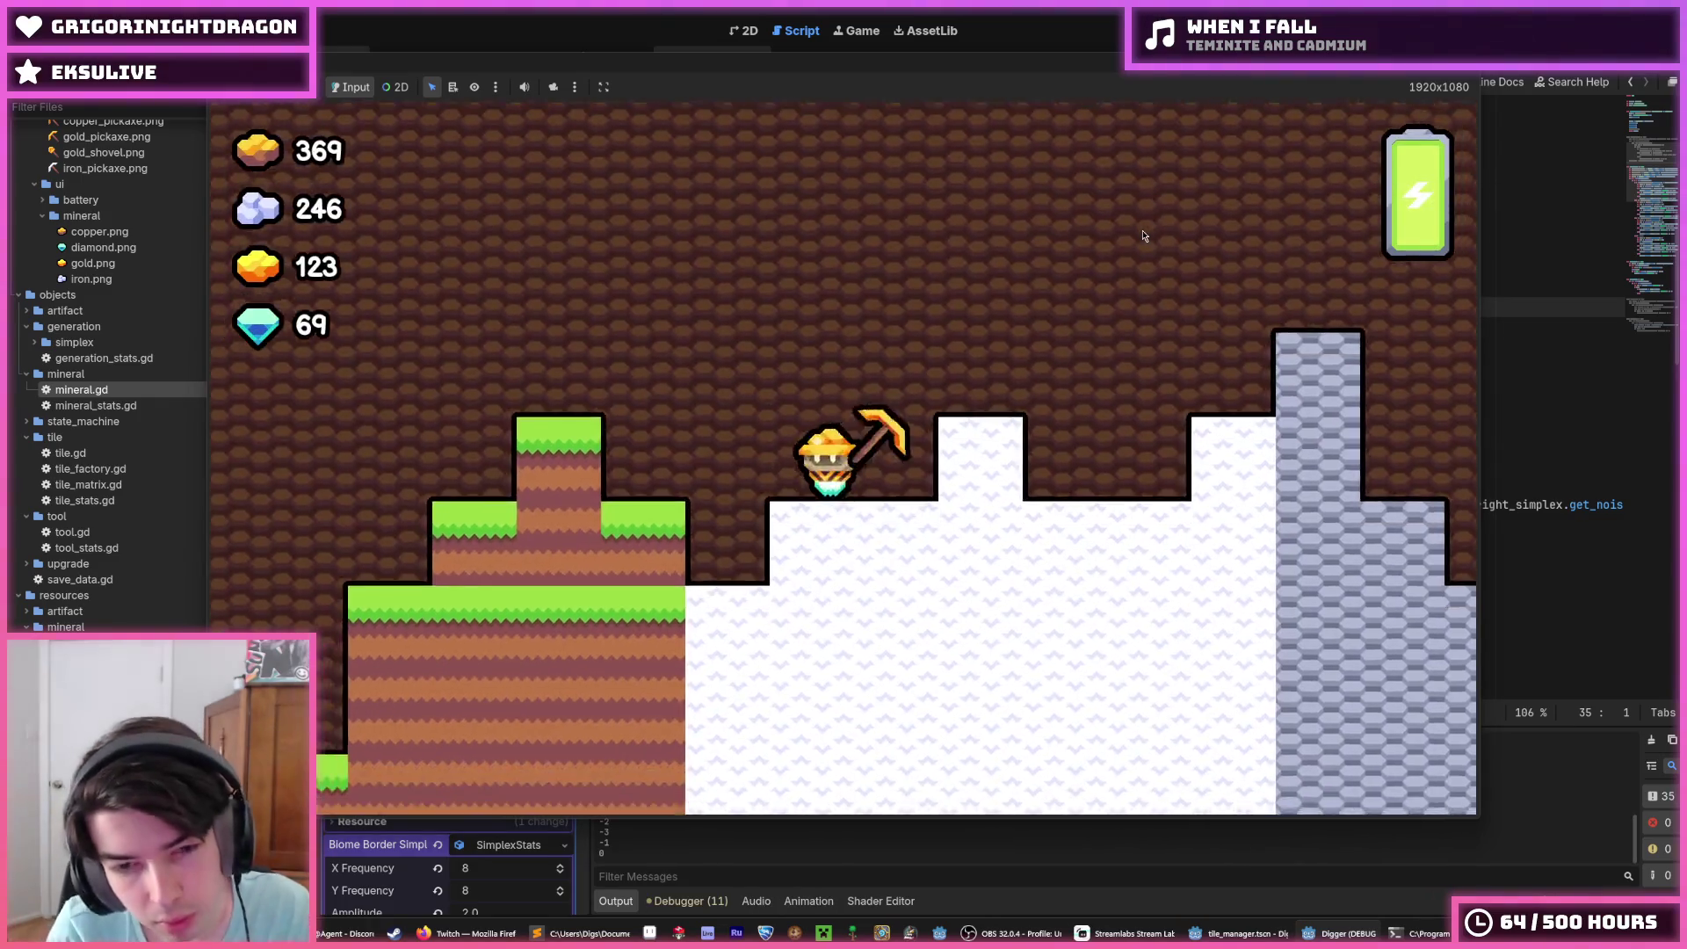
{"action": "key", "text": "r"}
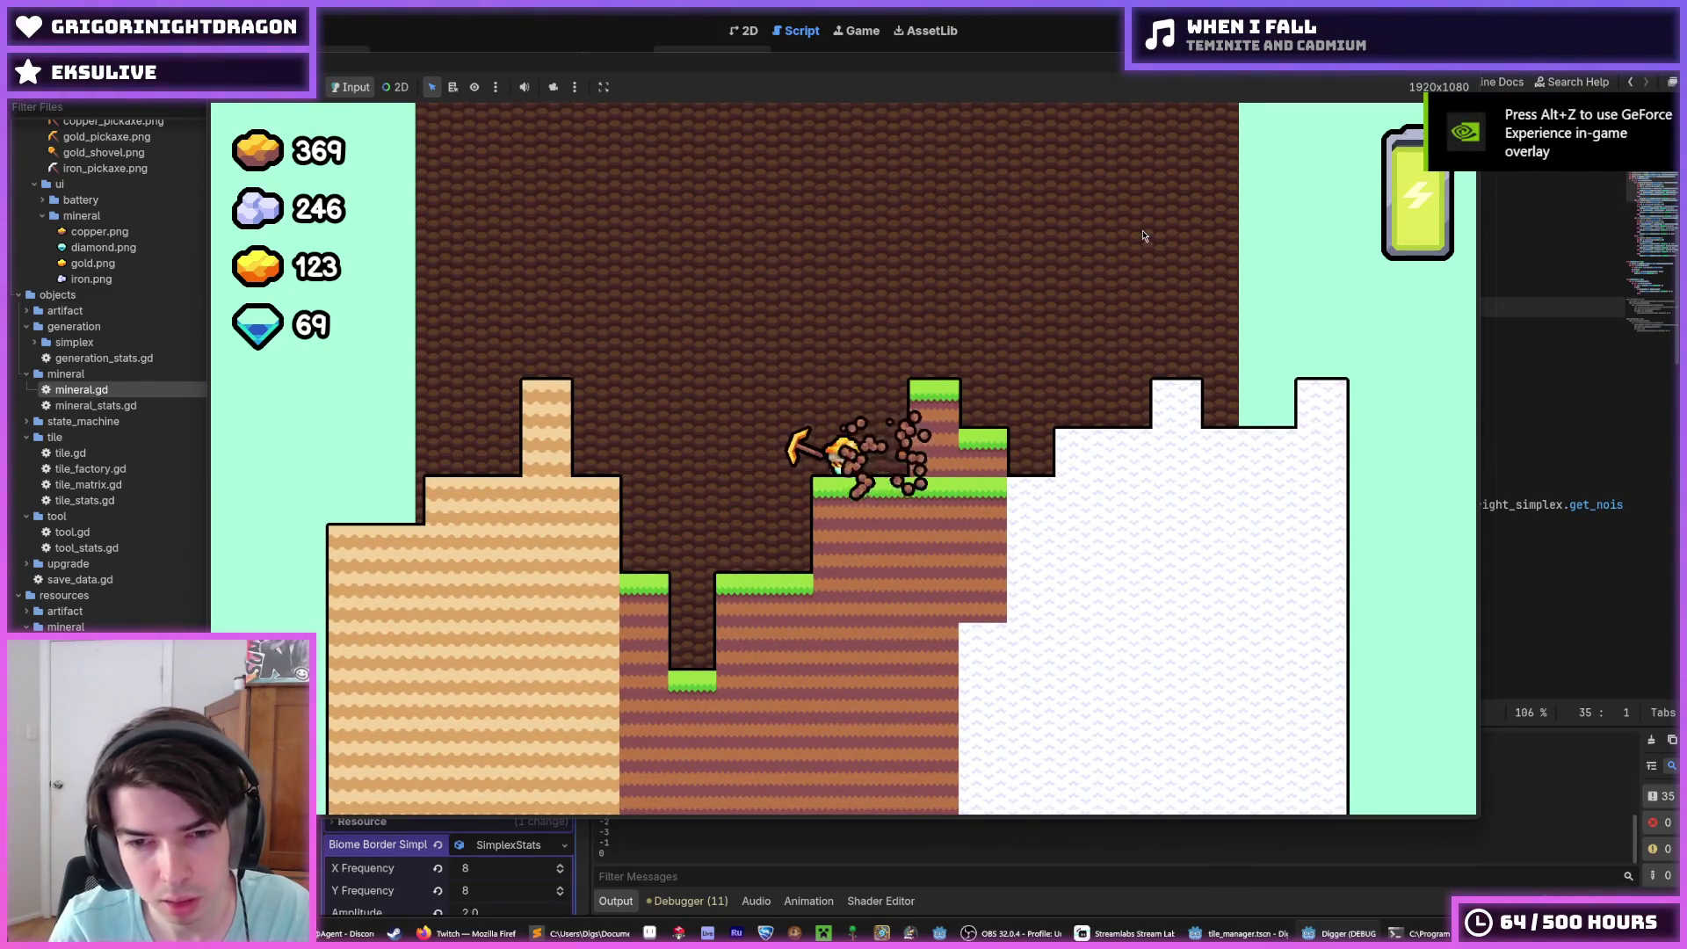
{"action": "key", "text": "F8"}
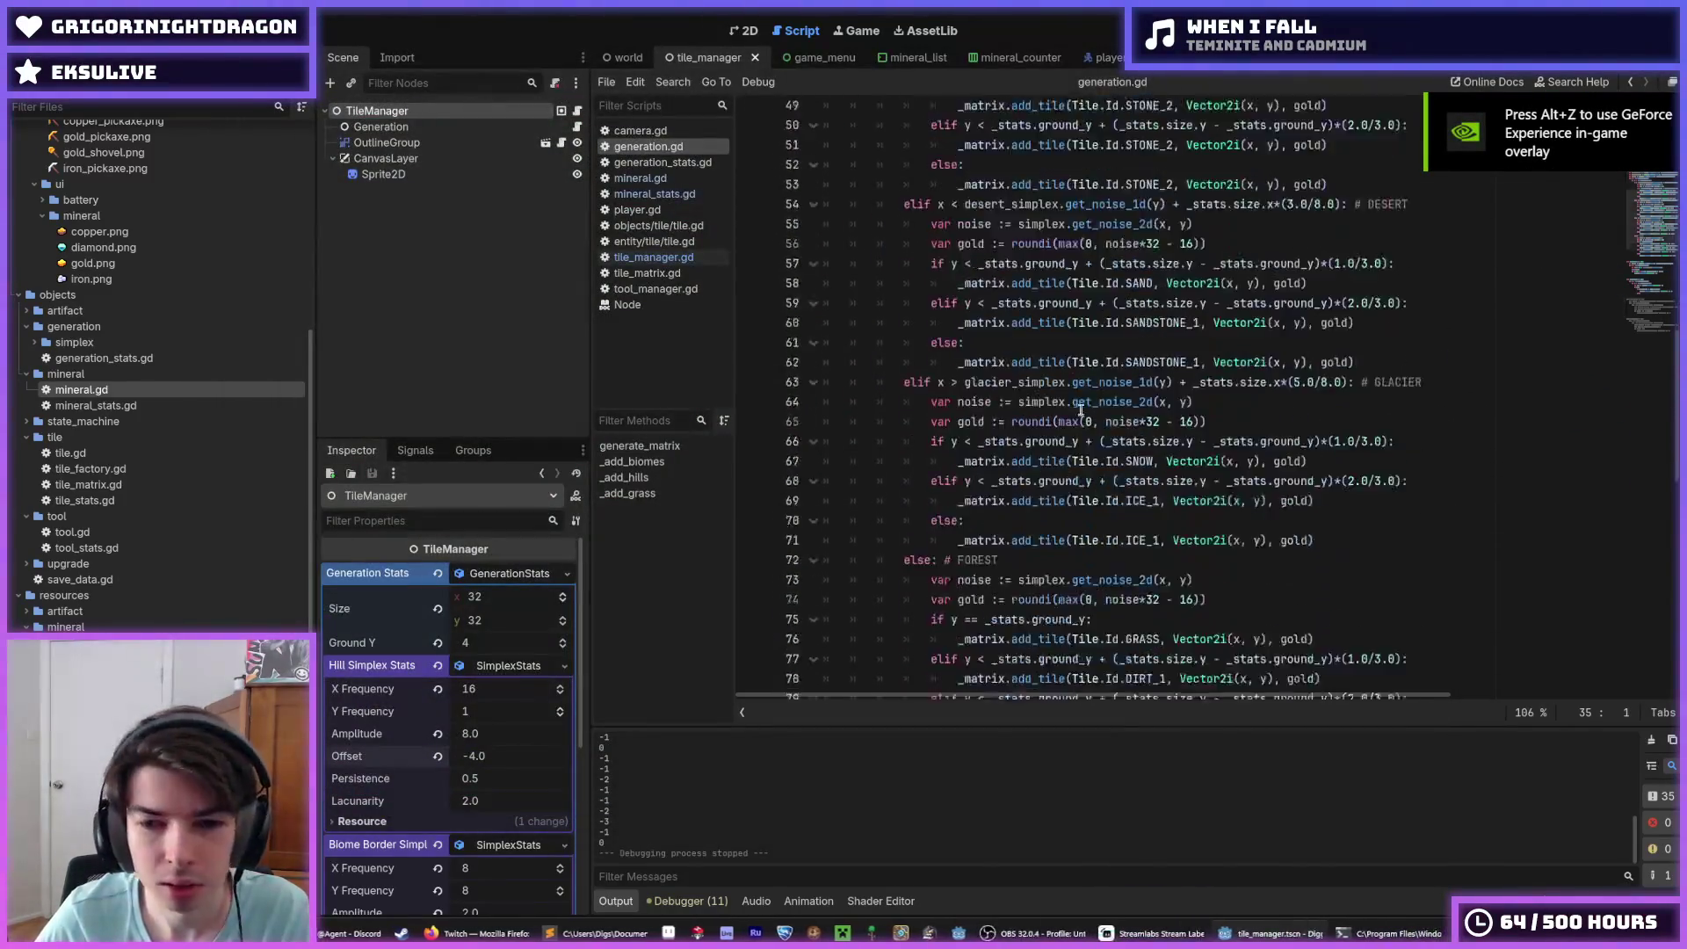
Step: Review the break line in _add_grass and the print(noise) line in _add_hills
{"action": "scroll", "coordinate": [1081, 411], "scroll_direction": "down", "scroll_amount": 10}
{"action": "left_click", "coordinate": [1019, 327]}
{"action": "key", "text": "Left"}
{"action": "scroll", "coordinate": [1019, 327], "scroll_direction": "up", "scroll_amount": 5}
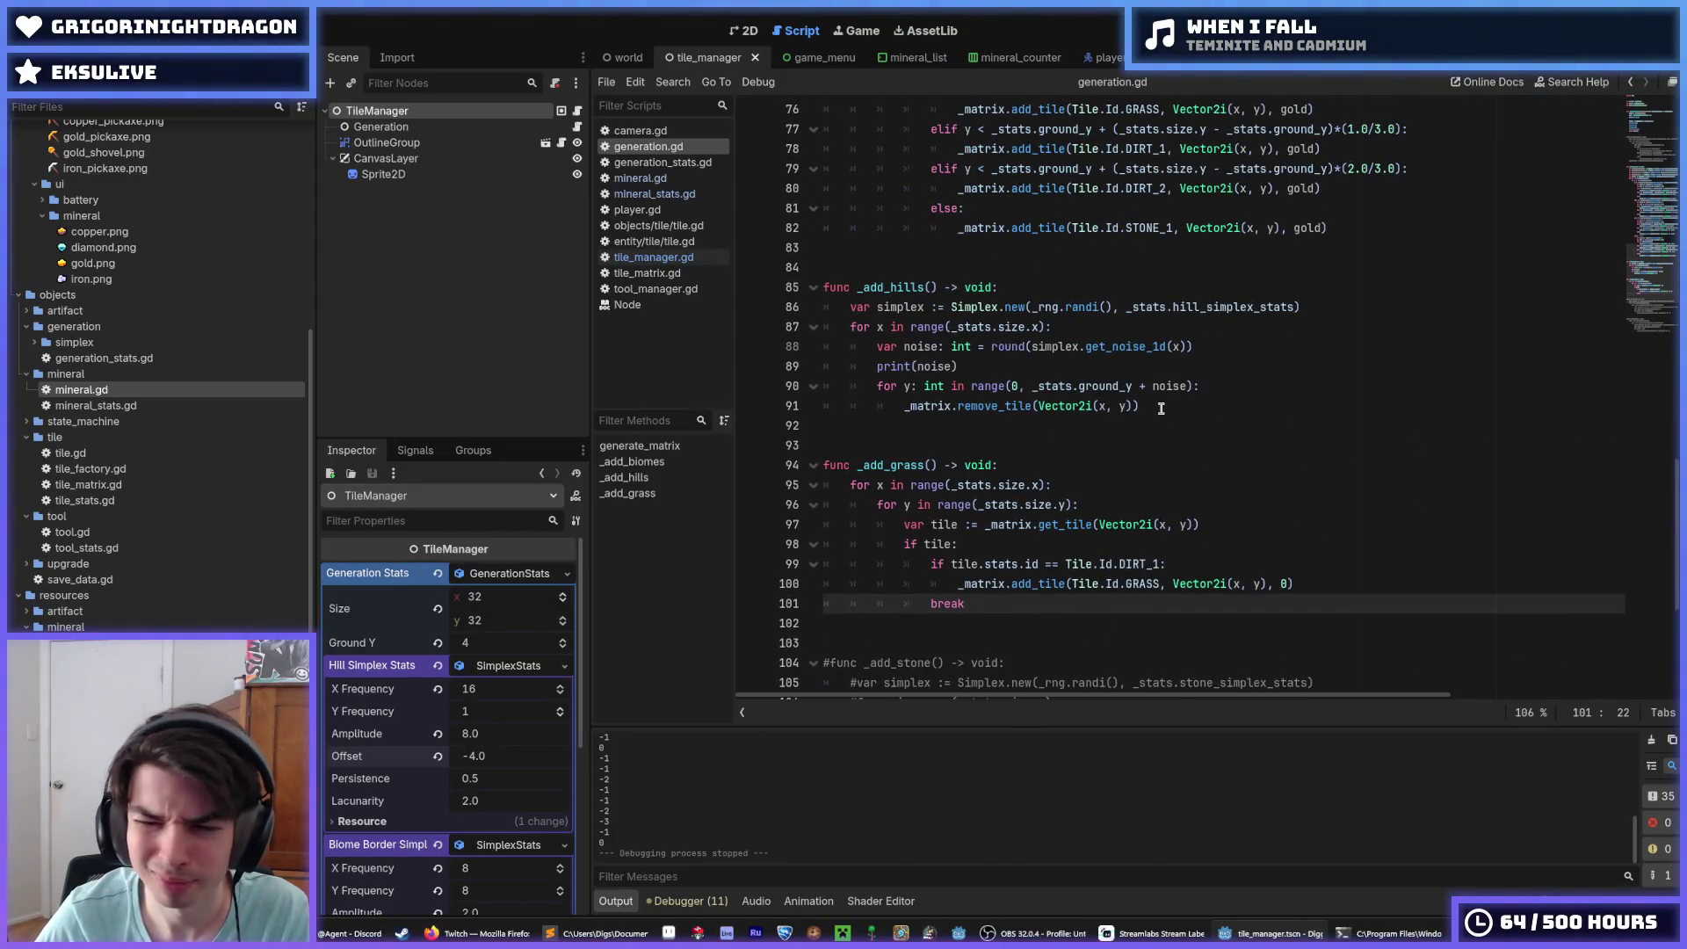
{"action": "left_click", "coordinate": [1162, 407]}
{"action": "left_click", "coordinate": [1095, 368]}
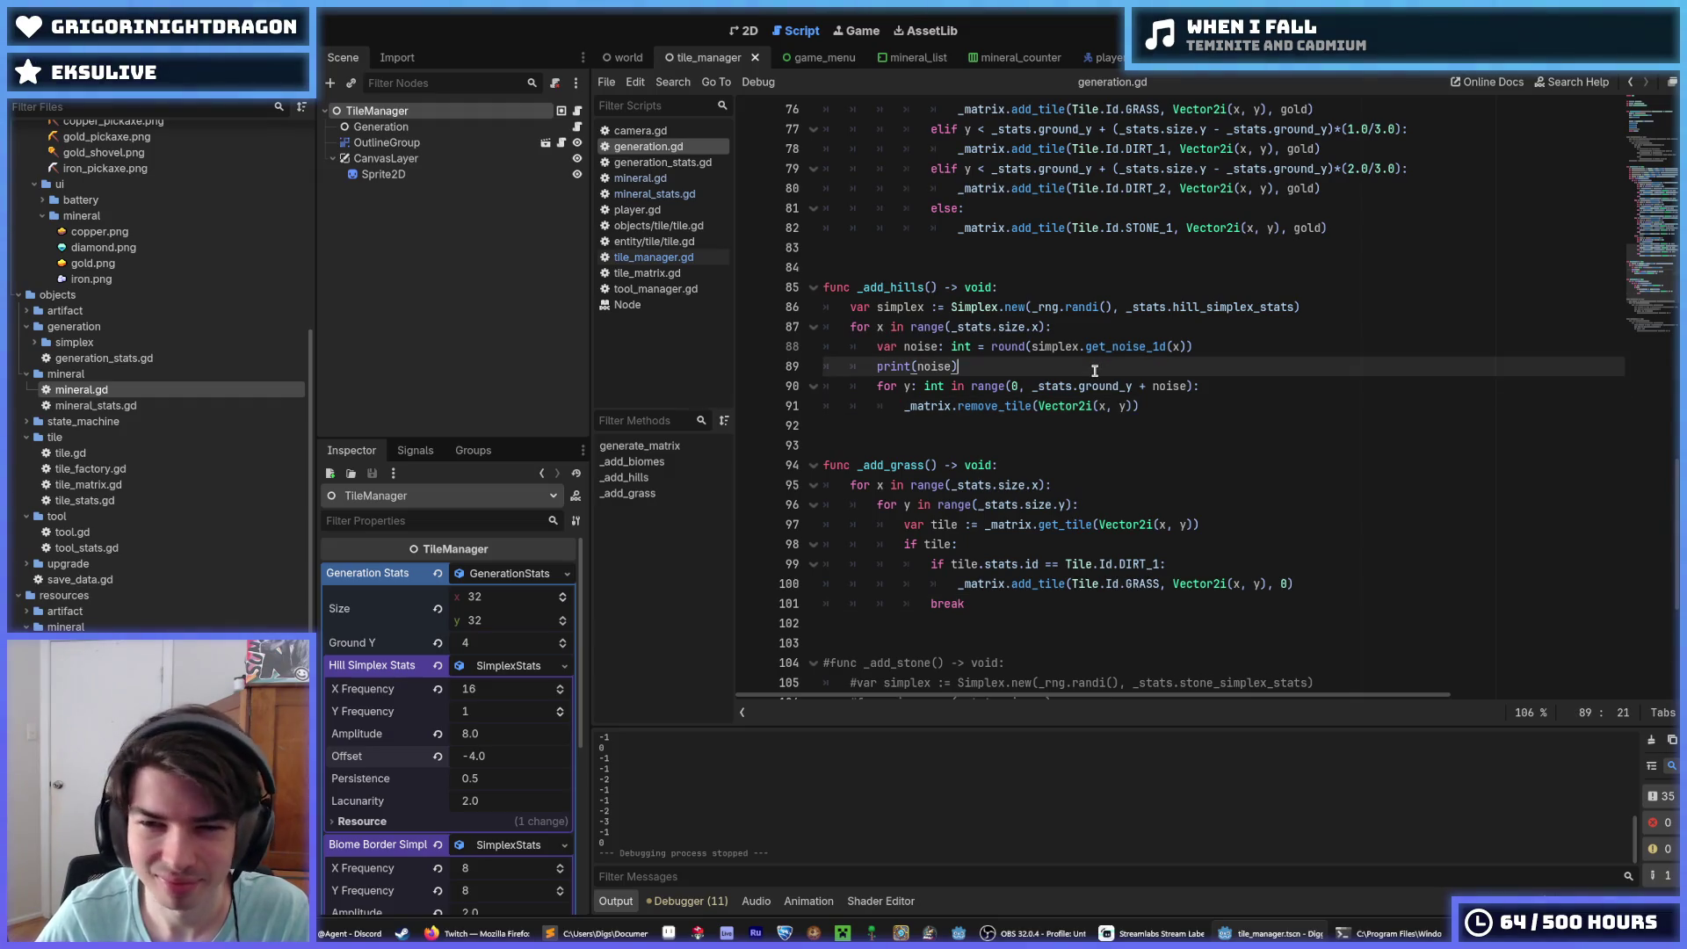
{"action": "left_click_drag", "start_coordinate": [1084, 373], "coordinate": [817, 370]}
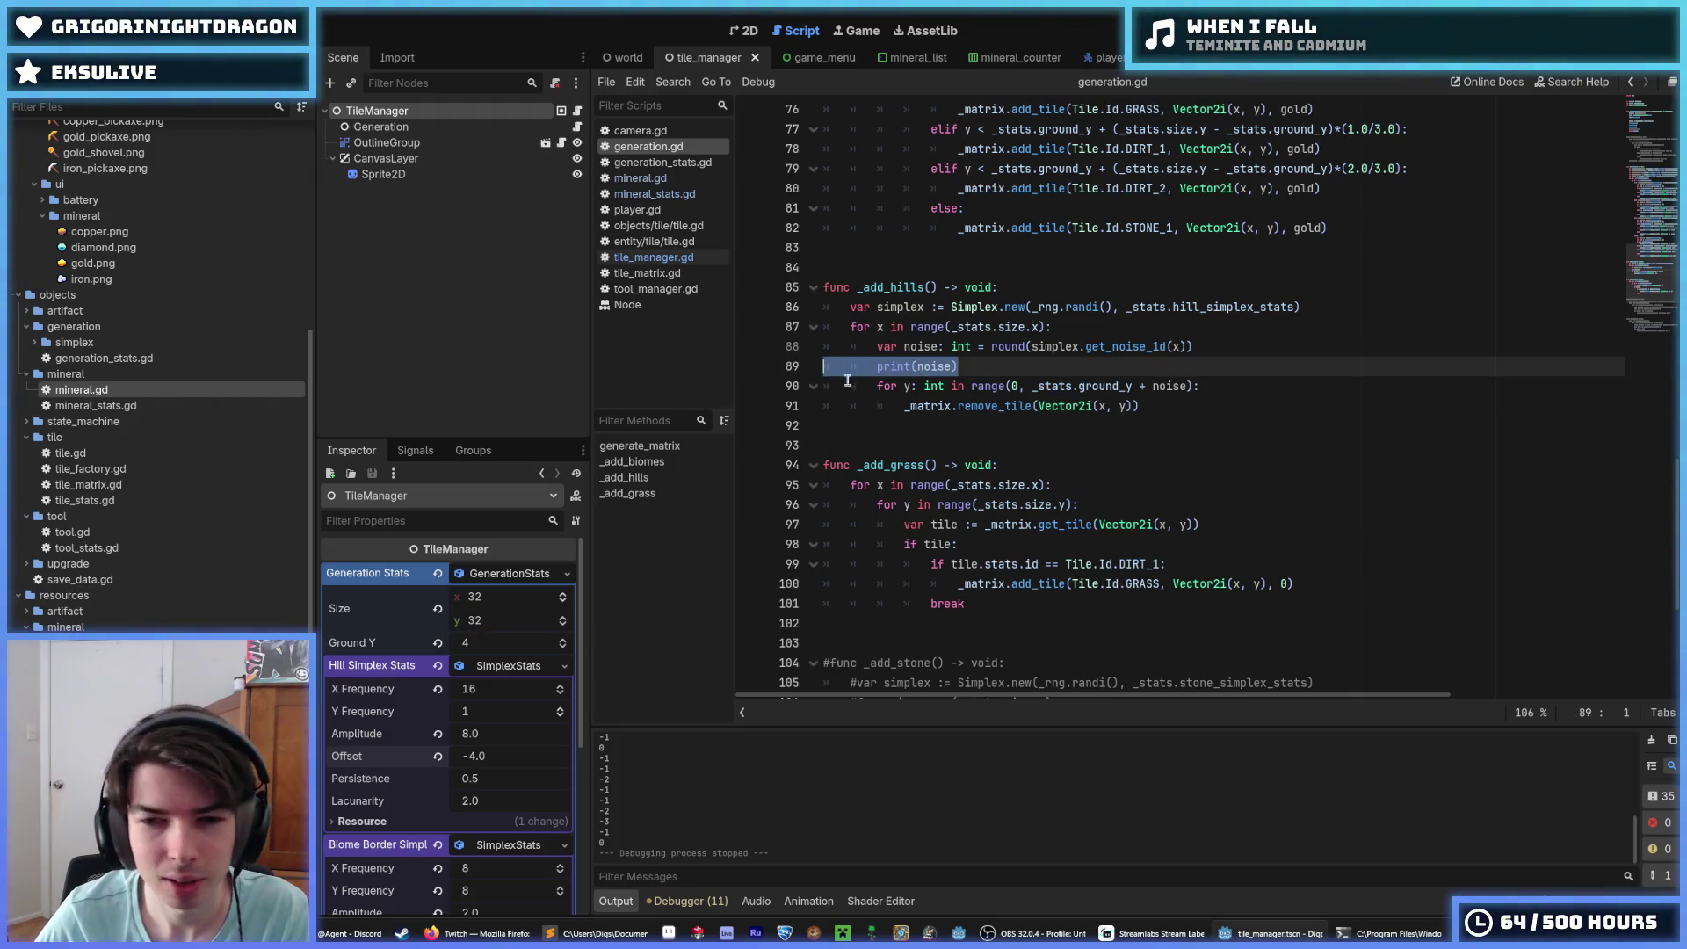
{"action": "scroll", "coordinate": [1021, 386], "scroll_direction": "down", "scroll_amount": 3}
{"action": "left_click", "coordinate": [1024, 367]}
{"action": "left_click", "coordinate": [1020, 425]}
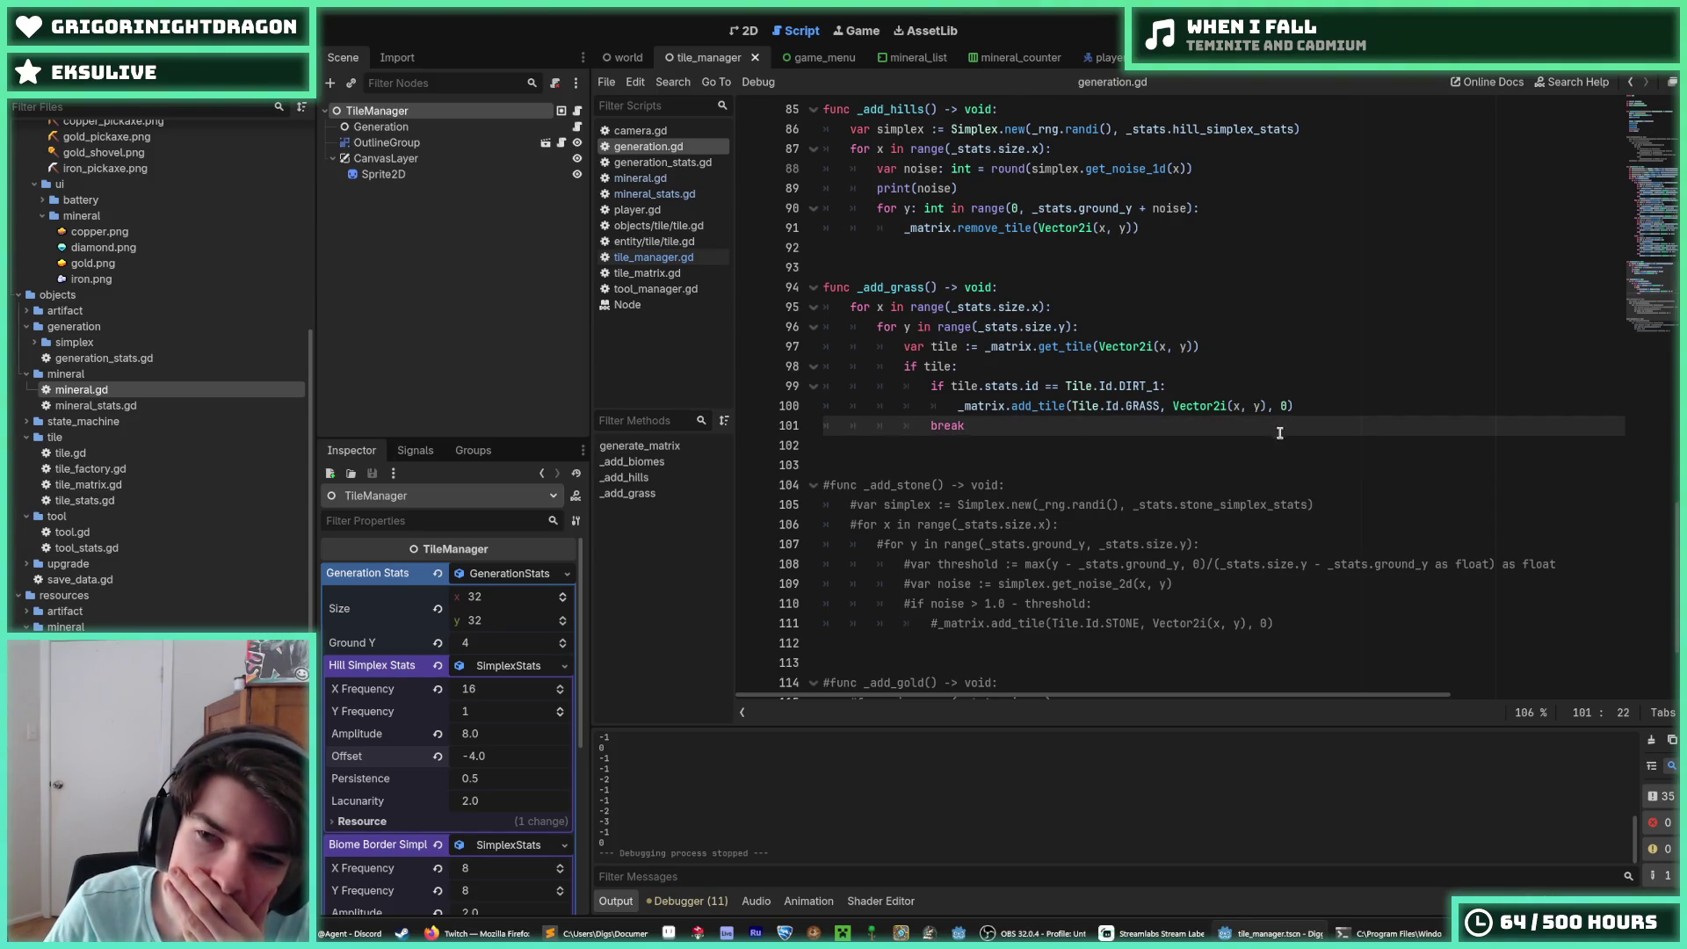
Step: Look over the get_tile and remove_tile lines in generation.gd
{"action": "mouse_move", "coordinate": [1134, 376]}
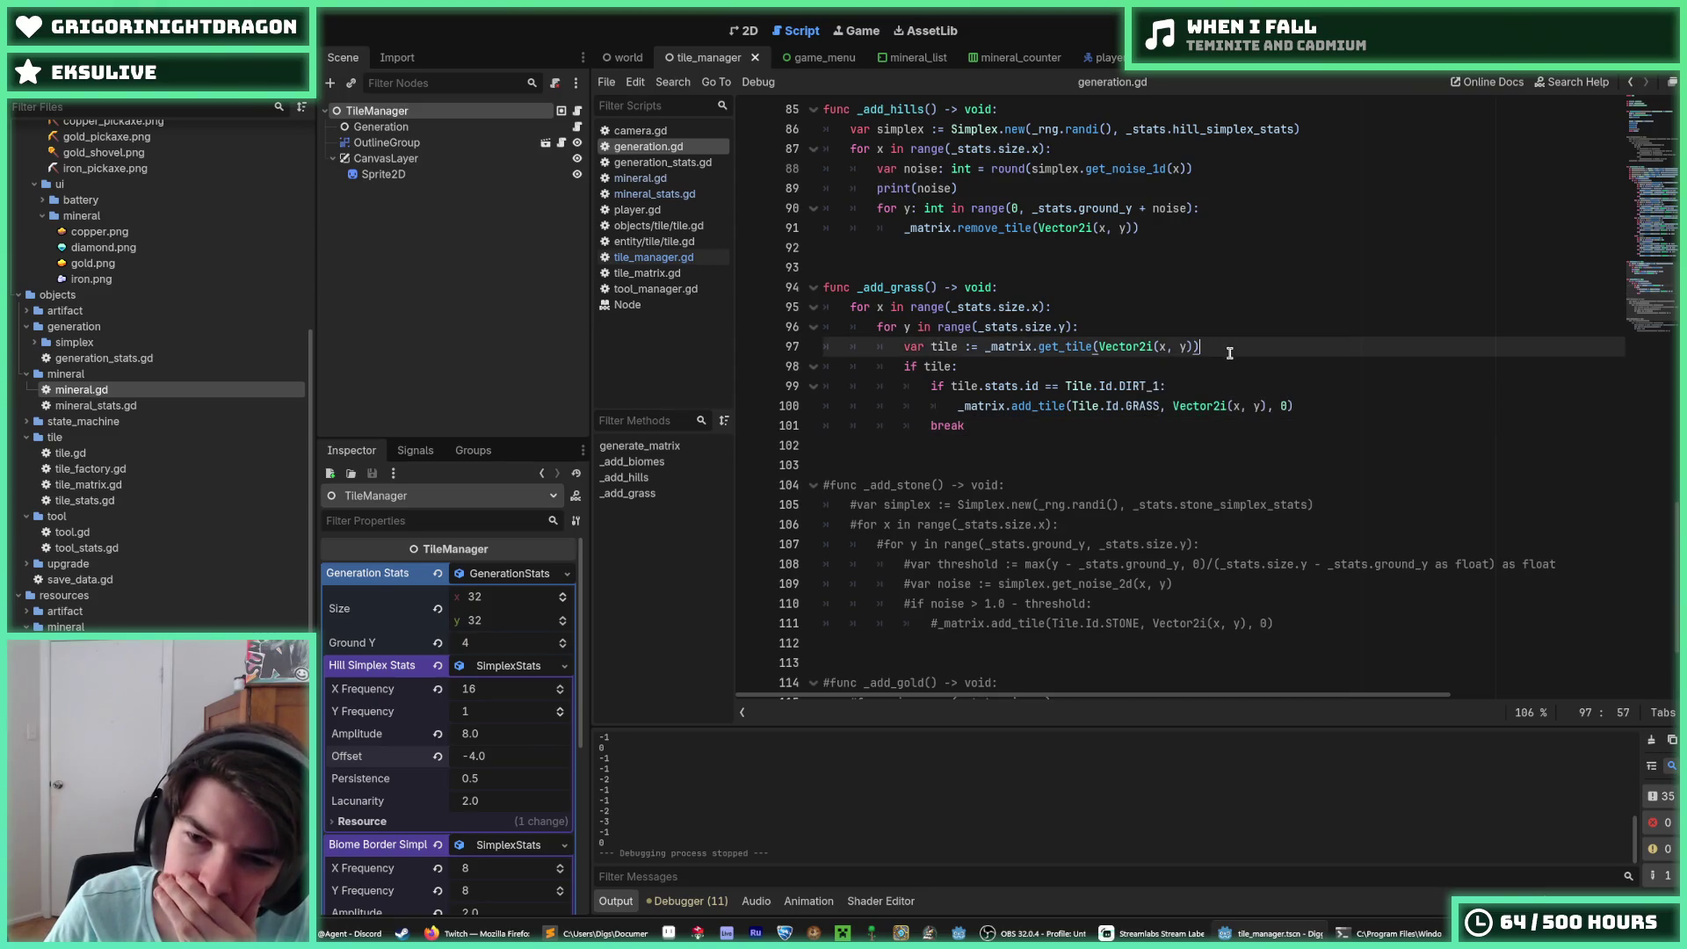
{"action": "left_click", "coordinate": [1228, 351]}
{"action": "left_click", "coordinate": [1176, 369]}
{"action": "left_click", "coordinate": [1216, 352]}
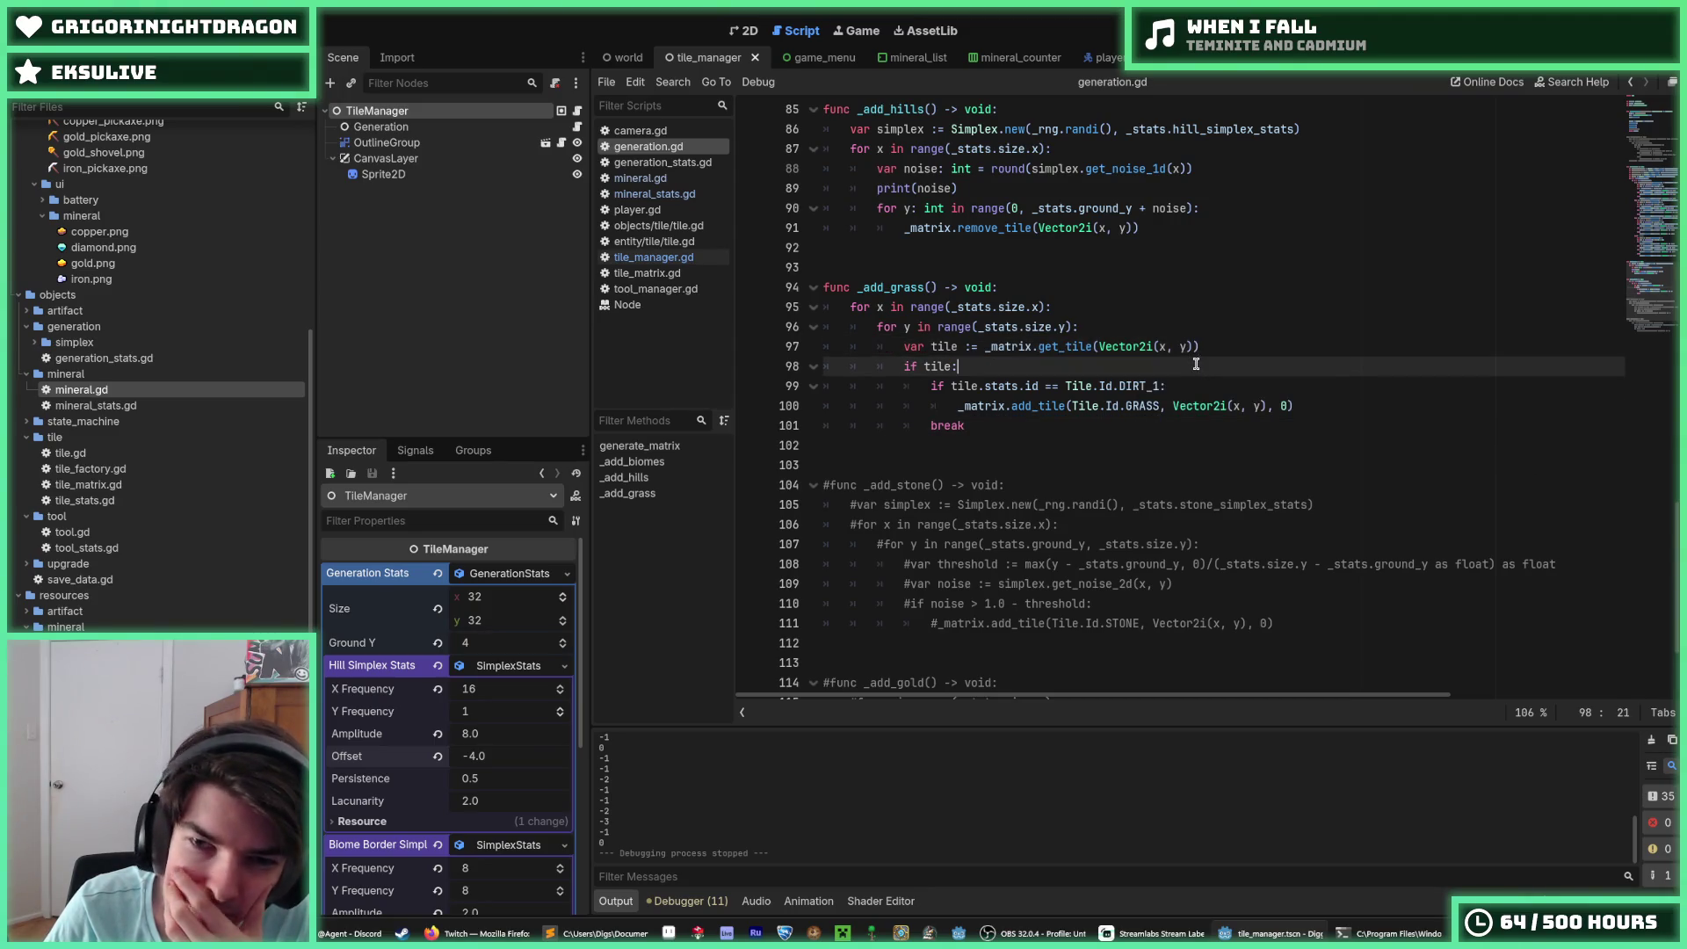
{"action": "left_click", "coordinate": [1196, 347]}
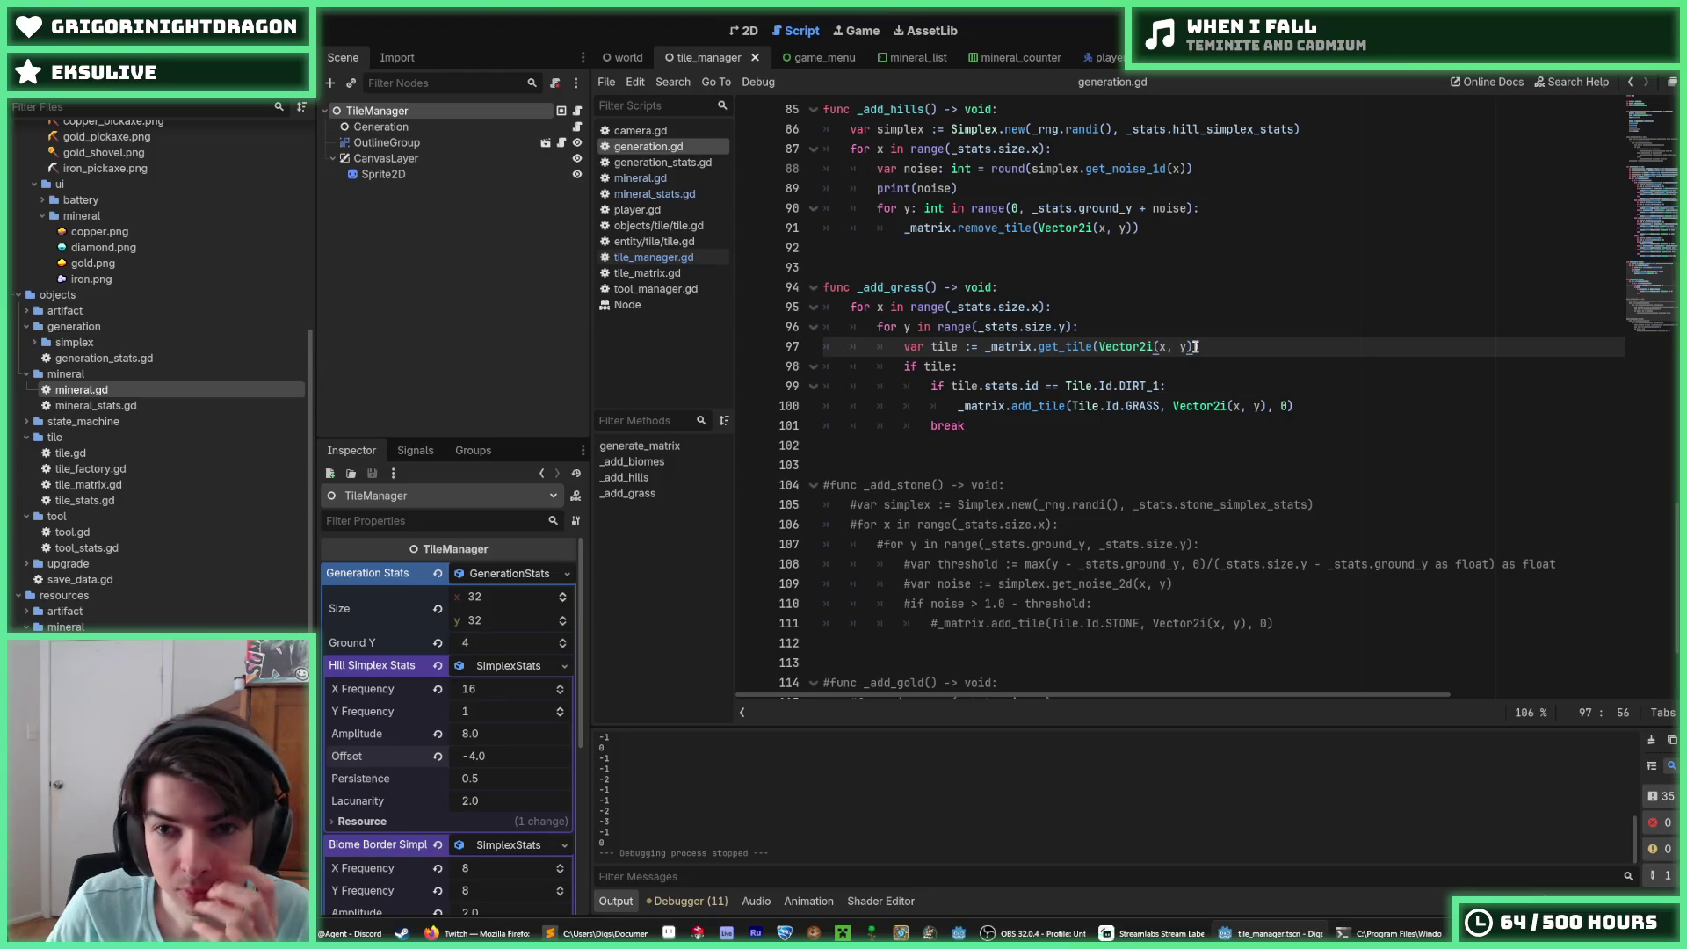
{"action": "scroll", "coordinate": [1196, 346], "scroll_direction": "up", "scroll_amount": 1}
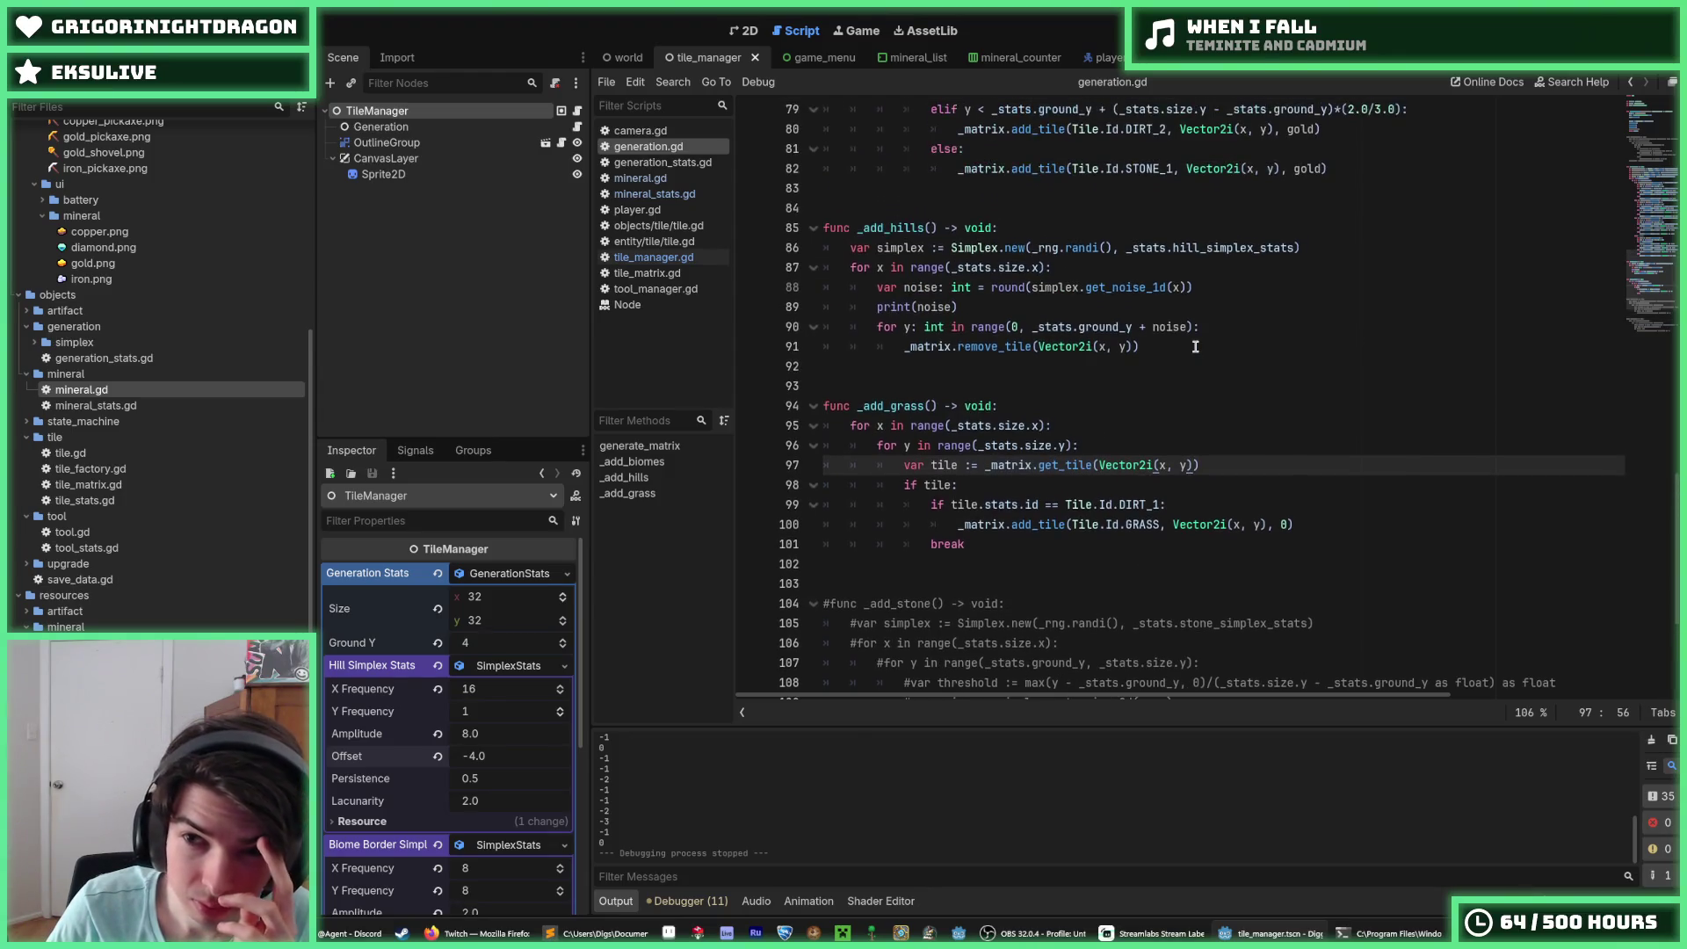
{"action": "left_click", "coordinate": [1173, 345]}
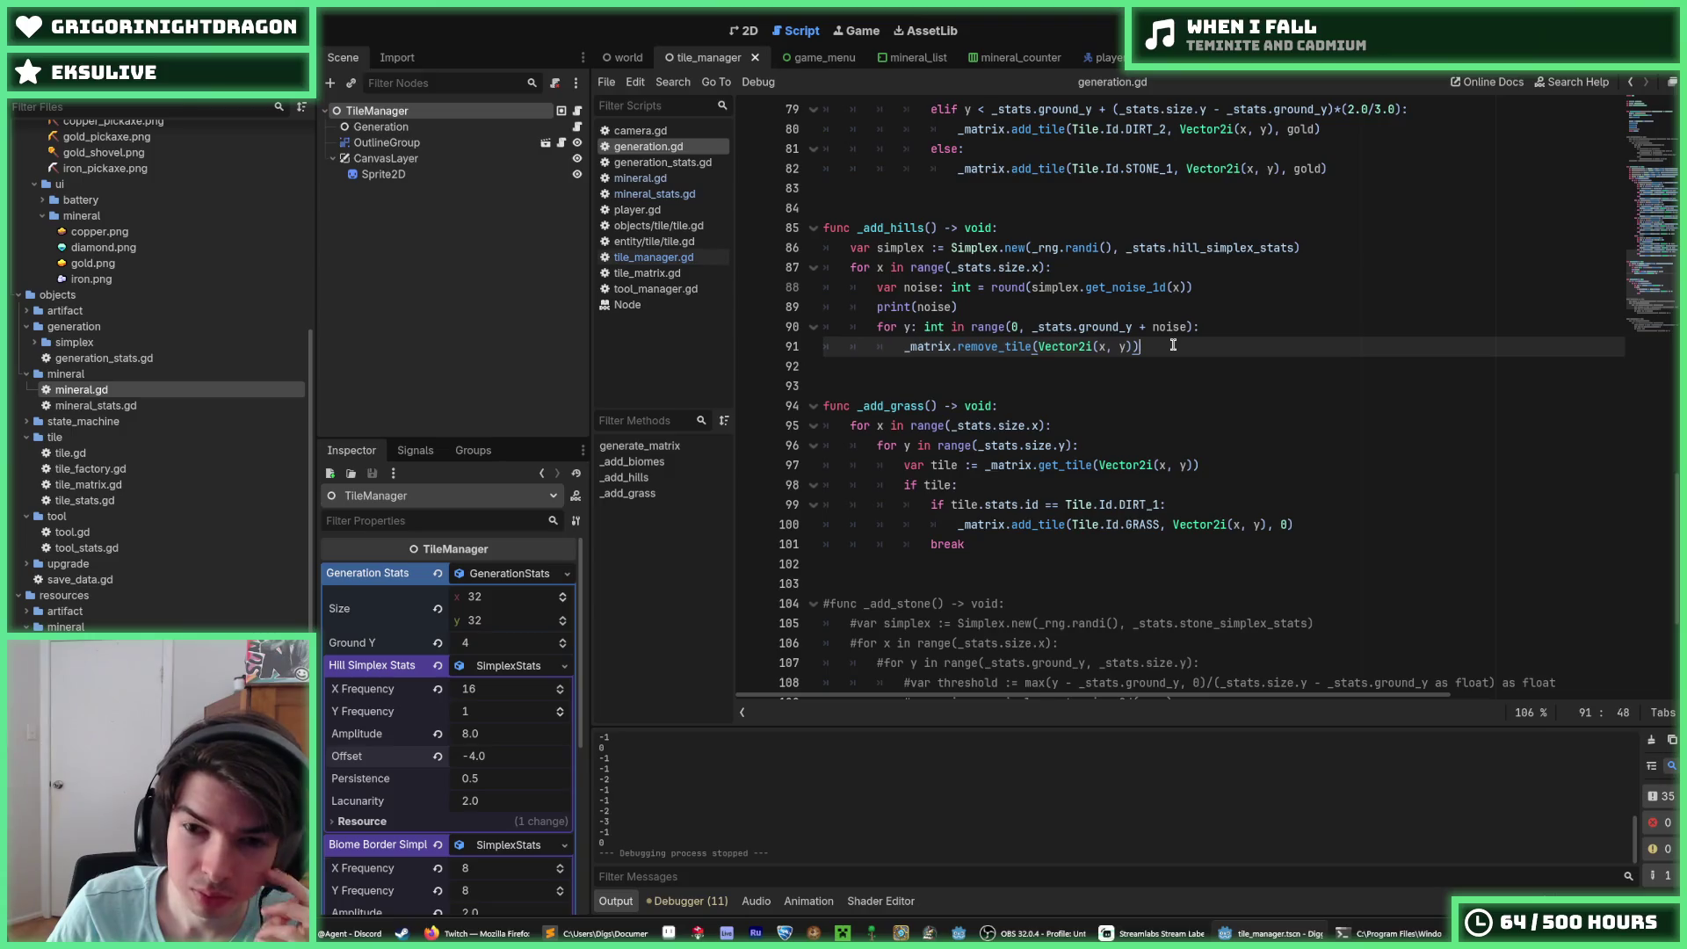
{"action": "scroll", "coordinate": [1173, 345], "scroll_direction": "down", "scroll_amount": 2}
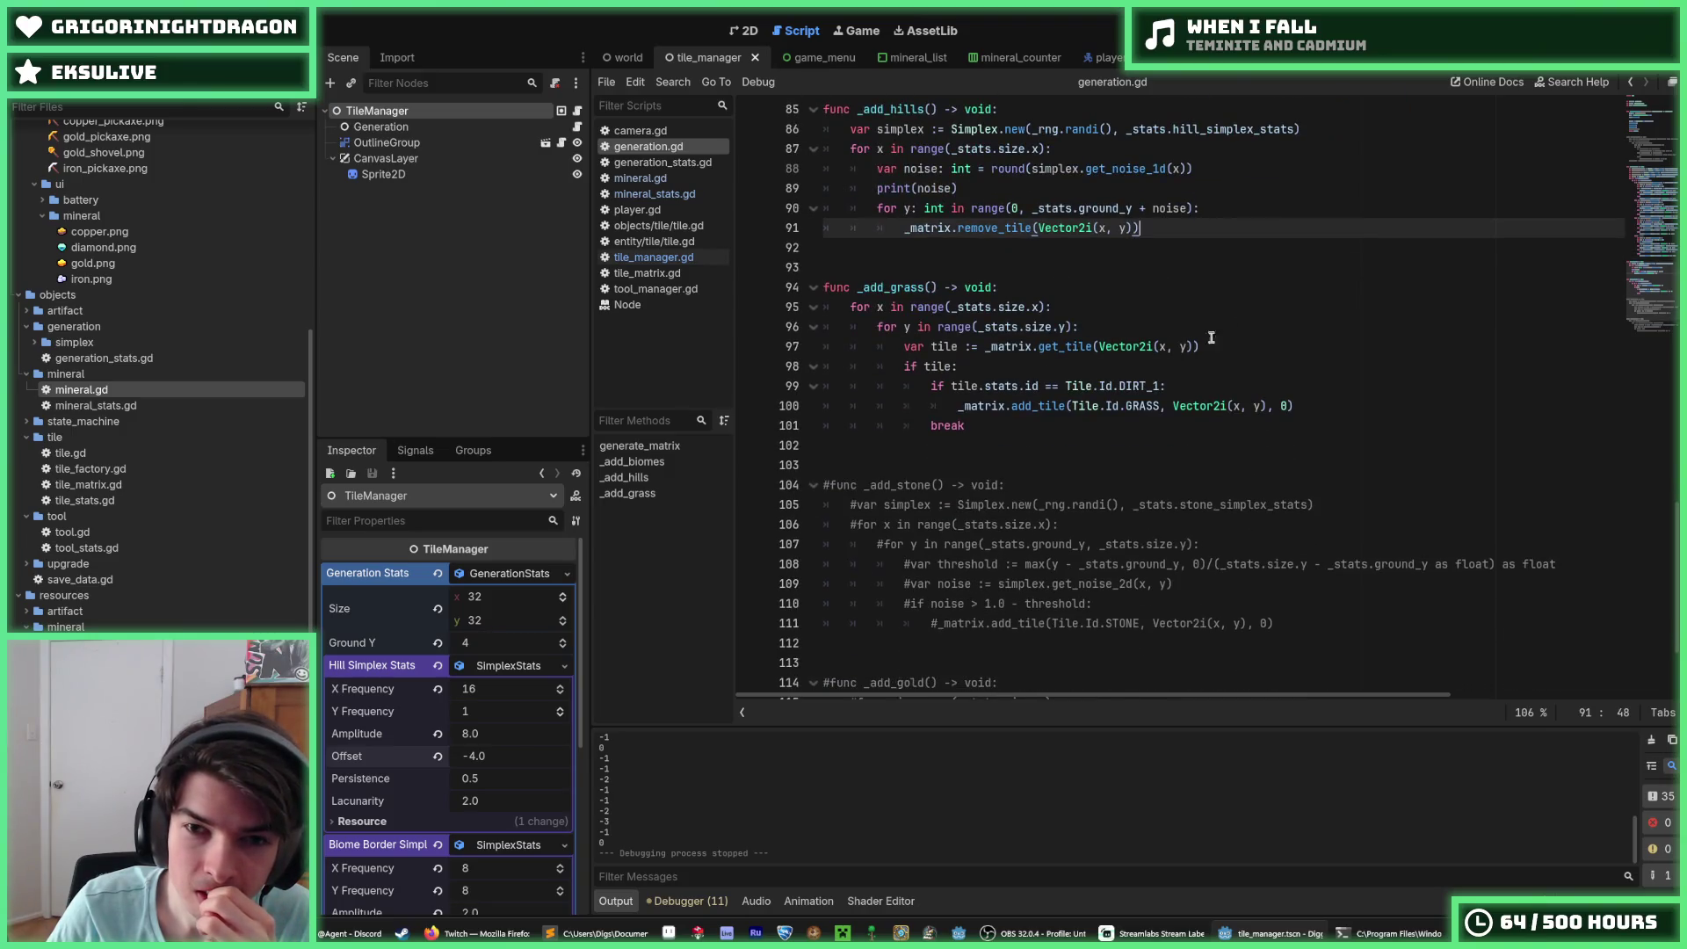
{"action": "scroll", "coordinate": [1282, 283], "scroll_direction": "down", "scroll_amount": 1}
{"action": "scroll", "coordinate": [1211, 388], "scroll_direction": "up", "scroll_amount": 15}
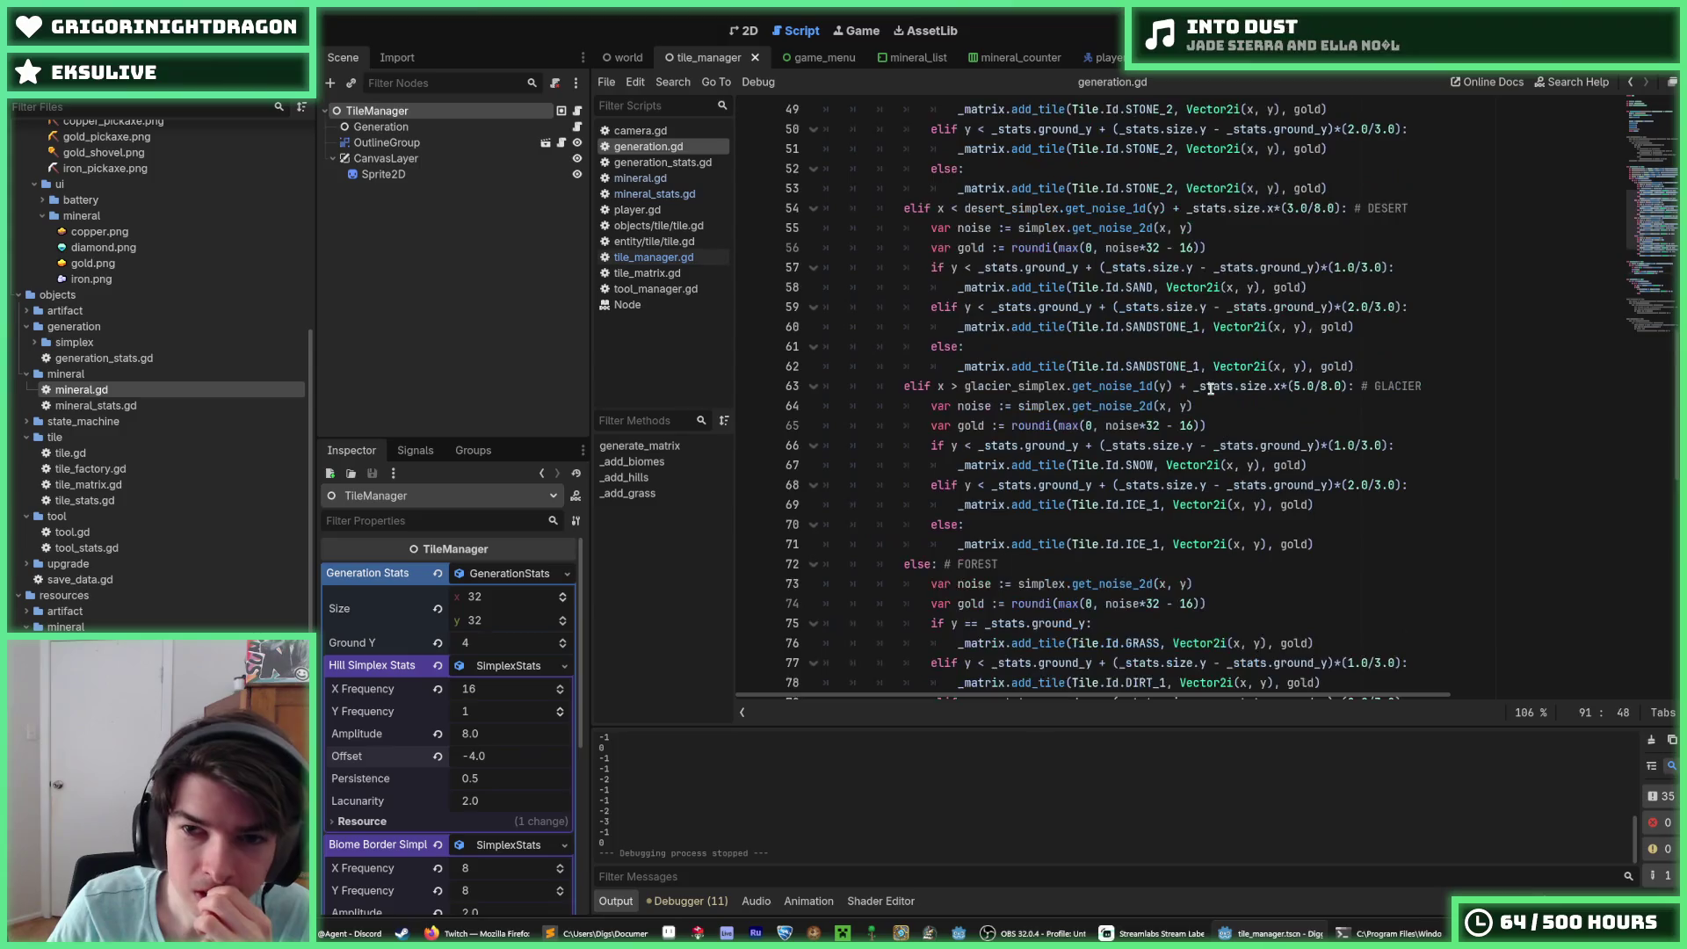
{"action": "scroll", "coordinate": [1211, 388], "scroll_direction": "down", "scroll_amount": 4}
Step: Delete the forest branch's 'if y == _stats.ground_y' GRASS lines and fix the following elif
{"action": "mouse_move", "coordinate": [1316, 525]}
{"action": "left_mouse_down"}
{"action": "mouse_move", "coordinate": [1054, 524]}
{"action": "mouse_move", "coordinate": [1057, 510]}
{"action": "left_mouse_up"}
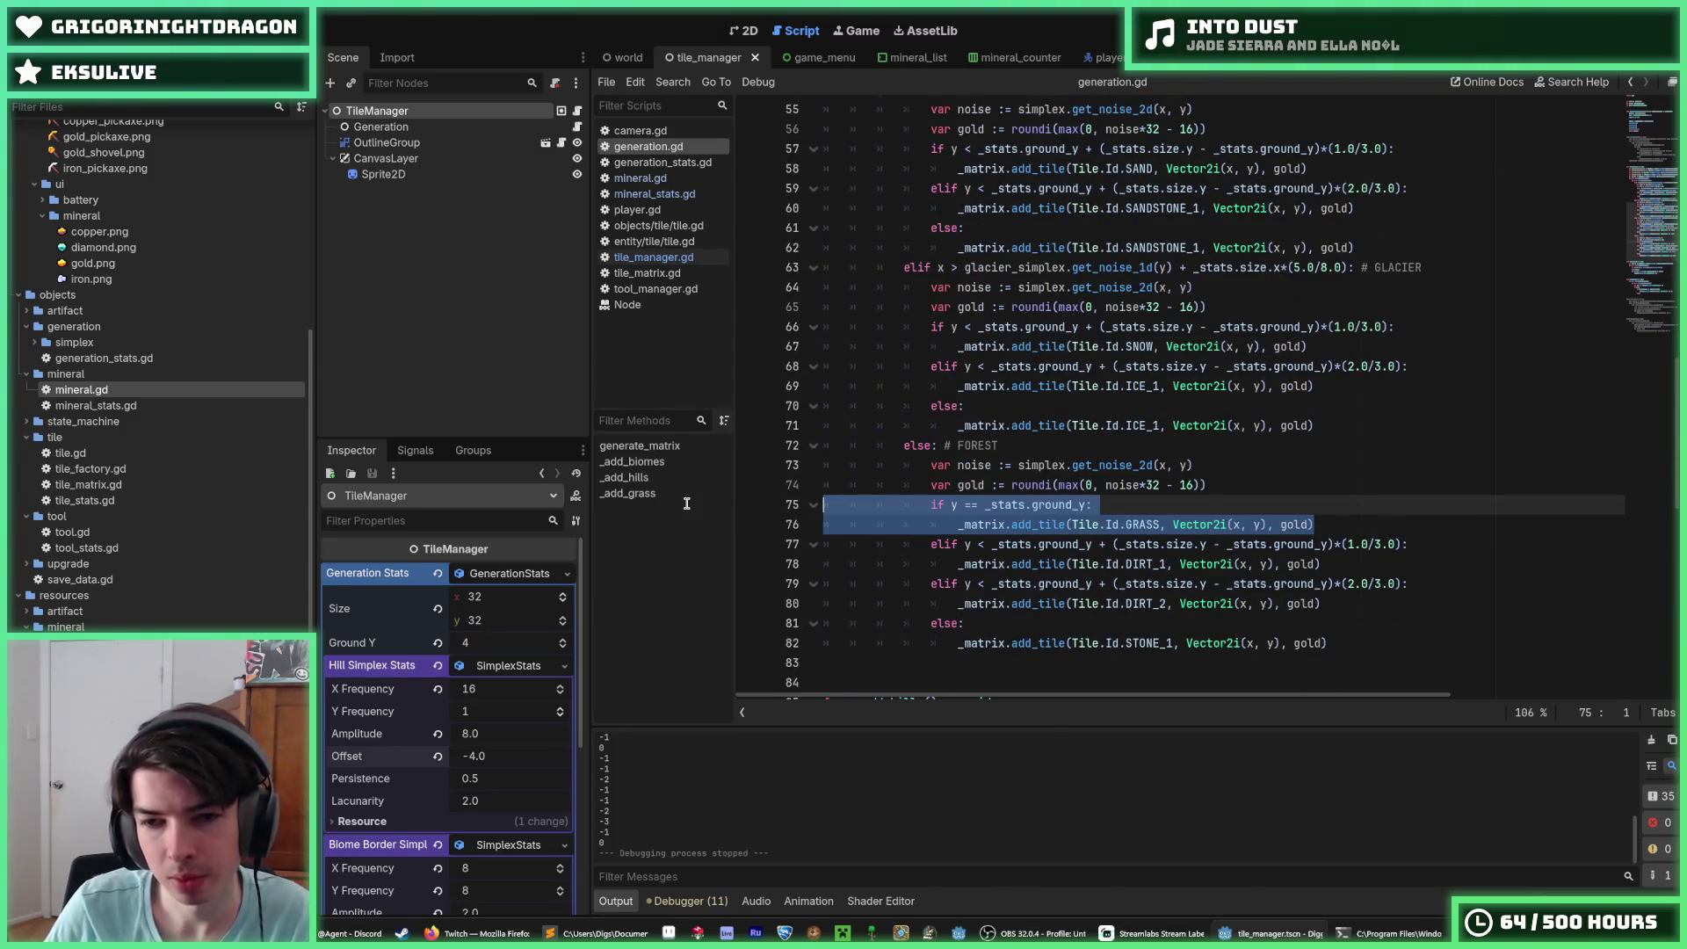
{"action": "key", "text": "ctrl+shift+k"}
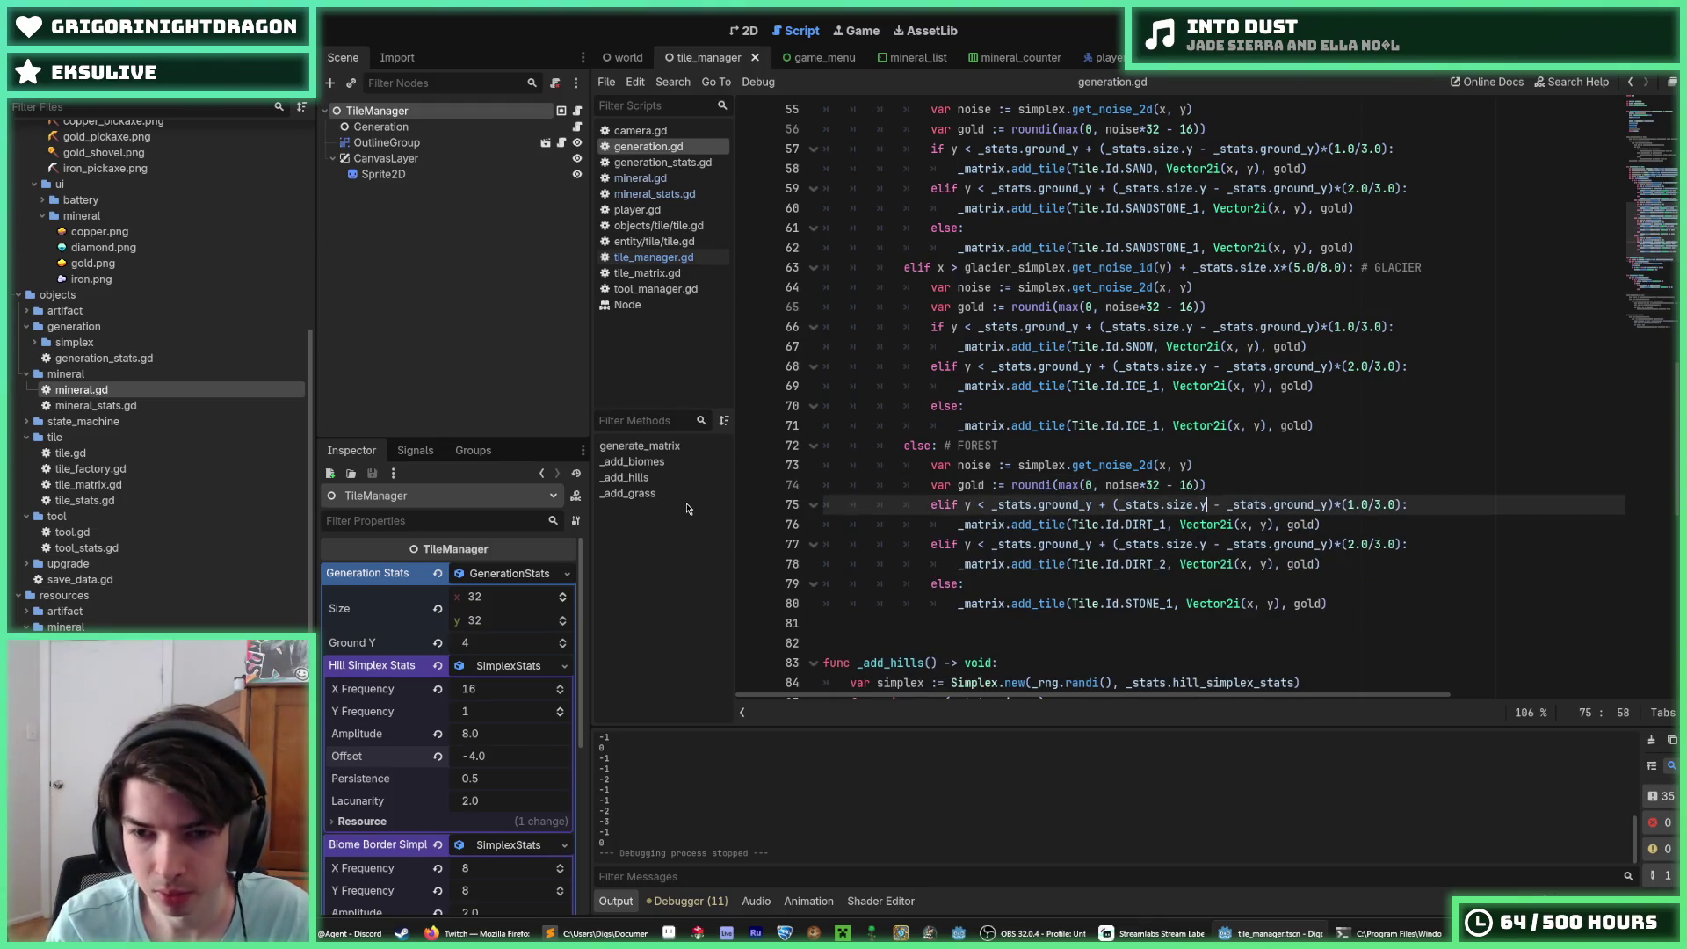
{"action": "key", "text": "Home"}
{"action": "key", "text": "Delete"}
{"action": "key", "text": "ctrl+z"}
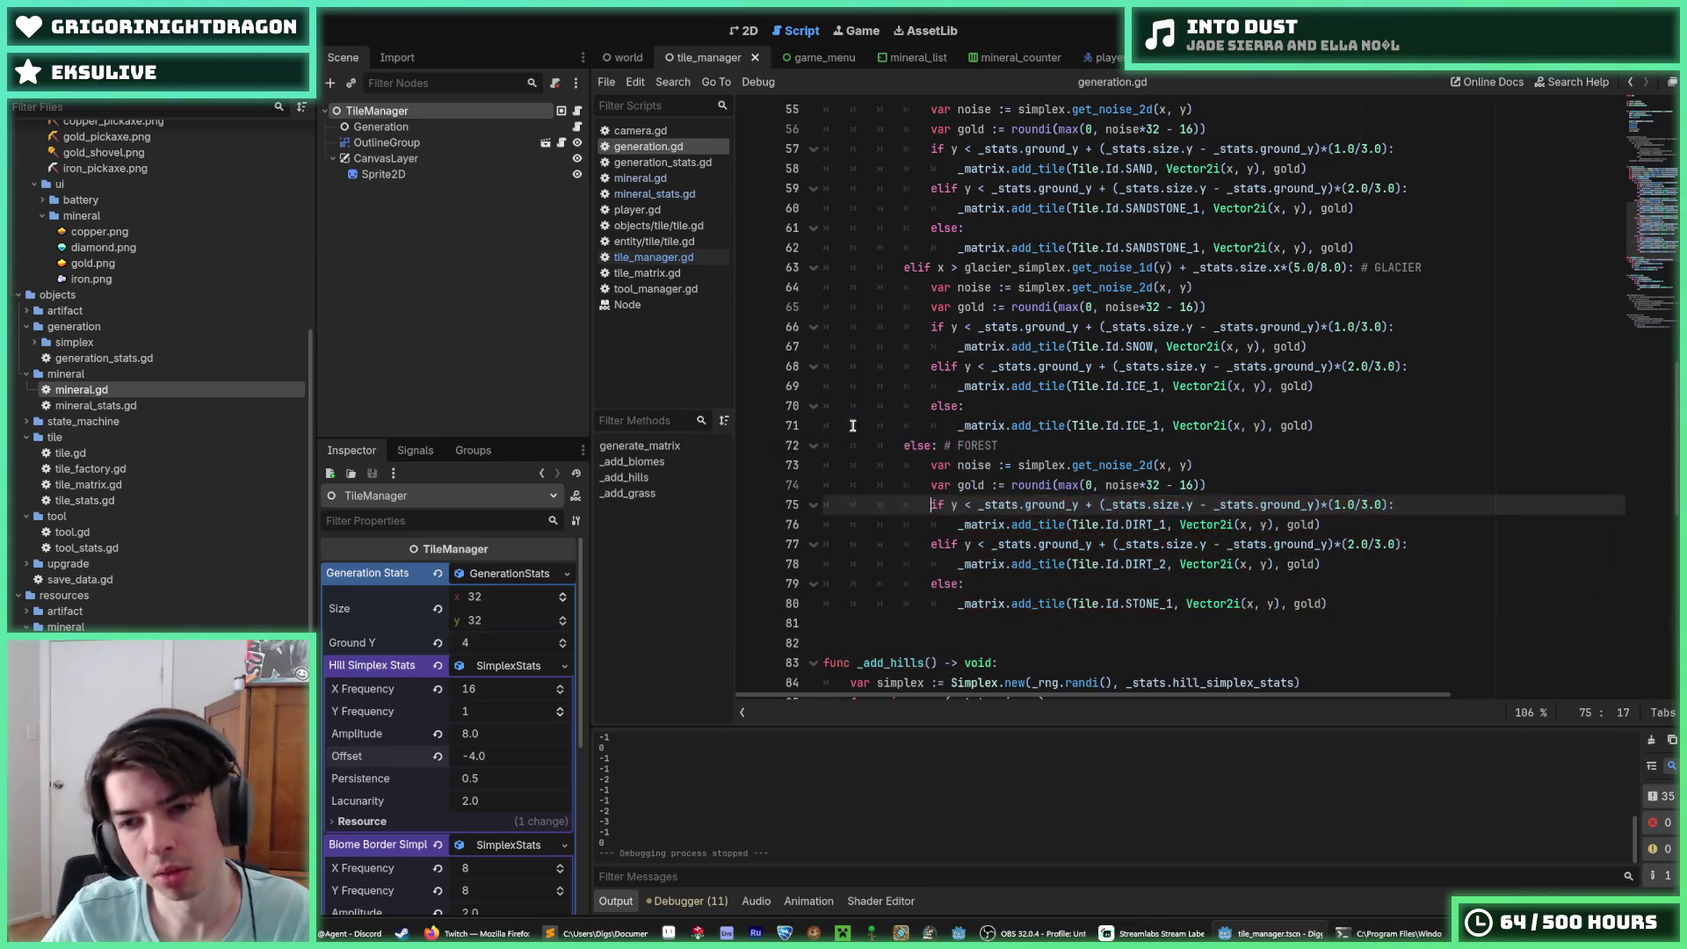
{"action": "left_click", "coordinate": [1248, 465]}
Step: Run the game with F5 to test the new grass terrain
{"action": "scroll", "coordinate": [1248, 465], "scroll_direction": "down", "scroll_amount": 6}
{"action": "scroll", "coordinate": [1248, 465], "scroll_direction": "down", "scroll_amount": 3}
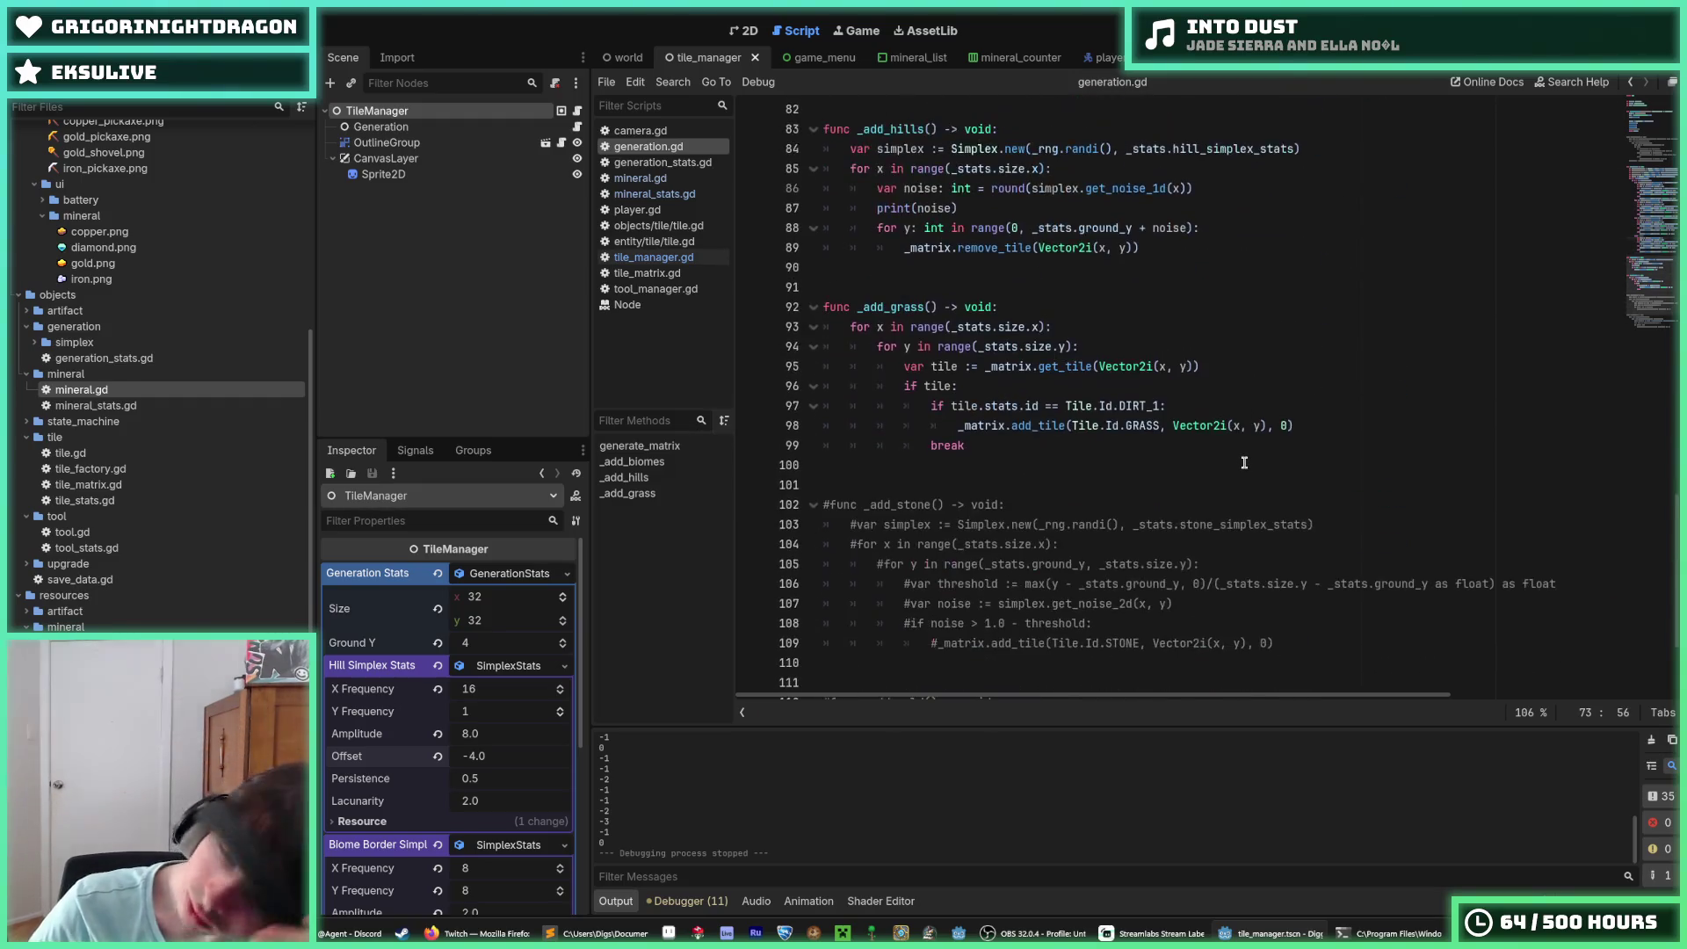
{"action": "scroll", "coordinate": [1338, 338], "scroll_direction": "up", "scroll_amount": 3}
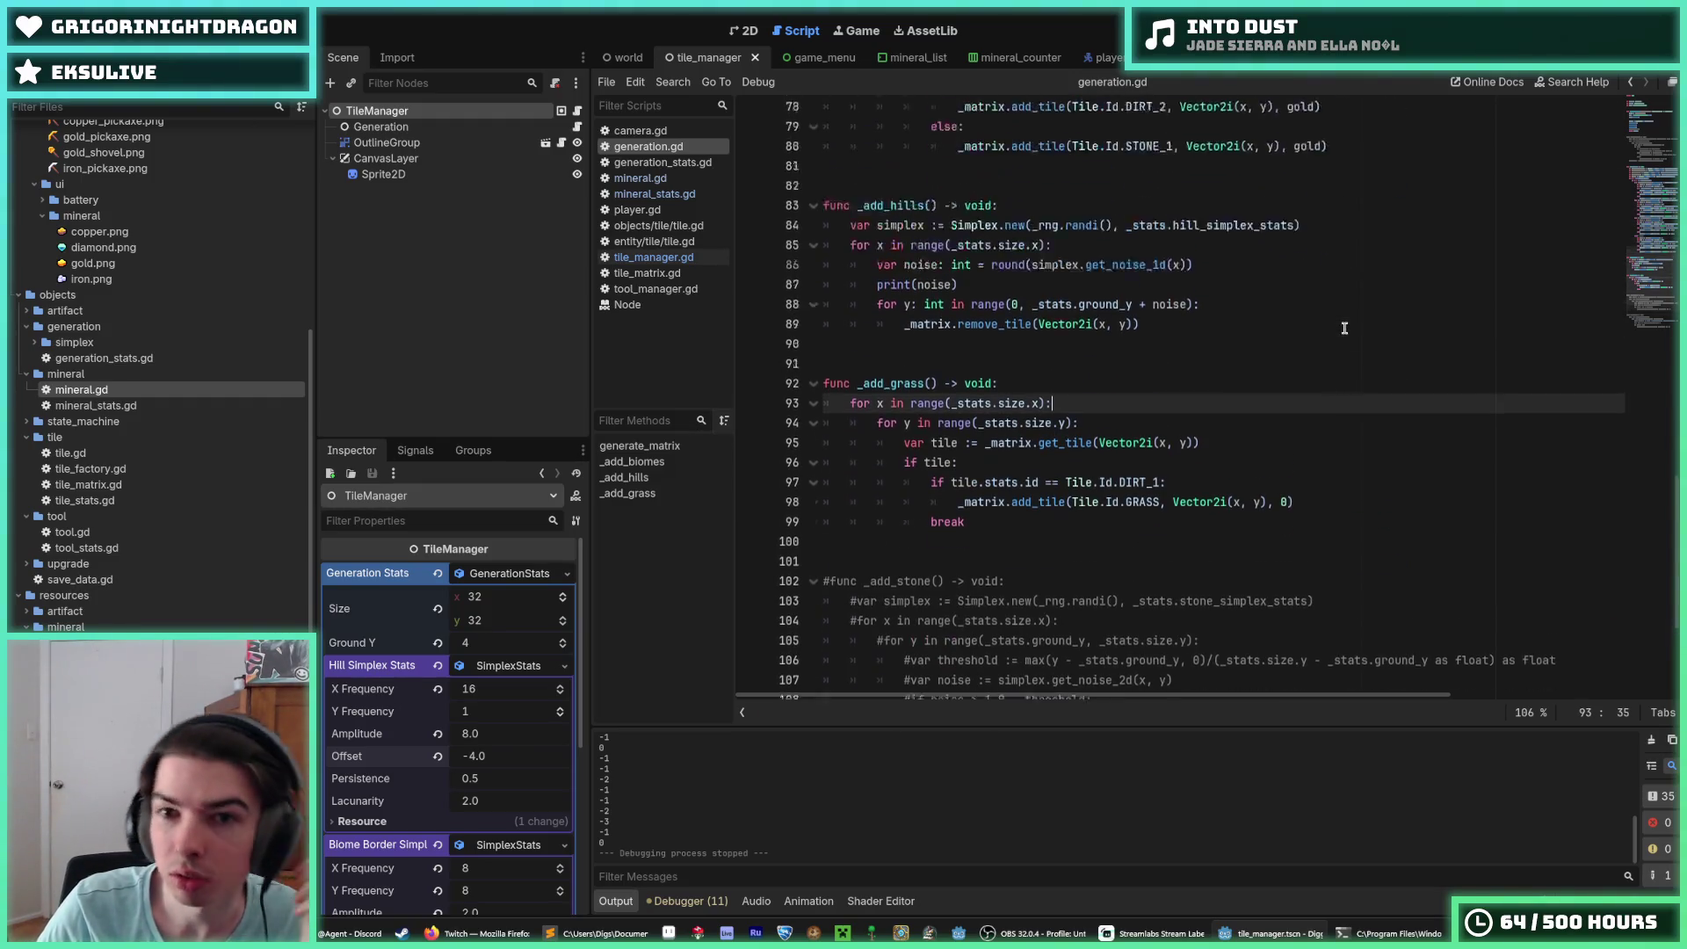
{"action": "left_click", "coordinate": [1344, 324]}
{"action": "key", "text": "F5"}
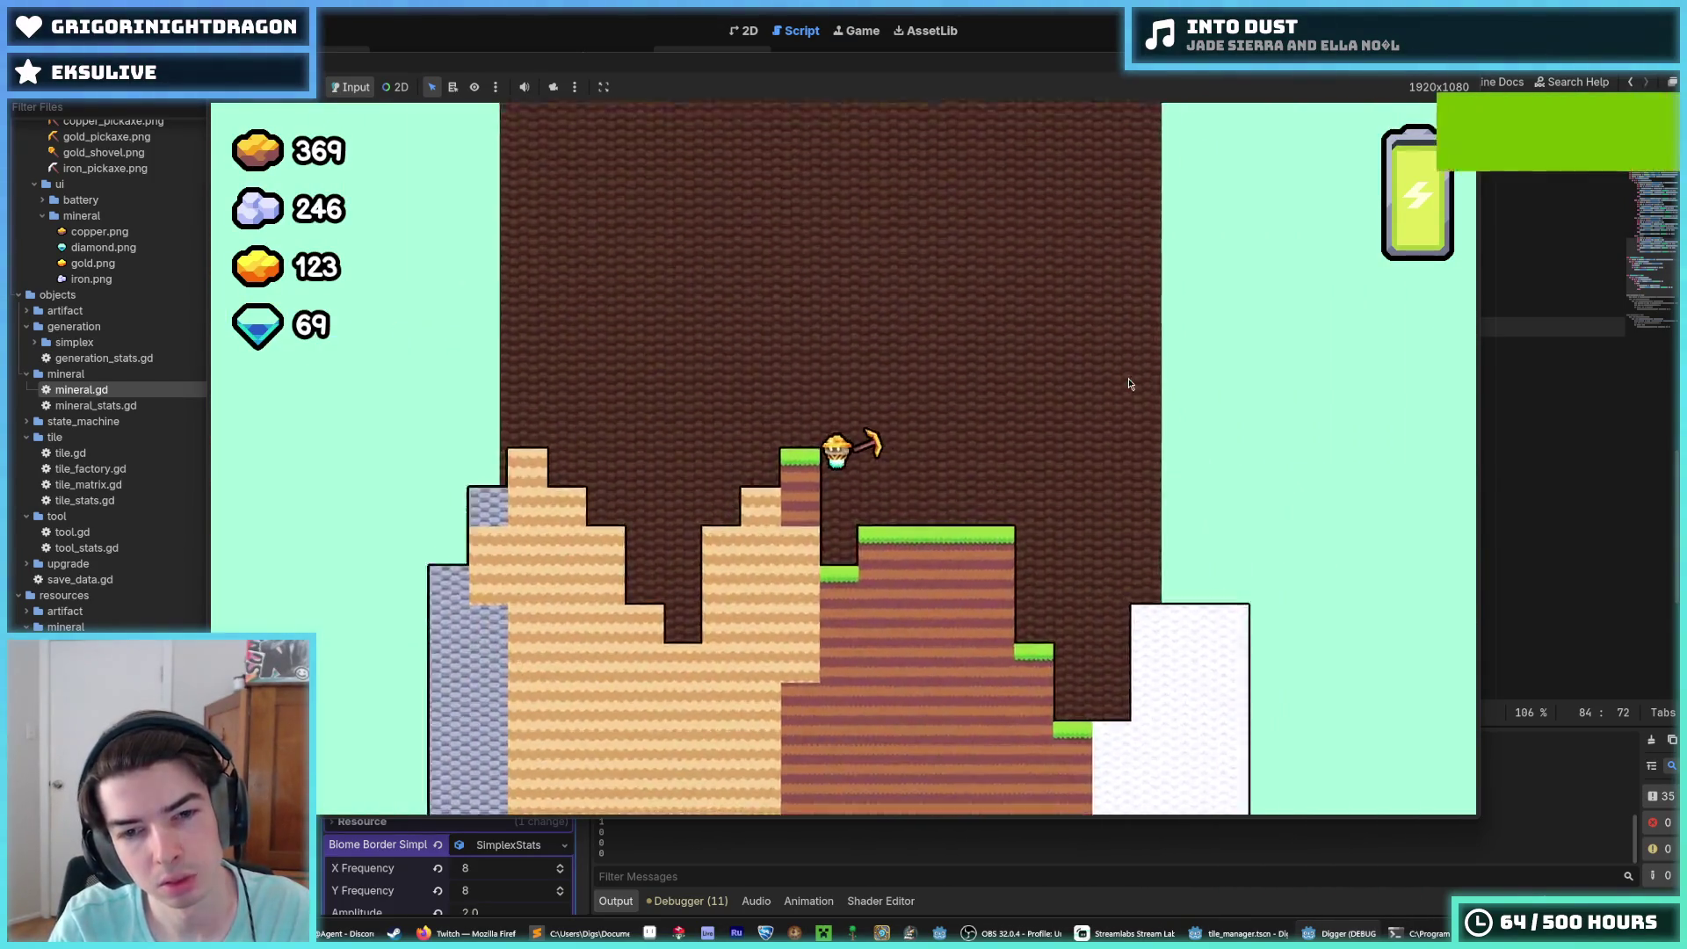
Step: Stop the test, set hill X Frequency 8 and Amplitude 4.0, and rerun the game
{"action": "key", "text": "d"}
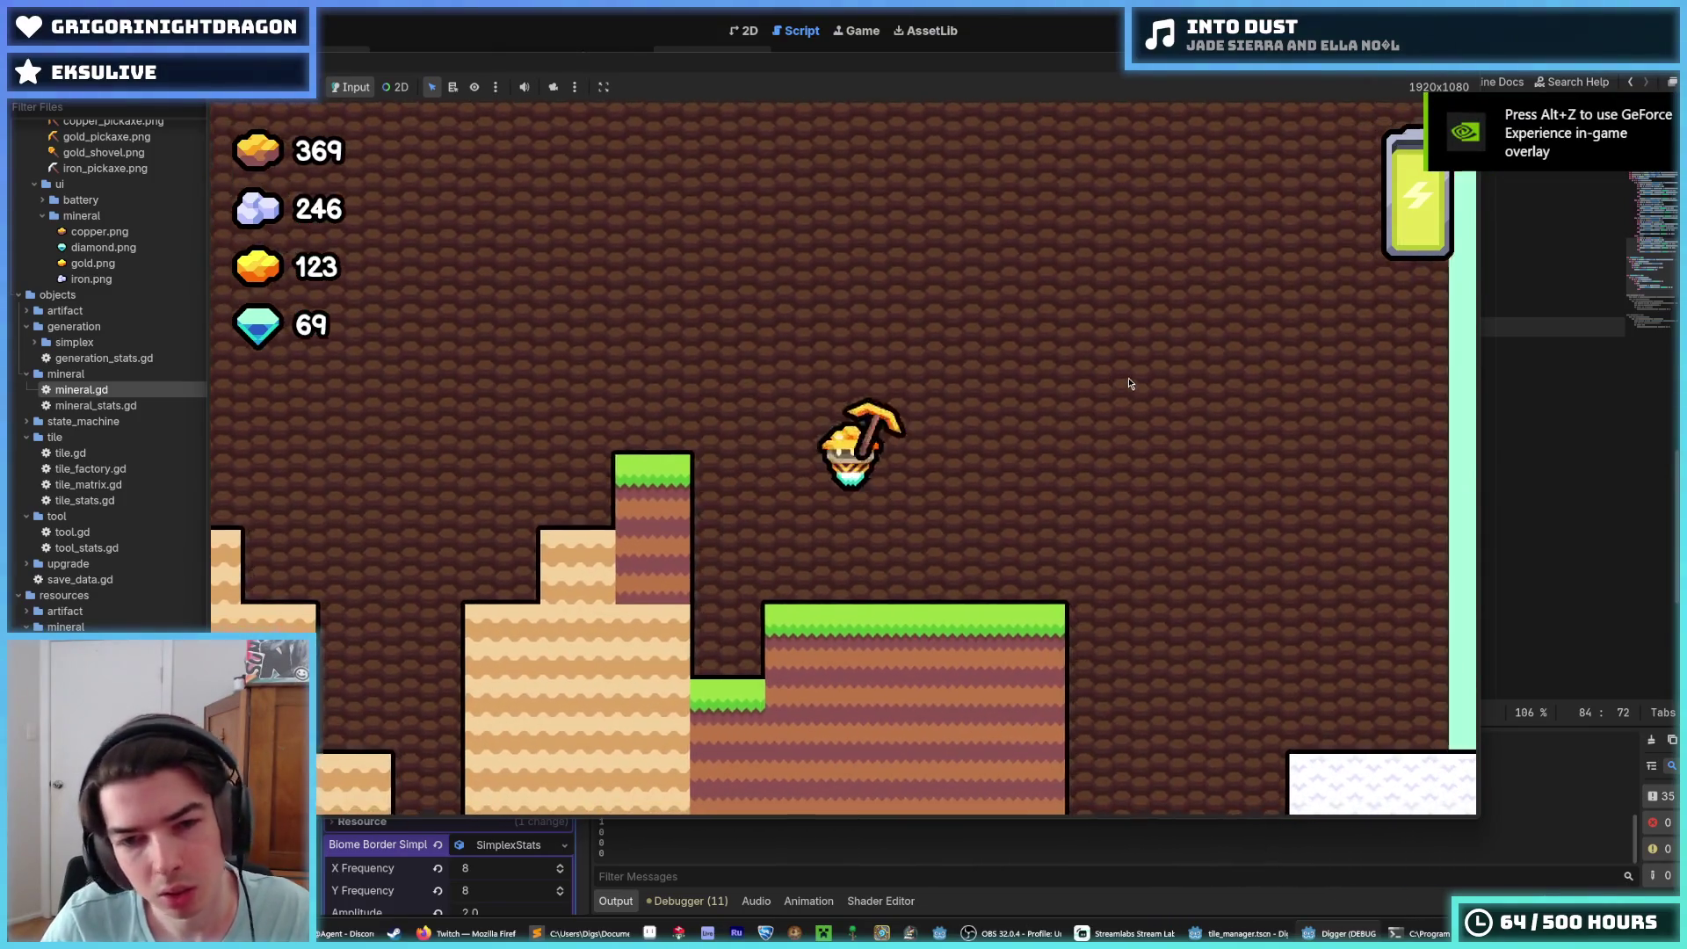
{"action": "key", "text": "alt+F4"}
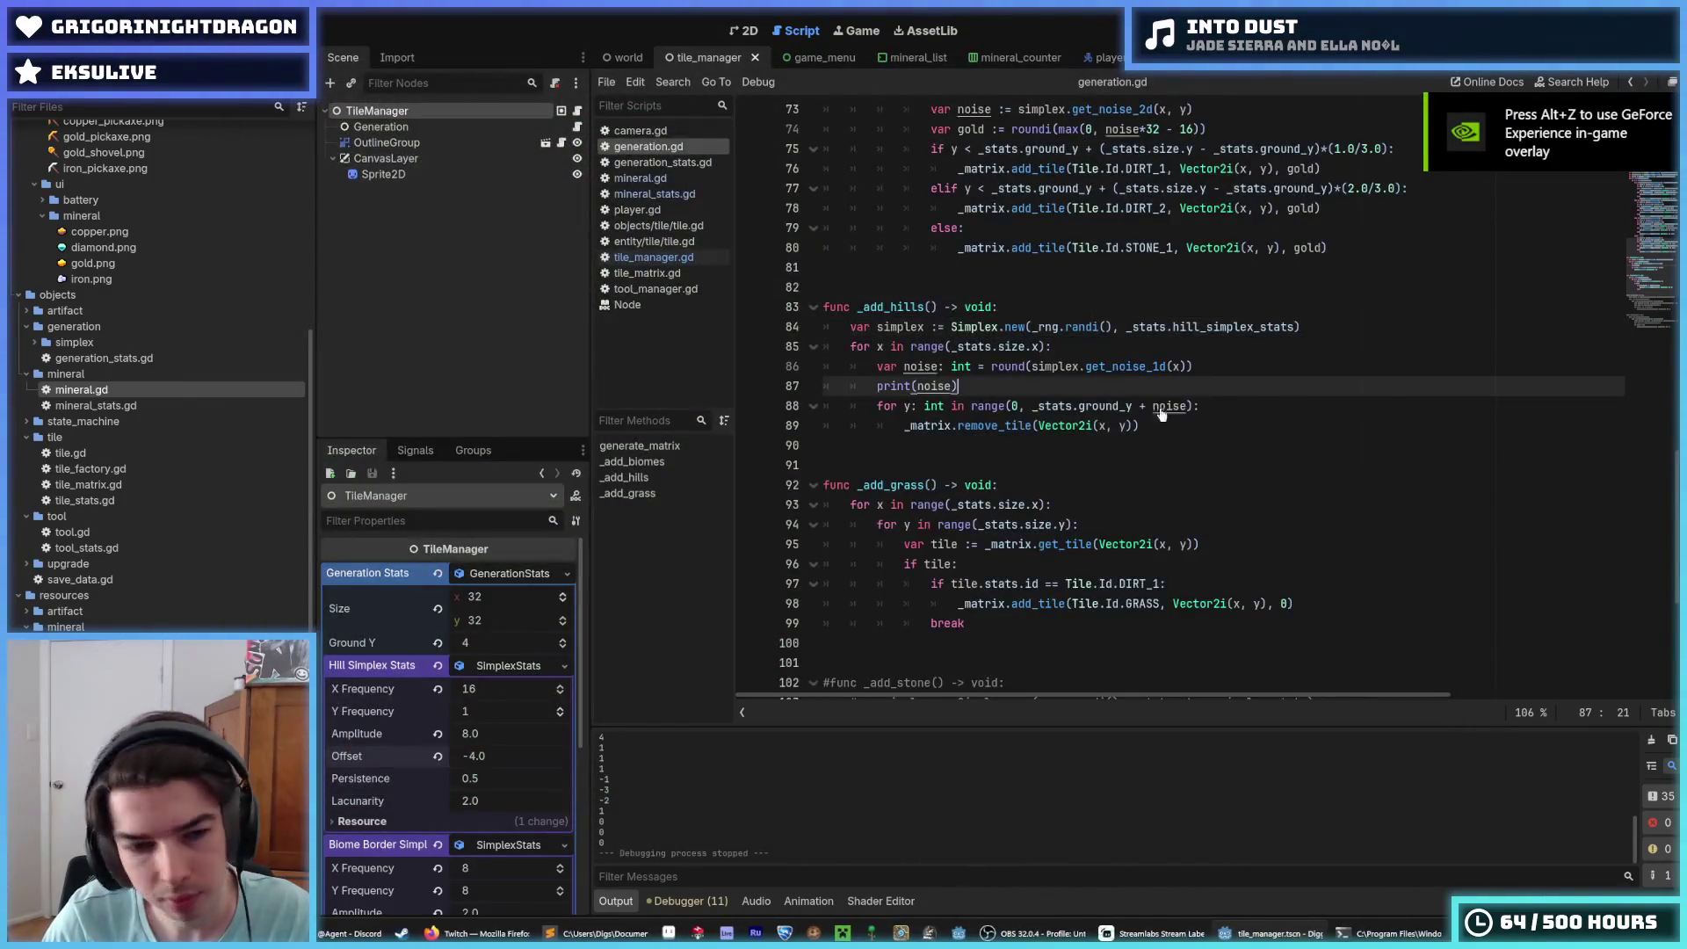
{"action": "scroll", "coordinate": [887, 595], "scroll_direction": "down", "scroll_amount": 4}
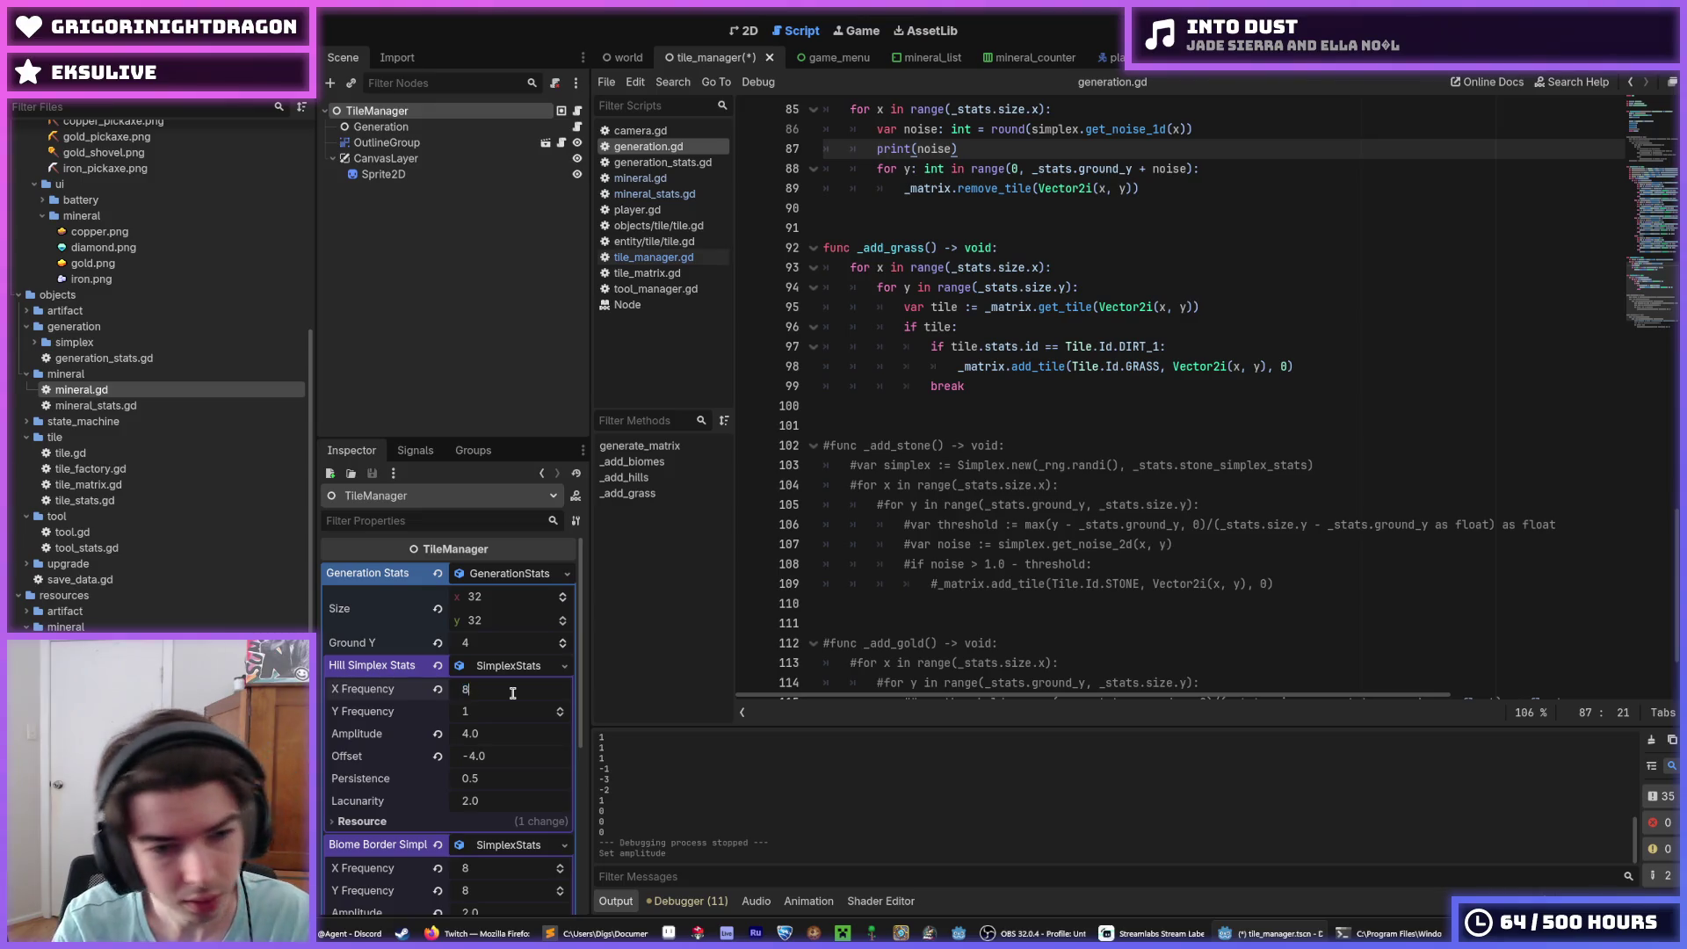
{"action": "key", "text": "F5"}
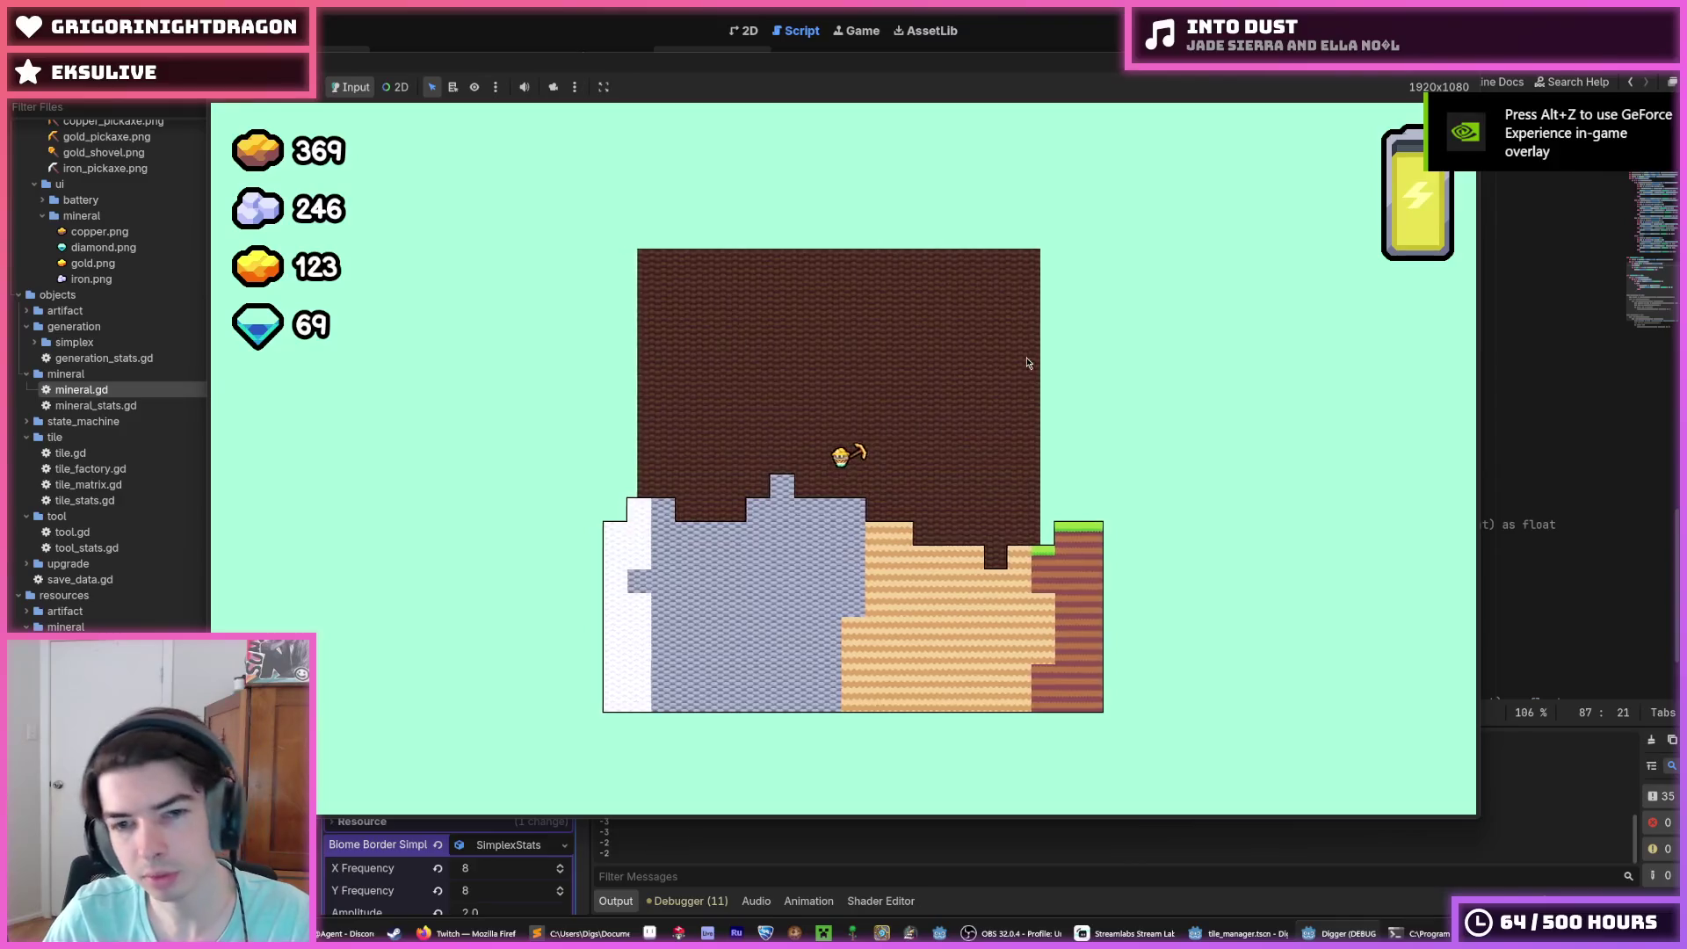
Step: Stop the game and select the Player node in the player scene's 2D view
{"action": "key", "text": "F5"}
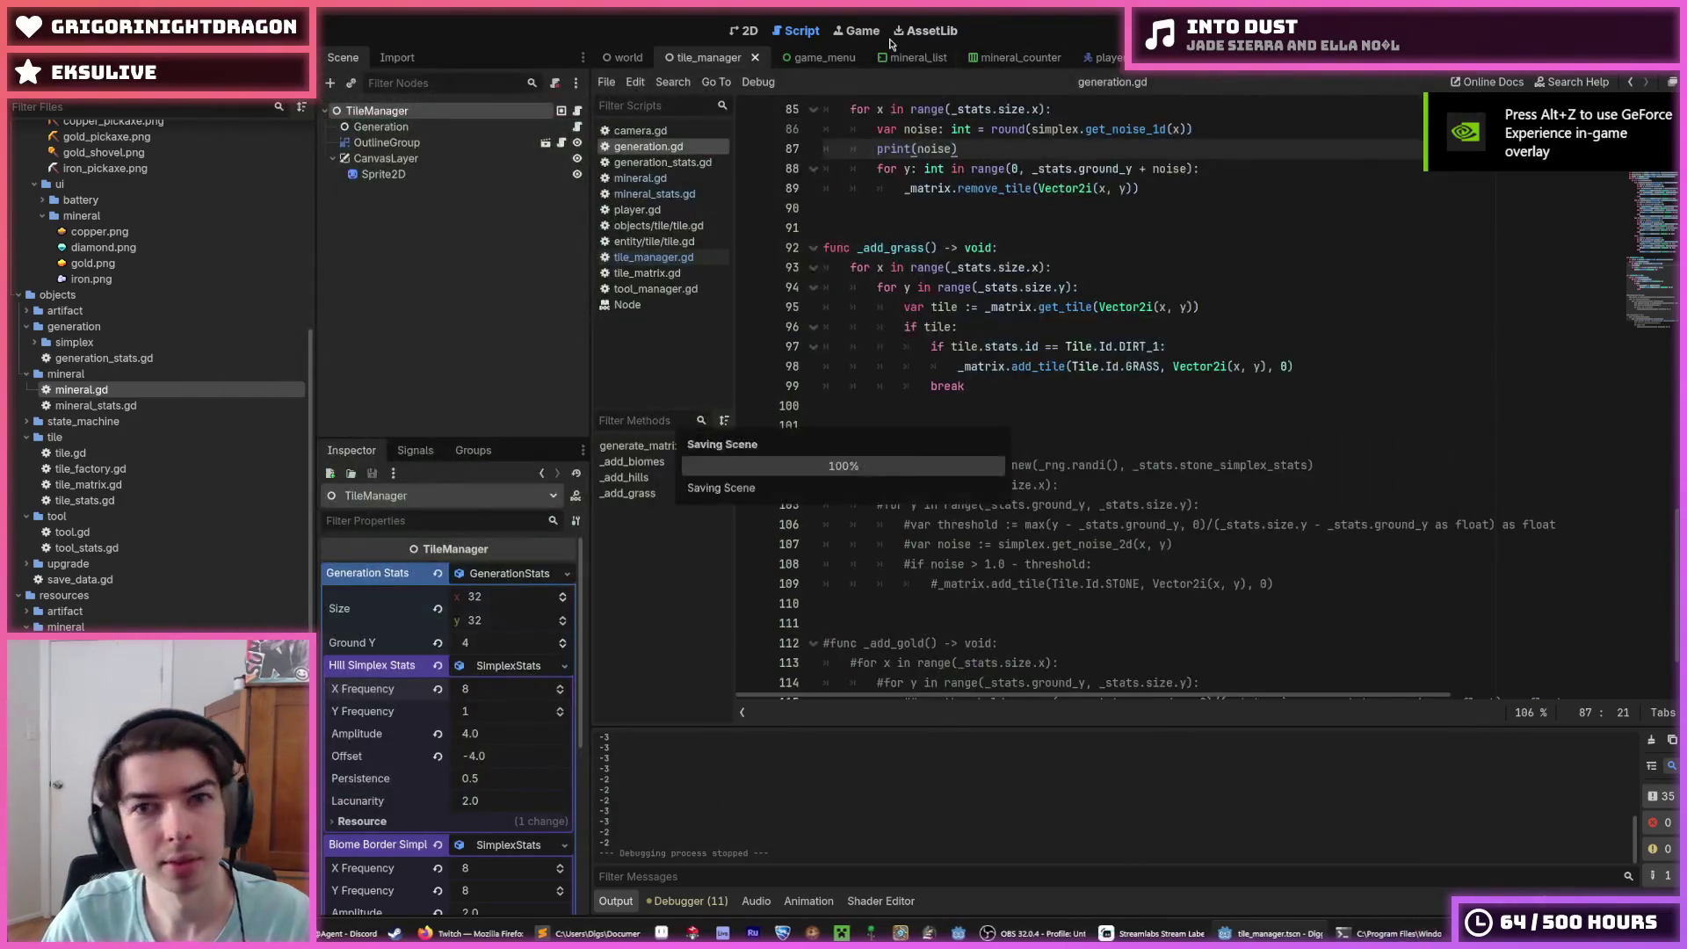
{"action": "left_click", "coordinate": [1084, 58]}
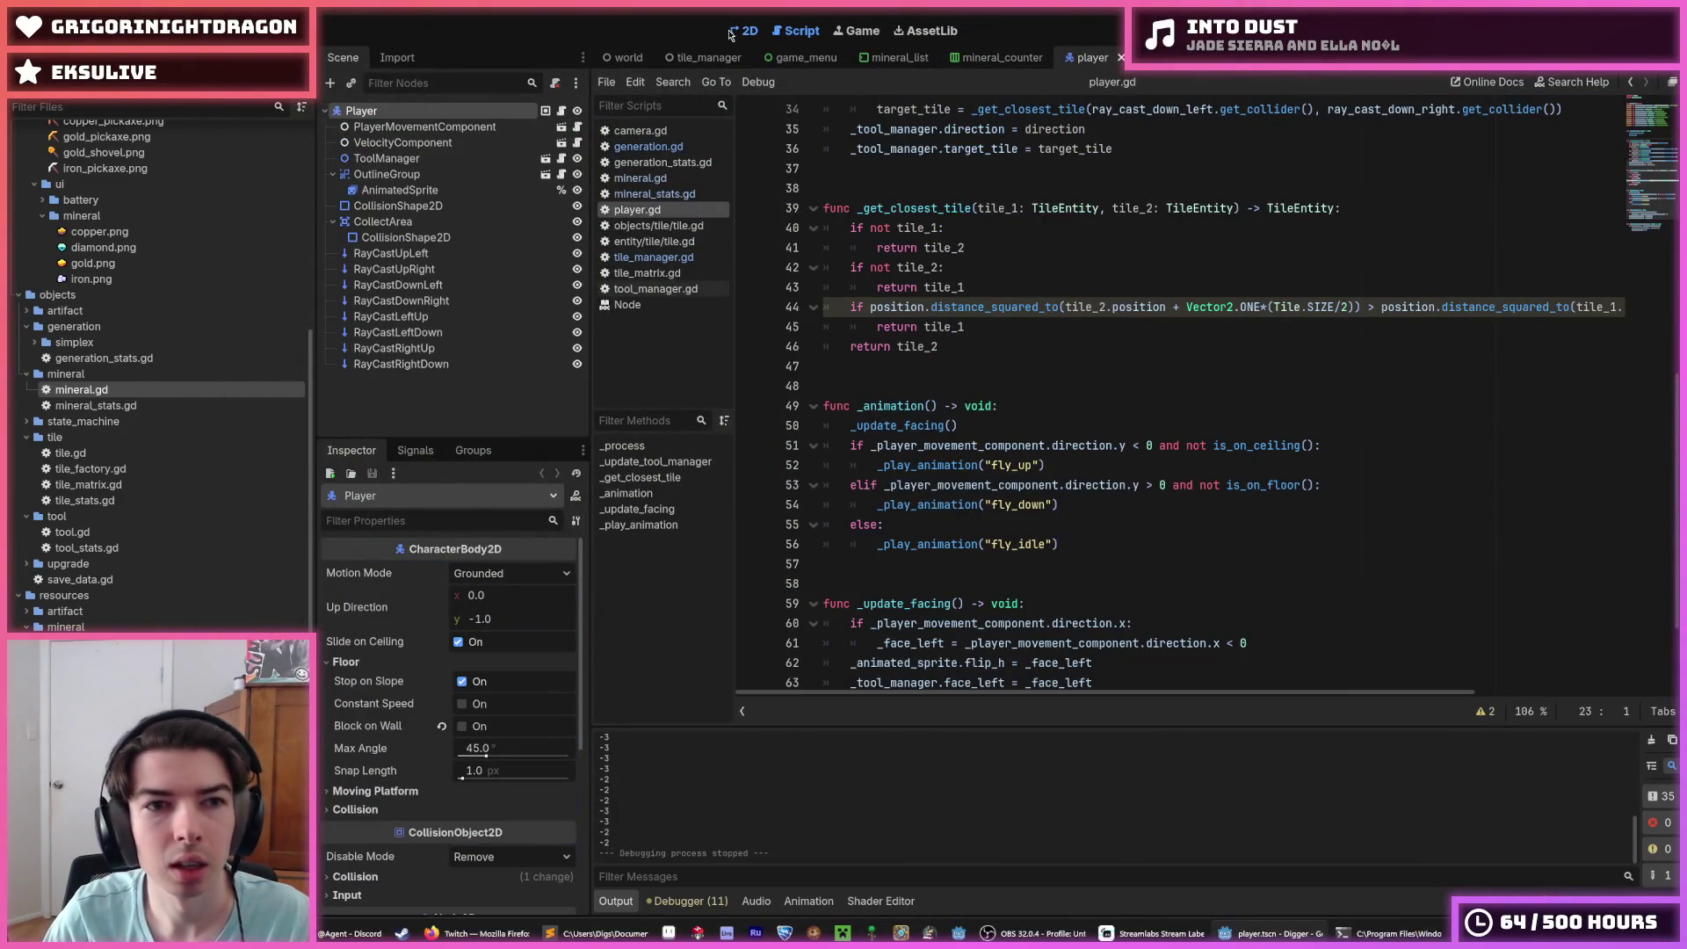
{"action": "left_click", "coordinate": [731, 32]}
{"action": "left_click", "coordinate": [420, 129]}
{"action": "left_click", "coordinate": [417, 115]}
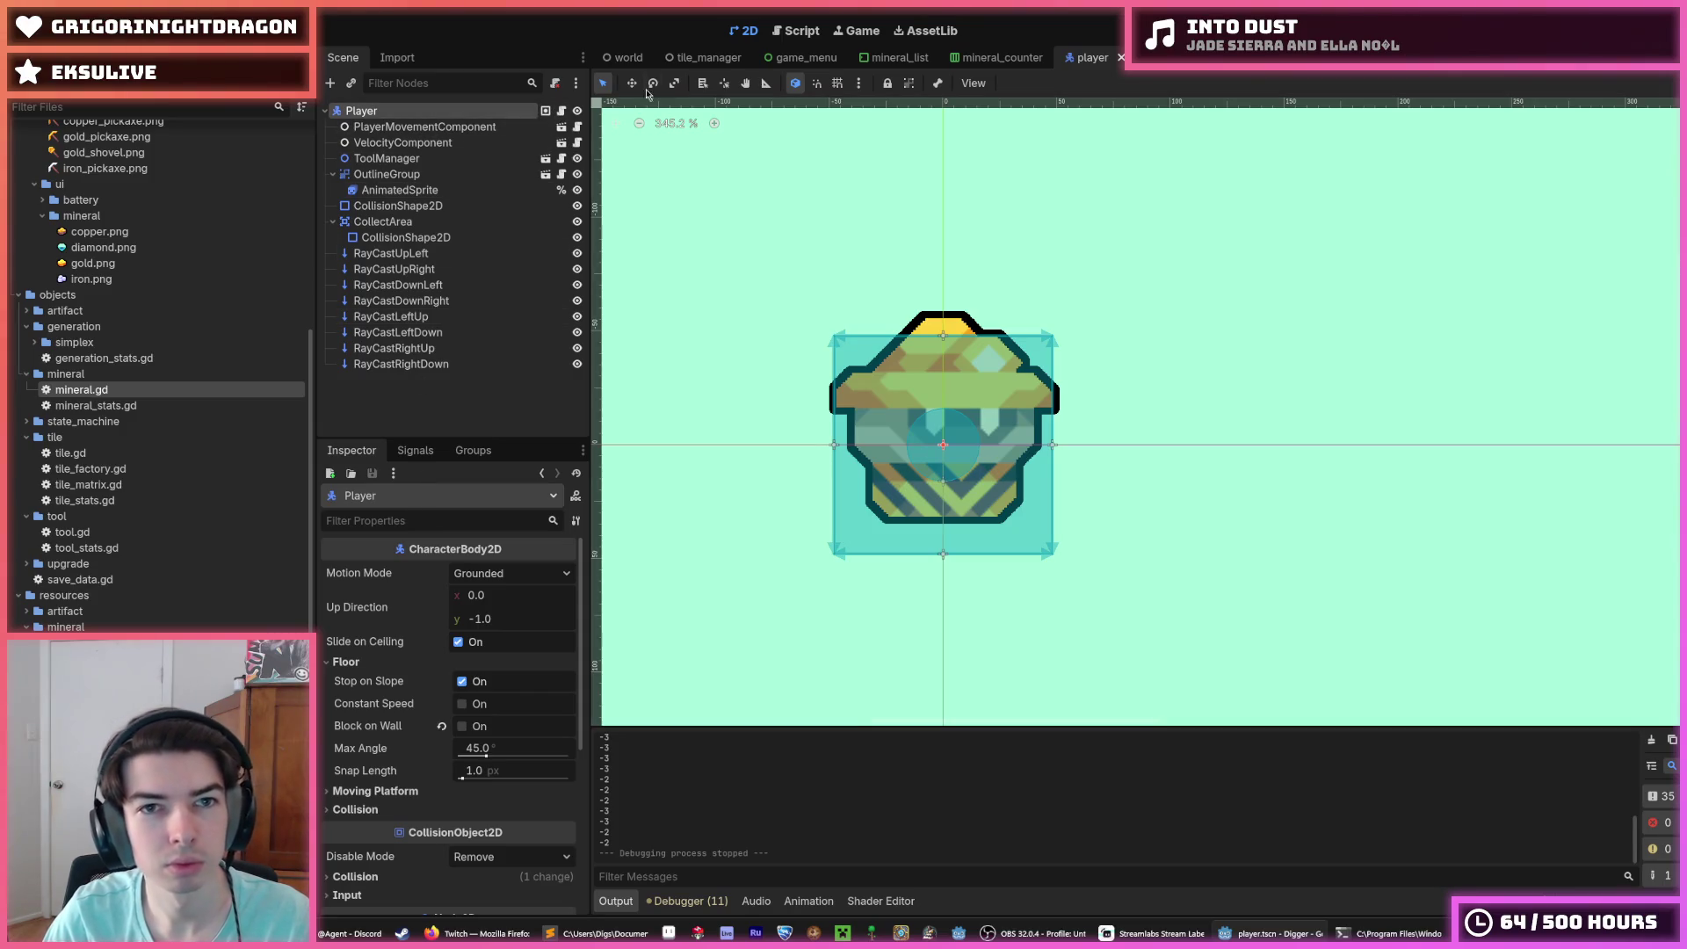
Step: Drag the Player up to (3095, 86) in the world scene and run the game
{"action": "left_click", "coordinate": [613, 58]}
{"action": "left_click_drag", "start_coordinate": [1316, 402], "coordinate": [1313, 368]}
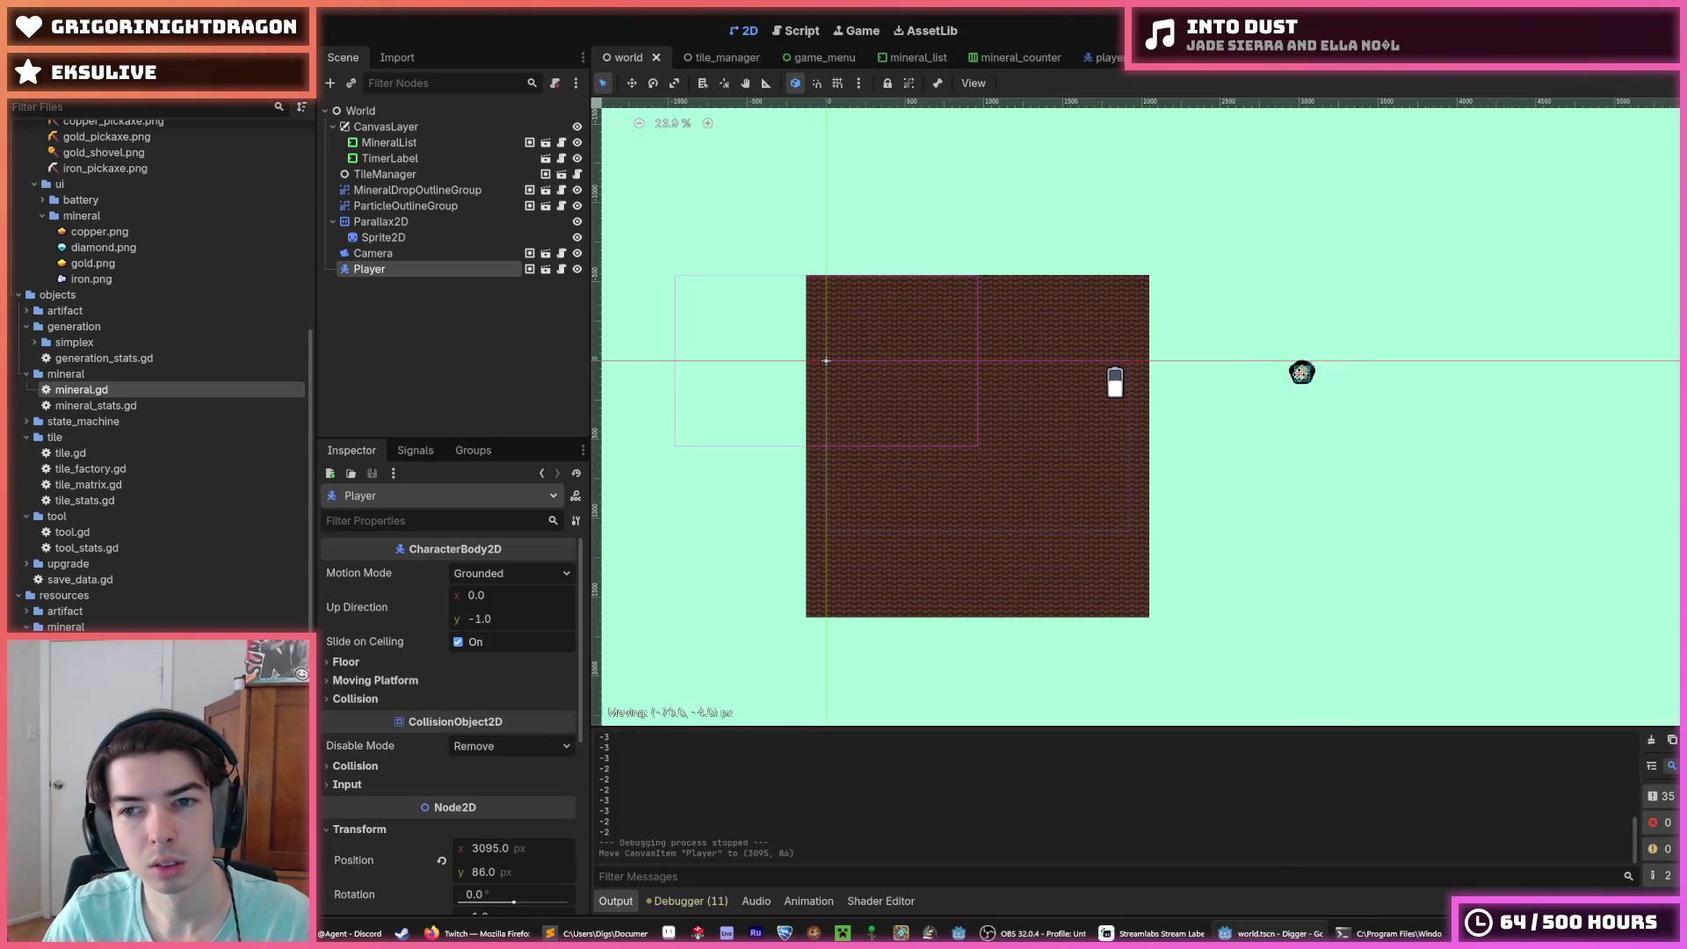
{"action": "left_click_drag", "start_coordinate": [1272, 372], "coordinate": [1276, 374]}
{"action": "key", "text": "F5"}
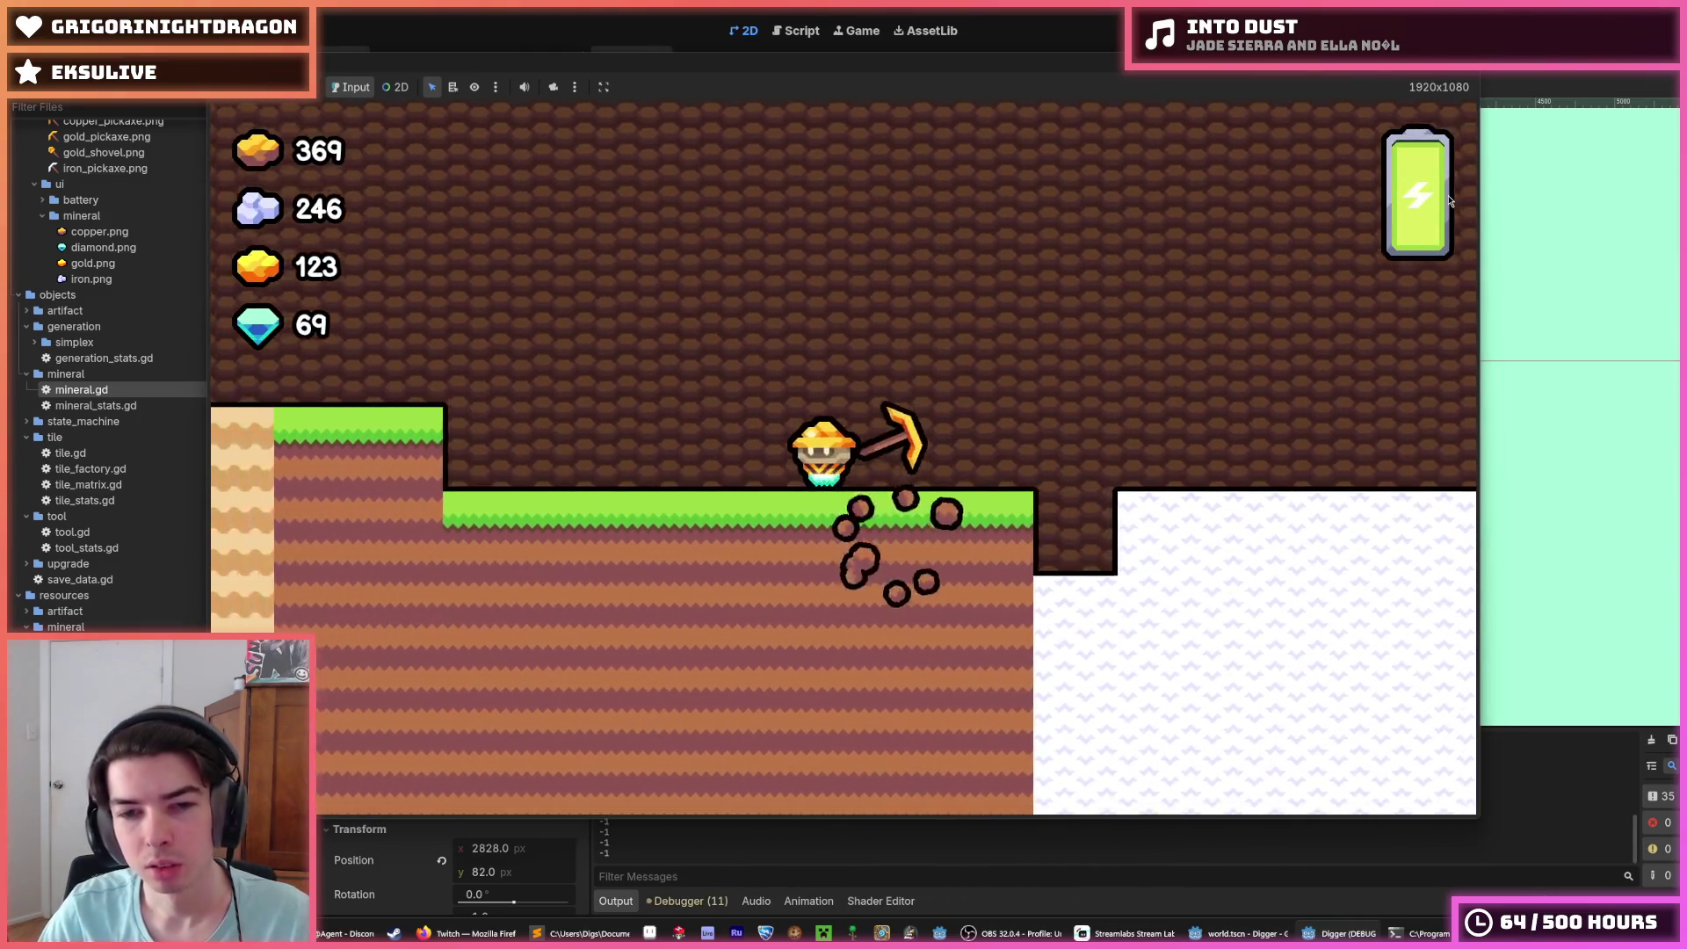
Step: Fly the miner left and right over the stone platform and sand ledge, then stop the game
{"action": "key", "text": "d"}
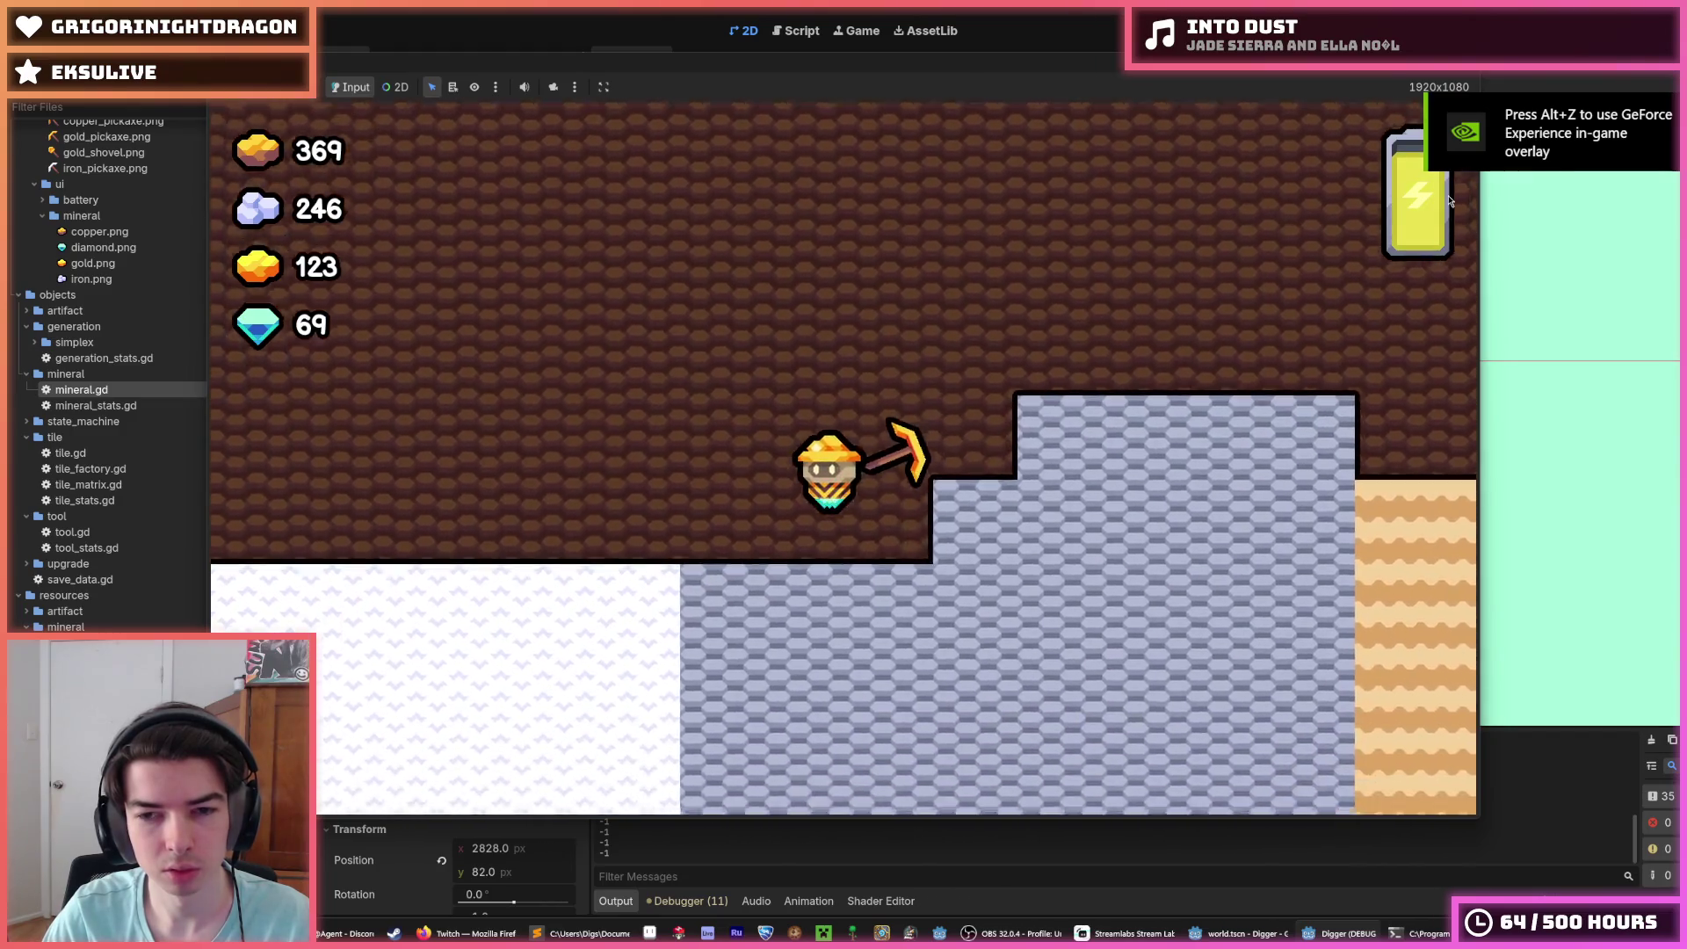
{"action": "key", "text": "a"}
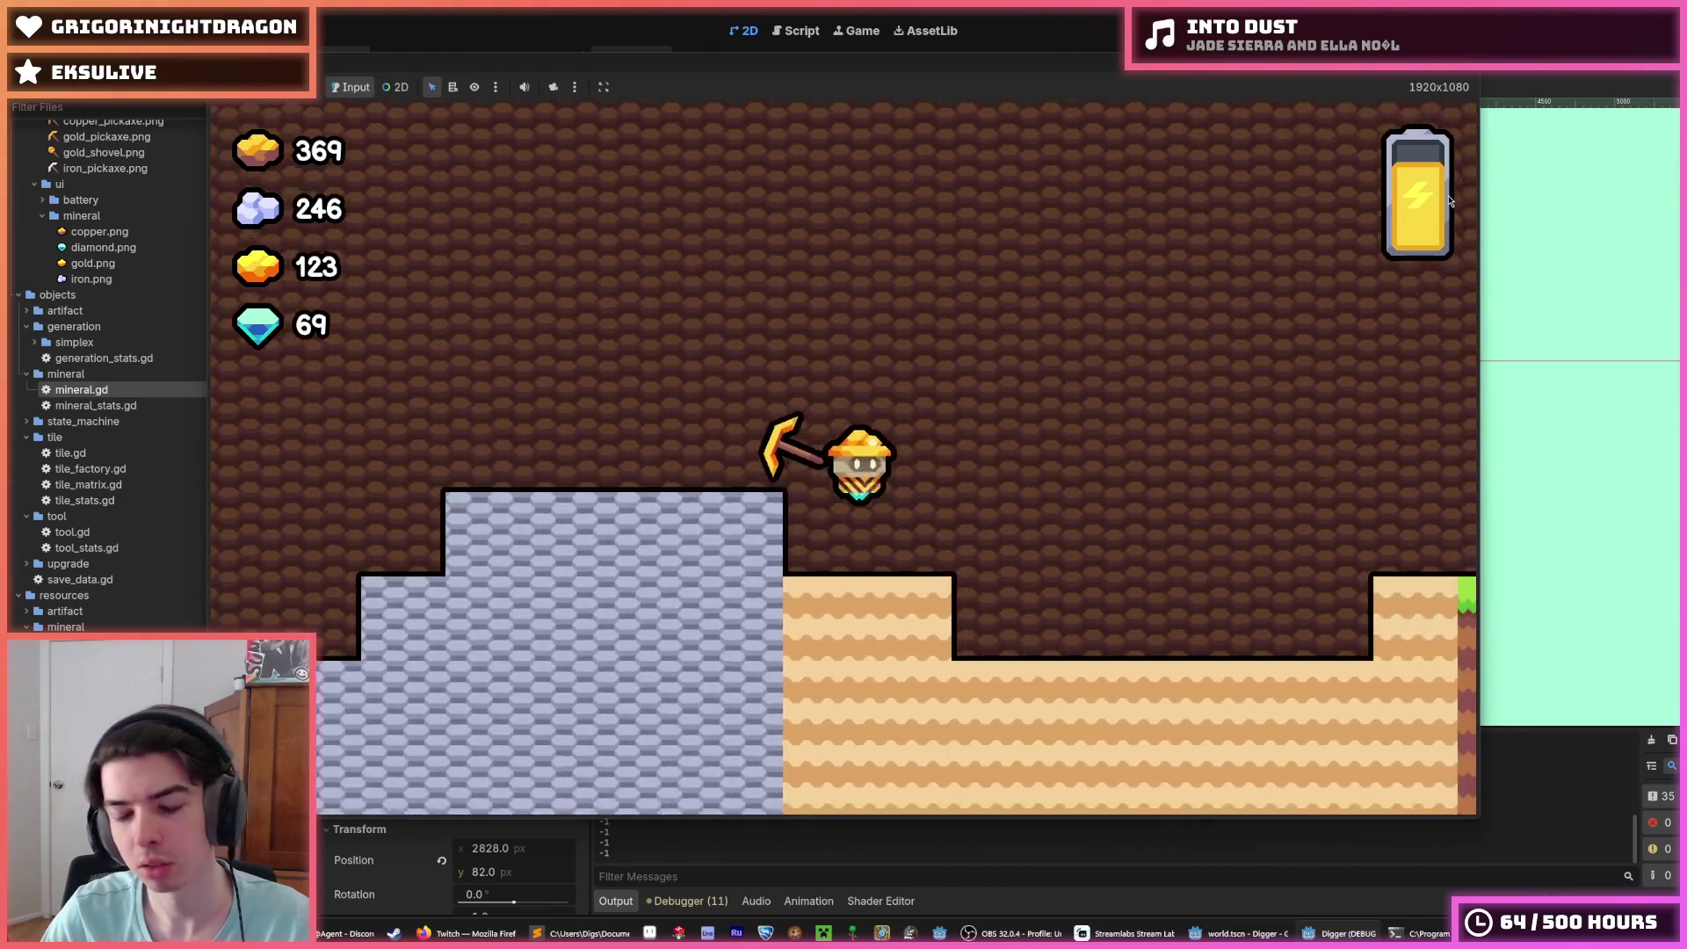
{"action": "key", "text": "d"}
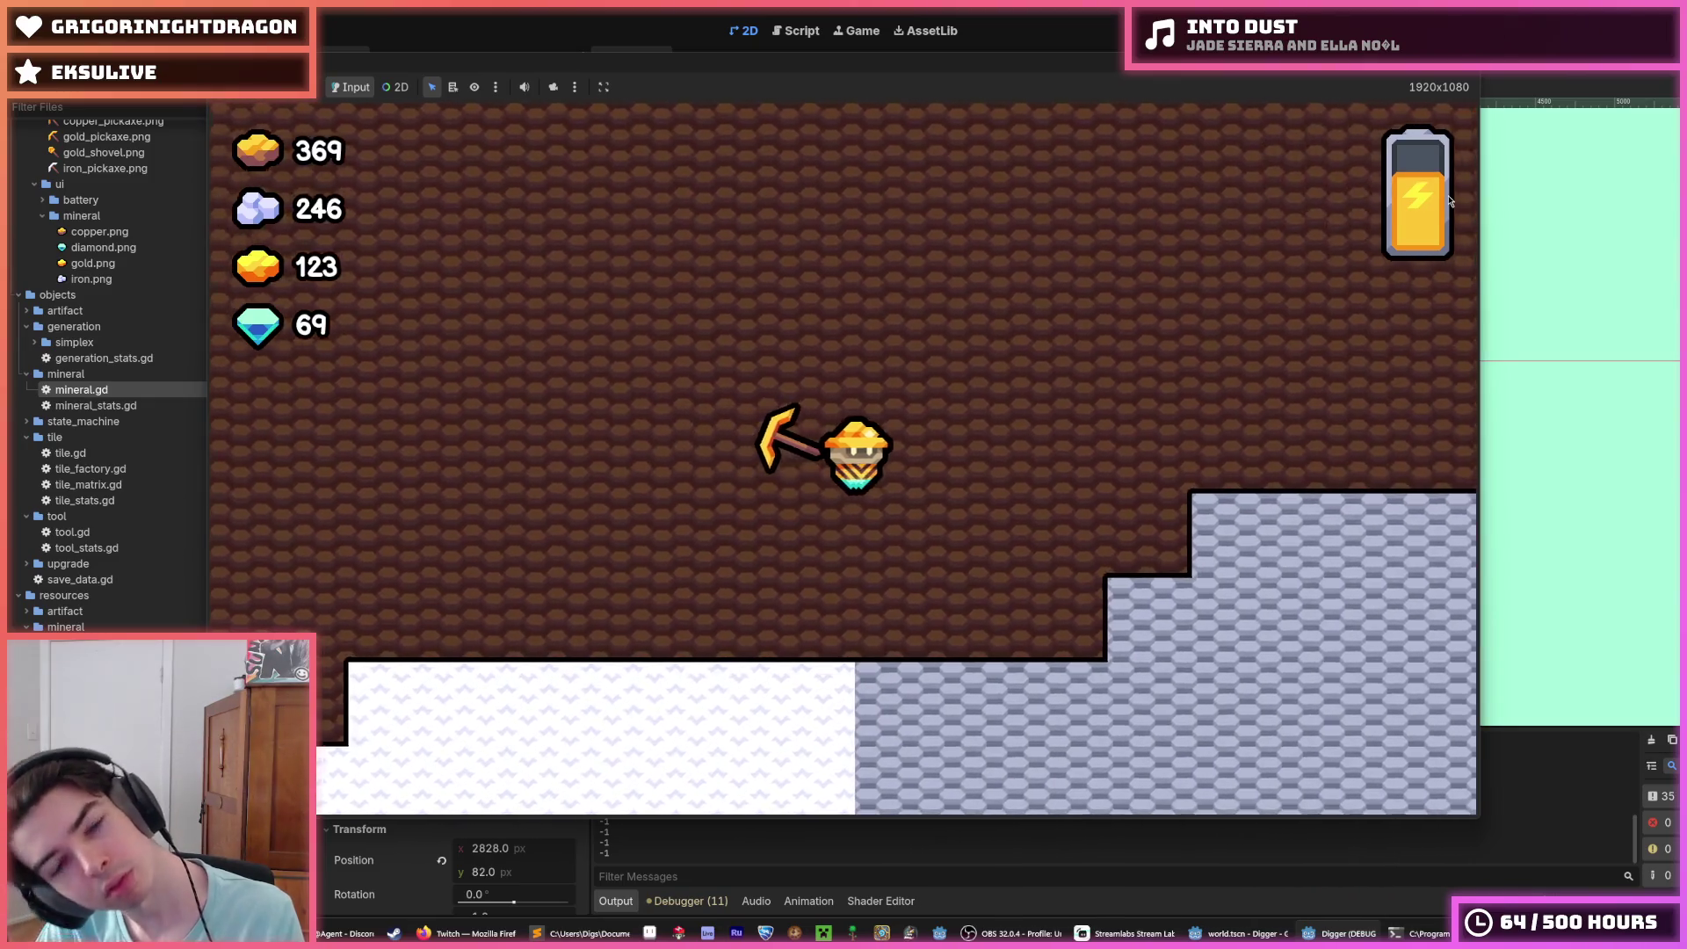
{"action": "key", "text": "d"}
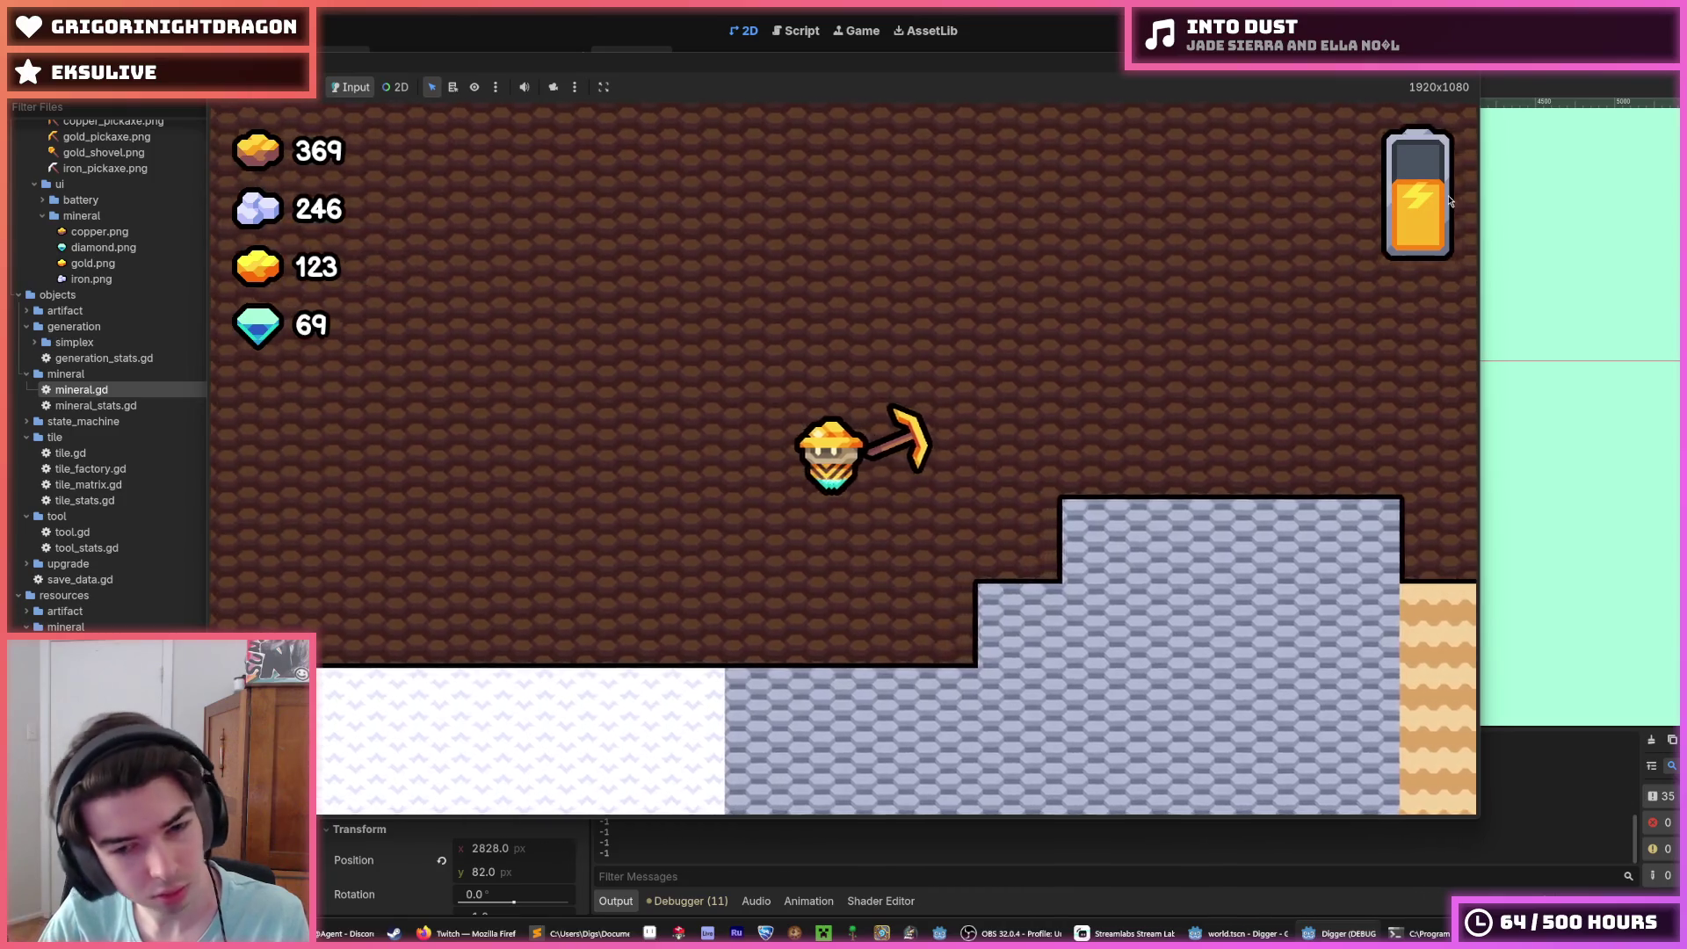
{"action": "key", "text": "a"}
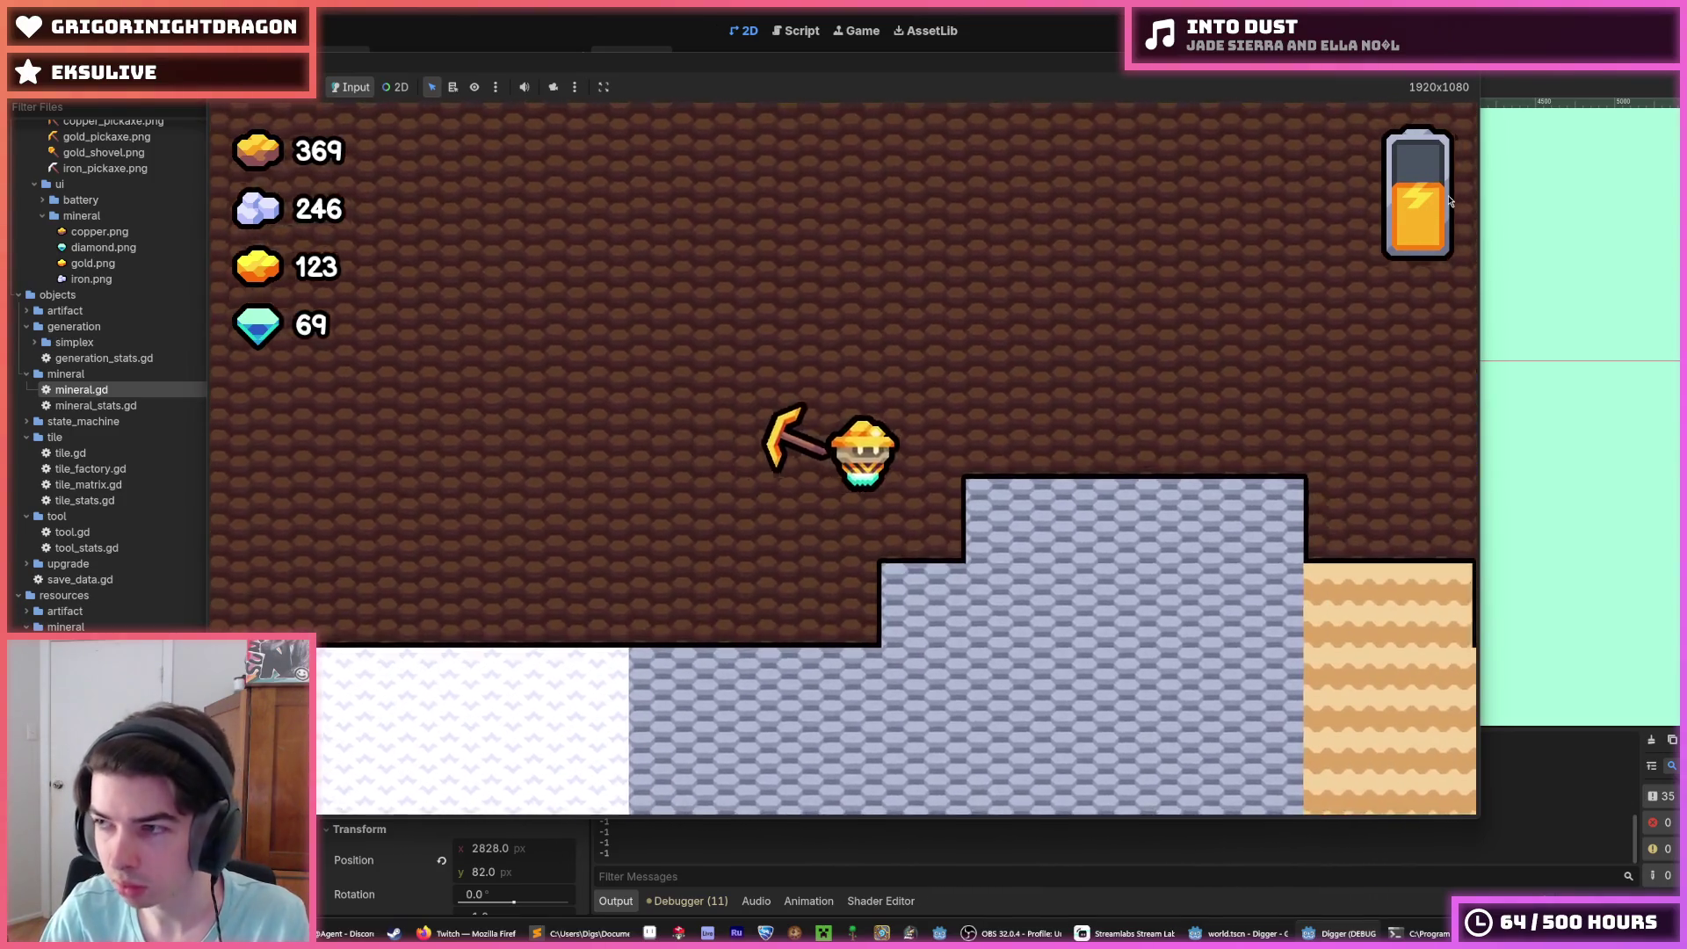
{"action": "key", "text": "d"}
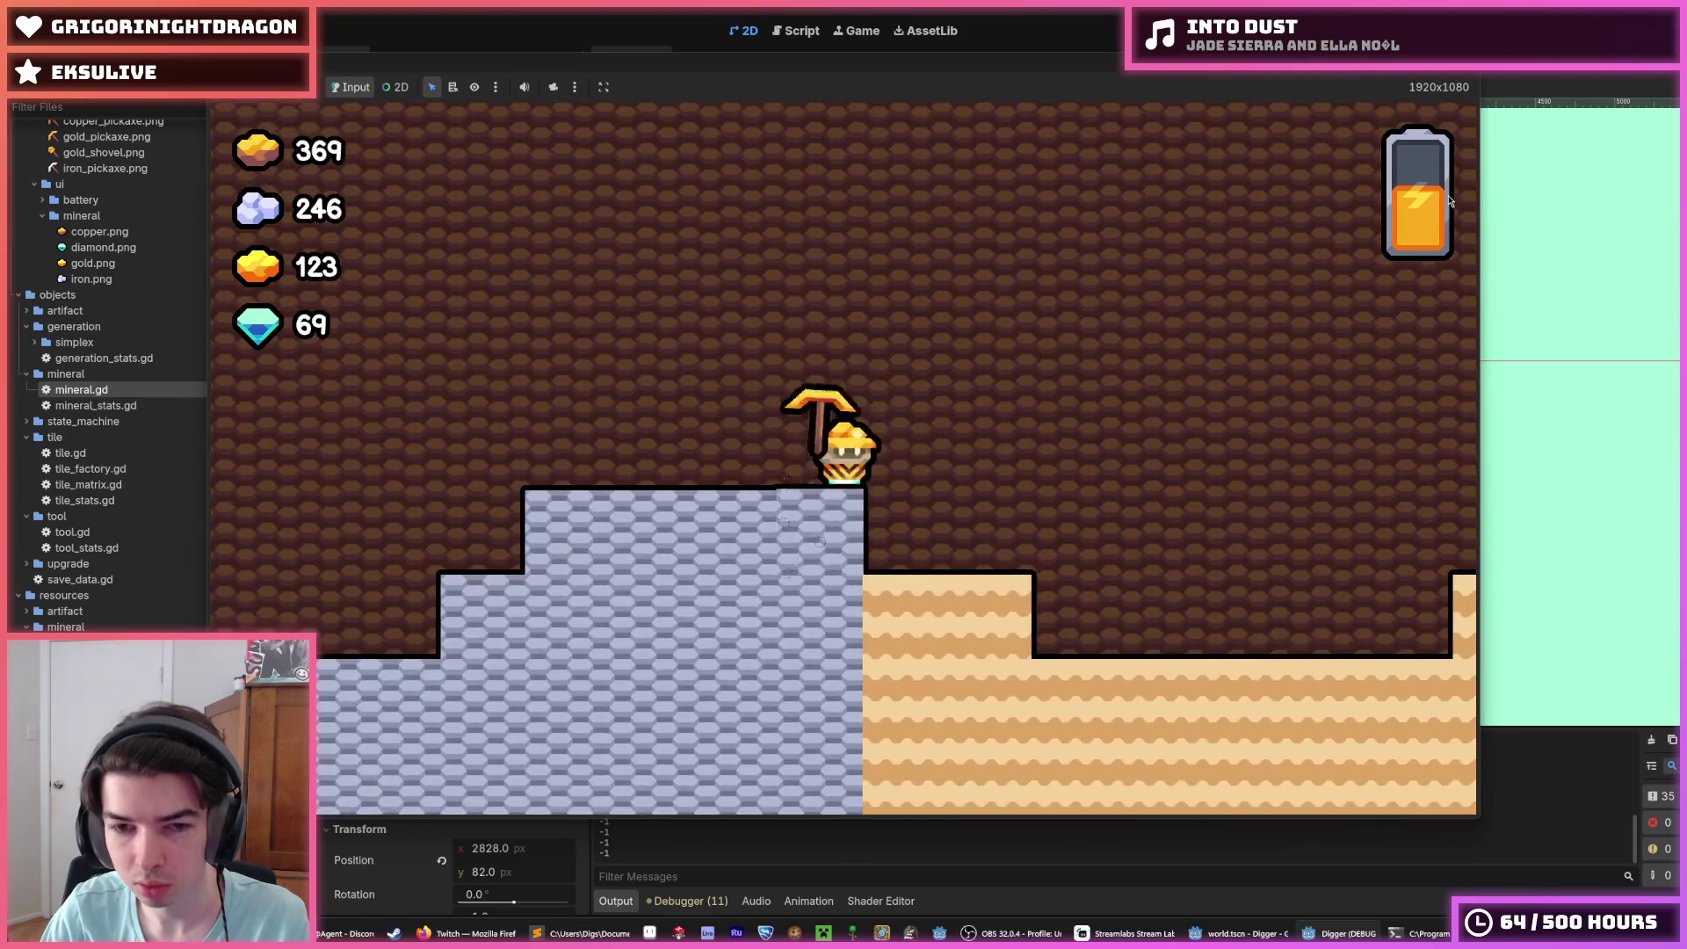
{"action": "key", "text": "a"}
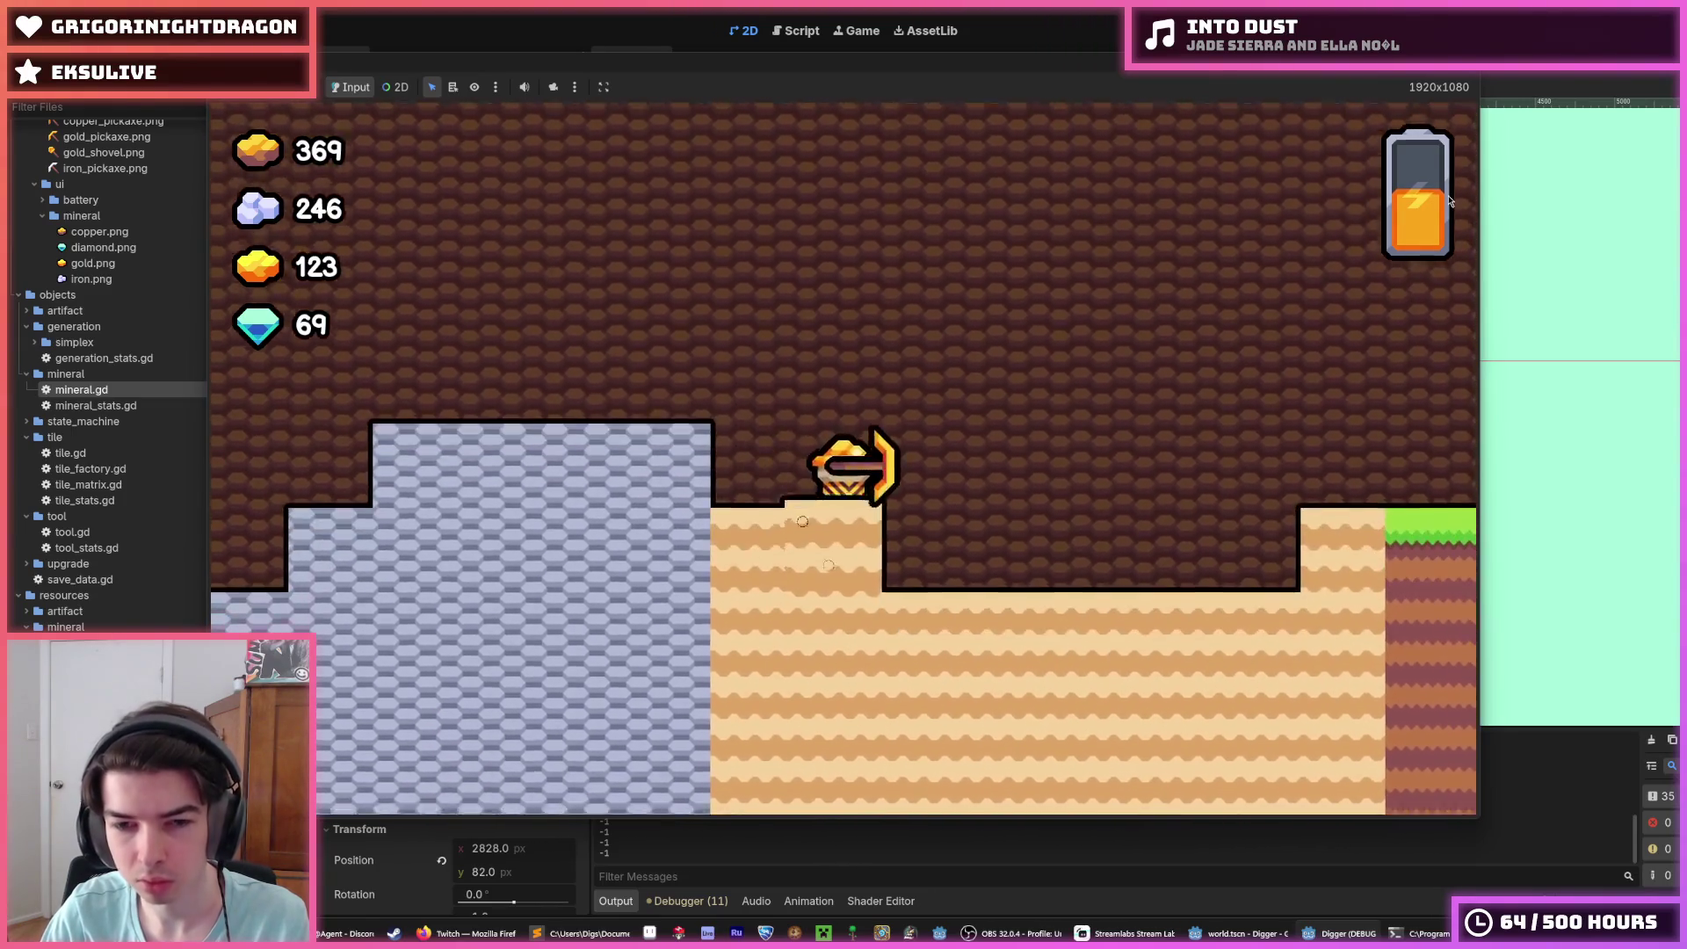
{"action": "scroll", "coordinate": [1451, 202], "scroll_direction": "down", "scroll_amount": 5}
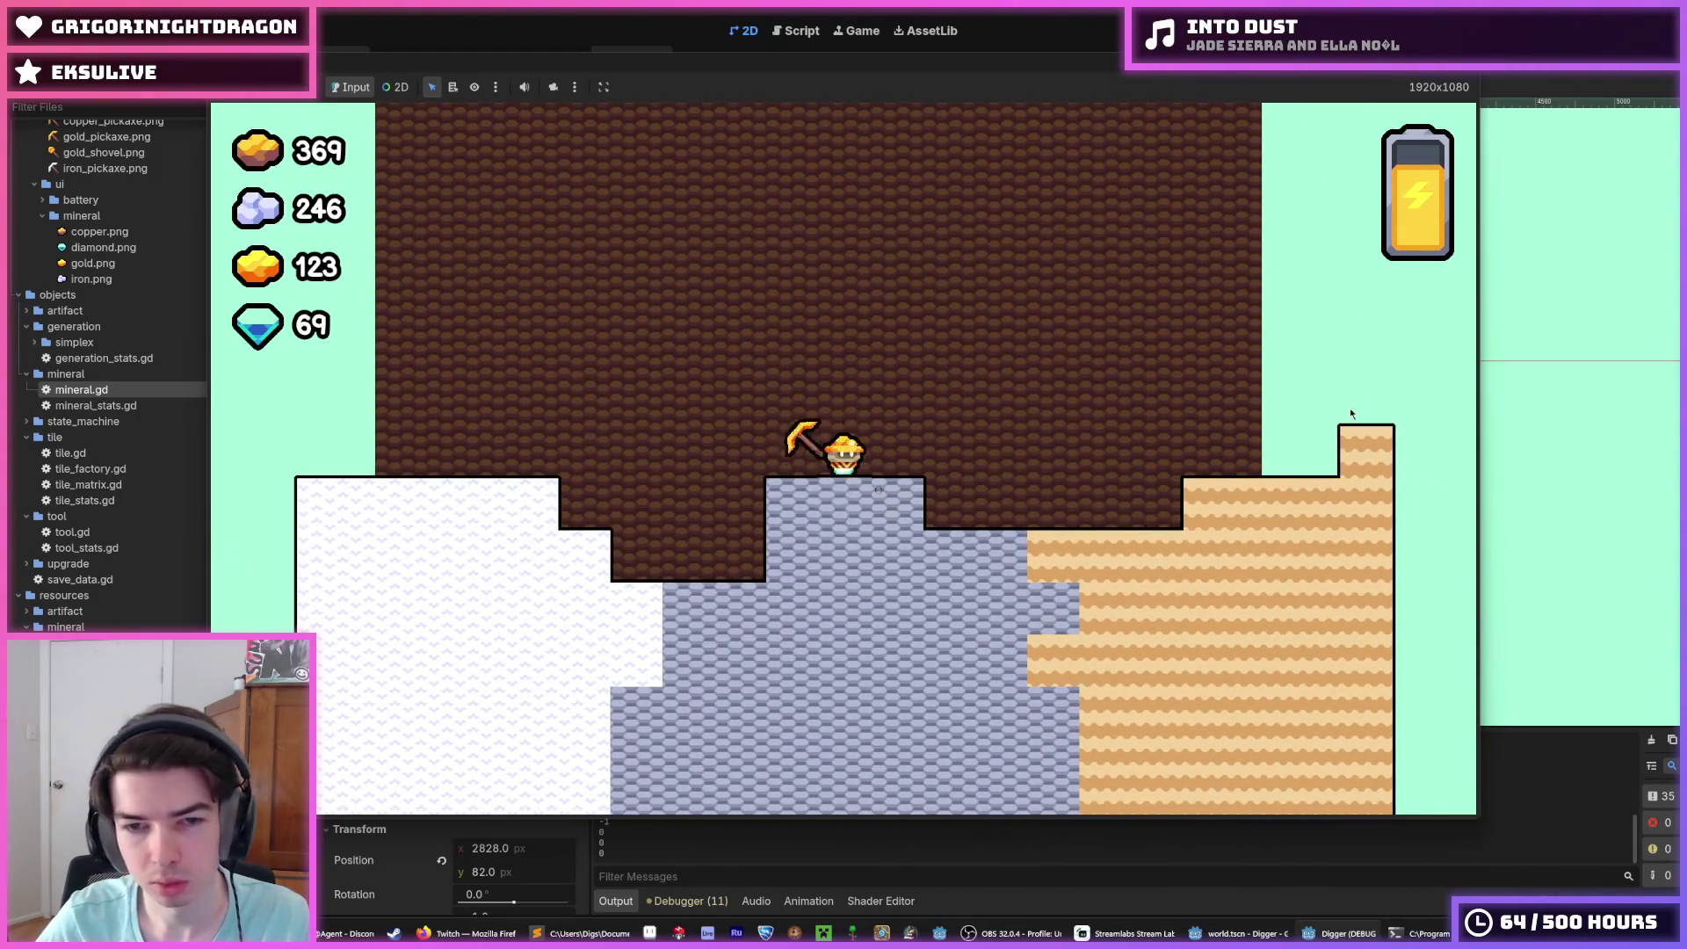
{"action": "key", "text": "F8"}
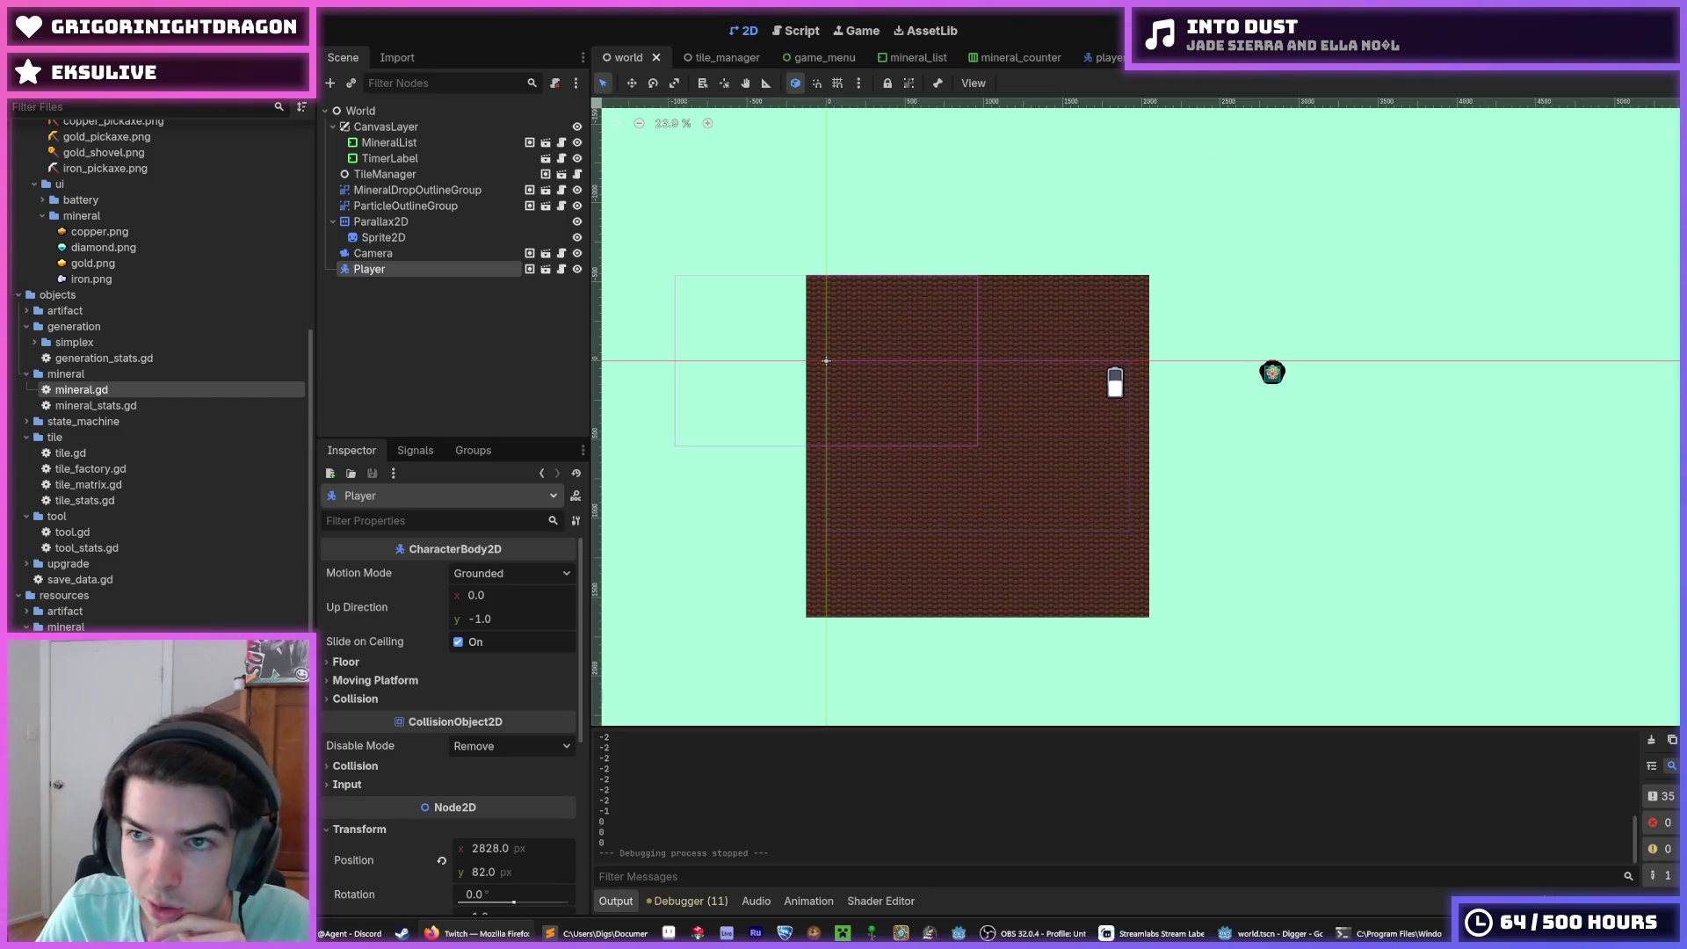
Step: Run a brief playtest, stop and save, then relaunch the game from the player script
{"action": "key", "text": "F5"}
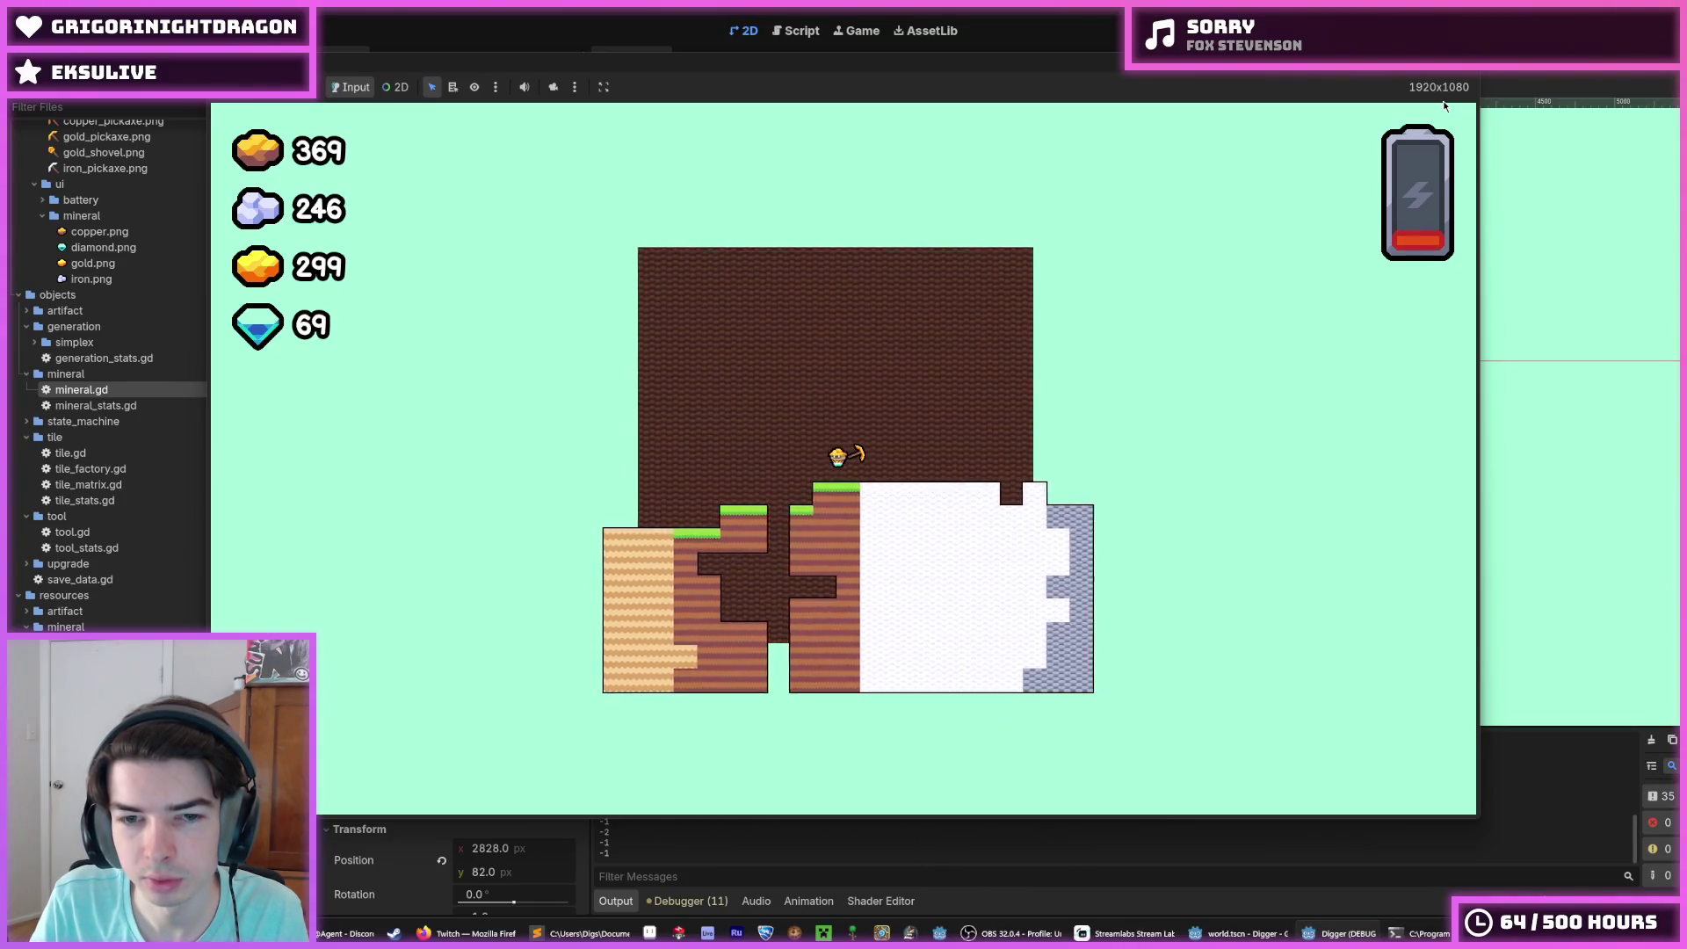
{"action": "key", "text": "F8"}
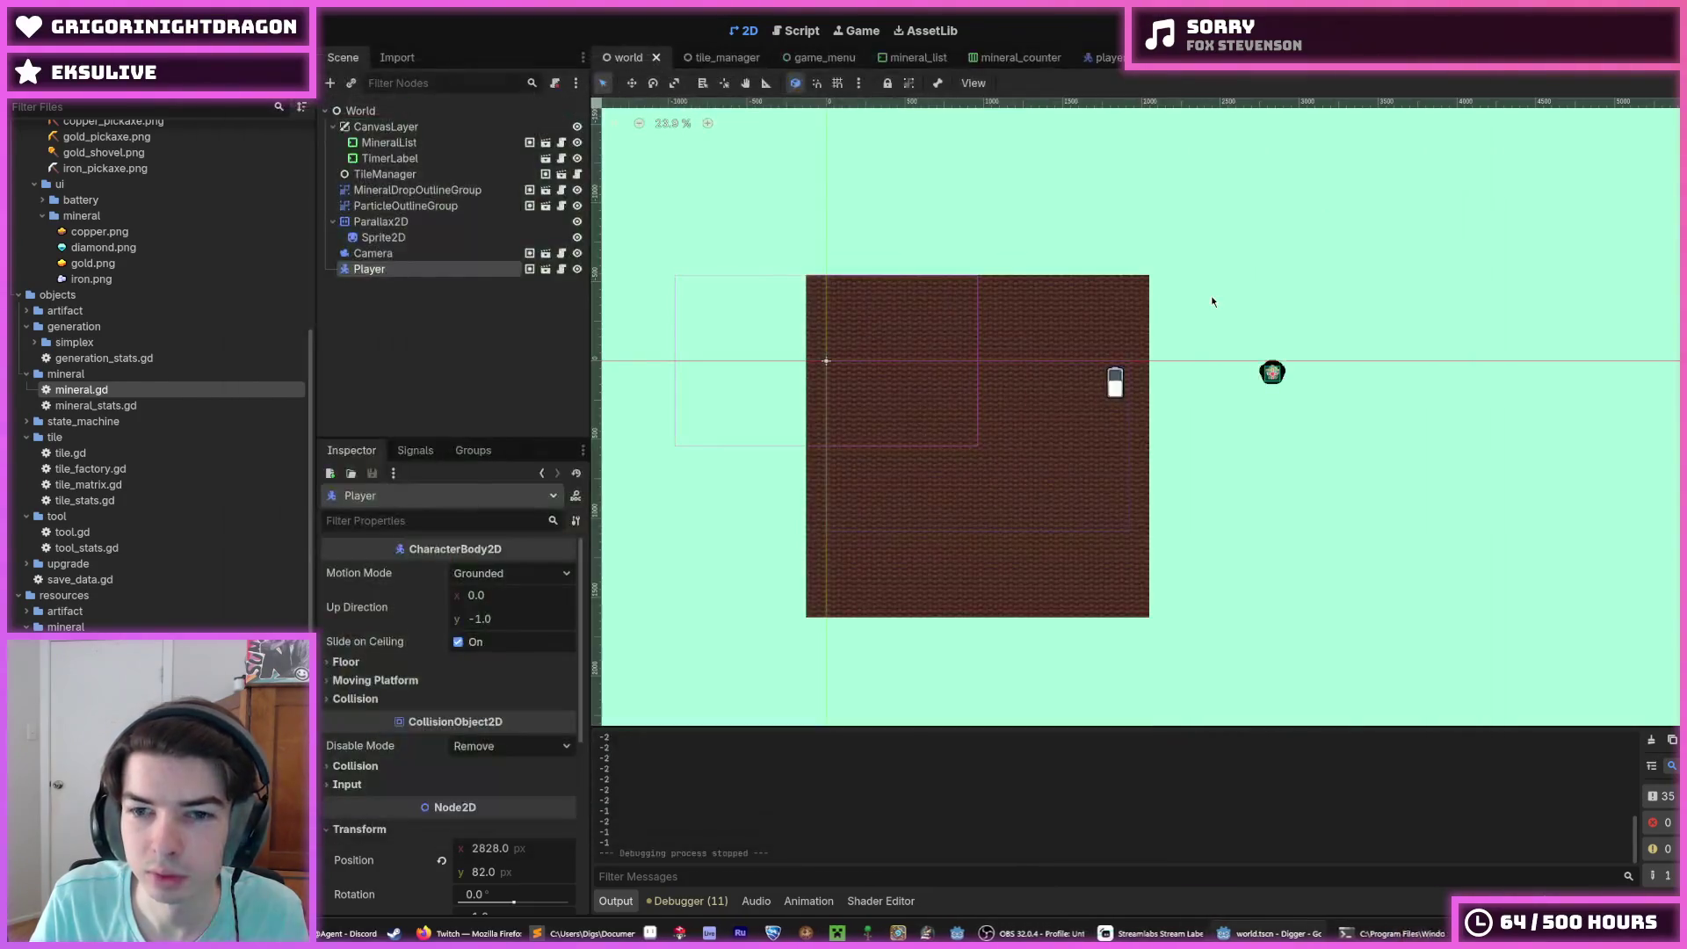
{"action": "key", "text": "ctrl+s"}
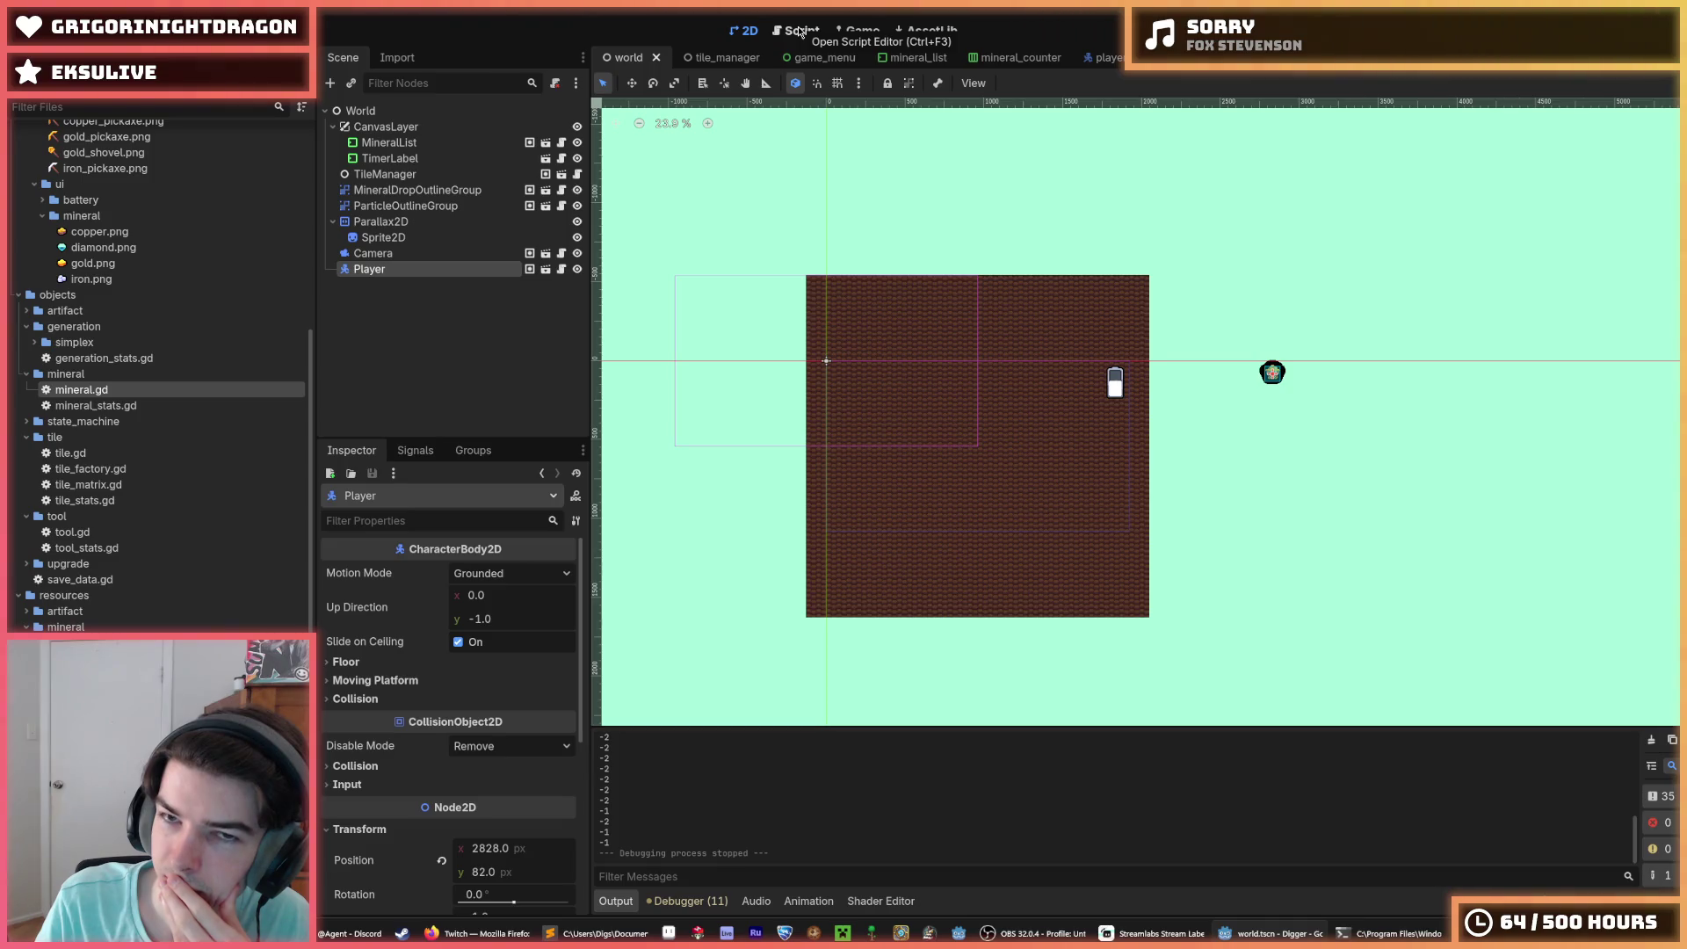
{"action": "left_click", "coordinate": [801, 32]}
{"action": "key", "text": "F5"}
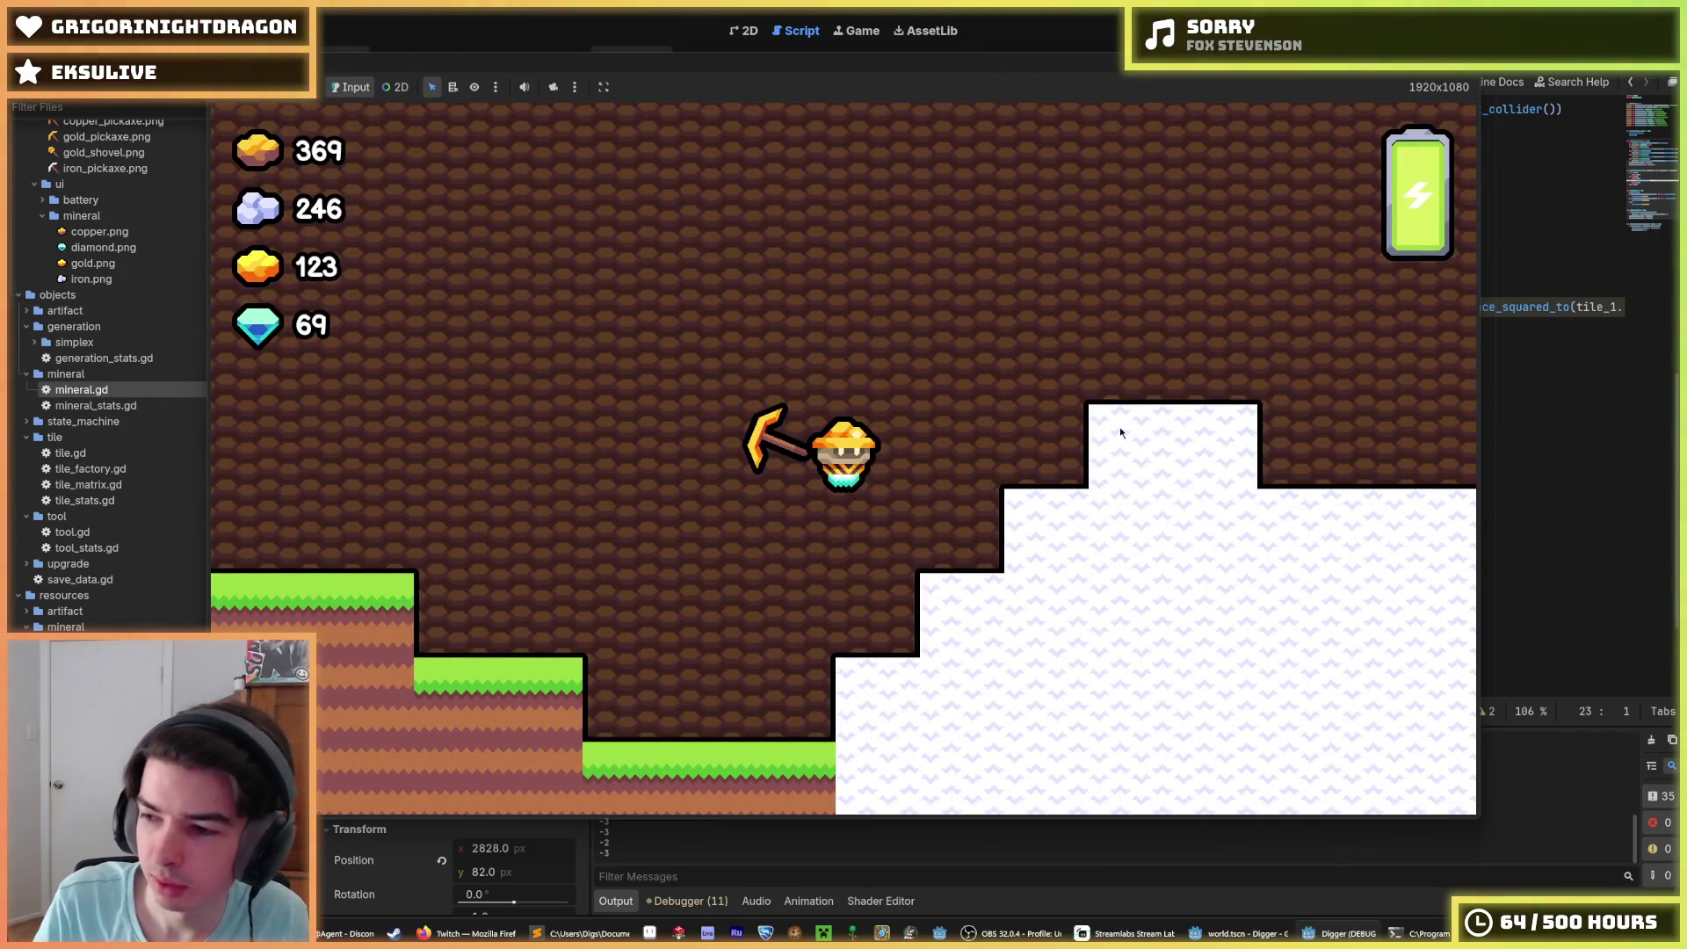
Step: Walk the miner right, dig a shaft down, and widen a pocket left and right at its bottom
{"action": "key", "text": "d"}
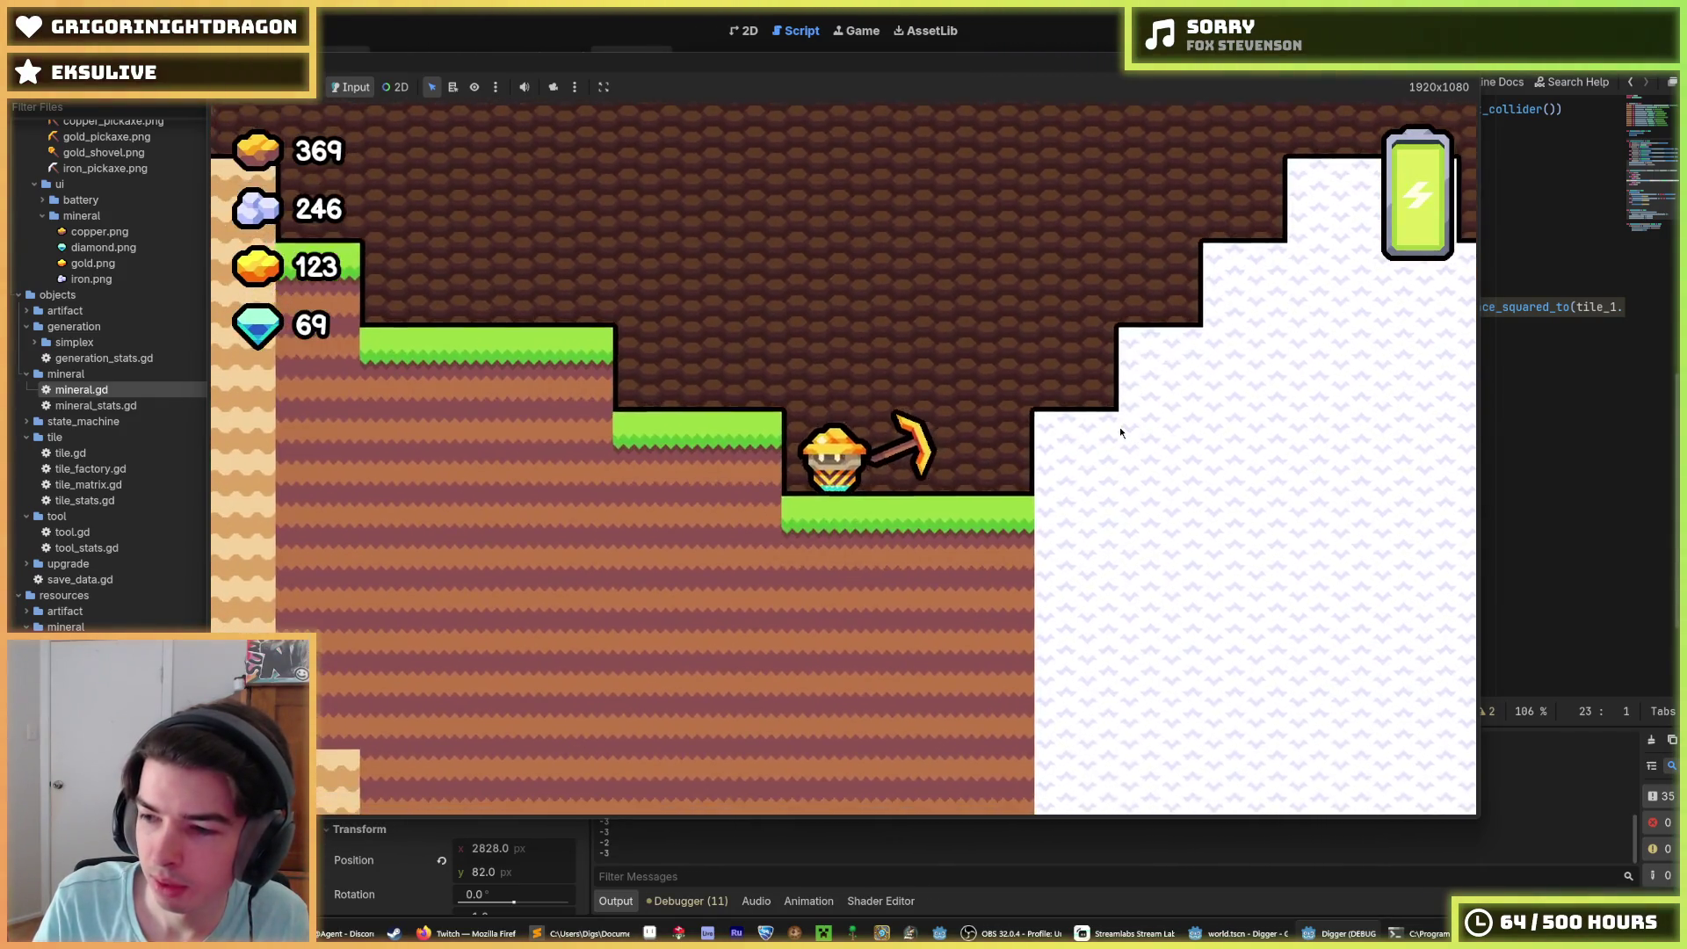
{"action": "key", "text": "s"}
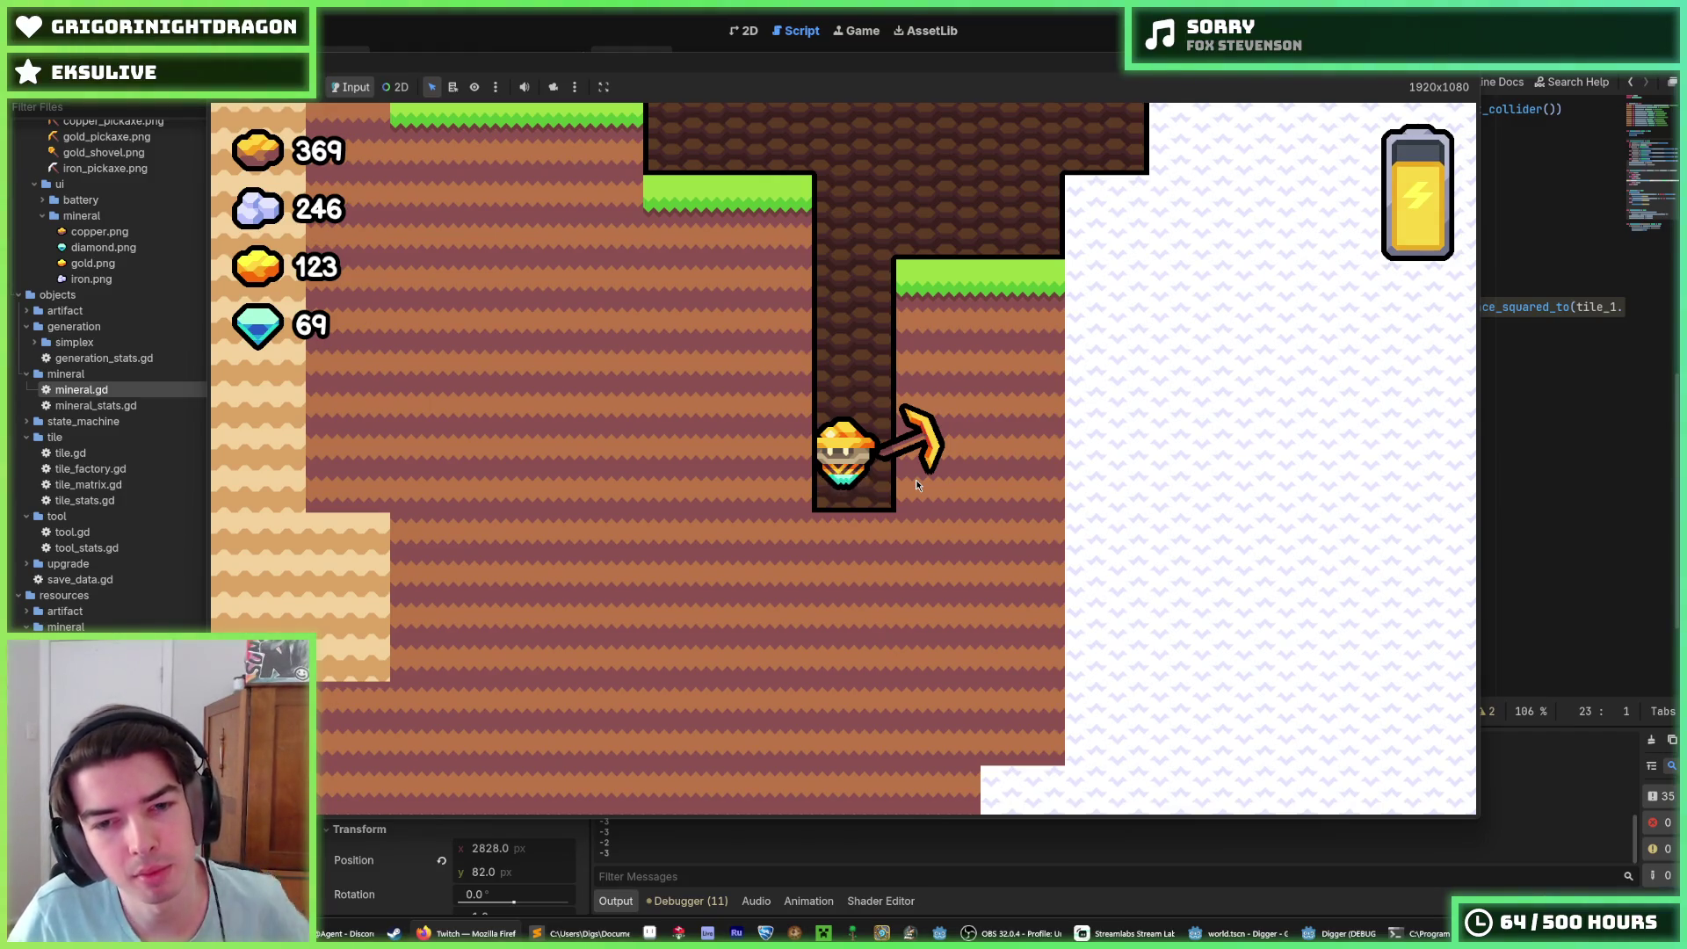
{"action": "key", "text": "s"}
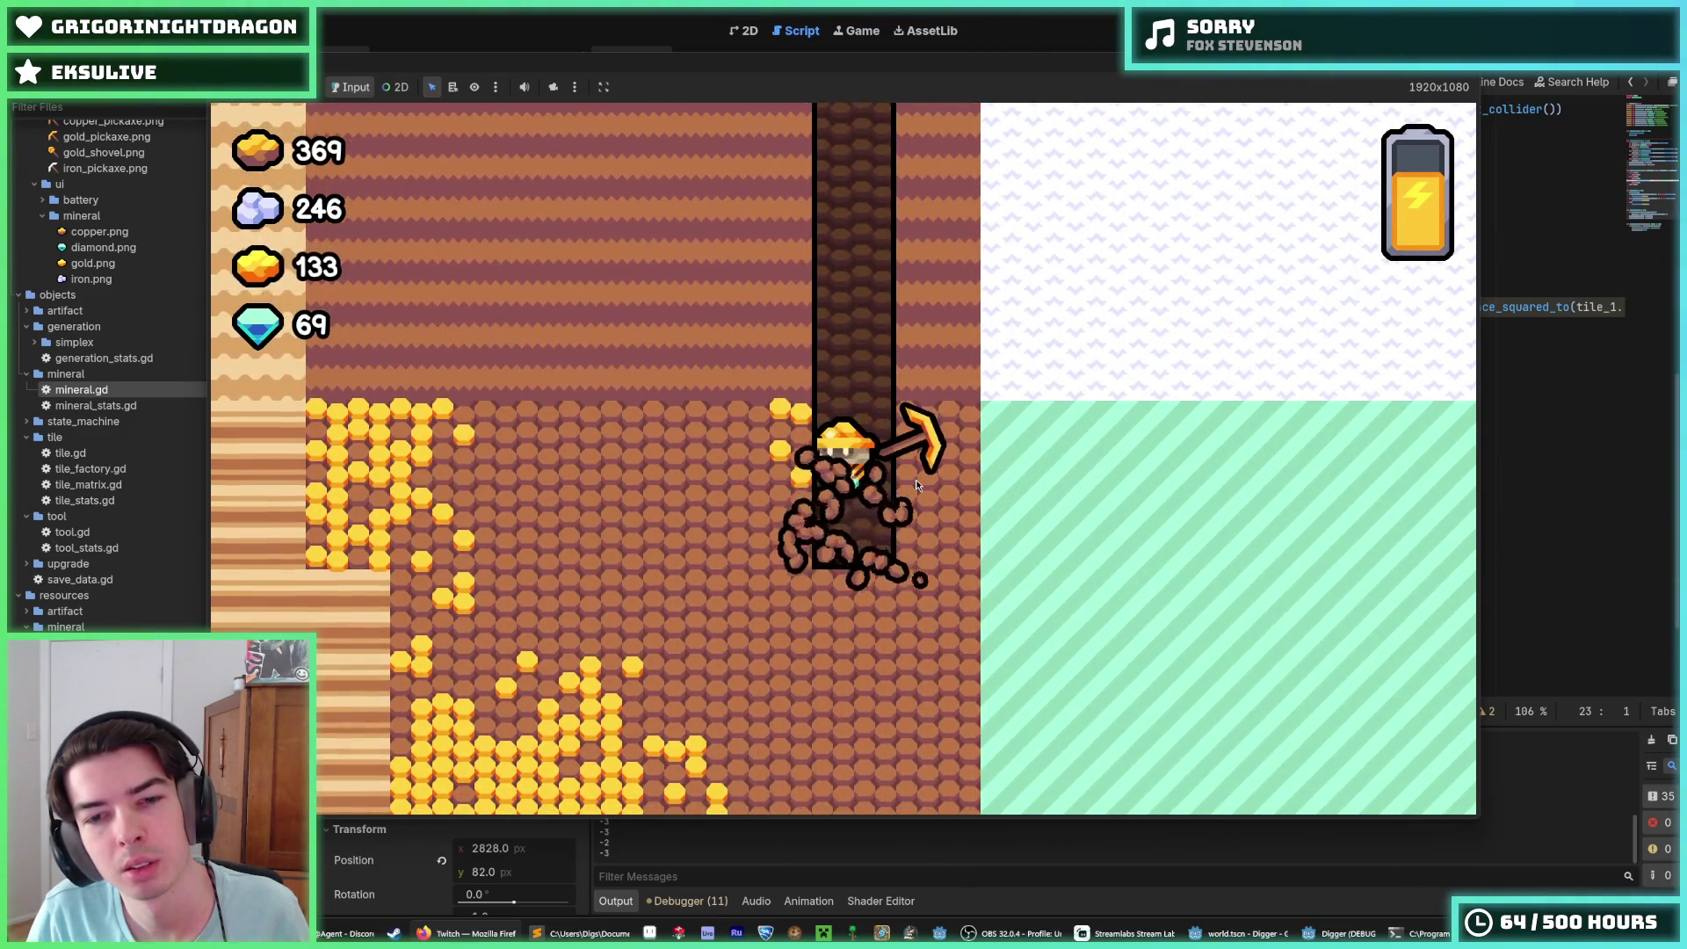
{"action": "key", "text": "a"}
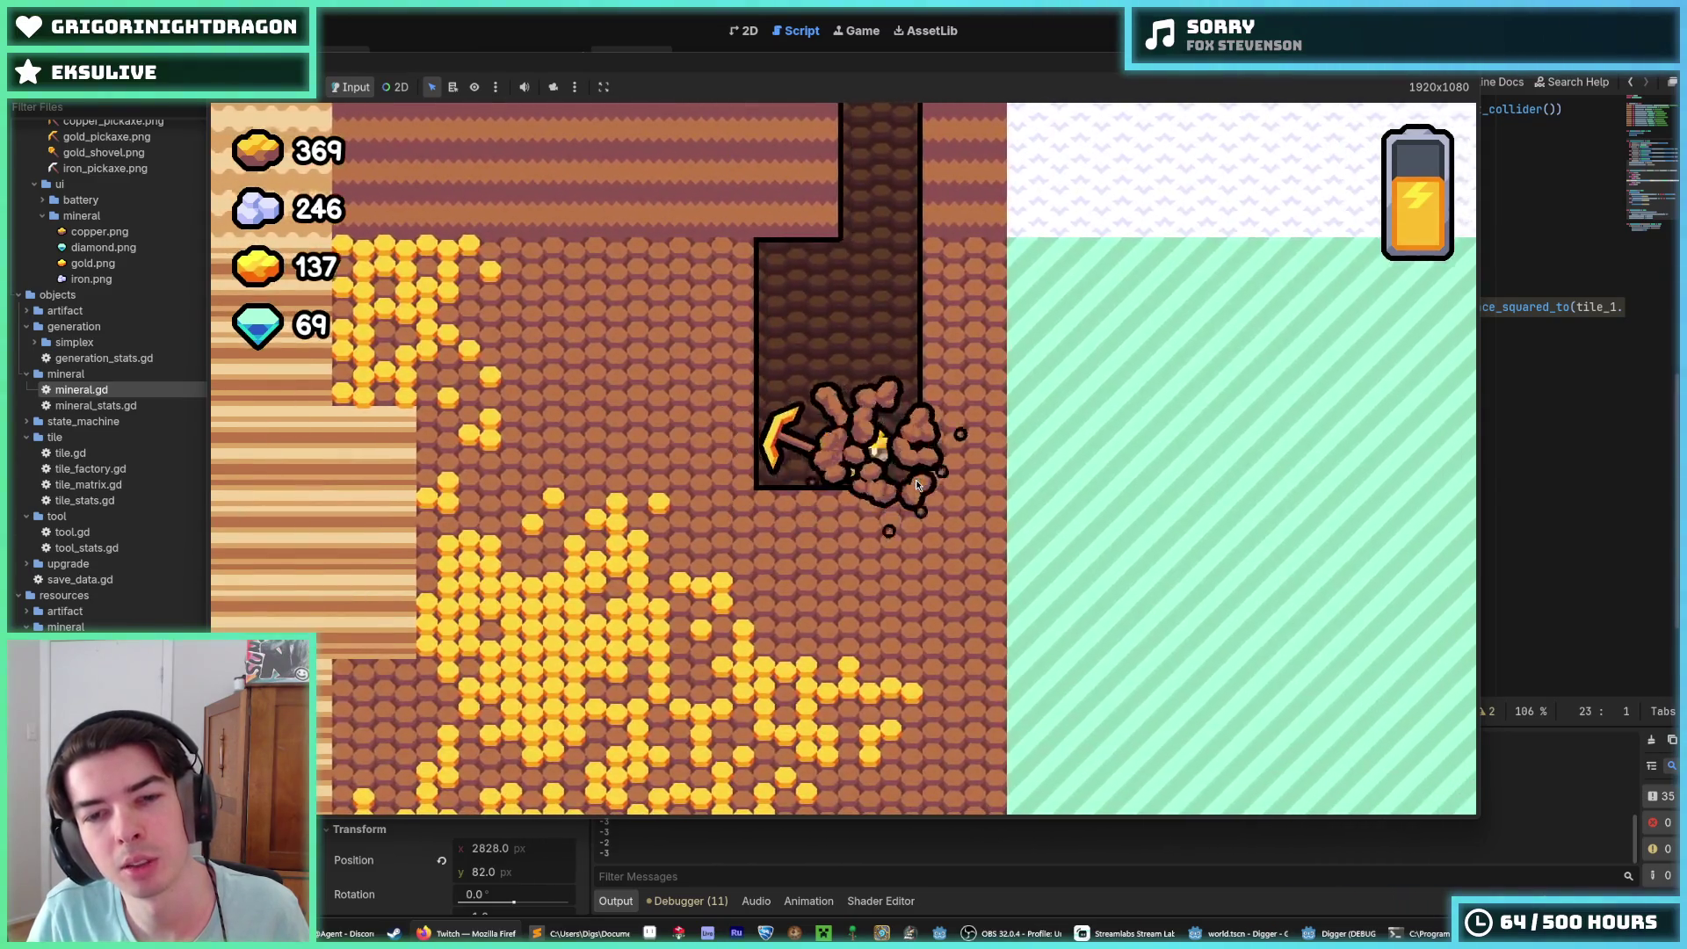
{"action": "key", "text": "d"}
{"action": "key", "text": "a"}
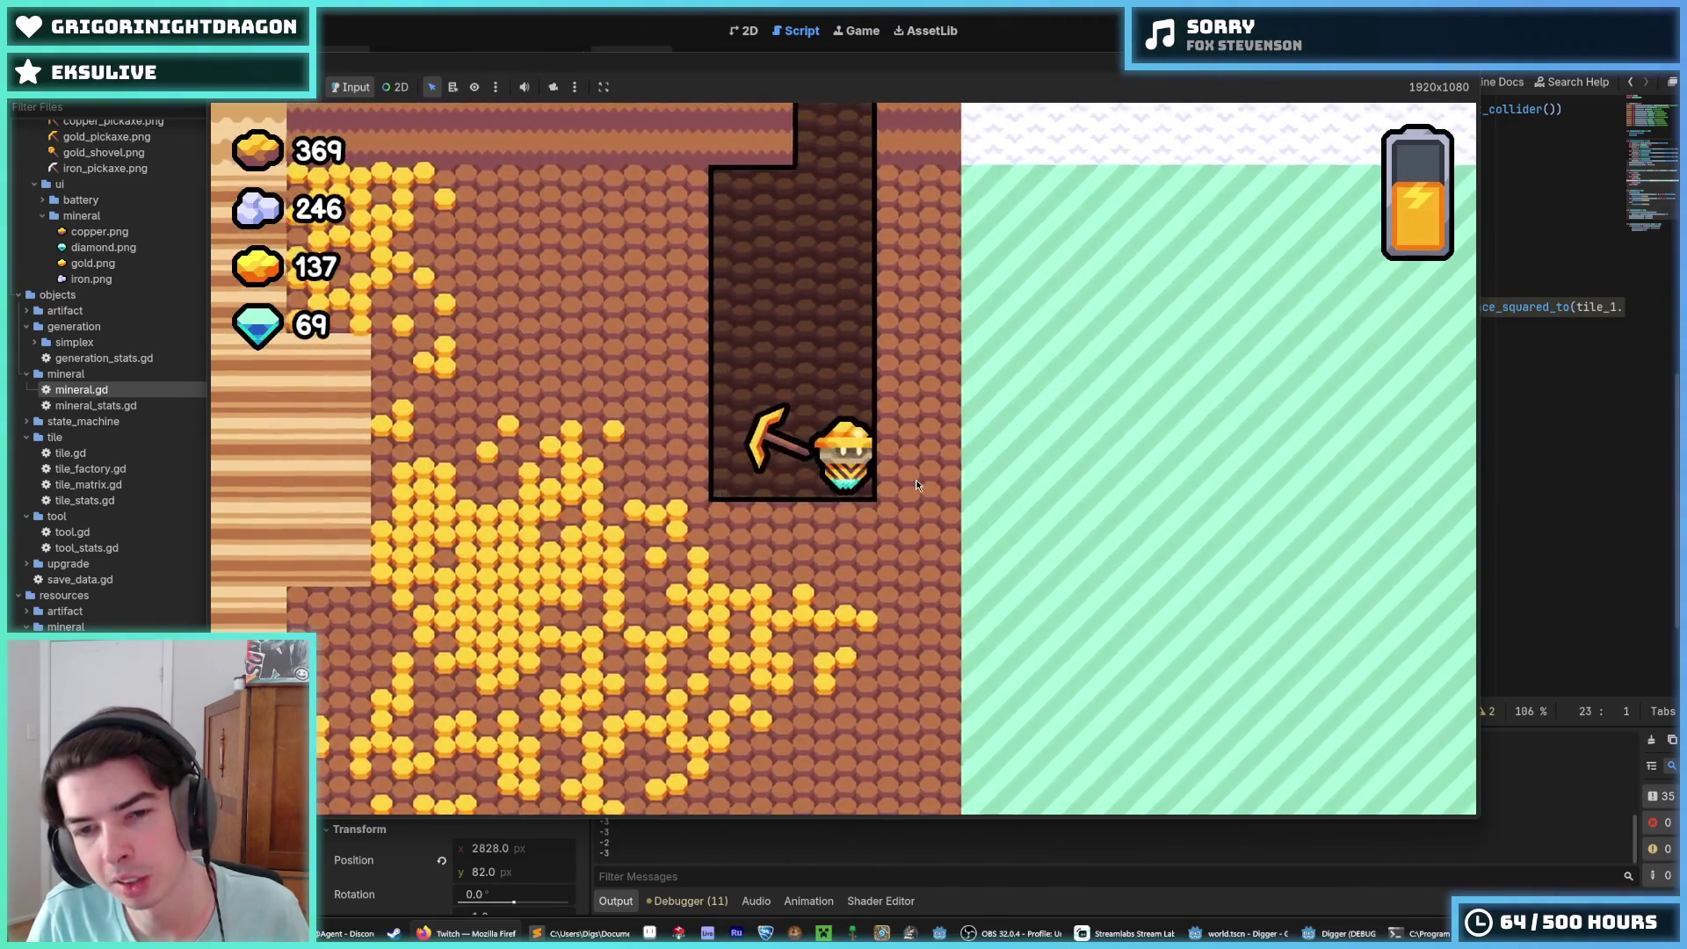
{"action": "key", "text": "d"}
{"action": "key", "text": "a"}
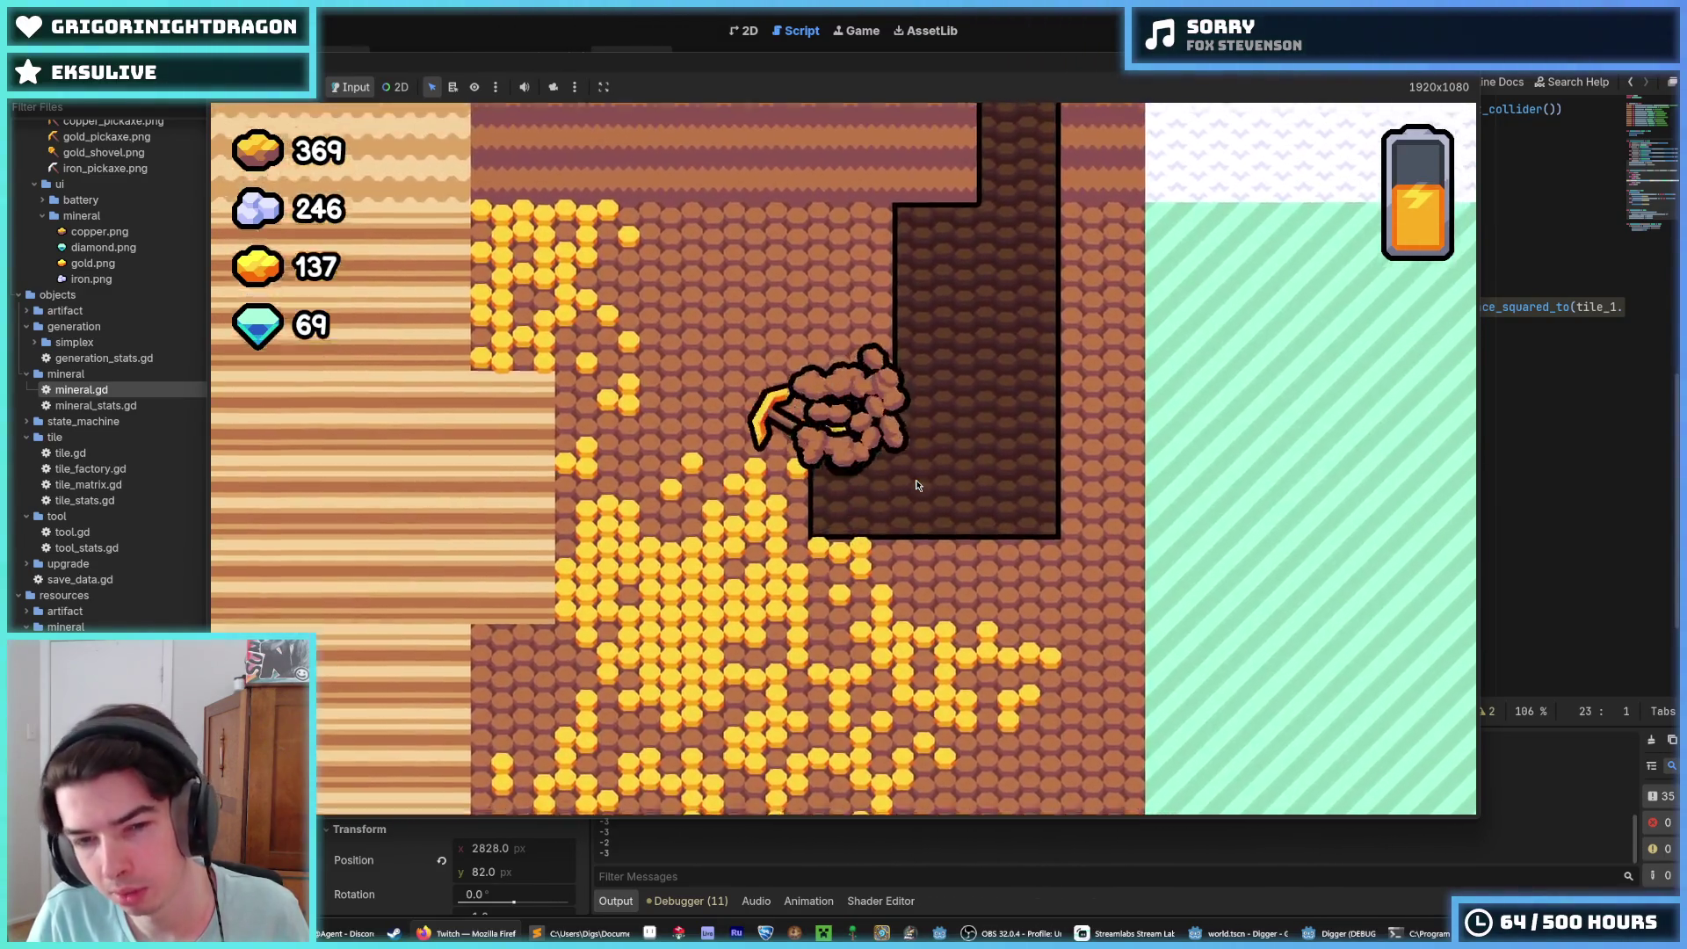
{"action": "key", "text": "d"}
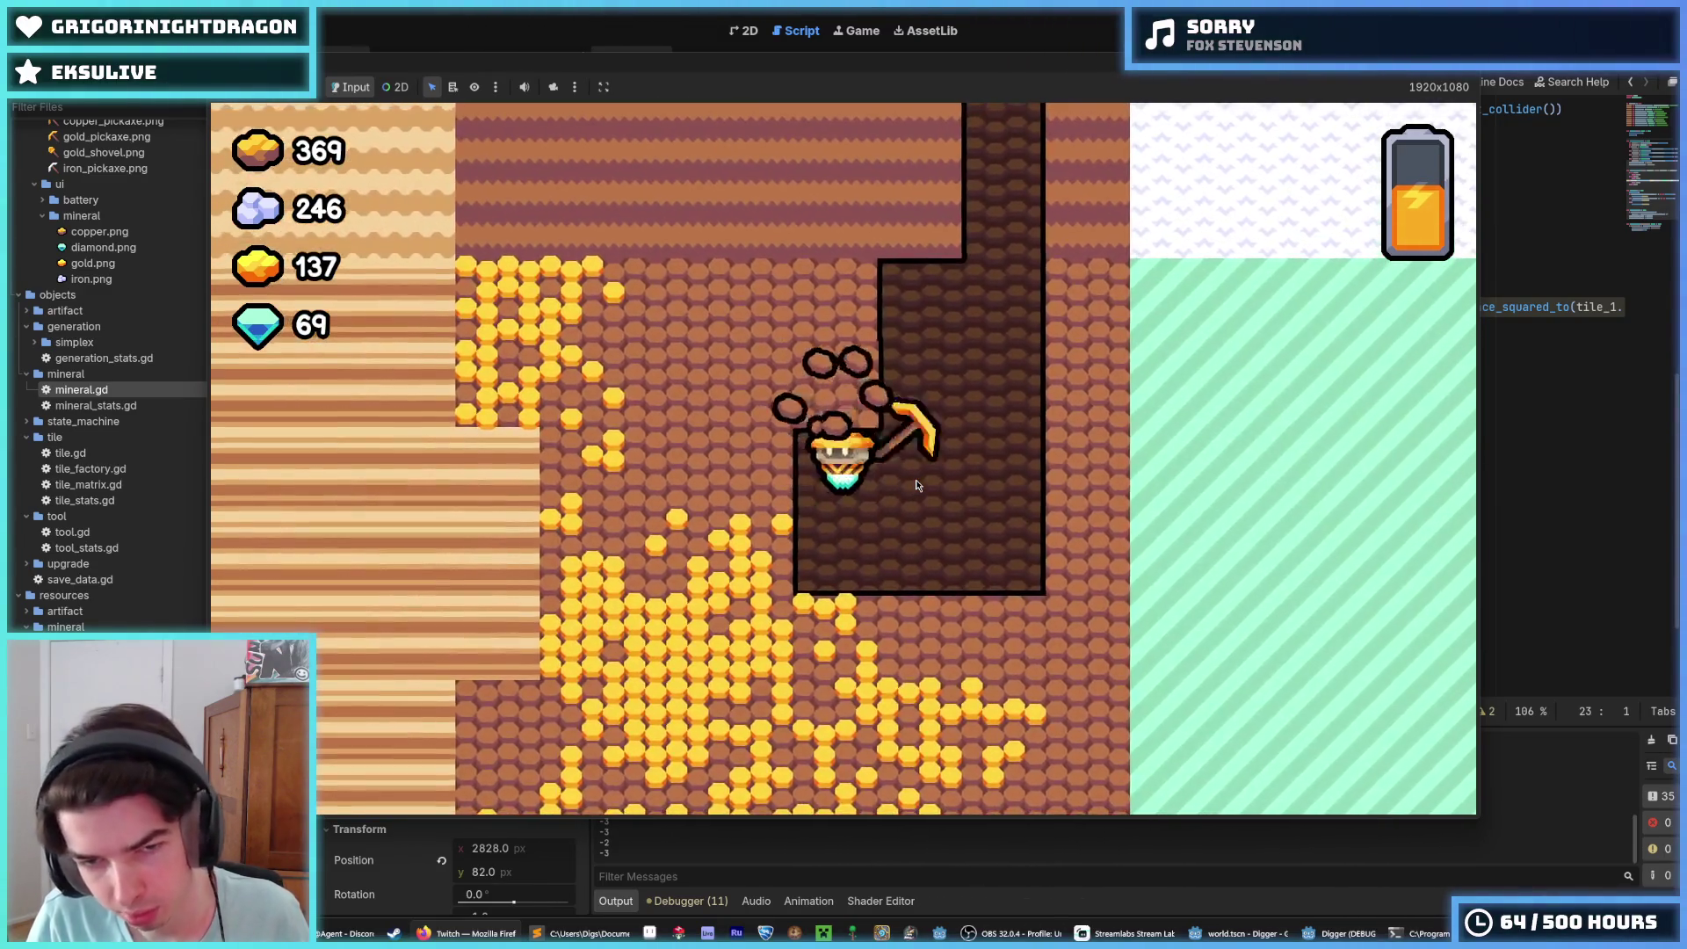
{"action": "key", "text": "a"}
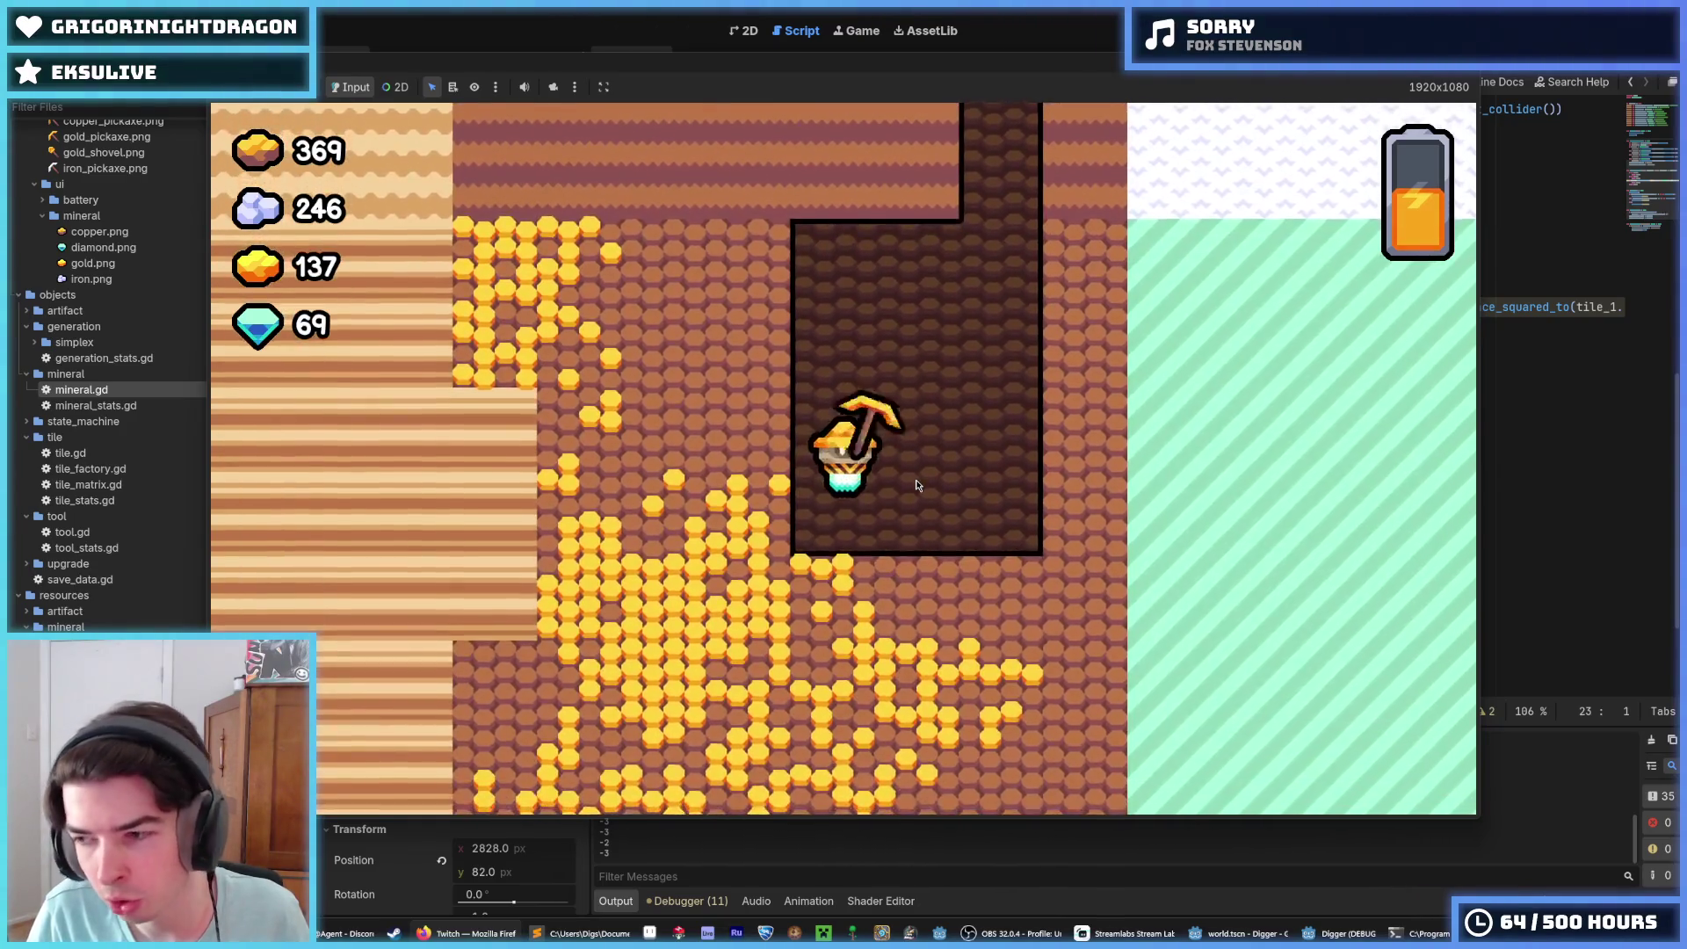
{"action": "key", "text": "d"}
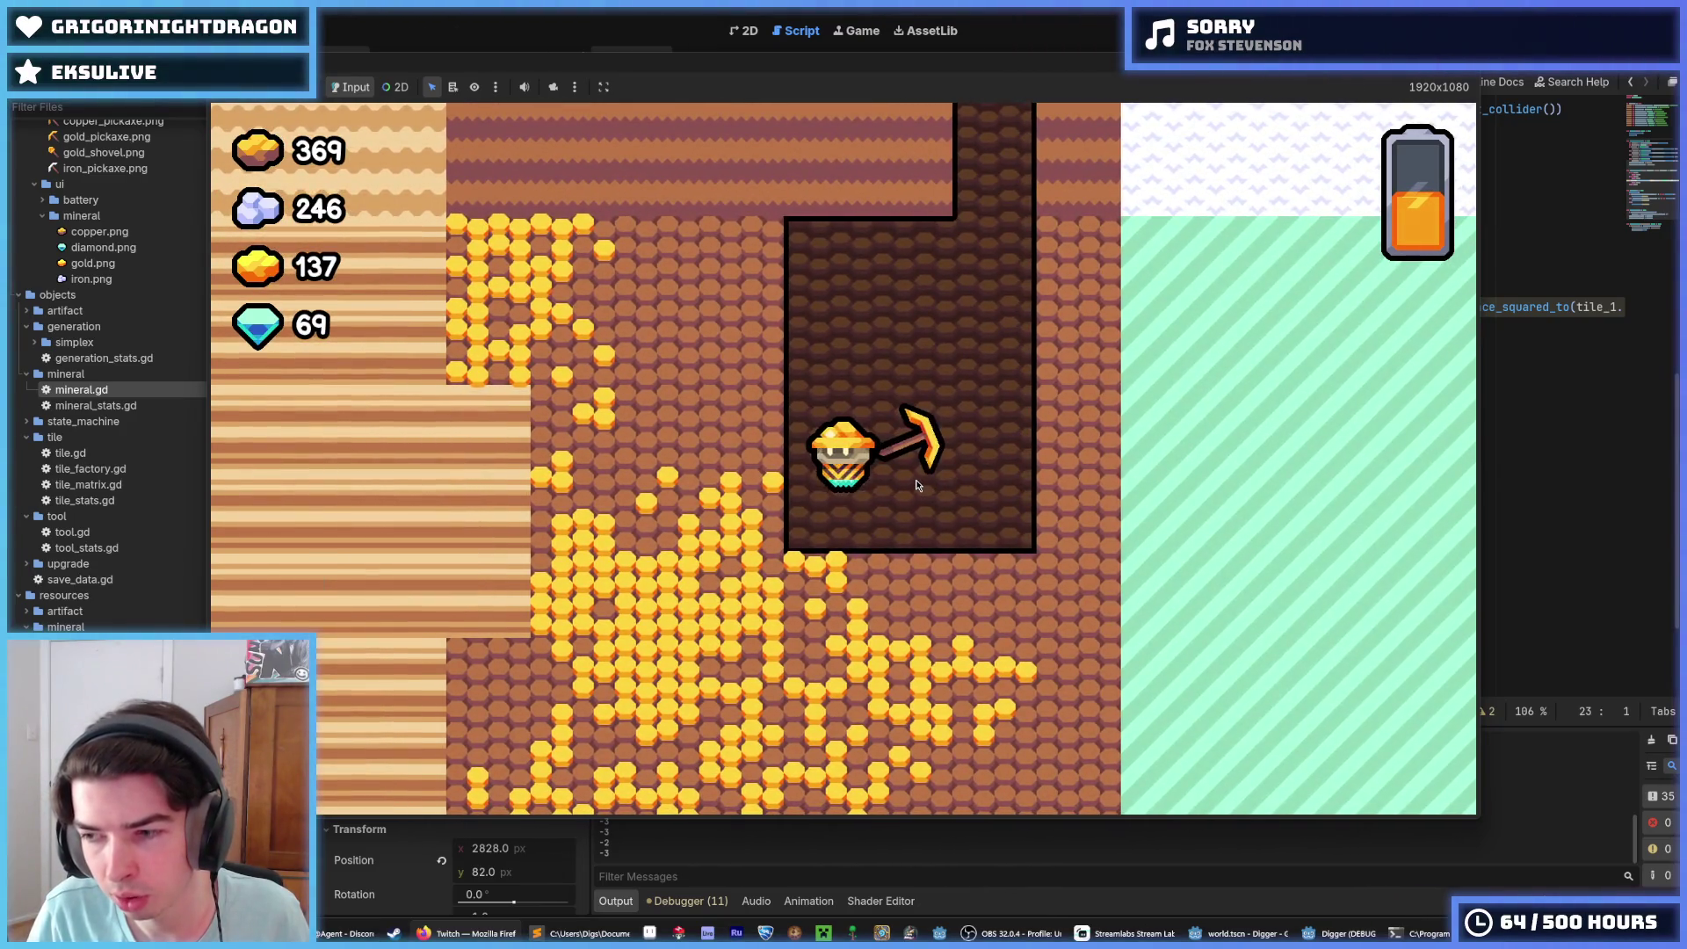
{"action": "key", "text": "a"}
{"action": "key", "text": "d"}
{"action": "key", "text": "a"}
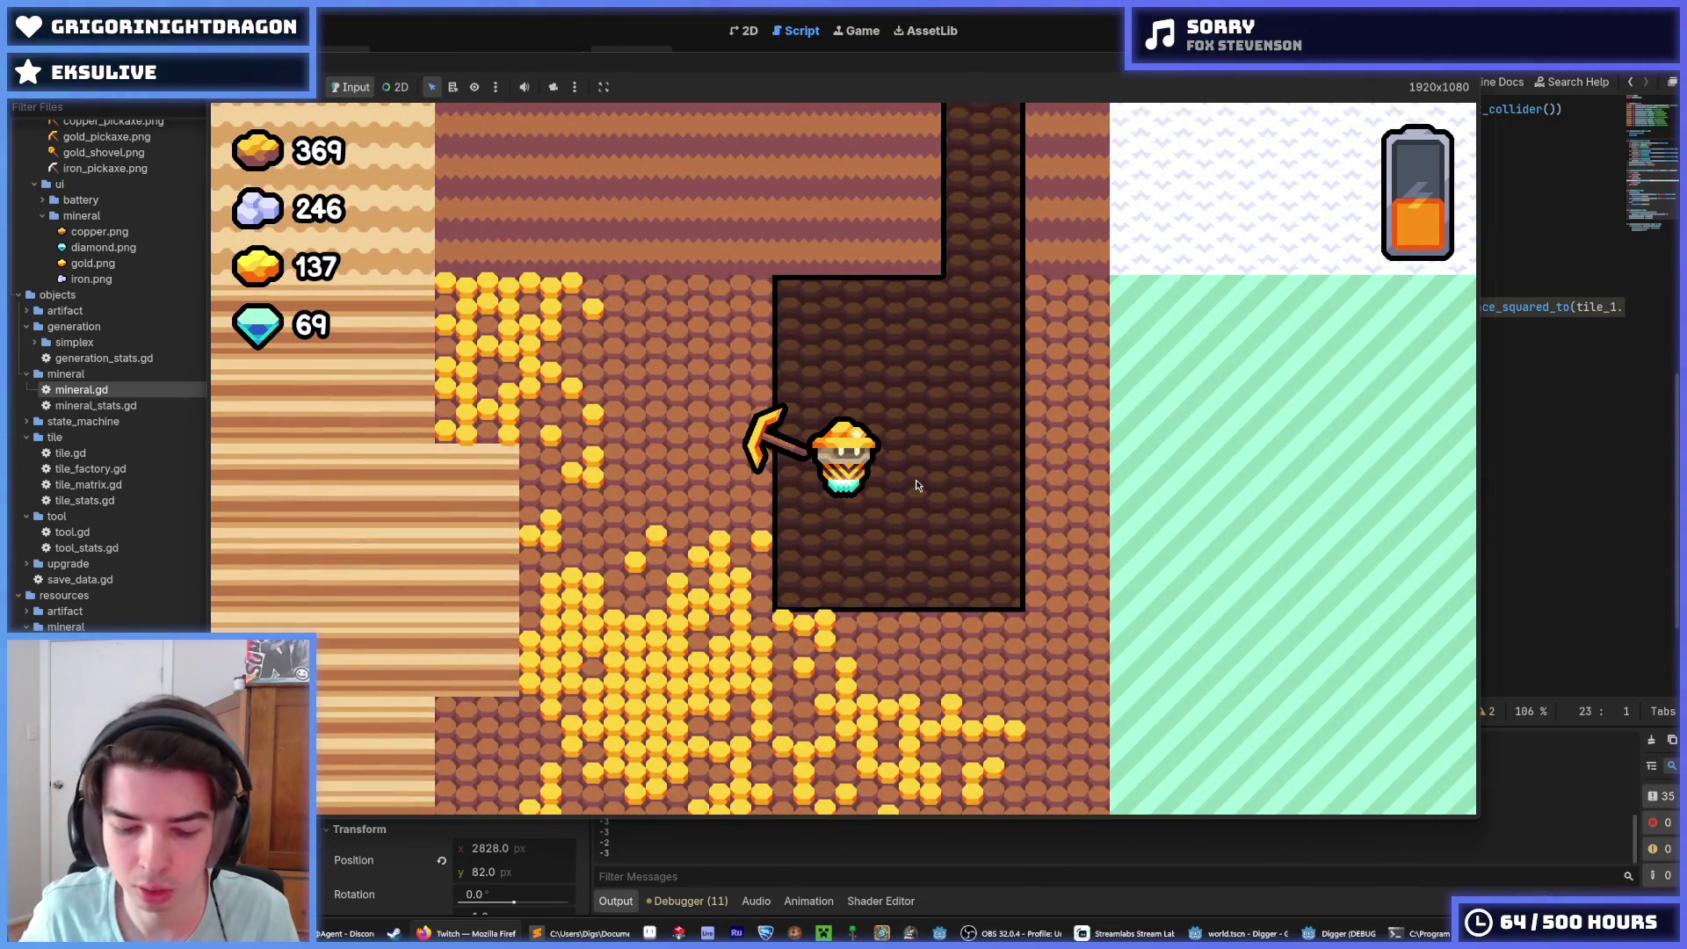
Step: Fly up-left and dig through the gold vein until the battery empties at 290 gold
{"action": "key", "text": "w"}
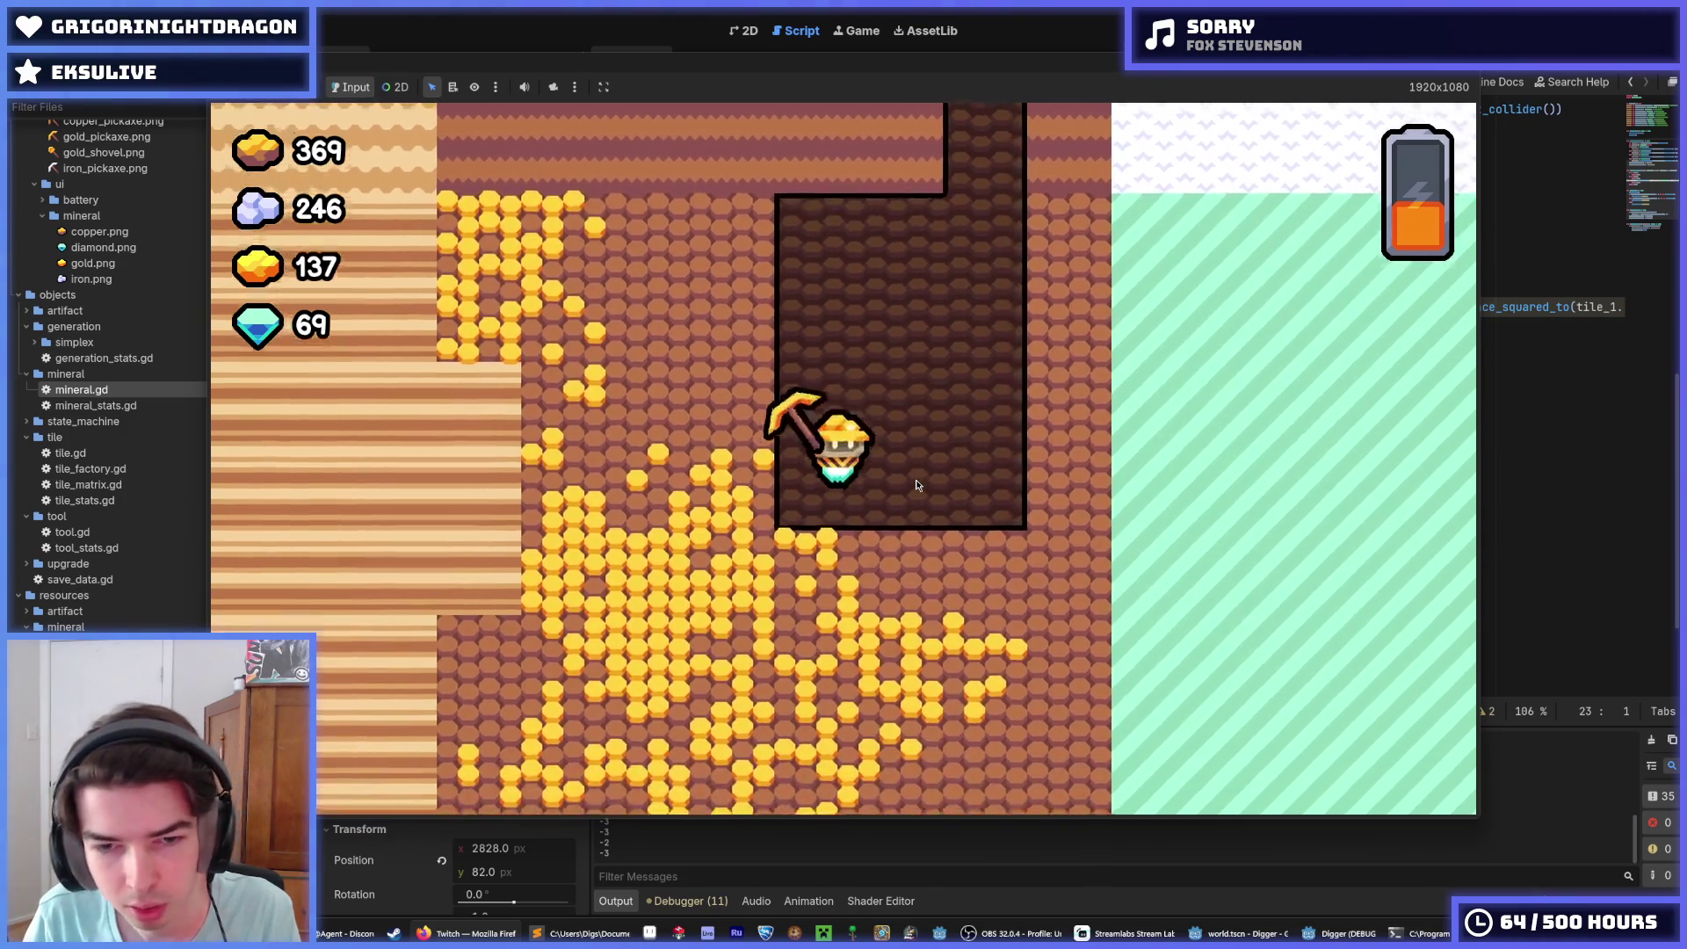
{"action": "key", "text": "w"}
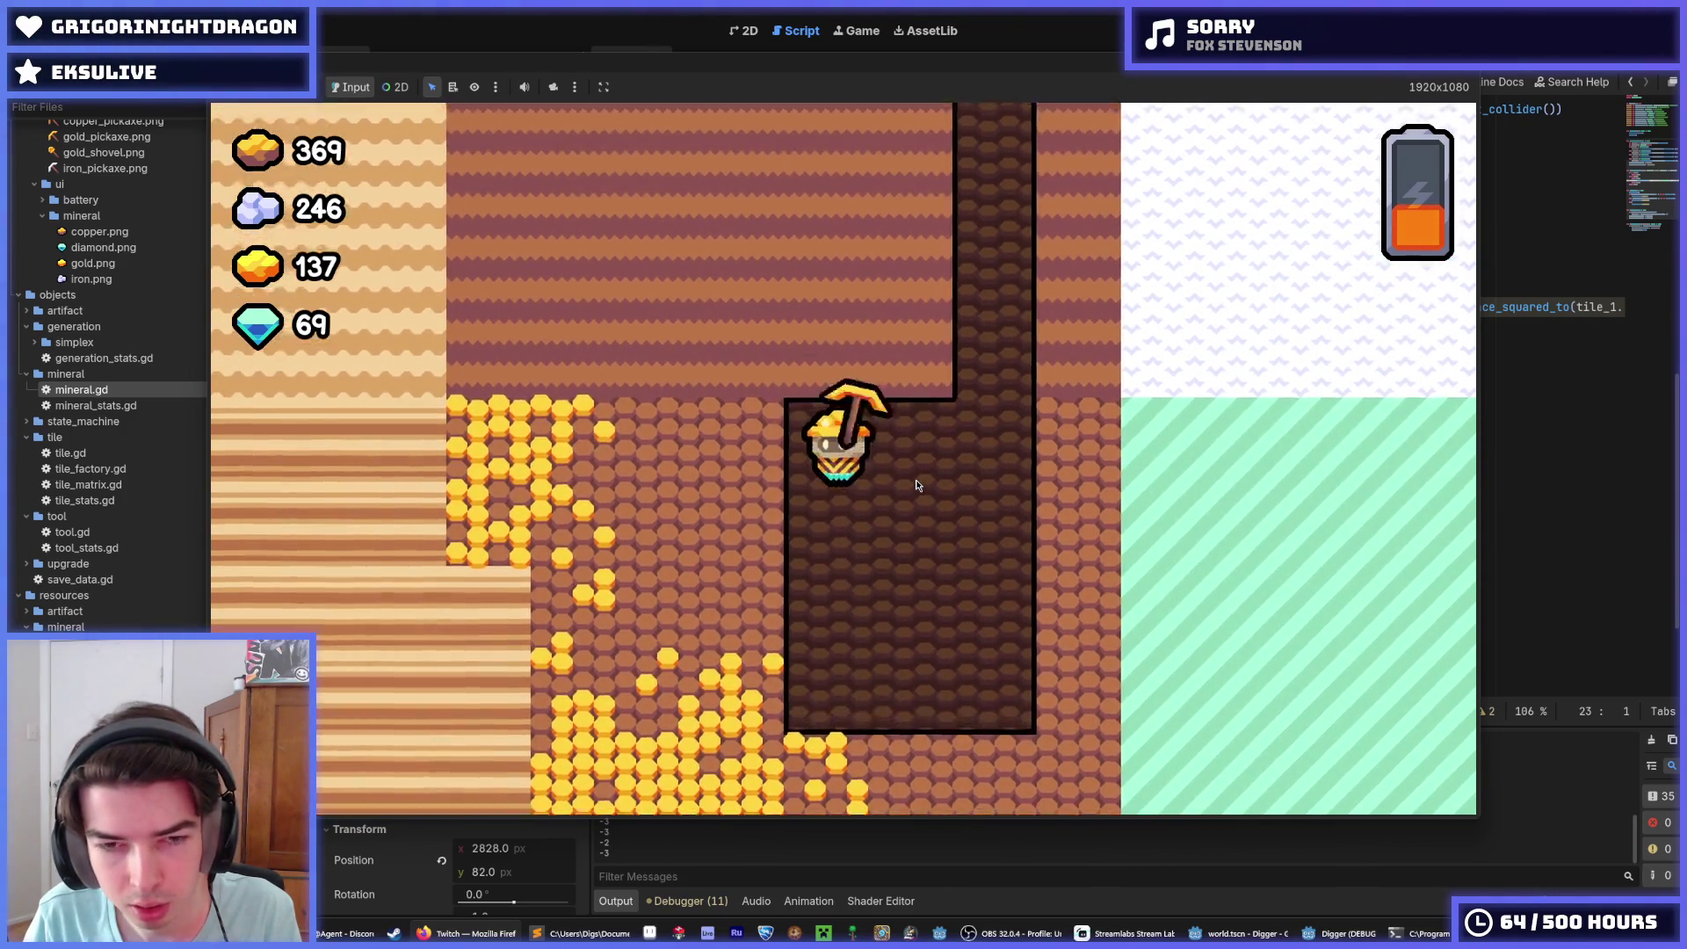
{"action": "key", "text": "a"}
{"action": "key", "text": "a"}
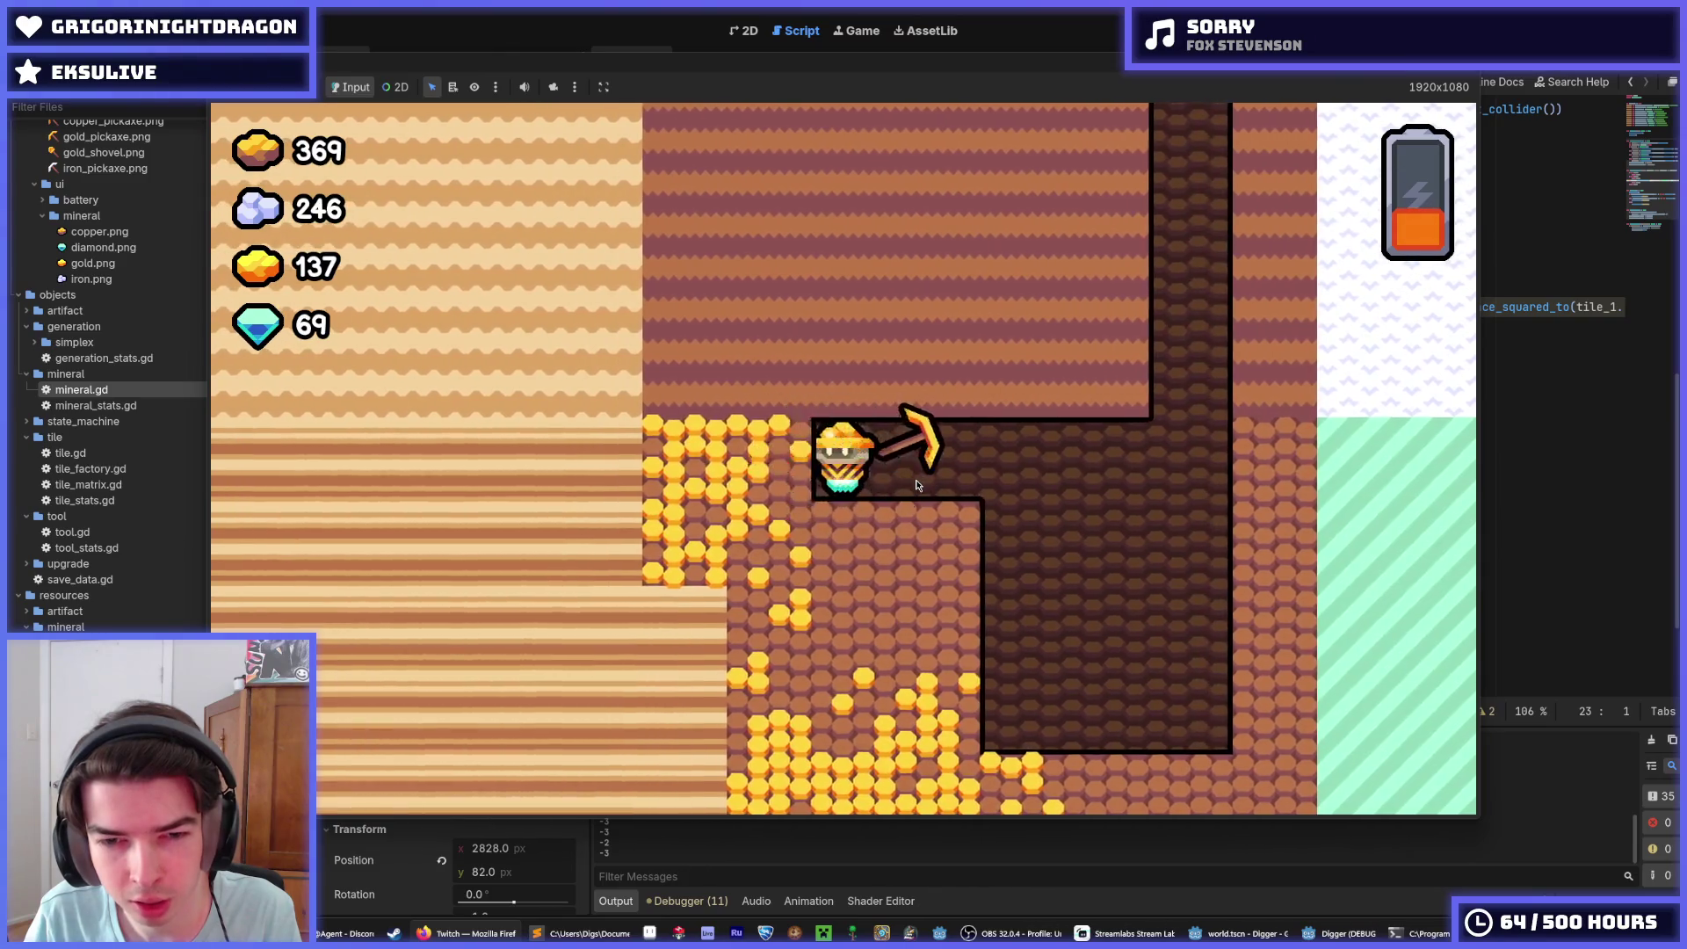
{"action": "key", "text": "s"}
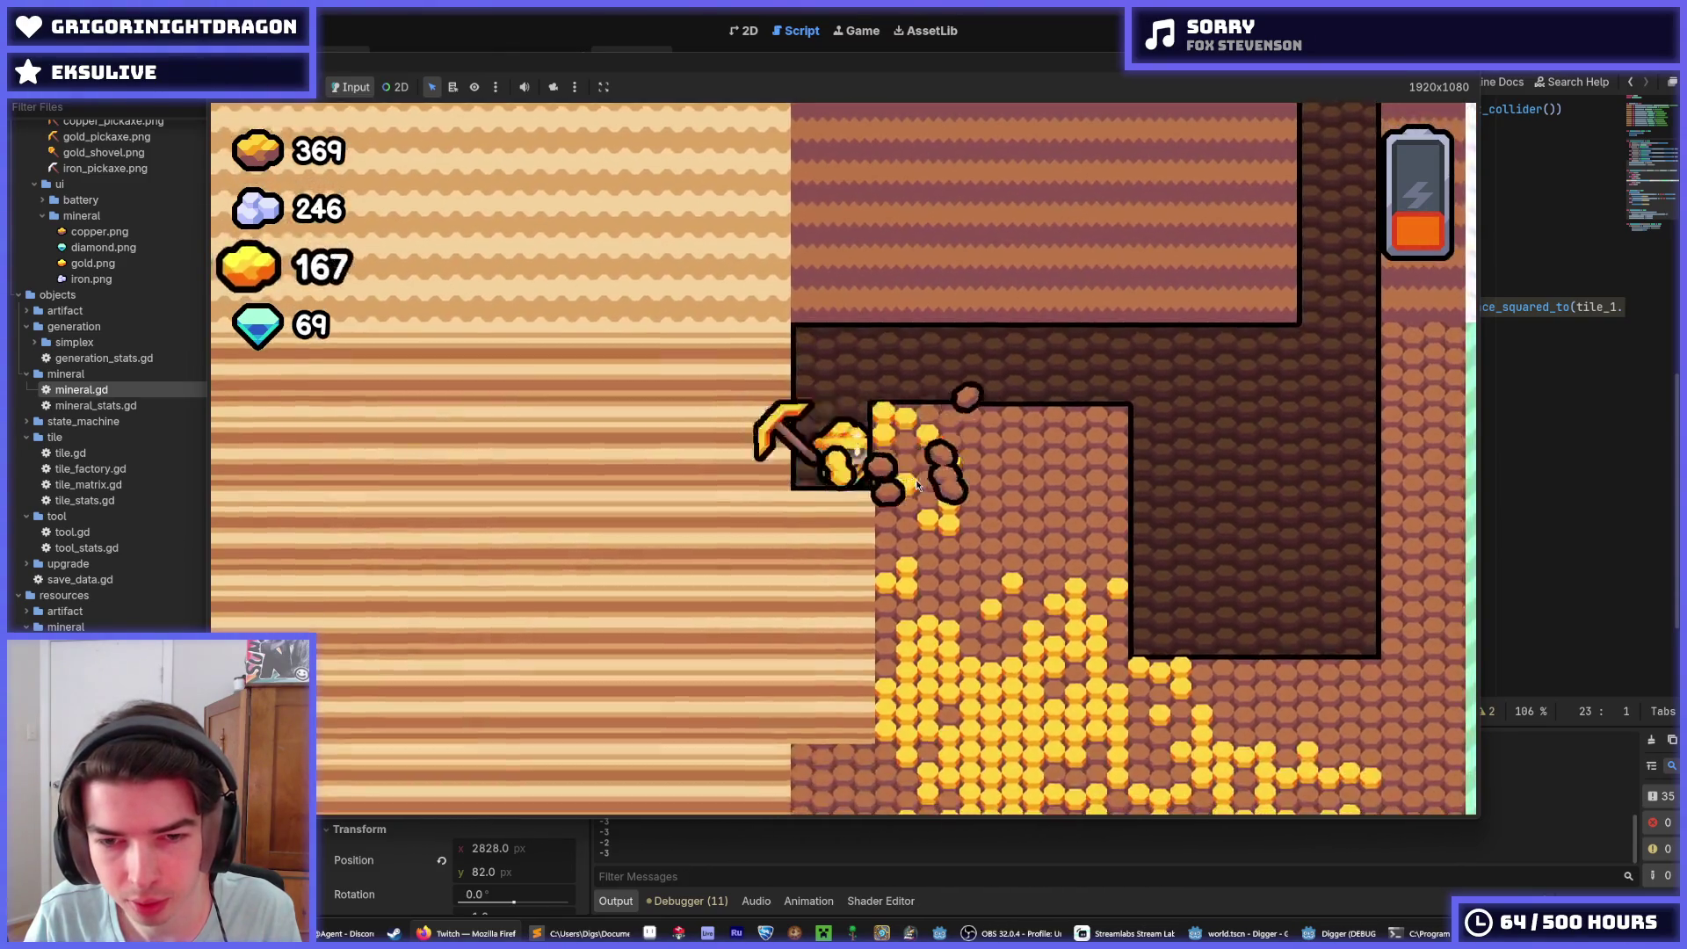
{"action": "key", "text": "d"}
{"action": "key", "text": "s"}
{"action": "key", "text": "s"}
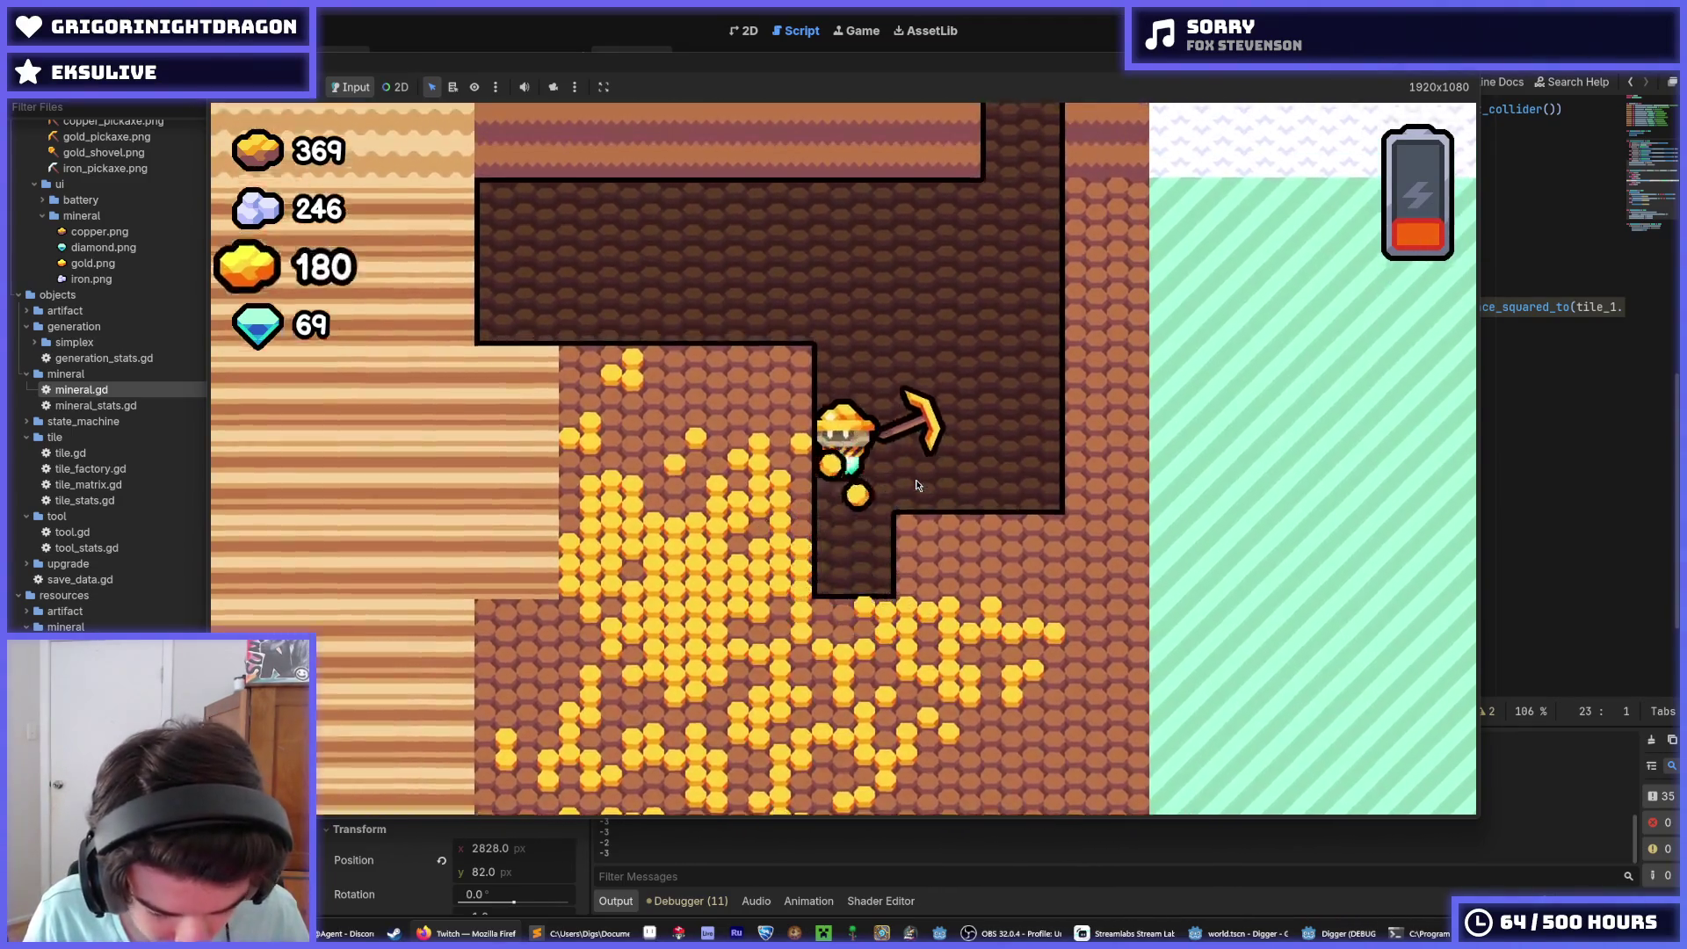
{"action": "key", "text": "w"}
{"action": "key", "text": "s"}
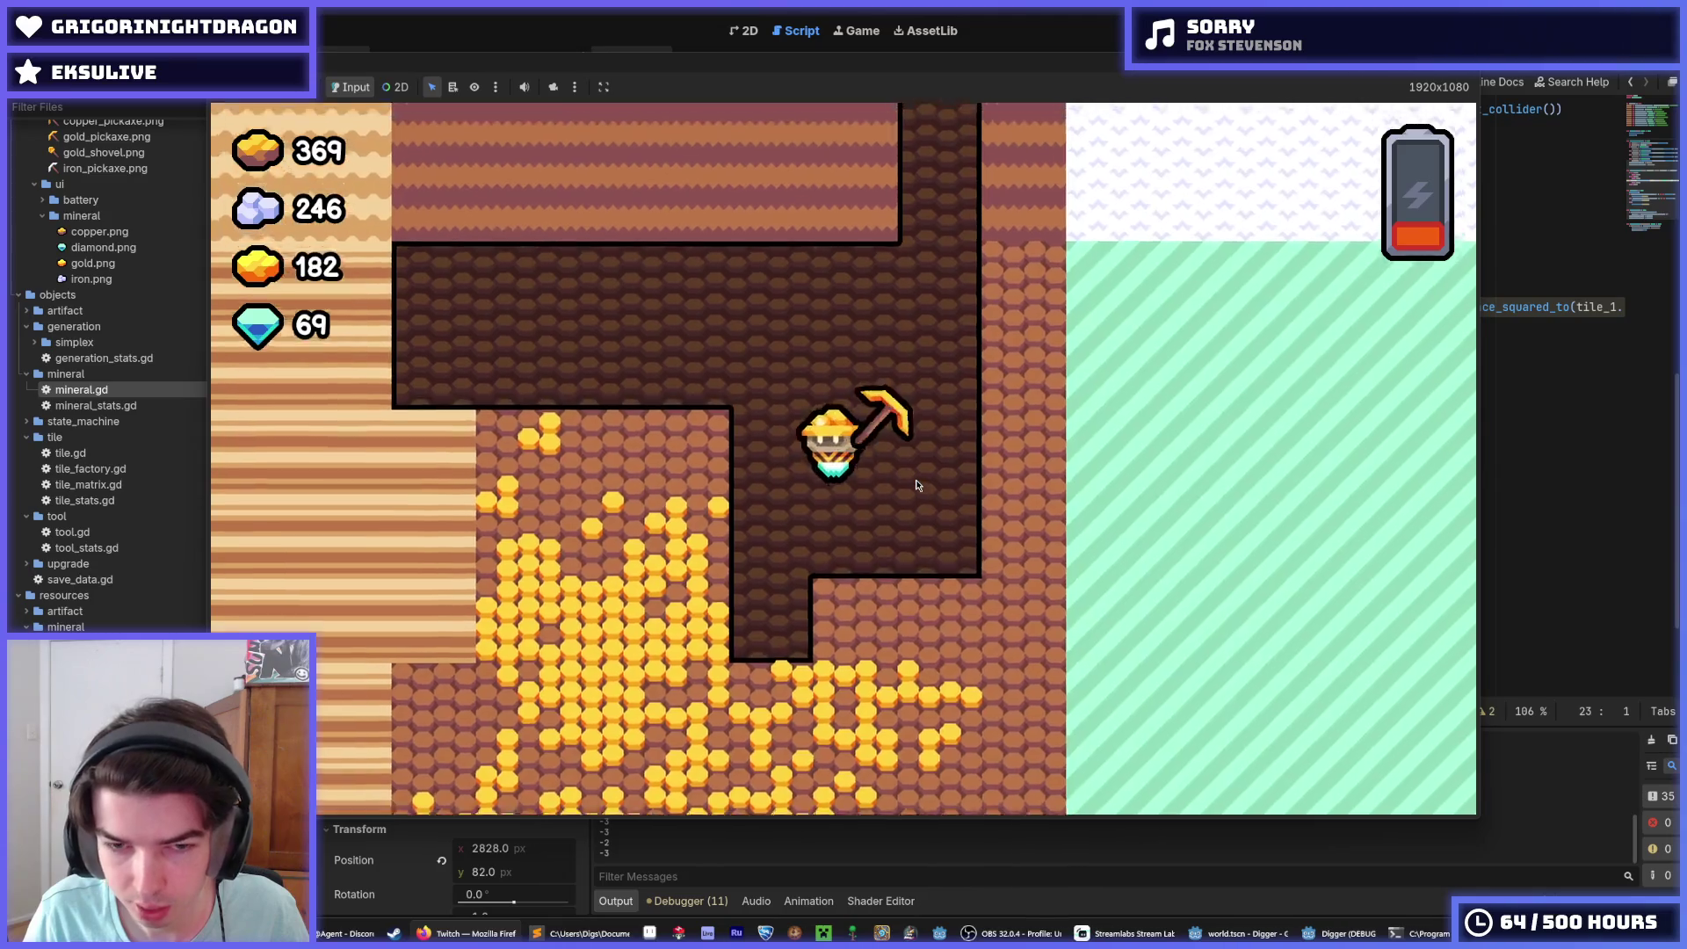
{"action": "key", "text": "a"}
{"action": "key", "text": "s"}
{"action": "key", "text": "a"}
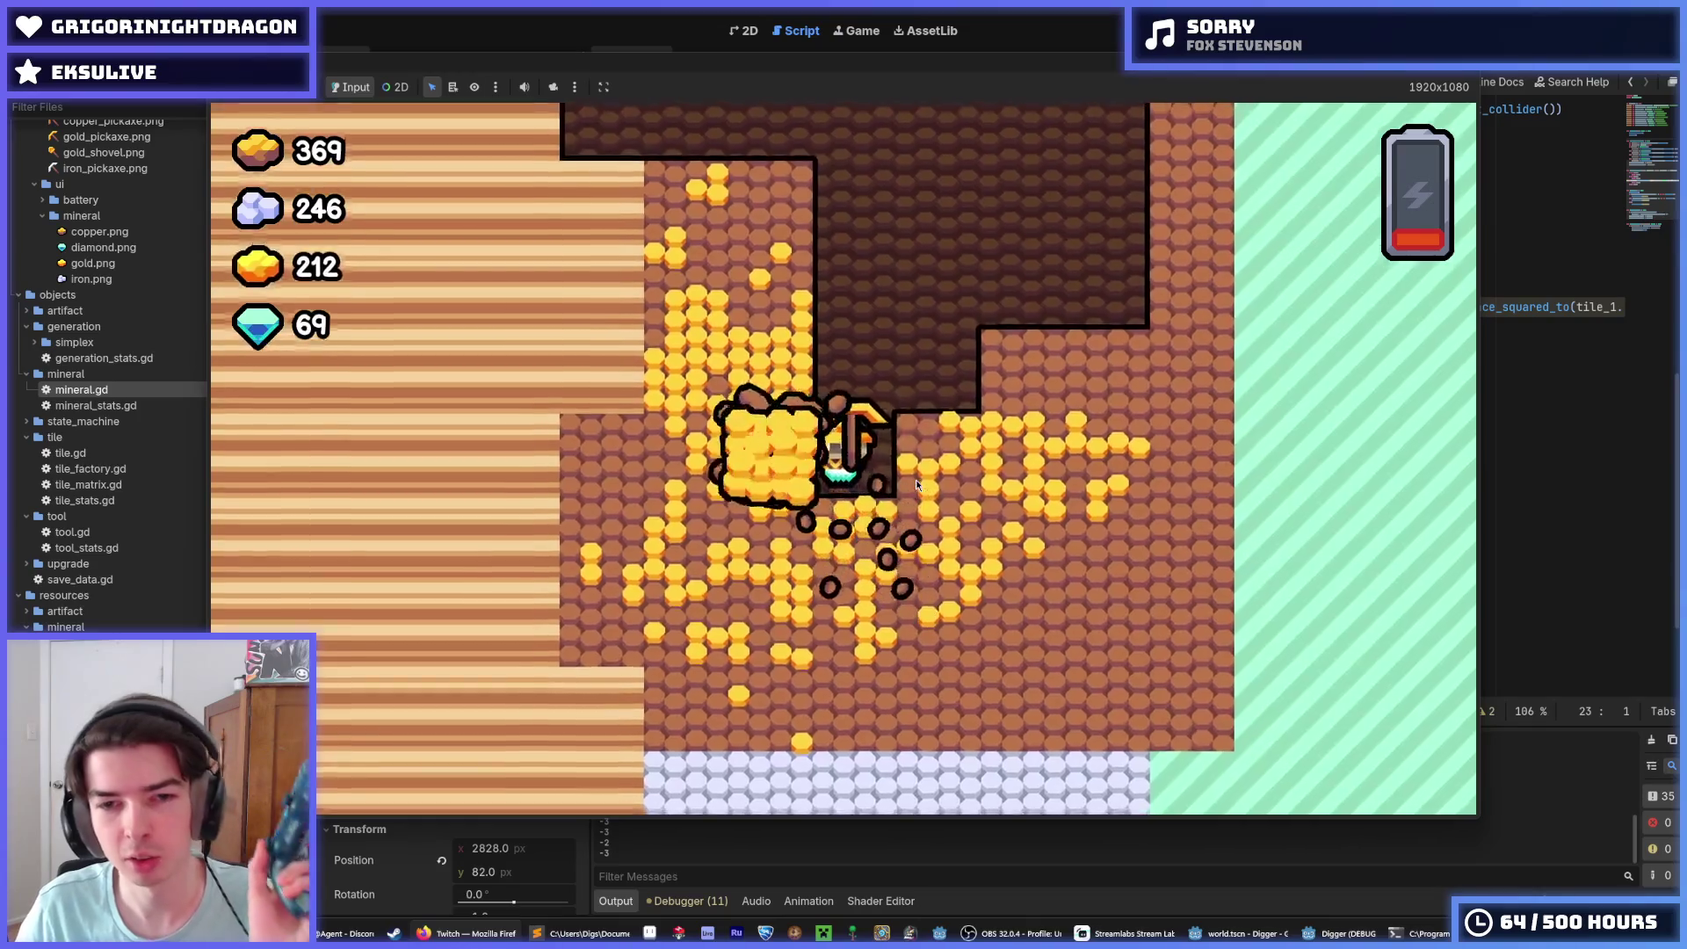
{"action": "key", "text": "w"}
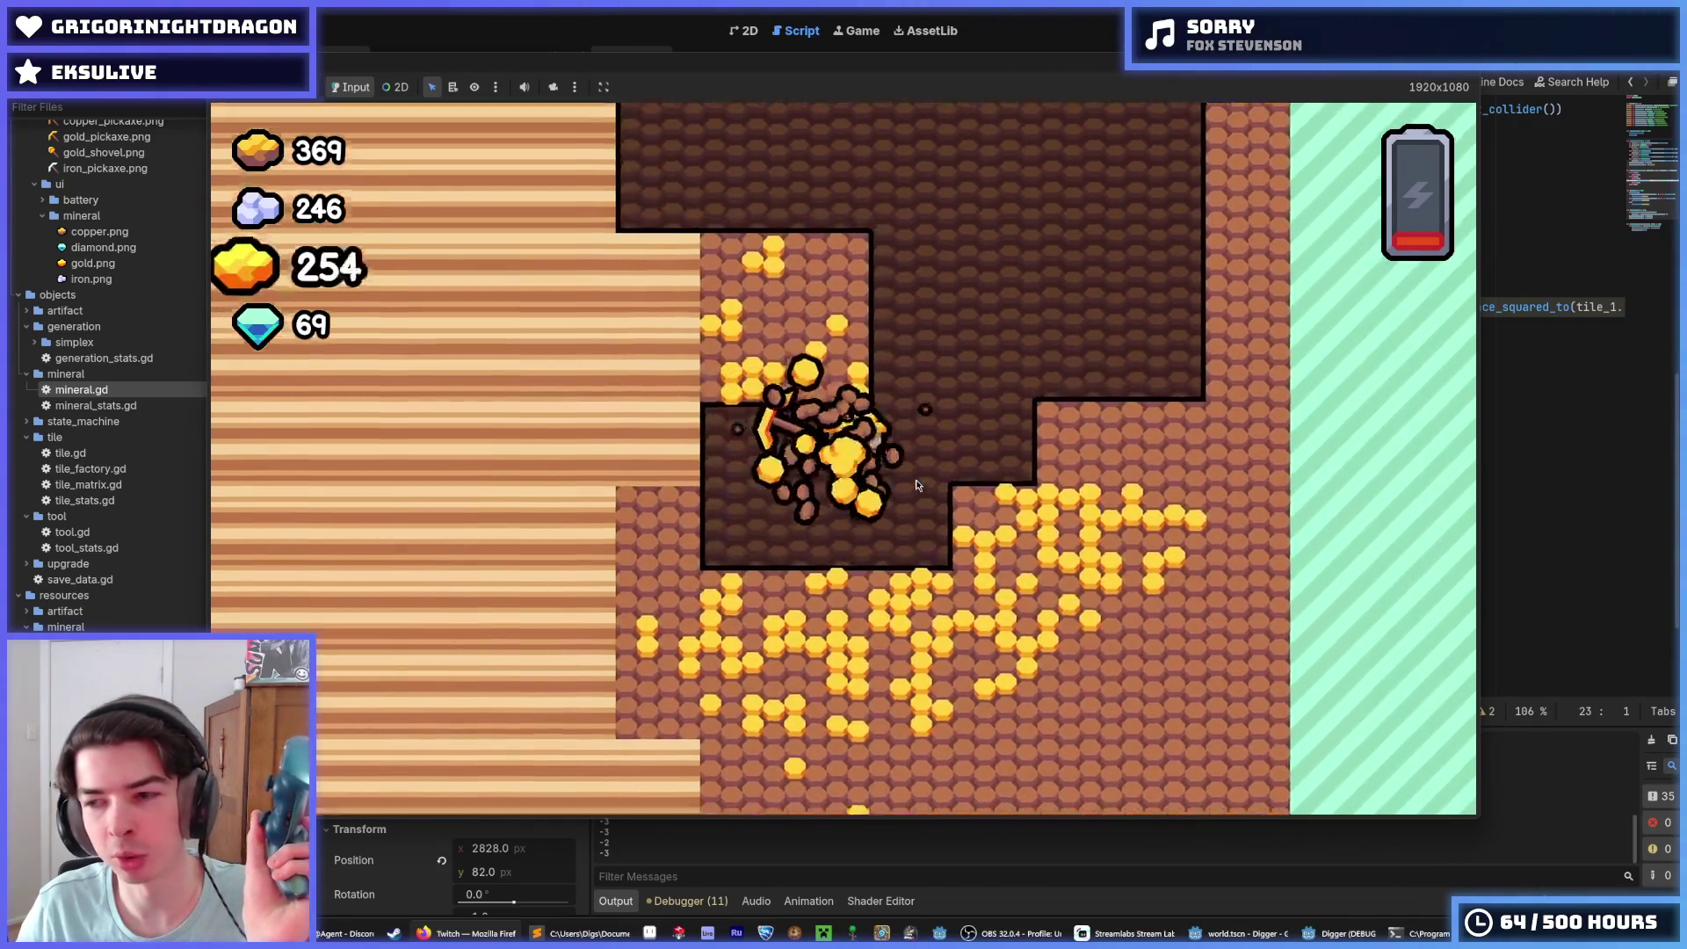
{"action": "key", "text": "a"}
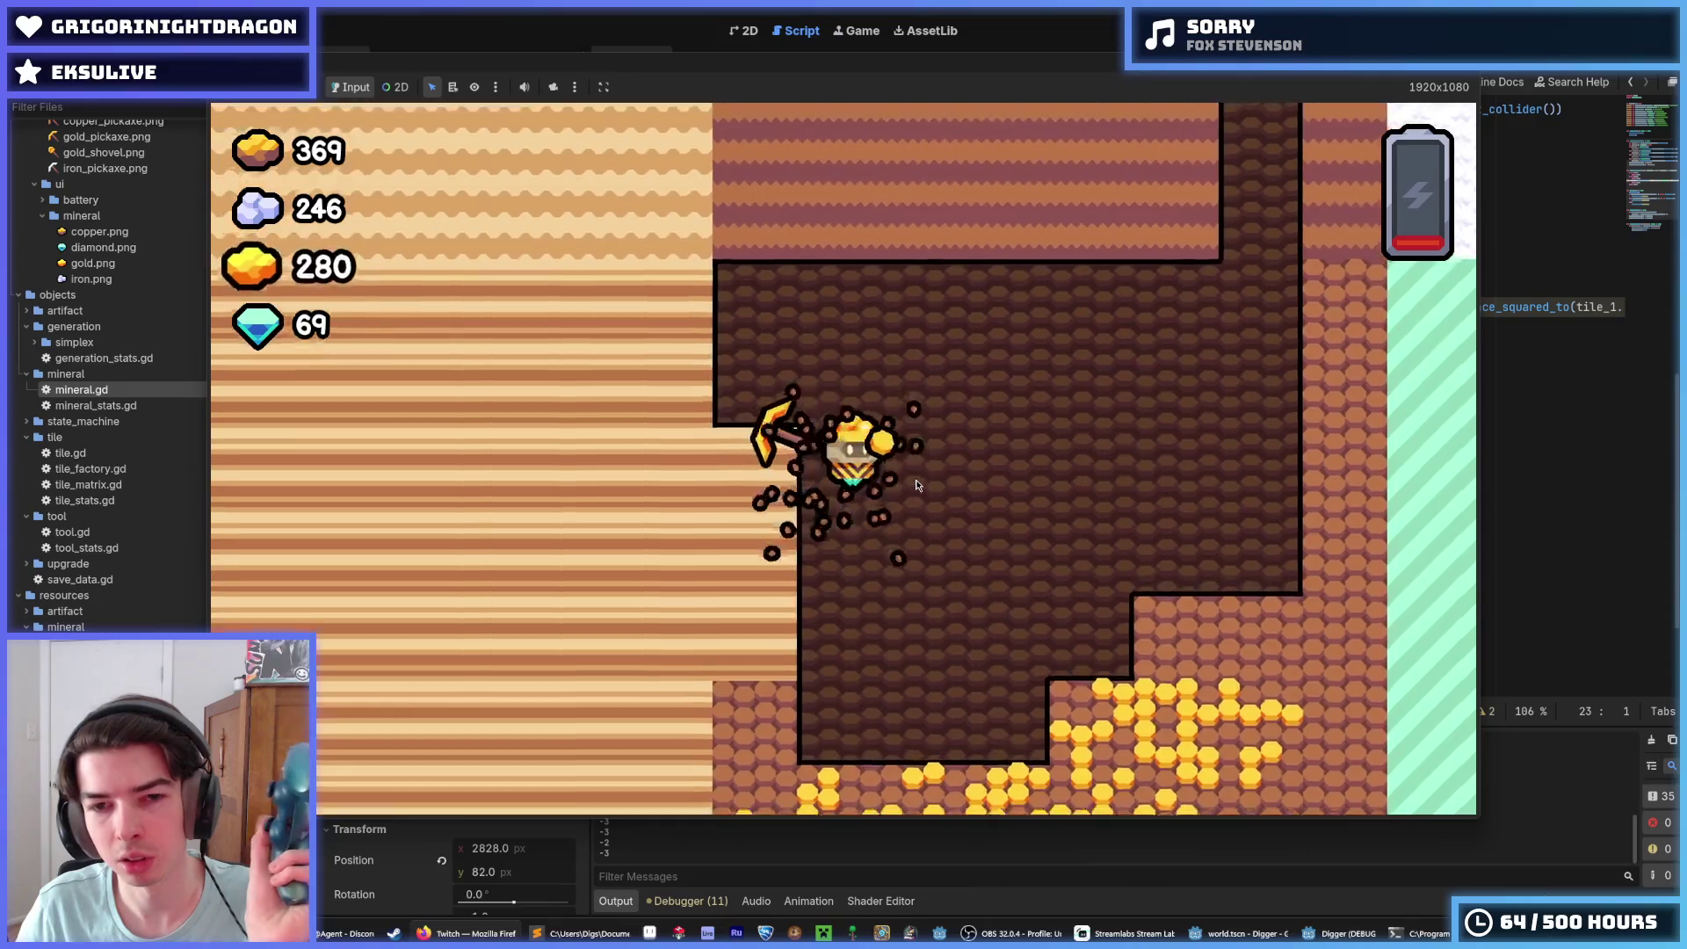
{"action": "key", "text": "d"}
{"action": "key", "text": "s"}
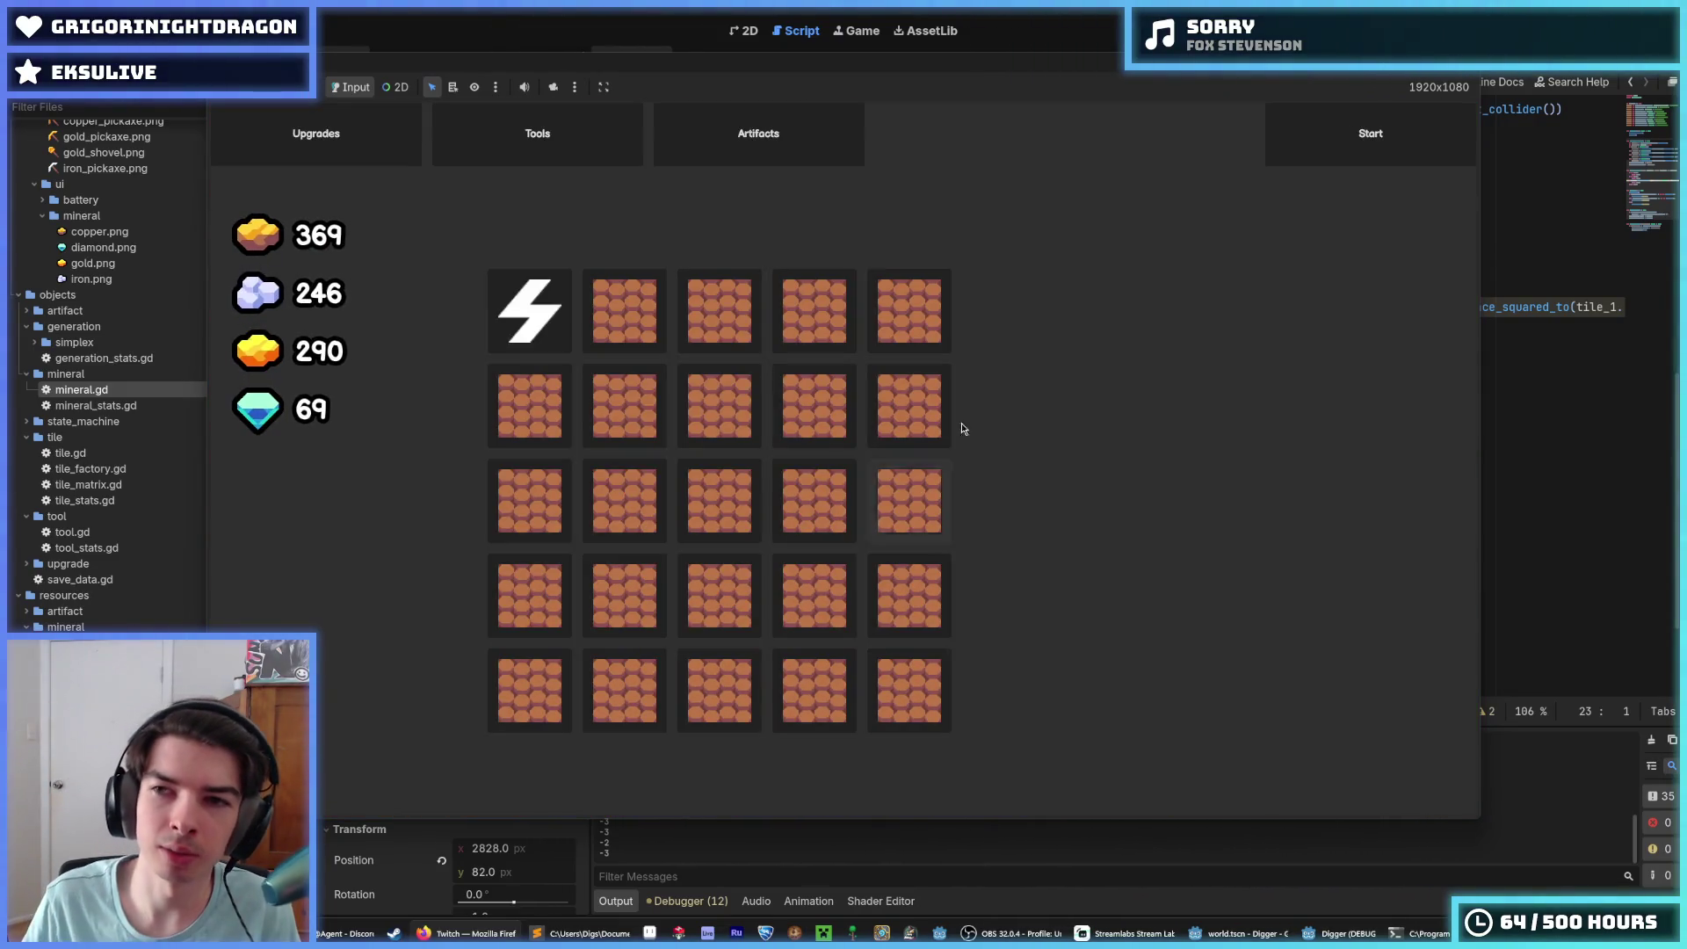
Step: Start a new run, dig down then left through gold to 358, and stop the game with F8
{"action": "left_click", "coordinate": [1303, 154]}
{"action": "key", "text": "d"}
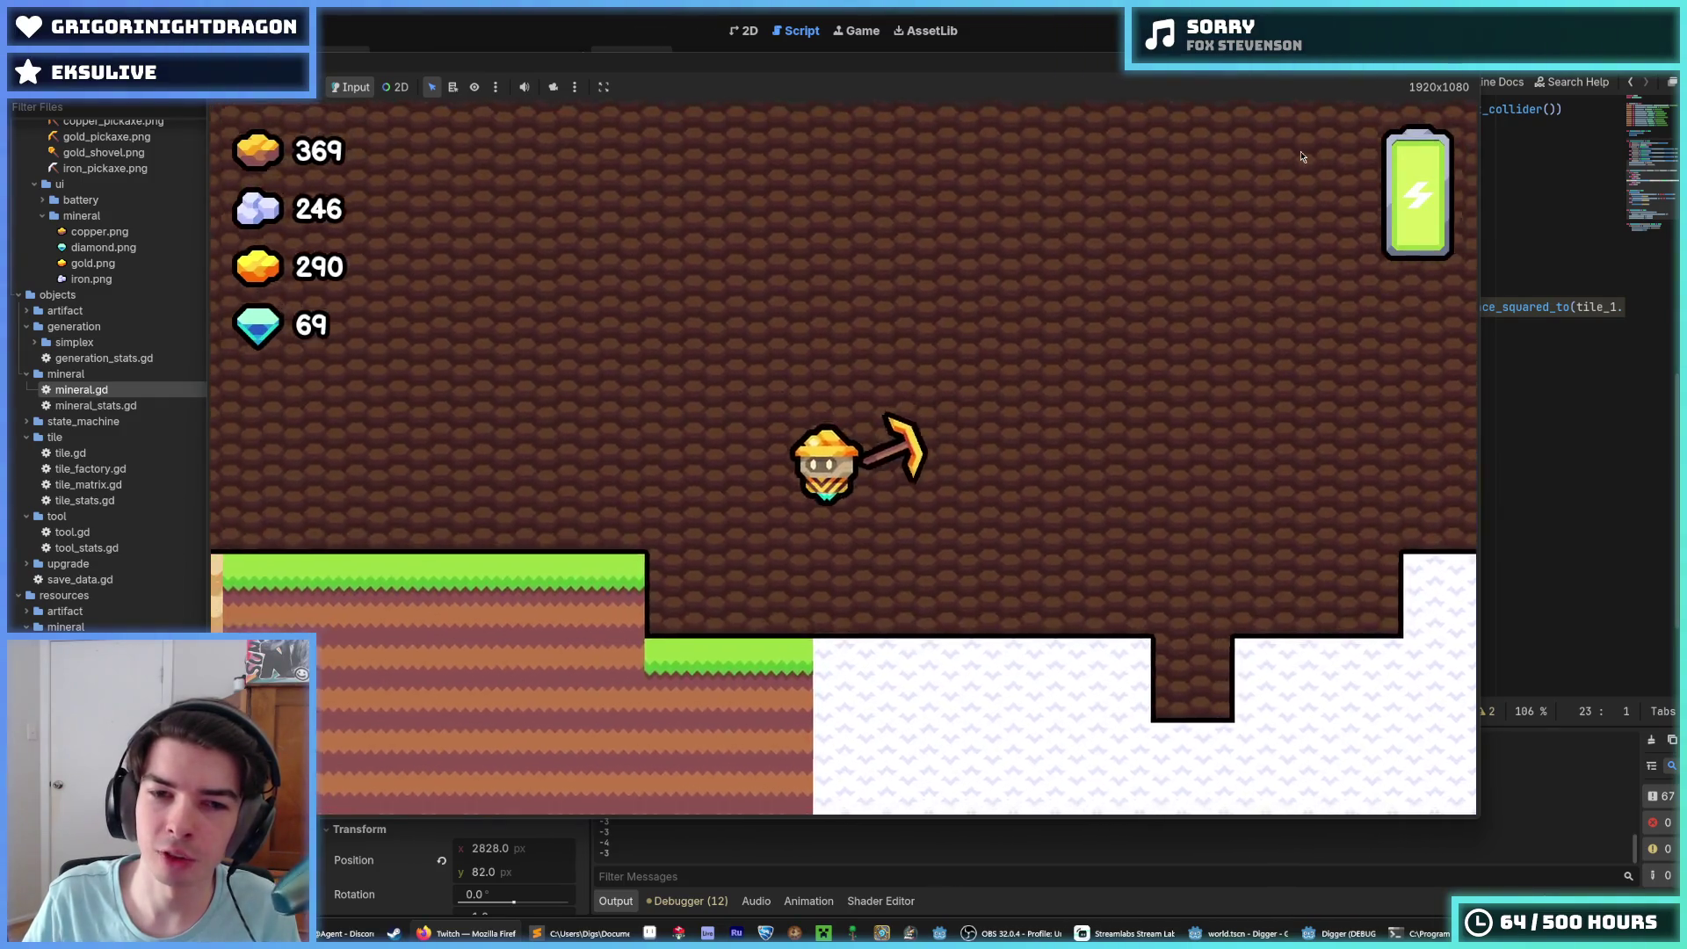
{"action": "key", "text": "s"}
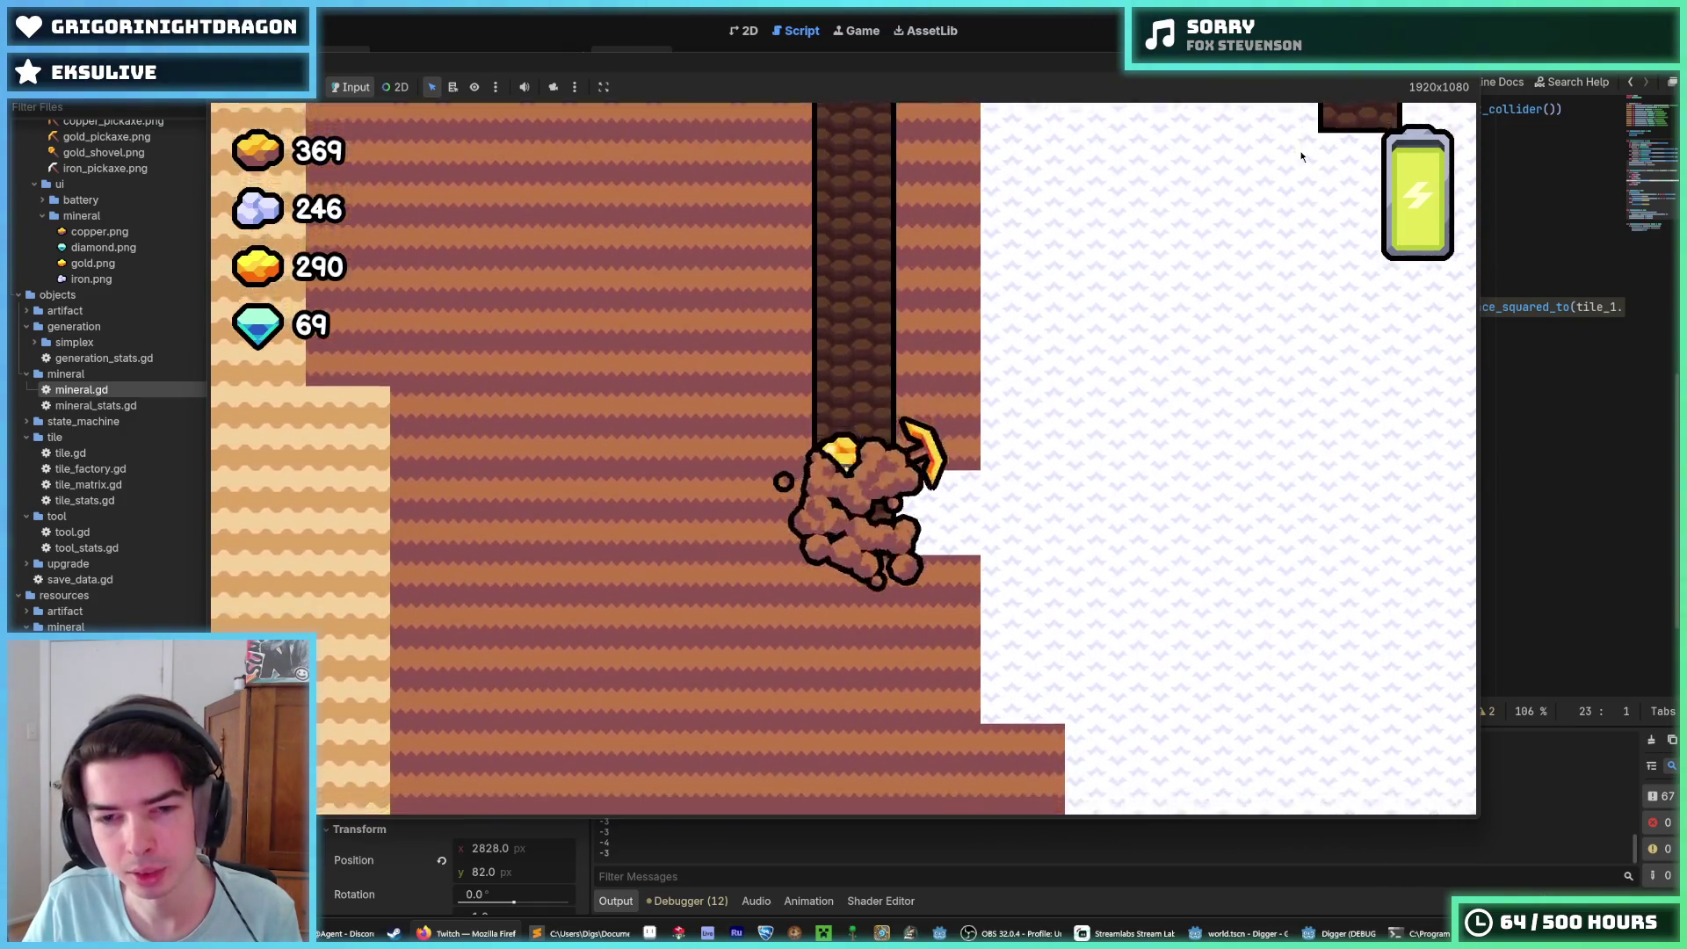
{"action": "key", "text": "a"}
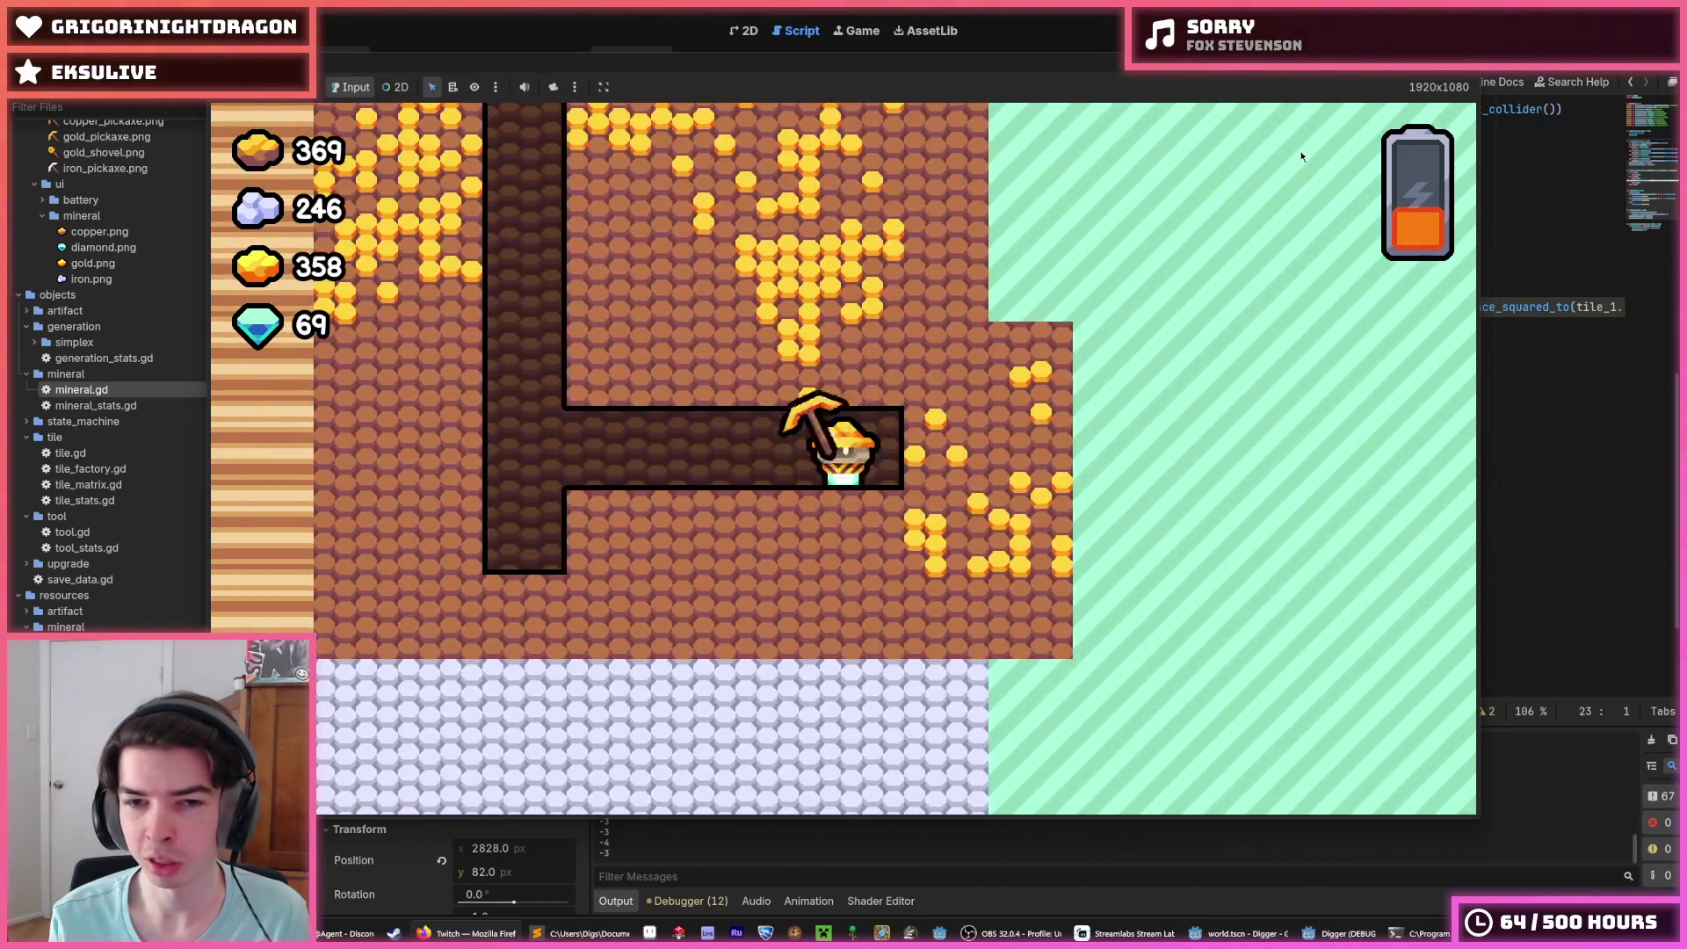
{"action": "key", "text": "F8"}
{"action": "left_click", "coordinate": [1220, 328]}
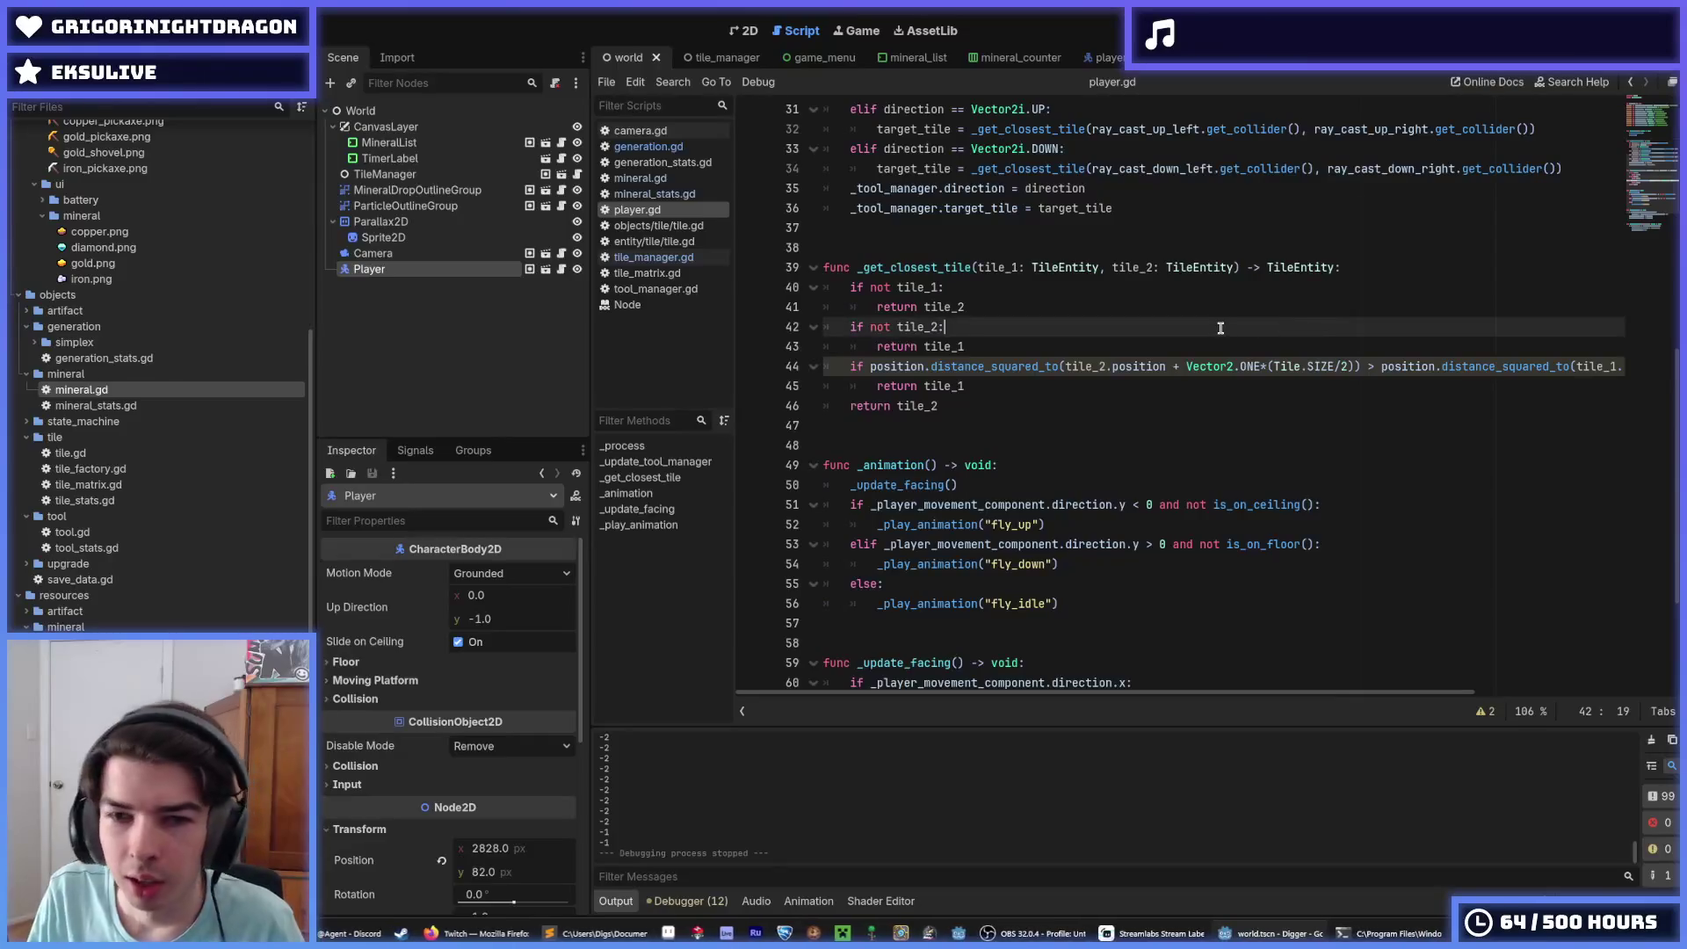
Step: Save the scene and briefly open then close the Project Settings
{"action": "key", "text": "ctrl+s"}
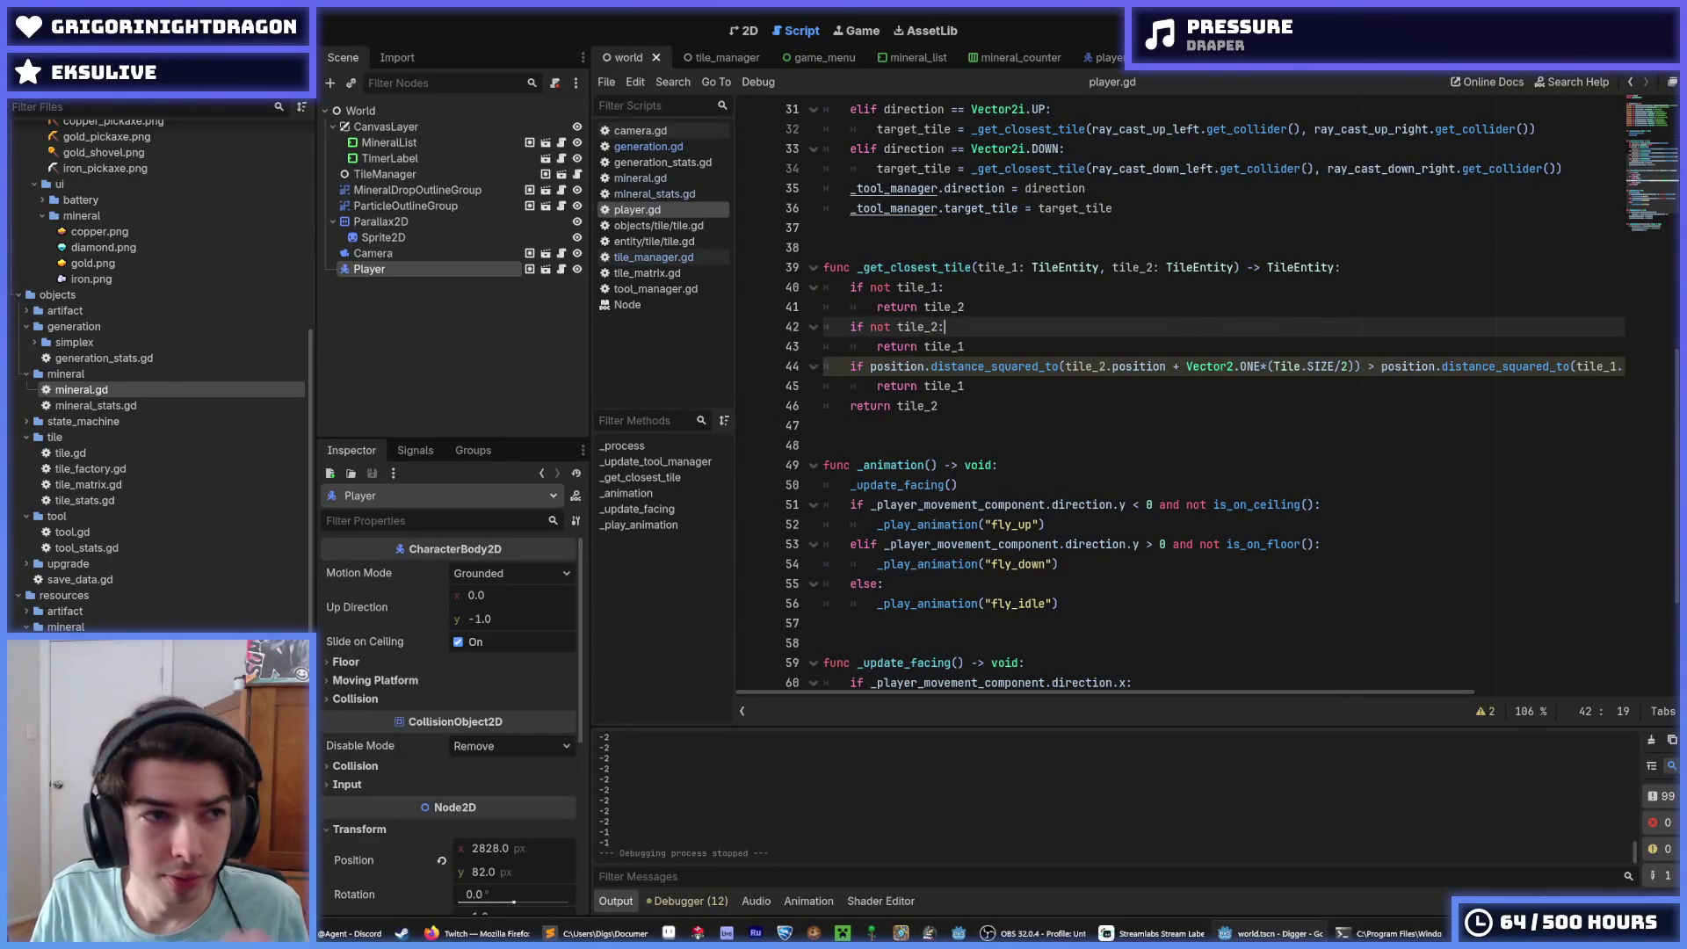
{"action": "left_click", "coordinate": [66, 30]}
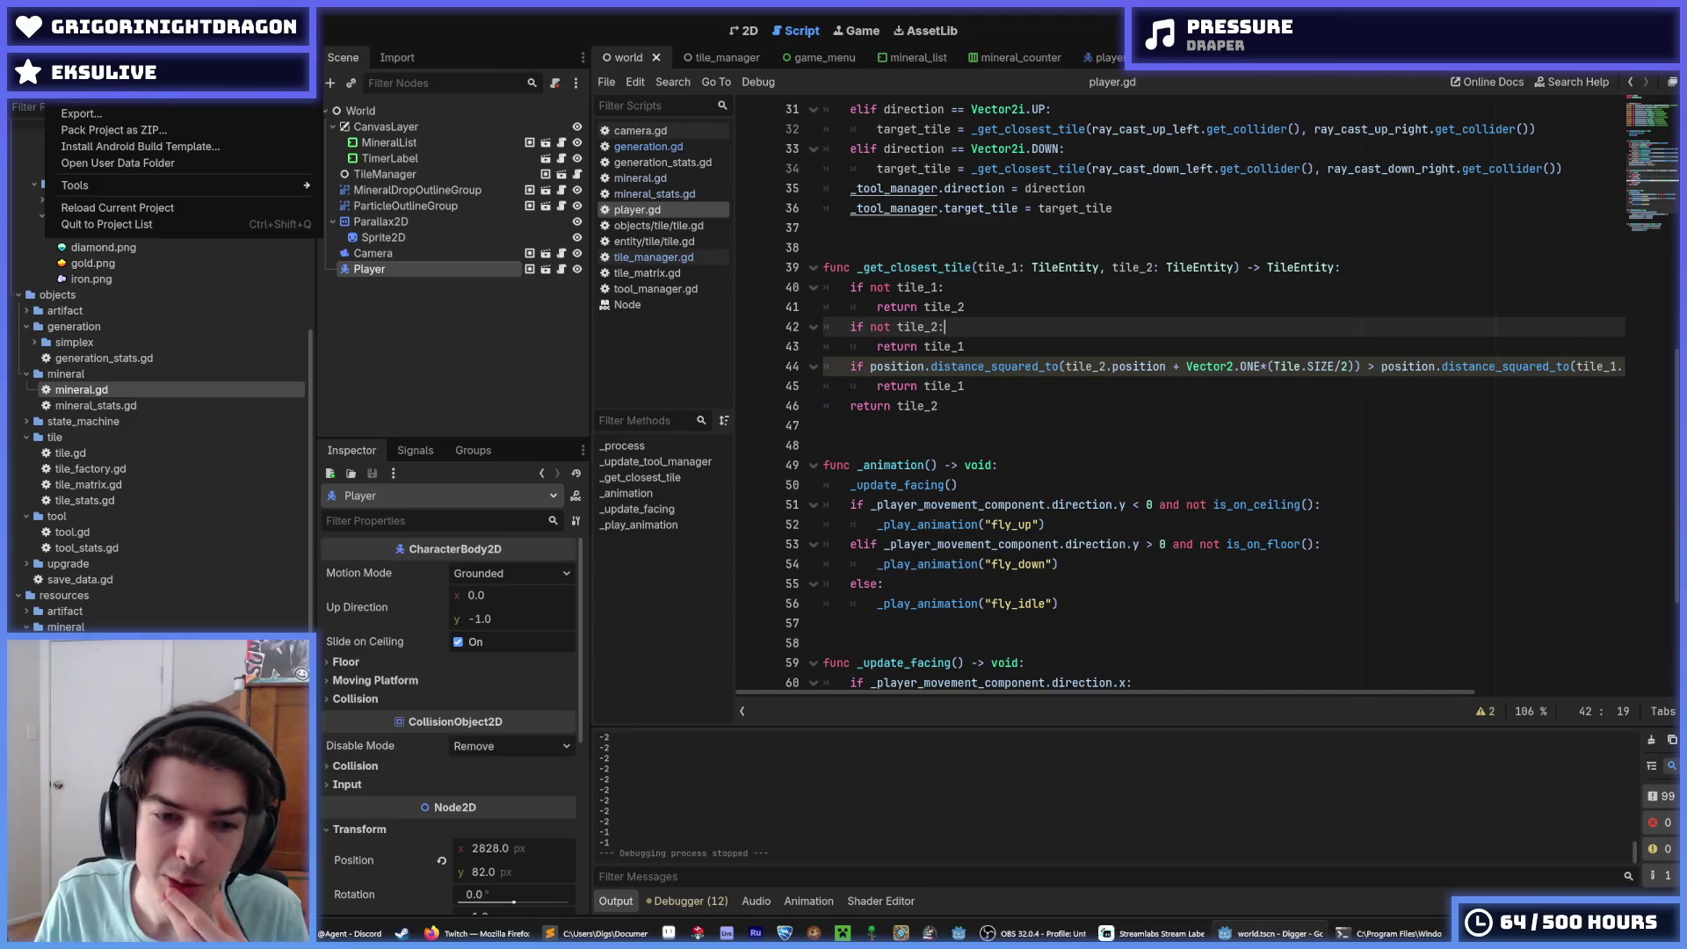
{"action": "left_click", "coordinate": [196, 88]}
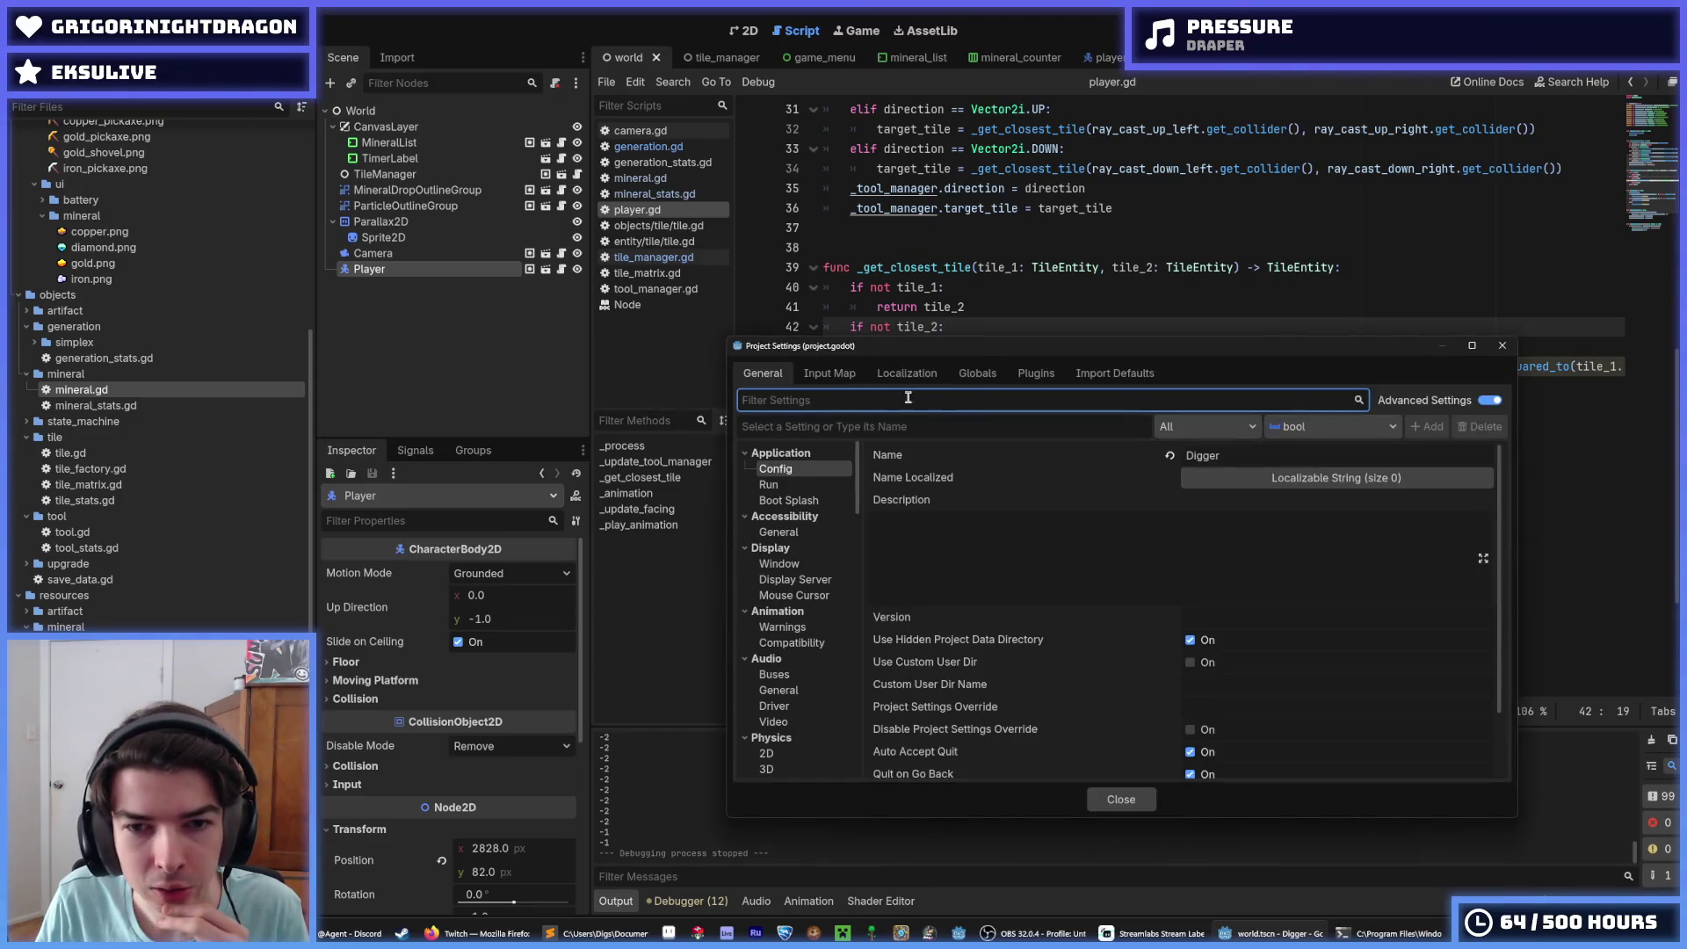
{"action": "left_click", "coordinate": [1503, 345]}
Step: Delete the print(noise) debug line from _add_hills in generation.gd and save the script
{"action": "left_click", "coordinate": [640, 146]}
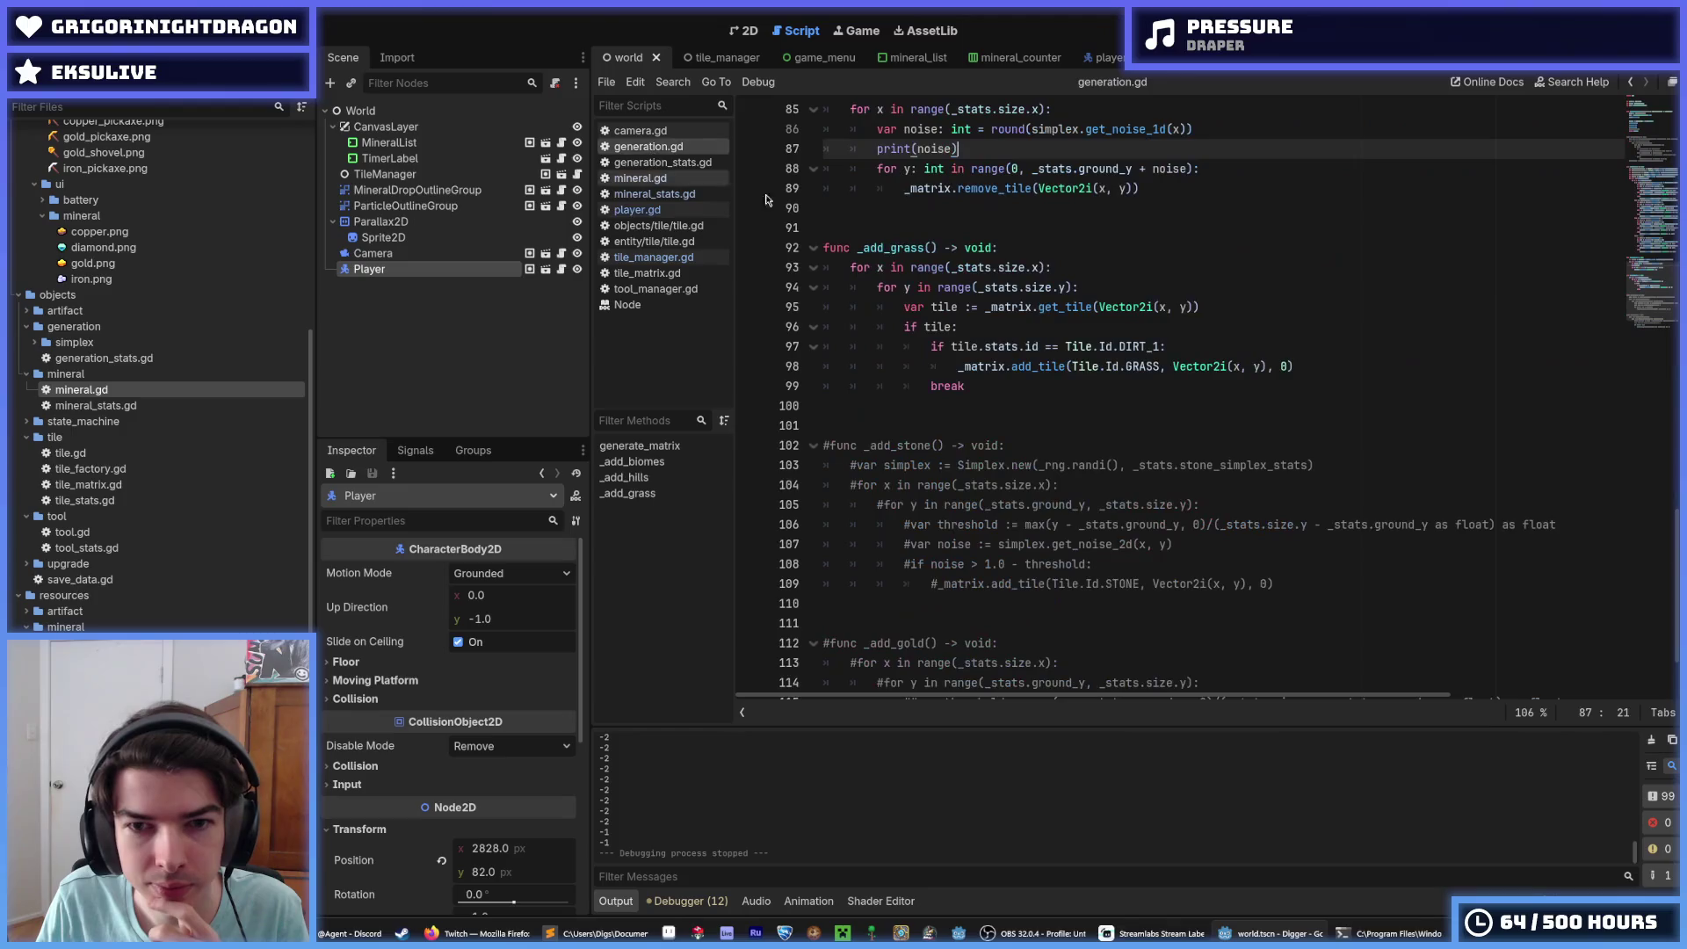
{"action": "scroll", "coordinate": [1018, 497], "scroll_direction": "up", "scroll_amount": 5}
{"action": "left_click_drag", "start_coordinate": [1021, 499], "coordinate": [794, 498]}
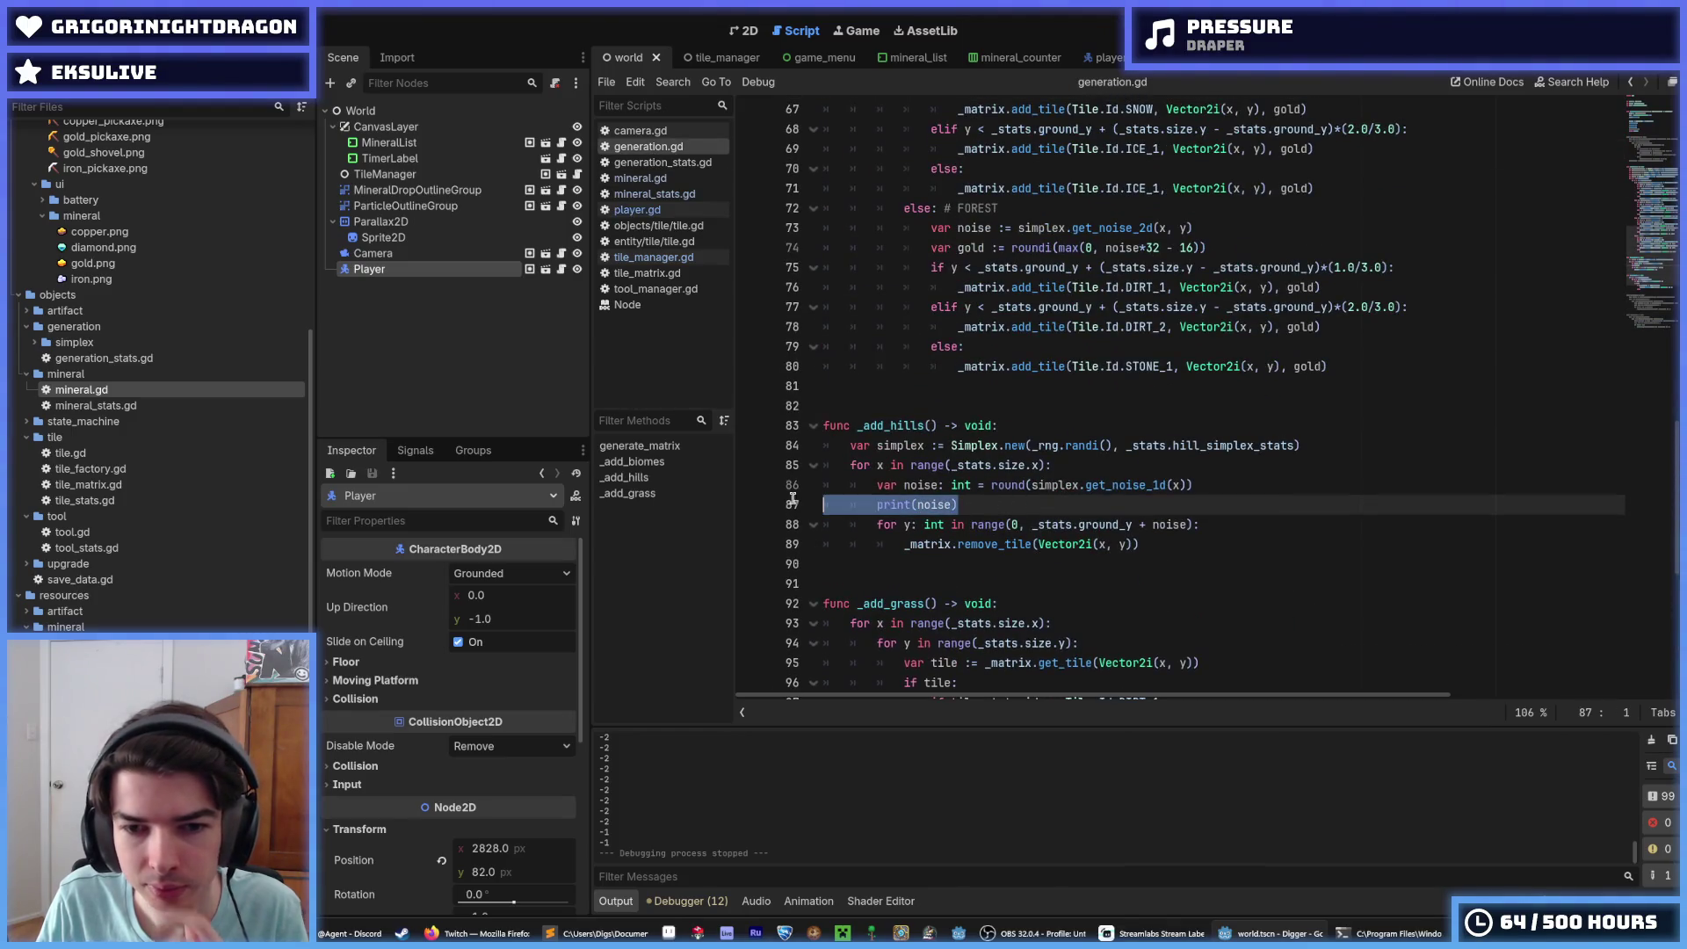
{"action": "key", "text": "BackSpace"}
{"action": "key", "text": "BackSpace"}
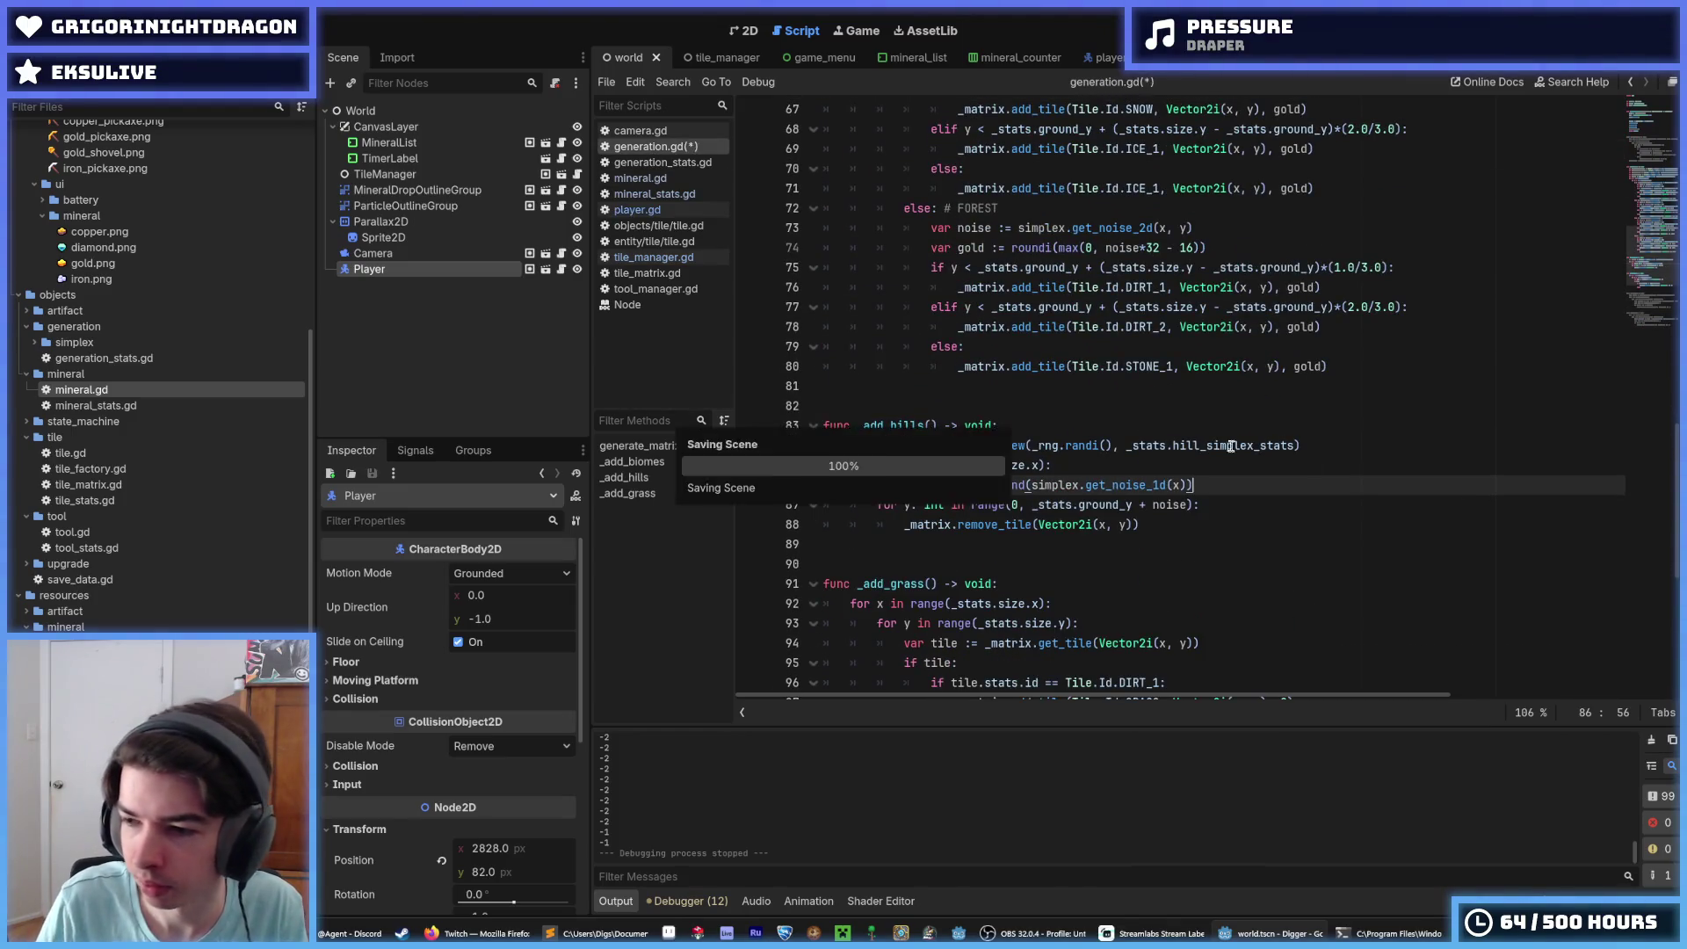
{"action": "key", "text": "alt+Tab"}
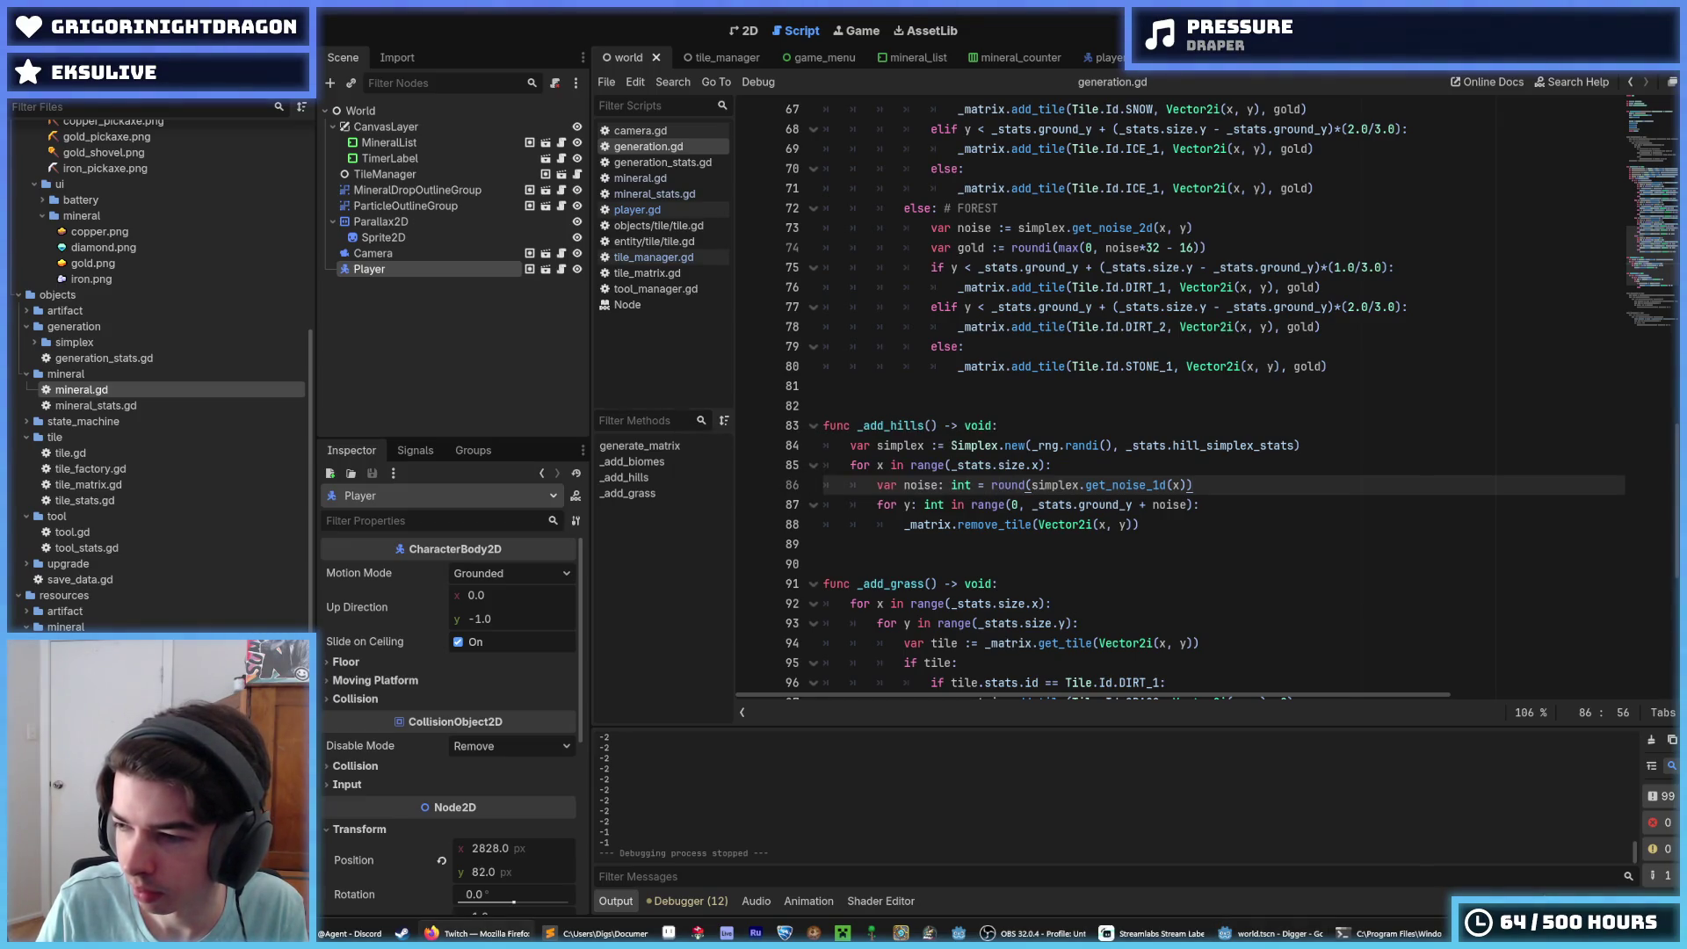
{"action": "left_click", "coordinate": [1264, 517]}
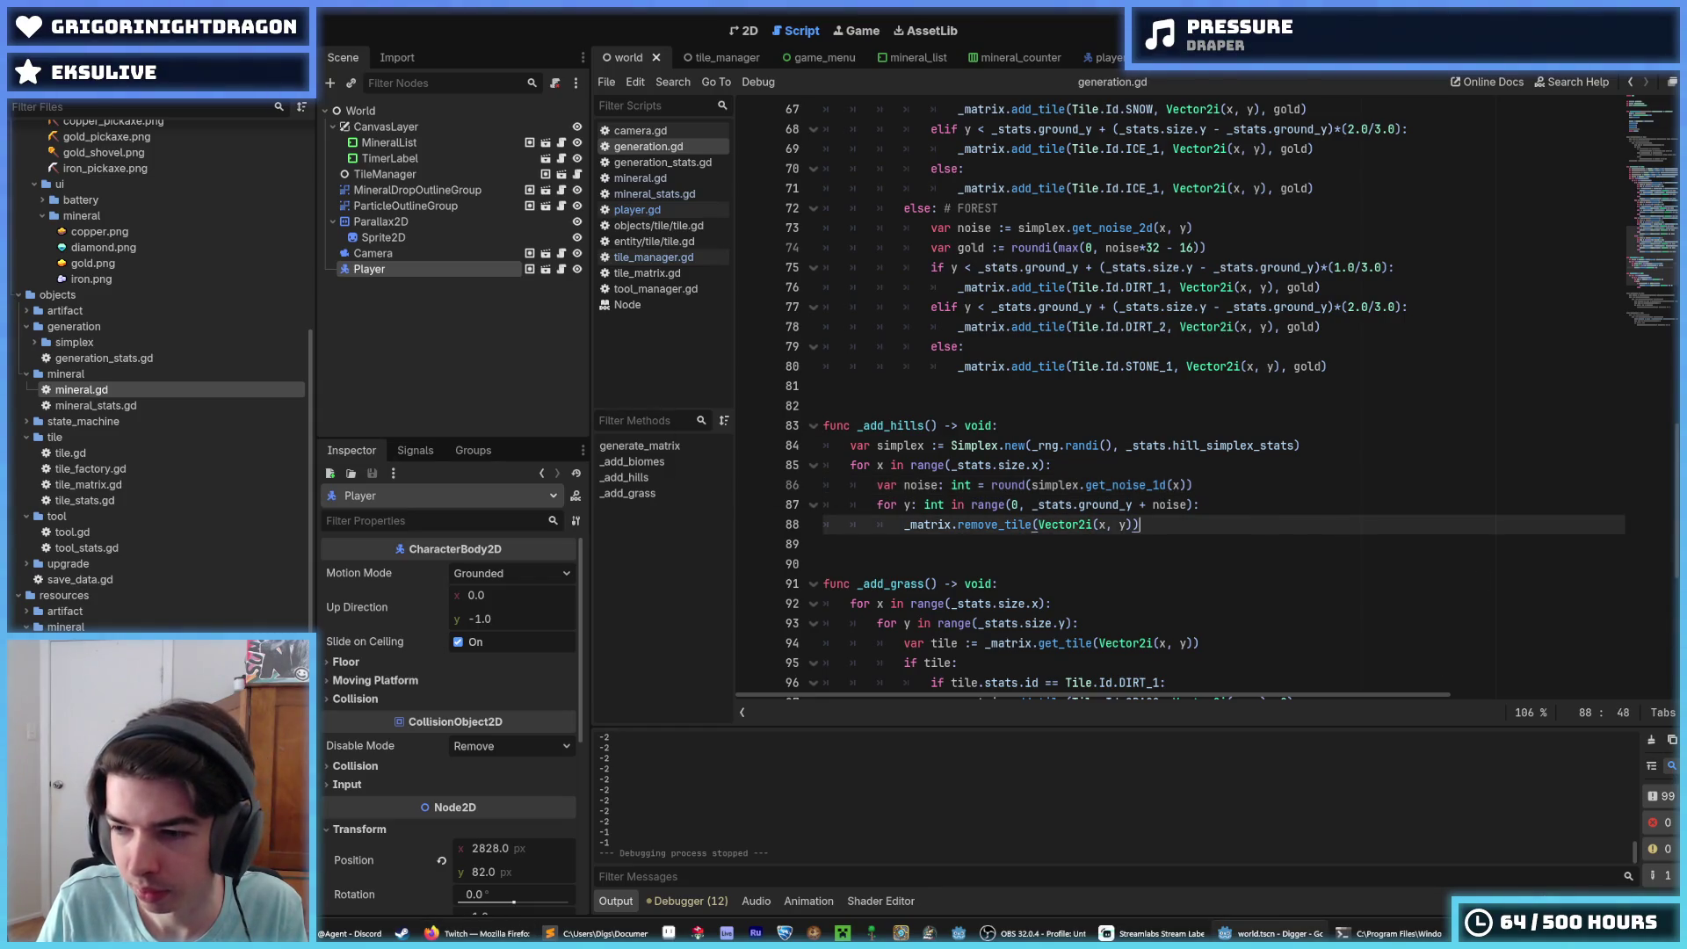
{"action": "key", "text": "alt+Tab"}
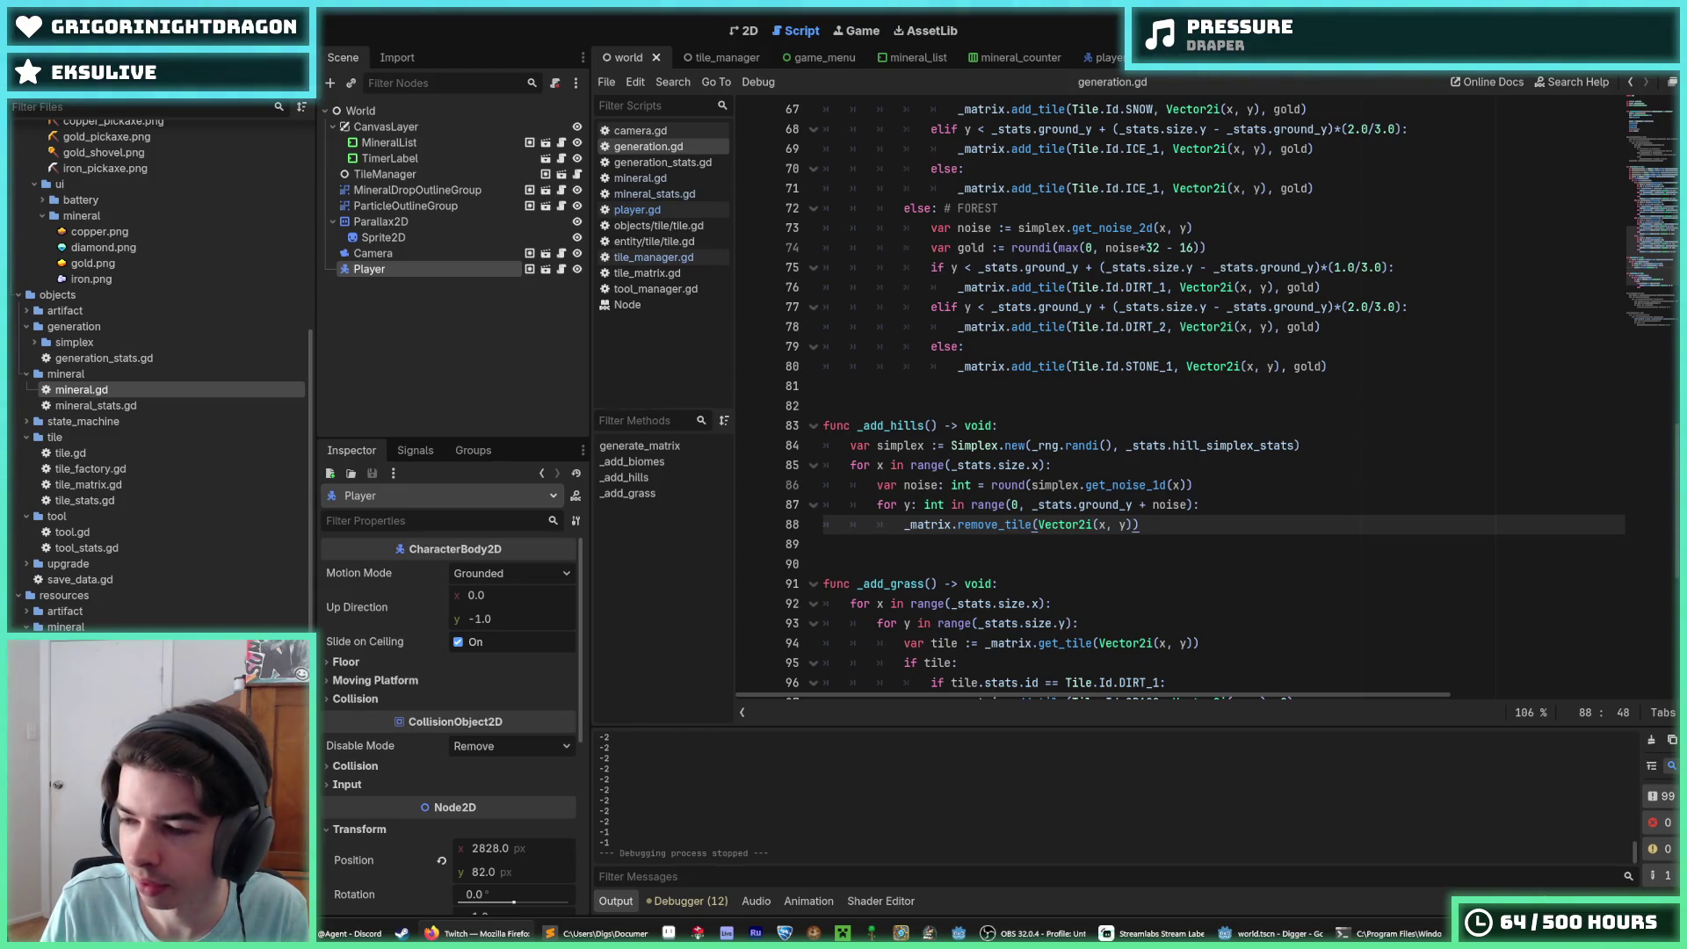
{"action": "left_click", "coordinate": [1013, 387]}
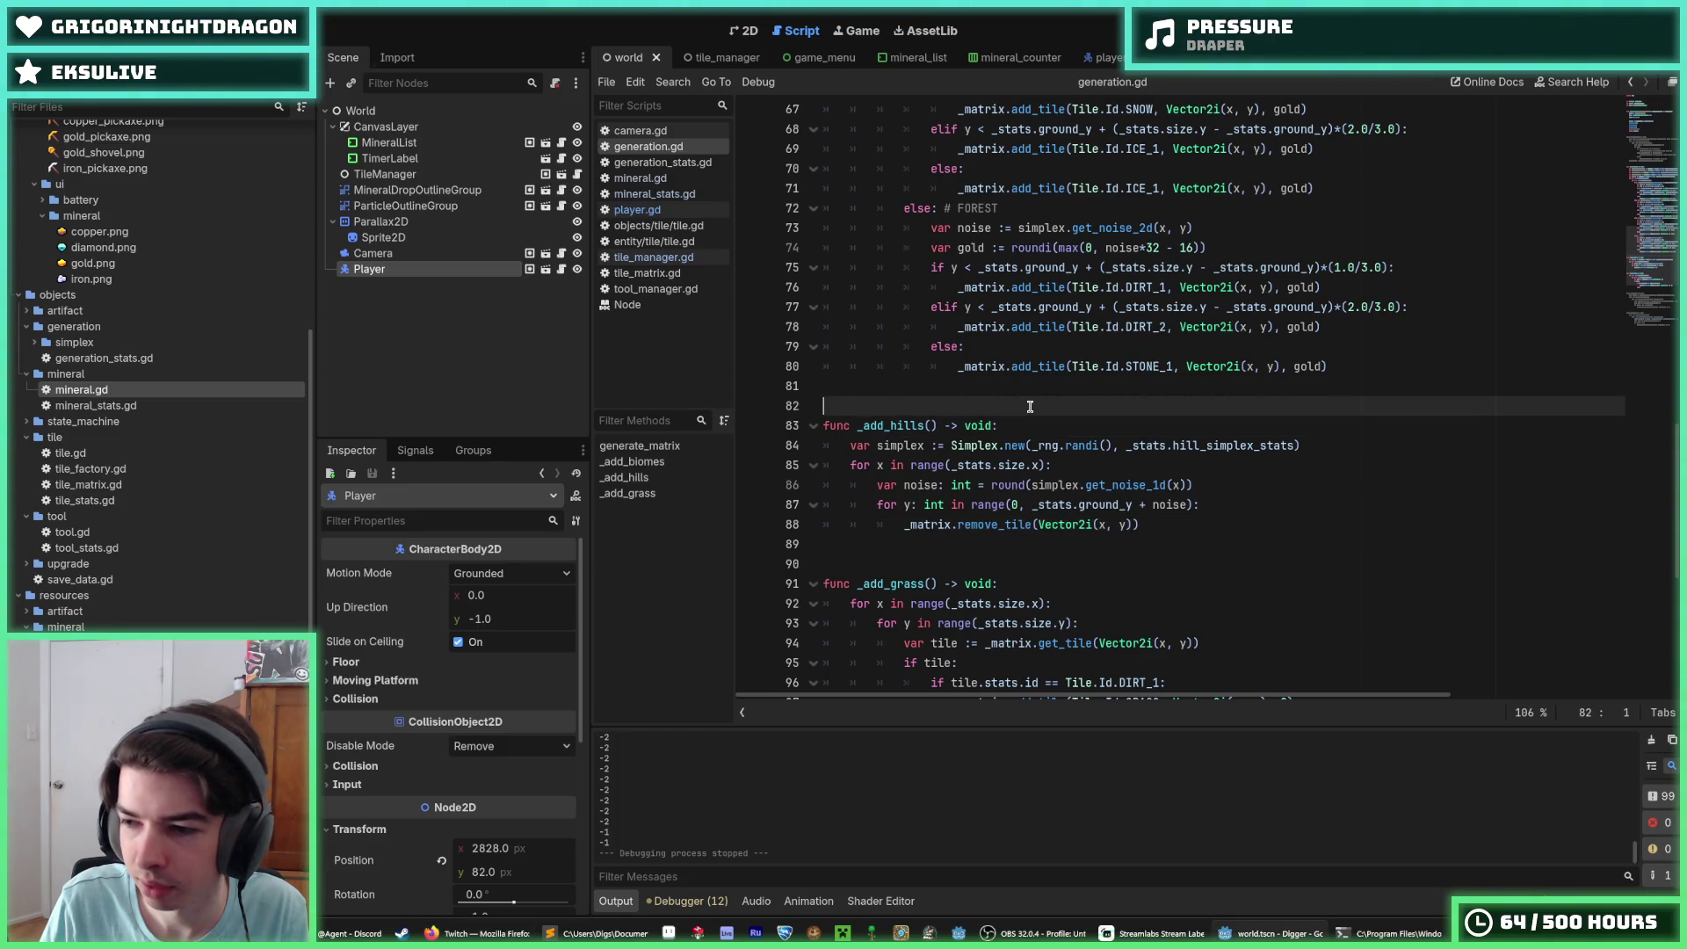
{"action": "left_click", "coordinate": [1024, 402]}
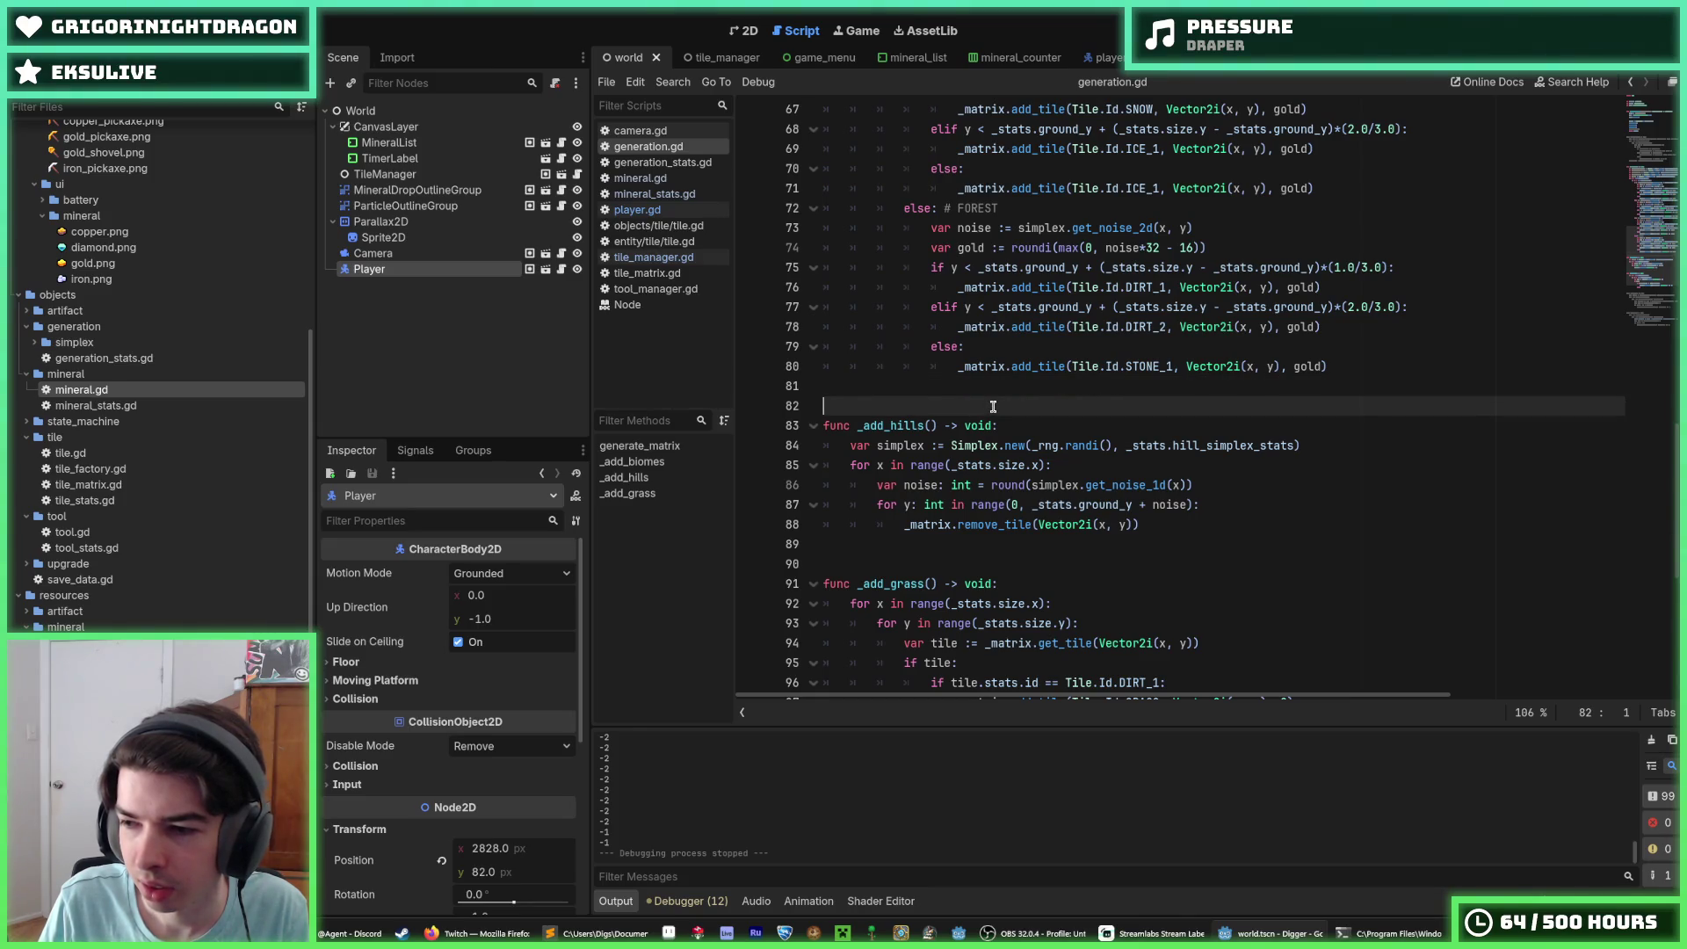
{"action": "key", "text": "ctrl+s"}
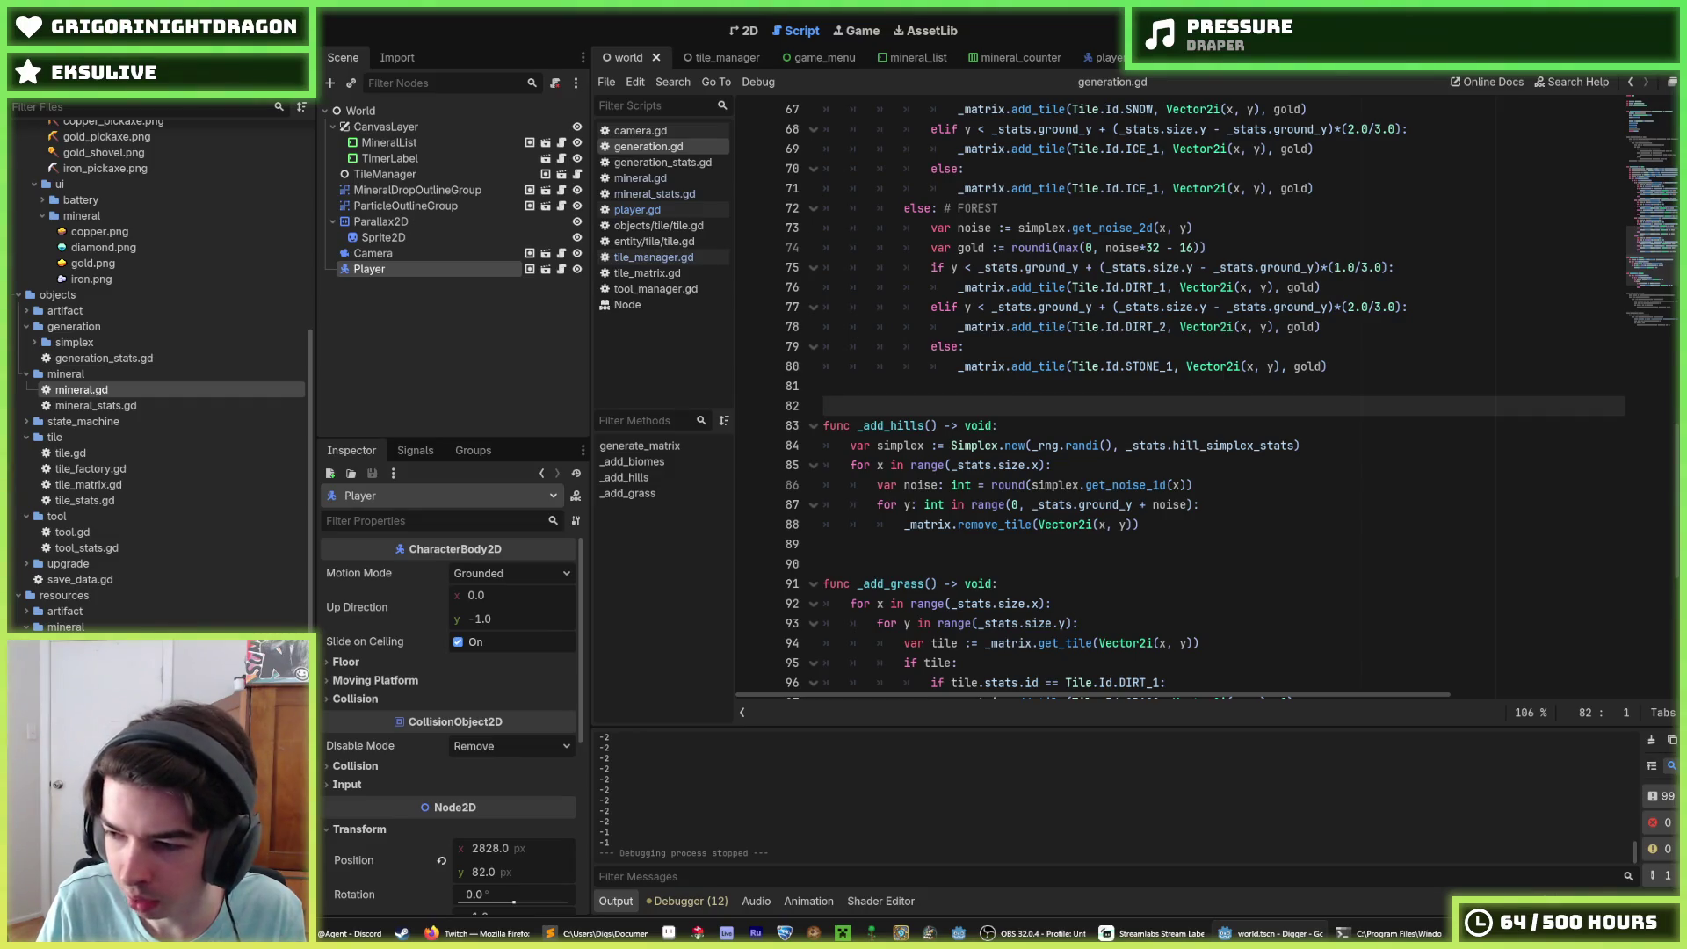
Step: Open Project > Project Settings on the Application Config page
{"action": "key", "text": "alt+Tab"}
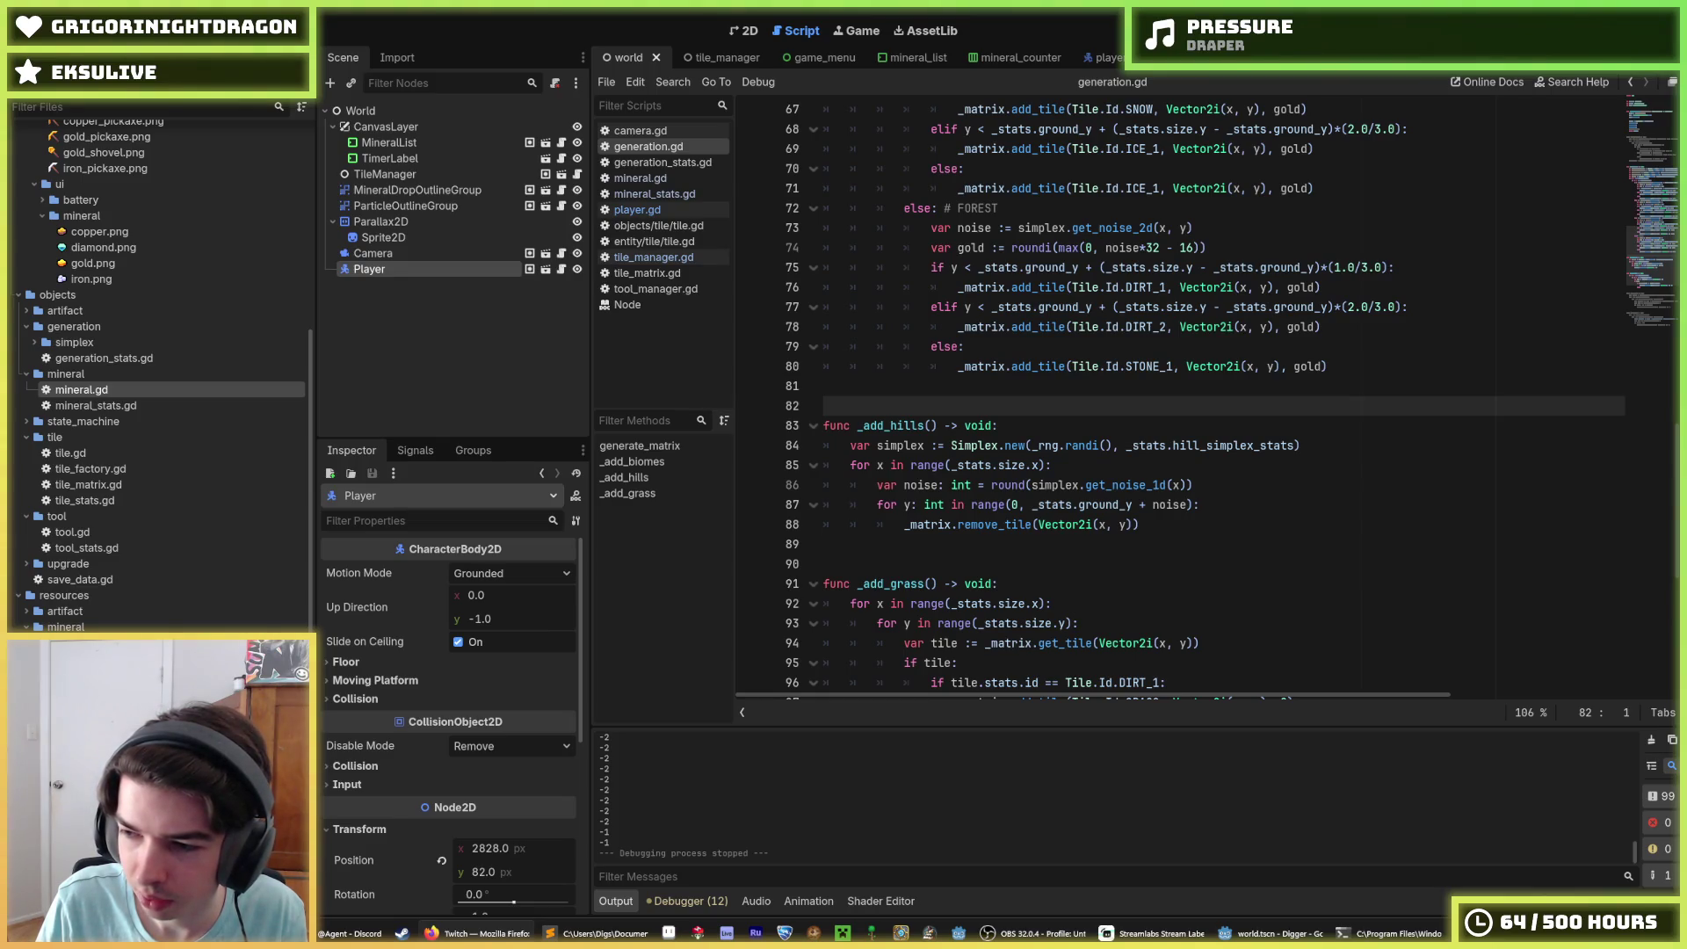
{"action": "left_click", "coordinate": [1398, 463]}
{"action": "left_click", "coordinate": [68, 13]}
{"action": "left_click", "coordinate": [97, 112]}
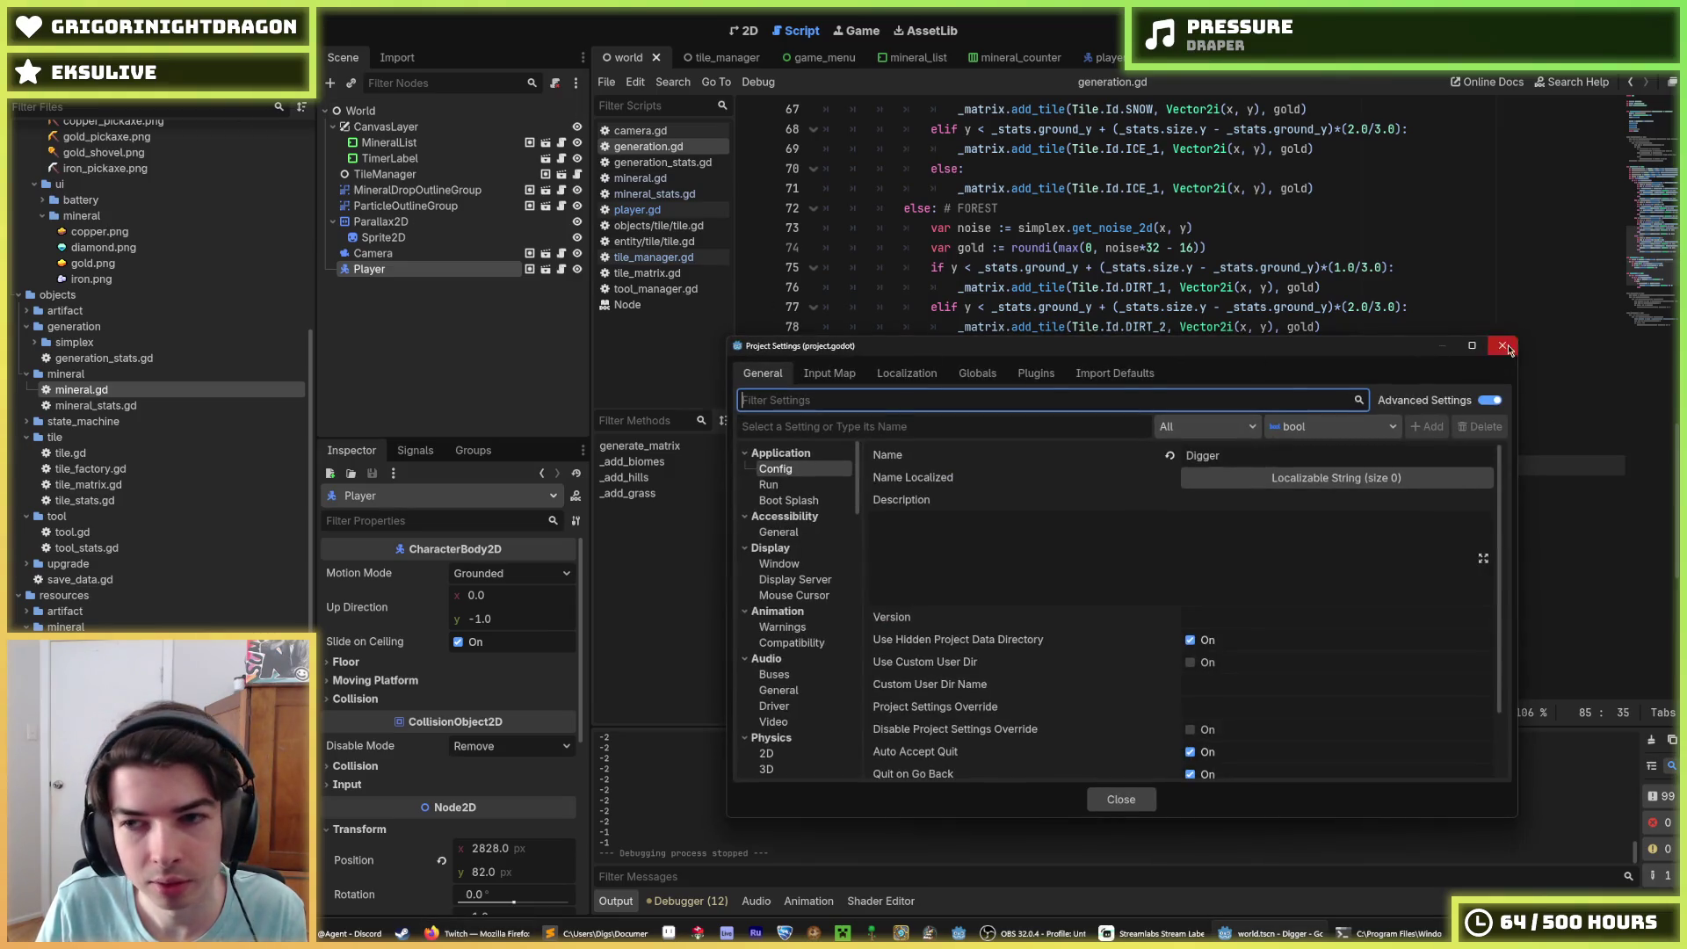
Step: In the Input Map, confirm jump is bound to Space (Physical), then close Project Settings
{"action": "left_click", "coordinate": [830, 374]}
{"action": "scroll", "coordinate": [868, 520], "scroll_direction": "down", "scroll_amount": 2}
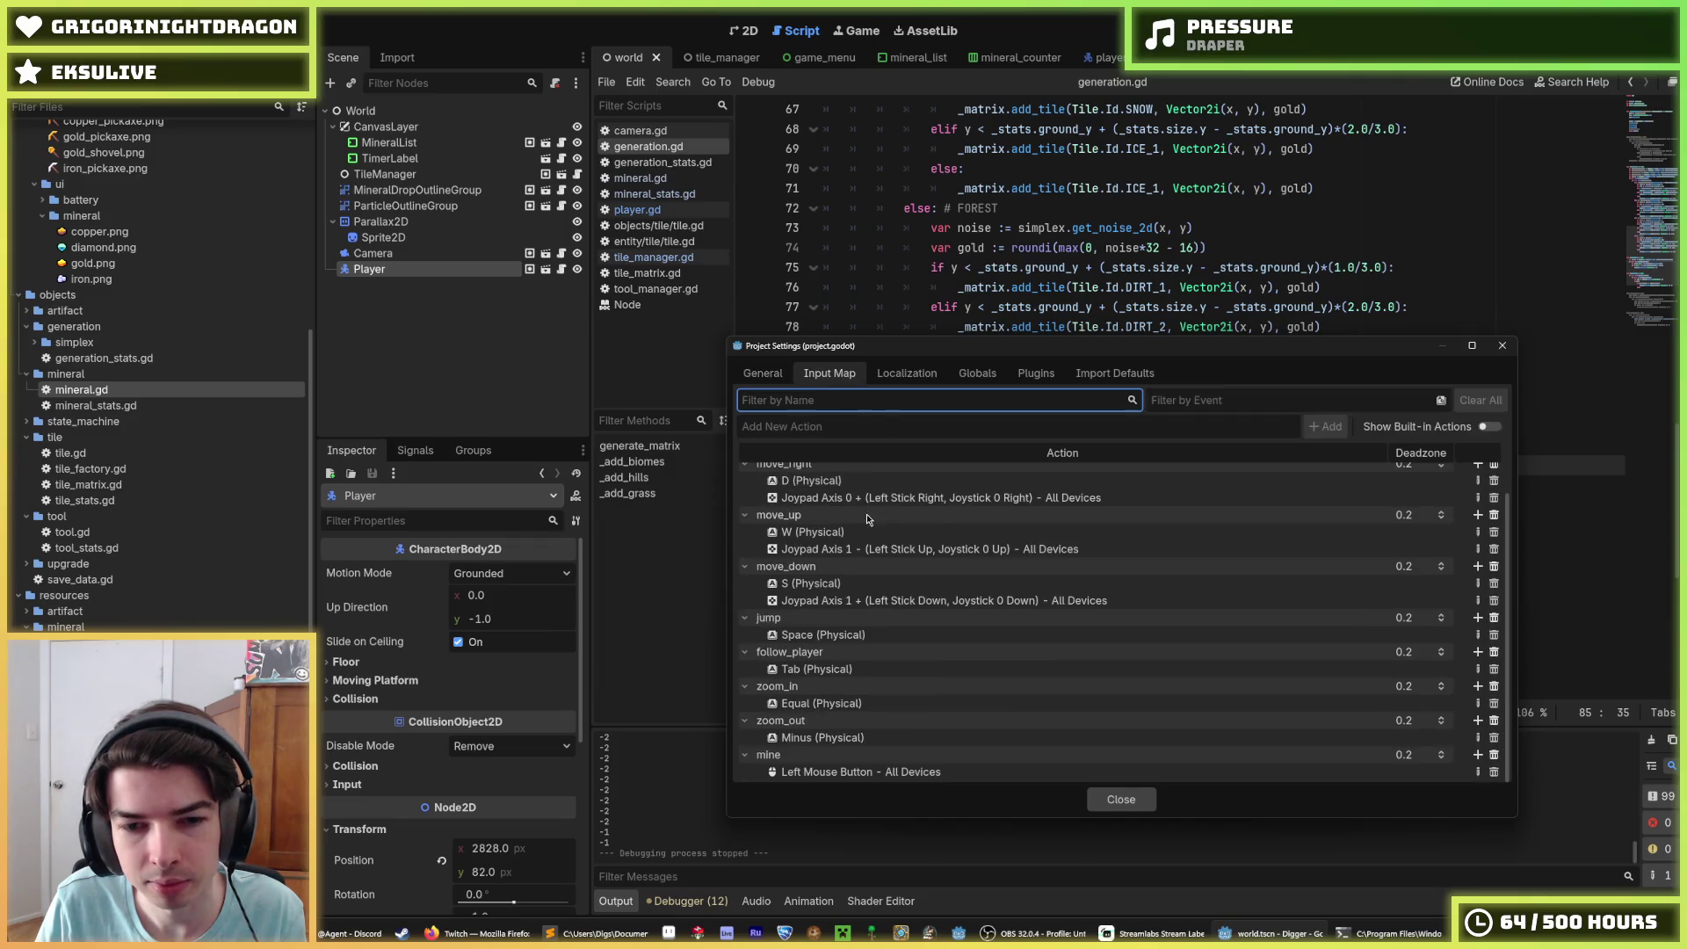
{"action": "left_click", "coordinate": [815, 634]}
{"action": "scroll", "coordinate": [1317, 472], "scroll_direction": "up", "scroll_amount": 2}
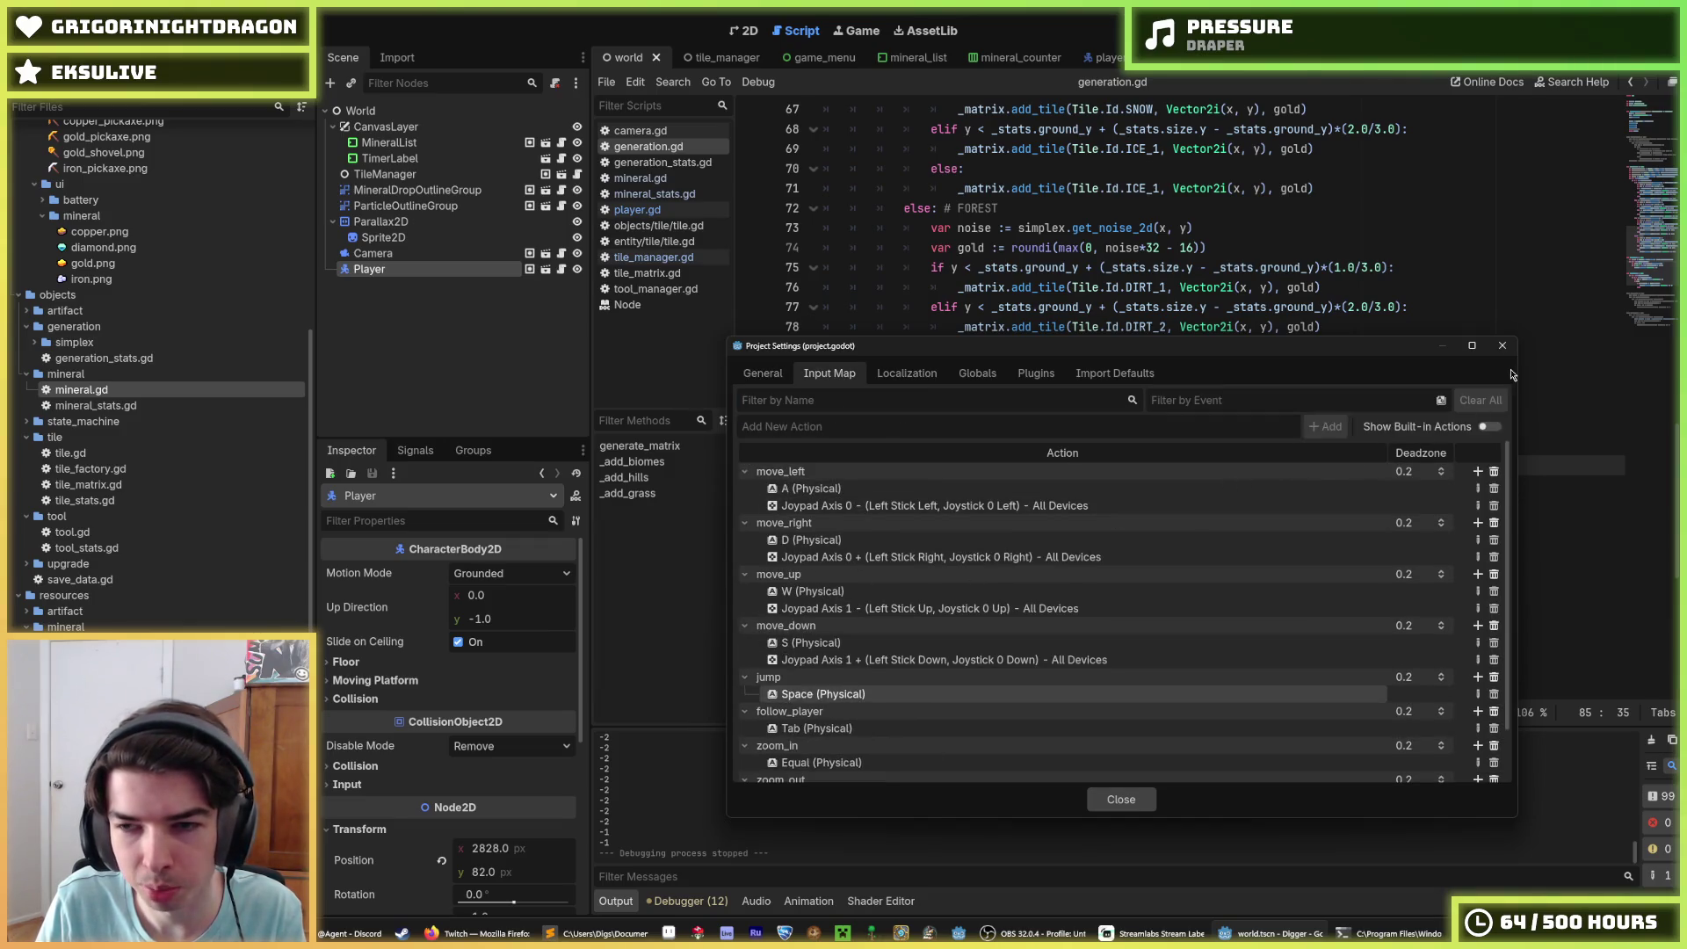
{"action": "left_click", "coordinate": [1502, 345]}
Step: Review the else branch around lines 79–80 of generation.gd's _add_biomes
{"action": "scroll", "coordinate": [1353, 367], "scroll_direction": "up", "scroll_amount": 1}
{"action": "left_click", "coordinate": [1367, 425]}
{"action": "left_click", "coordinate": [1357, 407]}
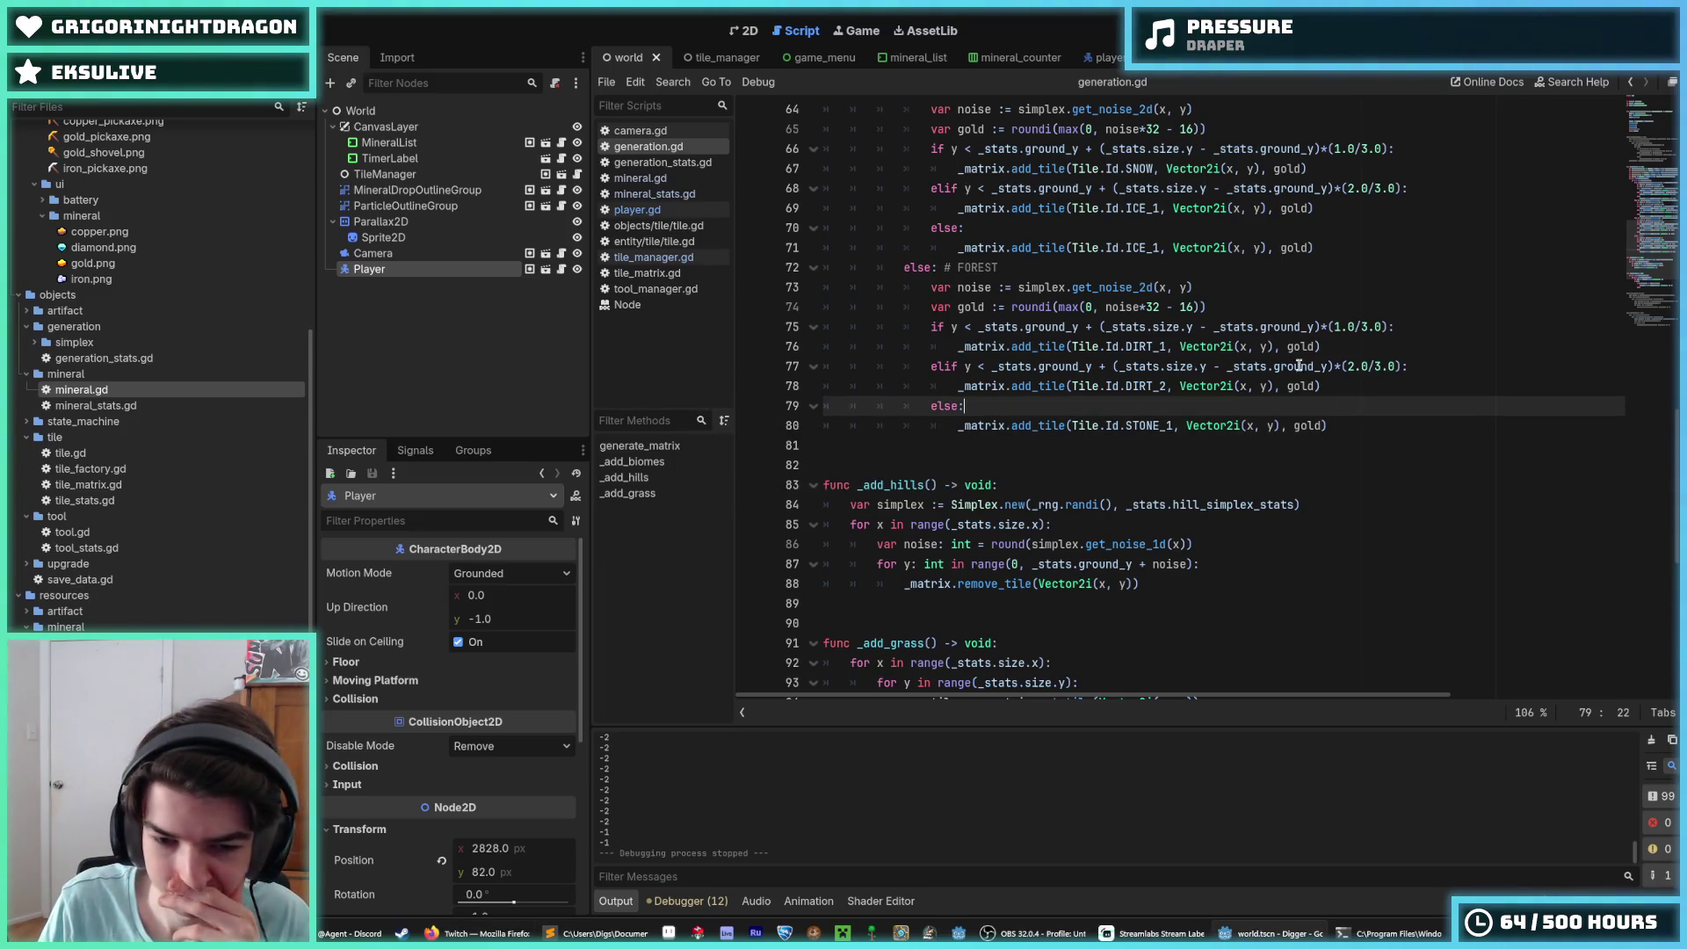
{"action": "scroll", "coordinate": [1020, 381], "scroll_direction": "up", "scroll_amount": 10}
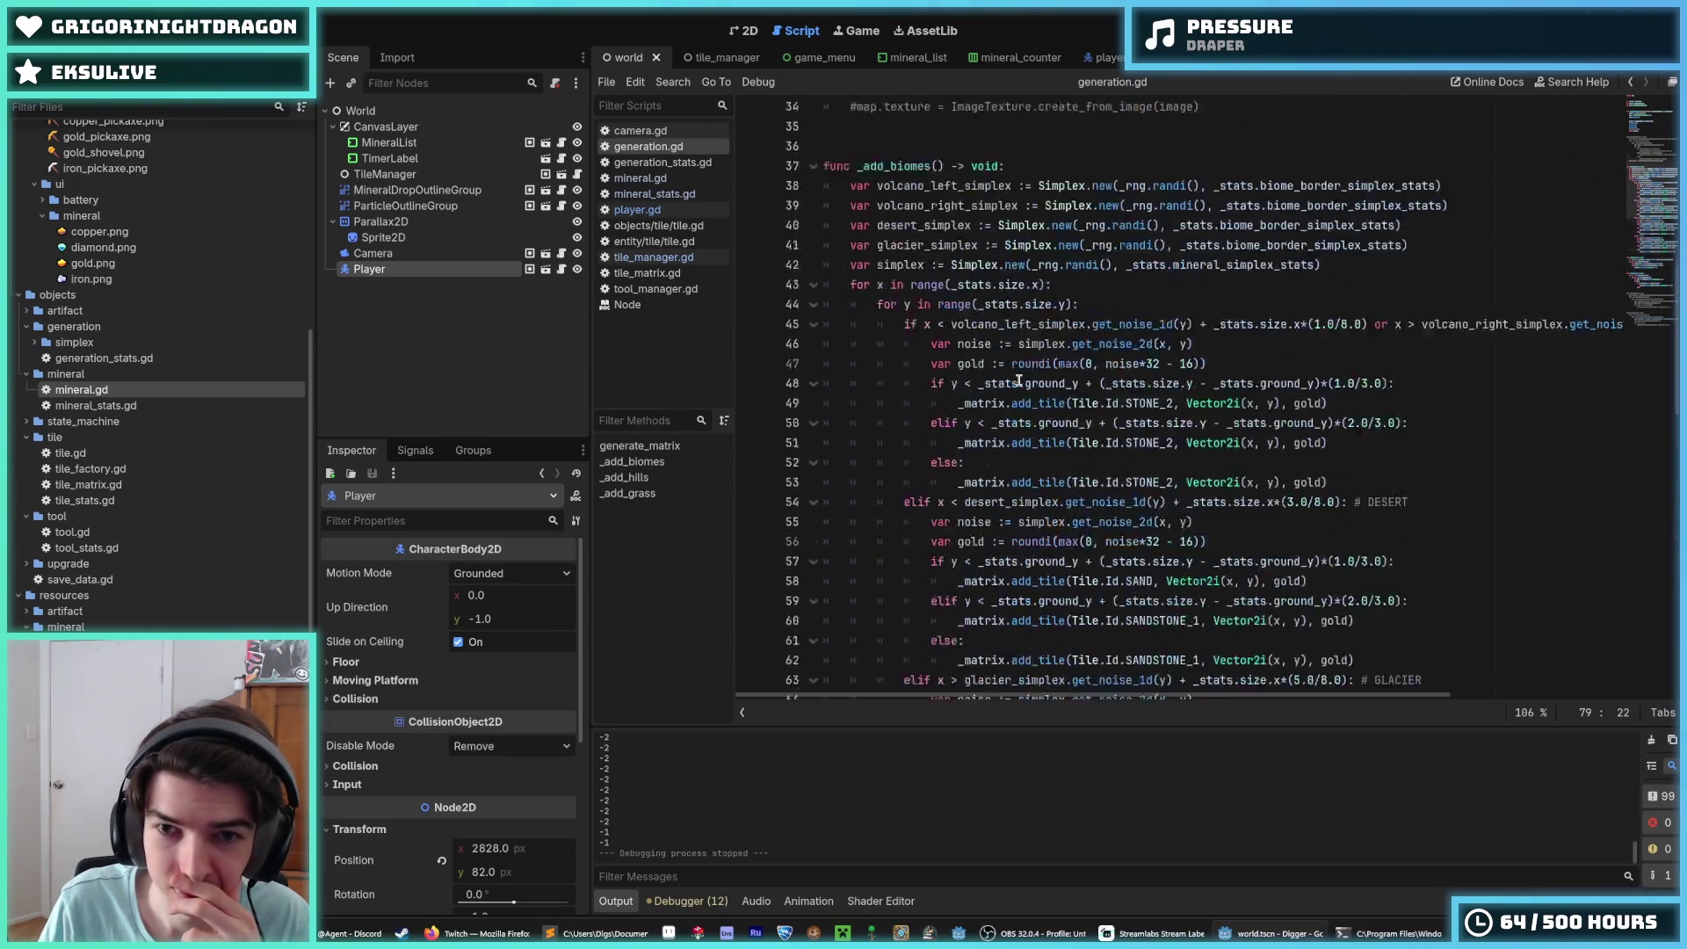
Step: Switch to the player scene and open the PlayerMovementComponent scene
{"action": "scroll", "coordinate": [1020, 382], "scroll_direction": "down", "scroll_amount": 12}
{"action": "left_click", "coordinate": [1143, 342]}
{"action": "scroll", "coordinate": [1144, 341], "scroll_direction": "down", "scroll_amount": 2}
{"action": "scroll", "coordinate": [1143, 342], "scroll_direction": "down", "scroll_amount": 1}
{"action": "scroll", "coordinate": [1054, 264], "scroll_direction": "up", "scroll_amount": 15}
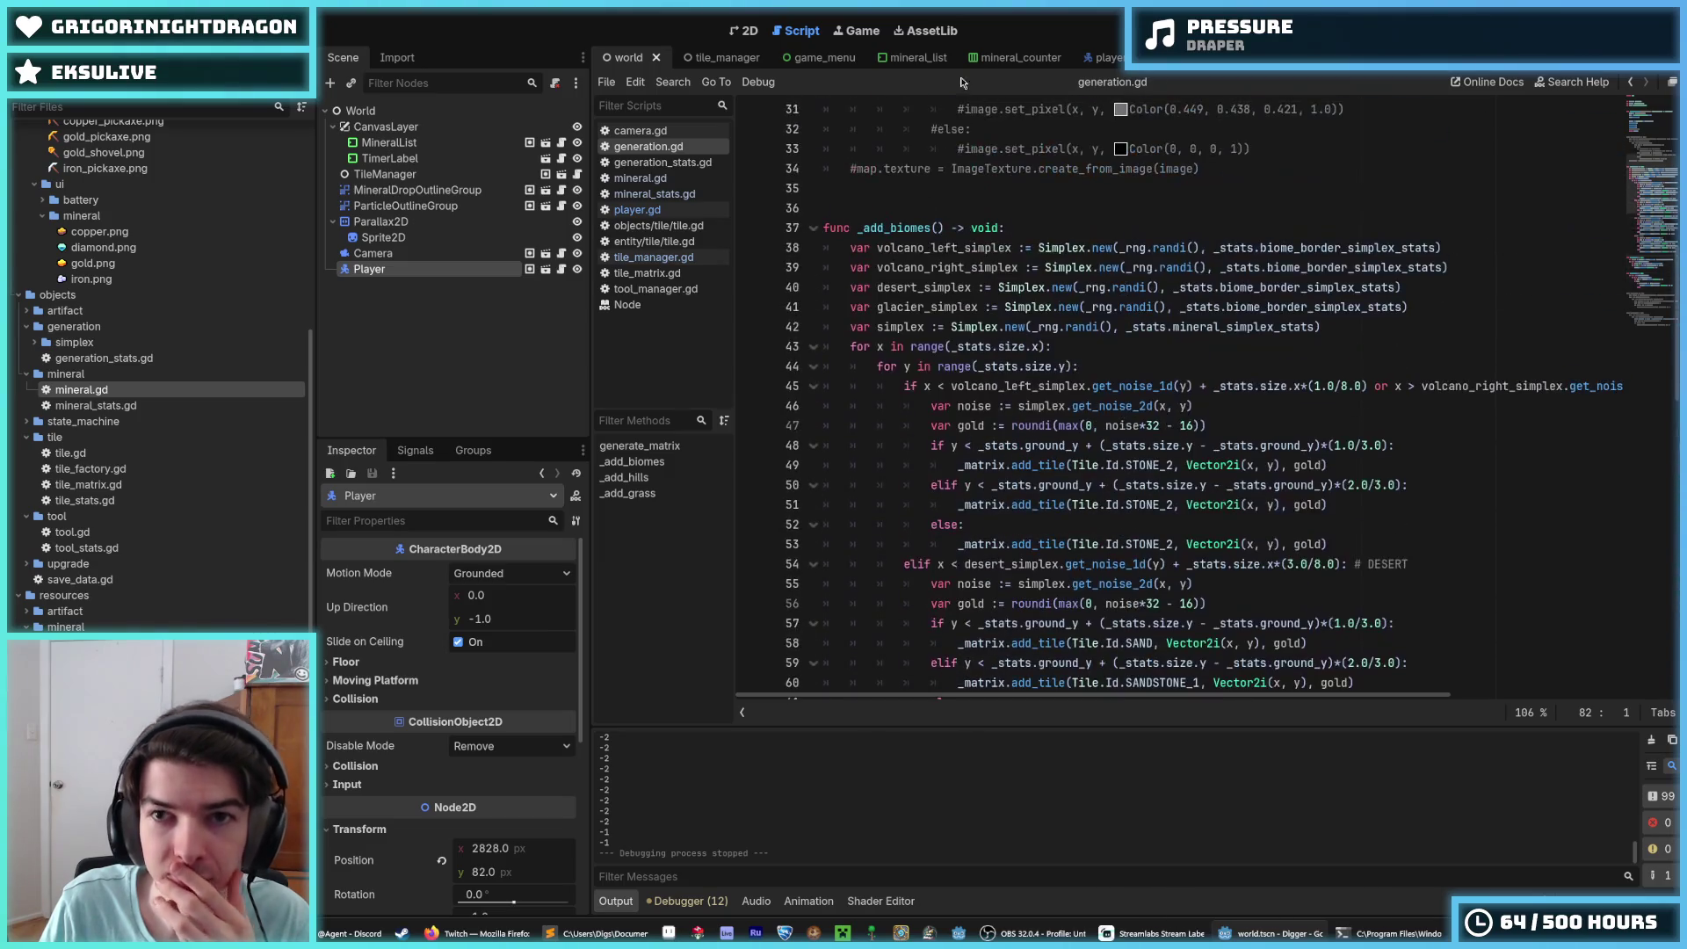
{"action": "left_click", "coordinate": [1103, 58]}
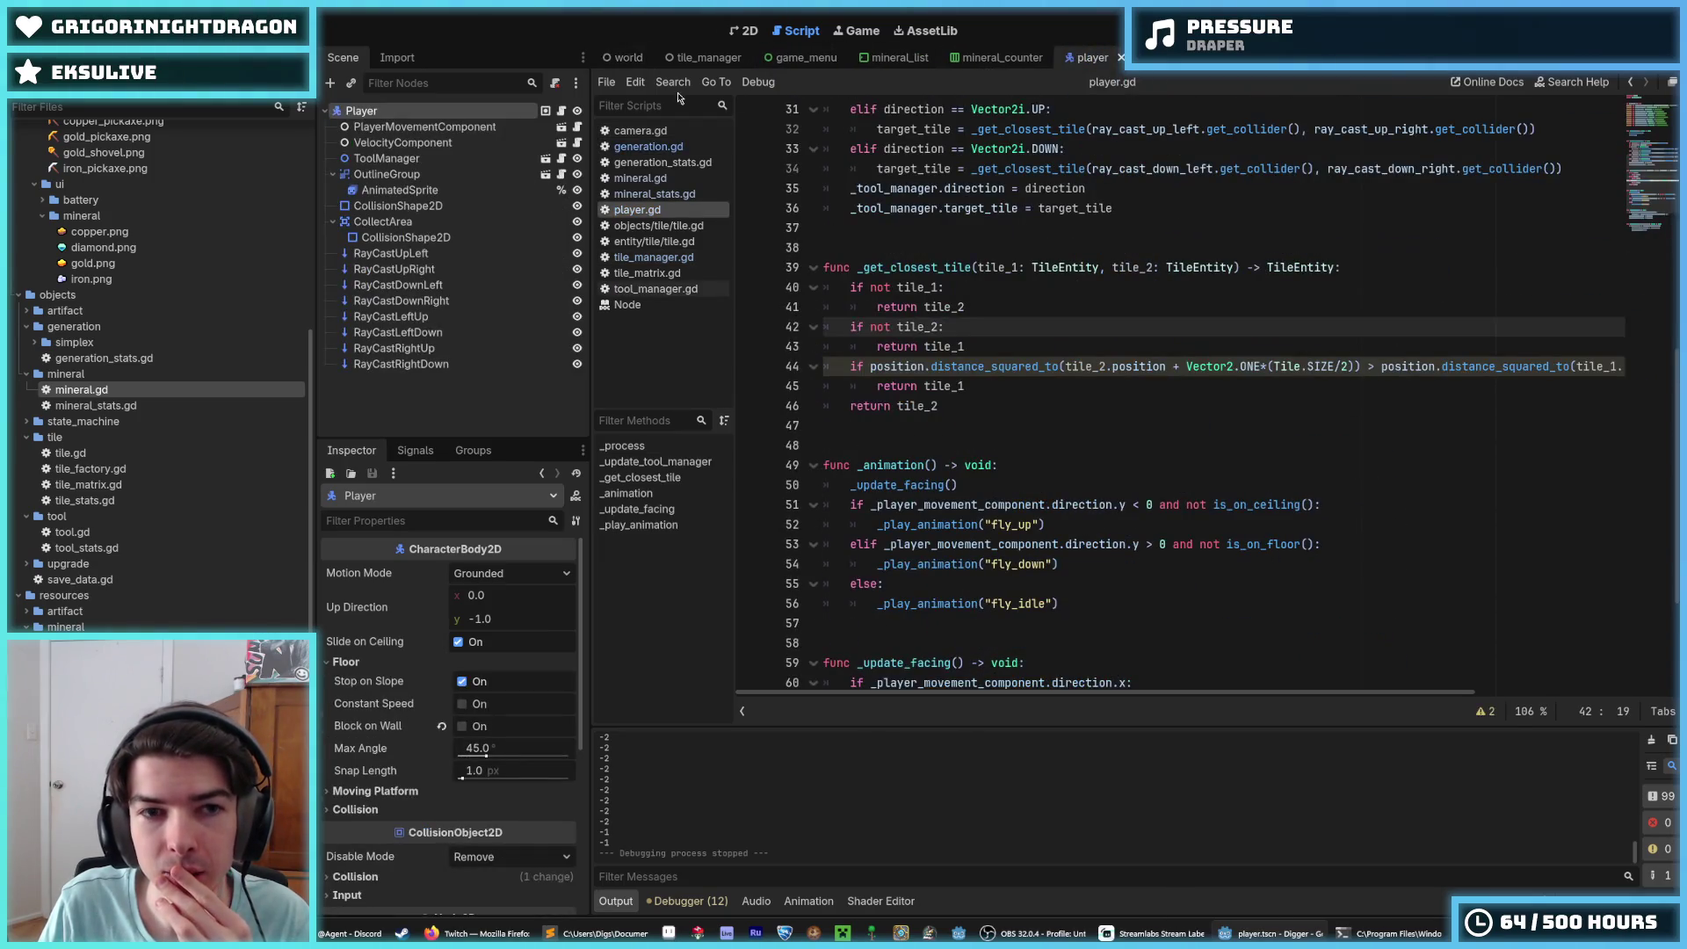
{"action": "left_click", "coordinate": [558, 128]}
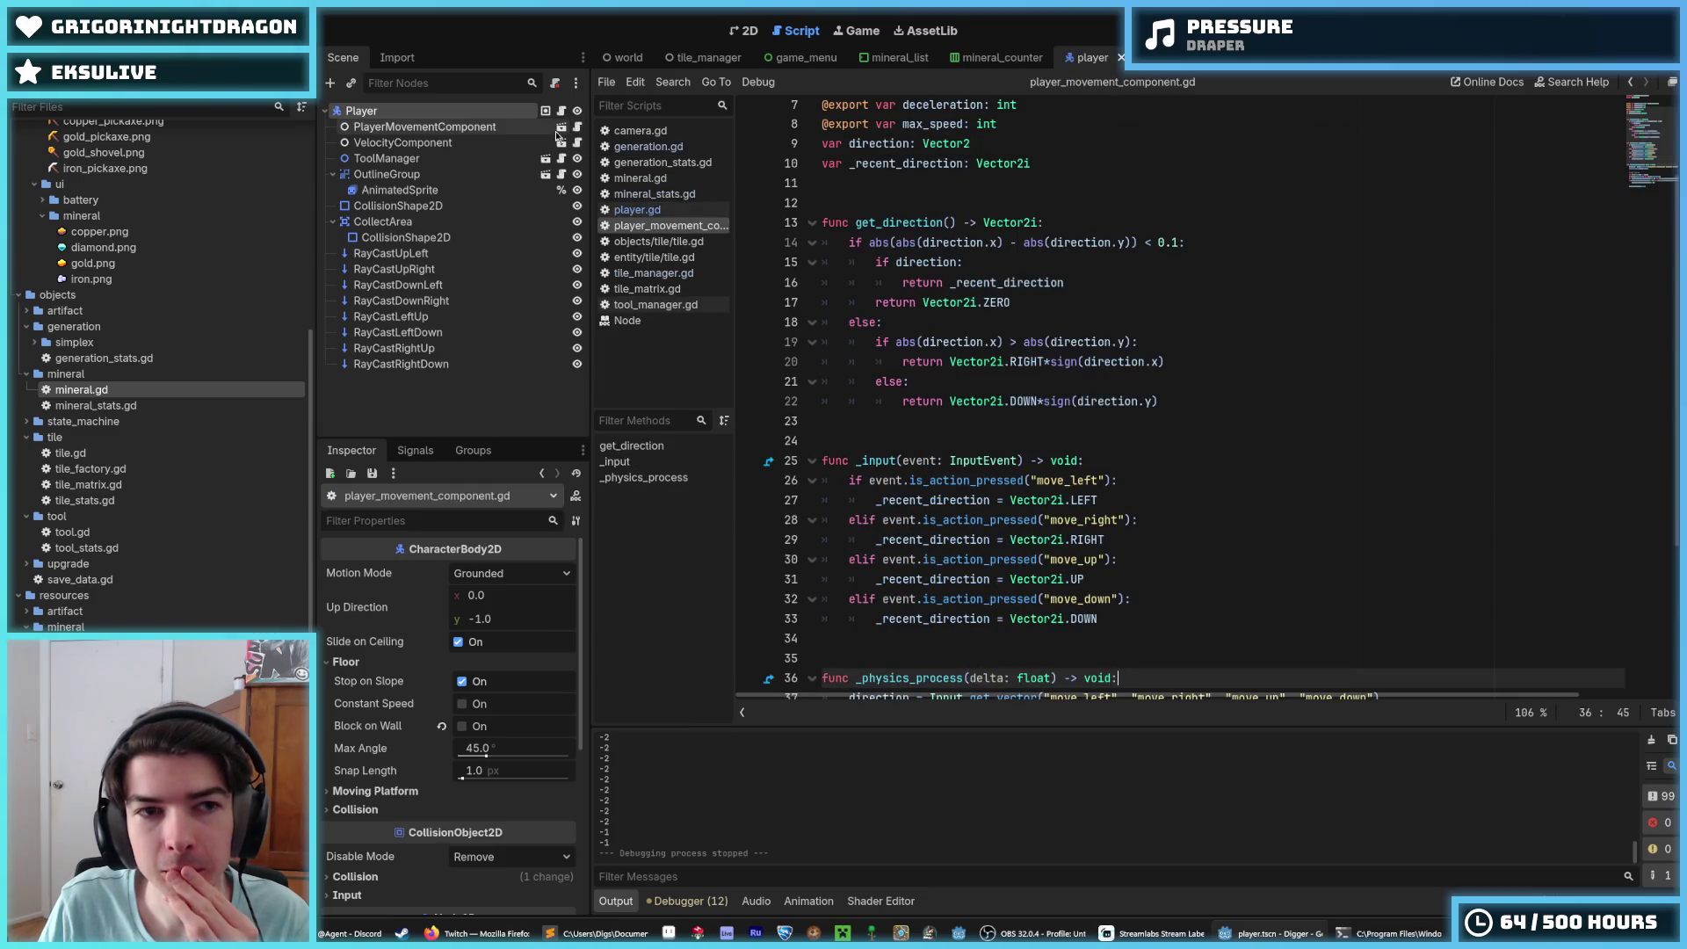
{"action": "left_click", "coordinate": [559, 127]}
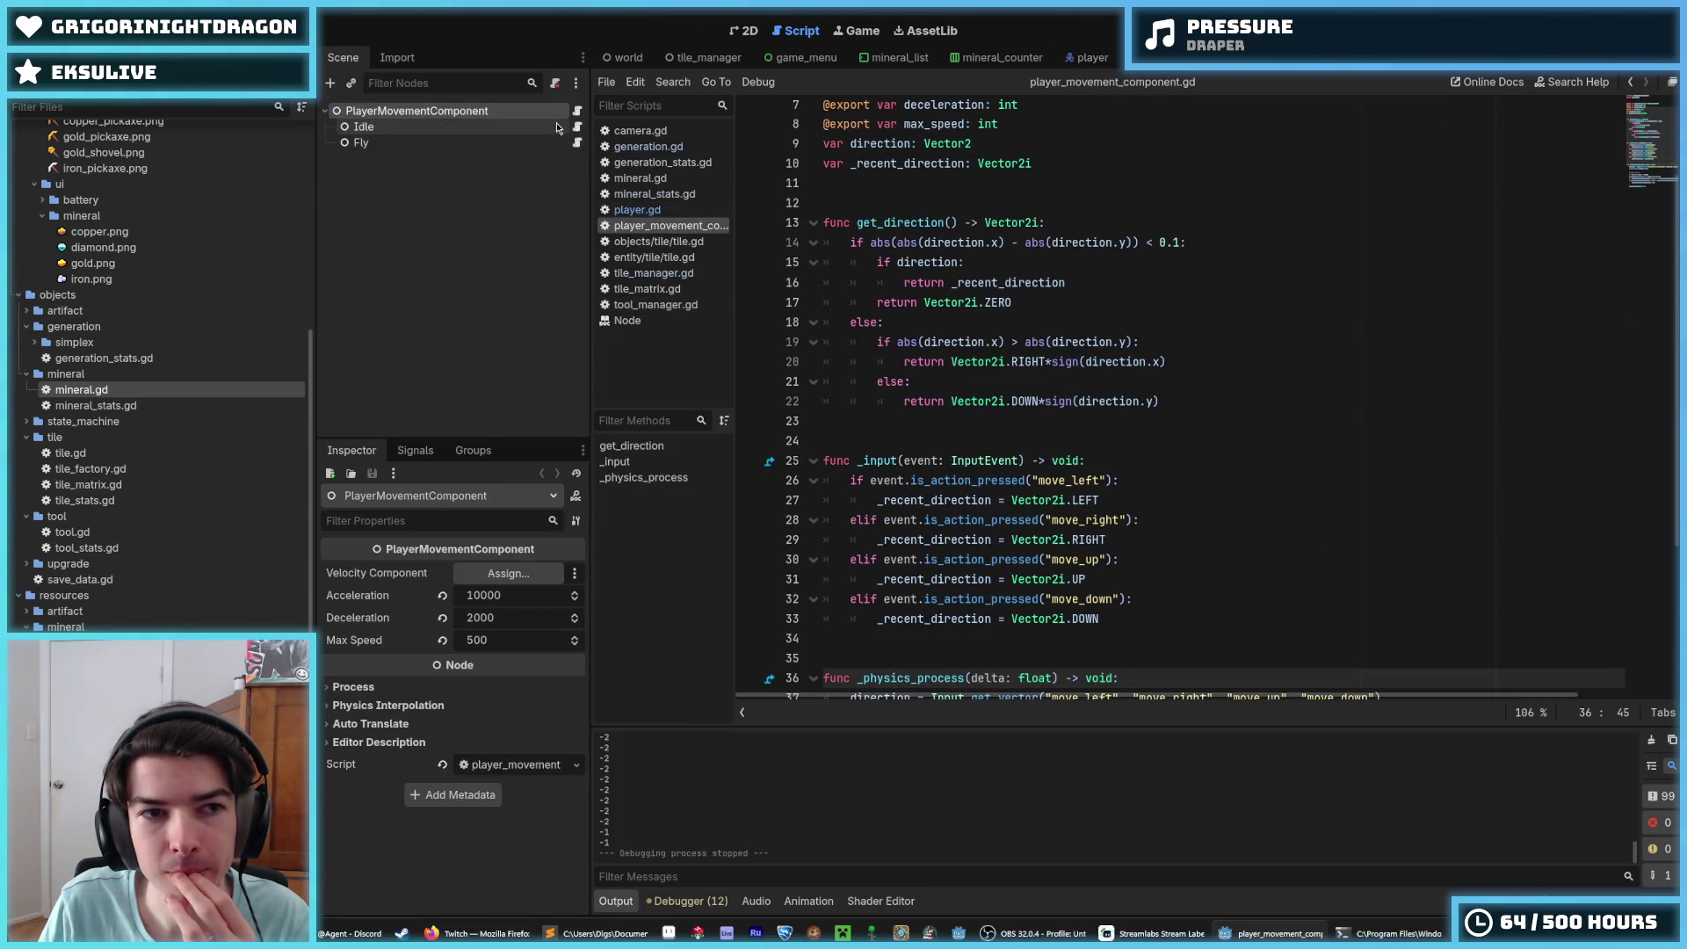
Step: Select the Idle and Fly state nodes and open their fly.gd and idle.gd scripts
{"action": "left_click", "coordinate": [494, 129]}
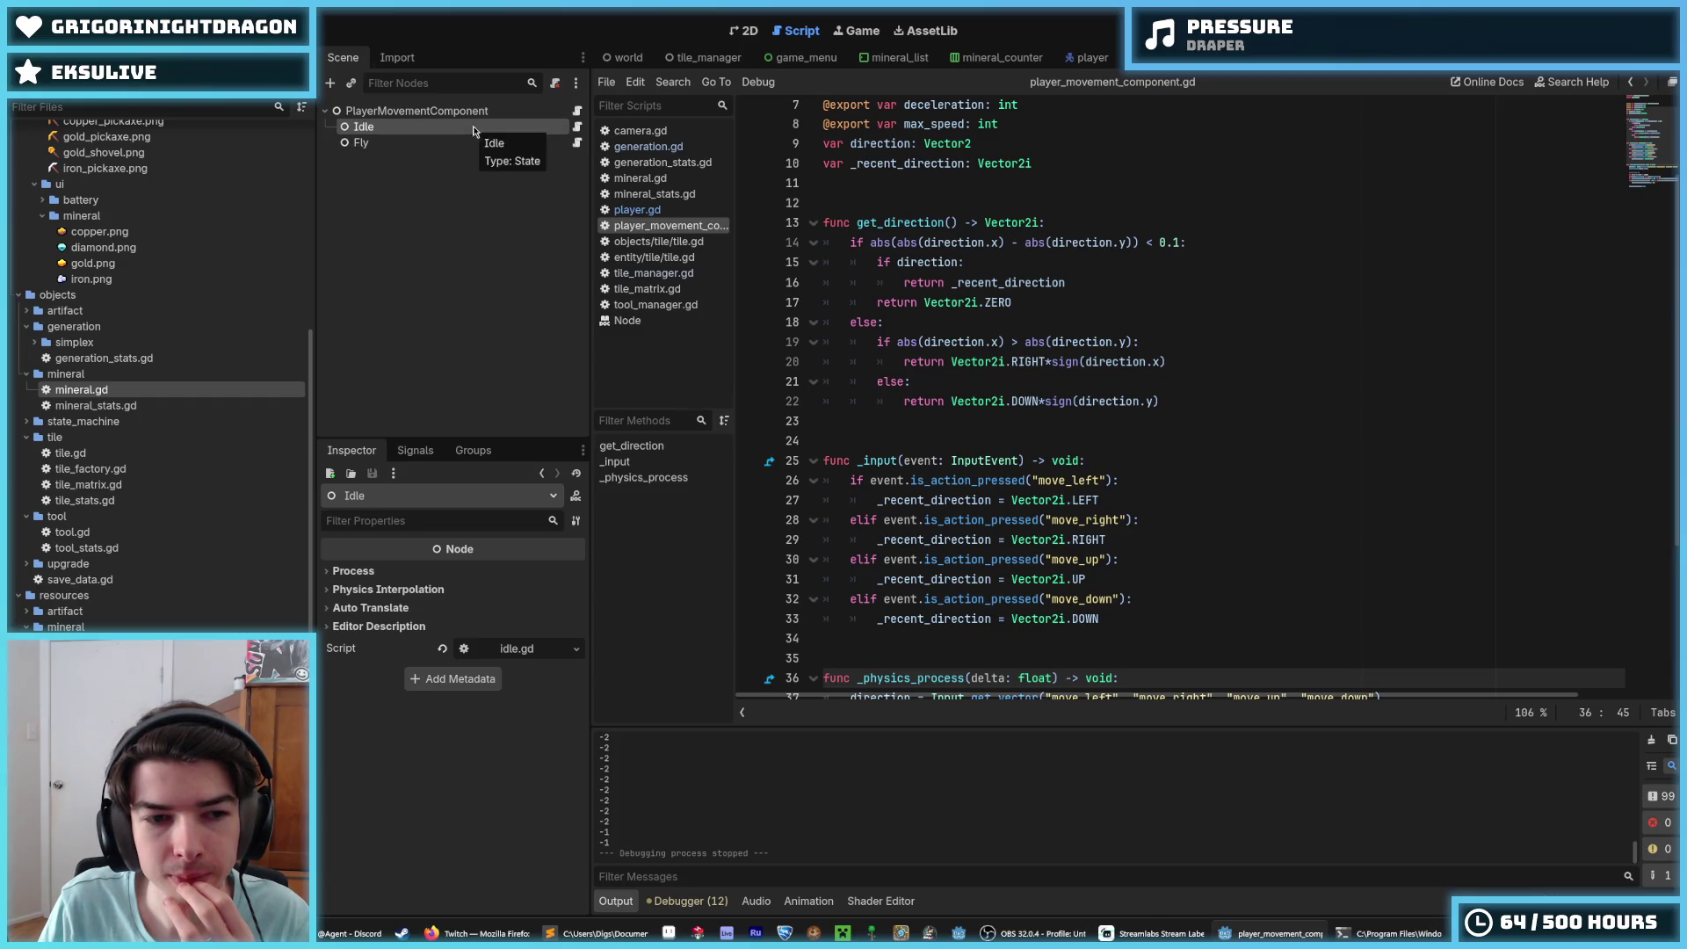
{"action": "left_click", "coordinate": [577, 144]}
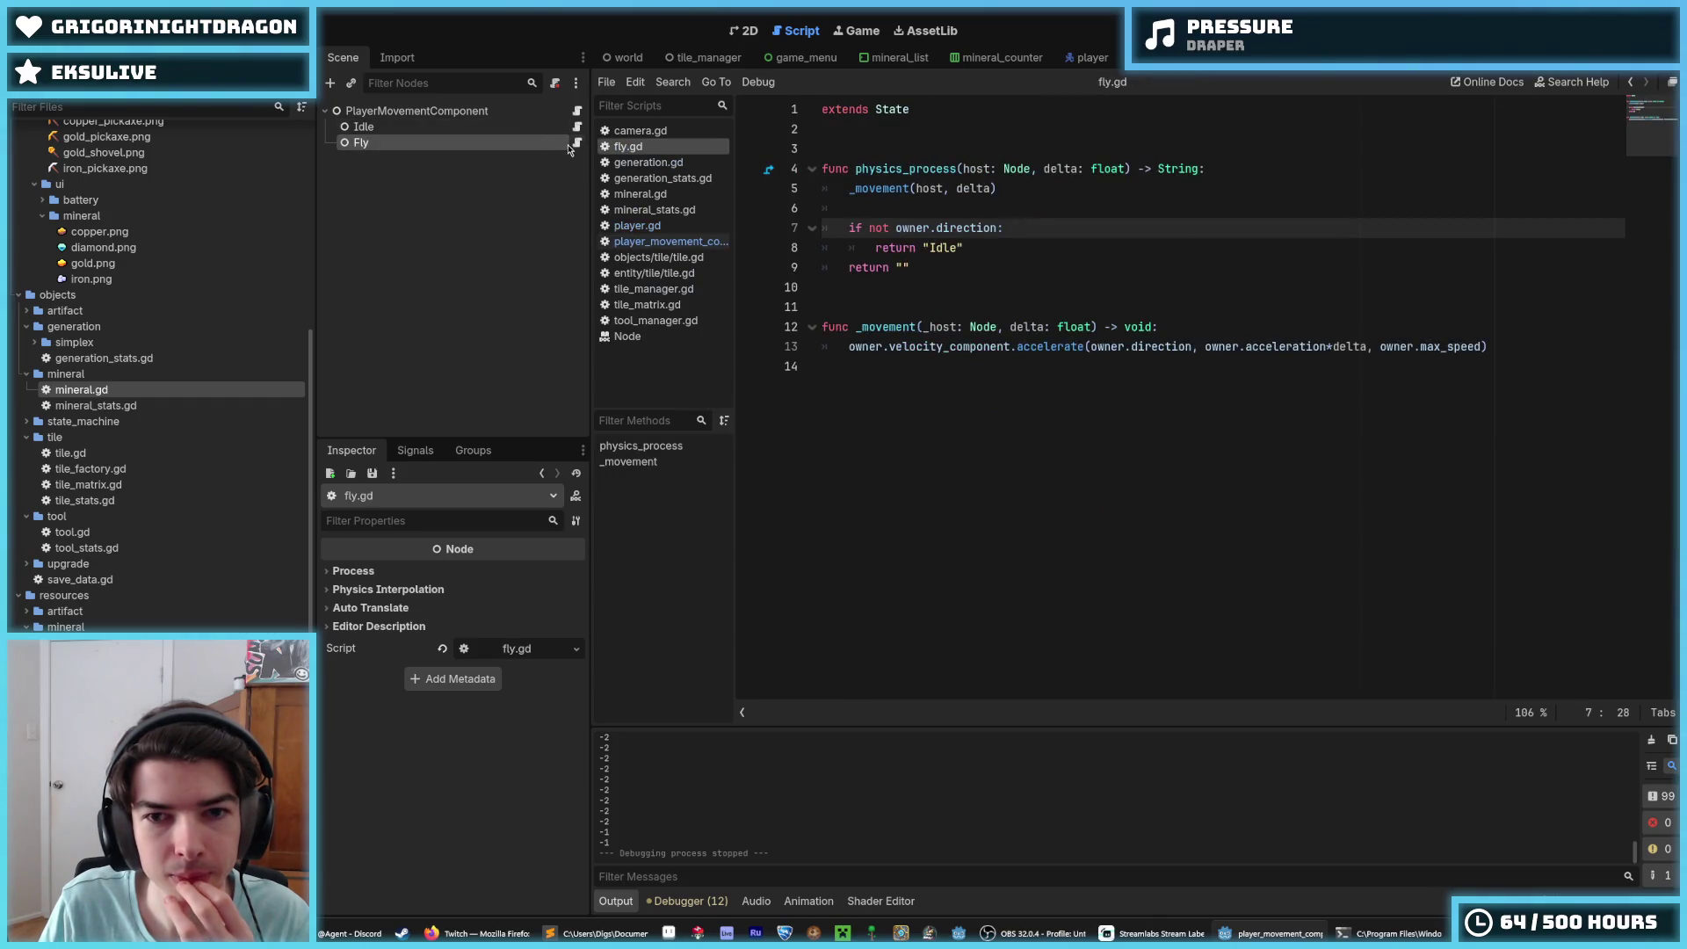
{"action": "left_click", "coordinate": [527, 128]}
{"action": "left_click", "coordinate": [577, 126]}
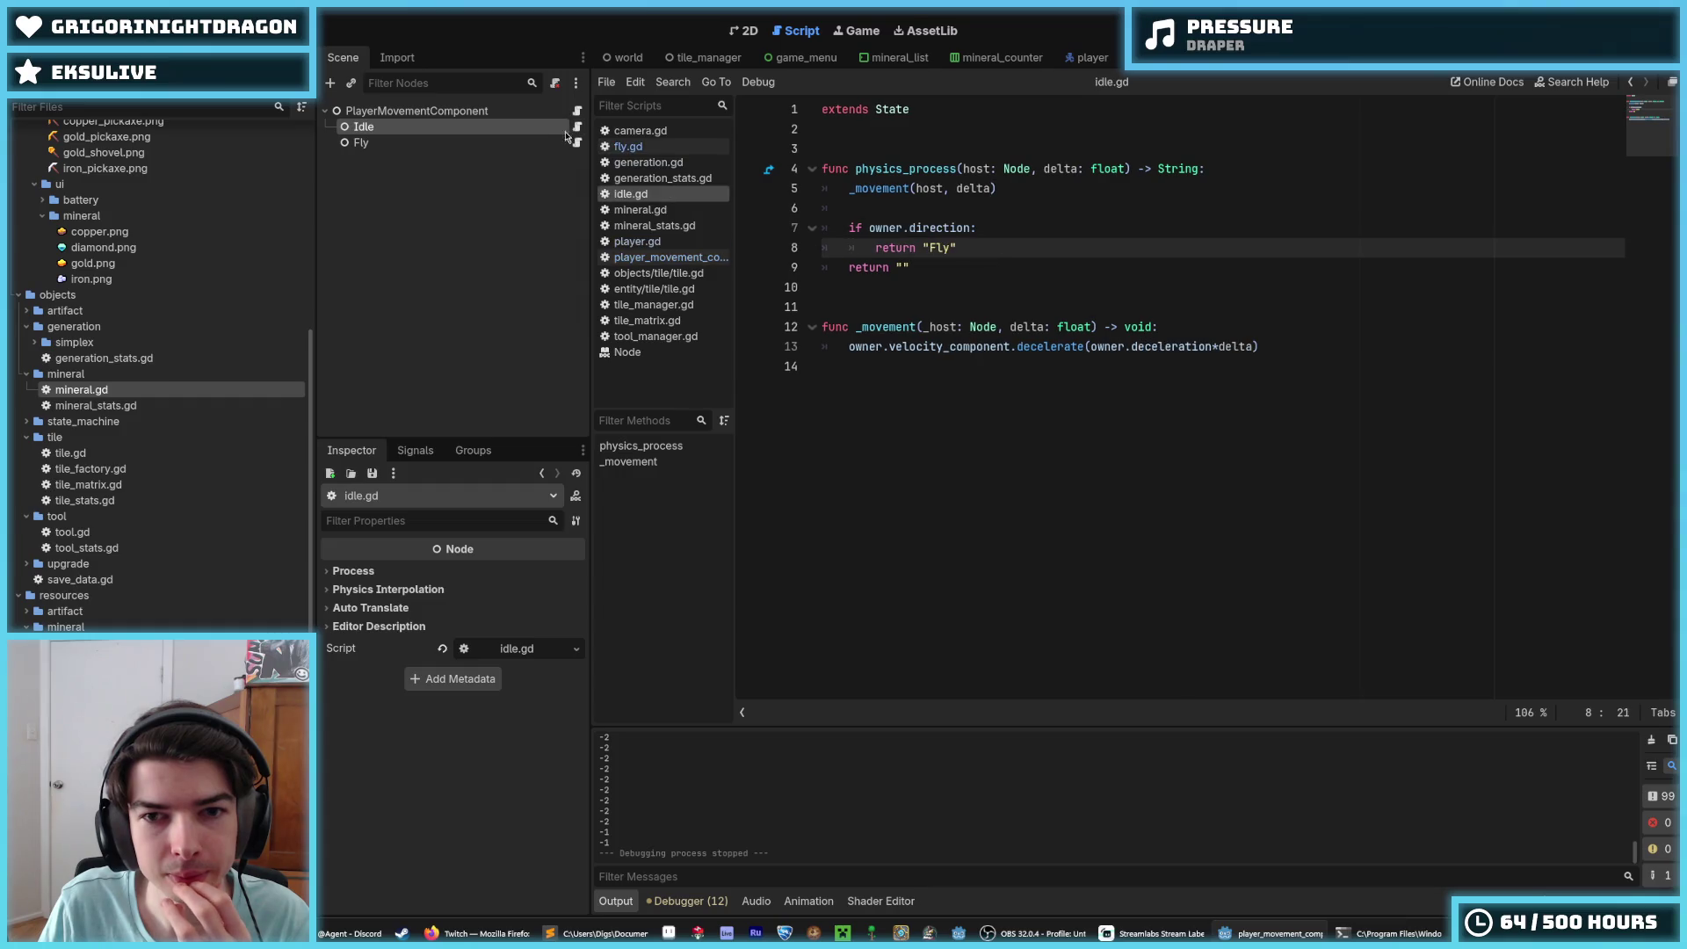
{"action": "left_click", "coordinate": [539, 144]}
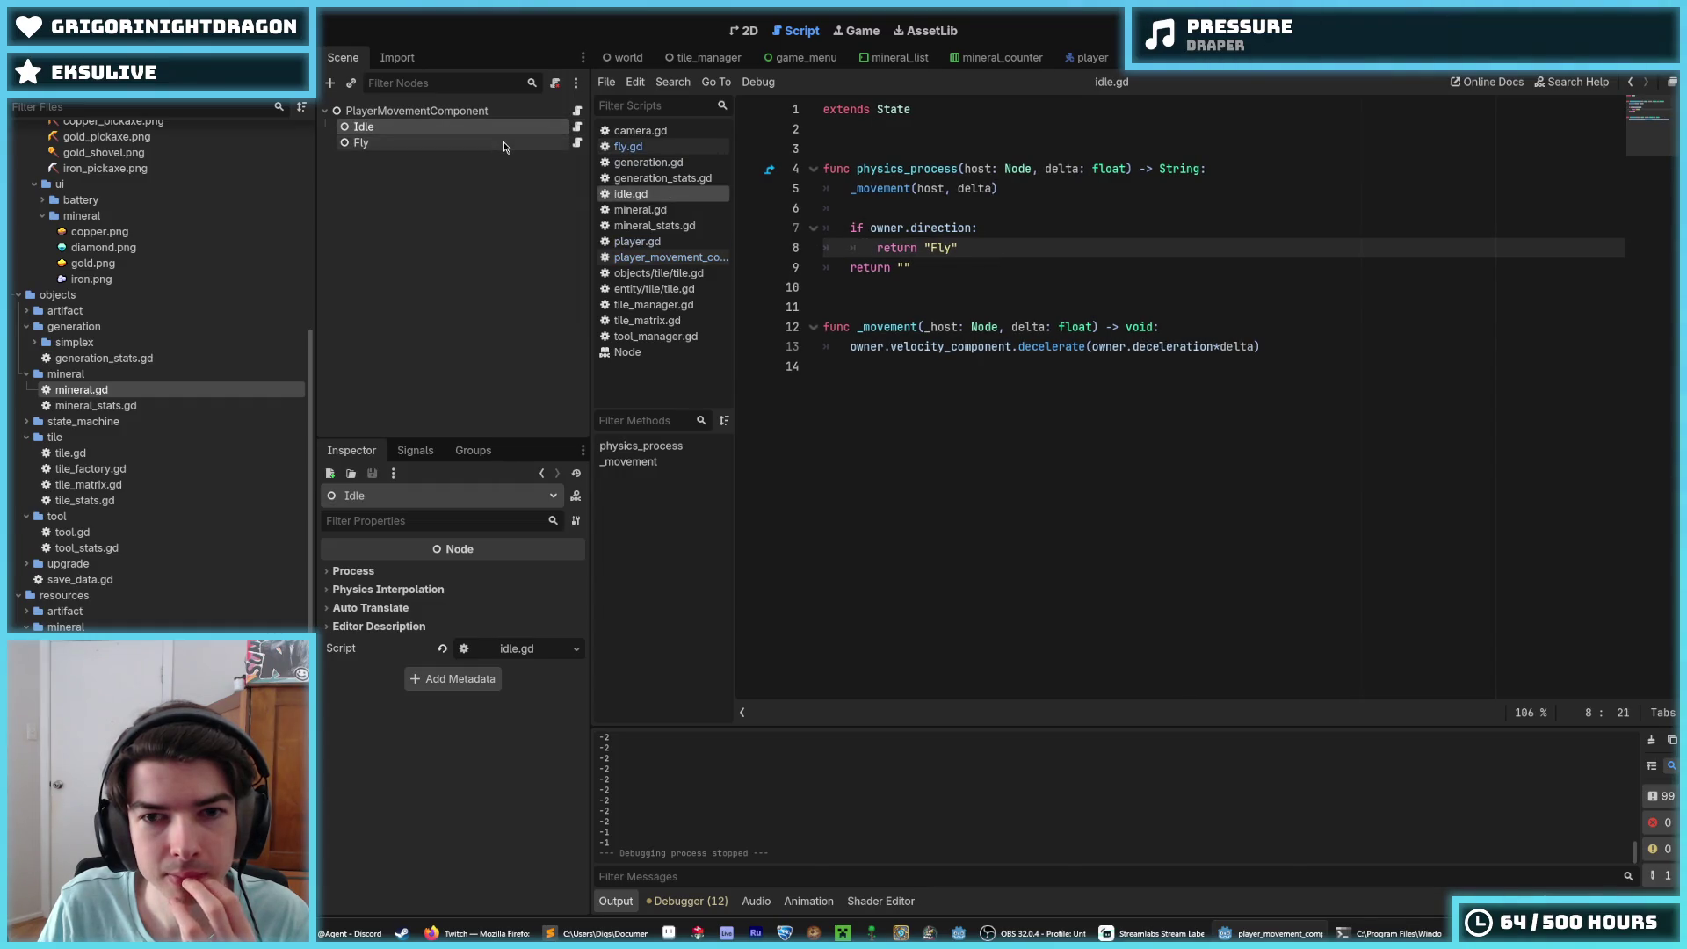
{"action": "left_click", "coordinate": [492, 129]}
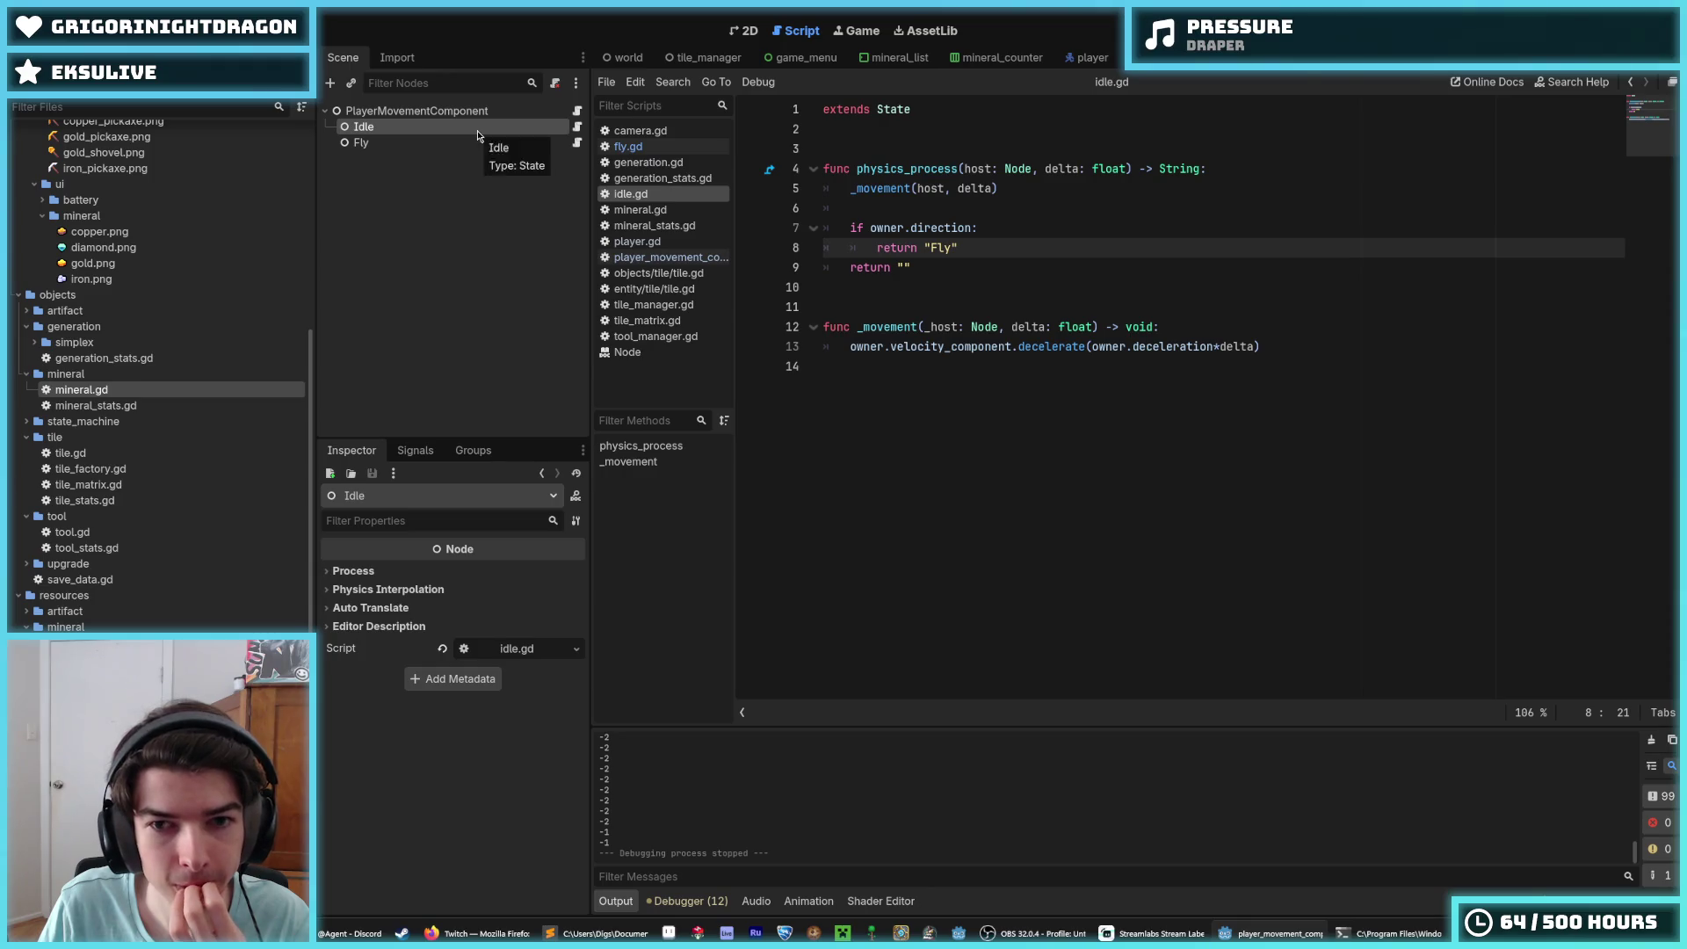
{"action": "left_click", "coordinate": [484, 144]}
{"action": "left_click", "coordinate": [461, 129]}
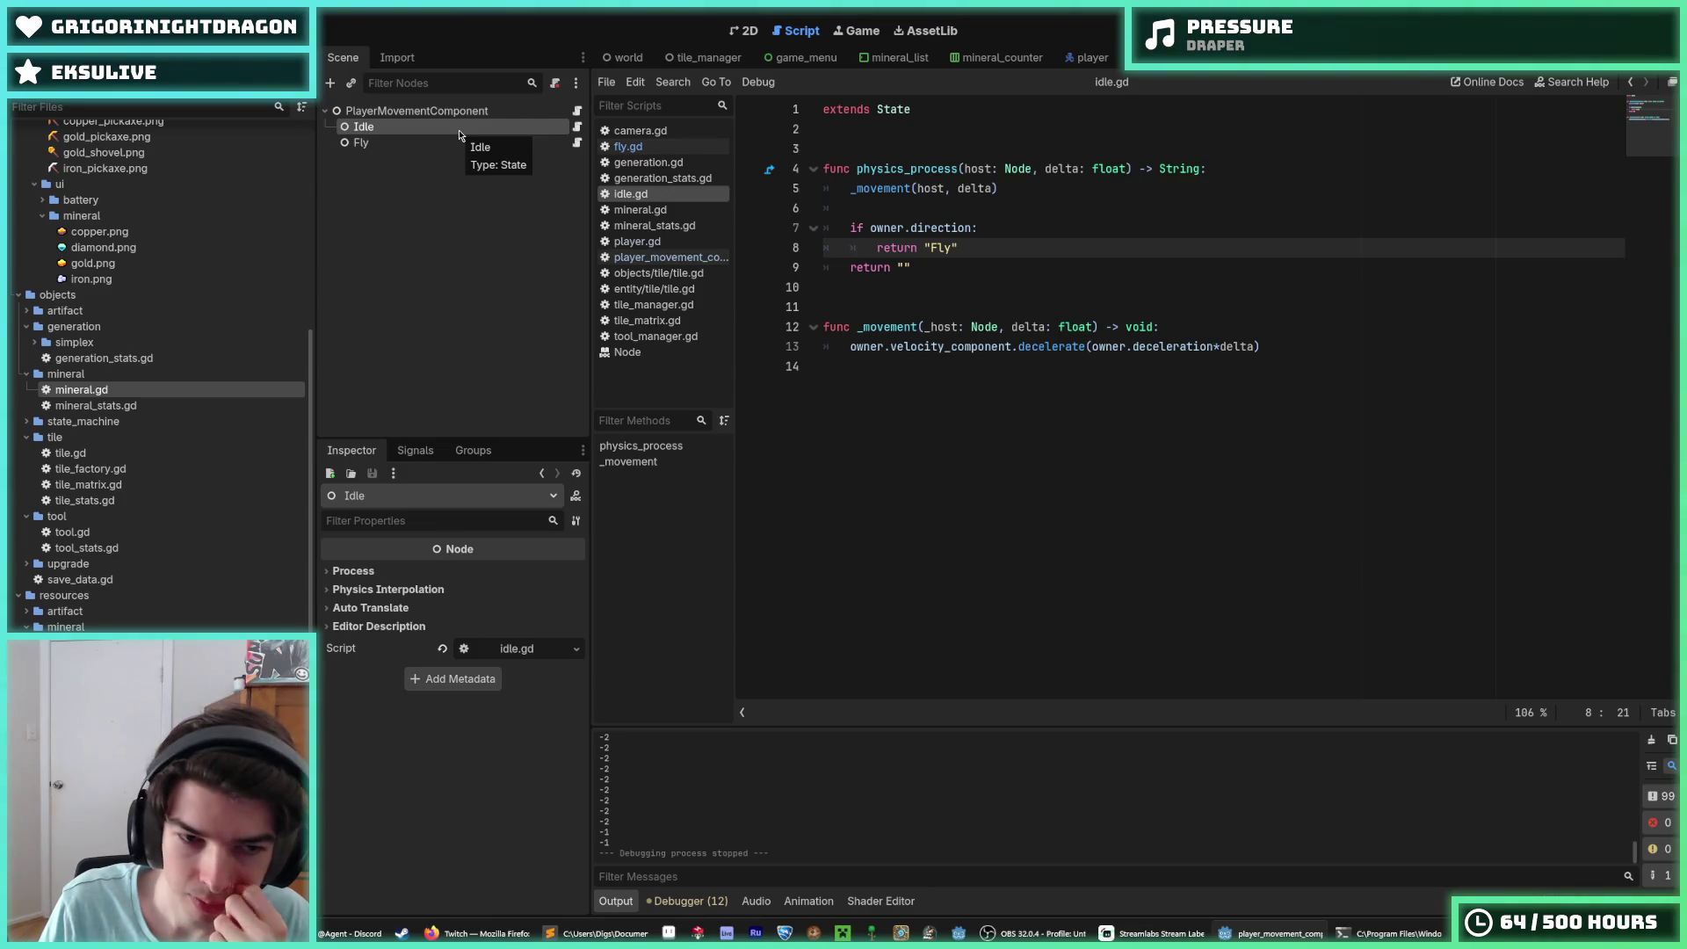
Step: Save idle.gd and open the Digger project folder in File Explorer
{"action": "left_click", "coordinate": [1098, 427]}
{"action": "key", "text": "ctrl+s"}
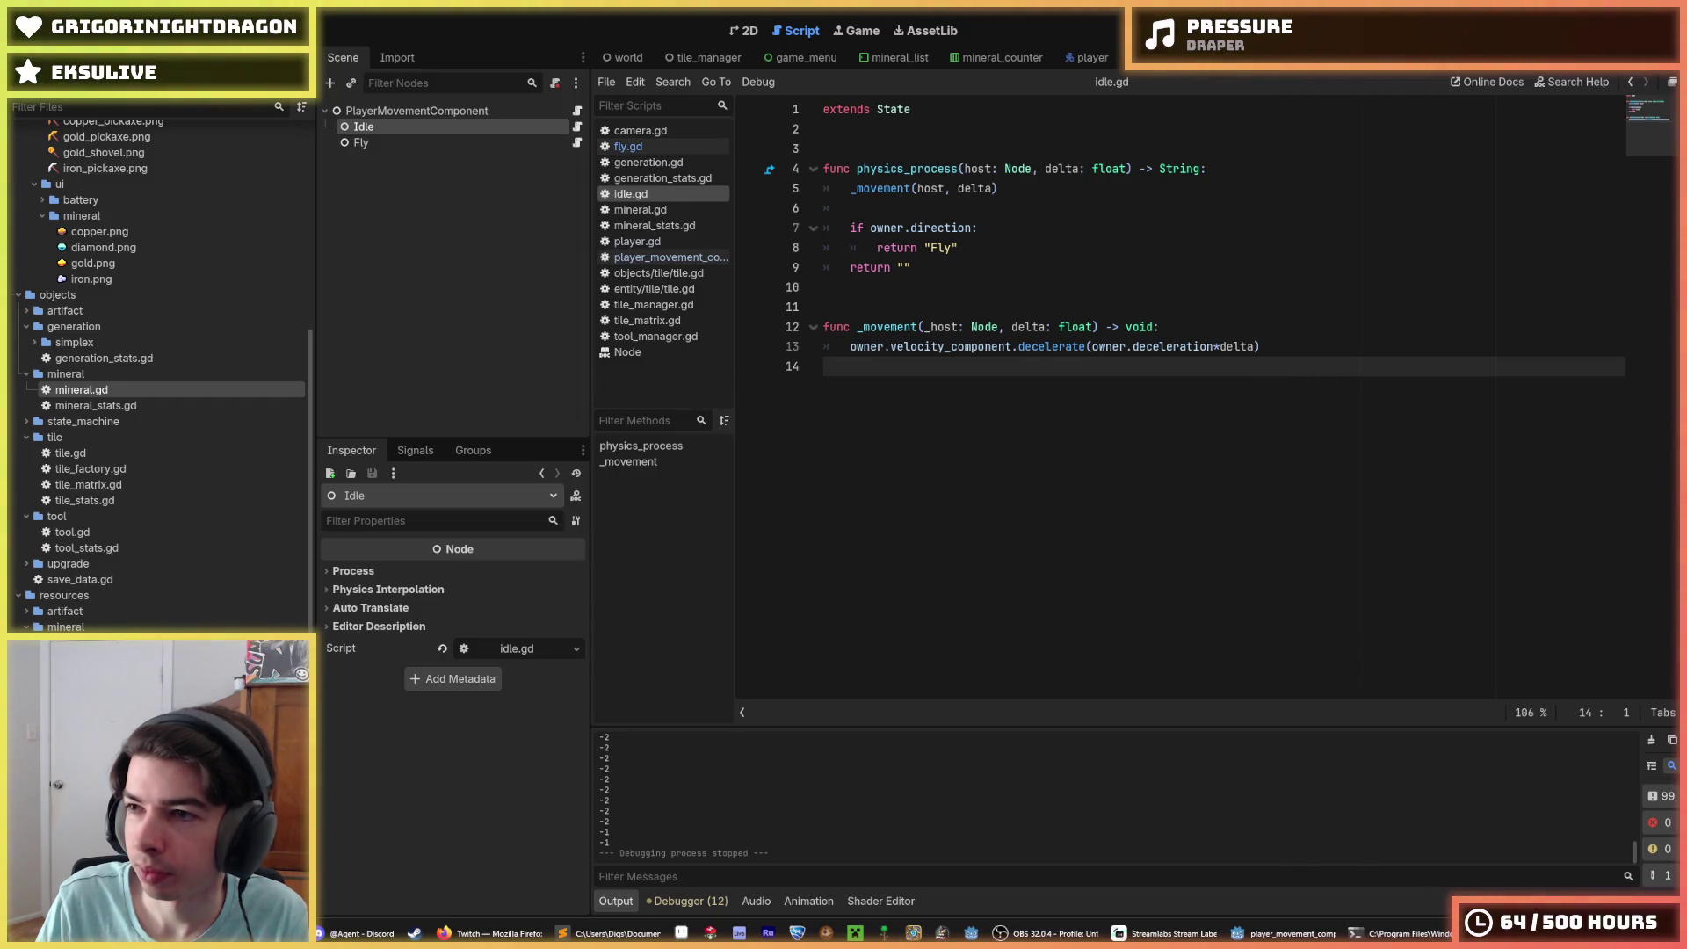
{"action": "key", "text": "super+e"}
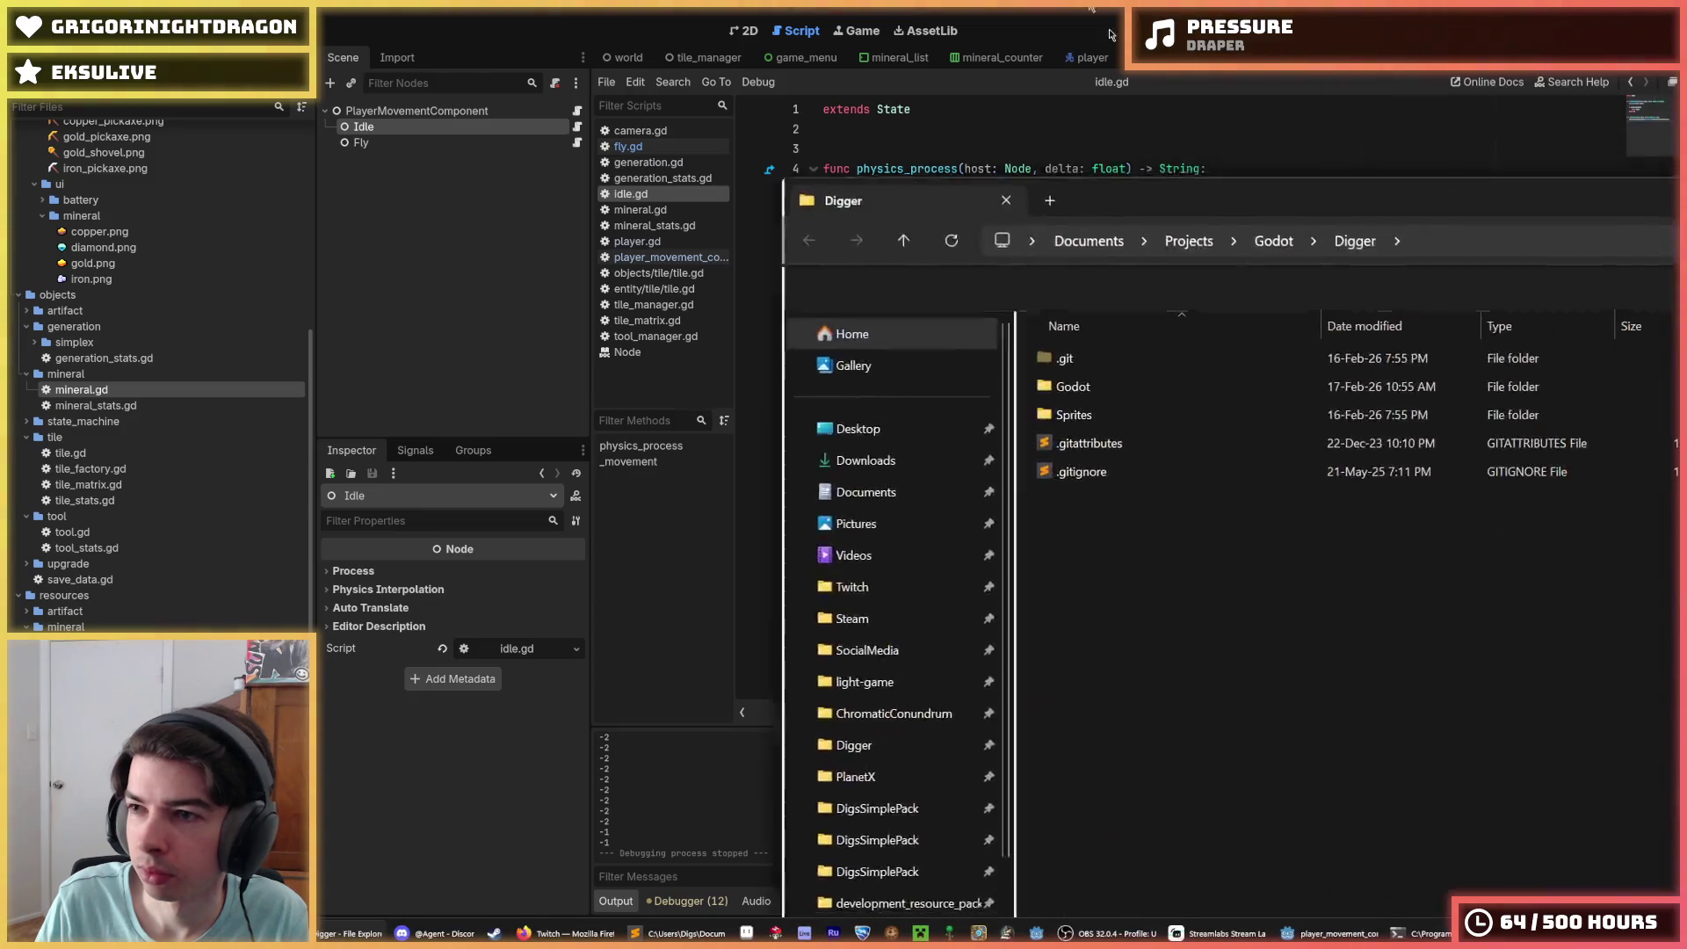
Step: Open Command Prompt in the Digger project folder and run git status
{"action": "key", "text": "super"}
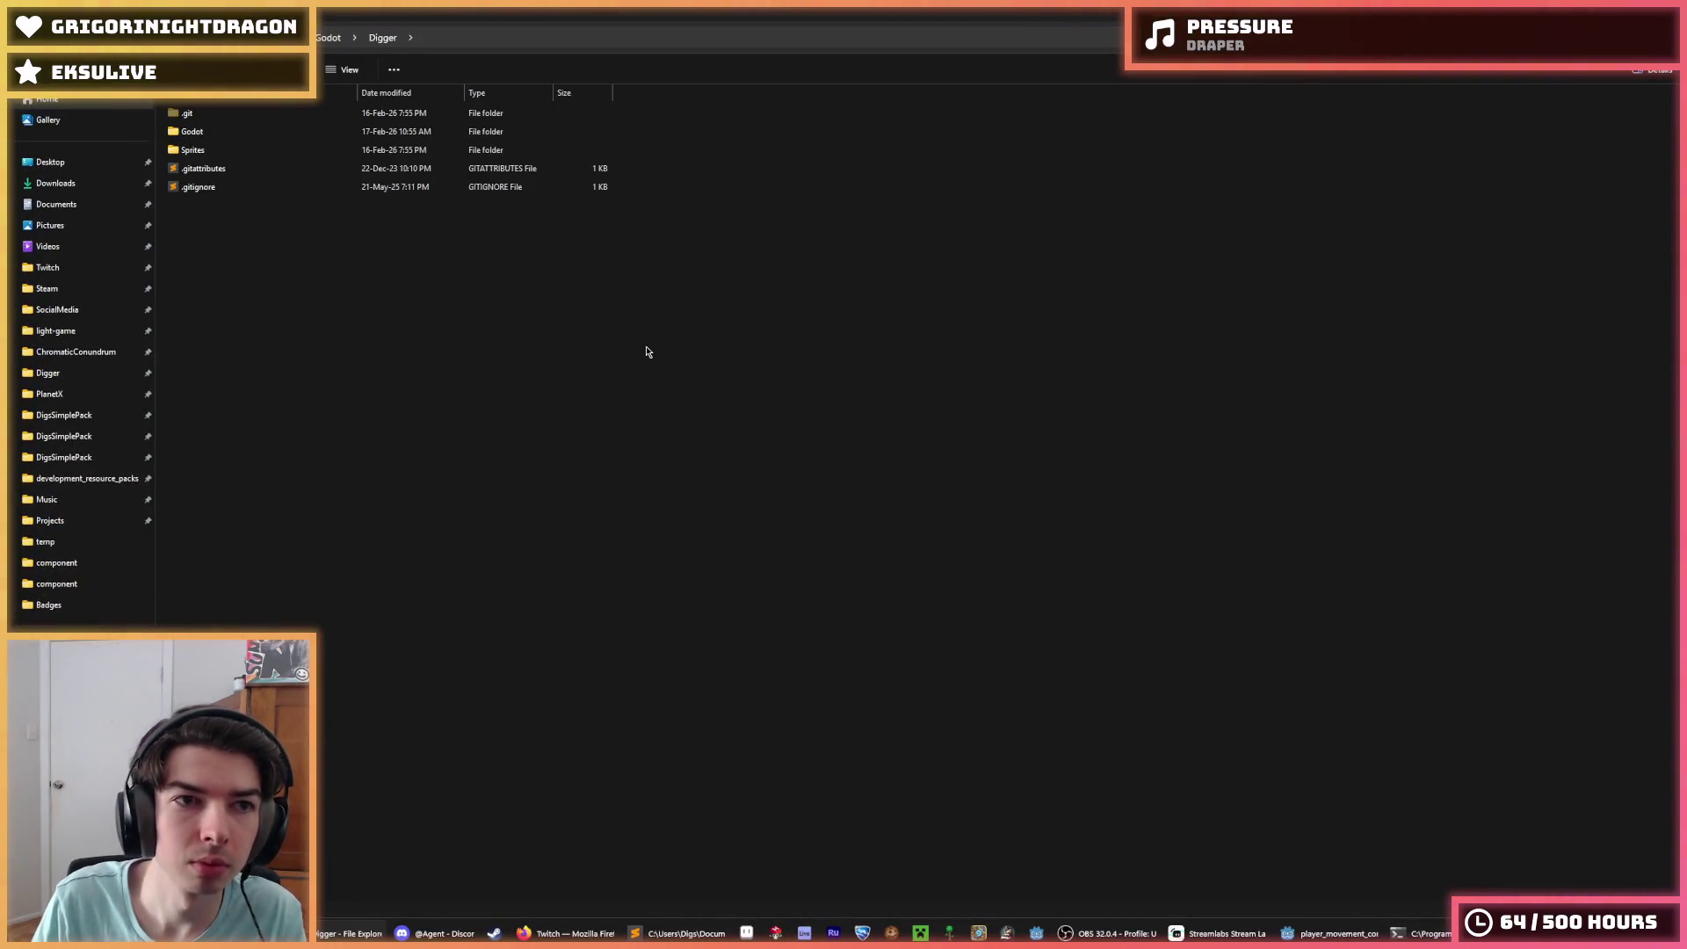
{"action": "type", "text": "cmd"}
{"action": "key", "text": "Return"}
{"action": "type", "text": "cd"}
{"action": "type", "text": "C:\\Users\\Digs\\Documents\\Projects\\Godot\\Digger"}
{"action": "key", "text": "Return"}
{"action": "type", "text": "git status"}
{"action": "key", "text": "Return"}
Step: Stage all changed files with git add * and commit them as "Added wrapping tiles"
{"action": "type", "text": "git add *"}
{"action": "key", "text": "Return"}
{"action": "type", "text": "git co"}
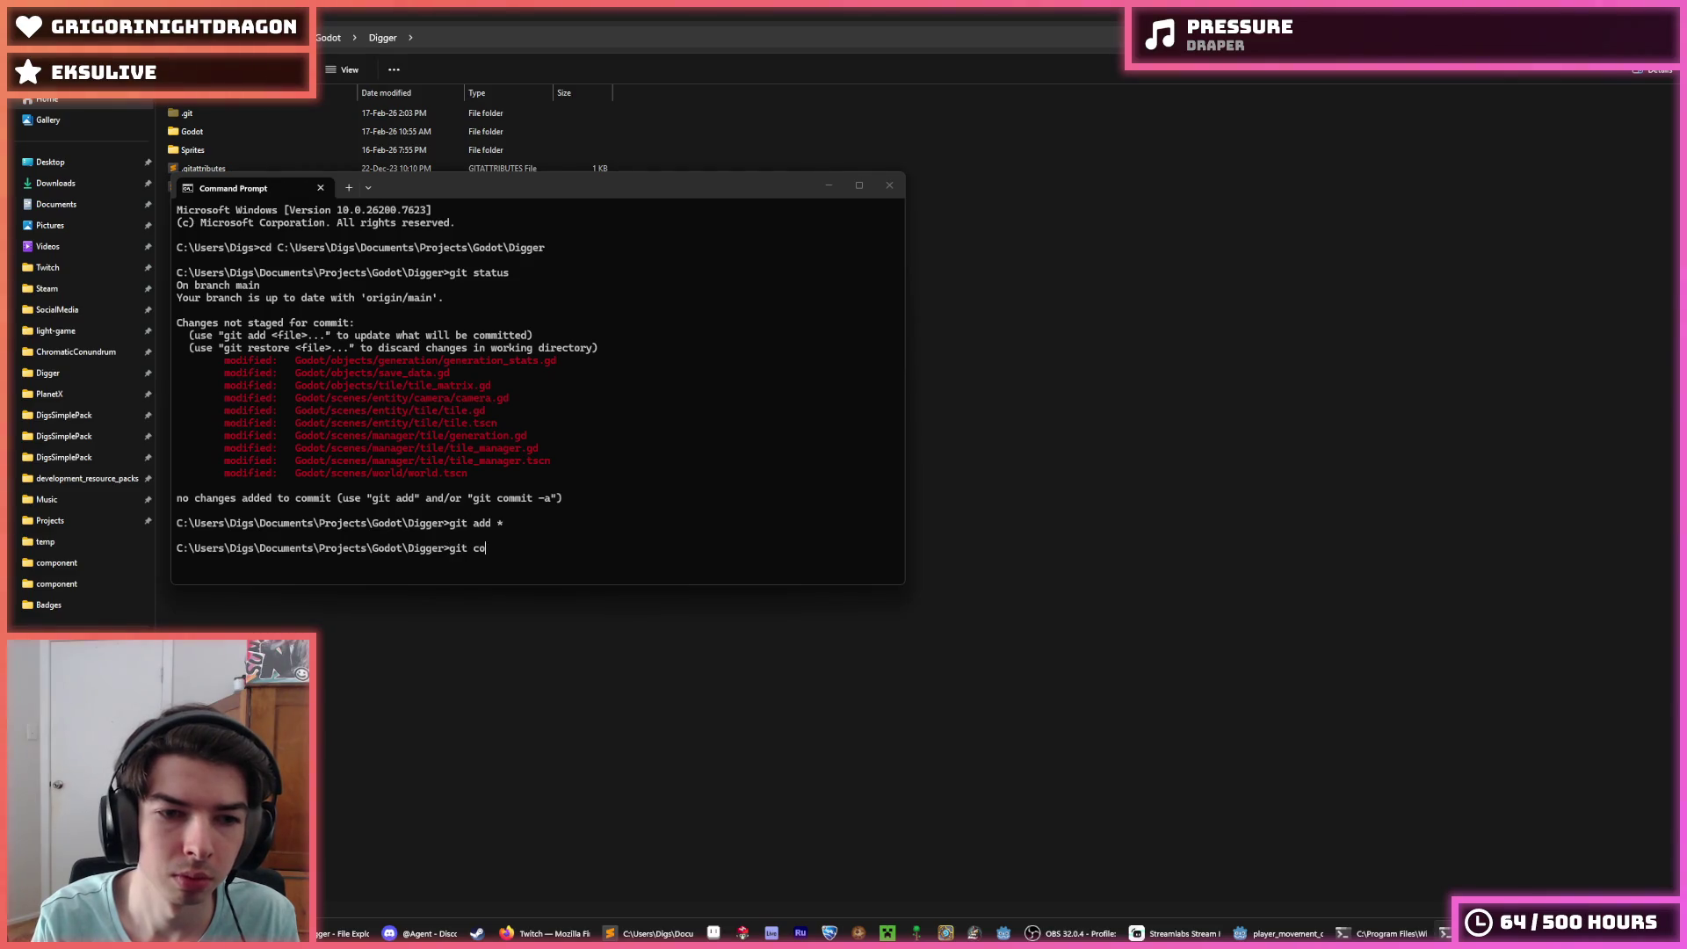
{"action": "type", "text": "mmit -m \"Added l\""}
{"action": "key", "text": "Left"}
{"action": "type", "text": "Add"}
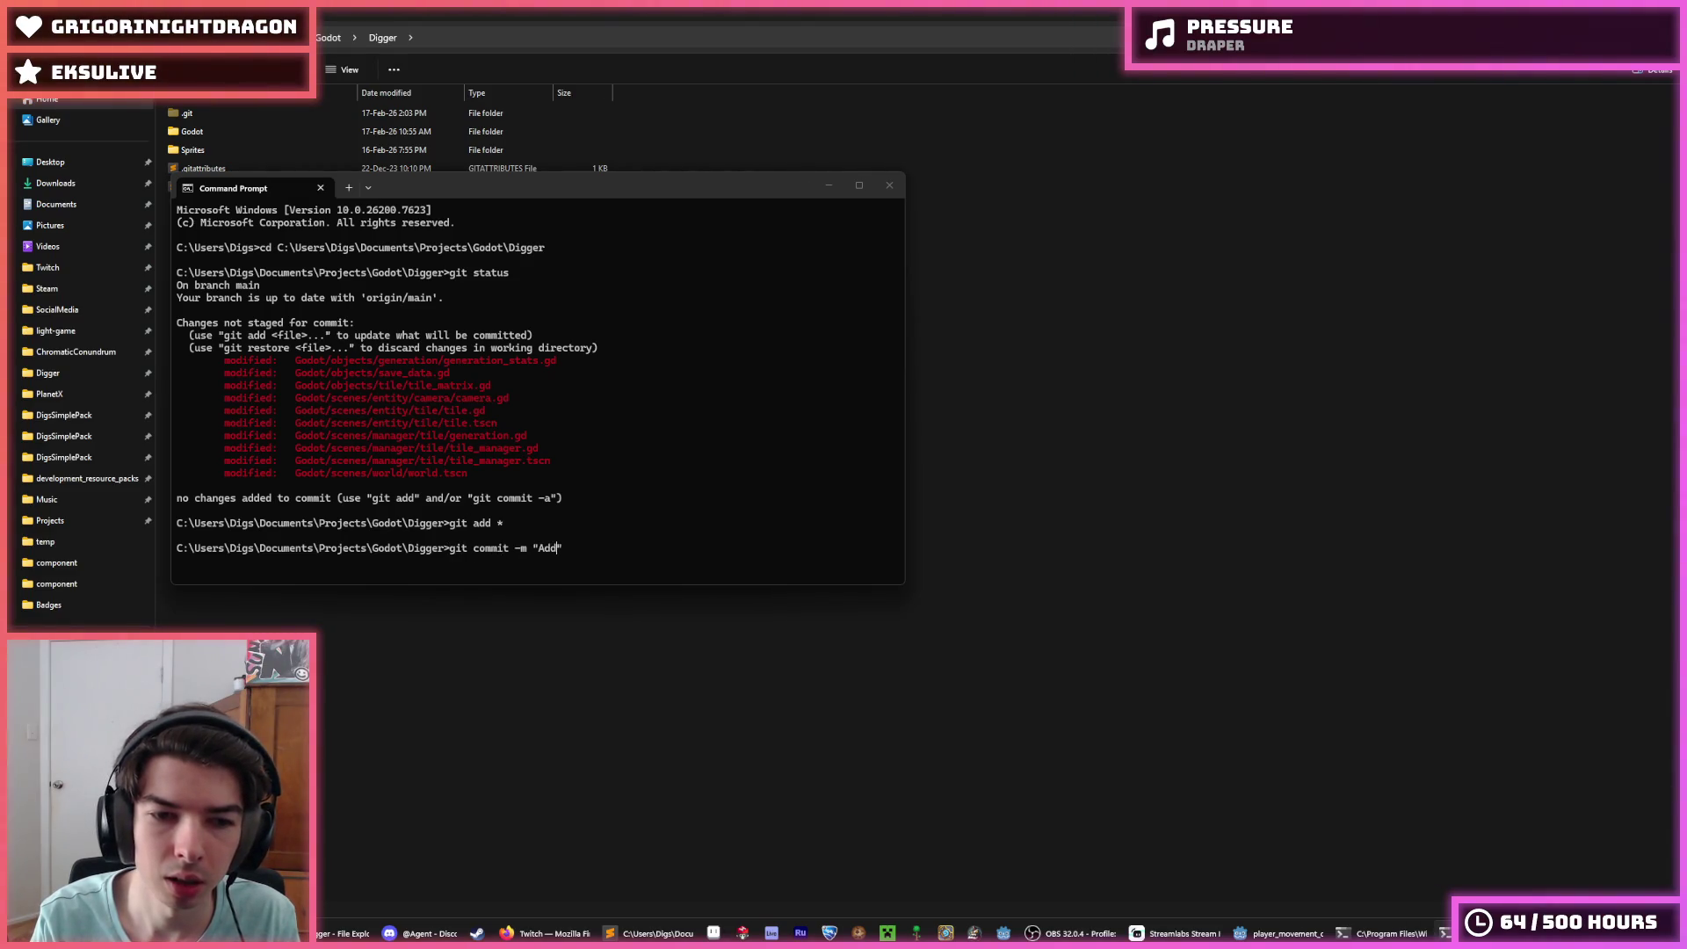
{"action": "type", "text": "ed looping w"}
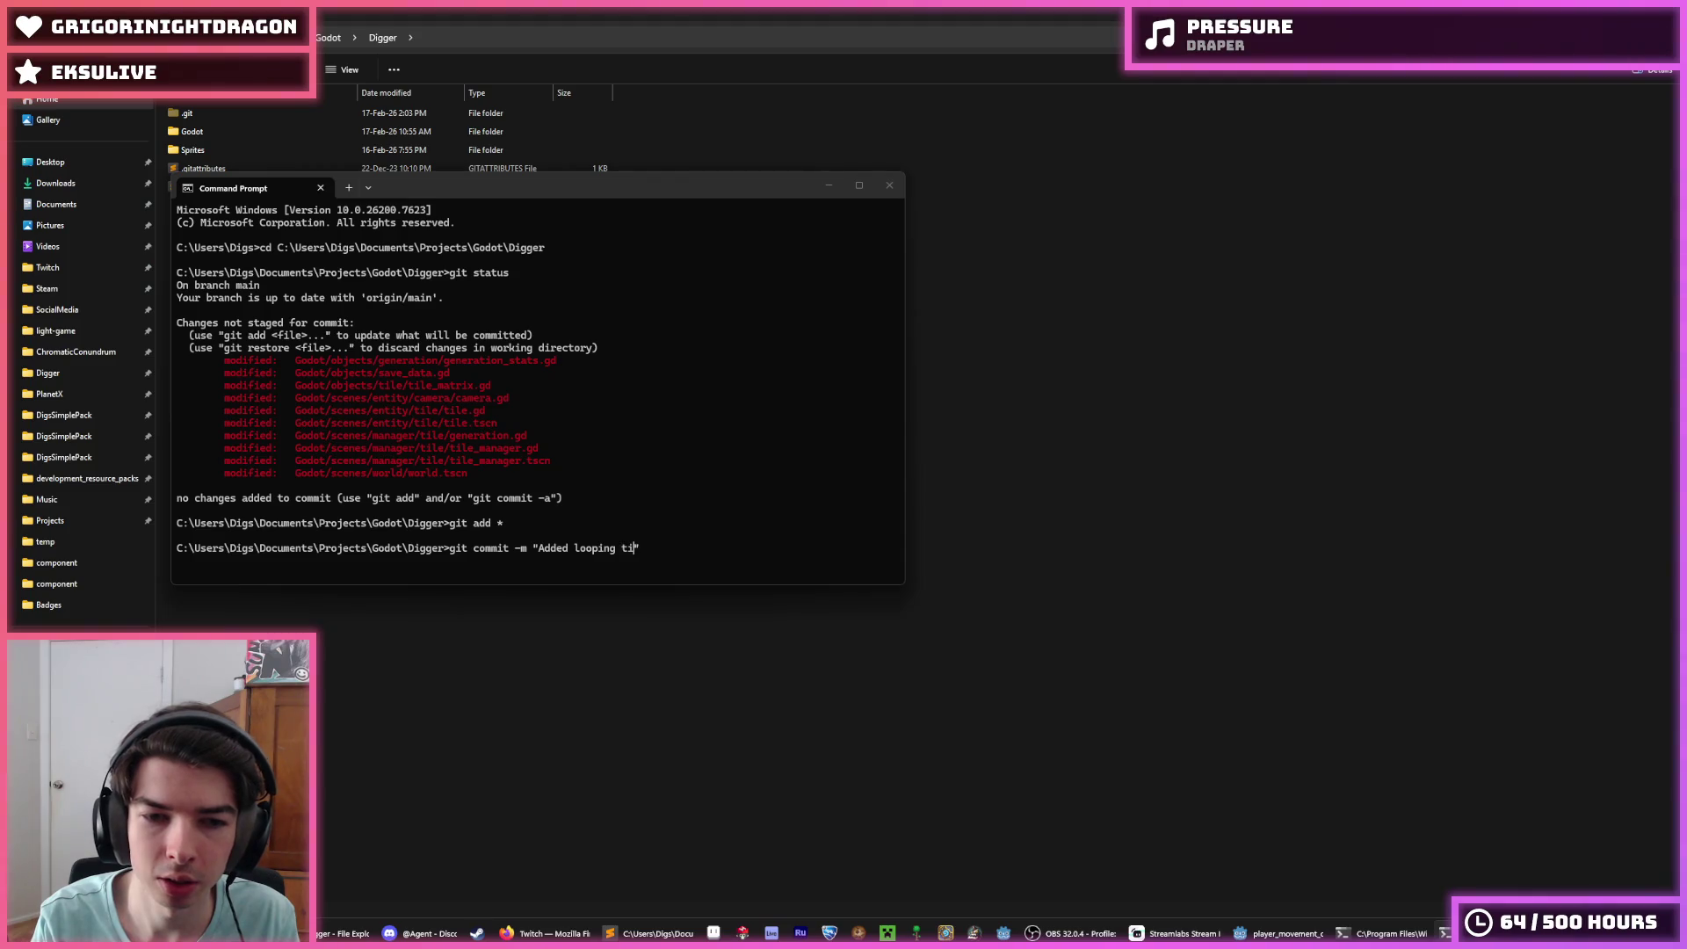
{"action": "type", "text": "orld"}
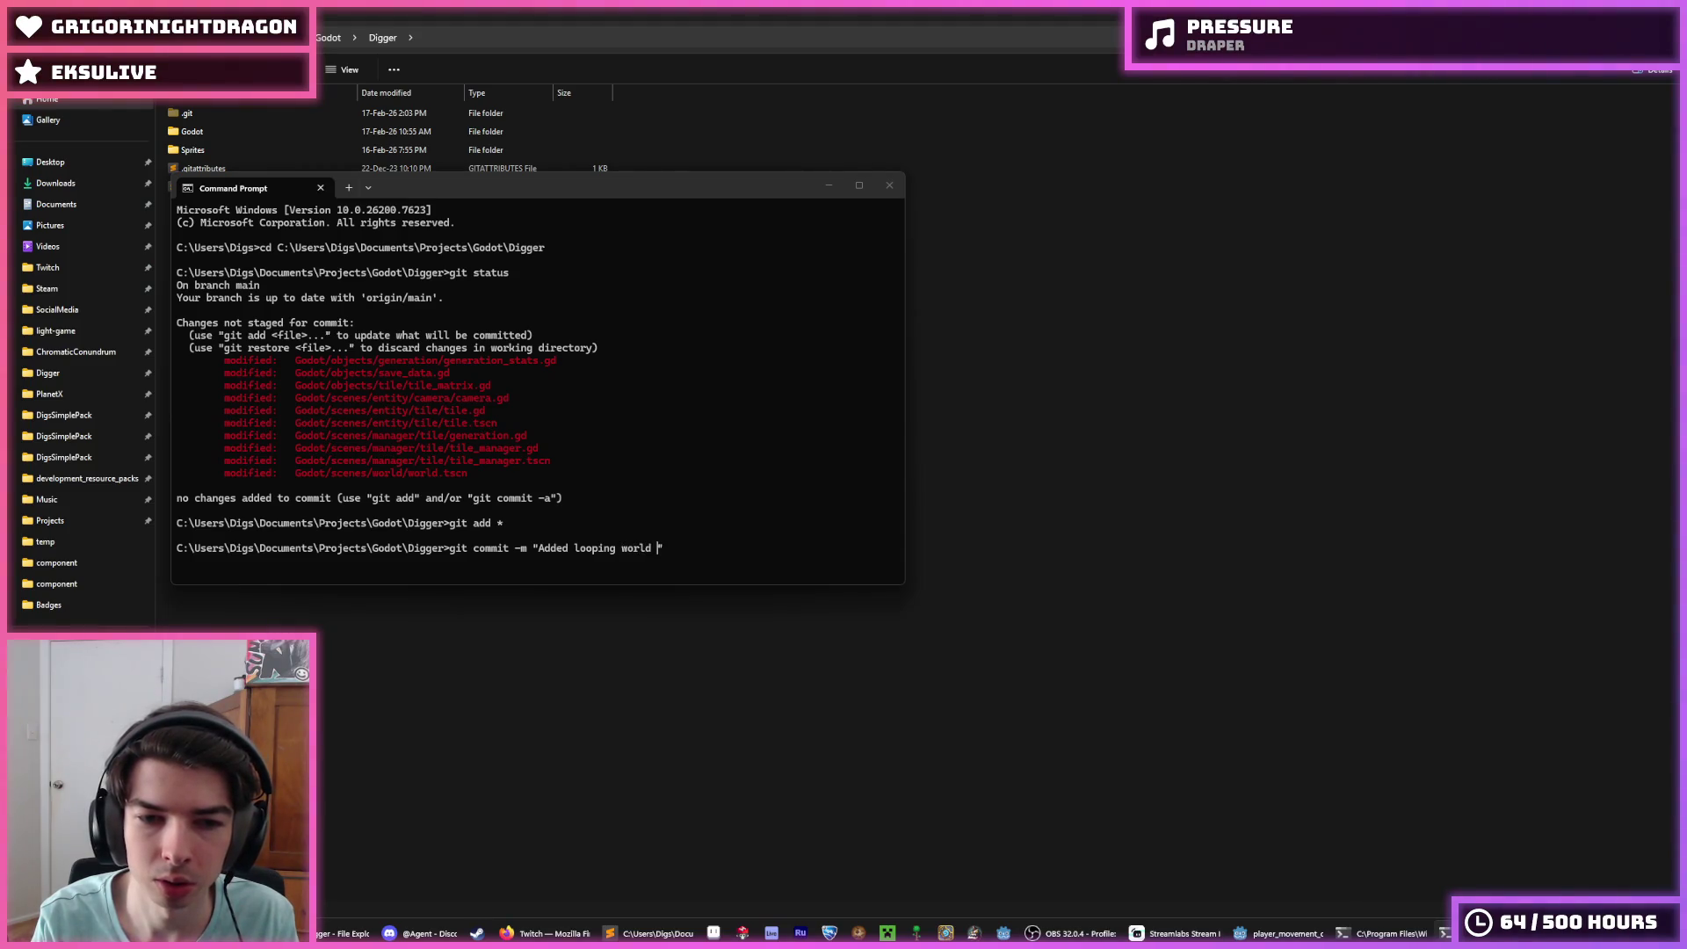
{"action": "key", "text": "BackSpace"}
{"action": "key", "text": "BackSpace"}
{"action": "key", "text": "BackSpace"}
{"action": "key", "text": "BackSpace"}
{"action": "type", "text": "tiles"}
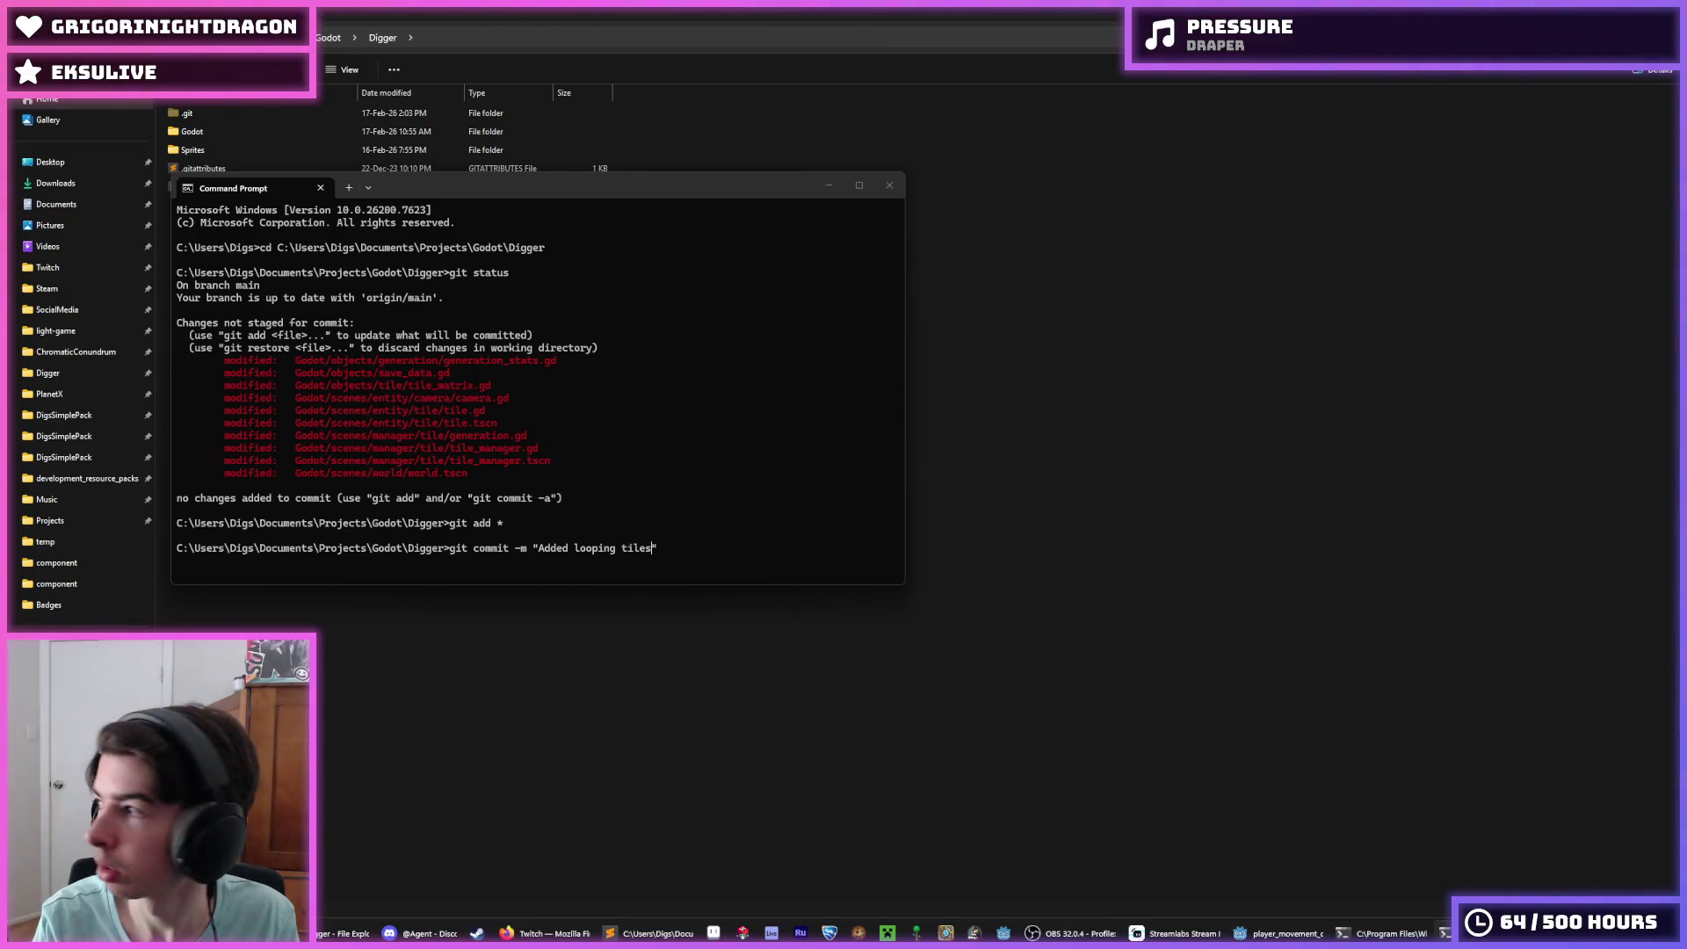
{"action": "key", "text": "BackSpace"}
{"action": "key", "text": "BackSpace"}
{"action": "key", "text": "BackSpace"}
{"action": "type", "text": "wrapping tiles"}
{"action": "key", "text": "Return"}
Step: Push the commit to main with git push and close Command Prompt
{"action": "type", "text": "git ps"}
{"action": "key", "text": "BackSpace"}
{"action": "type", "text": "ush"}
{"action": "key", "text": "Return"}
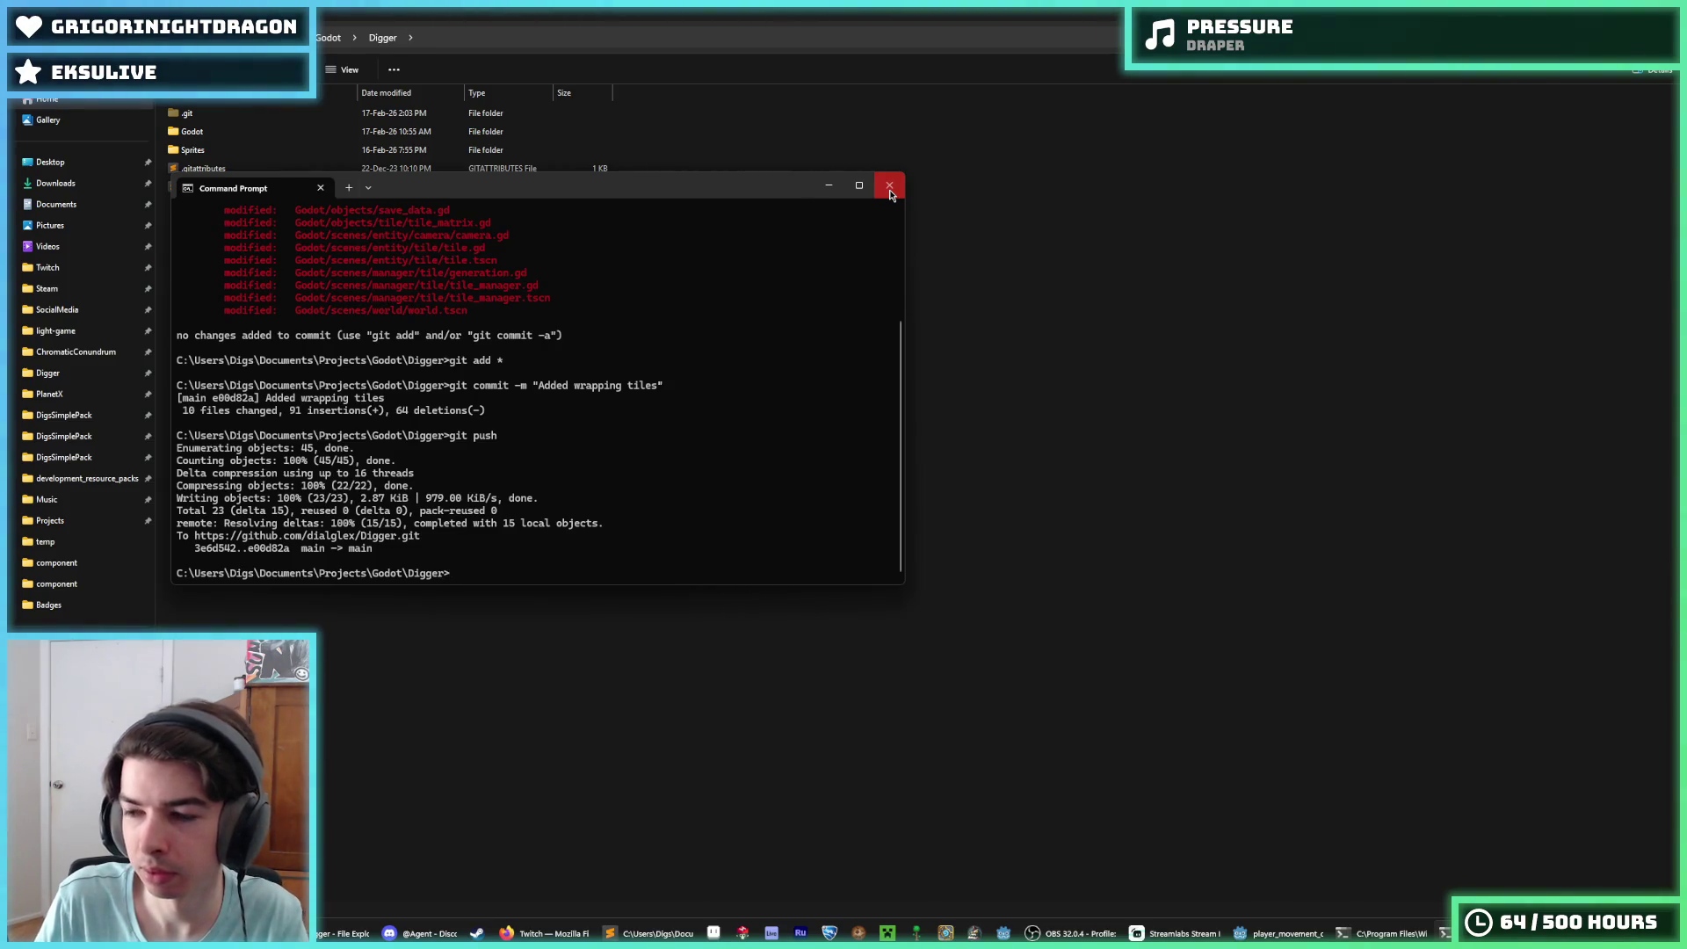
{"action": "left_click", "coordinate": [890, 191]}
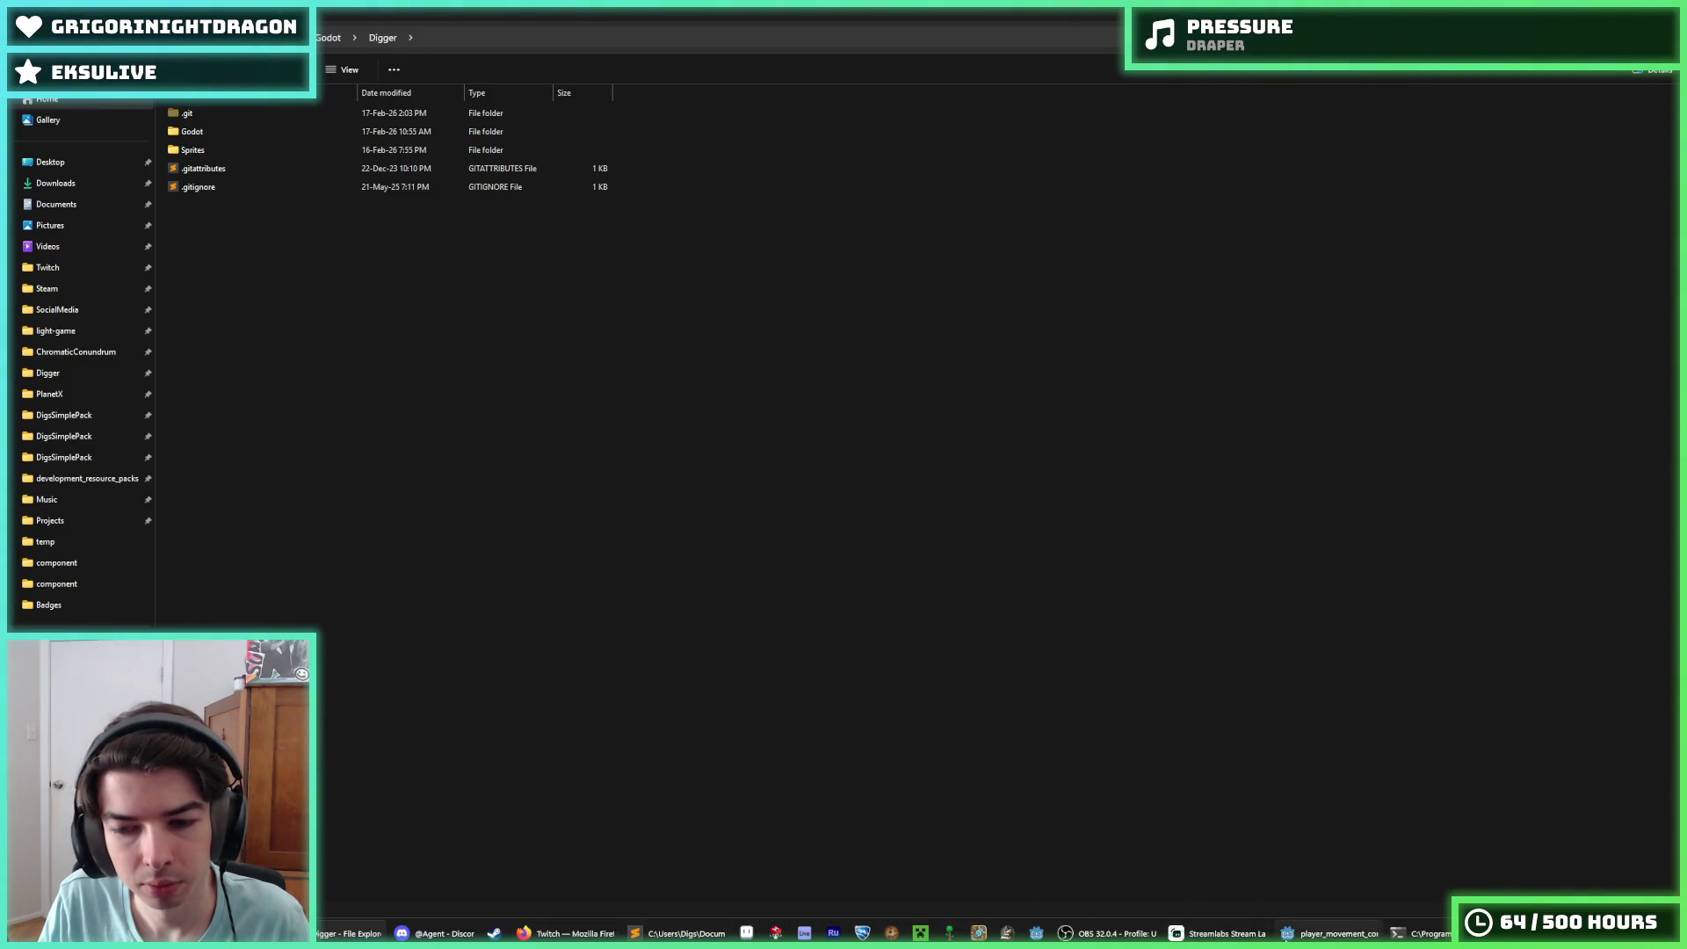
Step: Bring the Godot editor back and review lines 8–9 of idle.gd
{"action": "left_click", "coordinate": [1290, 934]}
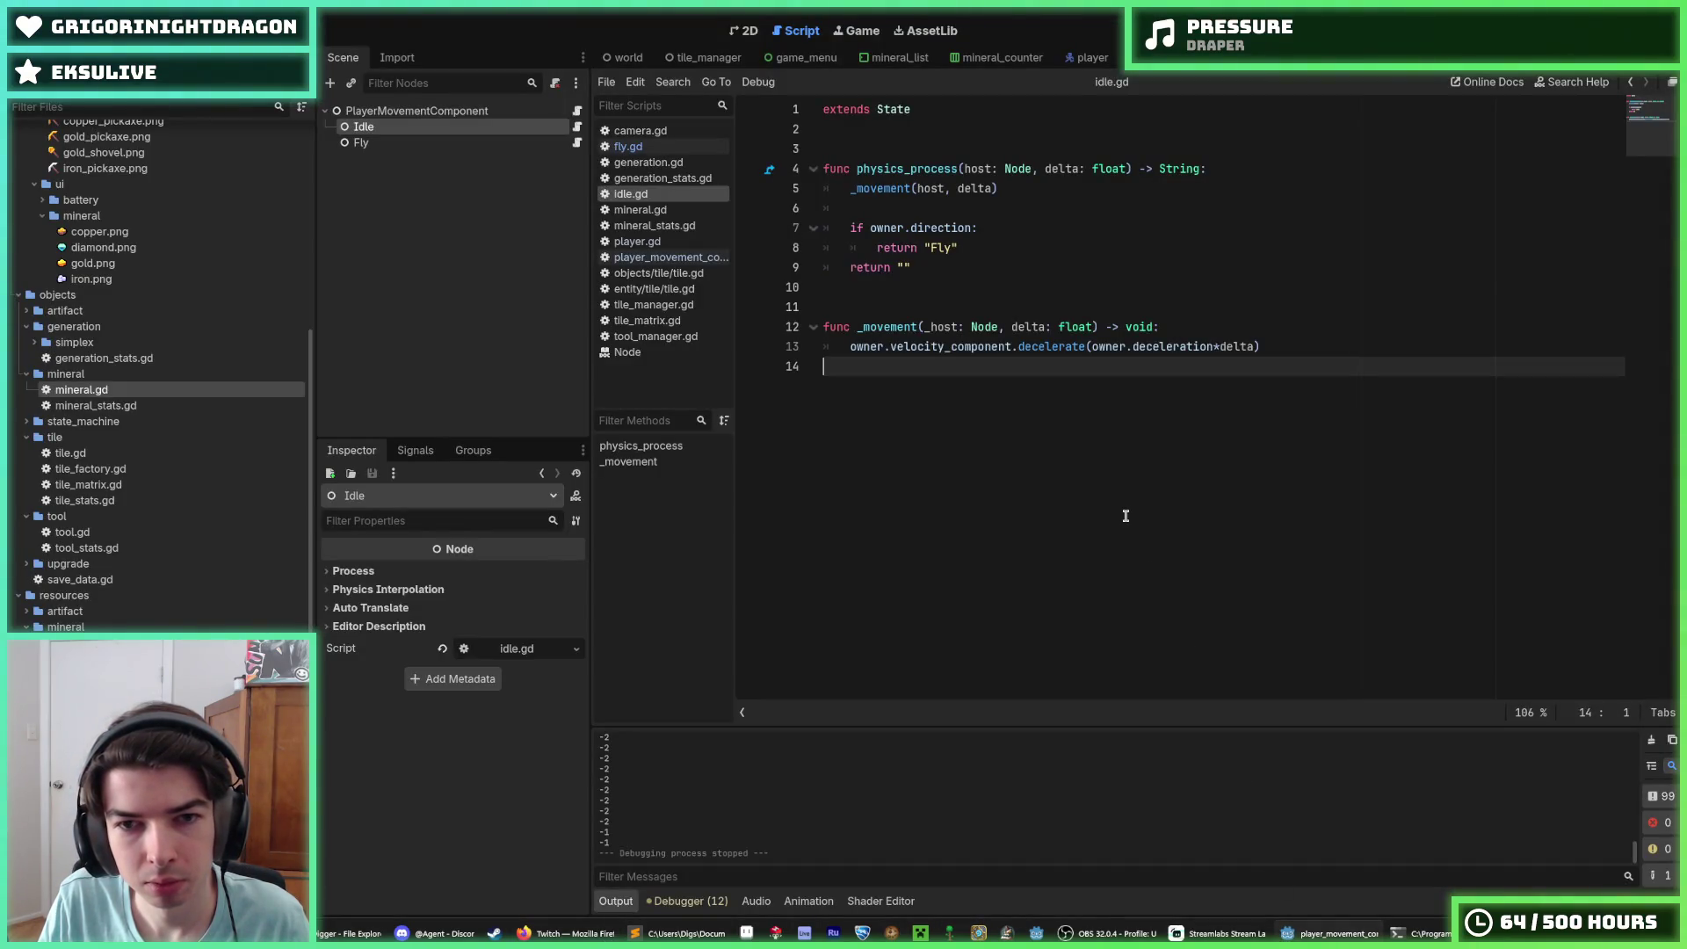
{"action": "left_click", "coordinate": [926, 267]}
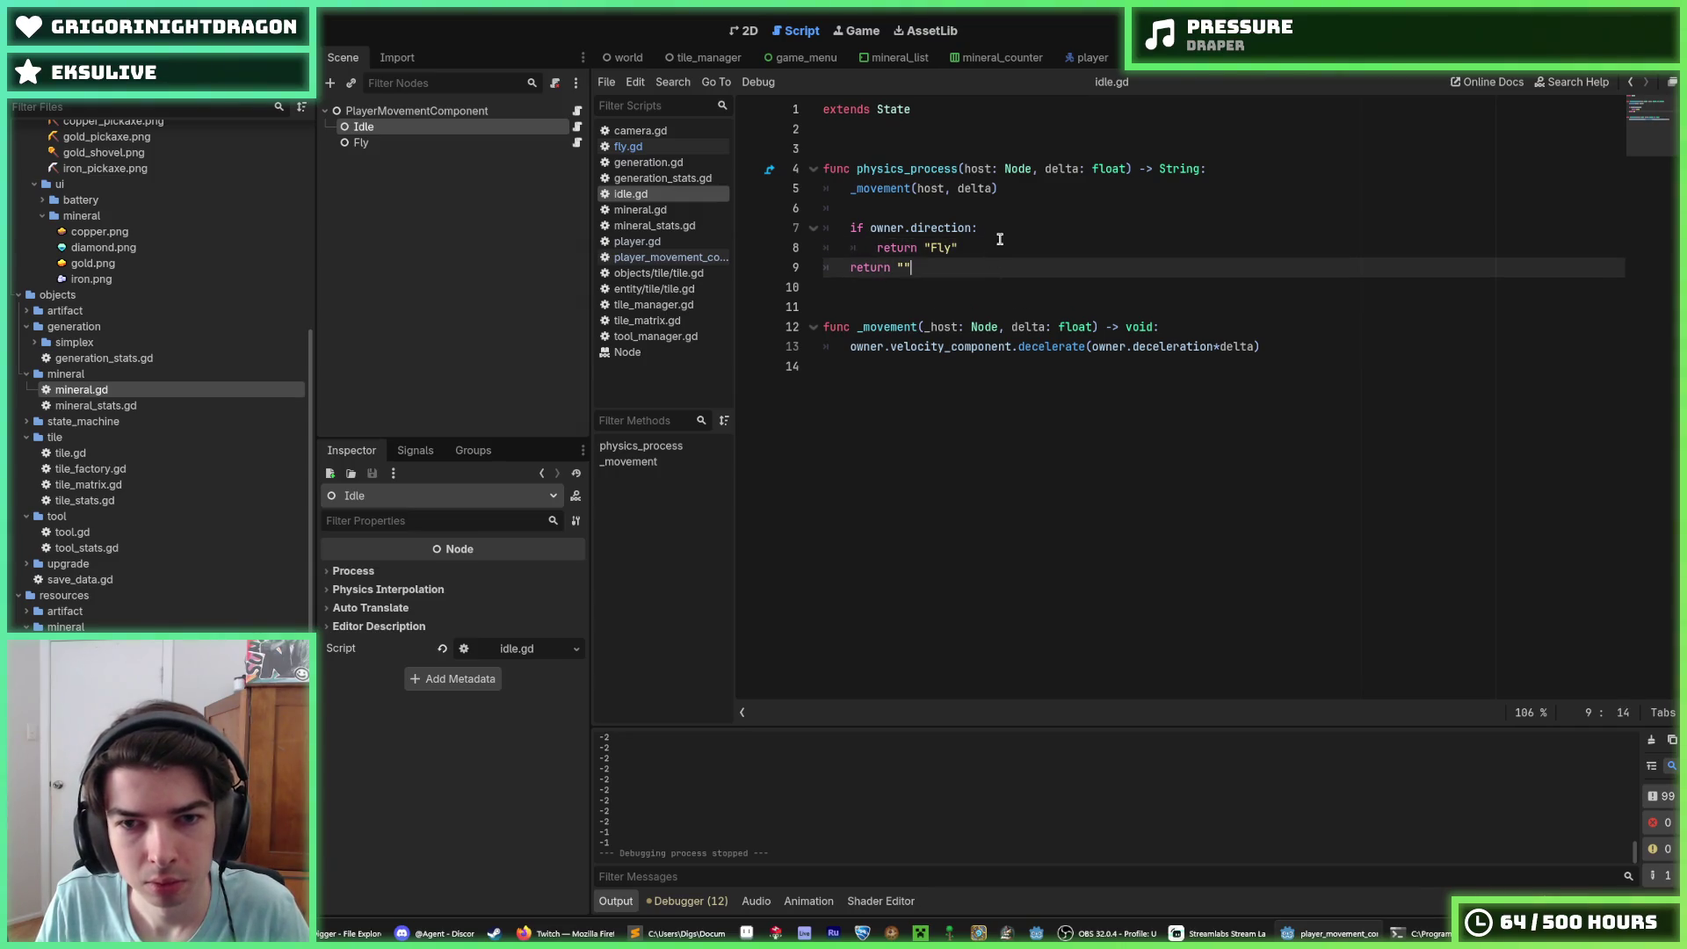
{"action": "left_click", "coordinate": [1001, 247]}
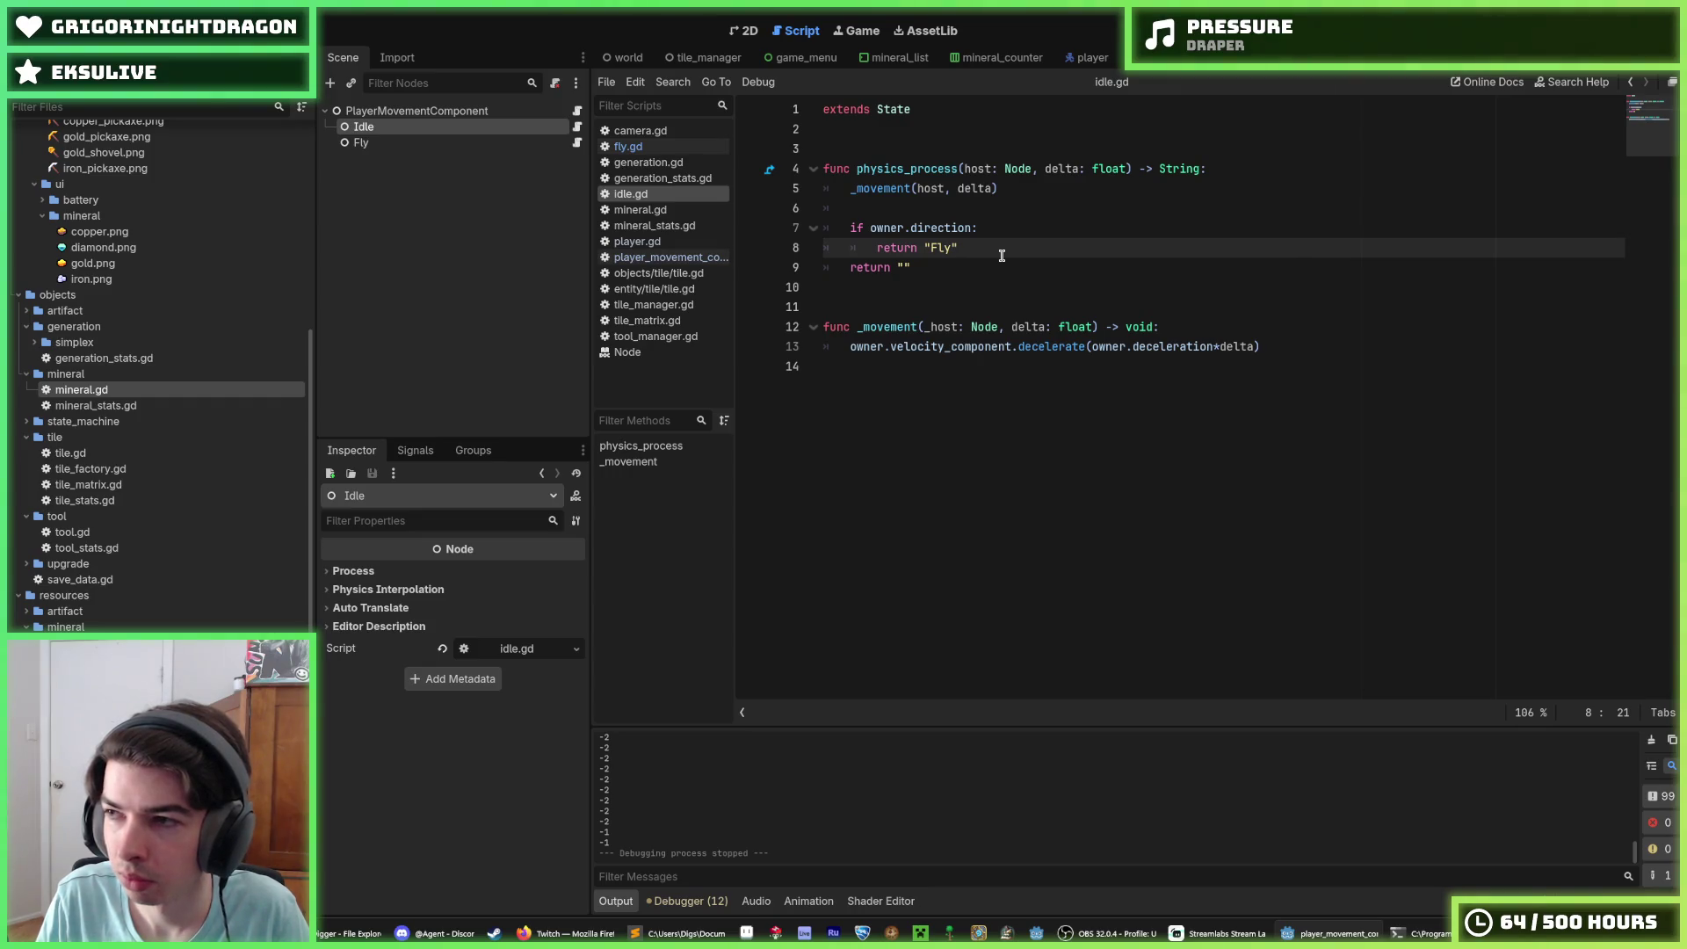
{"action": "left_click", "coordinate": [988, 259]}
{"action": "left_click", "coordinate": [989, 253]}
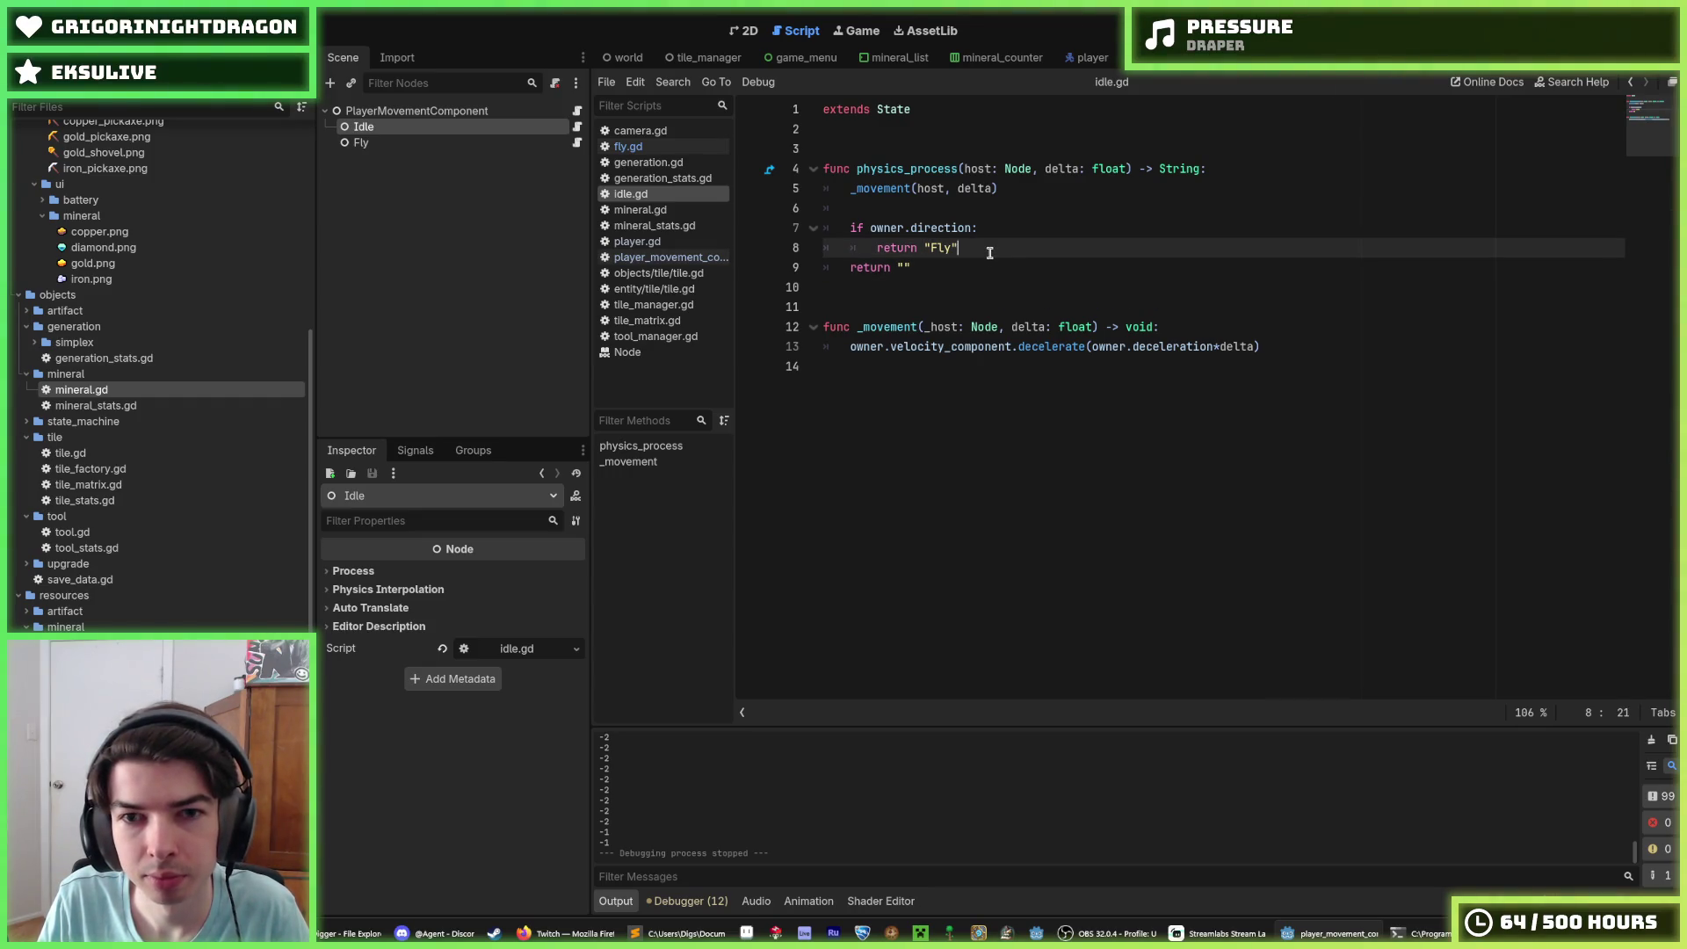
Step: Check PlayerMovementComponent's node options and select the Idle and Fly state nodes
{"action": "right_click", "coordinate": [441, 113]}
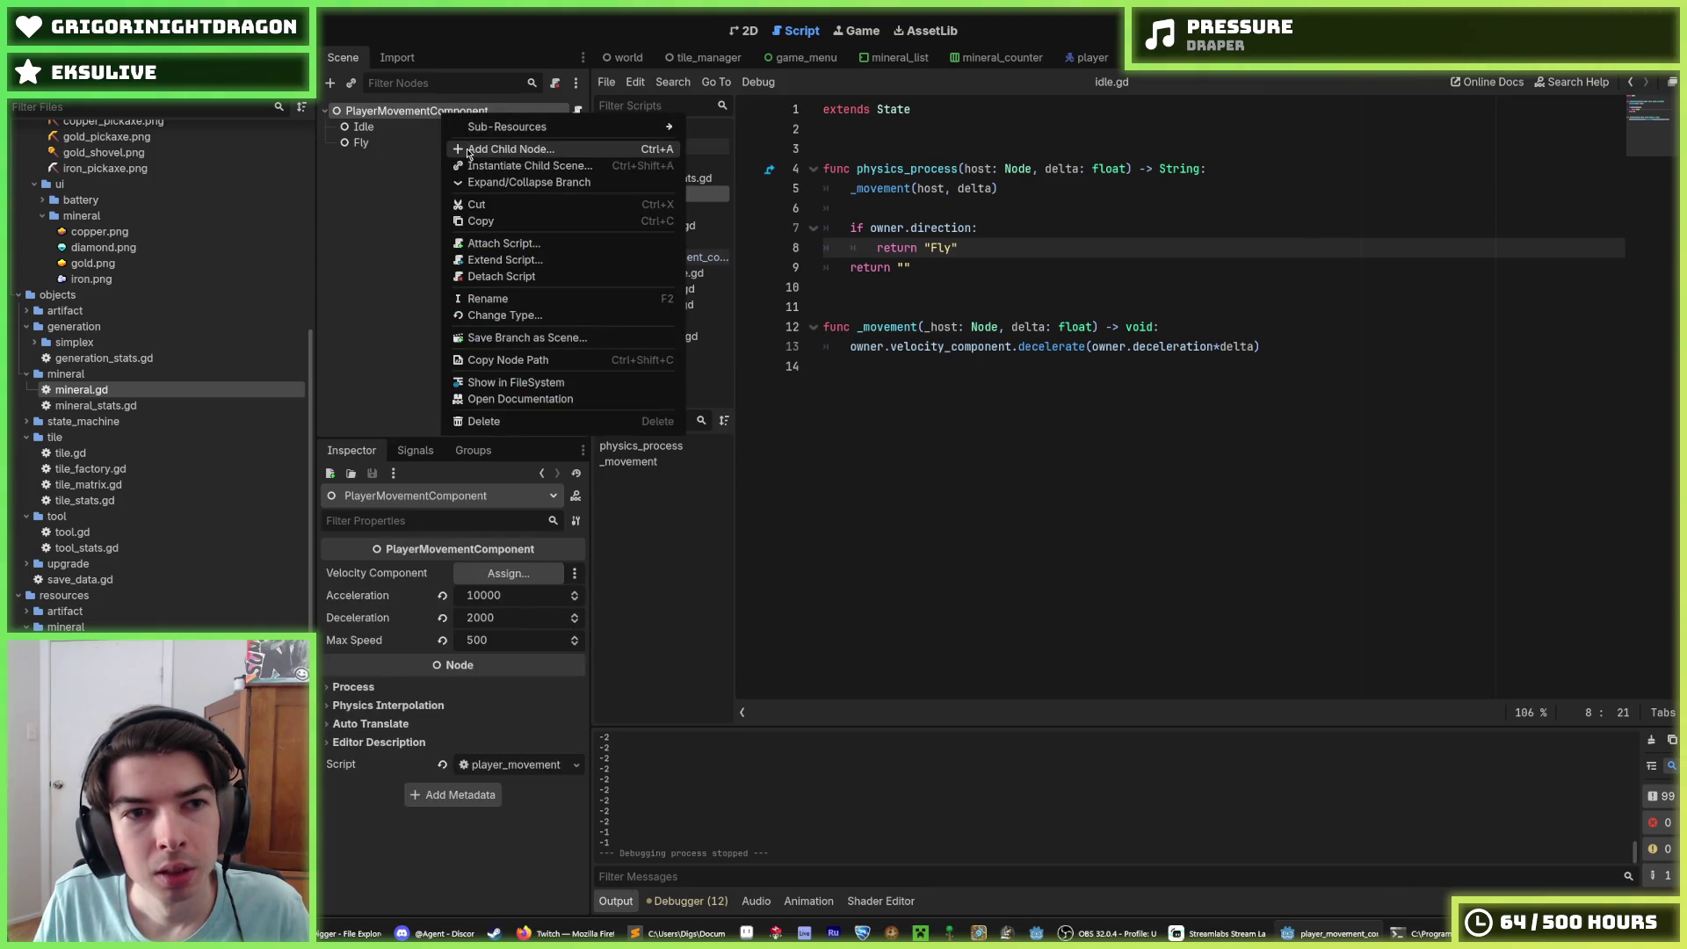
{"action": "left_click", "coordinate": [399, 143]}
{"action": "left_click", "coordinate": [388, 134]}
{"action": "left_click", "coordinate": [389, 145]}
{"action": "left_click", "coordinate": [387, 129]}
{"action": "left_click", "coordinate": [389, 145]}
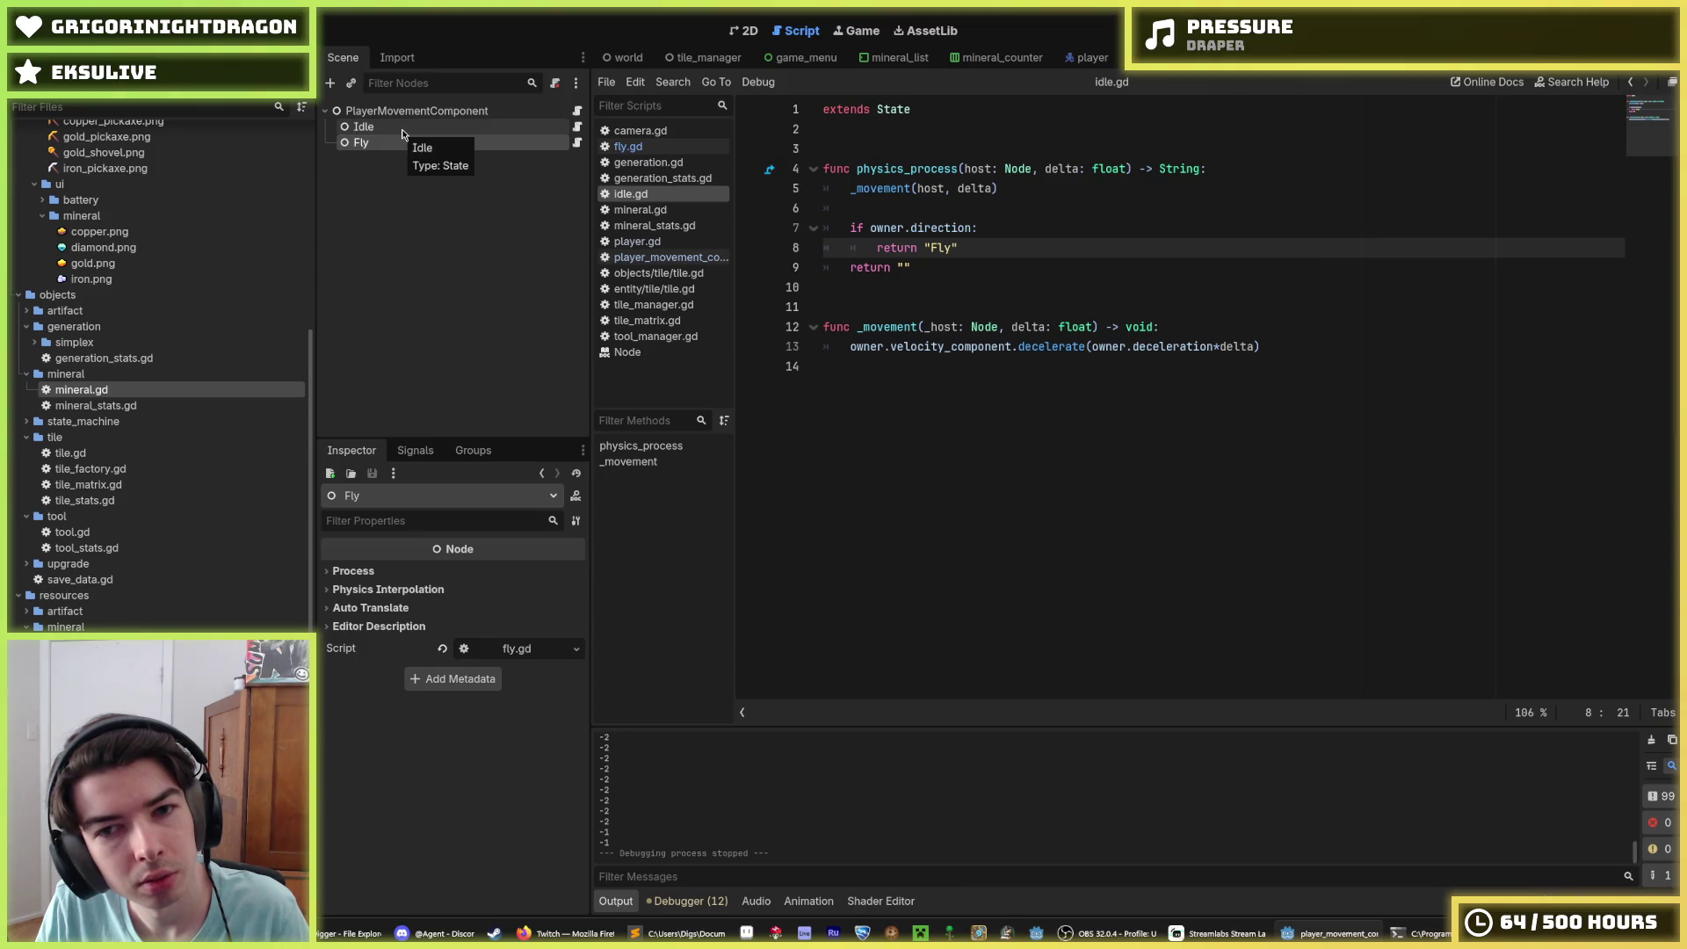
Step: Review idle.gd's physics_process returning "Fly" on direction, then check PlayerMovementComponent's speed settings
{"action": "left_click", "coordinate": [1176, 332]}
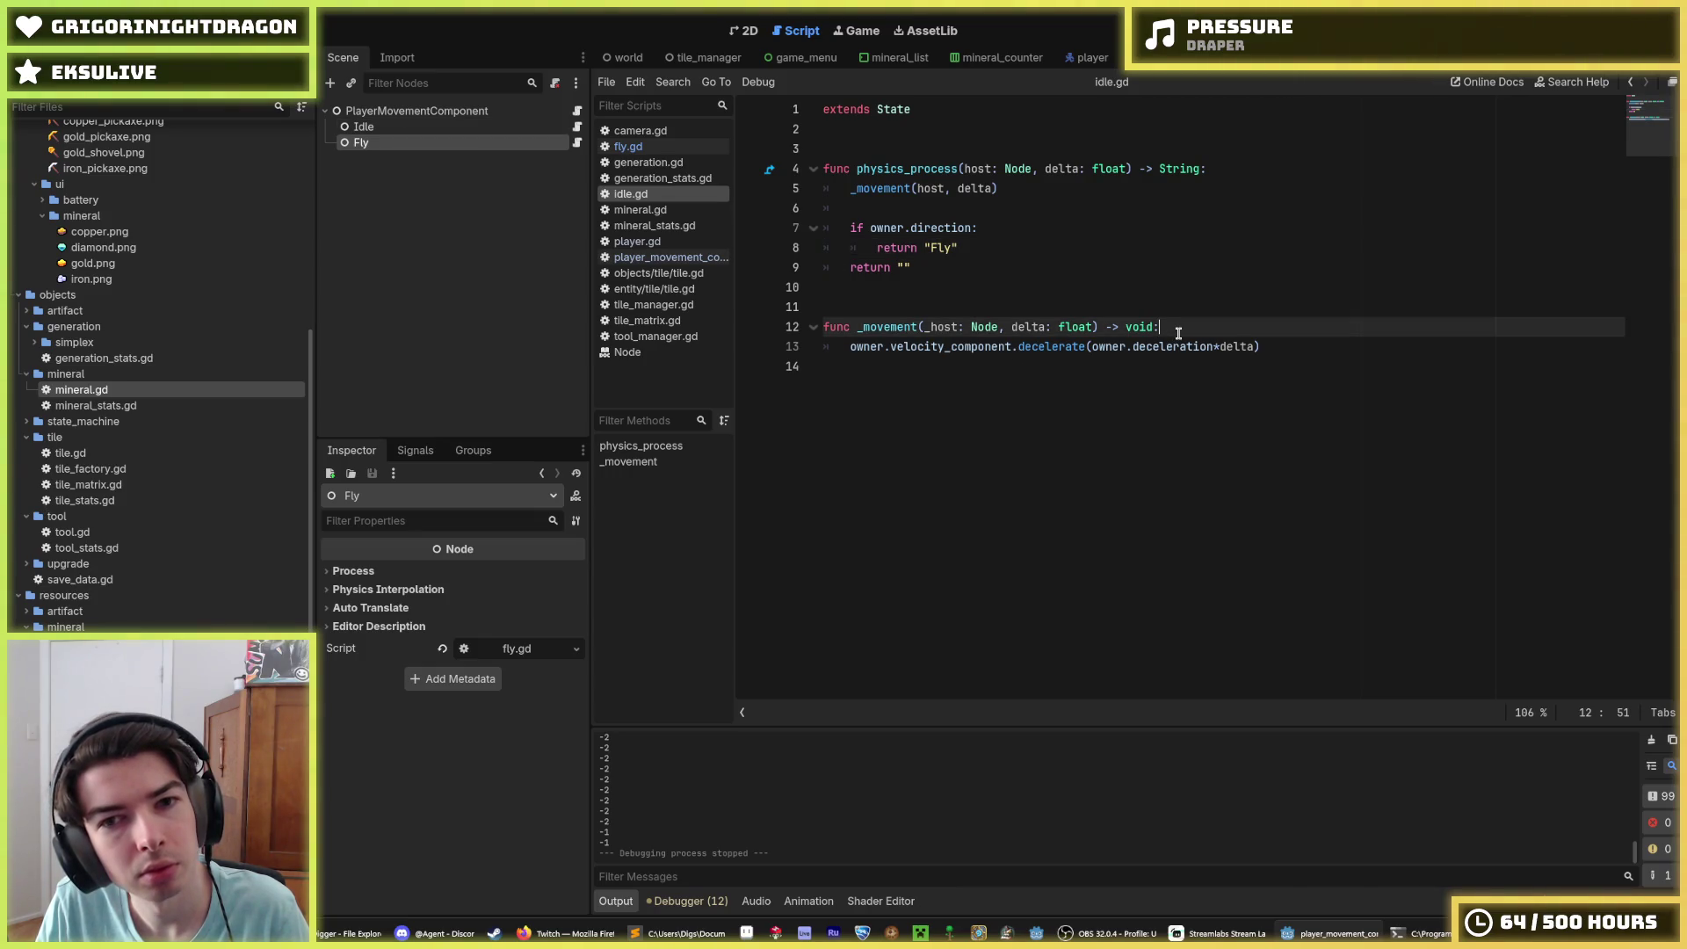
{"action": "left_click", "coordinate": [971, 266]}
{"action": "left_click", "coordinate": [974, 250]}
{"action": "left_click", "coordinate": [975, 263]}
{"action": "left_click", "coordinate": [984, 247]}
{"action": "left_click", "coordinate": [982, 263]}
{"action": "left_click", "coordinate": [976, 248]}
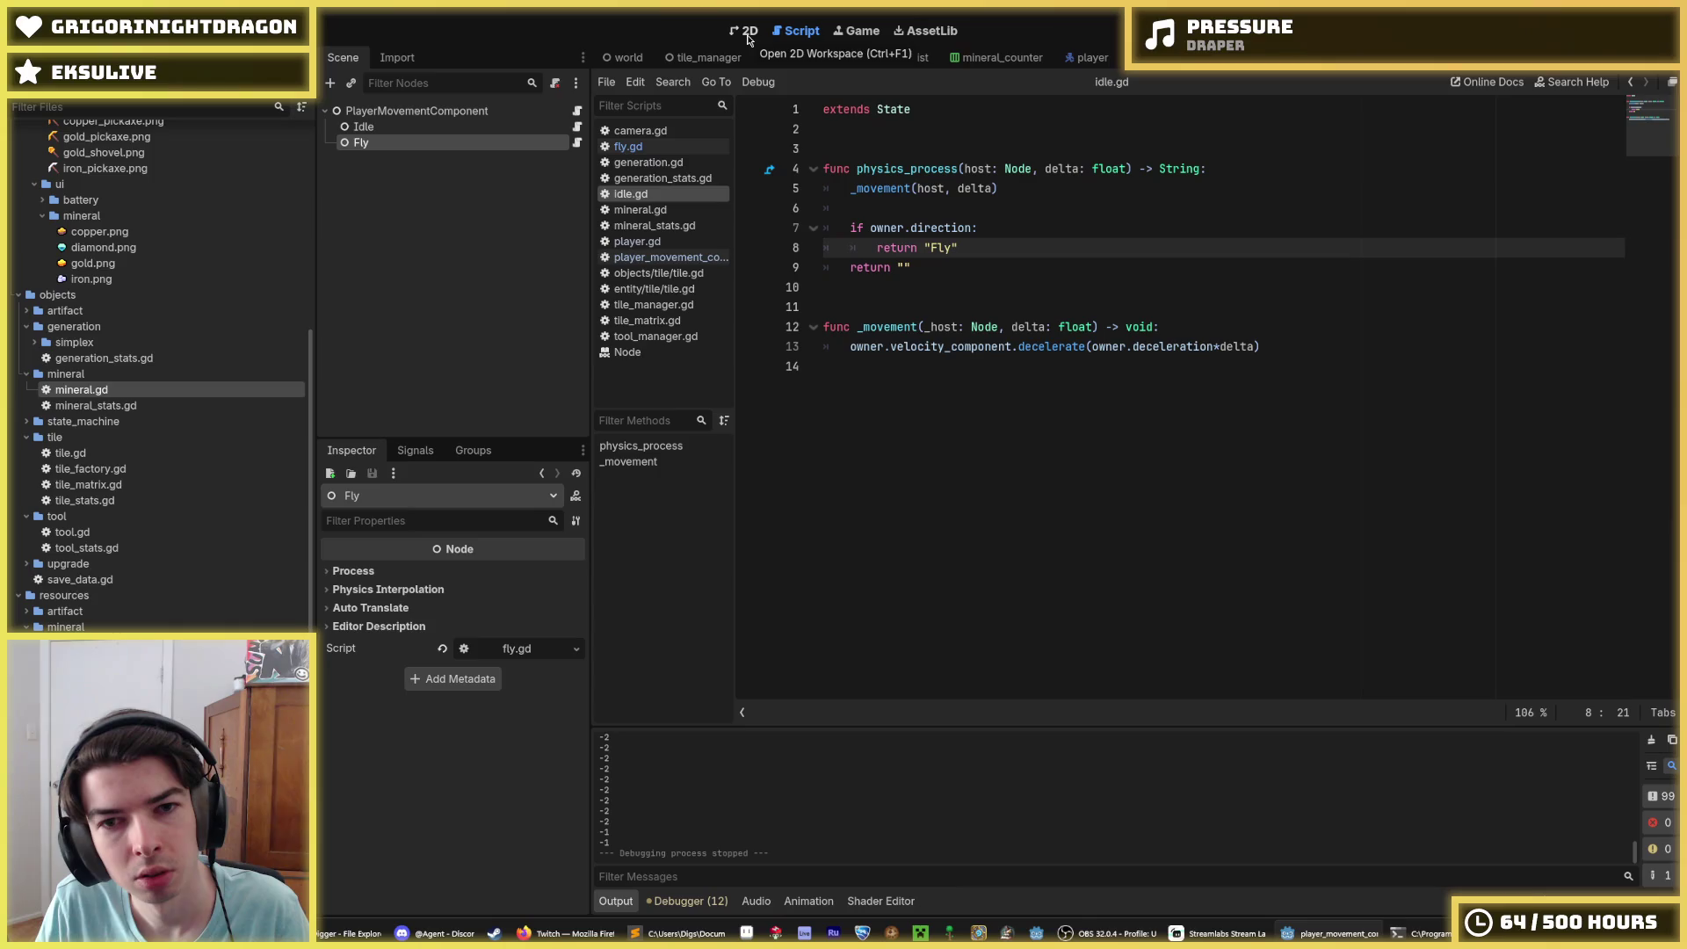
{"action": "left_click", "coordinate": [992, 228]}
{"action": "left_click", "coordinate": [984, 247]}
{"action": "left_click", "coordinate": [529, 112]}
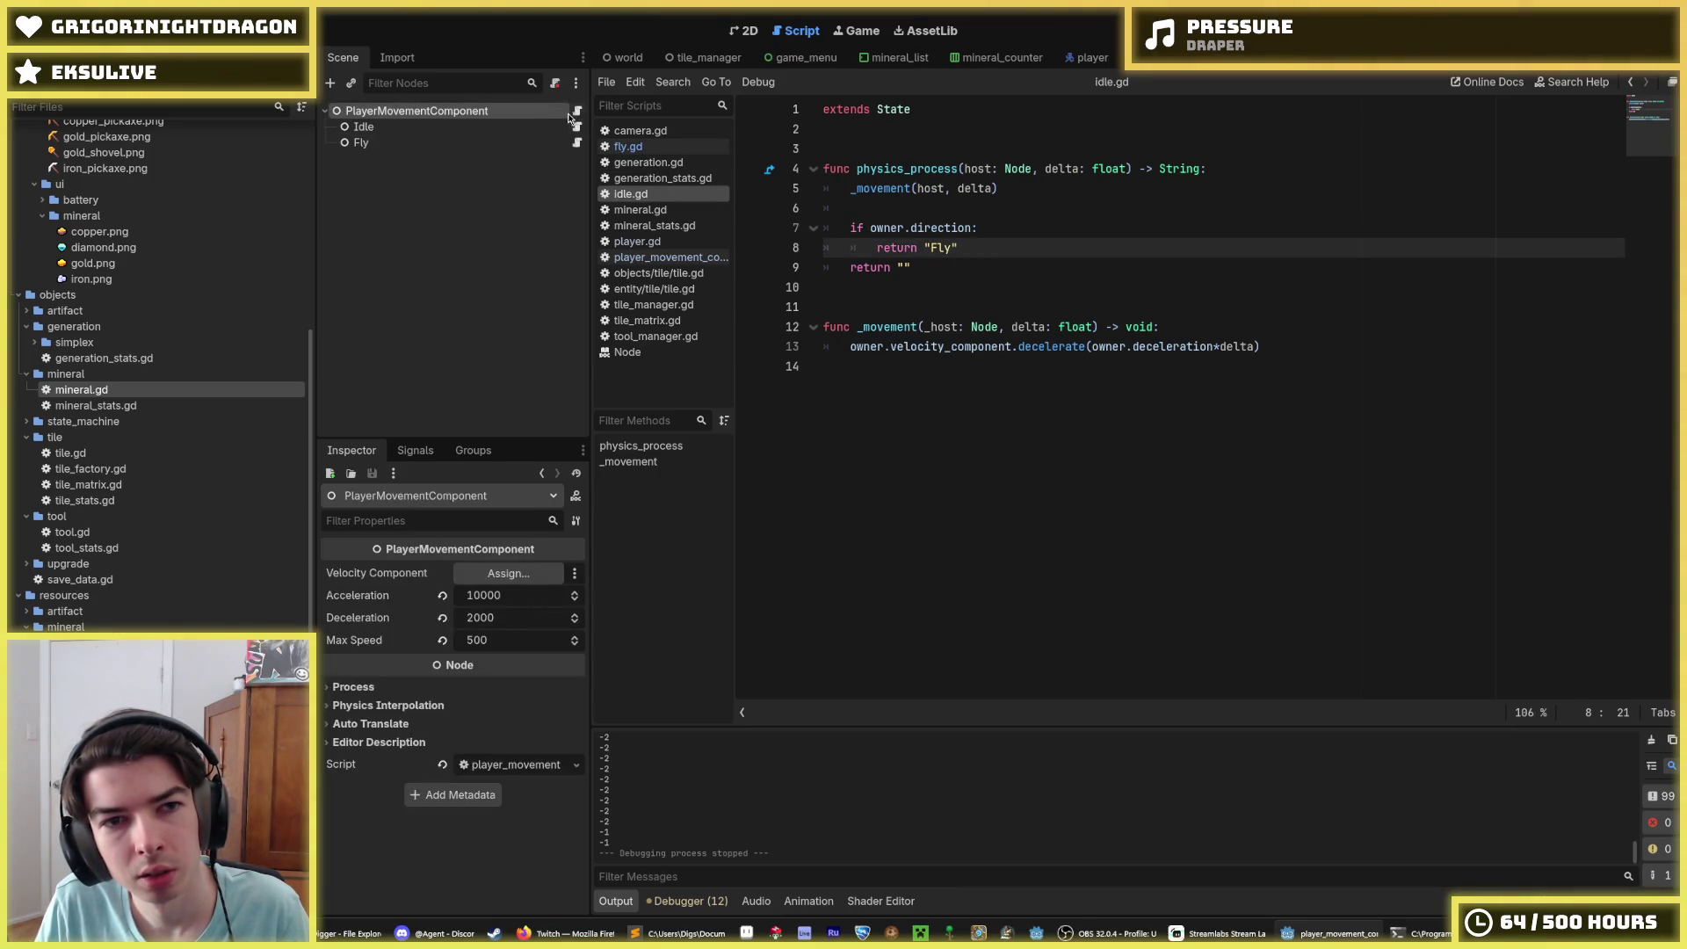
{"action": "left_click", "coordinate": [513, 126]}
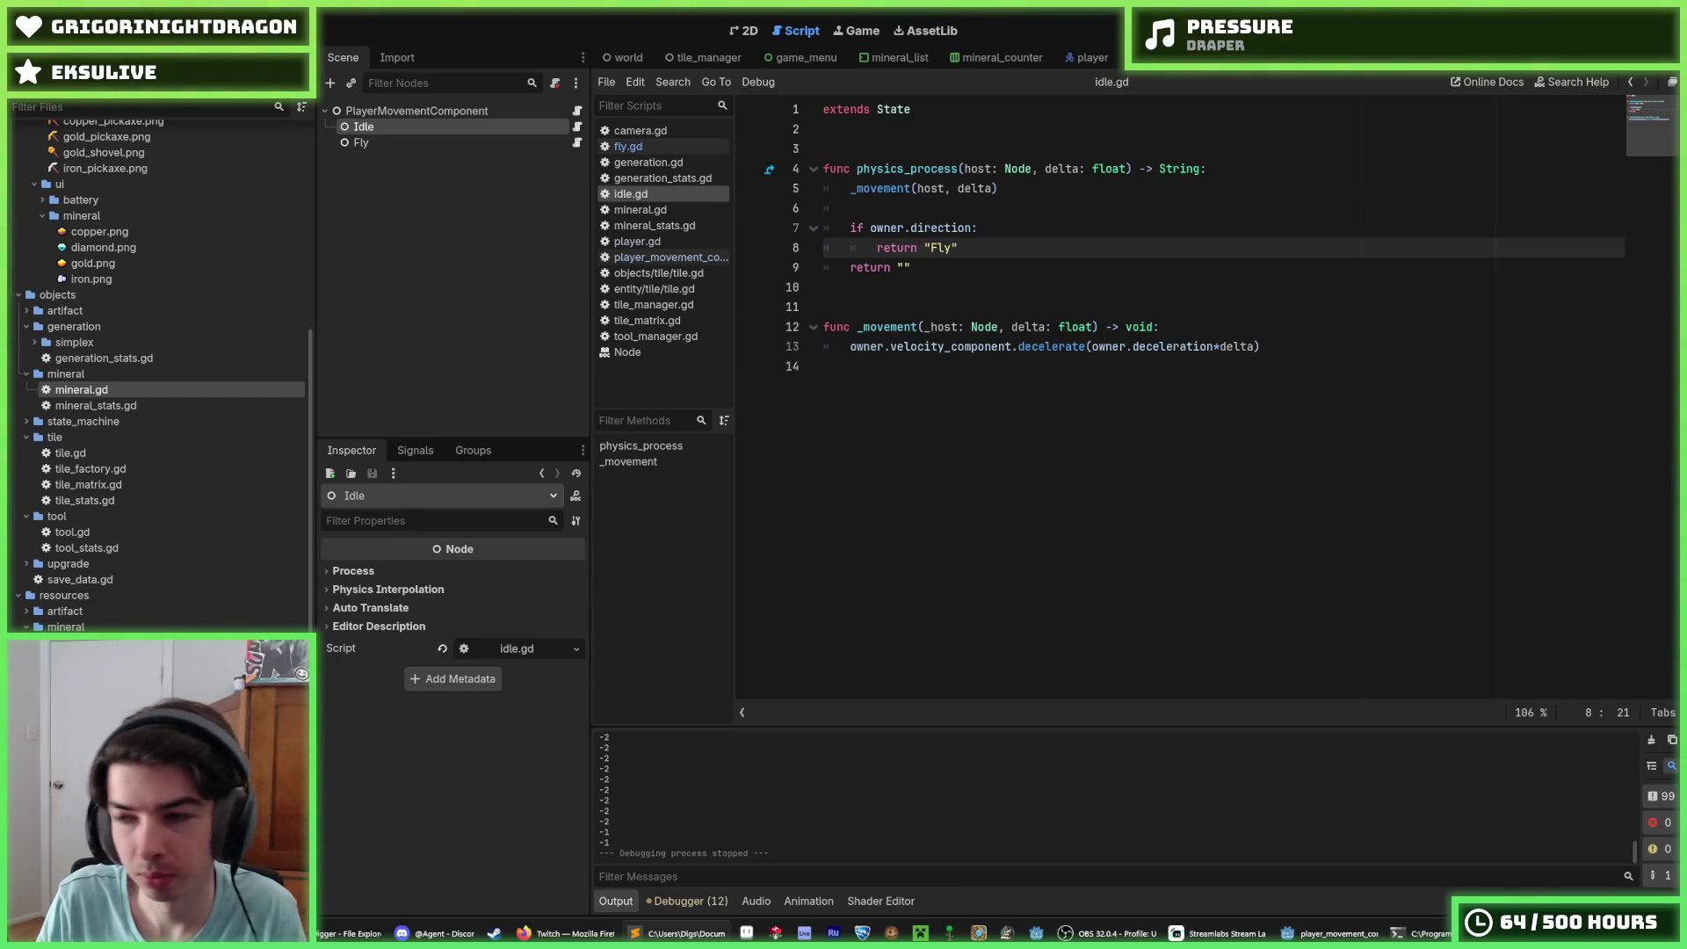
Step: Duplicate the Fly state node, rename the copy to Fall, and save the scene
{"action": "left_click_drag", "start_coordinate": [1298, 349], "coordinate": [848, 347]}
{"action": "left_click", "coordinate": [831, 339]}
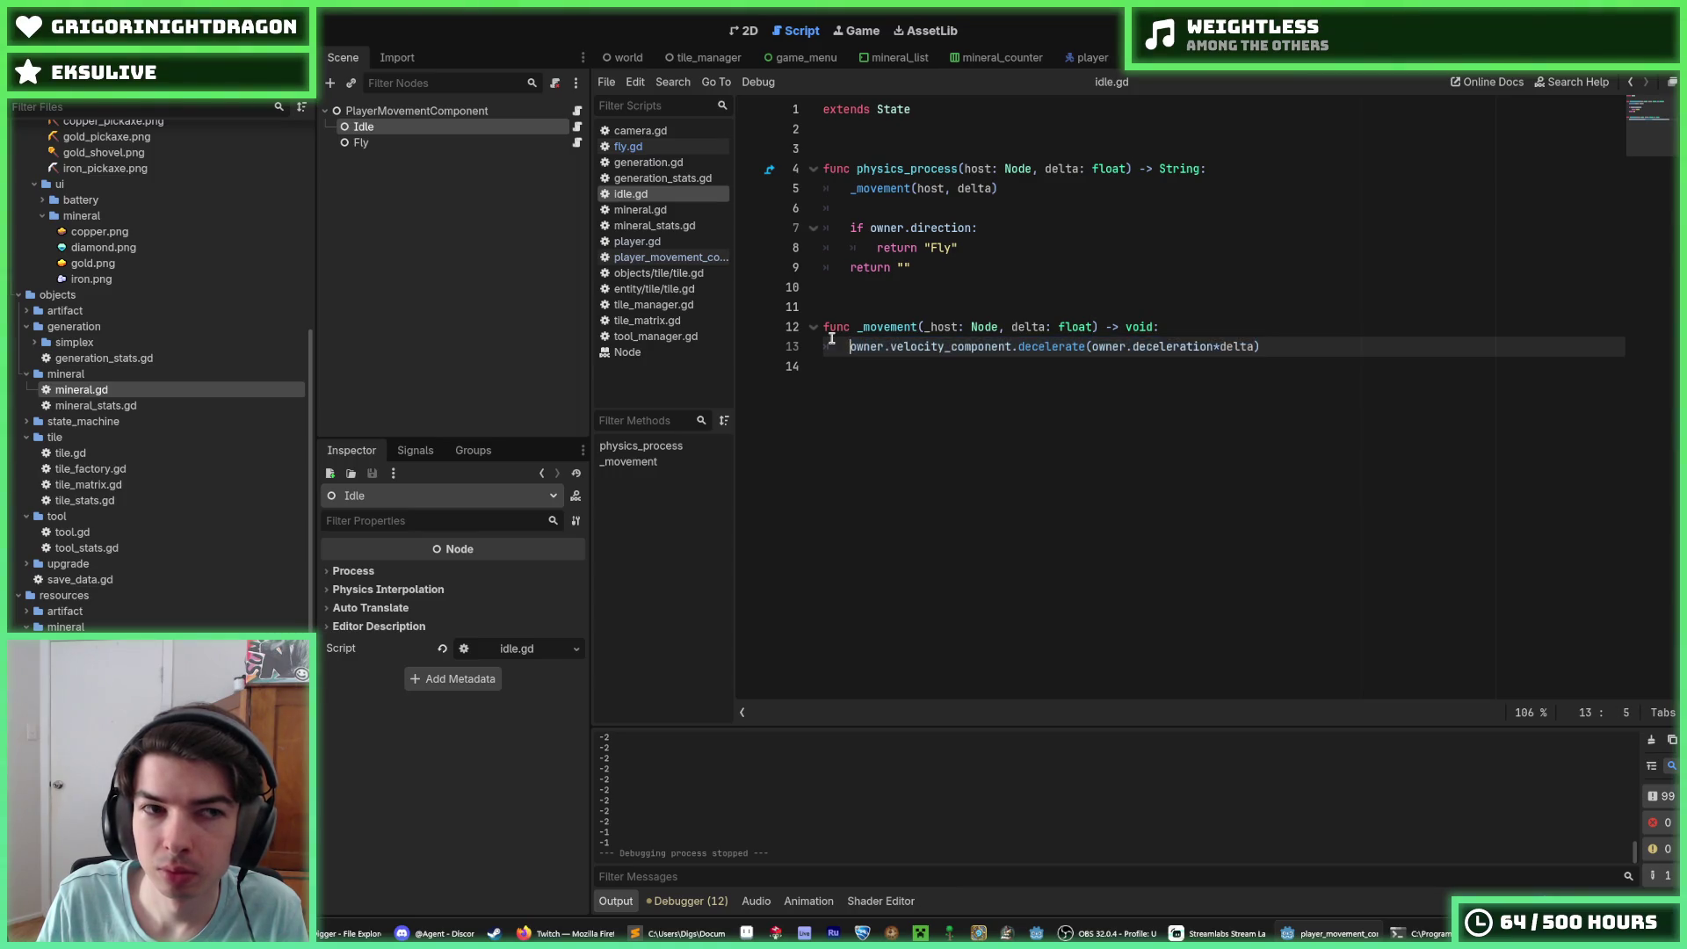
{"action": "right_click", "coordinate": [391, 143]}
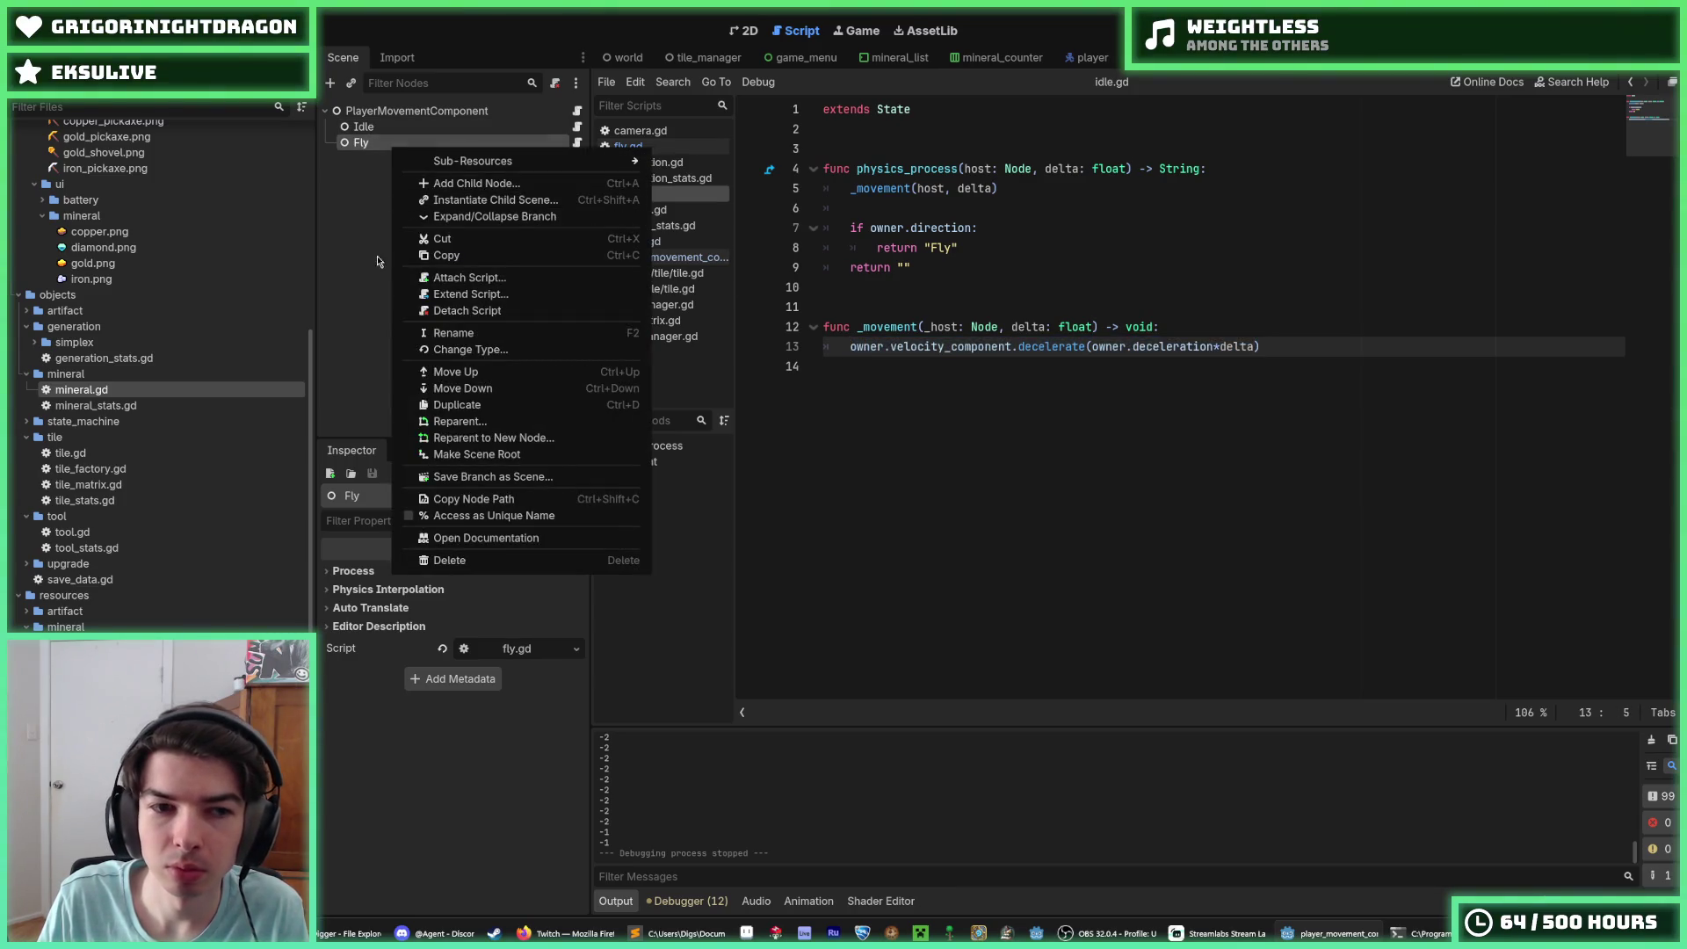
{"action": "left_click", "coordinate": [380, 261]}
{"action": "right_click", "coordinate": [379, 142]}
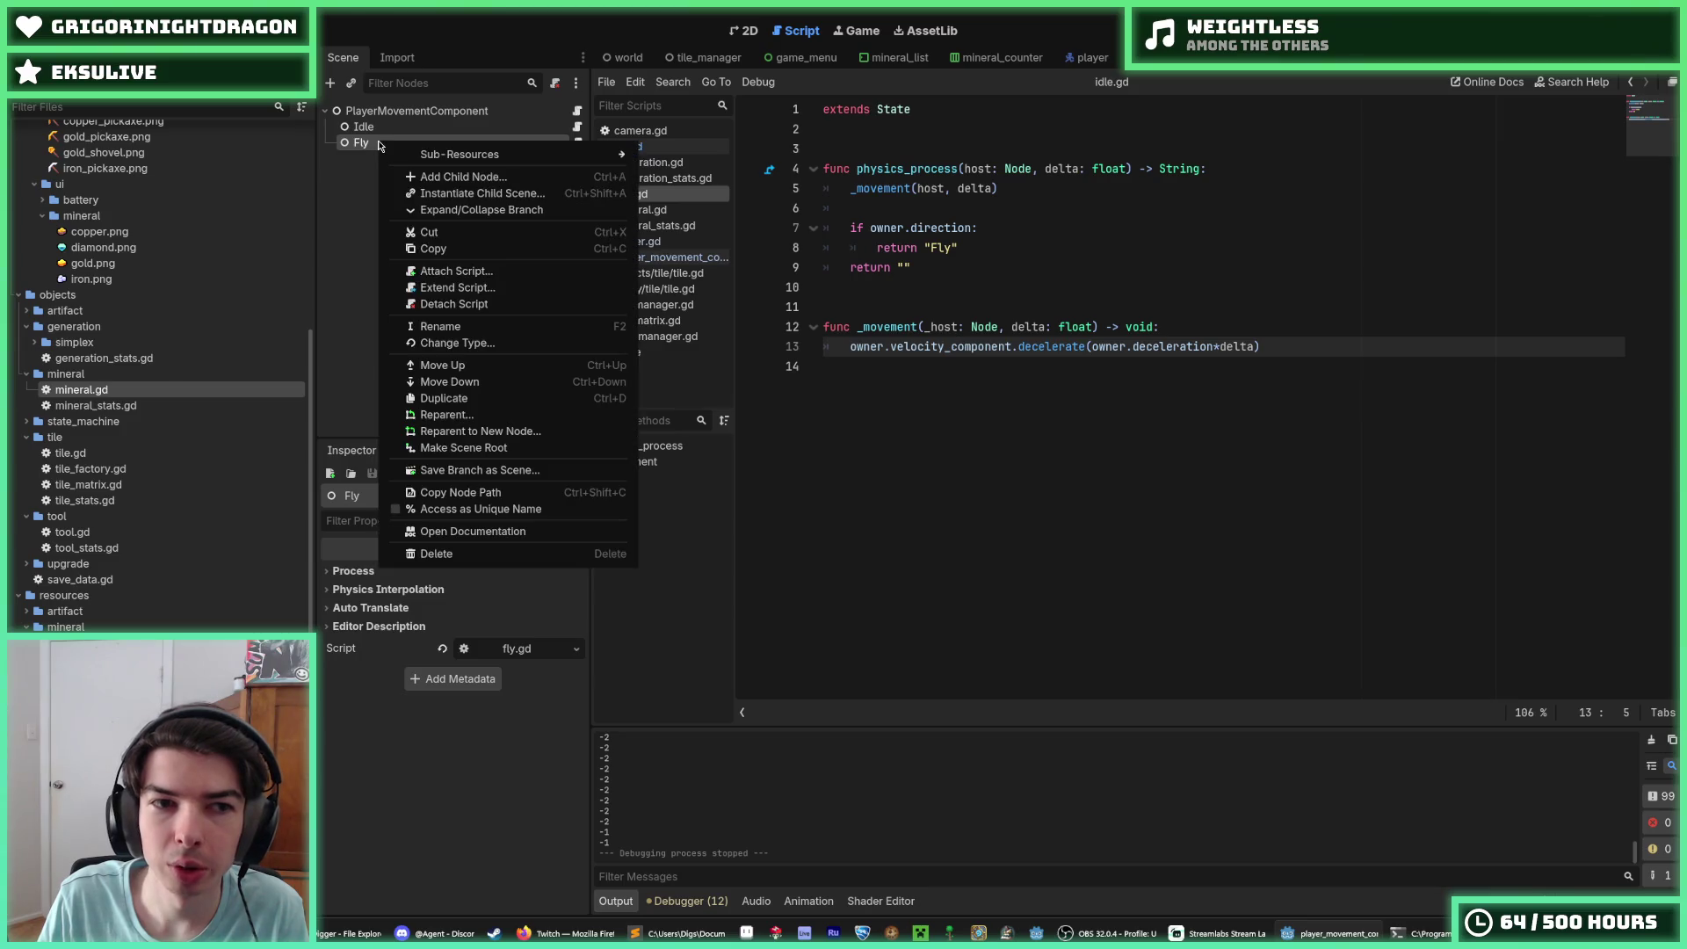
{"action": "left_click", "coordinate": [447, 394]}
{"action": "key", "text": "F2"}
{"action": "type", "text": "Fall"}
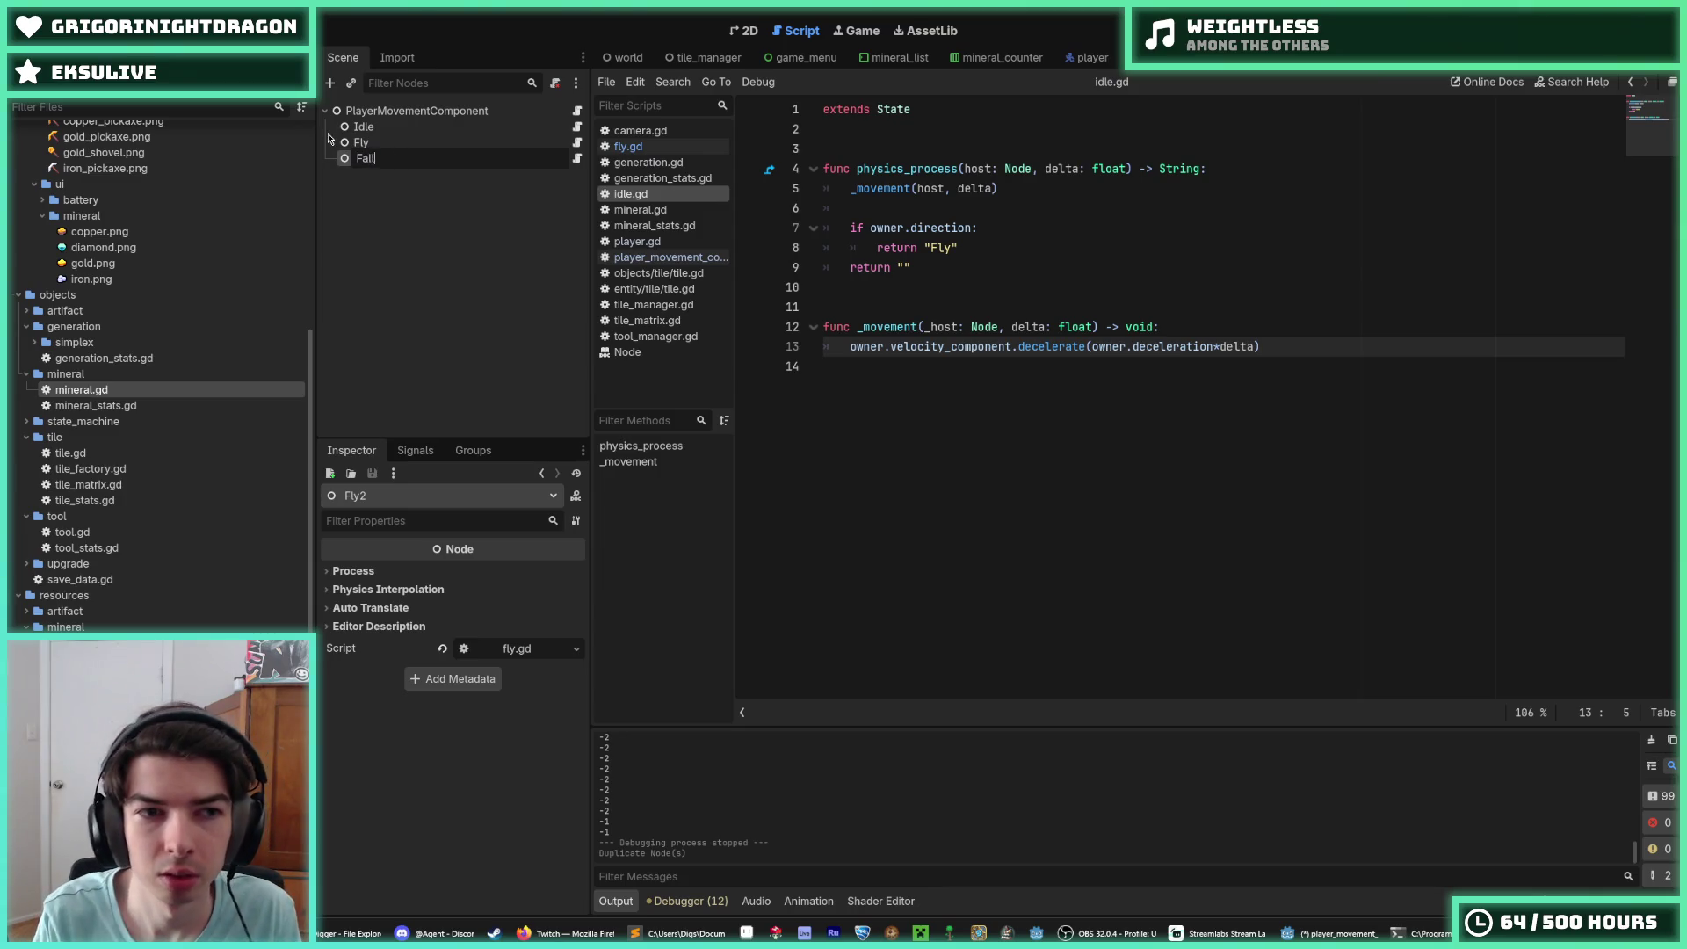
{"action": "key", "text": "Return"}
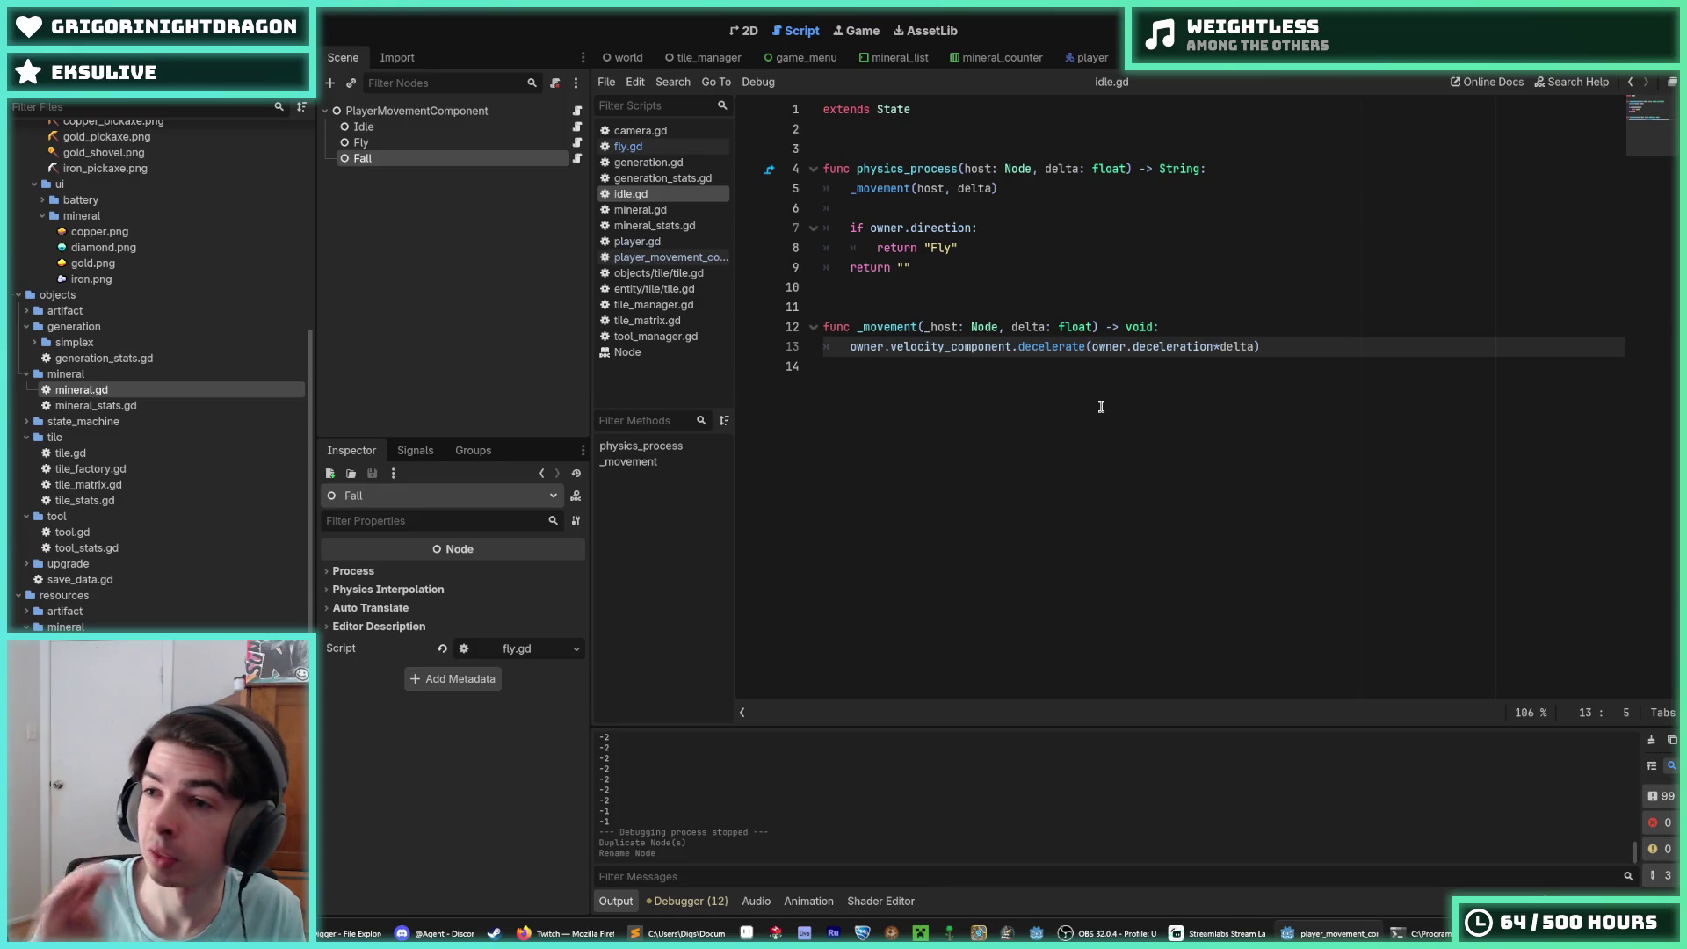
{"action": "key", "text": "ctrl+s"}
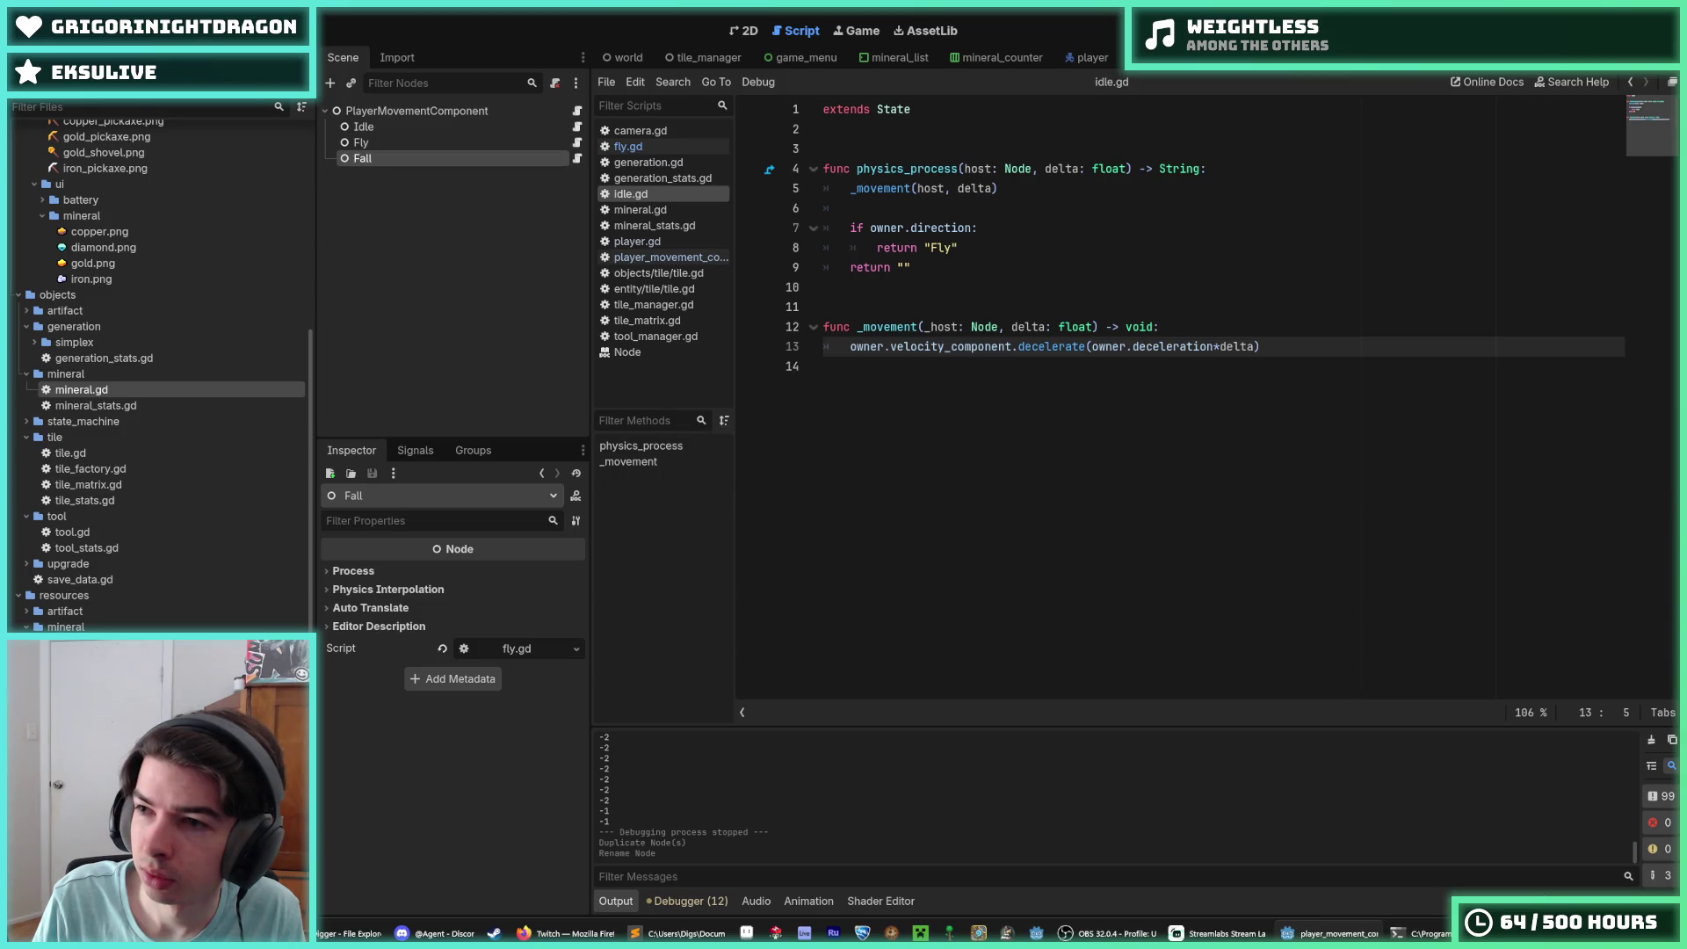
Step: Check the Fly and Fall nodes and reselect the deceleration code on line 13
{"action": "key", "text": "alt+Tab"}
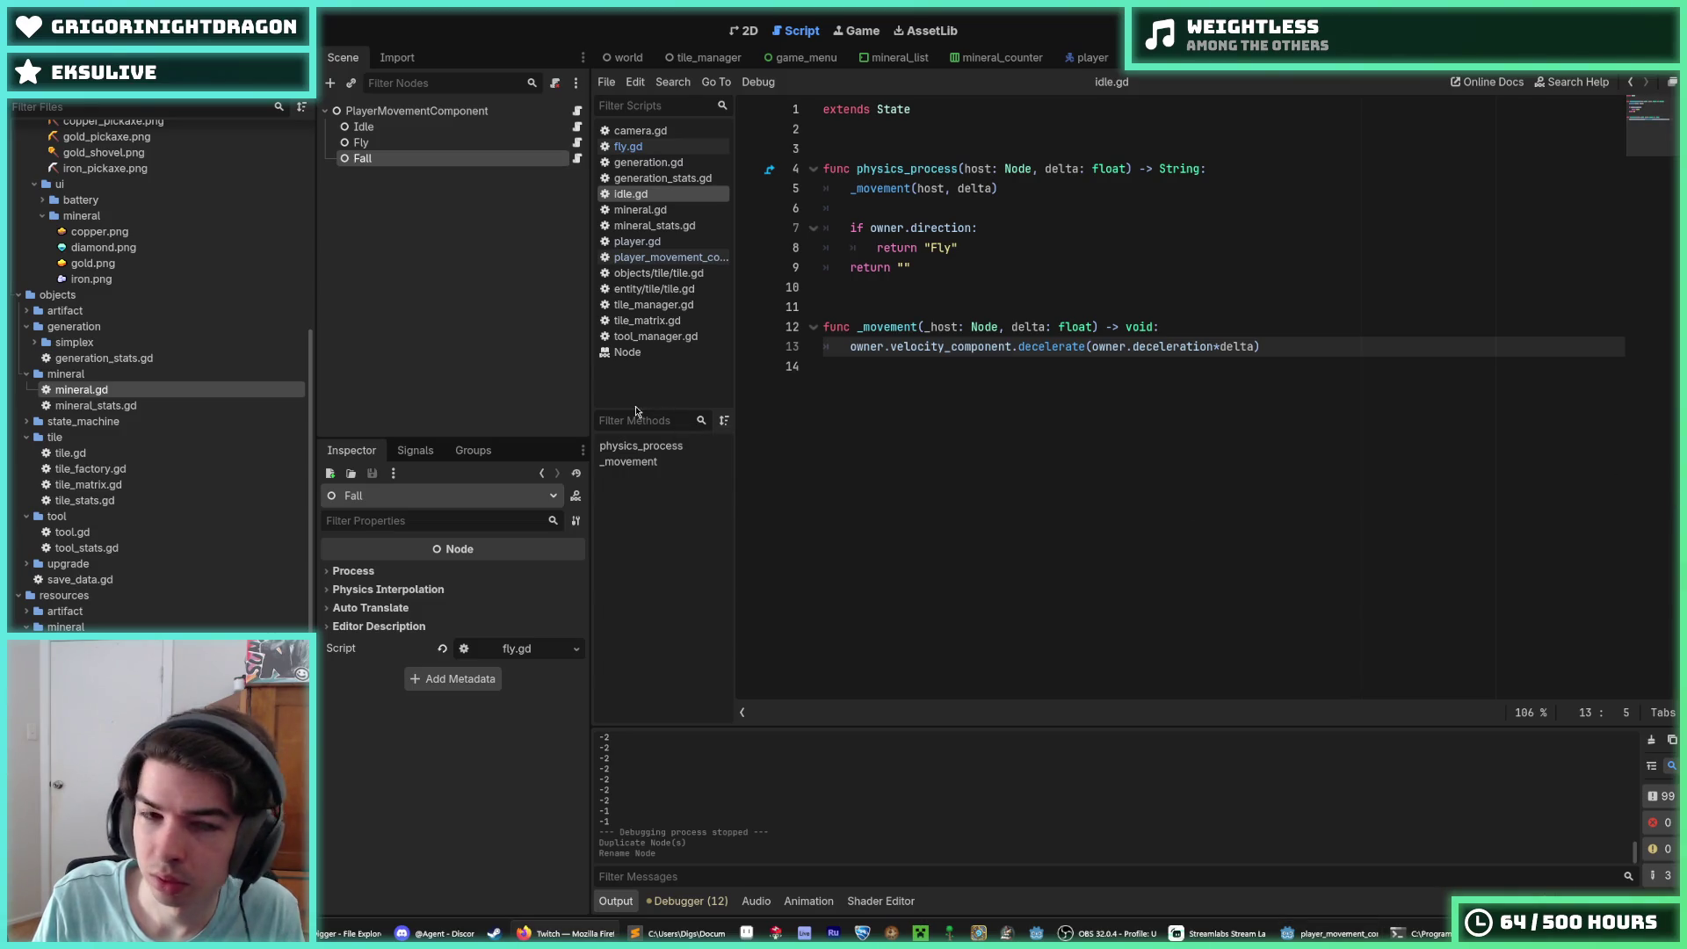
{"action": "left_click", "coordinate": [384, 145]}
{"action": "left_click", "coordinate": [386, 157]}
{"action": "left_click", "coordinate": [383, 143]}
{"action": "left_click", "coordinate": [380, 154]}
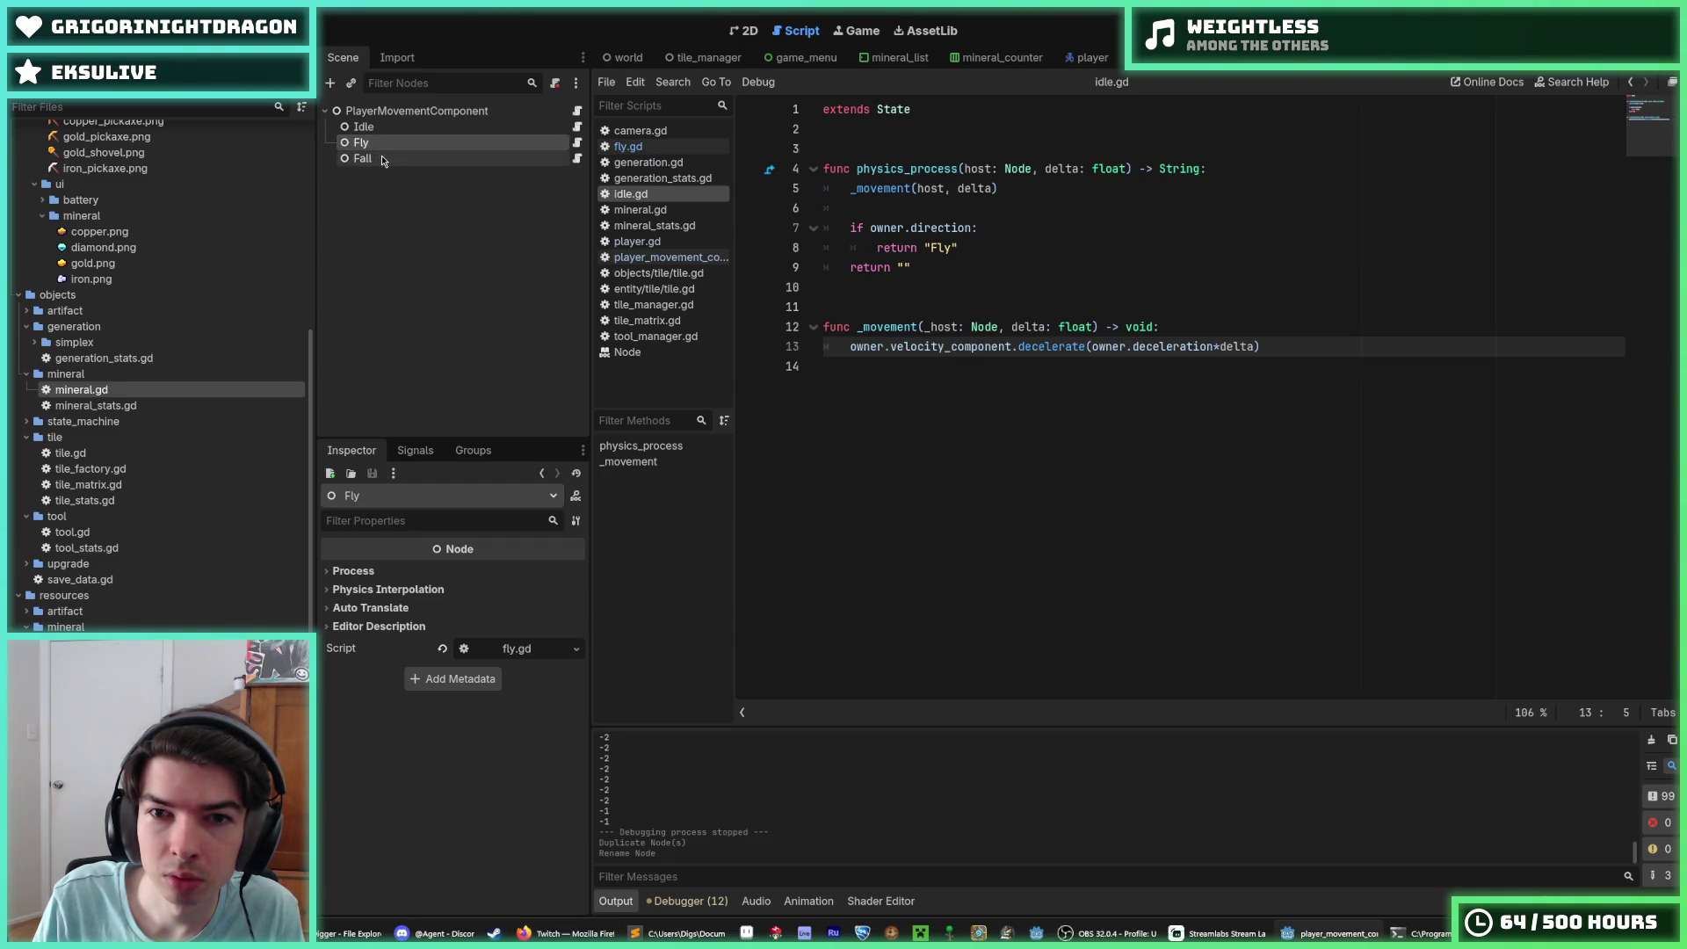
{"action": "left_click", "coordinate": [1303, 347]}
{"action": "mouse_move", "coordinate": [1303, 347]}
{"action": "left_mouse_down"}
{"action": "mouse_move", "coordinate": [844, 347]}
{"action": "mouse_move", "coordinate": [863, 348]}
{"action": "left_mouse_up"}
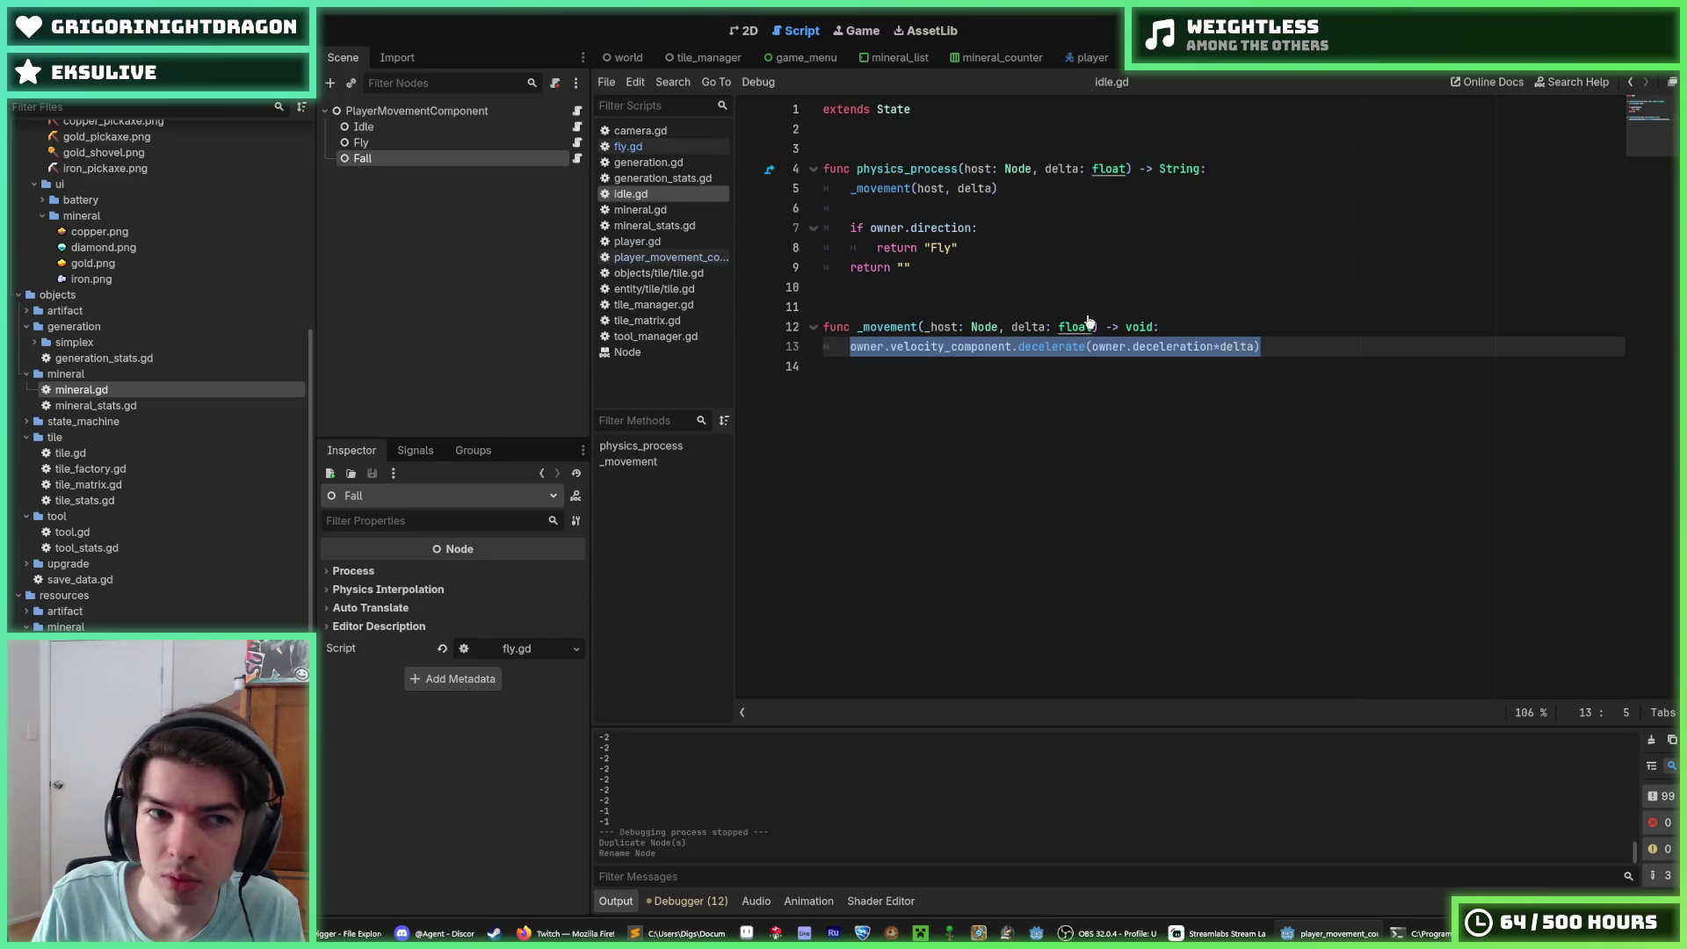
{"action": "left_click", "coordinate": [532, 144]}
{"action": "right_click", "coordinate": [567, 159]}
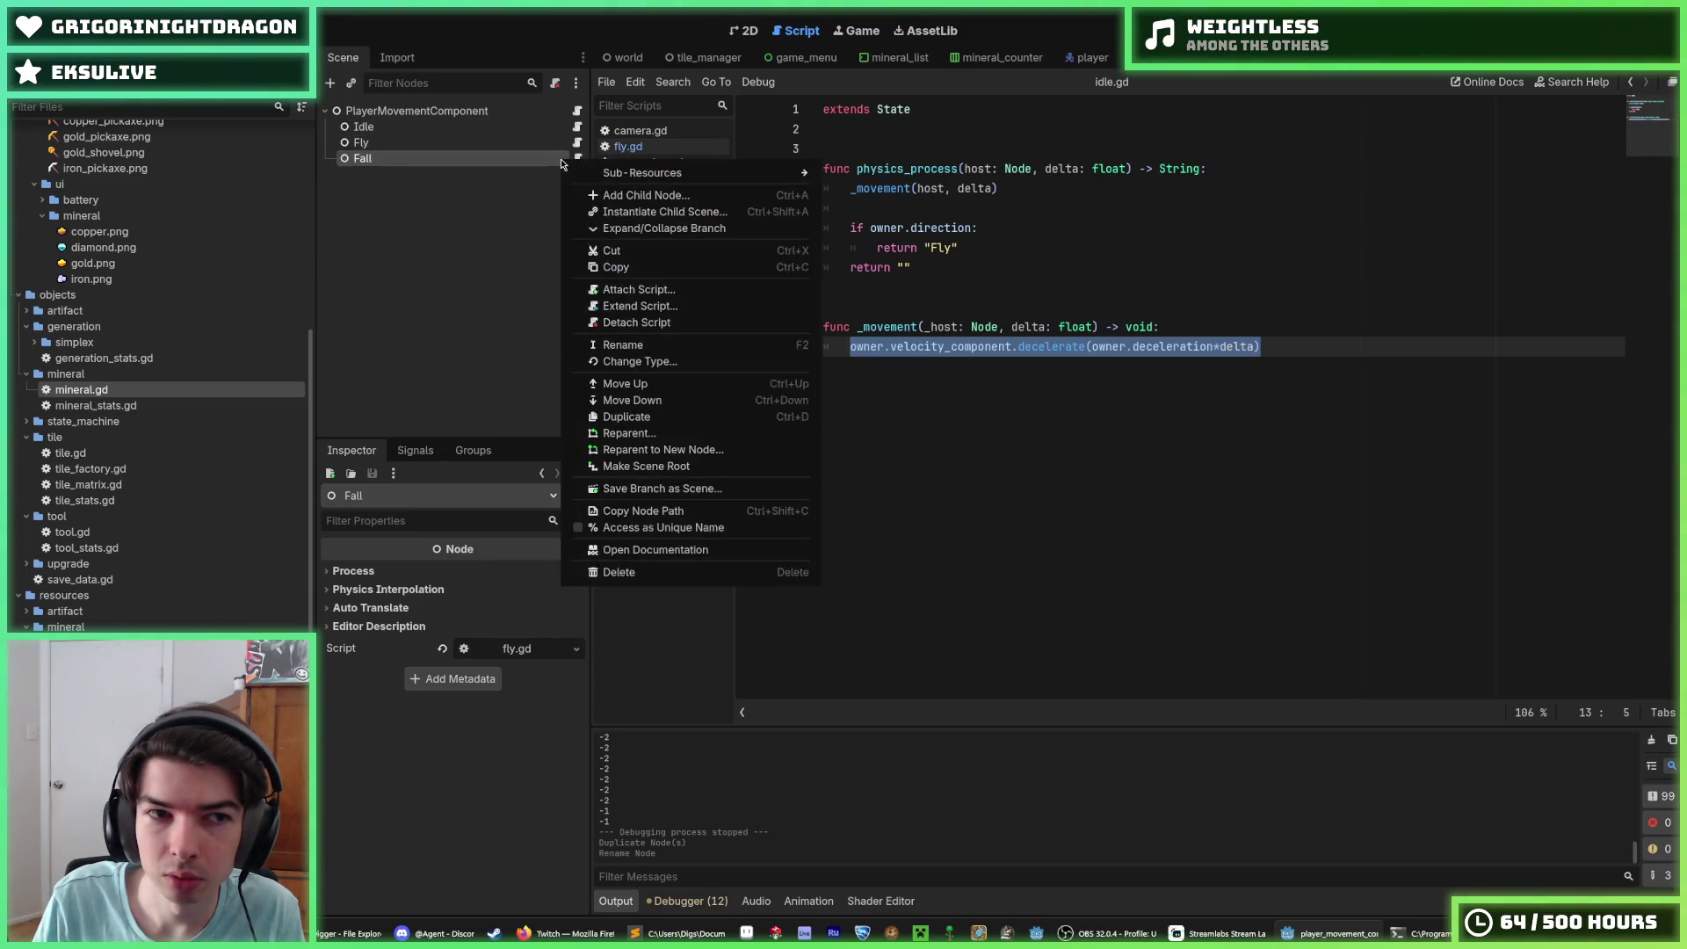
Step: Detach Fall's script and replace idle.gd line 13 with the move_left/move_right acceleration code
{"action": "left_click", "coordinate": [615, 311]}
{"action": "left_click", "coordinate": [473, 148]}
{"action": "left_click_drag", "start_coordinate": [1263, 346], "coordinate": [848, 346]}
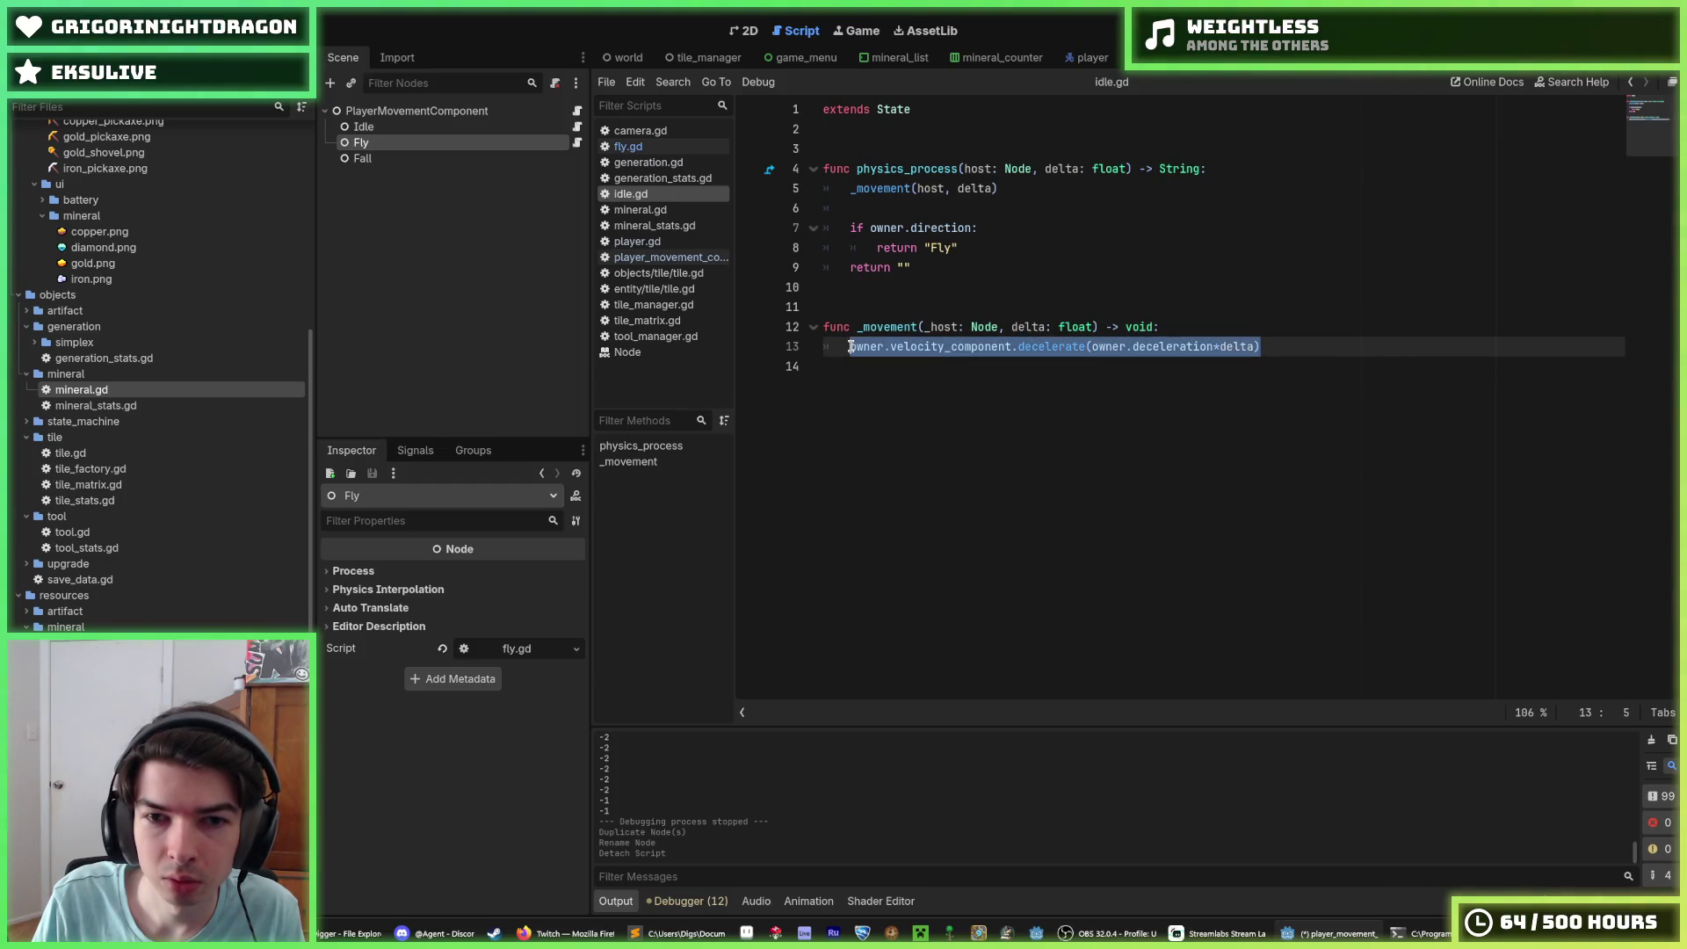
{"action": "type", "text": "var direction := Input.get_axis(\"move_left\", \"move_right\") \tif direction < 0: \t\towner.velocity_component.accelerate_left(owner.ground_x_acceleration*delta, owner.max_x_speed) \telif direction > 0: \t\towner.velocity_component.accelerate_right(owner.ground_x_acceleration*delta, owner.max_x_speed)"}
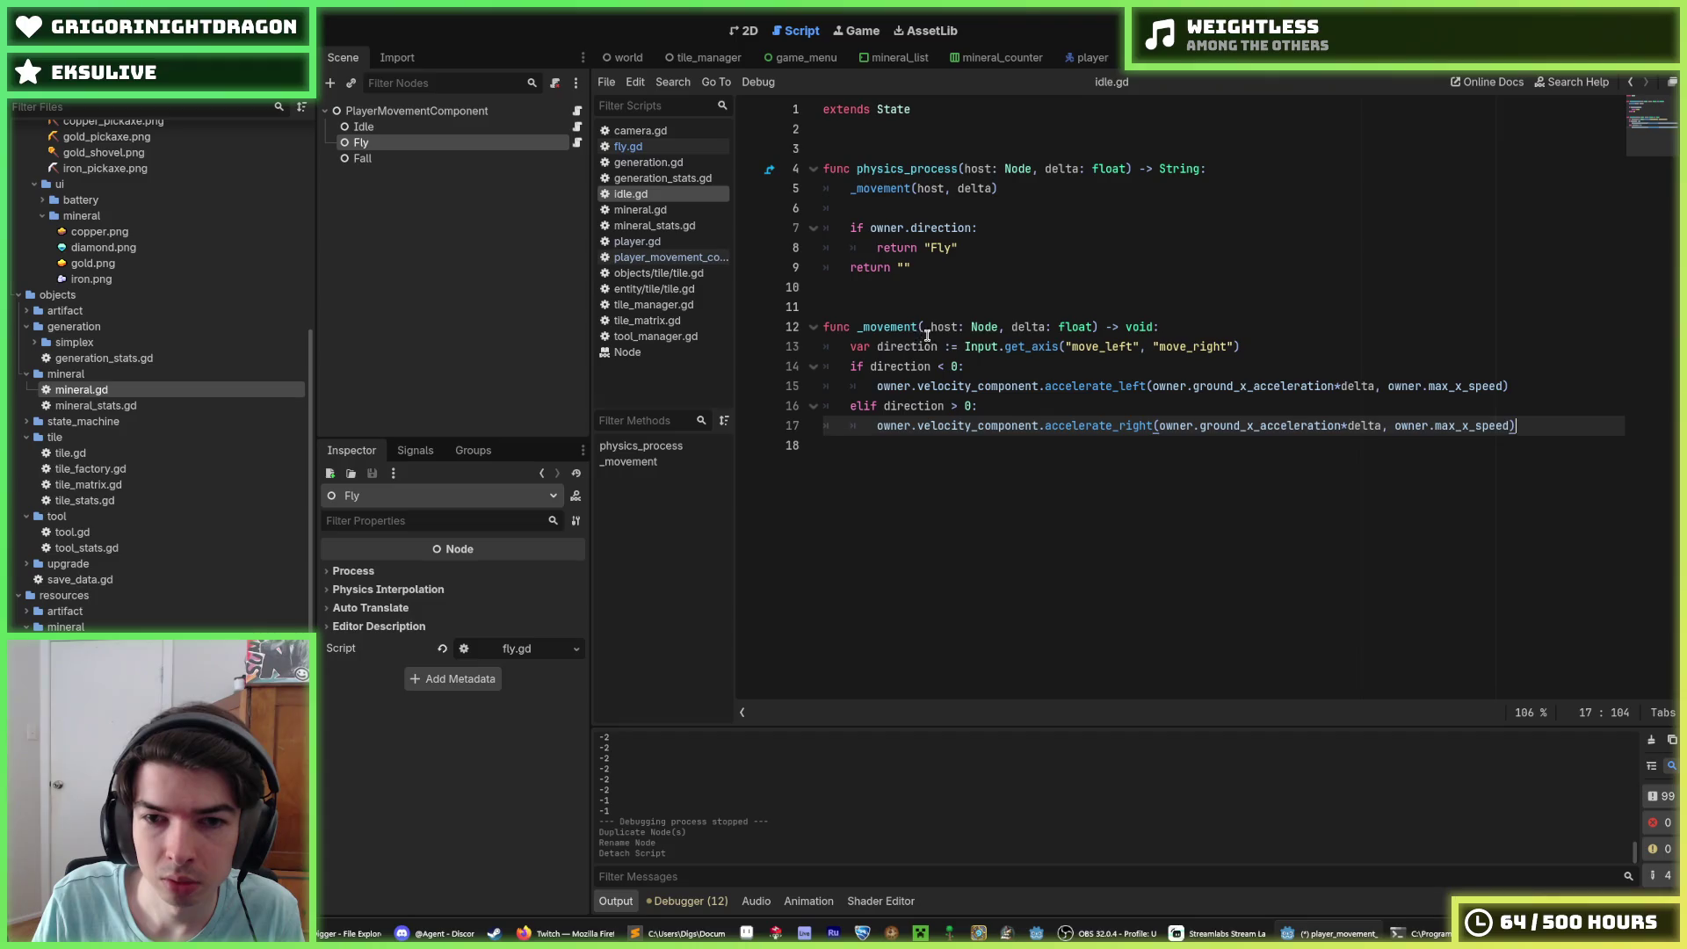
{"action": "type", "text": "_"}
Step: Save idle.gd and the scene
{"action": "left_click", "coordinate": [1098, 363]}
{"action": "left_click", "coordinate": [1258, 351]}
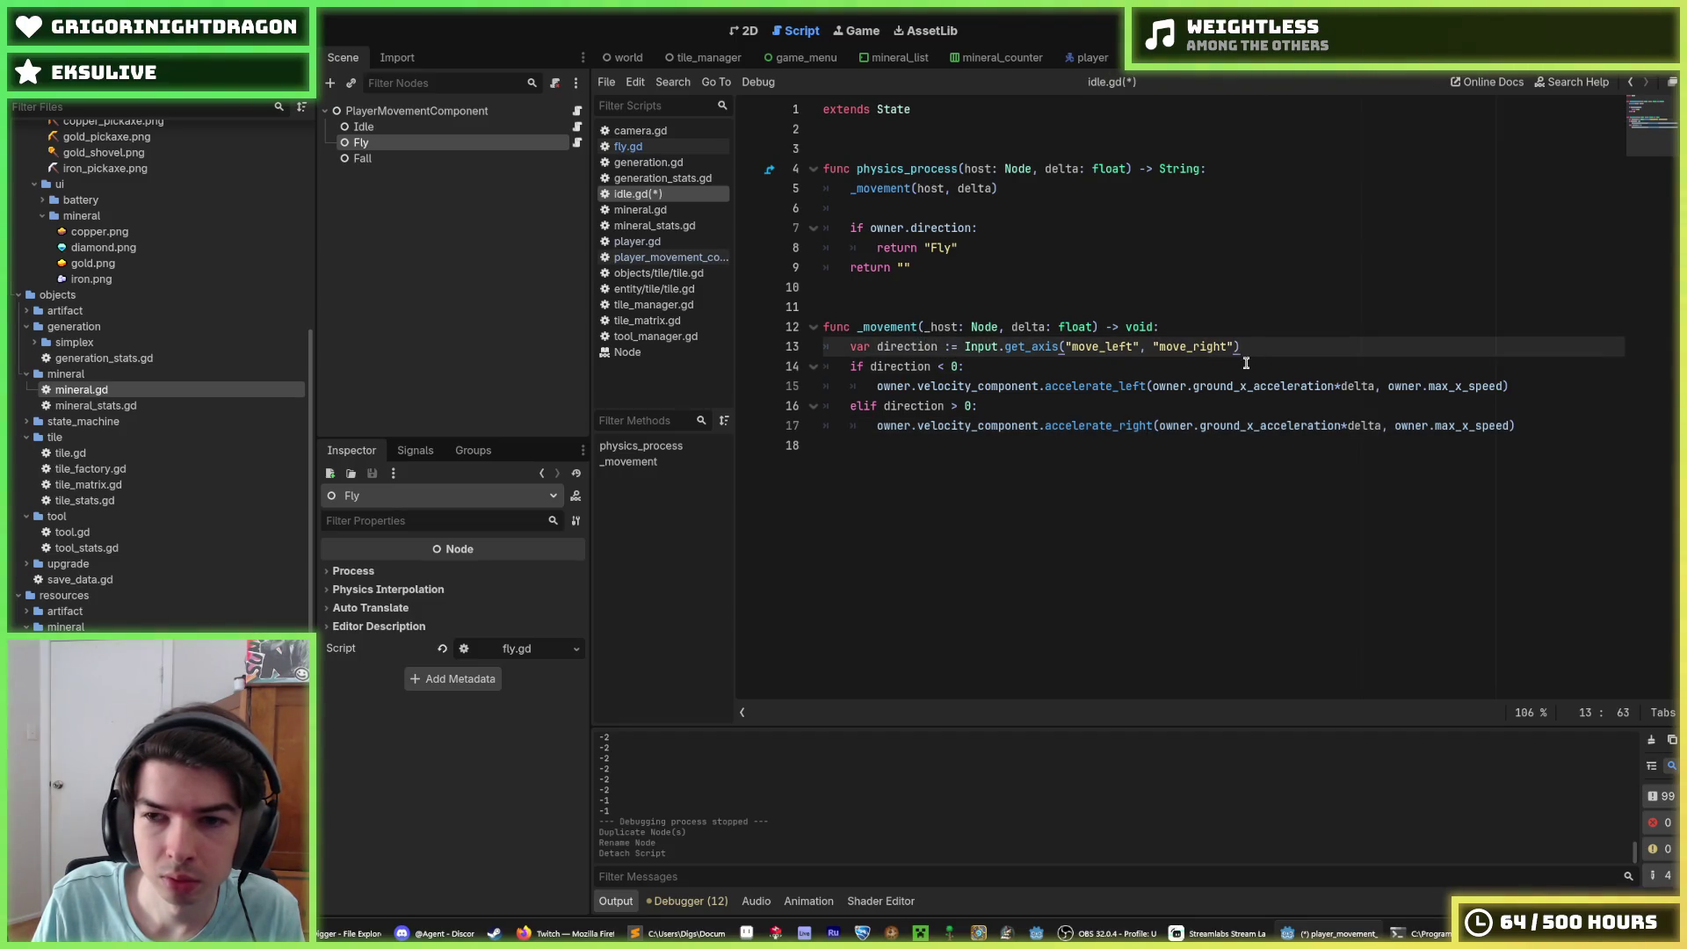
{"action": "key", "text": "ctrl+s"}
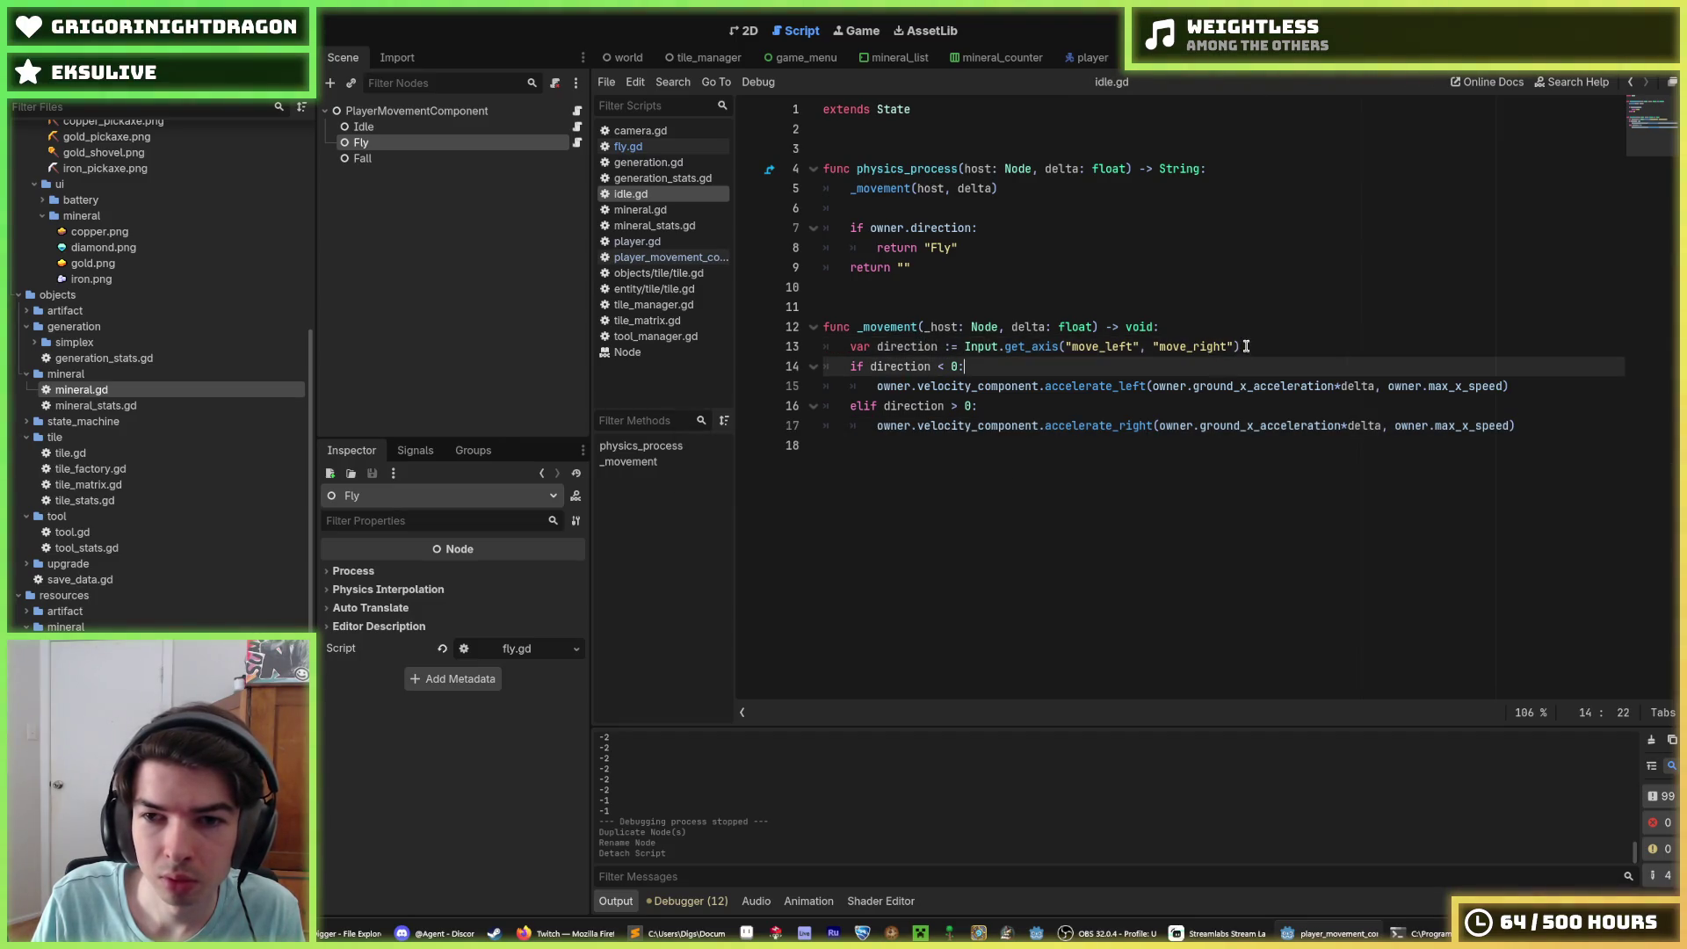
{"action": "key", "text": "ctrl+s"}
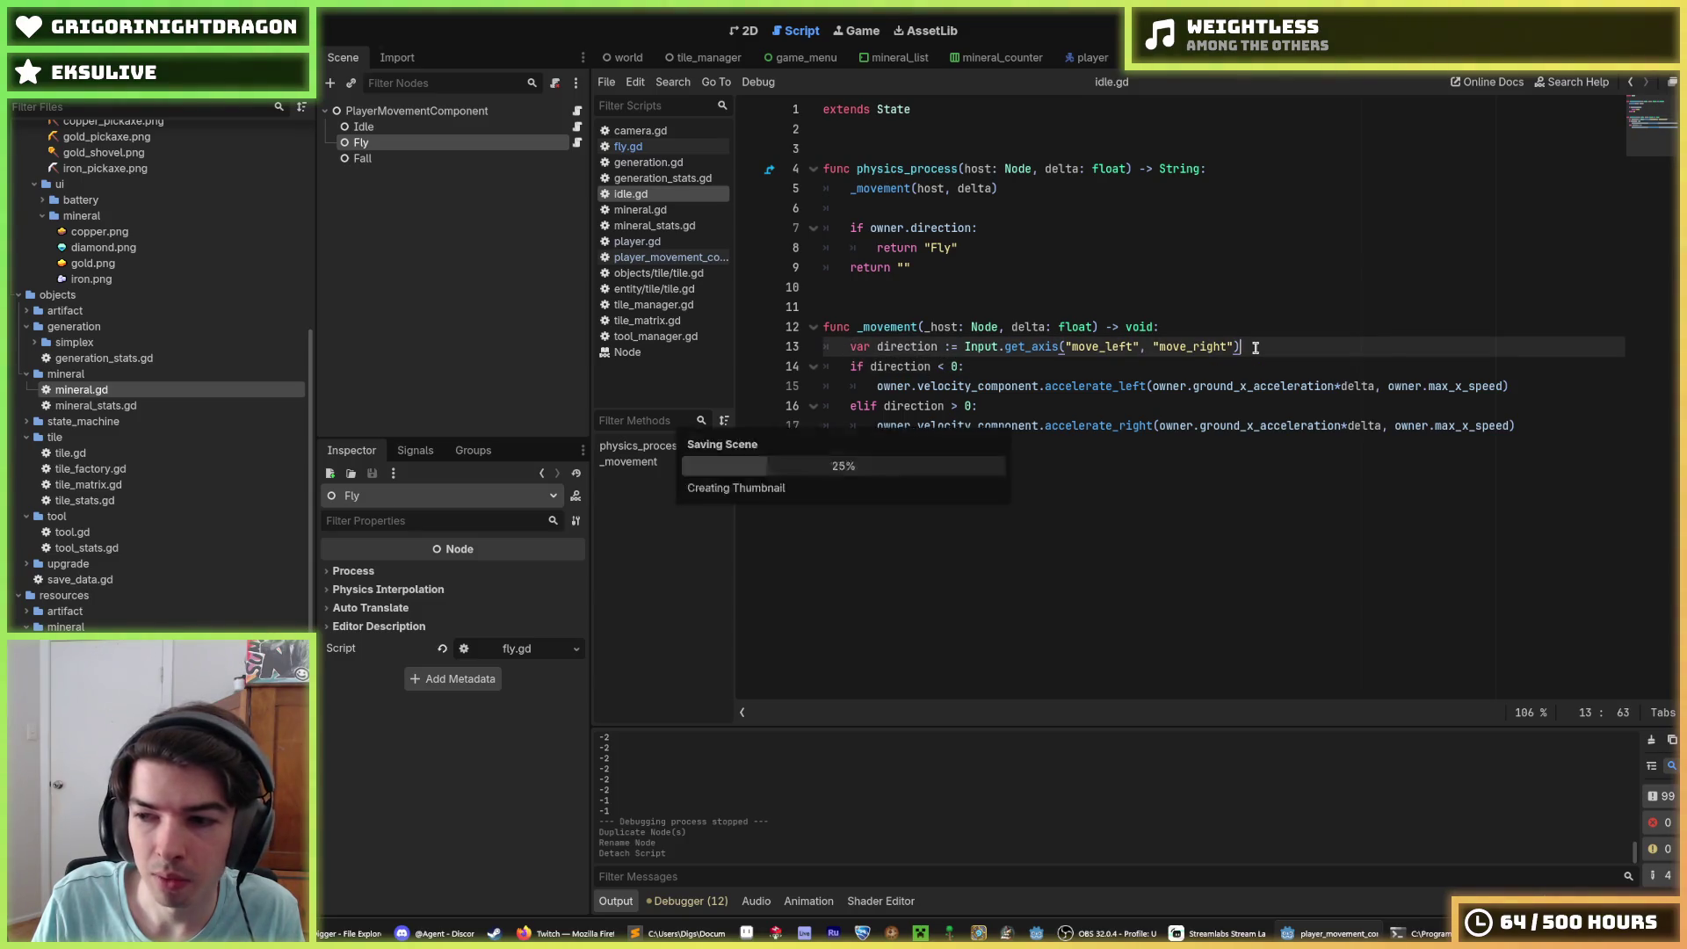
{"action": "key", "text": "ctrl+s"}
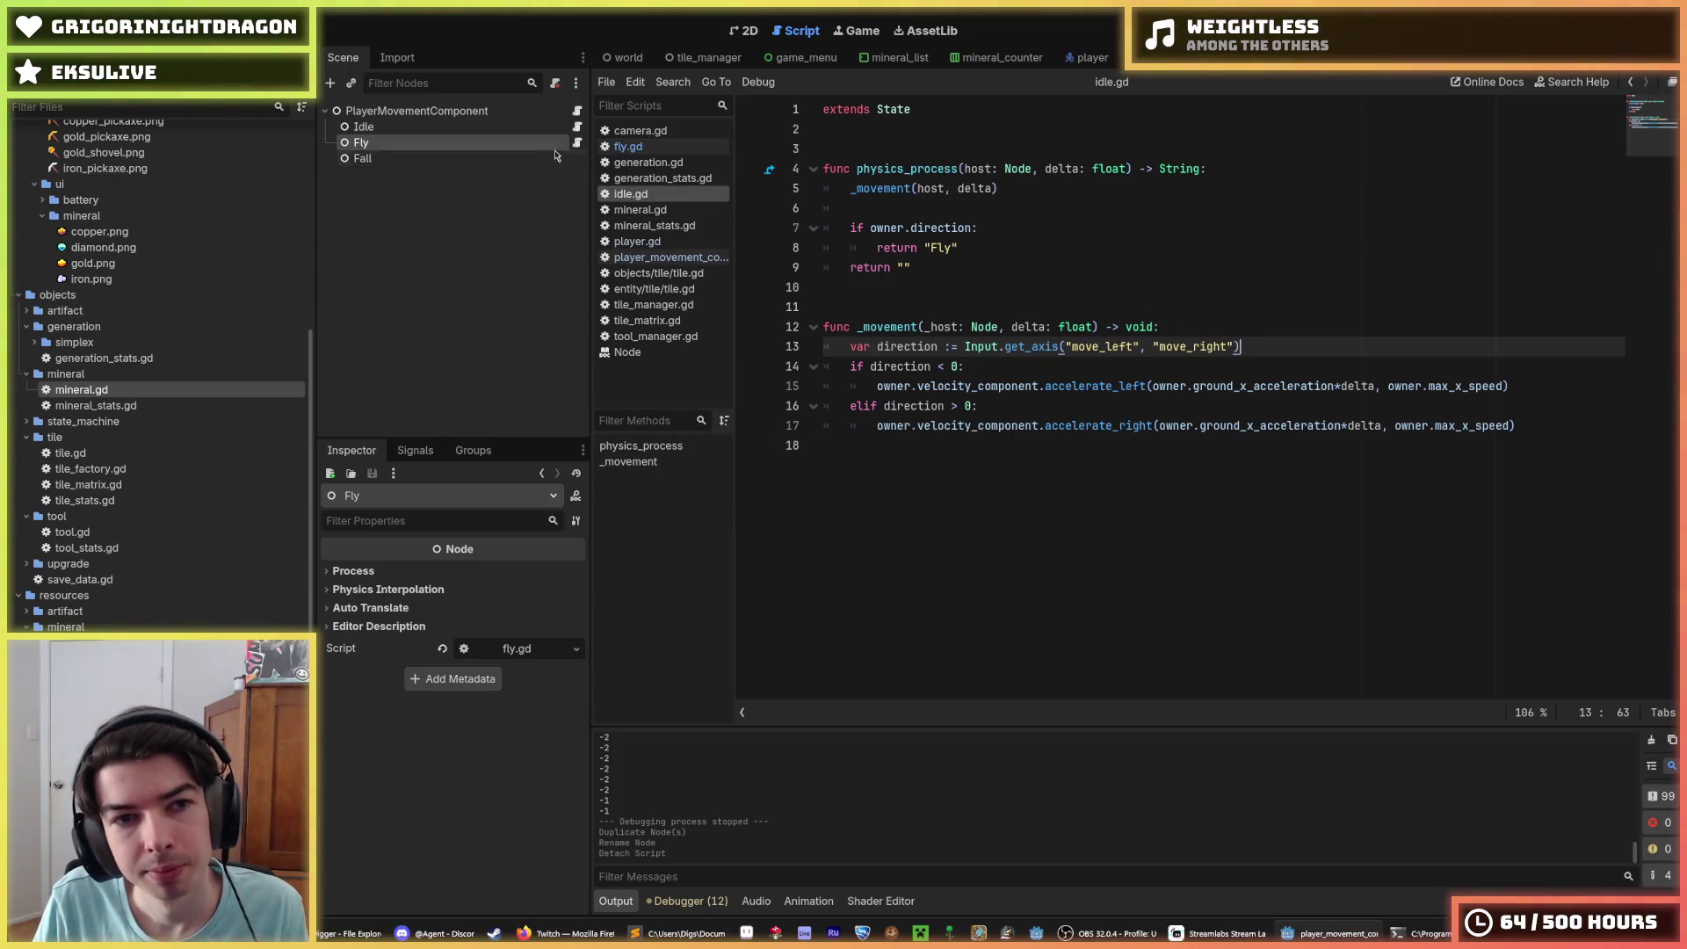
{"action": "right_click", "coordinate": [510, 158]}
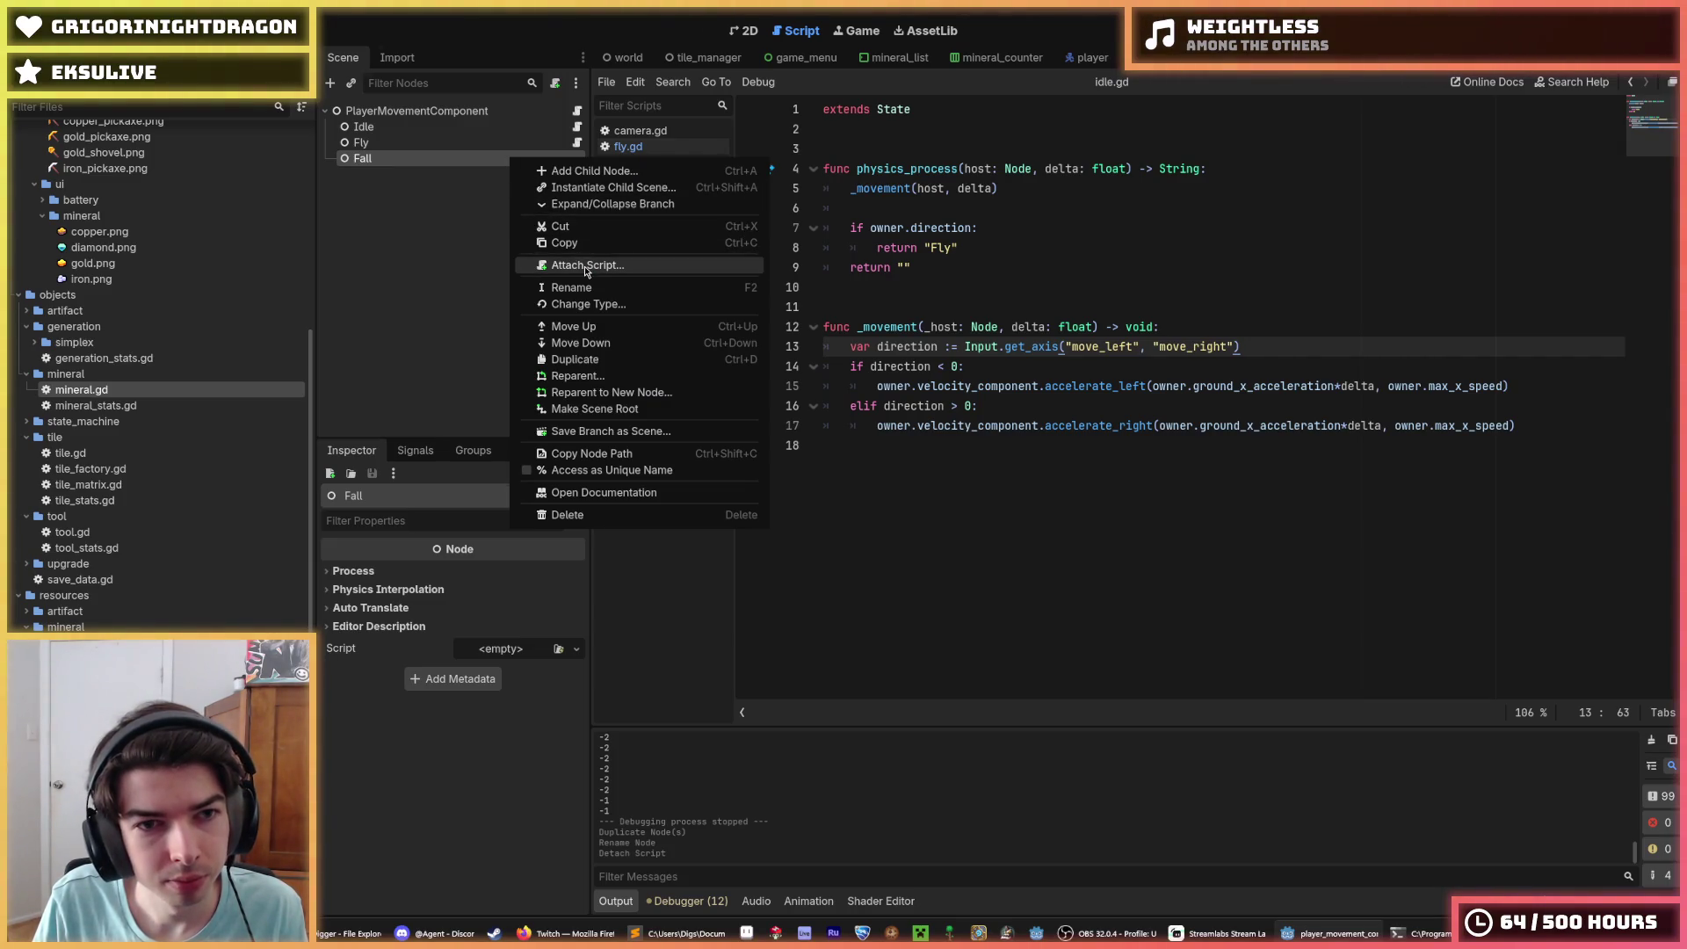
Step: Attach a new fall.gd script to the Fall node and fill it with fly.gd's code
{"action": "left_click", "coordinate": [587, 265]}
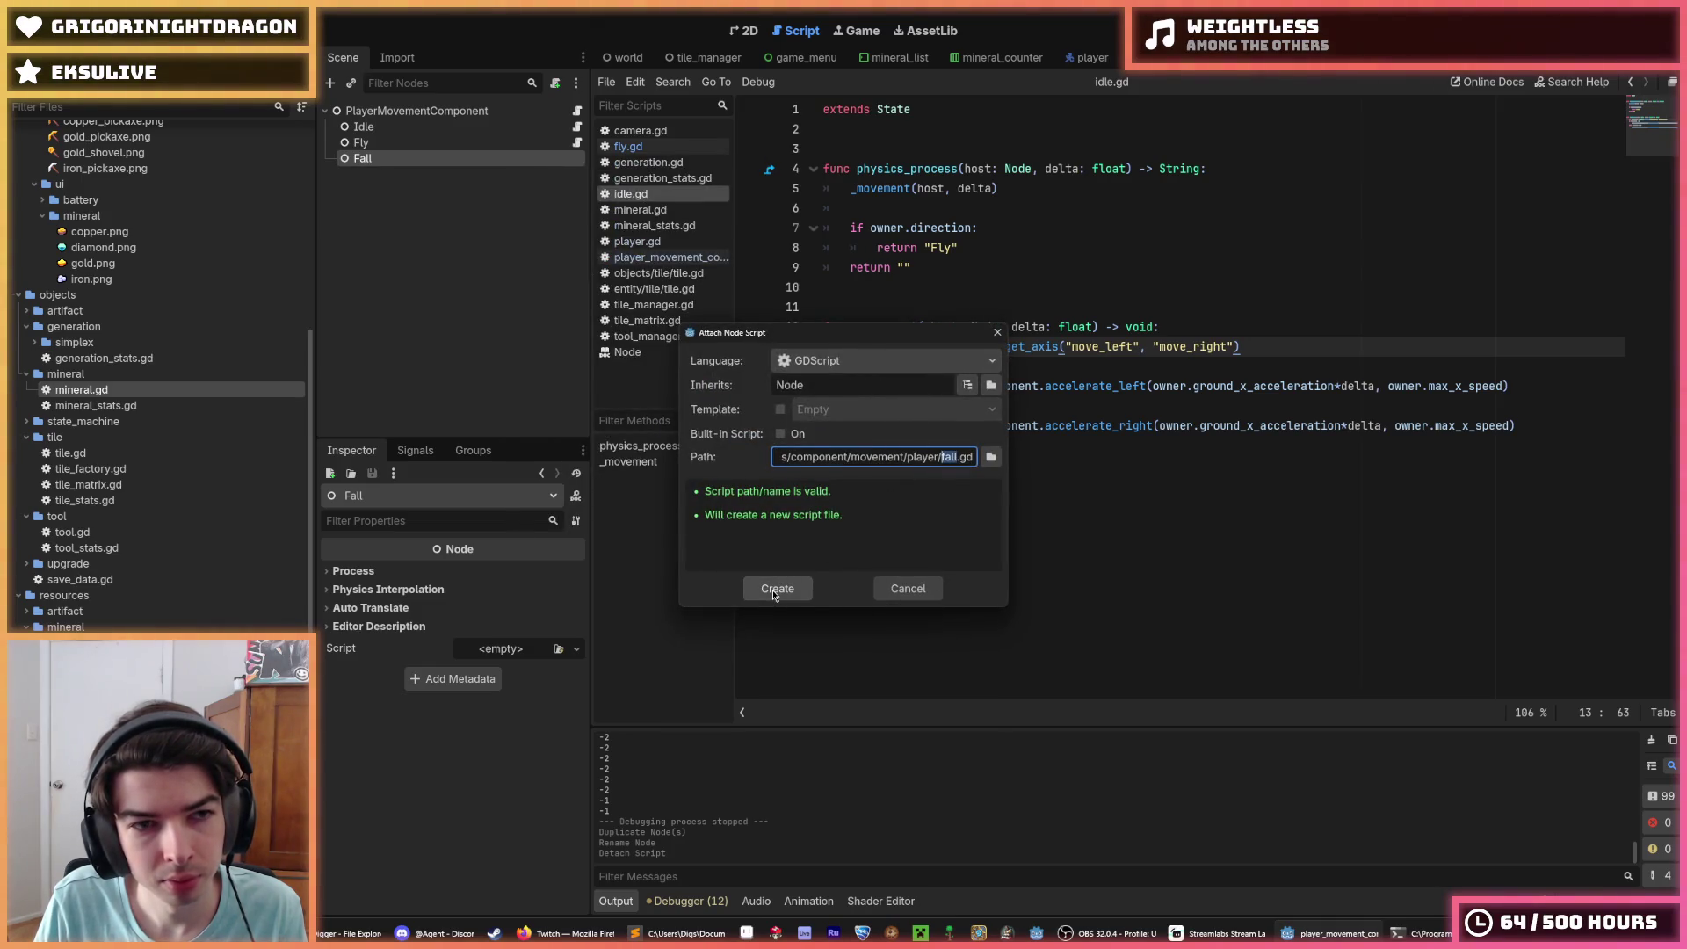
{"action": "left_click", "coordinate": [772, 589]}
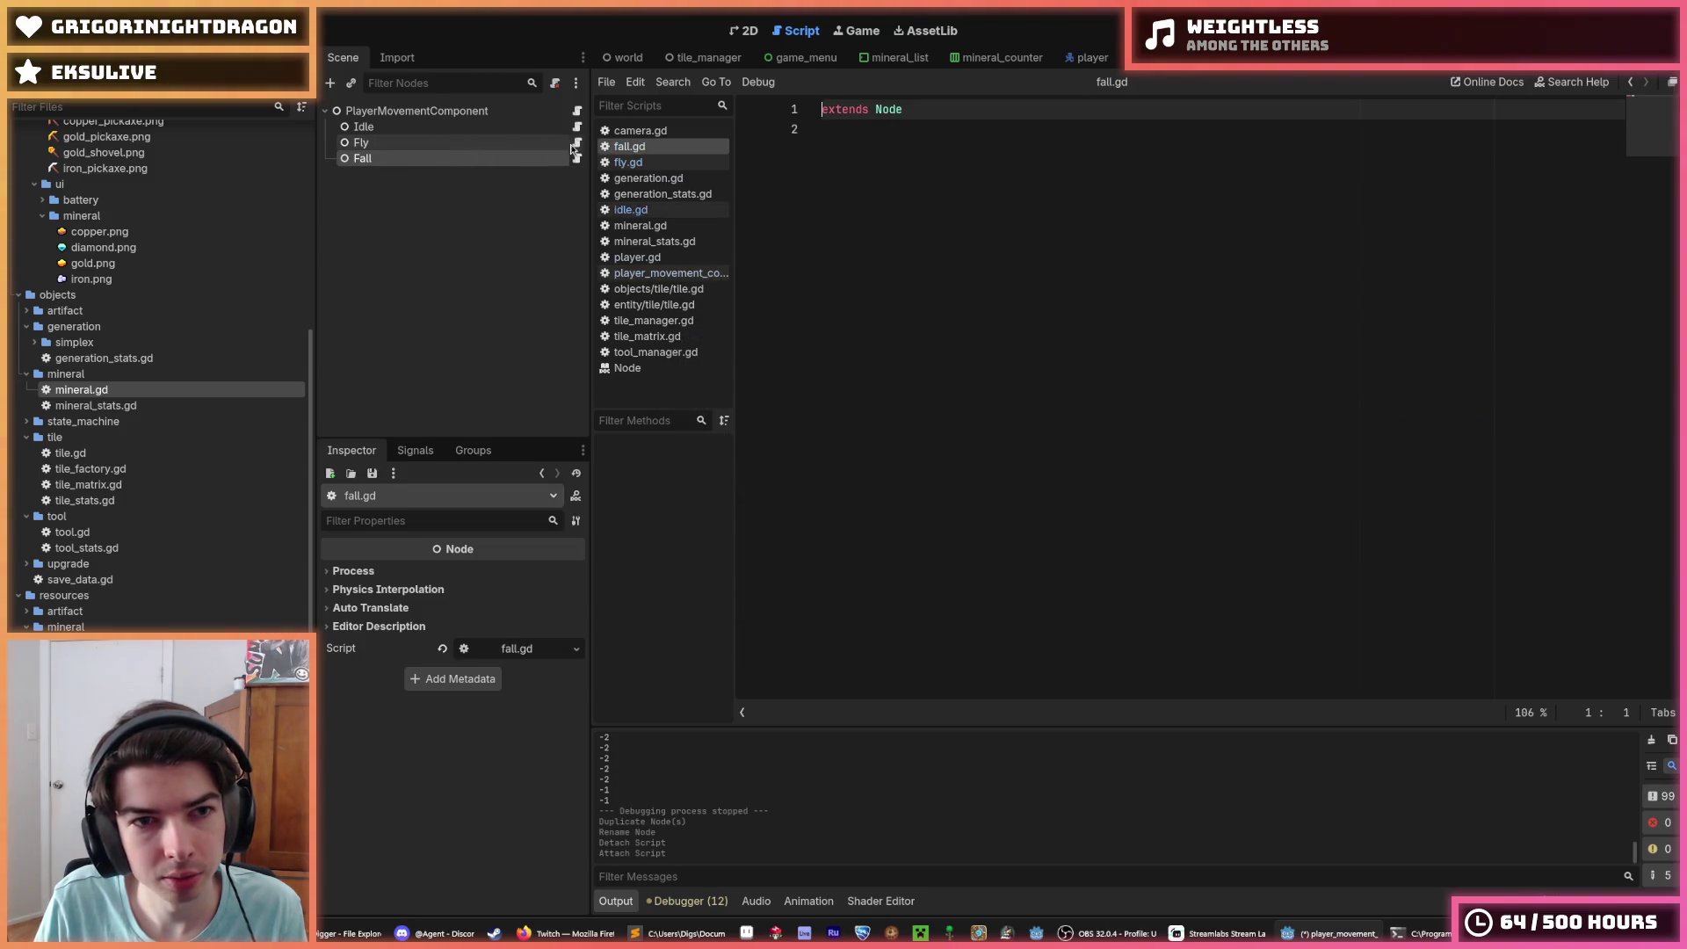
{"action": "left_click_drag", "start_coordinate": [1046, 422], "coordinate": [784, 90]}
{"action": "key", "text": "ctrl+c"}
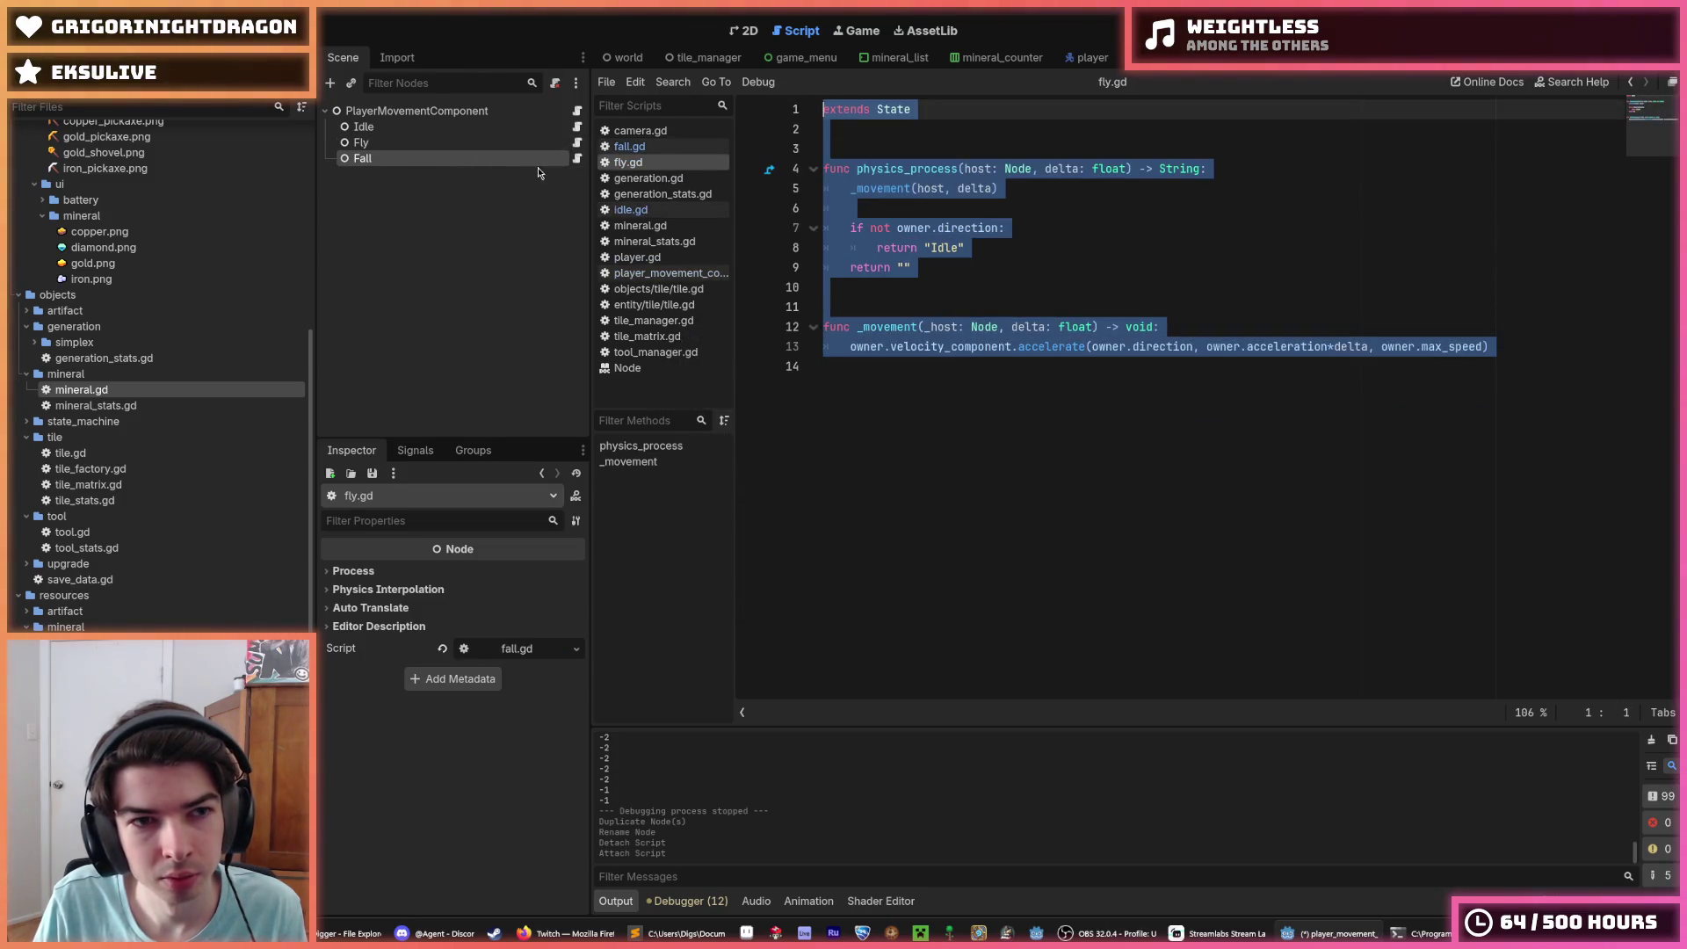
{"action": "left_click", "coordinate": [577, 158]}
{"action": "left_click", "coordinate": [1009, 279]}
{"action": "key", "text": "ctrl+a"}
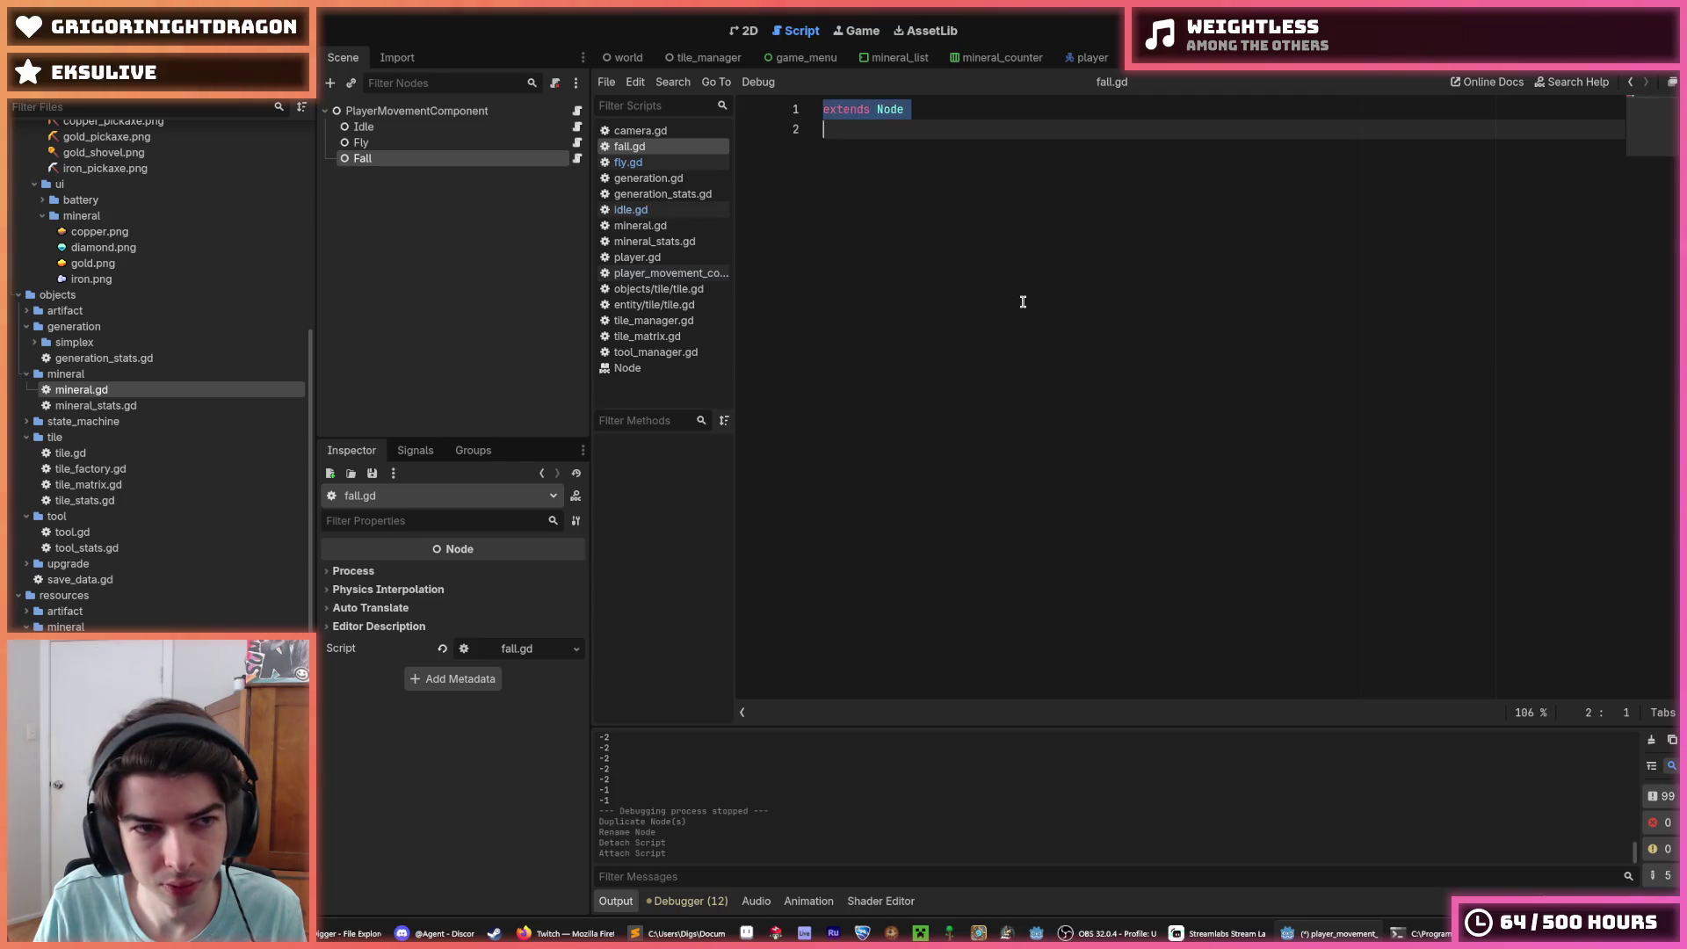
{"action": "key", "text": "ctrl+v"}
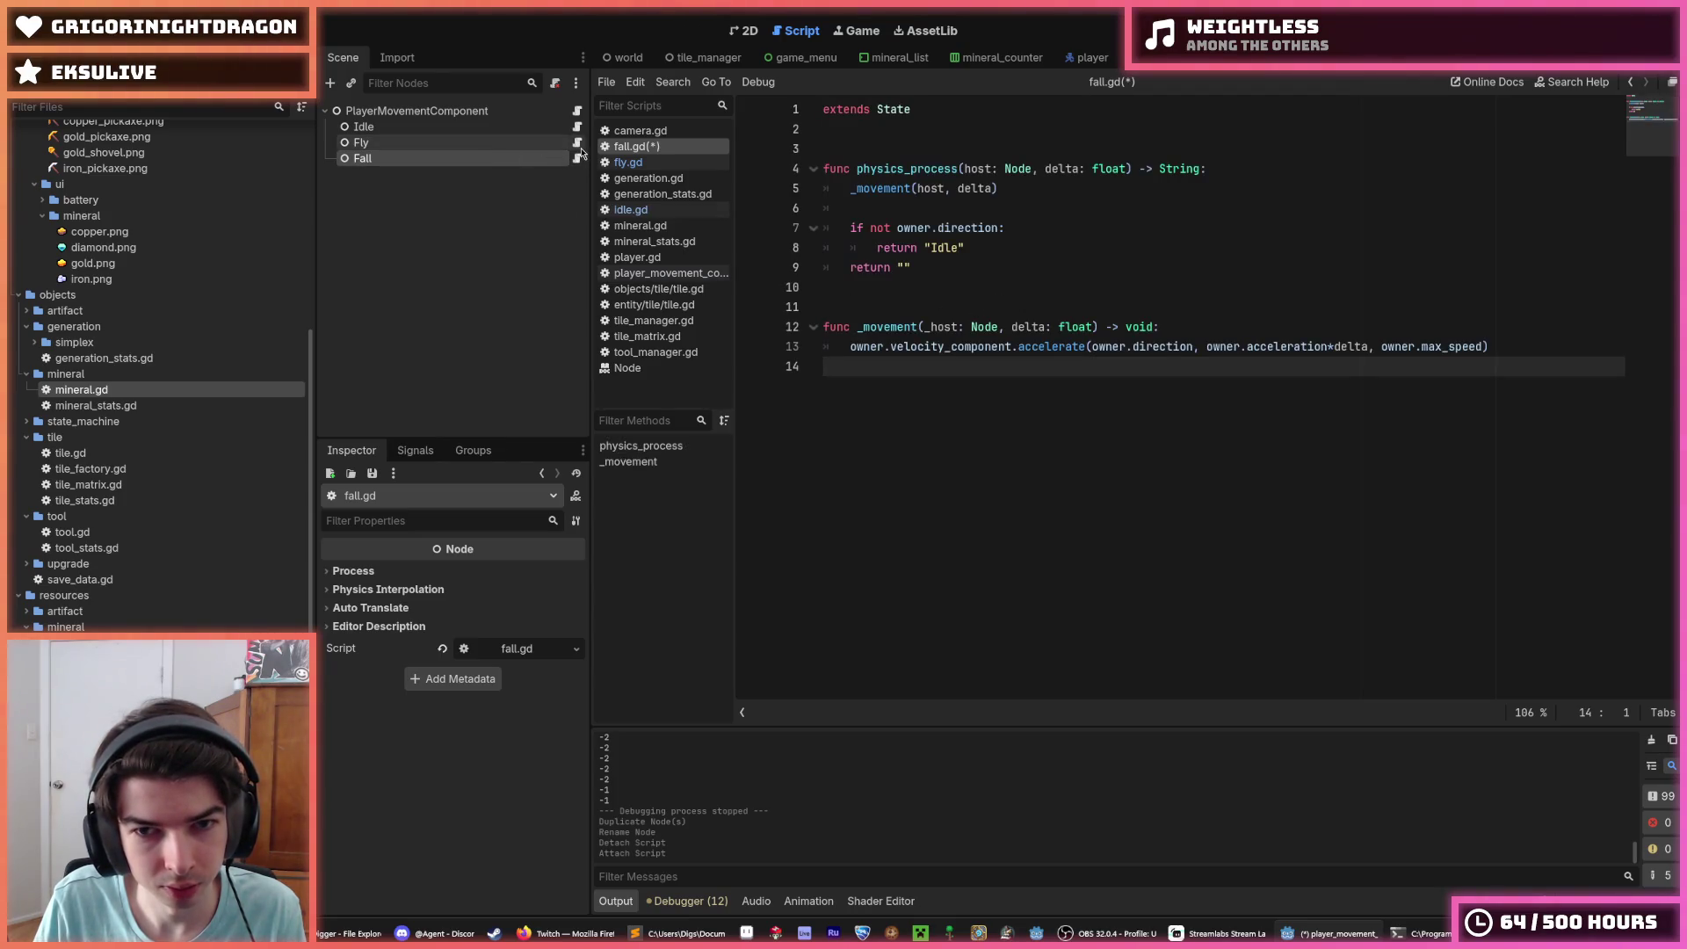
Step: Move idle.gd's lines 13–17 movement block over fly.gd's line 13 accelerate call
{"action": "left_click", "coordinate": [582, 153]}
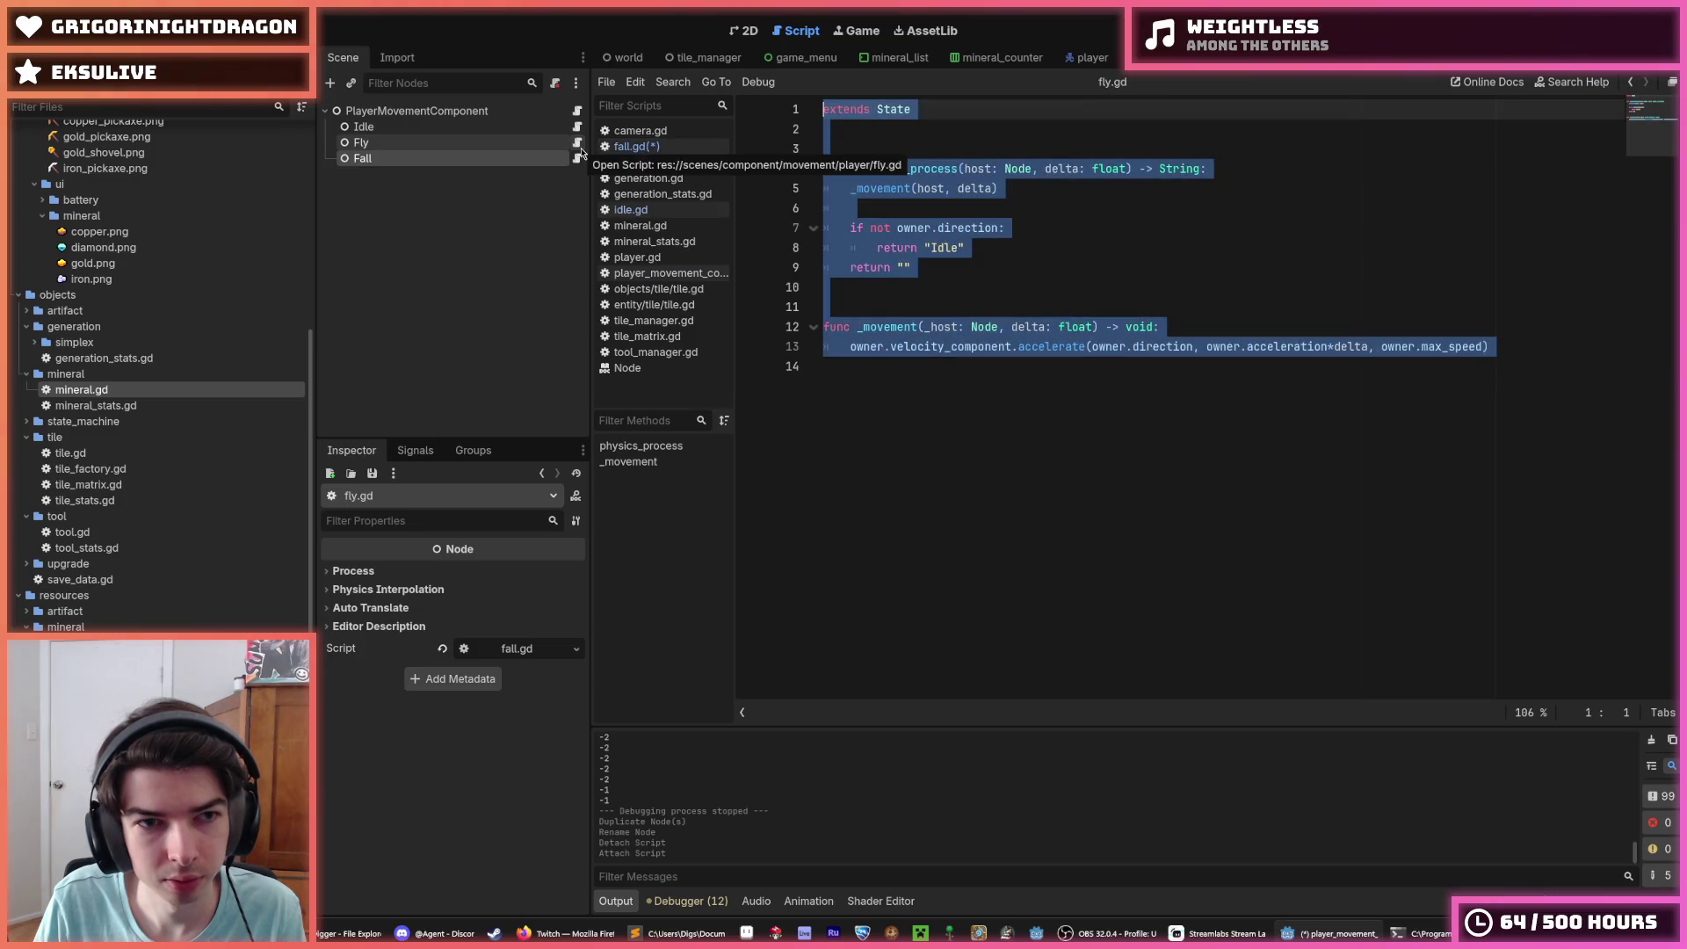
{"action": "left_click", "coordinate": [577, 127]}
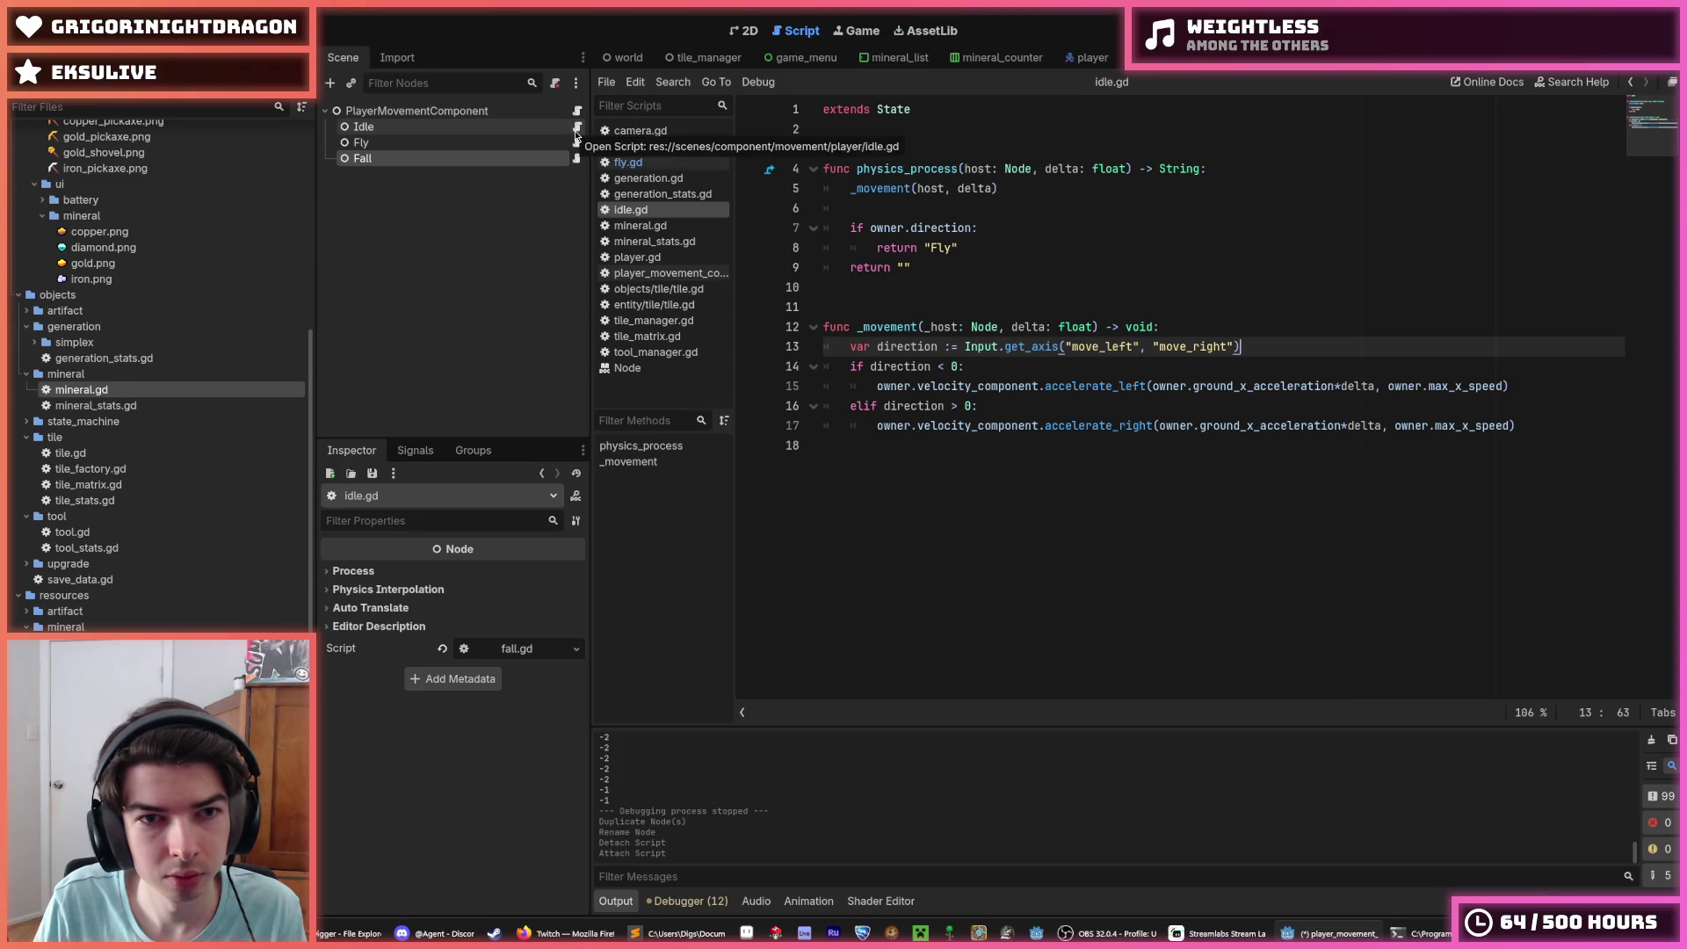
{"action": "left_click", "coordinate": [1566, 425]}
{"action": "mouse_move", "coordinate": [1567, 424]}
{"action": "left_mouse_down"}
{"action": "mouse_move", "coordinate": [827, 326]}
{"action": "mouse_move", "coordinate": [850, 346]}
{"action": "left_mouse_up"}
{"action": "key", "text": "ctrl+c"}
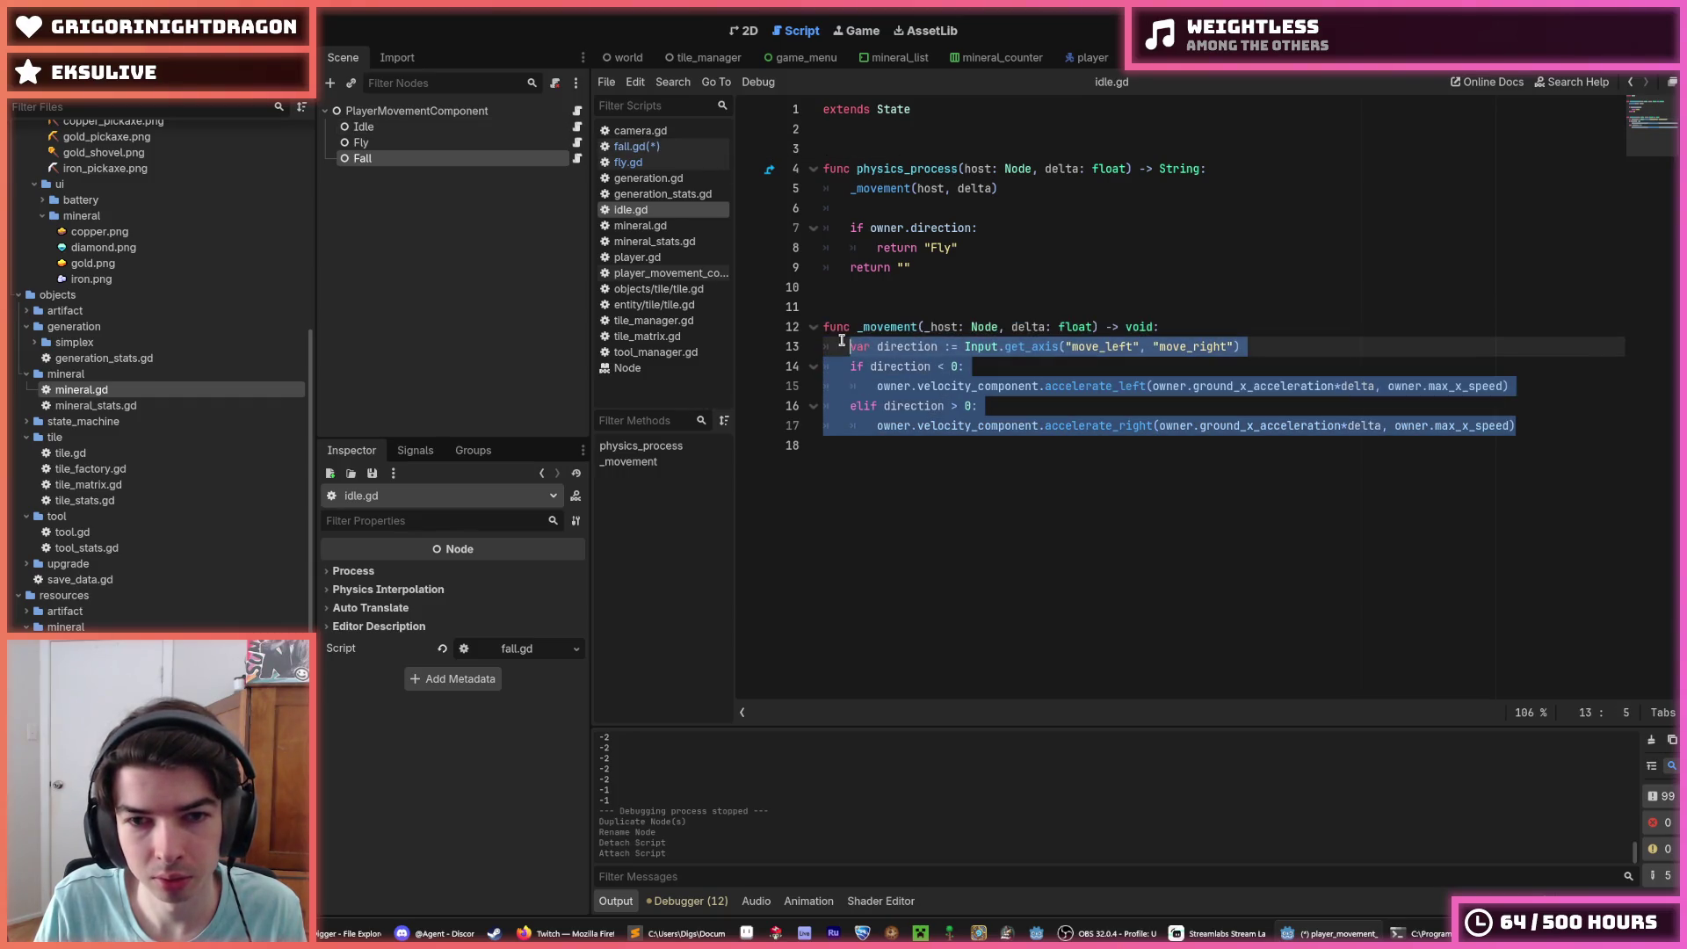
{"action": "key", "text": "ctrl+z"}
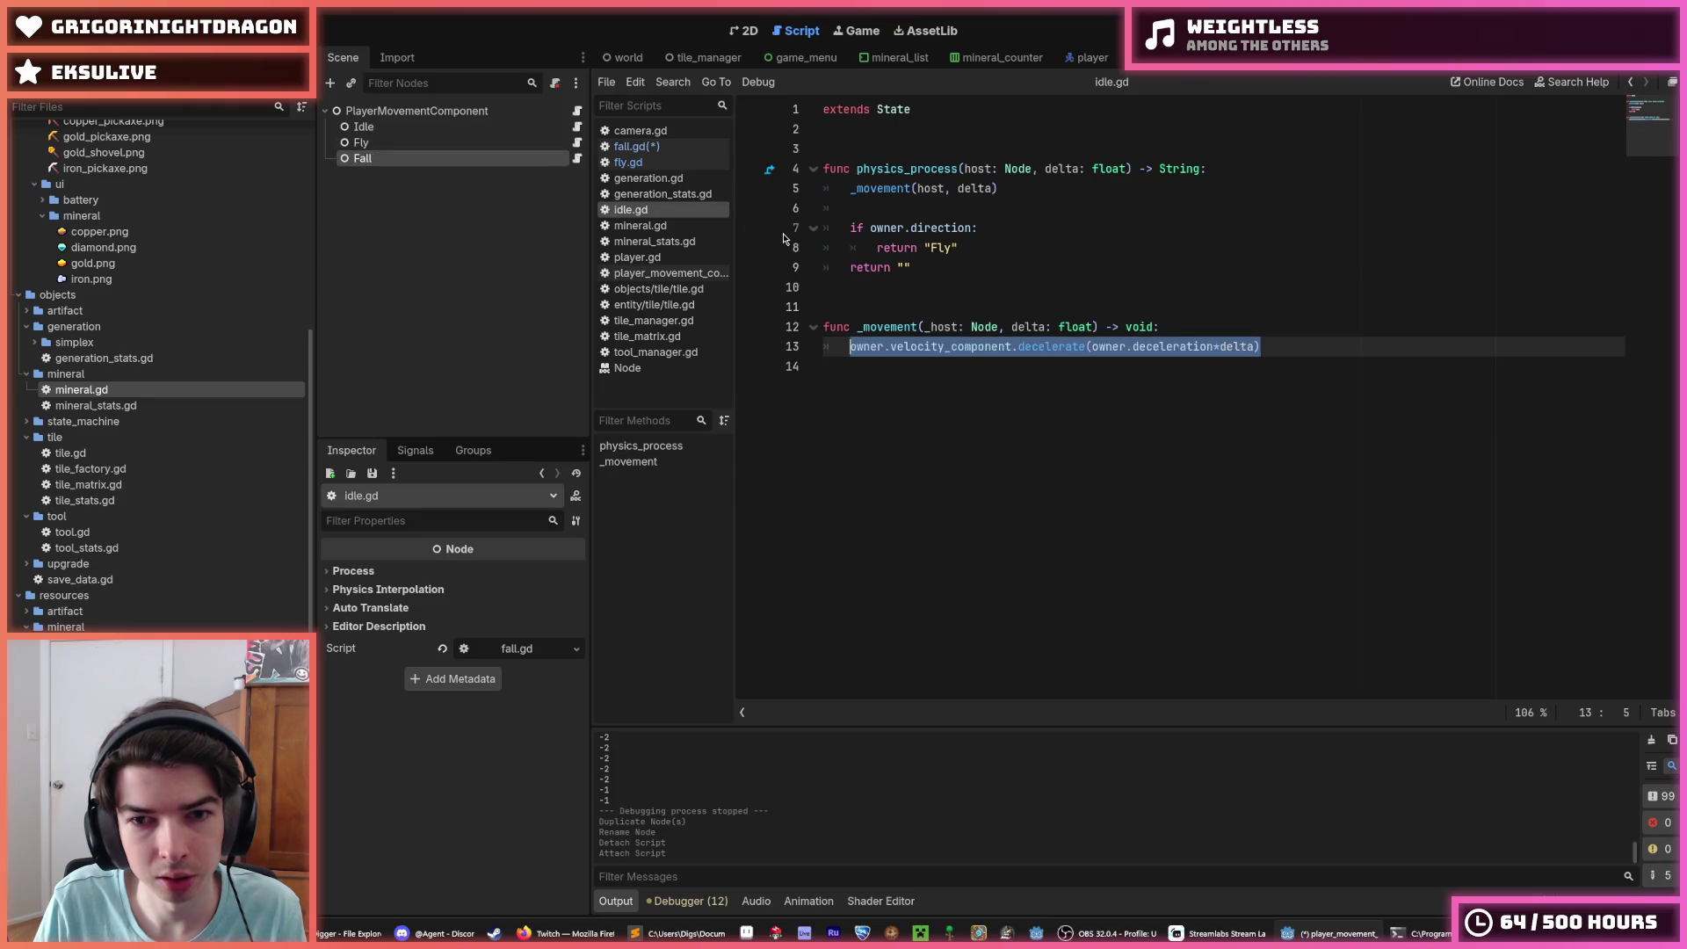
{"action": "left_click", "coordinate": [629, 161]}
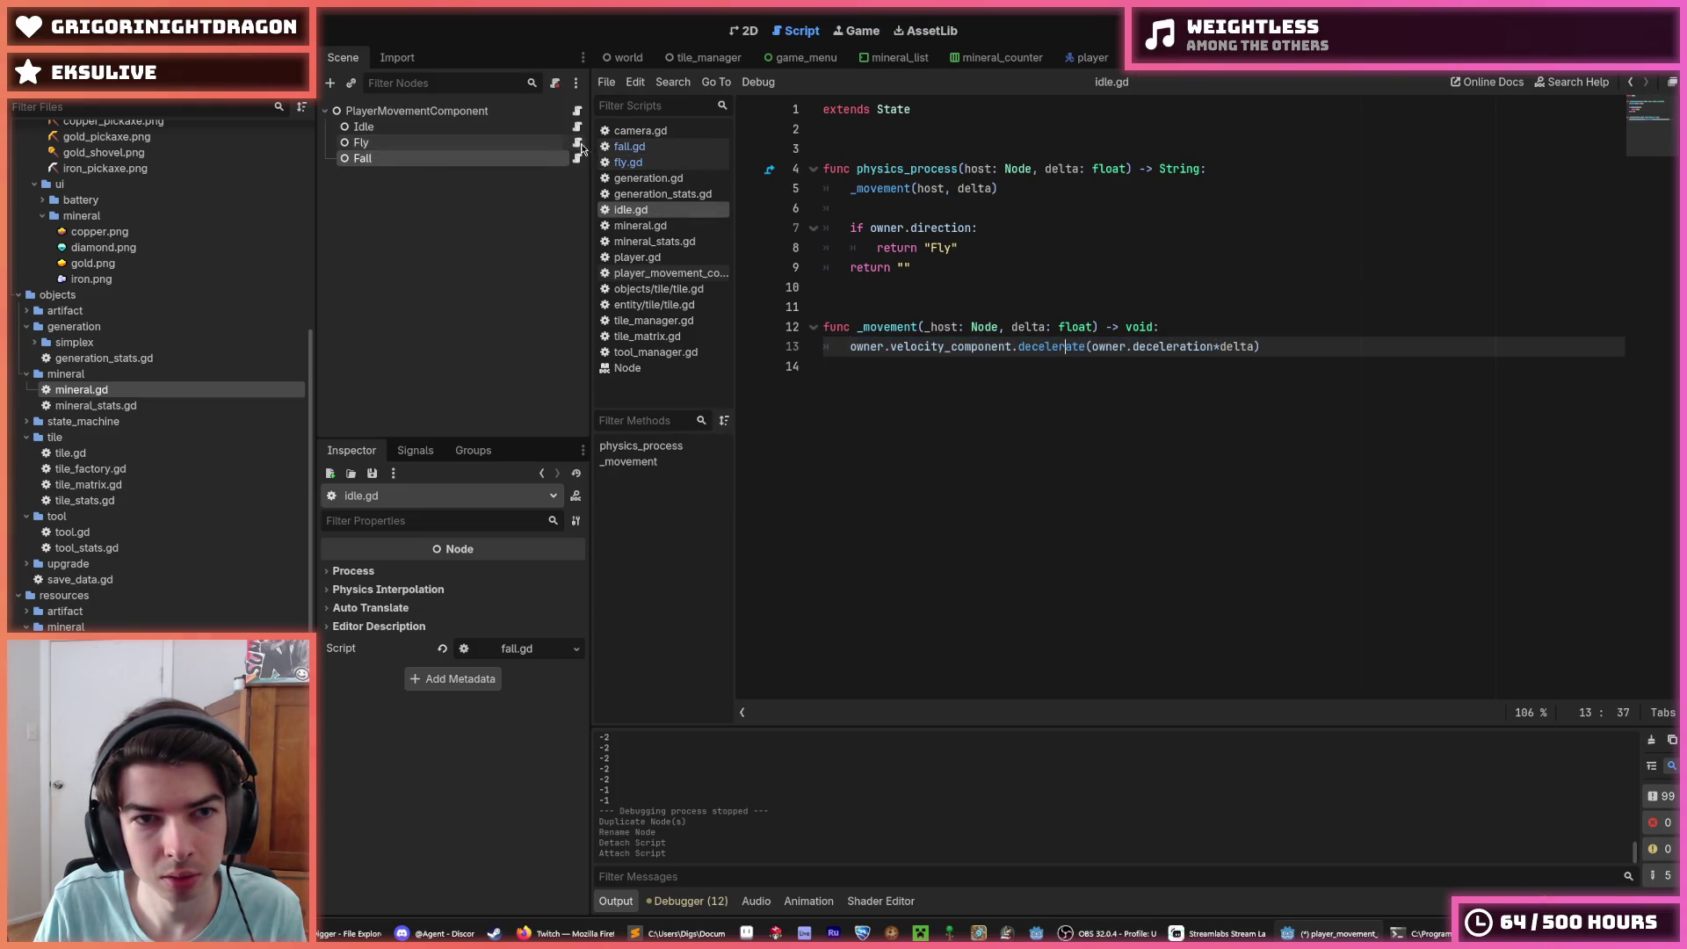
{"action": "key", "text": "ctrl+a"}
{"action": "left_click", "coordinate": [1338, 346]}
{"action": "mouse_move", "coordinate": [1489, 347]}
{"action": "left_mouse_down"}
{"action": "mouse_move", "coordinate": [830, 330]}
{"action": "mouse_move", "coordinate": [847, 354]}
{"action": "left_mouse_up"}
{"action": "key", "text": "ctrl+v"}
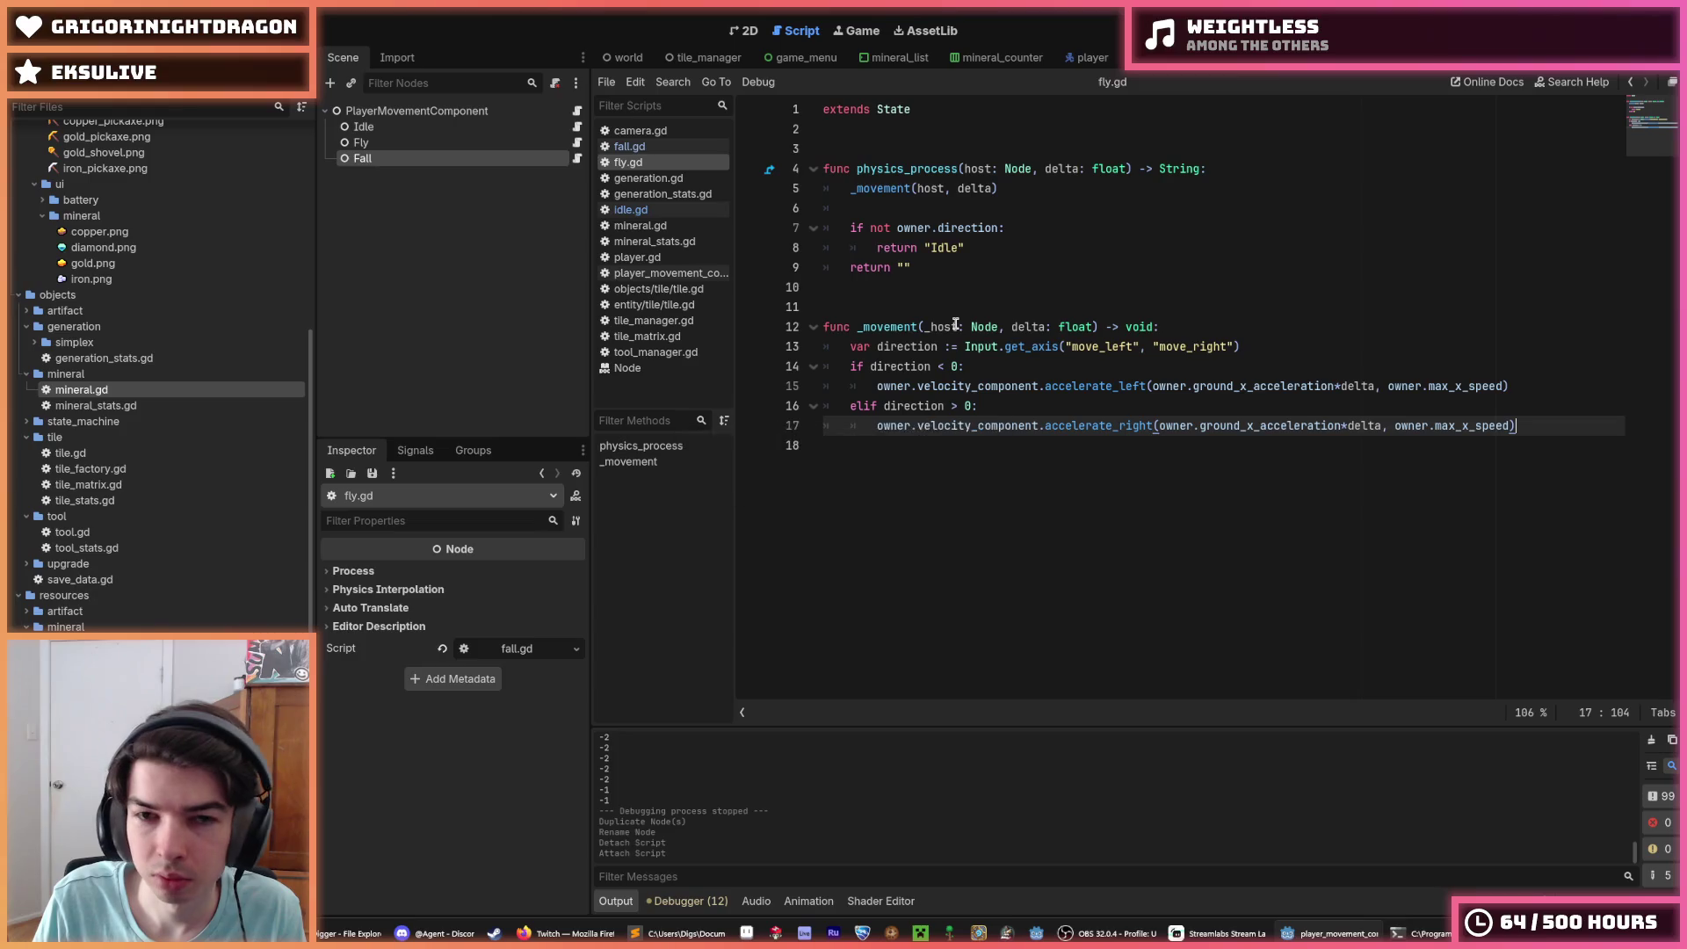
Step: Paste the left/right movement block over fall.gd's line 13 and save the scripts
{"action": "left_click", "coordinate": [575, 155]}
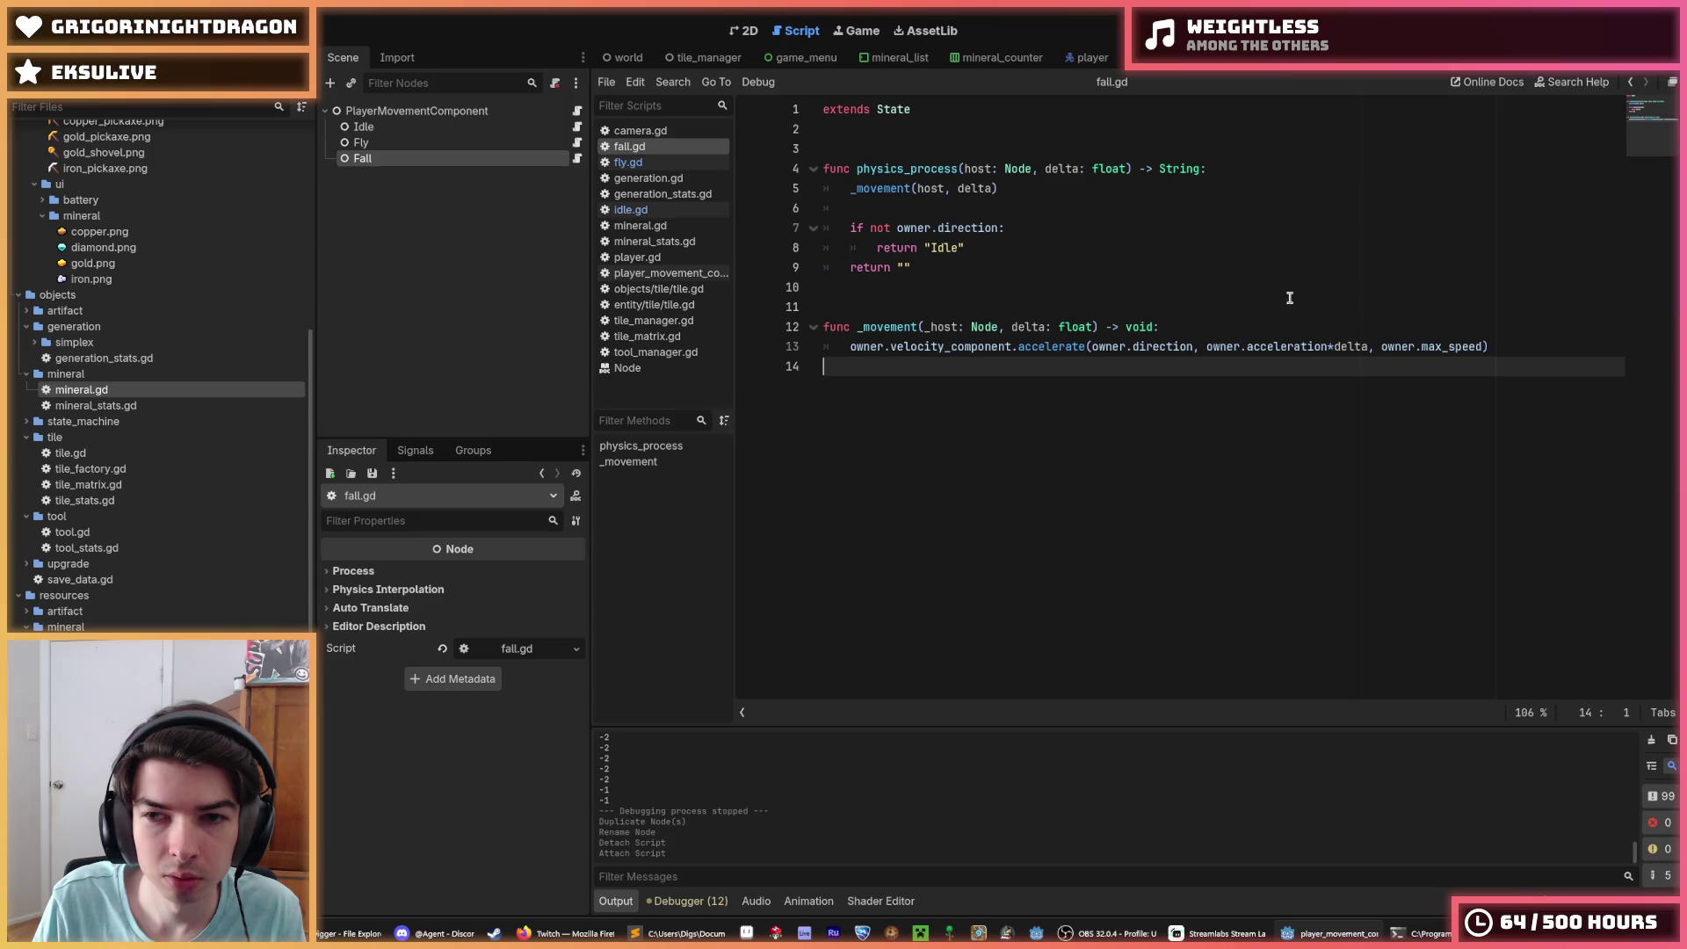
{"action": "left_click", "coordinate": [1521, 348]}
{"action": "key", "text": "shift+Home"}
{"action": "key", "text": "ctrl+v"}
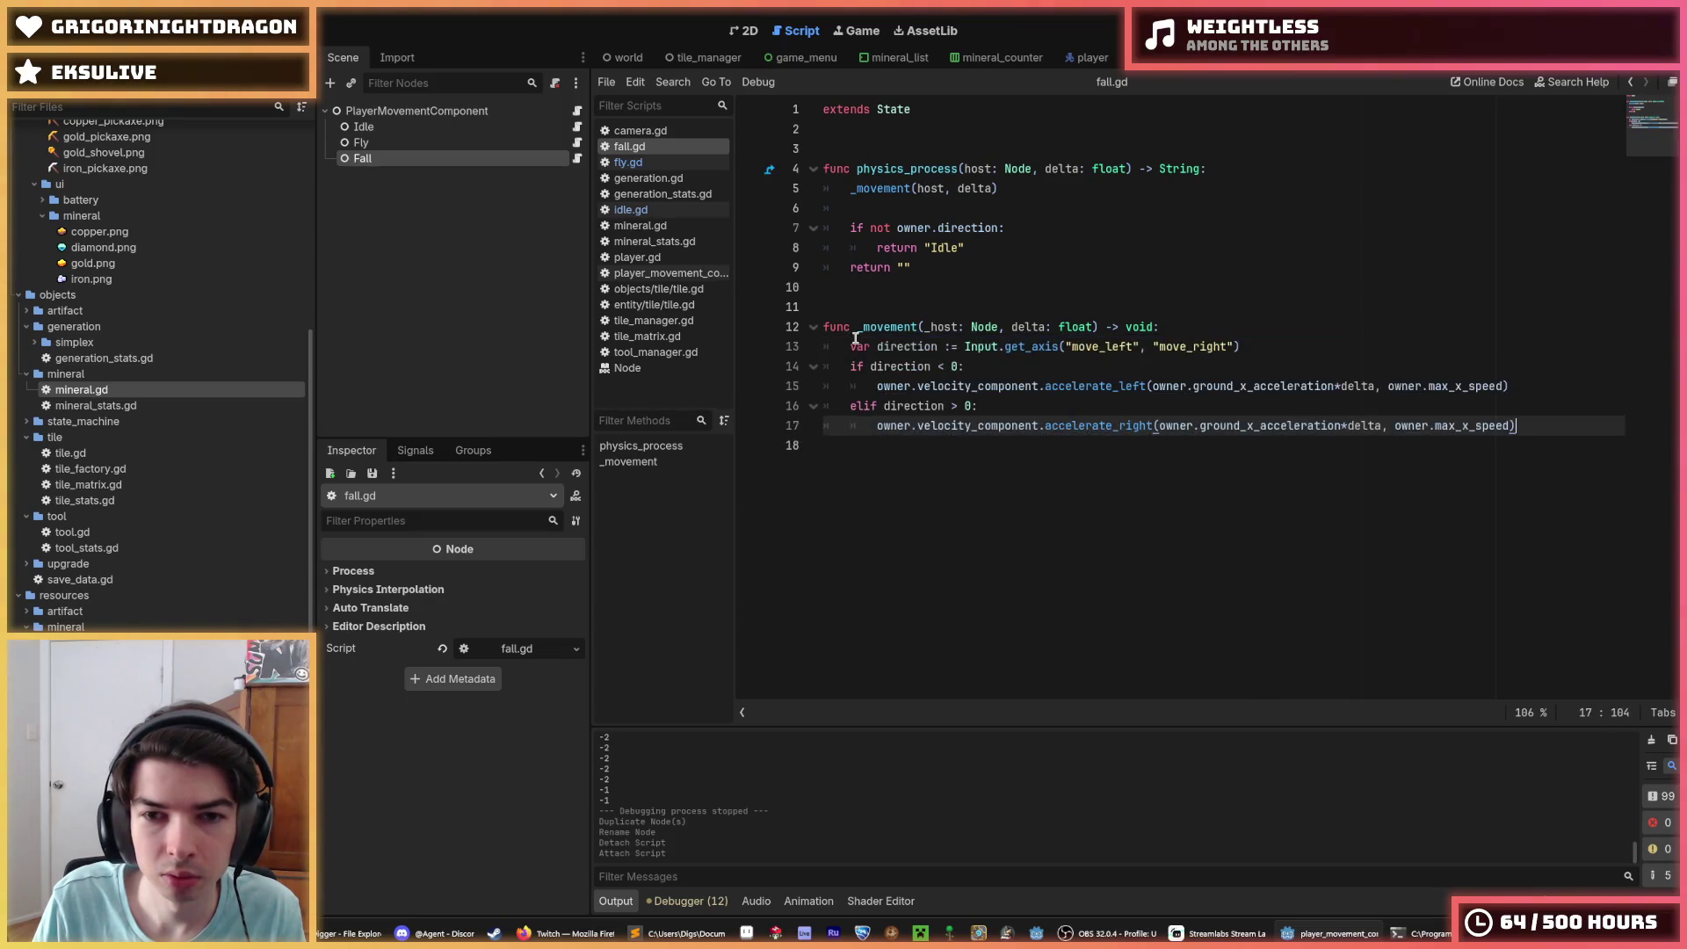
{"action": "key", "text": "ctrl+s"}
Step: Compare fly.gd with idle.gd and select fly.gd's 'not owner.direction' condition on line 7
{"action": "left_click", "coordinate": [577, 143]}
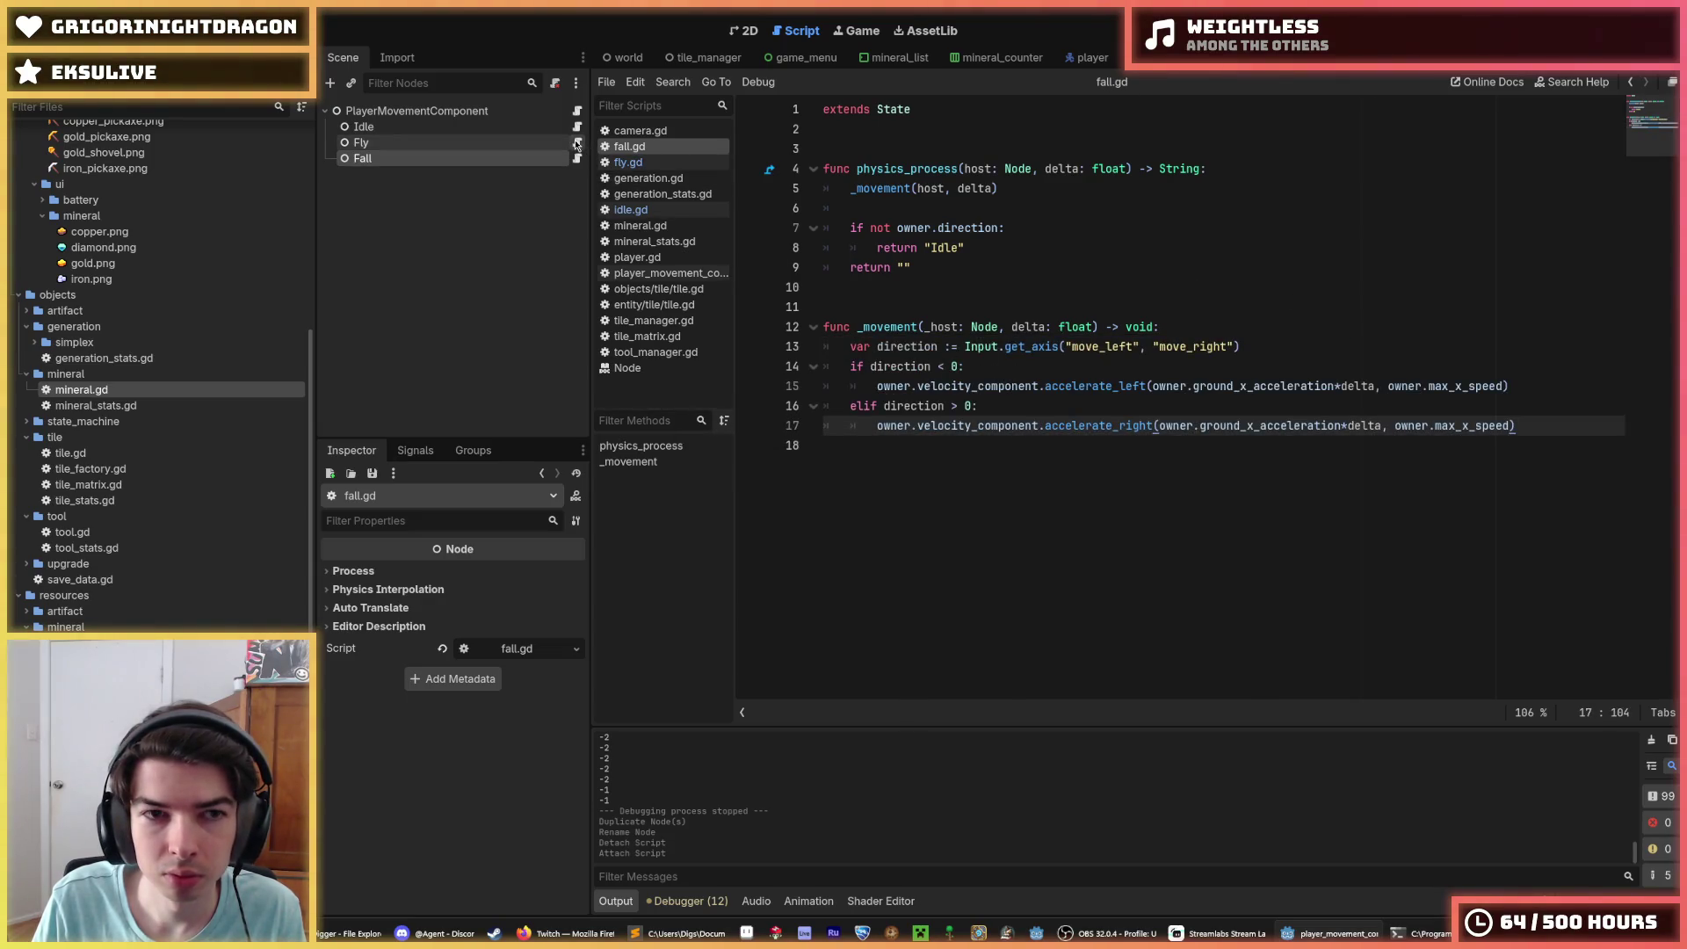
{"action": "left_click_drag", "start_coordinate": [877, 387], "coordinate": [1037, 388]}
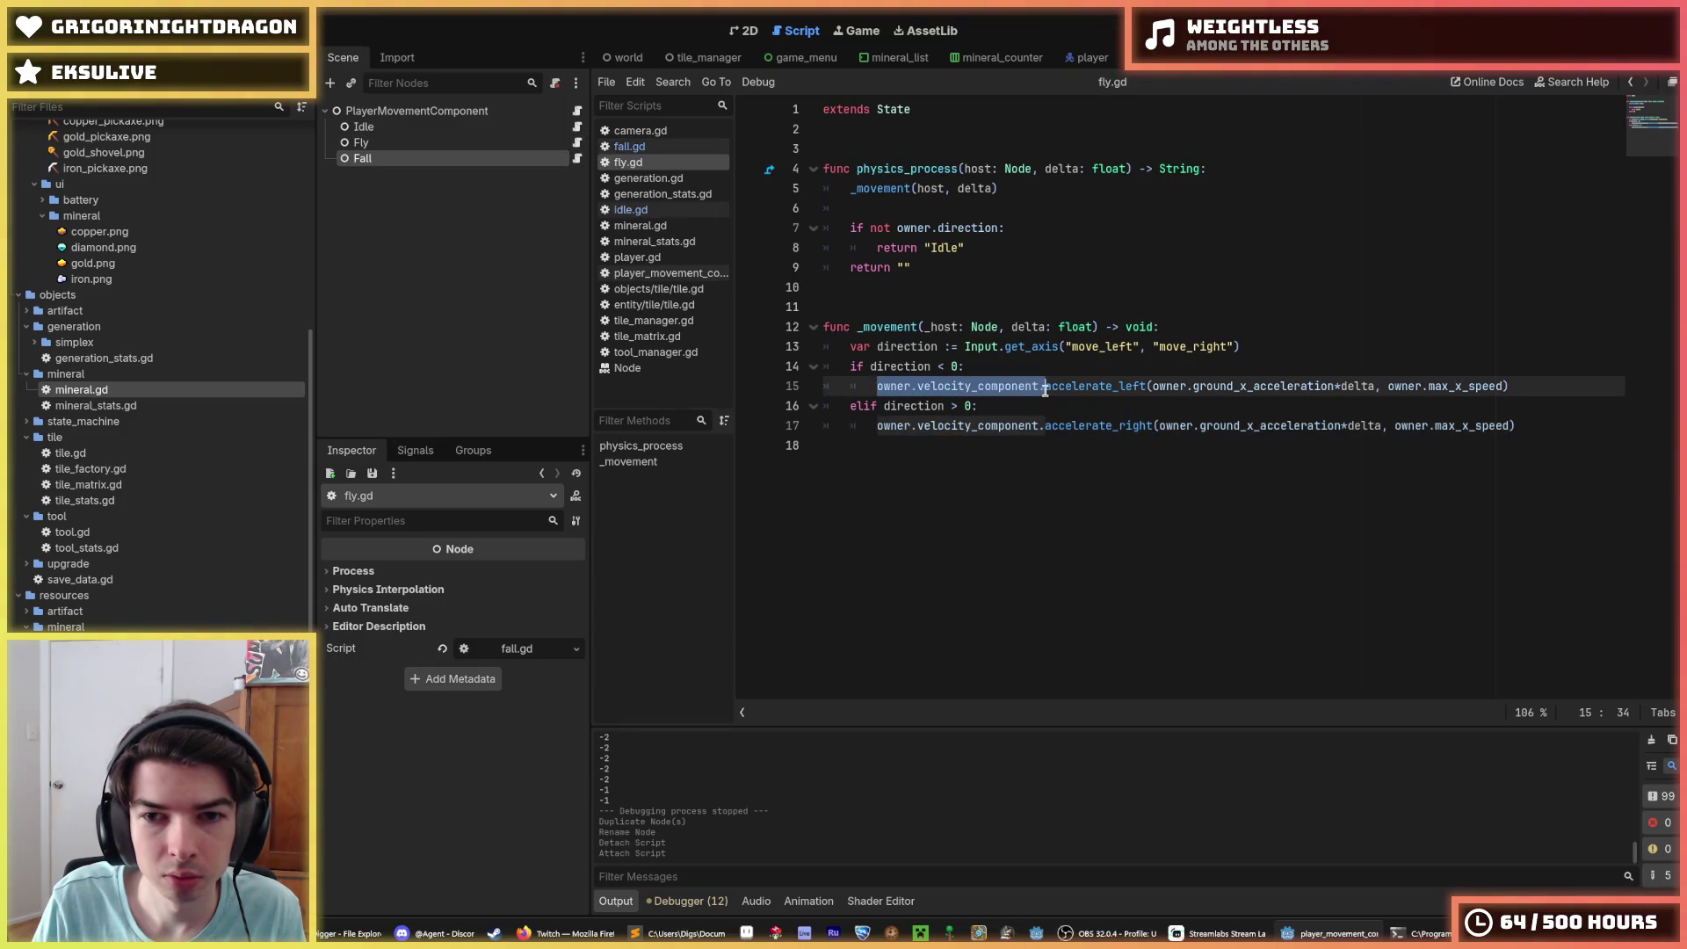
{"action": "left_click", "coordinate": [1264, 347]}
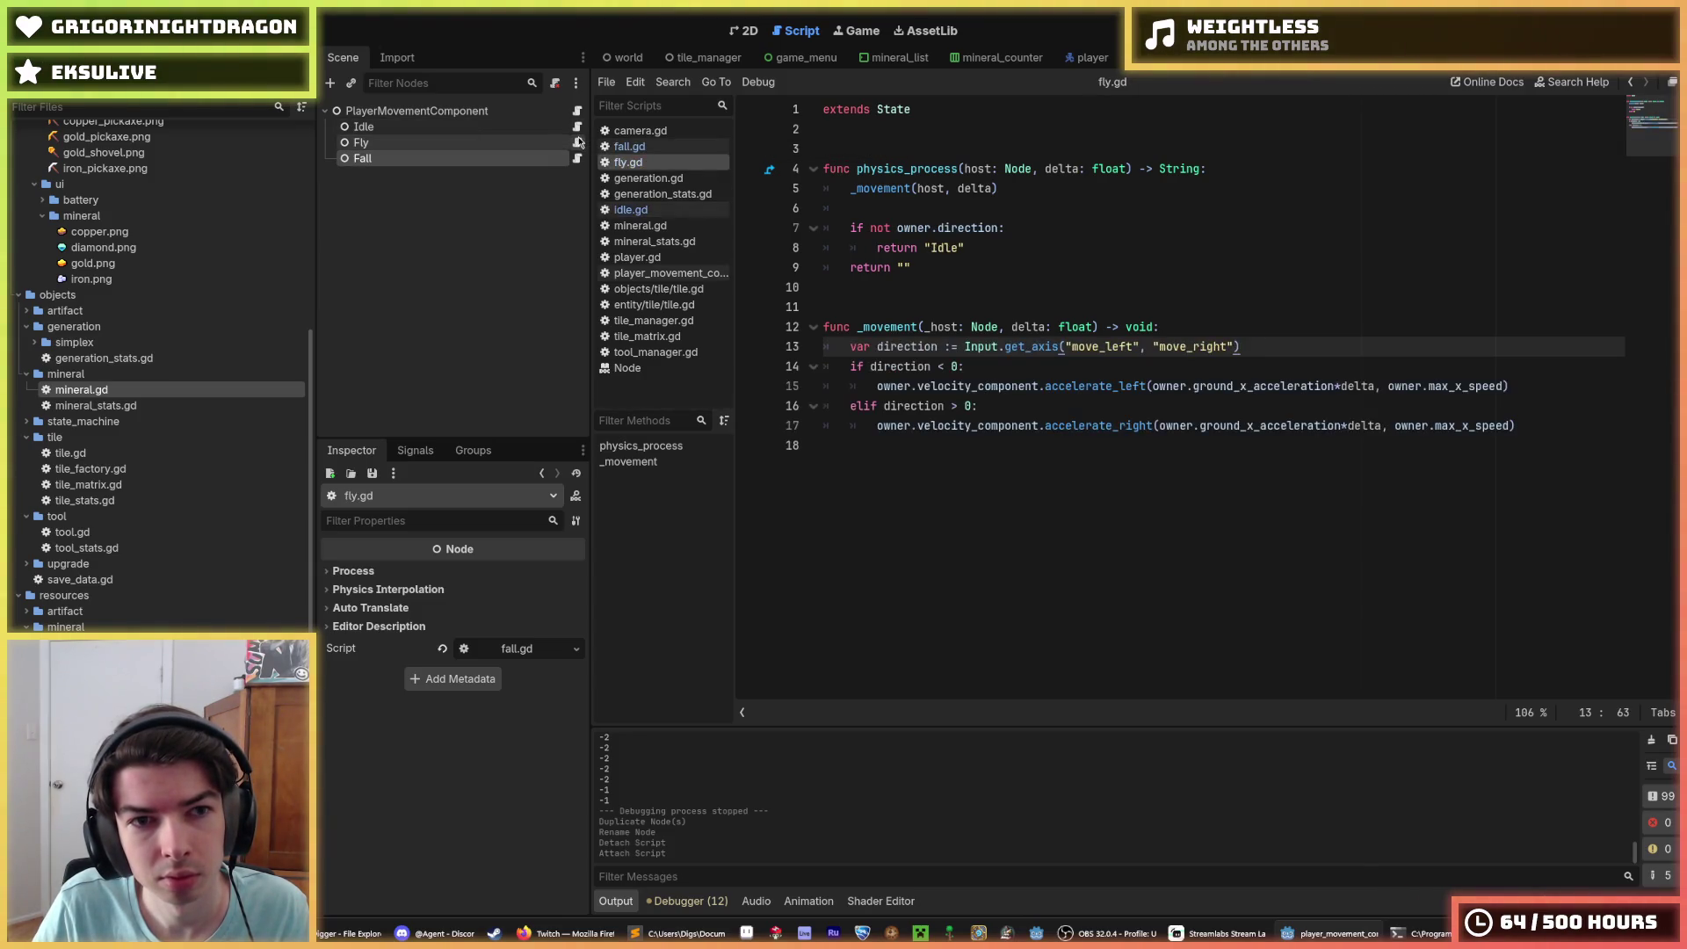
{"action": "left_click", "coordinate": [577, 128]}
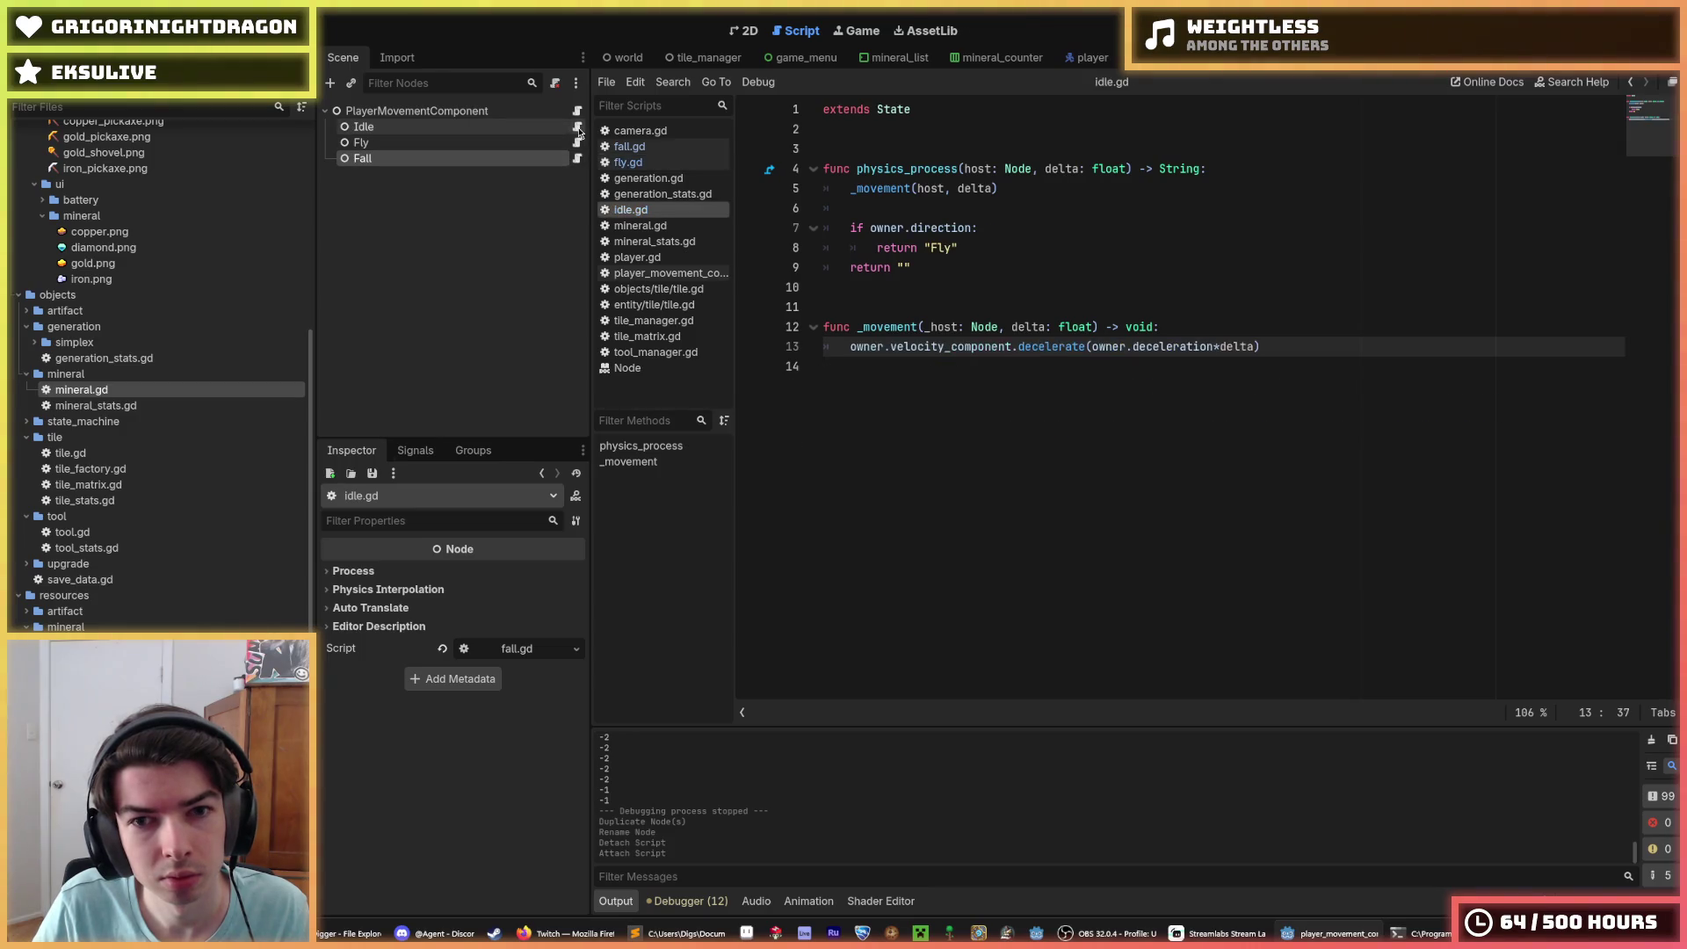
{"action": "left_click", "coordinate": [577, 143]}
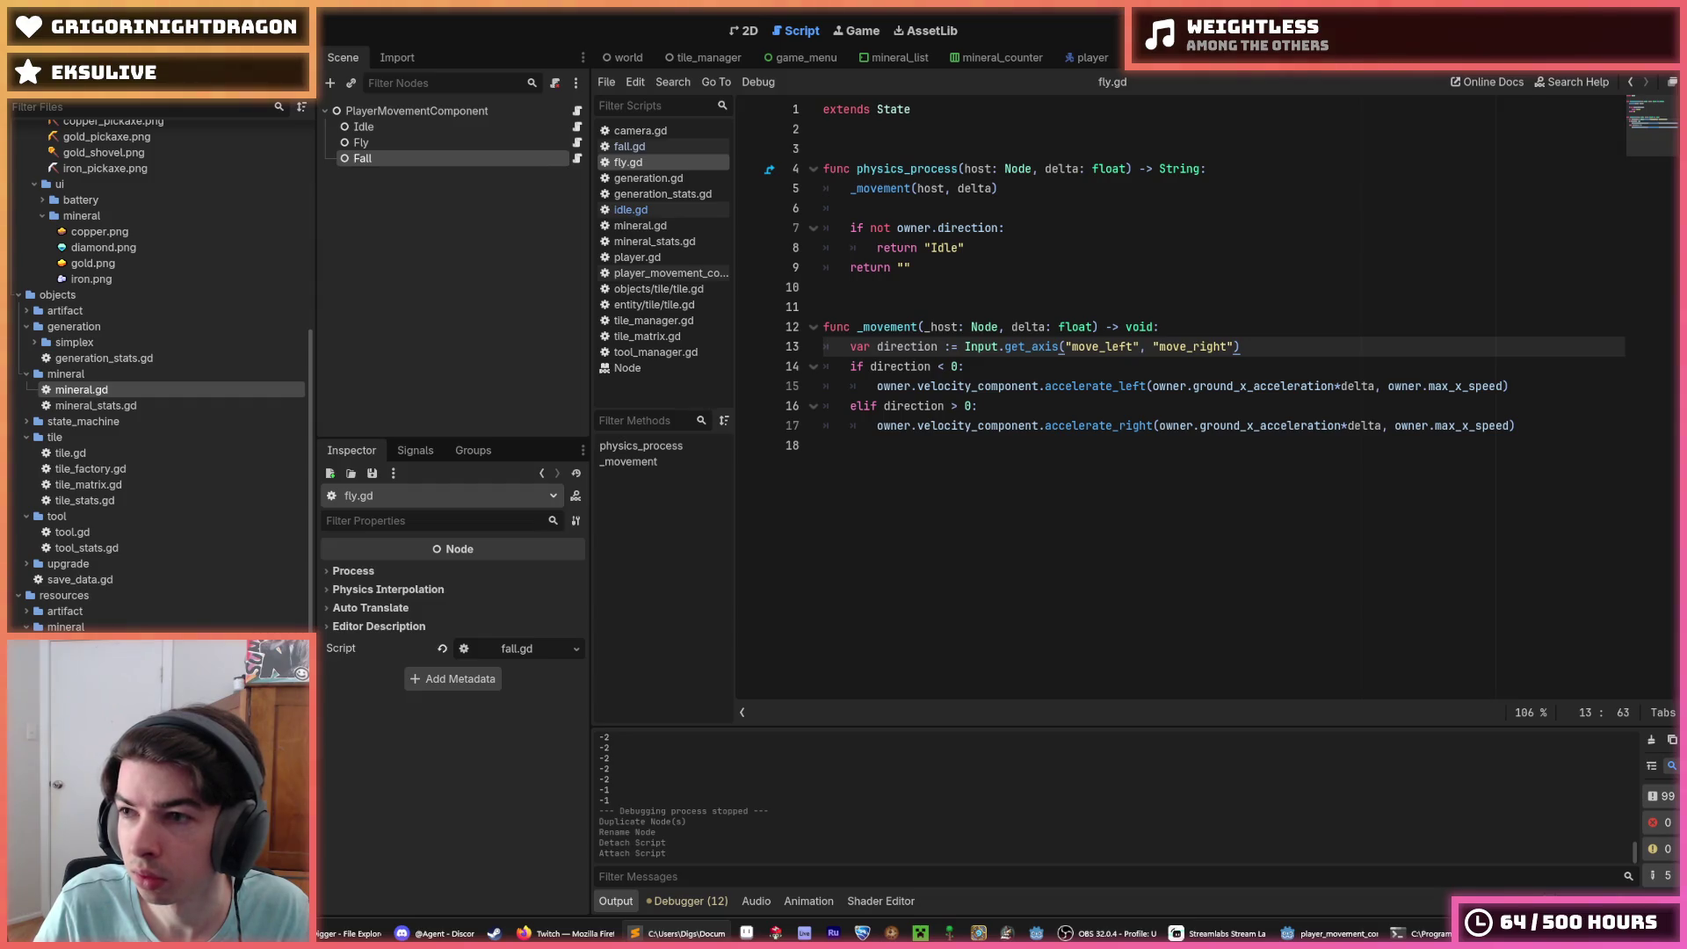
{"action": "left_click", "coordinate": [1248, 342]}
{"action": "key", "text": "Up"}
{"action": "key", "text": "Down"}
{"action": "key", "text": "Up"}
{"action": "key", "text": "Down"}
{"action": "key", "text": "Up"}
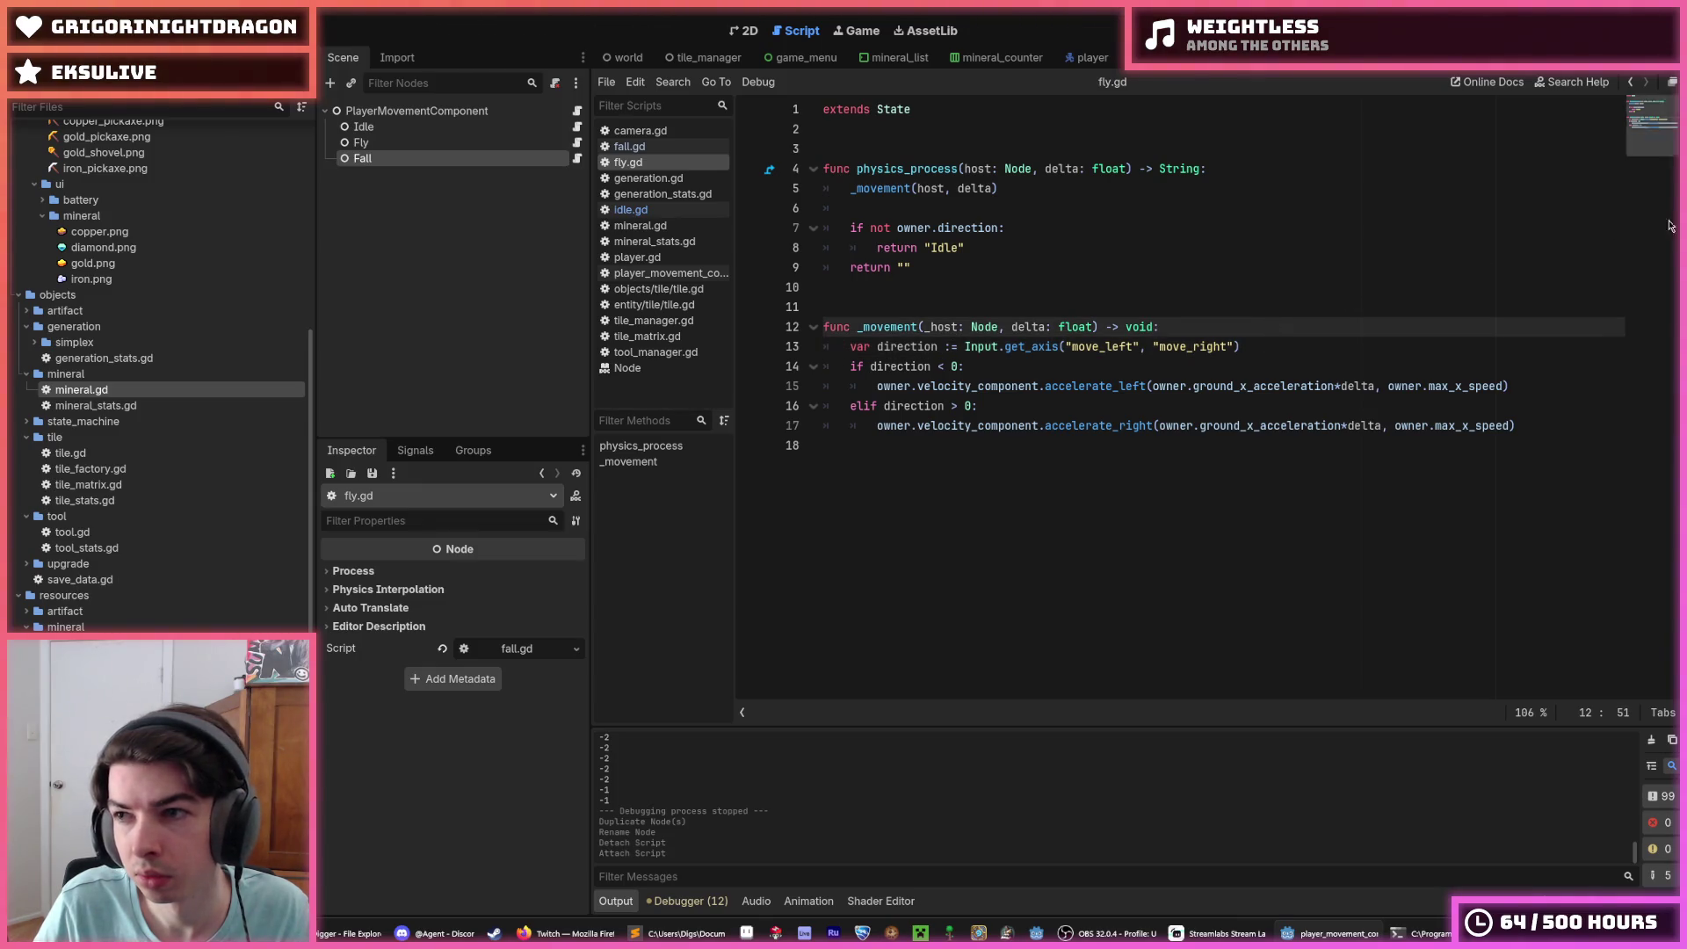
{"action": "key", "text": "alt+Tab"}
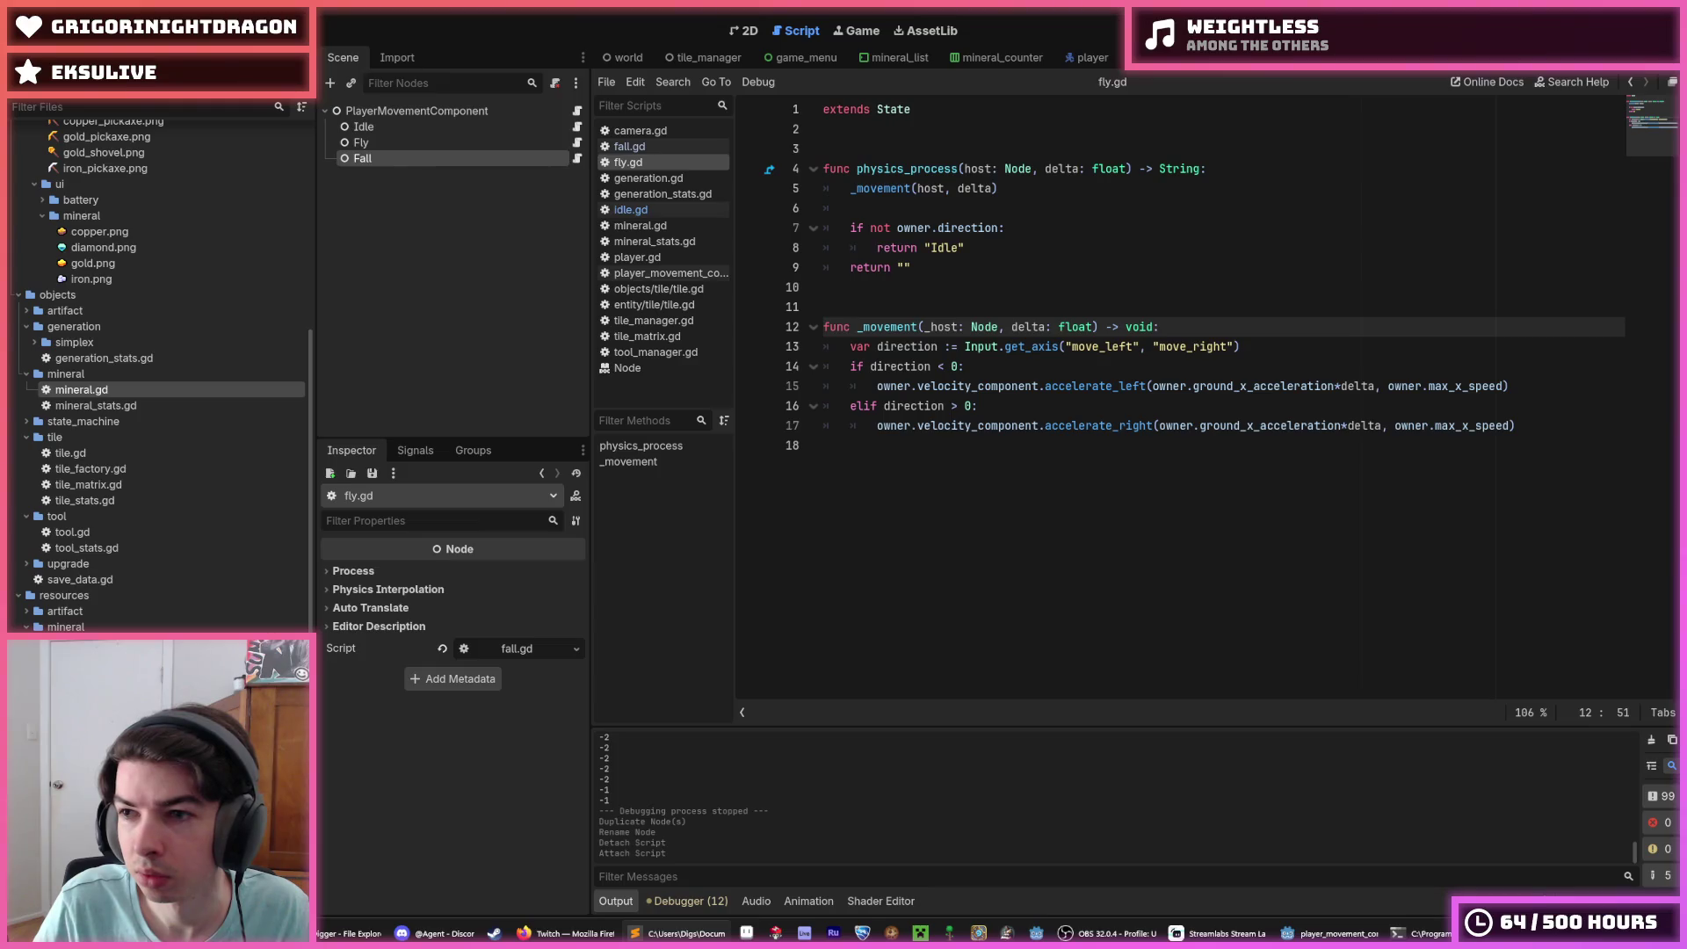
{"action": "left_click_drag", "start_coordinate": [1020, 228], "coordinate": [844, 229]}
Step: Replace fly.gd's line 7 with 'if not Input.get_axis("move_left", "move_right"):' and remove the duplicate return
{"action": "type", "text": "if not Input.get_axis(\"move_left\", \"move_right\"): \t\treturn \"Idle\""}
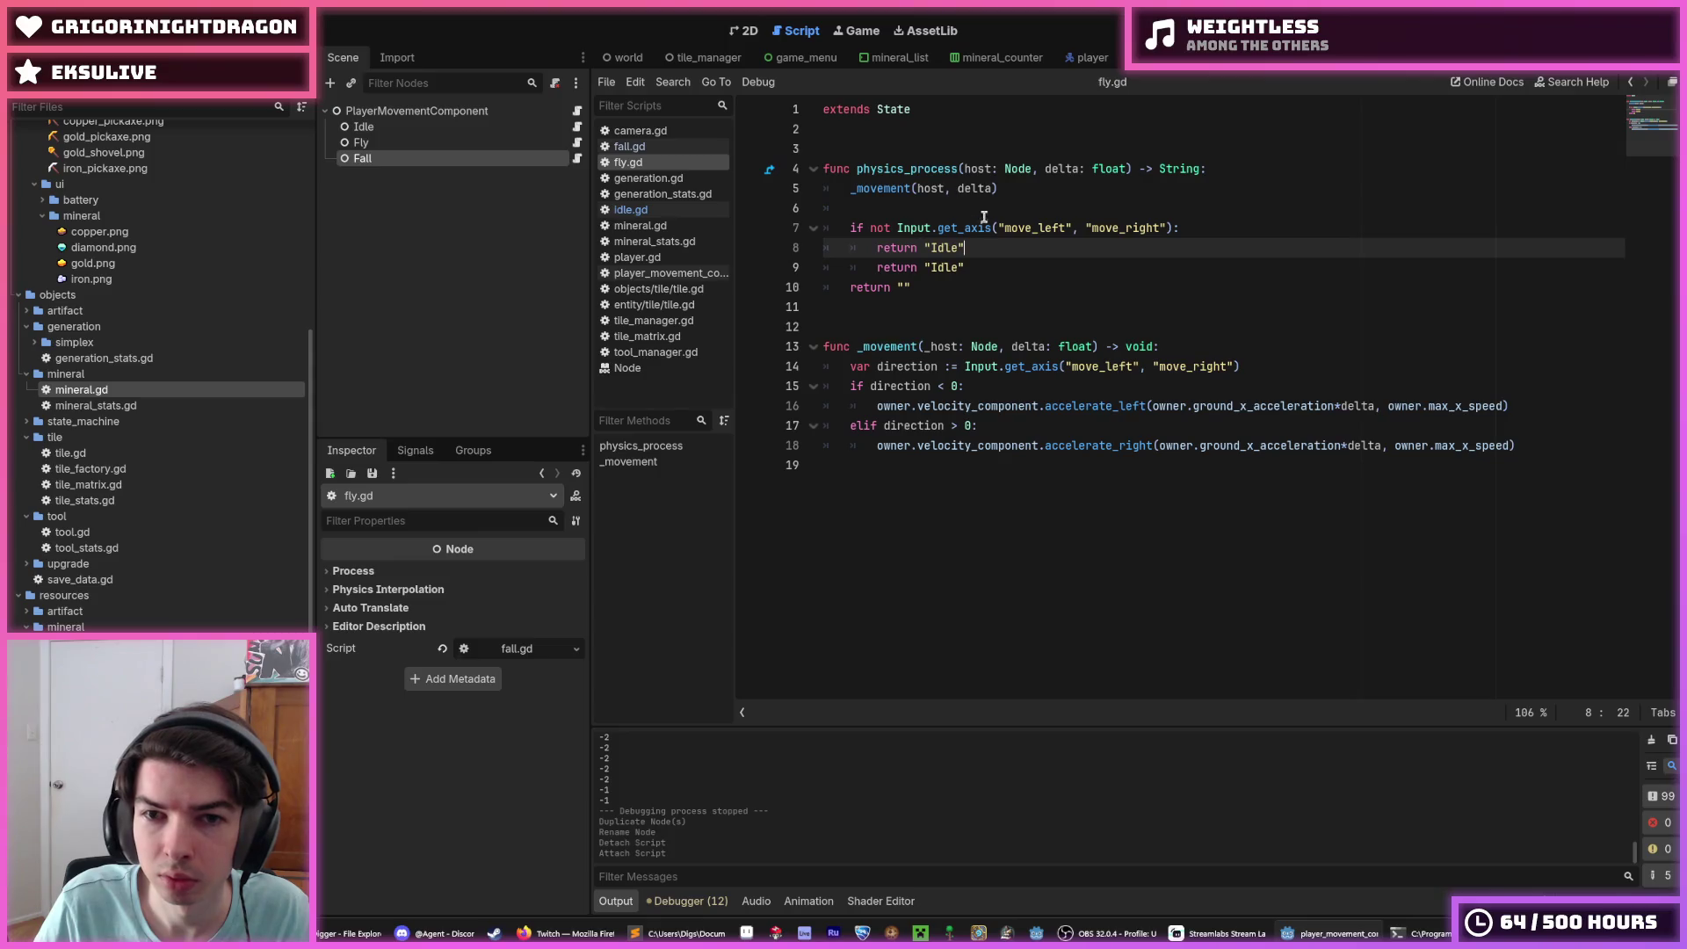
{"action": "left_click", "coordinate": [801, 254]}
{"action": "key", "text": "BackSpace"}
{"action": "key", "text": "BackSpace"}
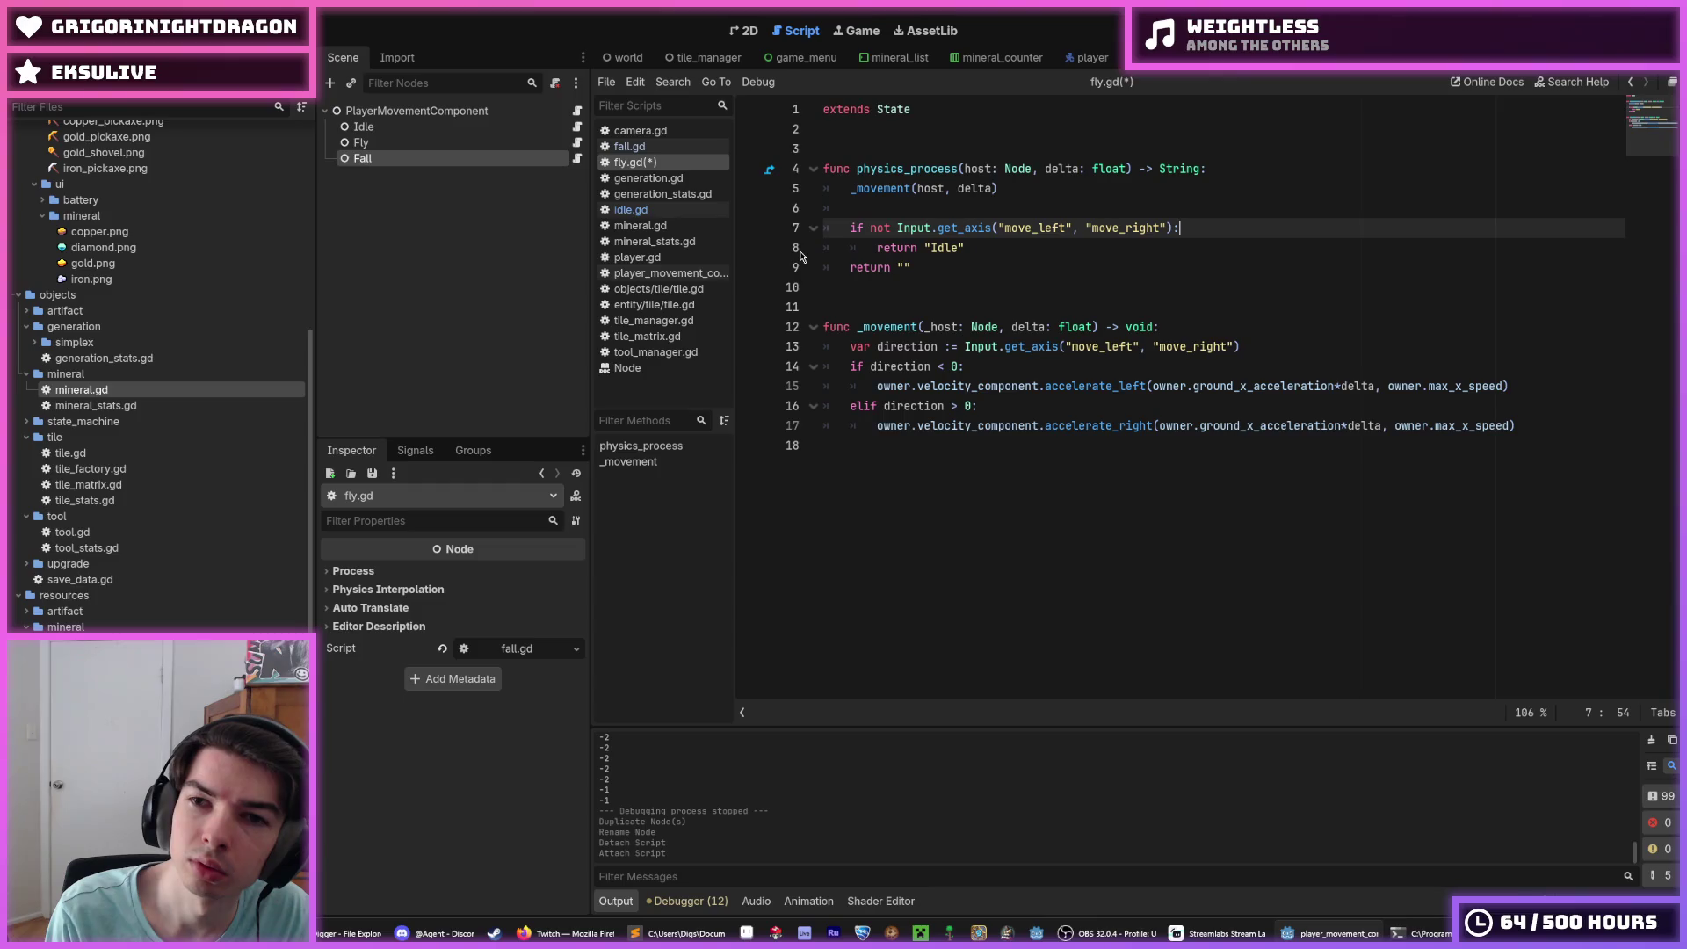
{"action": "key", "text": "ctrl+shift+Return"}
{"action": "type", "text": "if"}
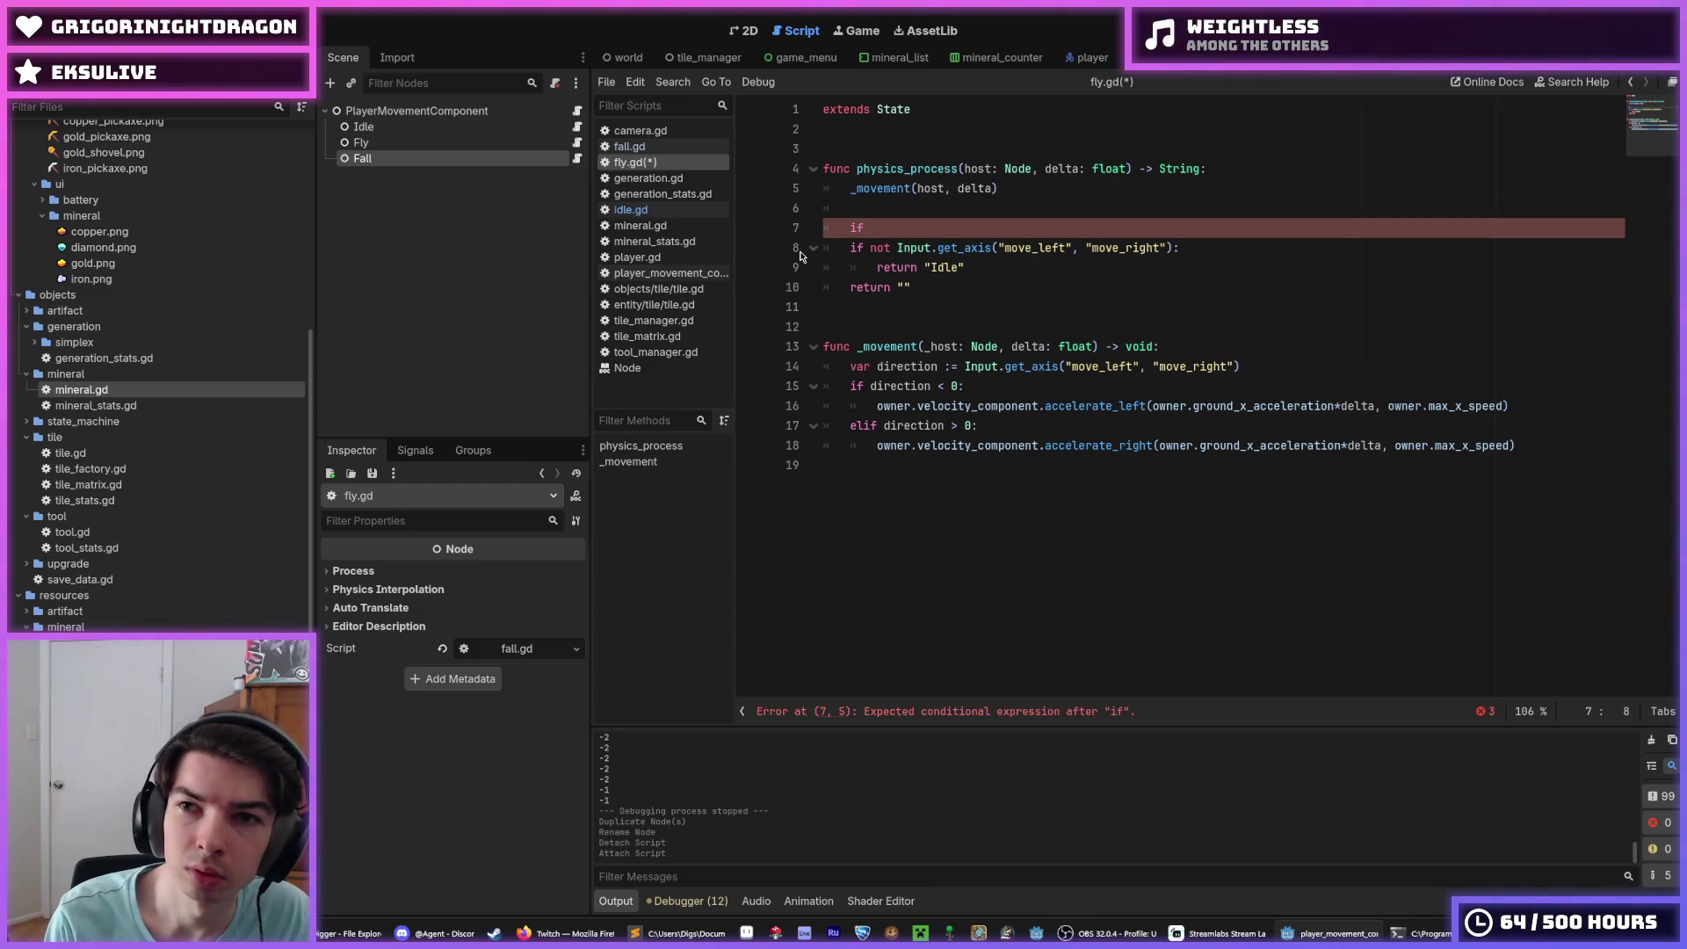
{"action": "key", "text": "ctrl+s"}
{"action": "key", "text": "BackSpace"}
{"action": "key", "text": "BackSpace"}
{"action": "key", "text": "BackSpace"}
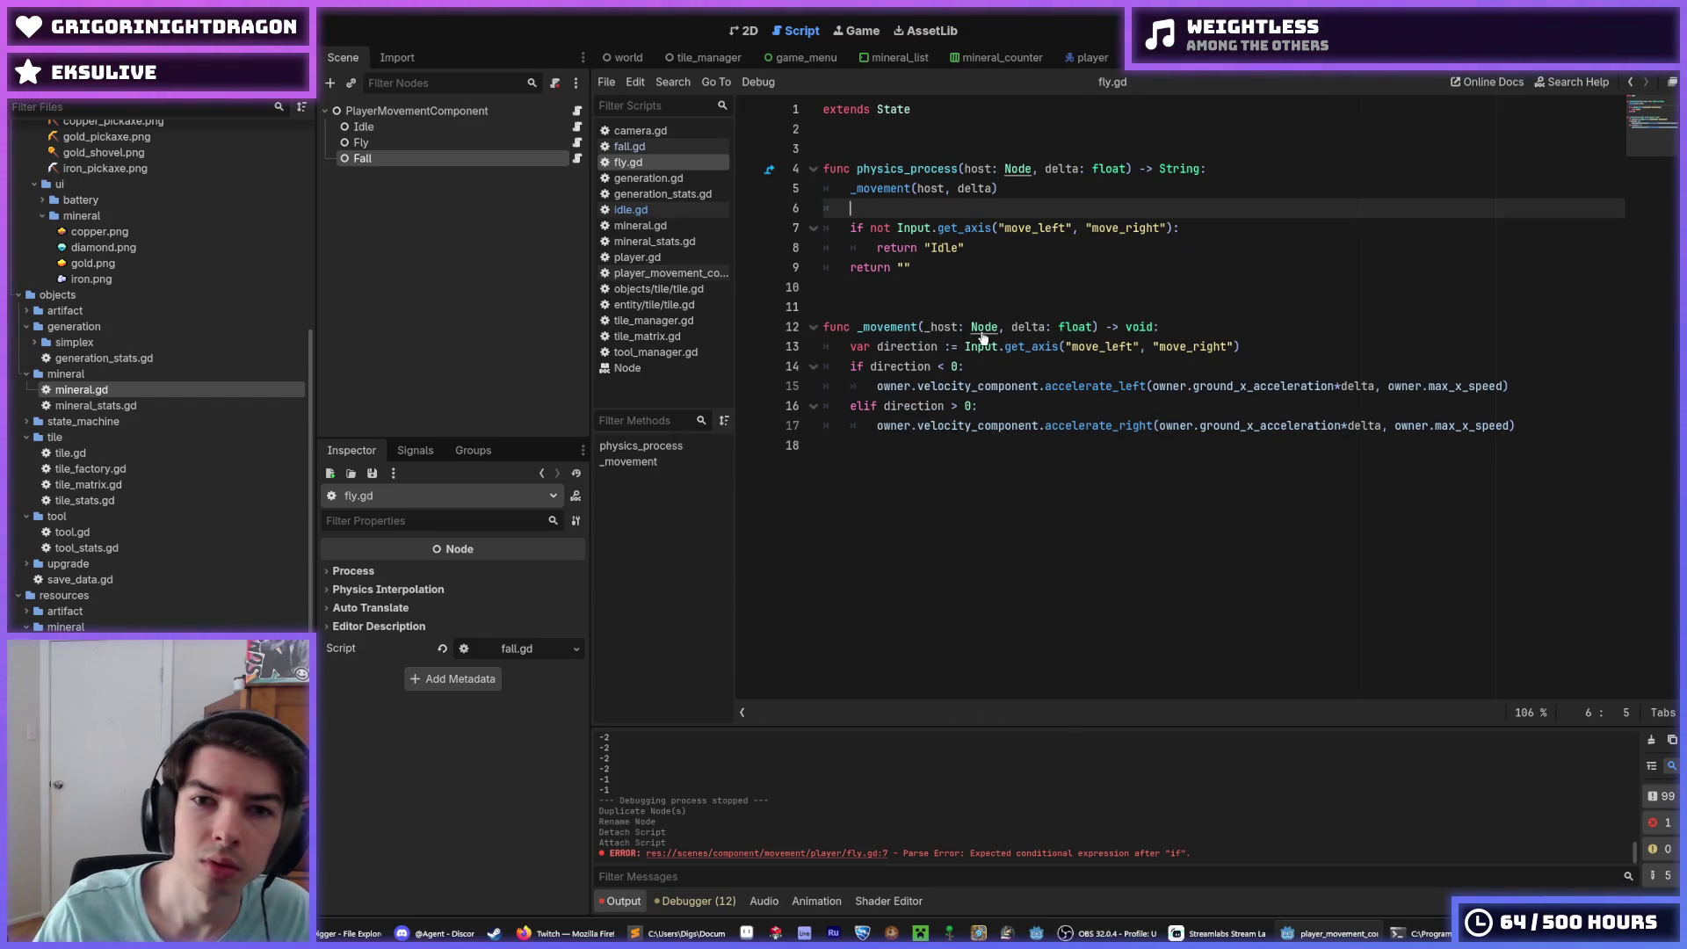
Step: Copy fly.gd's lines 7–9 transition block over fall.gd's old check and save
{"action": "left_click", "coordinate": [578, 159]}
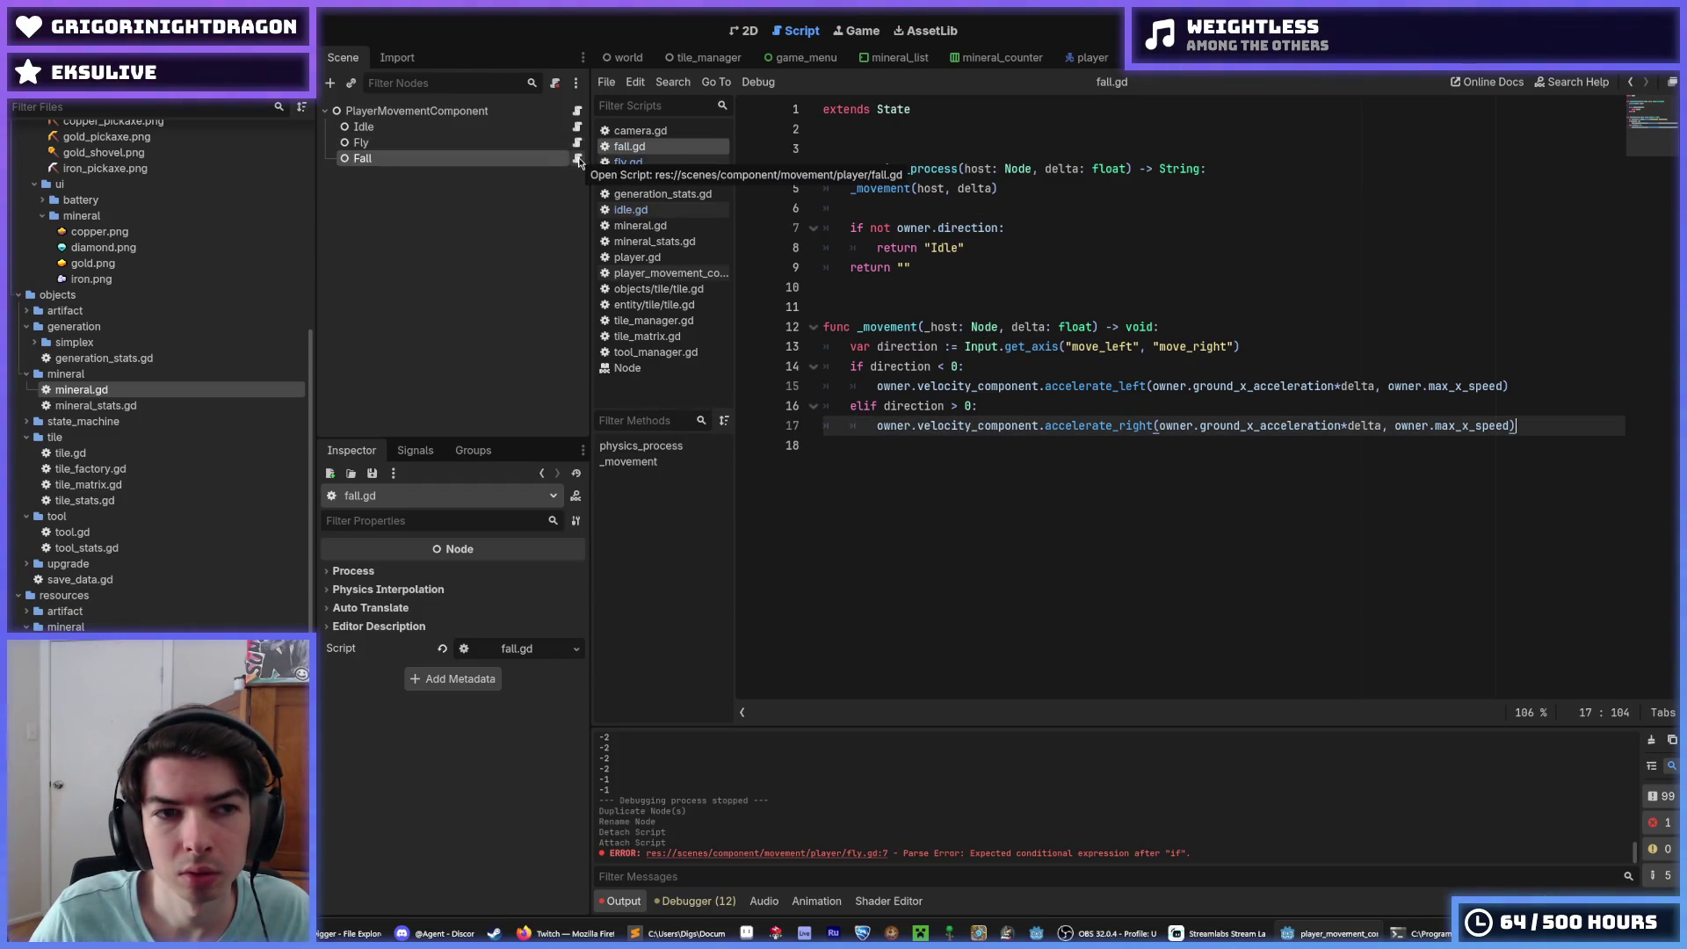
{"action": "left_click", "coordinate": [577, 143]}
{"action": "left_click", "coordinate": [578, 159]}
{"action": "left_click", "coordinate": [628, 162]}
{"action": "left_click_drag", "start_coordinate": [914, 267], "coordinate": [824, 228]}
{"action": "key", "text": "ctrl+c"}
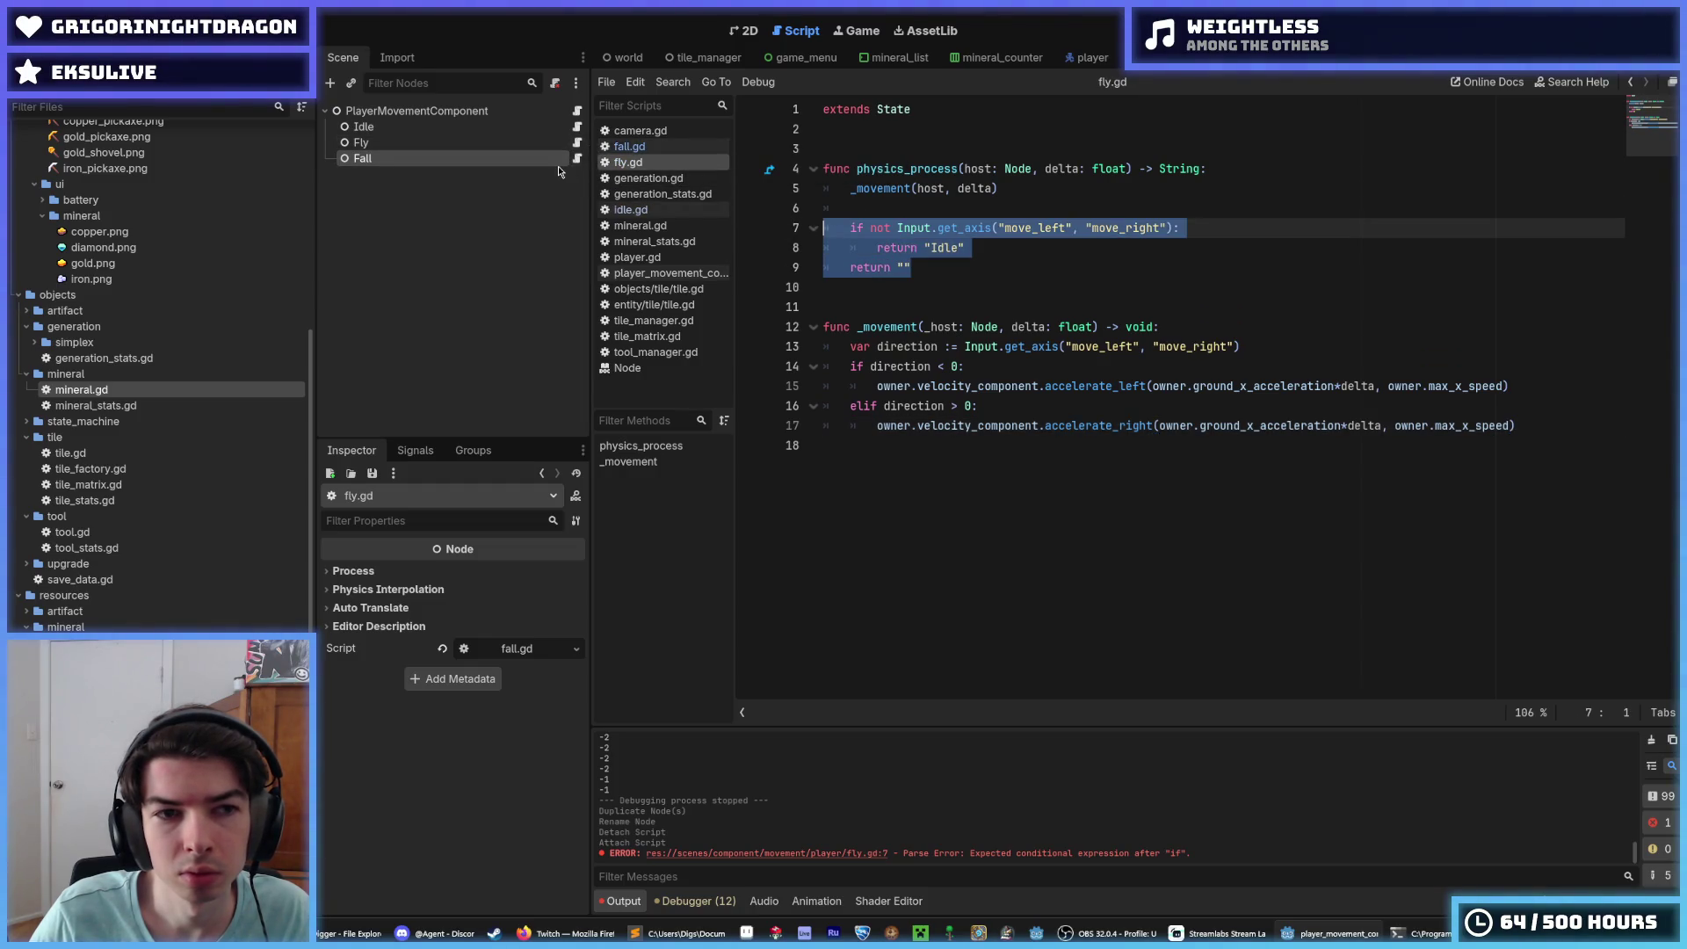
{"action": "left_click", "coordinate": [577, 159]}
{"action": "key", "text": "shift+Down"}
{"action": "key", "text": "shift+Down"}
{"action": "key", "text": "shift+End"}
{"action": "key", "text": "ctrl+v"}
{"action": "key", "text": "ctrl+s"}
{"action": "left_click", "coordinate": [577, 143]}
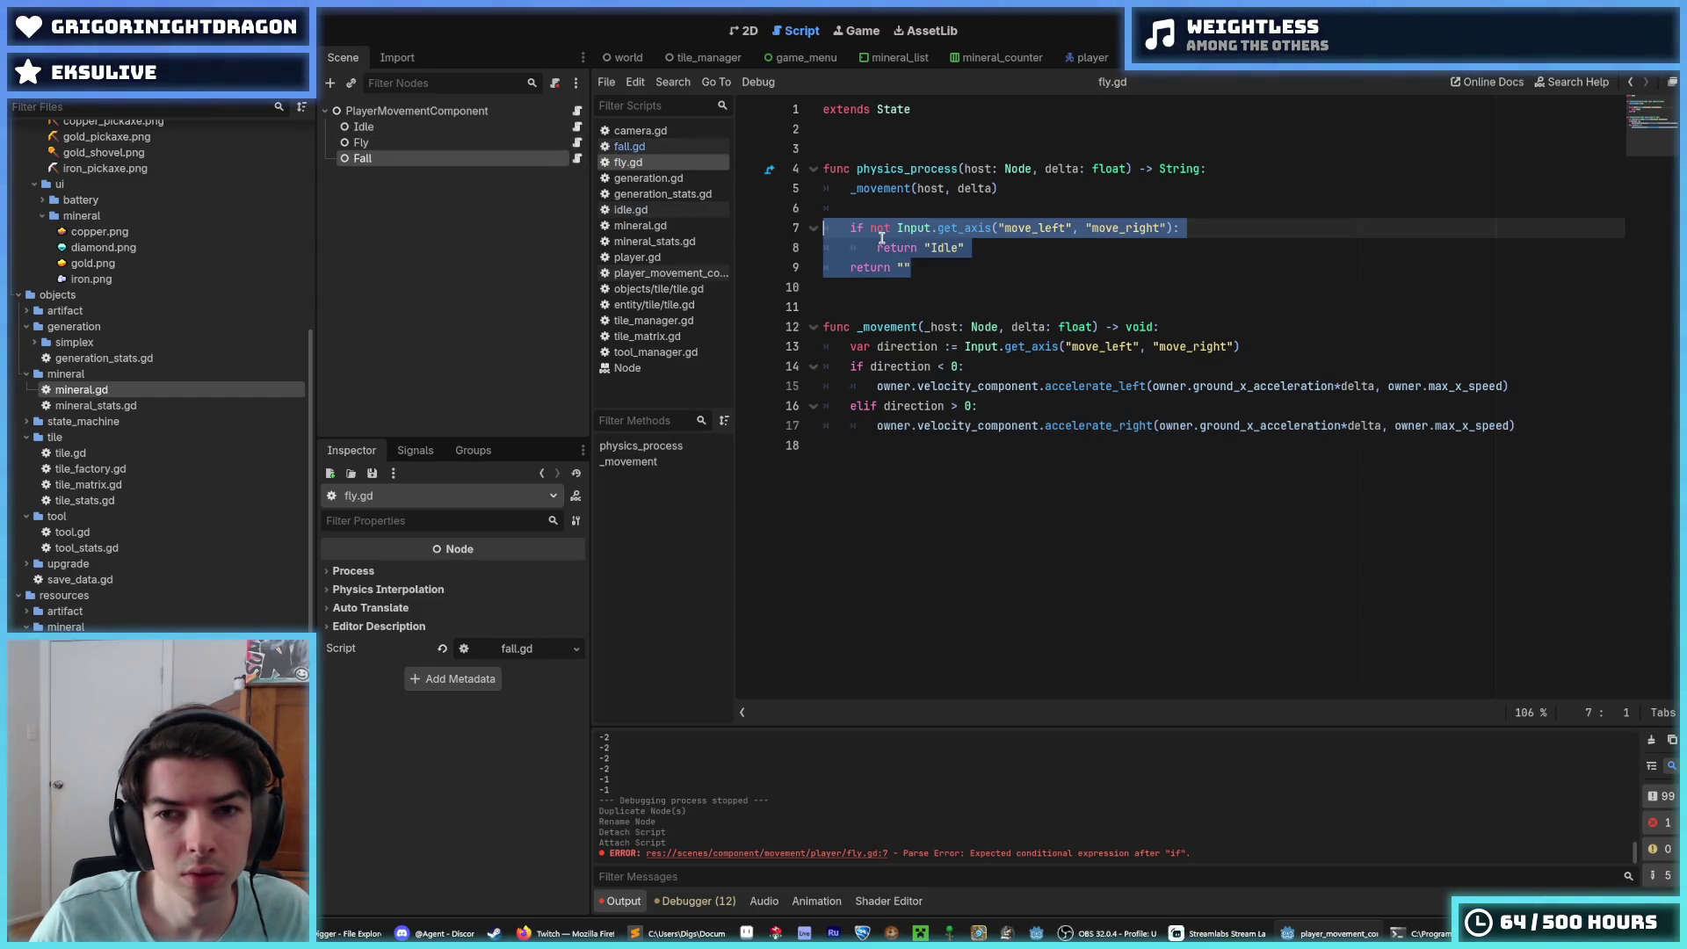
Step: Start a new if statement on a fresh line 7 in fly.gd
{"action": "left_click", "coordinate": [908, 207]}
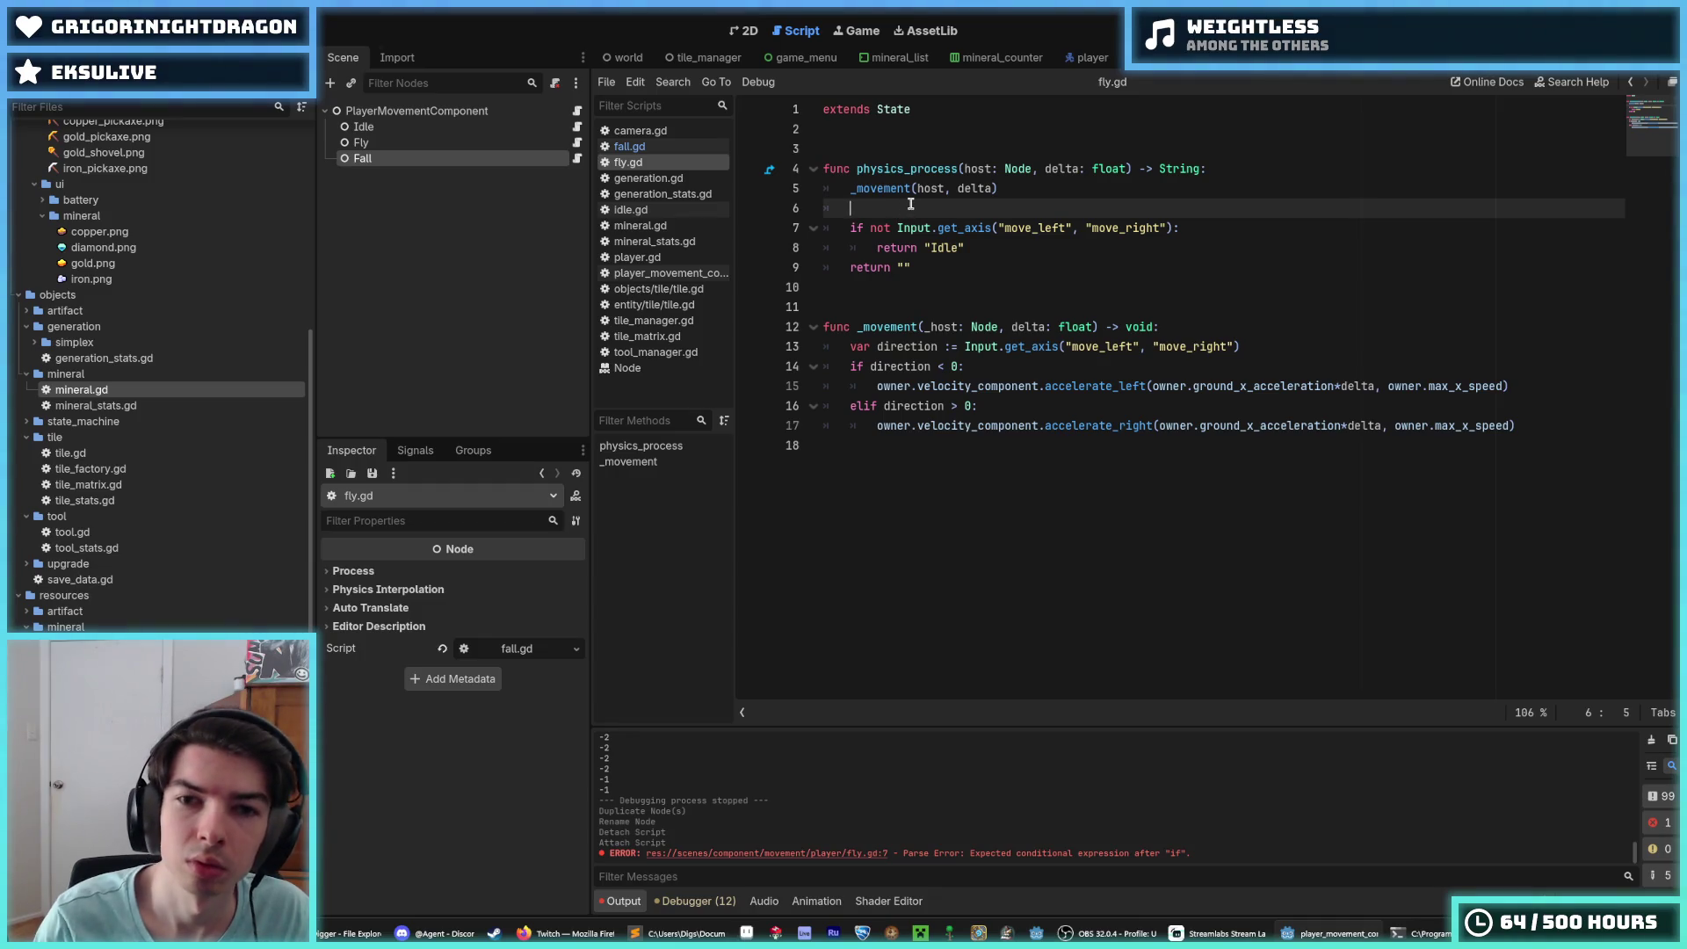
{"action": "key", "text": "Return"}
{"action": "type", "text": "if in"}
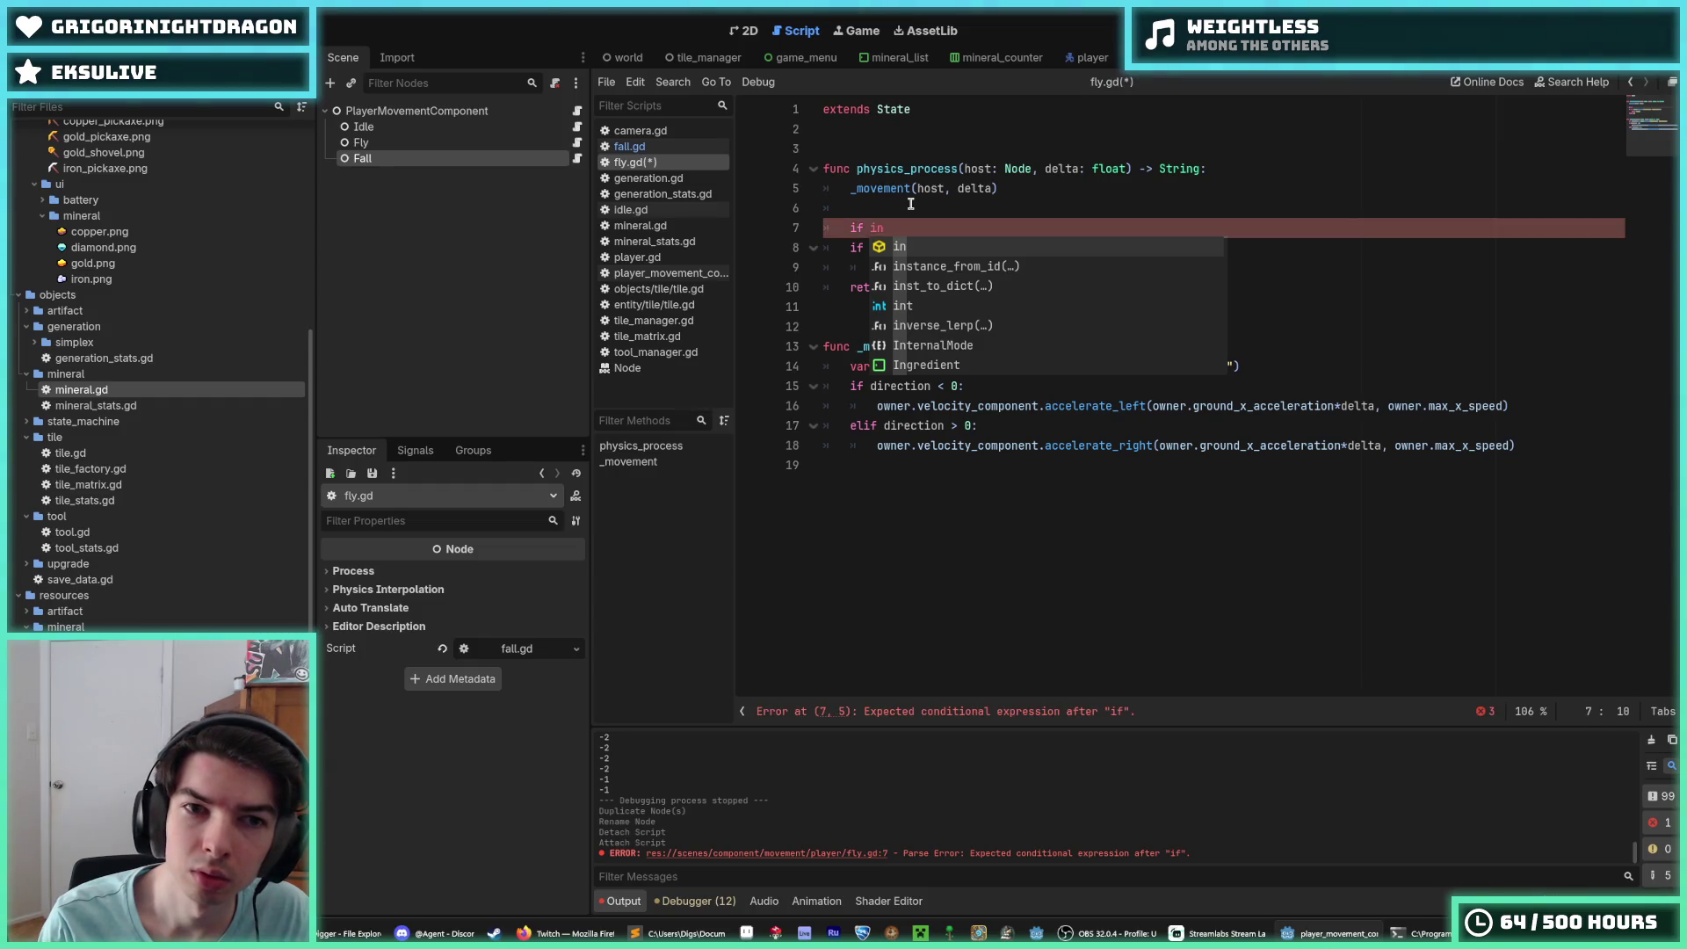
Step: Write the condition 'if not Input.is_action_just_pressed("jump"):' in fly.gd
{"action": "key", "text": "BackSpace"}
{"action": "key", "text": "BackSpace"}
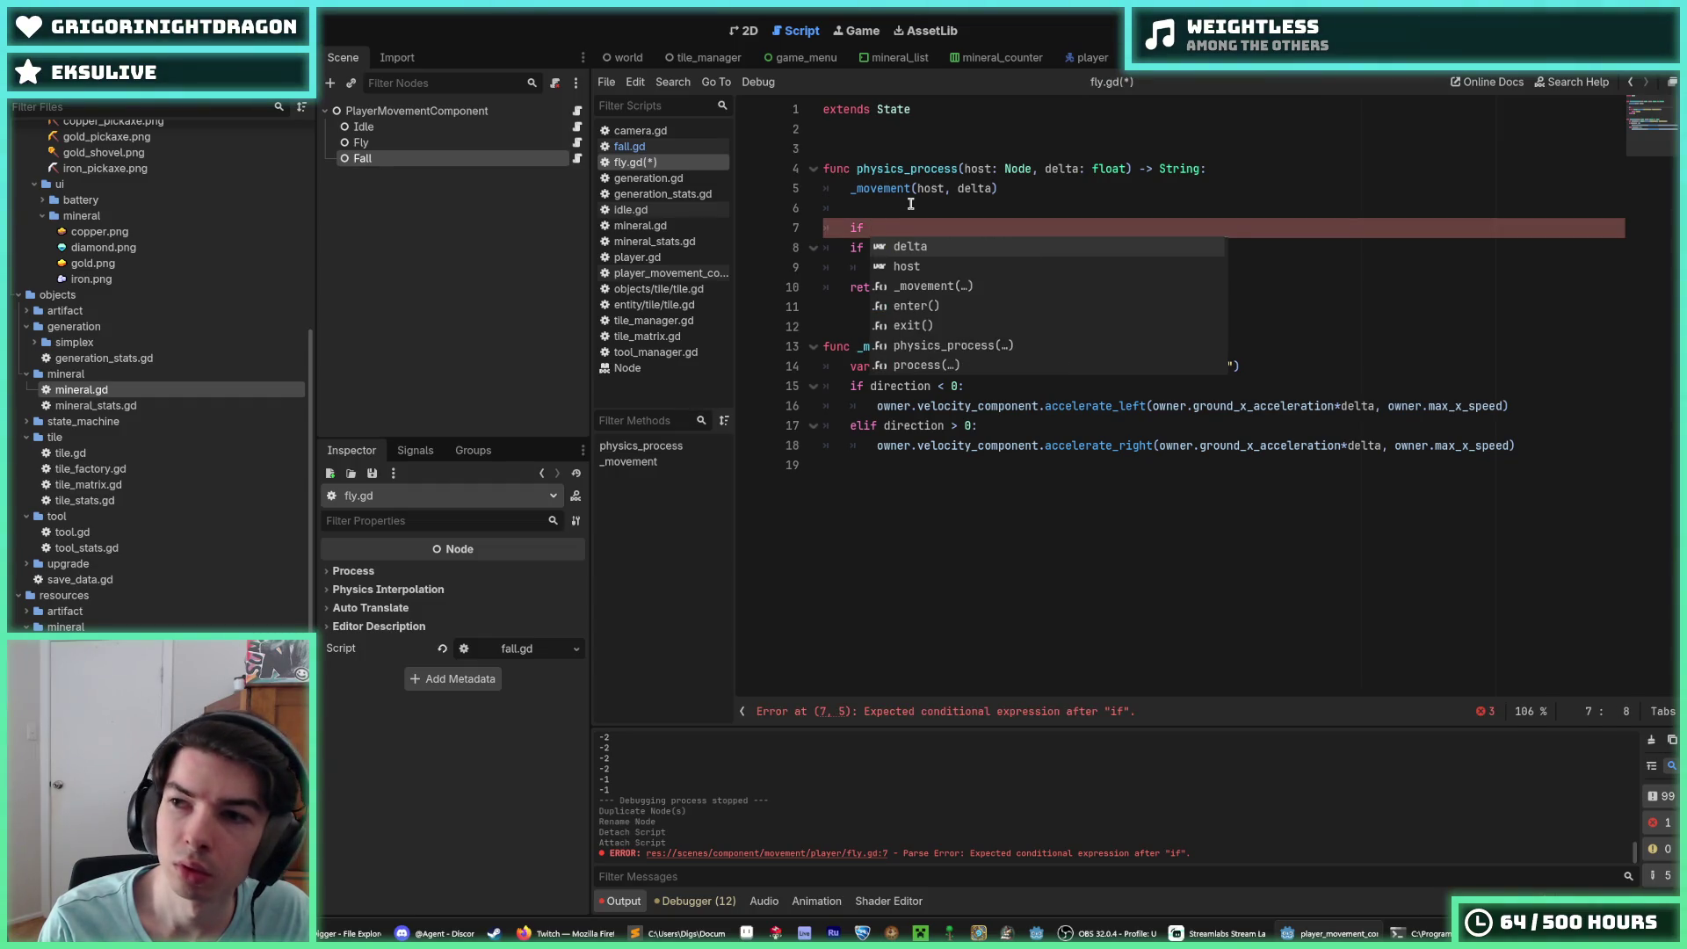
{"action": "type", "text": "not"}
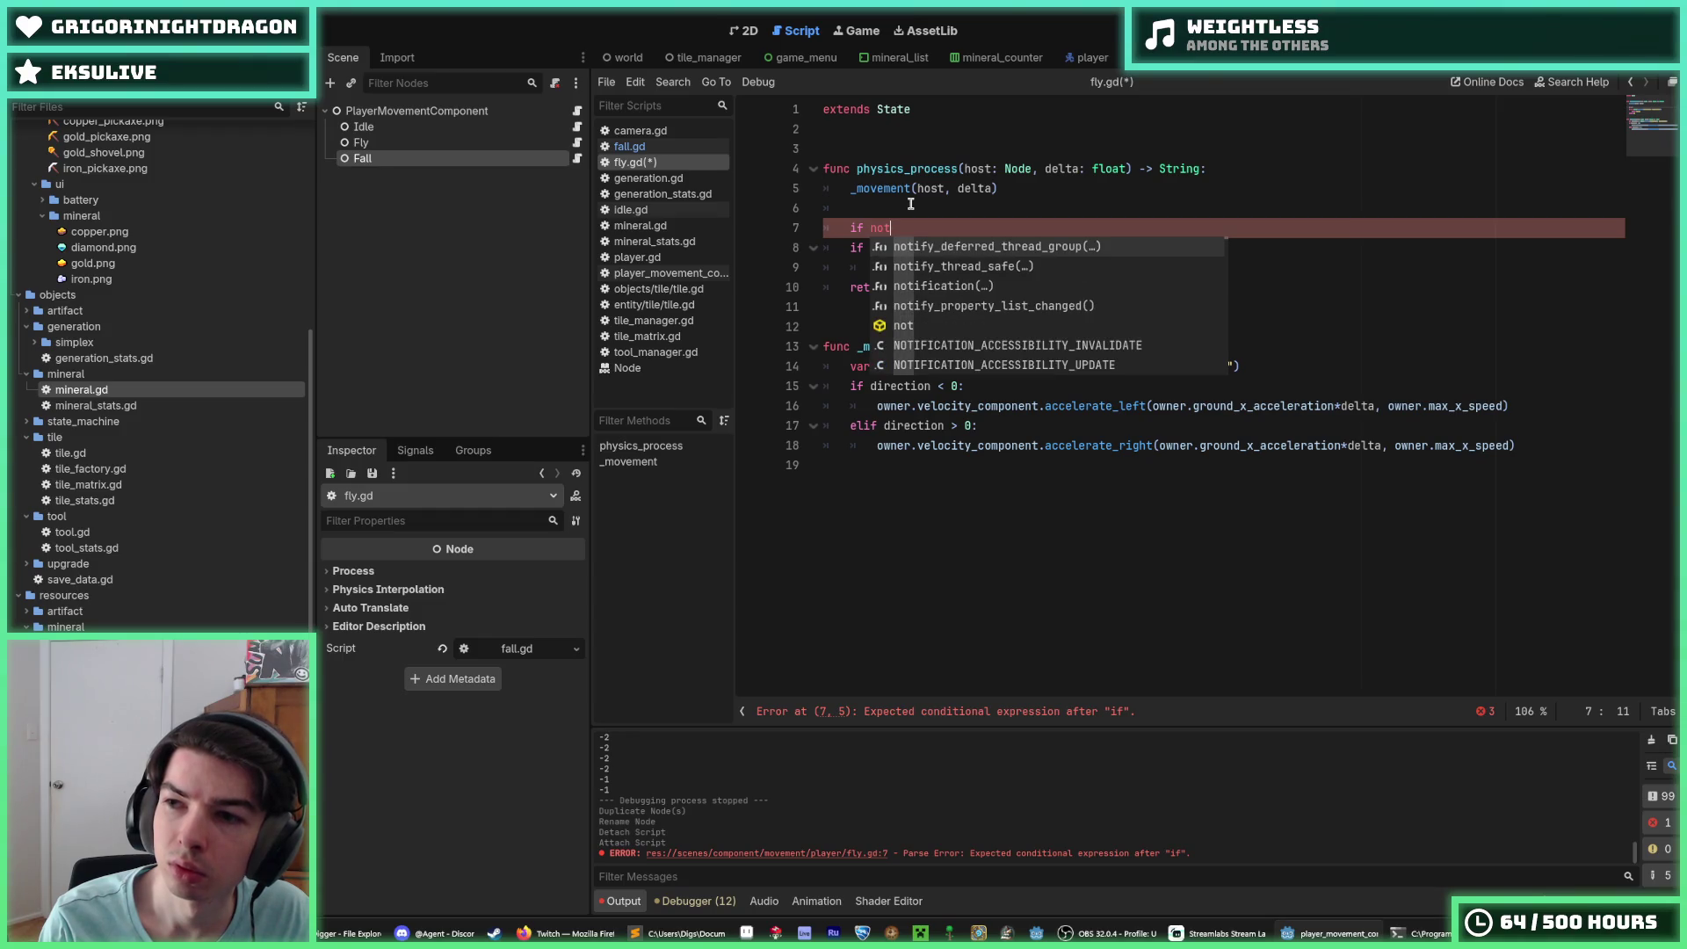
{"action": "type", "text": " I"}
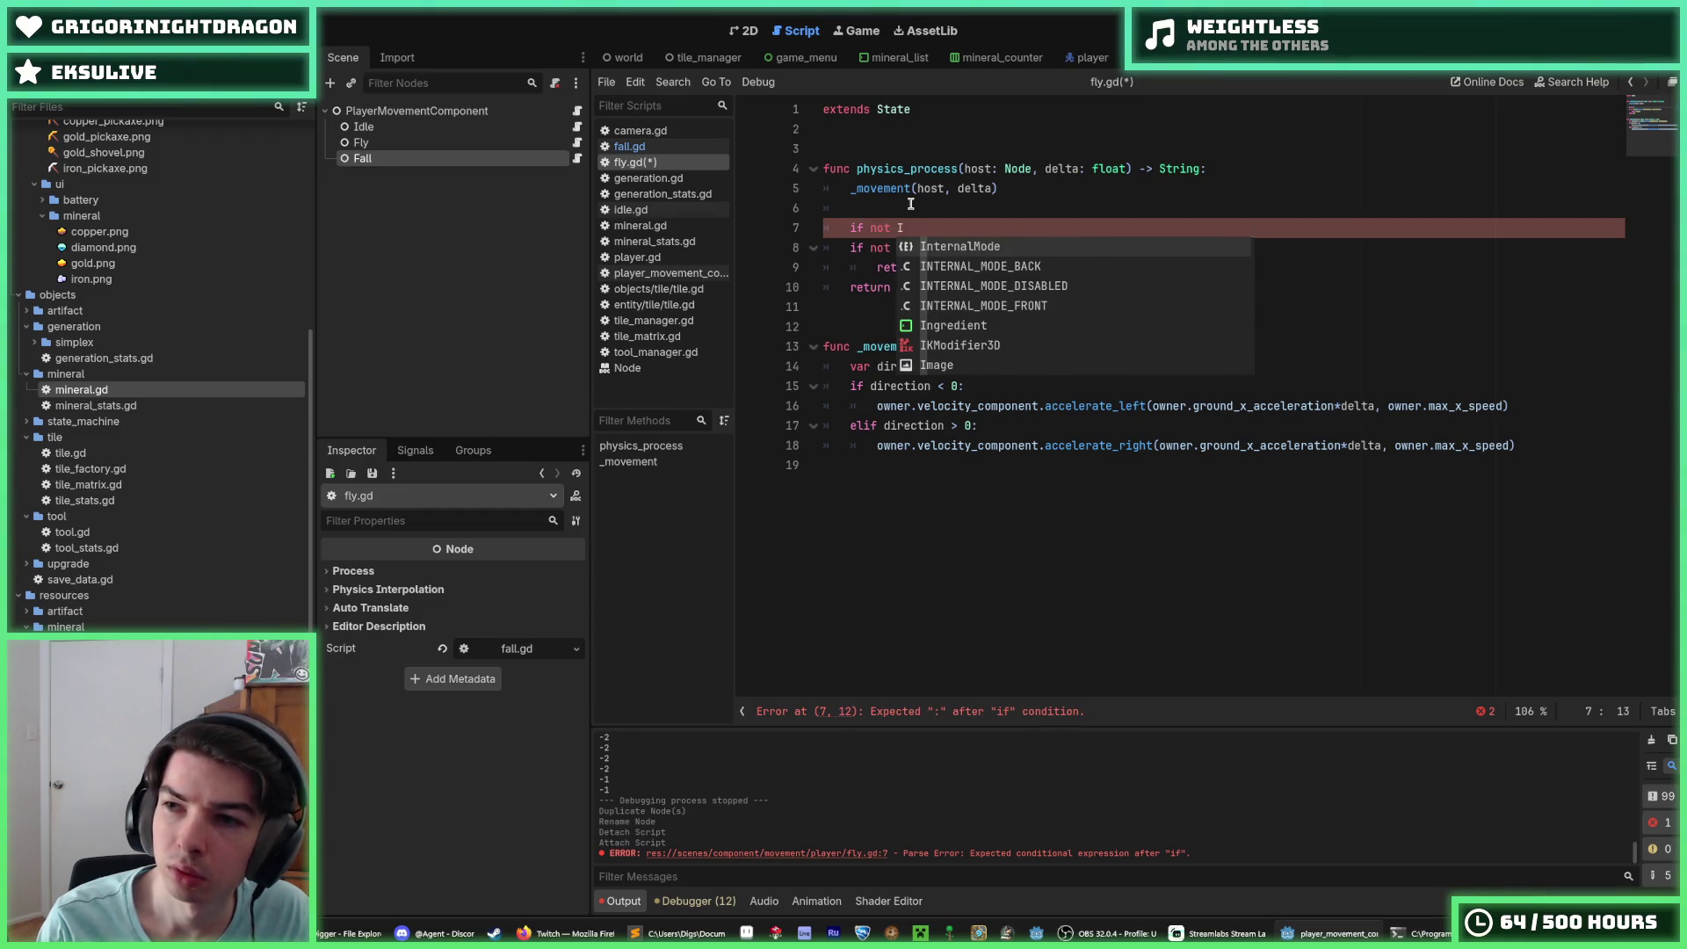
{"action": "type", "text": "nput.is_a"}
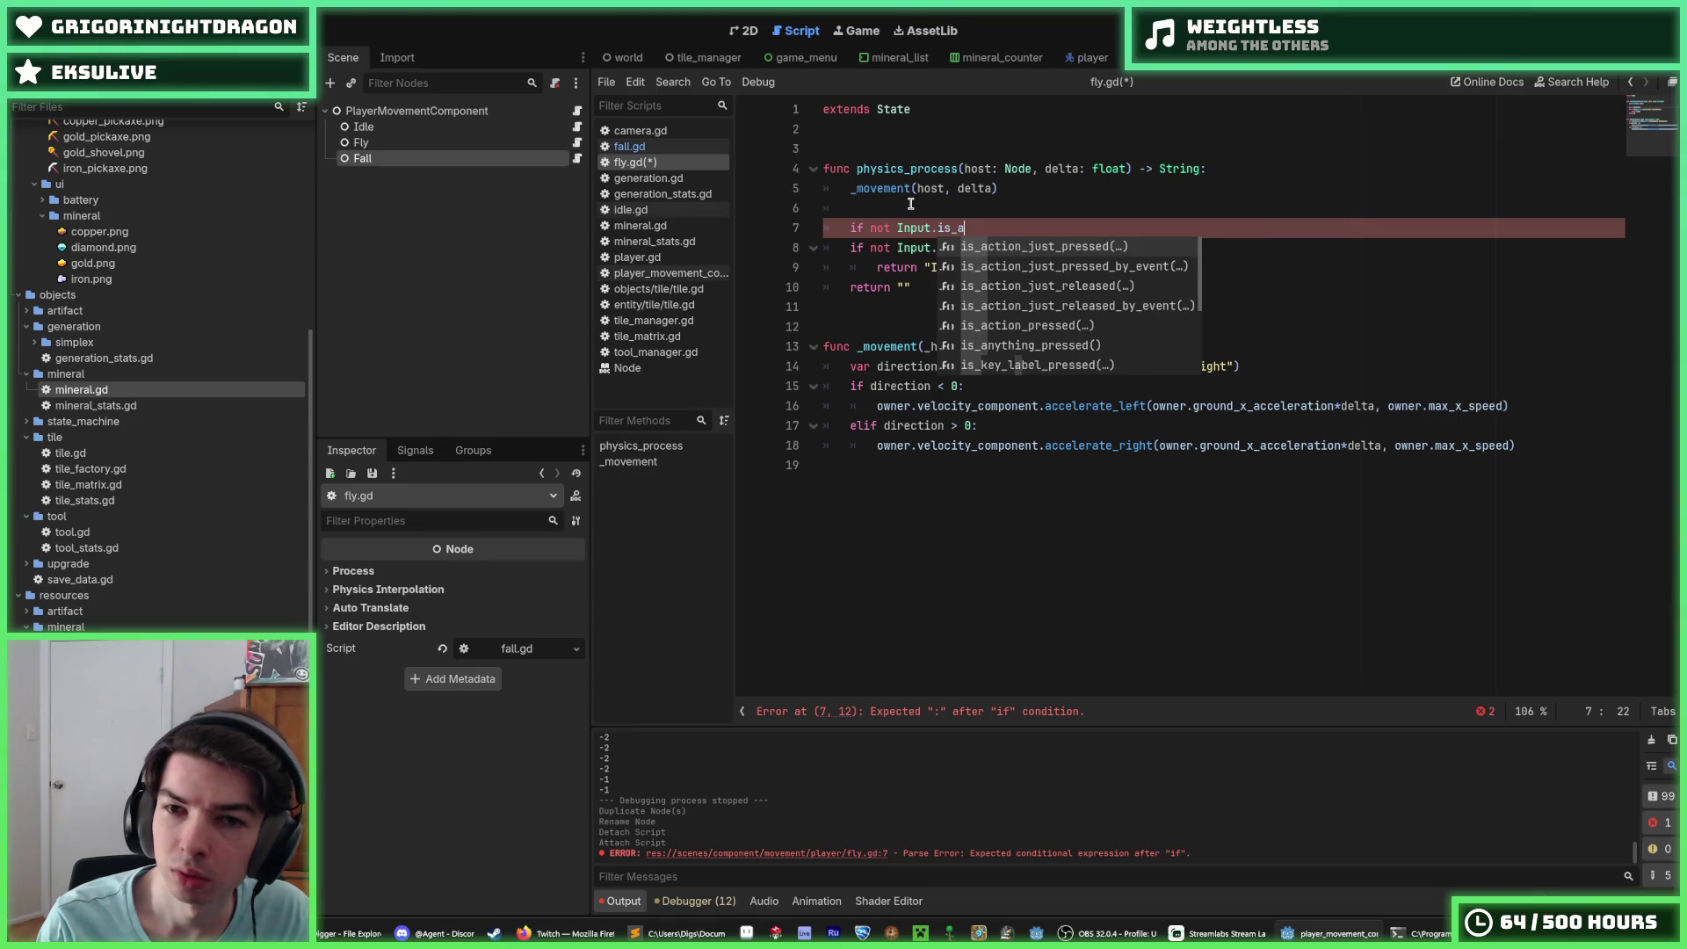
{"action": "key", "text": "Return"}
{"action": "type", "text": "\""}
{"action": "type", "text": "jump\")"}
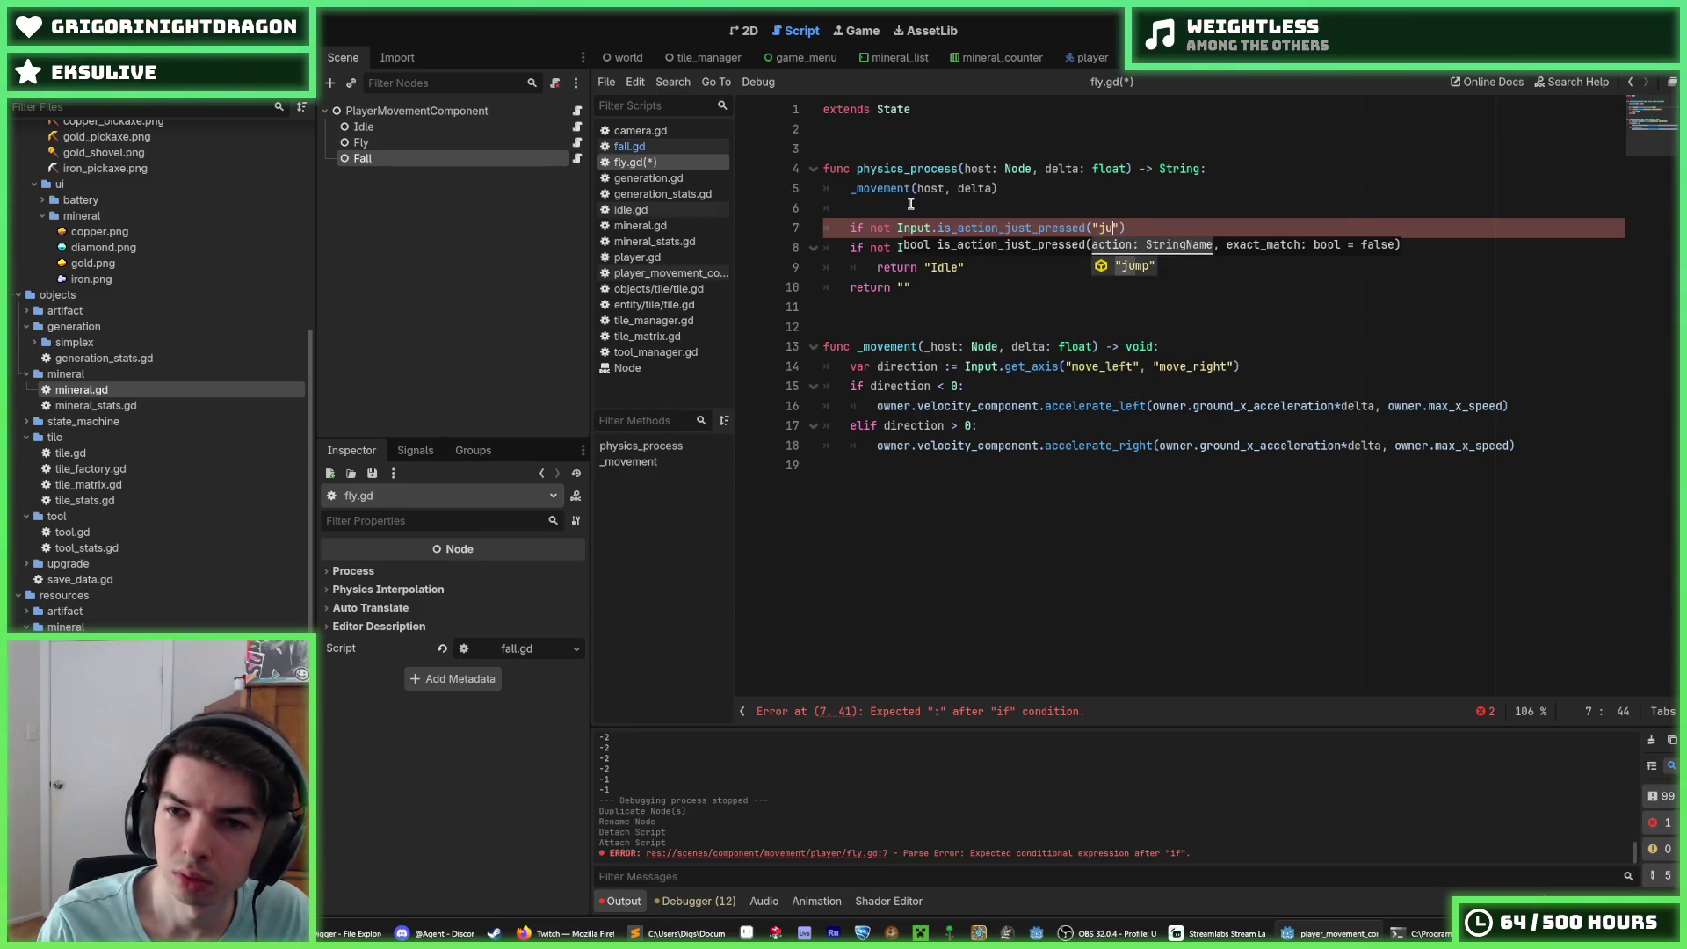
{"action": "key", "text": "ctrl+s"}
{"action": "key", "text": "alt+Tab"}
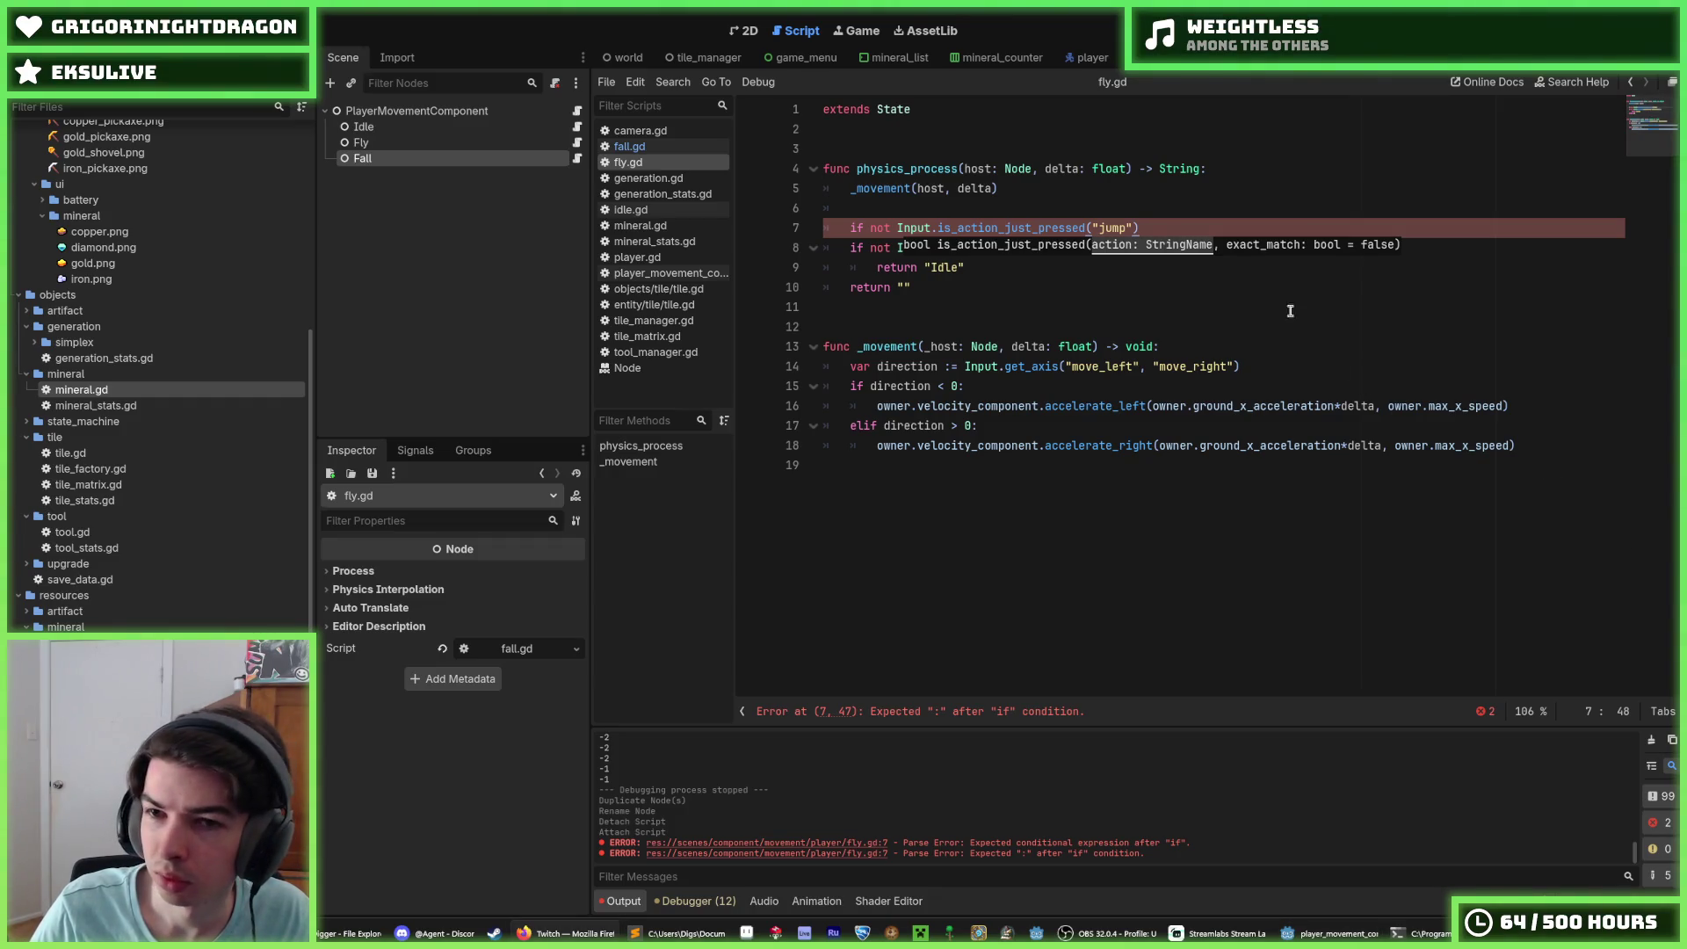
{"action": "left_click", "coordinate": [1178, 234]}
{"action": "type", "text": ":"}
Step: Add 'return "Fall"' under the jump check and save fly.gd
{"action": "key", "text": "Return"}
{"action": "type", "text": "return \""}
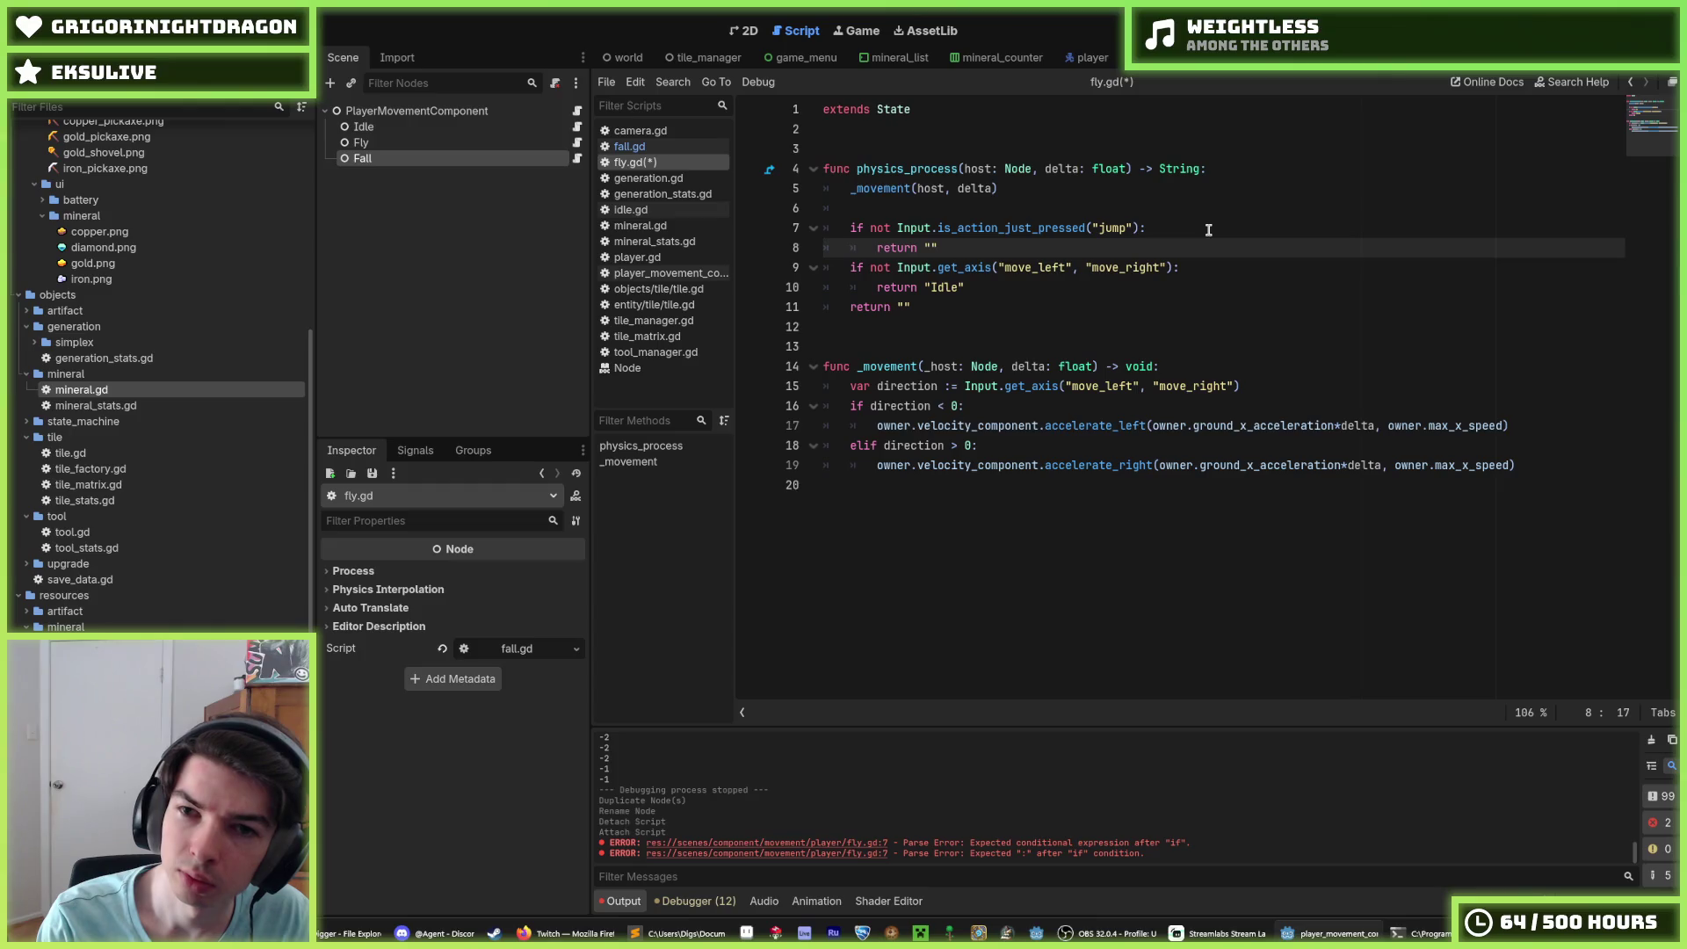
{"action": "key", "text": "Right"}
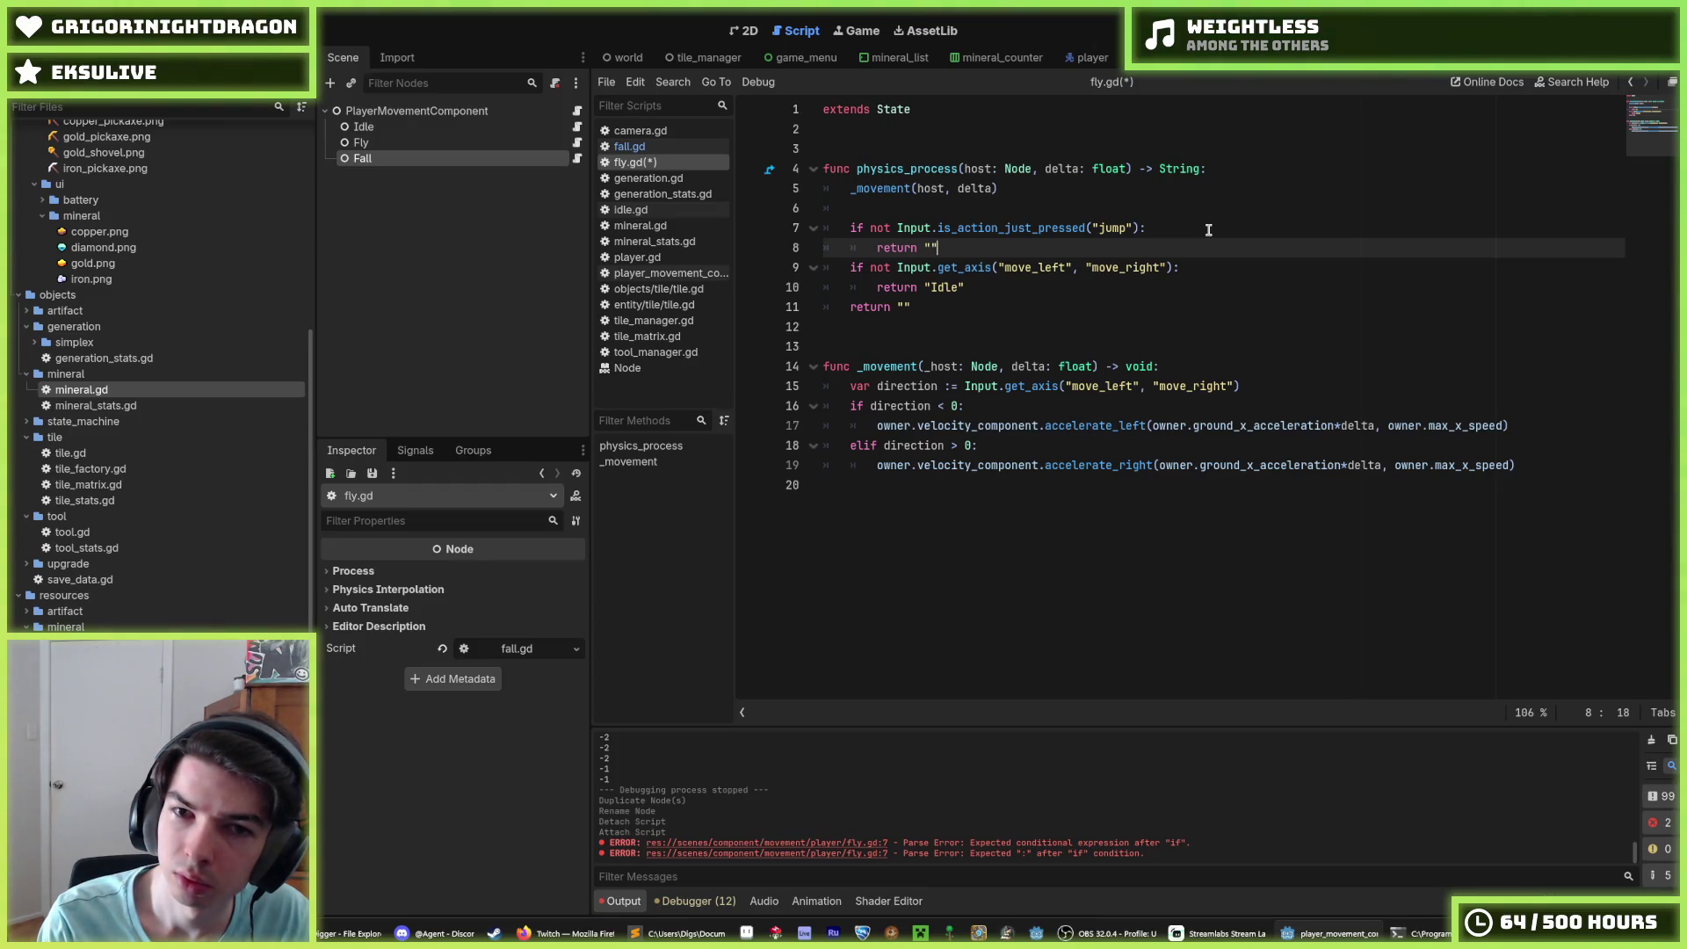
{"action": "key", "text": "BackSpace"}
{"action": "key", "text": "BackSpace"}
{"action": "key", "text": "BackSpace"}
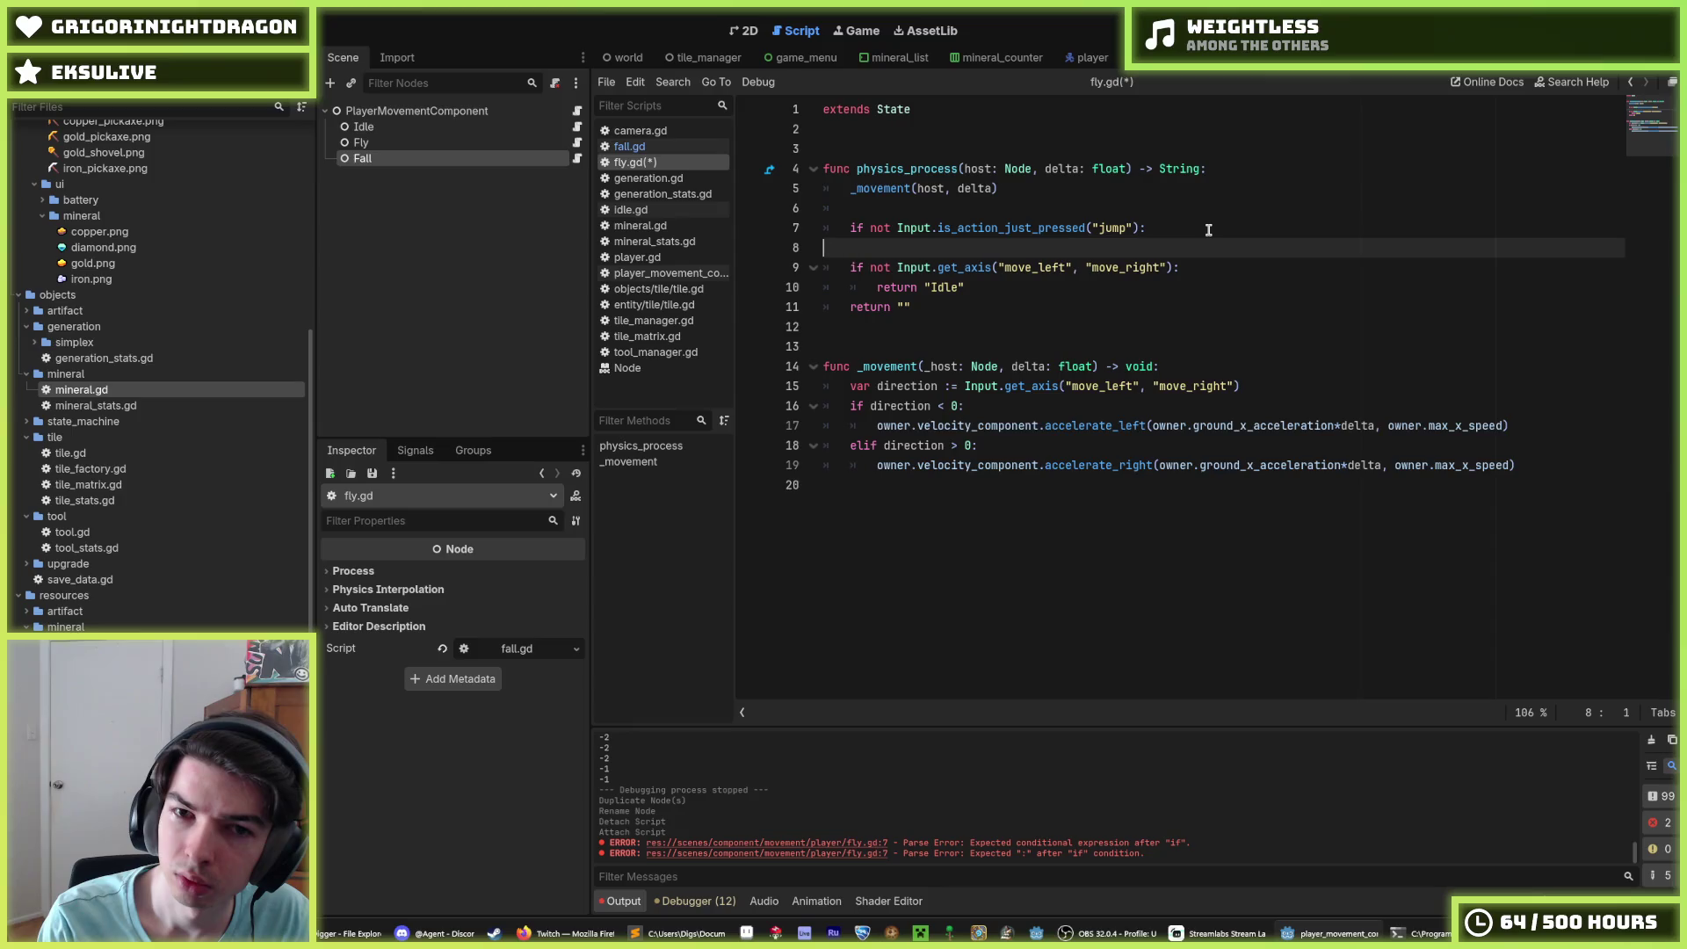
{"action": "type", "text": "and"}
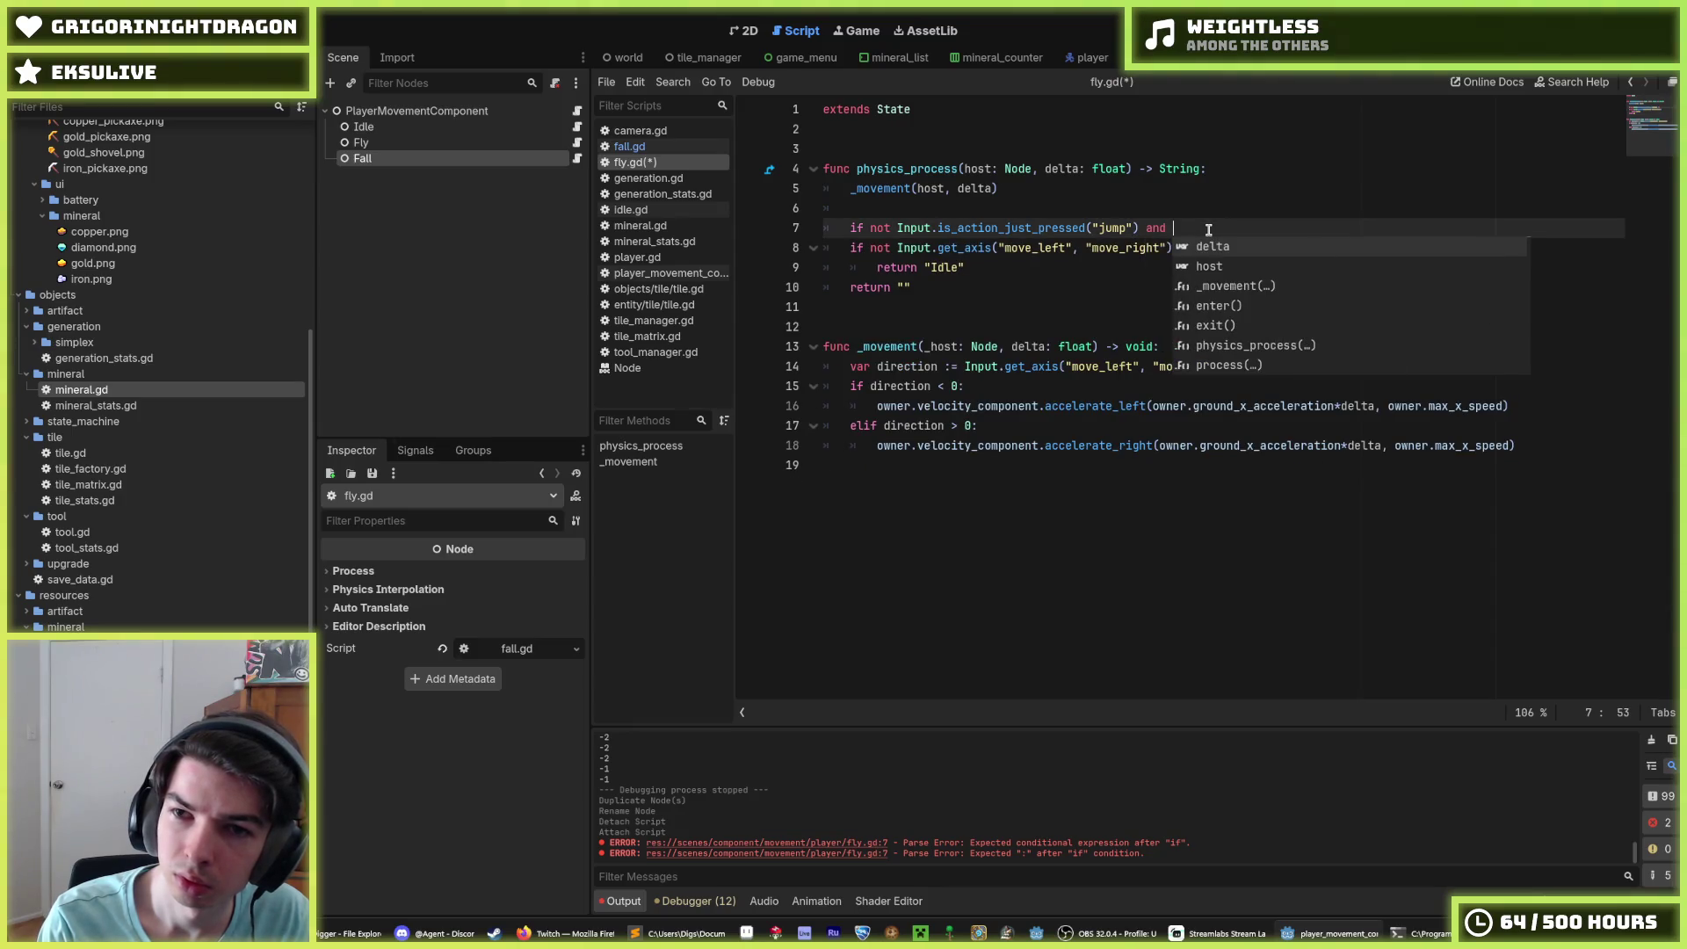
{"action": "key", "text": "ctrl+z"}
{"action": "key", "text": "ctrl+z"}
{"action": "key", "text": "ctrl+z"}
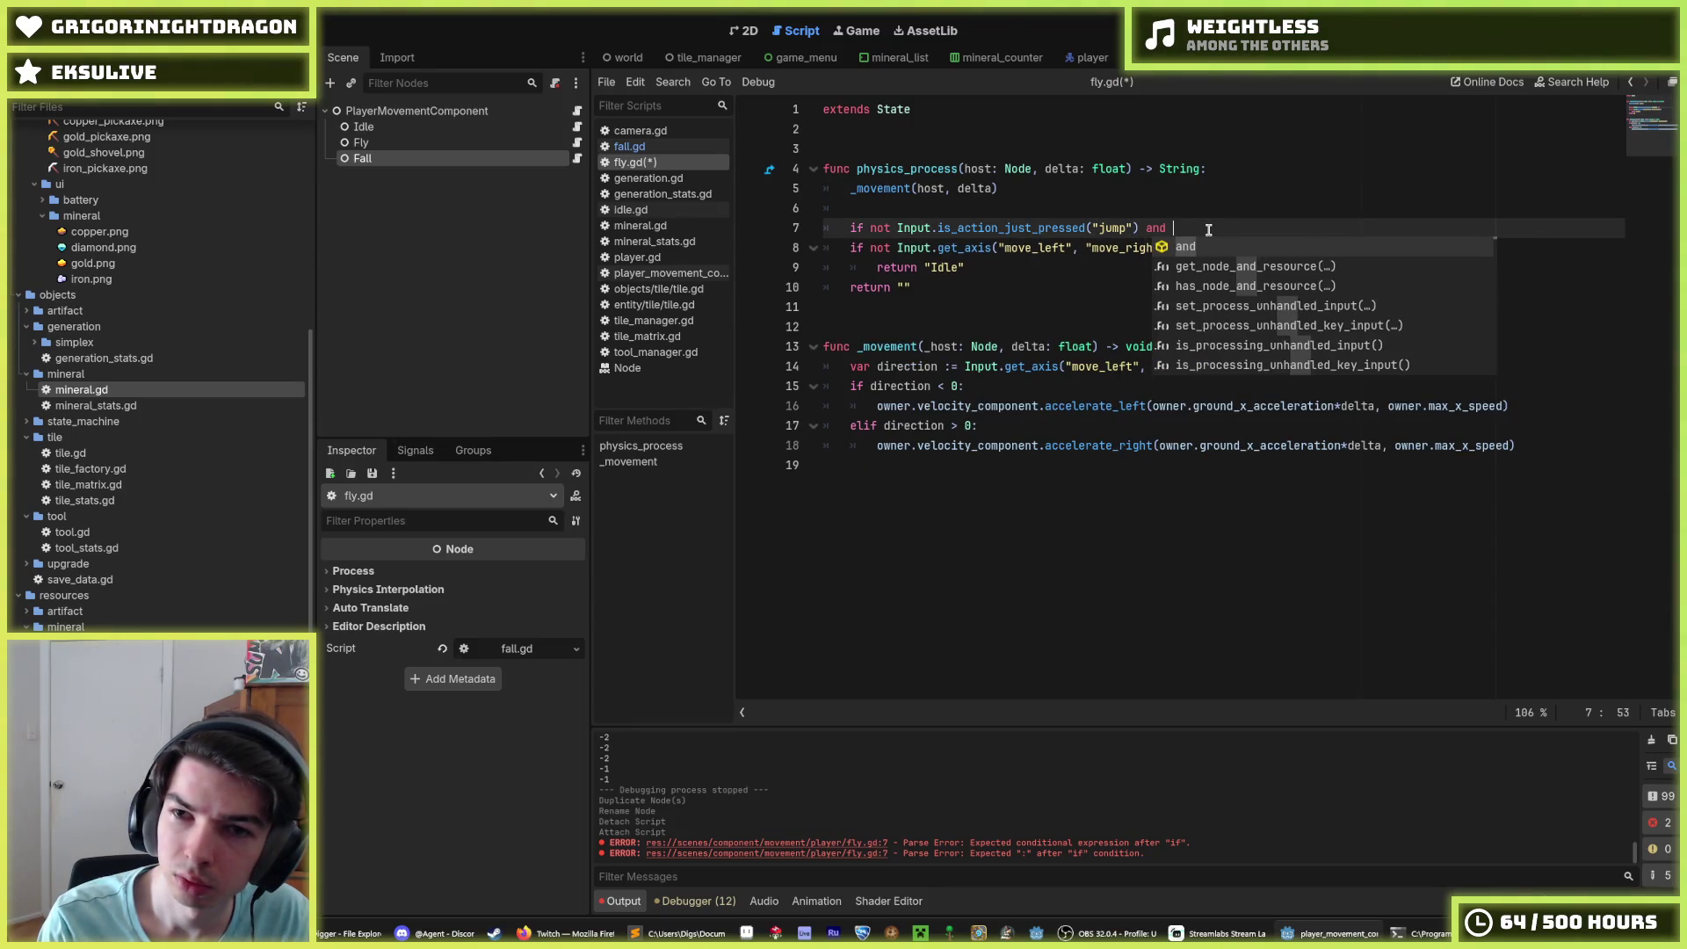
{"action": "key", "text": "Left"}
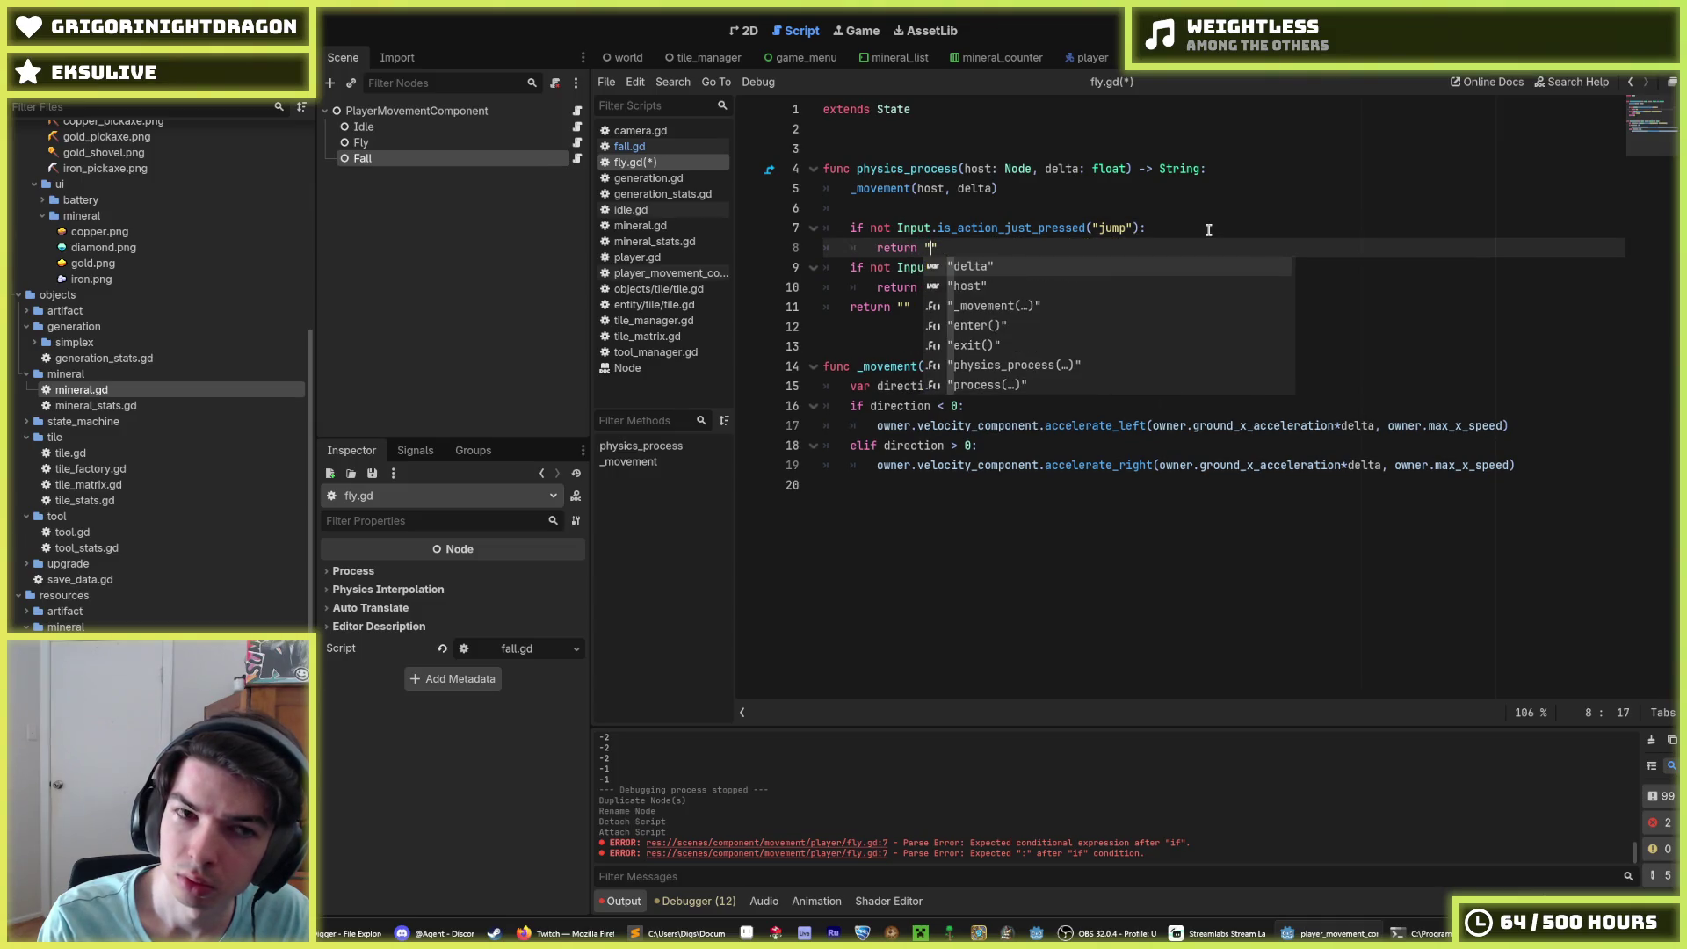
{"action": "type", "text": "Fall"}
{"action": "key", "text": "ctrl+s"}
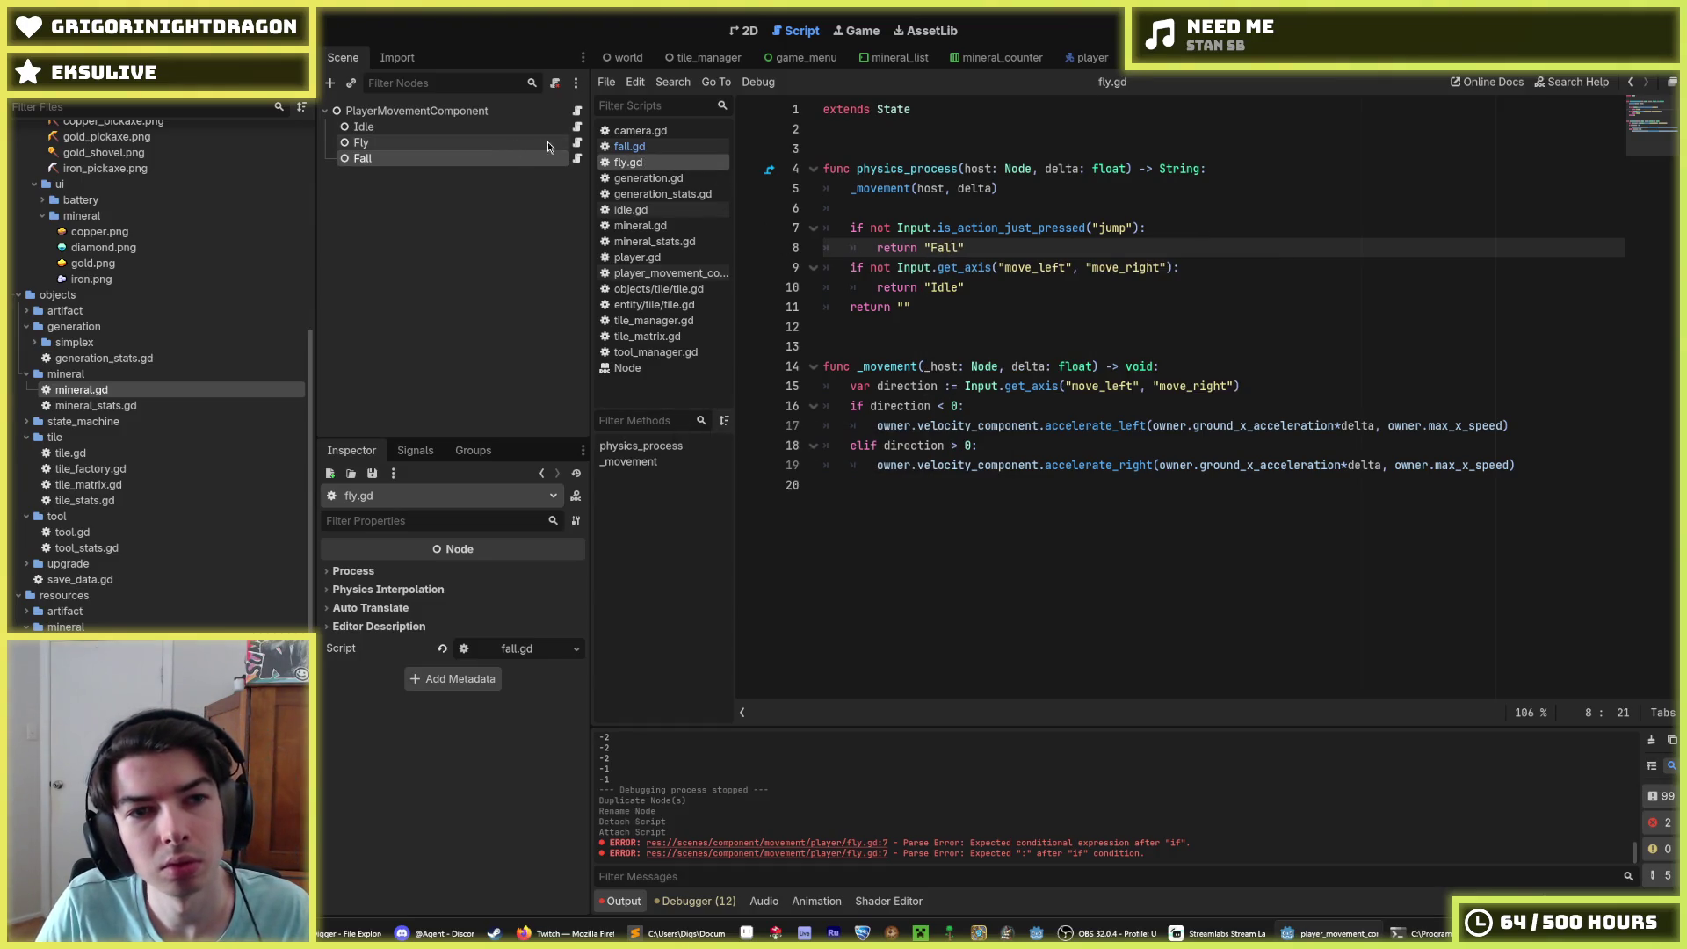
{"action": "left_click", "coordinate": [577, 158]}
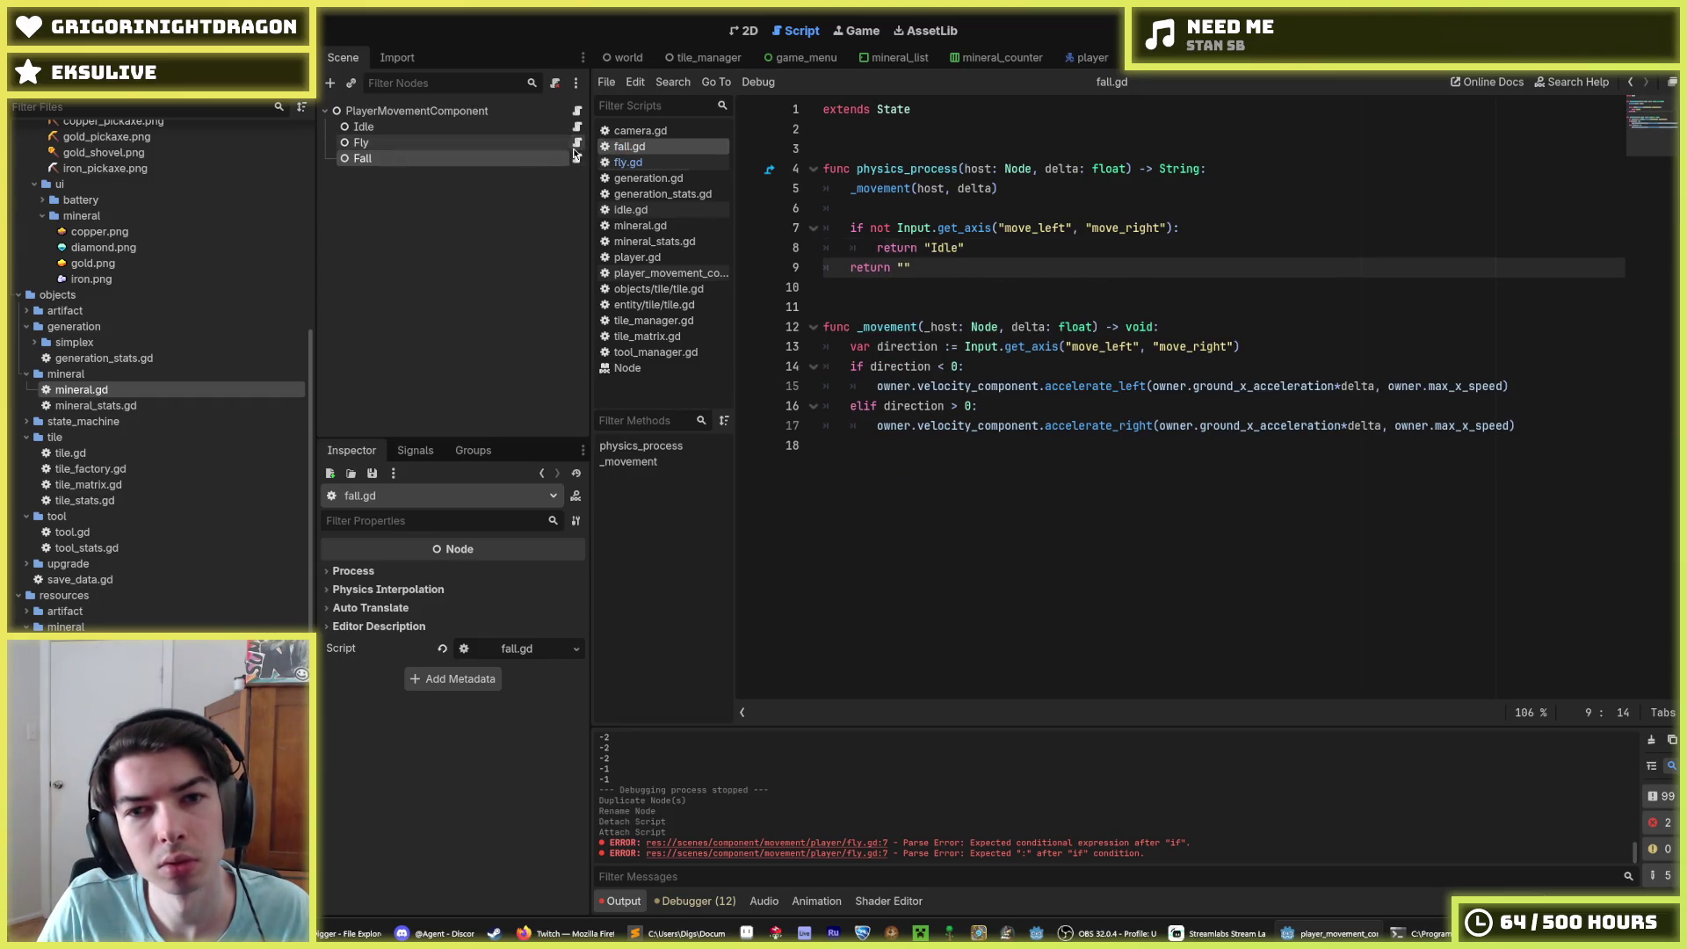
Step: Copy fly.gd's jump and horizontal-input checks from lines 7–10
{"action": "key", "text": "alt+Left"}
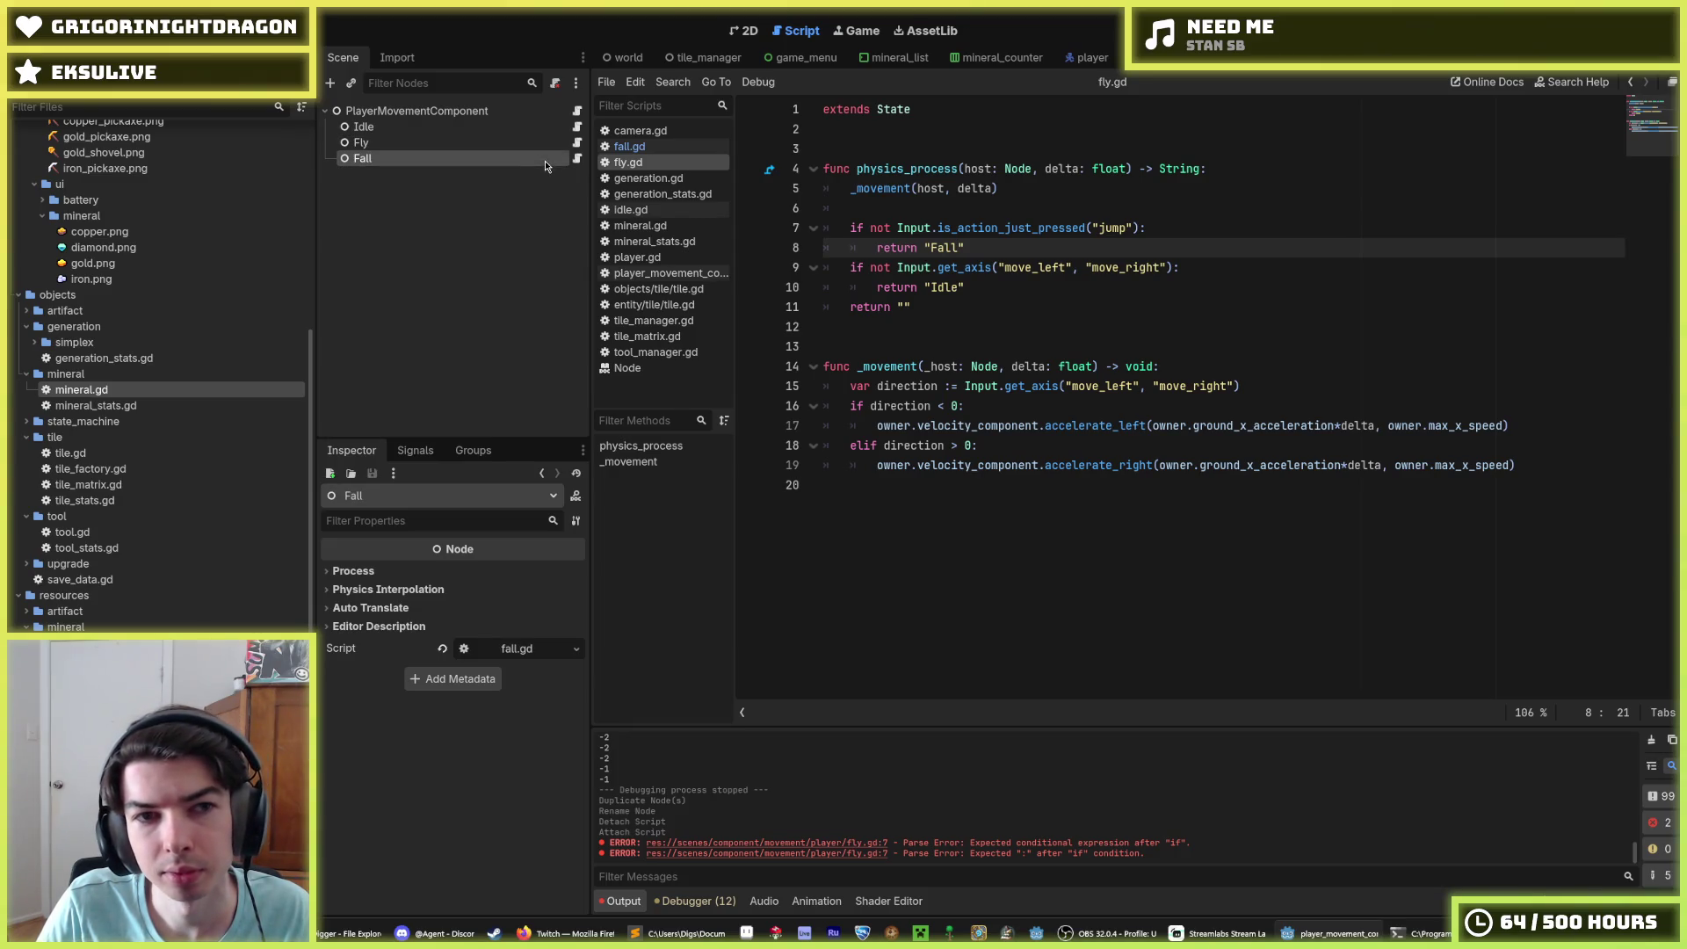
{"action": "left_click", "coordinate": [578, 158]}
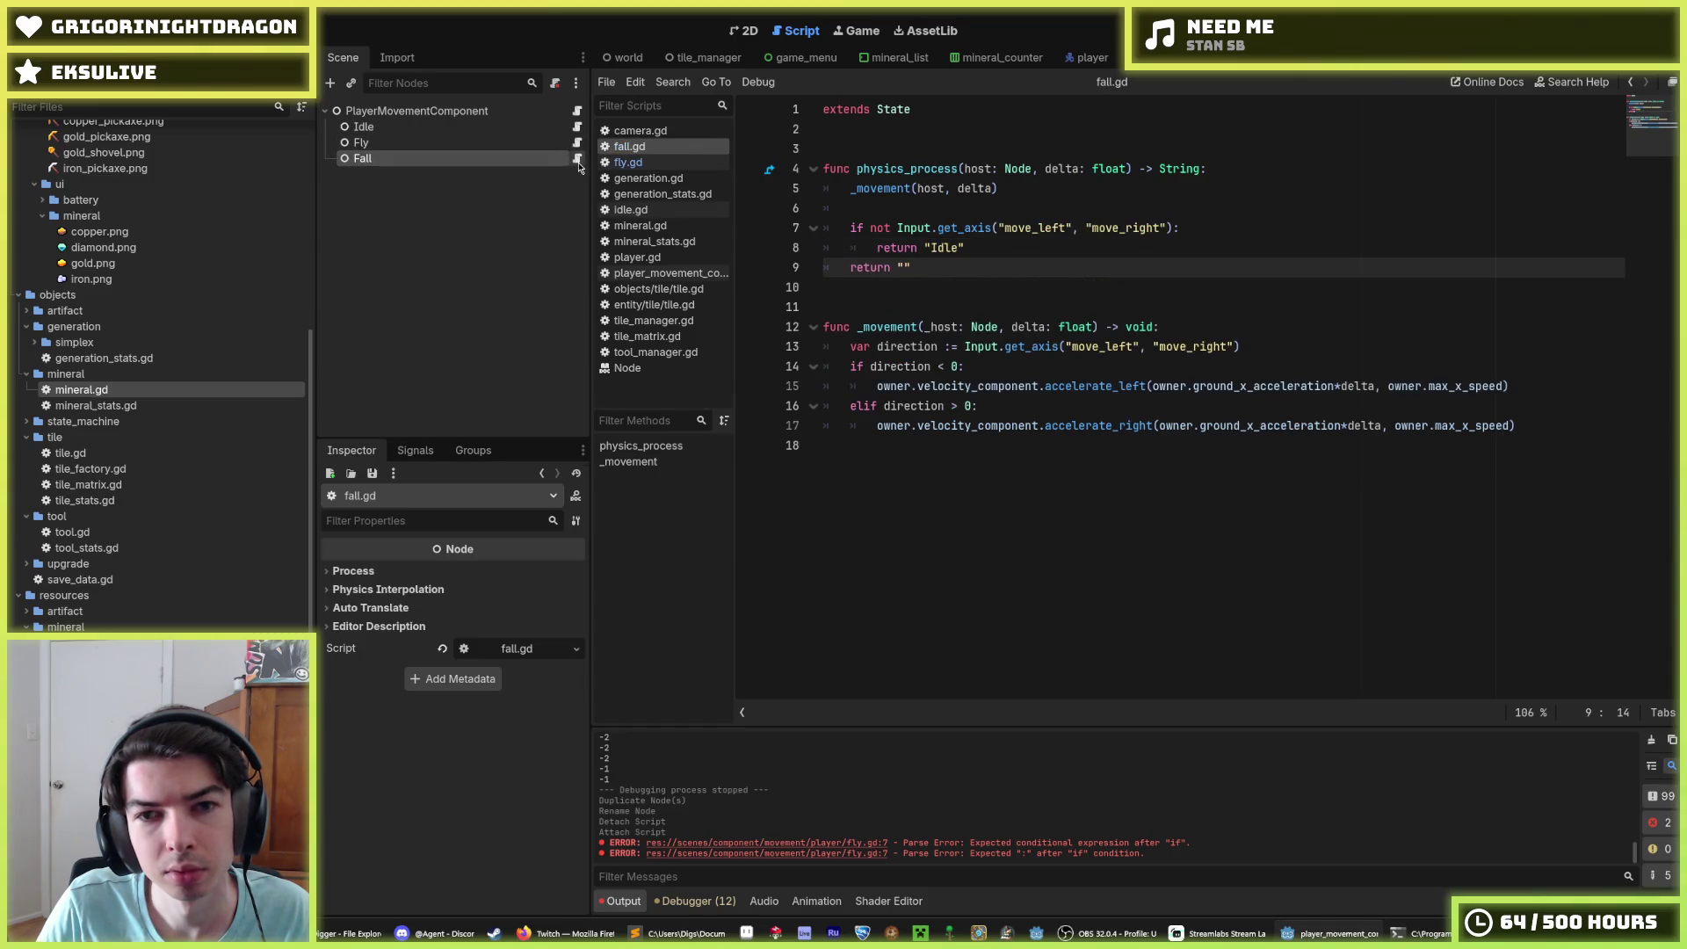
{"action": "left_click", "coordinate": [577, 127]}
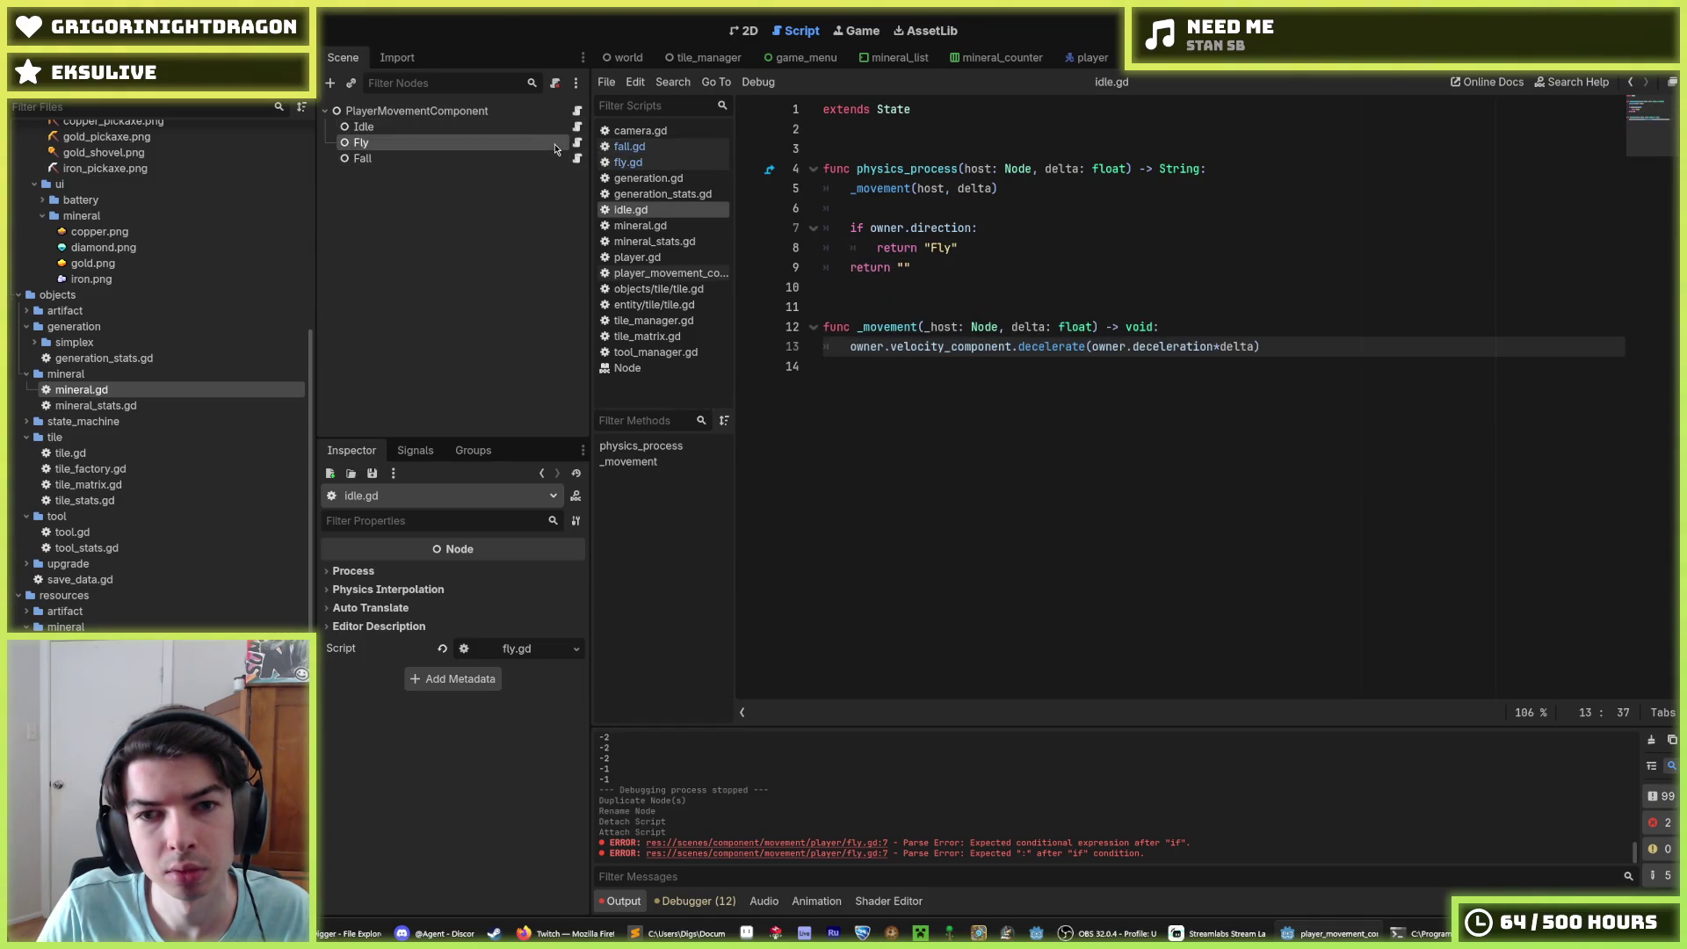
{"action": "left_click", "coordinate": [531, 129]}
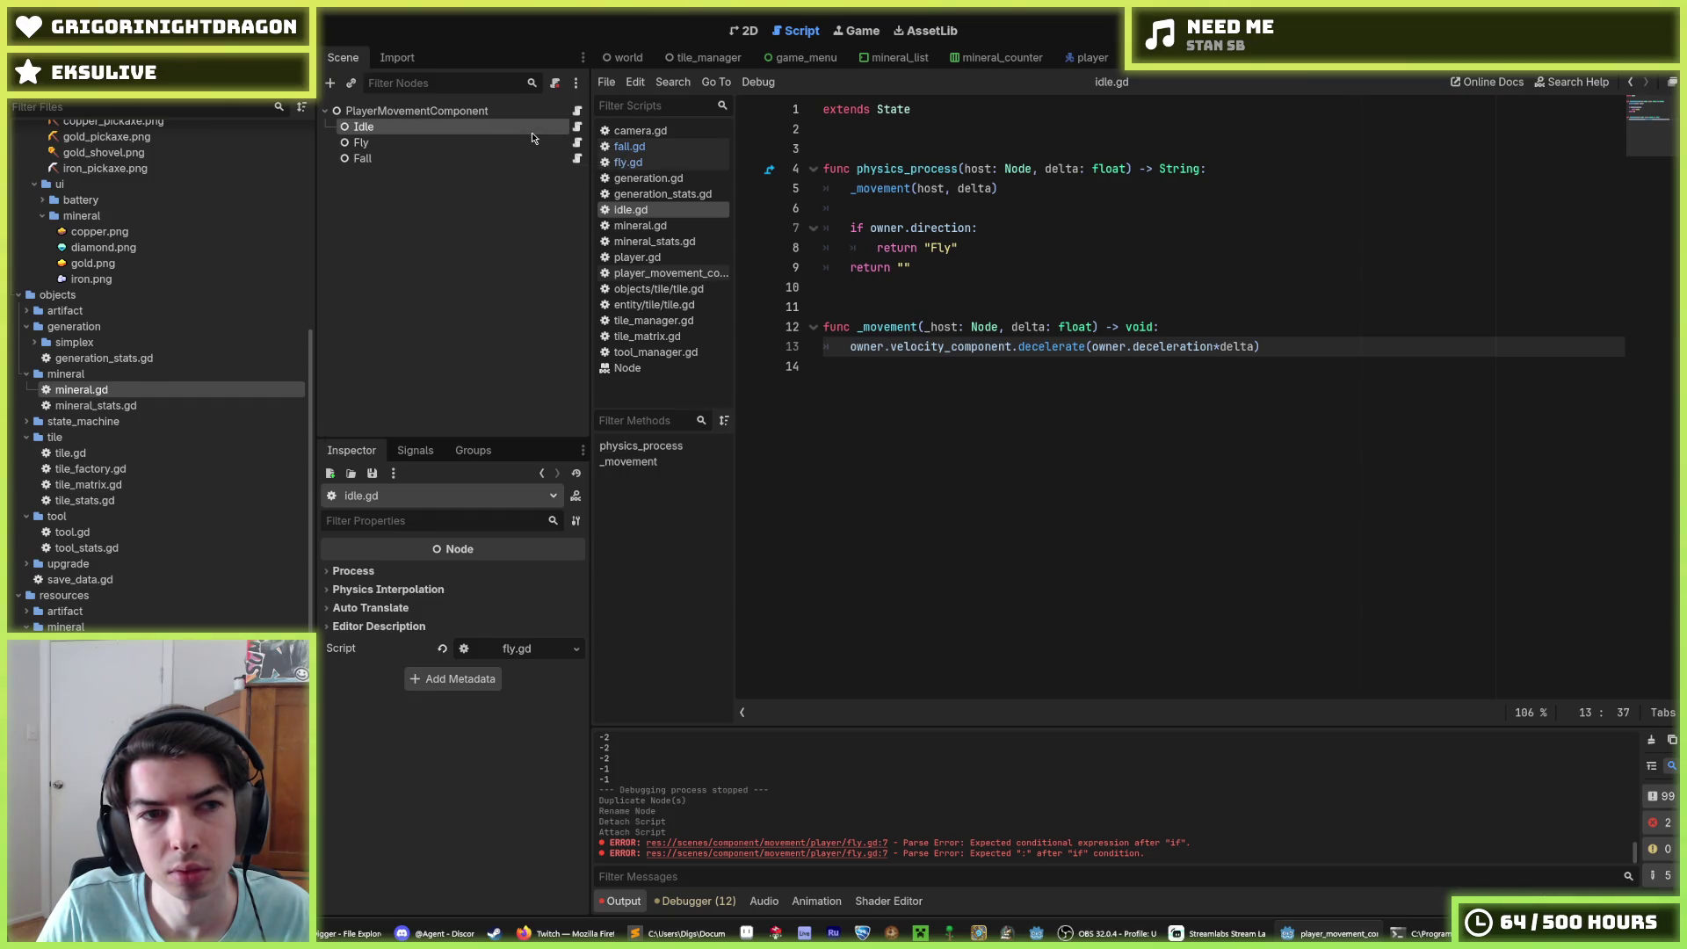
{"action": "left_click", "coordinate": [577, 145]}
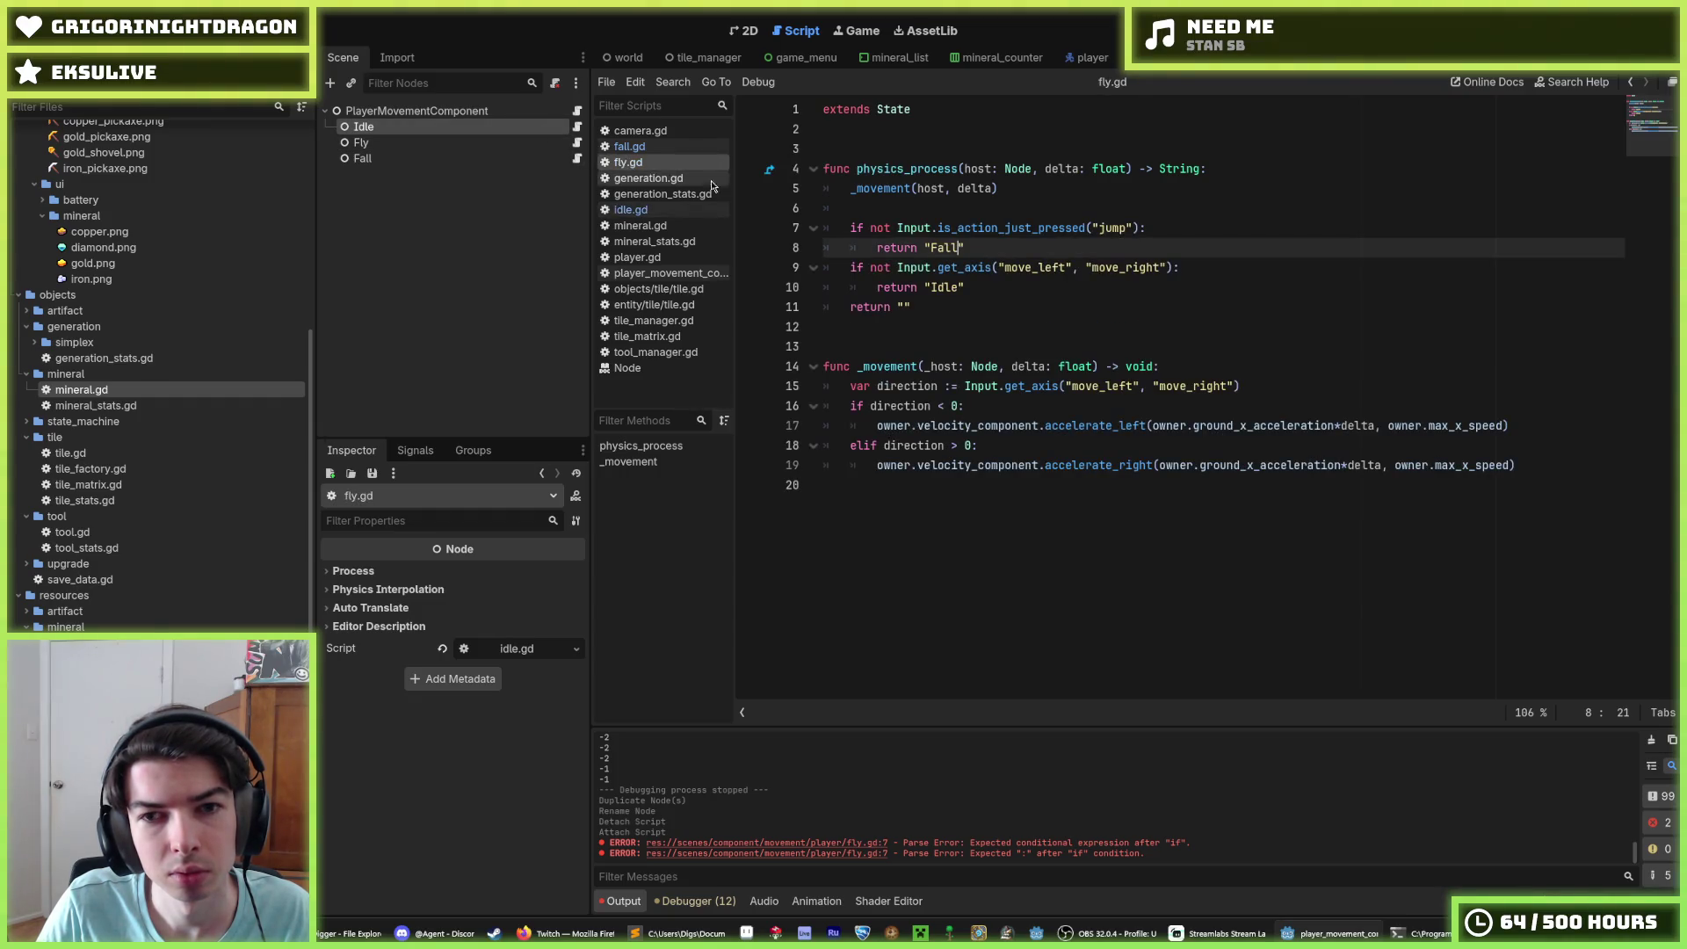
{"action": "left_click", "coordinate": [1001, 290]}
{"action": "left_click_drag", "start_coordinate": [1001, 290], "coordinate": [808, 230]}
{"action": "key", "text": "ctrl+c"}
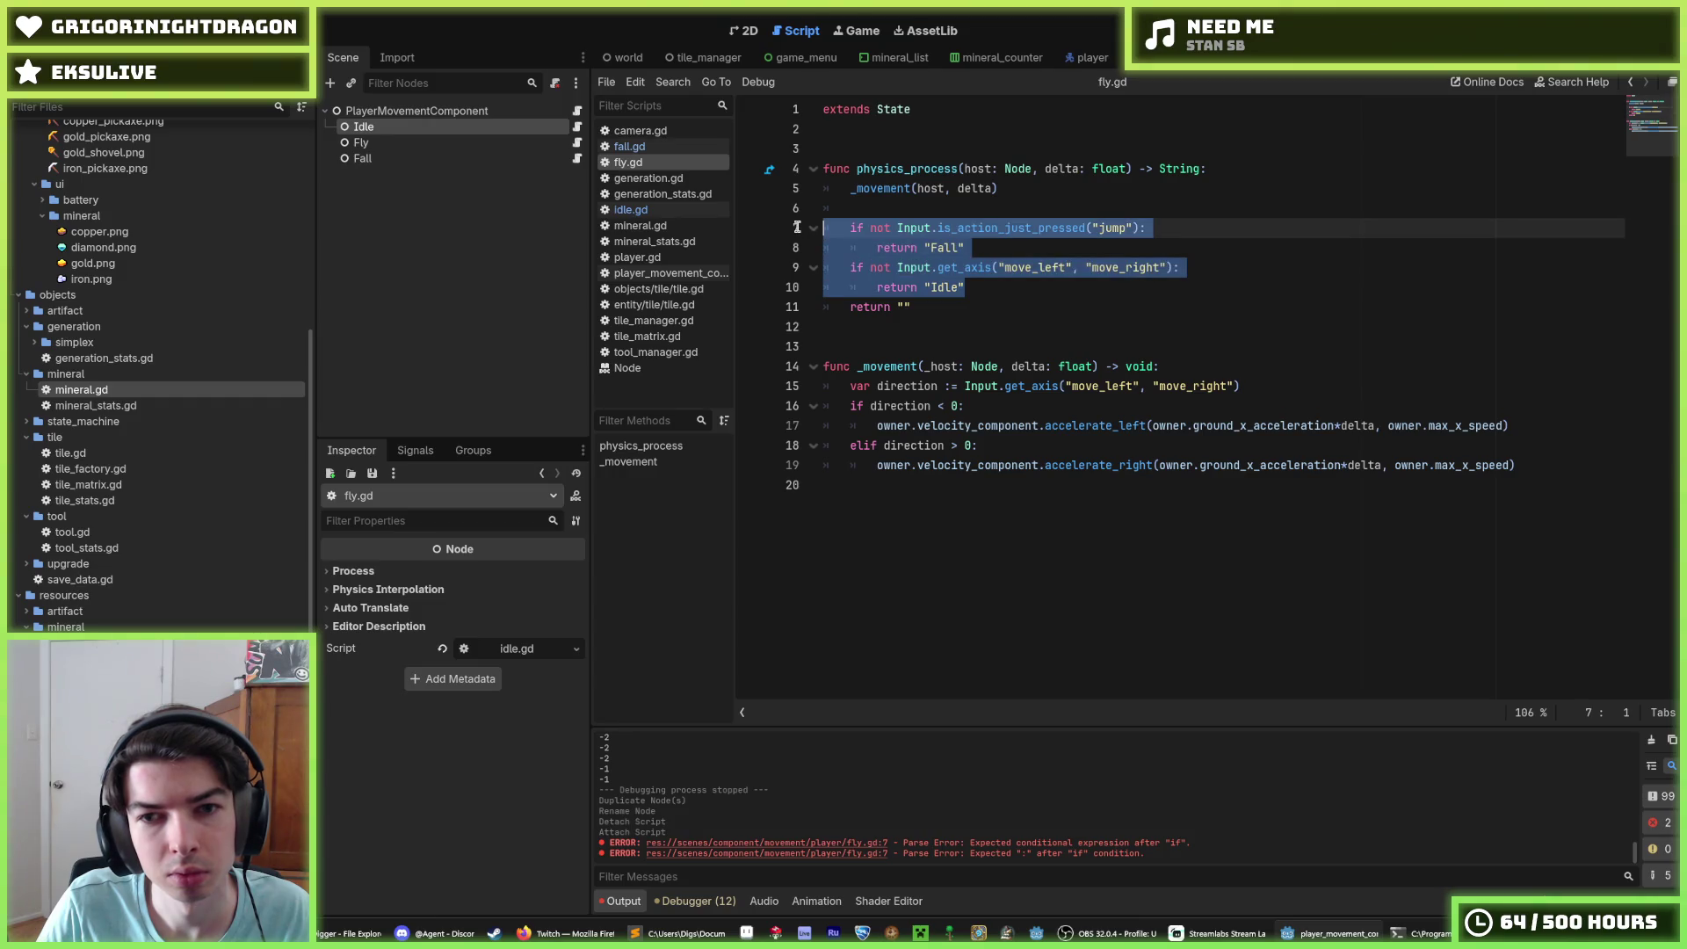
Step: Paste the checks over idle.gd's direction check and make the jump branch return "Fly"
{"action": "left_click", "coordinate": [578, 129]}
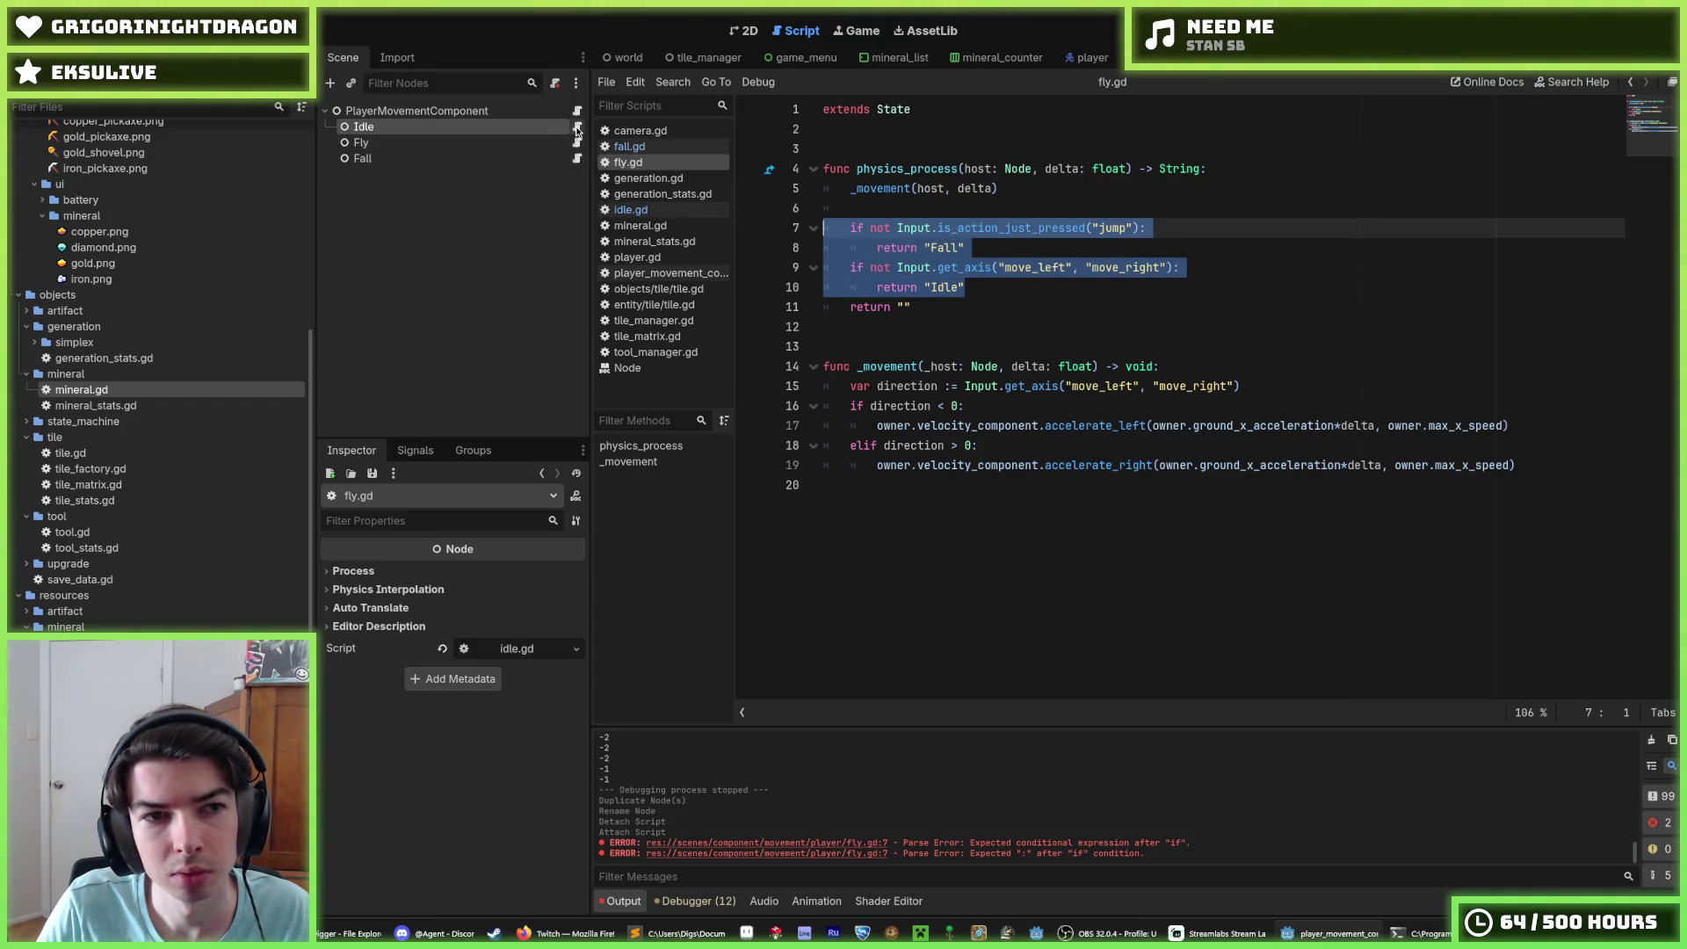
{"action": "left_click_drag", "start_coordinate": [906, 248], "coordinate": [908, 235]}
{"action": "key", "text": "ctrl+v"}
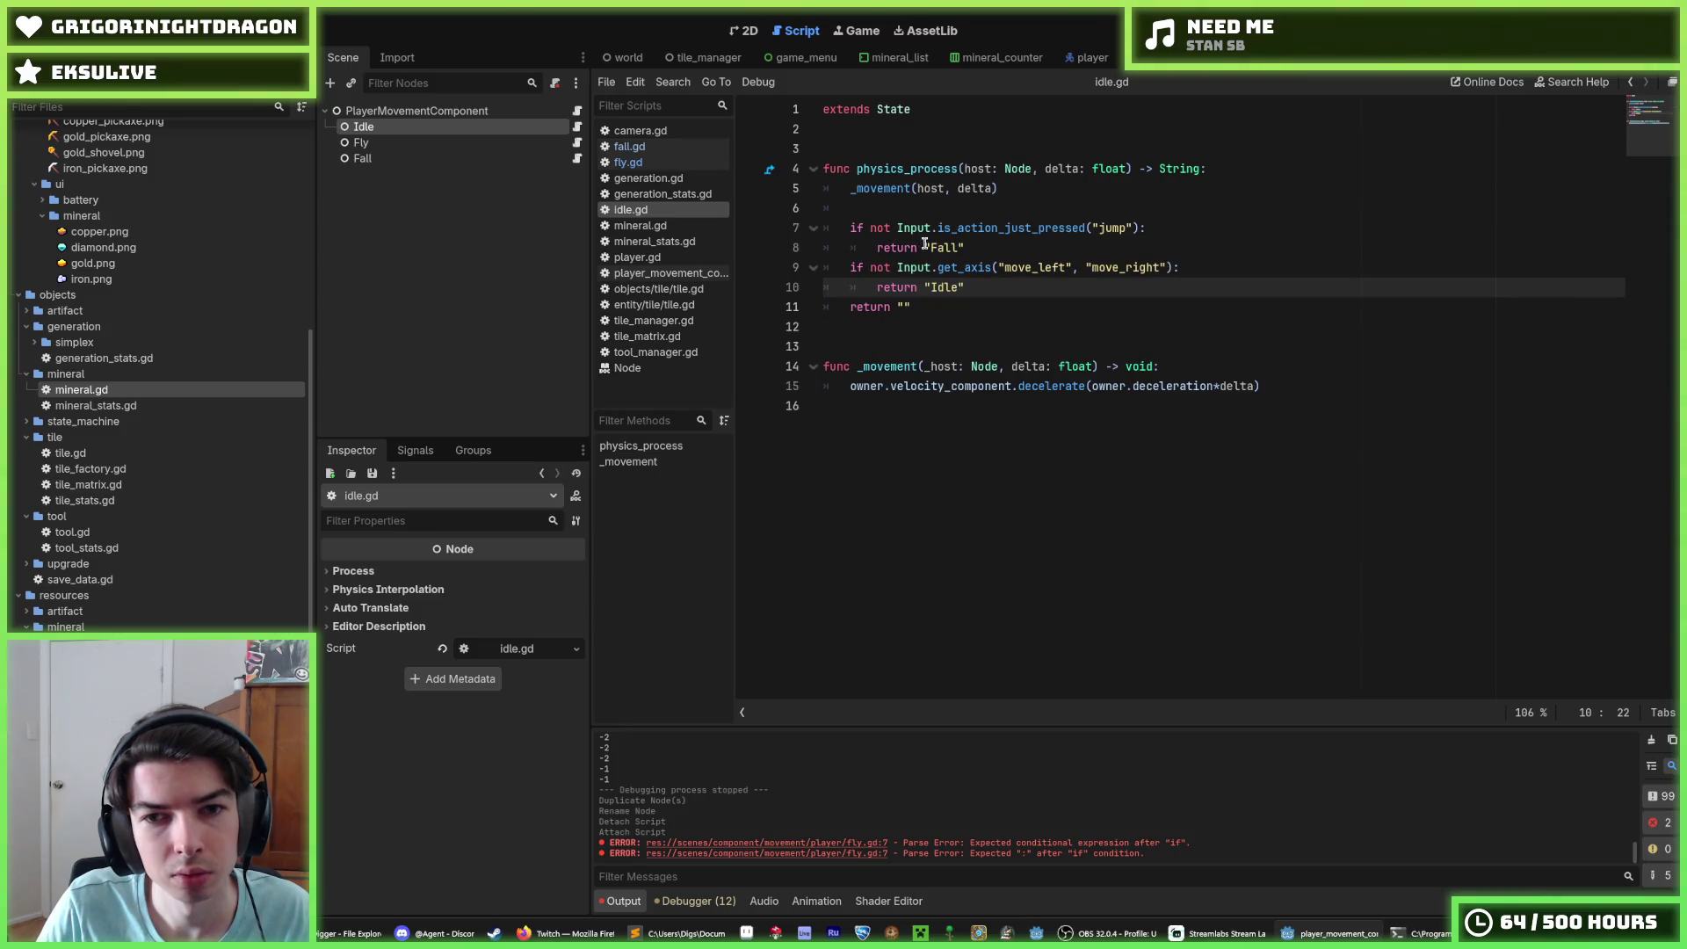
{"action": "double_click", "coordinate": [939, 247]}
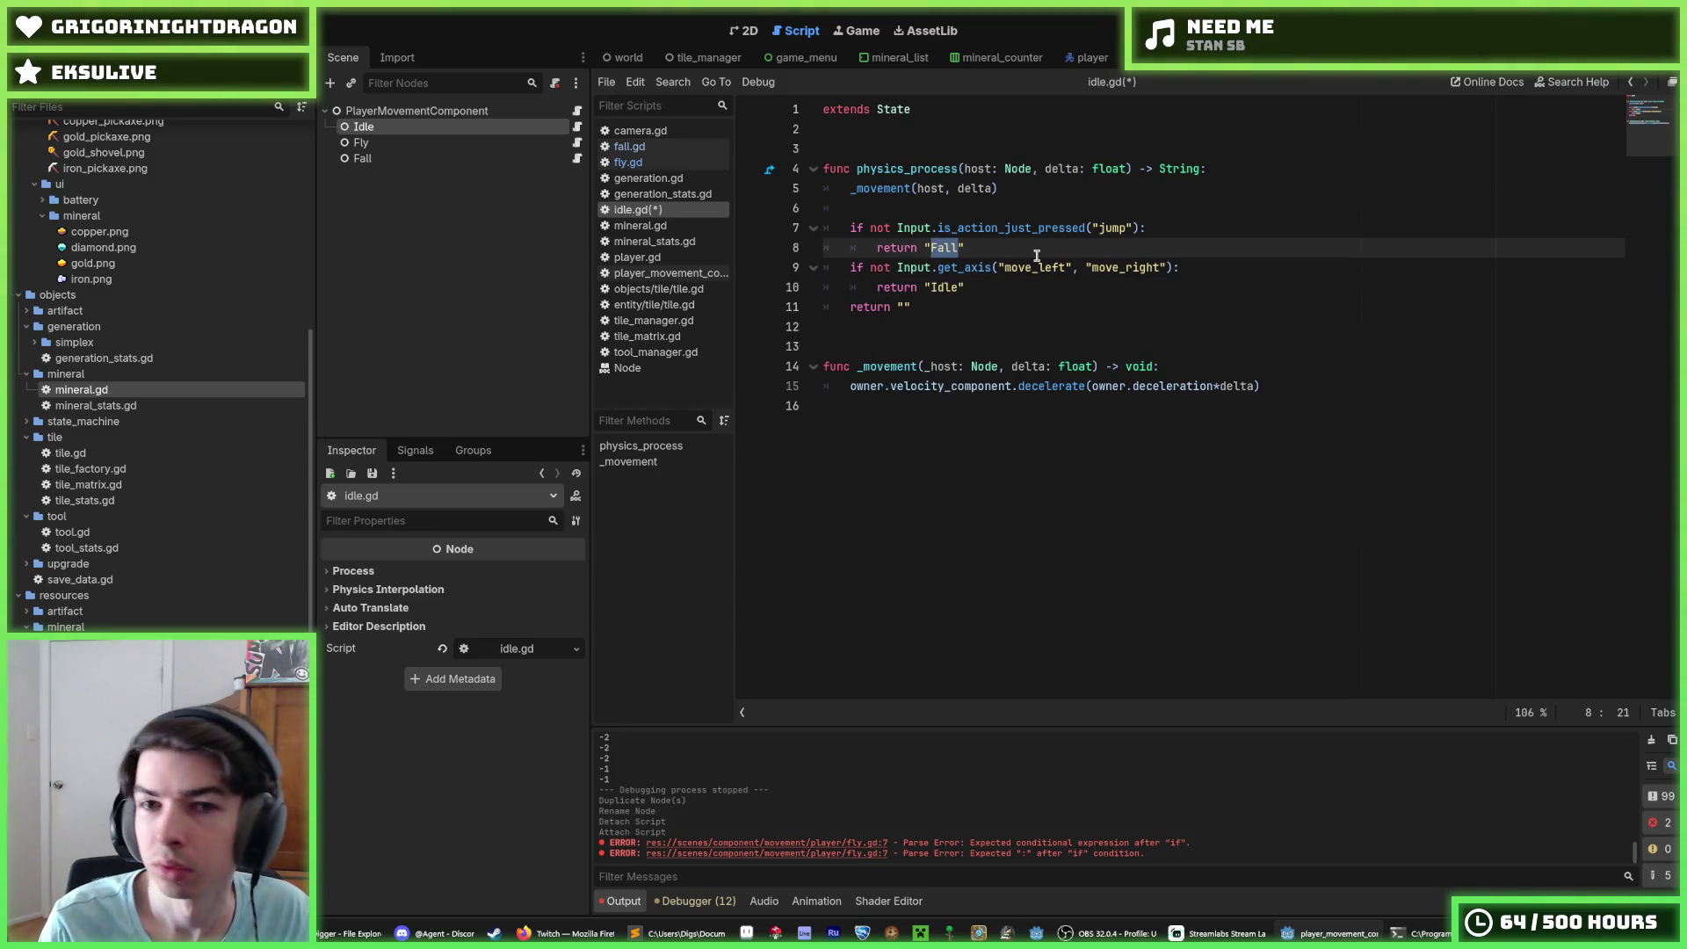
{"action": "type", "text": "Fly"}
{"action": "key", "text": "Up"}
{"action": "key", "text": "Up"}
{"action": "key", "text": "Down"}
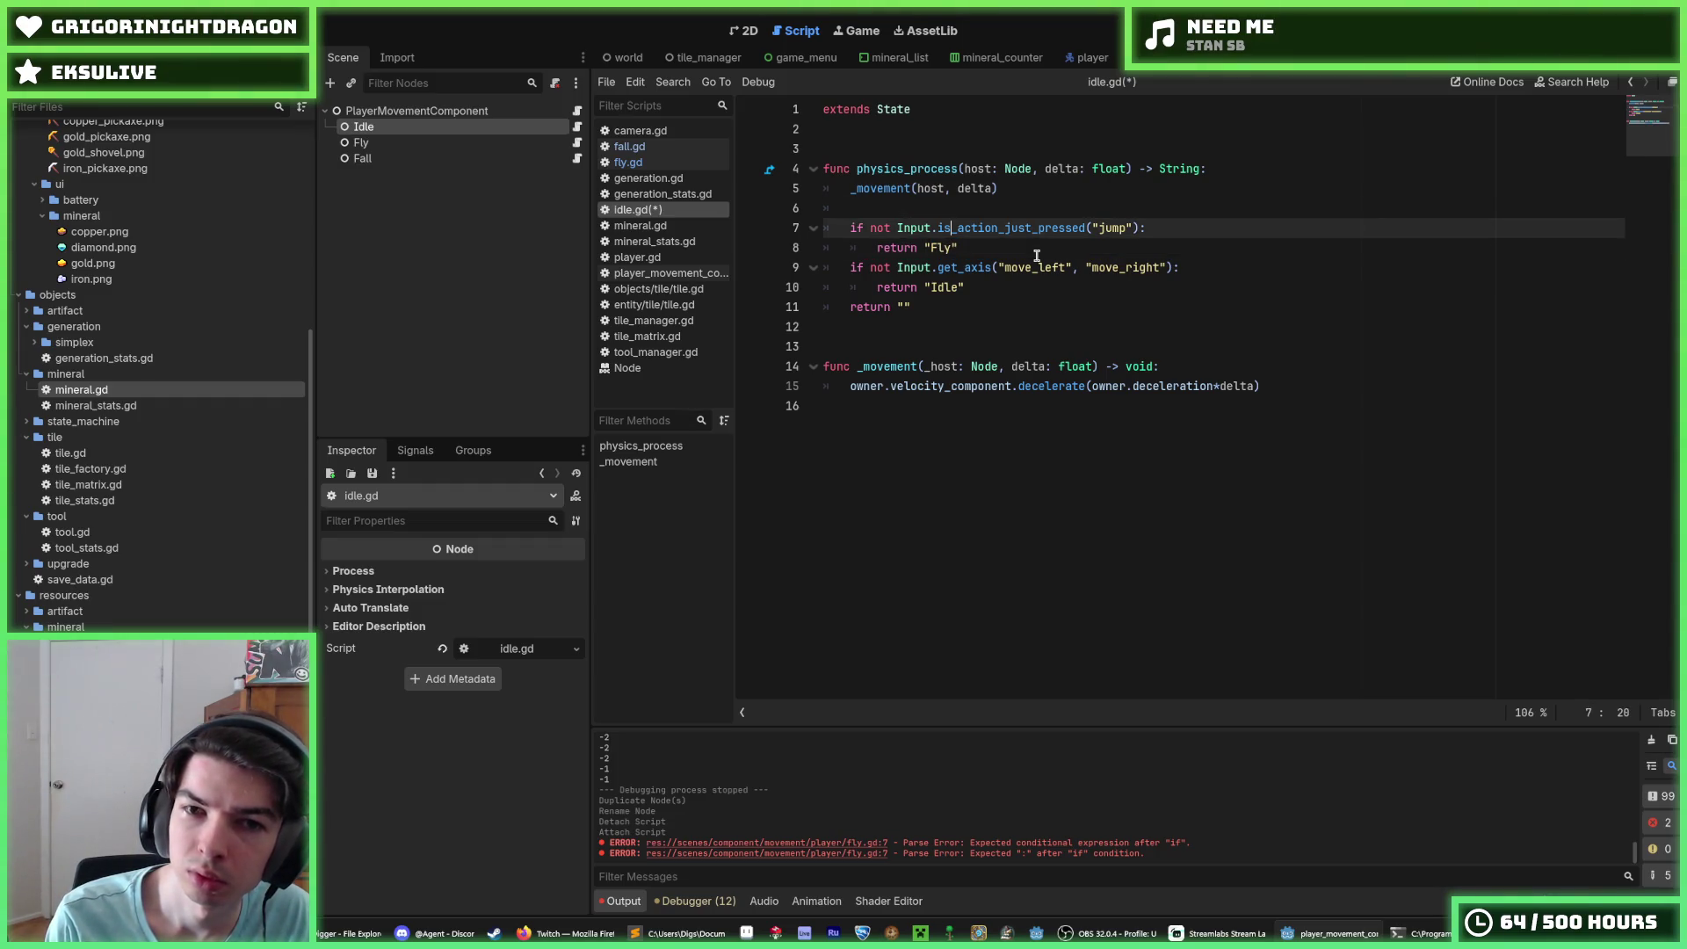
Step: Drop 'not' from both the jump and input-axis conditions in idle.gd
{"action": "key", "text": "Delete"}
{"action": "key", "text": "Delete"}
{"action": "key", "text": "Delete"}
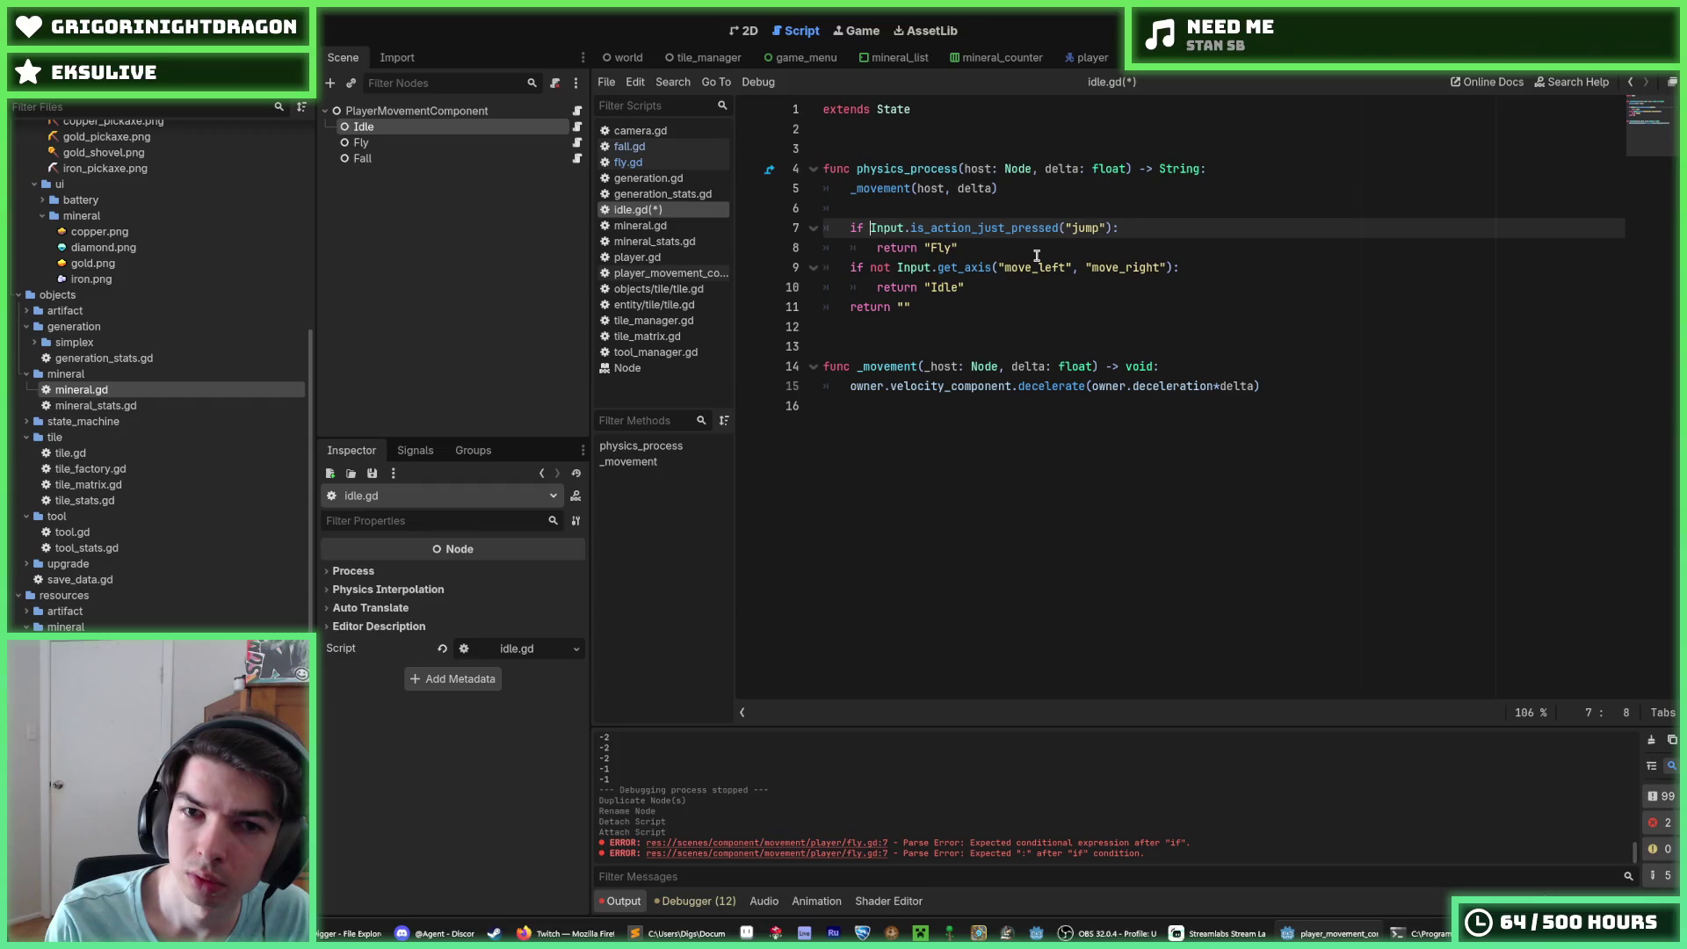
{"action": "key", "text": "Down"}
{"action": "key", "text": "Down"}
{"action": "key", "text": "Right"}
{"action": "key", "text": "Delete"}
{"action": "key", "text": "Delete"}
{"action": "key", "text": "Delete"}
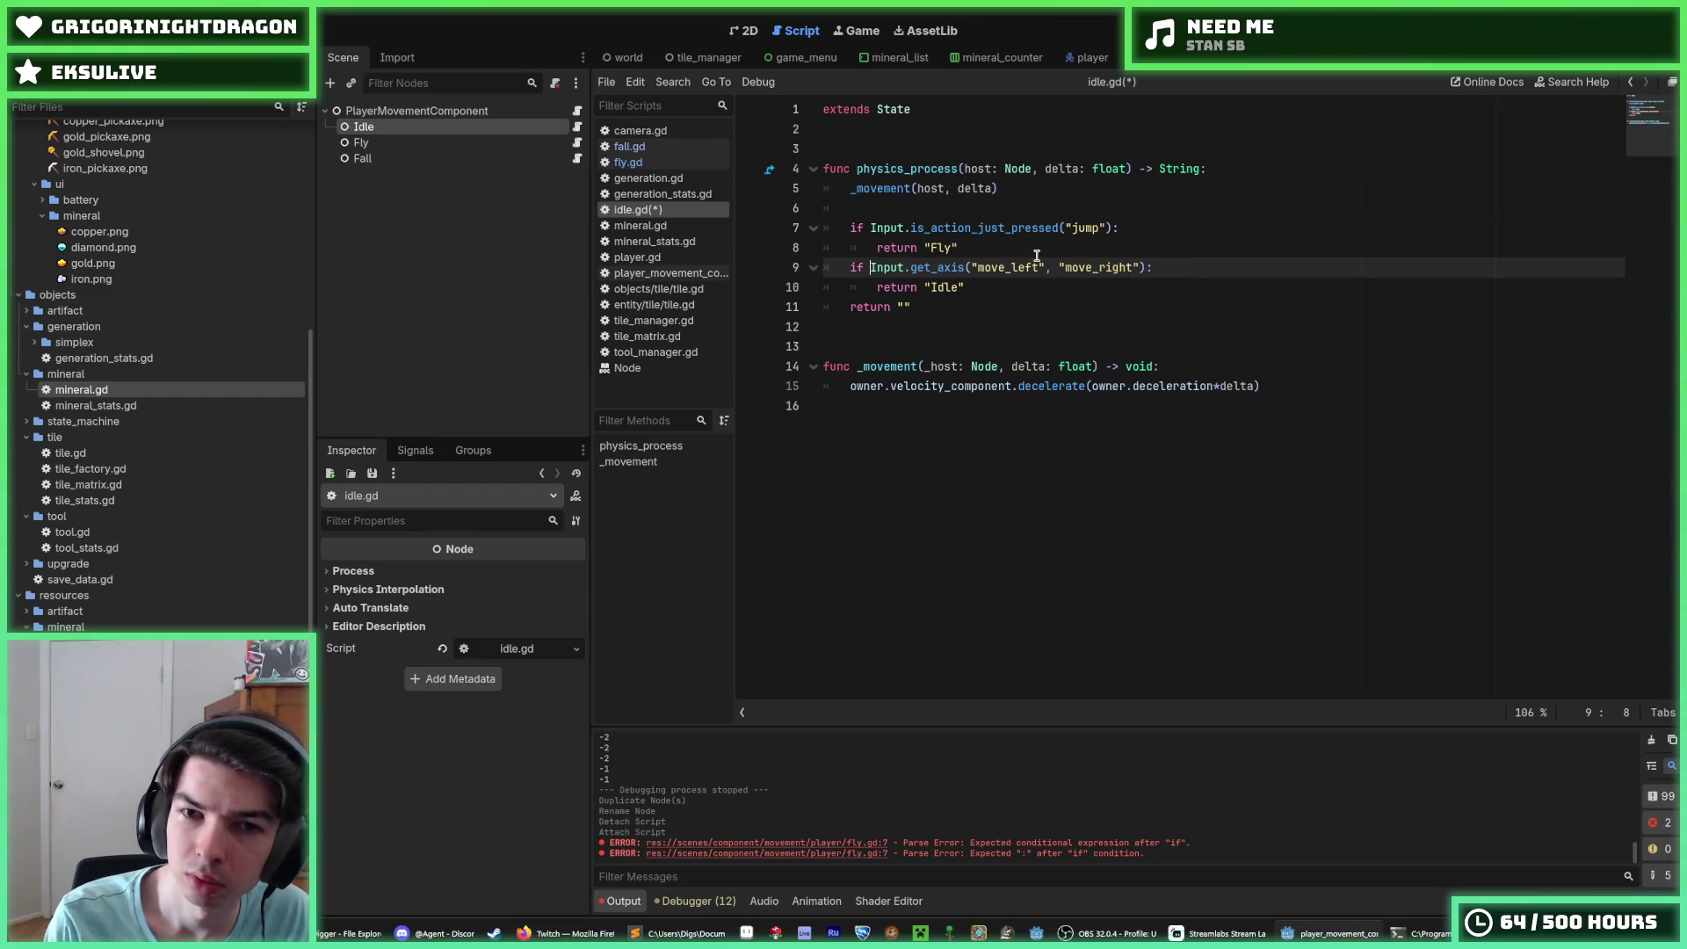
{"action": "key", "text": "Down"}
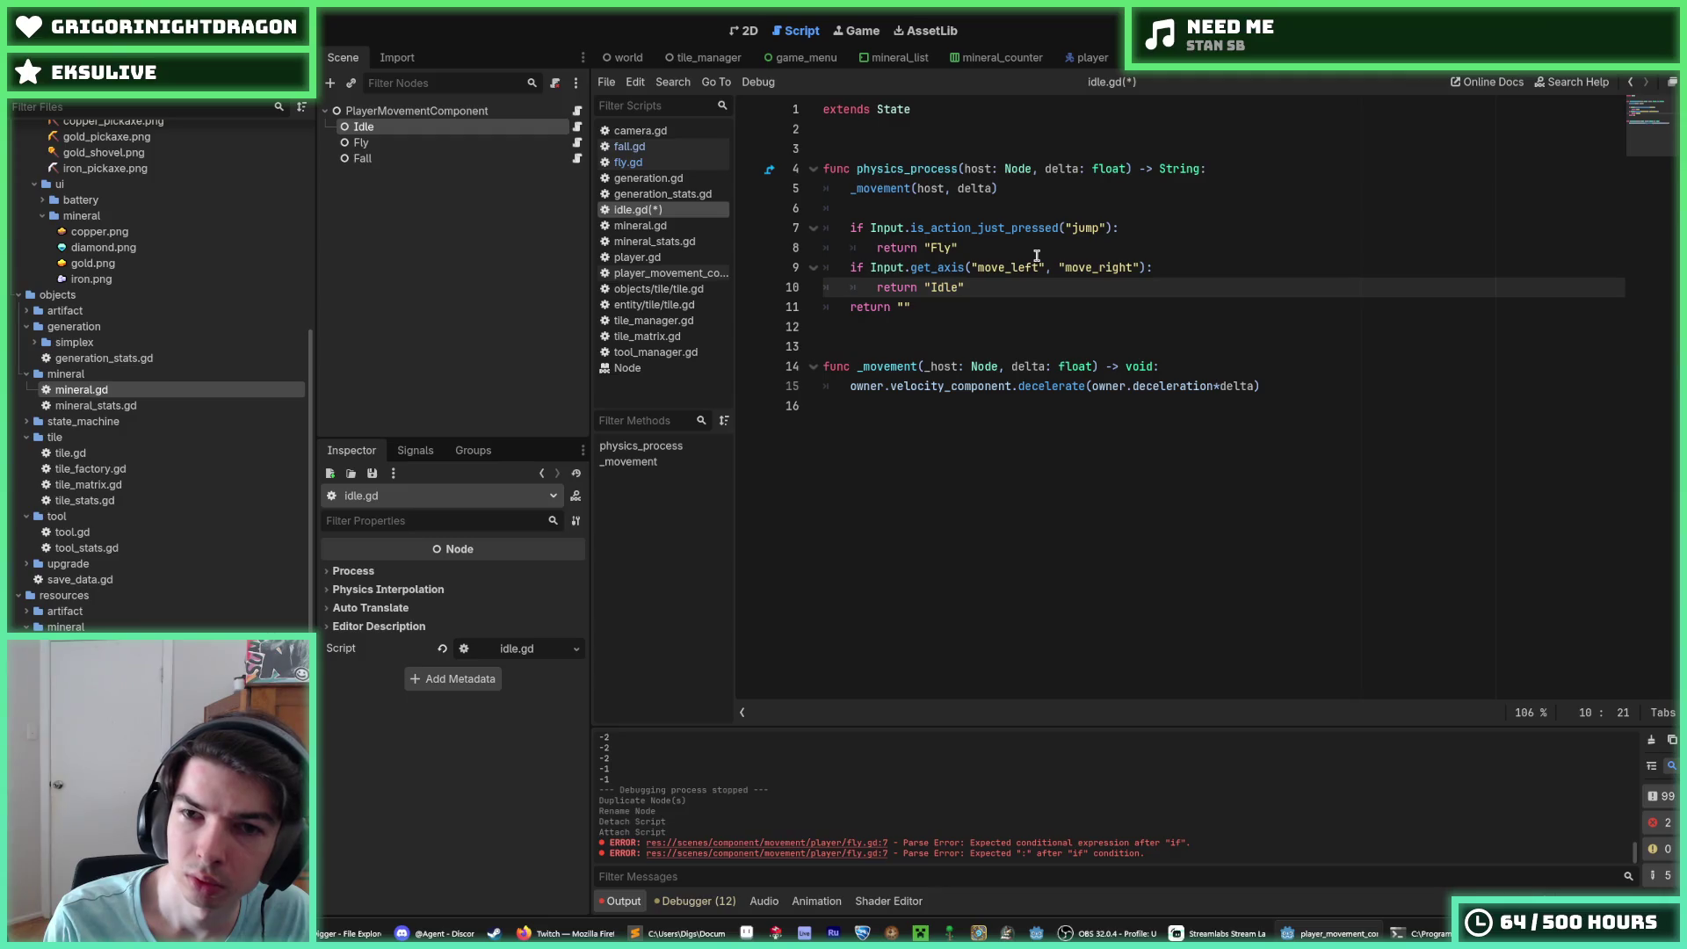
Step: Make the input-axis branch return "Fall" and save idle.gd
{"action": "key", "text": "BackSpace"}
{"action": "key", "text": "BackSpace"}
{"action": "key", "text": "BackSpace"}
{"action": "type", "text": "Fall"}
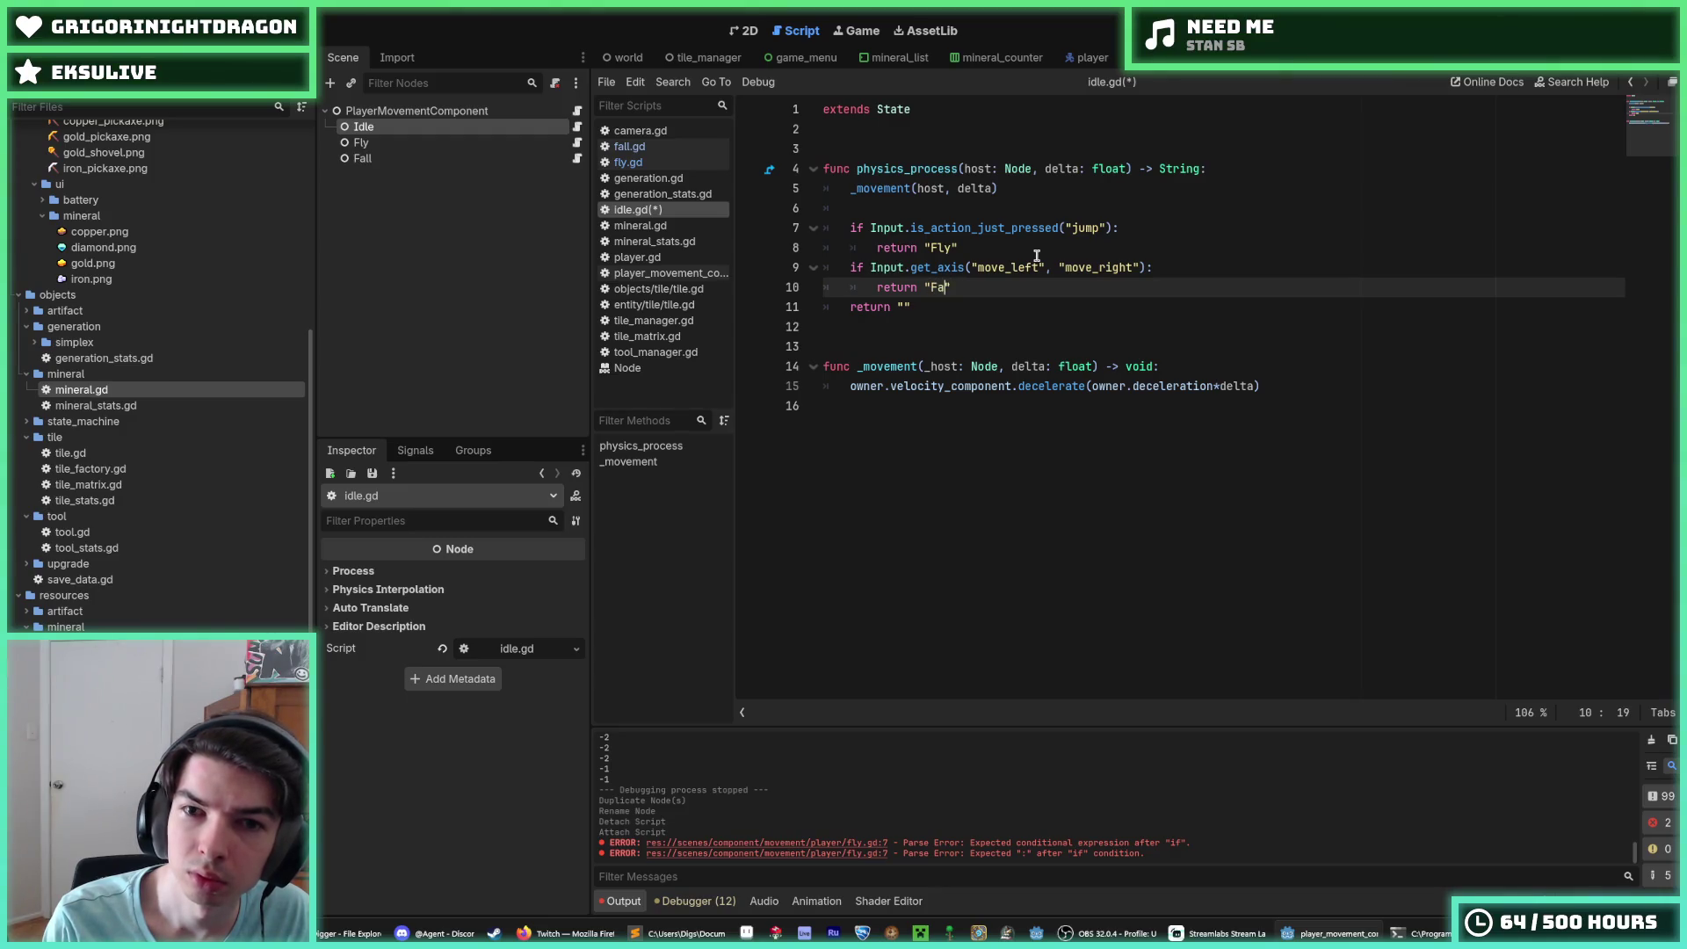
{"action": "key", "text": "ctrl+s"}
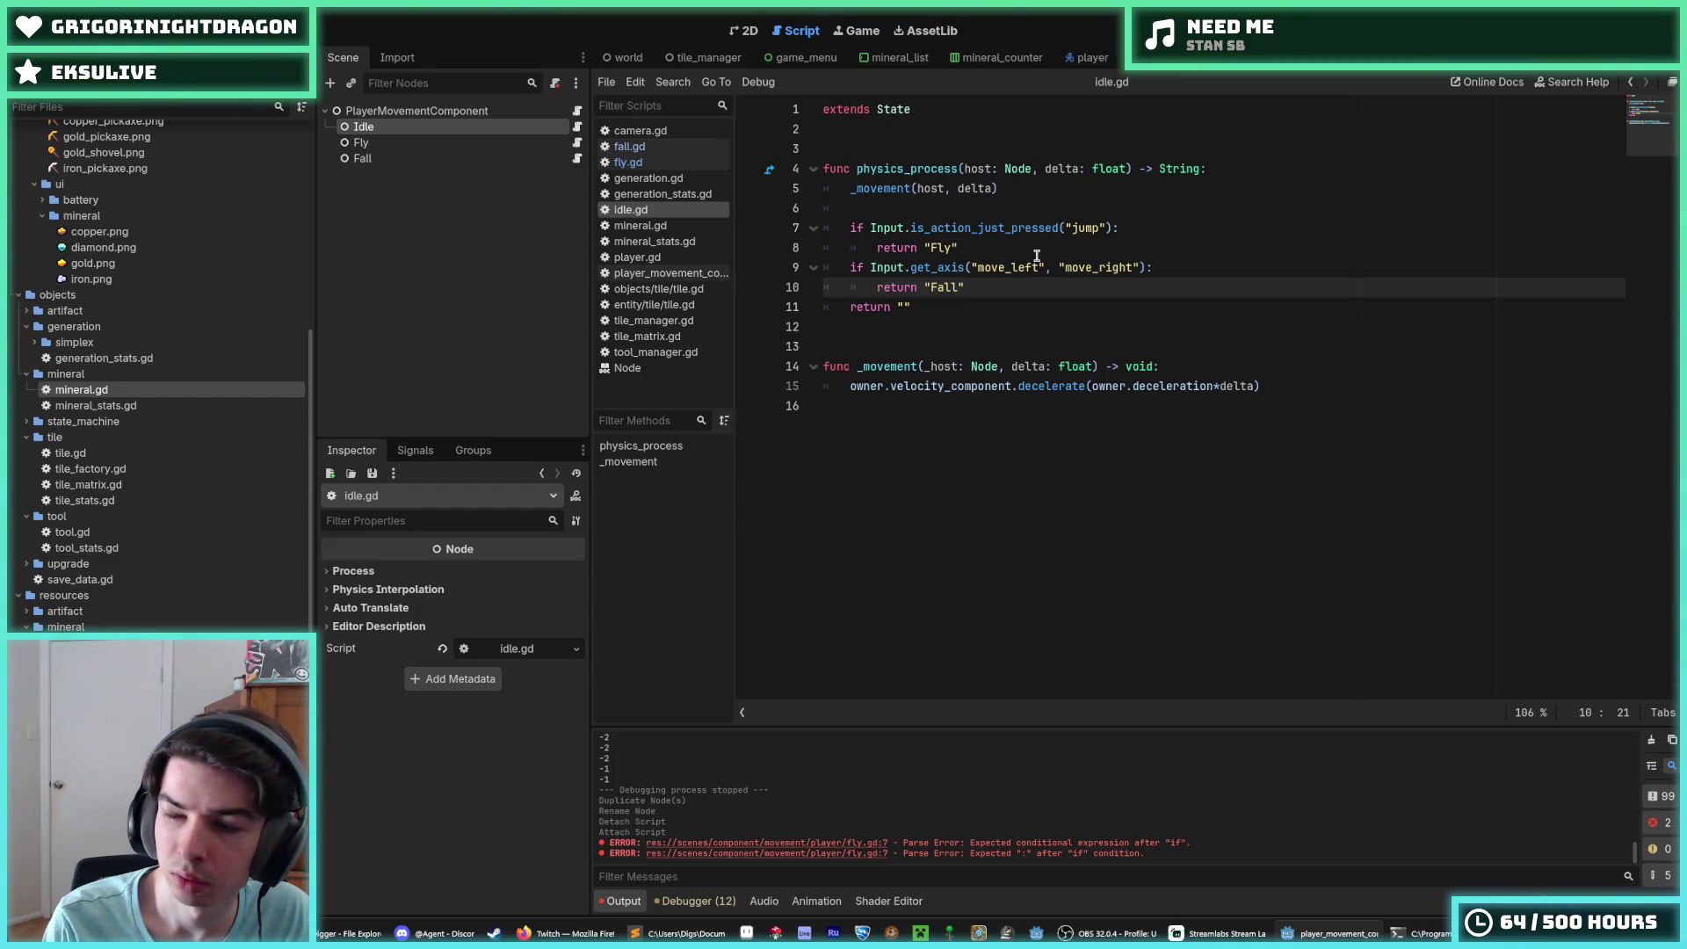
{"action": "key", "text": "Up"}
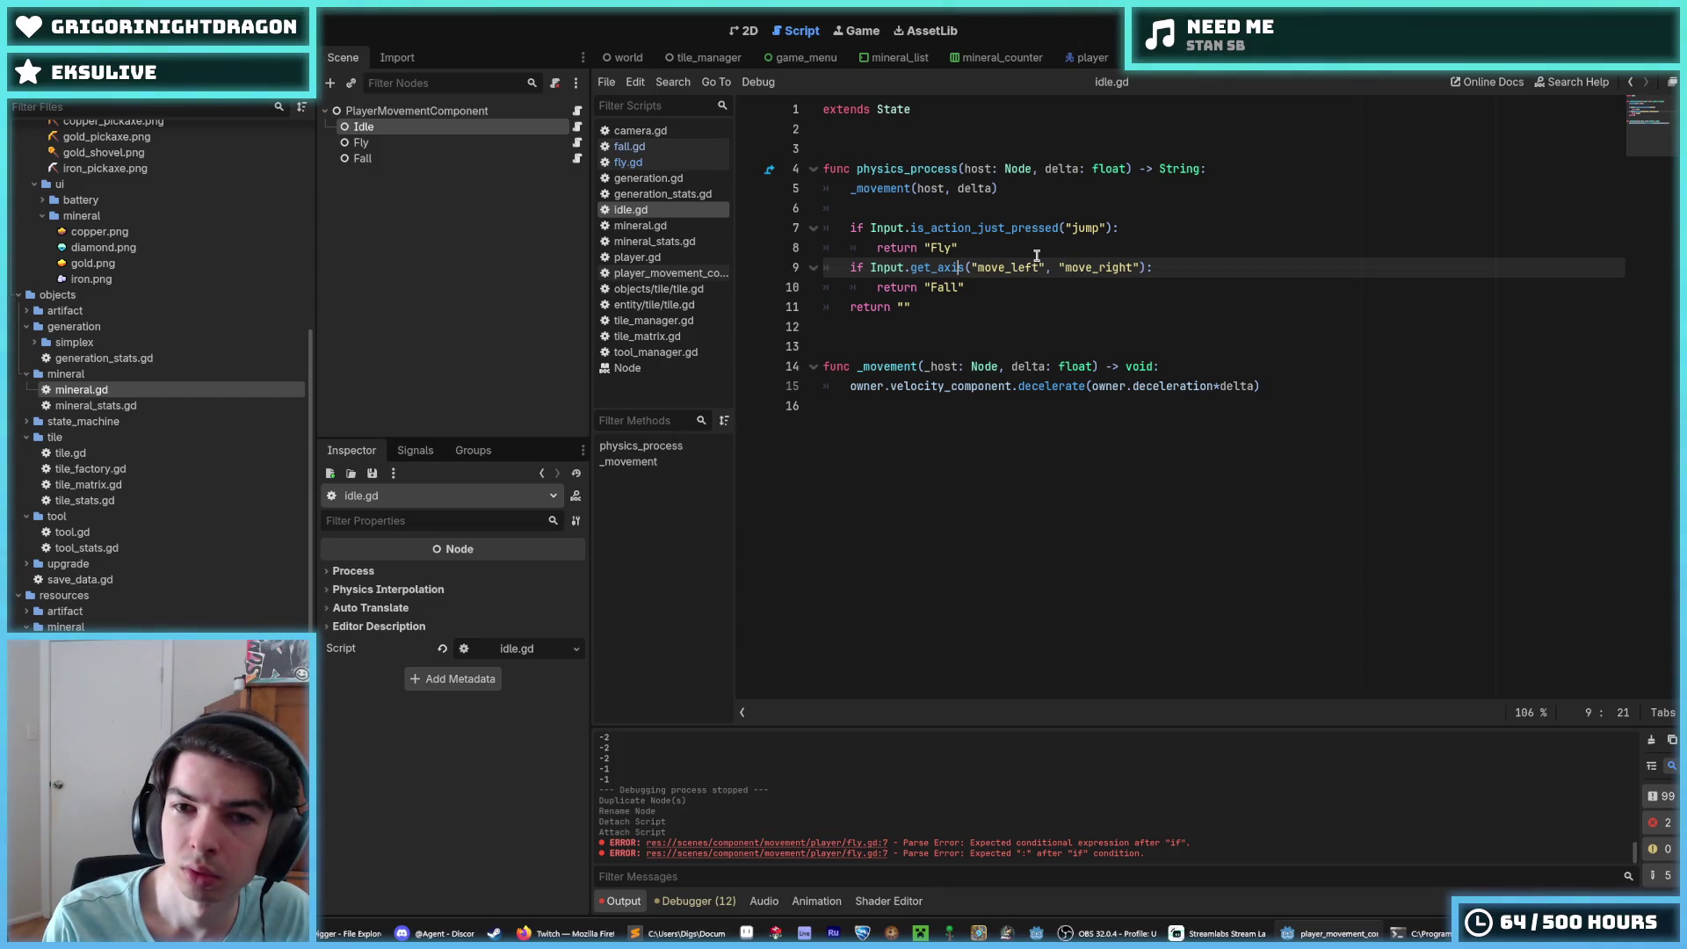
{"action": "key", "text": "ctrl+s"}
{"action": "key", "text": "ctrl+s"}
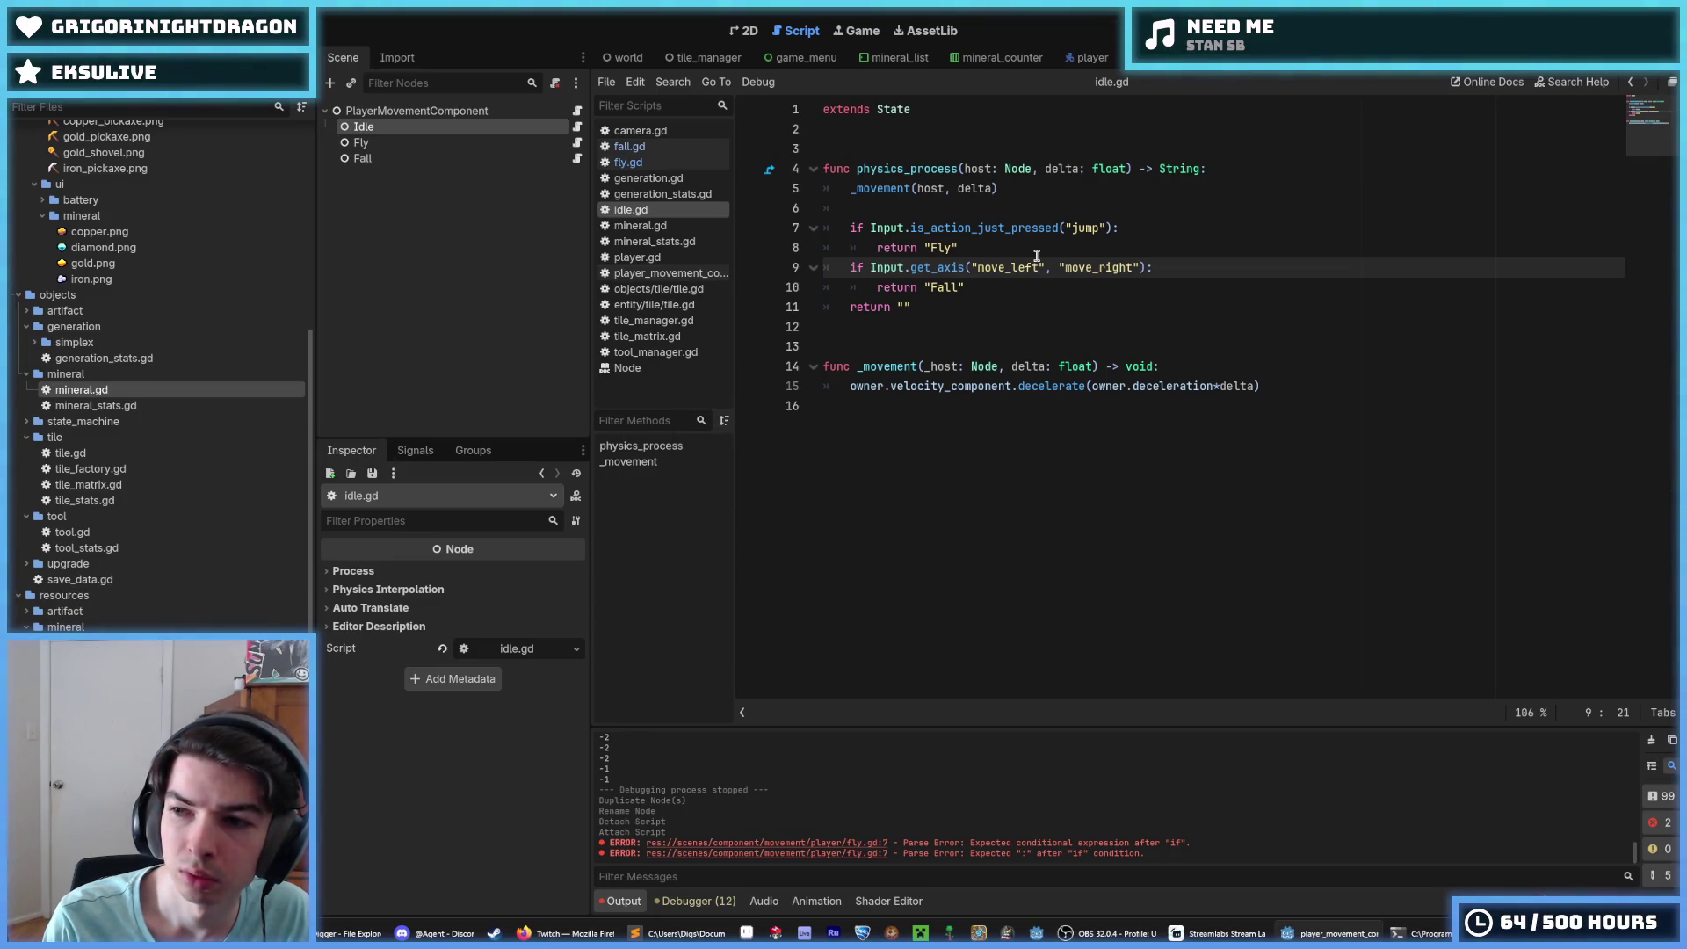
{"action": "key", "text": "ctrl+s"}
{"action": "key", "text": "ctrl+s"}
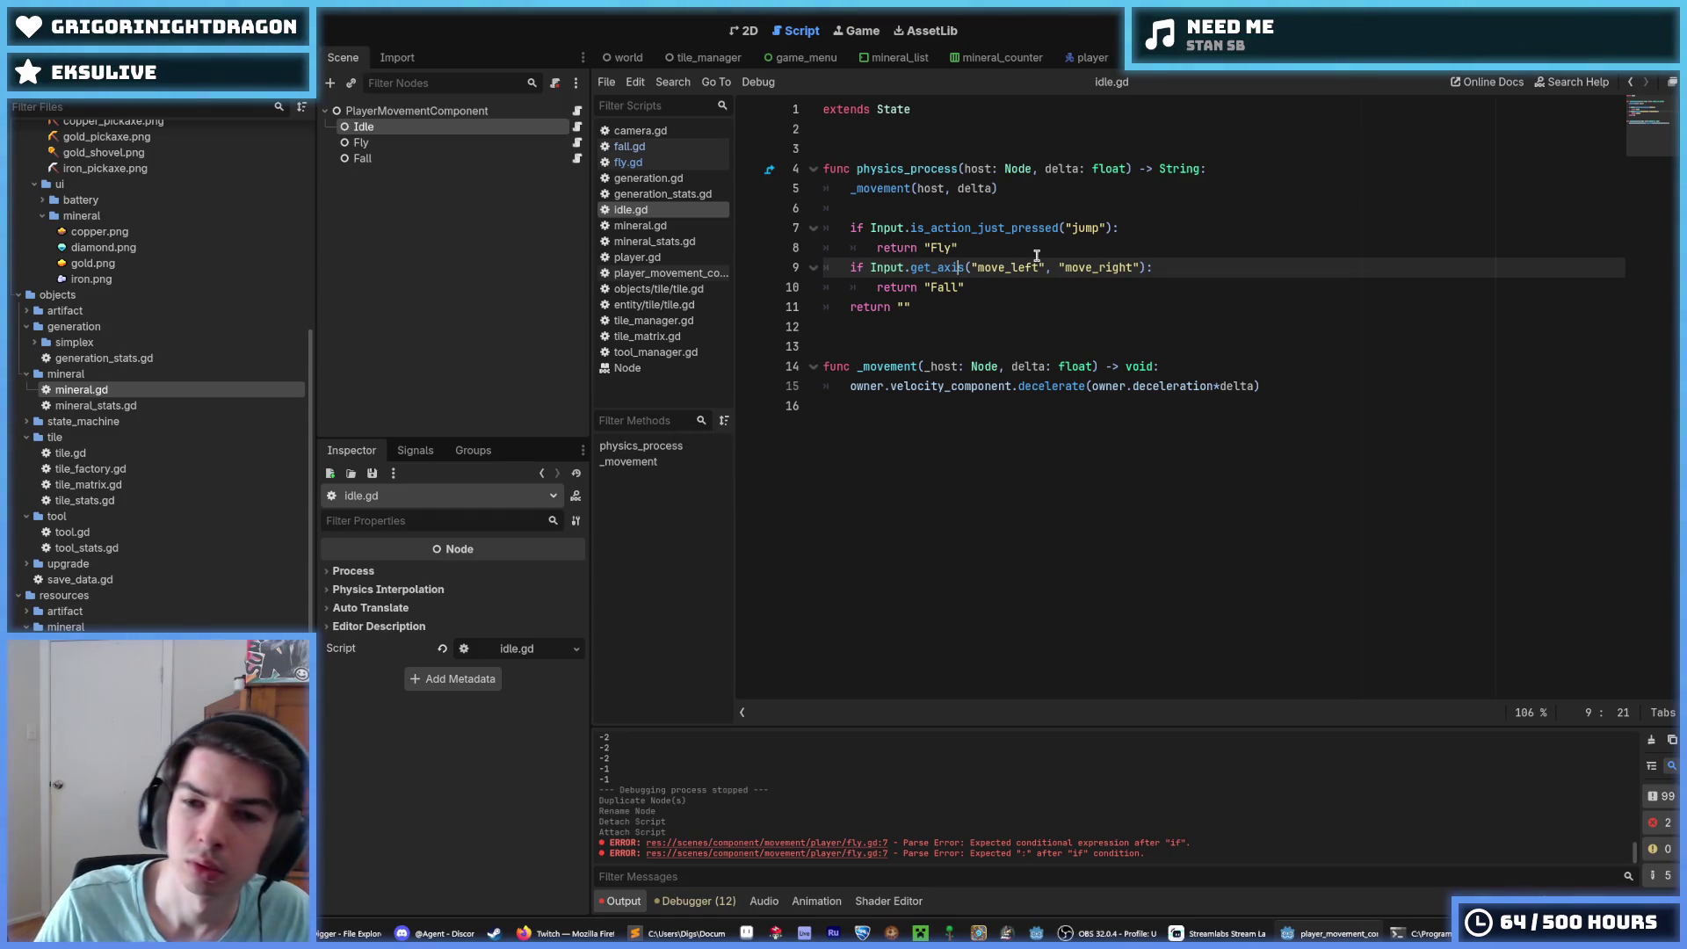
{"action": "left_click", "coordinate": [1192, 268]}
{"action": "left_click", "coordinate": [1178, 286]}
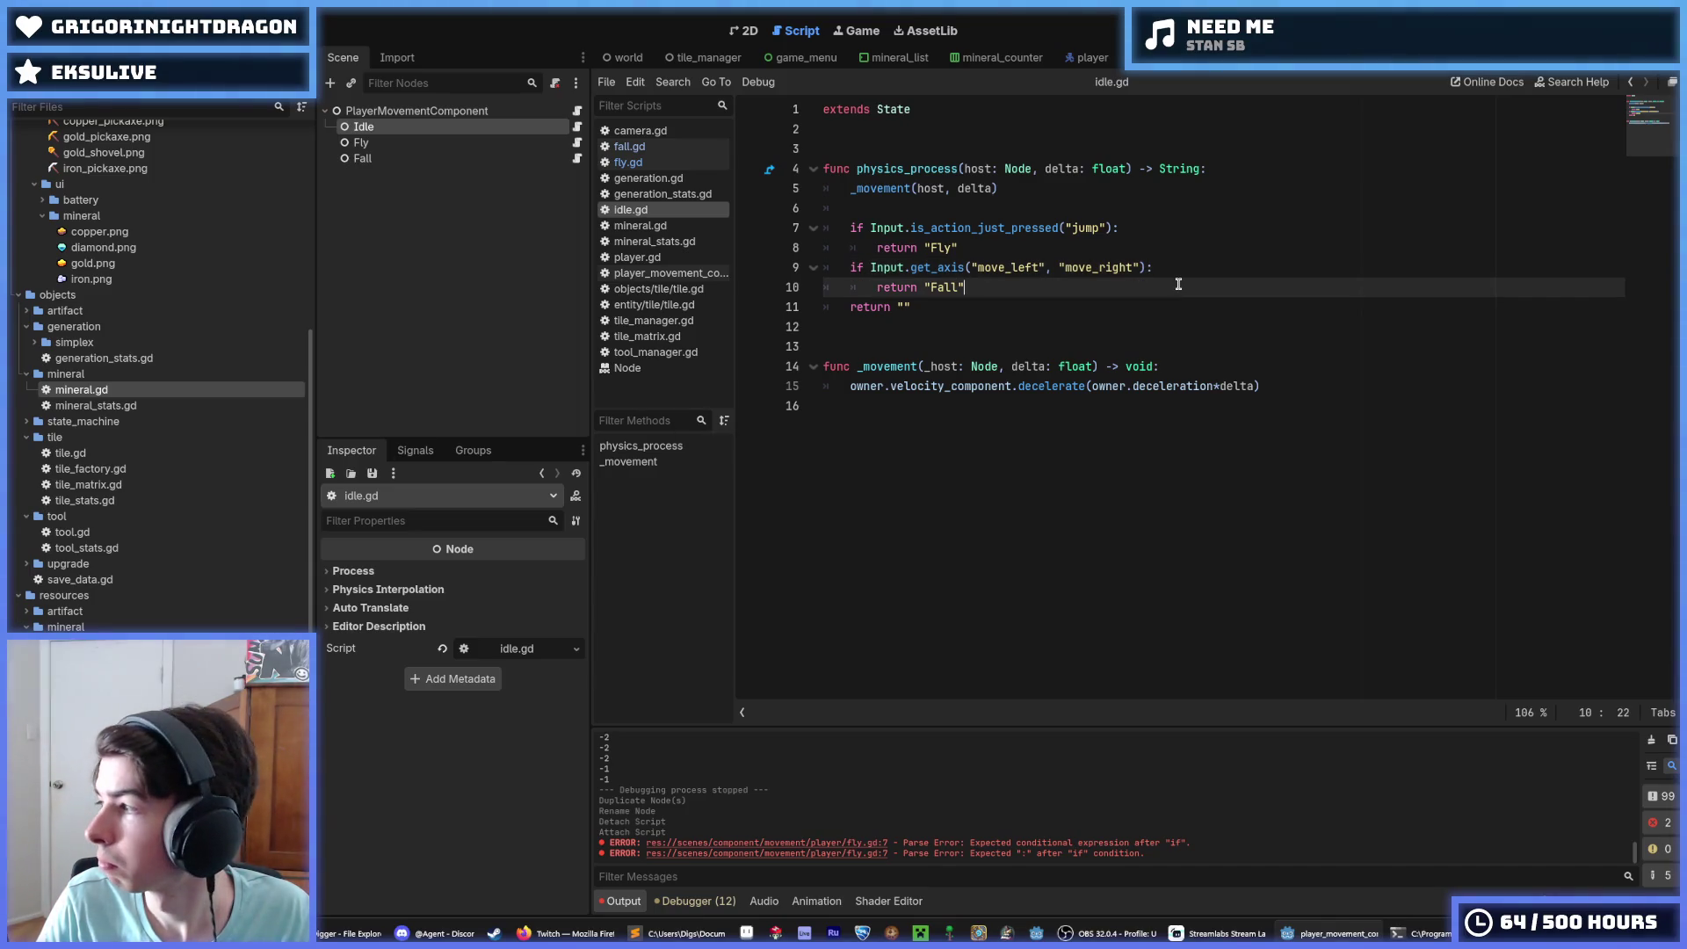